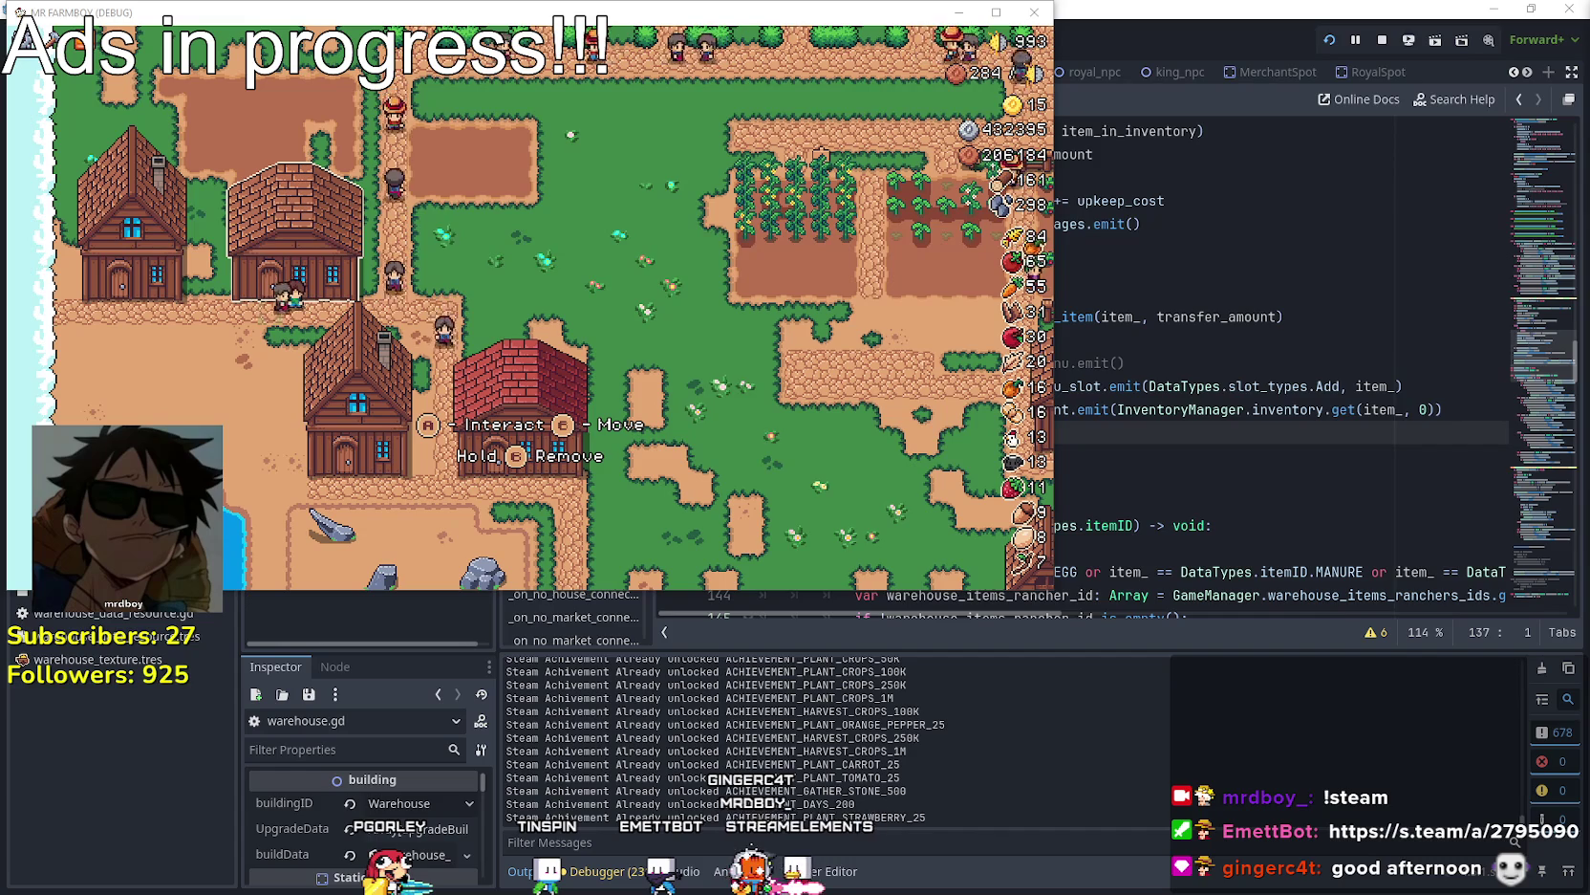
- Maximize the game, return stocked stone and wood to inventory, then stock 100 stone
{"action": "key", "text": "super+Up"}
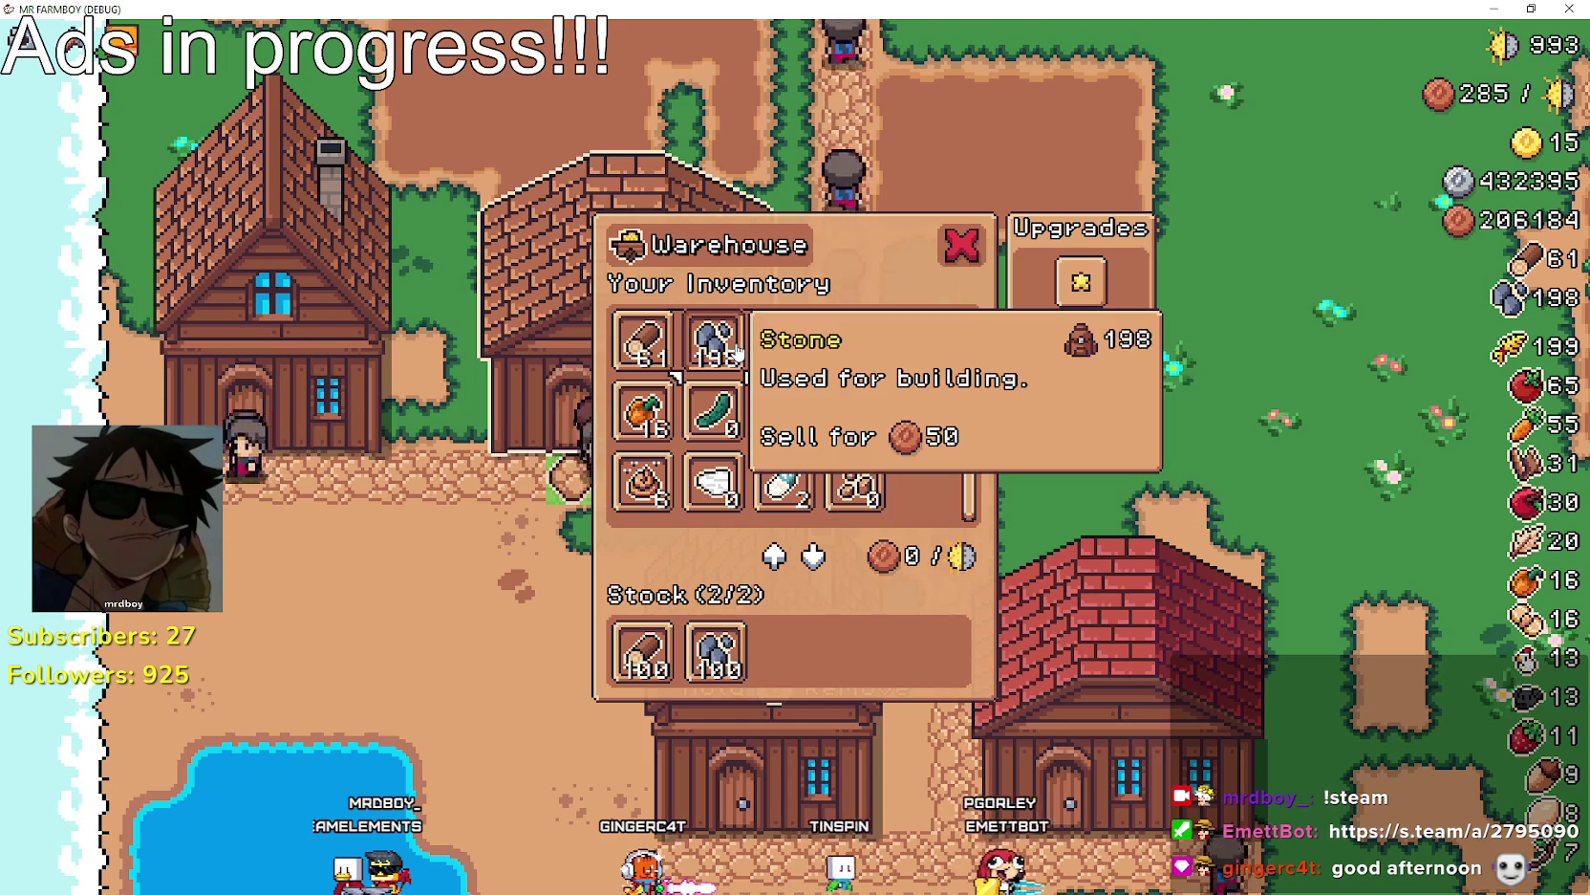
{"action": "left_click", "coordinate": [715, 652]}
{"action": "left_click", "coordinate": [672, 660]}
{"action": "left_click", "coordinate": [714, 654]}
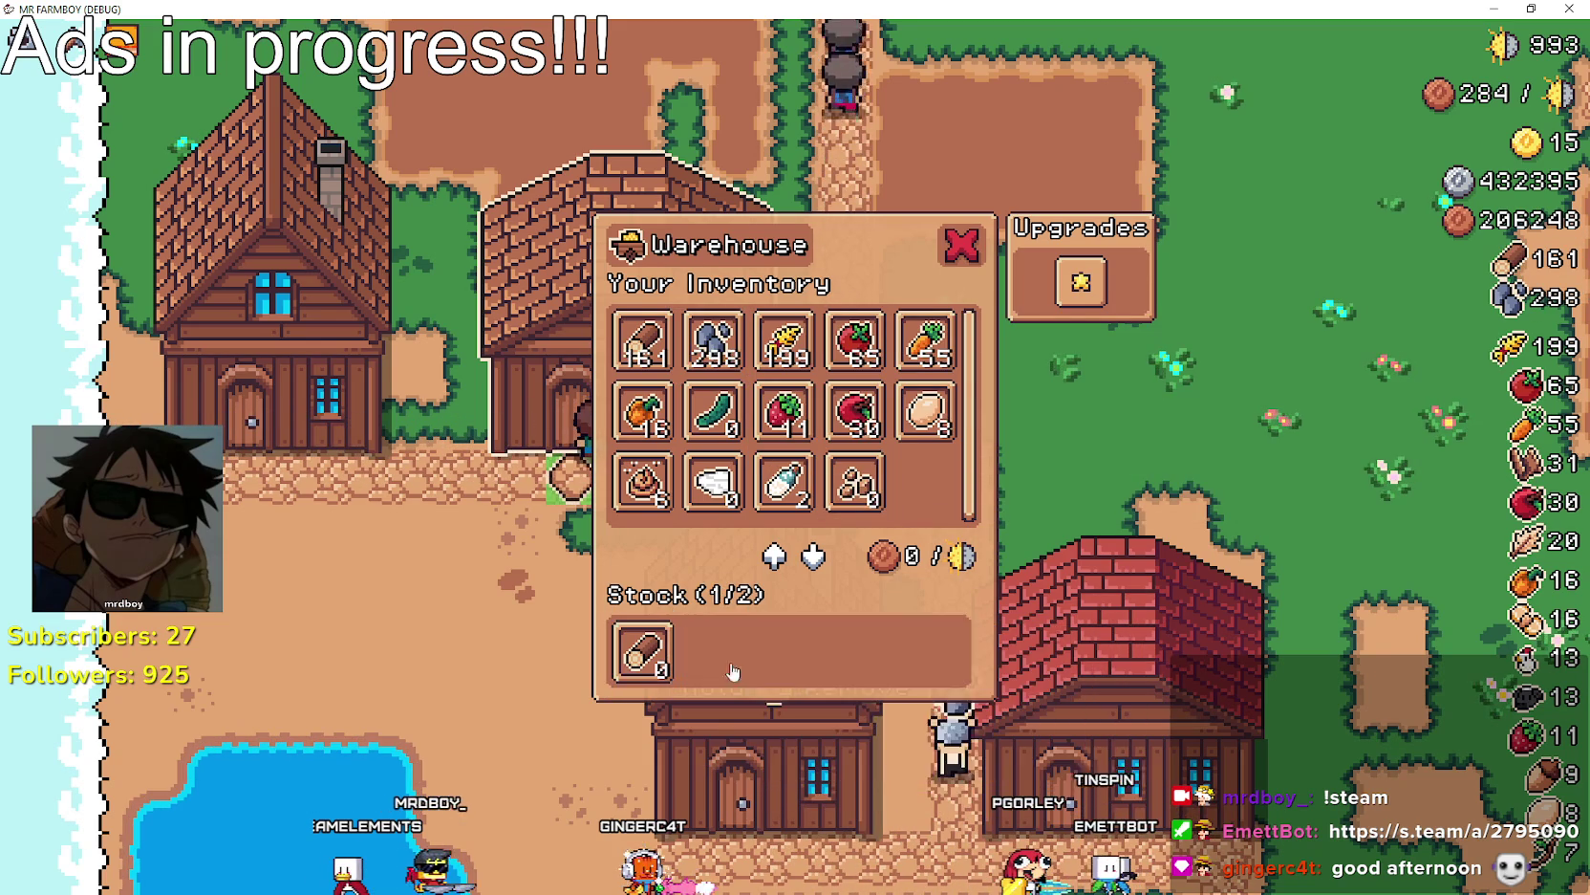
{"action": "left_click", "coordinate": [642, 655]}
{"action": "left_click", "coordinate": [683, 361]}
- Add 100 wood and more stone to stock, then withdraw the leftover stone and wood
{"action": "left_click", "coordinate": [642, 339]}
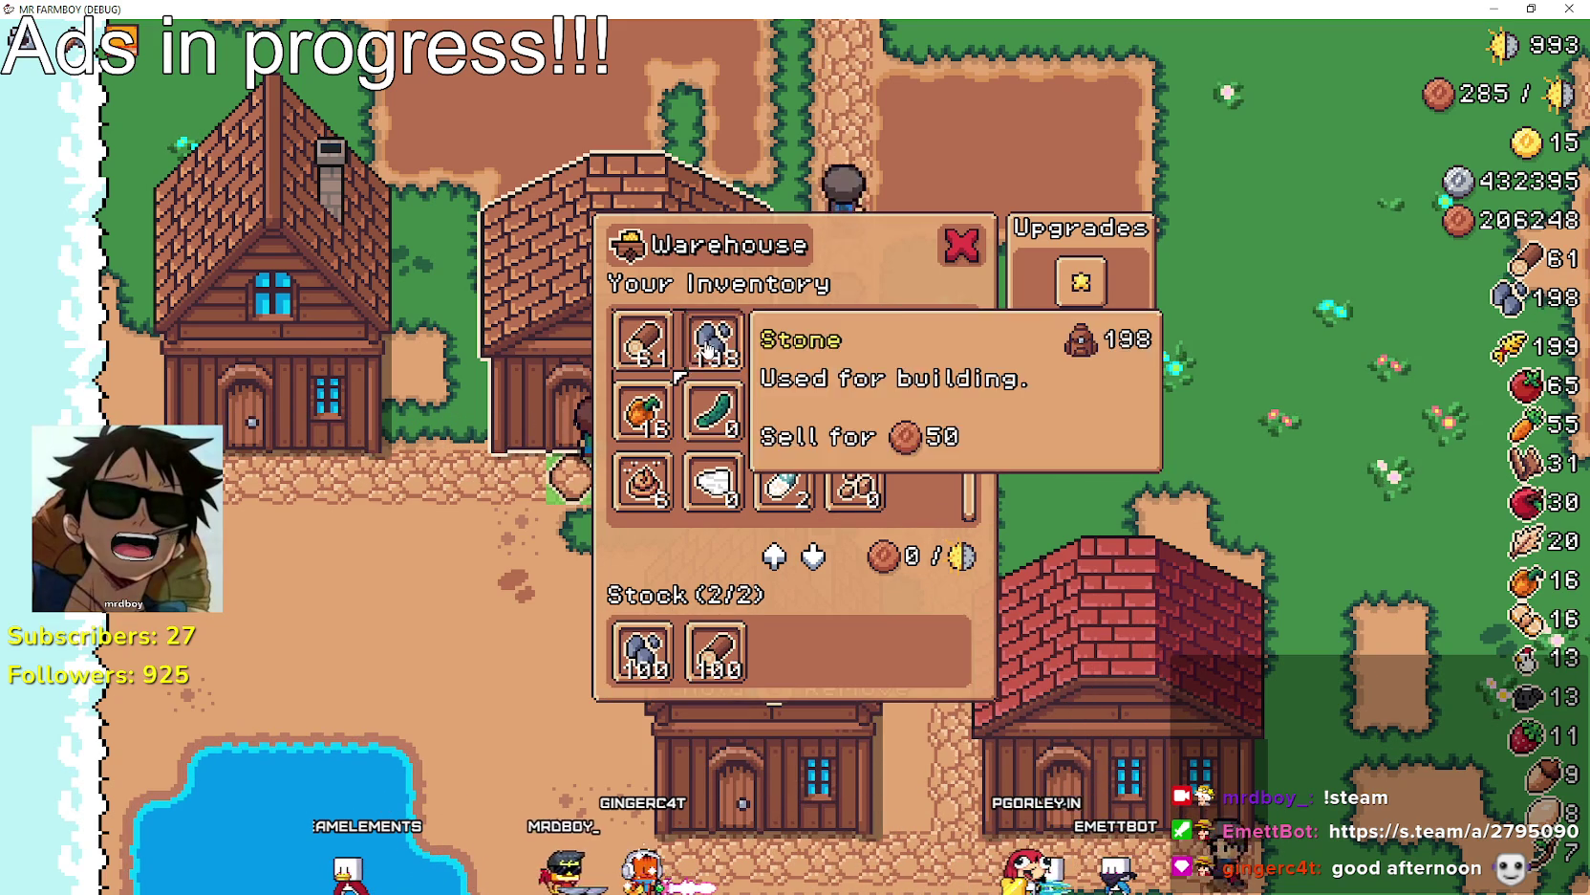
{"action": "left_click", "coordinate": [703, 339]}
{"action": "left_click", "coordinate": [702, 339]}
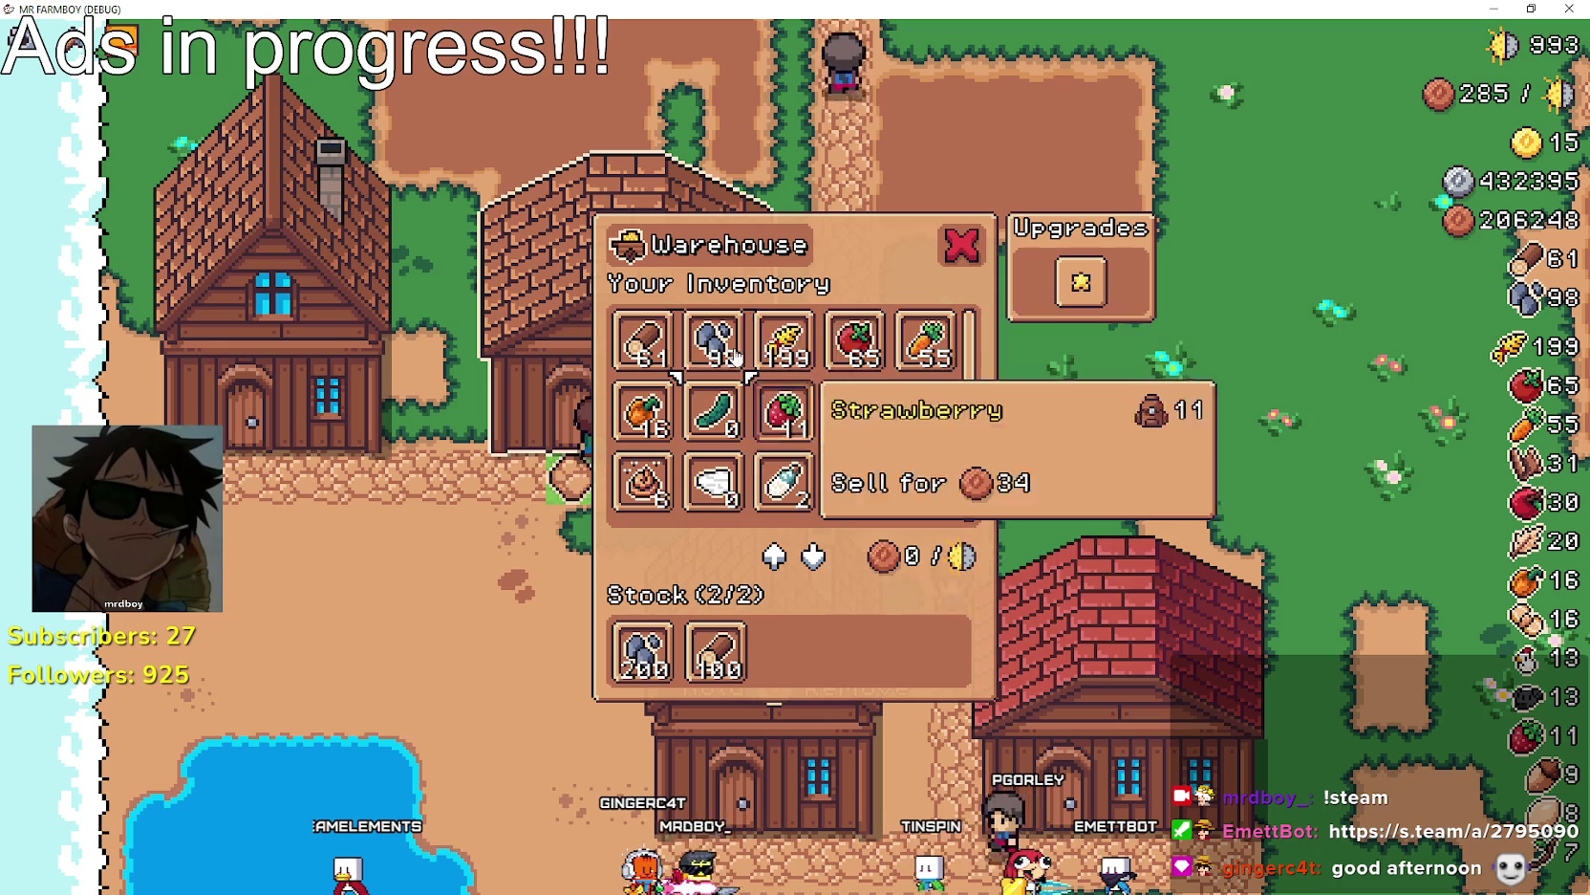
{"action": "left_click", "coordinate": [659, 664]}
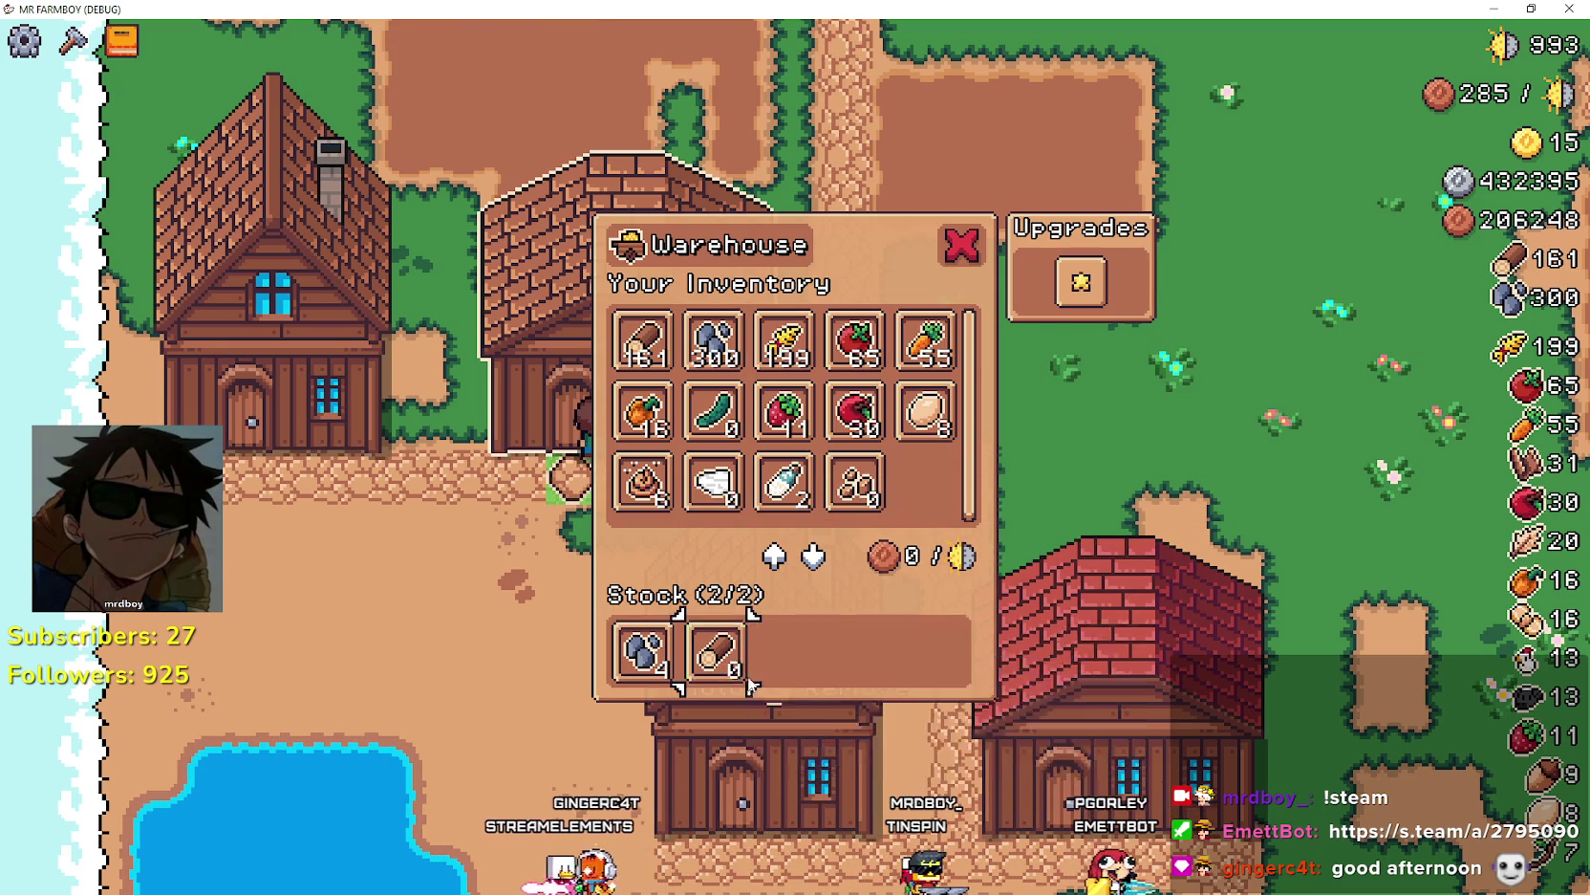
{"action": "left_click", "coordinate": [646, 658]}
{"action": "left_click", "coordinate": [646, 658]}
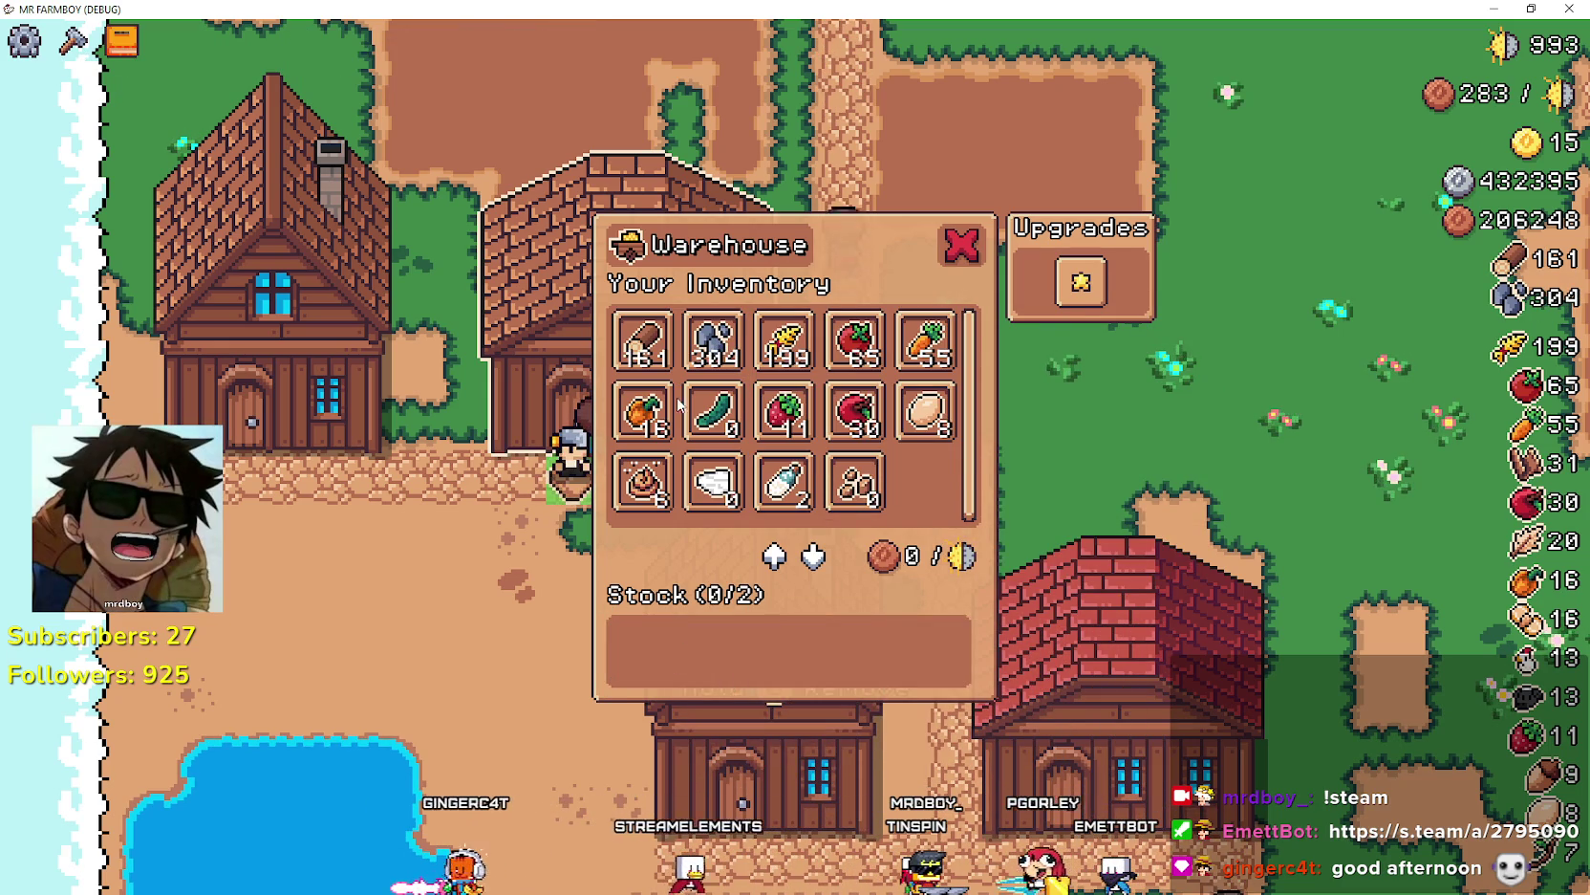
- Stock all the wood and 200 stone, then add another 100 stone
{"action": "left_click", "coordinate": [642, 343]}
{"action": "left_click", "coordinate": [712, 349]}
{"action": "left_click", "coordinate": [712, 353]}
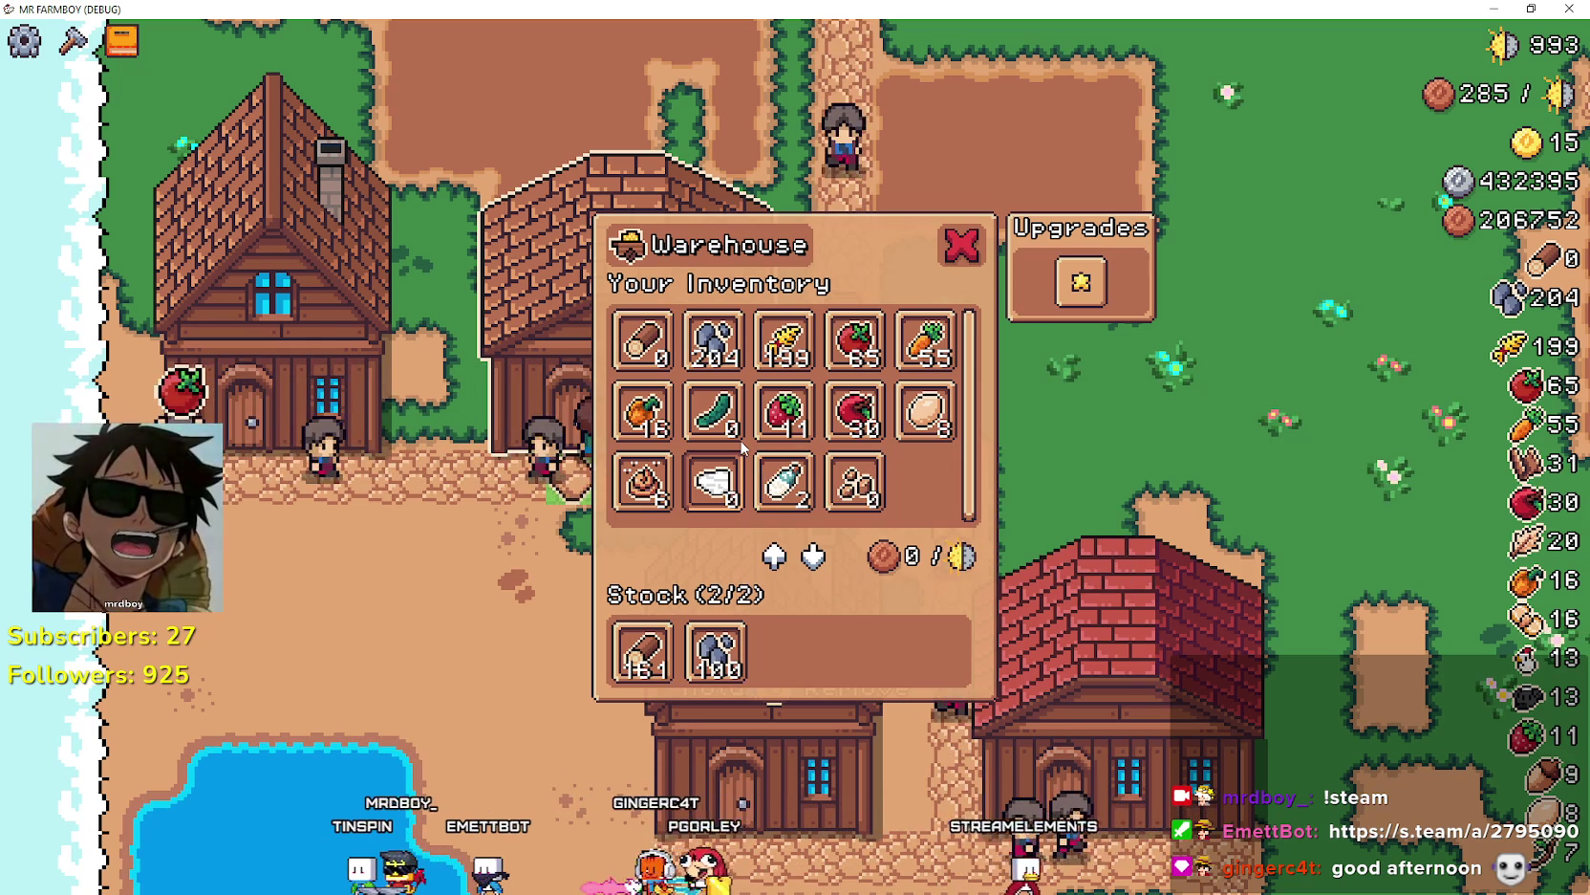
{"action": "mouse_move", "coordinate": [733, 359]}
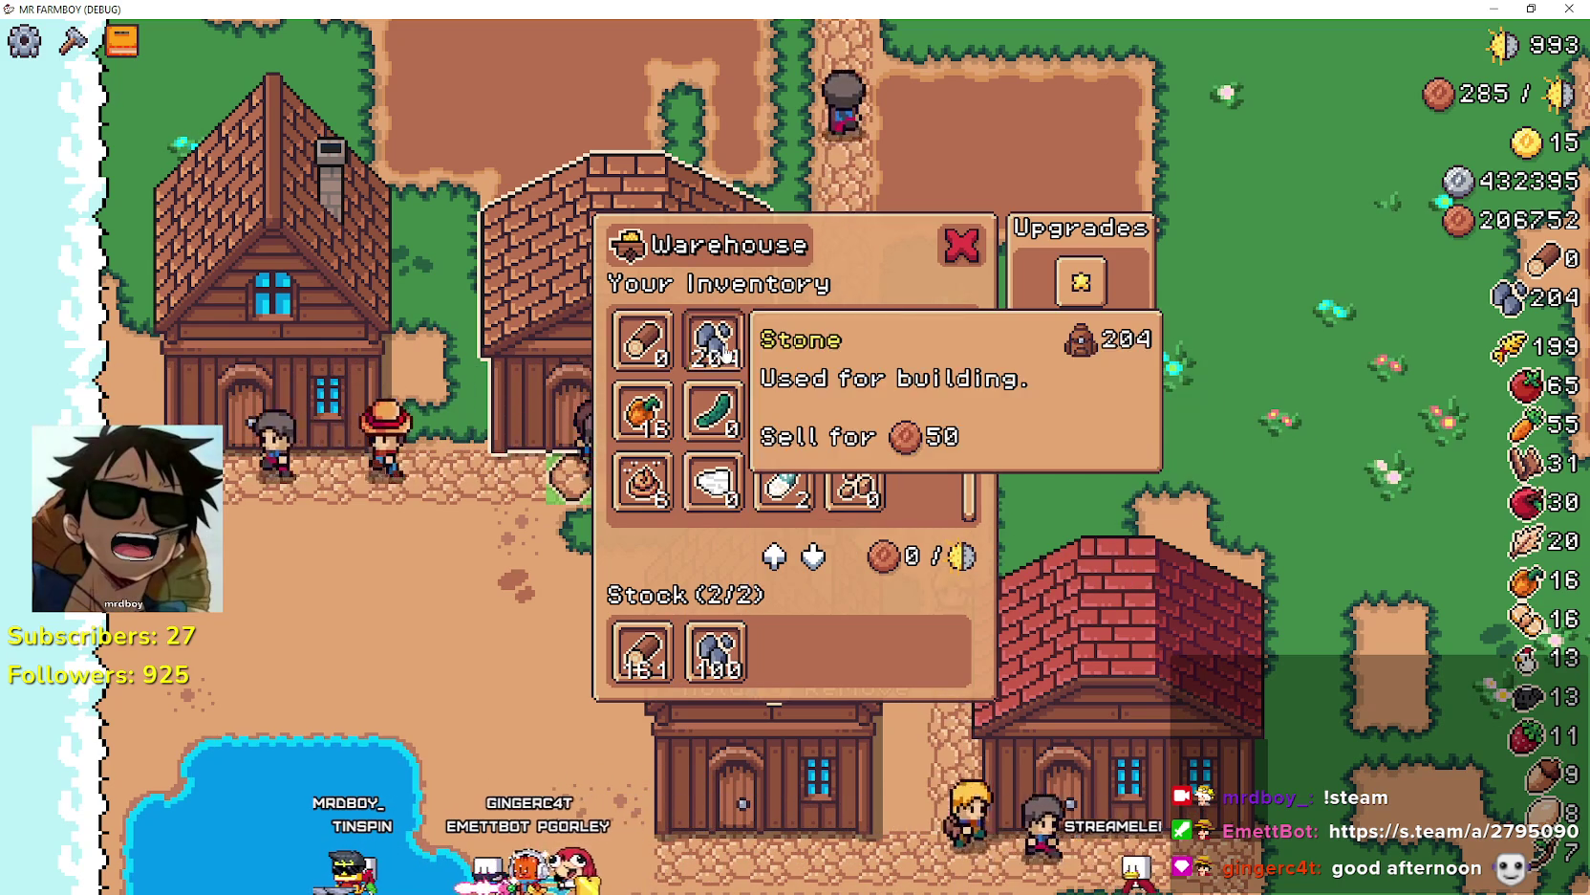
{"action": "left_click", "coordinate": [717, 344]}
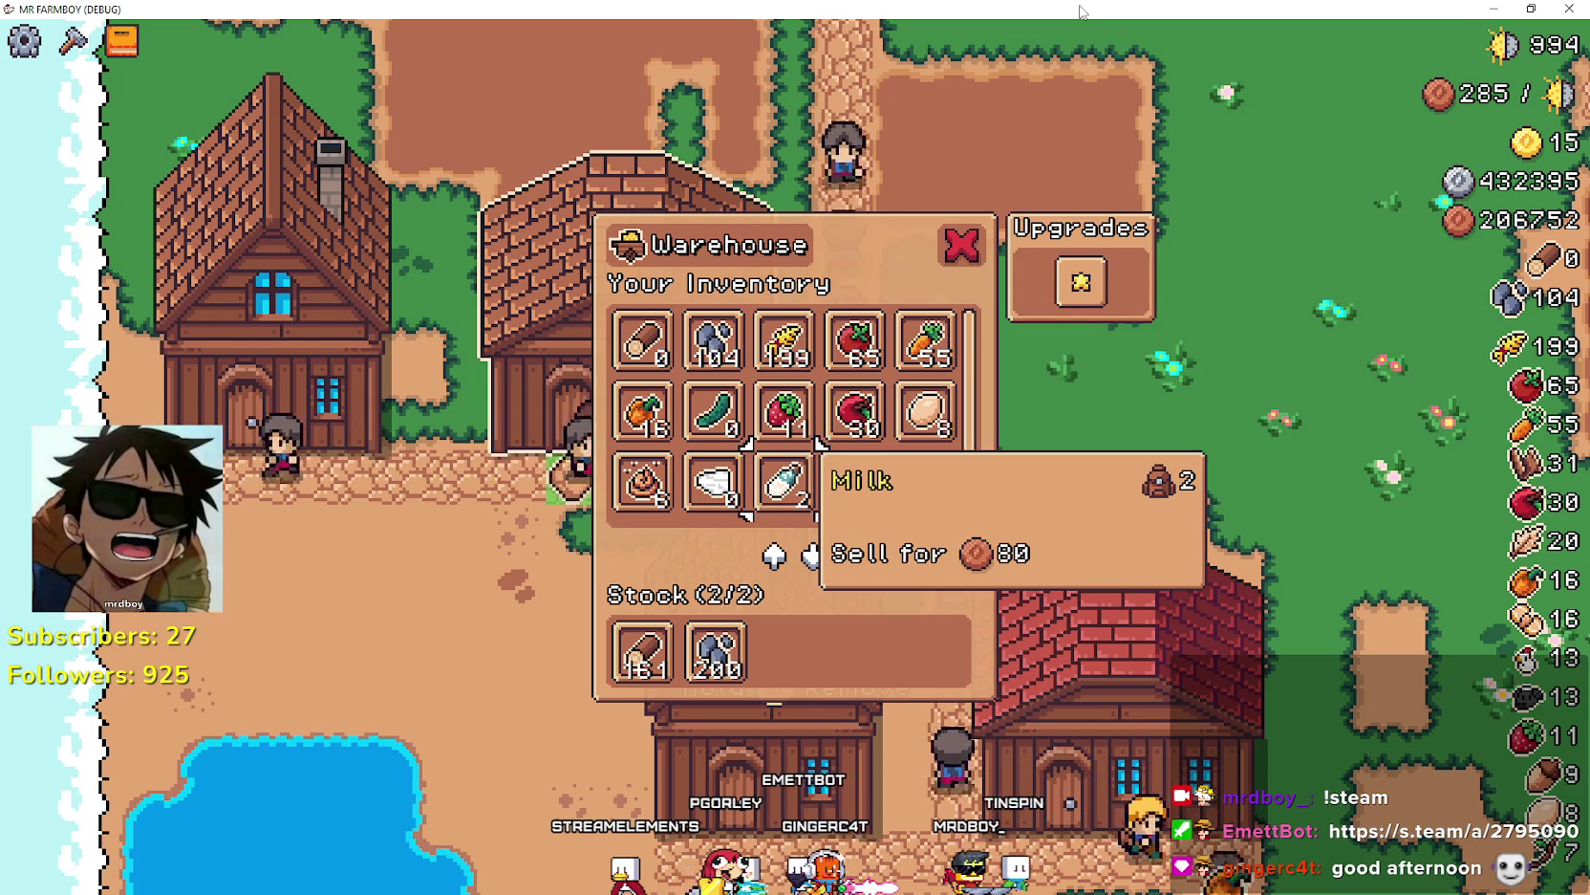
- Select Stone and move the remaining 104 stone into stock, reaching 304 stocked
{"action": "key", "text": "Up"}
{"action": "key", "text": "Up"}
{"action": "key", "text": "Left"}
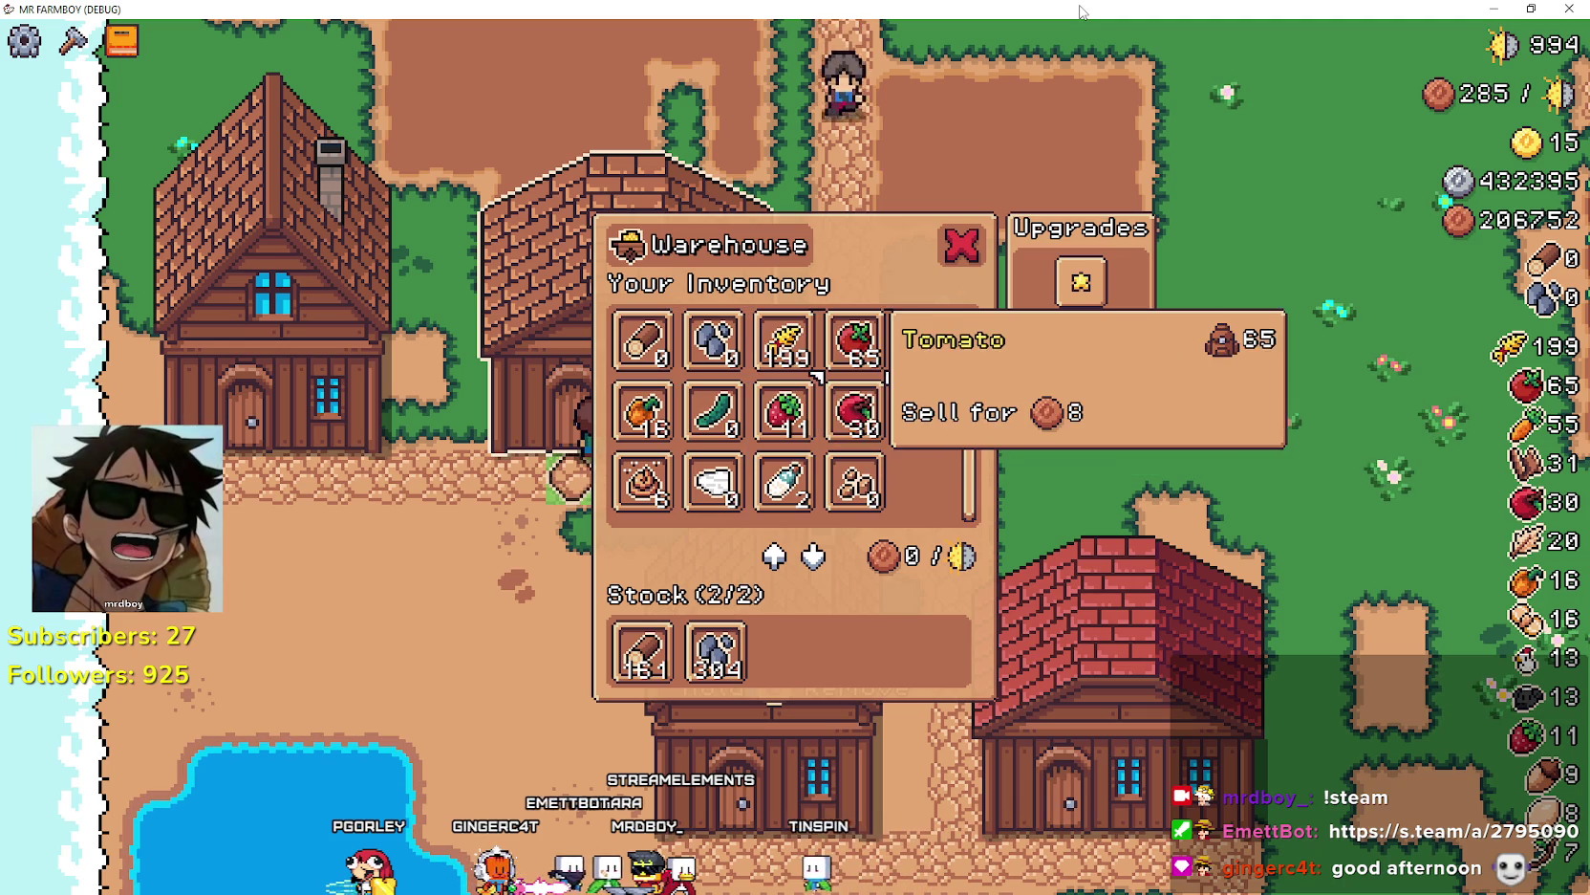
- Browse the warehouse slots with the arrow keys, checking Wheat, Wood and Cucumber
{"action": "key", "text": "Left"}
{"action": "key", "text": "Left"}
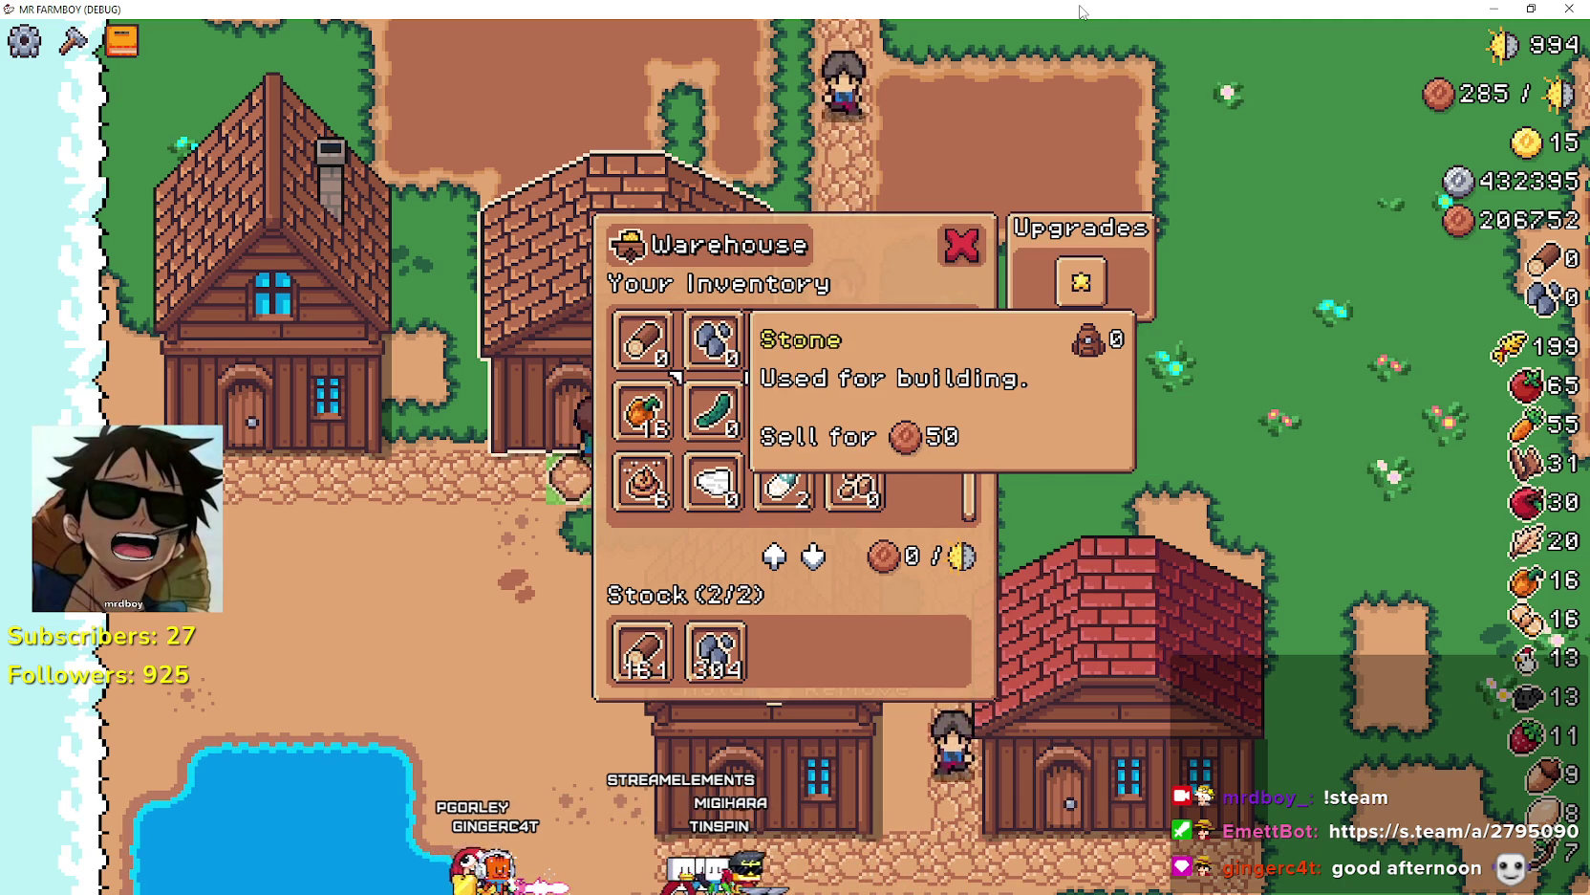
{"action": "key", "text": "Right"}
{"action": "key", "text": "Left"}
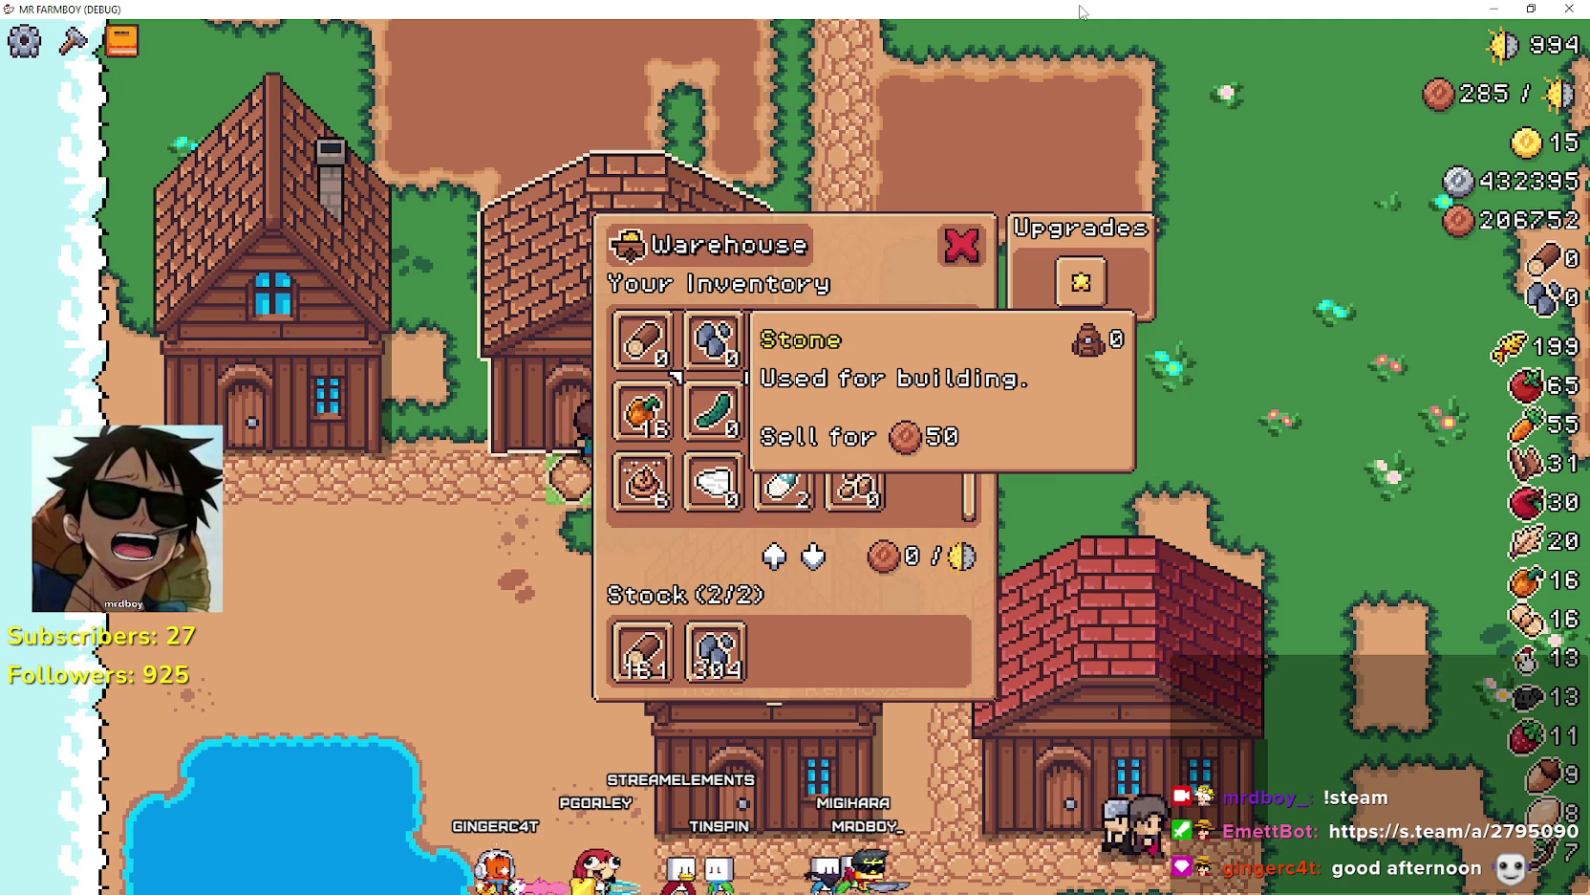
{"action": "key", "text": "Left"}
{"action": "key", "text": "Right"}
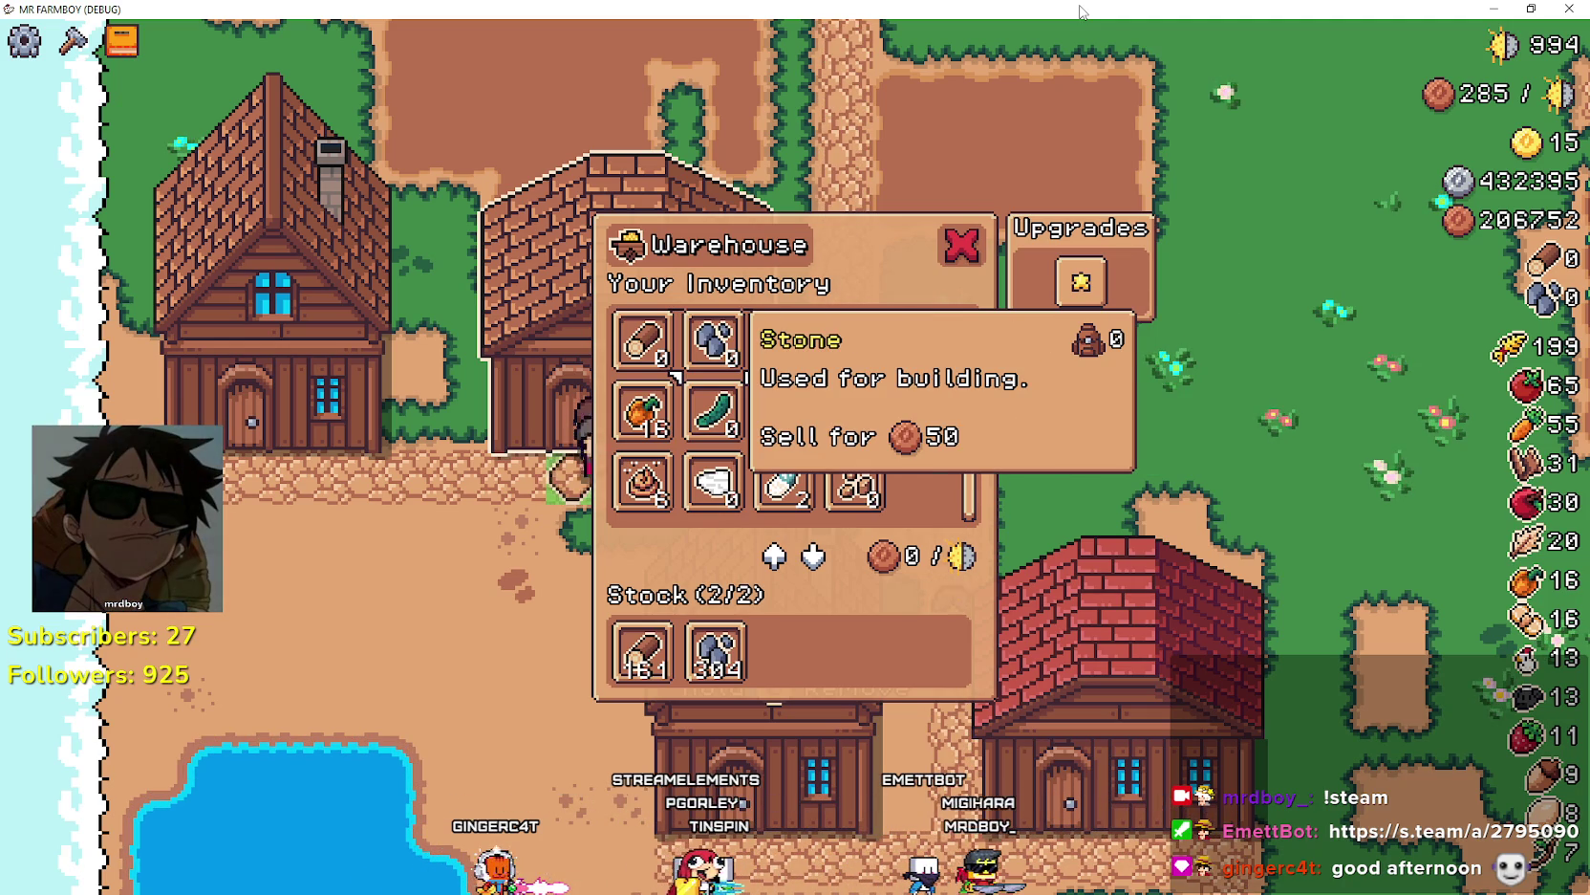
{"action": "key", "text": "Right"}
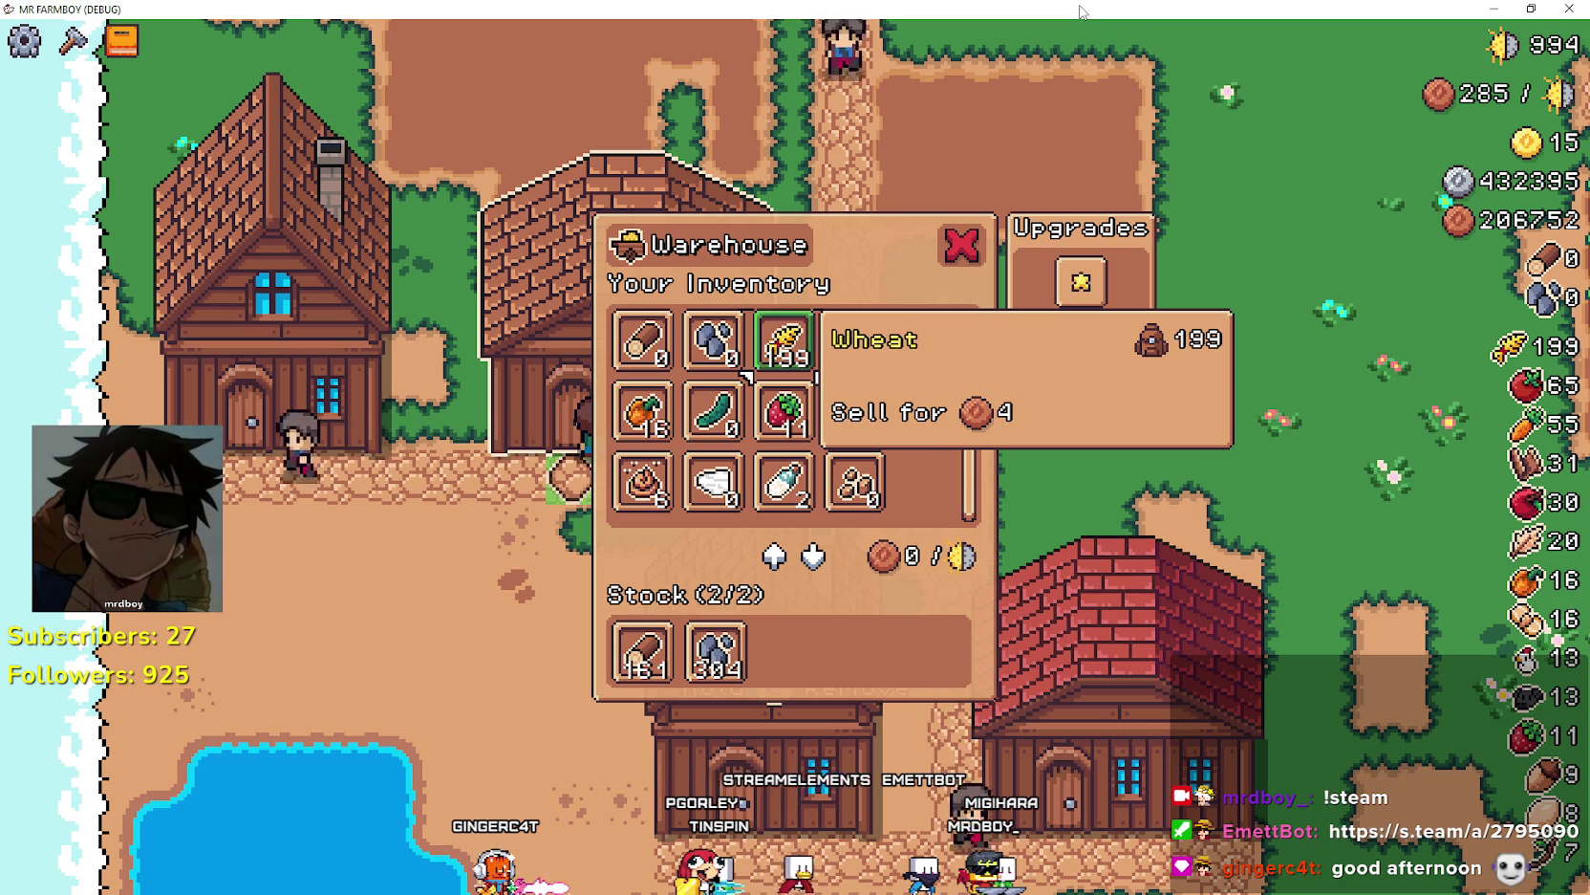
{"action": "key", "text": "Left"}
{"action": "key", "text": "Left"}
{"action": "key", "text": "Down"}
{"action": "key", "text": "Right"}
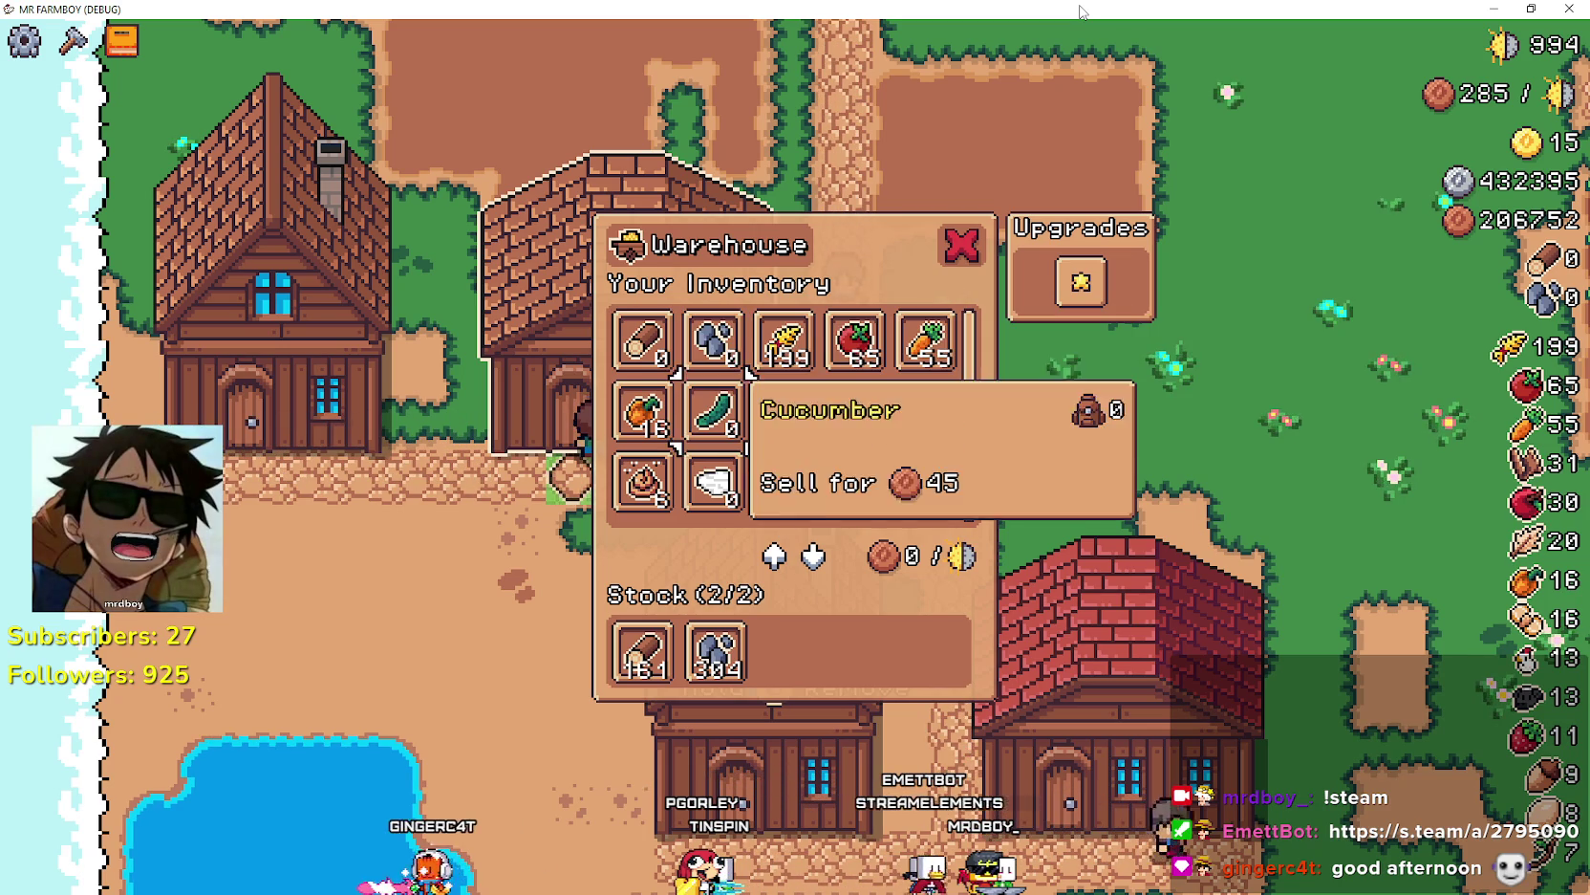
- Withdraw all 304 stocked stone, clear the empty stone slot, and close the warehouse
{"action": "key", "text": "Down"}
{"action": "key", "text": "Down"}
{"action": "key", "text": "Return"}
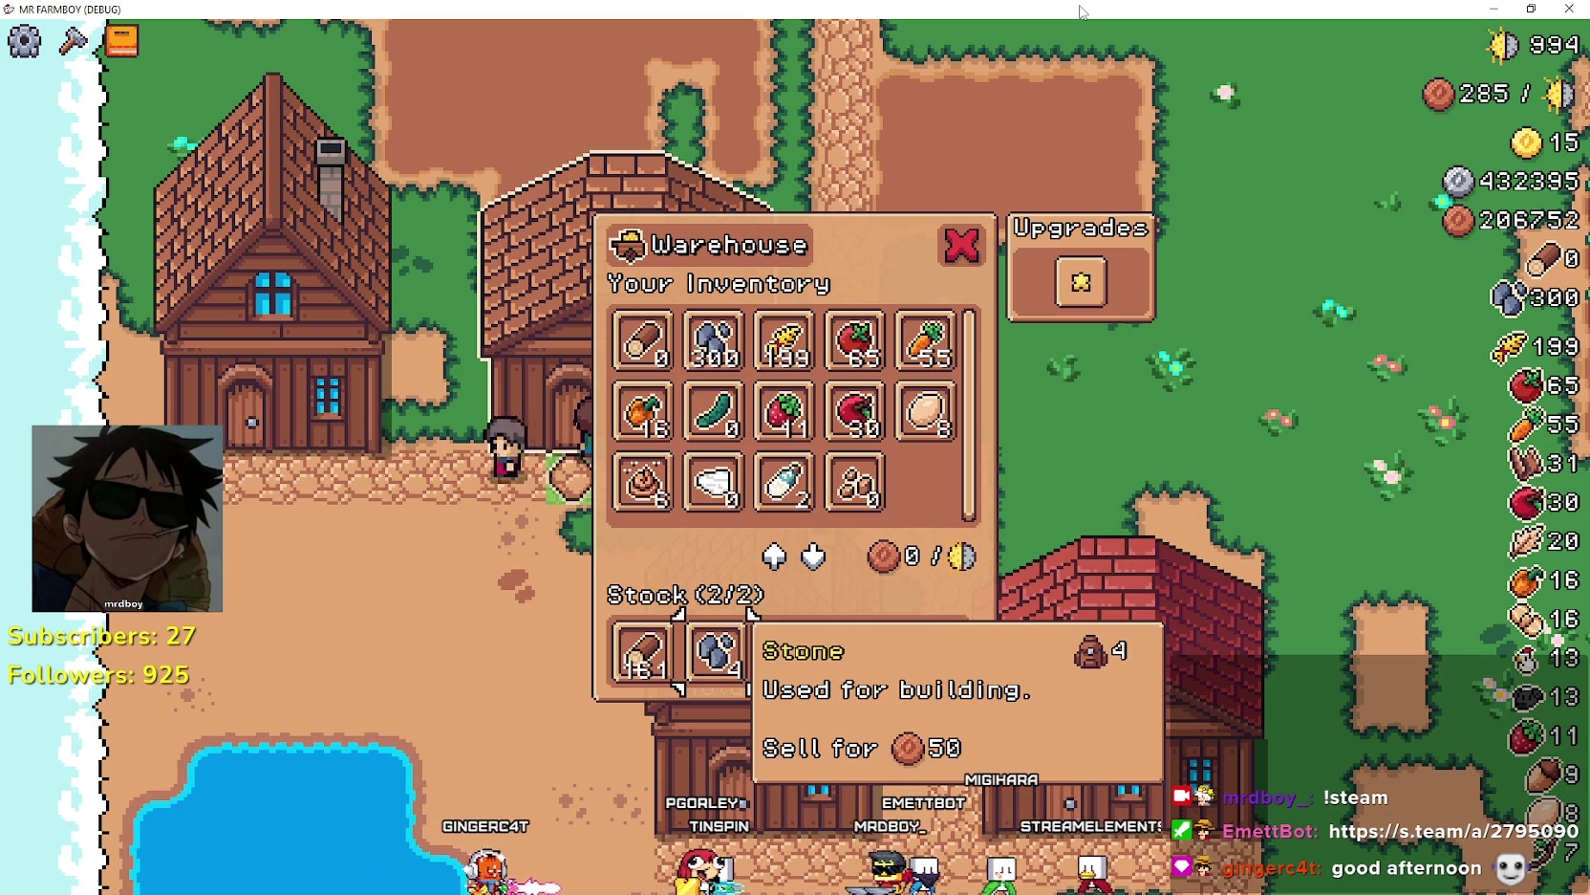
{"action": "key", "text": "Left"}
{"action": "key", "text": "Right"}
{"action": "key", "text": "Return"}
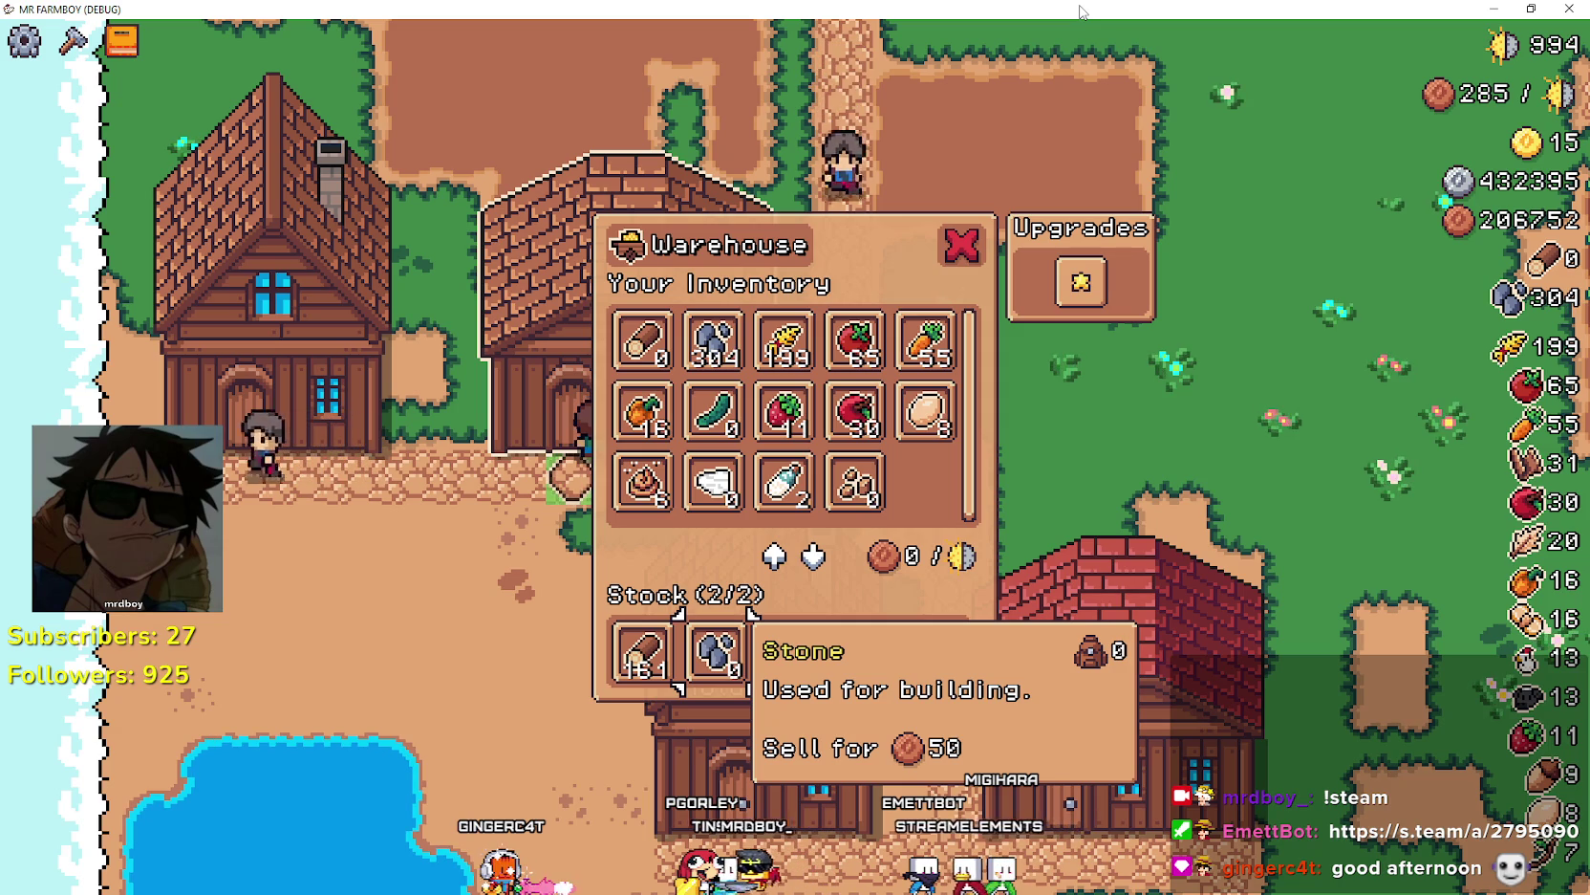
{"action": "key", "text": "Return"}
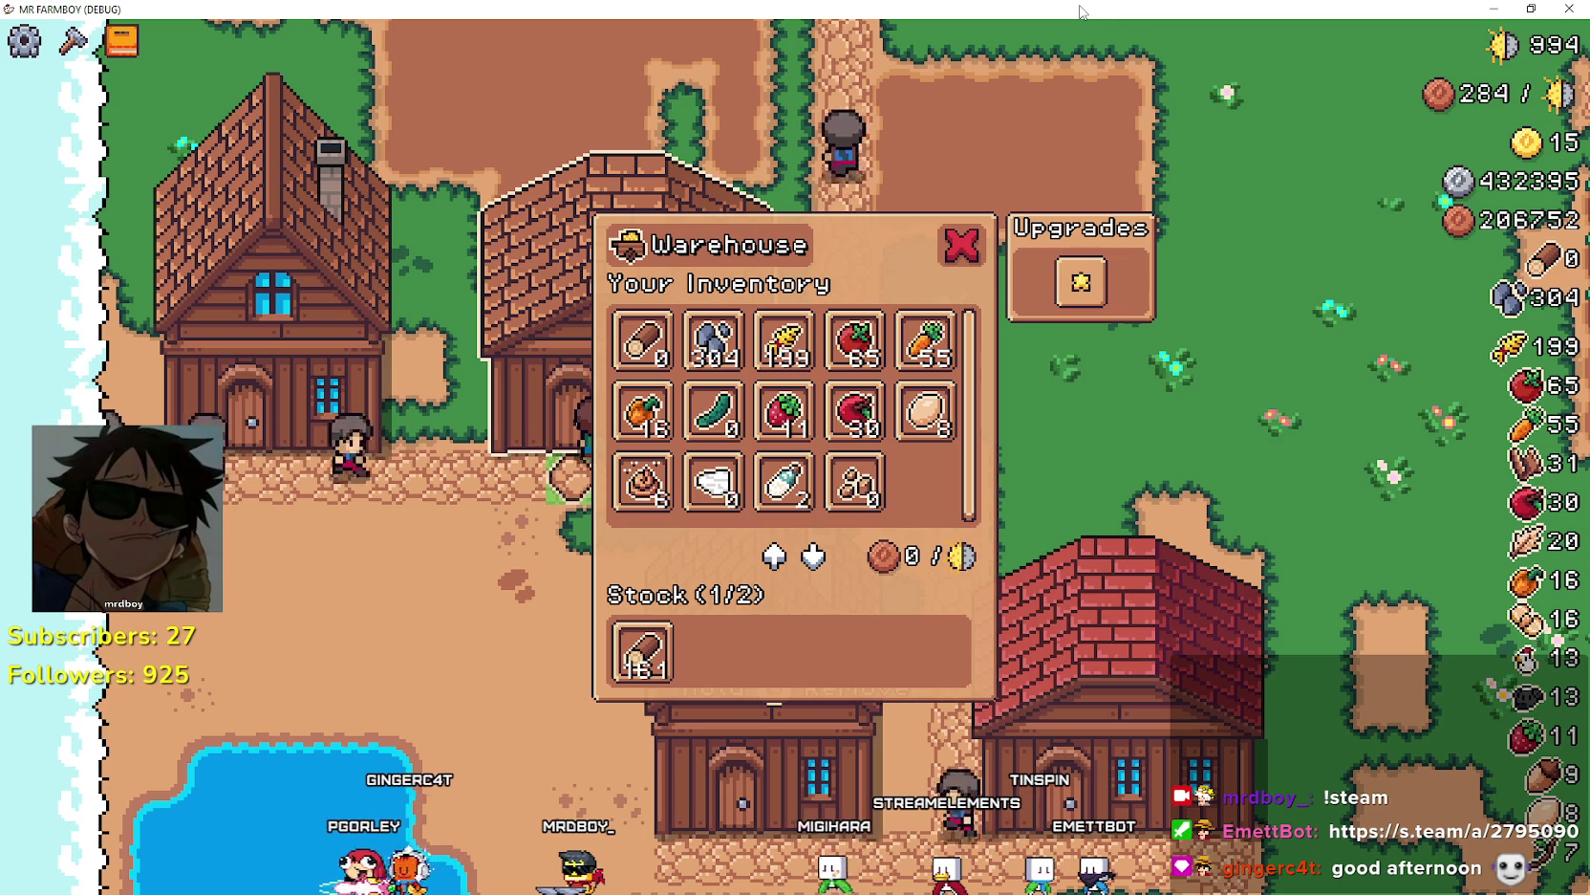
{"action": "key", "text": "Escape"}
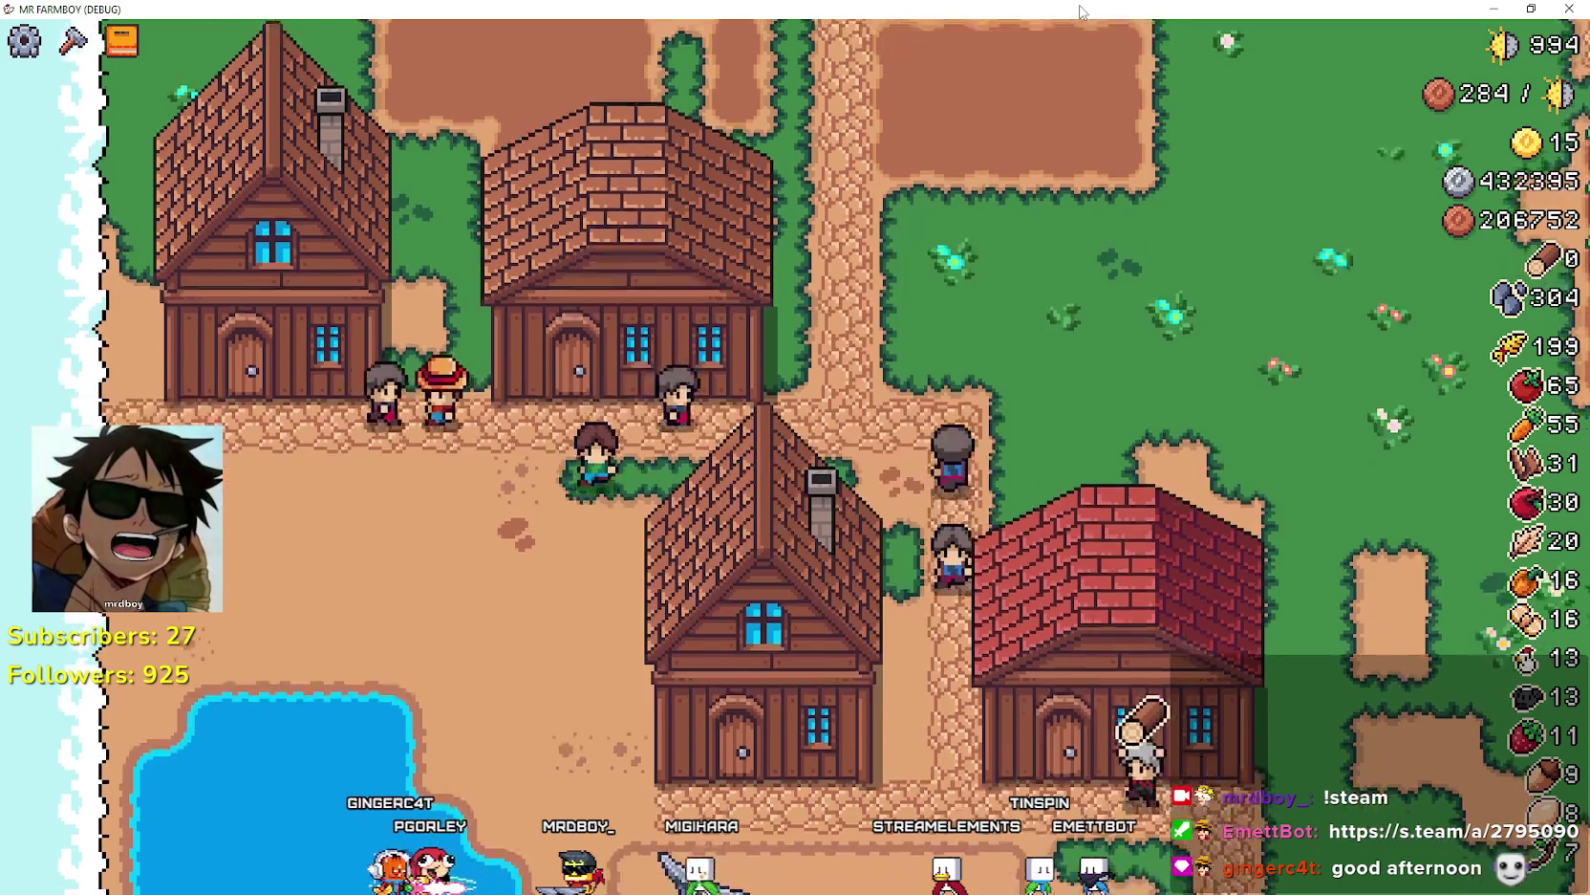
- Reopen the warehouse and browse the slots, checking Egg, Wood, Wool and Copper Nugget
{"action": "key", "text": "Return"}
{"action": "key", "text": "Right"}
{"action": "key", "text": "Right"}
{"action": "key", "text": "Right"}
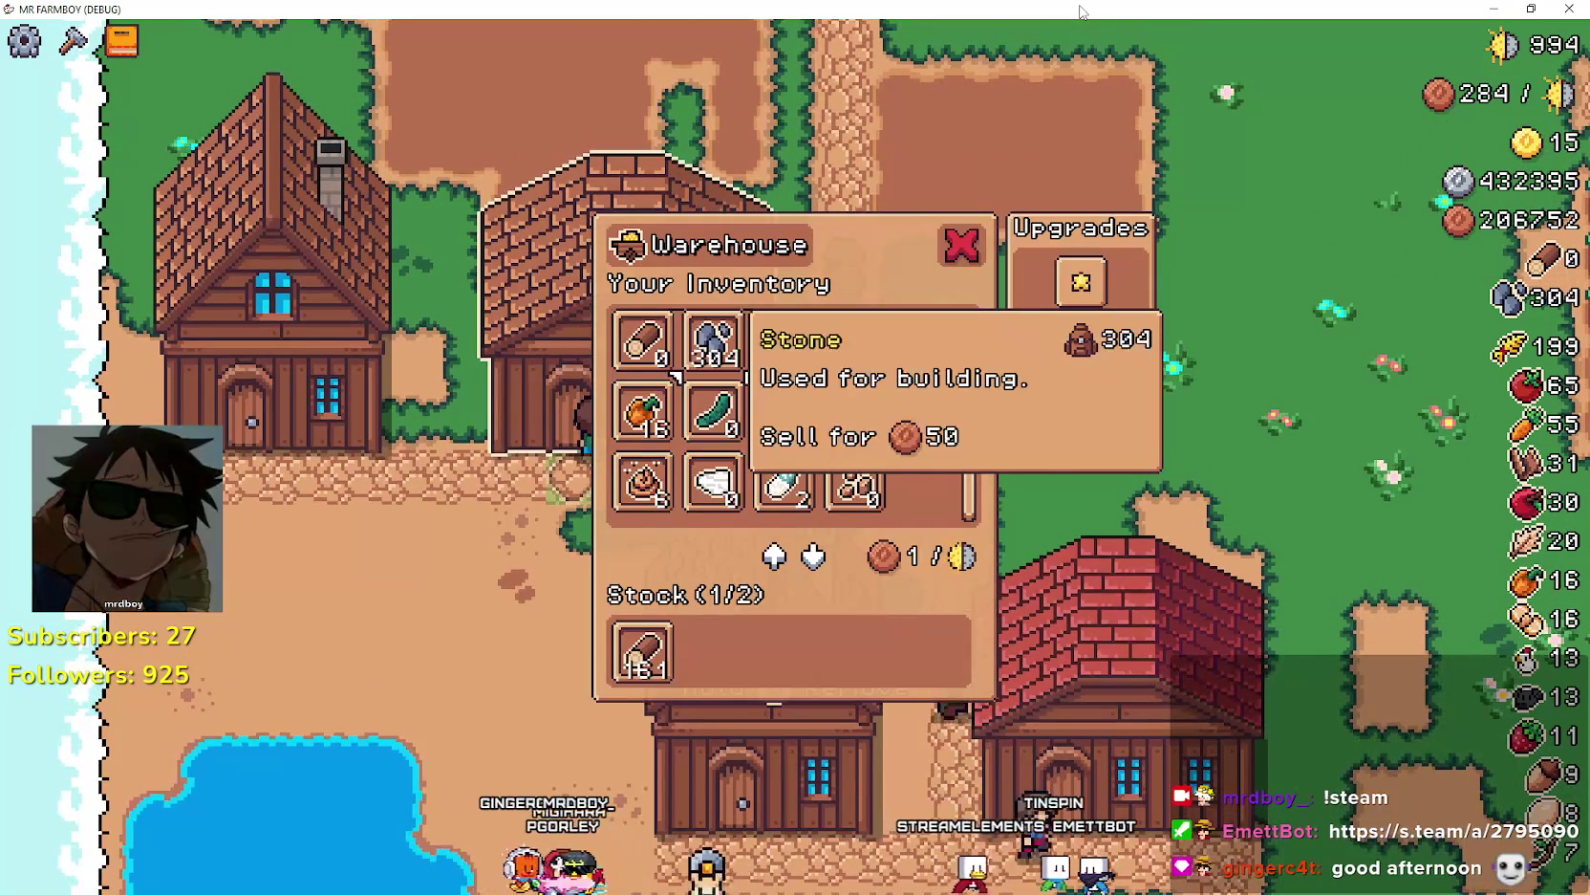
{"action": "key", "text": "Down"}
{"action": "key", "text": "Left"}
{"action": "key", "text": "Left"}
{"action": "key", "text": "Down"}
{"action": "key", "text": "Left"}
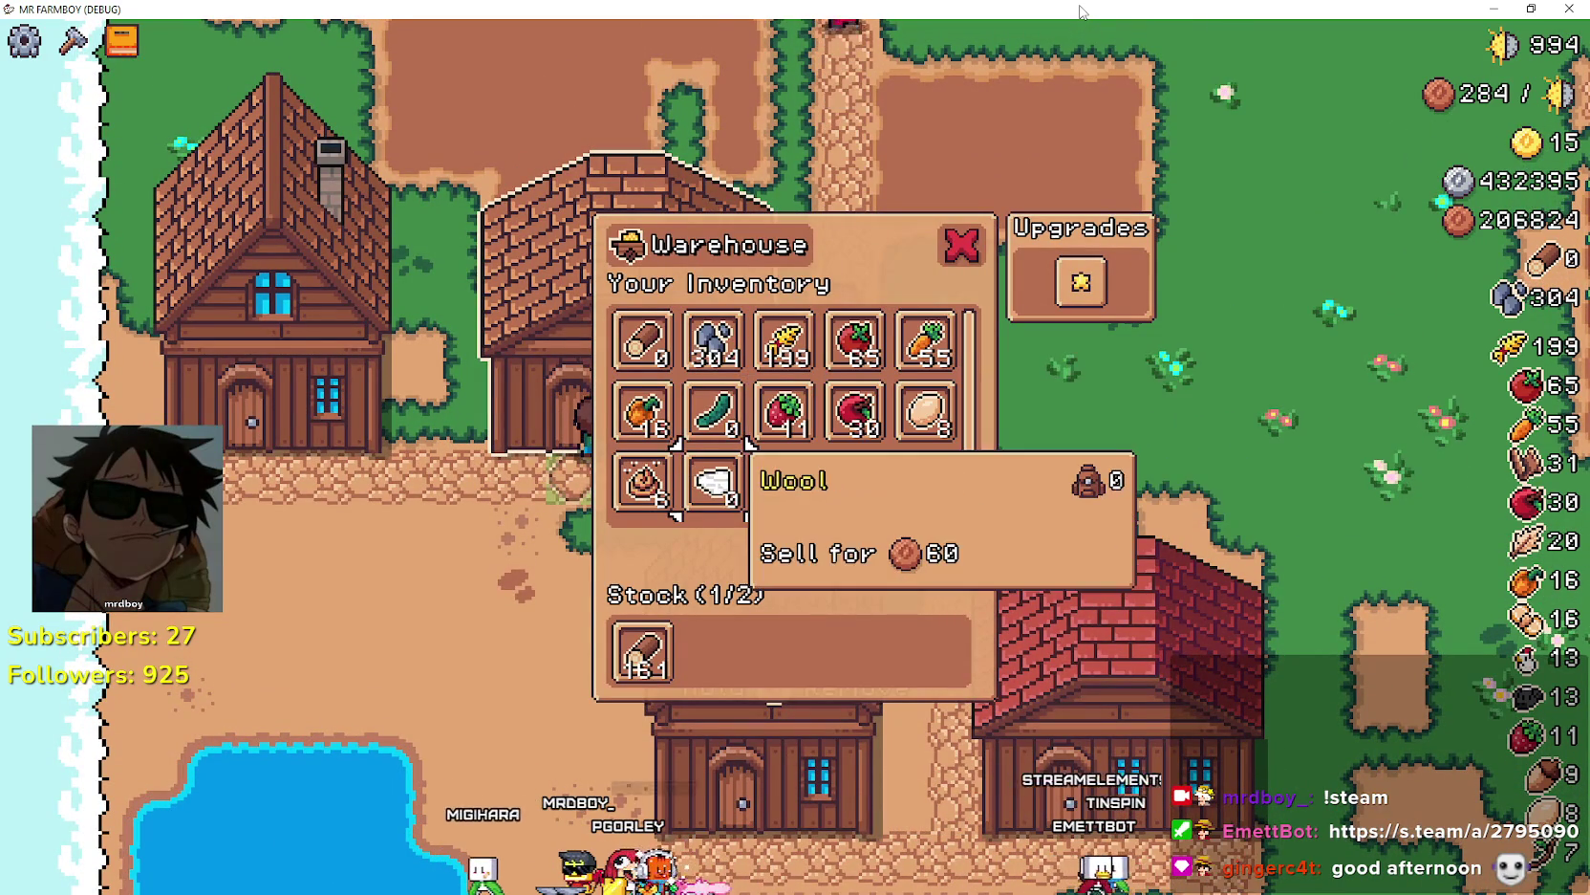
{"action": "key", "text": "Down"}
{"action": "key", "text": "Up"}
{"action": "key", "text": "Right"}
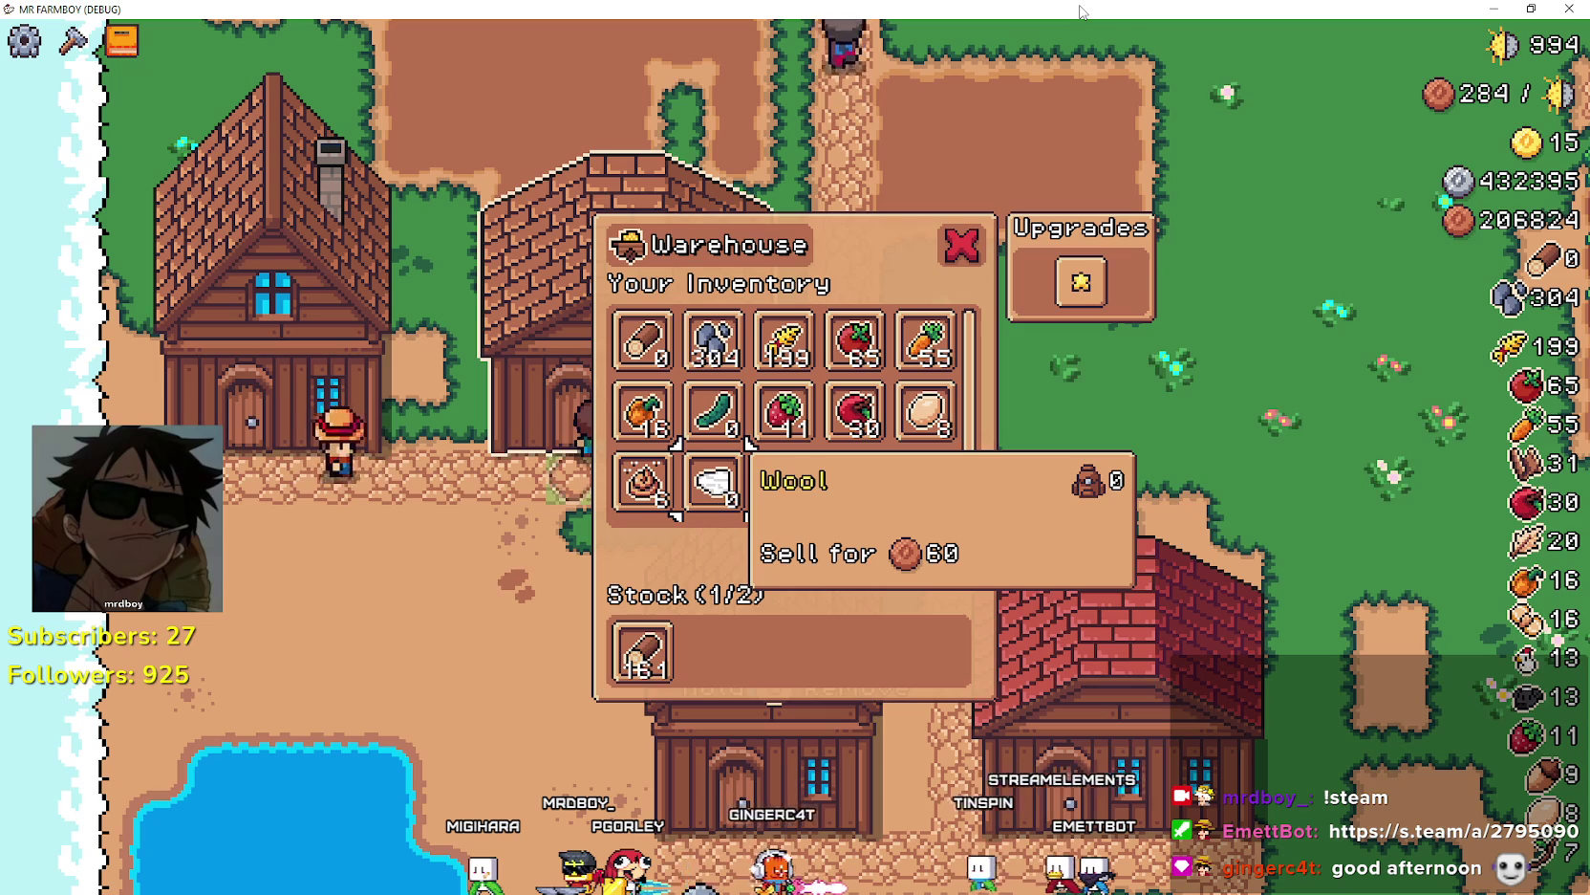
{"action": "key", "text": "Right"}
{"action": "key", "text": "Up"}
{"action": "key", "text": "Right"}
{"action": "key", "text": "Right"}
{"action": "key", "text": "Down"}
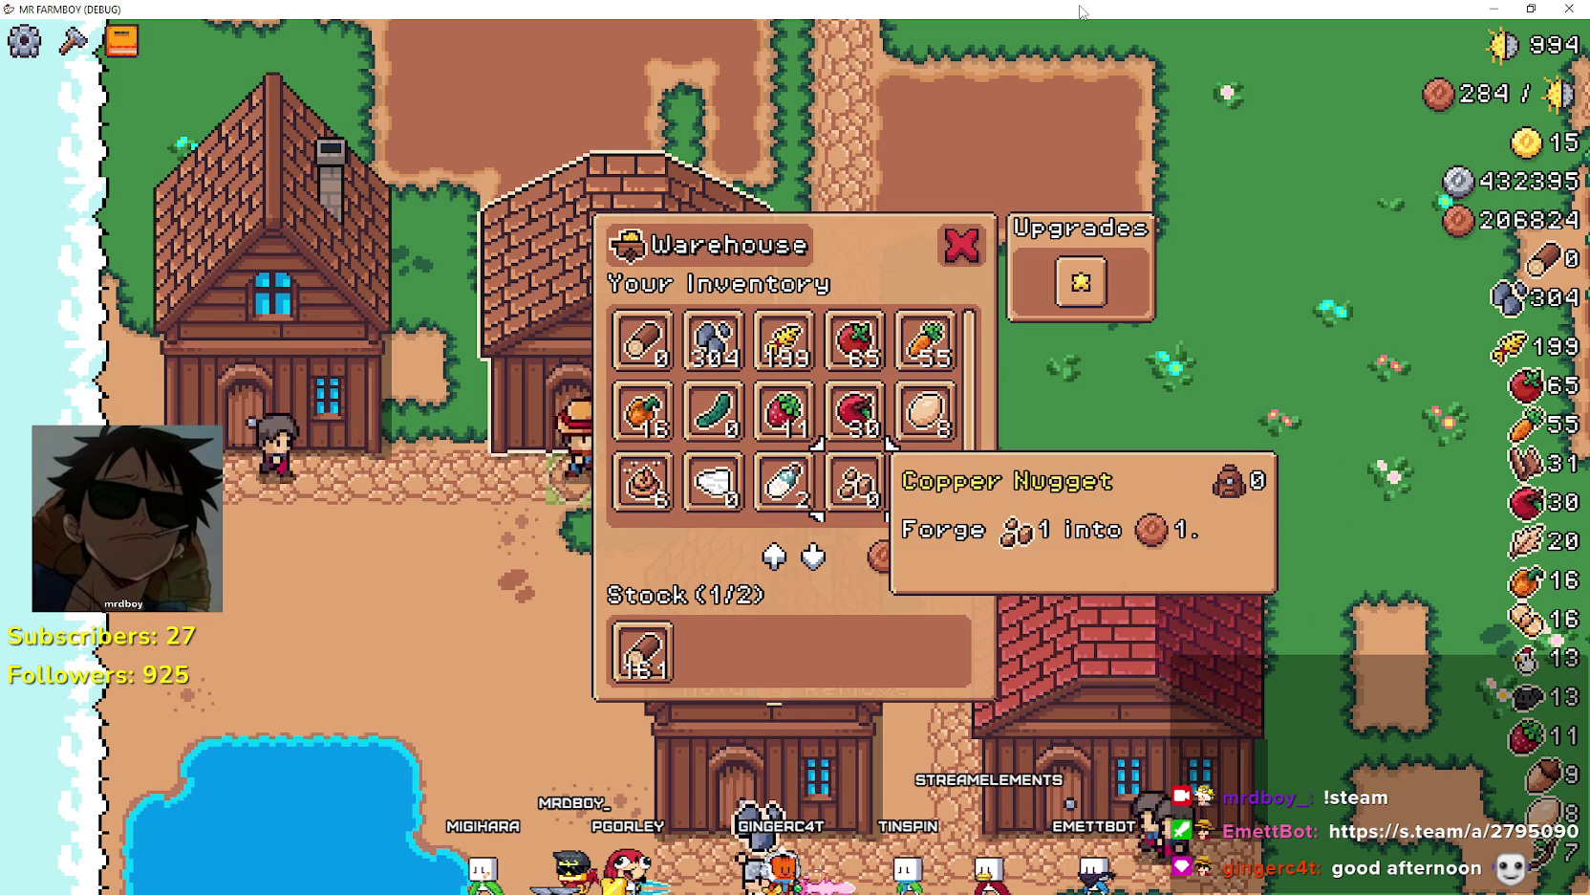
{"action": "key", "text": "Left"}
{"action": "key", "text": "Left"}
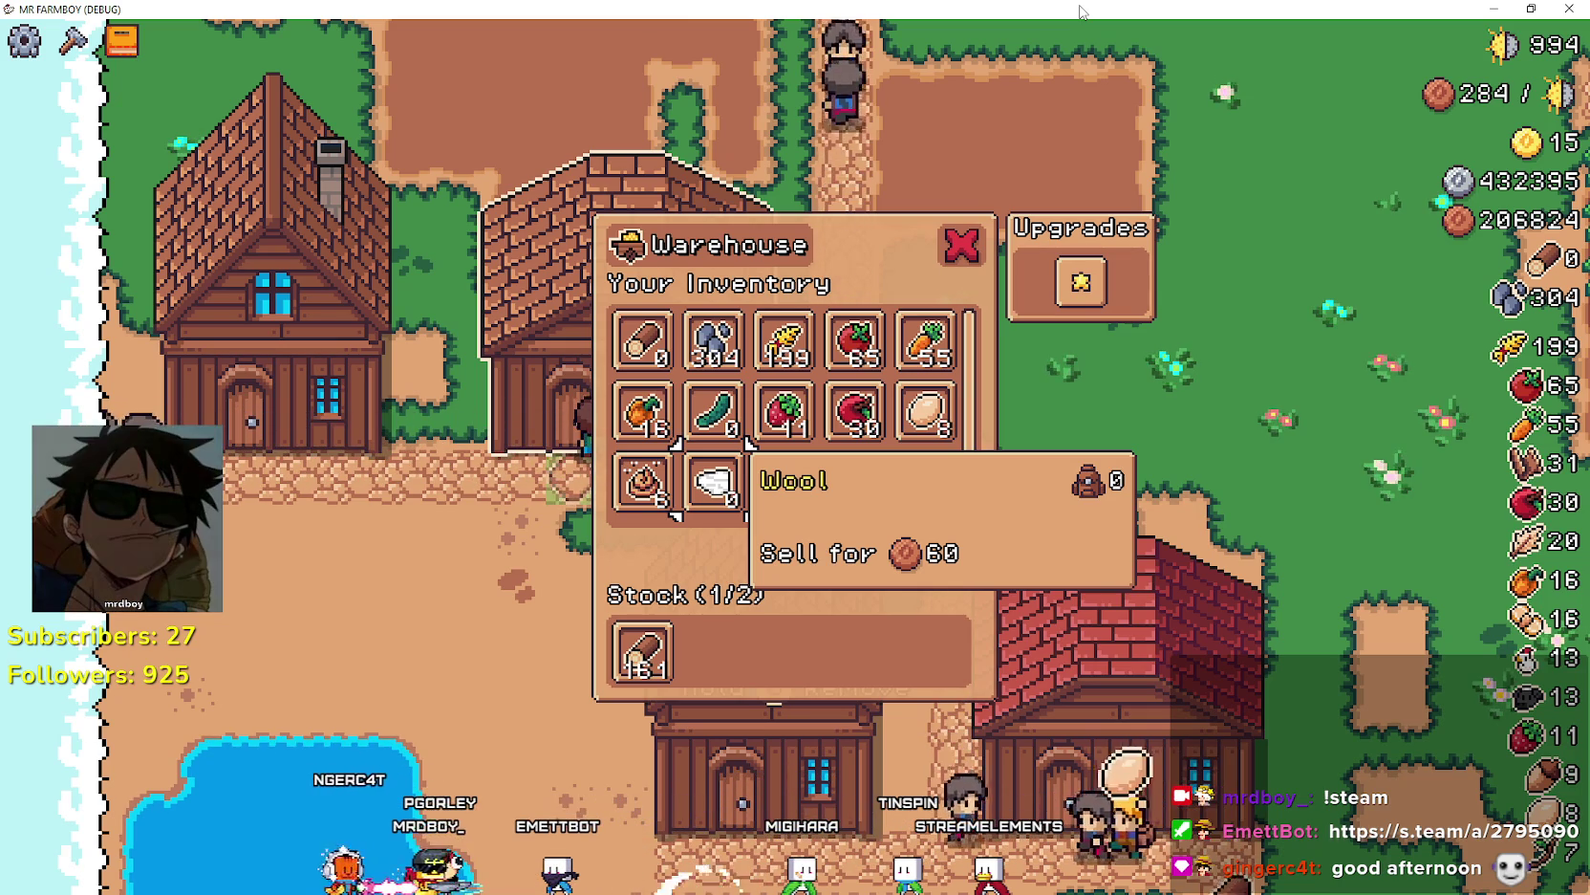
- Move the selection from inventory Stone down to the stocked Stone slot
{"action": "key", "text": "Down"}
{"action": "key", "text": "Up"}
{"action": "key", "text": "Up"}
{"action": "key", "text": "Up"}
{"action": "key", "text": "Right"}
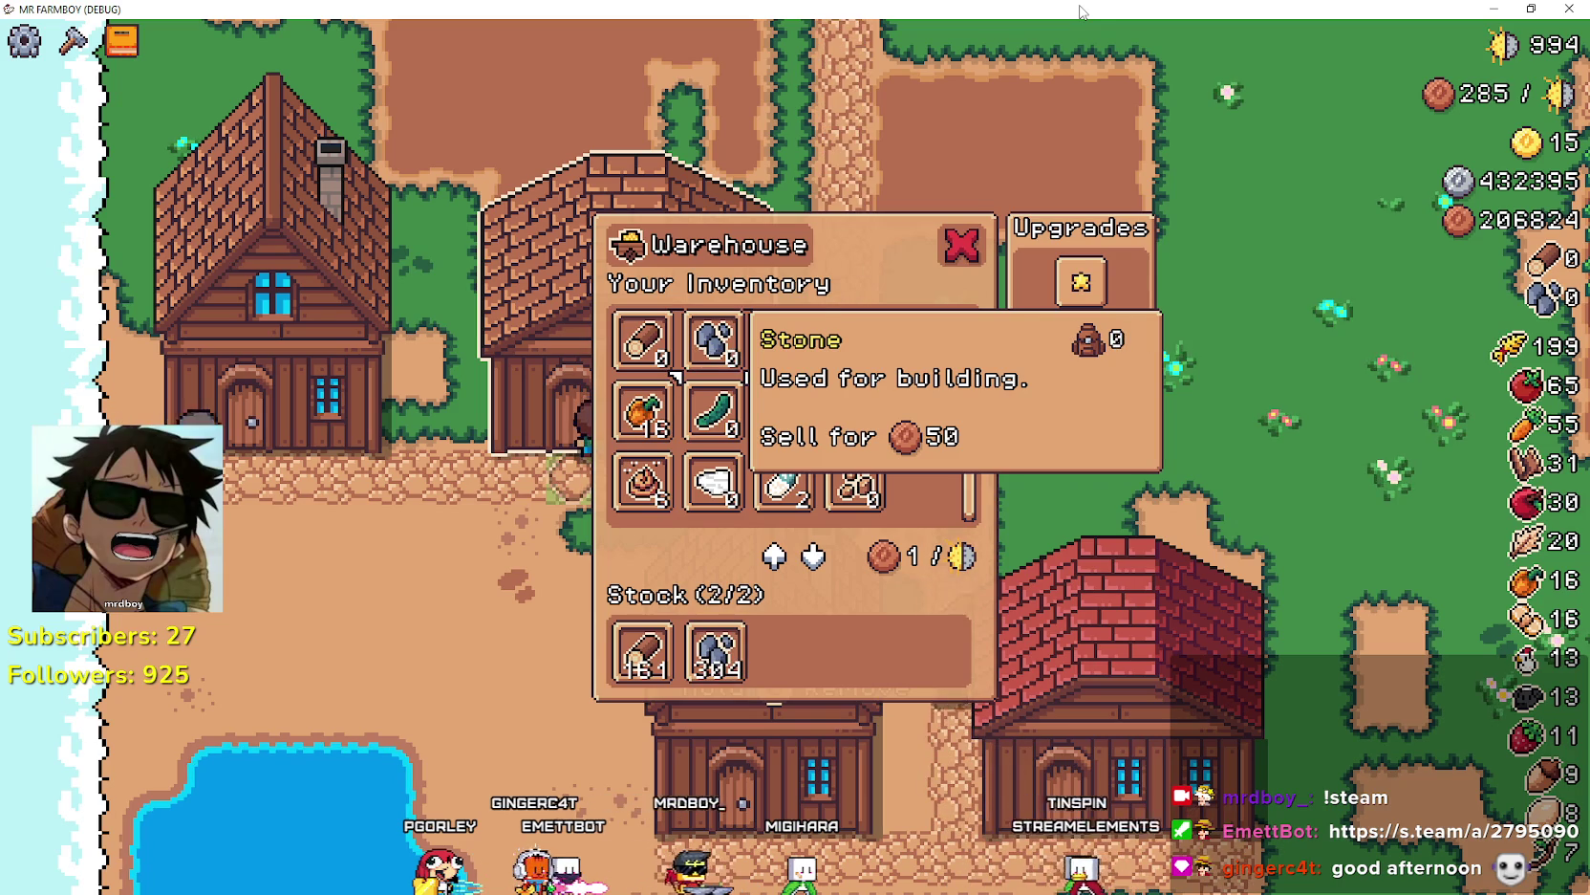
{"action": "key", "text": "Down"}
{"action": "key", "text": "Down"}
{"action": "key", "text": "Down"}
{"action": "key", "text": "Up"}
{"action": "key", "text": "Down"}
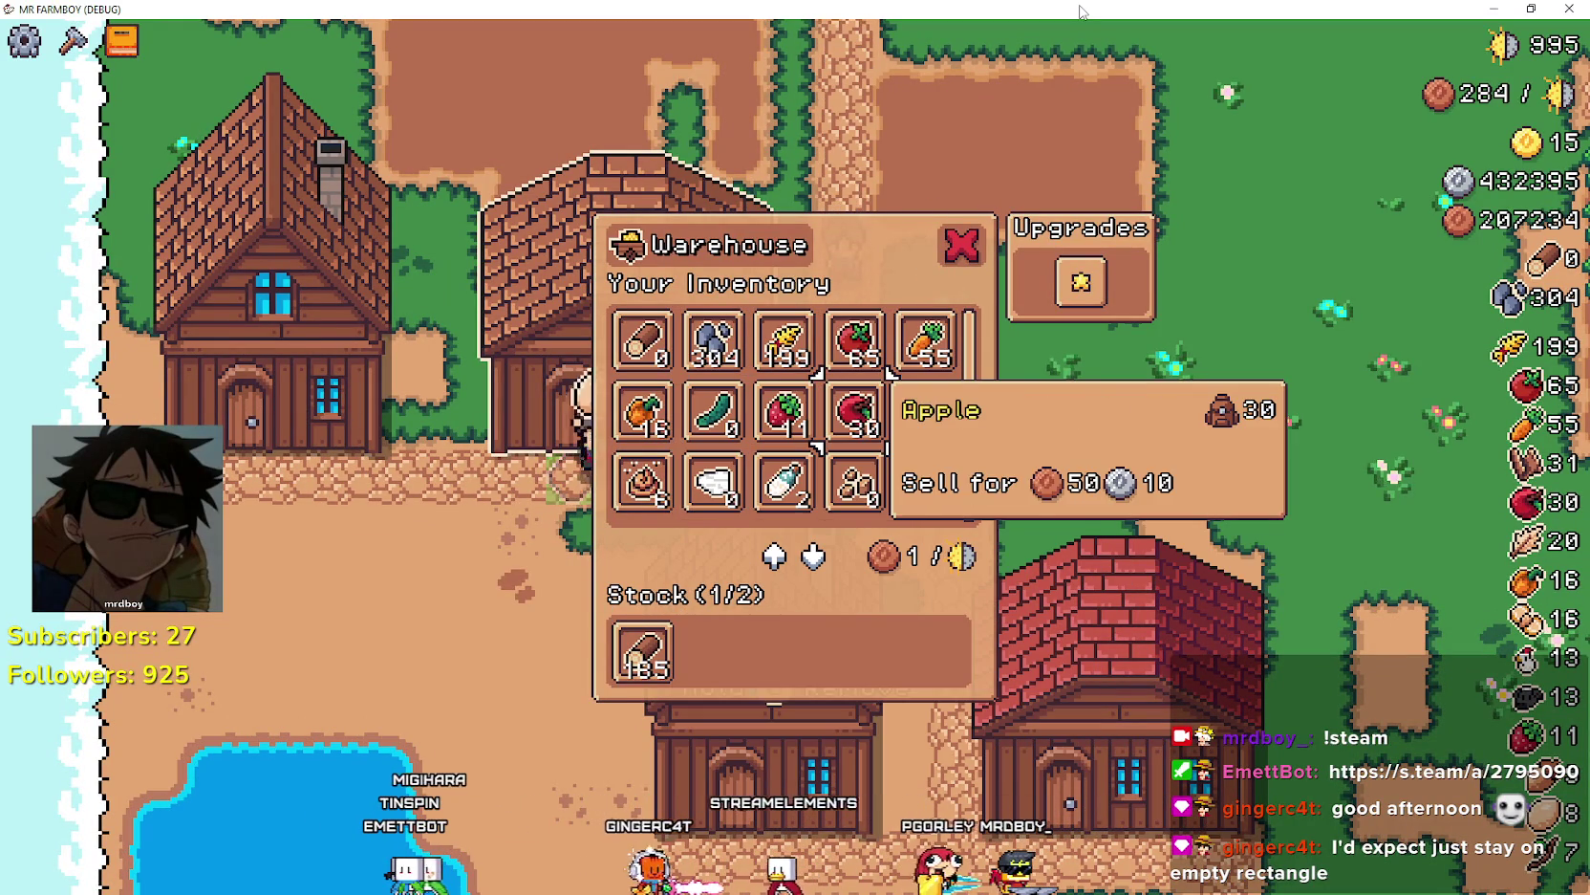
- Browse the items to Copper Nugget and back to Stone, then stock 100 stone
{"action": "key", "text": "Left"}
{"action": "key", "text": "Left"}
{"action": "key", "text": "Left"}
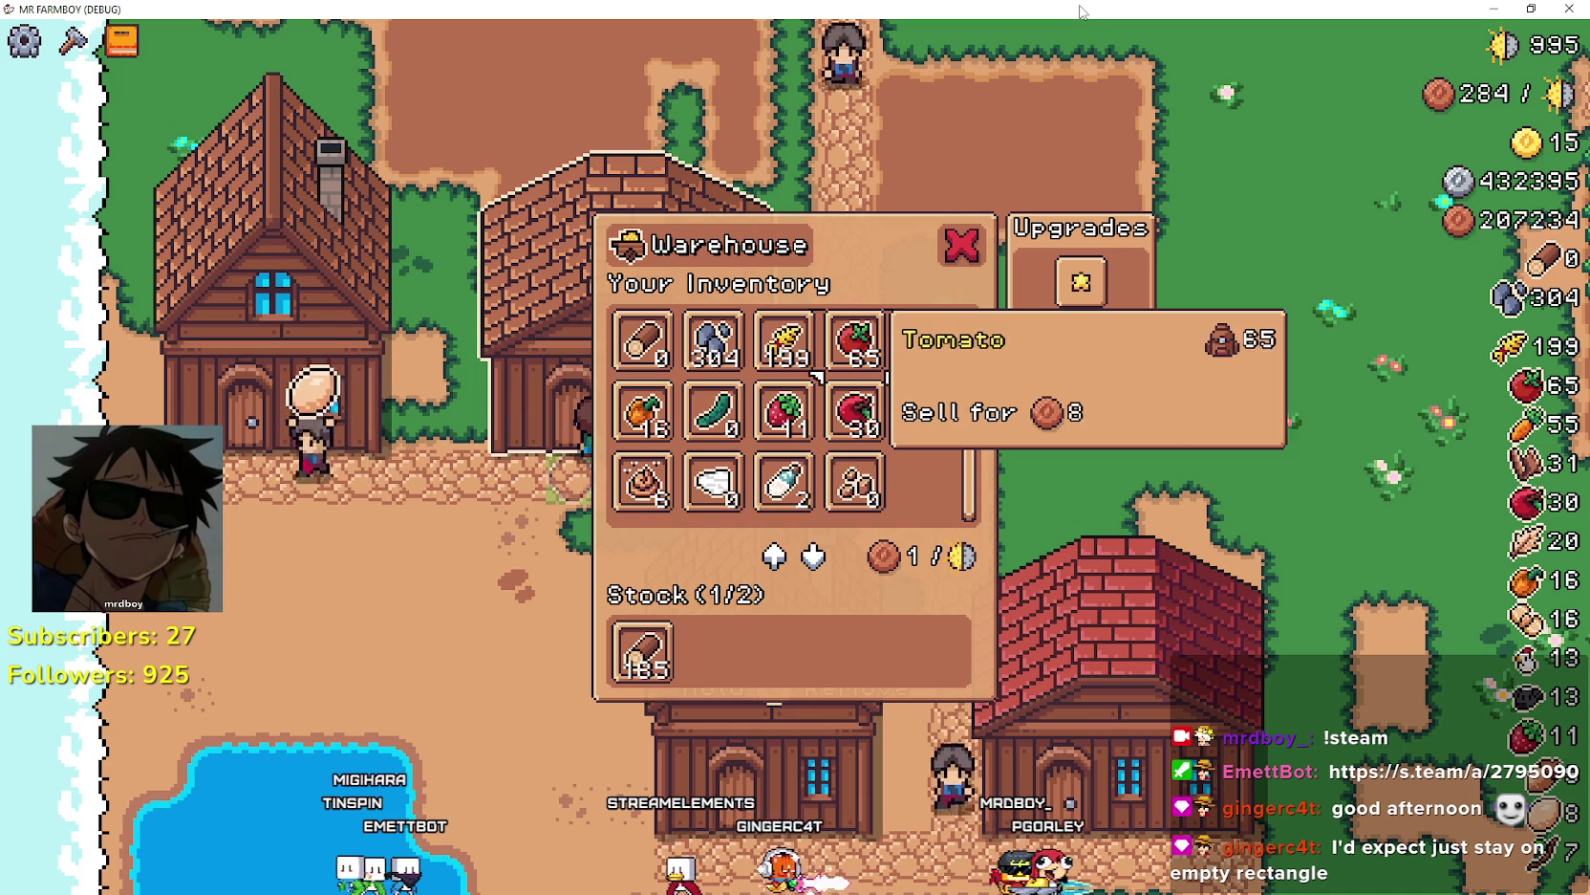
{"action": "key", "text": "Left"}
{"action": "key", "text": "Down"}
{"action": "key", "text": "Down"}
{"action": "key", "text": "Right"}
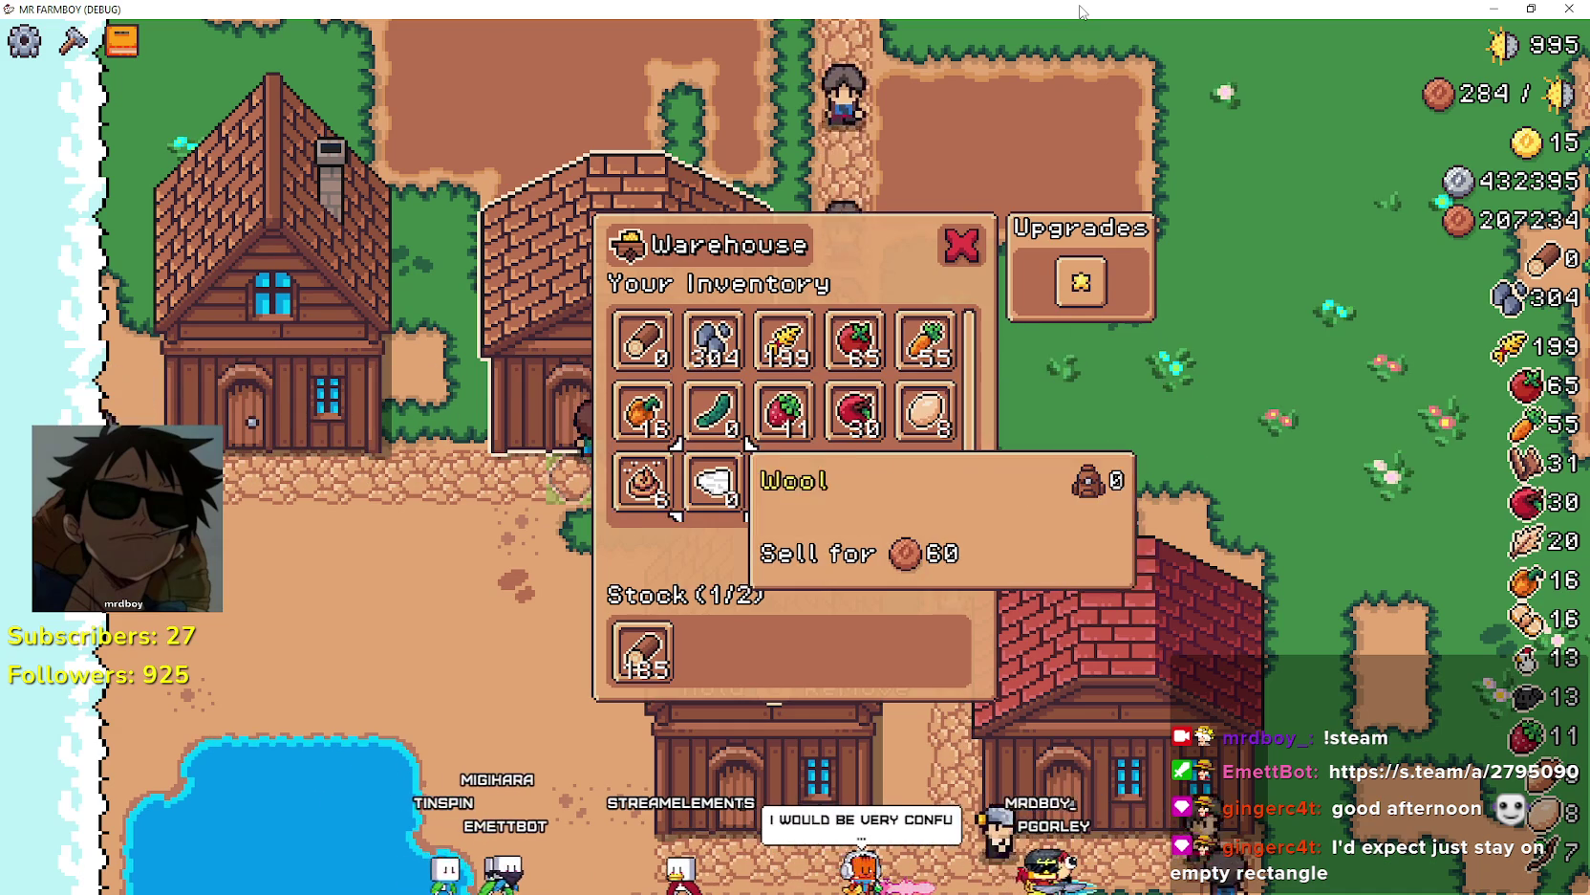
{"action": "key", "text": "Right"}
{"action": "key", "text": "Right"}
{"action": "key", "text": "Up"}
{"action": "key", "text": "Right"}
{"action": "key", "text": "Up"}
{"action": "key", "text": "Left"}
{"action": "key", "text": "Left"}
{"action": "key", "text": "Left"}
{"action": "key", "text": "Right"}
{"action": "key", "text": "Right"}
{"action": "key", "text": "Left"}
{"action": "key", "text": "Left"}
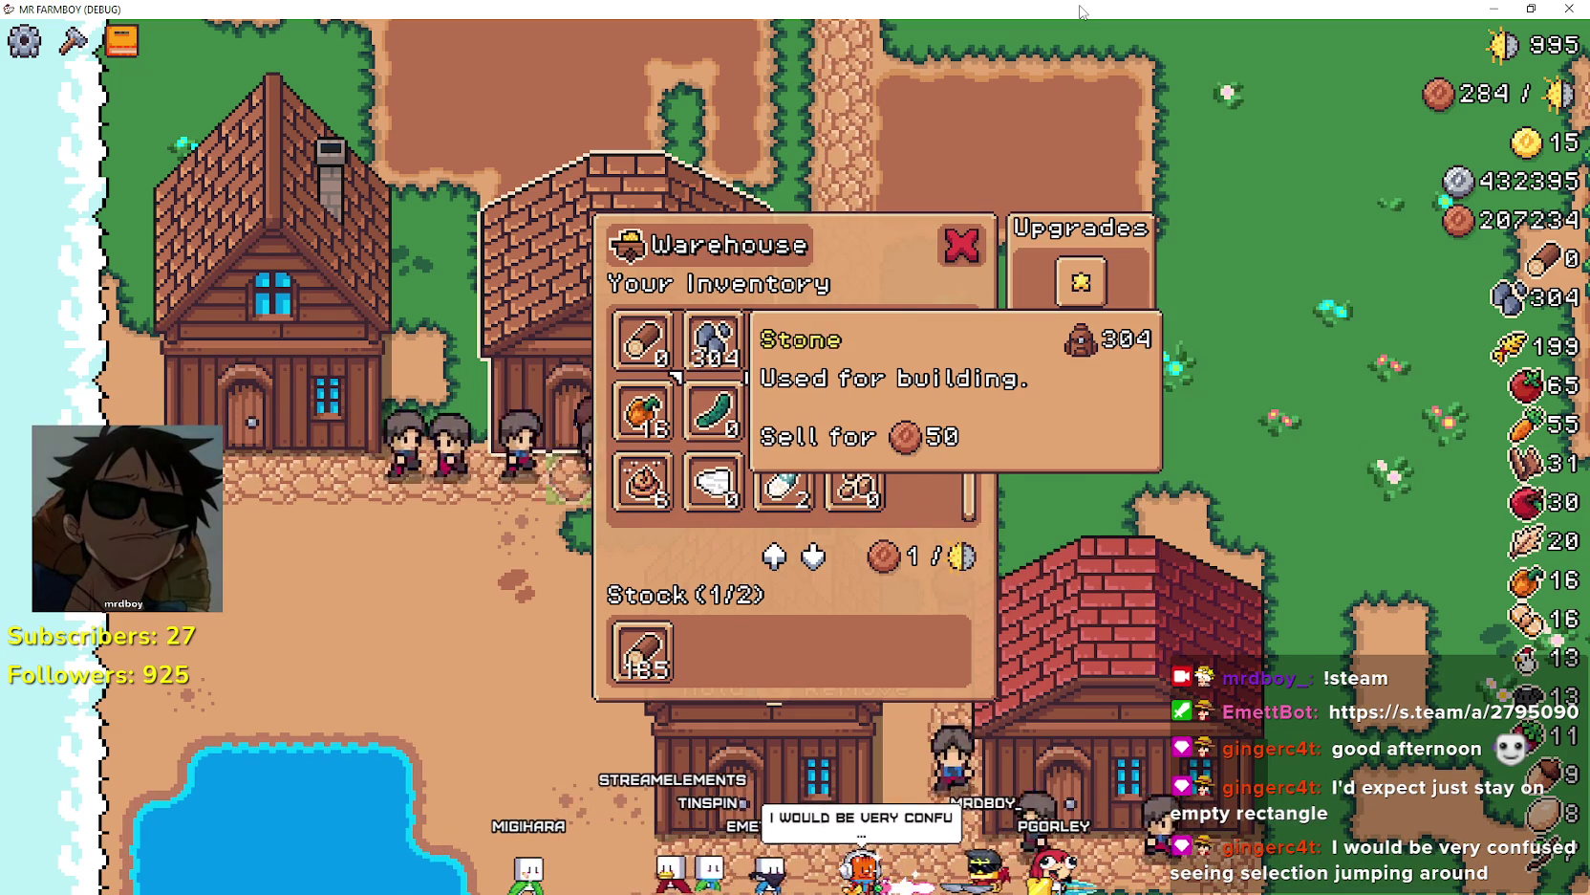
{"action": "key", "text": "Return"}
- Withdraw the stocked Stone and Wood into the inventory and close the warehouse
{"action": "key", "text": "Down"}
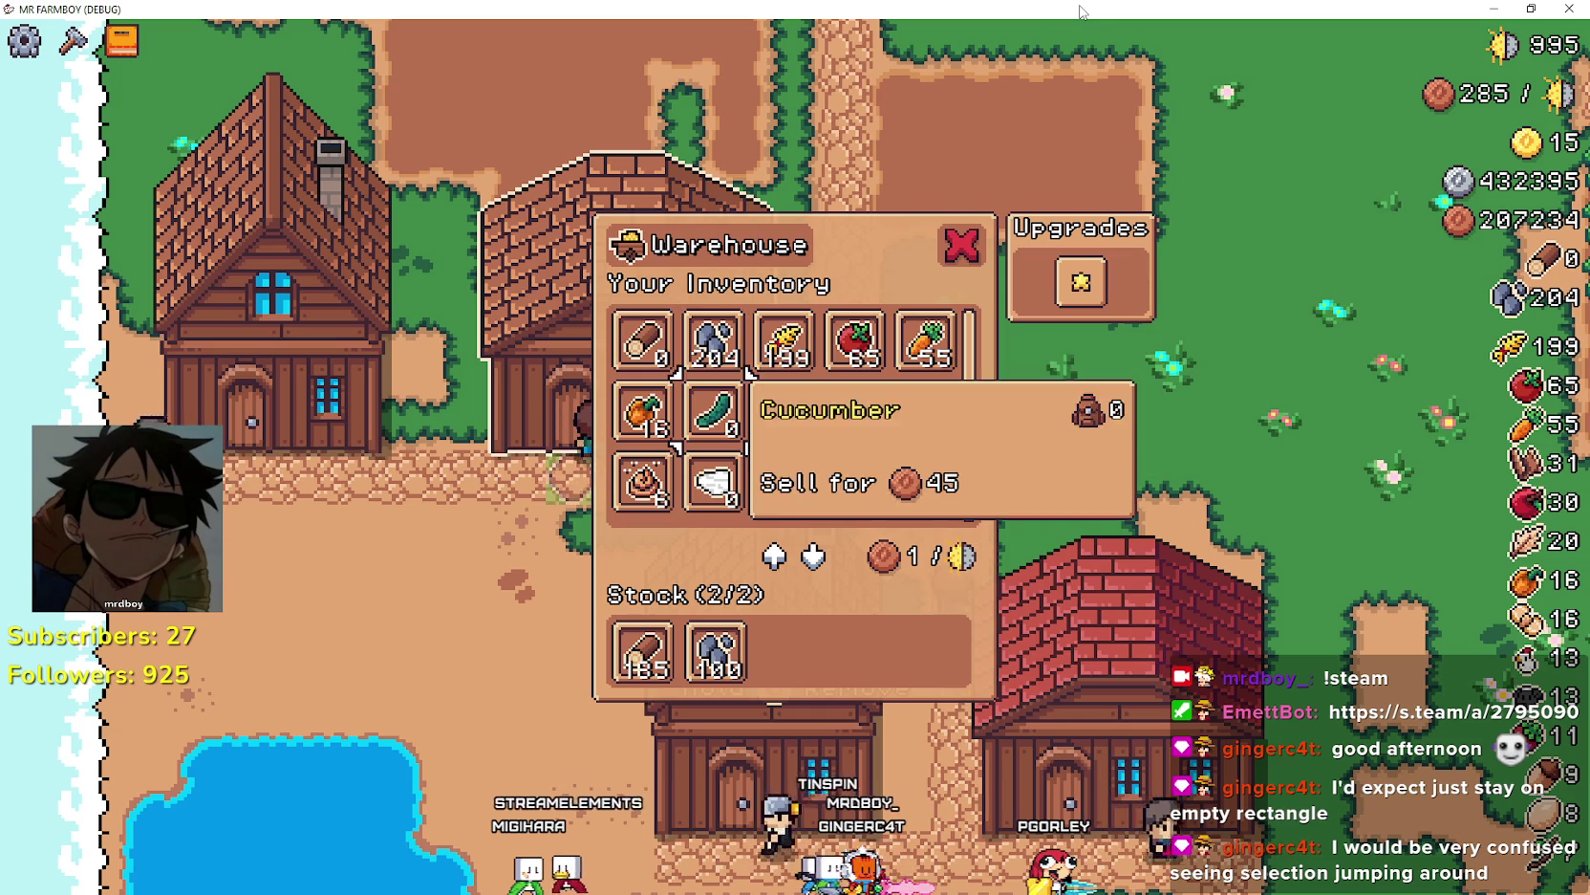
{"action": "key", "text": "Down"}
{"action": "key", "text": "Return"}
{"action": "key", "text": "Return"}
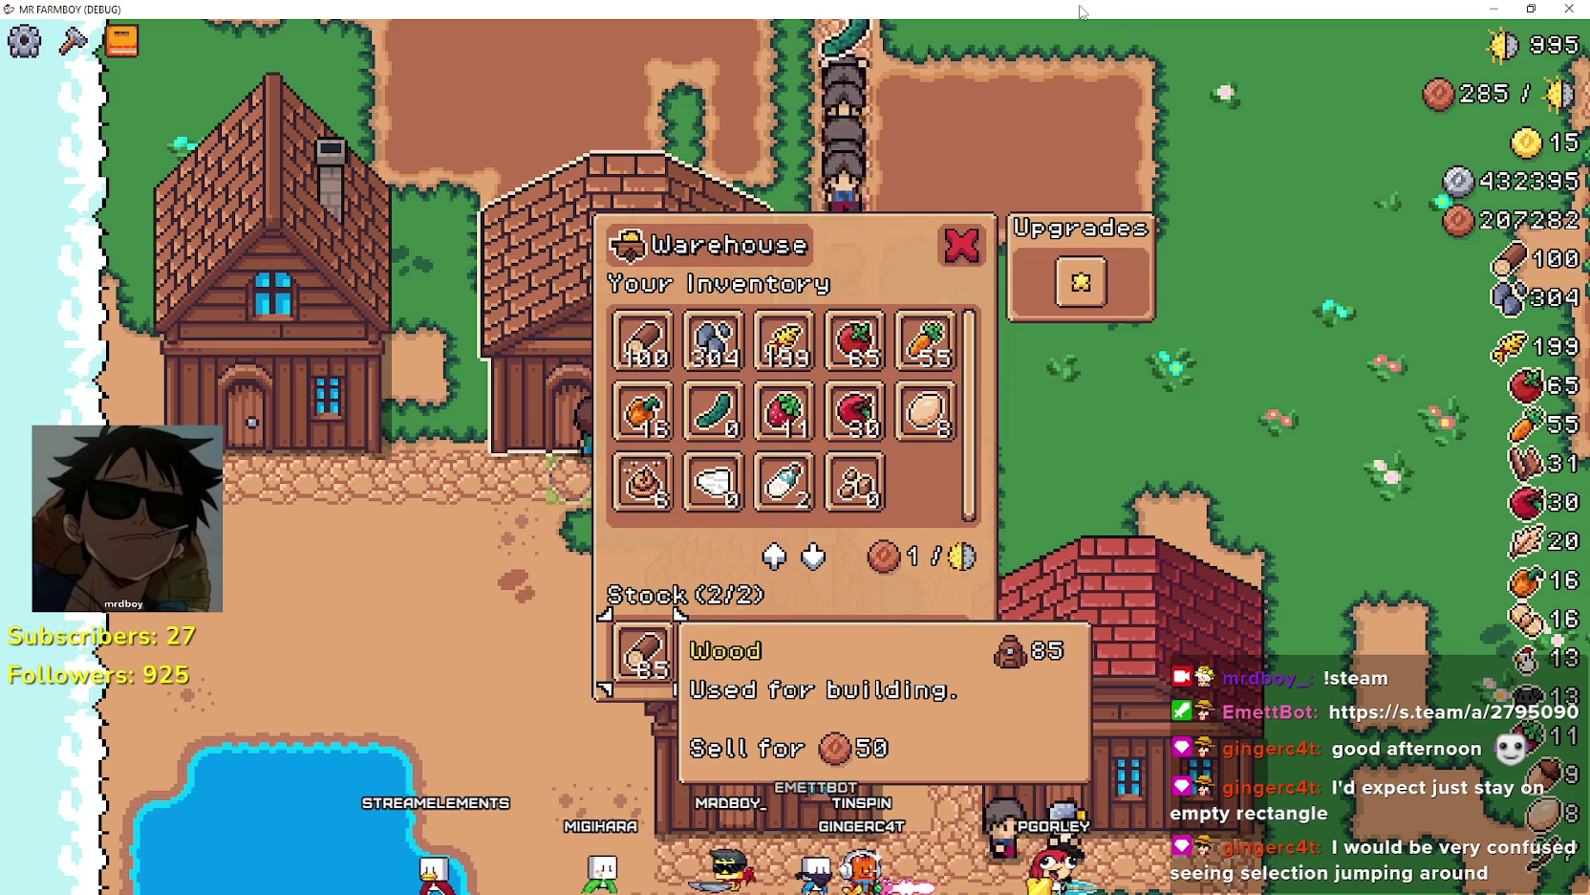
{"action": "key", "text": "Up"}
{"action": "key", "text": "Right"}
{"action": "key", "text": "Right"}
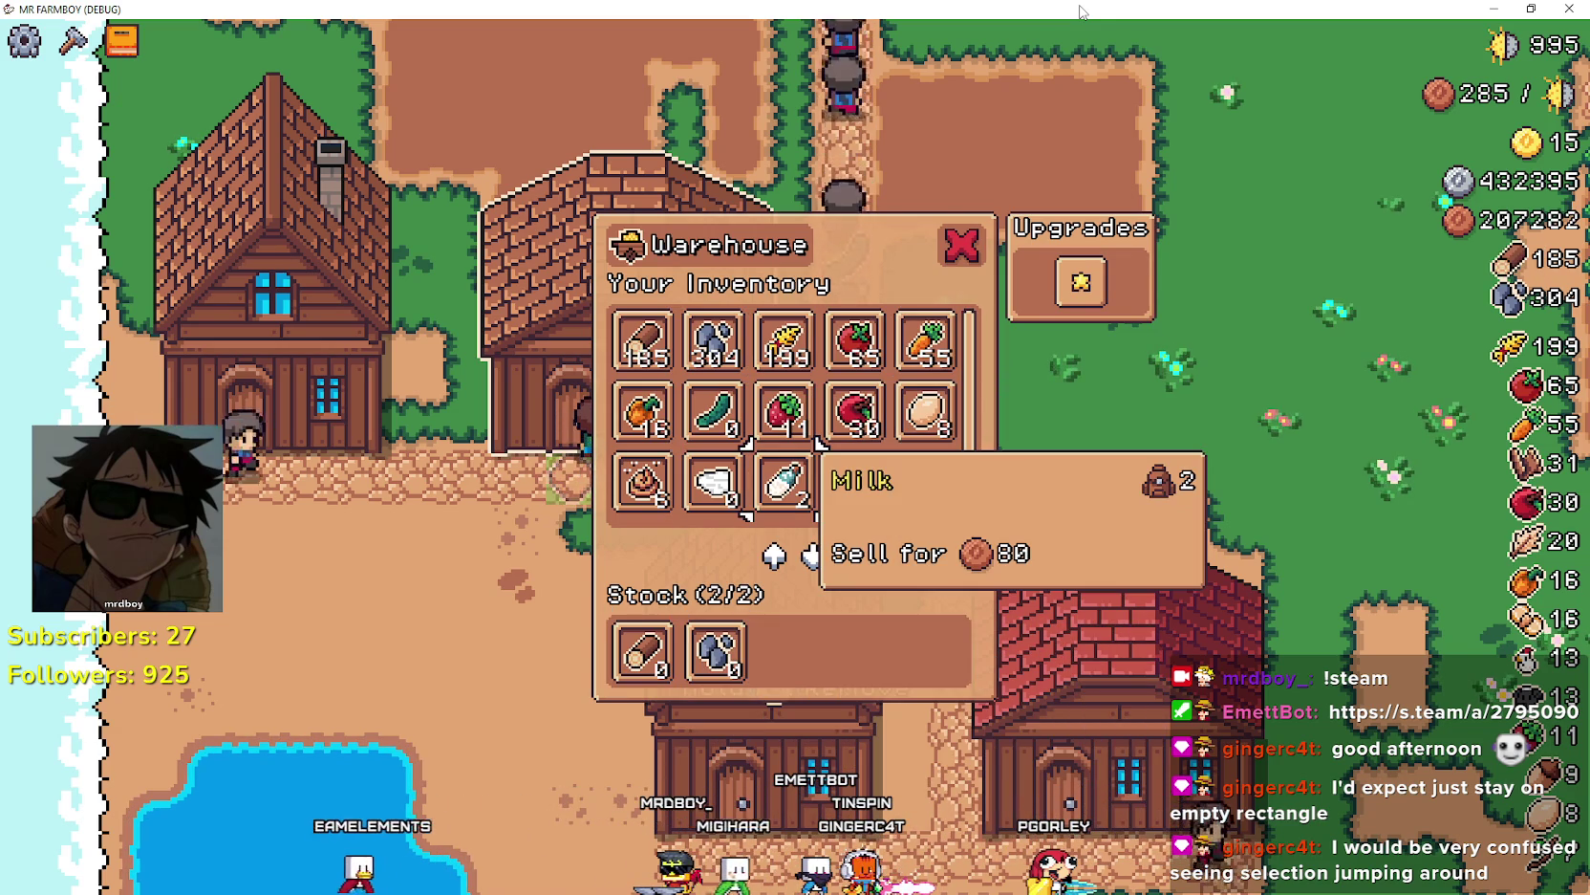
{"action": "key", "text": "Escape"}
{"action": "key", "text": "Down"}
- Reopen the warehouse, compare the Wood, Stone and Cucumber counts, then close it
{"action": "key", "text": "Up"}
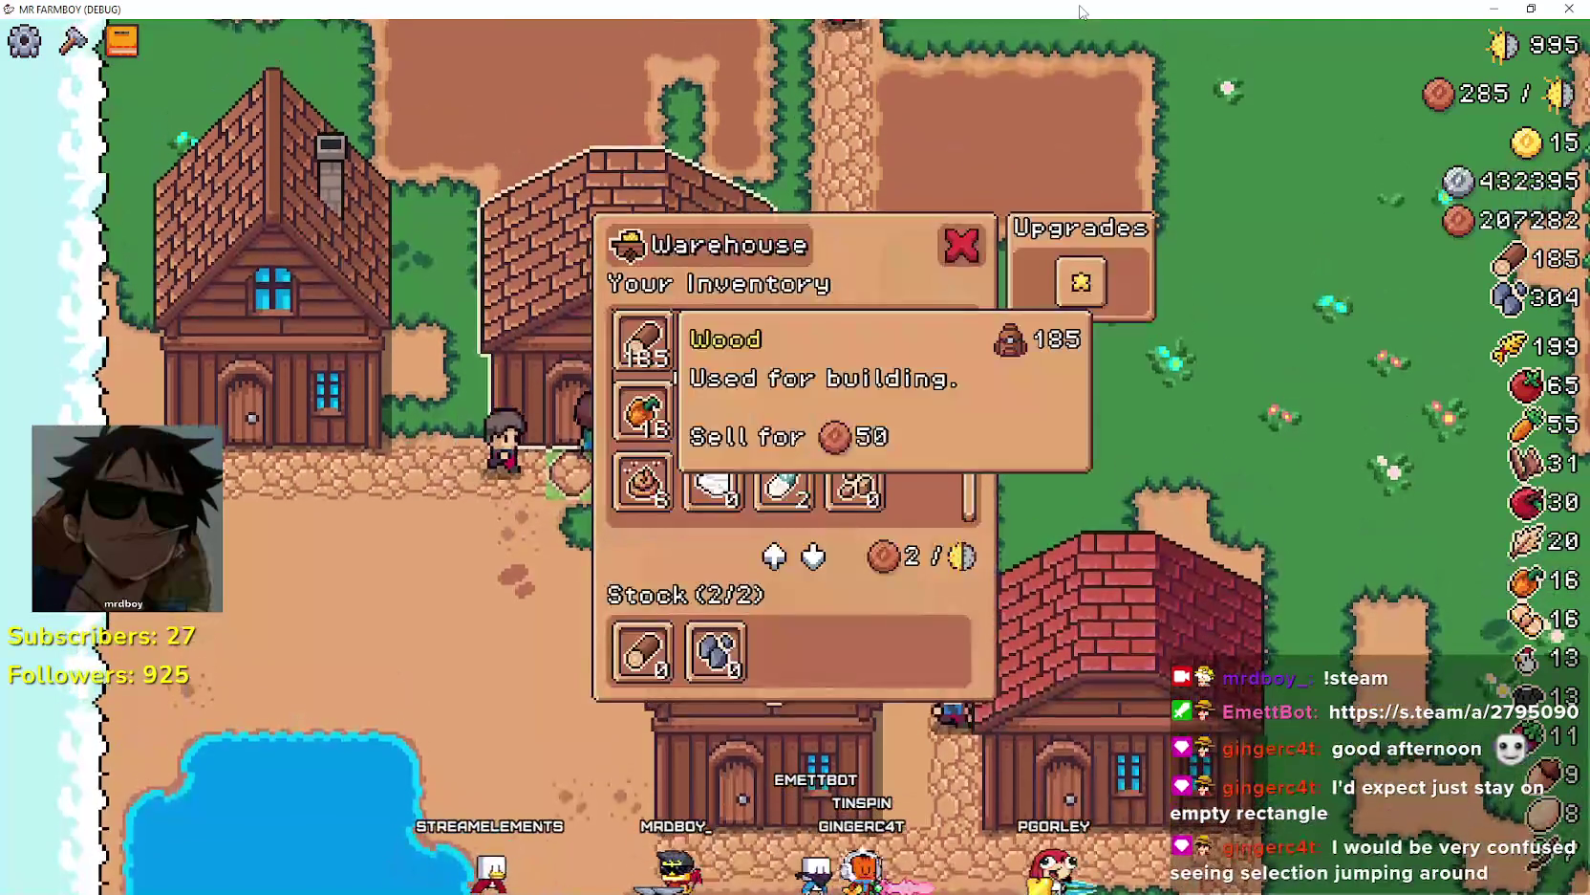
{"action": "key", "text": "Right"}
{"action": "key", "text": "Right"}
{"action": "key", "text": "Left"}
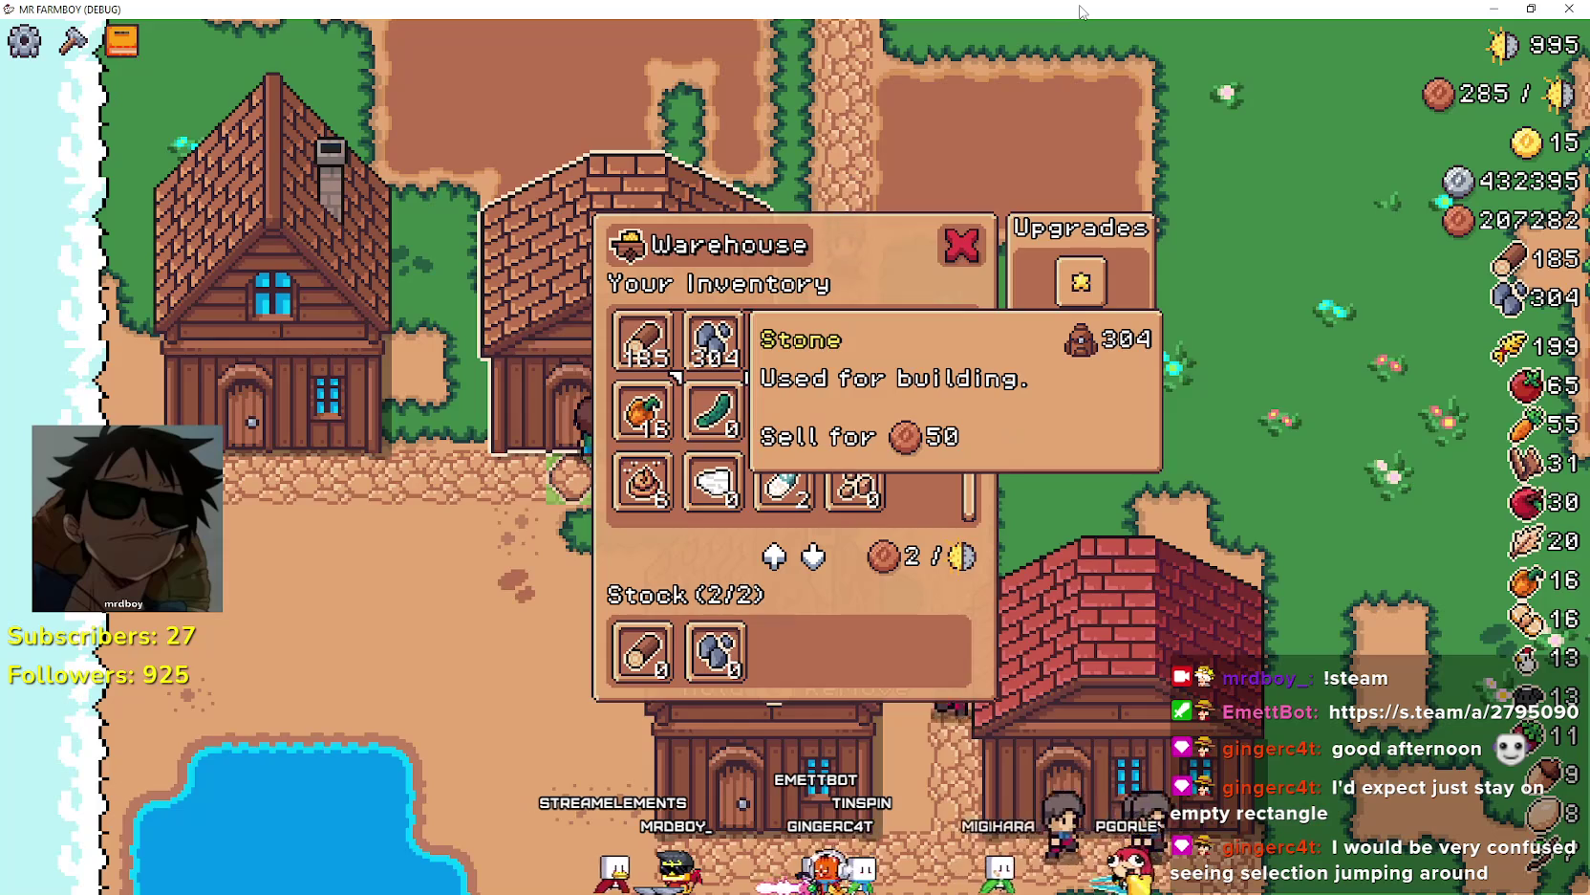
{"action": "key", "text": "Left"}
{"action": "key", "text": "Right"}
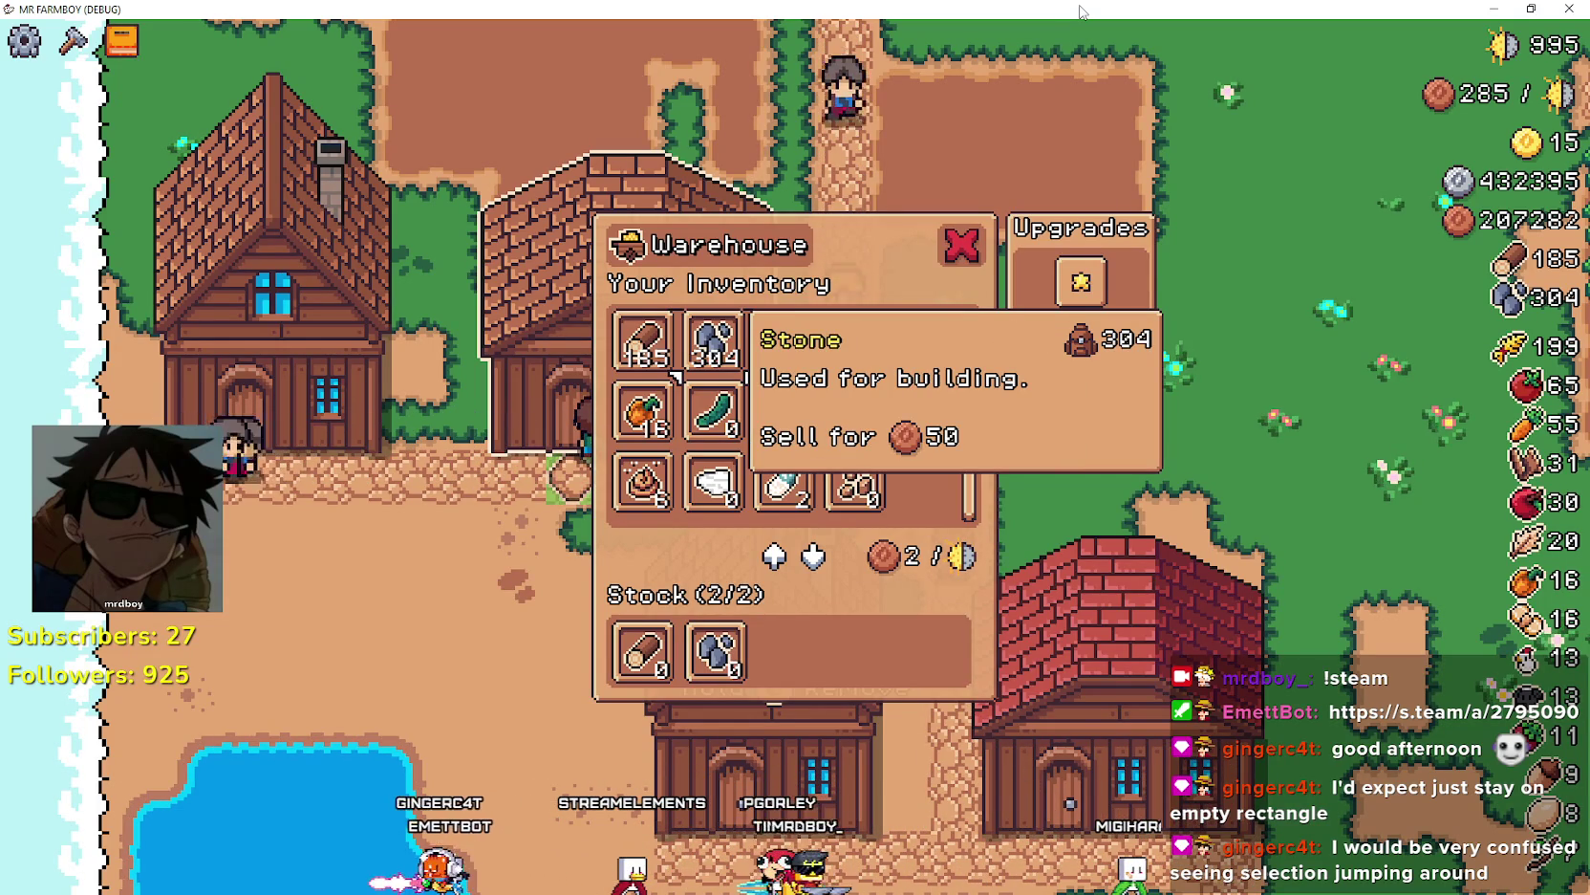
{"action": "key", "text": "Down"}
{"action": "key", "text": "Down"}
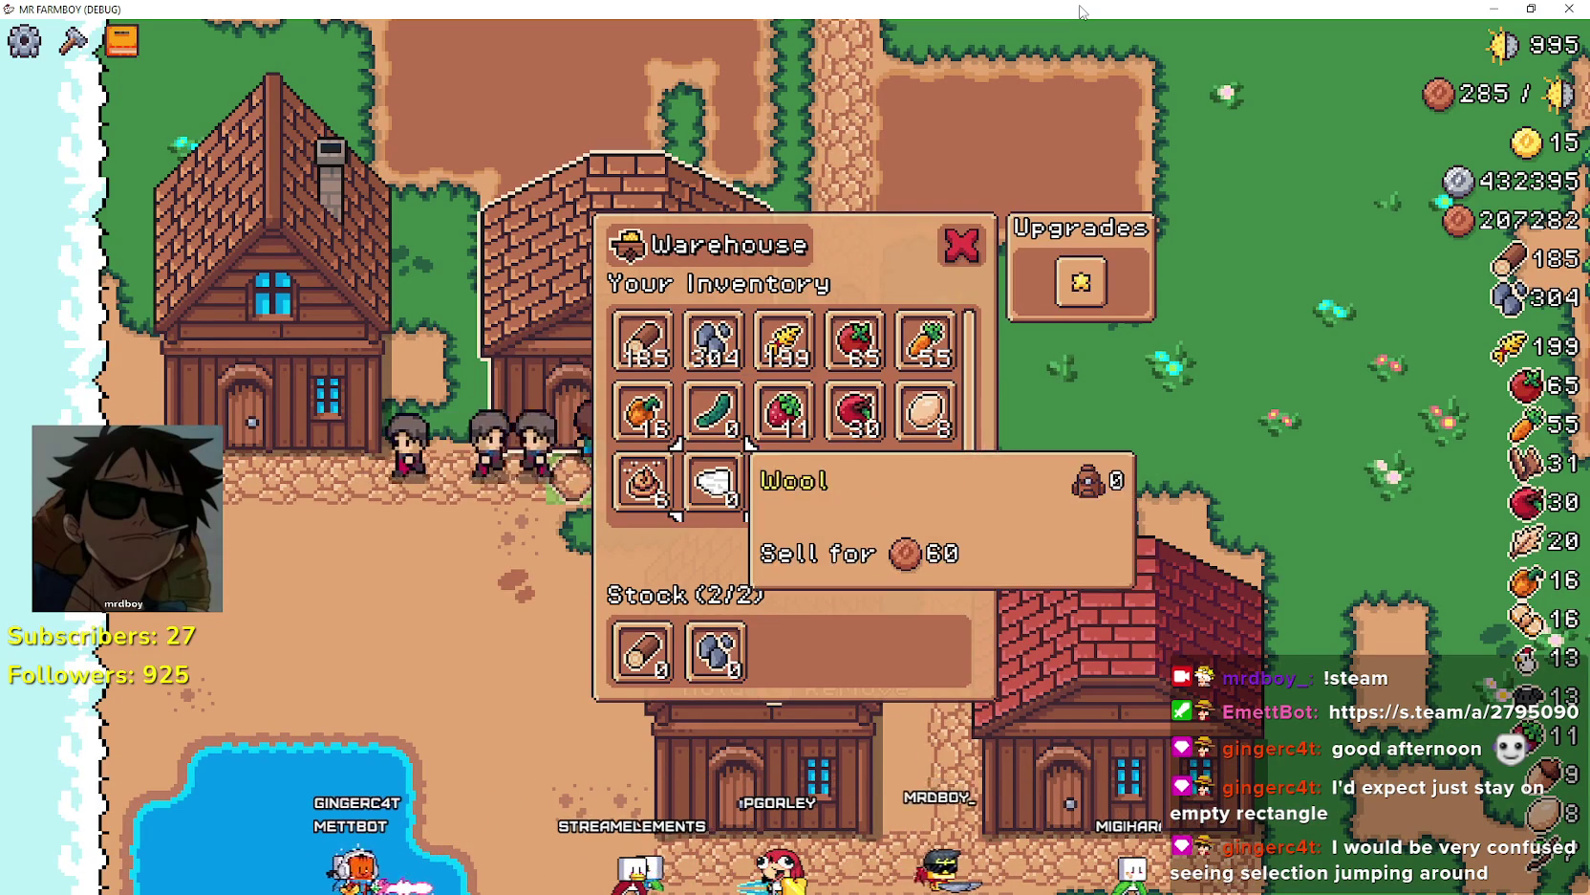
{"action": "key", "text": "Down"}
{"action": "key", "text": "Left"}
{"action": "key", "text": "Right"}
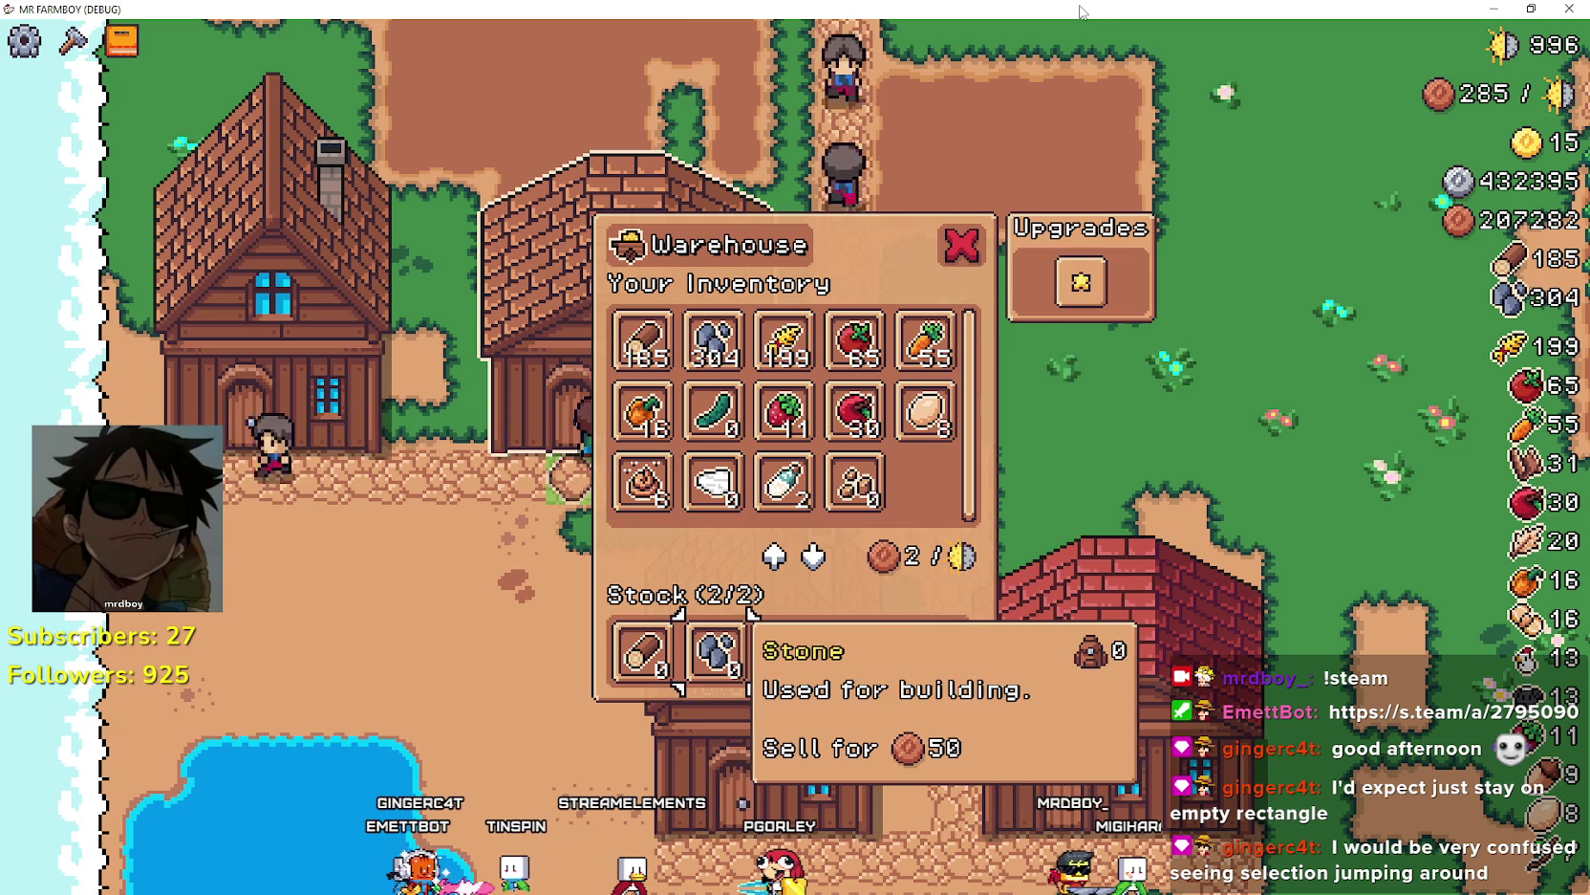
{"action": "key", "text": "Up"}
{"action": "key", "text": "Up"}
{"action": "key", "text": "Escape"}
{"action": "key", "text": "Down"}
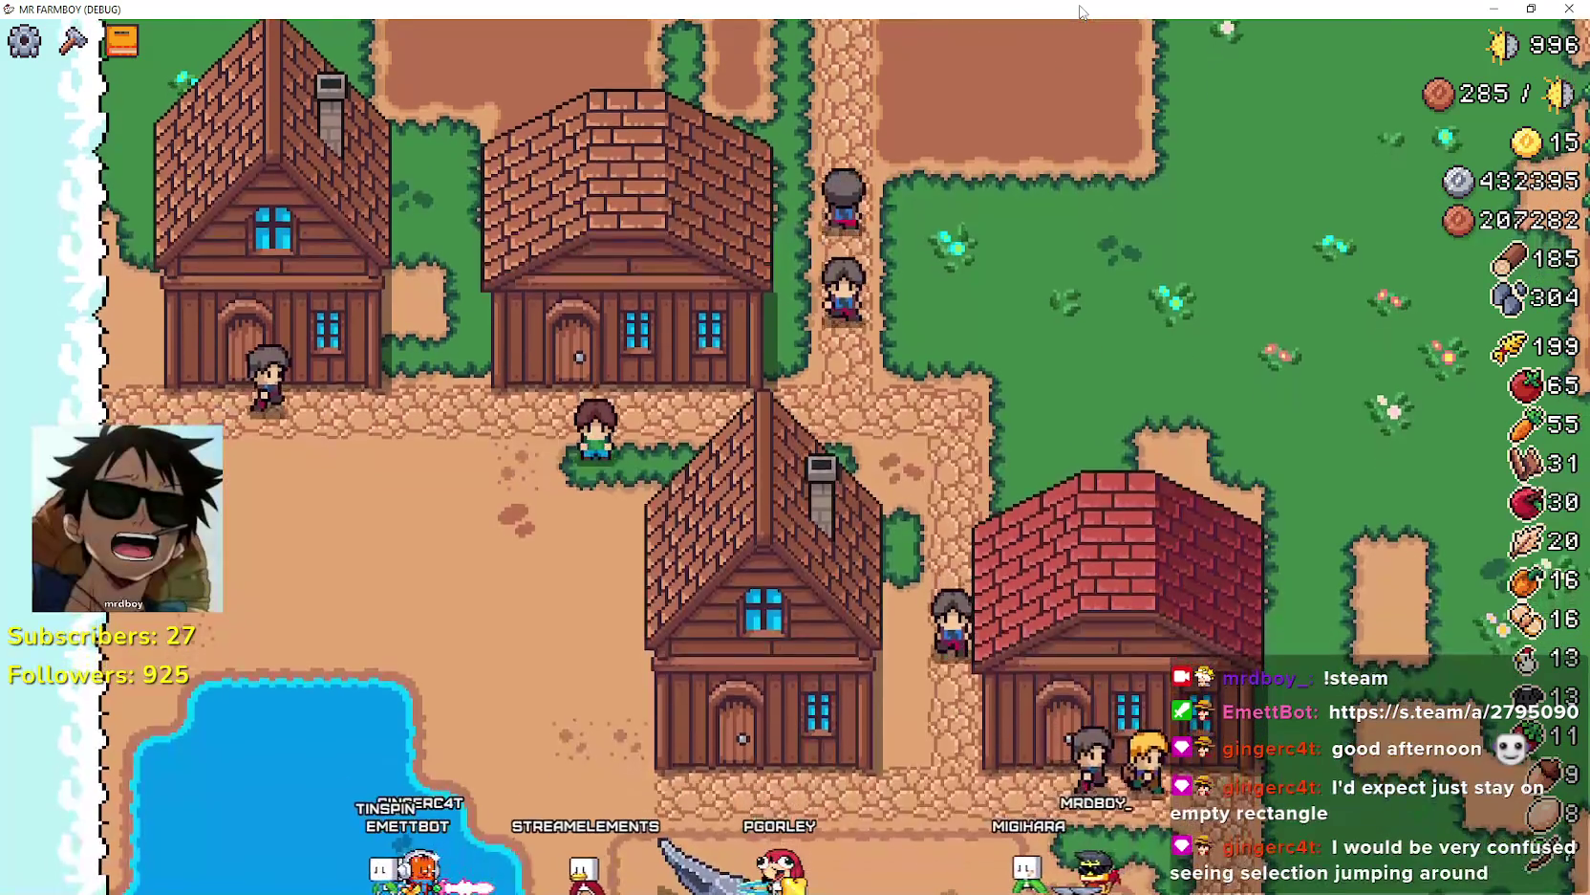
- Walk into the cucumber field and harvest the ripe cucumber plants along its rows
{"action": "key", "text": "Right"}
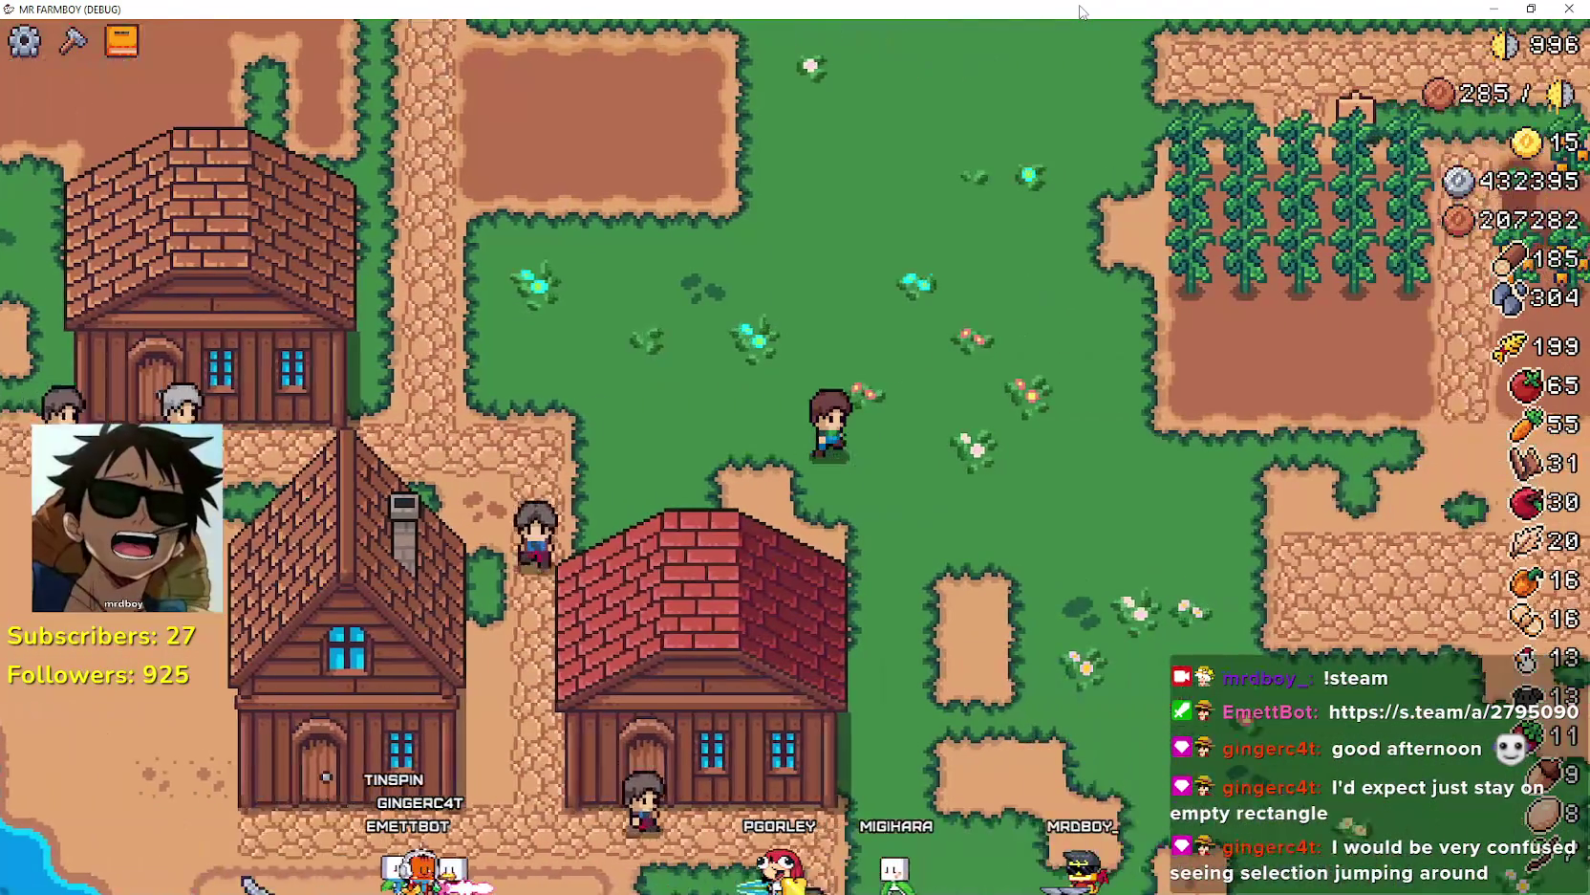
{"action": "key", "text": "Up"}
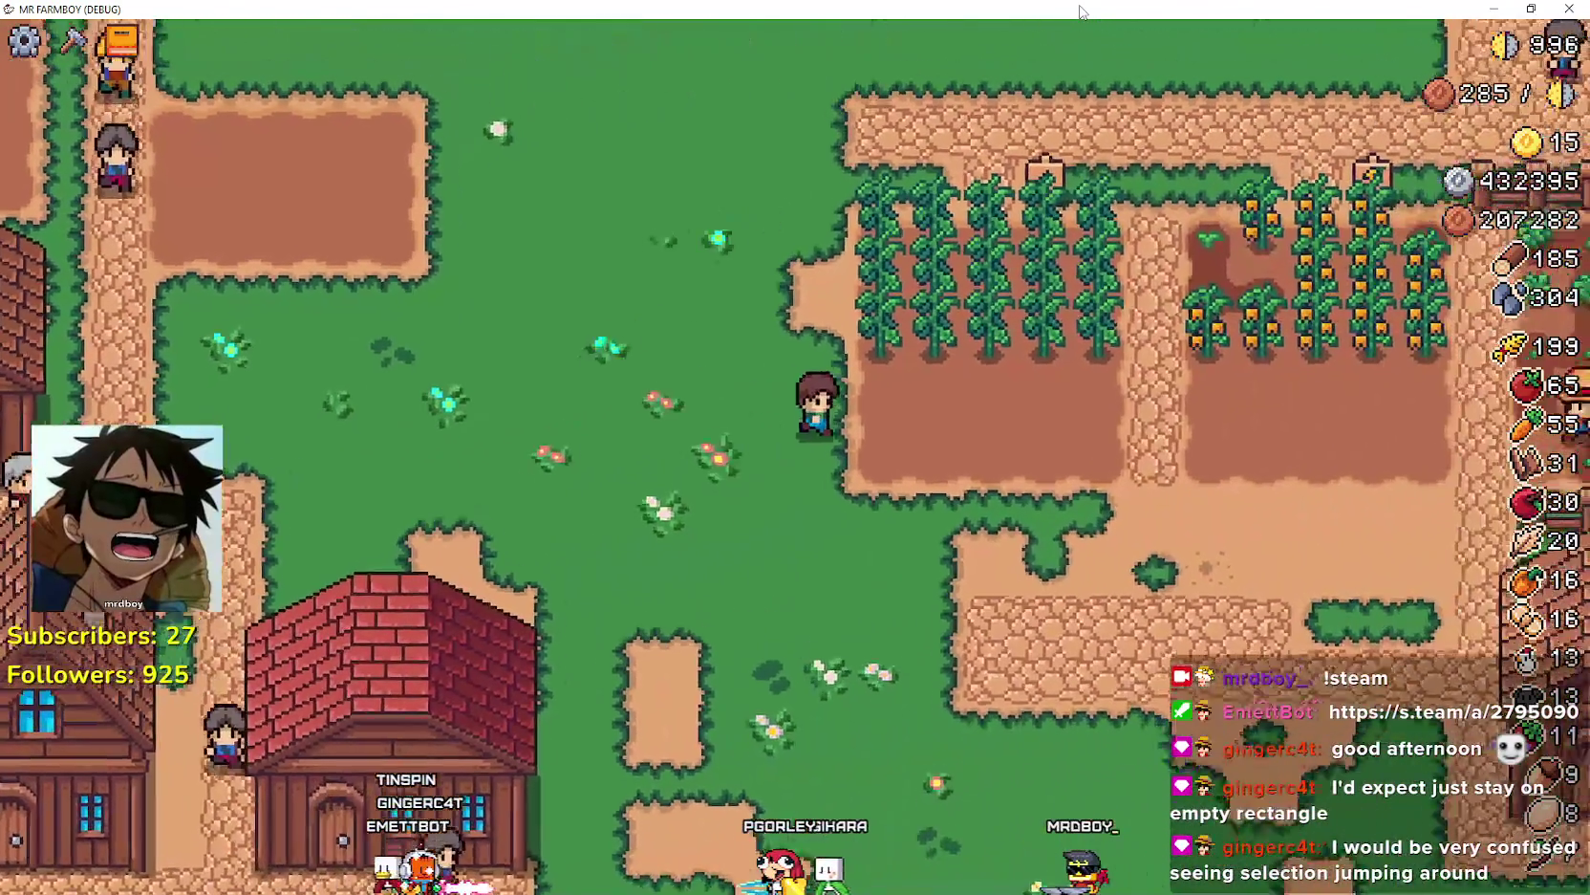
{"action": "key", "text": "Right"}
{"action": "key", "text": "Up"}
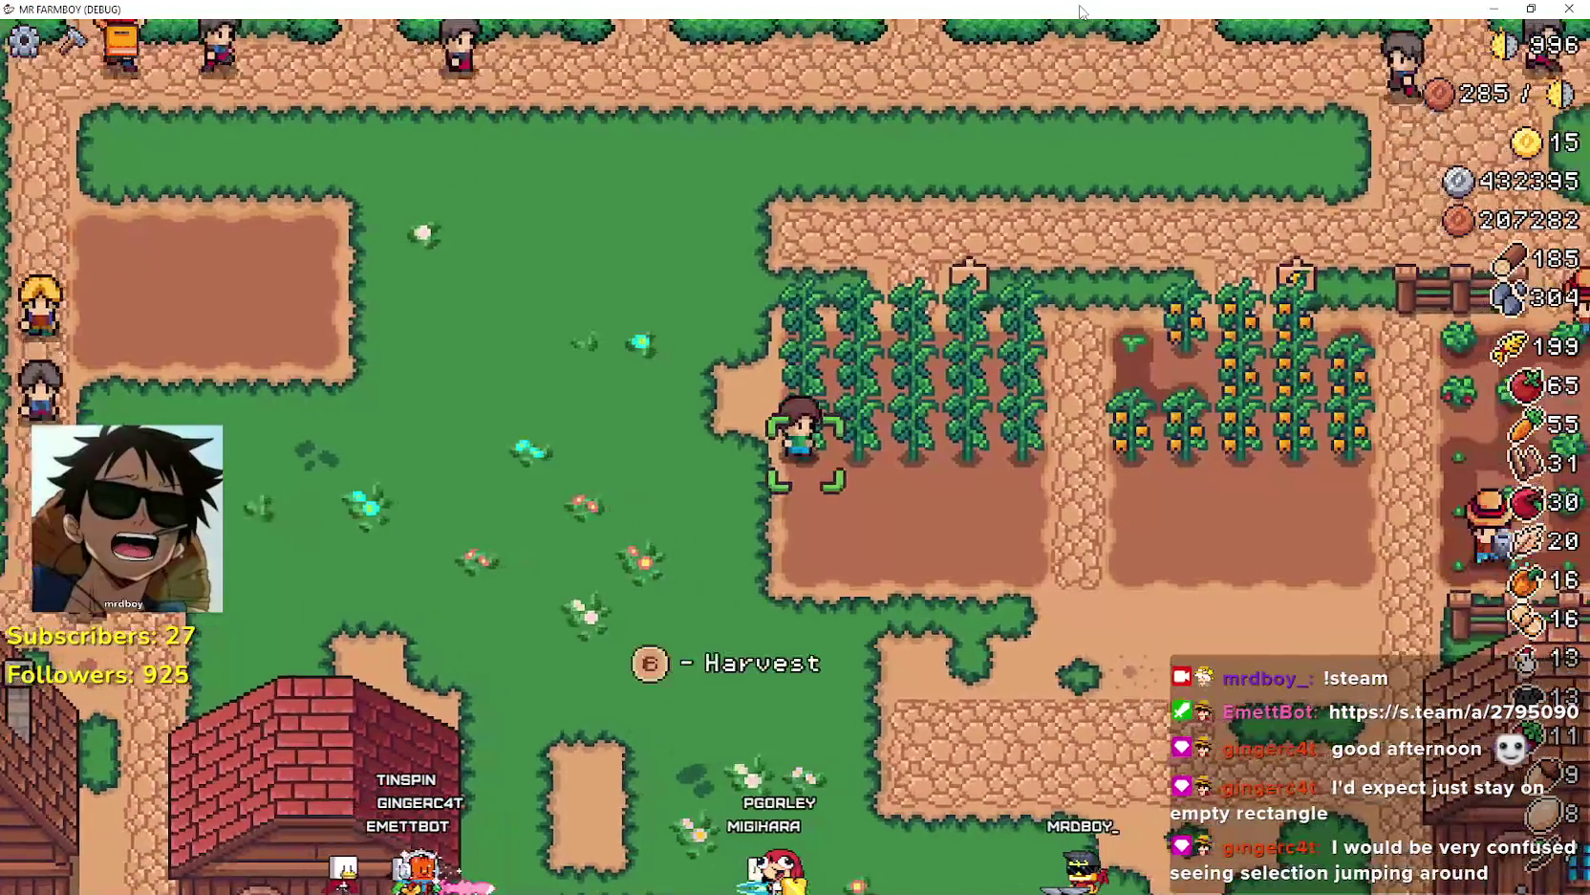
{"action": "key", "text": "space"}
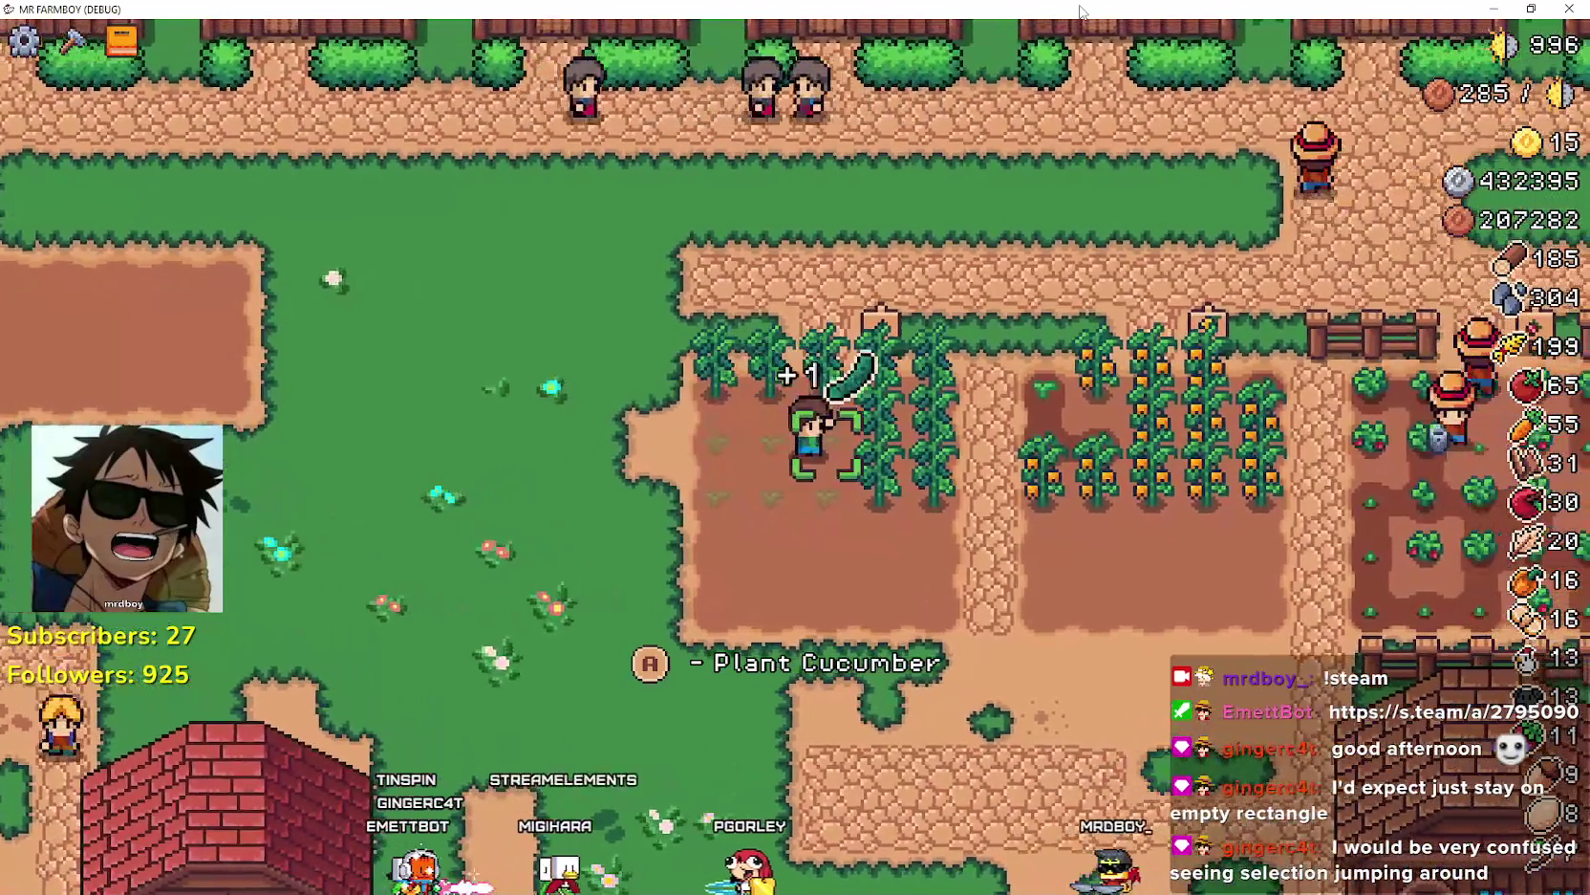
{"action": "key", "text": "Right"}
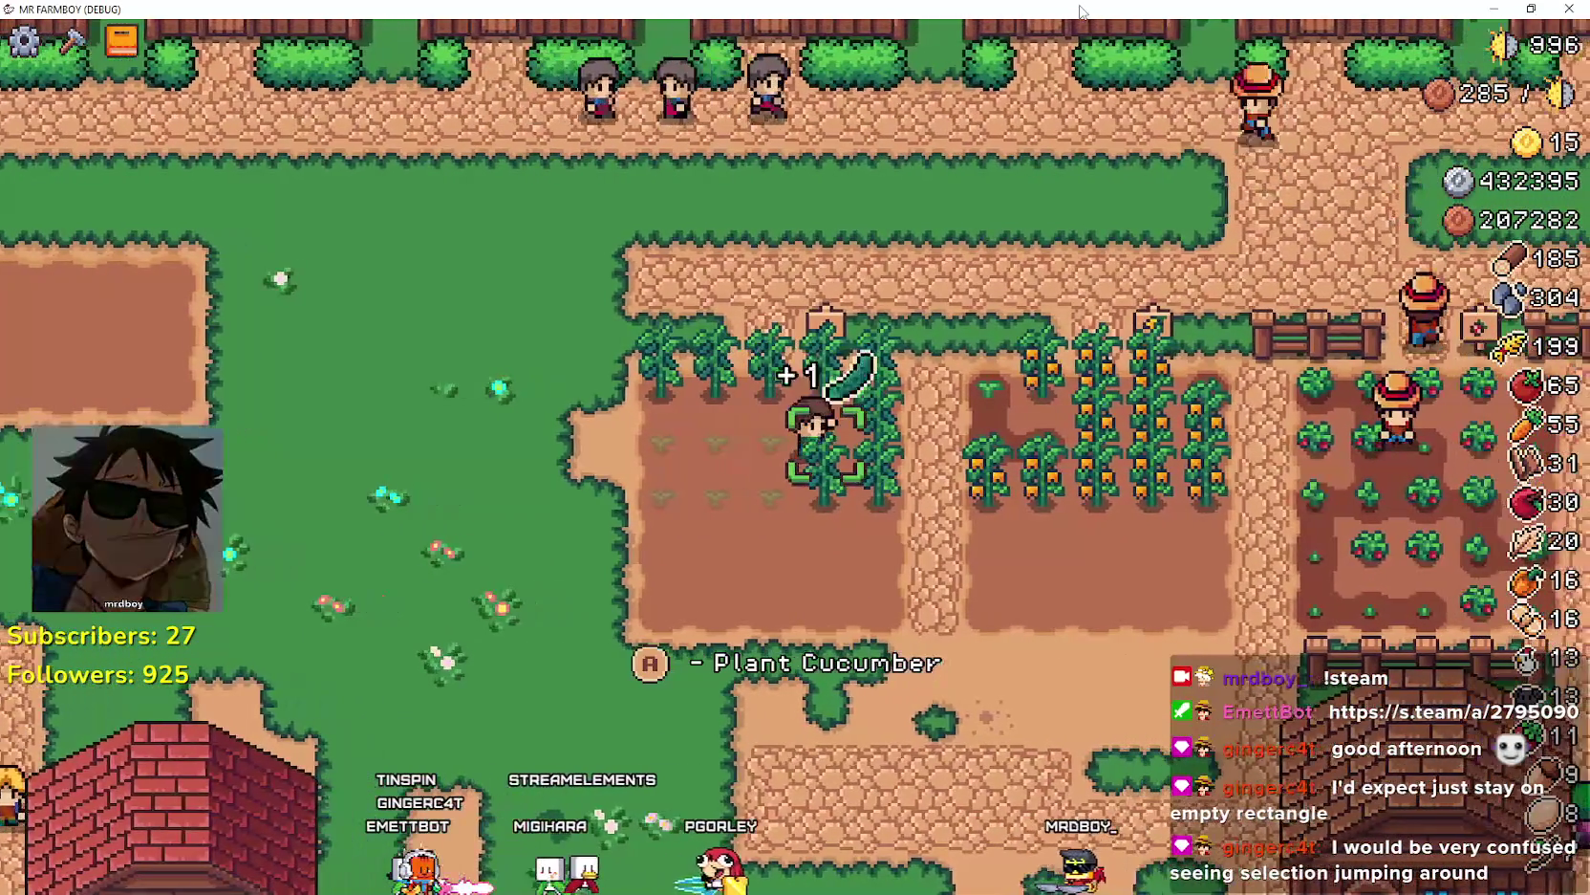
{"action": "key", "text": "Down"}
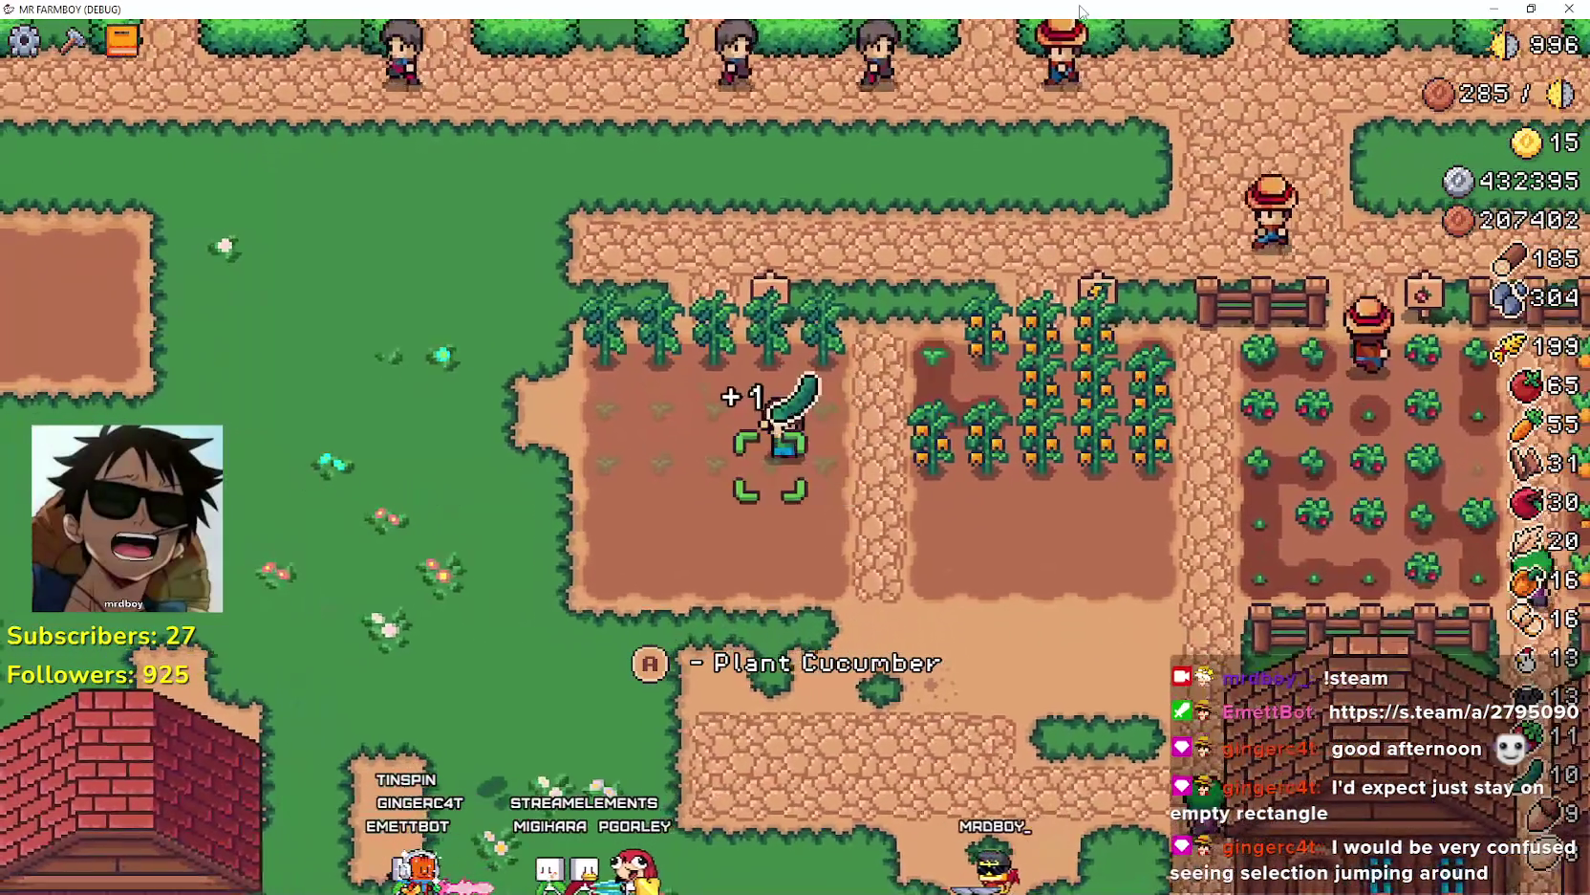
{"action": "key", "text": "Up"}
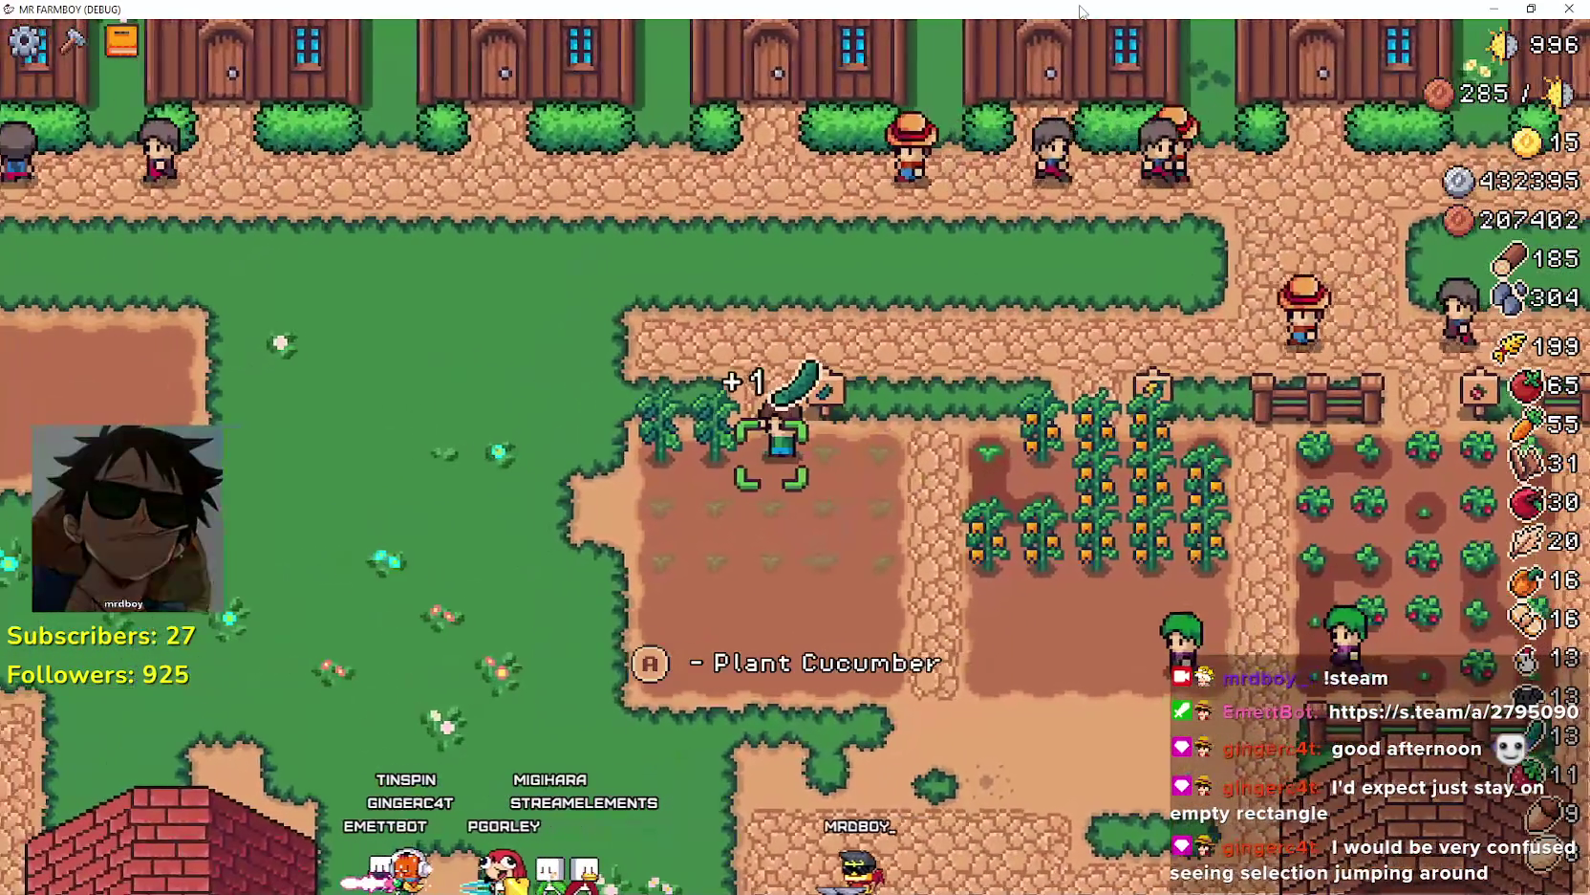
{"action": "key", "text": "Left"}
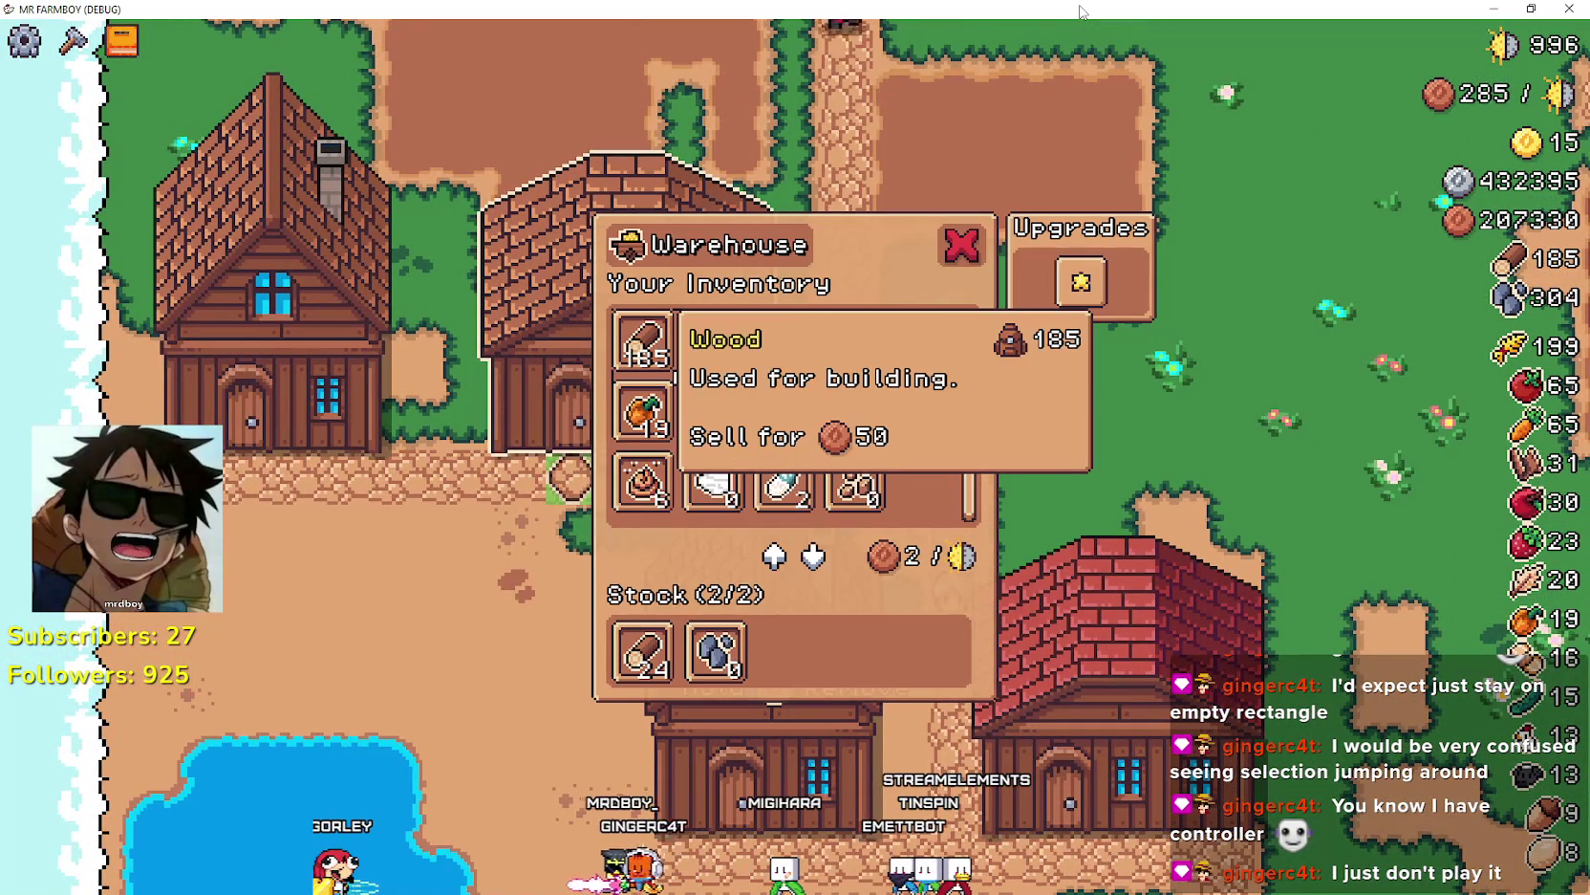
- Check the Wood count, close the warehouse, and walk the path back to it
{"action": "key", "text": "Up"}
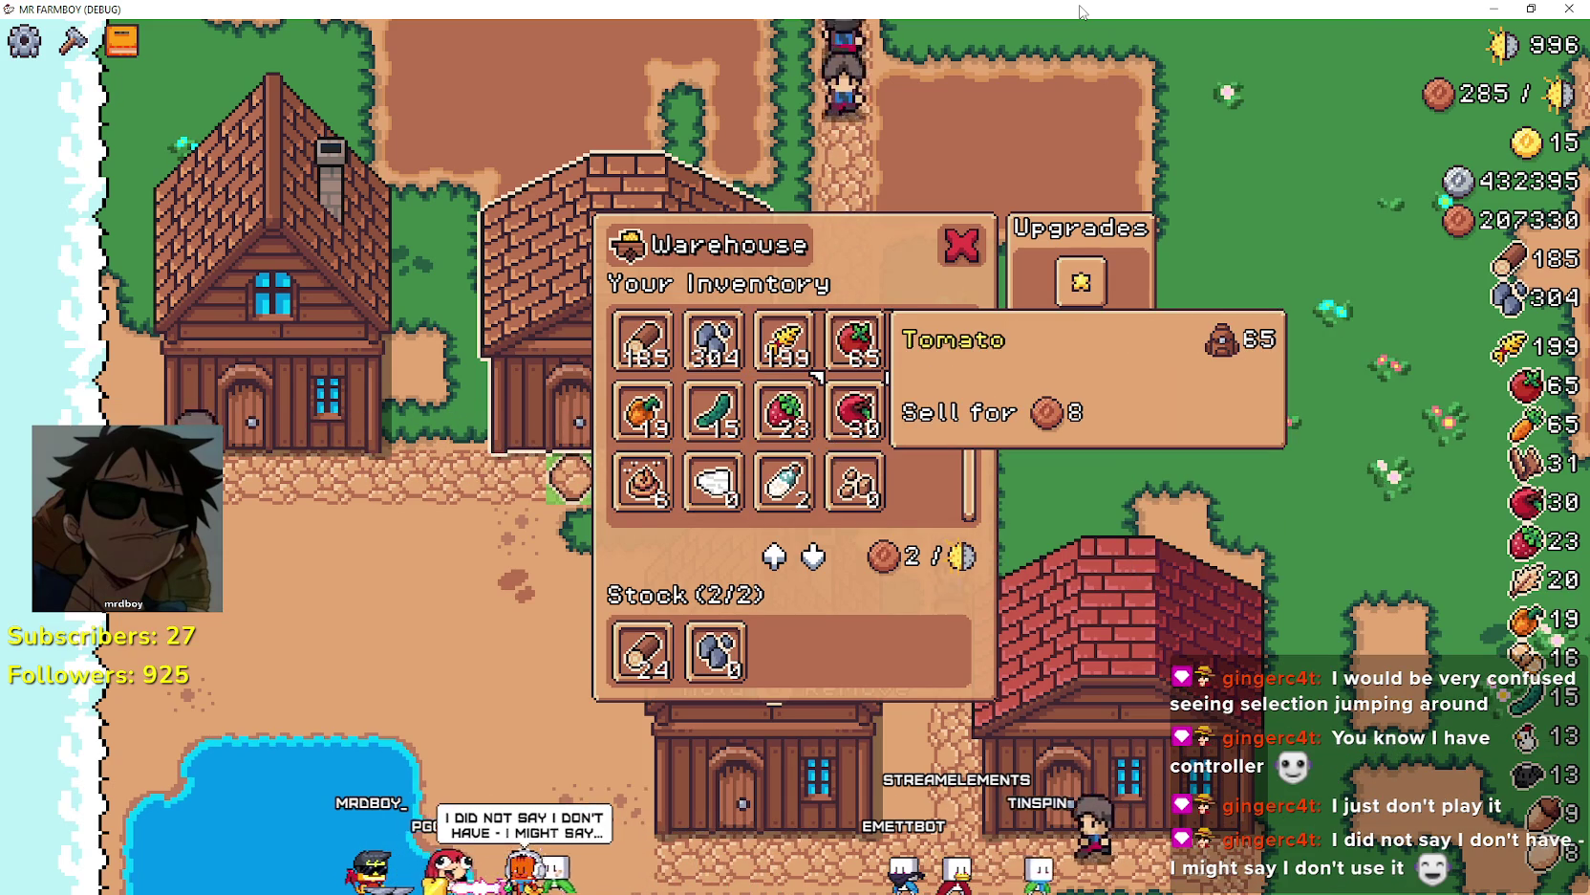
{"action": "key", "text": "Escape"}
{"action": "key", "text": "Right"}
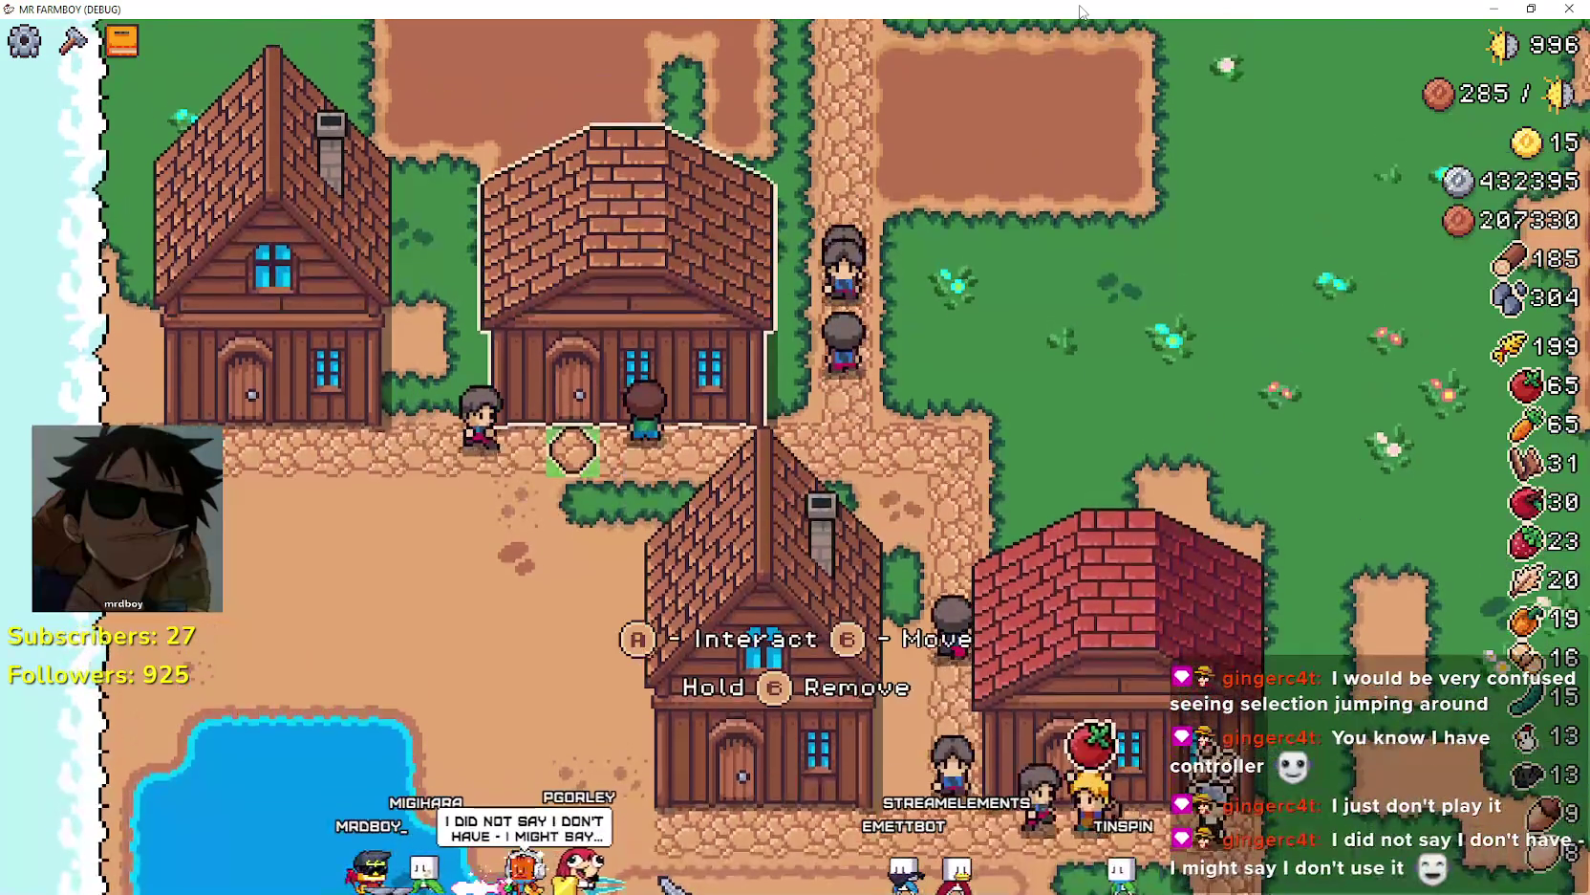
{"action": "key", "text": "Right"}
{"action": "key", "text": "Up"}
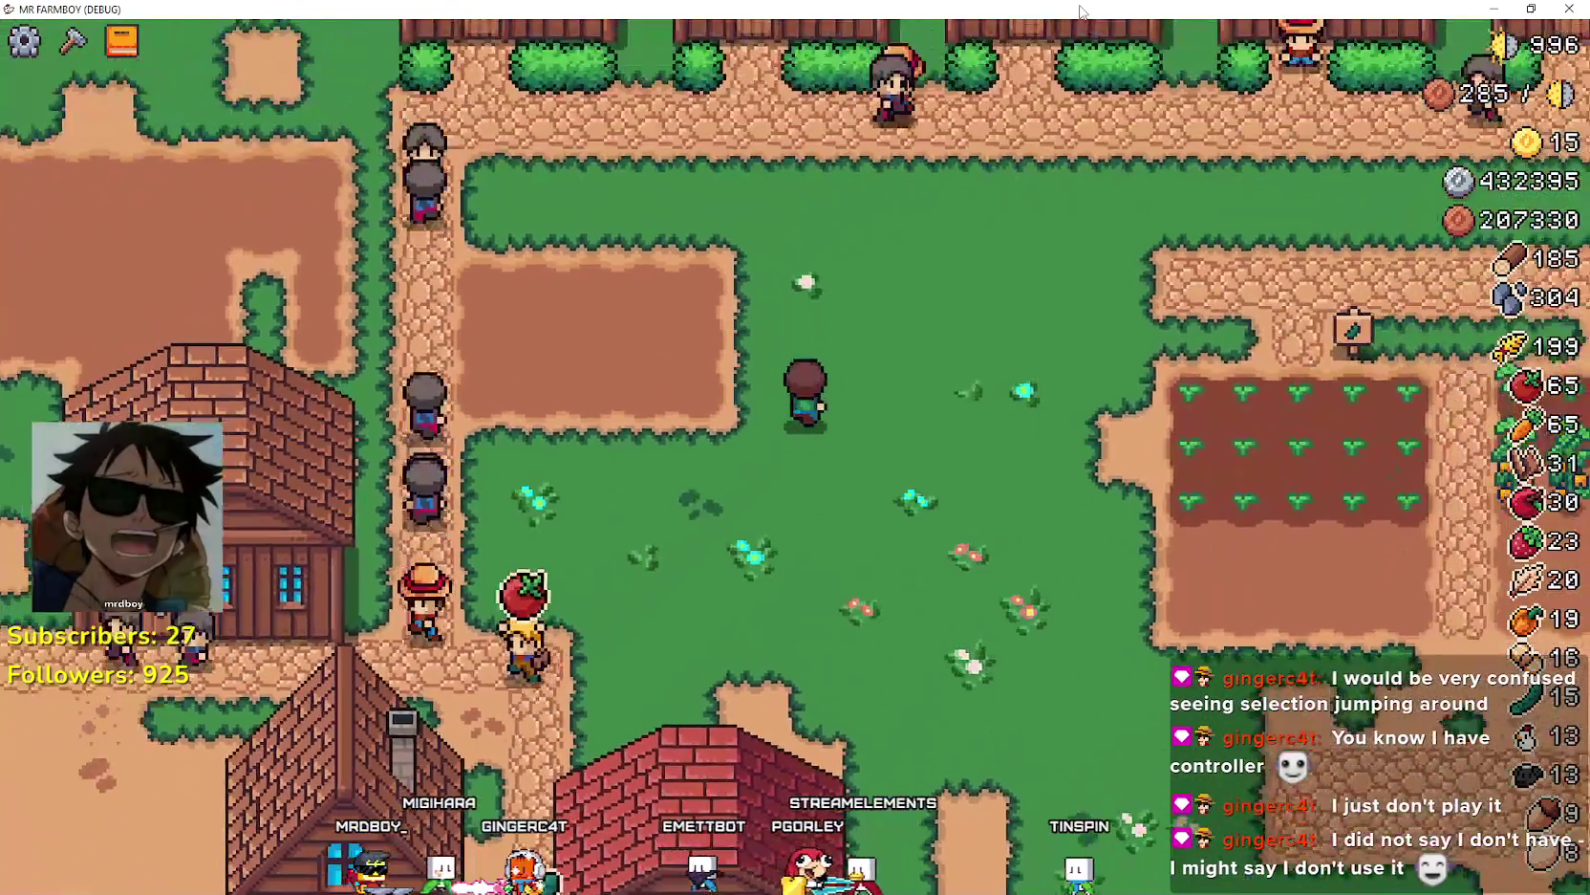
{"action": "key", "text": "Left"}
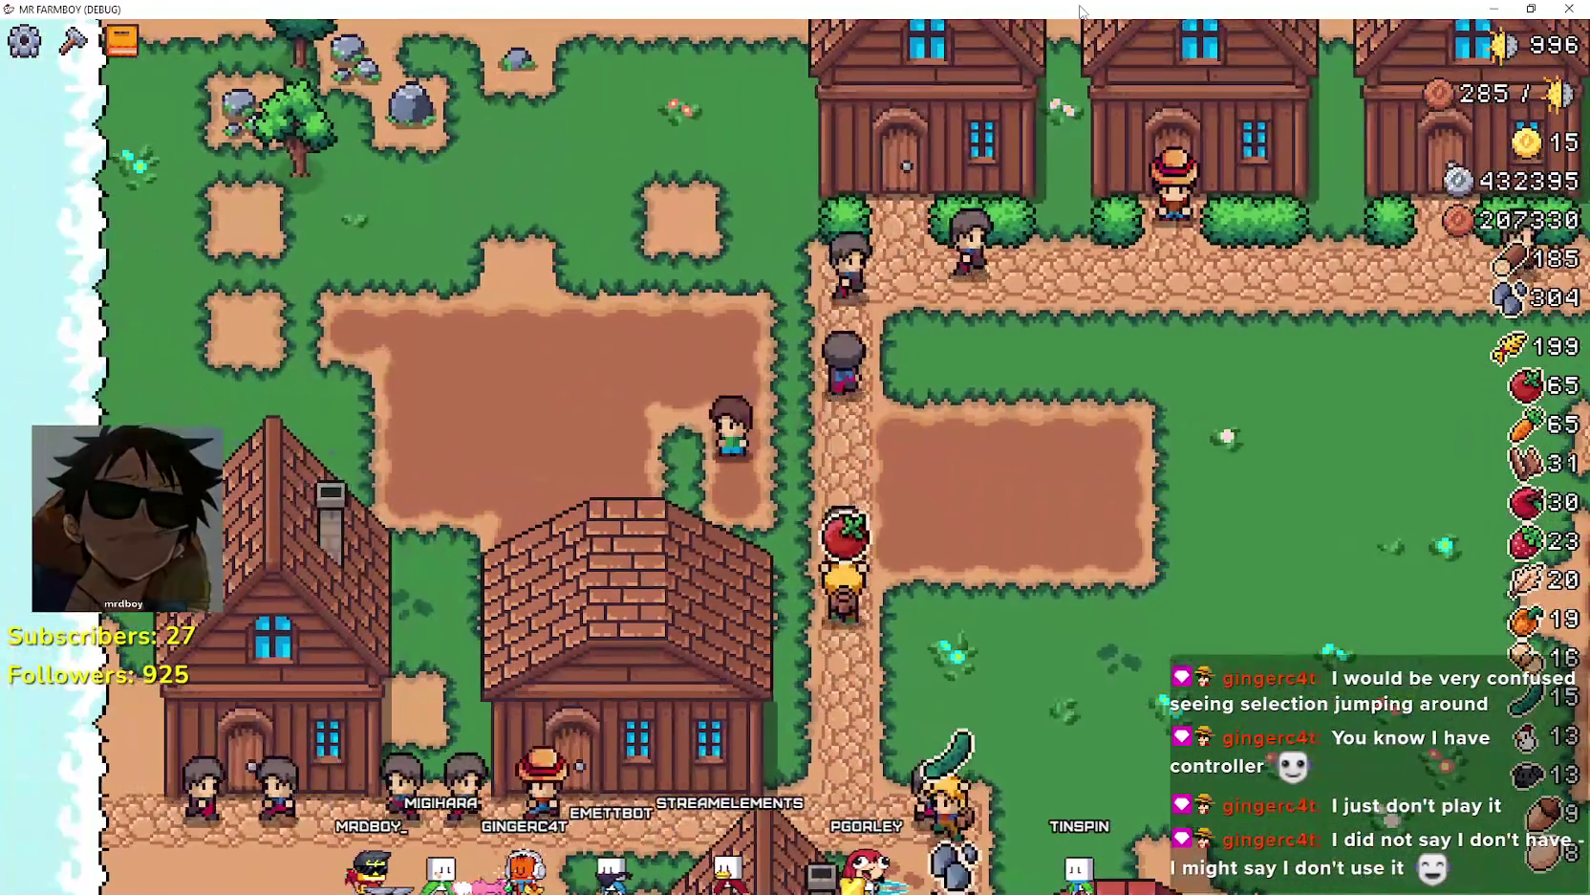
{"action": "key", "text": "Down"}
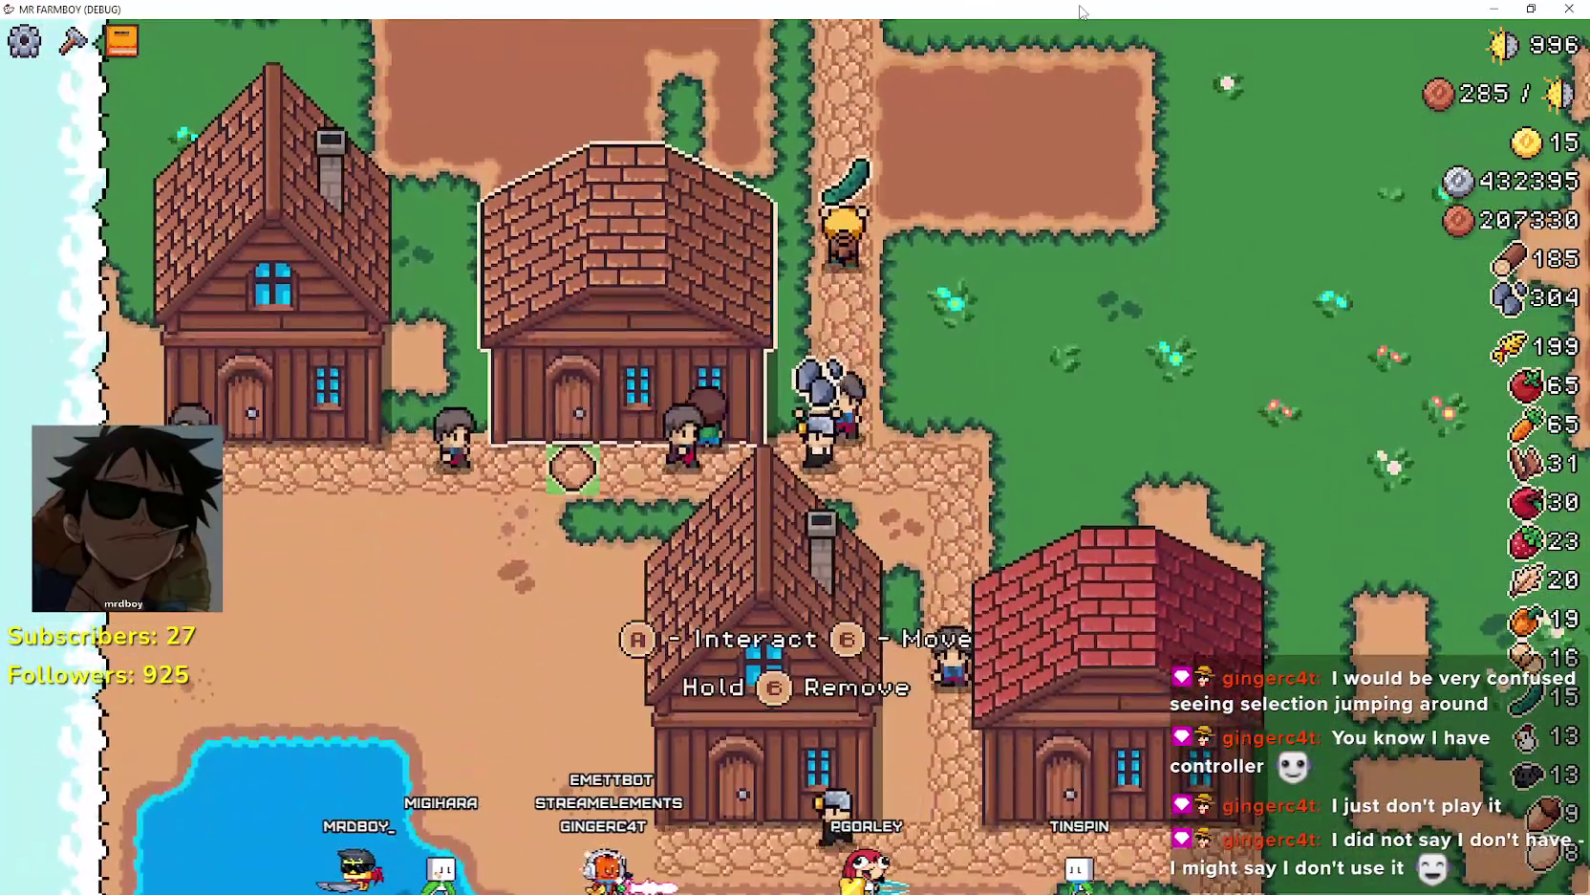
- Open the warehouse and browse its three item rows, checking the Tomato count, then close it
{"action": "key", "text": "space"}
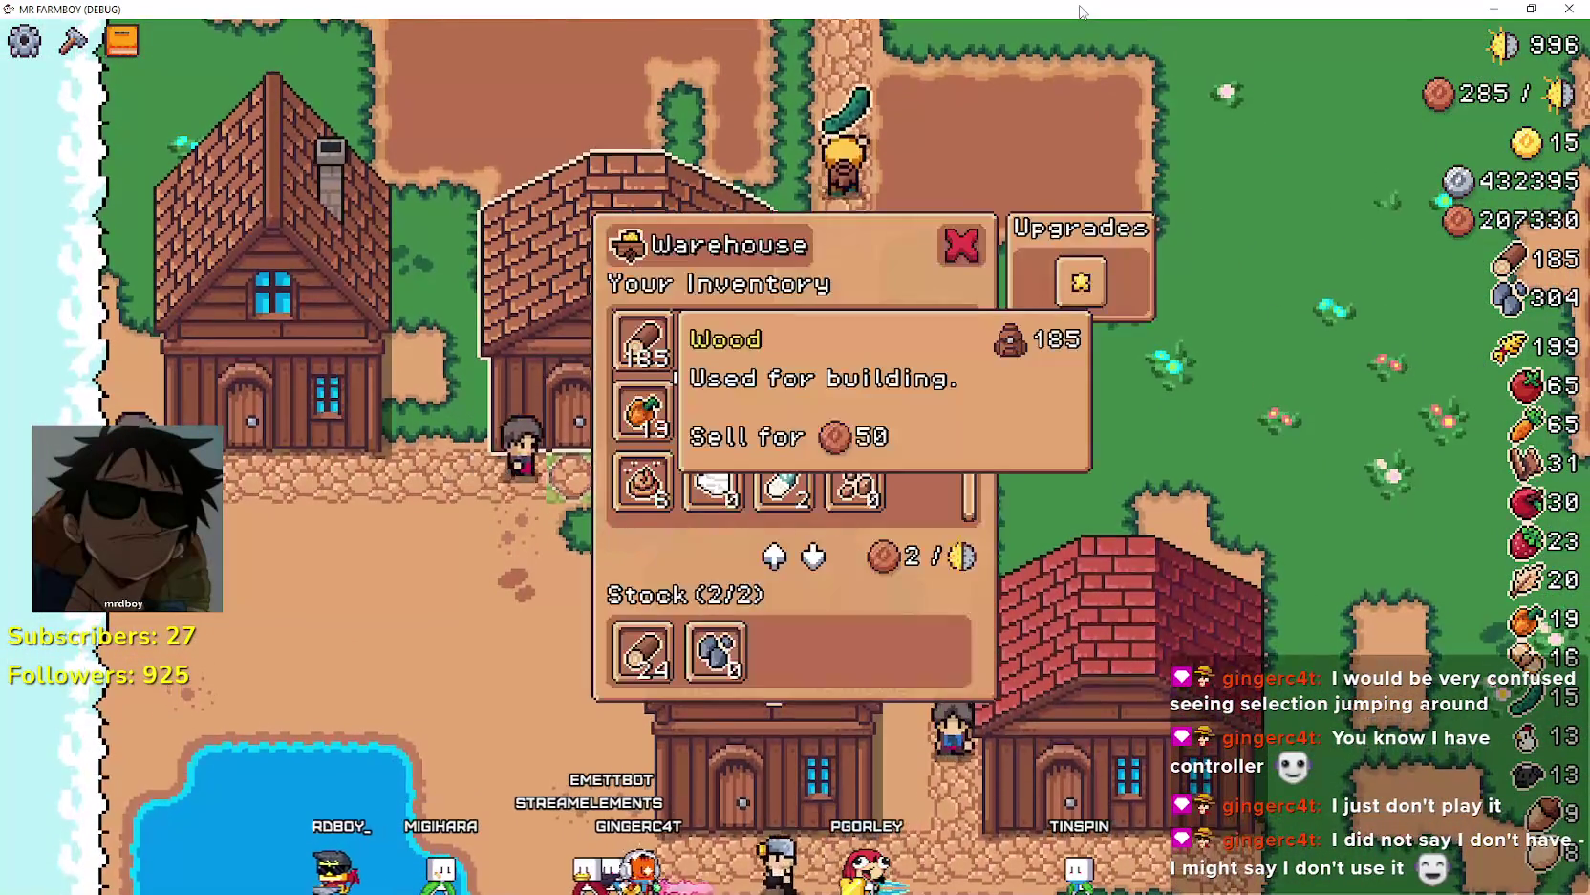
{"action": "key", "text": "Right"}
{"action": "key", "text": "Right"}
{"action": "key", "text": "Right"}
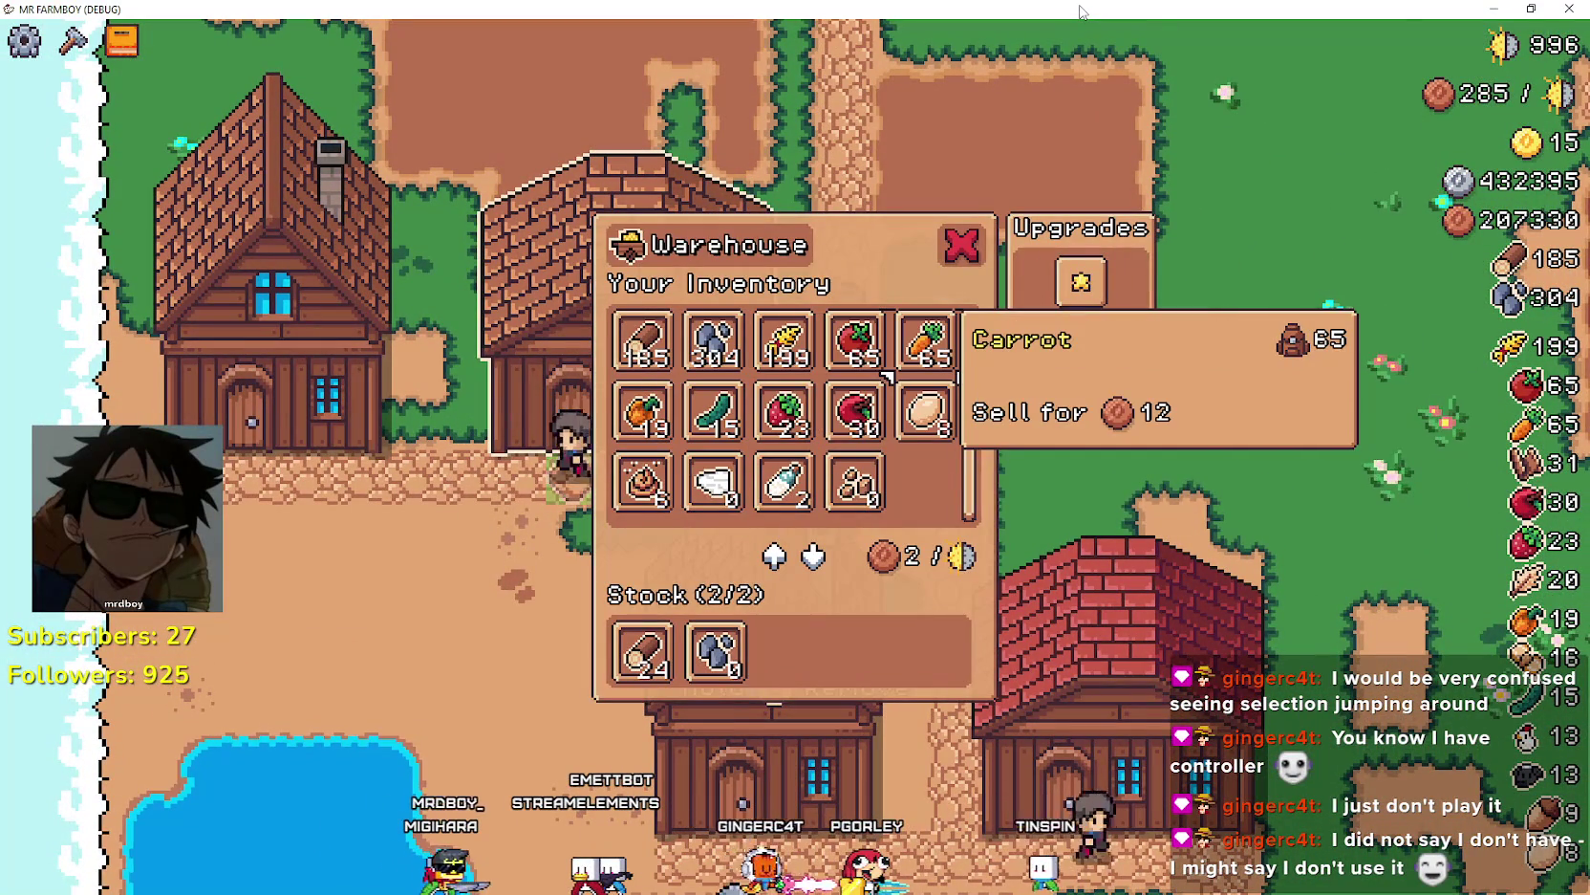
{"action": "key", "text": "Down"}
{"action": "key", "text": "Left"}
{"action": "key", "text": "Left"}
{"action": "key", "text": "Left"}
{"action": "key", "text": "Down"}
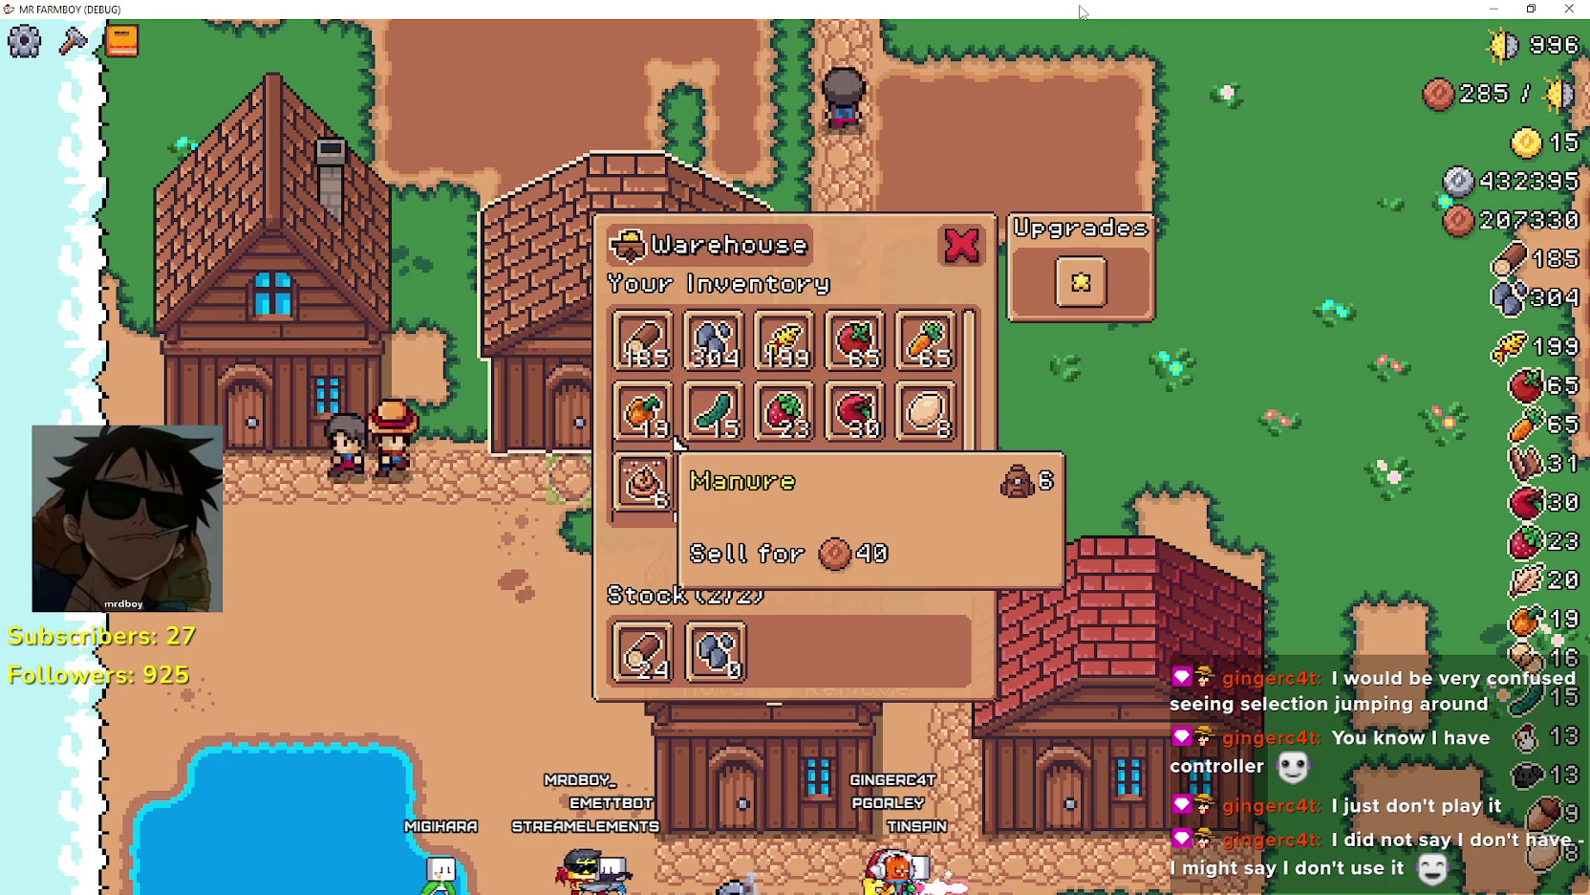
{"action": "key", "text": "Right"}
{"action": "key", "text": "Right"}
{"action": "key", "text": "Right"}
{"action": "key", "text": "Up"}
{"action": "key", "text": "Up"}
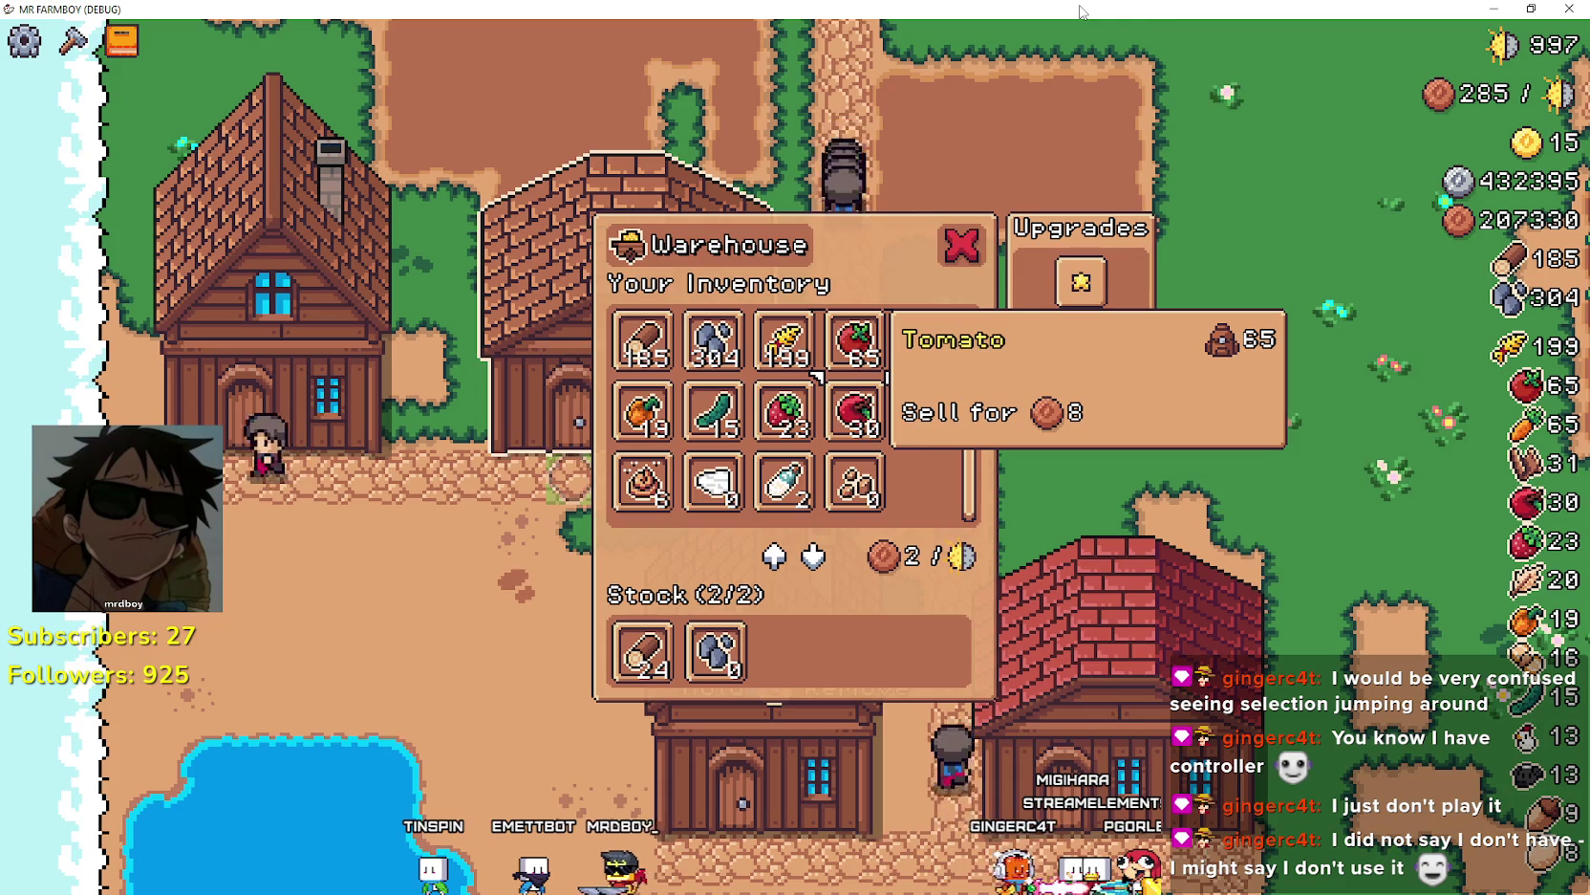
{"action": "key", "text": "Escape"}
- Walk down into the rock clearing and mine the left rock, raising stone to 307
{"action": "key", "text": "s"}
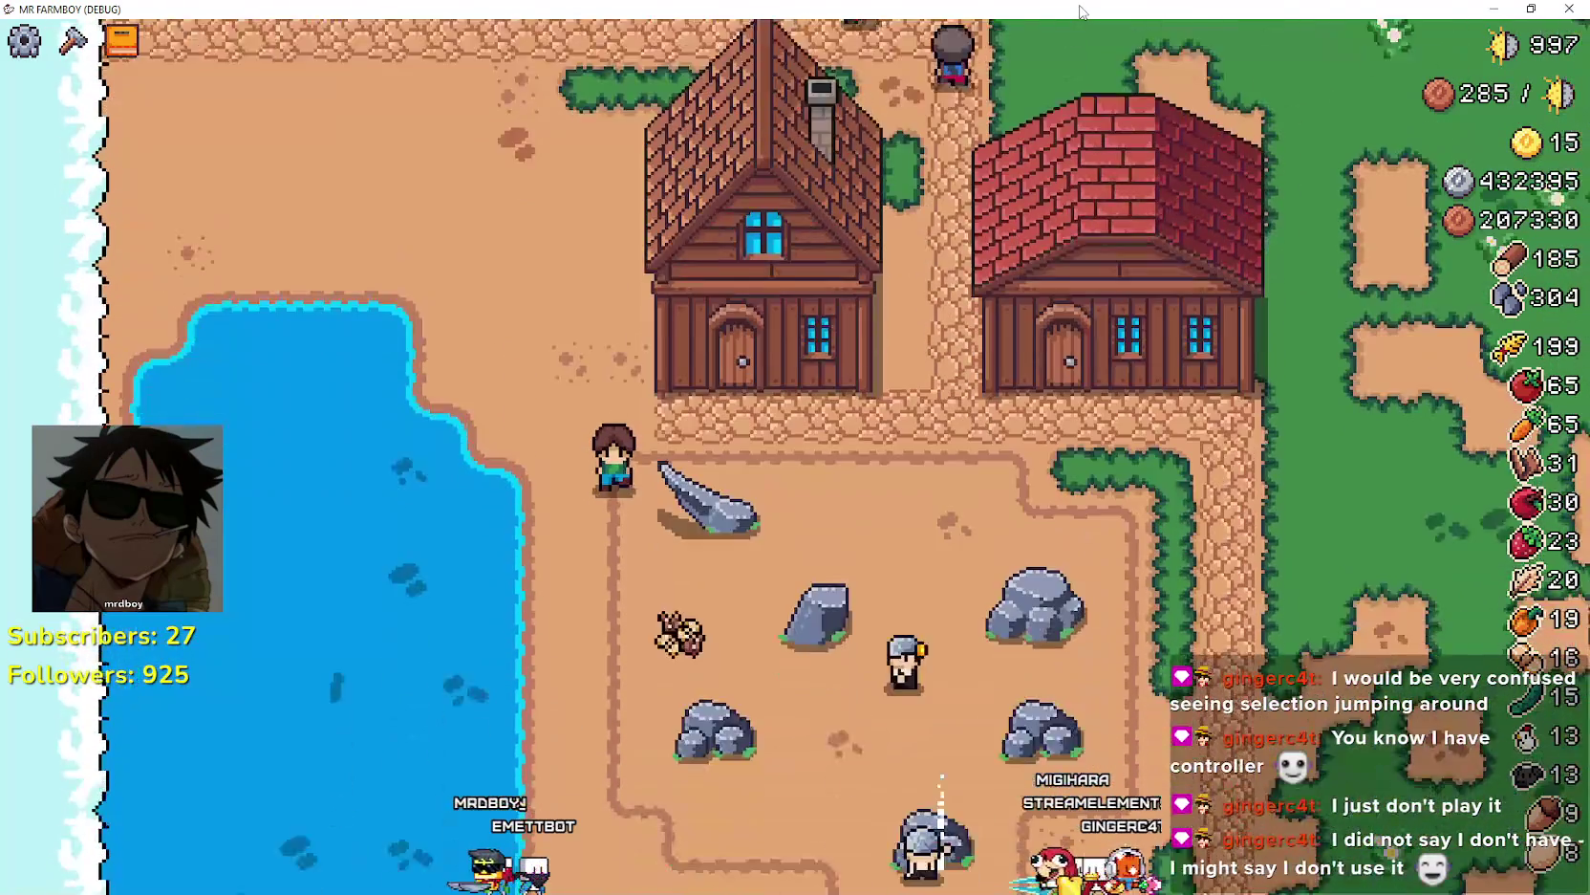
{"action": "key", "text": "d"}
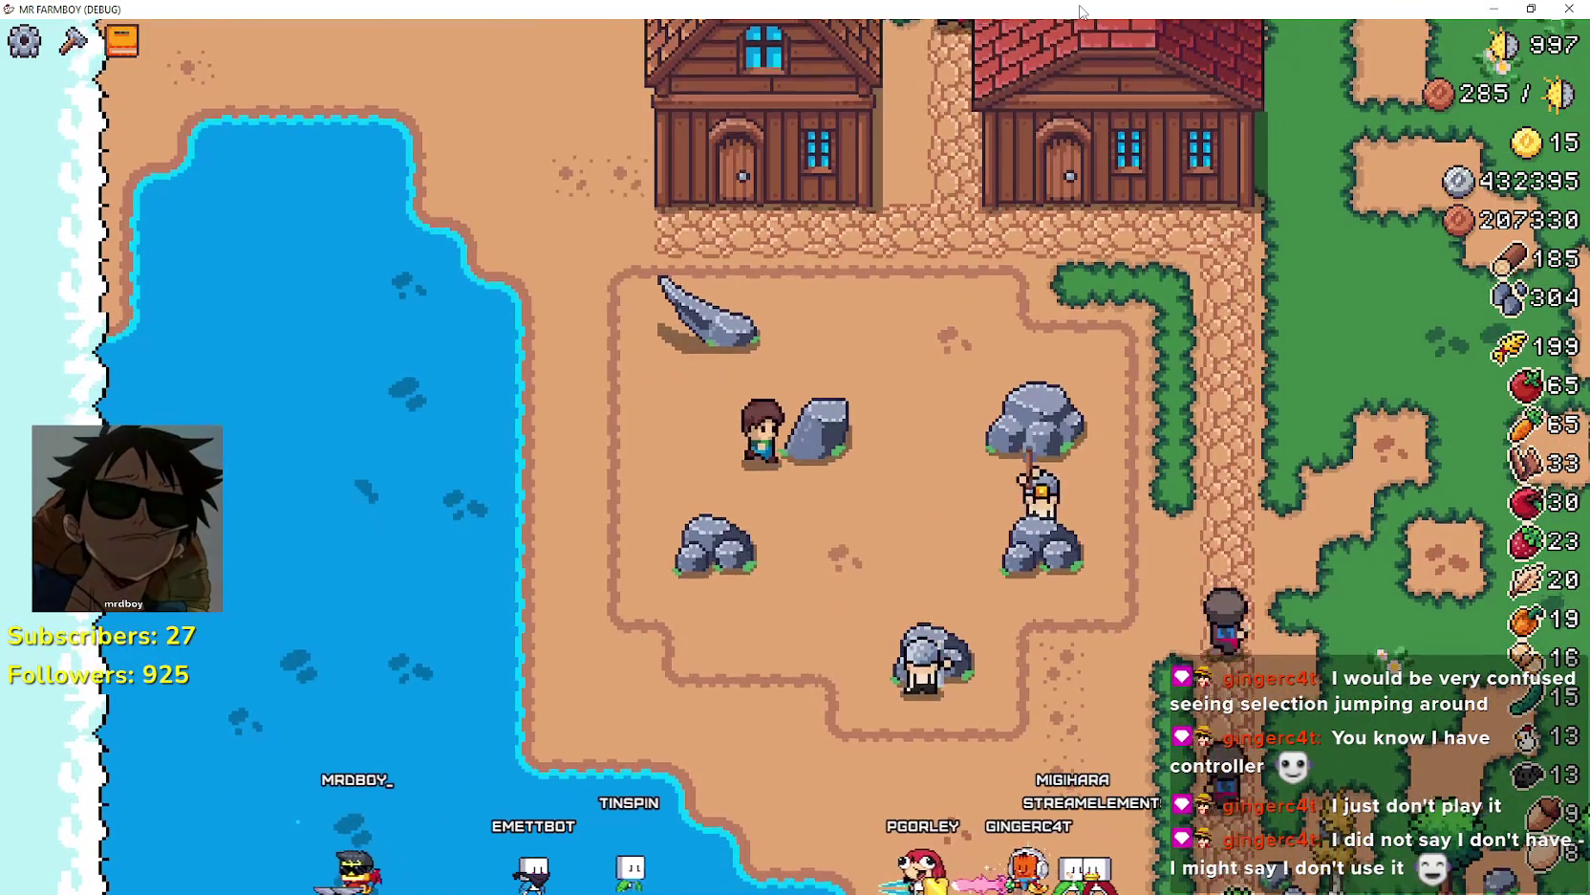
{"action": "key", "text": "s"}
{"action": "key", "text": "w"}
{"action": "key", "text": "d"}
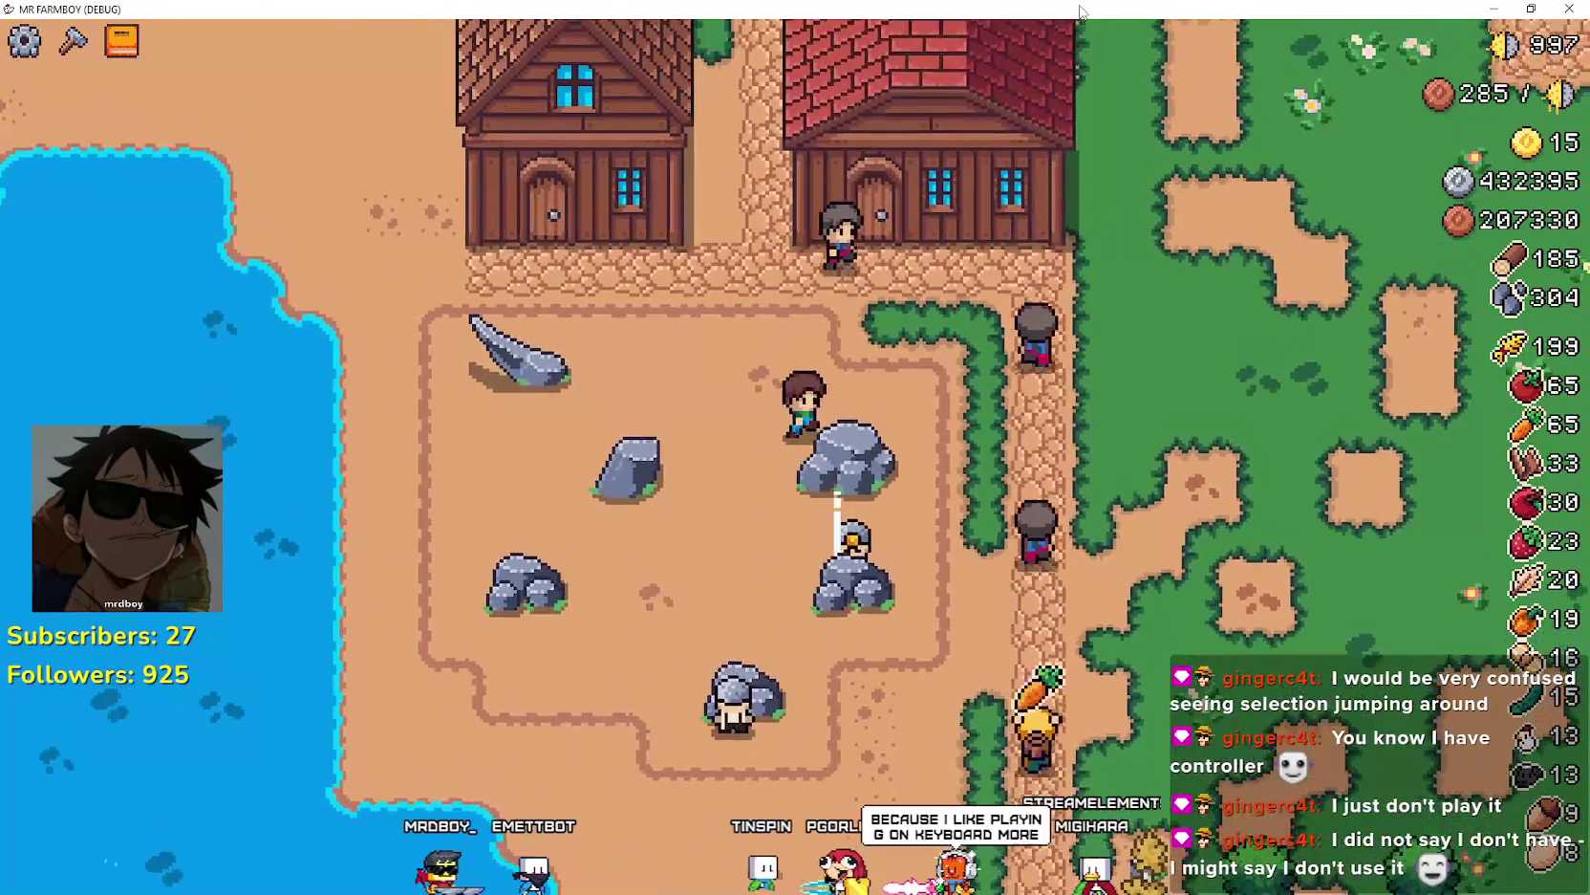
{"action": "key", "text": "a"}
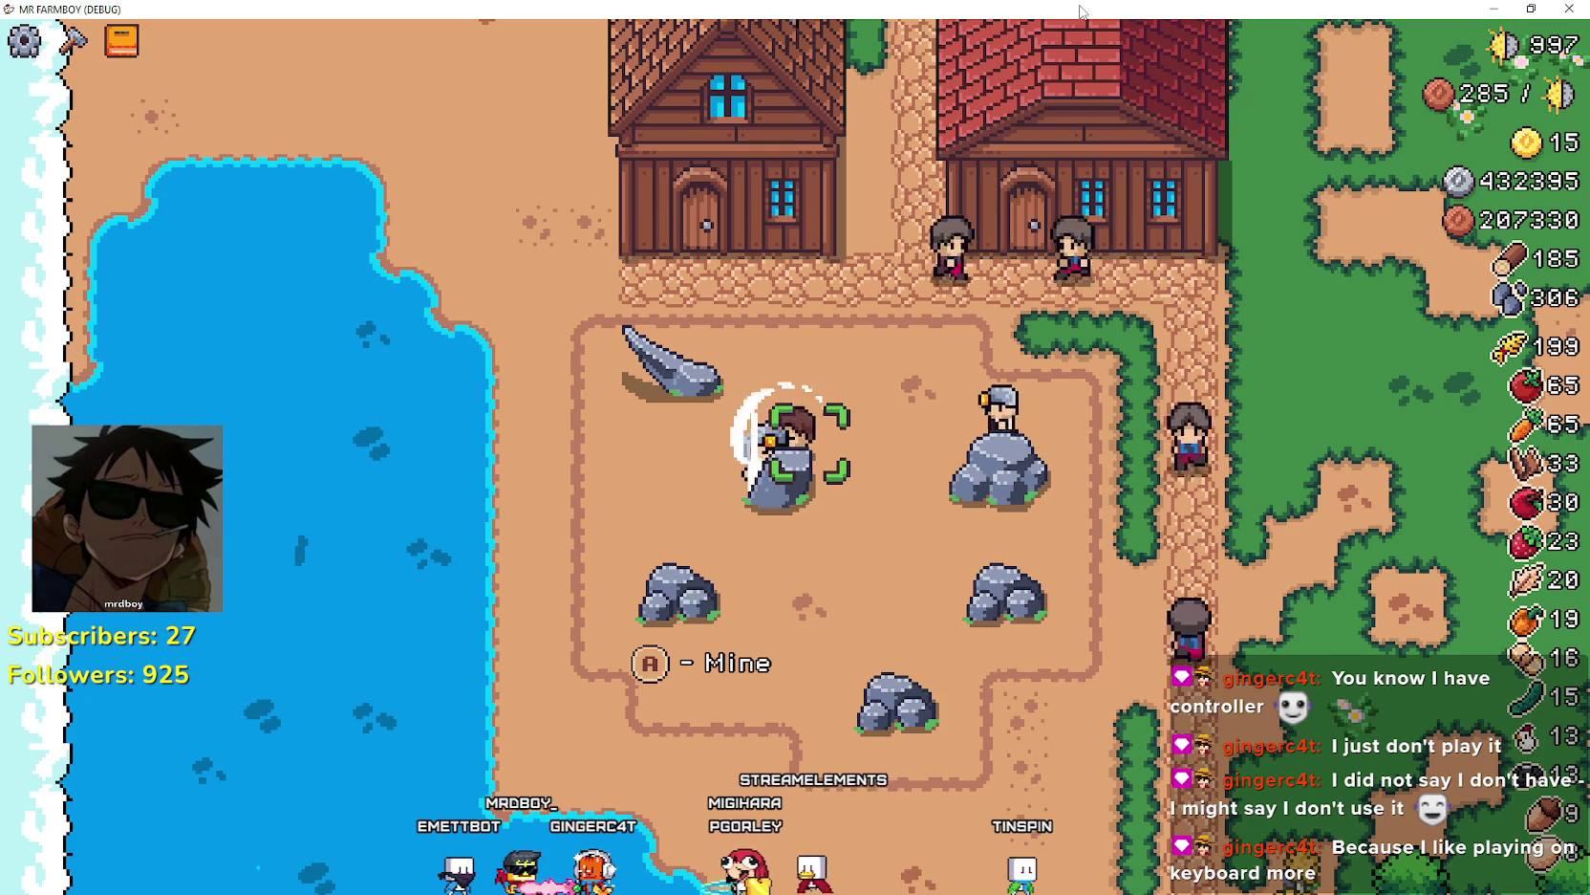
- Walk up to the house and browse its hireable workers, including the Carrier
{"action": "key", "text": "w"}
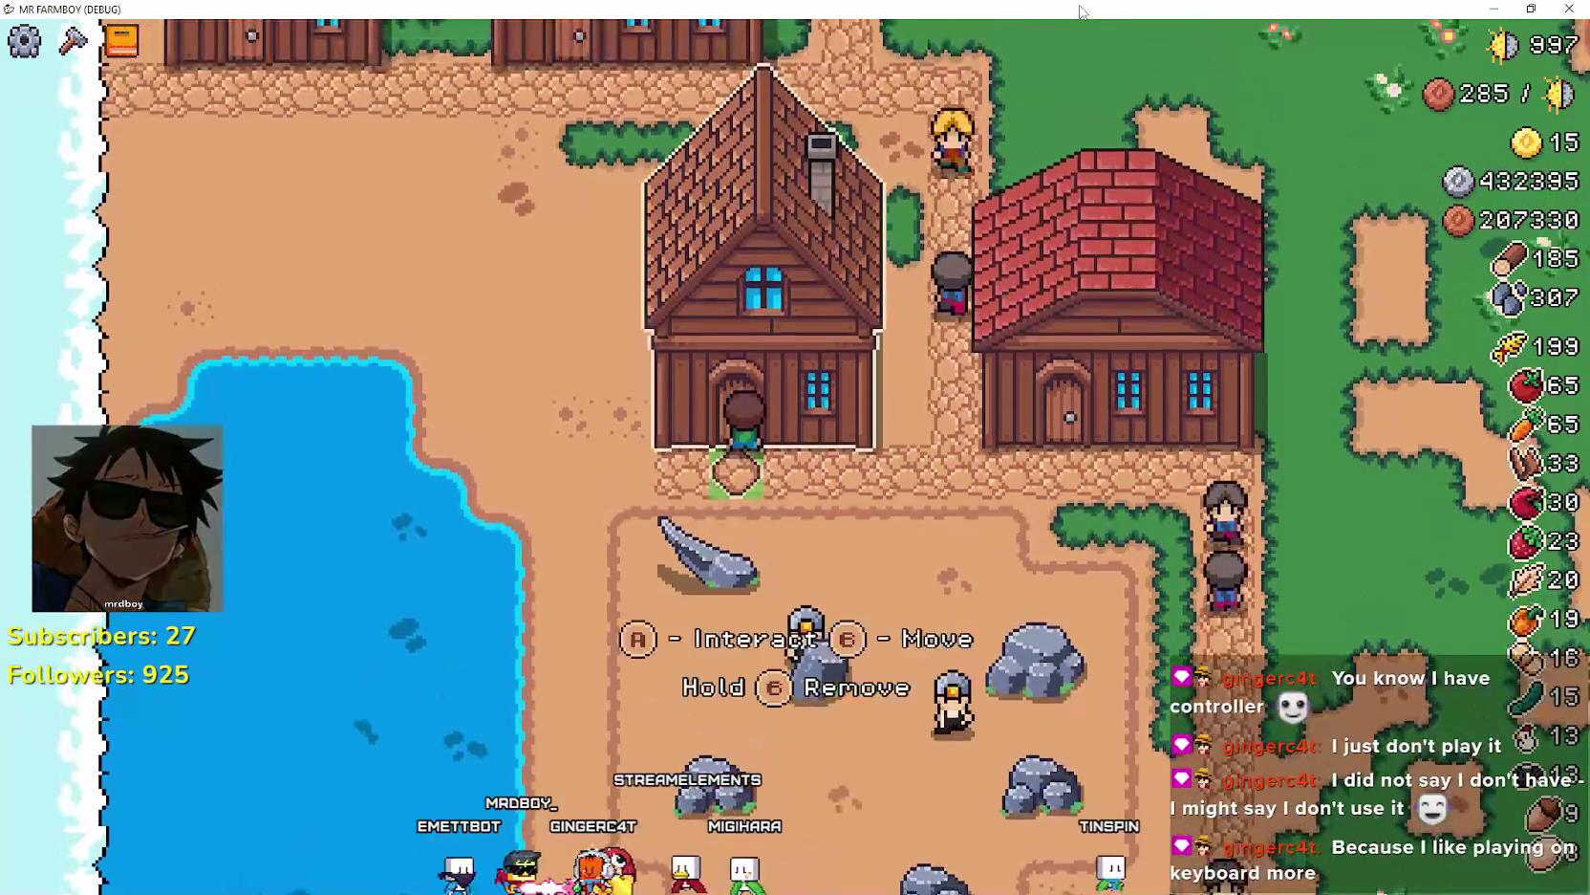
{"action": "key", "text": "e"}
{"action": "key", "text": "d"}
{"action": "key", "text": "d"}
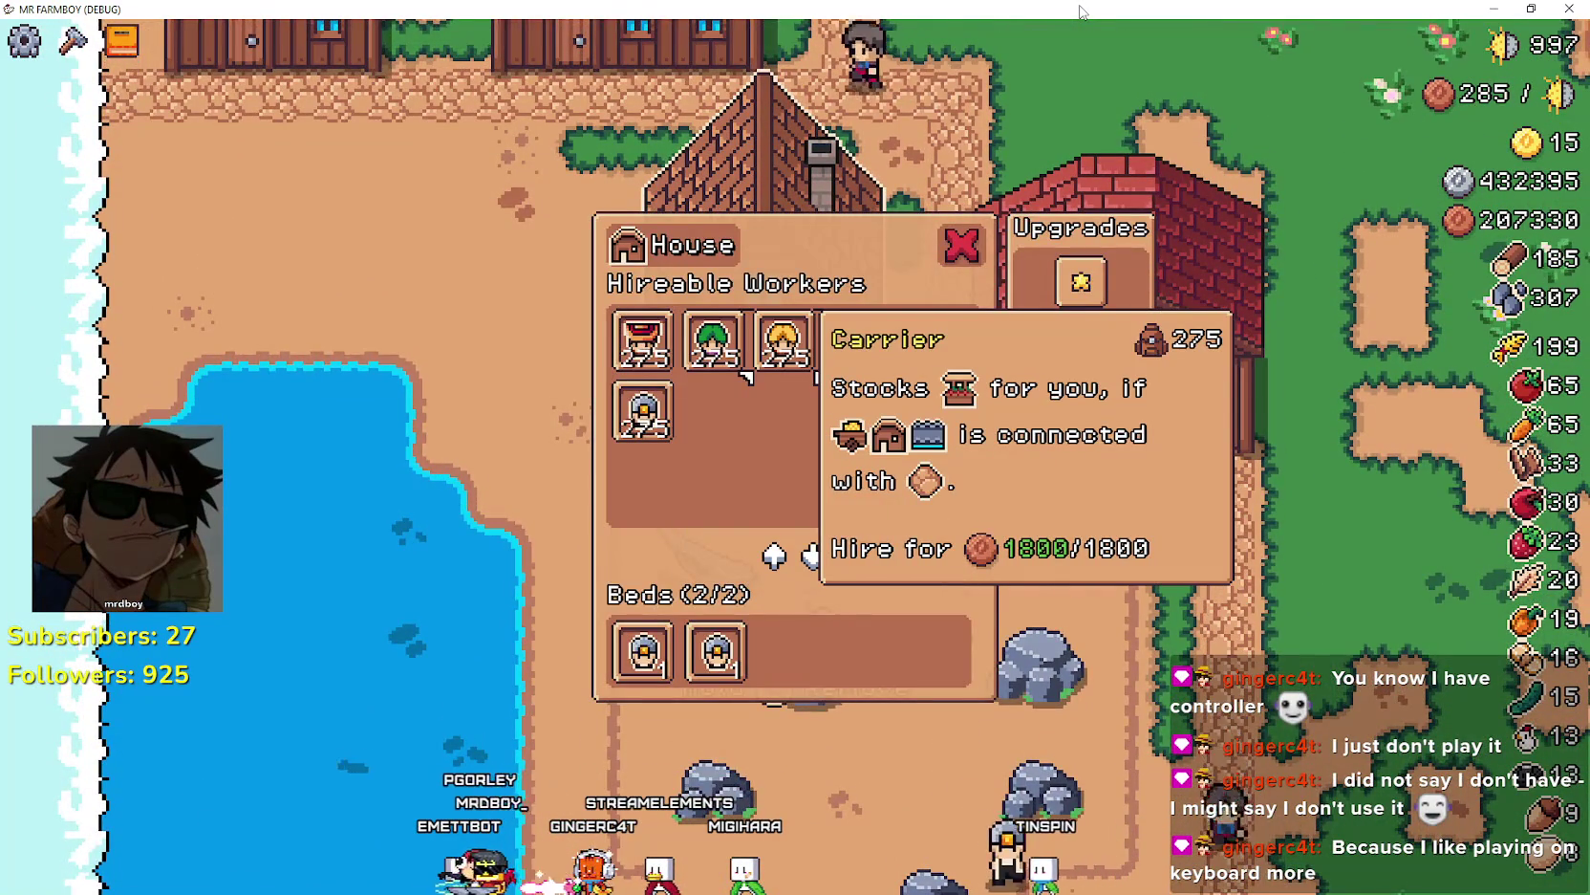
{"action": "key", "text": "Escape"}
{"action": "key", "text": "d"}
- Go to the warehouse, reopen its inventory, and browse from Wood back to Stone
{"action": "key", "text": "e"}
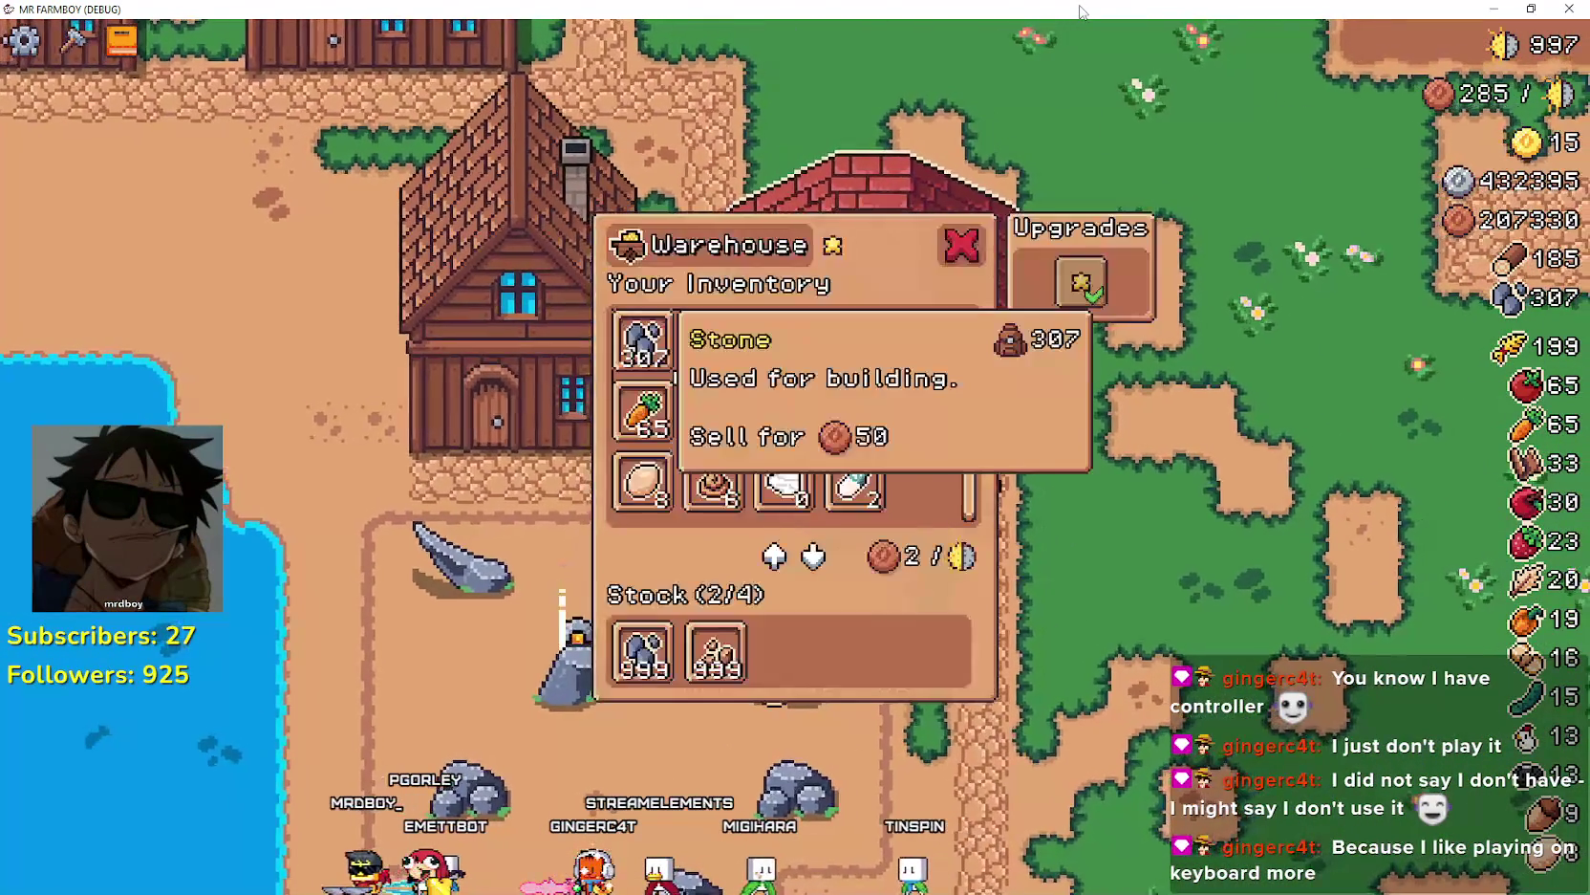
{"action": "key", "text": "Escape"}
{"action": "key", "text": "d"}
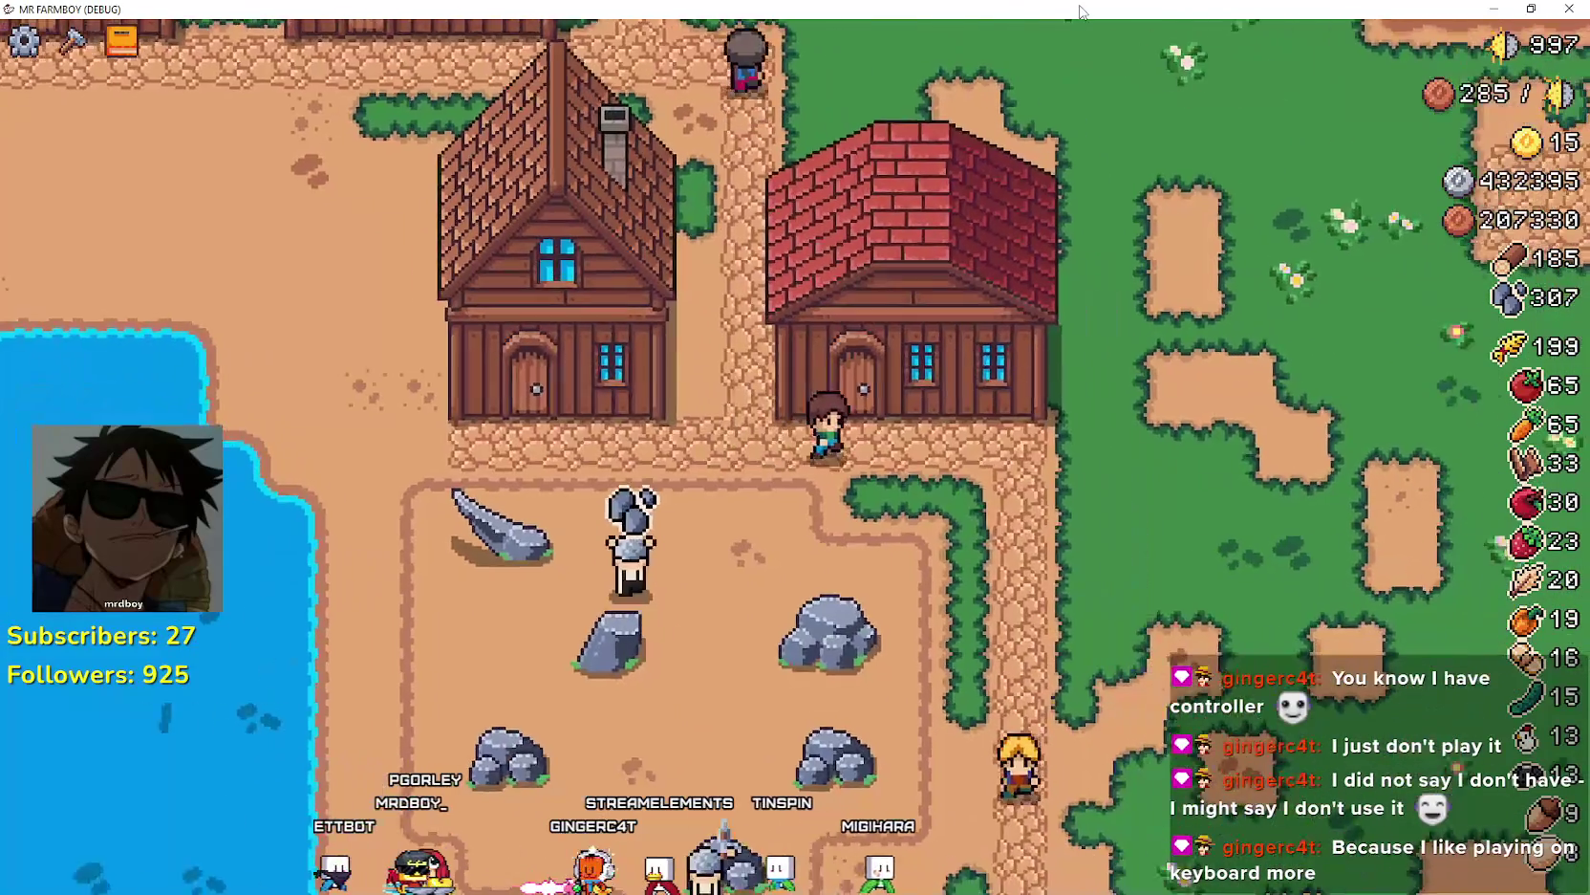
{"action": "key", "text": "e"}
{"action": "key", "text": "d"}
{"action": "key", "text": "d"}
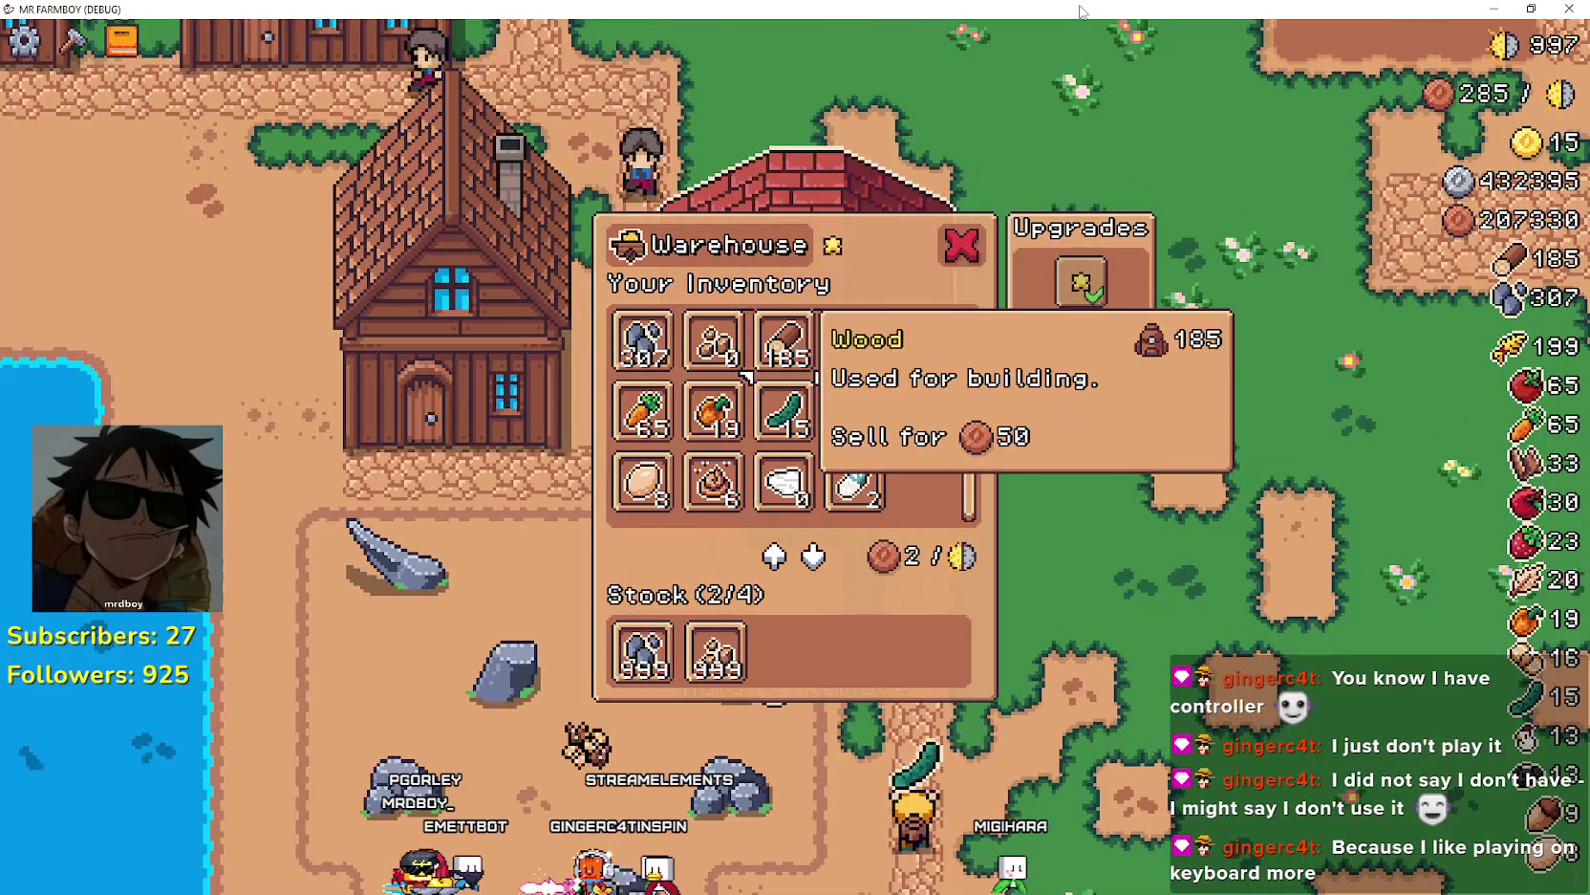
{"action": "key", "text": "a"}
{"action": "key", "text": "a"}
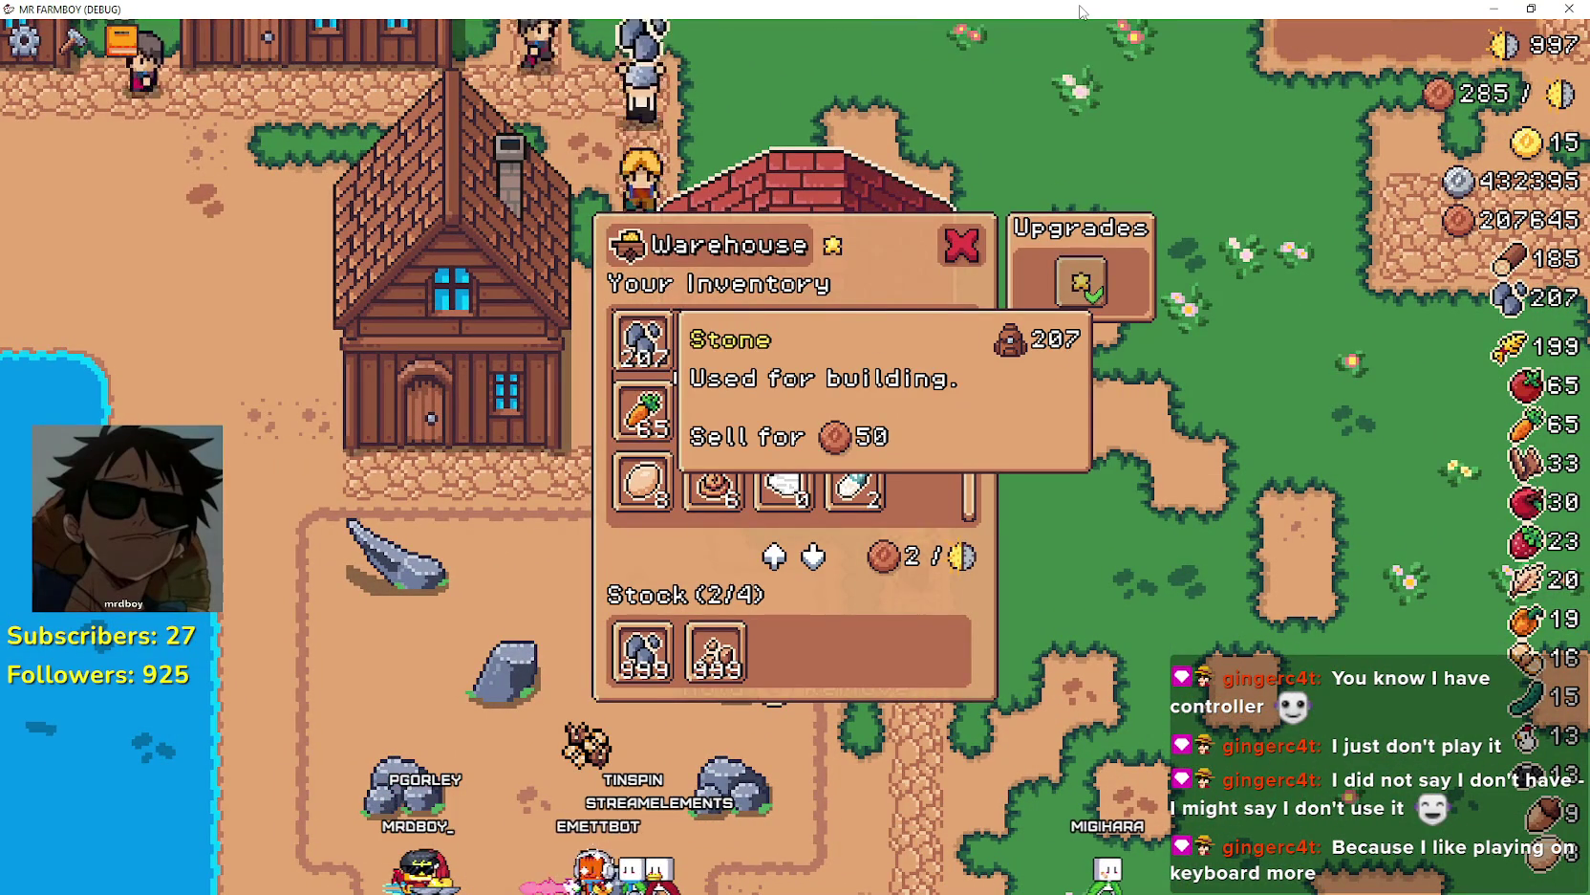
- Shift Stone between stock and inventory until all of it sits in stock, 998 stored
{"action": "key", "text": "s"}
{"action": "key", "text": "s"}
{"action": "key", "text": "s"}
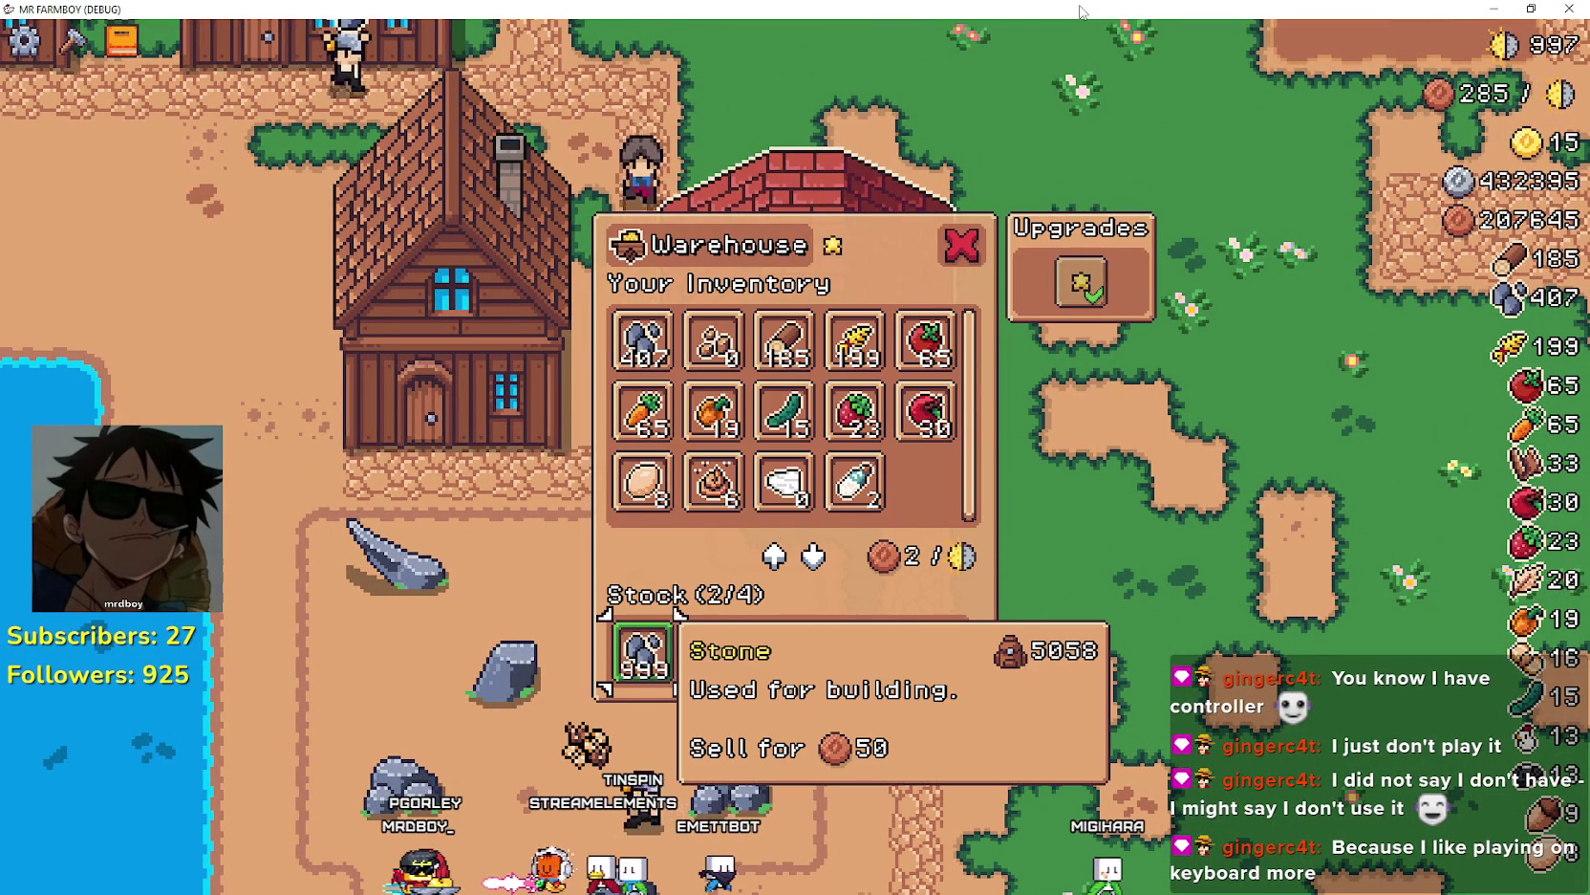
{"action": "key", "text": "space"}
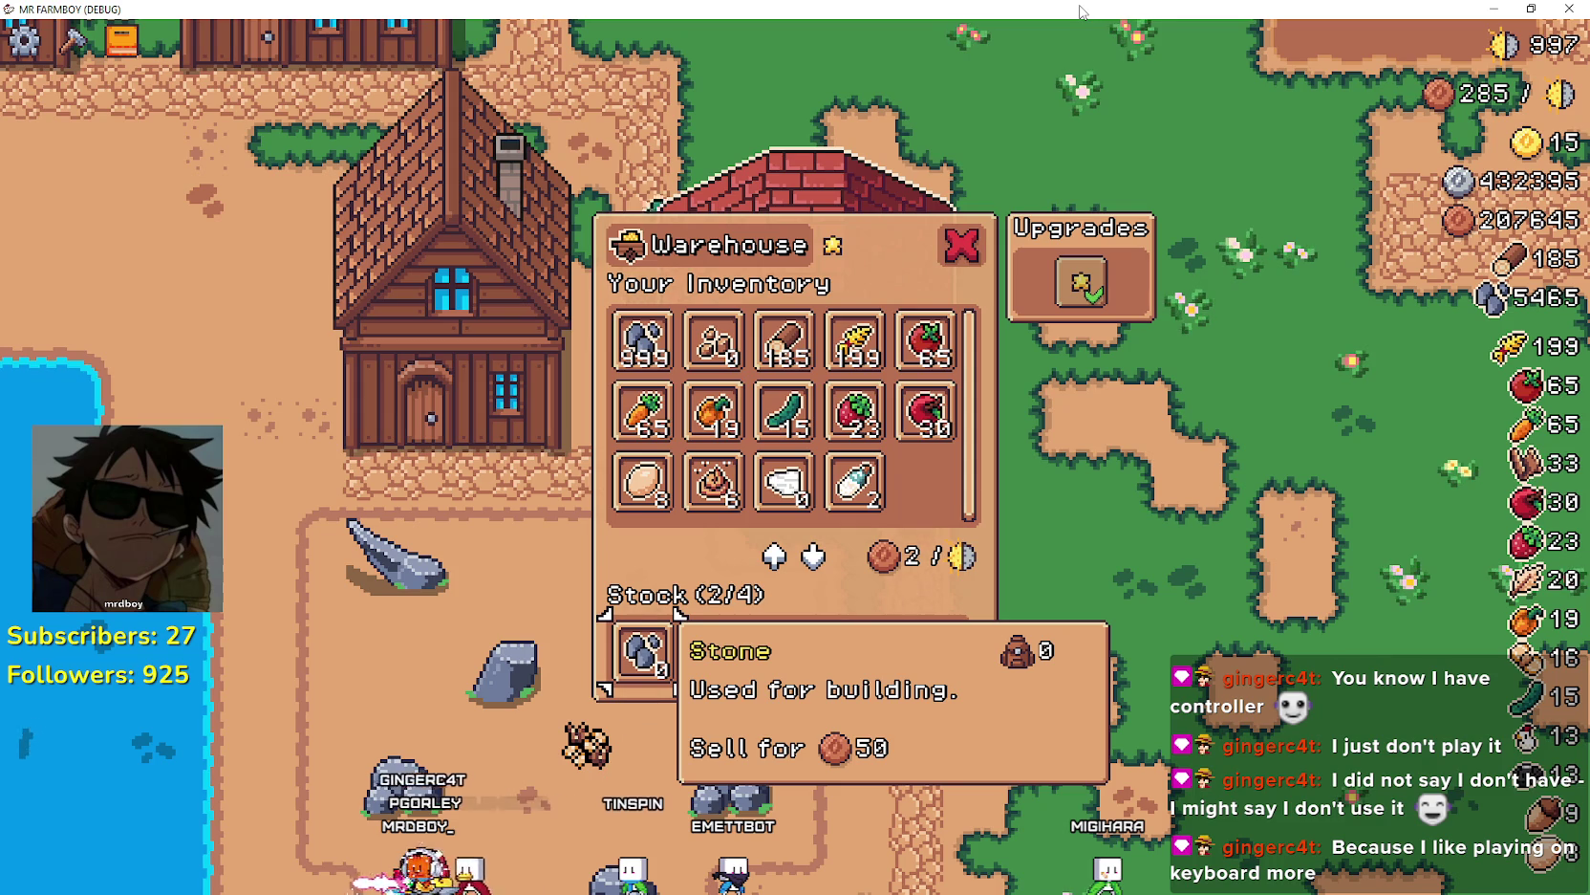
{"action": "key", "text": "d"}
{"action": "key", "text": "w"}
{"action": "key", "text": "w"}
{"action": "key", "text": "w"}
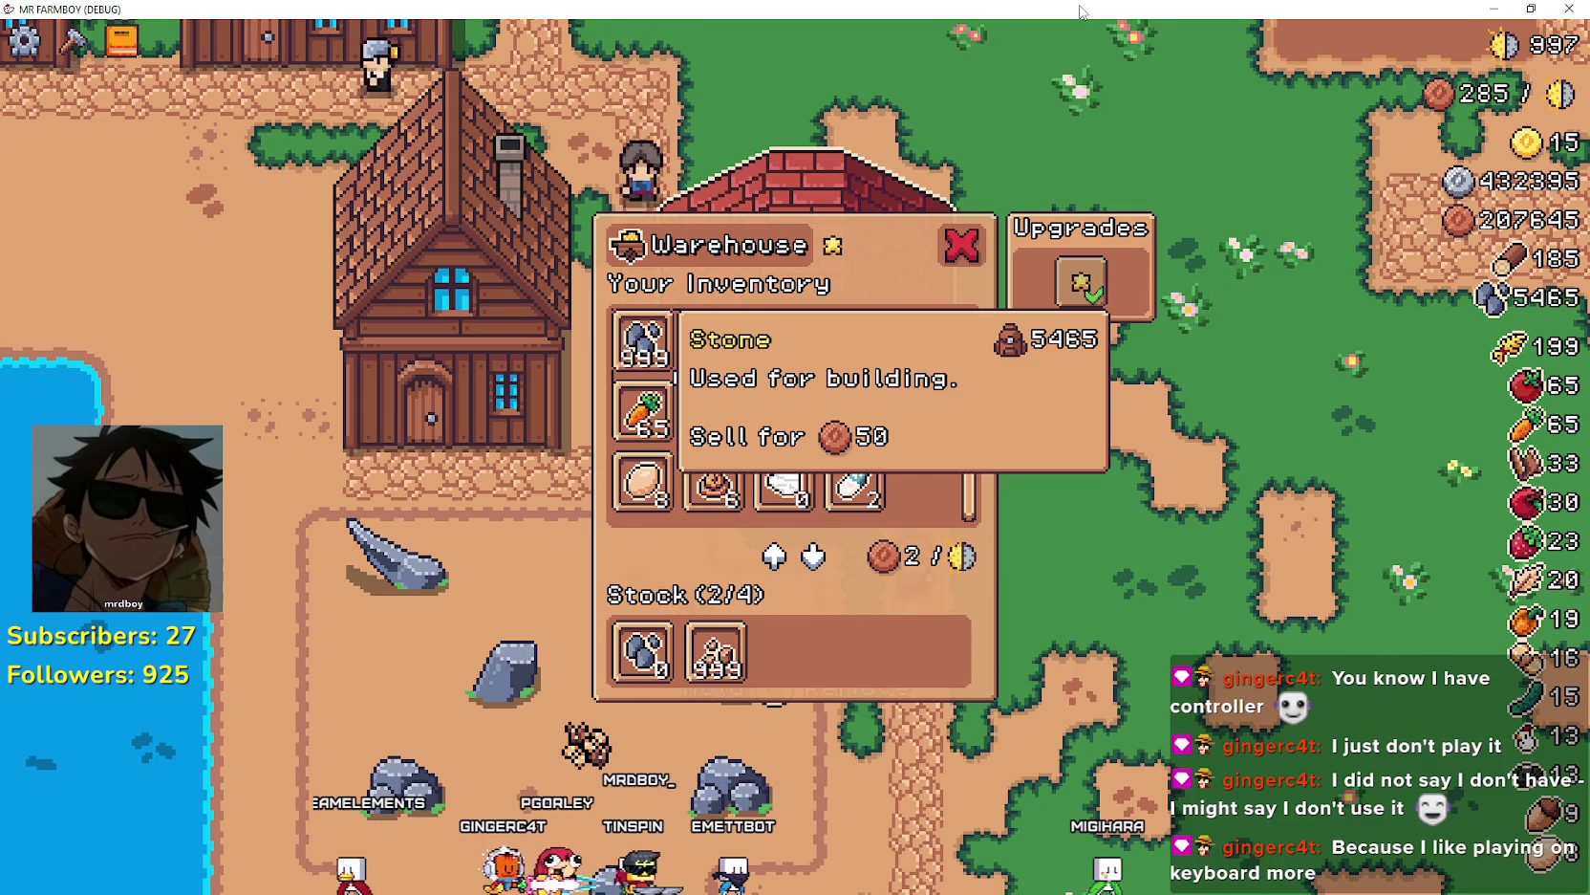
{"action": "key", "text": "space"}
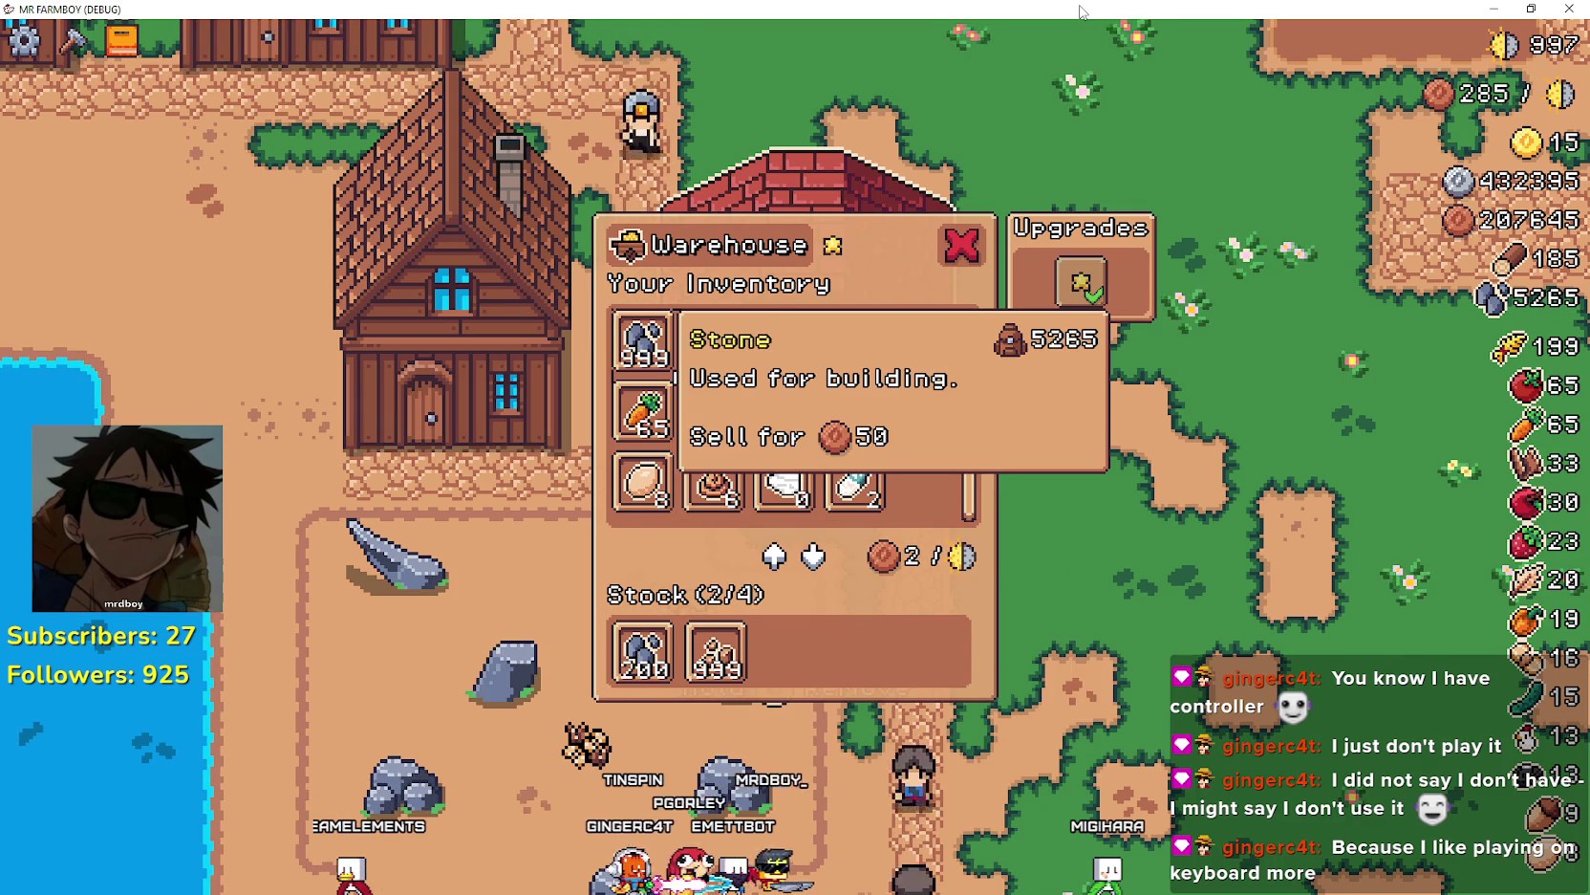
{"action": "key", "text": "space"}
- Move the last Stone into stock and withdraw the Copper Nuggets into the inventory
{"action": "key", "text": "s"}
{"action": "key", "text": "s"}
{"action": "key", "text": "s"}
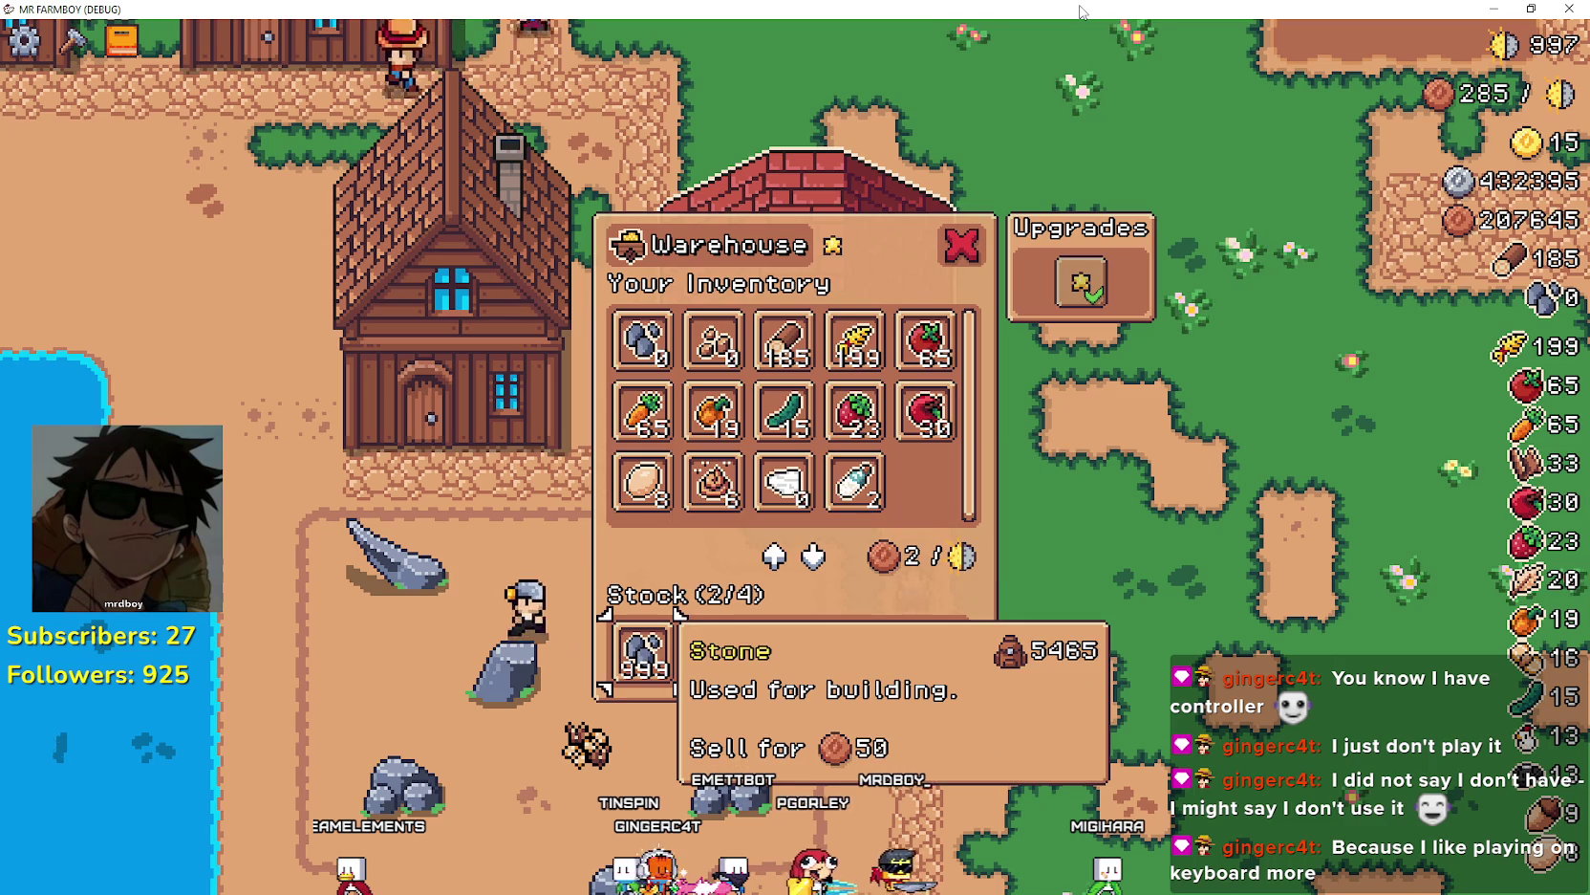
{"action": "key", "text": "w"}
{"action": "key", "text": "w"}
{"action": "key", "text": "w"}
{"action": "key", "text": "a"}
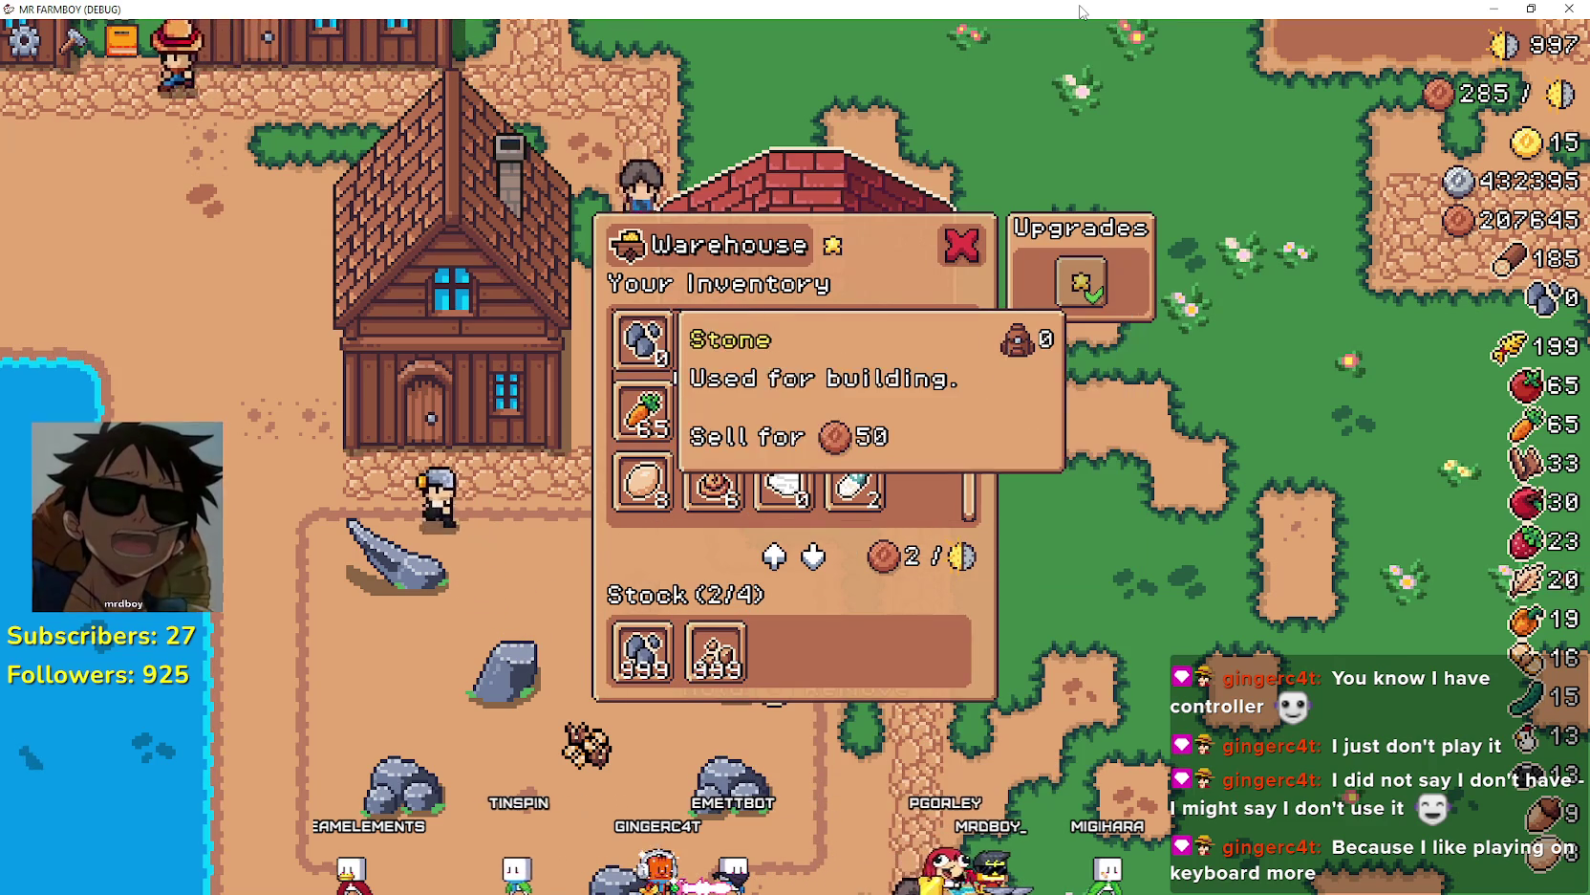
{"action": "key", "text": "s"}
{"action": "key", "text": "s"}
{"action": "key", "text": "s"}
{"action": "key", "text": "d"}
{"action": "key", "text": "space"}
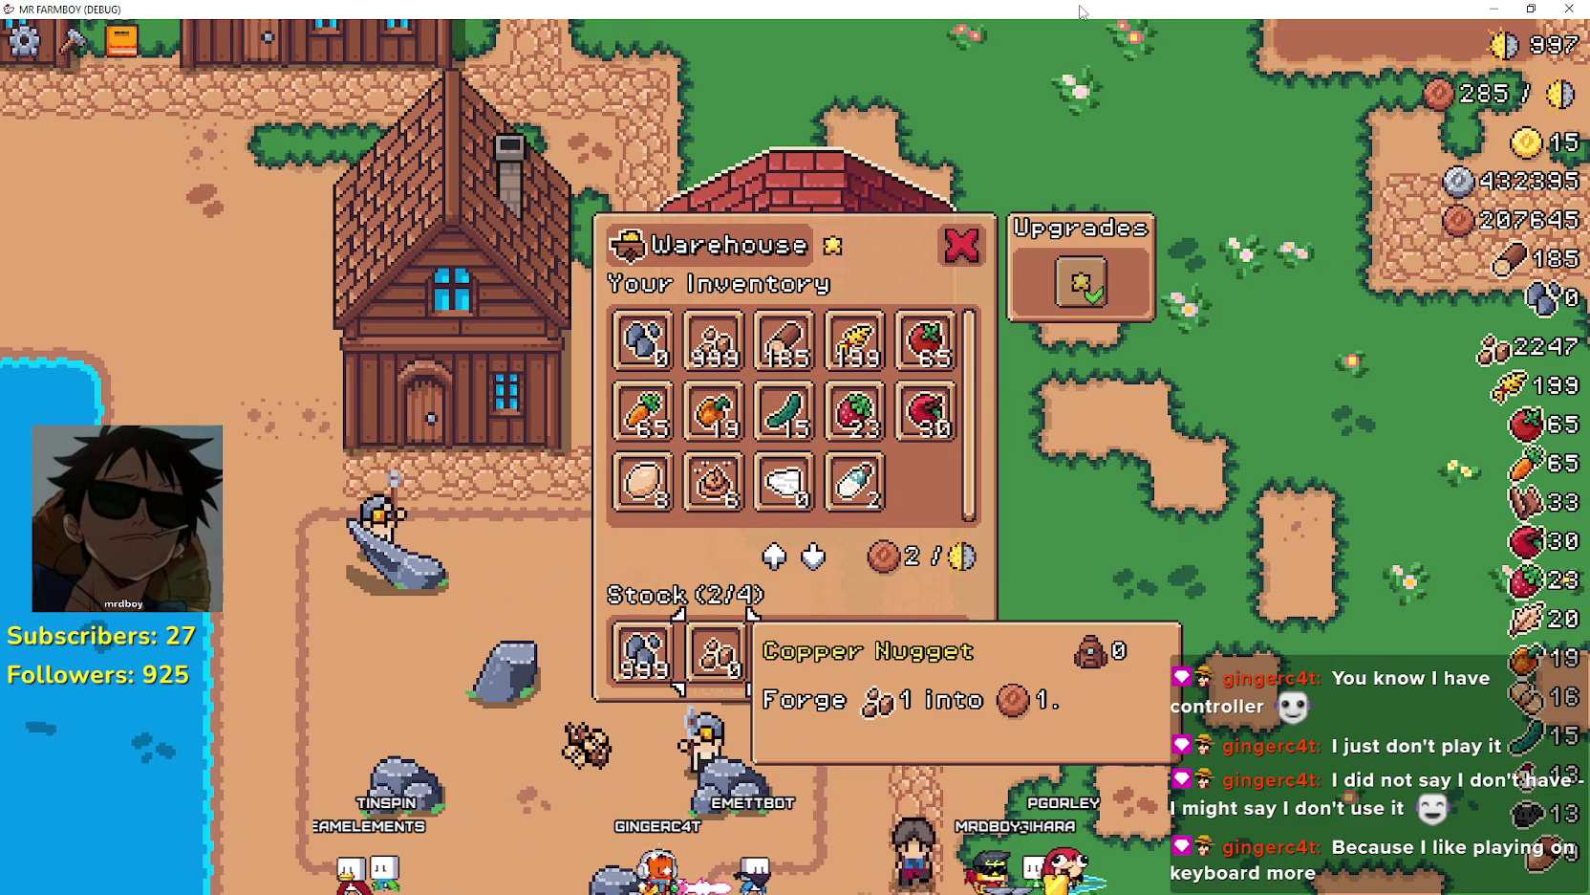
{"action": "key", "text": "a"}
{"action": "key", "text": "d"}
{"action": "key", "text": "a"}
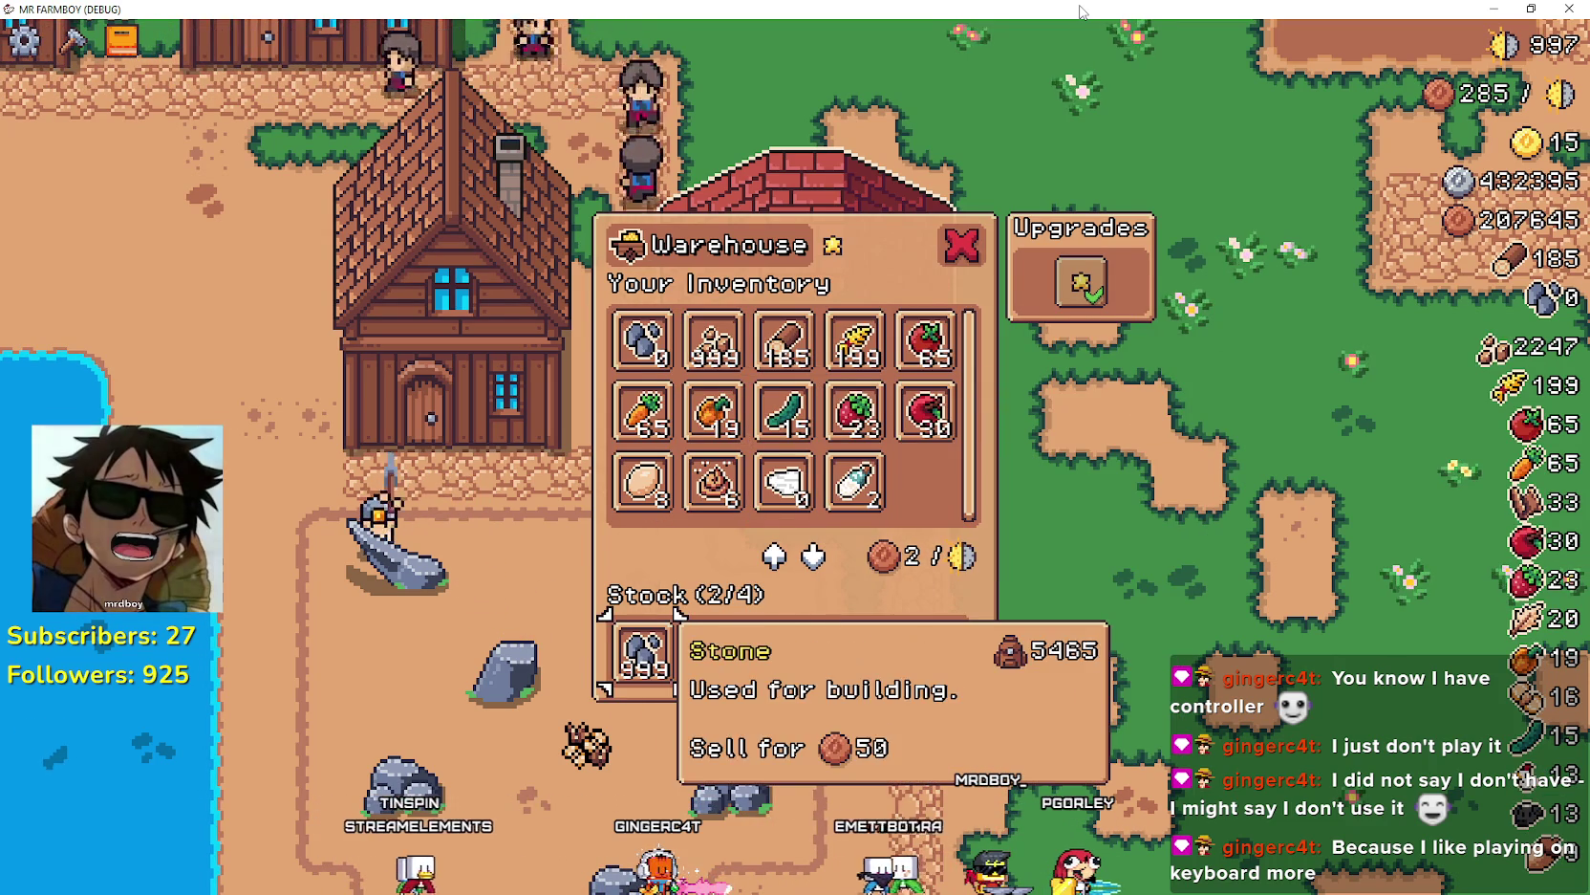
{"action": "key", "text": "d"}
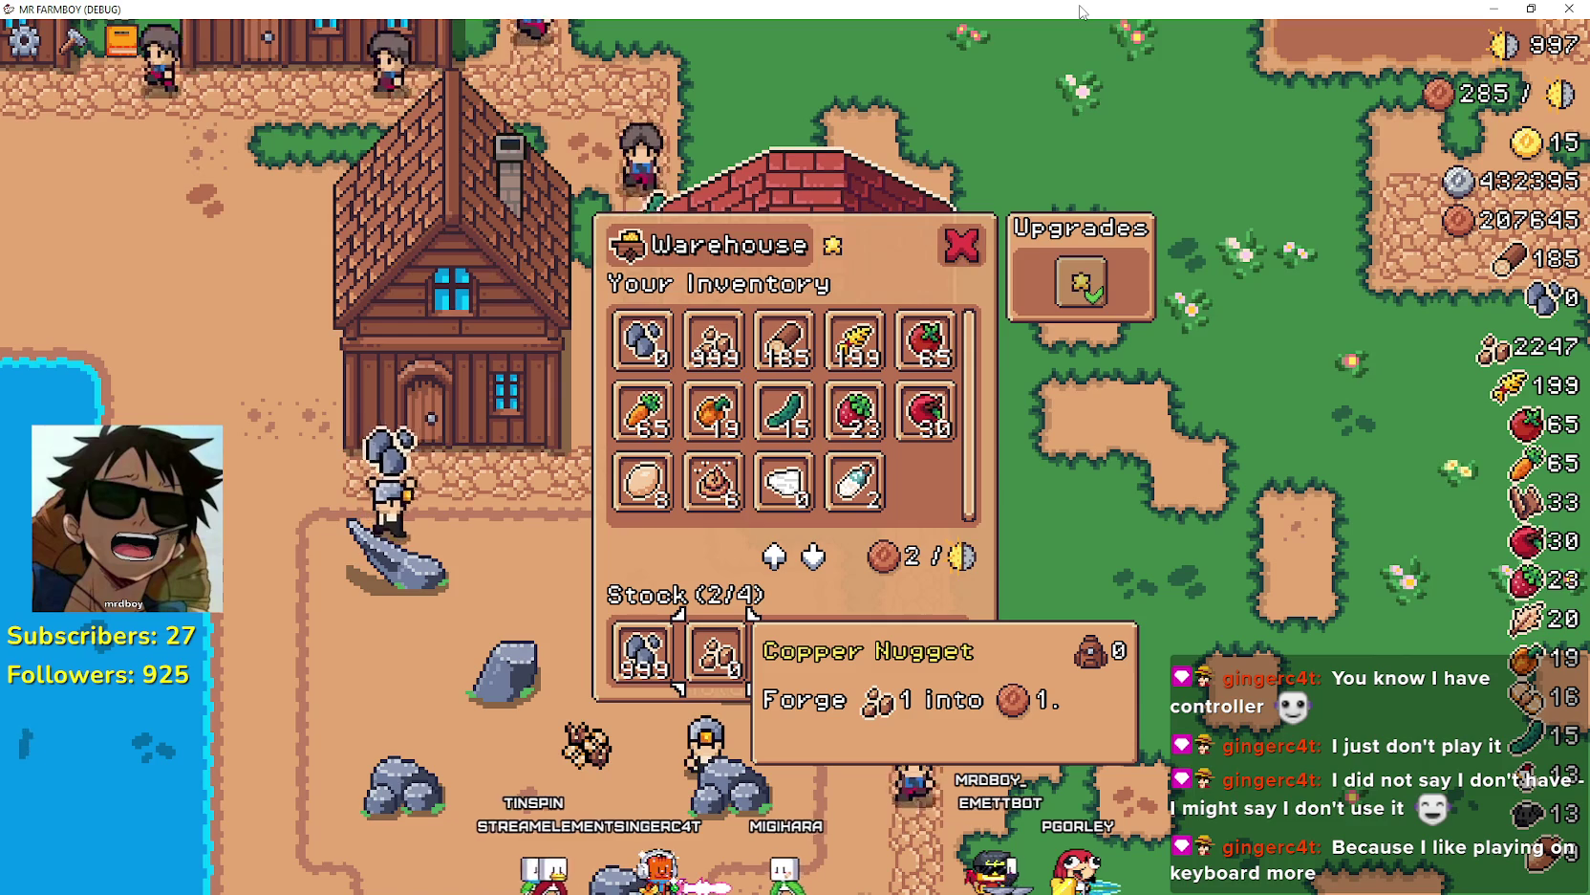
- Return the Copper Nuggets to stock, then withdraw them again
{"action": "key", "text": "w"}
{"action": "key", "text": "w"}
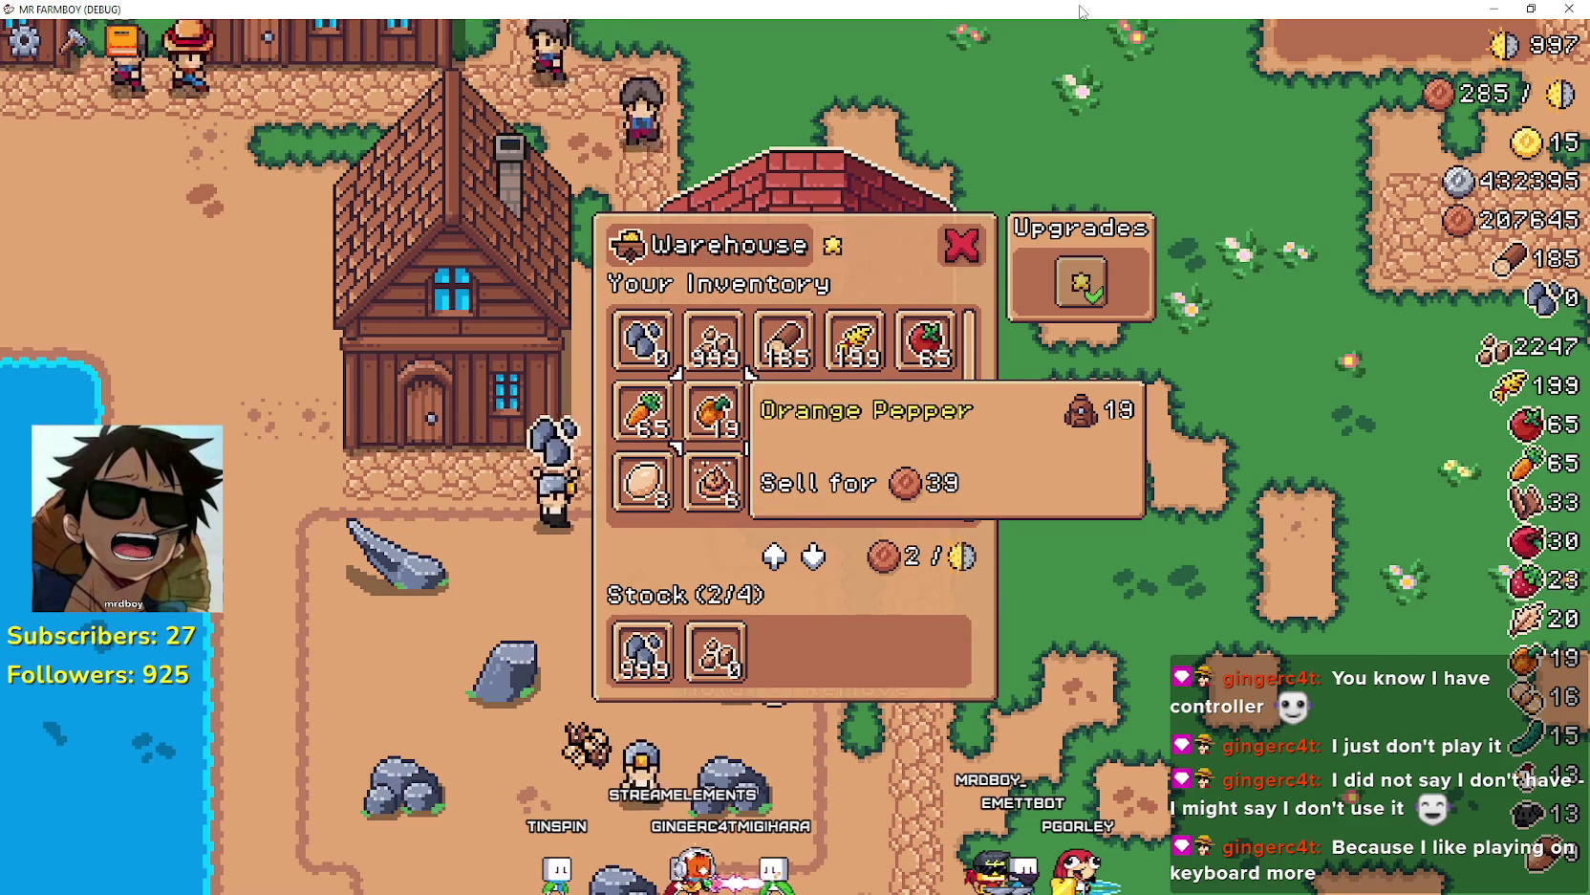
{"action": "key", "text": "w"}
{"action": "key", "text": "s"}
{"action": "key", "text": "s"}
{"action": "key", "text": "s"}
{"action": "key", "text": "a"}
{"action": "key", "text": "d"}
{"action": "key", "text": "w"}
{"action": "key", "text": "w"}
{"action": "key", "text": "w"}
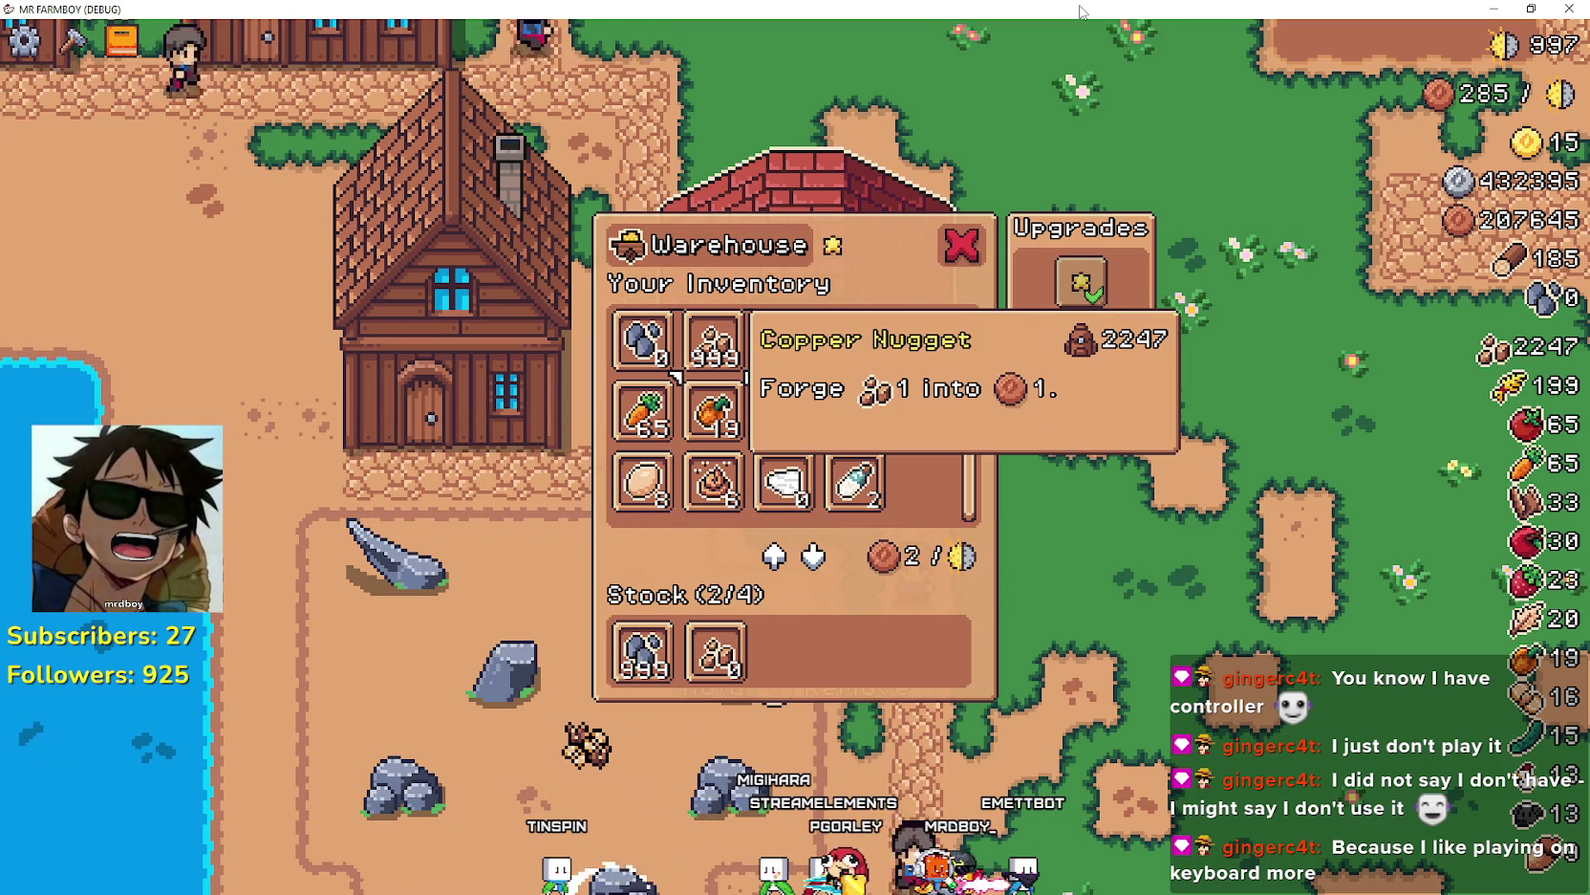
{"action": "key", "text": "space"}
{"action": "key", "text": "s"}
{"action": "key", "text": "s"}
{"action": "key", "text": "s"}
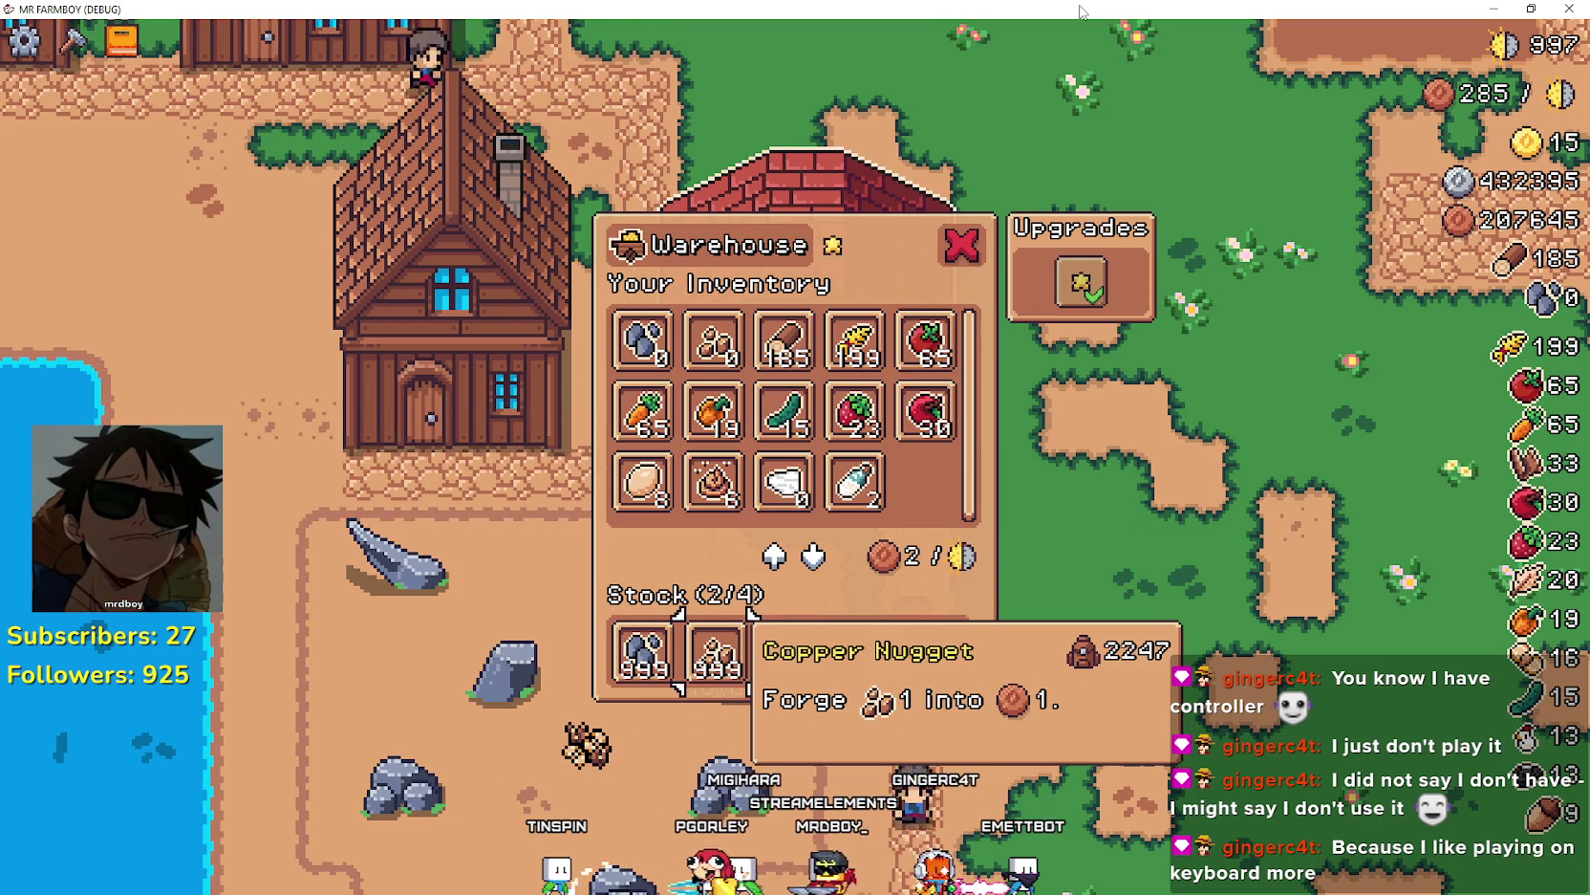
{"action": "key", "text": "space"}
{"action": "key", "text": "w"}
{"action": "key", "text": "w"}
{"action": "key", "text": "w"}
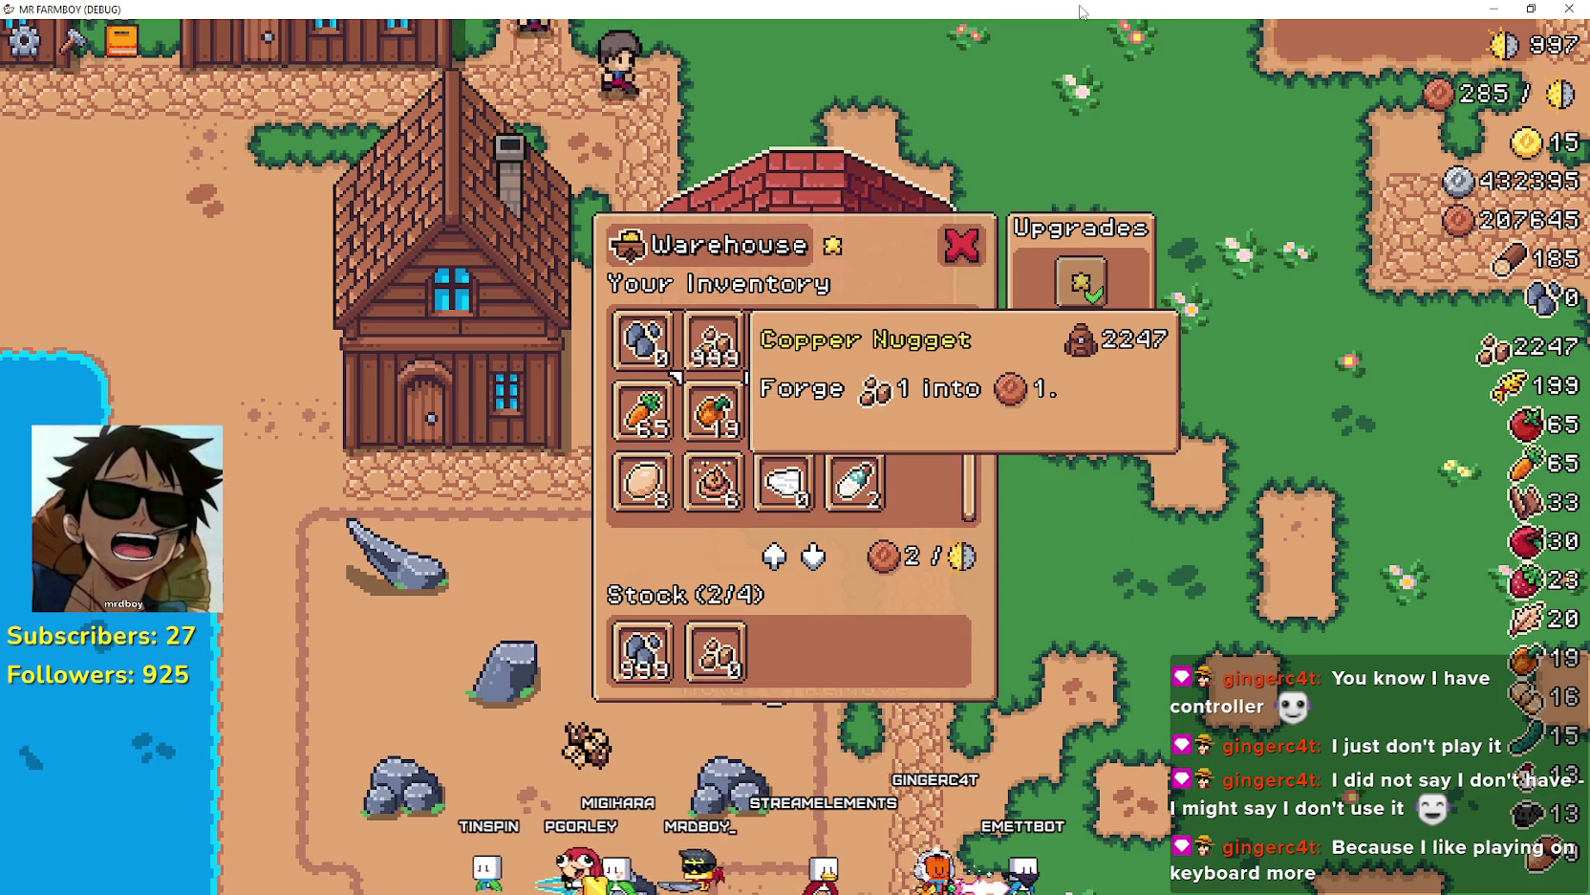
- Browse the crops to Tomato and store the 65 Tomatoes in warehouse stock
{"action": "key", "text": "d"}
{"action": "key", "text": "d"}
{"action": "key", "text": "d"}
{"action": "key", "text": "s"}
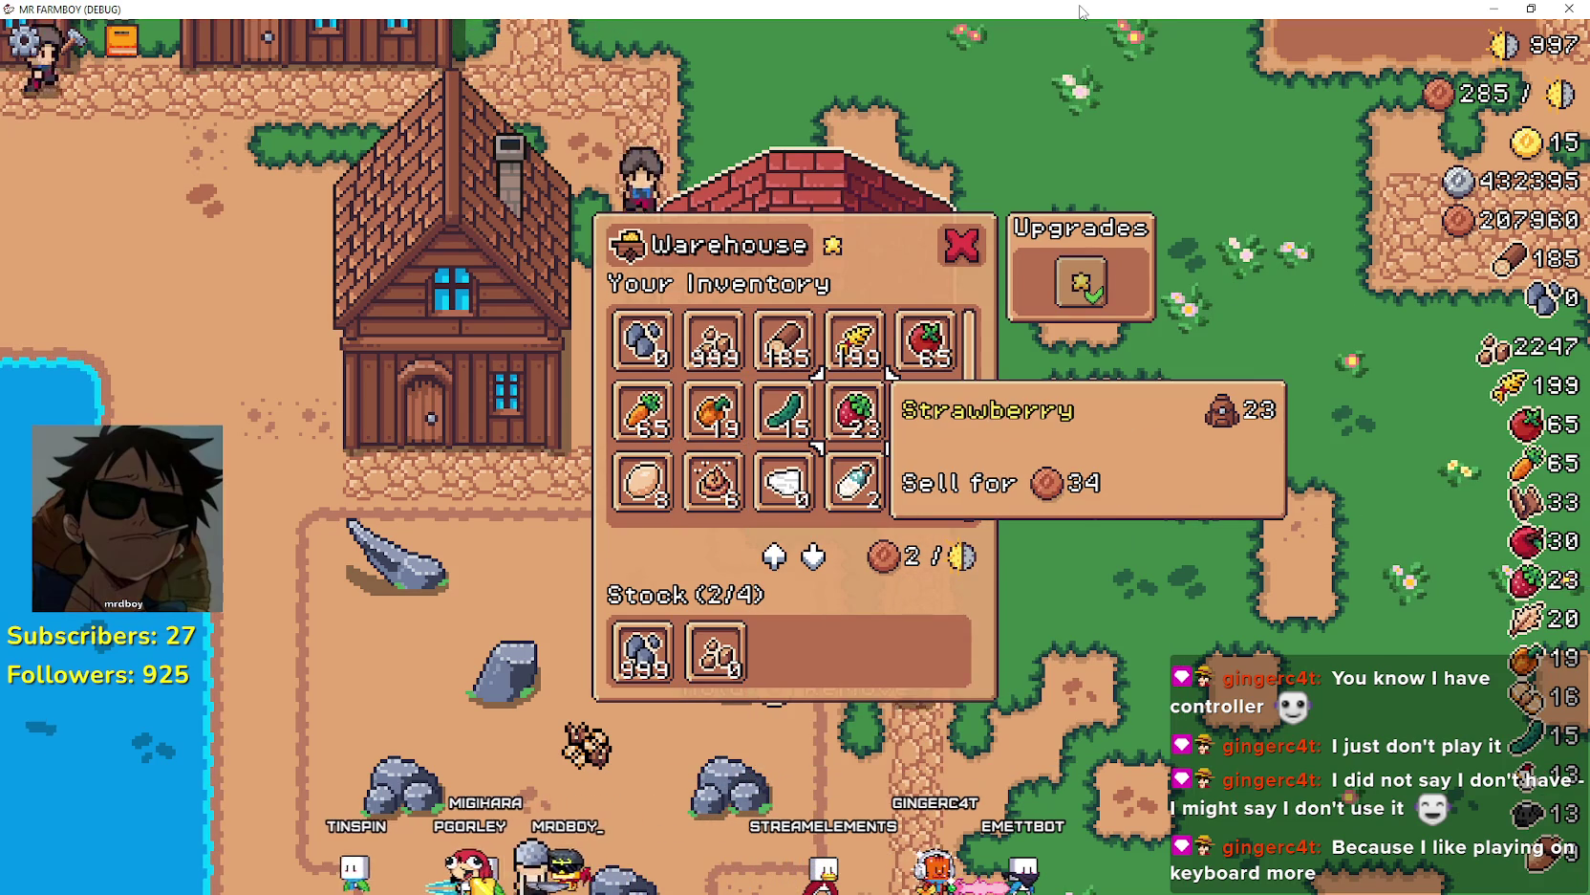
{"action": "key", "text": "d"}
{"action": "key", "text": "w"}
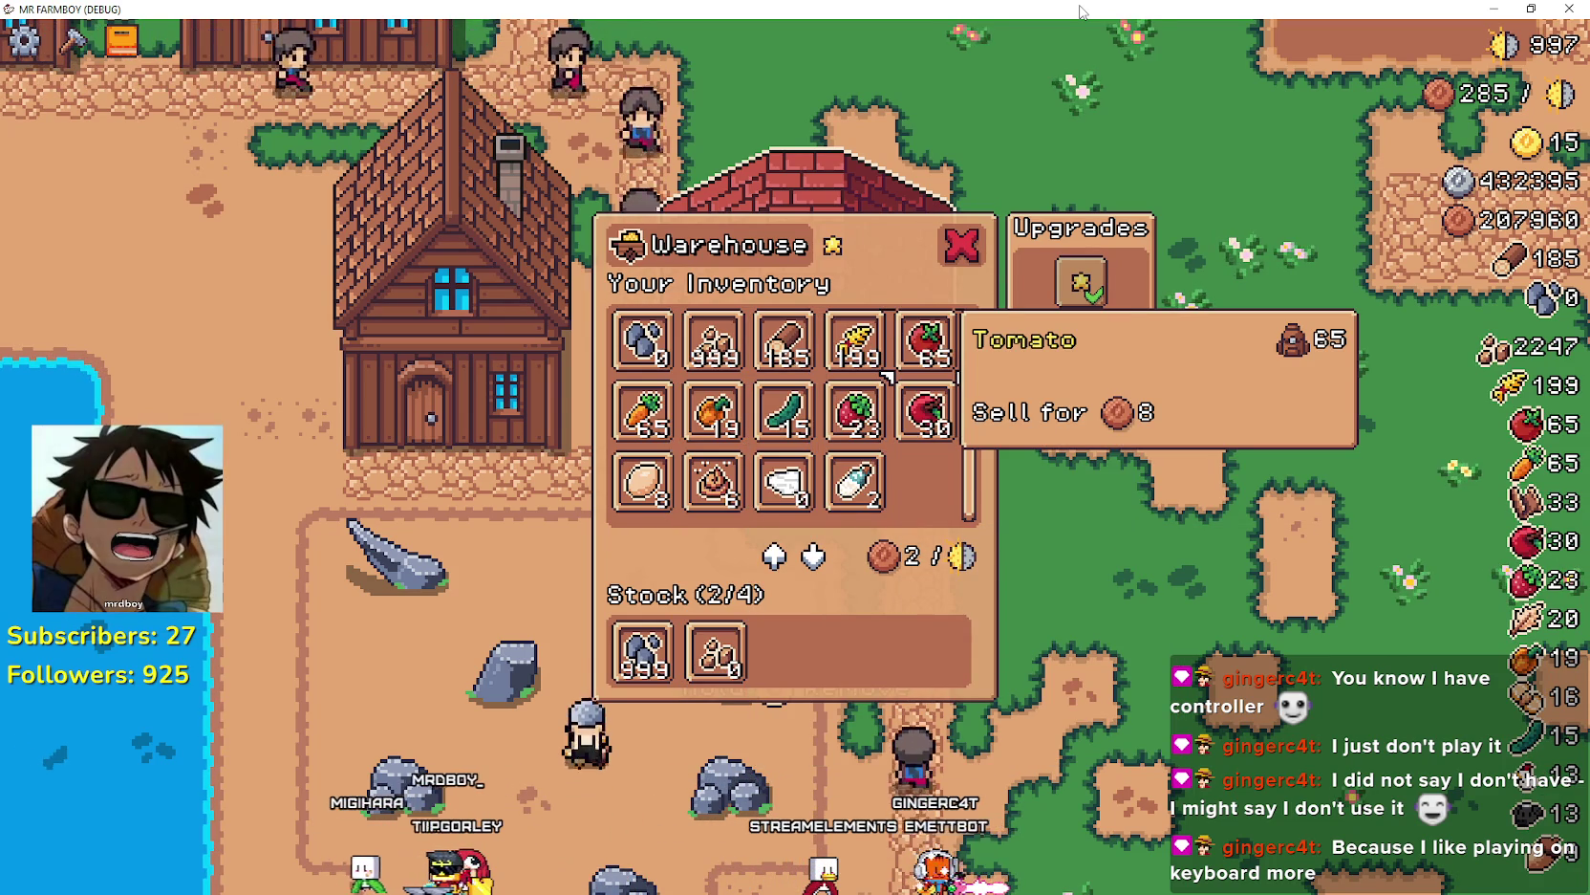
{"action": "key", "text": "space"}
{"action": "key", "text": "s"}
{"action": "key", "text": "s"}
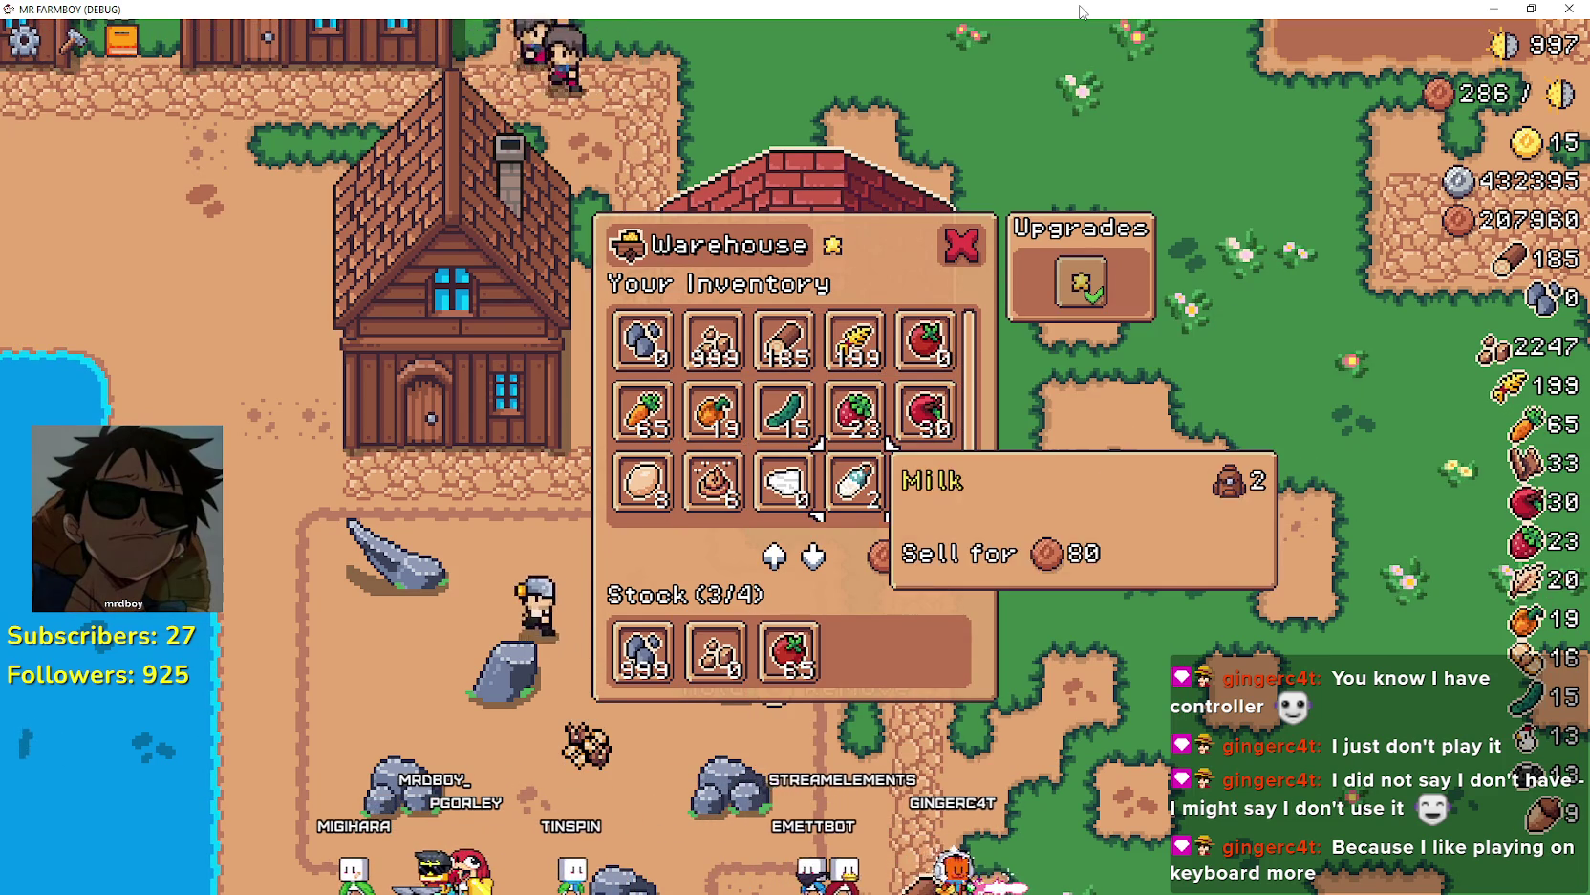
{"action": "key", "text": "s"}
- Take the Tomatoes back out of stock, then store them in stock again
{"action": "key", "text": "w"}
{"action": "key", "text": "w"}
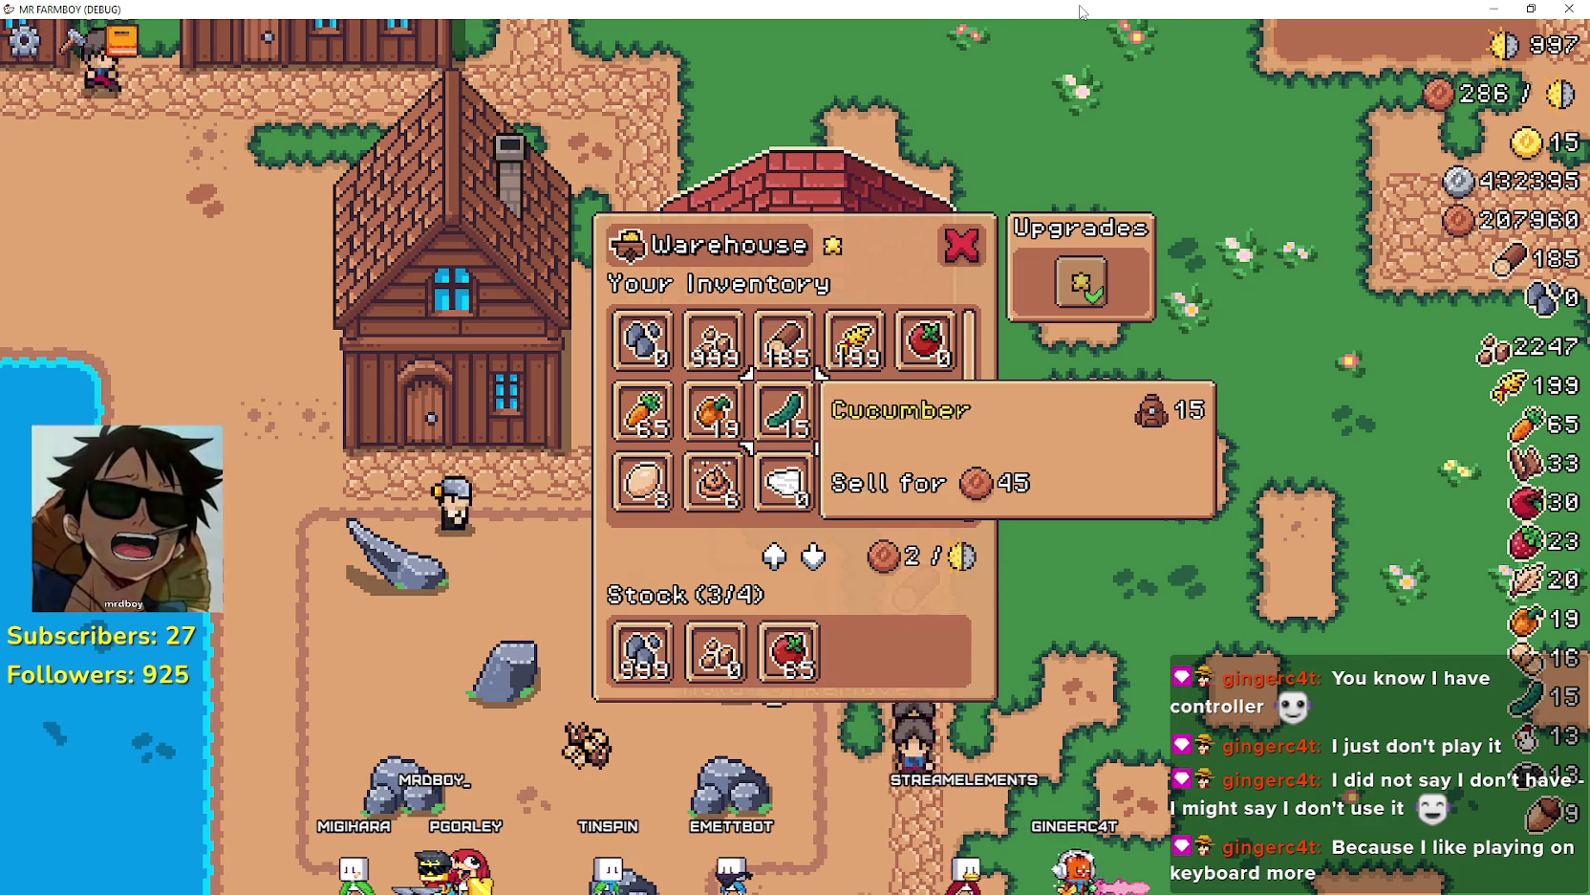
{"action": "key", "text": "d"}
{"action": "key", "text": "d"}
{"action": "key", "text": "a"}
{"action": "key", "text": "a"}
{"action": "key", "text": "s"}
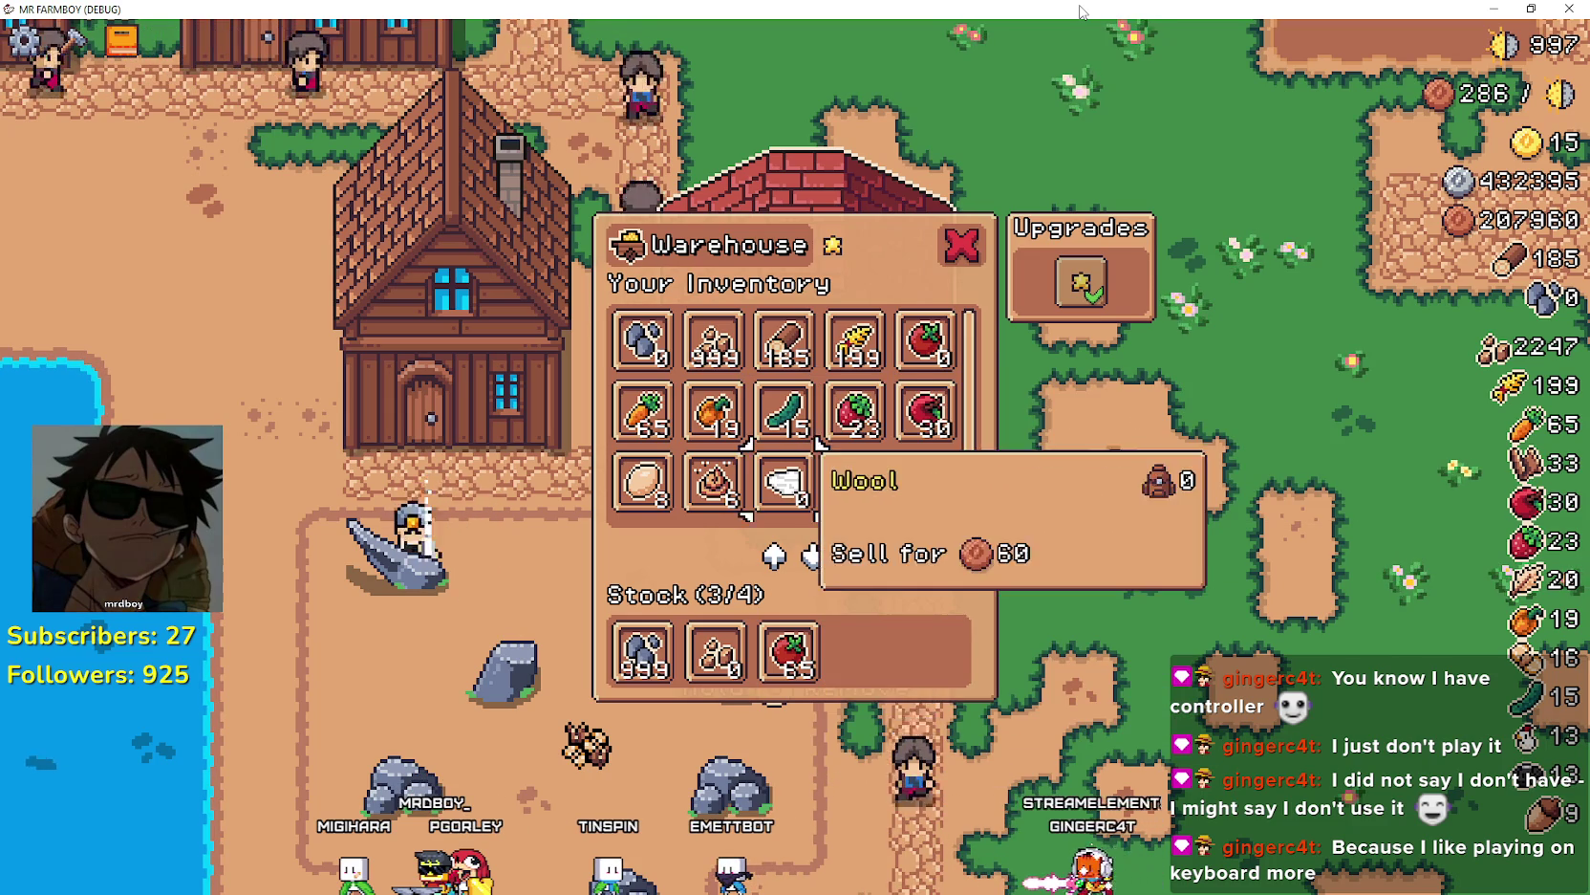
{"action": "key", "text": "s"}
{"action": "key", "text": "space"}
{"action": "key", "text": "w"}
- Close the warehouse window
{"action": "key", "text": "w"}
{"action": "key", "text": "w"}
{"action": "key", "text": "d"}
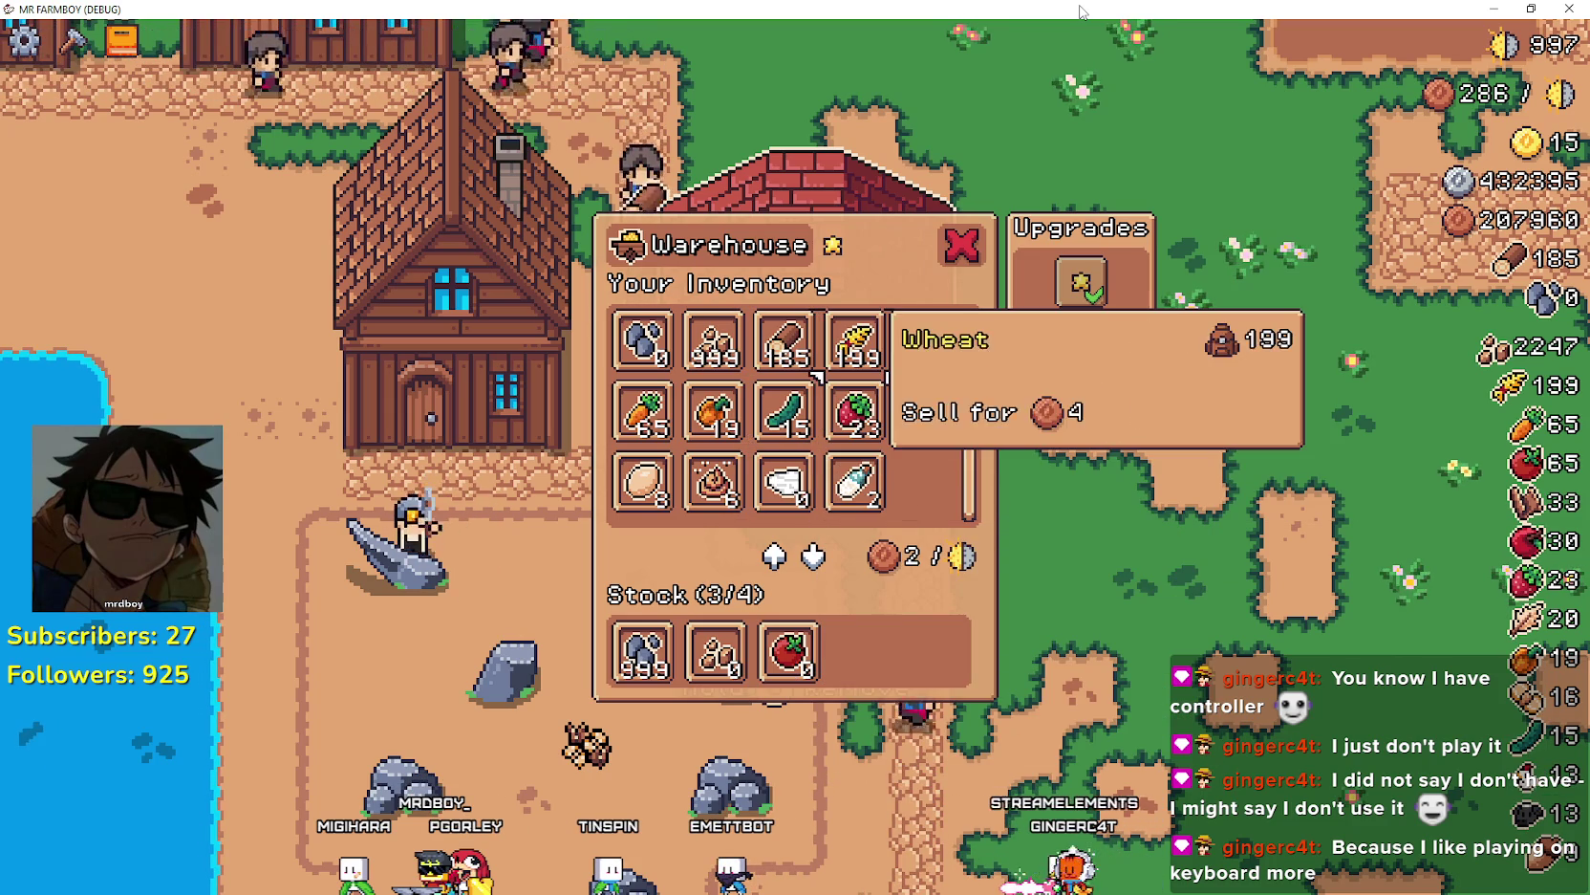
{"action": "key", "text": "d"}
{"action": "key", "text": "space"}
{"action": "key", "text": "a"}
{"action": "key", "text": "a"}
{"action": "key", "text": "a"}
{"action": "key", "text": "d"}
{"action": "key", "text": "d"}
{"action": "key", "text": "d"}
{"action": "key", "text": "w"}
{"action": "key", "text": "space"}
{"action": "key", "text": "a"}
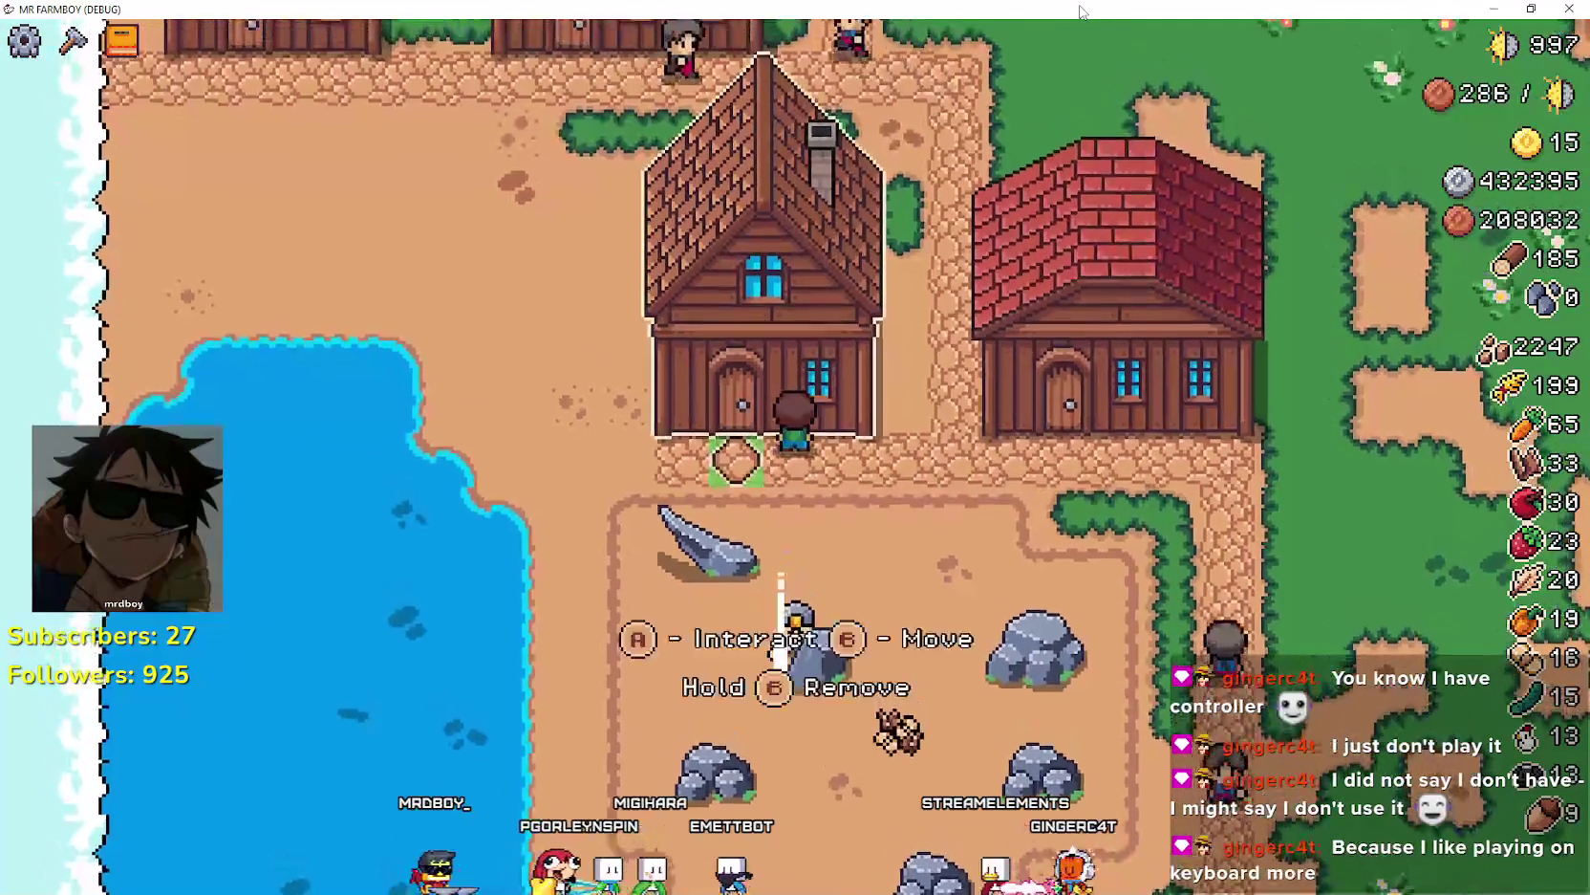
- Dismiss the house's hireable workers list and walk the farmer up past the village houses
{"action": "key", "text": "space"}
{"action": "key", "text": "Escape"}
{"action": "key", "text": "a"}
{"action": "key", "text": "w"}
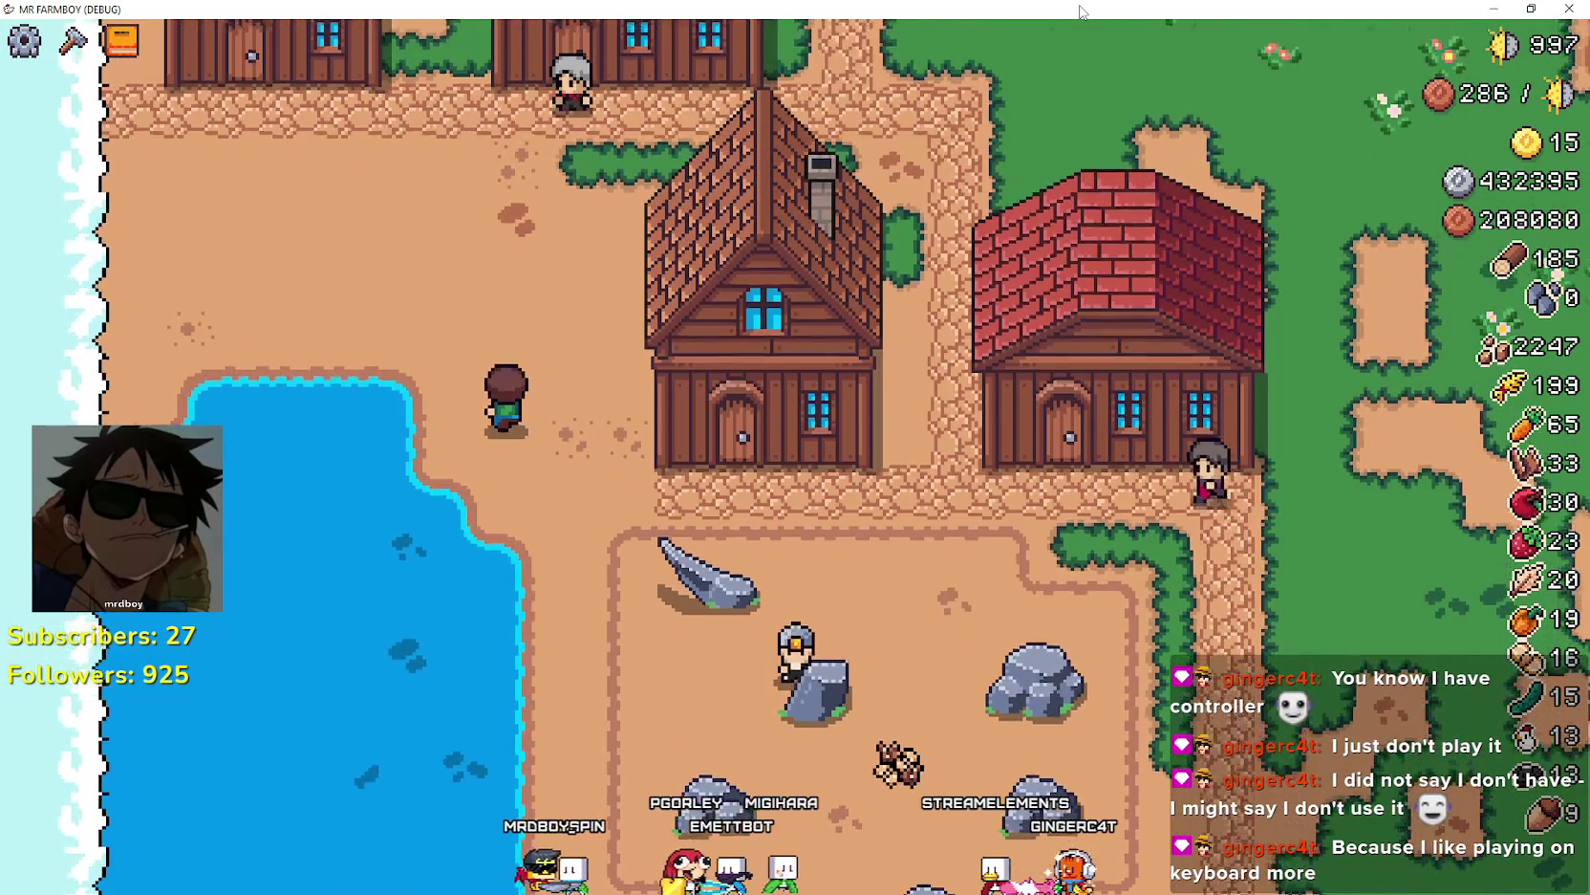
{"action": "key", "text": "w"}
{"action": "key", "text": "d"}
{"action": "key", "text": "e"}
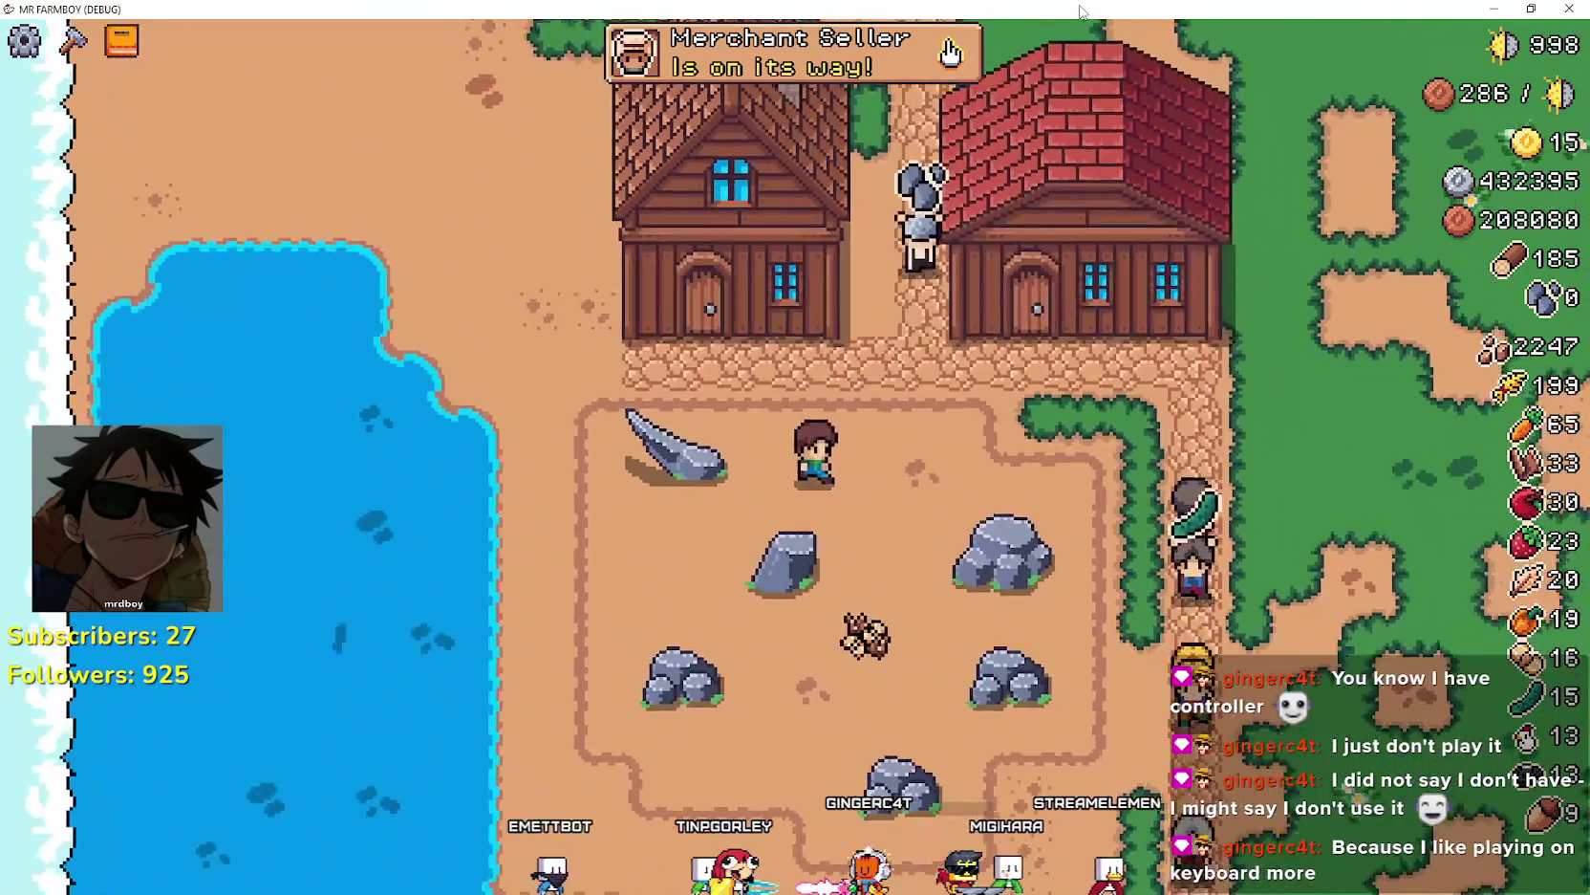
- Mine the rocks, then walk out of the pepper field back left onto the village grass
{"action": "key", "text": "s"}
{"action": "key", "text": "d"}
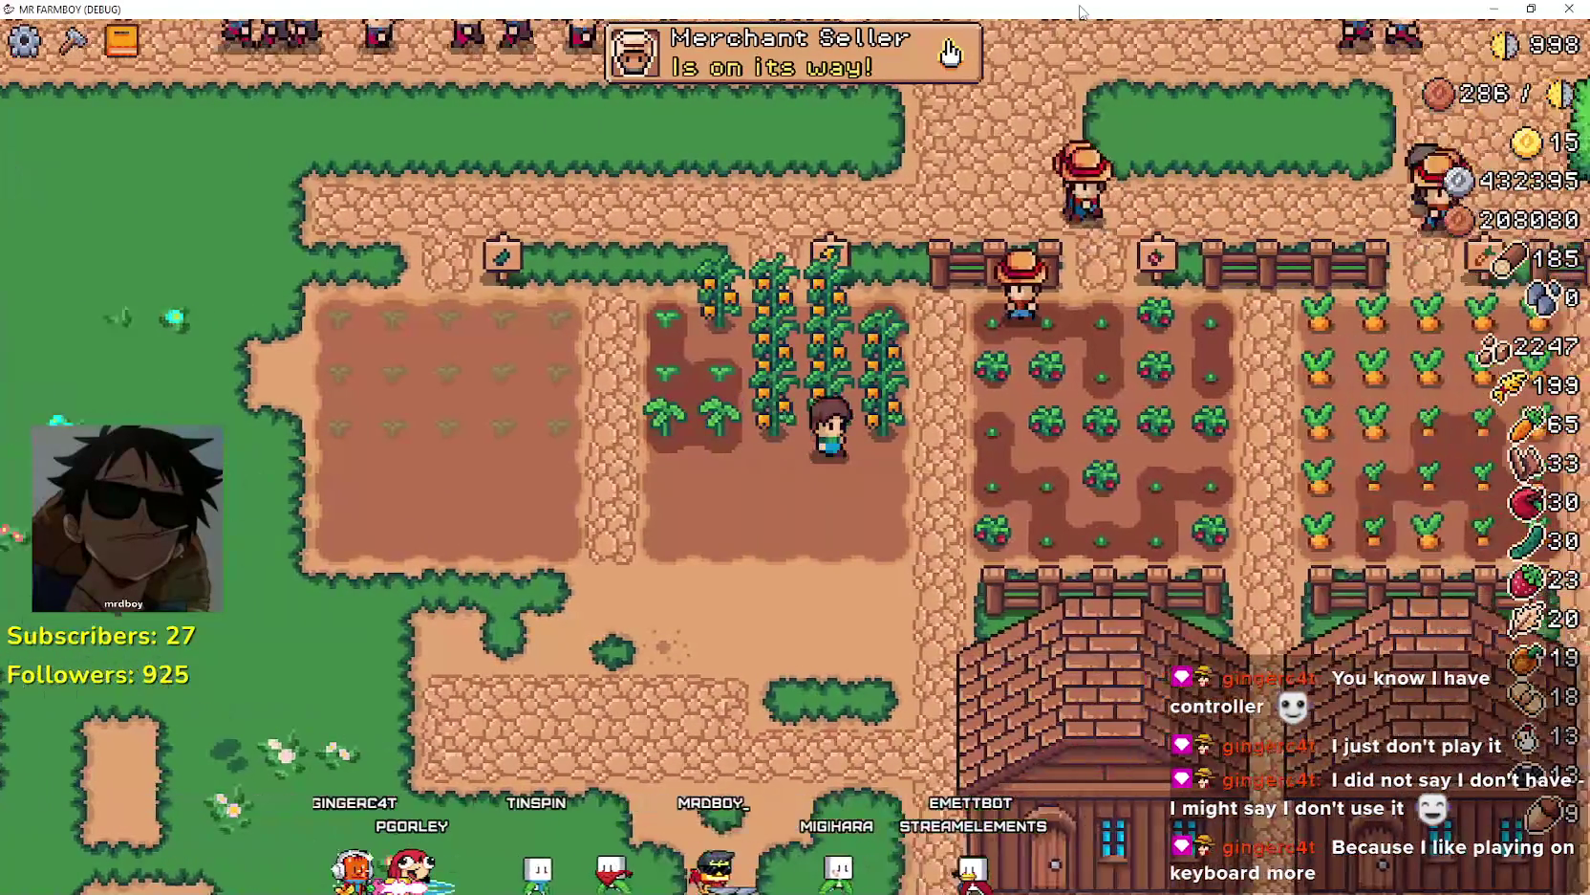
{"action": "key", "text": "Left"}
{"action": "key", "text": "Down"}
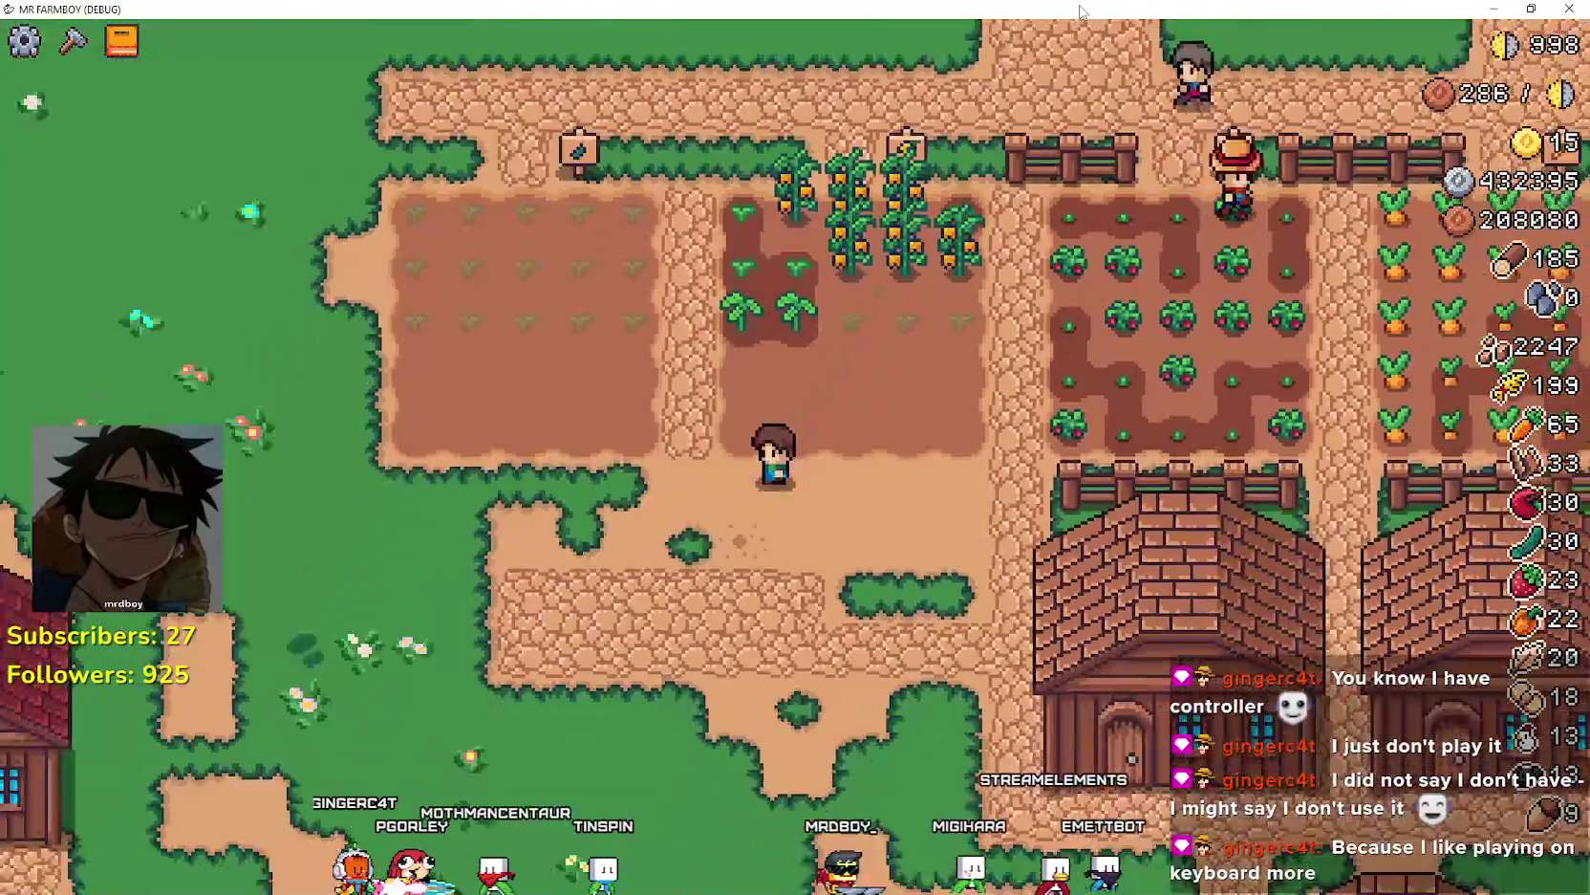
{"action": "key", "text": "Left"}
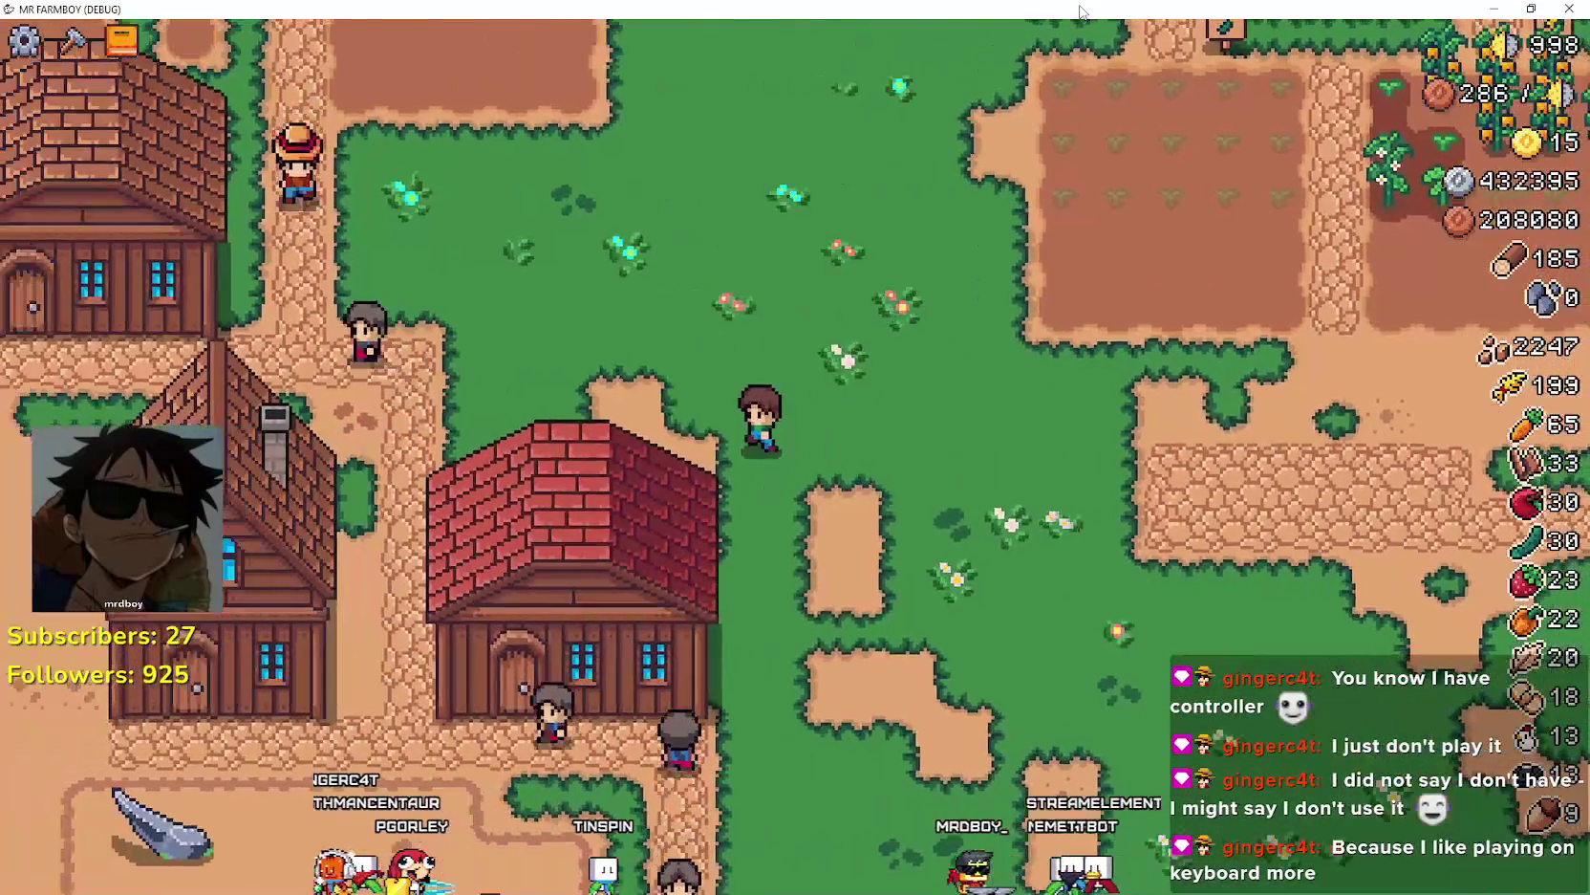
- Walk to the house door, open the warehouse and inspect the Upgrade 1 stock requirements
{"action": "key", "text": "Left"}
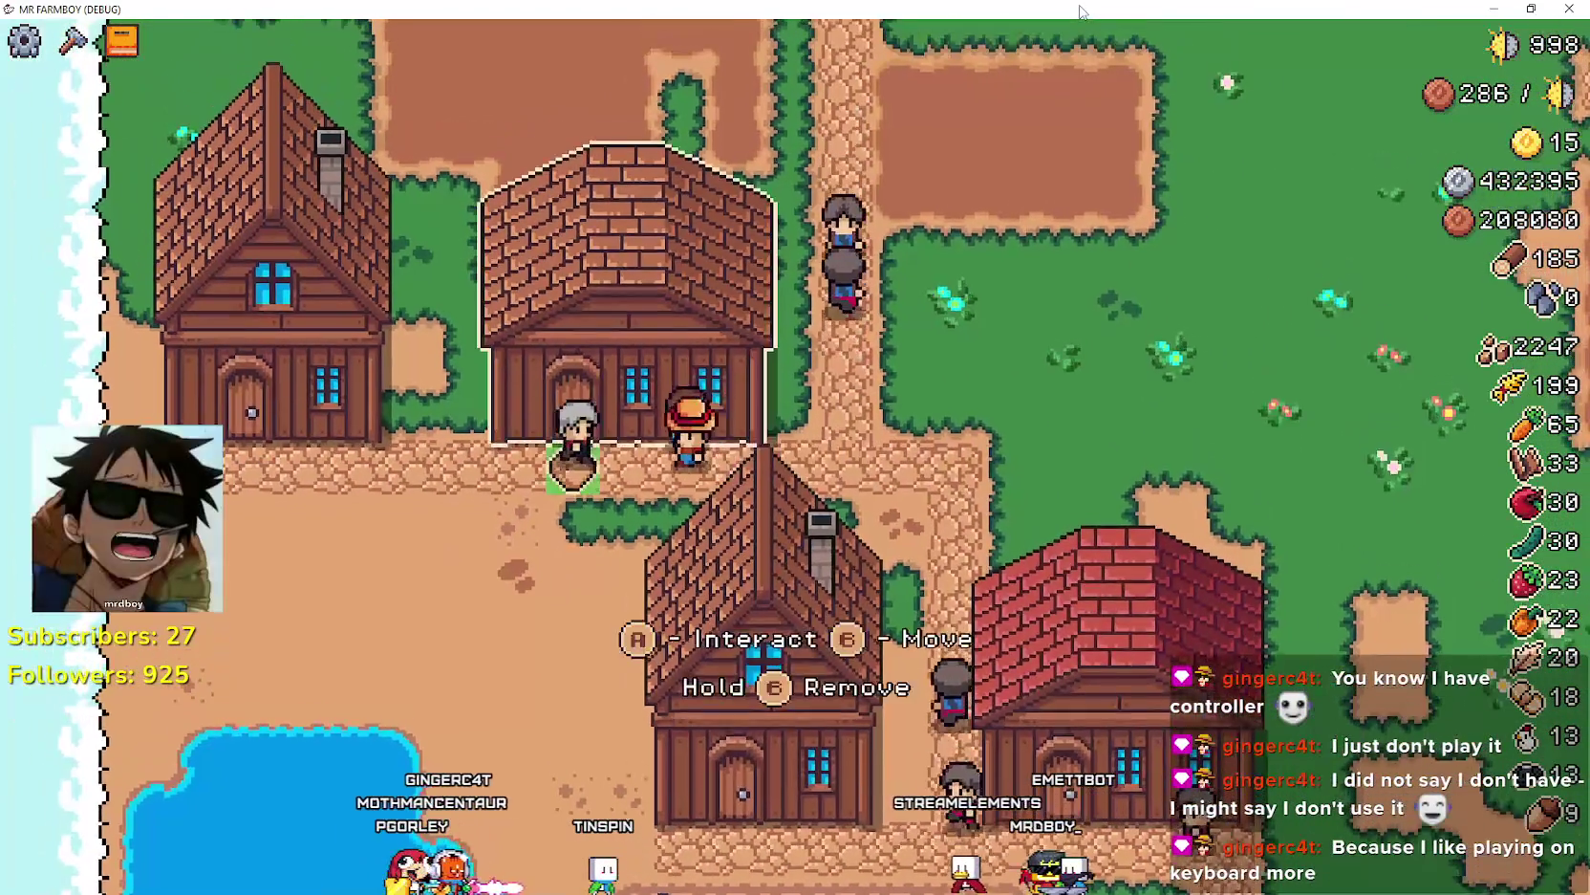
{"action": "key", "text": "e"}
{"action": "key", "text": "Right"}
{"action": "key", "text": "Right"}
{"action": "key", "text": "Right"}
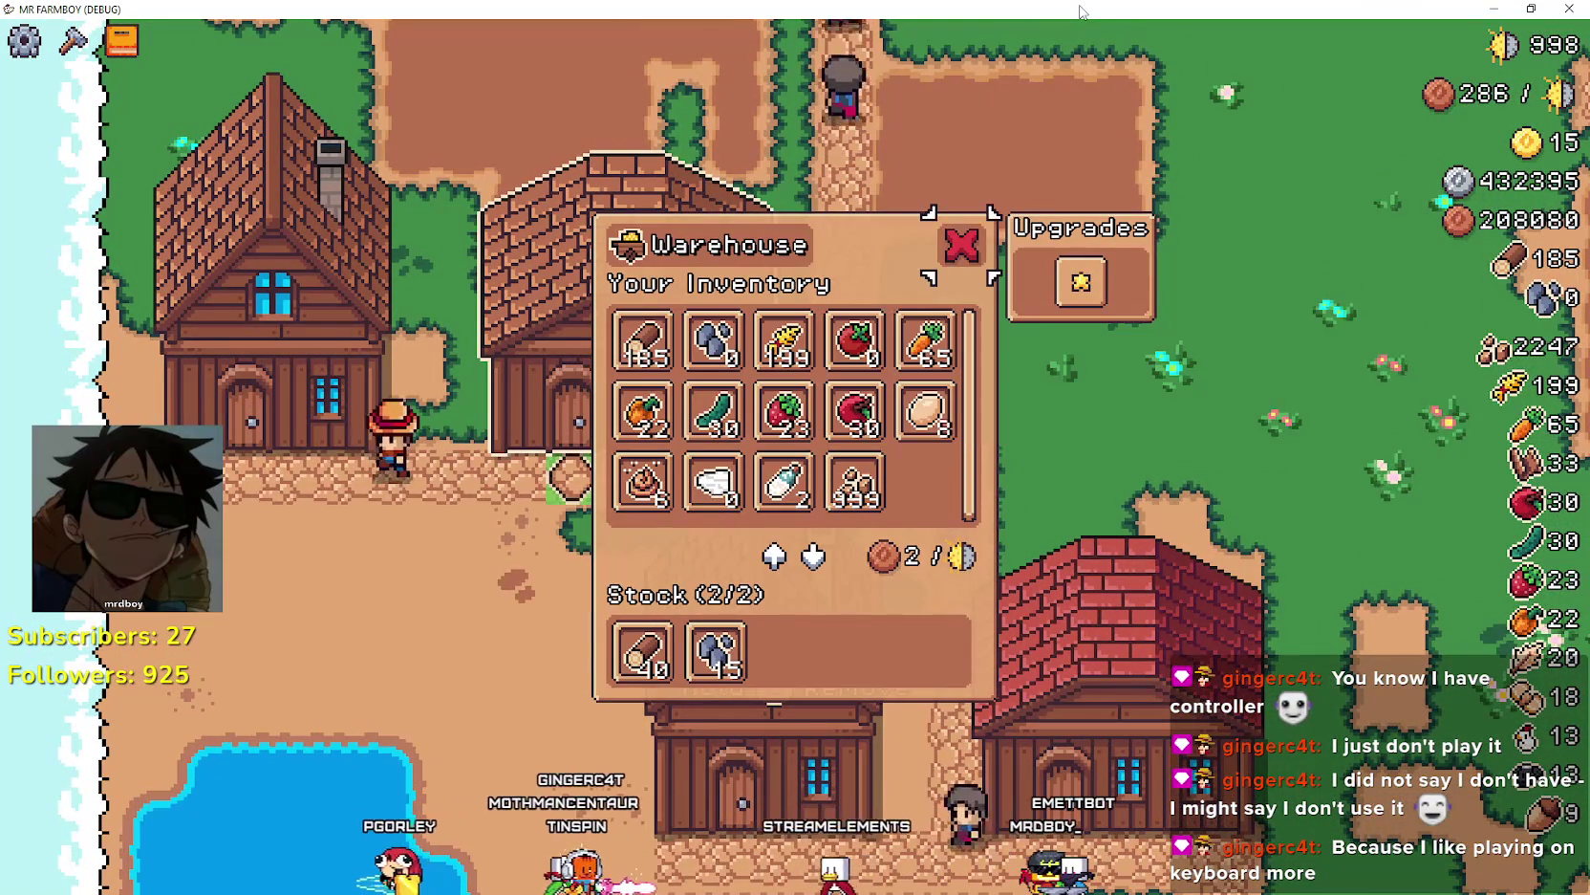
{"action": "key", "text": "Right"}
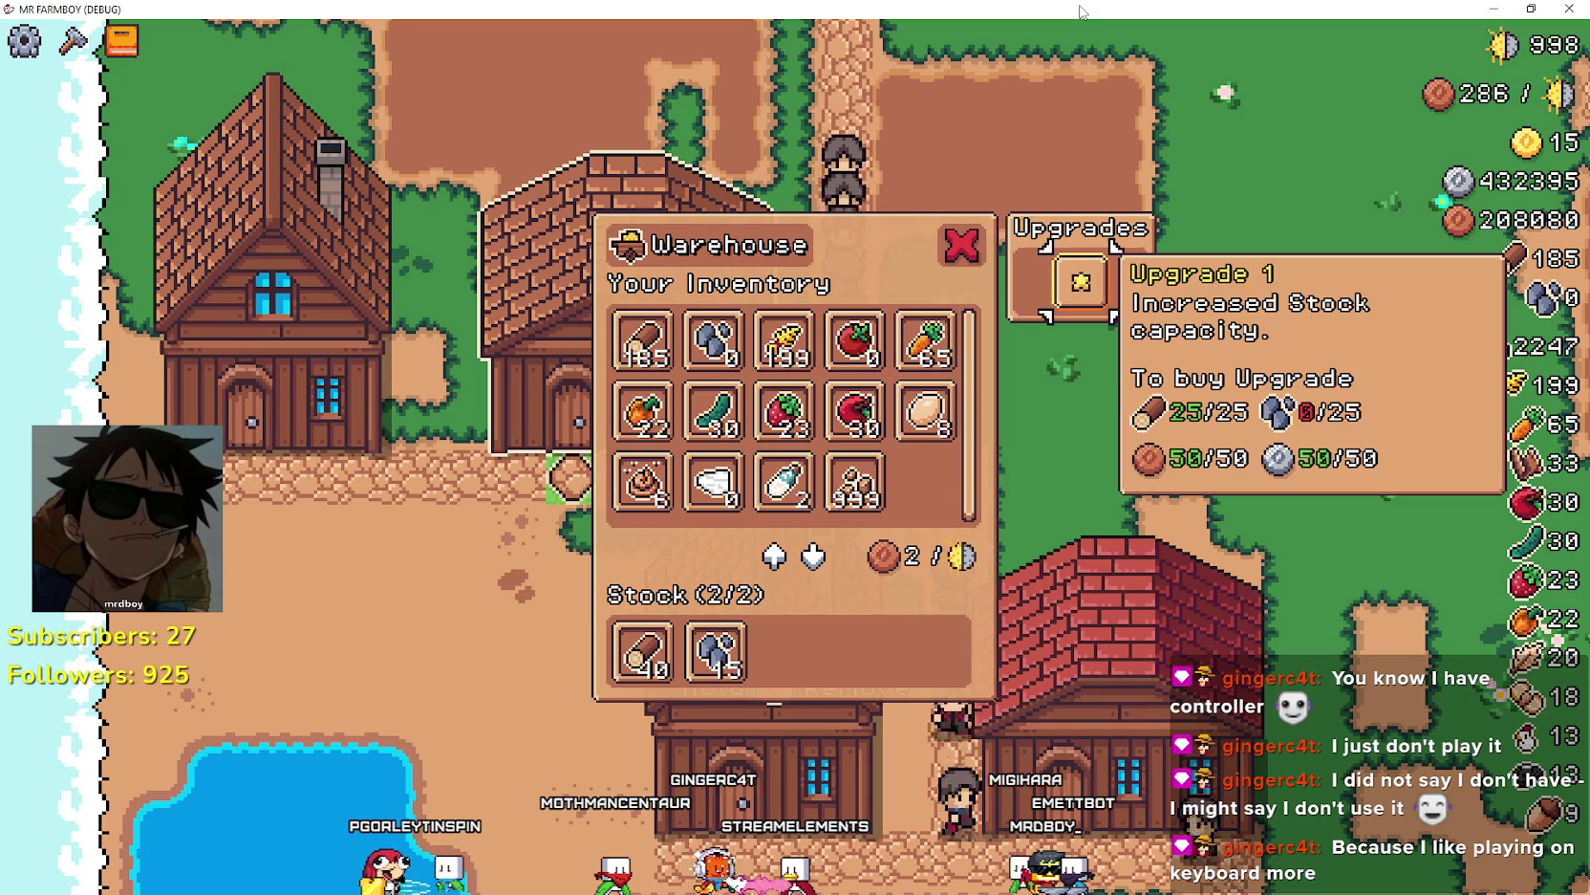
- Review the Carrot, Cucumber, Milk and stocked Wood sell prices, then close the warehouse
{"action": "key", "text": "Left"}
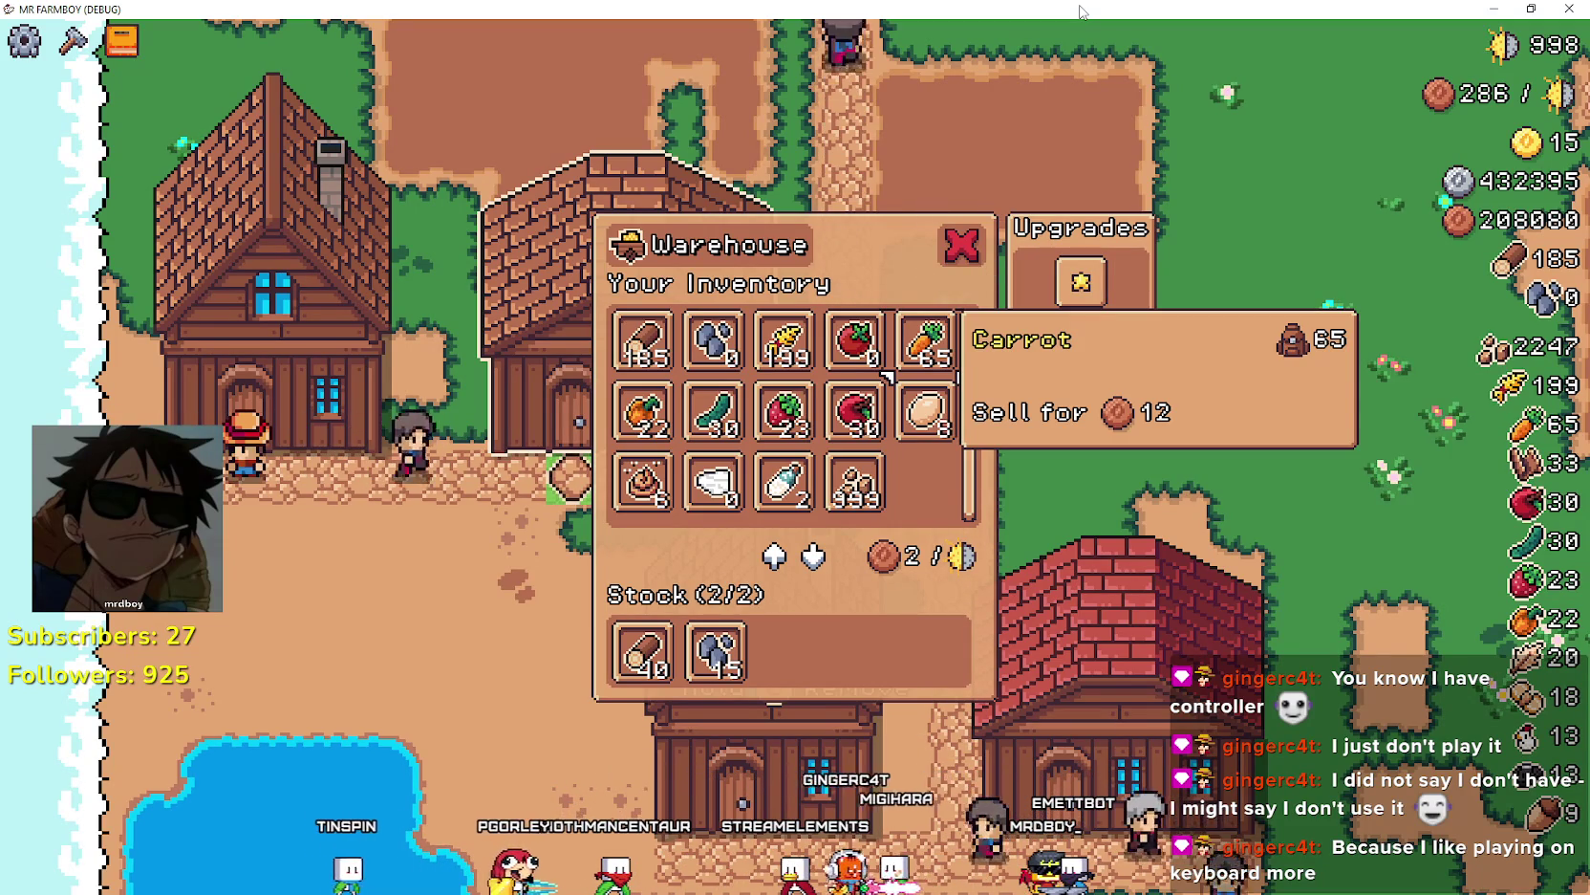
{"action": "key", "text": "Down"}
{"action": "key", "text": "Down"}
{"action": "key", "text": "Up"}
{"action": "key", "text": "Up"}
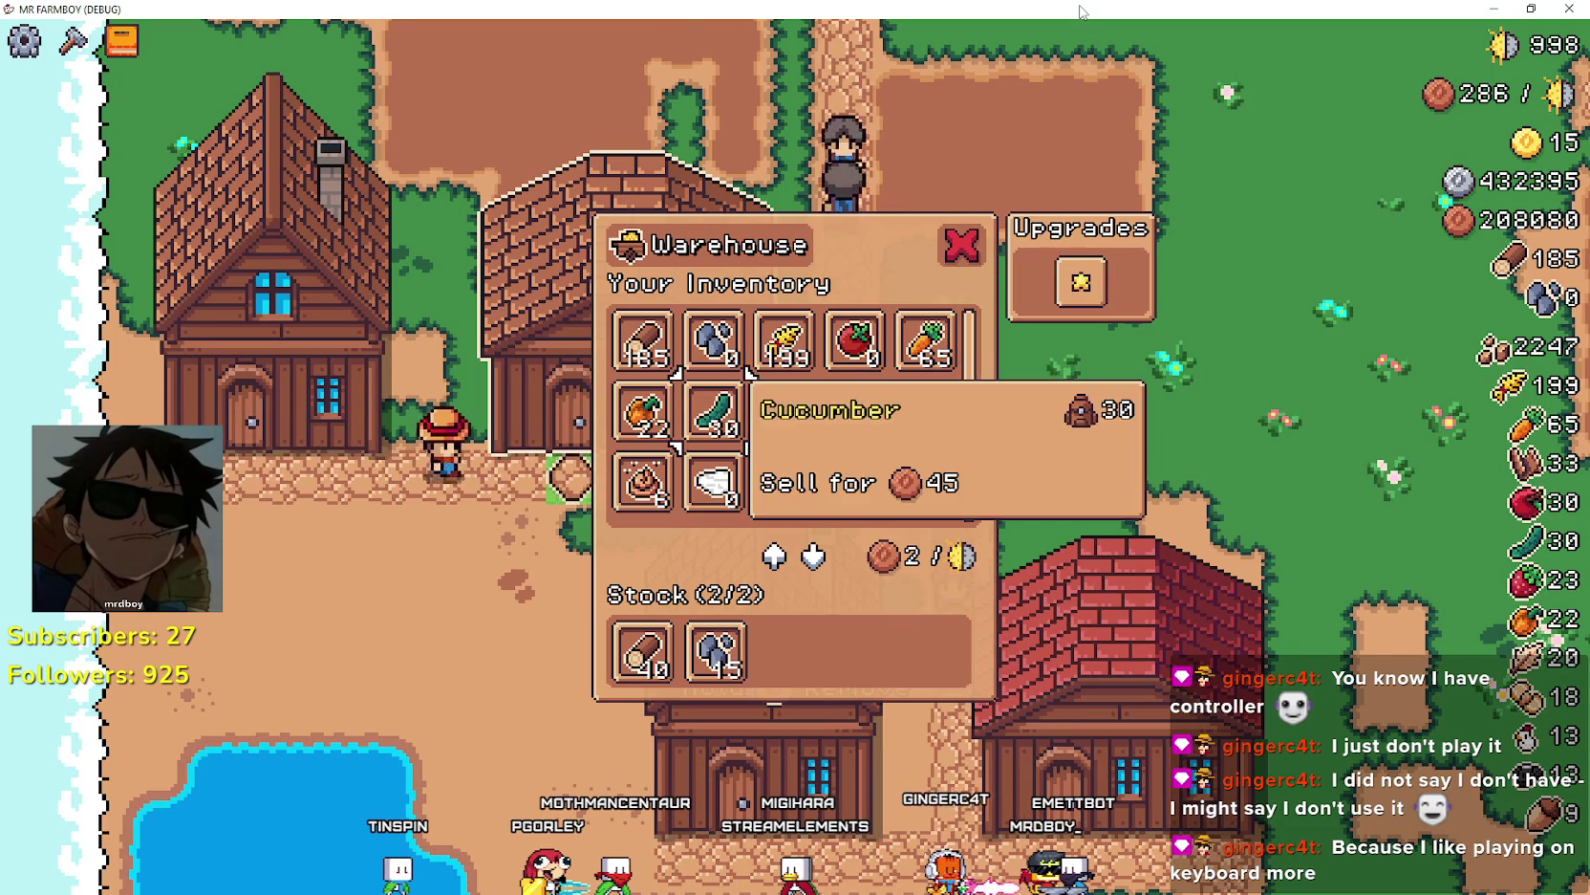
{"action": "key", "text": "Up"}
{"action": "key", "text": "Right"}
{"action": "key", "text": "Right"}
{"action": "key", "text": "Right"}
{"action": "key", "text": "Down"}
{"action": "key", "text": "Down"}
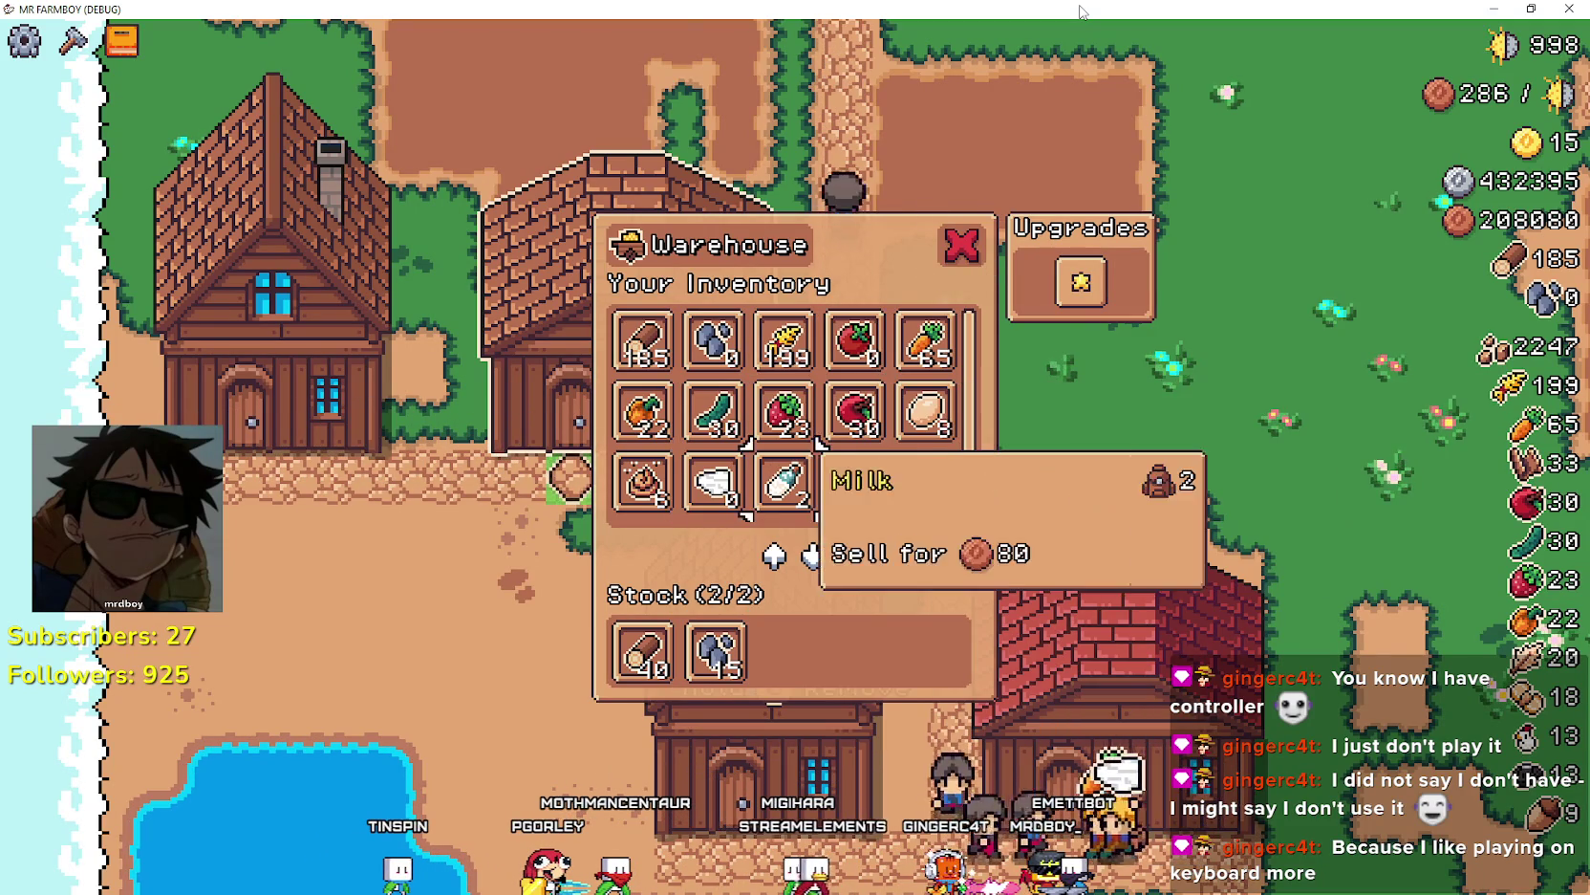
{"action": "key", "text": "Down"}
{"action": "key", "text": "Right"}
{"action": "key", "text": "Escape"}
{"action": "key", "text": "Down"}
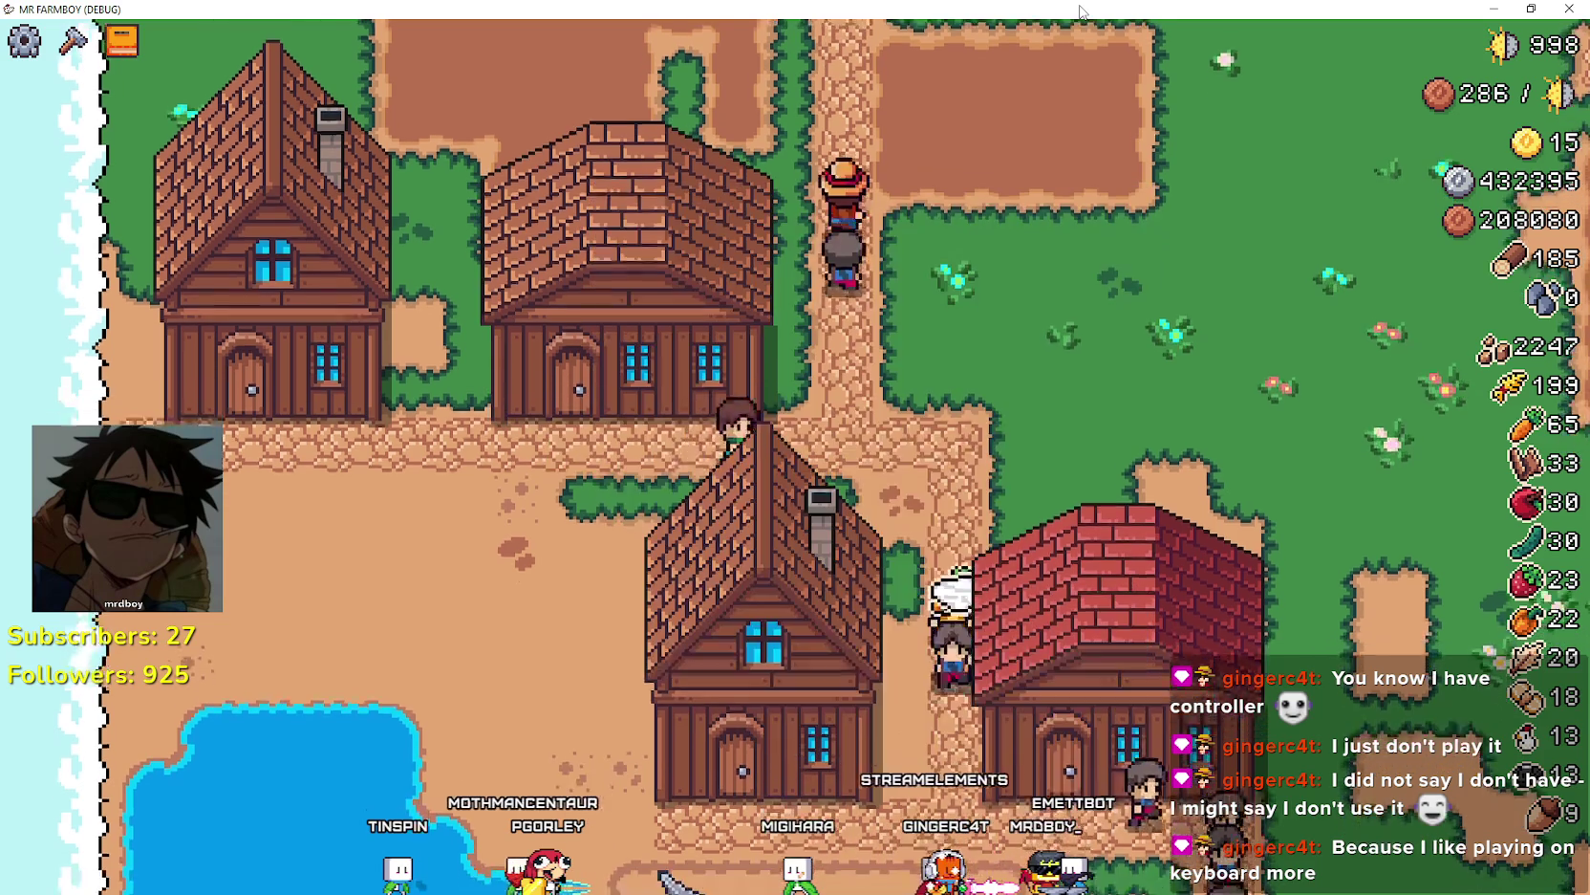
{"action": "key", "text": "Tab"}
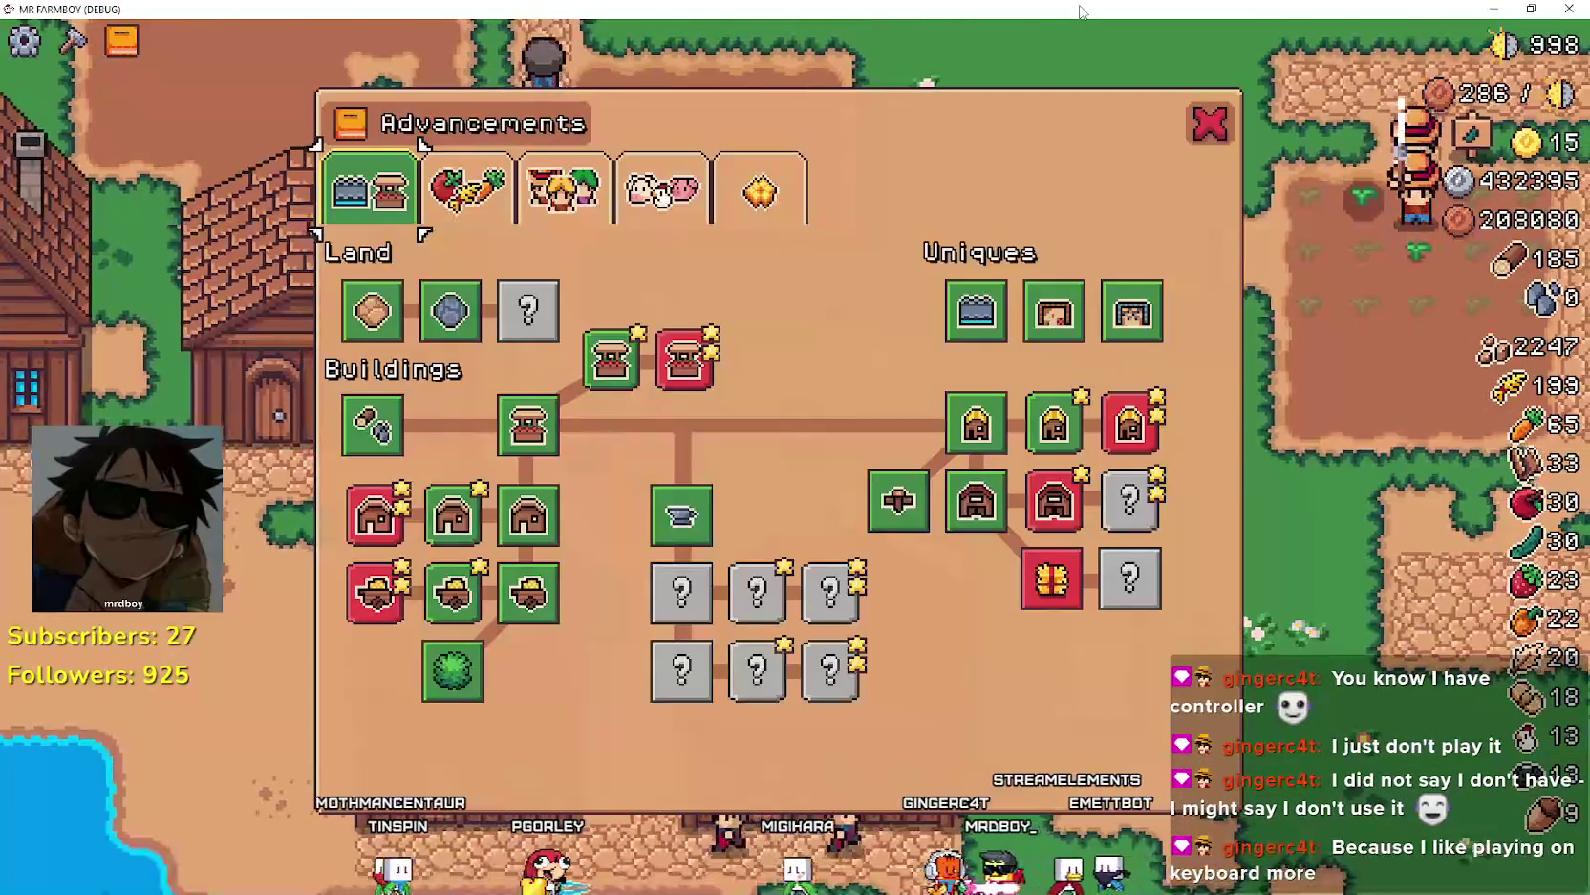
{"action": "key", "text": "Right"}
{"action": "key", "text": "Right"}
{"action": "key", "text": "Return"}
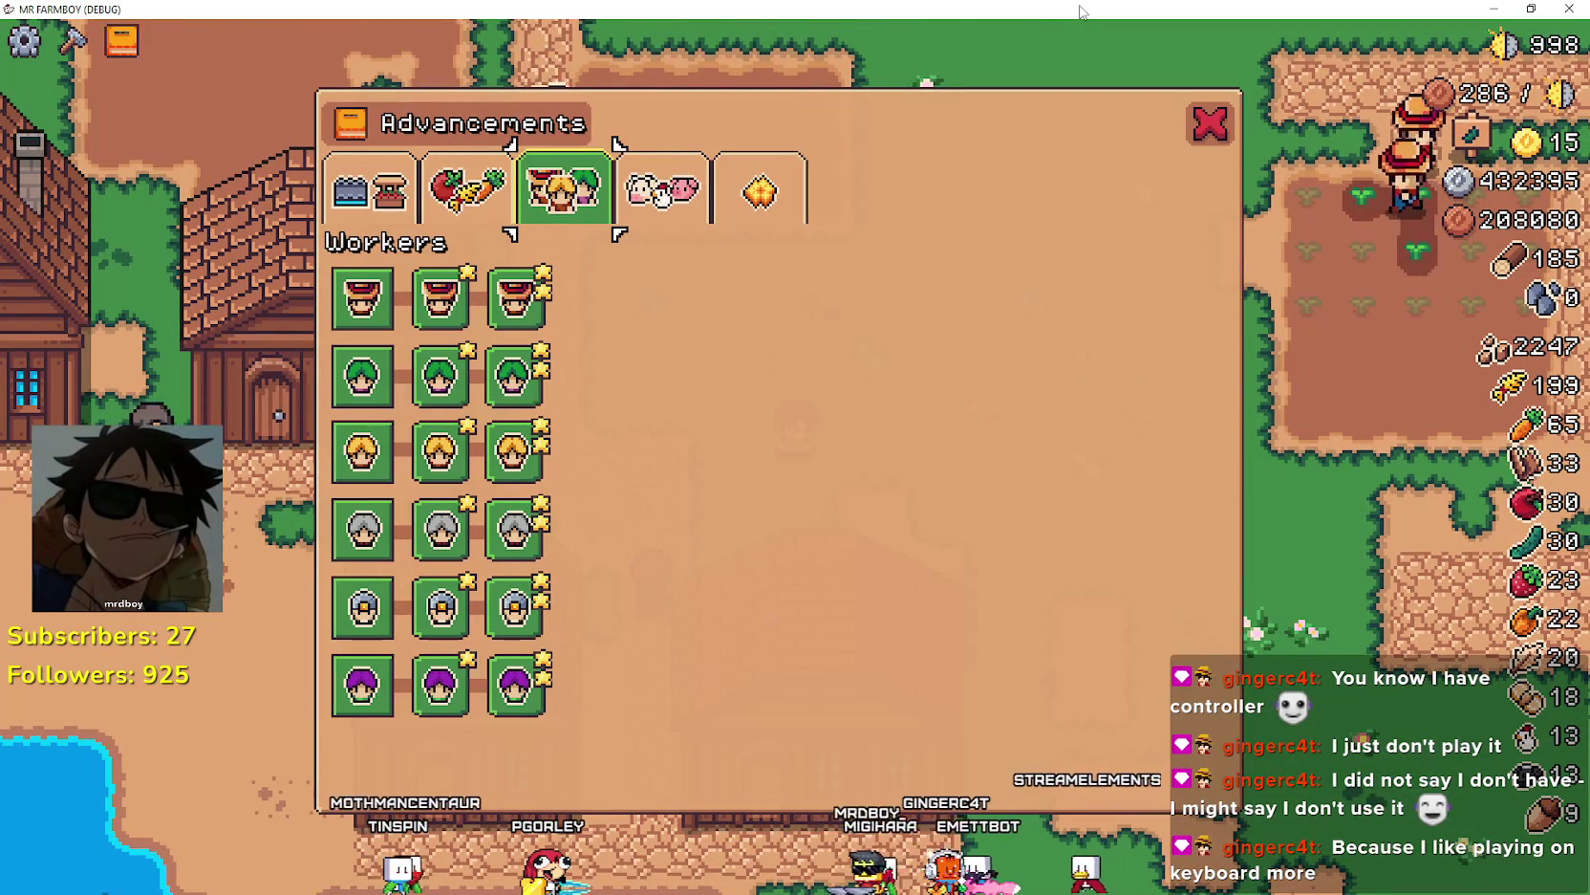
{"action": "key", "text": "Down"}
{"action": "key", "text": "Left"}
{"action": "key", "text": "Down"}
{"action": "key", "text": "Down"}
{"action": "key", "text": "Down"}
{"action": "key", "text": "Down"}
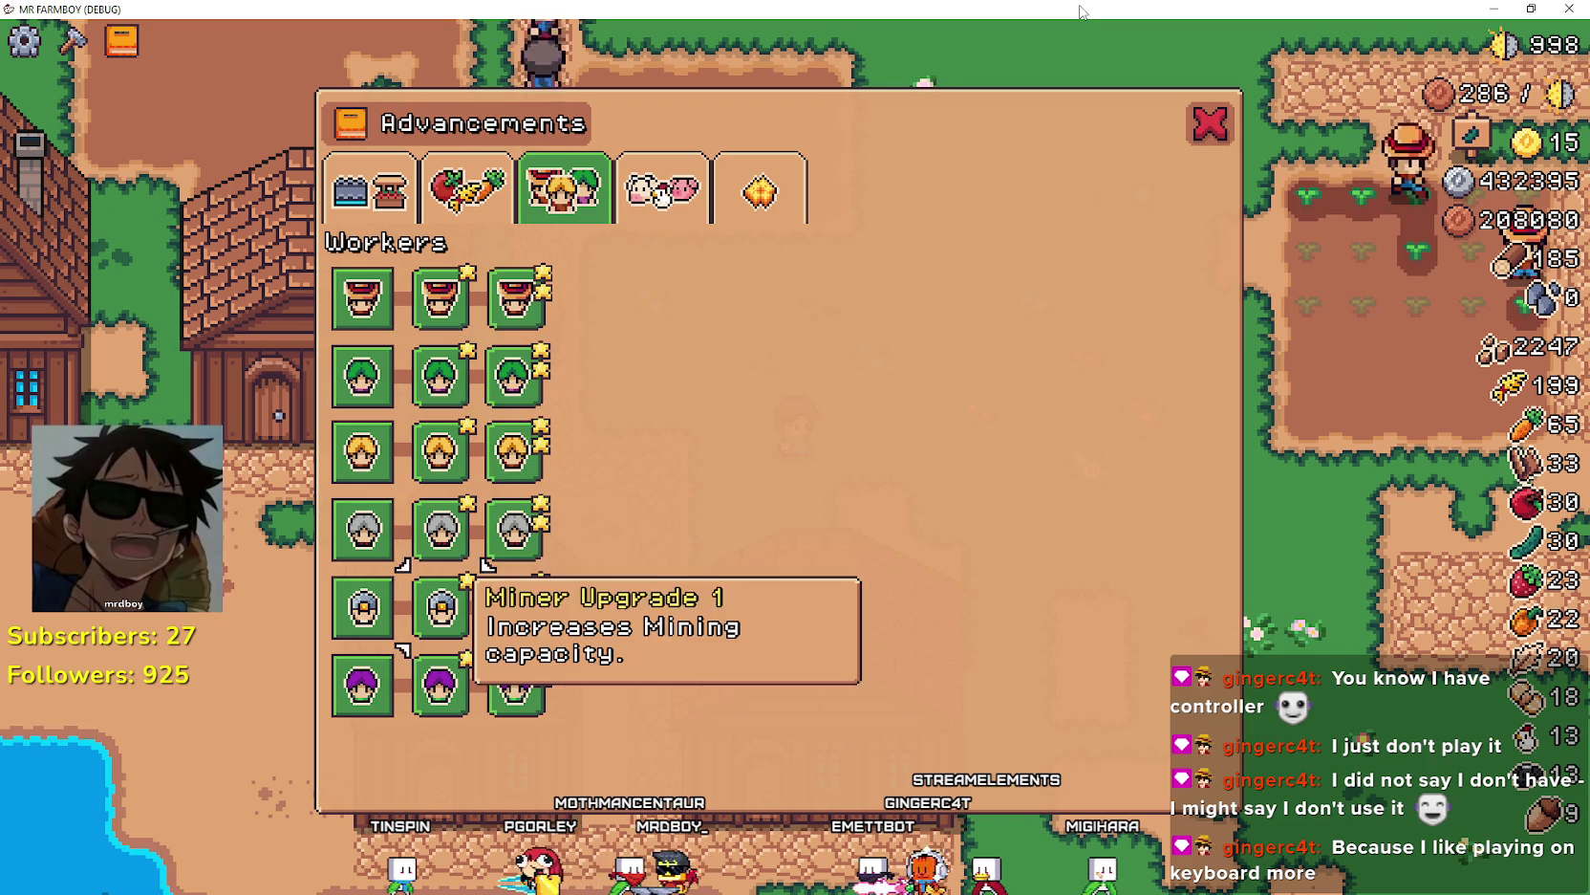
{"action": "key", "text": "Up"}
{"action": "key", "text": "Up"}
{"action": "key", "text": "Up"}
{"action": "key", "text": "Up"}
{"action": "key", "text": "Right"}
{"action": "key", "text": "Up"}
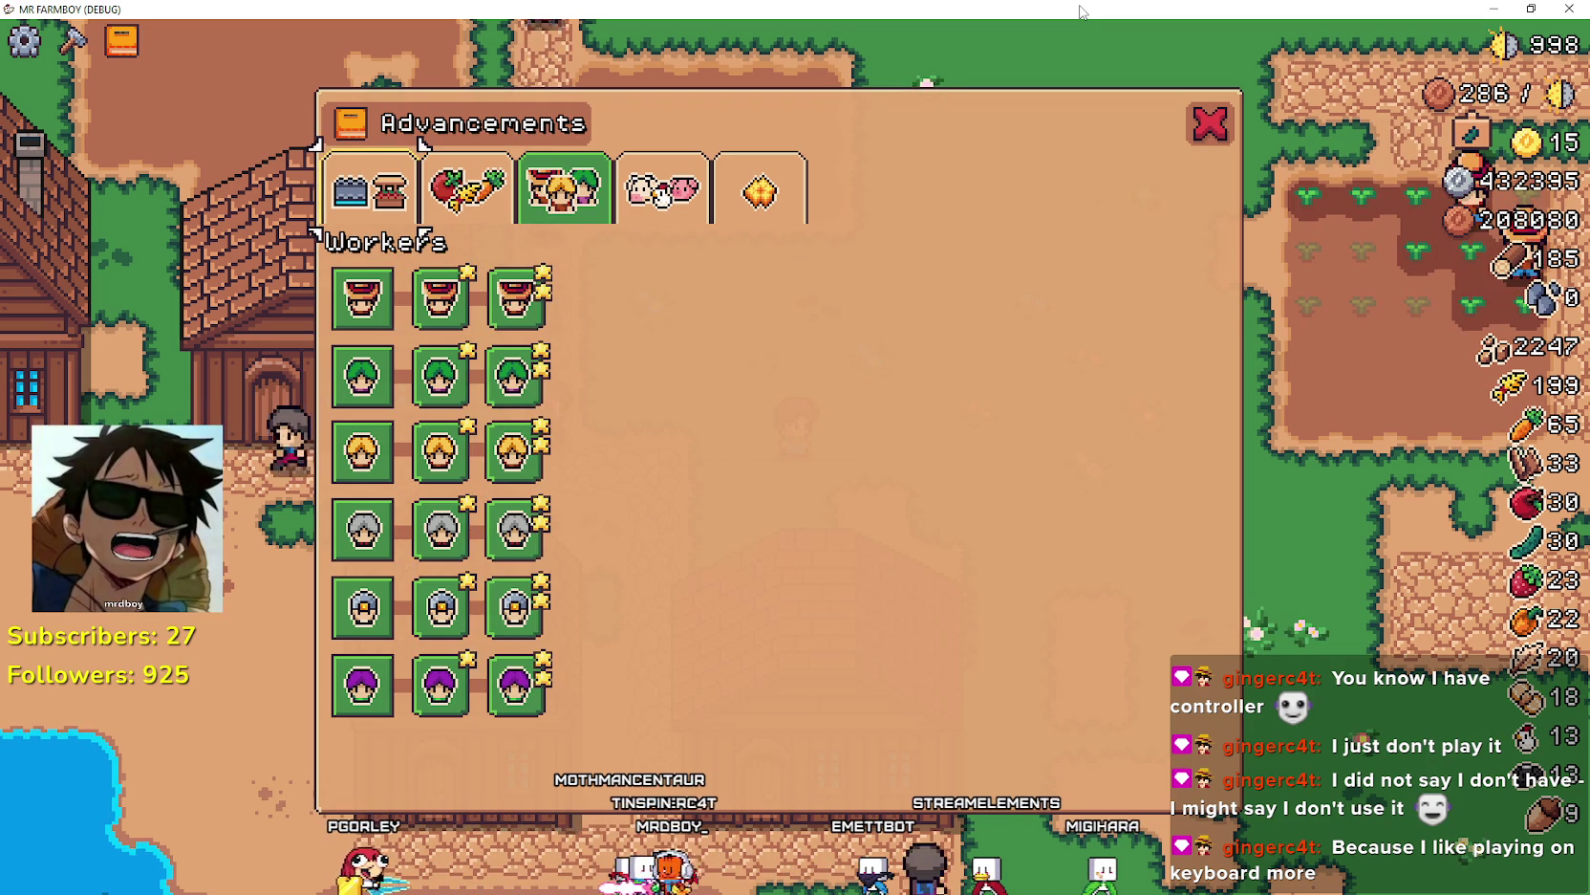
{"action": "key", "text": "Right"}
{"action": "key", "text": "Right"}
{"action": "key", "text": "Right"}
{"action": "key", "text": "Return"}
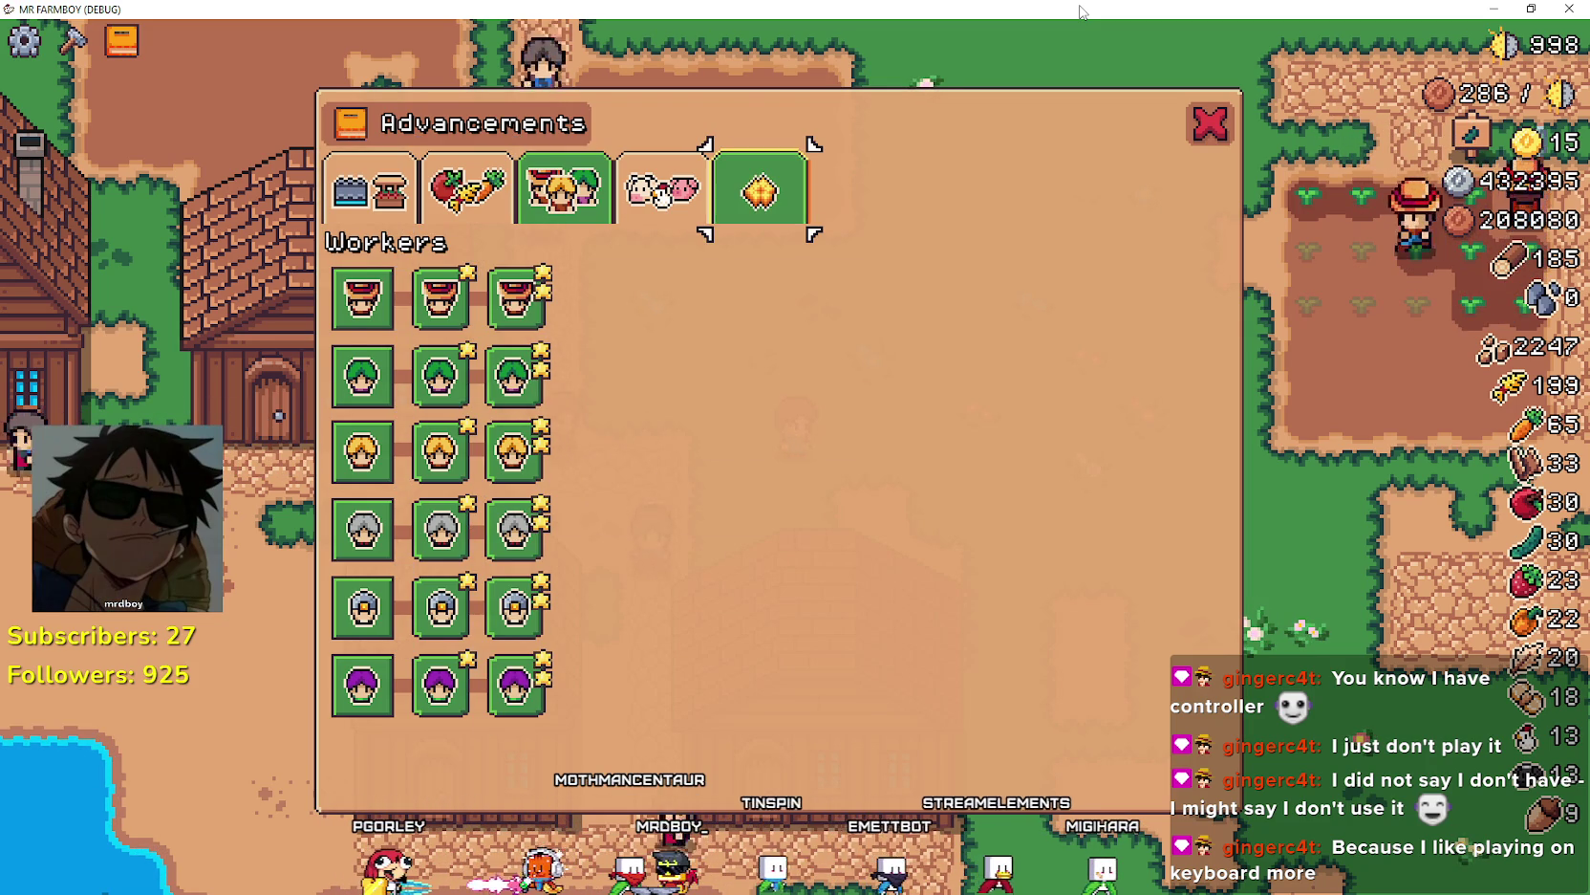
{"action": "key", "text": "Left"}
{"action": "key", "text": "Left"}
{"action": "key", "text": "Left"}
{"action": "key", "text": "Right"}
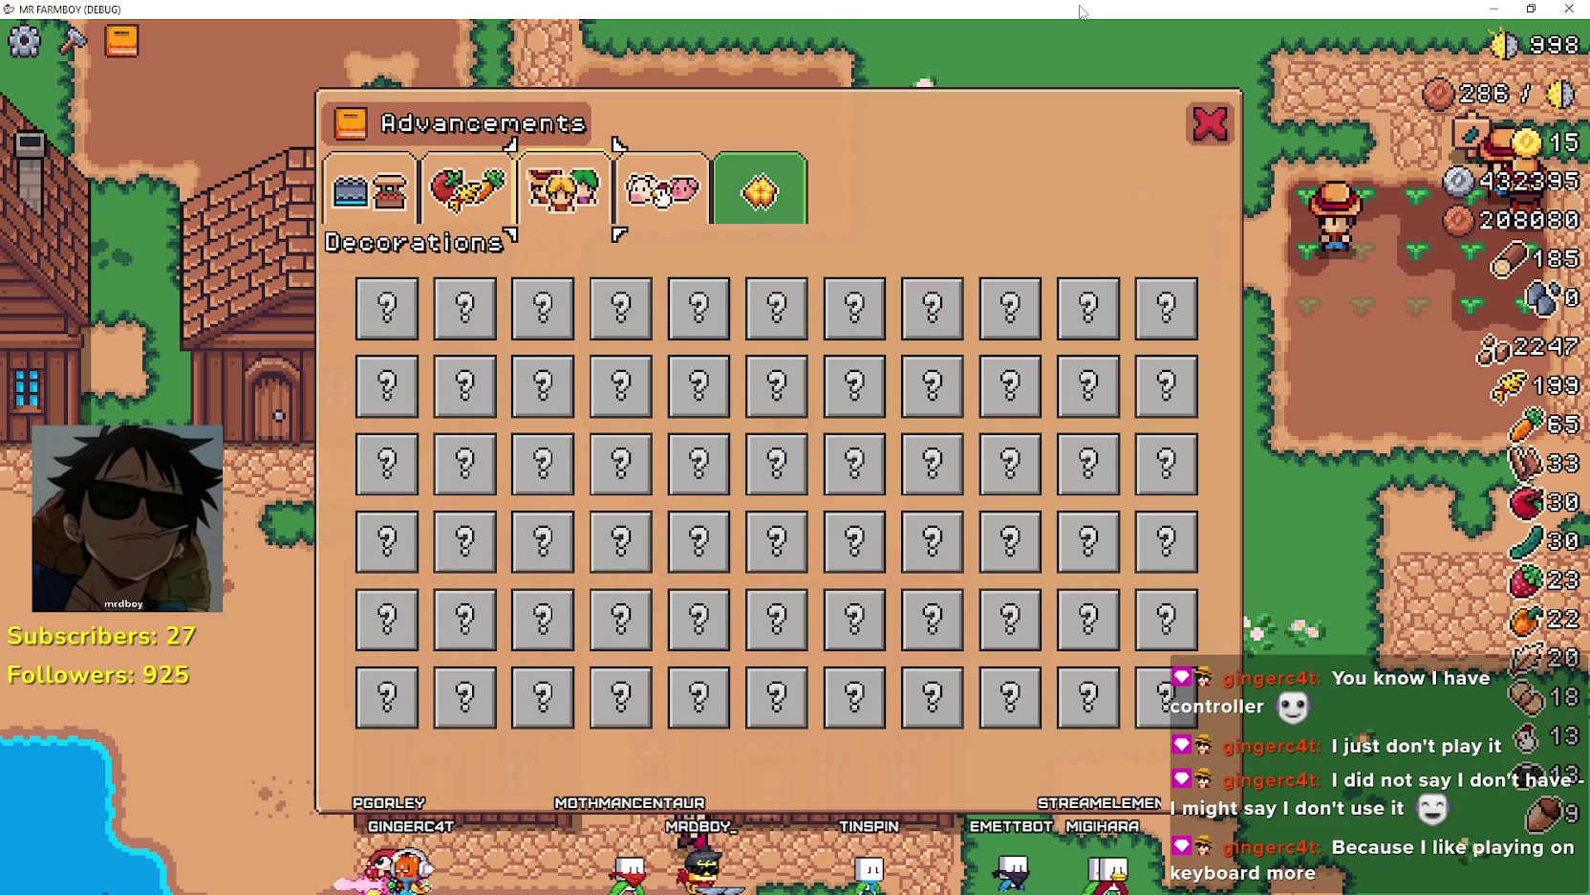
{"action": "key", "text": "Right"}
{"action": "key", "text": "Return"}
{"action": "key", "text": "Left"}
{"action": "key", "text": "Return"}
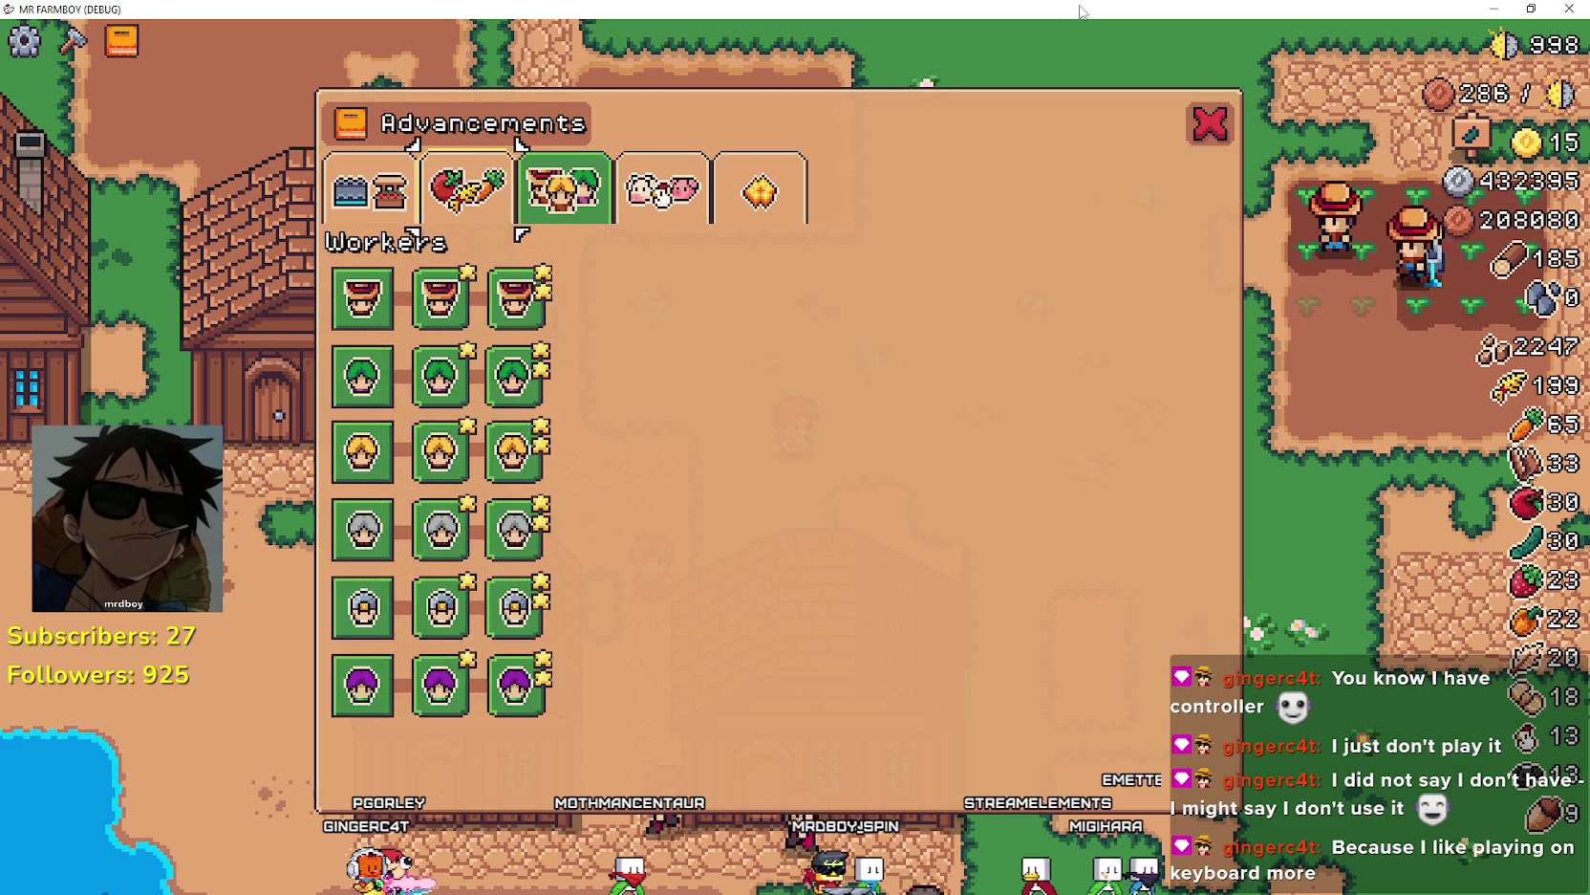
{"action": "key", "text": "Left"}
{"action": "key", "text": "Return"}
{"action": "key", "text": "Return"}
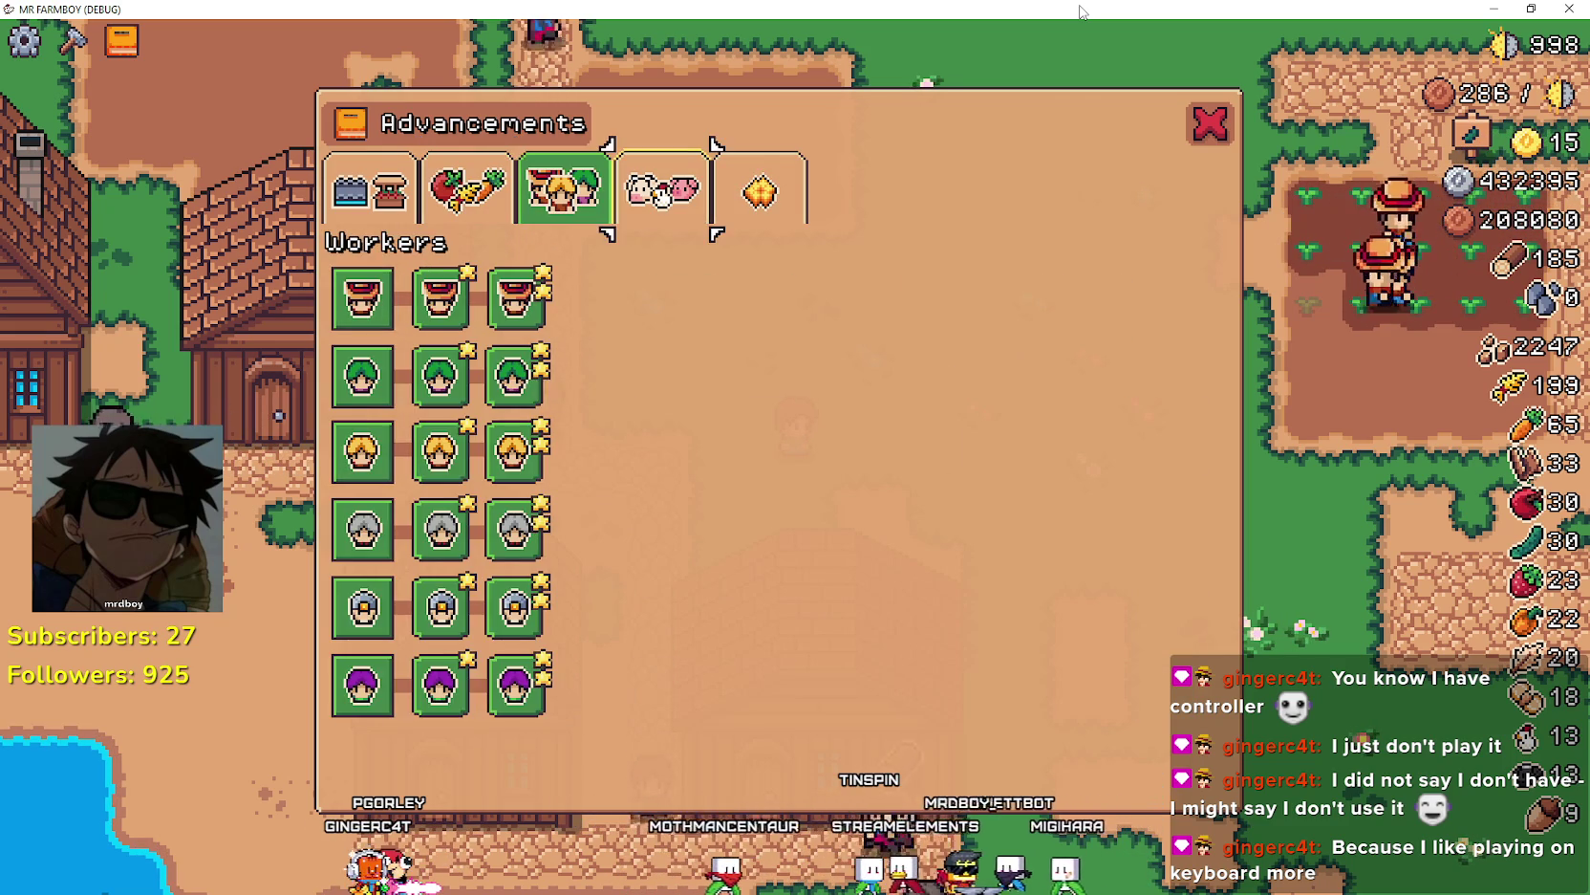
{"action": "key", "text": "Right"}
{"action": "key", "text": "Return"}
{"action": "key", "text": "Right"}
{"action": "key", "text": "Return"}
{"action": "key", "text": "Left"}
{"action": "key", "text": "Left"}
{"action": "key", "text": "Left"}
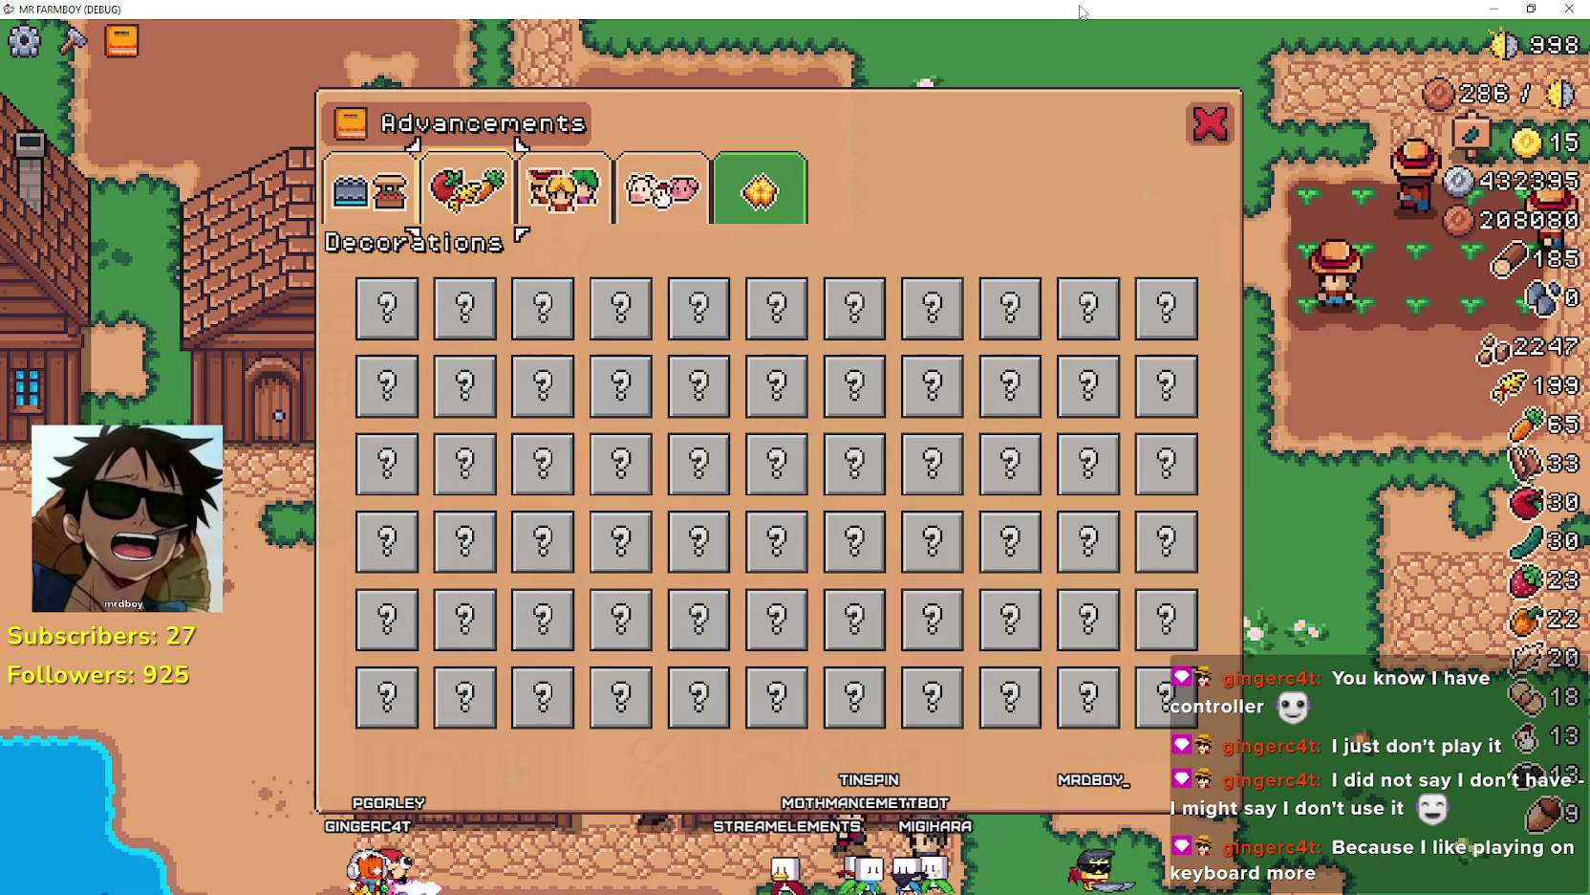
{"action": "key", "text": "Return"}
{"action": "key", "text": "Left"}
{"action": "key", "text": "Return"}
{"action": "key", "text": "Down"}
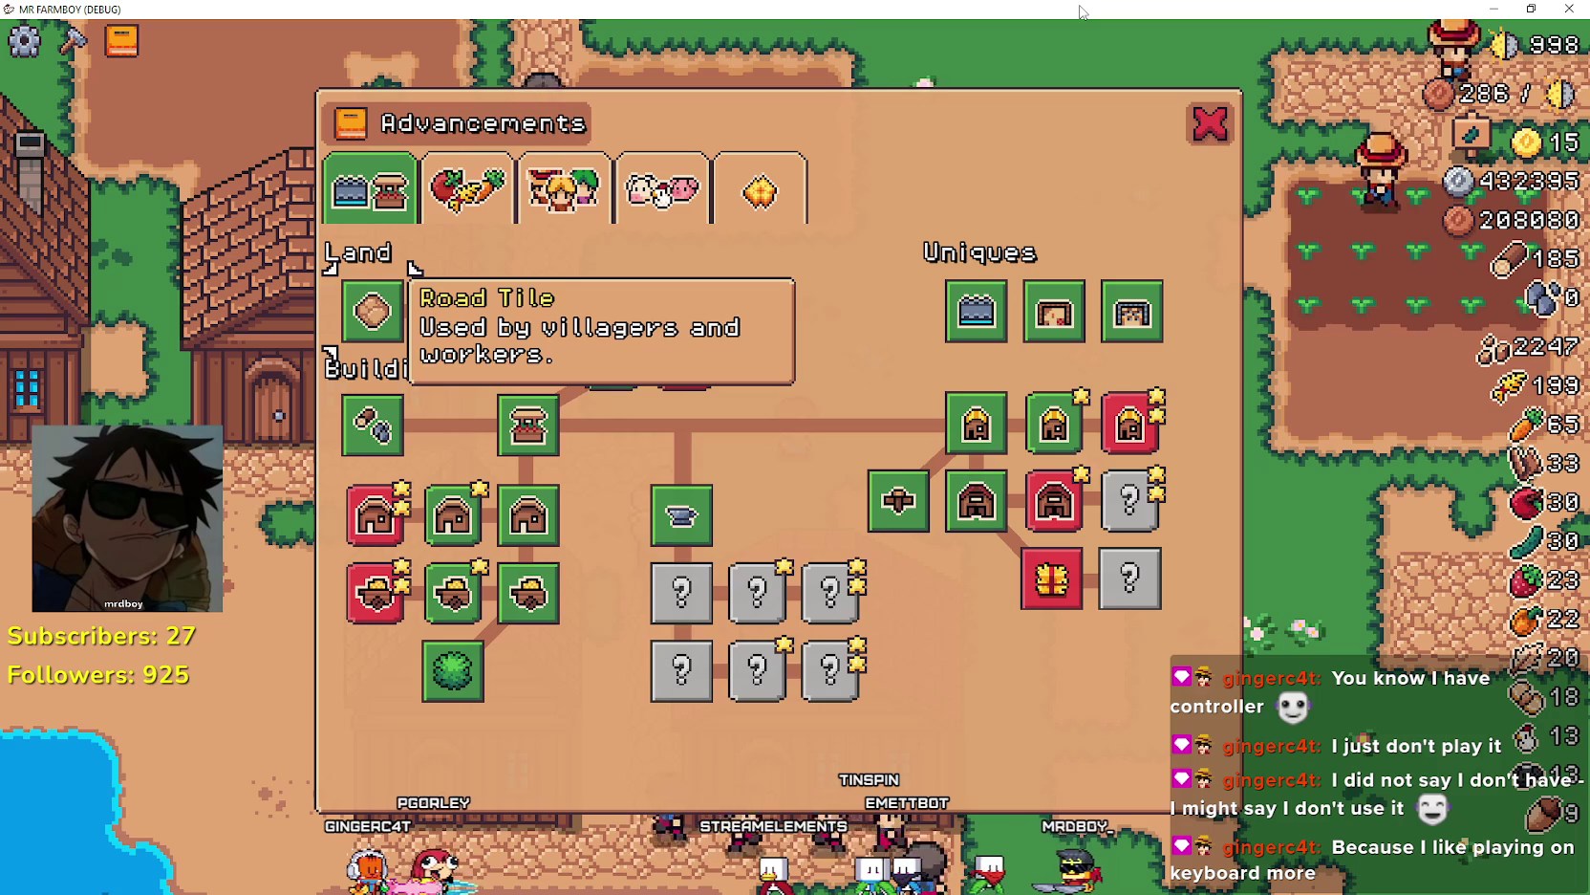
{"action": "key", "text": "Down"}
{"action": "key", "text": "Down"}
{"action": "key", "text": "Down"}
{"action": "key", "text": "Right"}
{"action": "key", "text": "Right"}
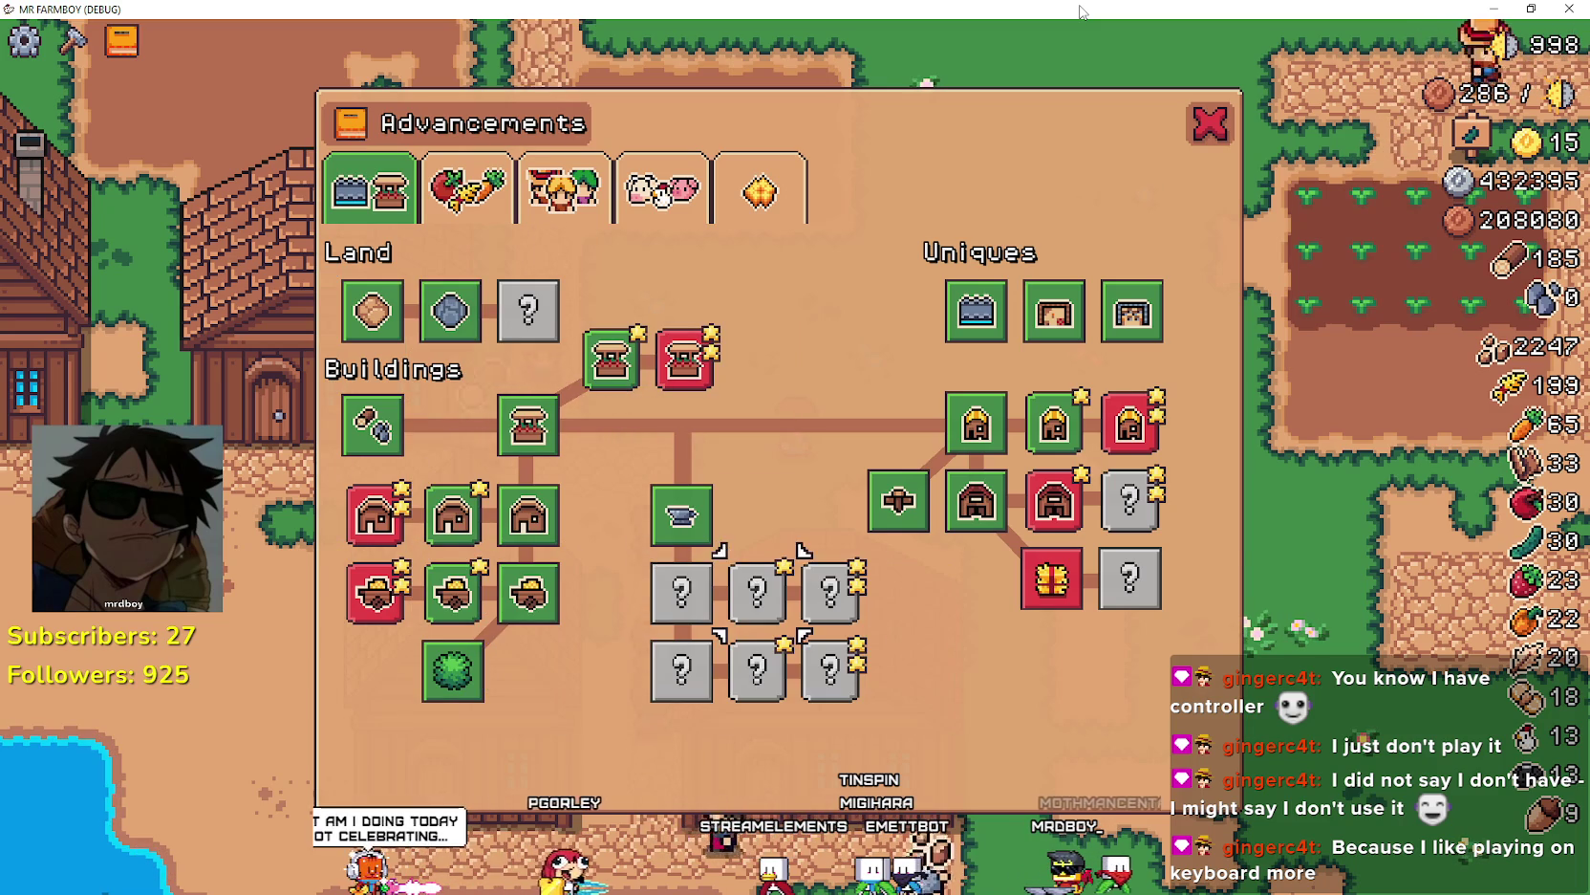
{"action": "key", "text": "Up"}
{"action": "key", "text": "Right"}
{"action": "key", "text": "Up"}
{"action": "key", "text": "Right"}
{"action": "key", "text": "Right"}
{"action": "key", "text": "Up"}
{"action": "key", "text": "Return"}
{"action": "key", "text": "Right"}
{"action": "key", "text": "c"}
- Start placing the Forestry Tile and walk the farmer past the tilled plots onto the meadow
{"action": "key", "text": "Down"}
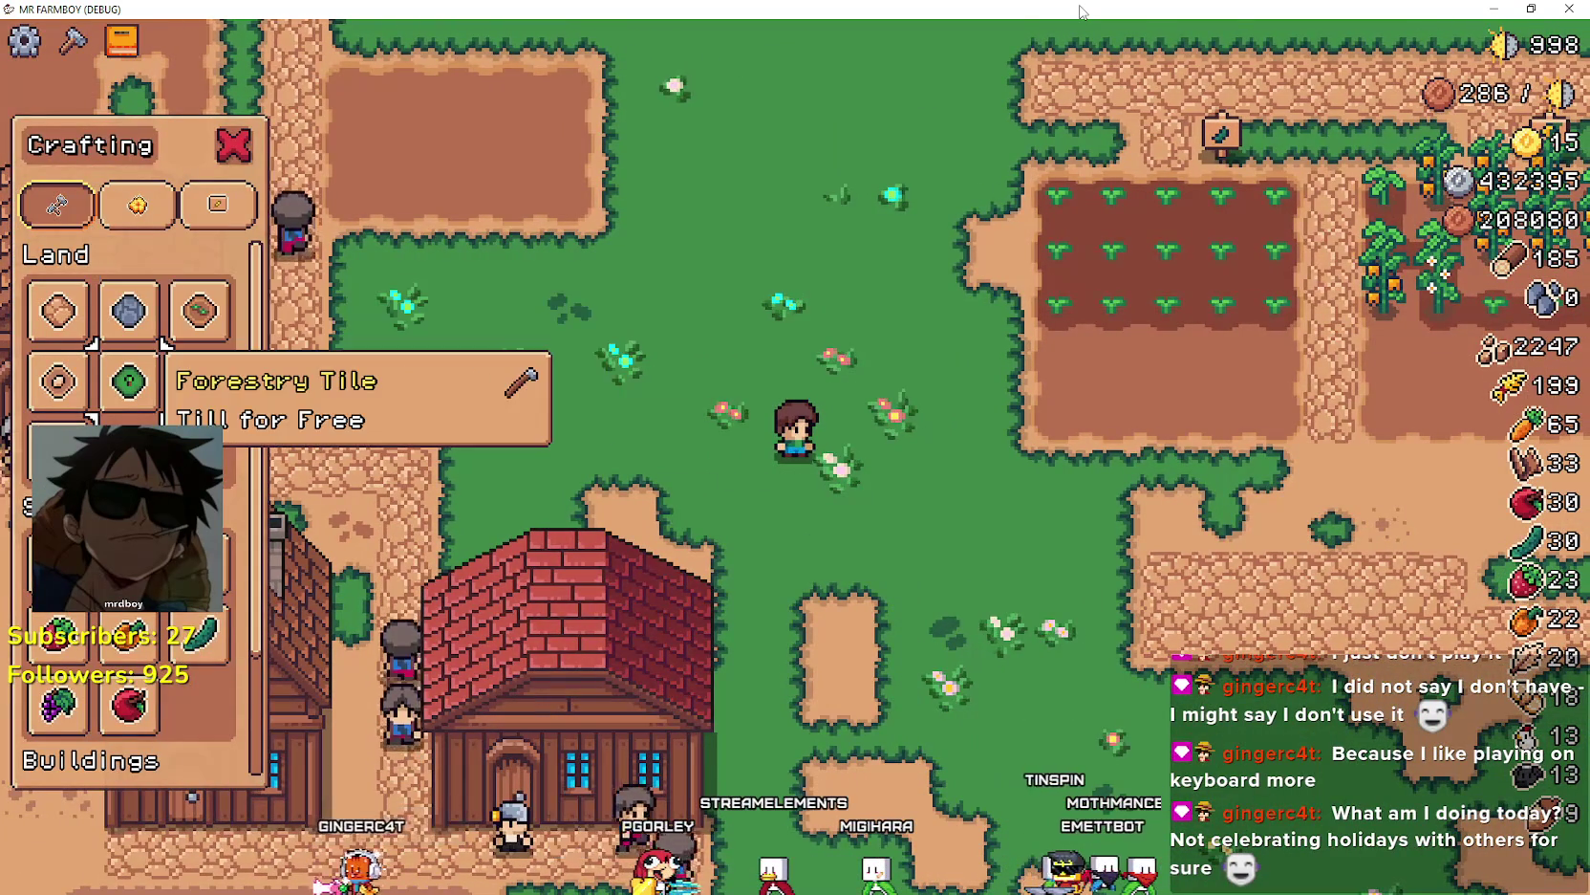
{"action": "key", "text": "Return"}
{"action": "key", "text": "Up"}
{"action": "key", "text": "Right"}
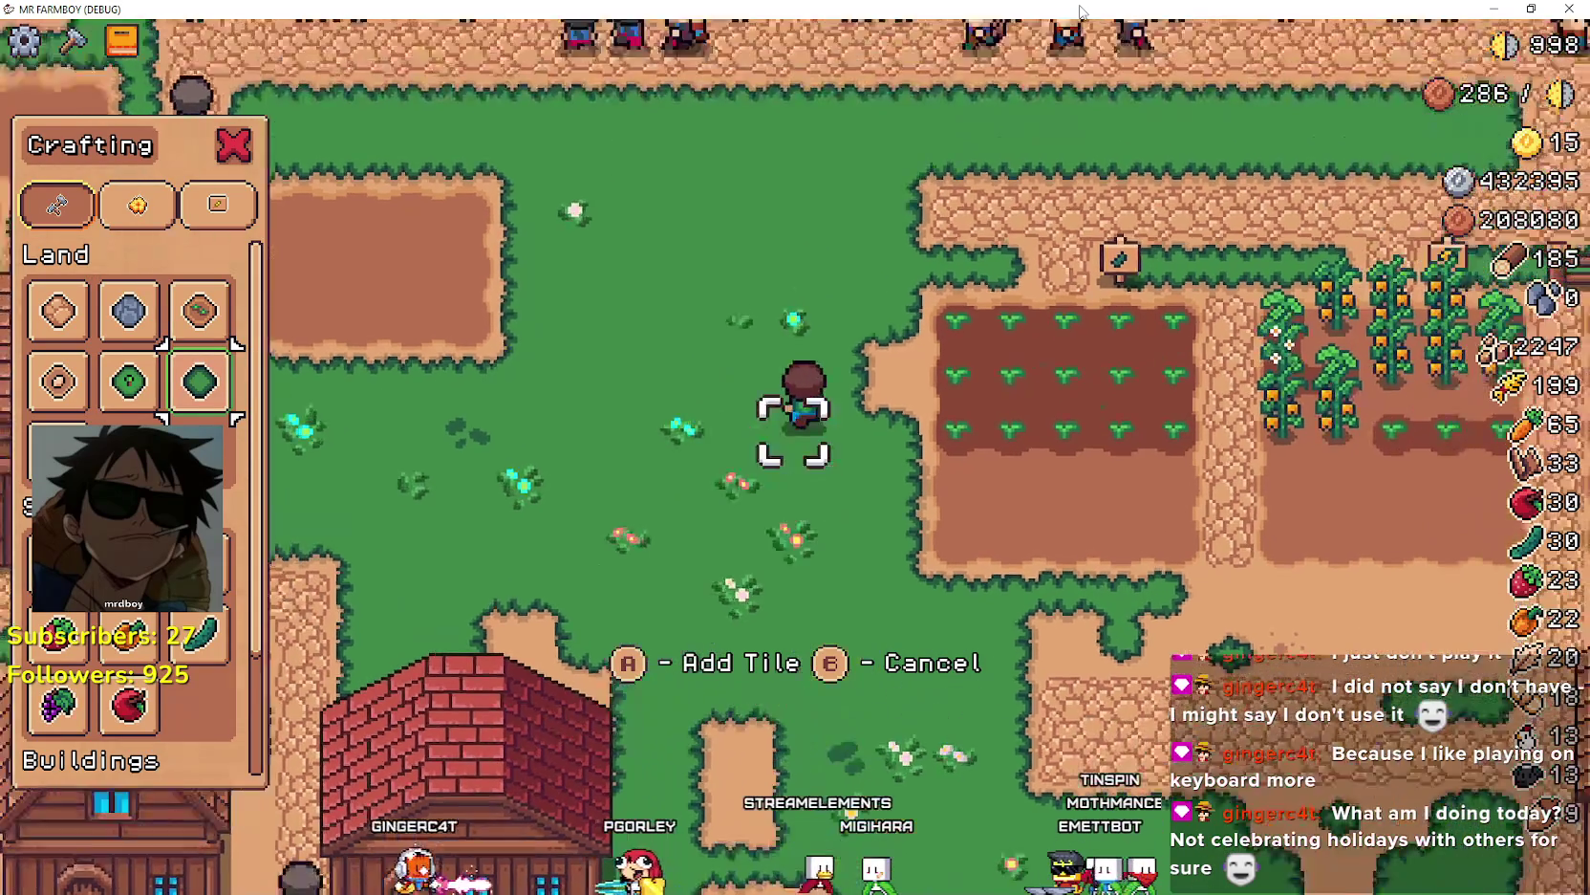
{"action": "key", "text": "Down"}
{"action": "key", "text": "Right"}
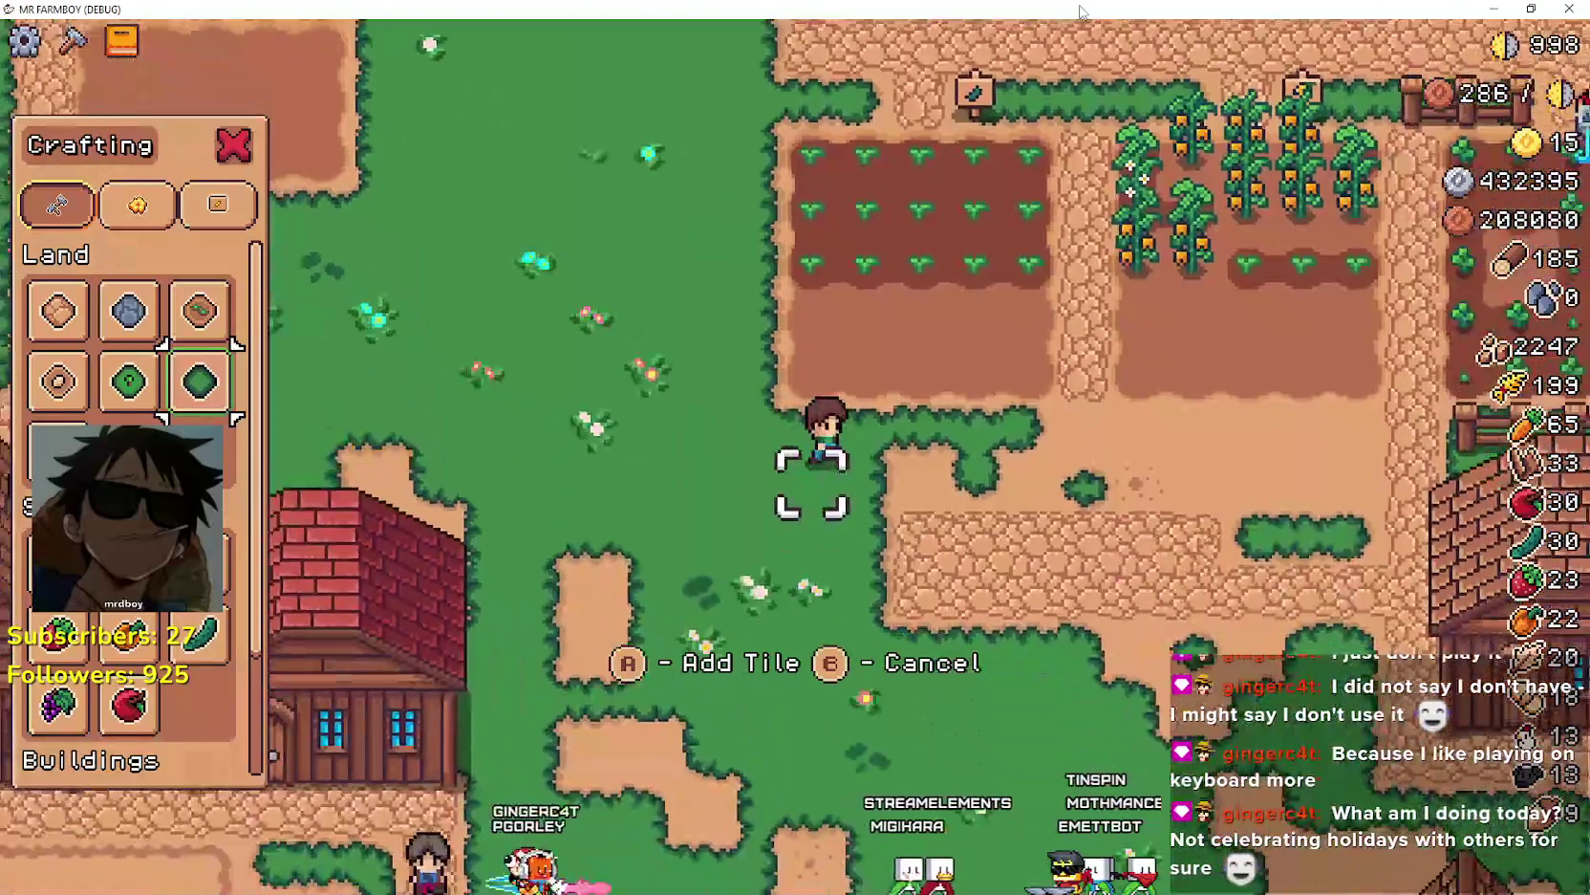
{"action": "key", "text": "Right"}
{"action": "key", "text": "Up"}
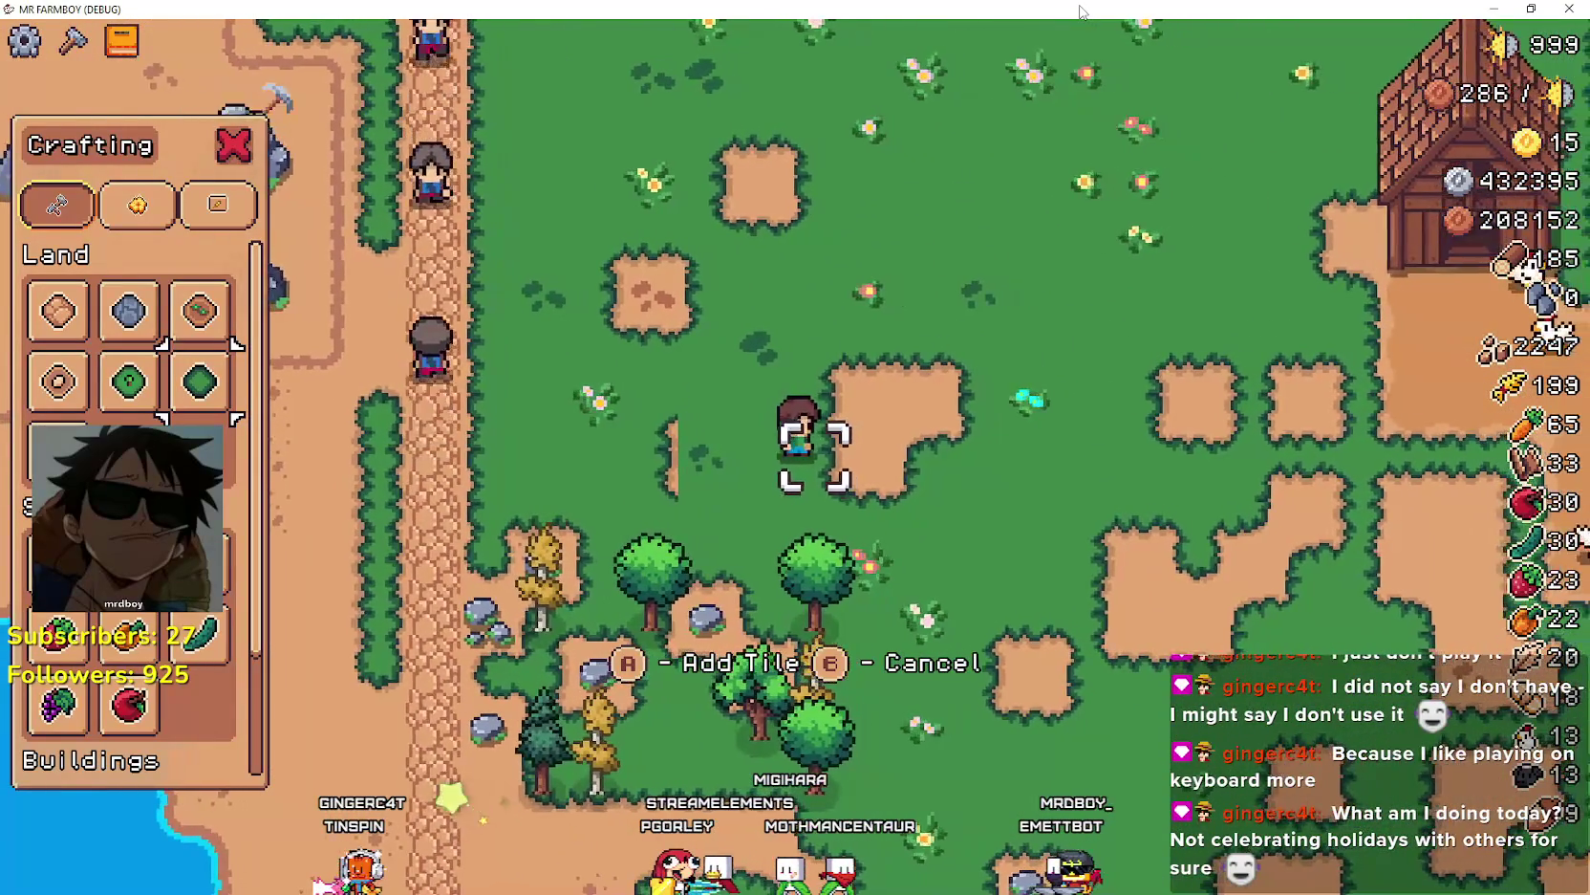
- Switch to a different land tile and walk the farmer up toward the farm buildings
{"action": "key", "text": "d"}
{"action": "key", "text": "a"}
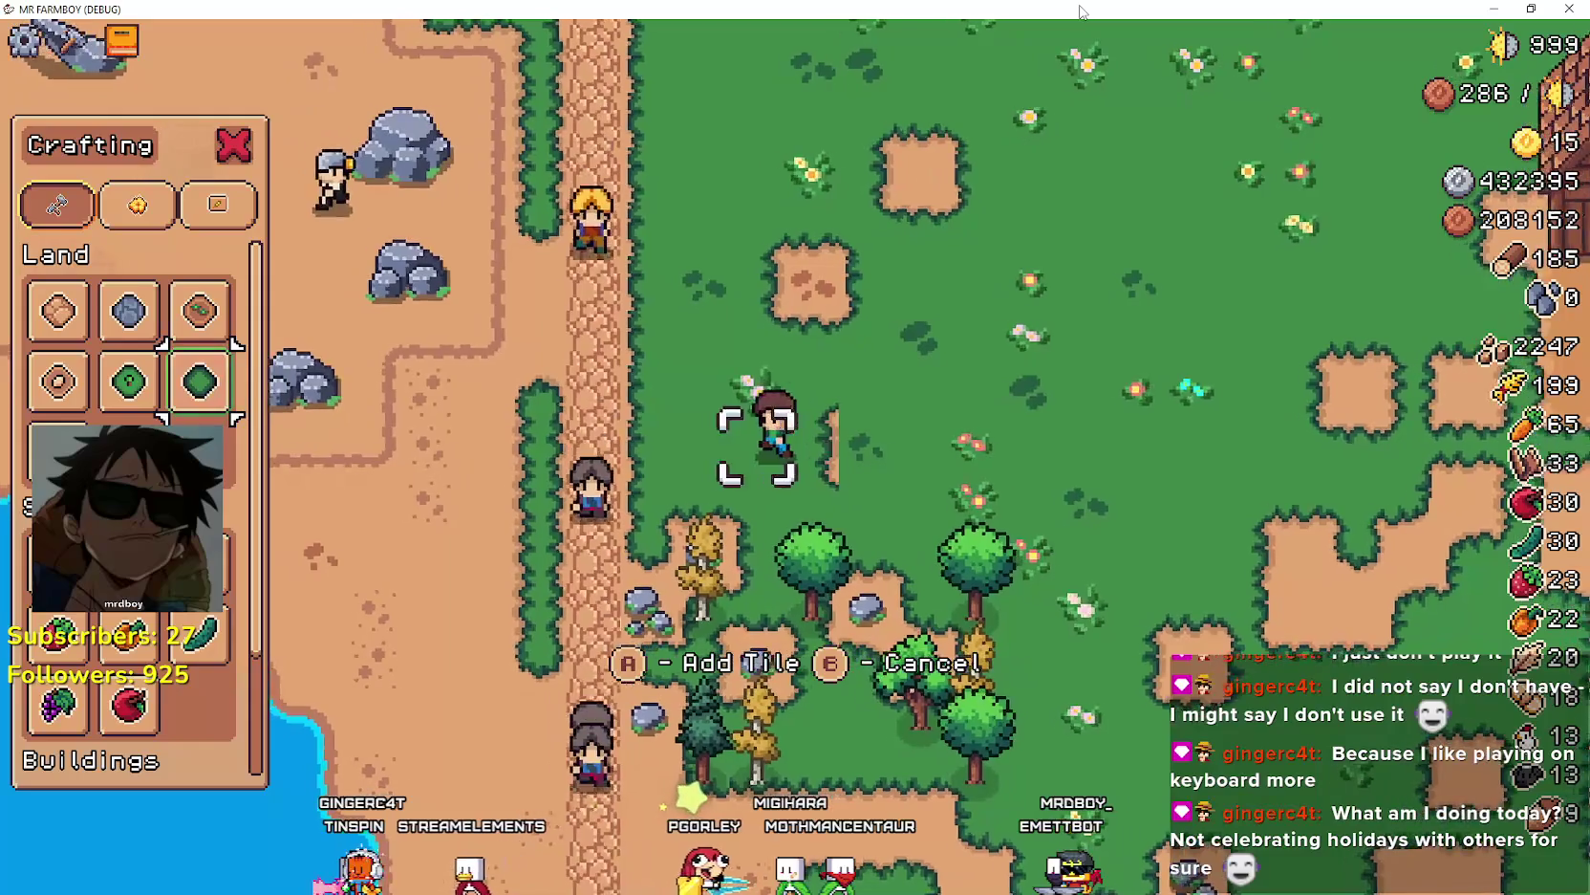
{"action": "key", "text": "d"}
{"action": "key", "text": "a"}
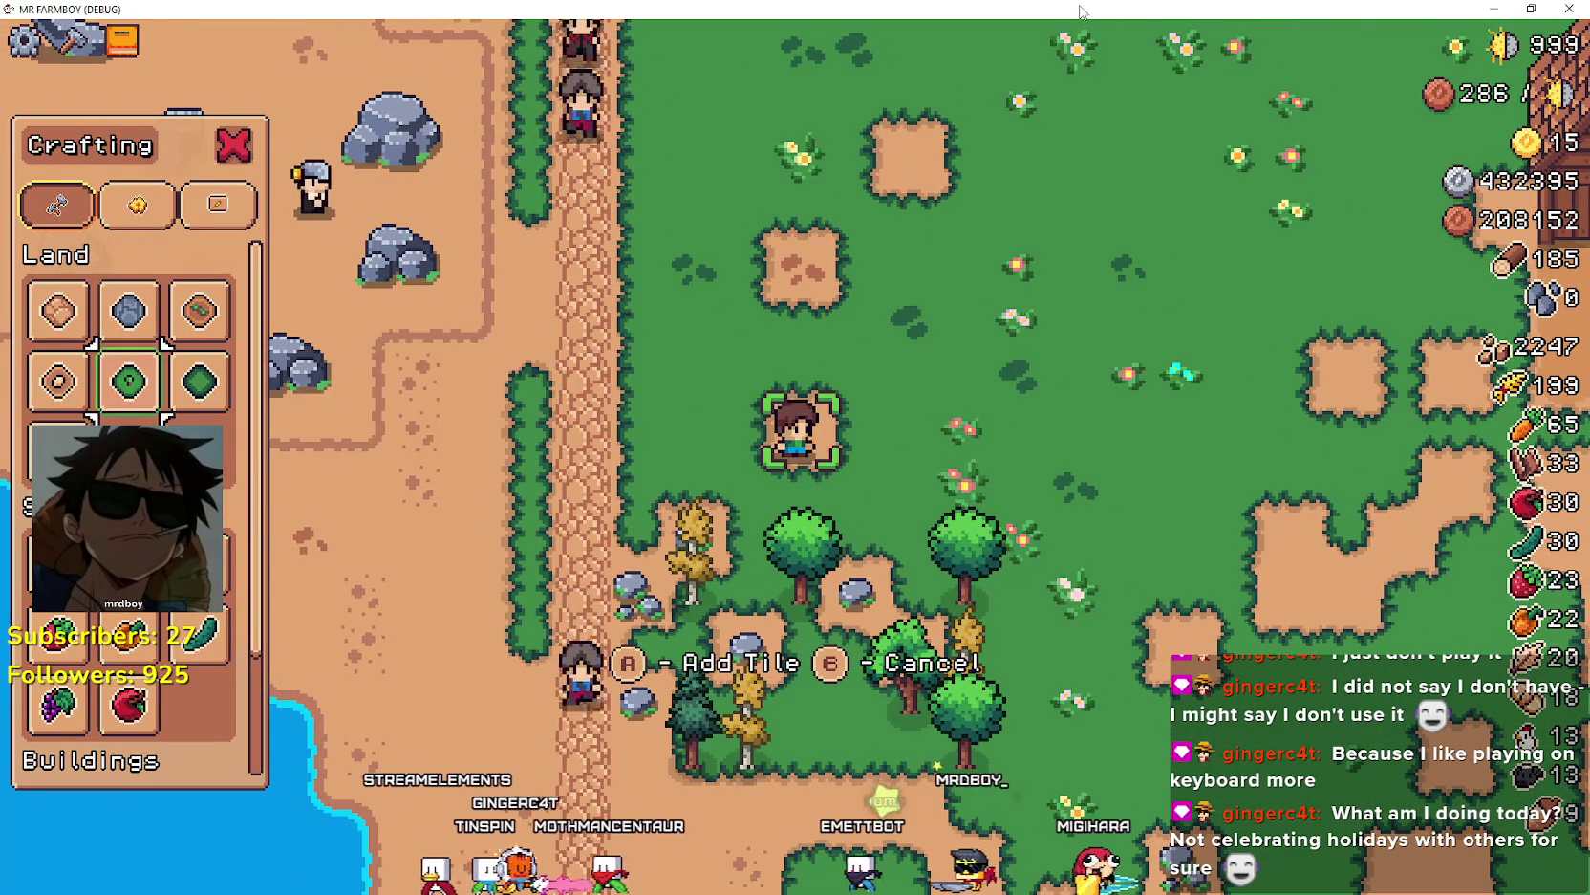
{"action": "key", "text": "w"}
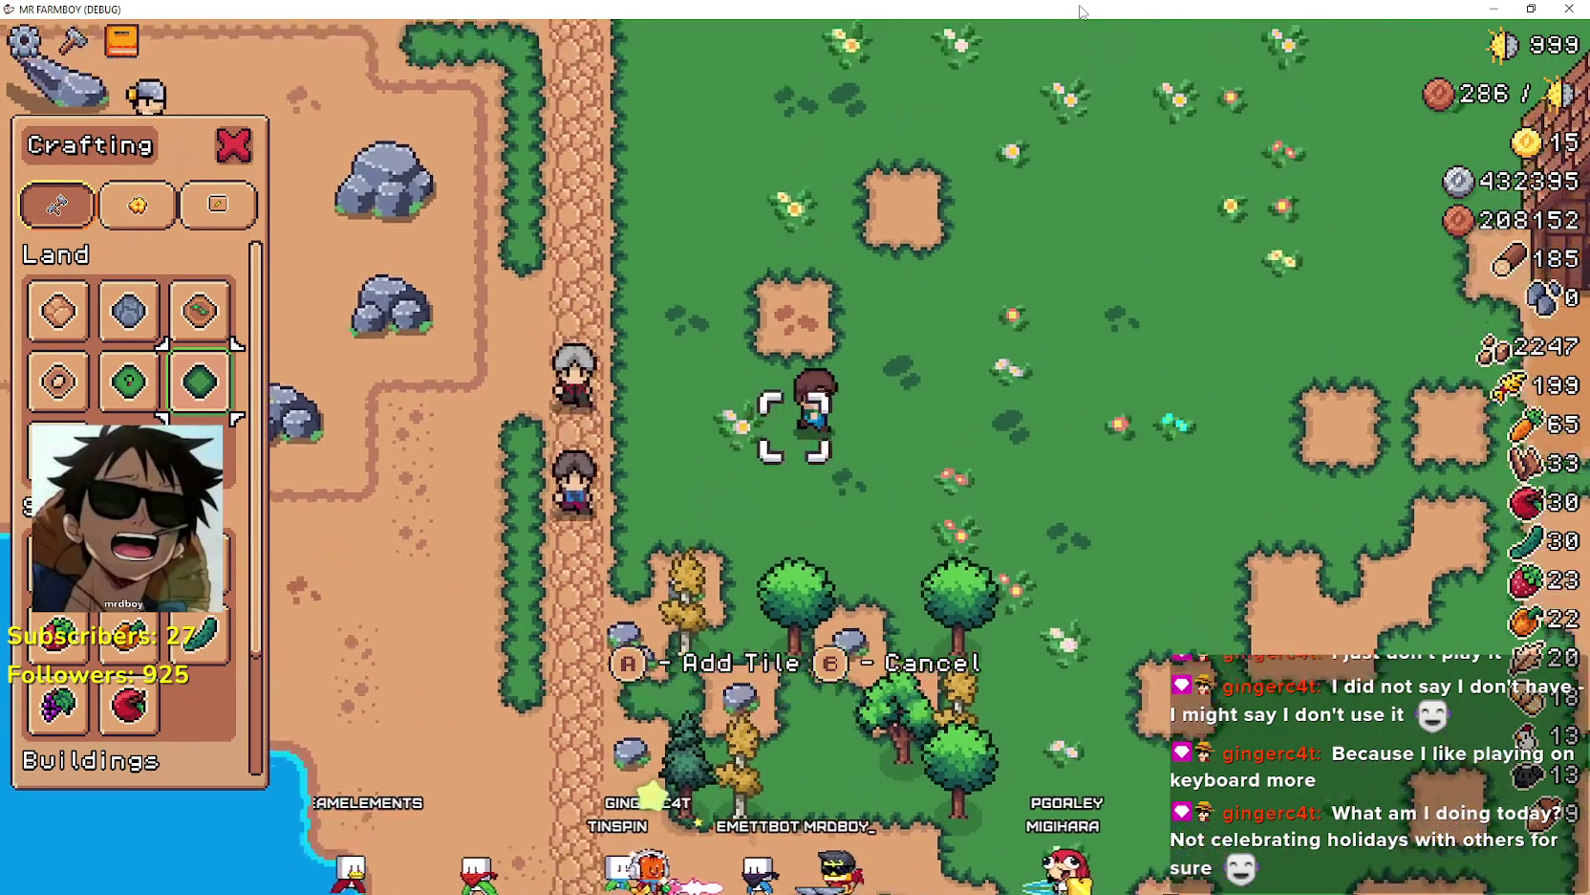
{"action": "key", "text": "w"}
{"action": "key", "text": "d"}
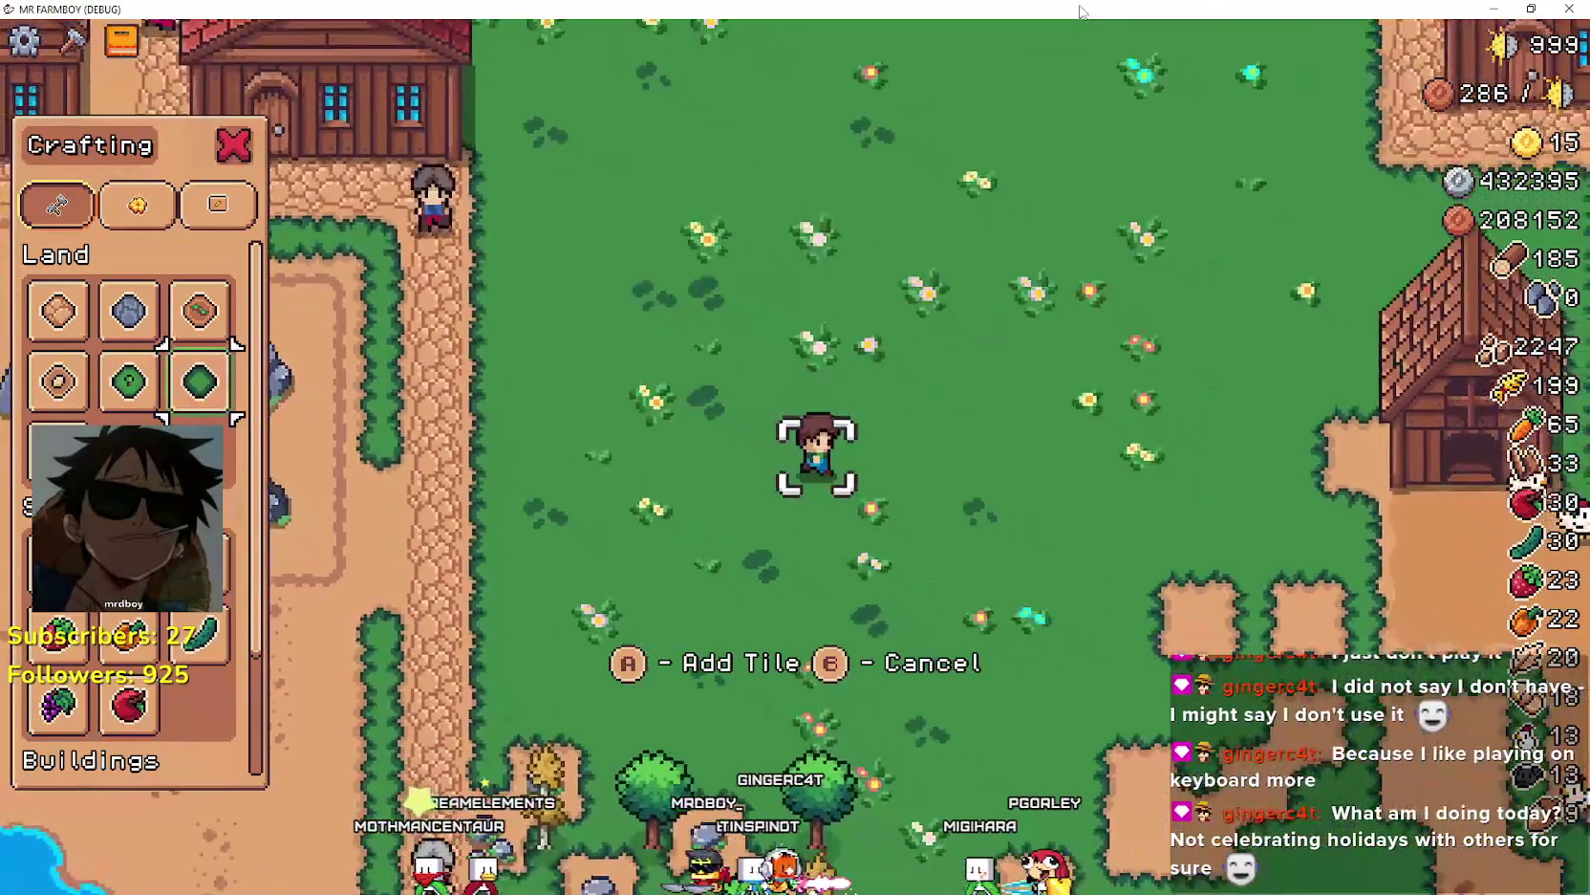
{"action": "key", "text": "d"}
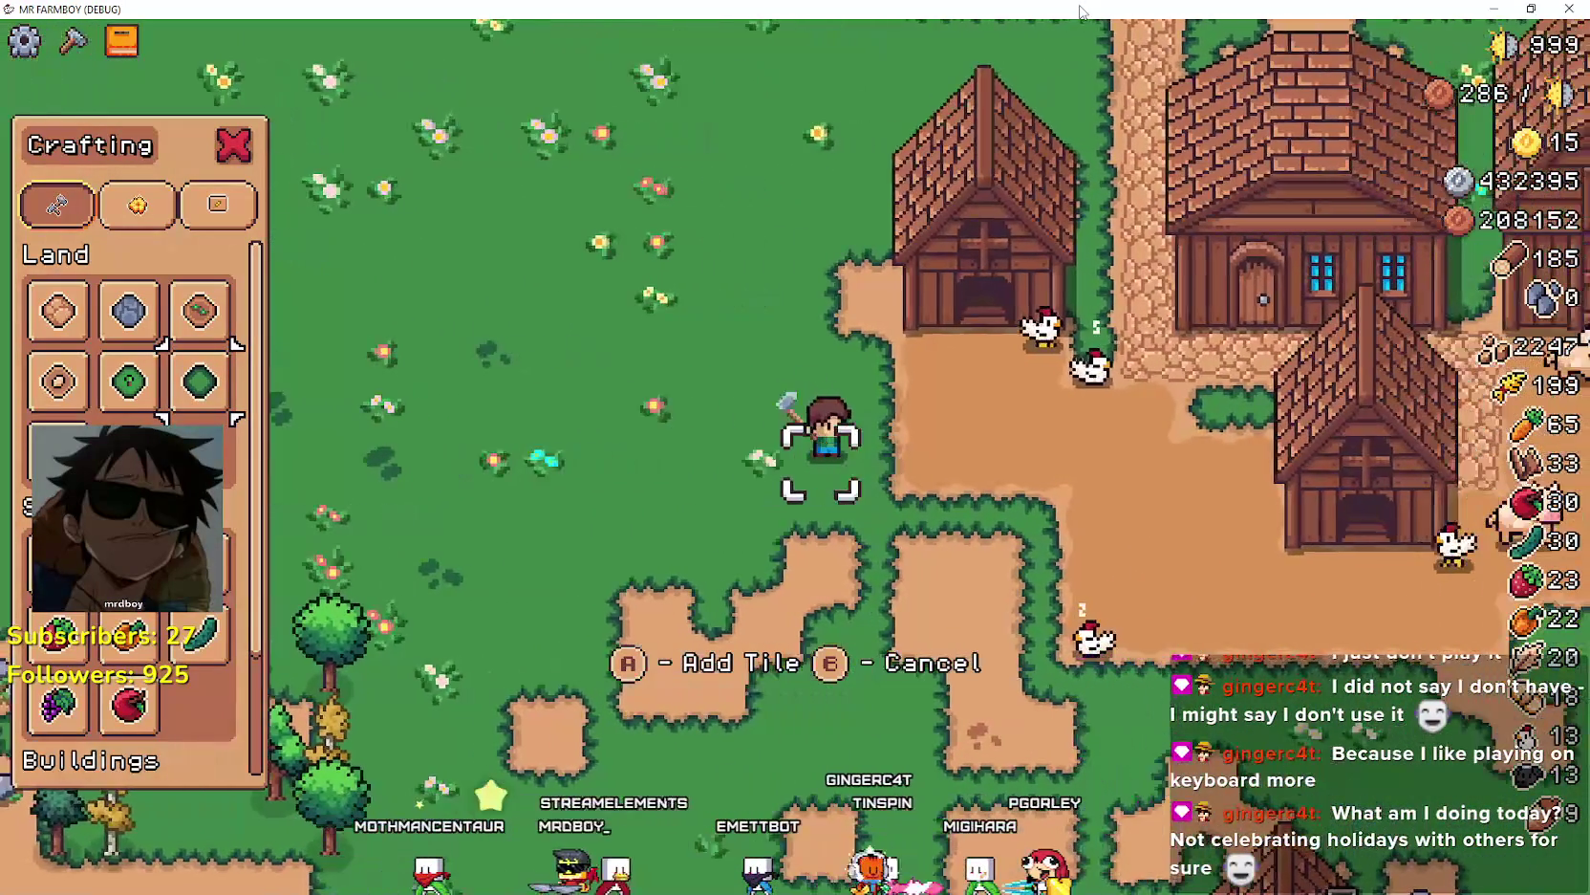
- Switch to placing the Animal Tile and step the farmer onto the targeted meadow tile
{"action": "key", "text": "s"}
{"action": "key", "text": "a"}
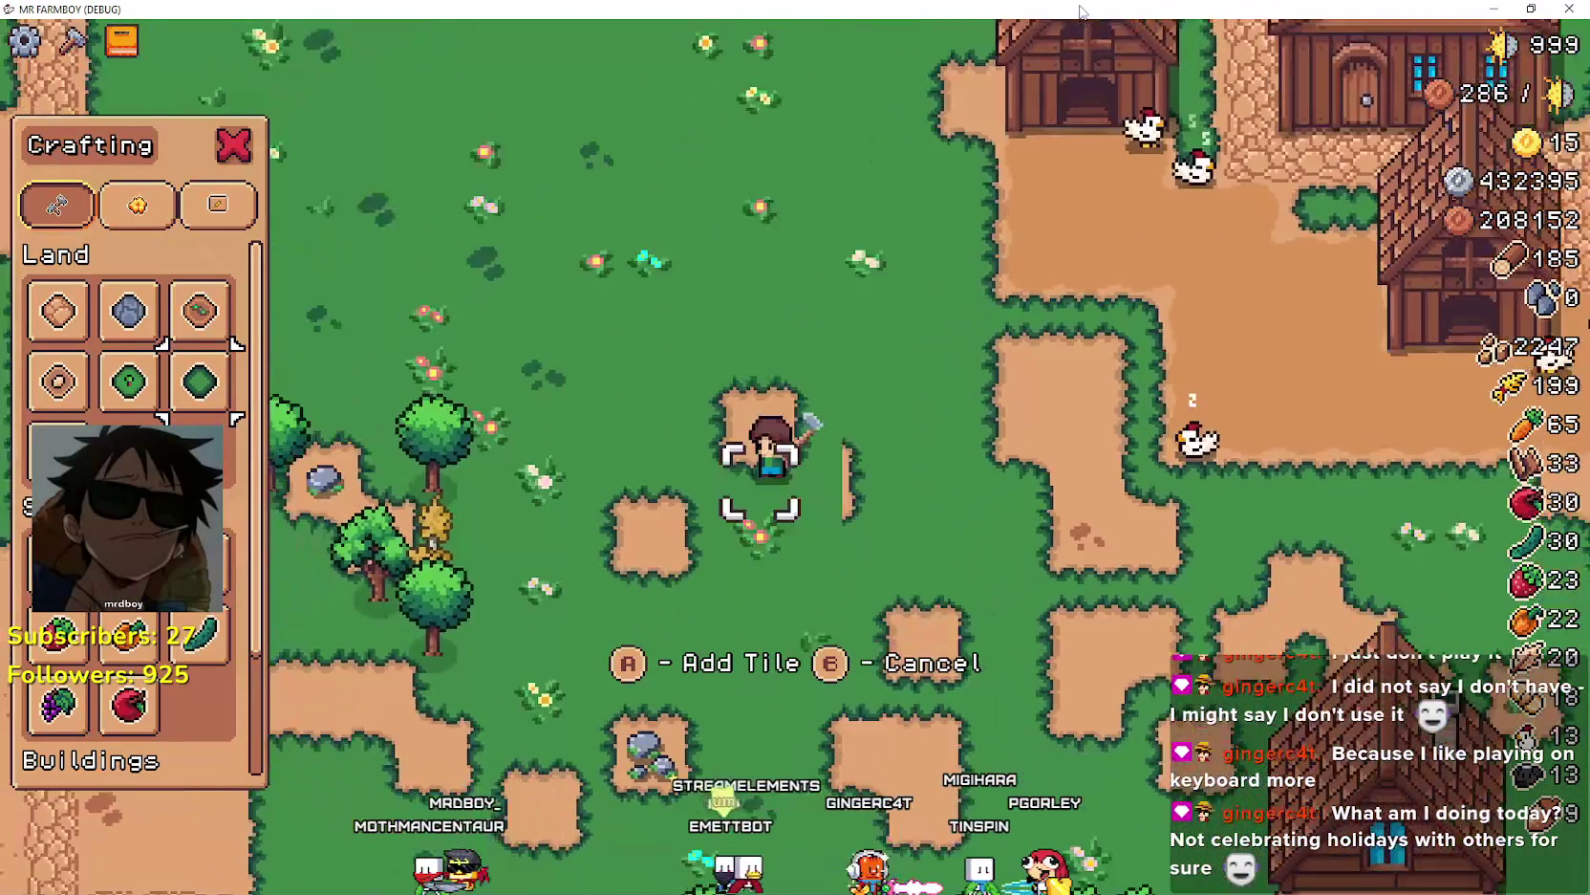
{"action": "key", "text": "d"}
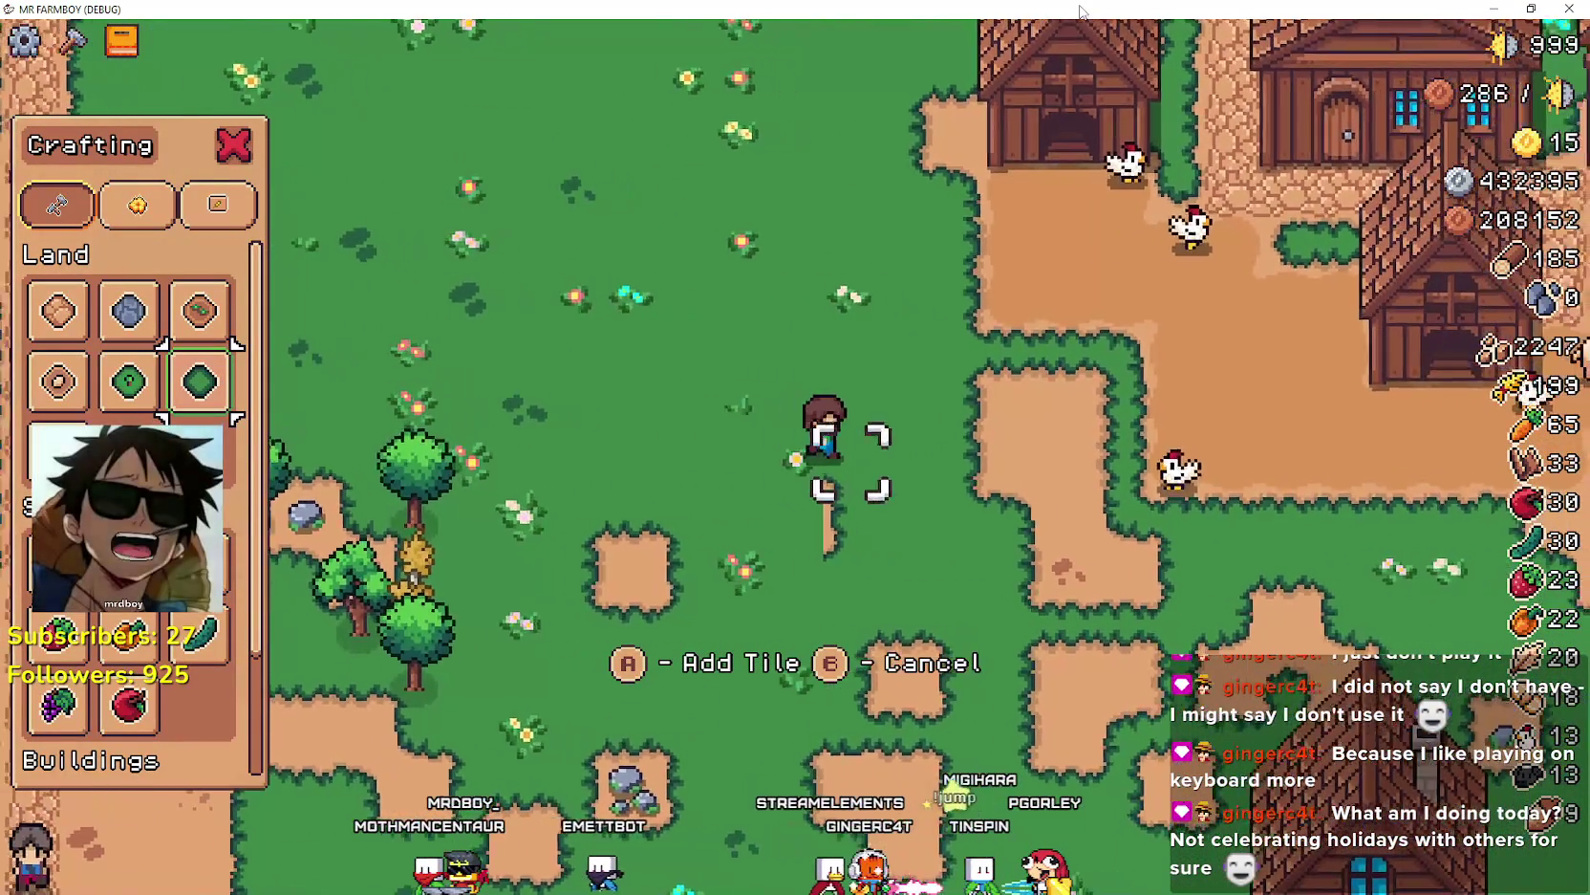
{"action": "key", "text": "a"}
{"action": "key", "text": "s"}
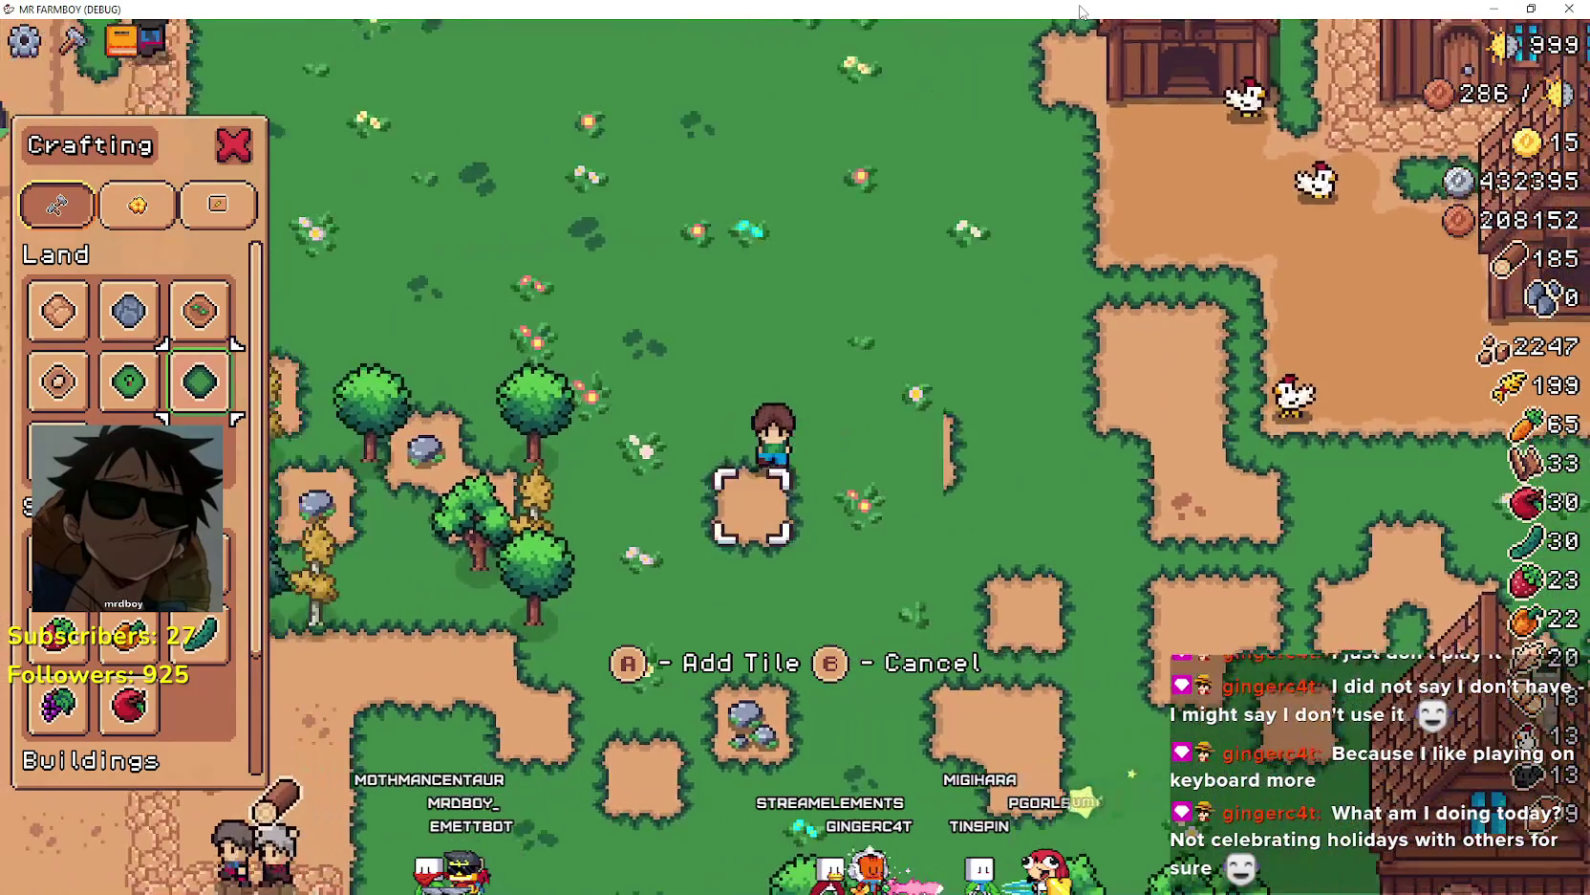
{"action": "key", "text": "w"}
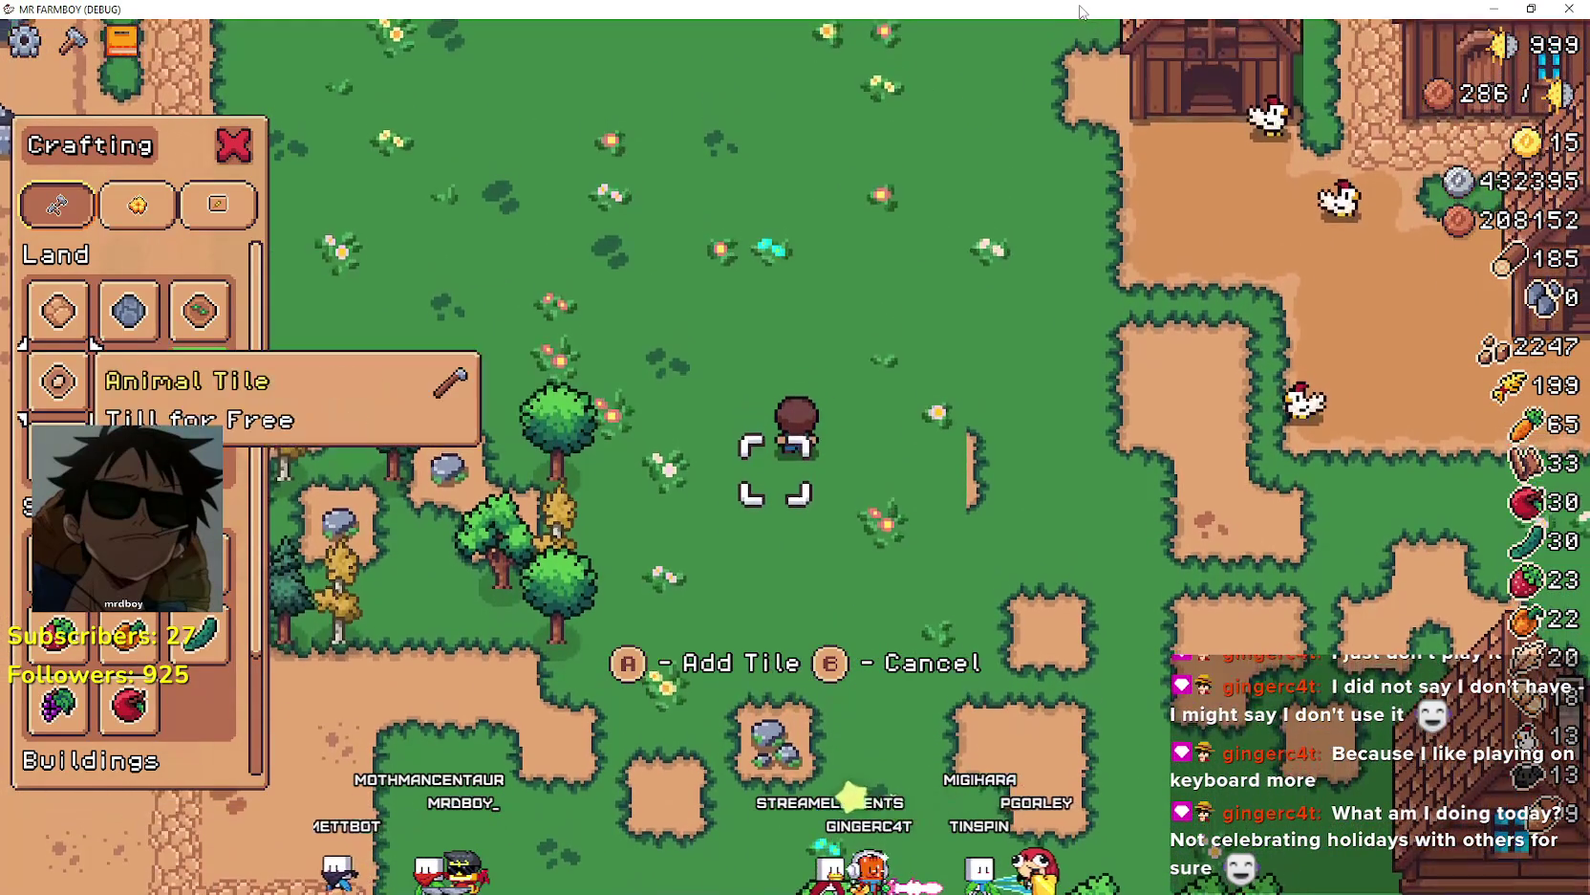
{"action": "key", "text": "d"}
{"action": "key", "text": "space"}
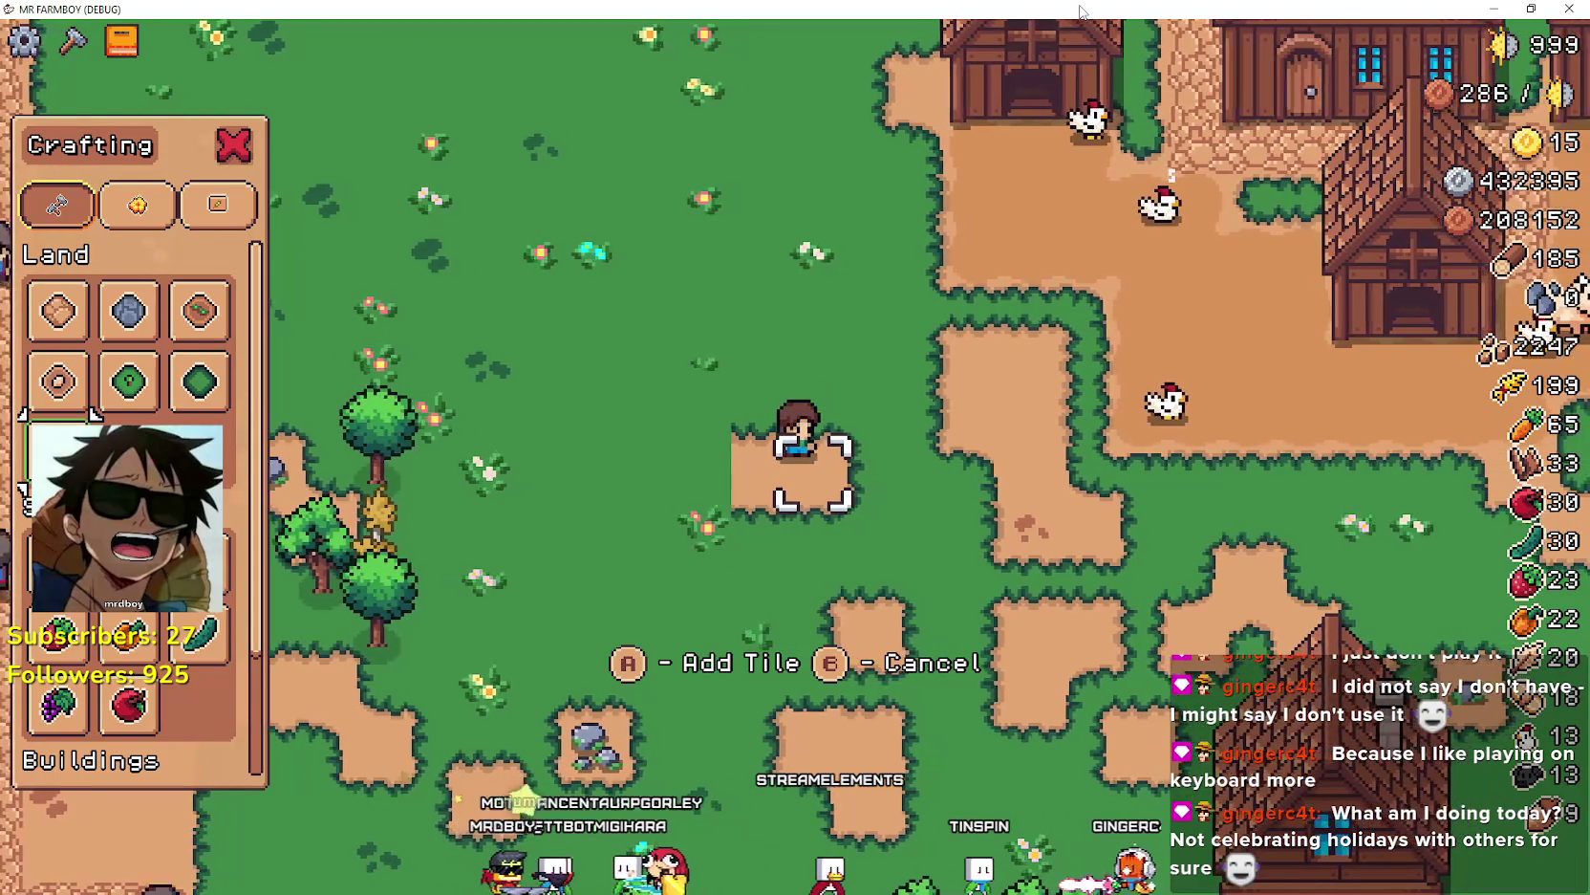
{"action": "key", "text": "s"}
{"action": "key", "text": "d"}
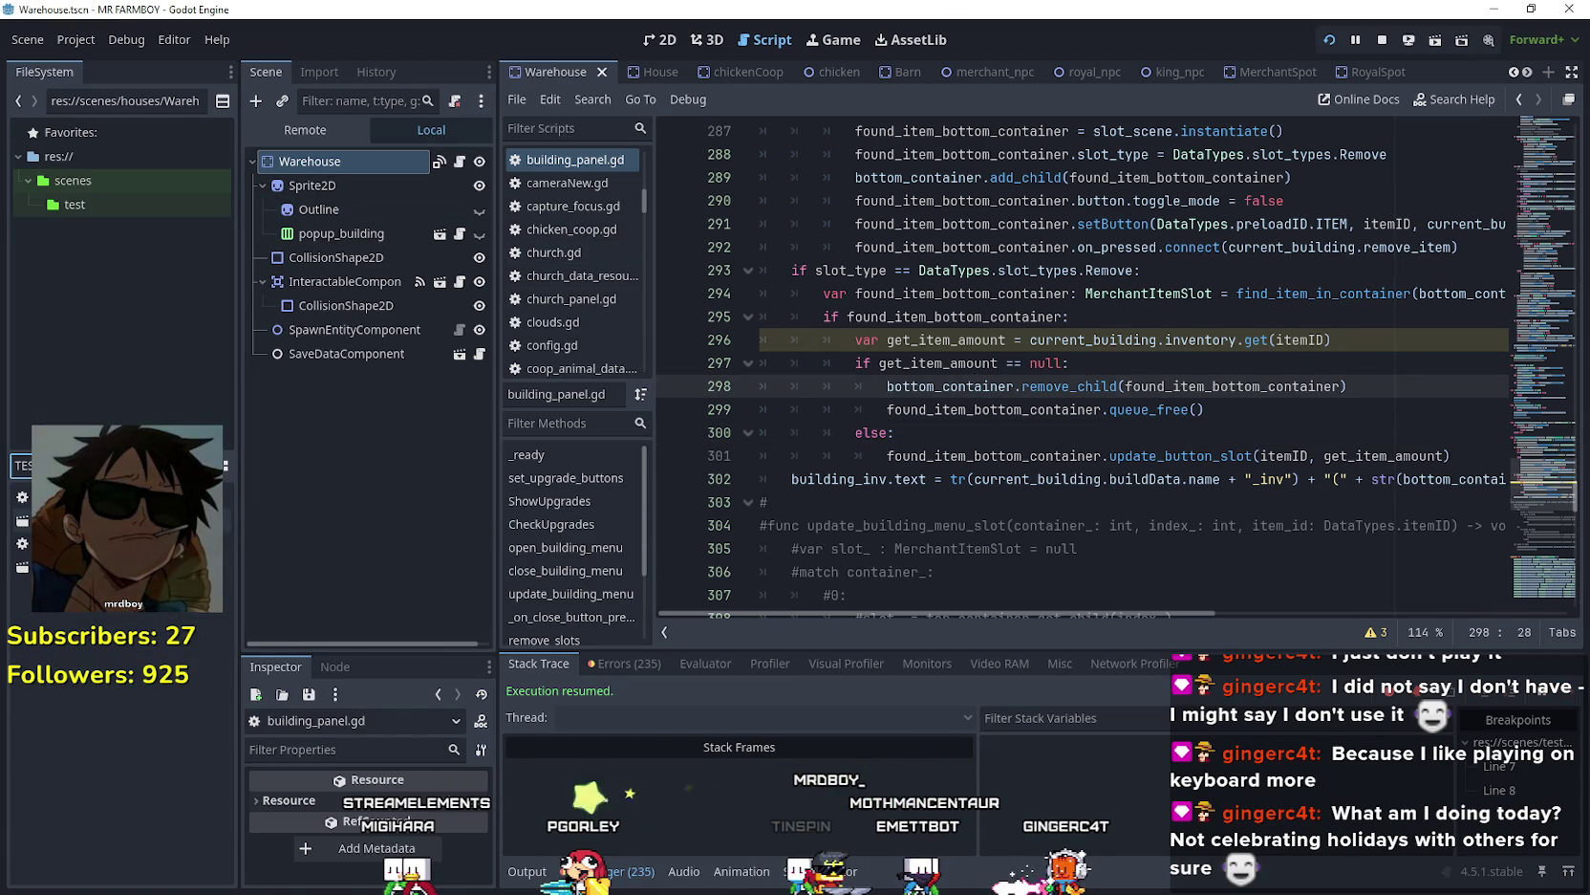
- Open test_scene_everything.tscn from the FileSystem dock and scroll its Scene tree to CursorComponent
{"action": "double_click", "coordinate": [96, 520]}
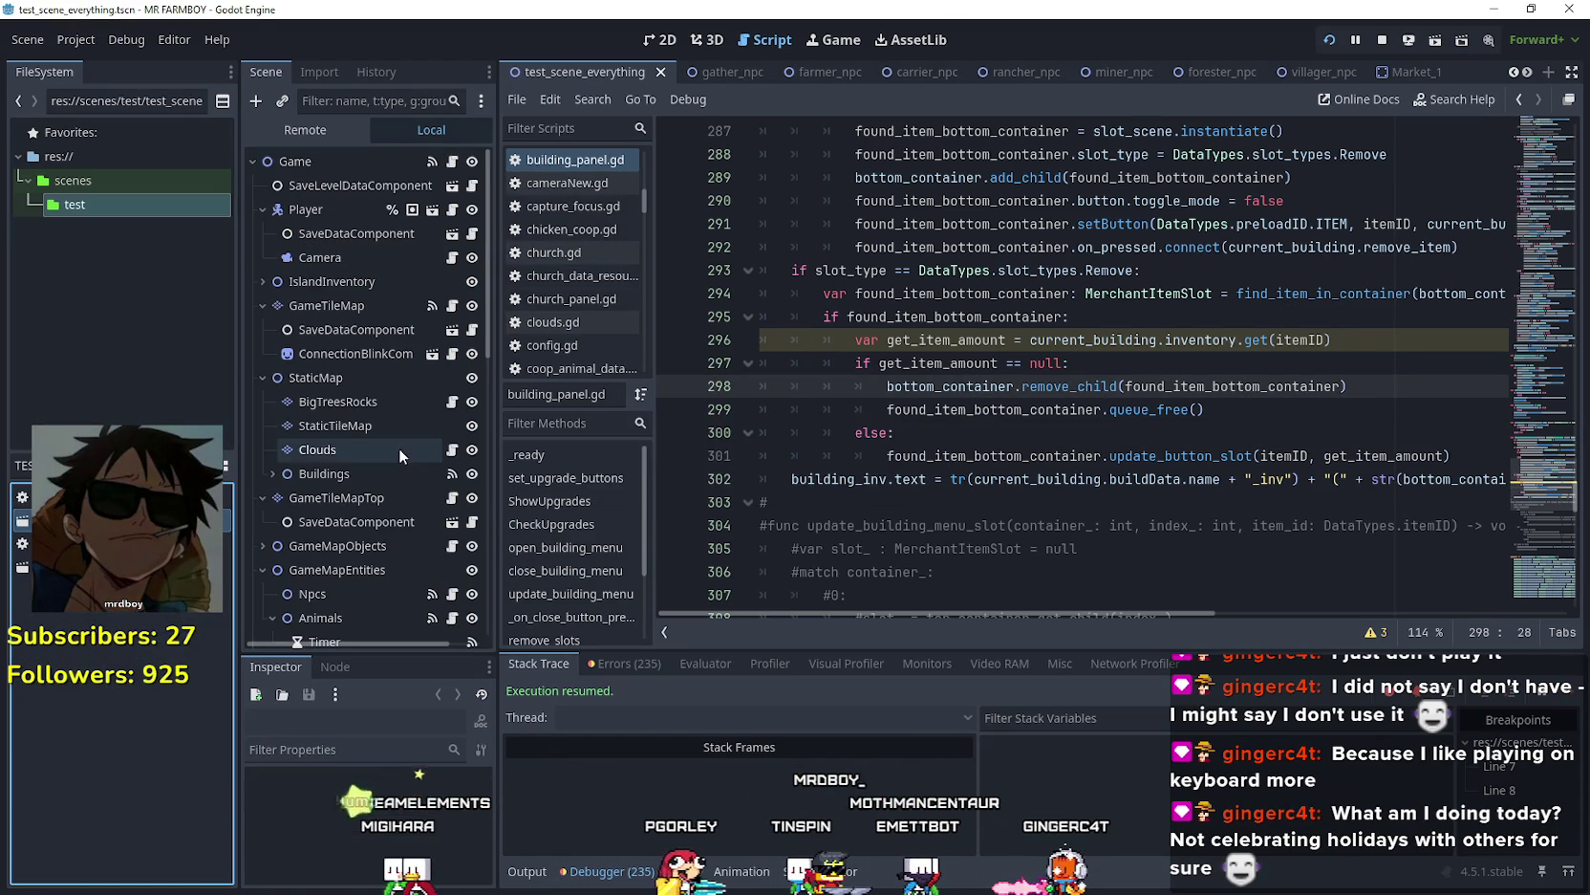
{"action": "scroll", "coordinate": [400, 443], "scroll_direction": "down", "scroll_amount": 2}
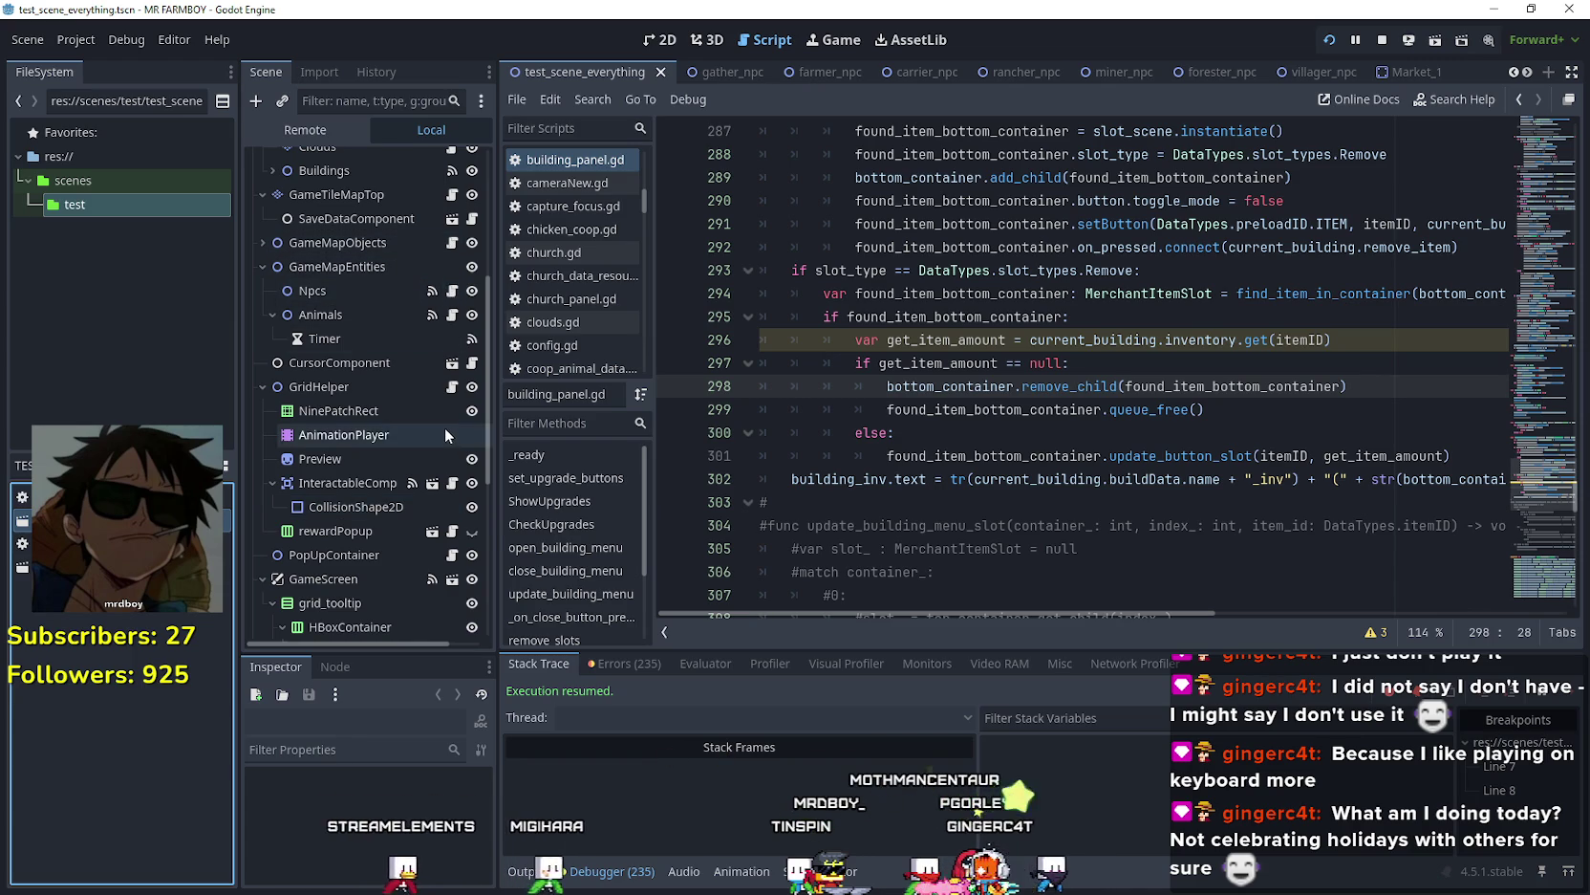
{"action": "scroll", "coordinate": [432, 306], "scroll_direction": "down", "scroll_amount": 4}
{"action": "scroll", "coordinate": [426, 363], "scroll_direction": "up", "scroll_amount": 6}
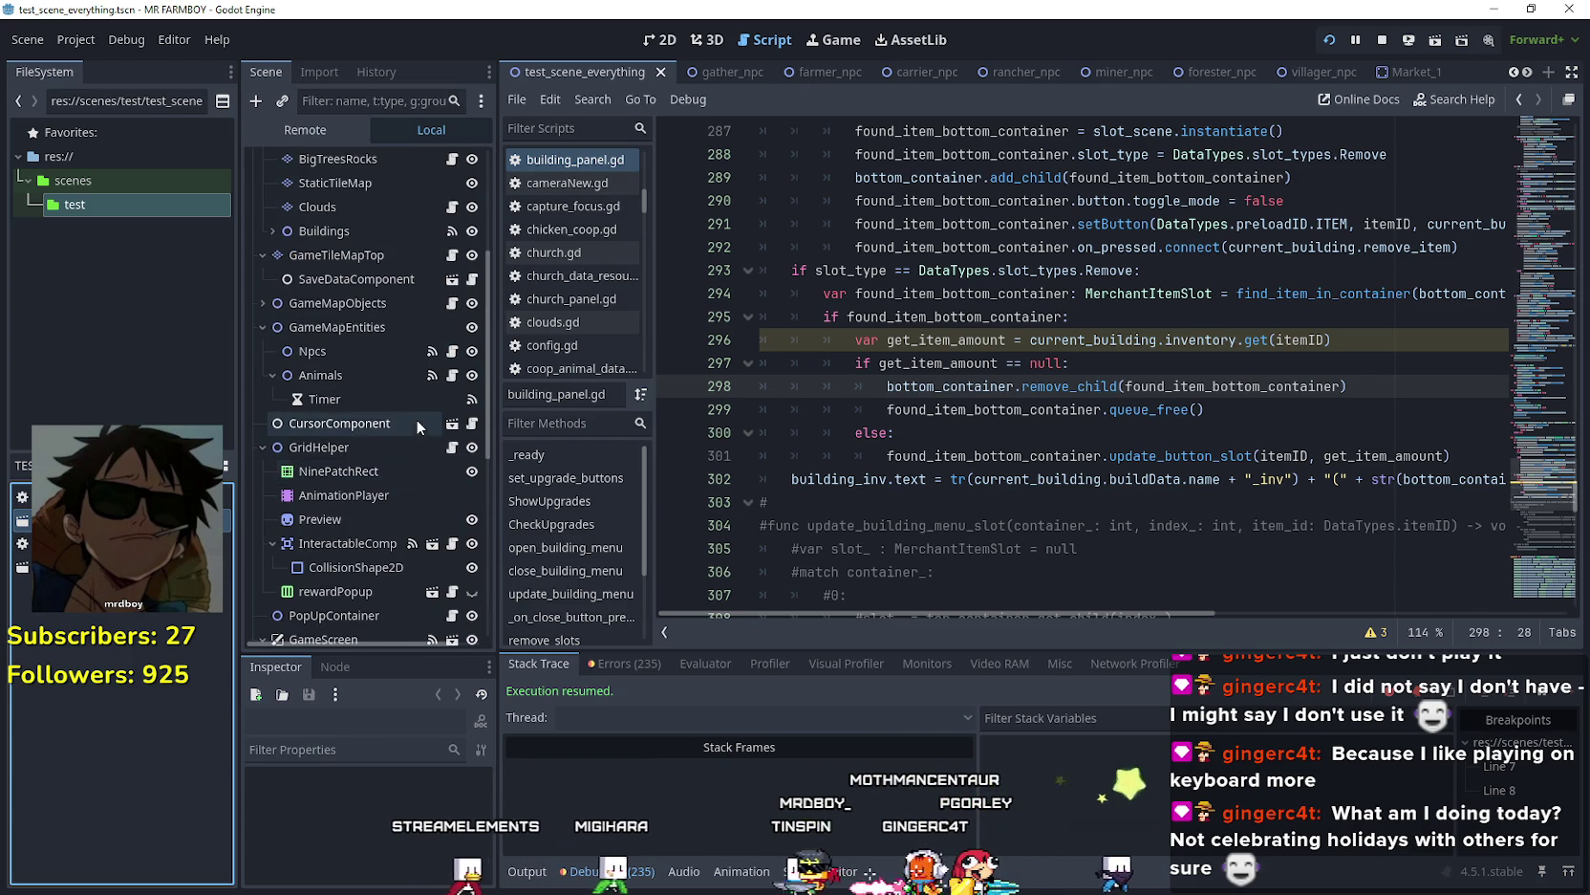
- Open CursorComponent's field_cursor_component.gd script and locate the add_land function
{"action": "left_click", "coordinate": [472, 423]}
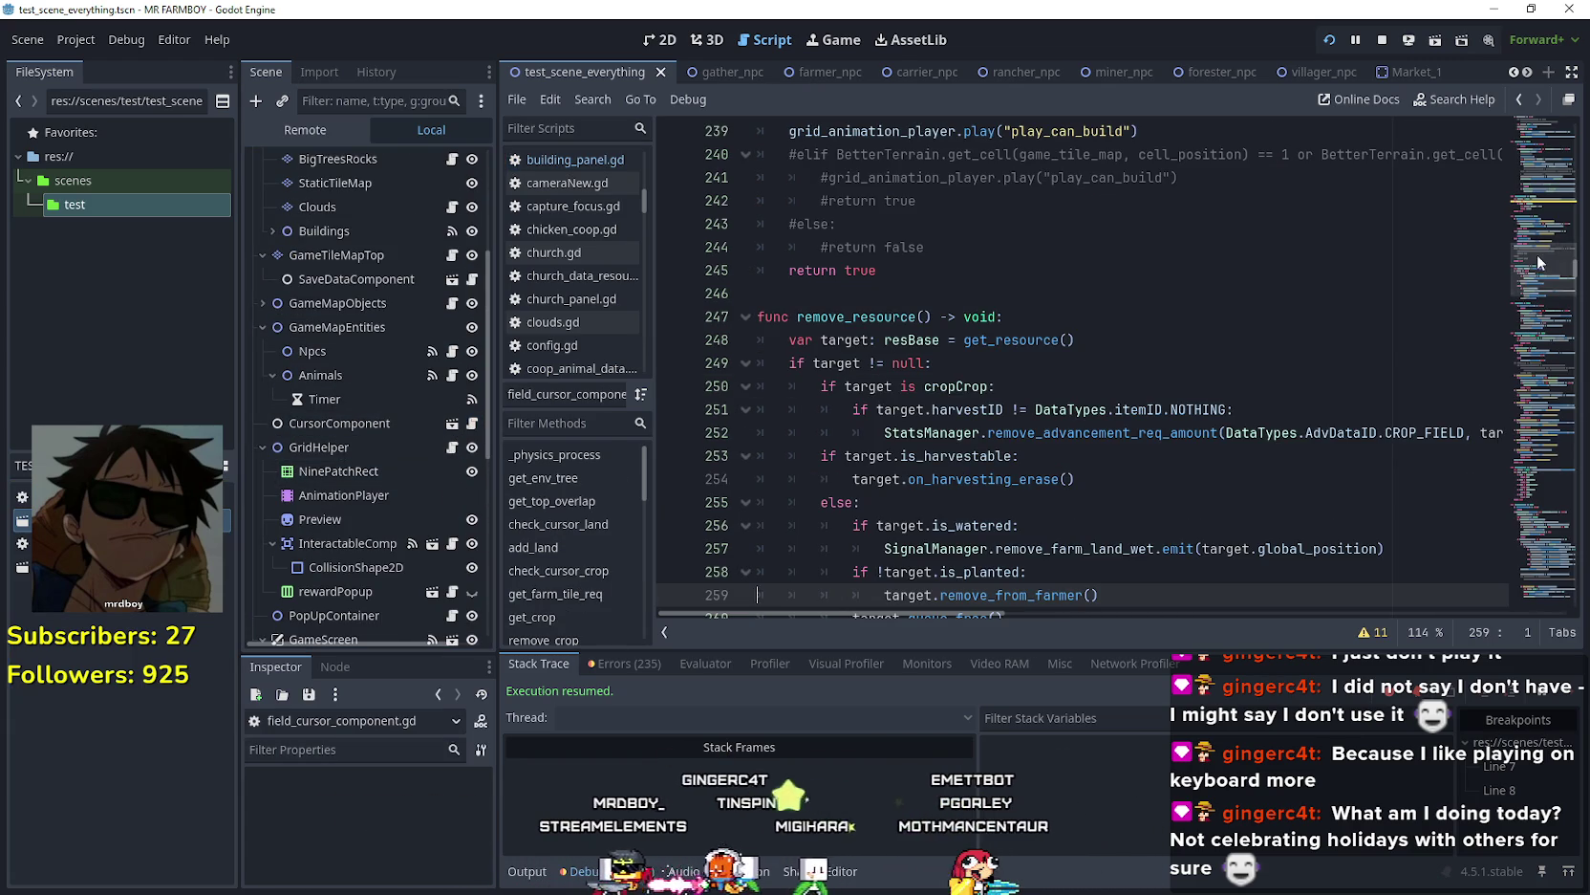
{"action": "scroll", "coordinate": [1548, 253], "scroll_direction": "down", "scroll_amount": 5}
{"action": "scroll", "coordinate": [1548, 251], "scroll_direction": "up", "scroll_amount": 14}
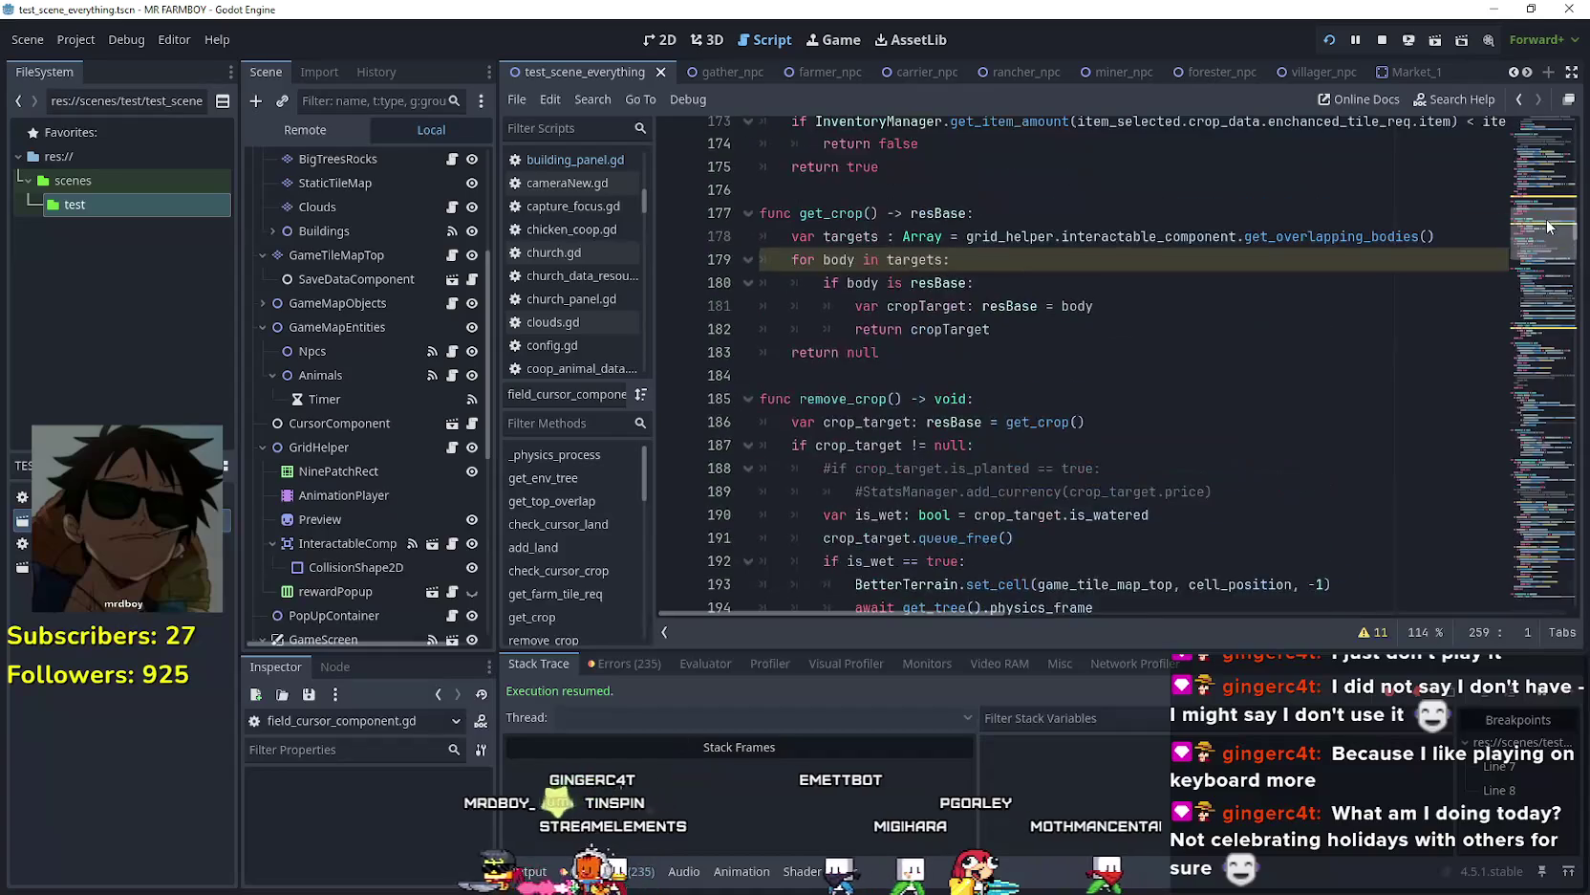
{"action": "scroll", "coordinate": [1548, 232], "scroll_direction": "up", "scroll_amount": 12}
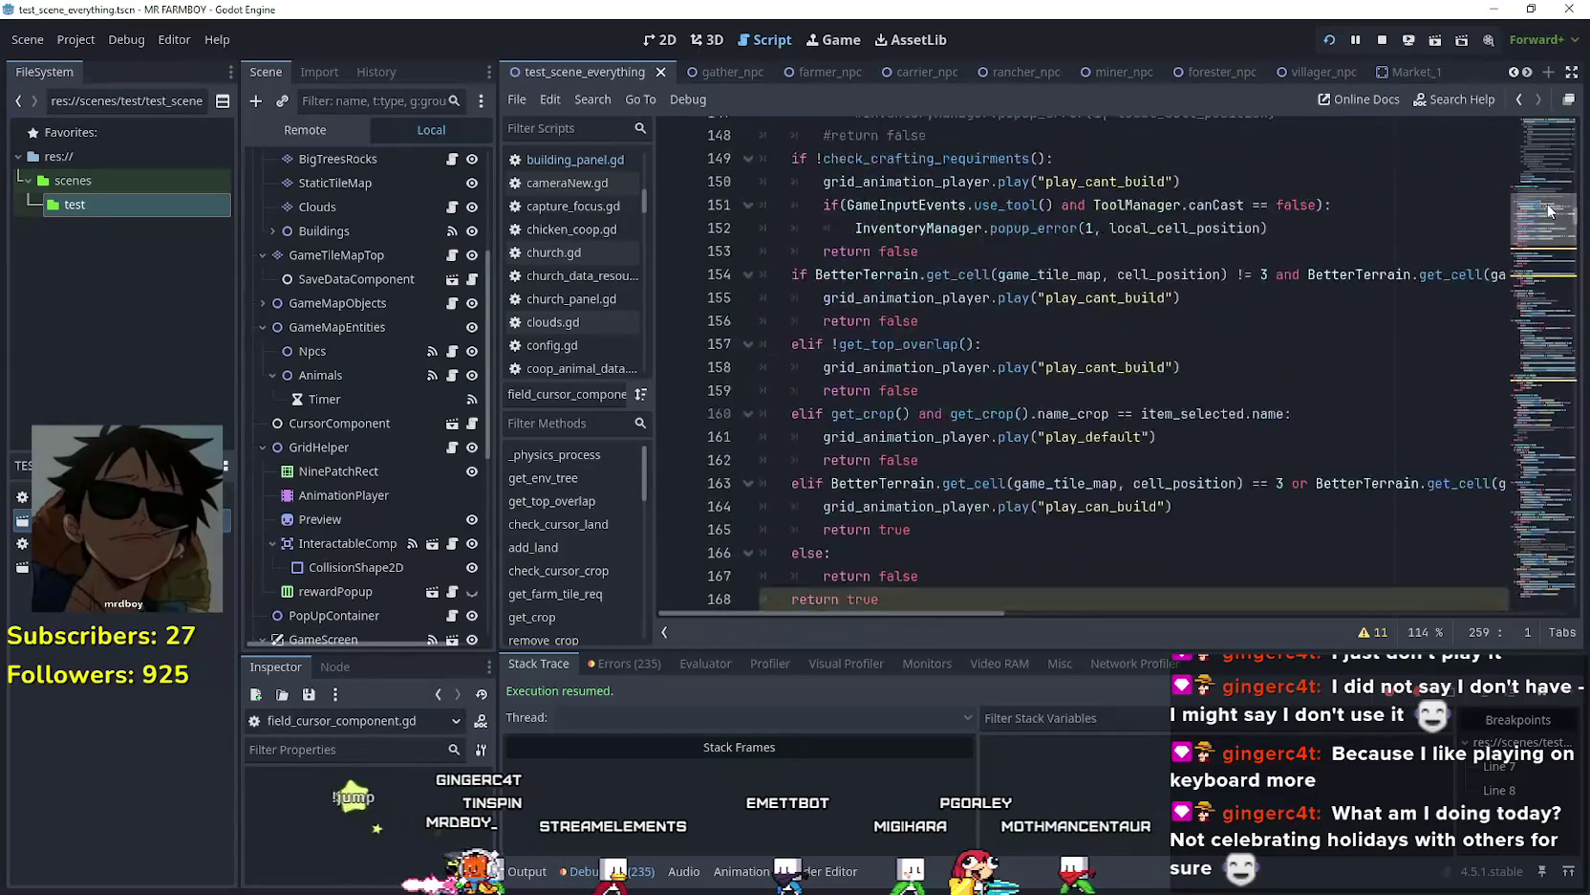
{"action": "scroll", "coordinate": [1546, 192], "scroll_direction": "up", "scroll_amount": 20}
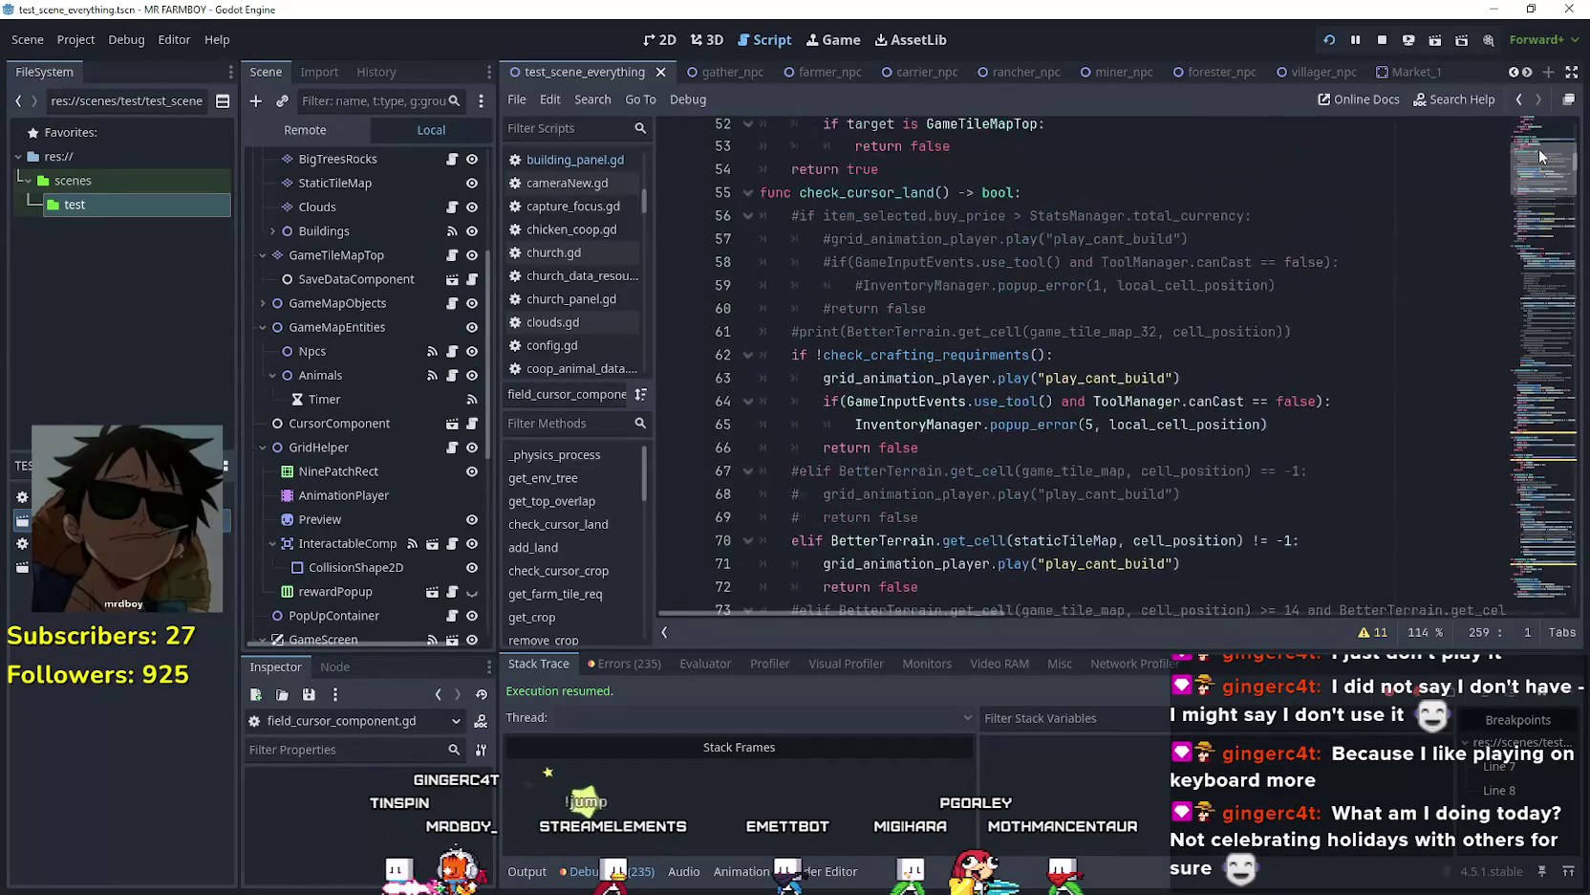
{"action": "scroll", "coordinate": [1542, 144], "scroll_direction": "up", "scroll_amount": 16}
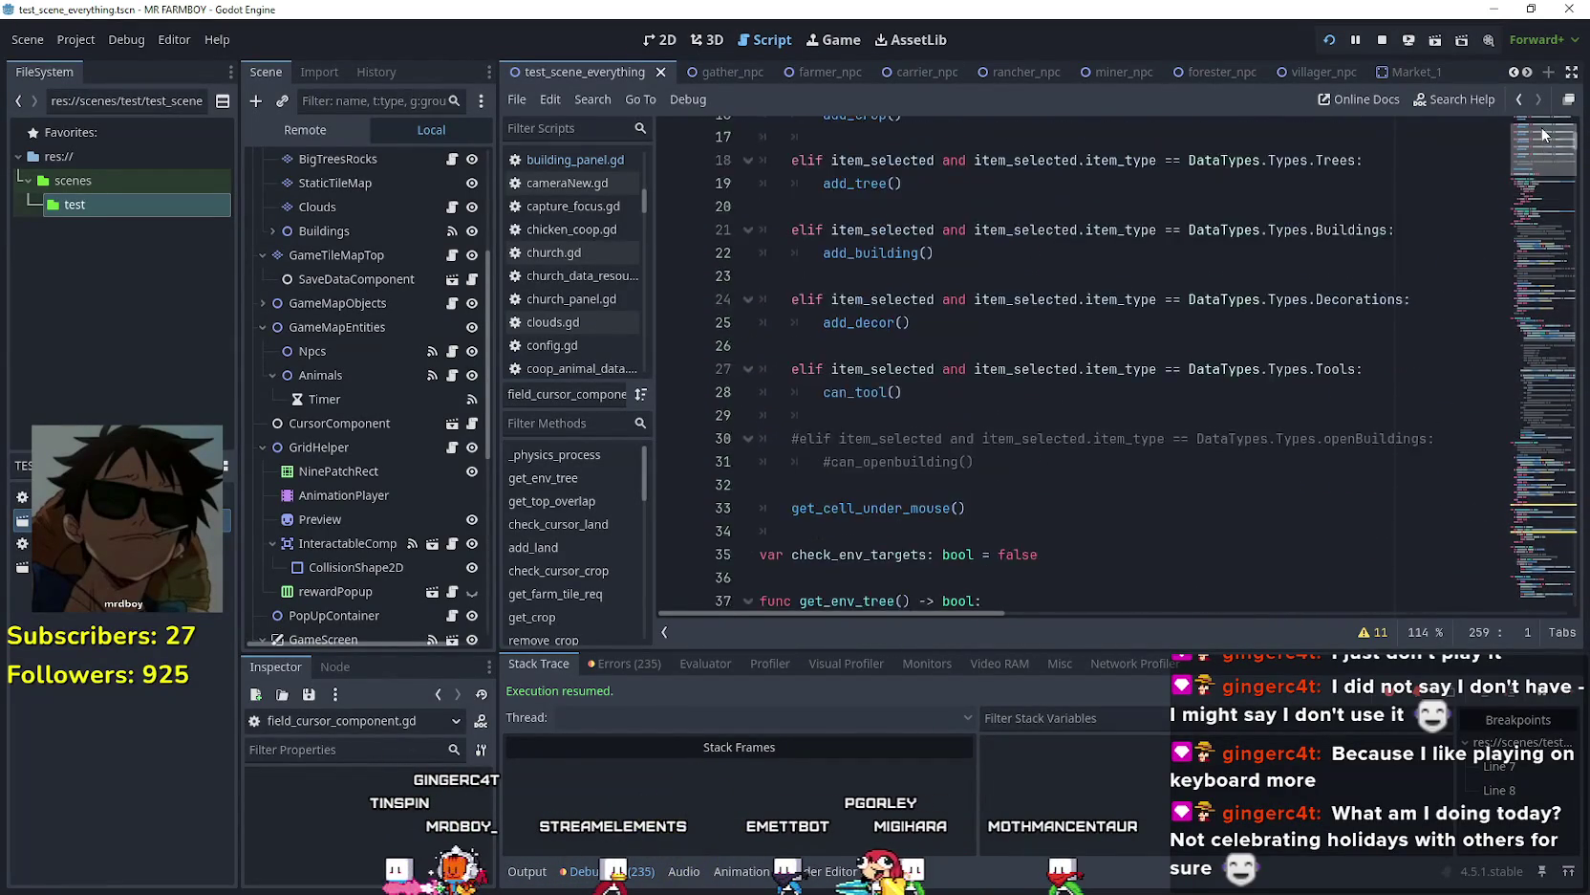
{"action": "scroll", "coordinate": [1543, 163], "scroll_direction": "down", "scroll_amount": 20}
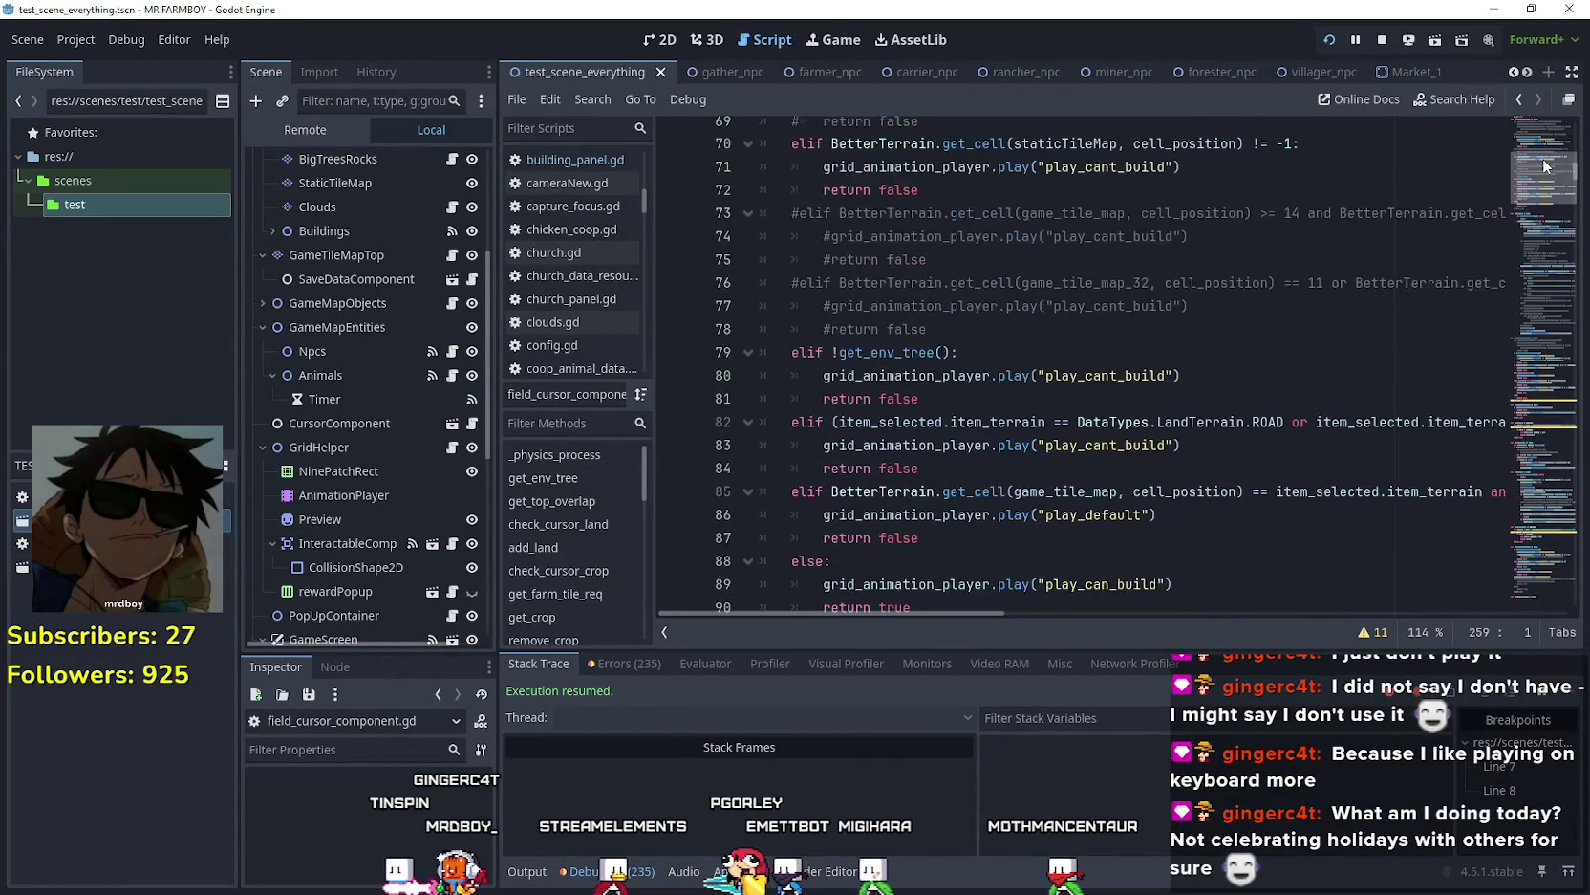
{"action": "scroll", "coordinate": [1541, 202], "scroll_direction": "up", "scroll_amount": 13}
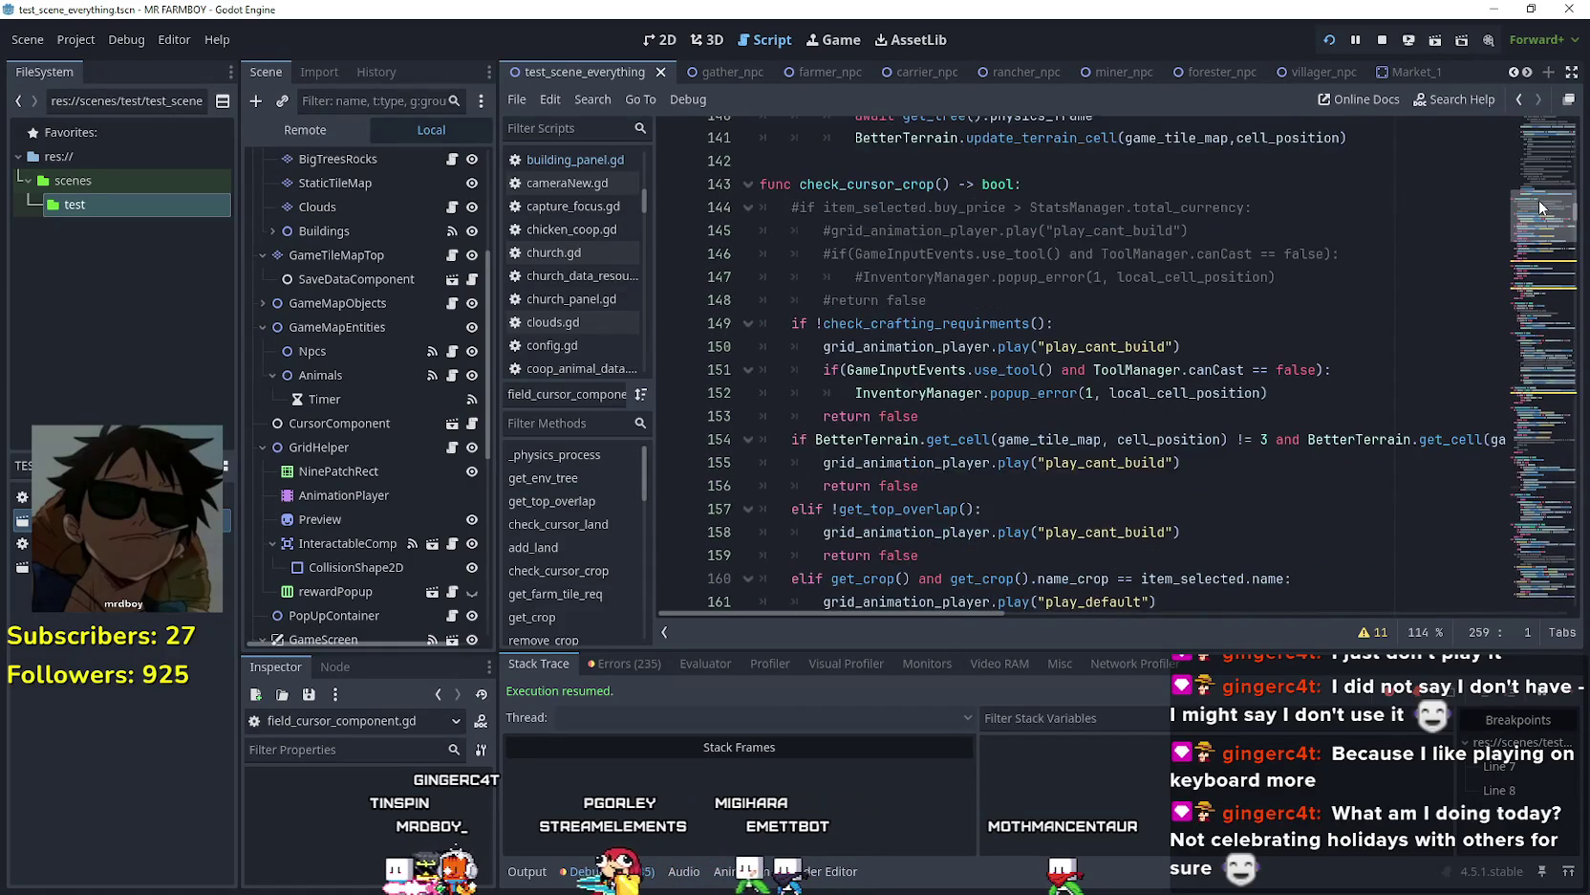
{"action": "scroll", "coordinate": [1550, 181], "scroll_direction": "up", "scroll_amount": 5}
{"action": "scroll", "coordinate": [1543, 196], "scroll_direction": "down", "scroll_amount": 16}
- Delete the commented-out give-back and terrain-match blocks from add_land
{"action": "mouse_move", "coordinate": [974, 365]}
{"action": "left_mouse_down"}
{"action": "mouse_move", "coordinate": [889, 297]}
{"action": "mouse_move", "coordinate": [883, 373]}
{"action": "mouse_move", "coordinate": [763, 320]}
{"action": "left_mouse_up"}
{"action": "scroll", "coordinate": [885, 316], "scroll_direction": "up", "scroll_amount": 4}
{"action": "key", "text": "BackSpace"}
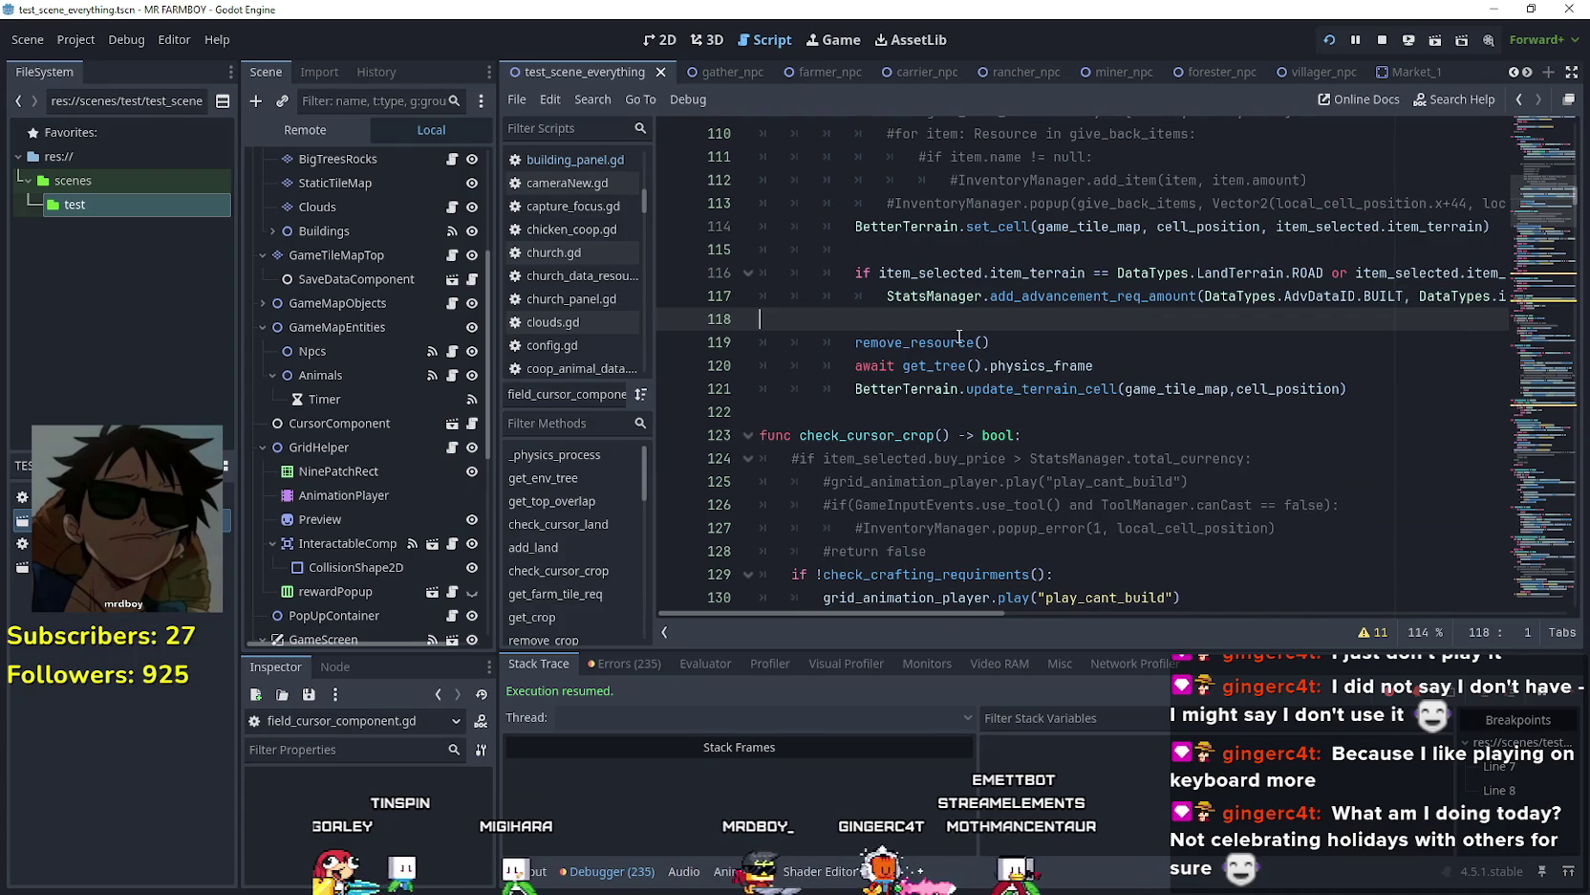
{"action": "scroll", "coordinate": [1052, 334], "scroll_direction": "up", "scroll_amount": 2}
{"action": "mouse_move", "coordinate": [1379, 342]}
{"action": "left_mouse_down"}
{"action": "mouse_move", "coordinate": [1500, 342]}
{"action": "mouse_move", "coordinate": [815, 273]}
{"action": "left_mouse_up"}
{"action": "left_click_drag", "start_coordinate": [675, 276], "coordinate": [744, 249]}
{"action": "key", "text": "BackSpace"}
- Remove the leftover blank line and add one before remove_resource in add_land
{"action": "scroll", "coordinate": [930, 352], "scroll_direction": "up", "scroll_amount": 2}
{"action": "scroll", "coordinate": [930, 353], "scroll_direction": "down", "scroll_amount": 2}
{"action": "left_click", "coordinate": [930, 353]}
{"action": "key", "text": "BackSpace"}
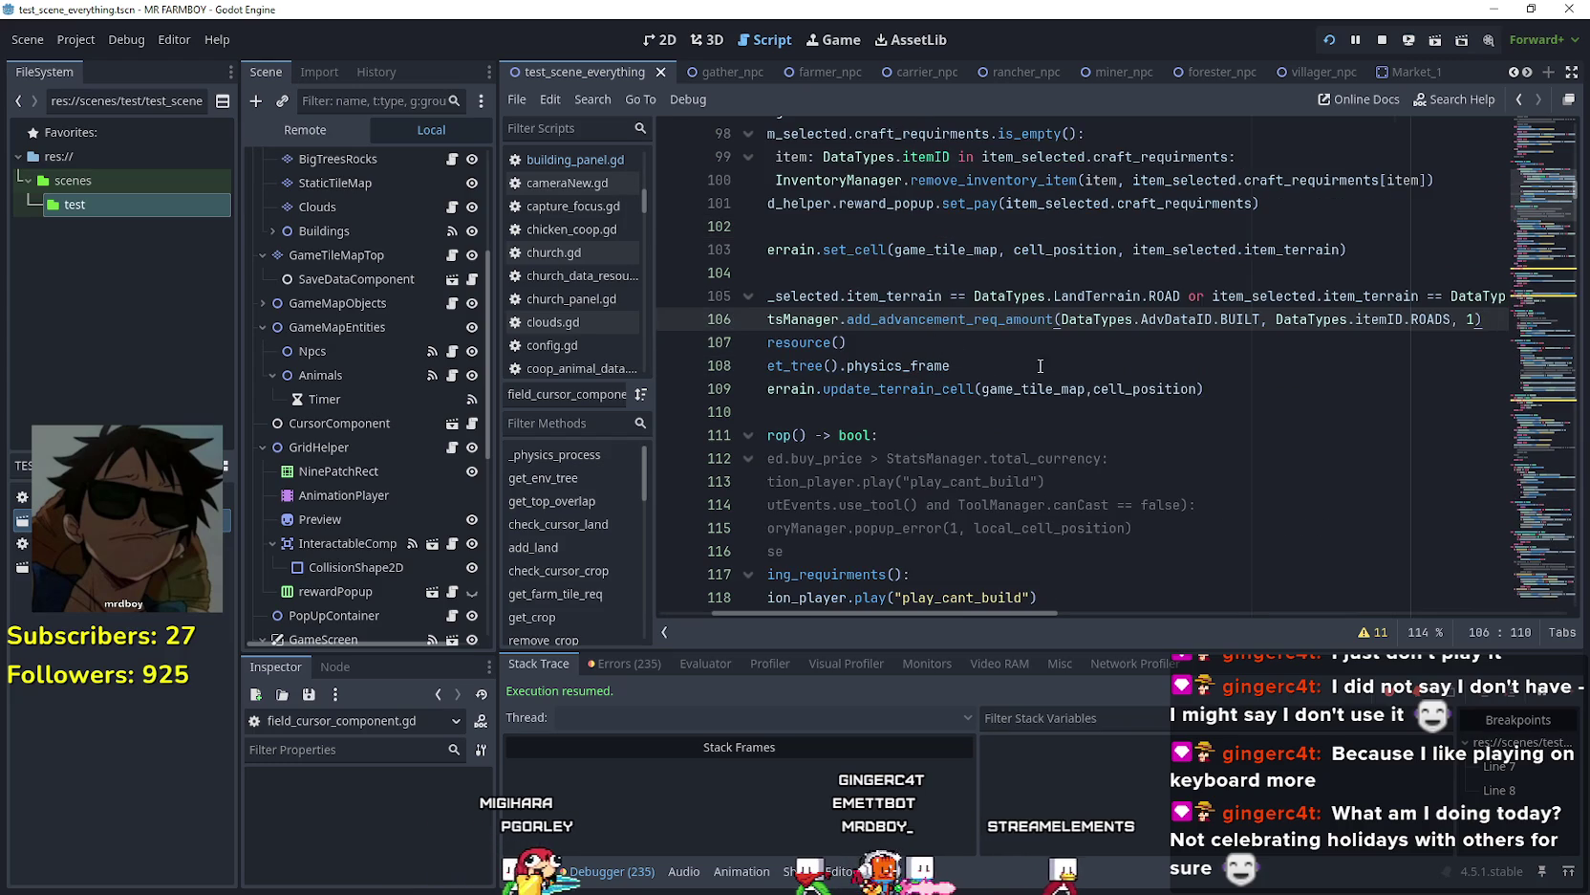
{"action": "left_click", "coordinate": [1279, 375]}
{"action": "left_click", "coordinate": [1493, 317]}
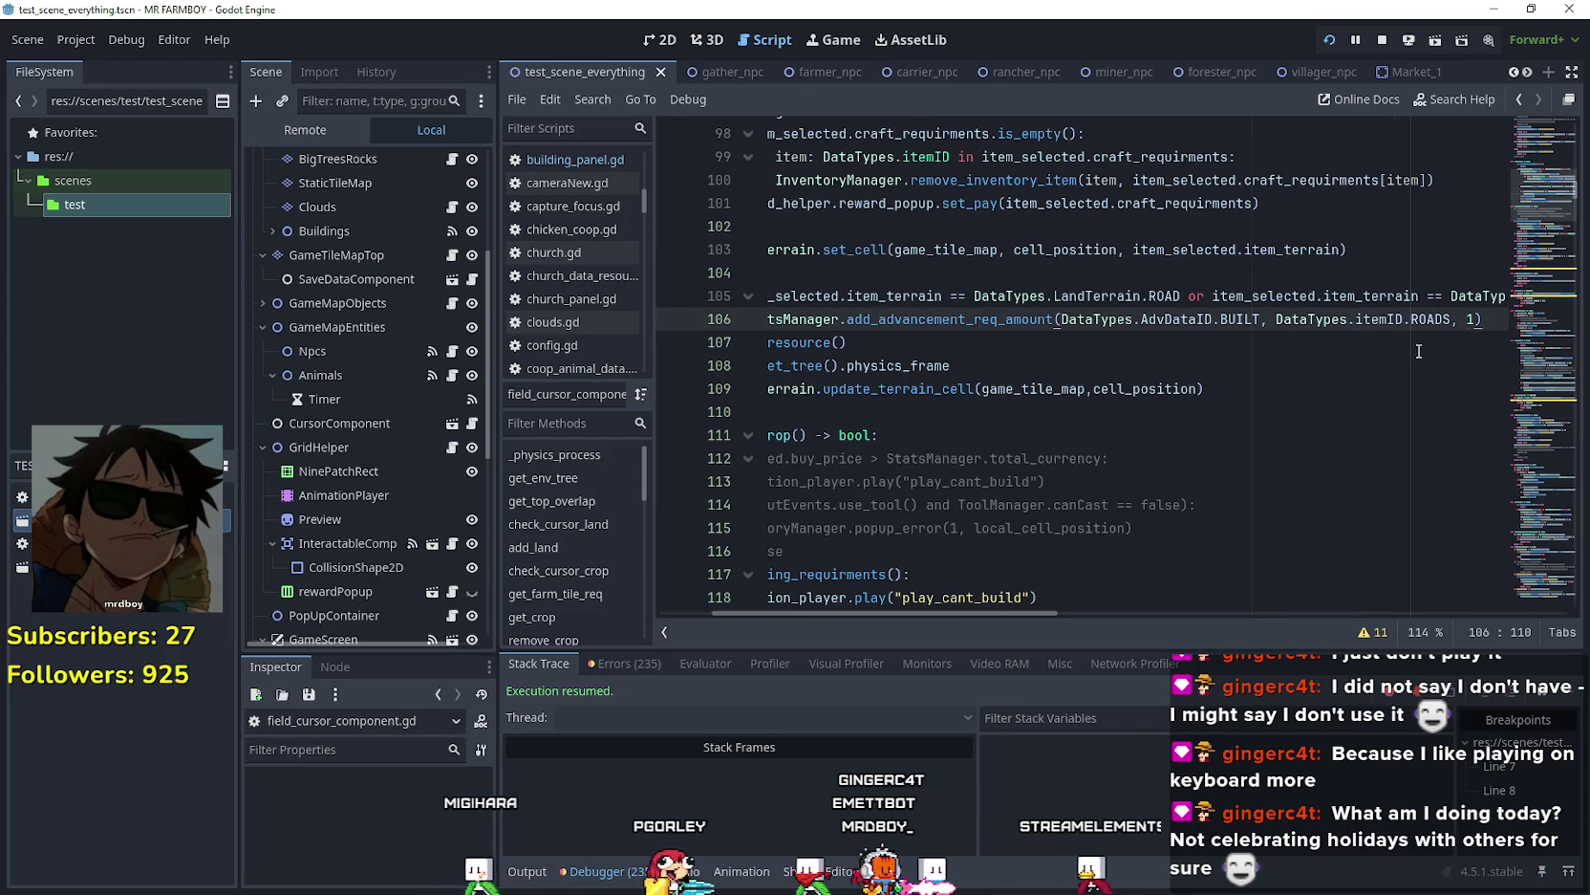
{"action": "key", "text": "Return"}
{"action": "scroll", "coordinate": [1057, 359], "scroll_direction": "up", "scroll_amount": 3}
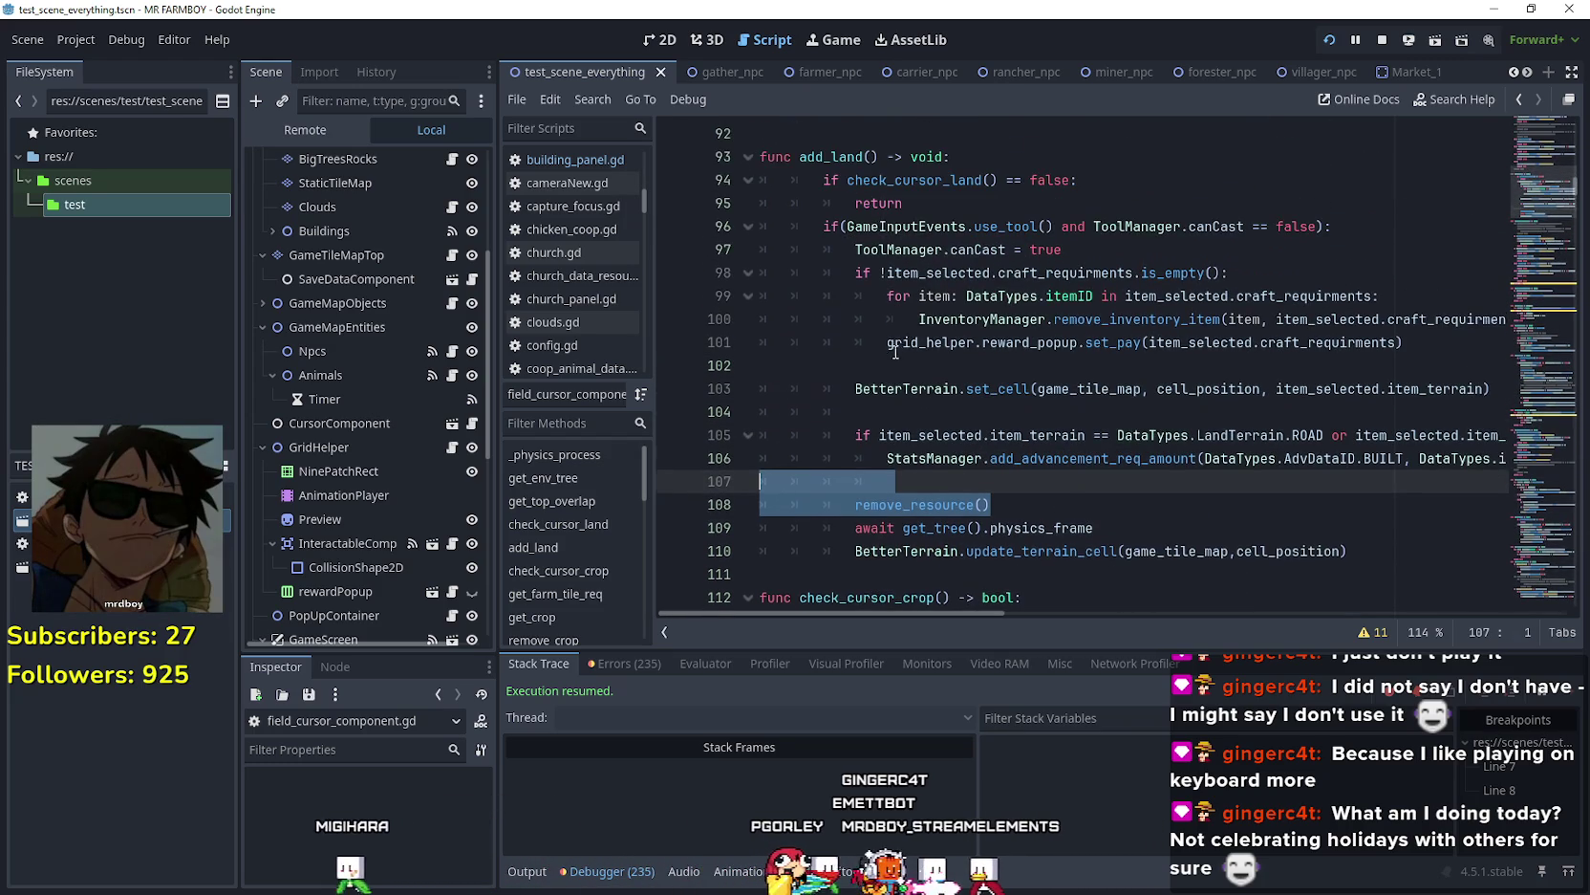
- Put update_terrain_cell right after set_cell, comment out the await and delayed update, and save
{"action": "left_click", "coordinate": [951, 179]}
{"action": "left_click_drag", "start_coordinate": [1131, 456], "coordinate": [780, 460]}
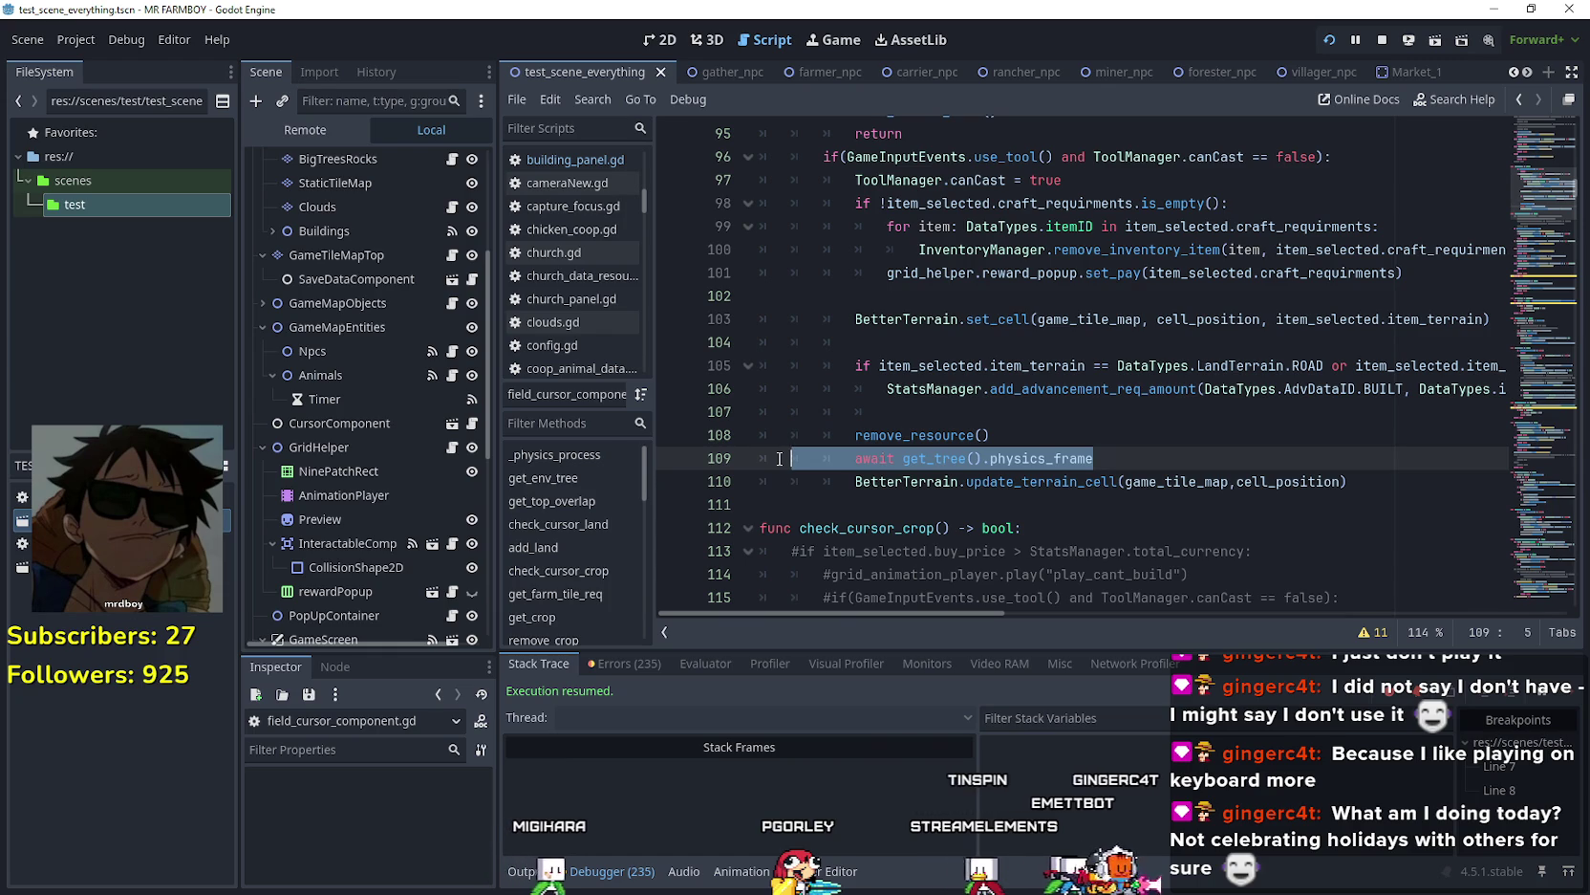
{"action": "left_click_drag", "start_coordinate": [1347, 481], "coordinate": [868, 476]}
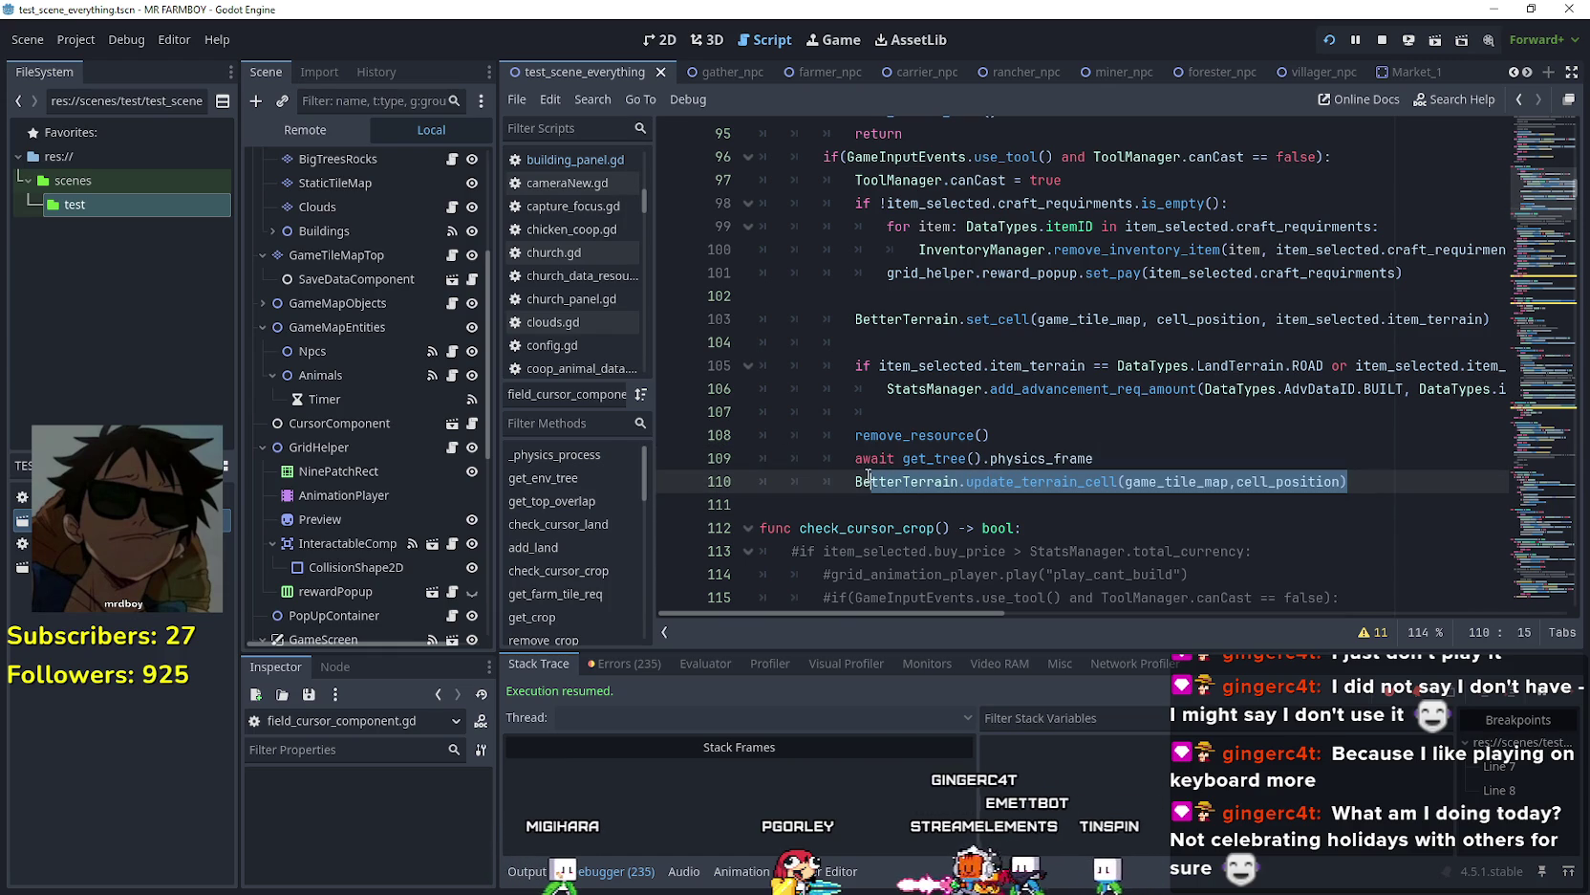
{"action": "left_click", "coordinate": [1366, 346]}
{"action": "key", "text": "Return"}
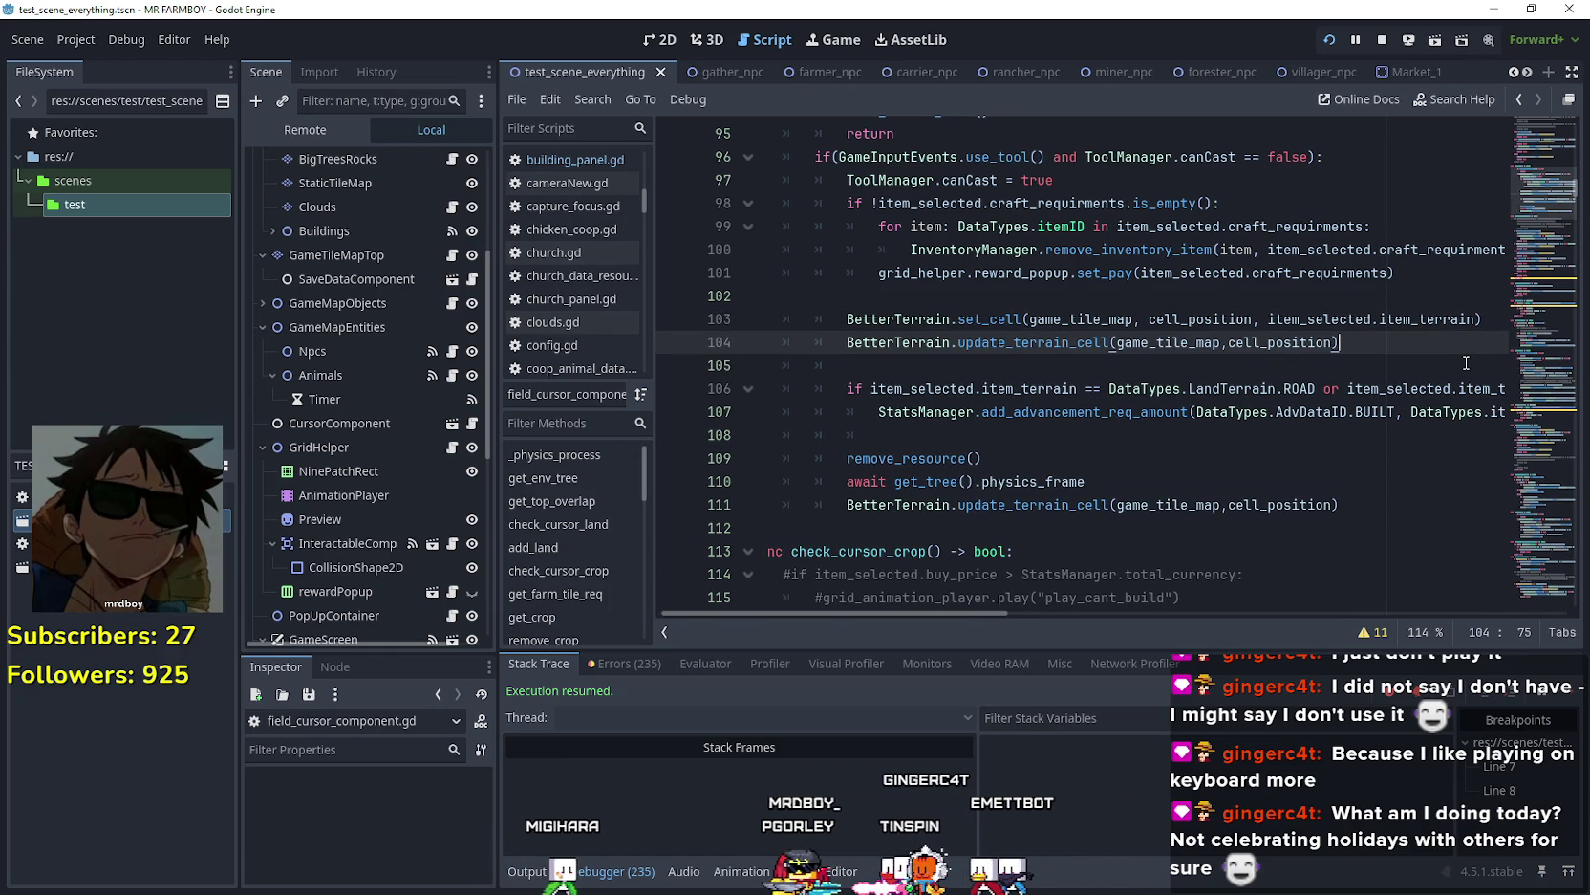
{"action": "left_click_drag", "start_coordinate": [1351, 521], "coordinate": [835, 478]}
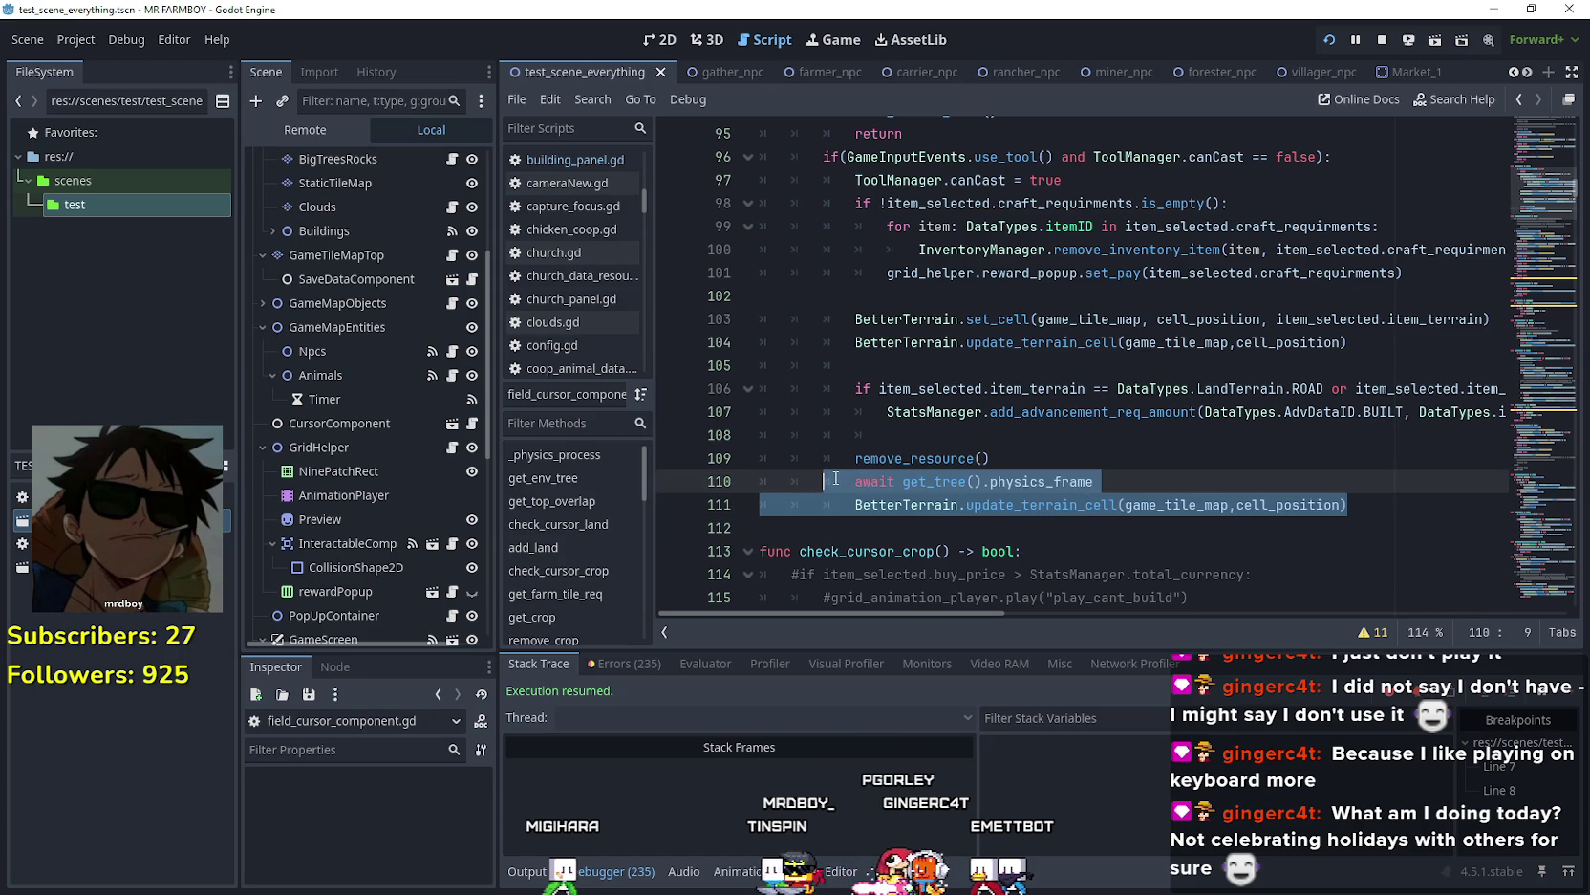
{"action": "key", "text": "ctrl+k"}
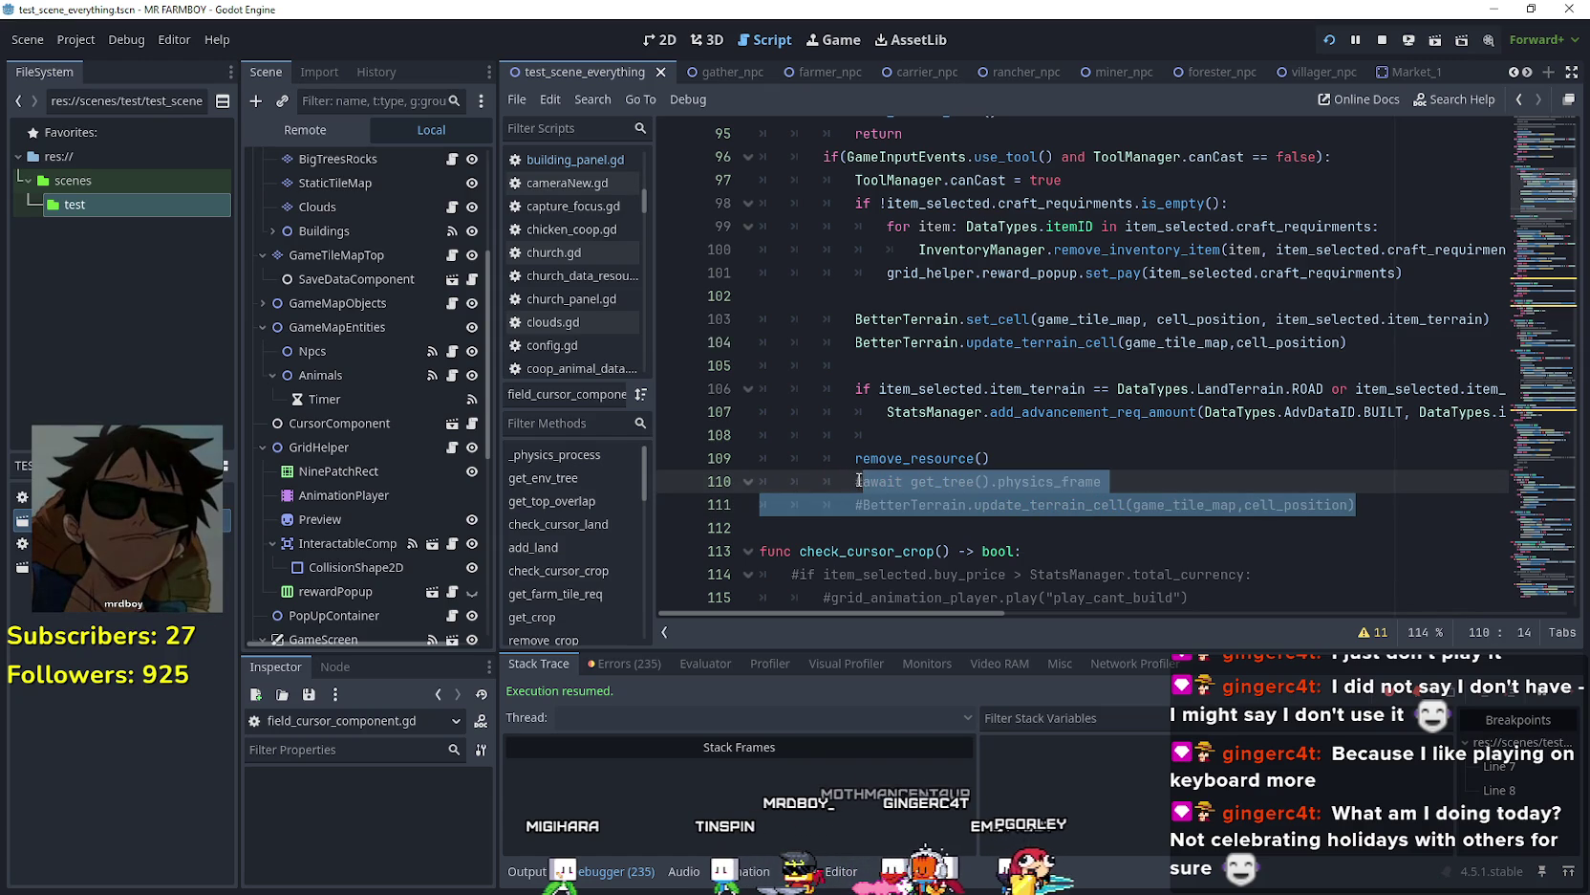
{"action": "left_click", "coordinate": [877, 481]}
{"action": "key", "text": "ctrl+s"}
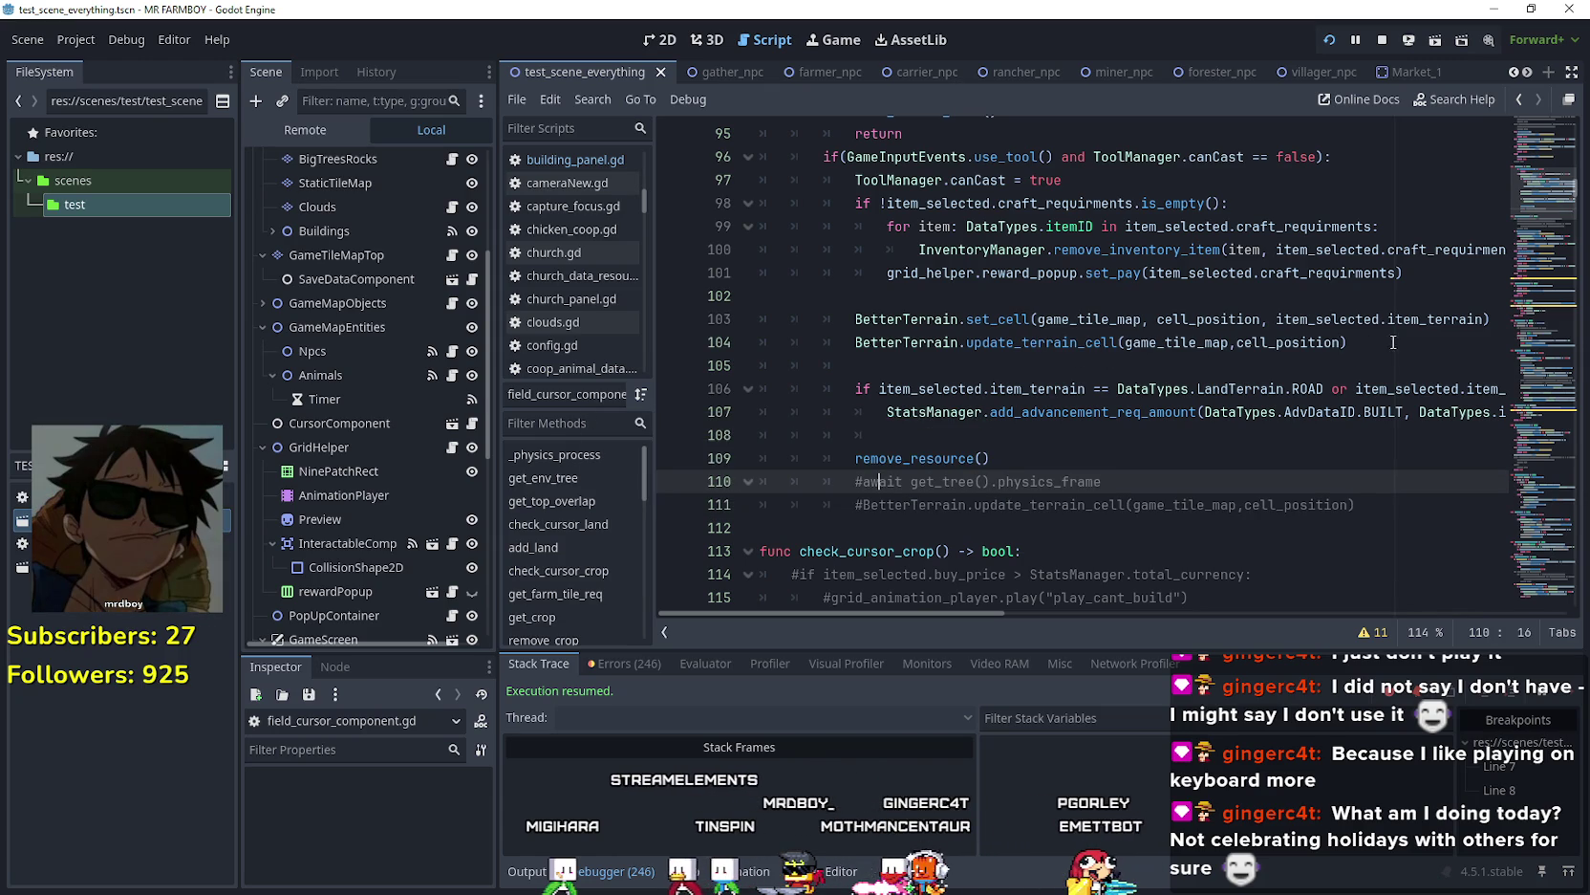
- Review the set_cell and update_terrain_cell lines in add_land
{"action": "left_click_drag", "start_coordinate": [1487, 320], "coordinate": [1157, 319]}
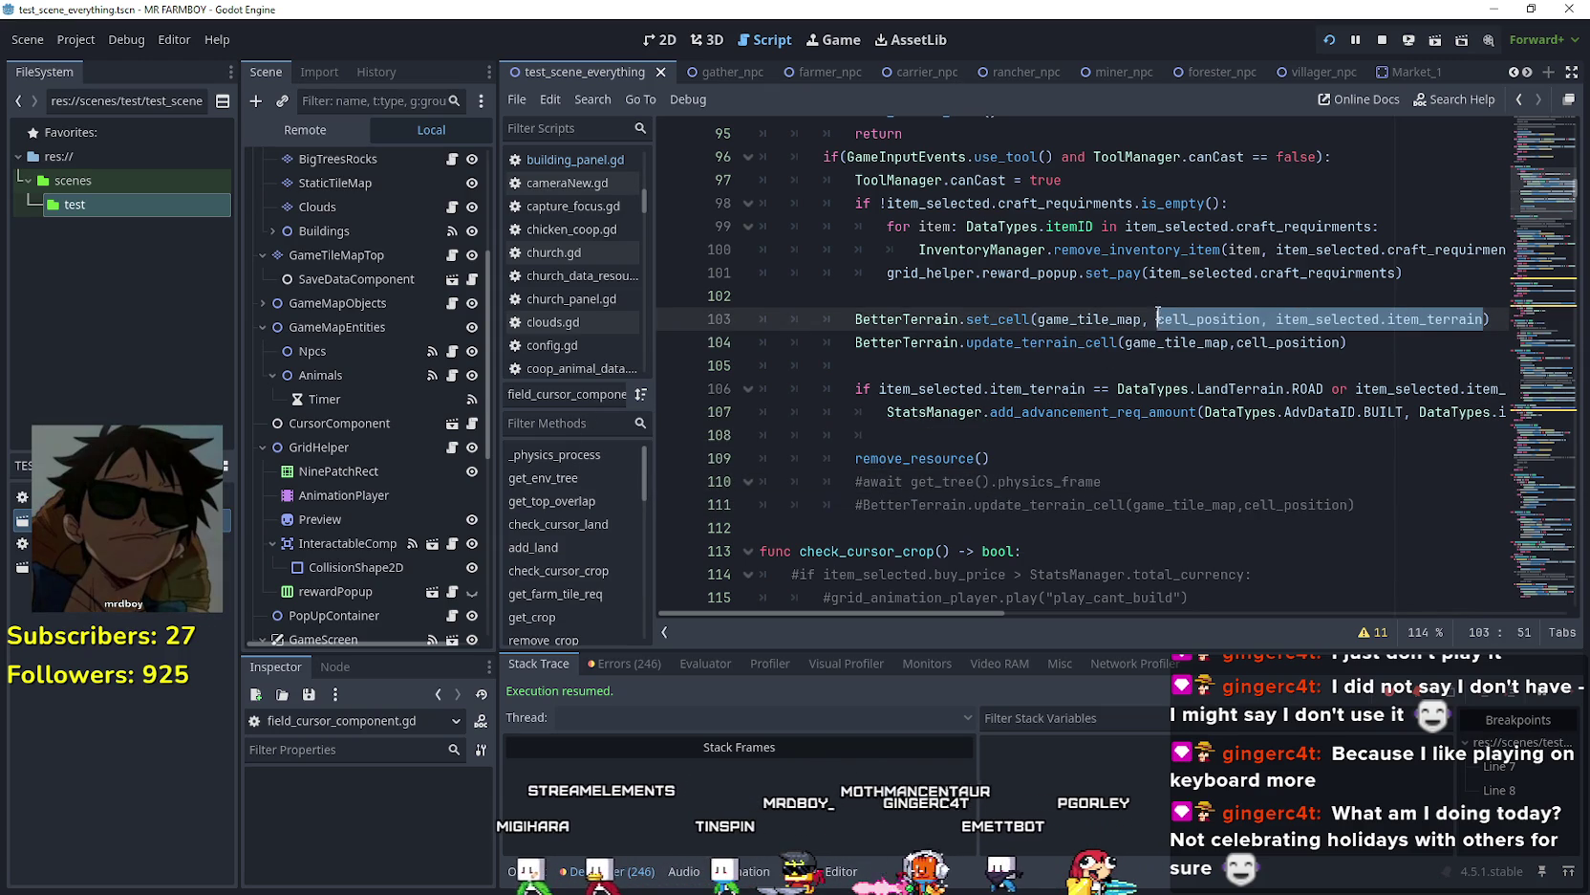
{"action": "left_click", "coordinate": [1256, 319]}
{"action": "double_click", "coordinate": [1290, 342]}
{"action": "left_click_drag", "start_coordinate": [1290, 343], "coordinate": [933, 325]}
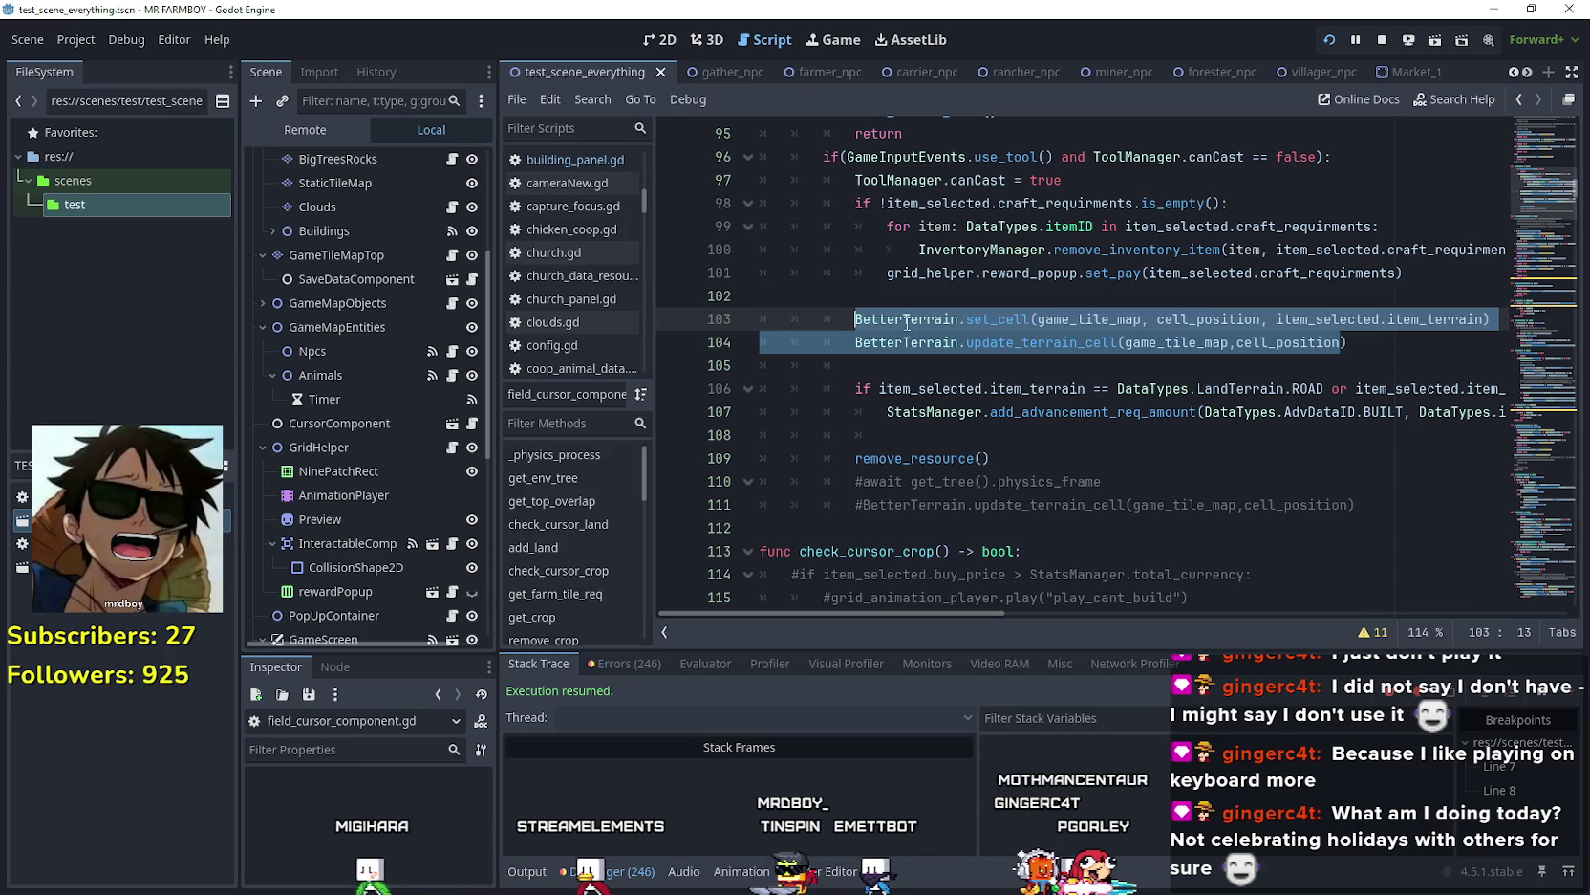
{"action": "left_click", "coordinate": [861, 319]}
{"action": "left_click", "coordinate": [956, 292]}
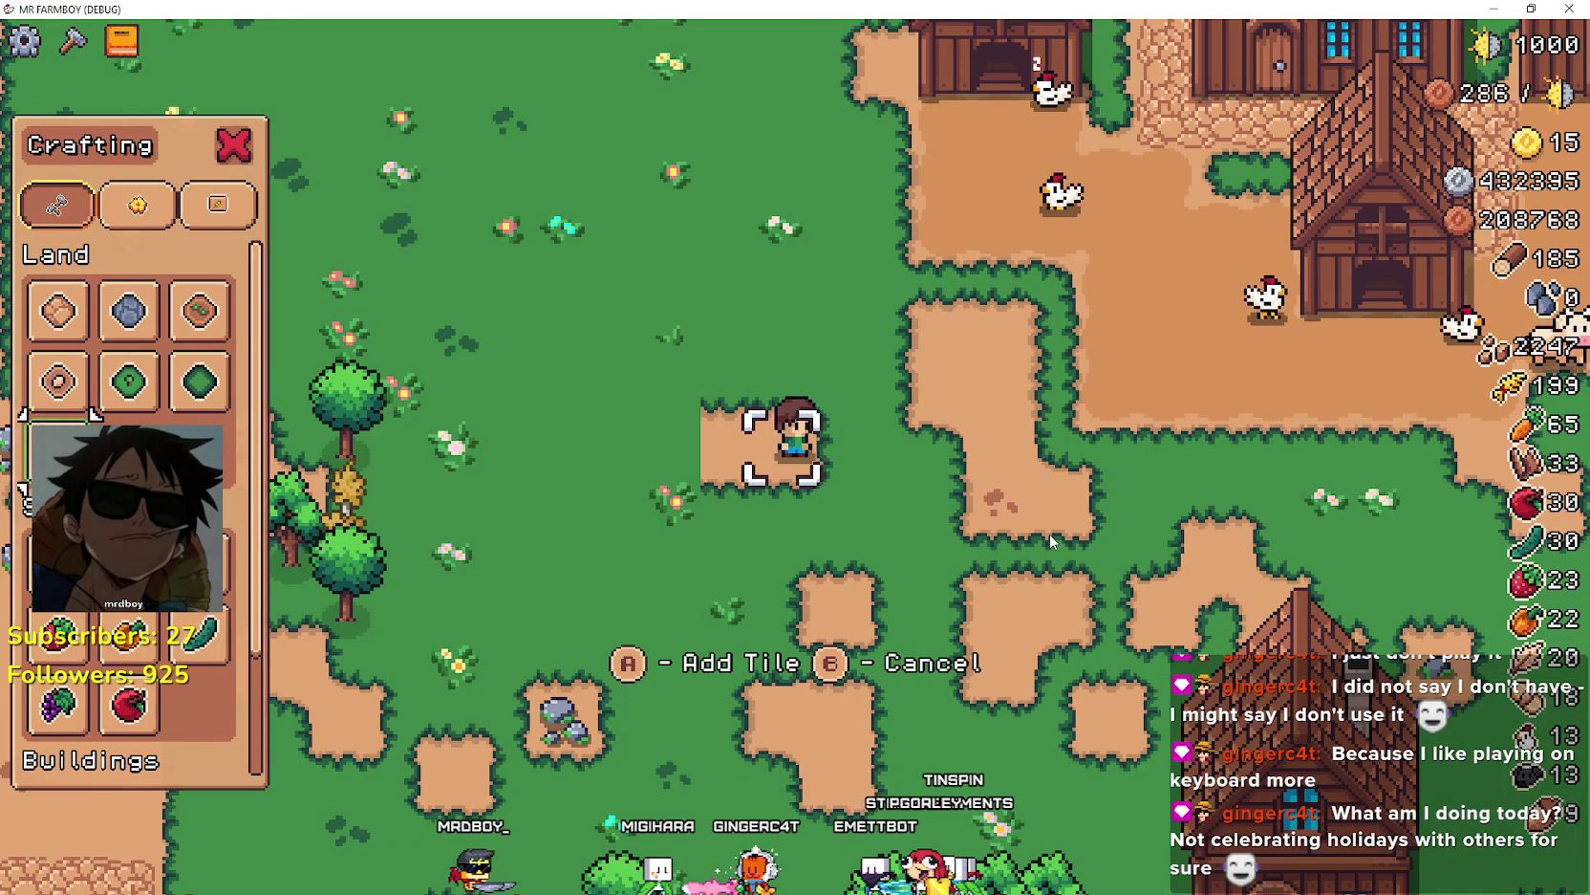
- Walk the farmer around the field, meadow and cobblestone path toward the rocks
{"action": "key", "text": "a"}
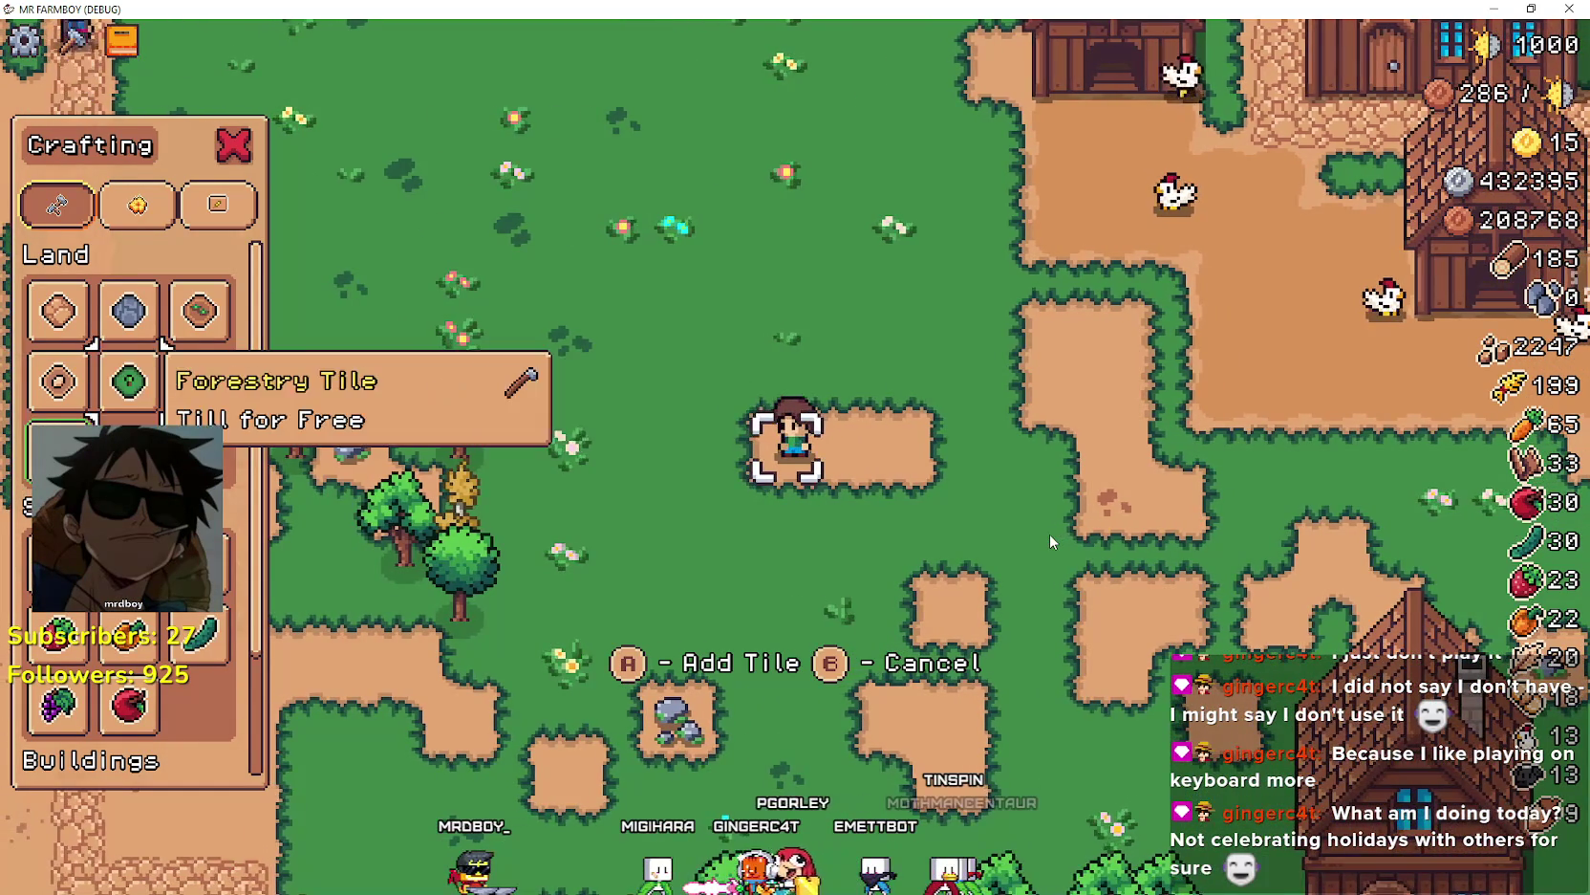
{"action": "key", "text": "d"}
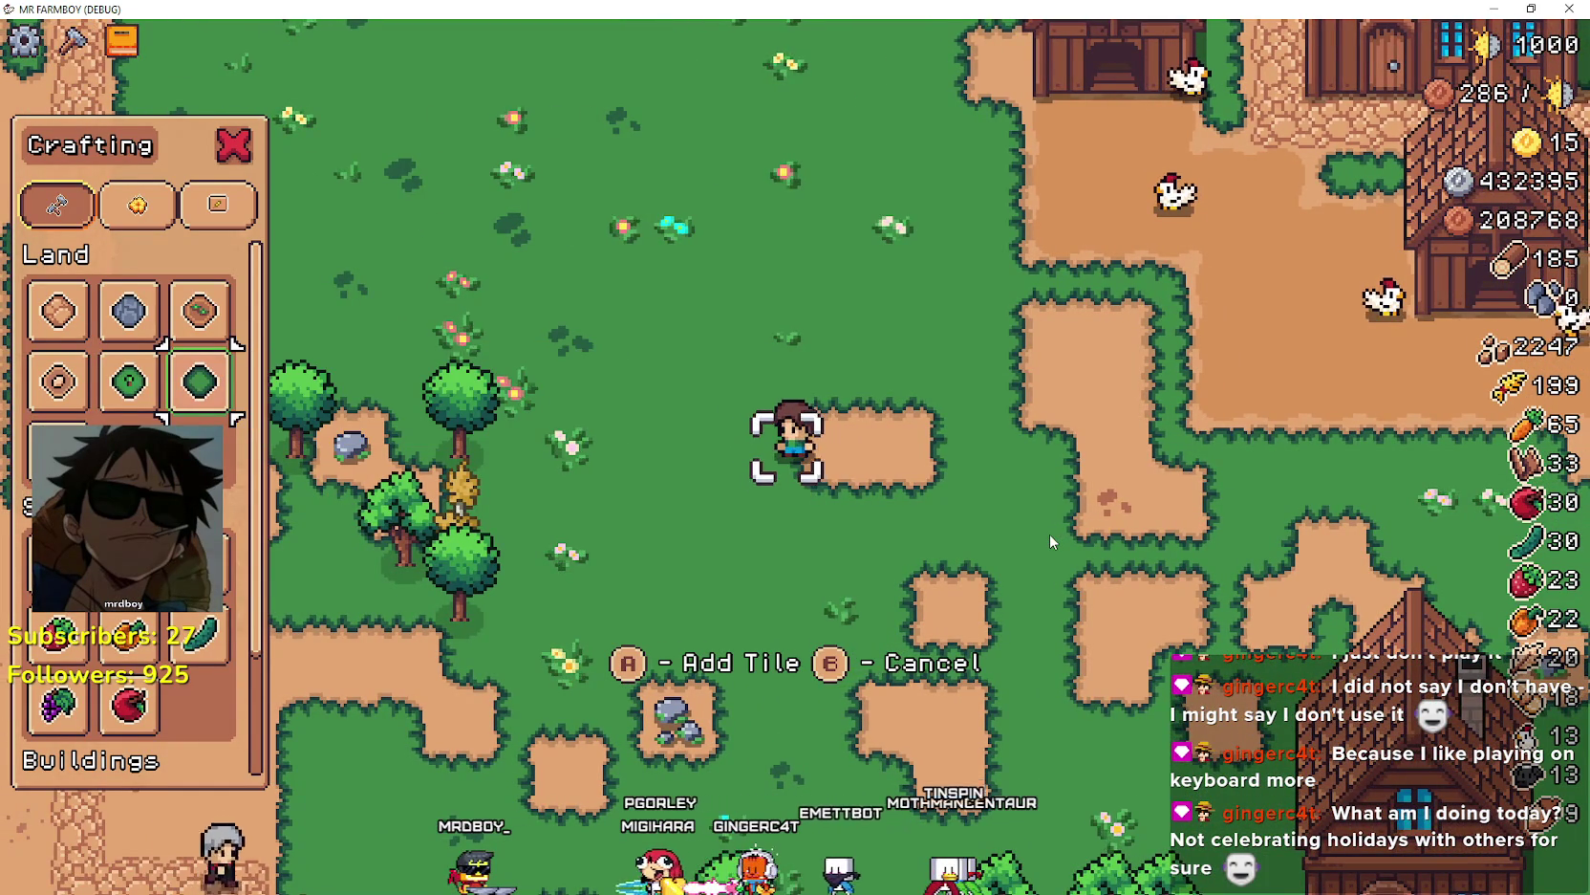
{"action": "key", "text": "d"}
{"action": "key", "text": "d"}
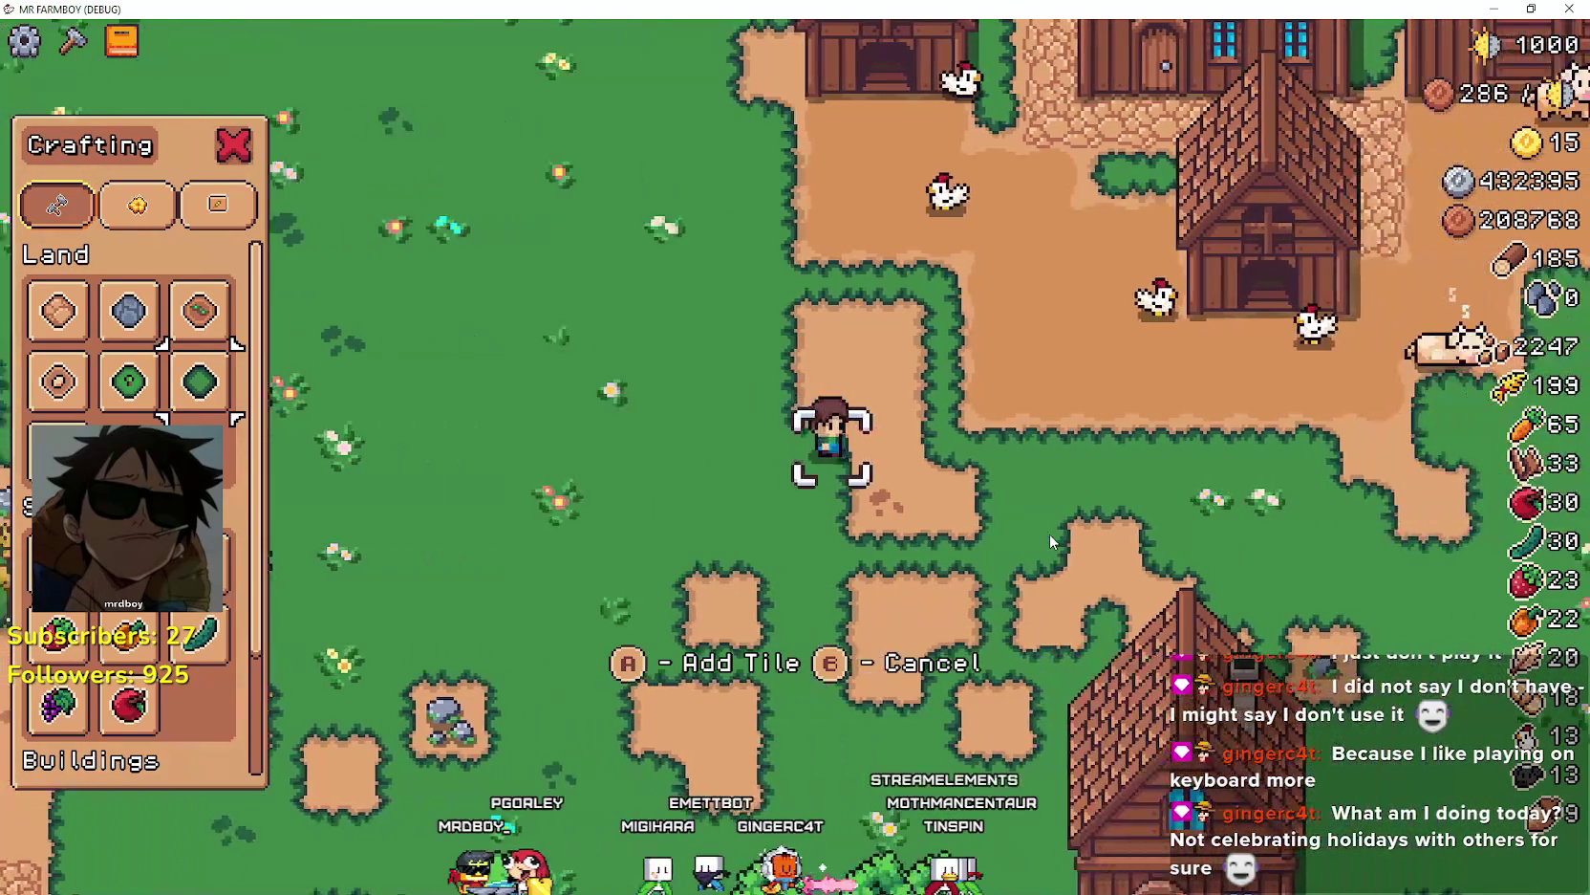
{"action": "key", "text": "s"}
{"action": "key", "text": "a"}
{"action": "key", "text": "d"}
{"action": "key", "text": "s"}
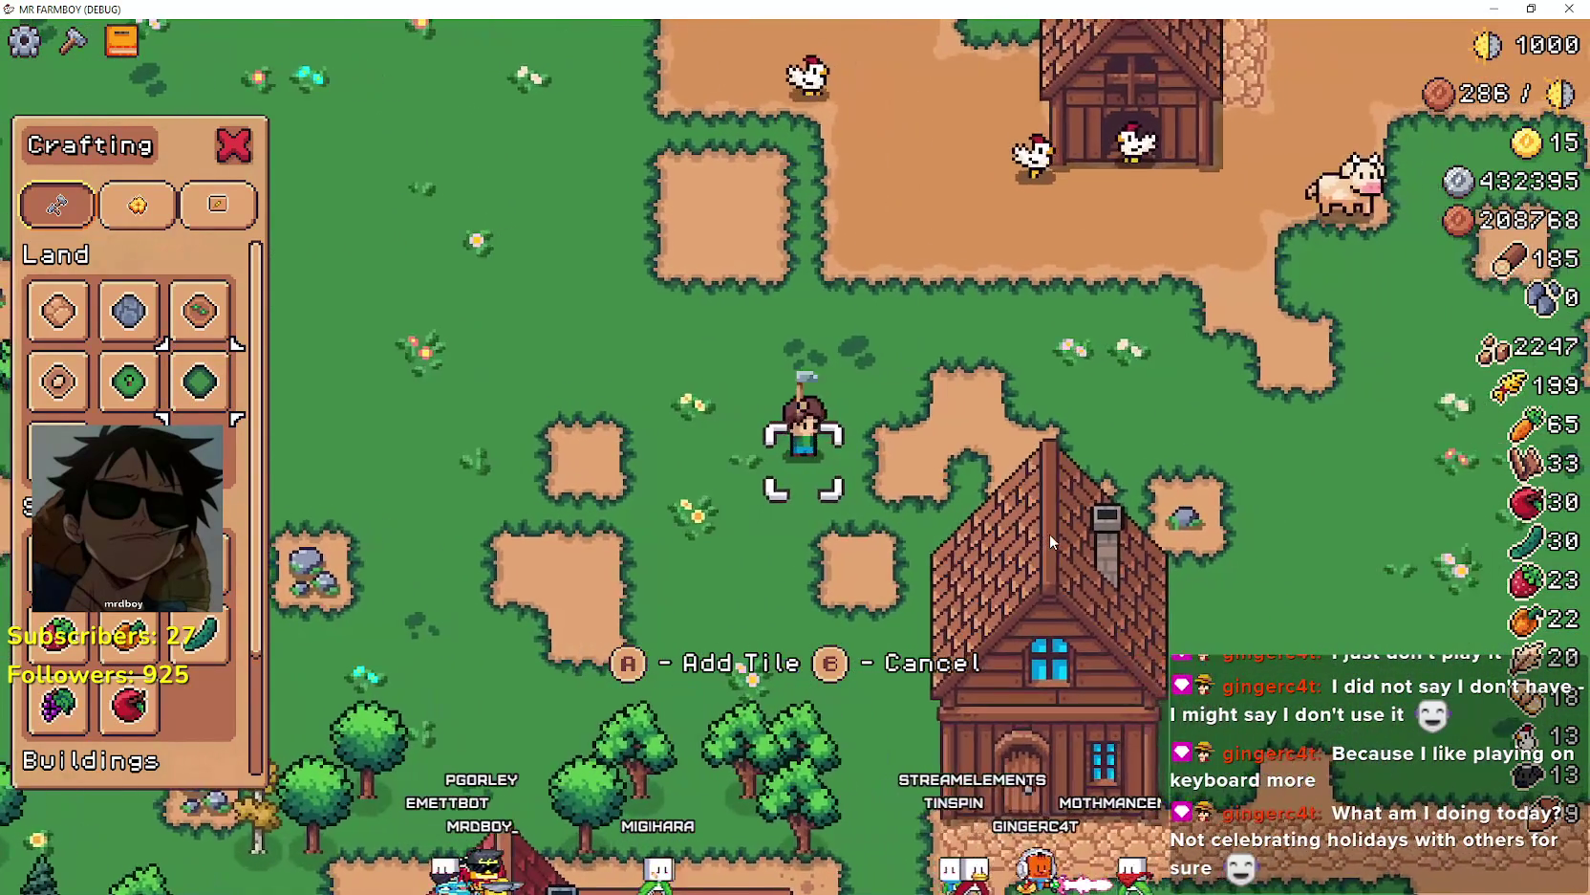
{"action": "key", "text": "d"}
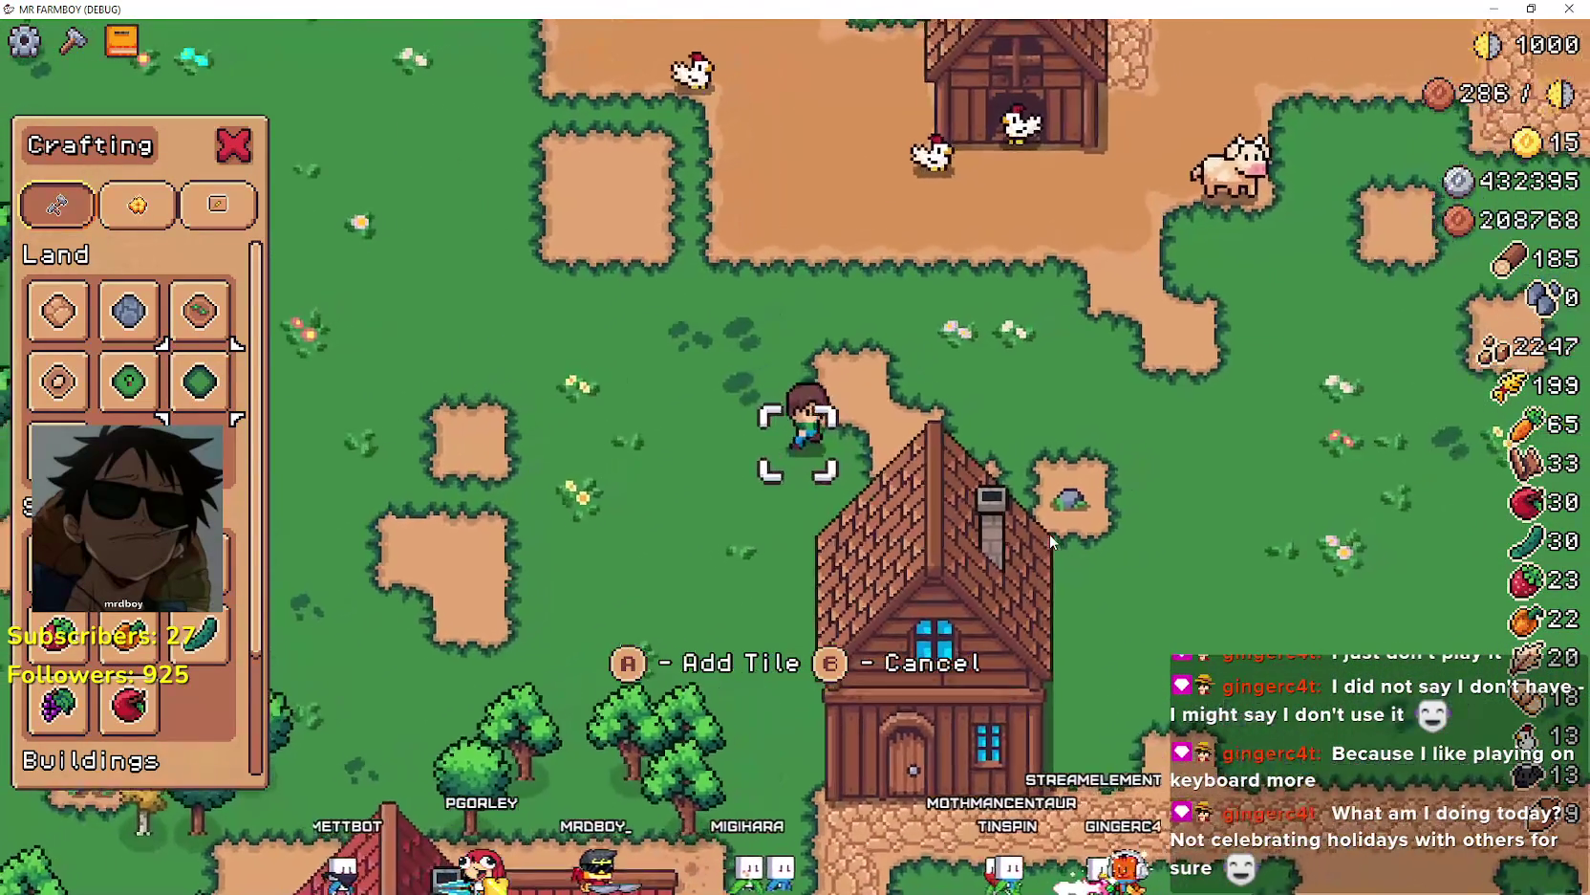
{"action": "key", "text": "w"}
{"action": "key", "text": "a"}
{"action": "key", "text": "a"}
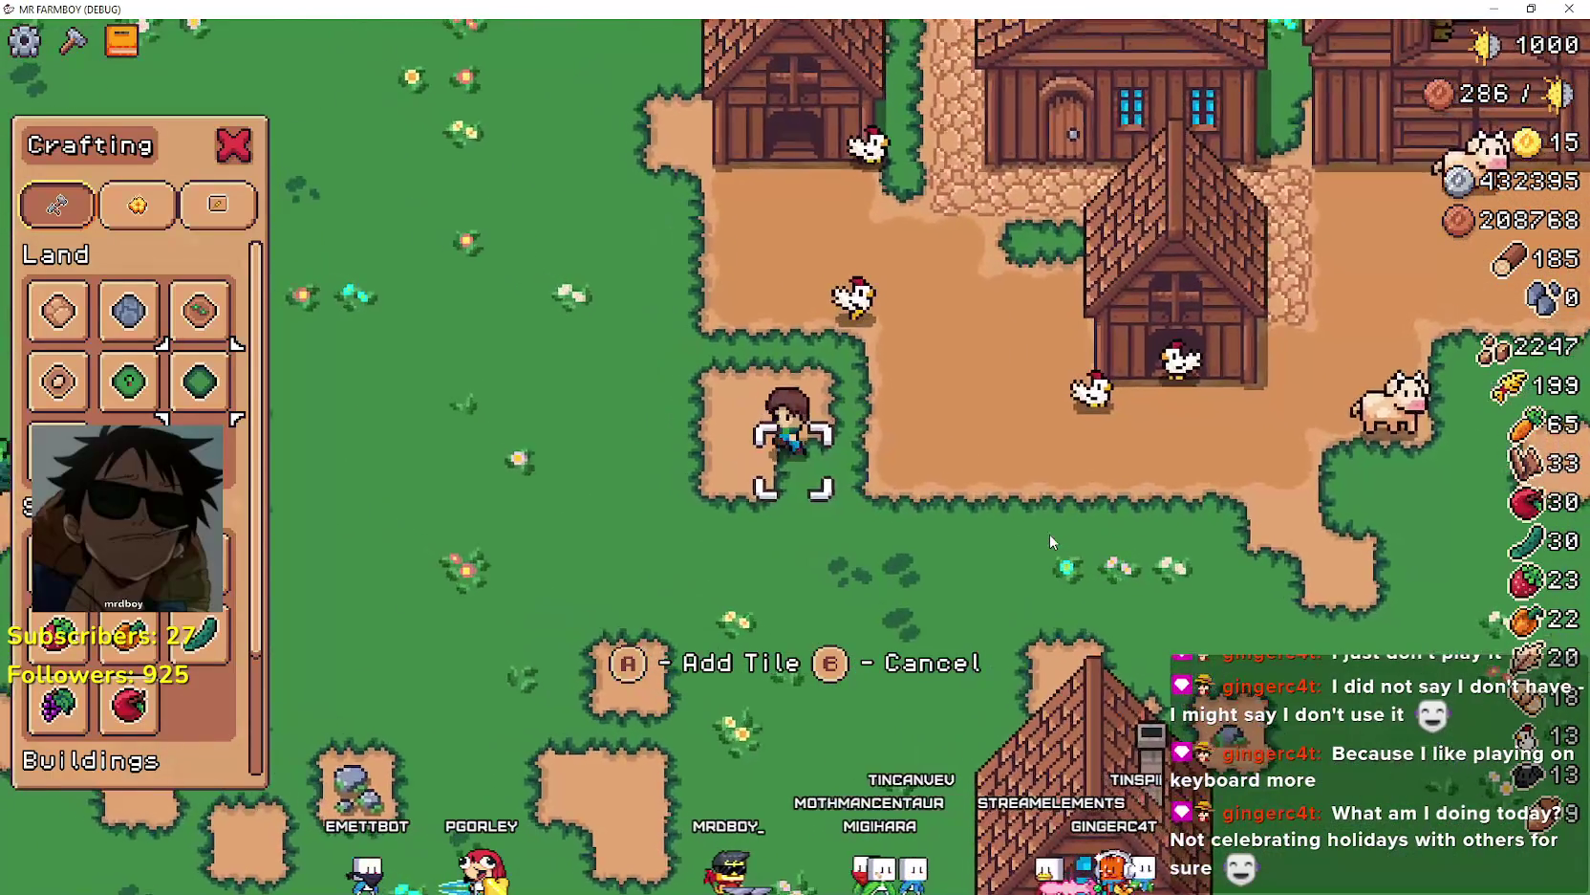
{"action": "key", "text": "w"}
{"action": "key", "text": "s"}
{"action": "key", "text": "a"}
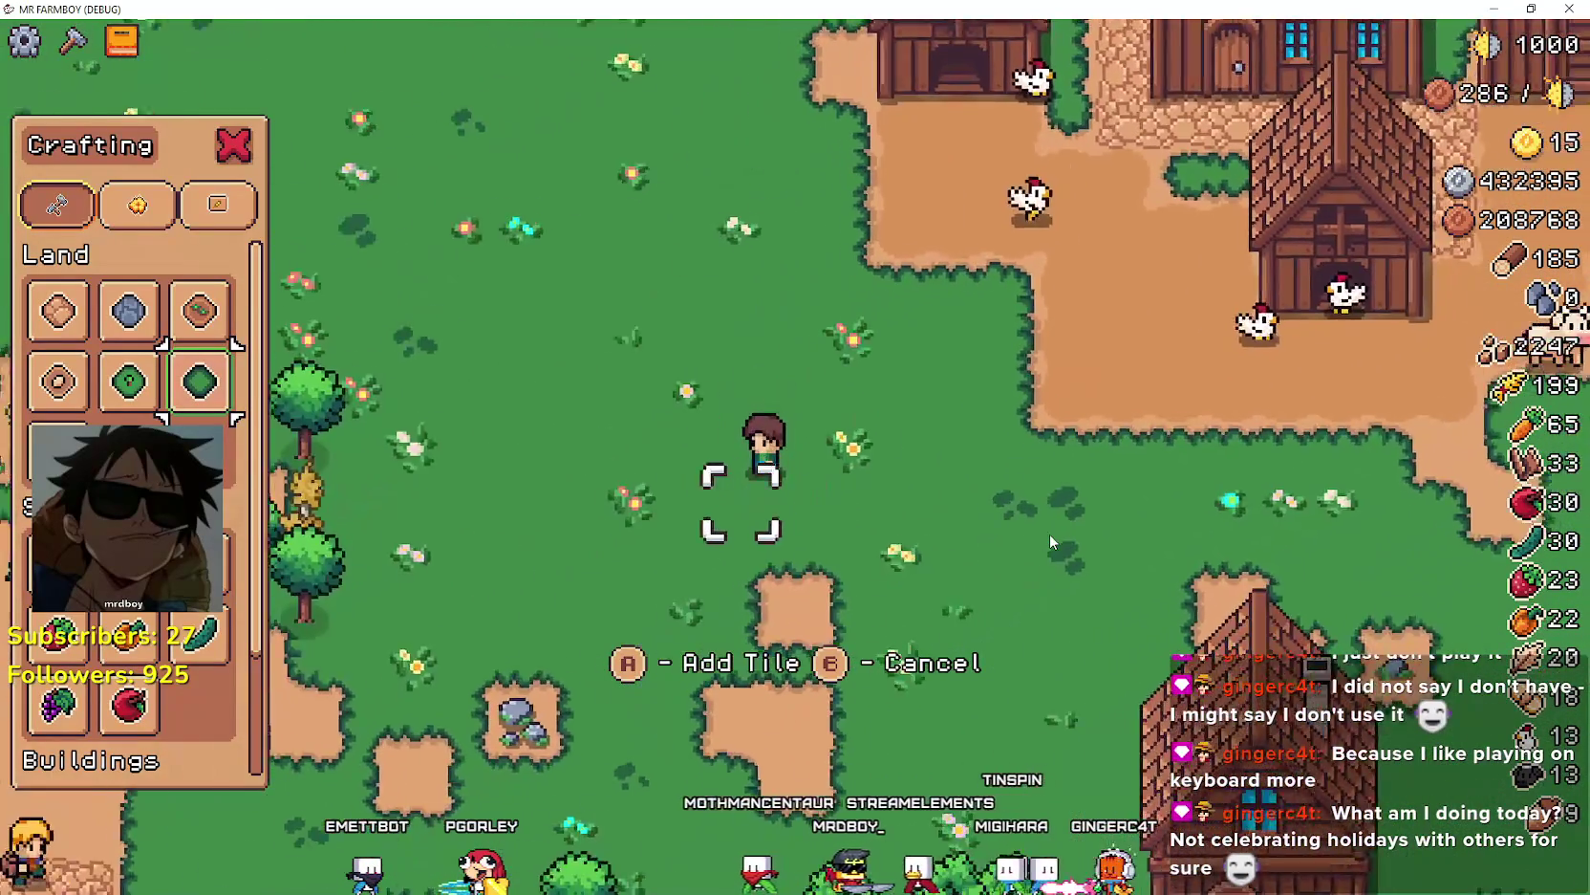
{"action": "key", "text": "a"}
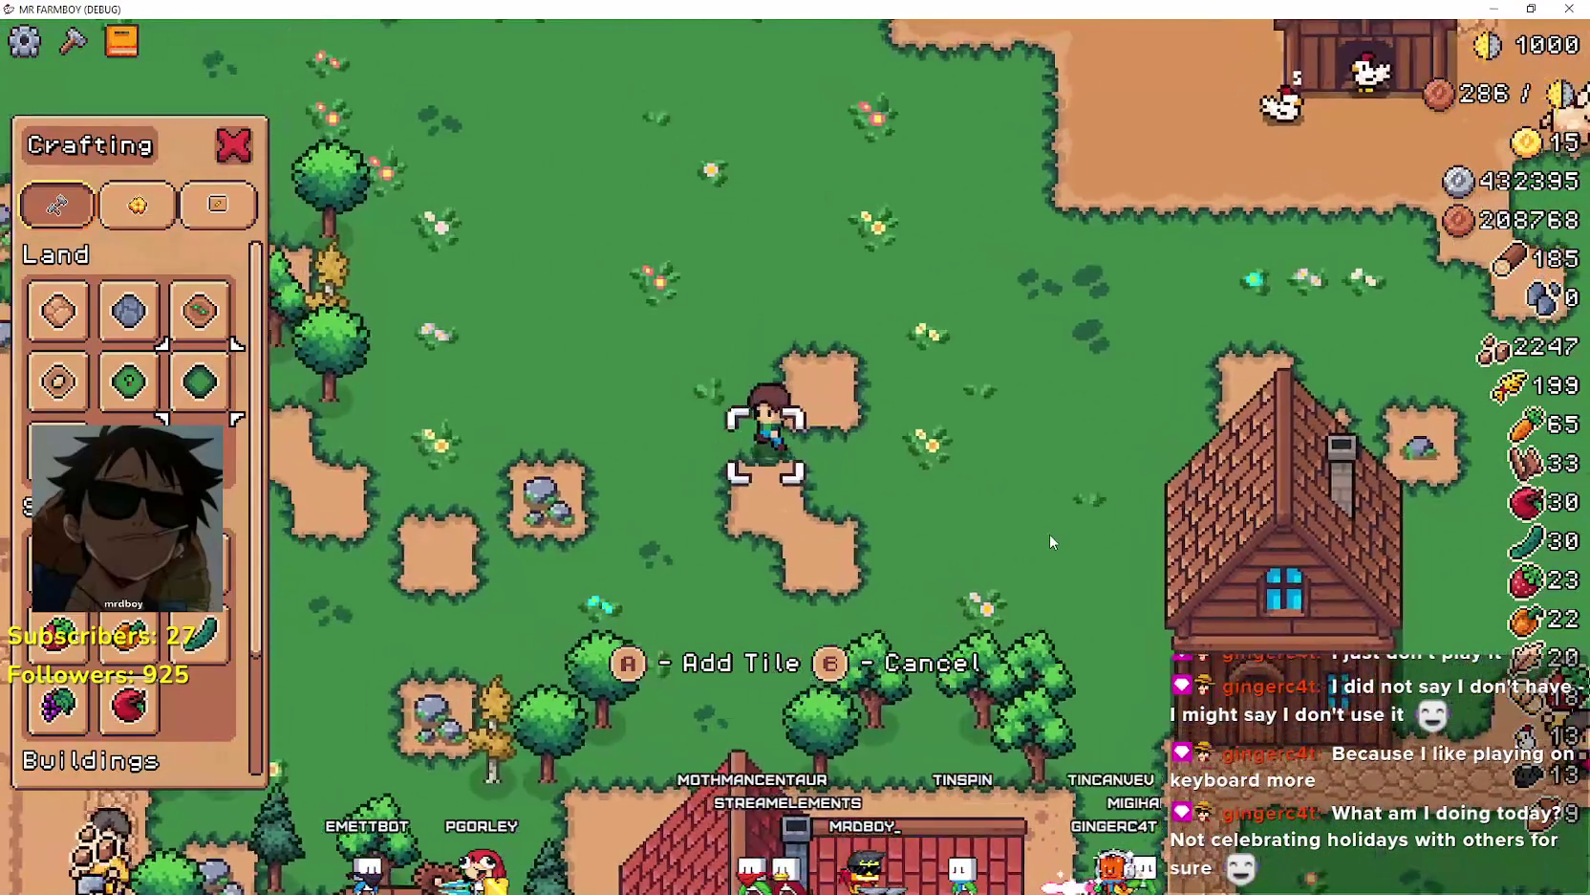
{"action": "key", "text": "w"}
{"action": "key", "text": "w"}
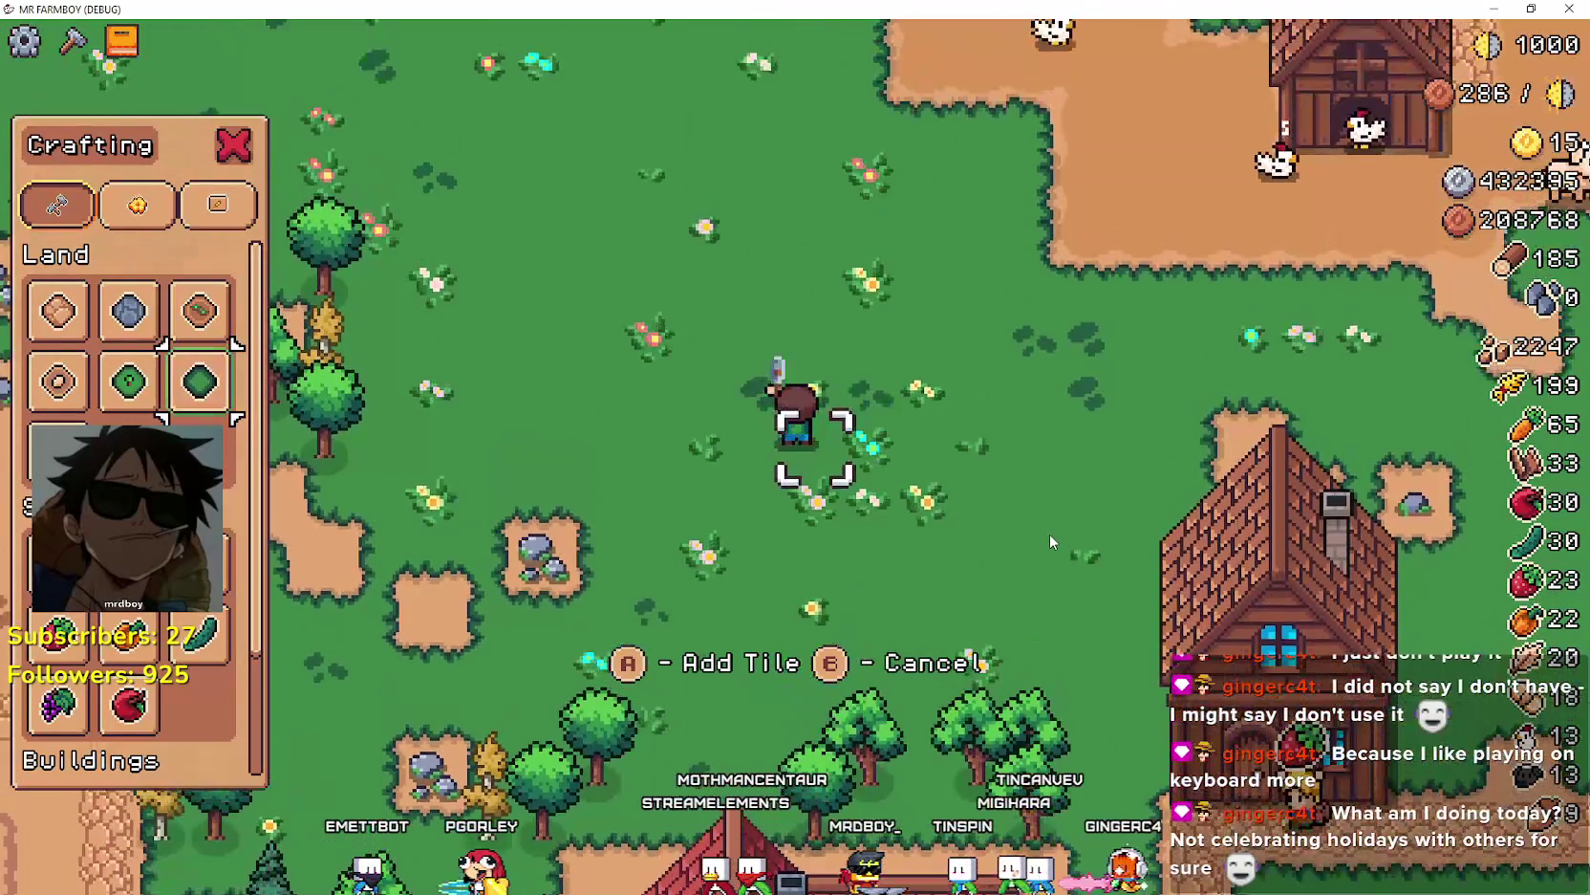
{"action": "key", "text": "a"}
{"action": "key", "text": "a"}
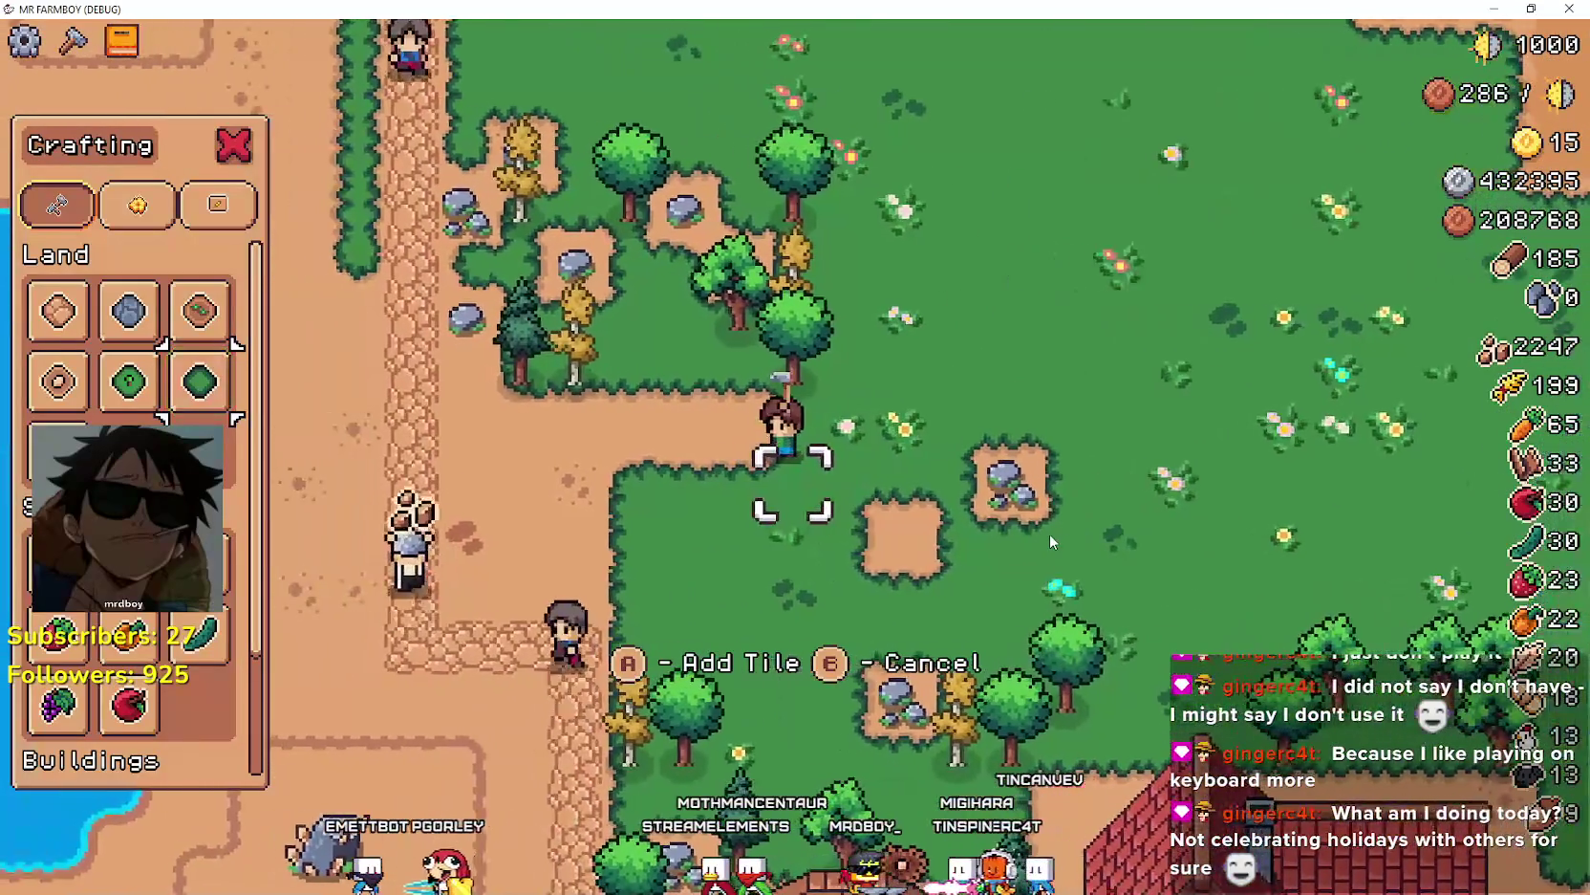
{"action": "key", "text": "s"}
{"action": "key", "text": "a"}
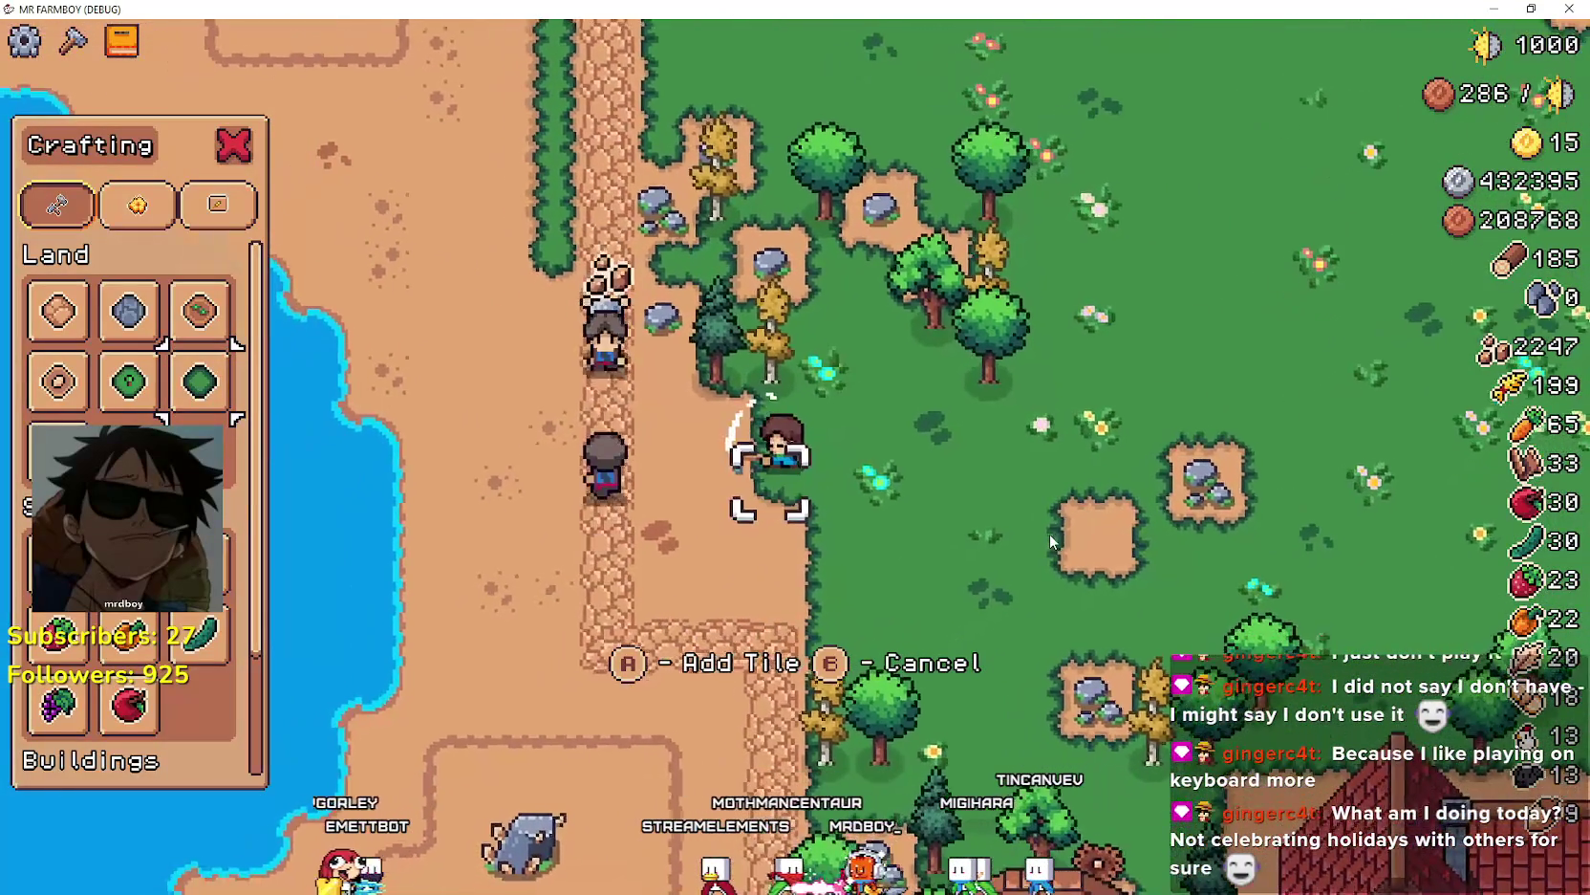
{"action": "key", "text": "w"}
{"action": "key", "text": "a"}
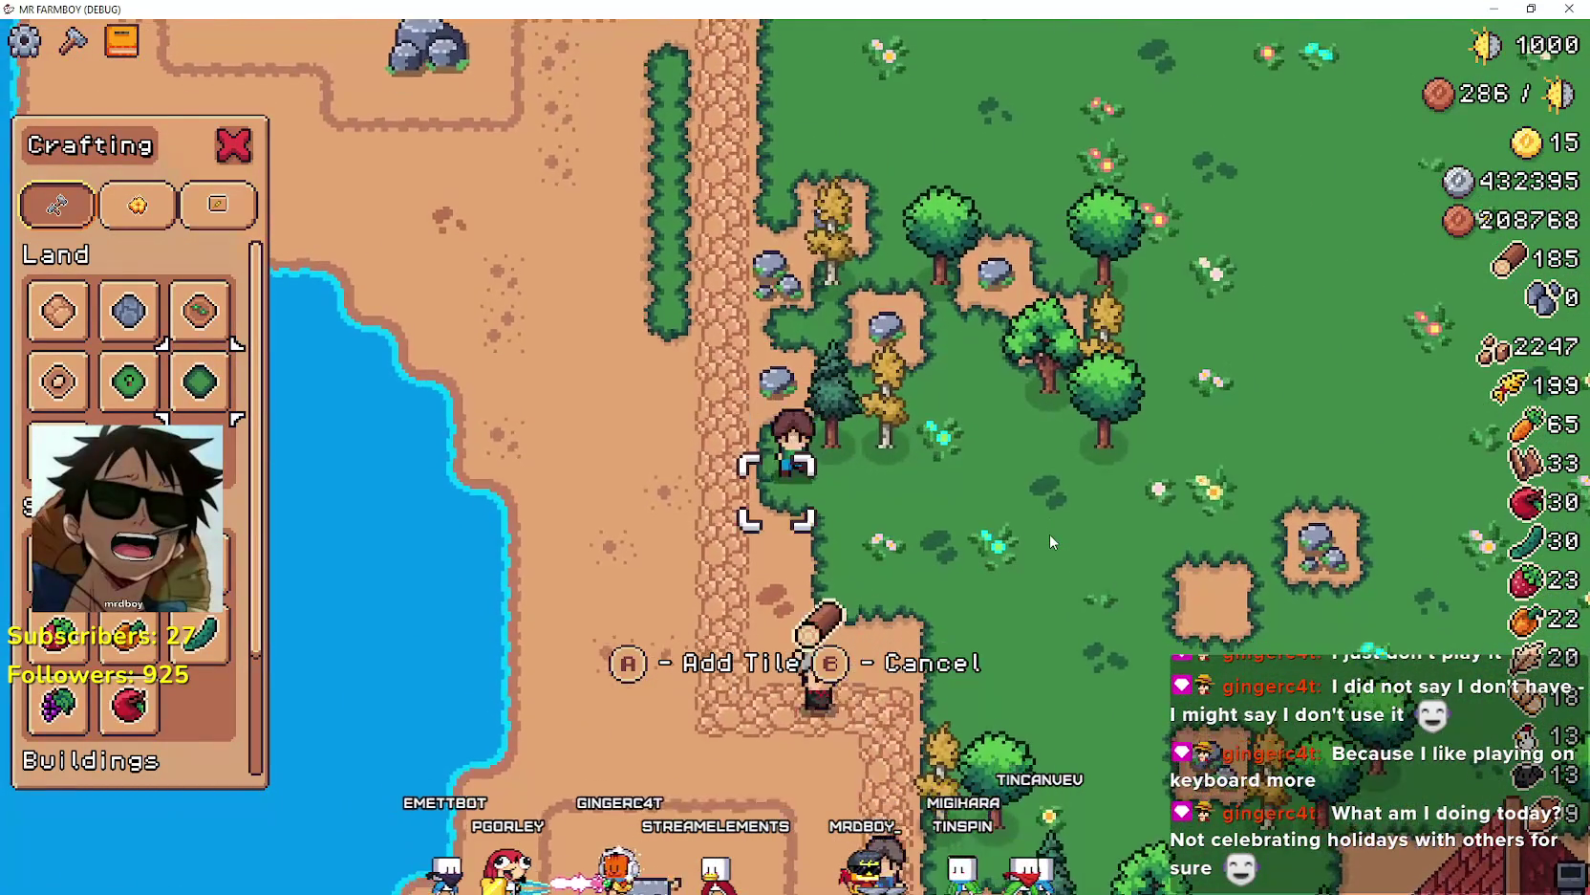
{"action": "key", "text": "s"}
{"action": "key", "text": "d"}
{"action": "key", "text": "a"}
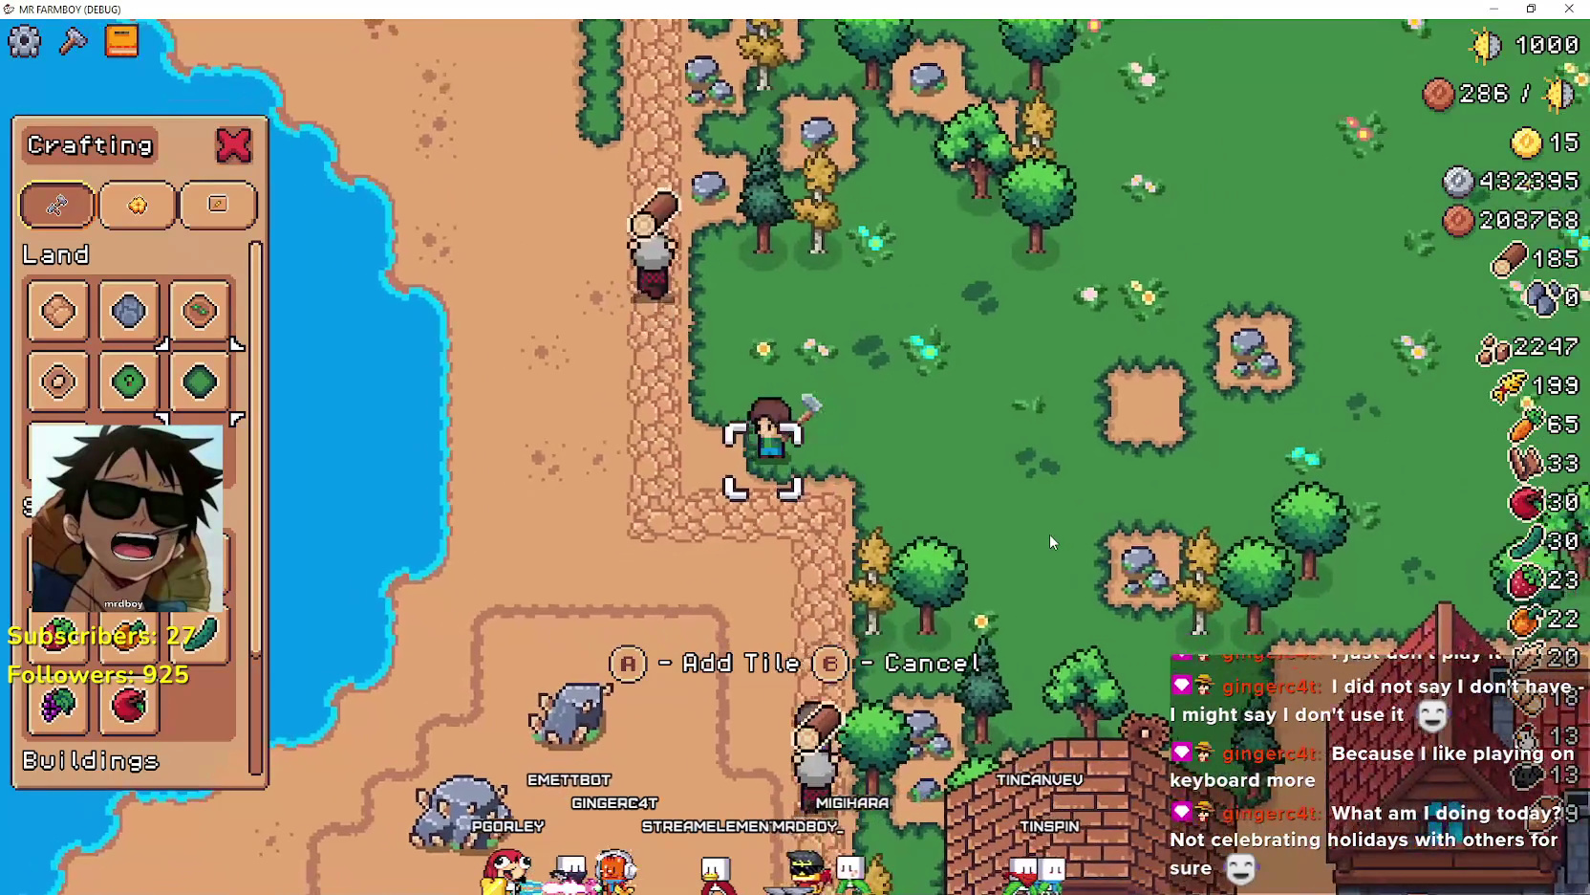
{"action": "key", "text": "d"}
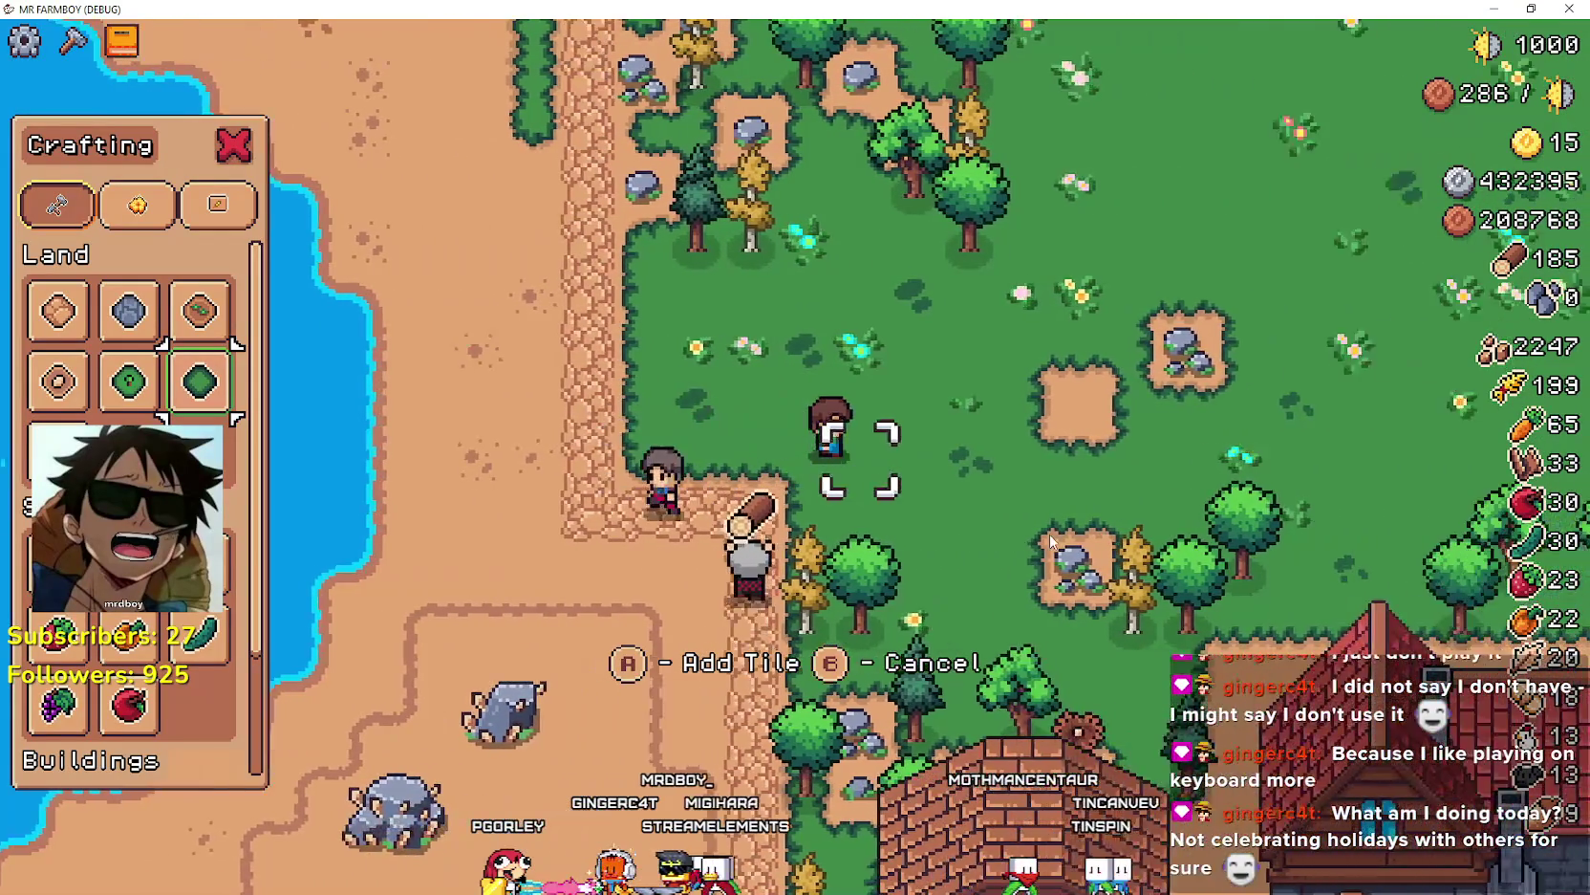
{"action": "key", "text": "w"}
- Mine the rocks on the dirt patch for stone
{"action": "key", "text": "d"}
{"action": "key", "text": "space"}
{"action": "key", "text": "d"}
{"action": "key", "text": "d"}
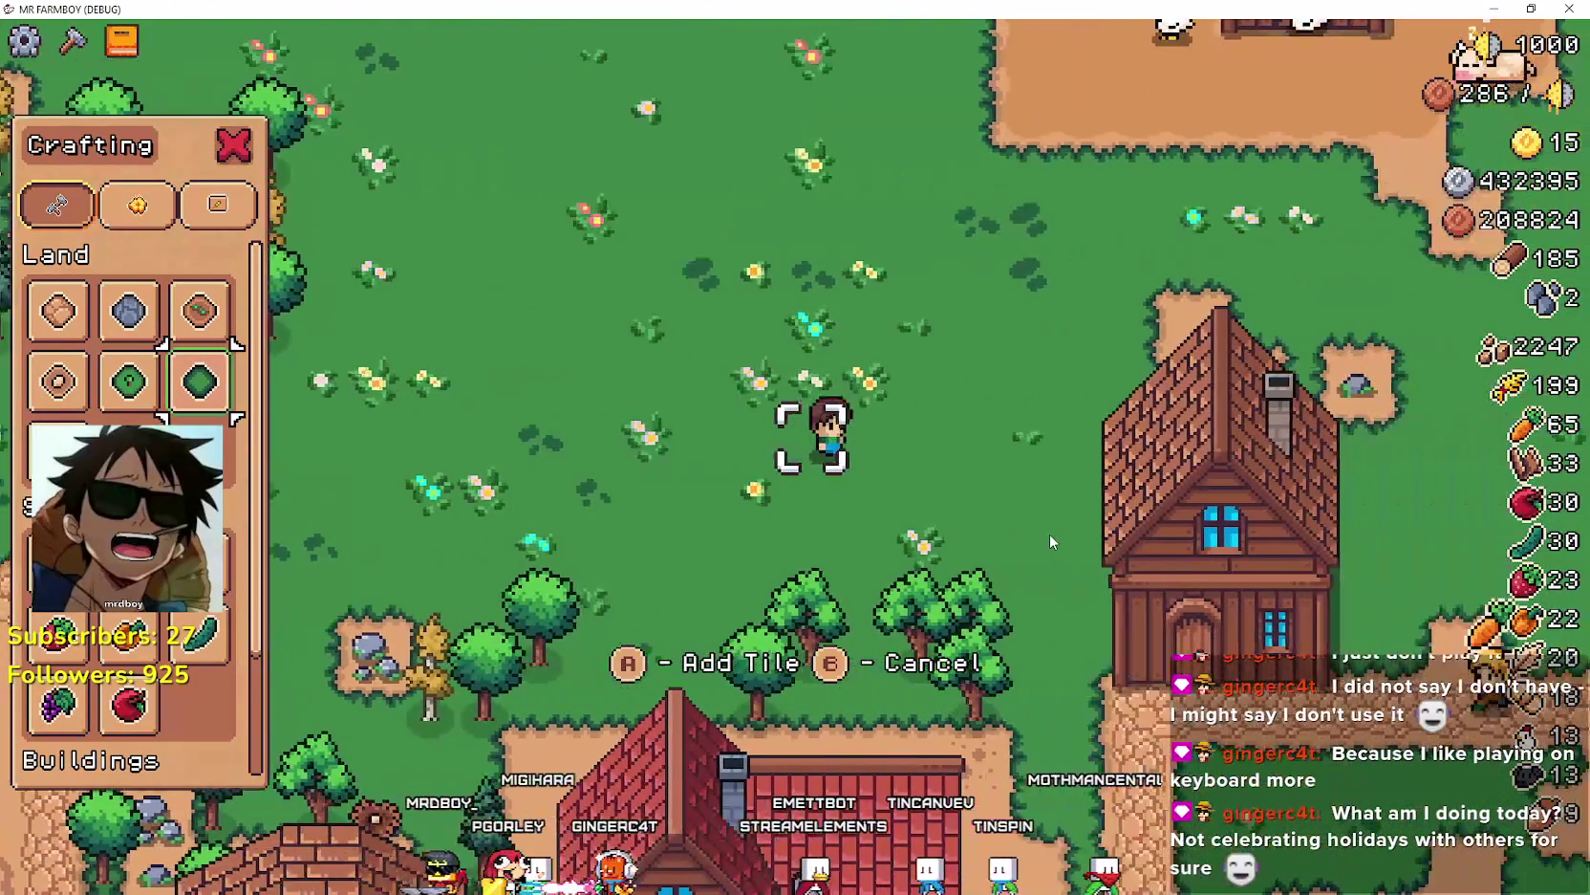
{"action": "key", "text": "w"}
{"action": "key", "text": "space"}
{"action": "key", "text": "space"}
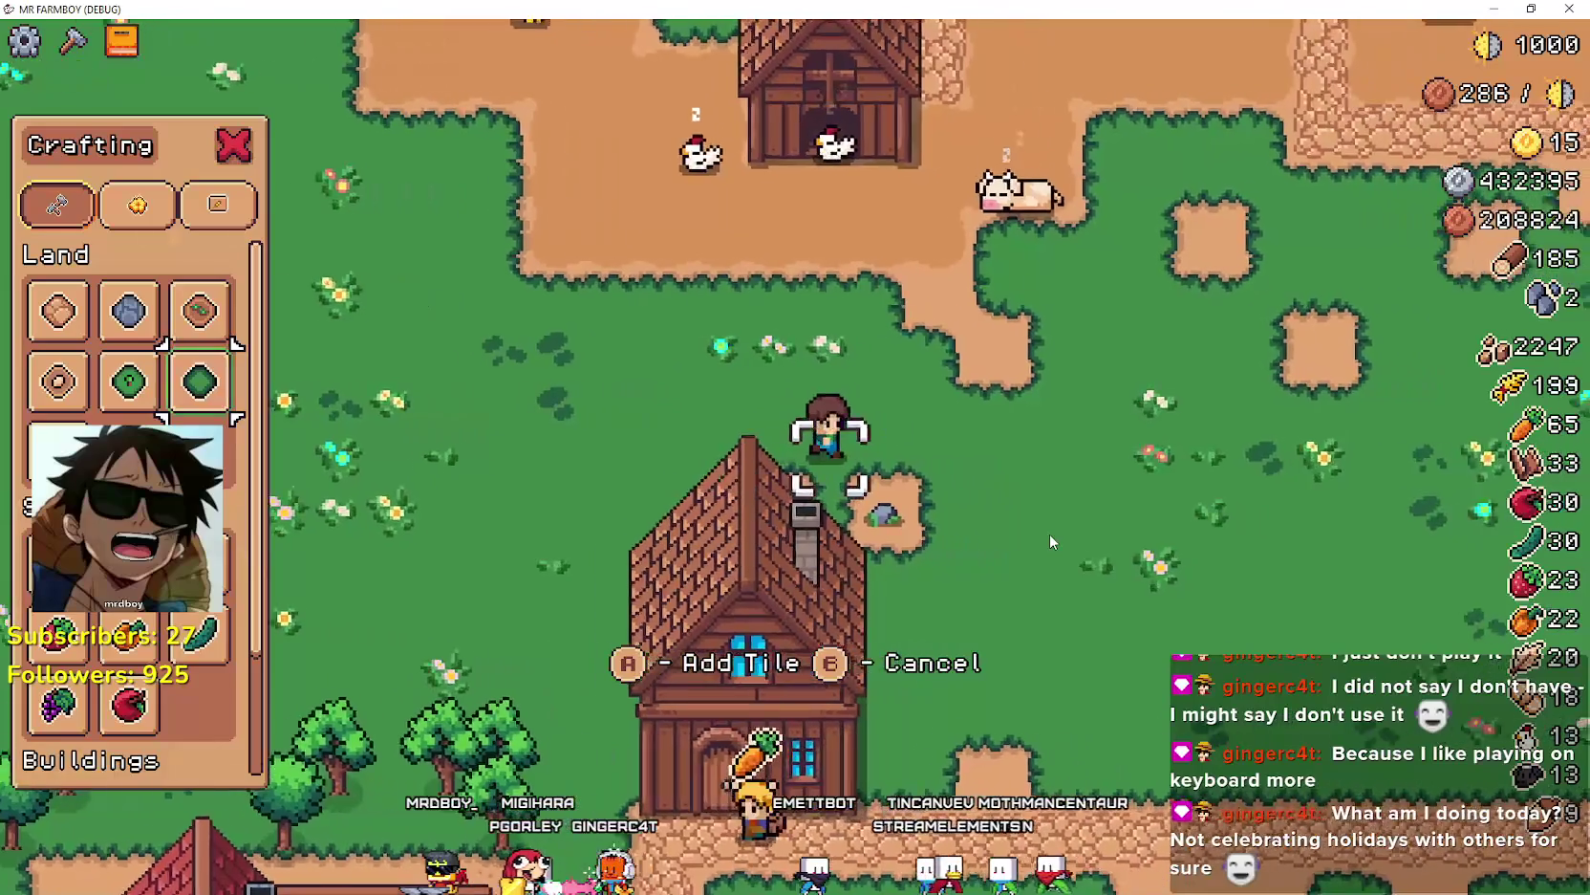
{"action": "key", "text": "d"}
{"action": "key", "text": "d"}
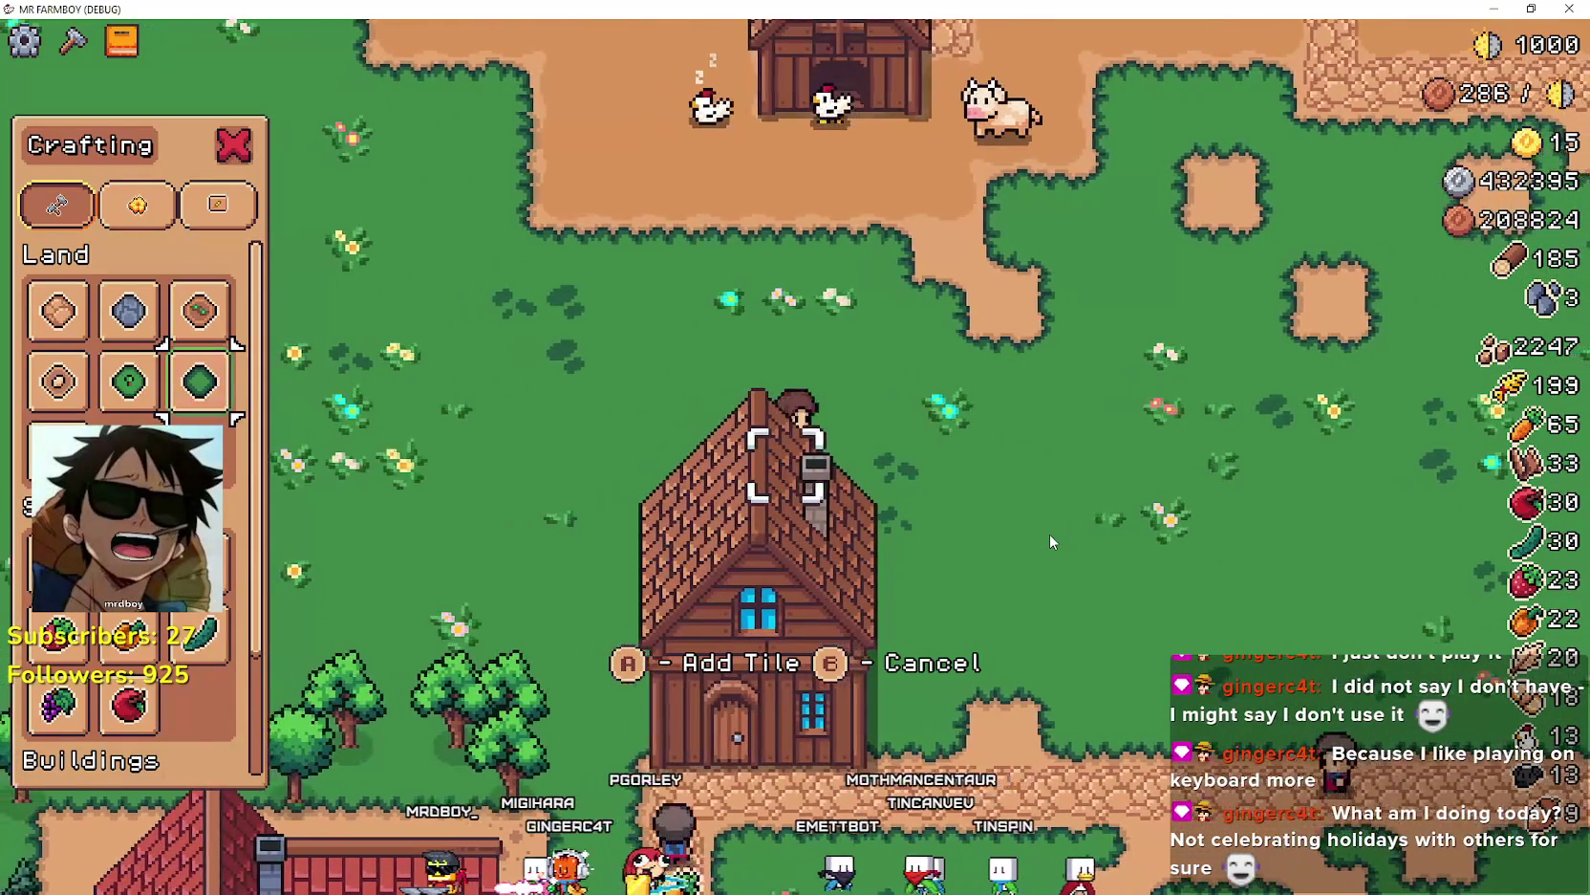
{"action": "key", "text": "w"}
{"action": "key", "text": "a"}
{"action": "key", "text": "d"}
{"action": "key", "text": "w"}
{"action": "key", "text": "space"}
- Clear part of the dirt plot and mine a rock near the houses
{"action": "key", "text": "d"}
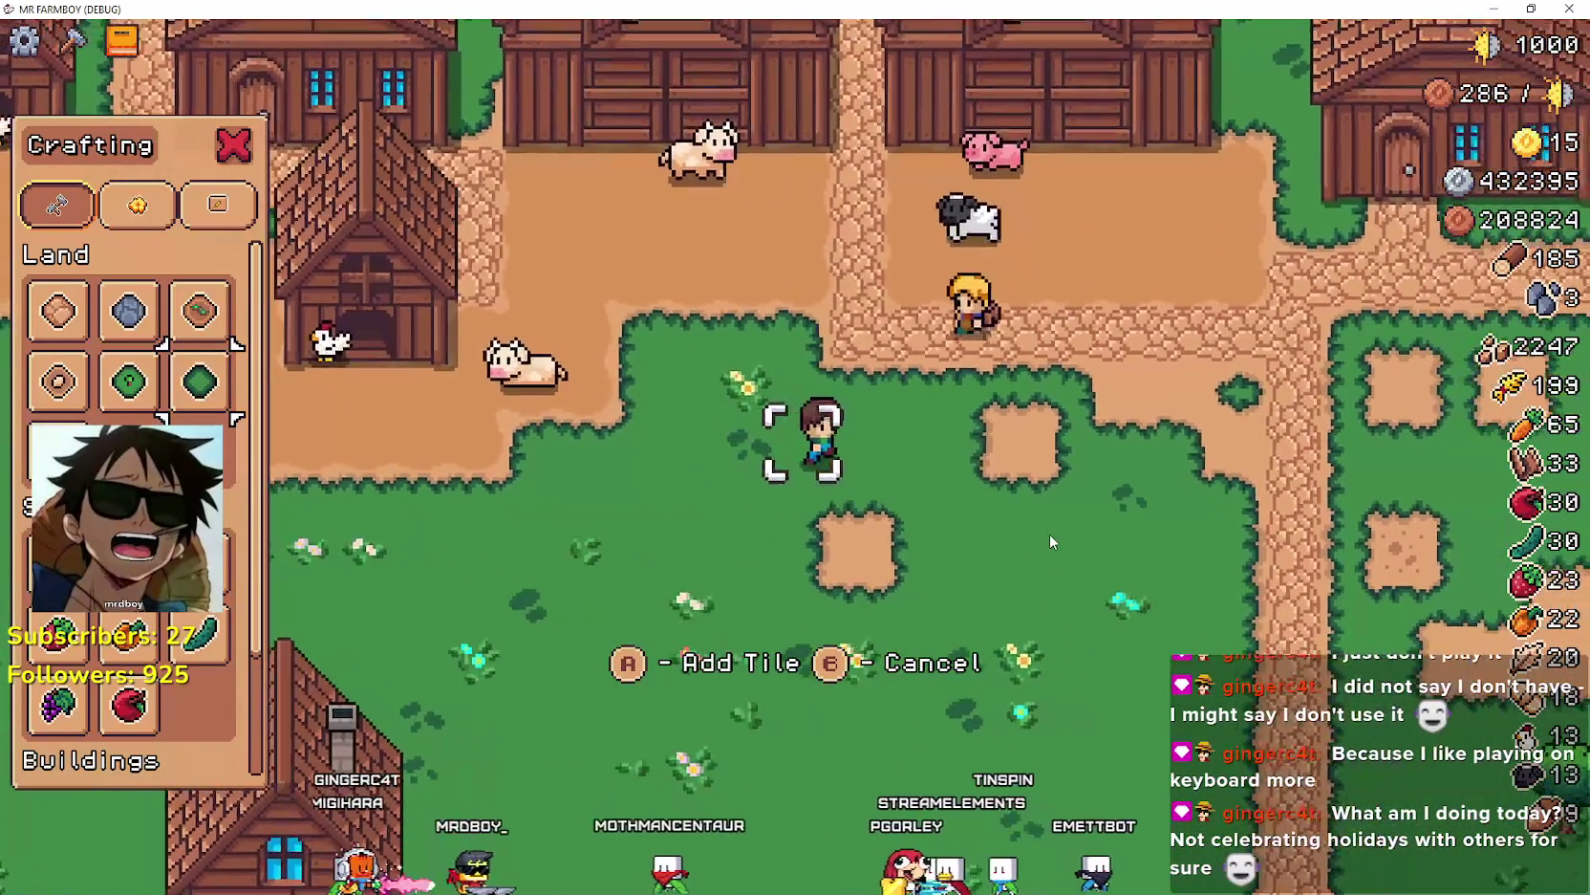
{"action": "key", "text": "s"}
{"action": "key", "text": "w"}
{"action": "key", "text": "d"}
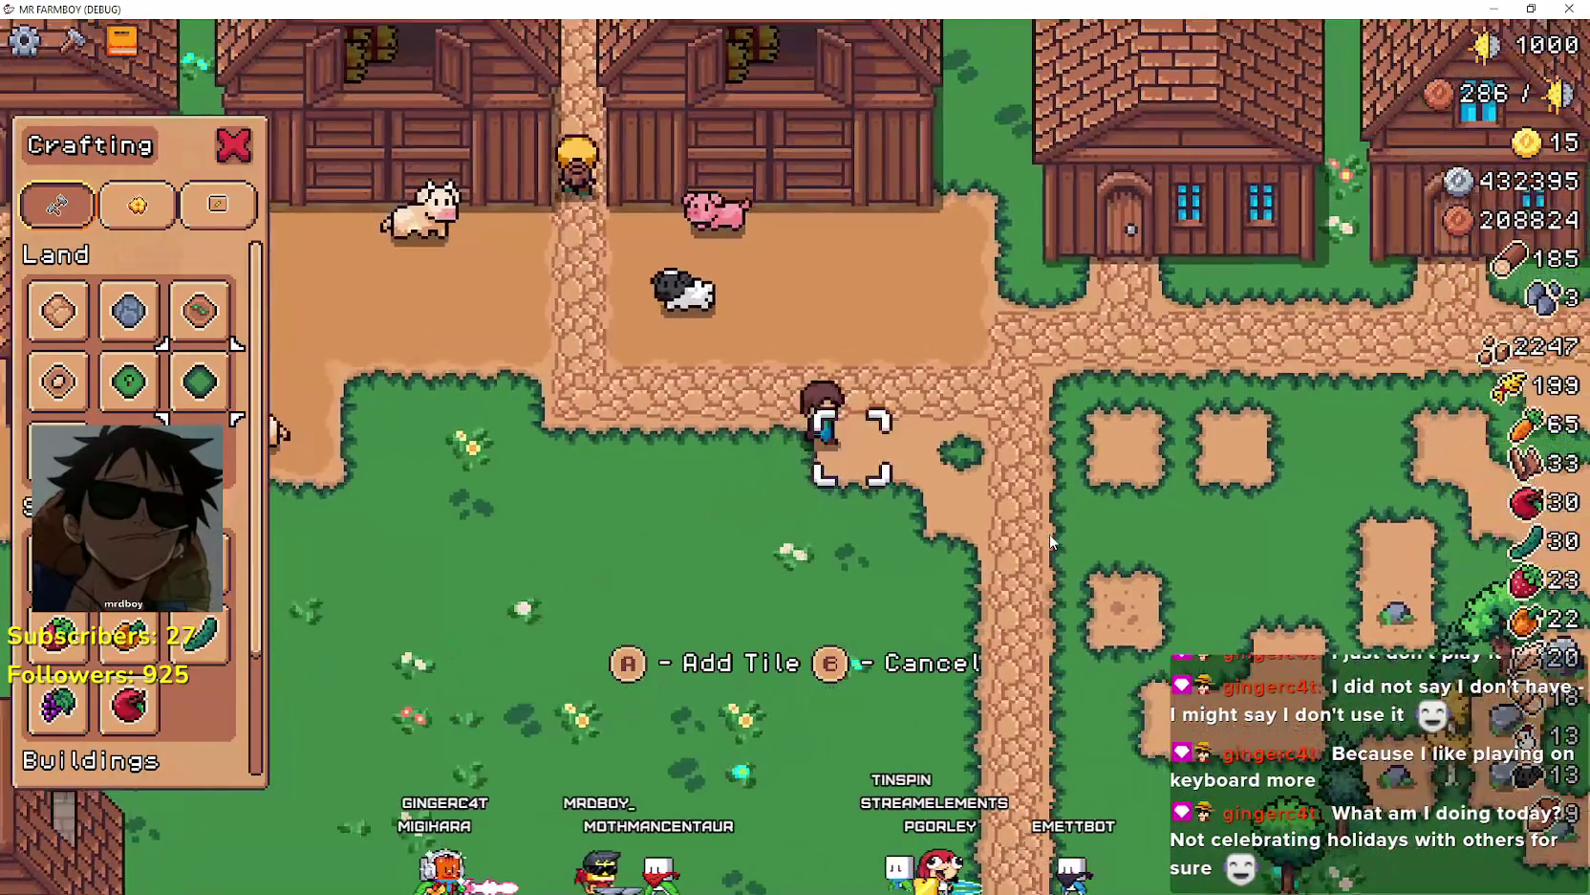
{"action": "key", "text": "d"}
{"action": "key", "text": "s"}
{"action": "key", "text": "space"}
{"action": "key", "text": "a"}
{"action": "key", "text": "w"}
{"action": "key", "text": "space"}
{"action": "key", "text": "d"}
{"action": "key", "text": "w"}
{"action": "key", "text": "w"}
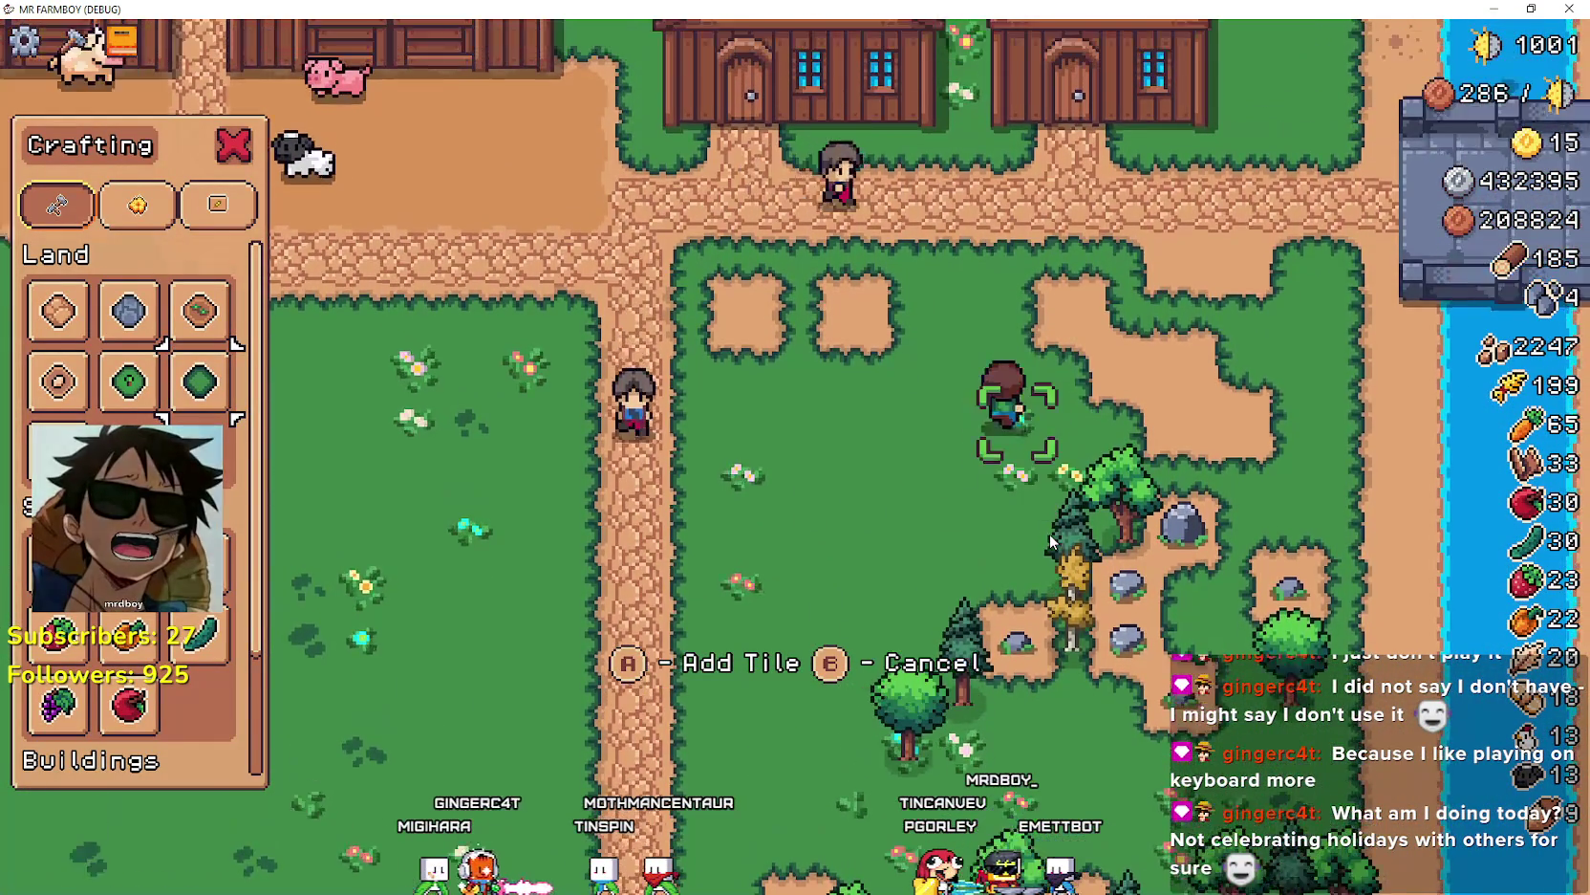
{"action": "key", "text": "d"}
{"action": "key", "text": "space"}
- Switch to the green land tile and turn the dirt plot back into grass
{"action": "key", "text": "d"}
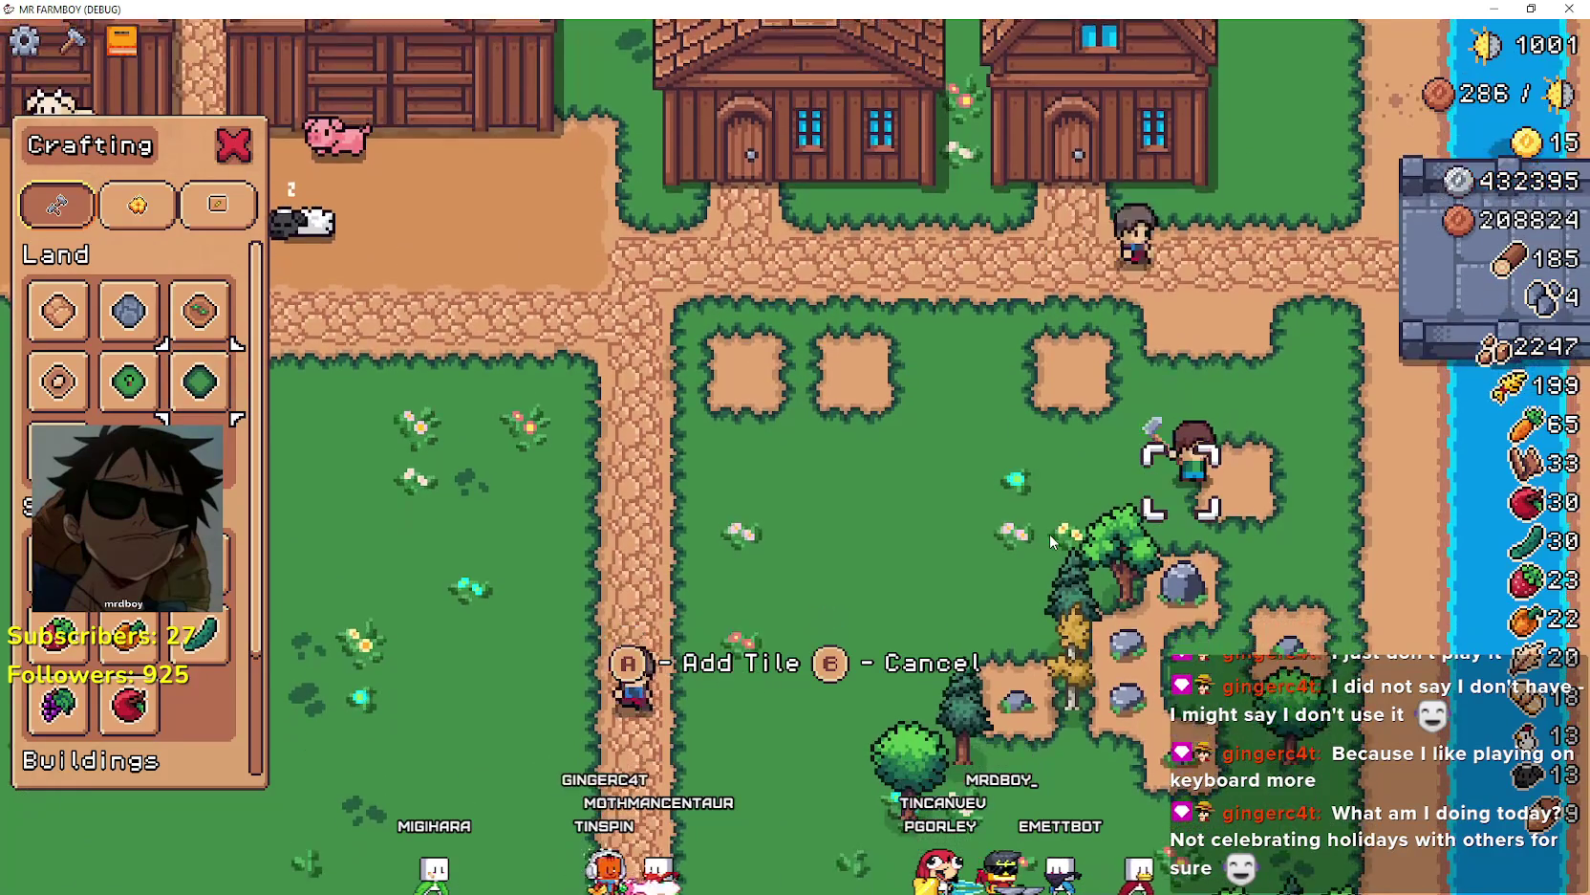
{"action": "key", "text": "w"}
{"action": "key", "text": "a"}
{"action": "key", "text": "space"}
{"action": "key", "text": "d"}
{"action": "key", "text": "w"}
- Chop a tree and mine a rock, bringing wood to 187 and stone to 6
{"action": "key", "text": "s"}
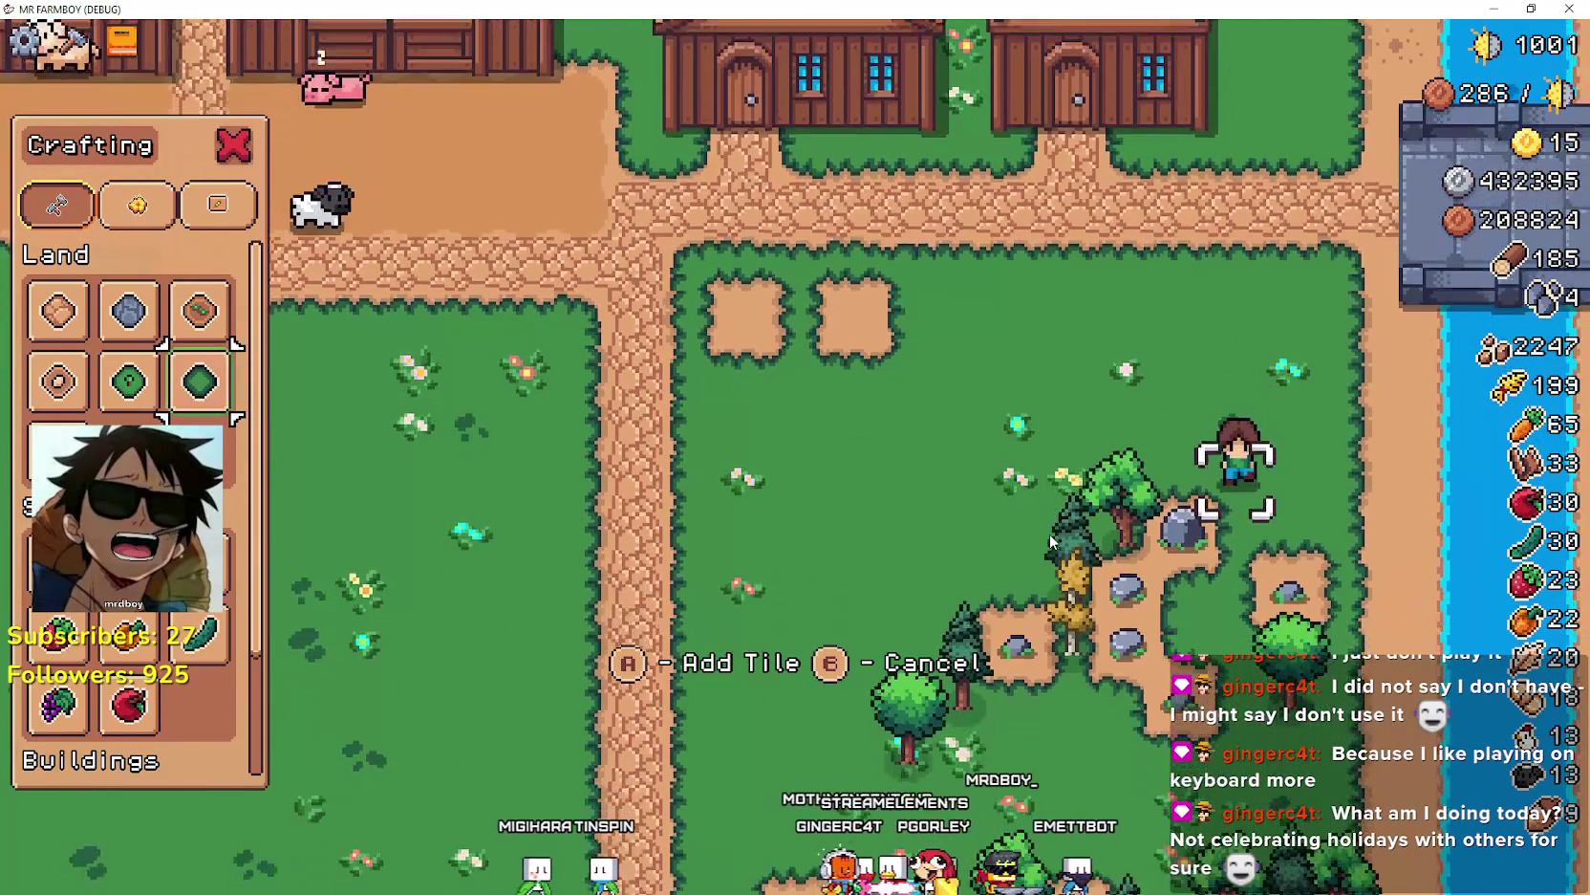
{"action": "key", "text": "a"}
{"action": "key", "text": "space"}
{"action": "key", "text": "d"}
{"action": "key", "text": "s"}
{"action": "key", "text": "space"}
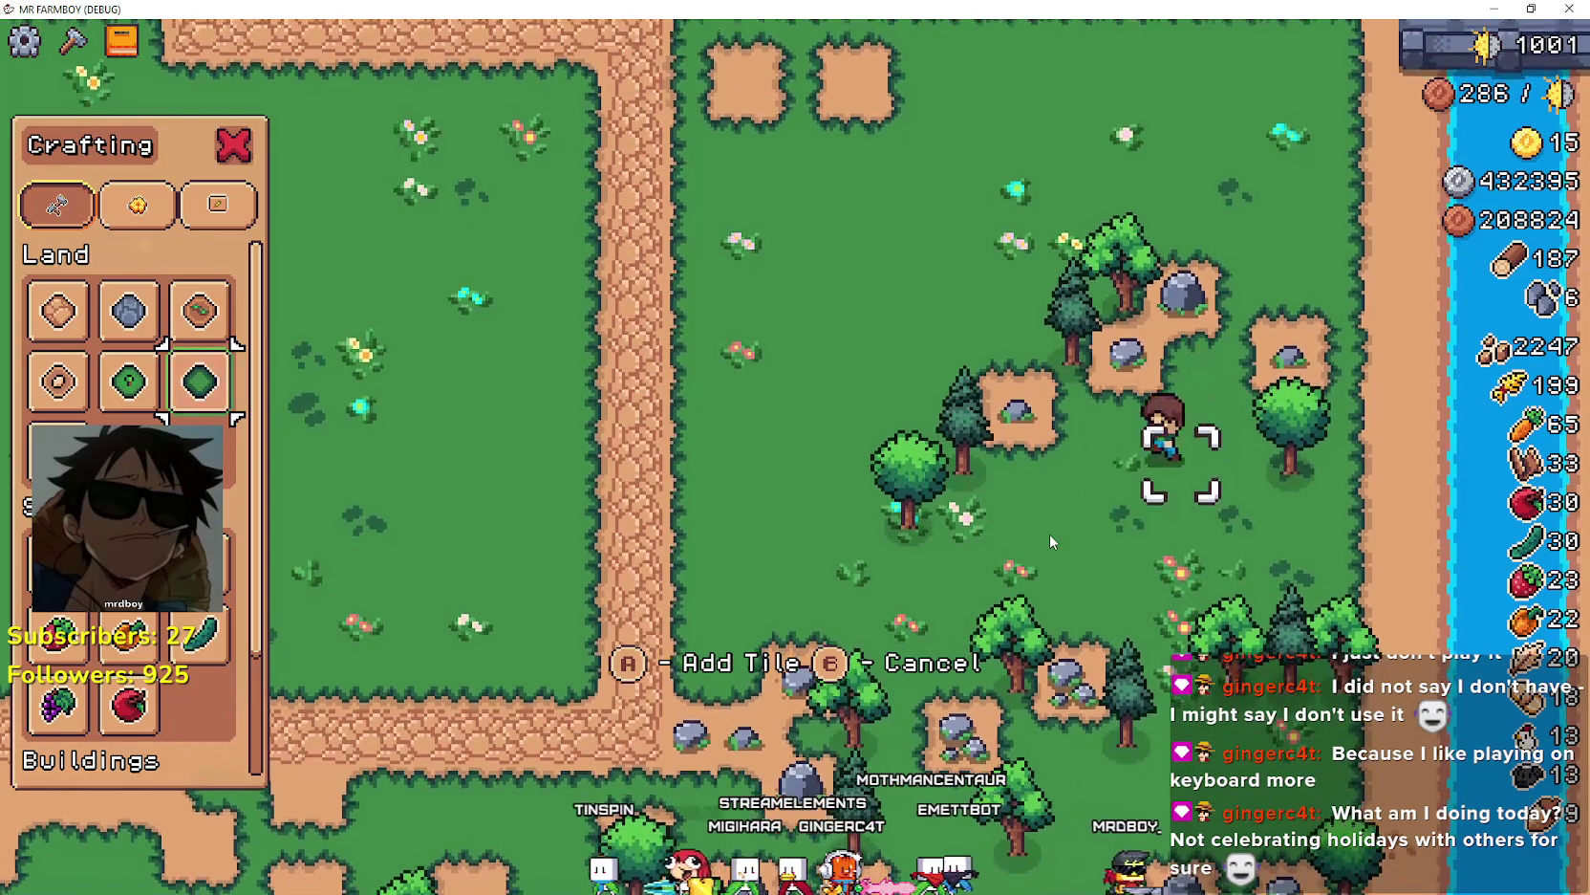
{"action": "key", "text": "s"}
{"action": "key", "text": "a"}
- Select the Animal Tile recipe in the Crafting panel
{"action": "key", "text": "w"}
{"action": "key", "text": "a"}
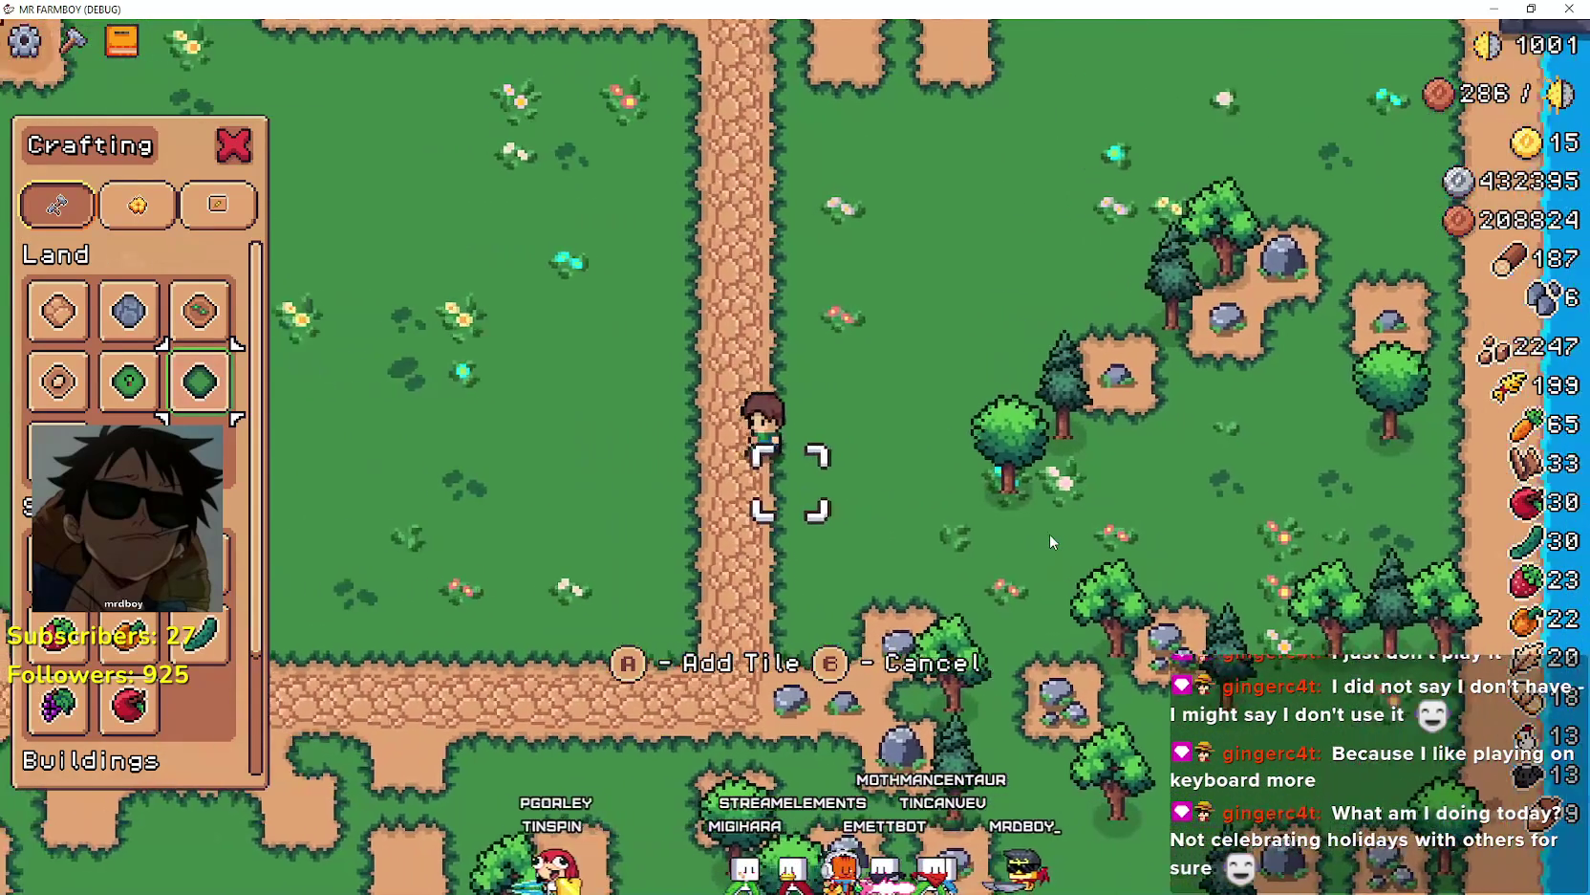
{"action": "key", "text": "Left"}
{"action": "key", "text": "Left"}
- Walk the farmer past the farmhouse and barn down toward the trees
{"action": "key", "text": "w"}
{"action": "key", "text": "a"}
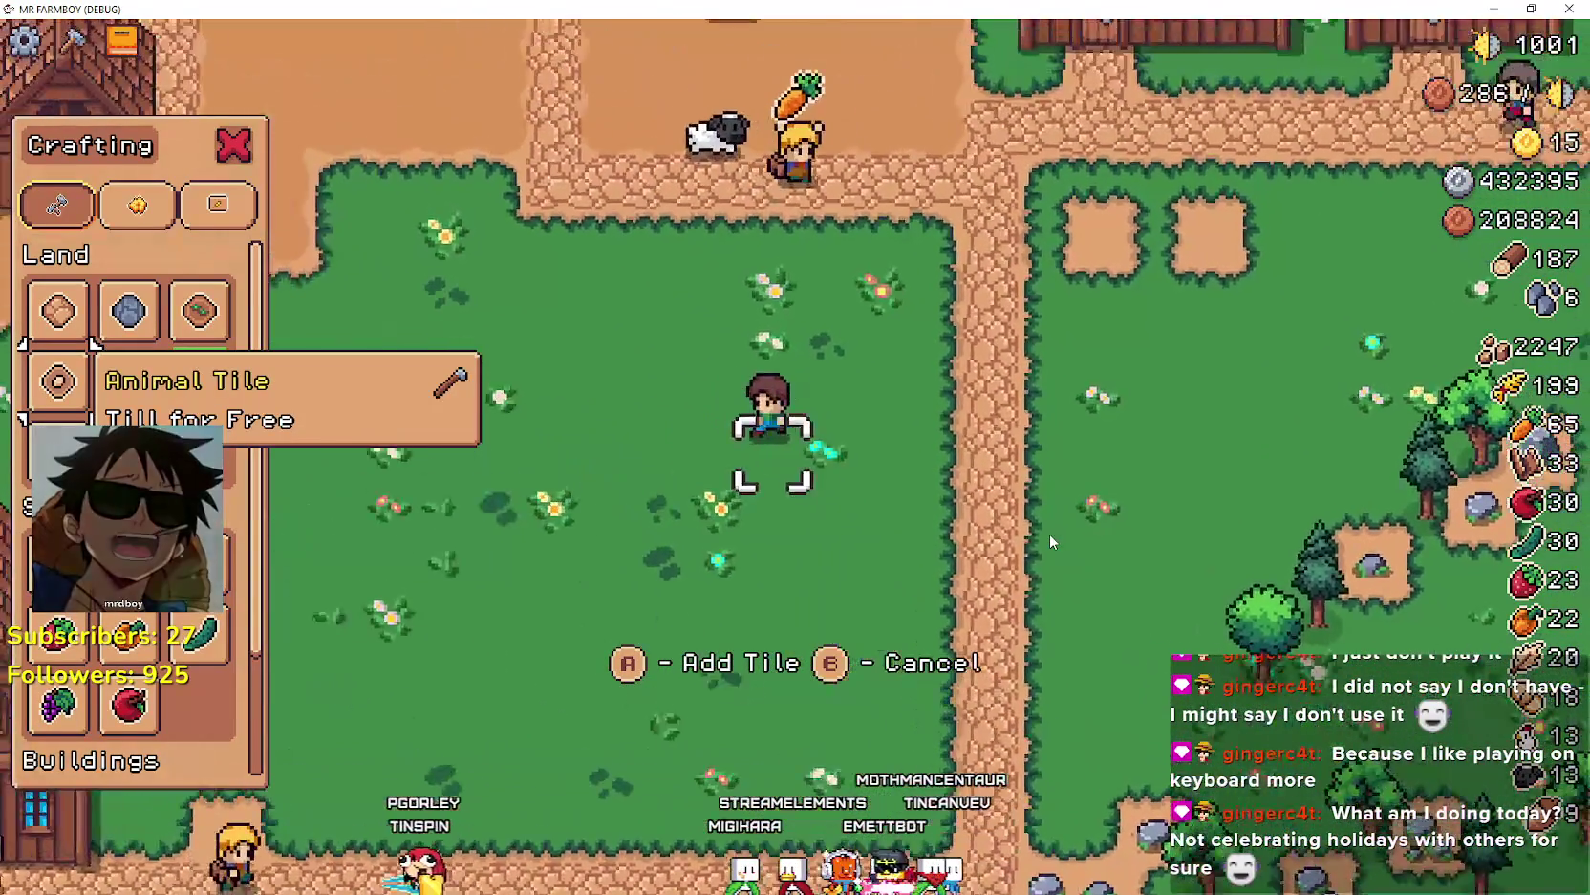
{"action": "key", "text": "s"}
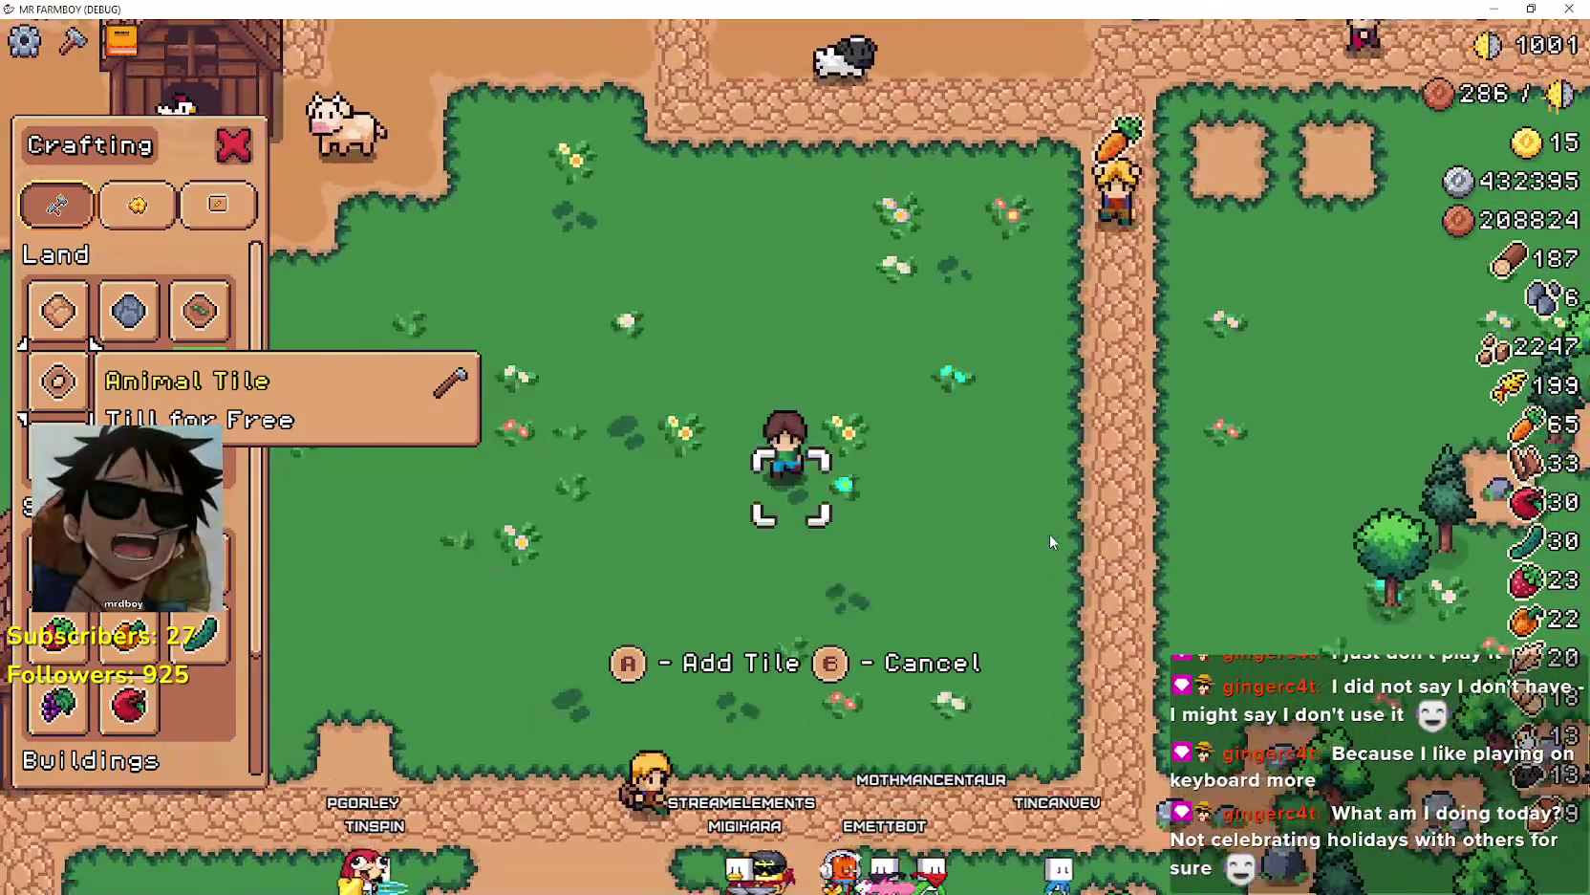
{"action": "key", "text": "a"}
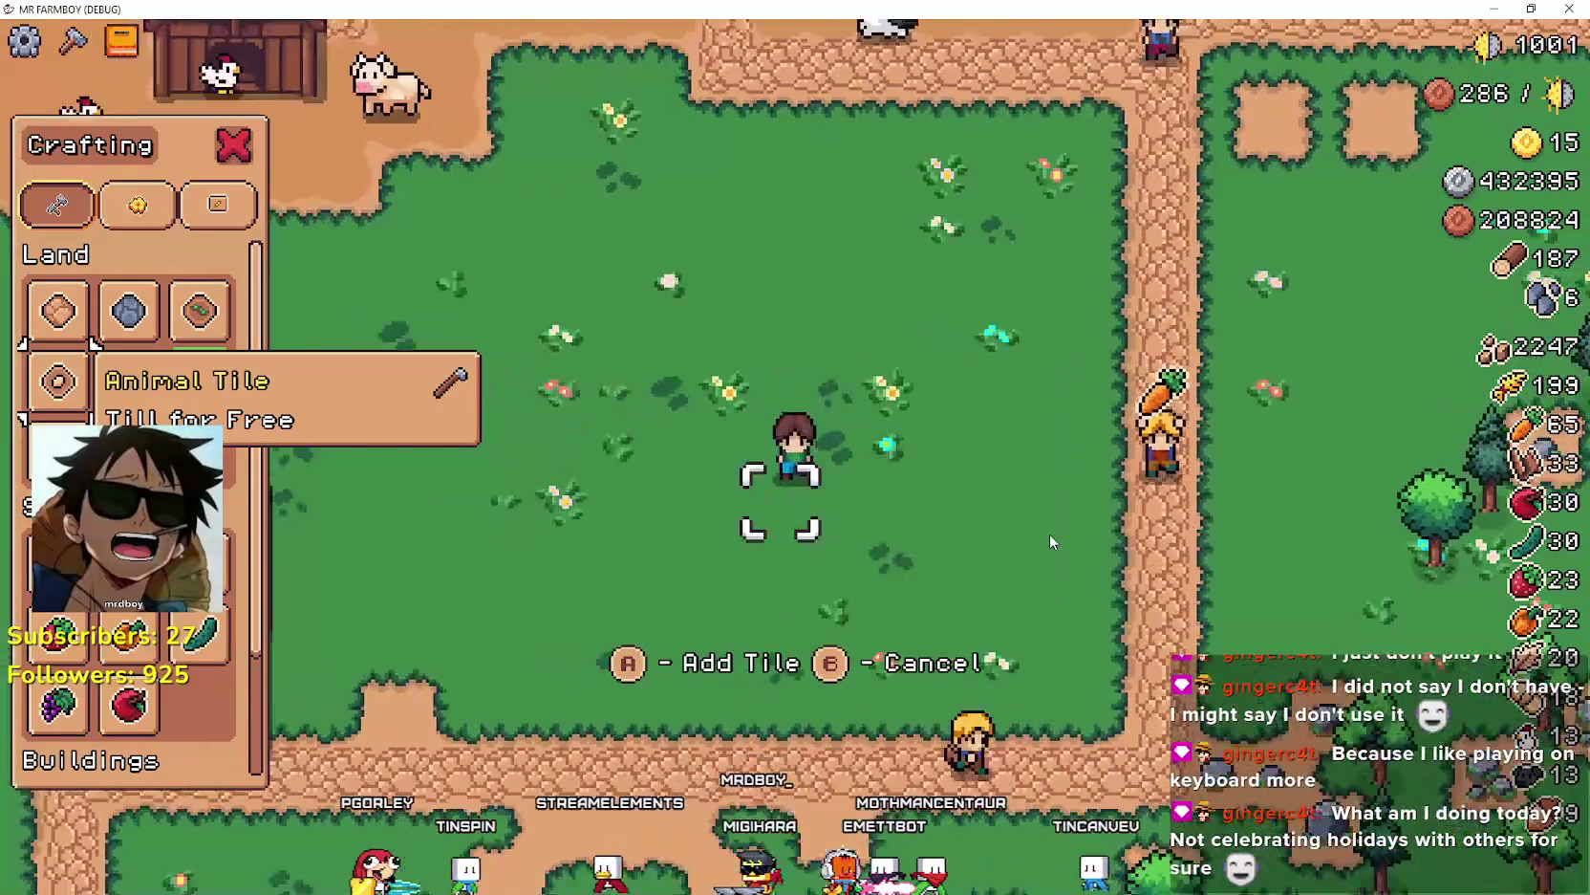
{"action": "key", "text": "w"}
{"action": "key", "text": "a"}
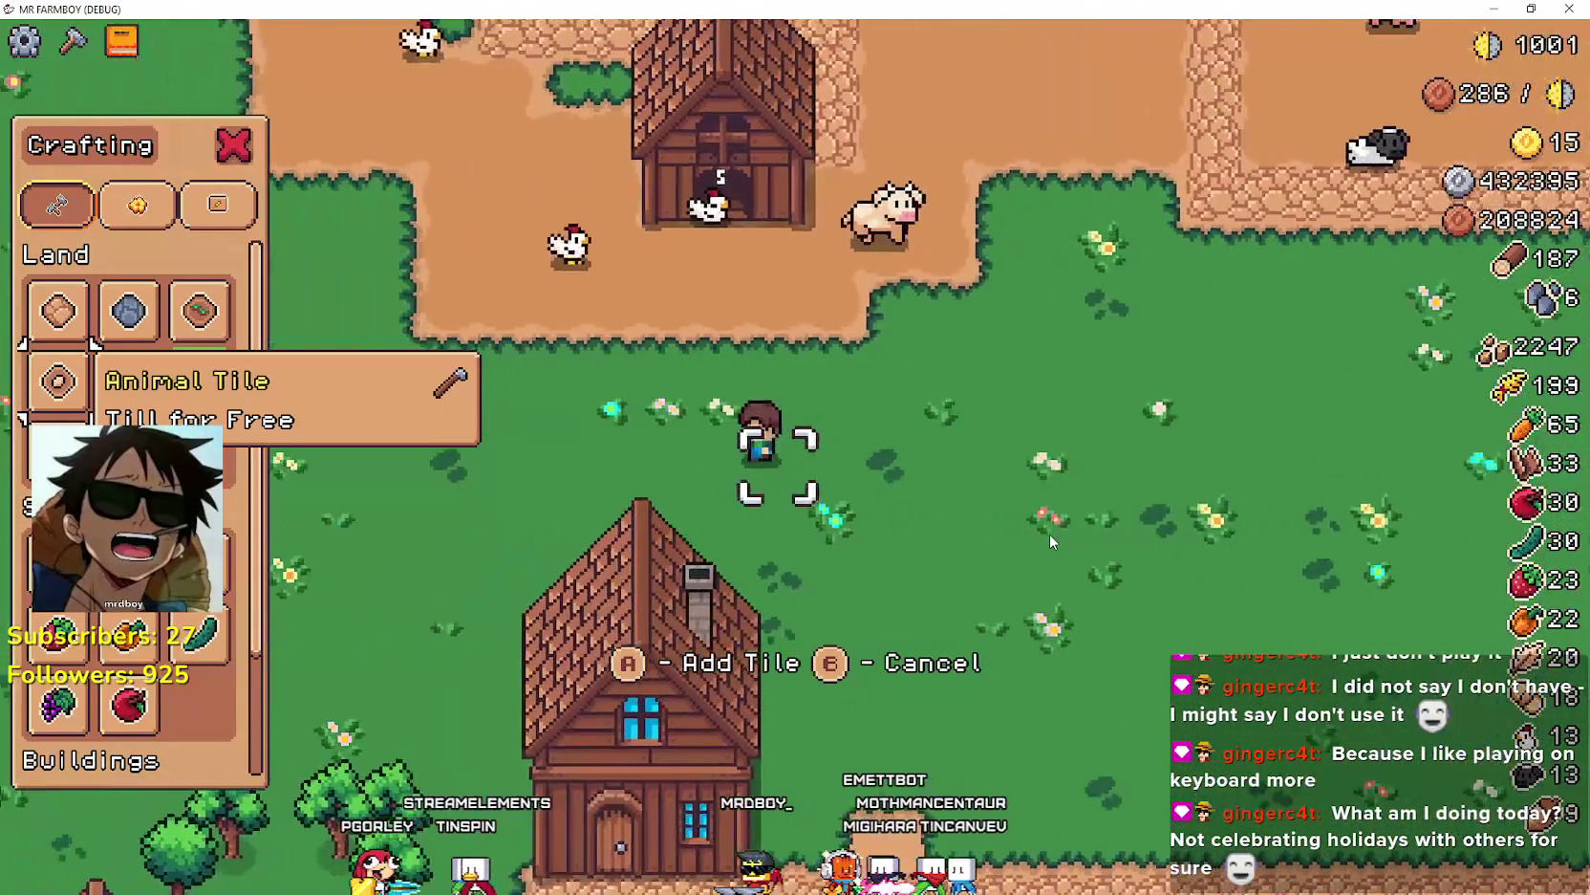
{"action": "key", "text": "s"}
{"action": "key", "text": "a"}
{"action": "key", "text": "s"}
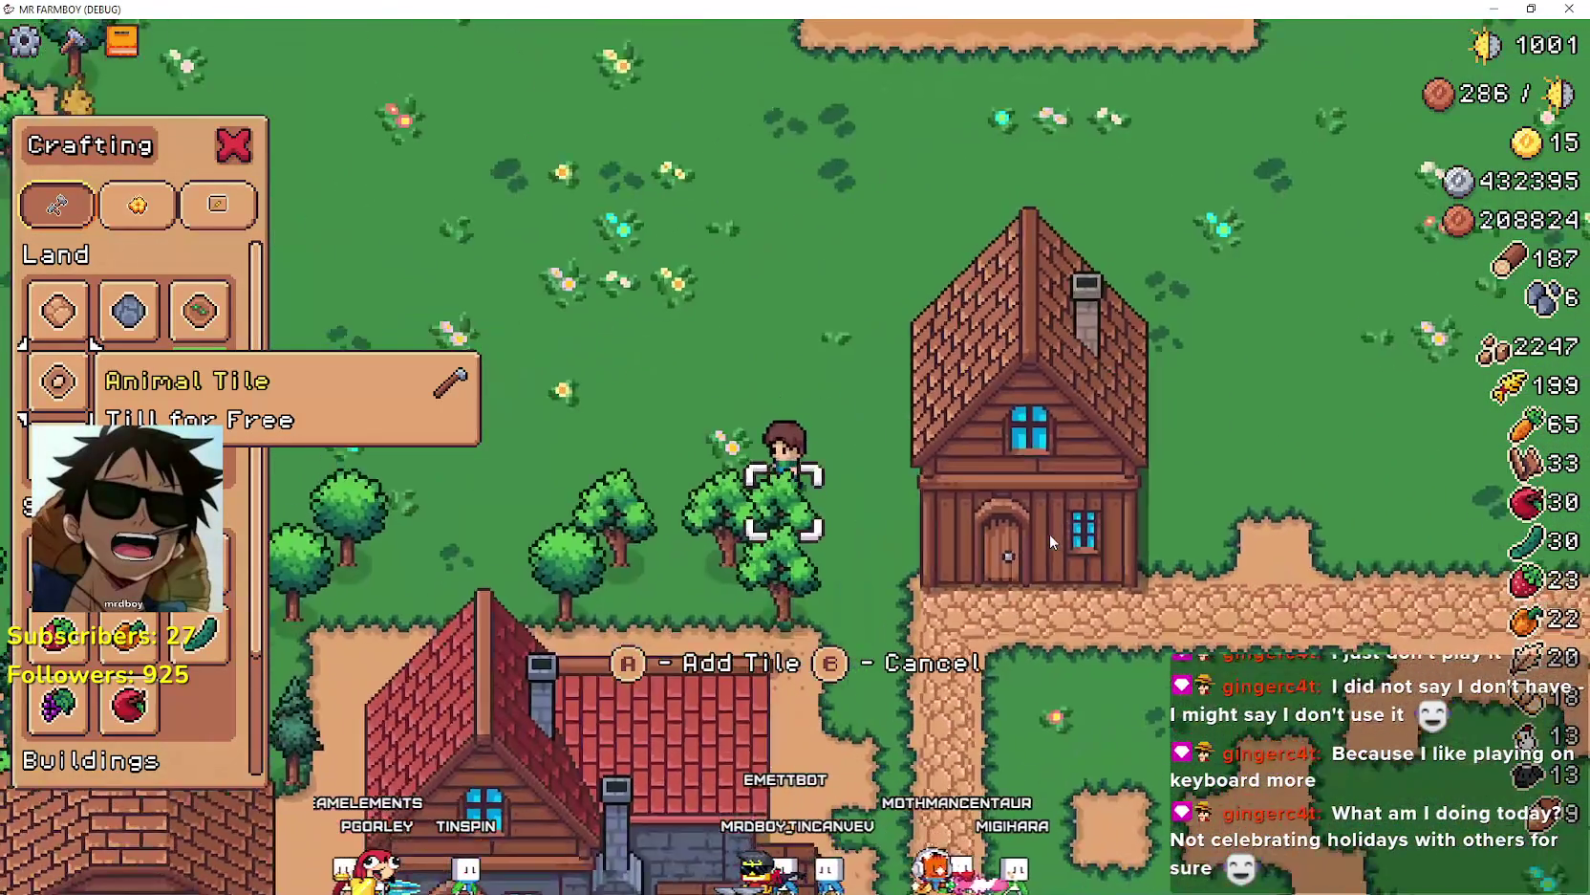
- Chop the nearby tree twice and select the Grass Tile recipe
{"action": "key", "text": "d"}
{"action": "key", "text": "space"}
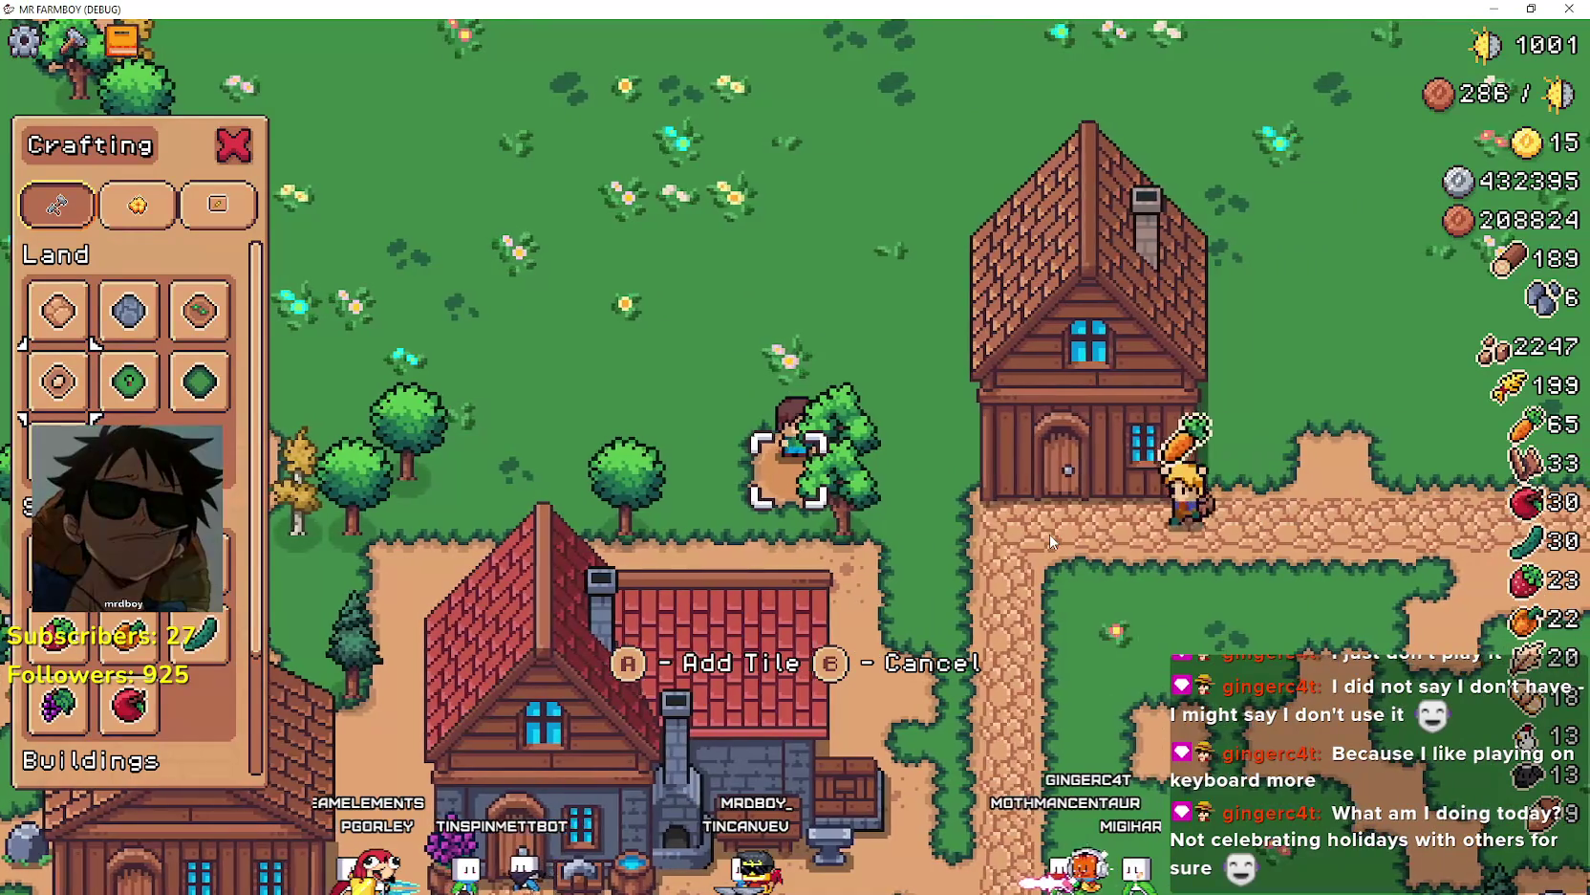
{"action": "key", "text": "d"}
{"action": "key", "text": "space"}
{"action": "key", "text": "Right"}
{"action": "key", "text": "Right"}
{"action": "key", "text": "s"}
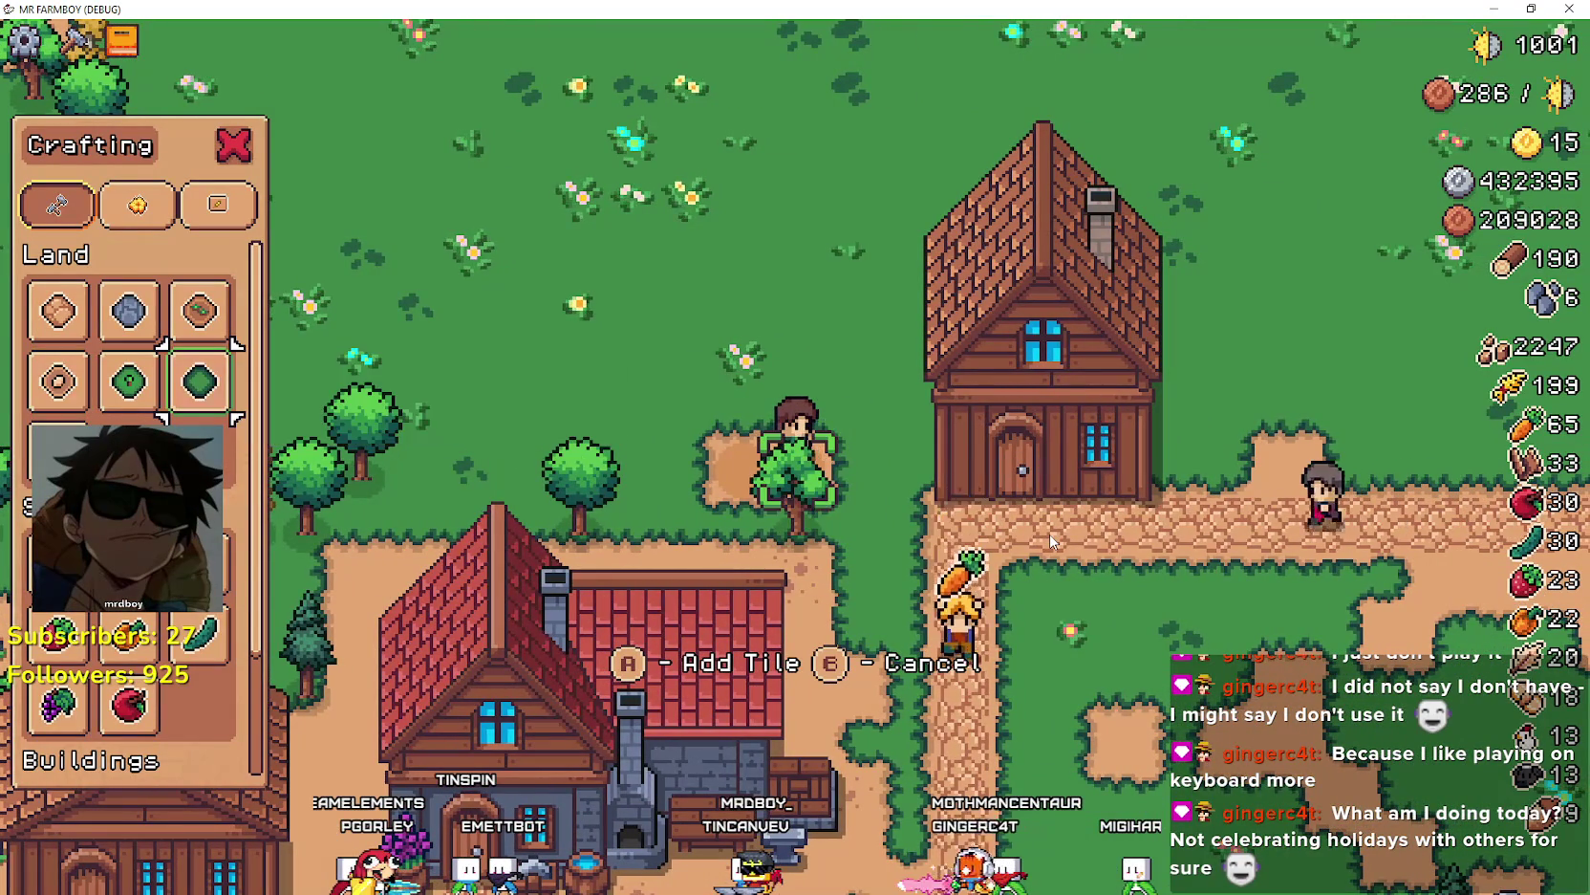
- Fell the trees and mine the rock patch, raising wood to 199 and stone to 11
{"action": "key", "text": "a"}
{"action": "key", "text": "space"}
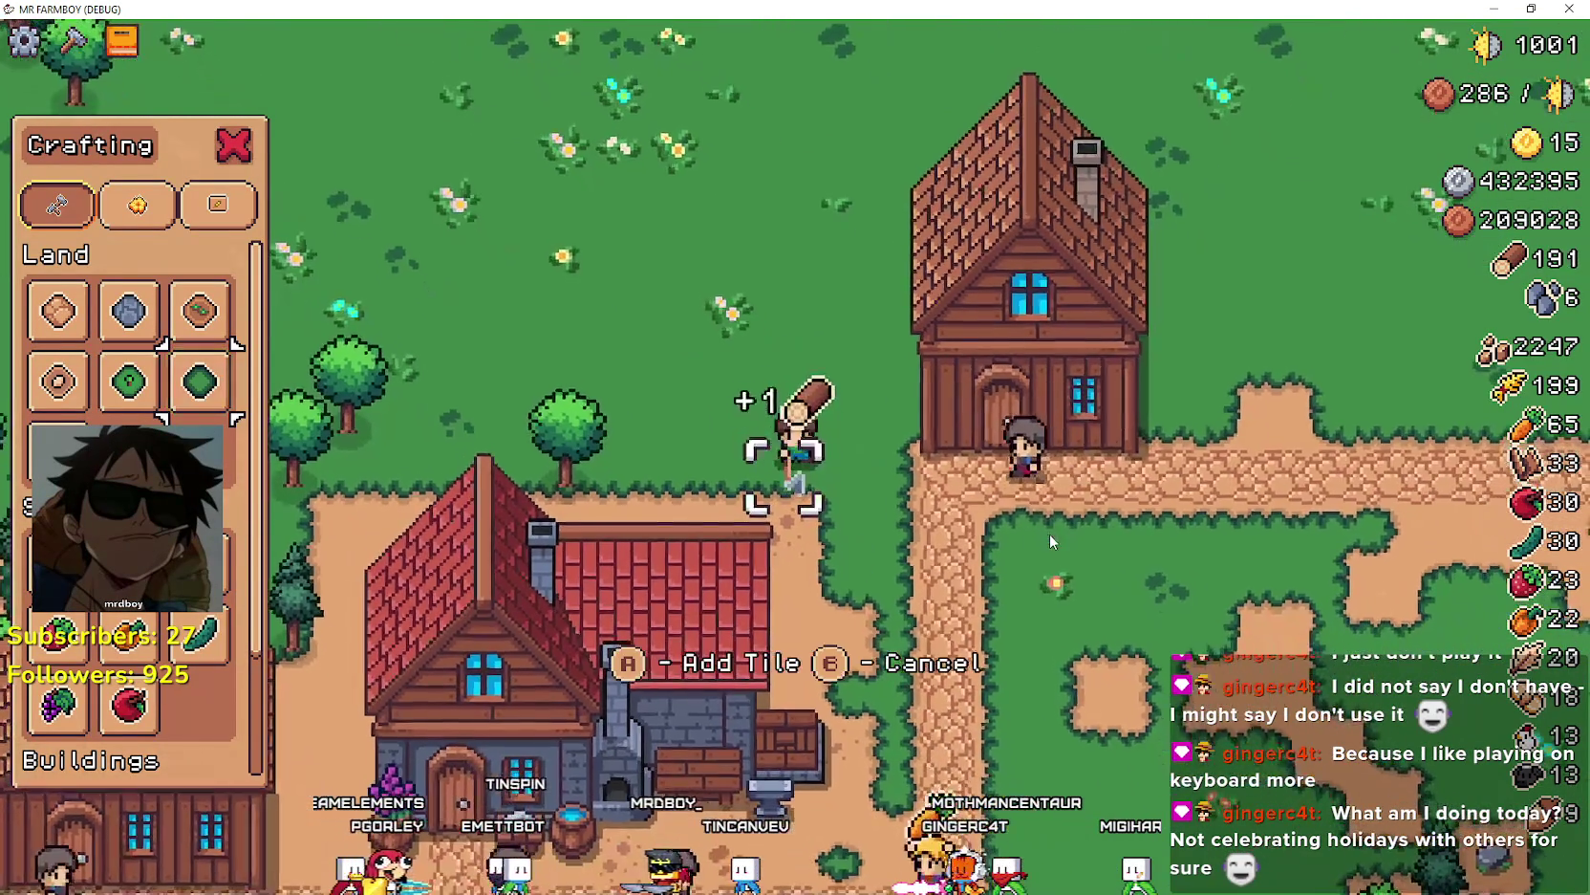
{"action": "key", "text": "a"}
{"action": "key", "text": "space"}
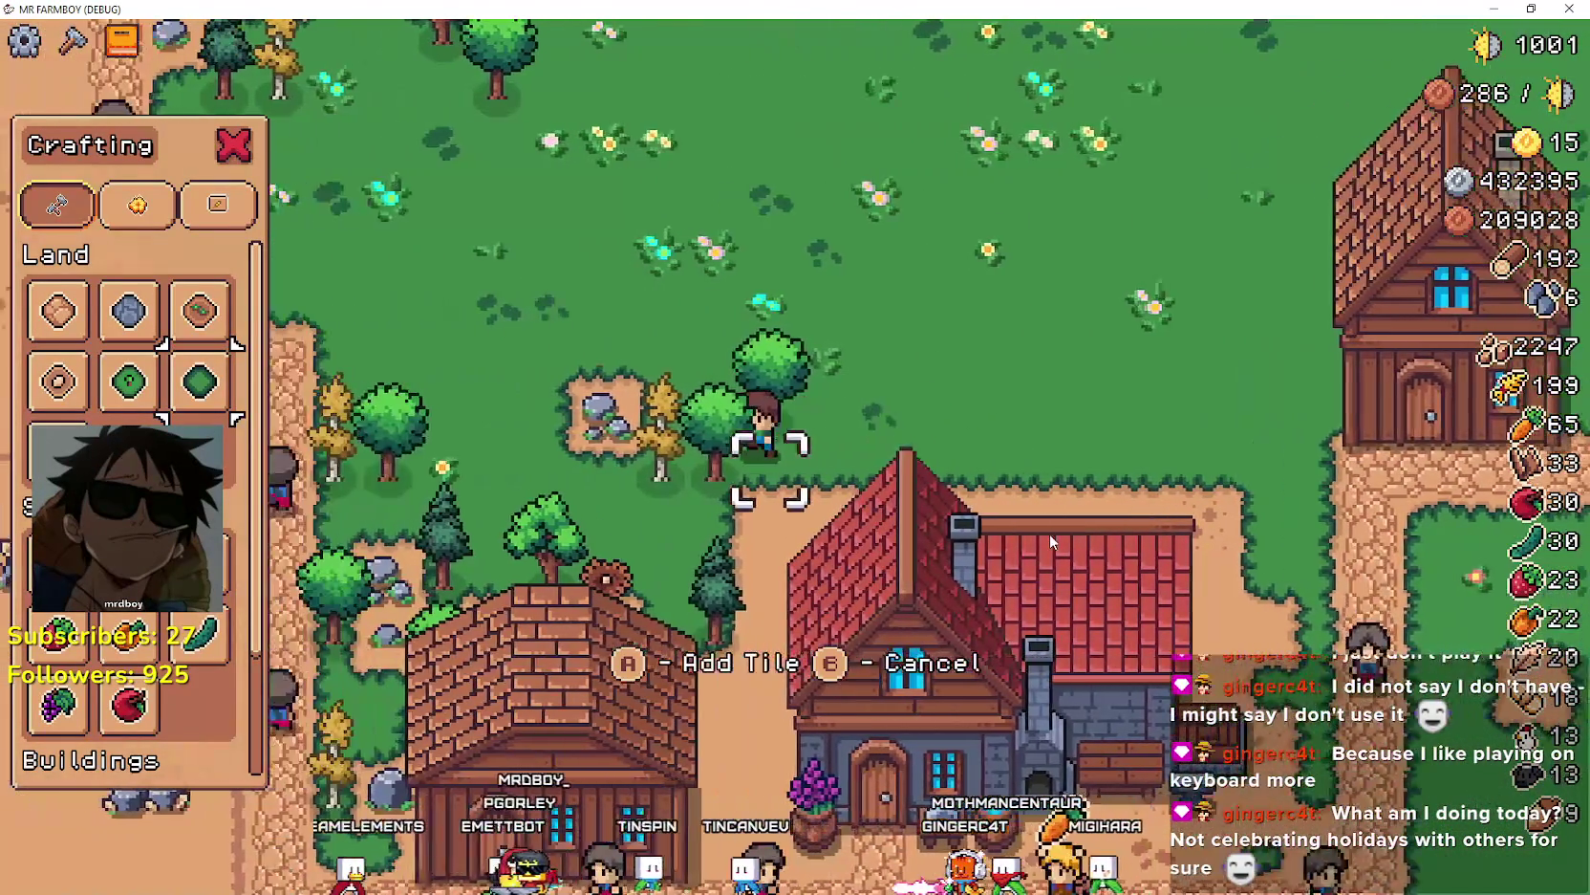
{"action": "key", "text": "a"}
{"action": "key", "text": "space"}
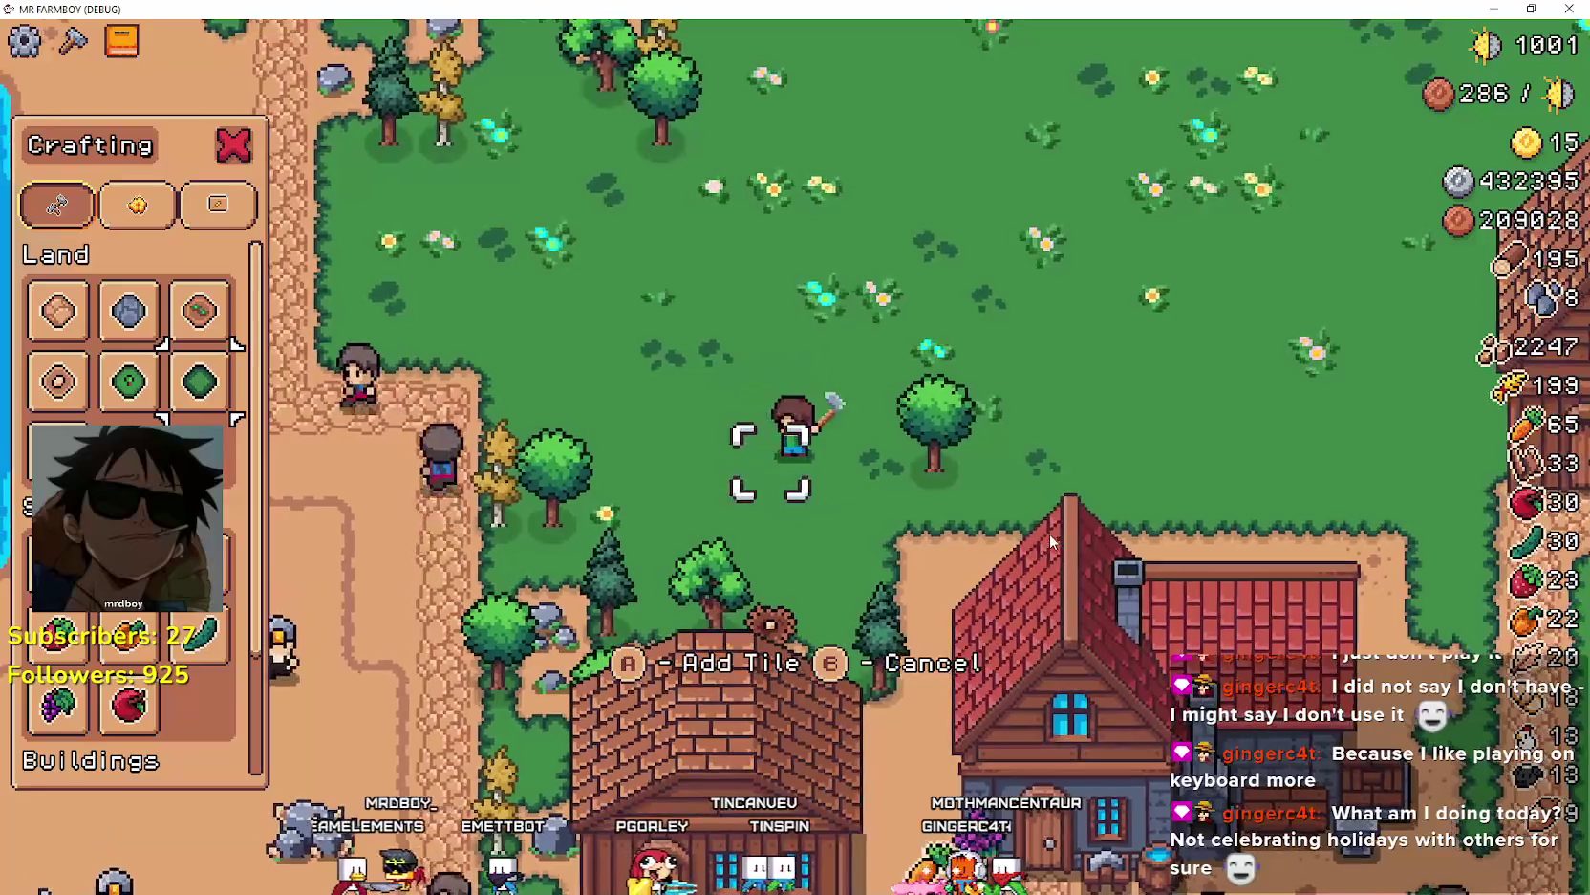
{"action": "key", "text": "space"}
{"action": "key", "text": "a"}
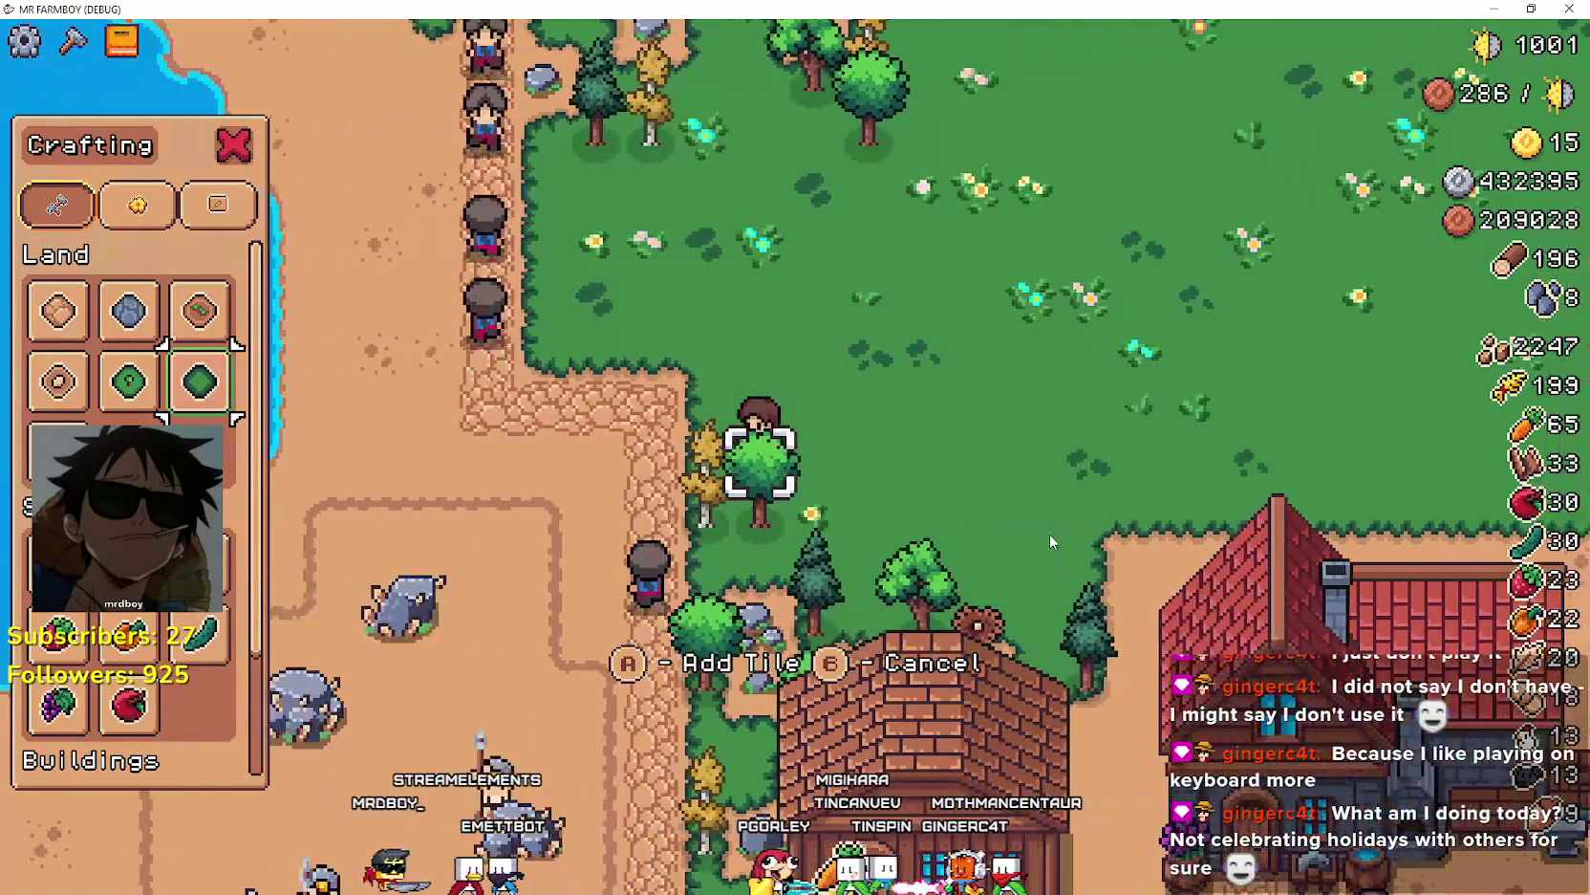
{"action": "key", "text": "space"}
{"action": "key", "text": "space"}
{"action": "key", "text": "s"}
{"action": "key", "text": "space"}
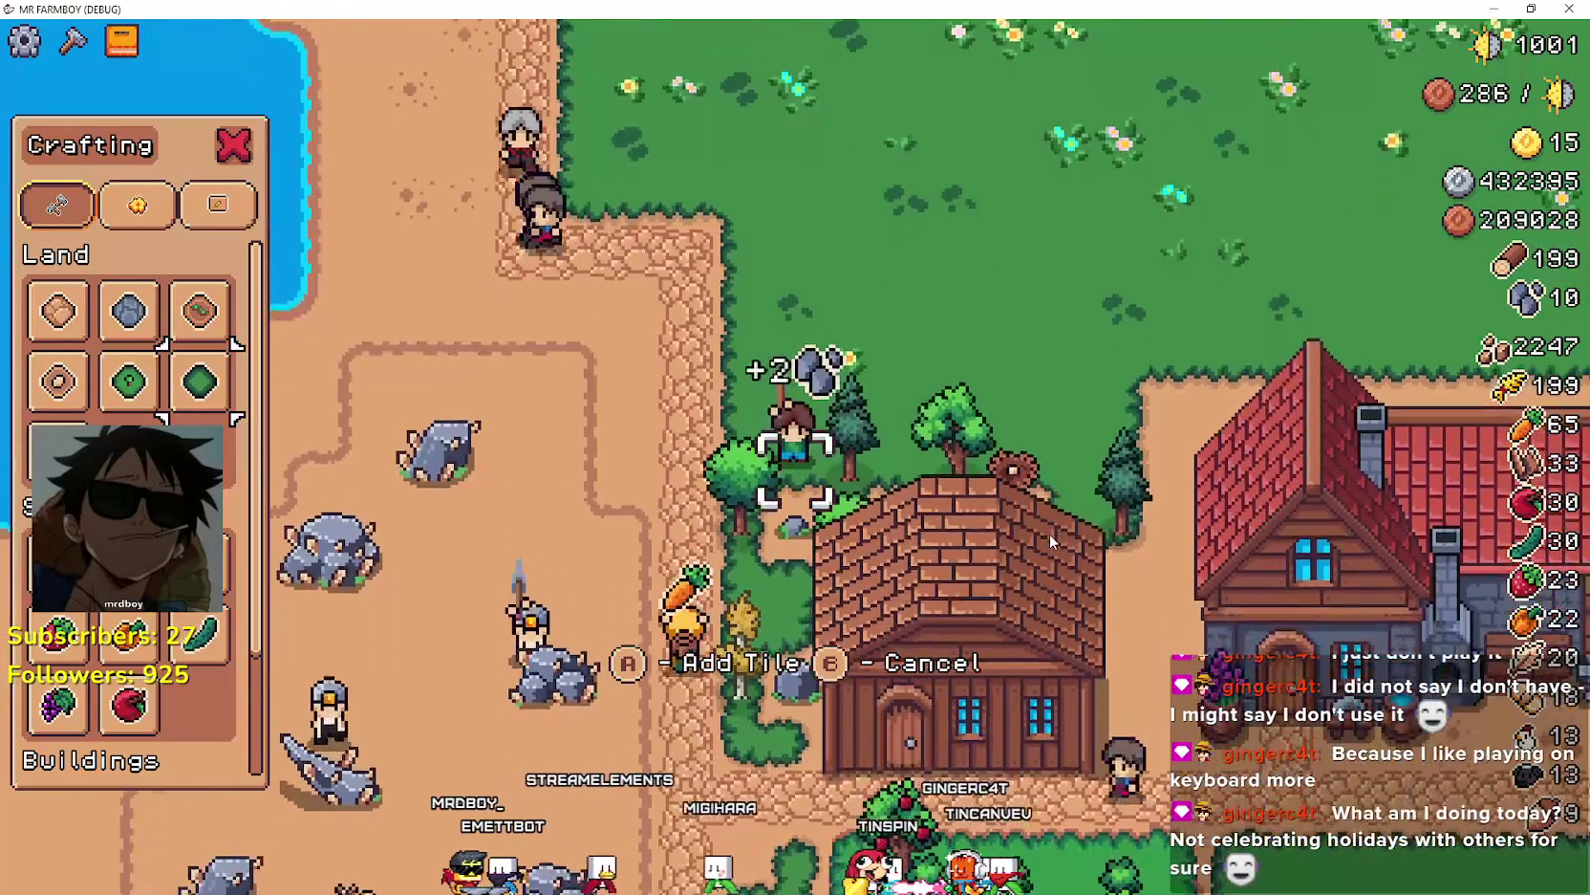
- Walk the farmer up past the houses to the path beside the red-roofed house
{"action": "key", "text": "w"}
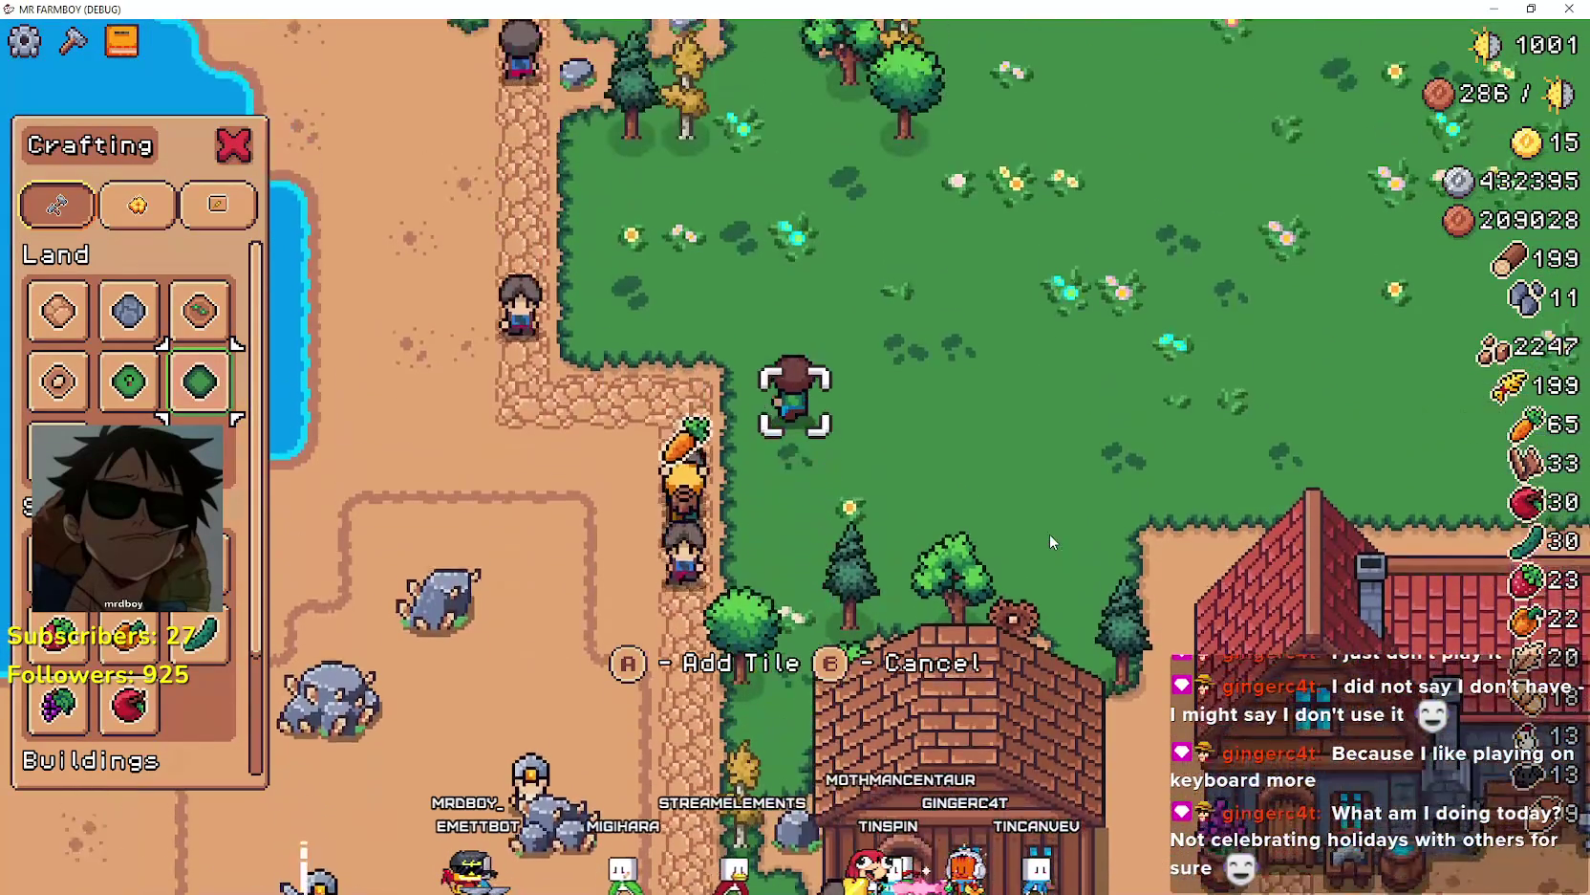
{"action": "key", "text": "w"}
{"action": "key", "text": "a"}
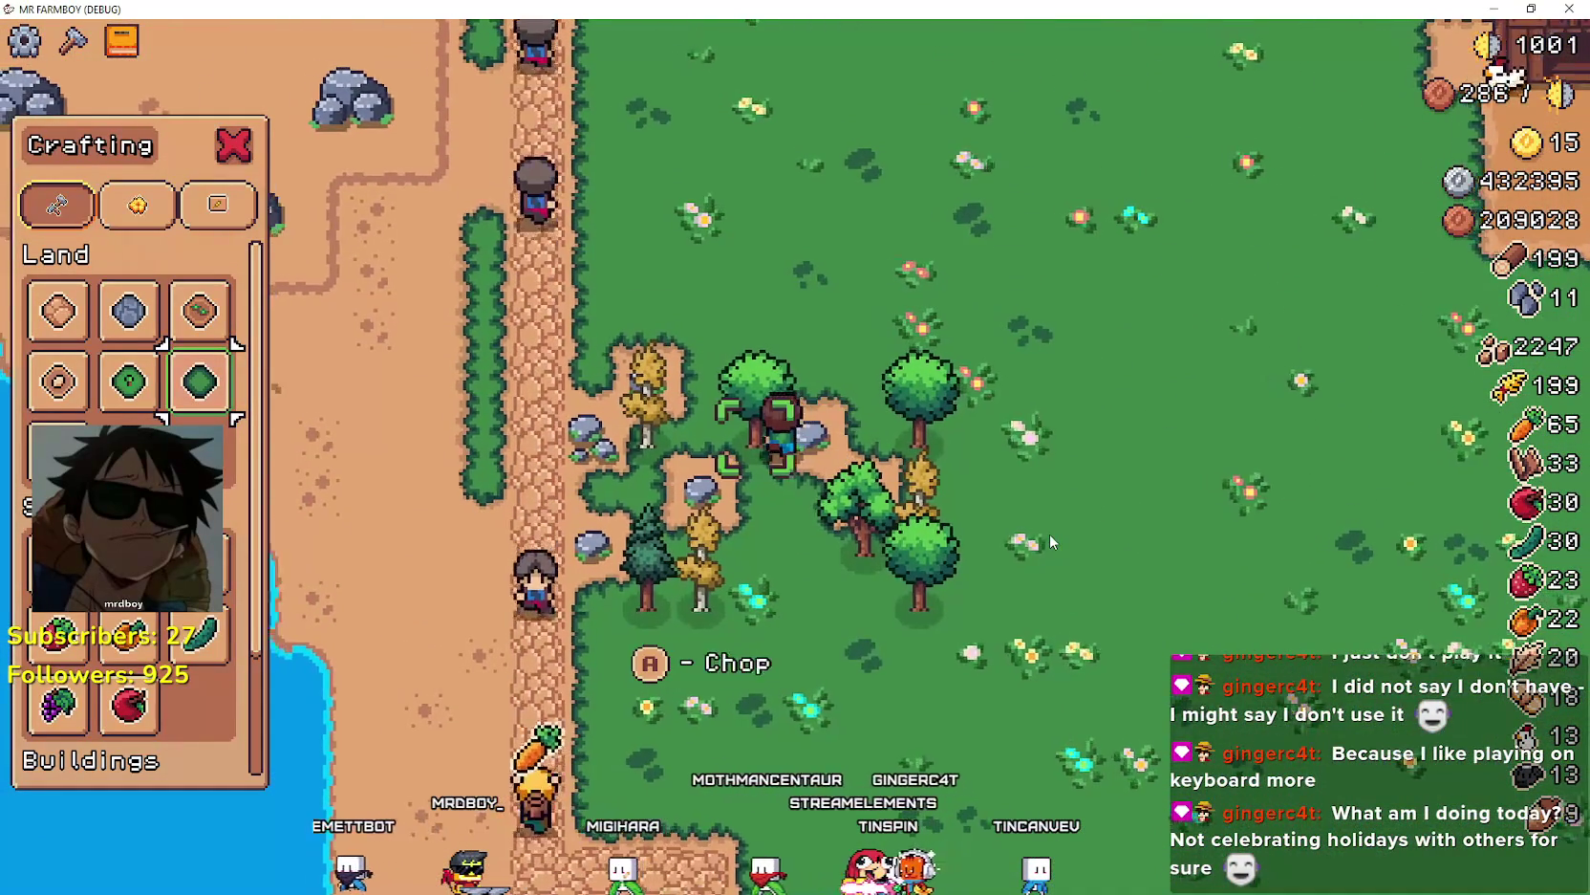
{"action": "key", "text": "a"}
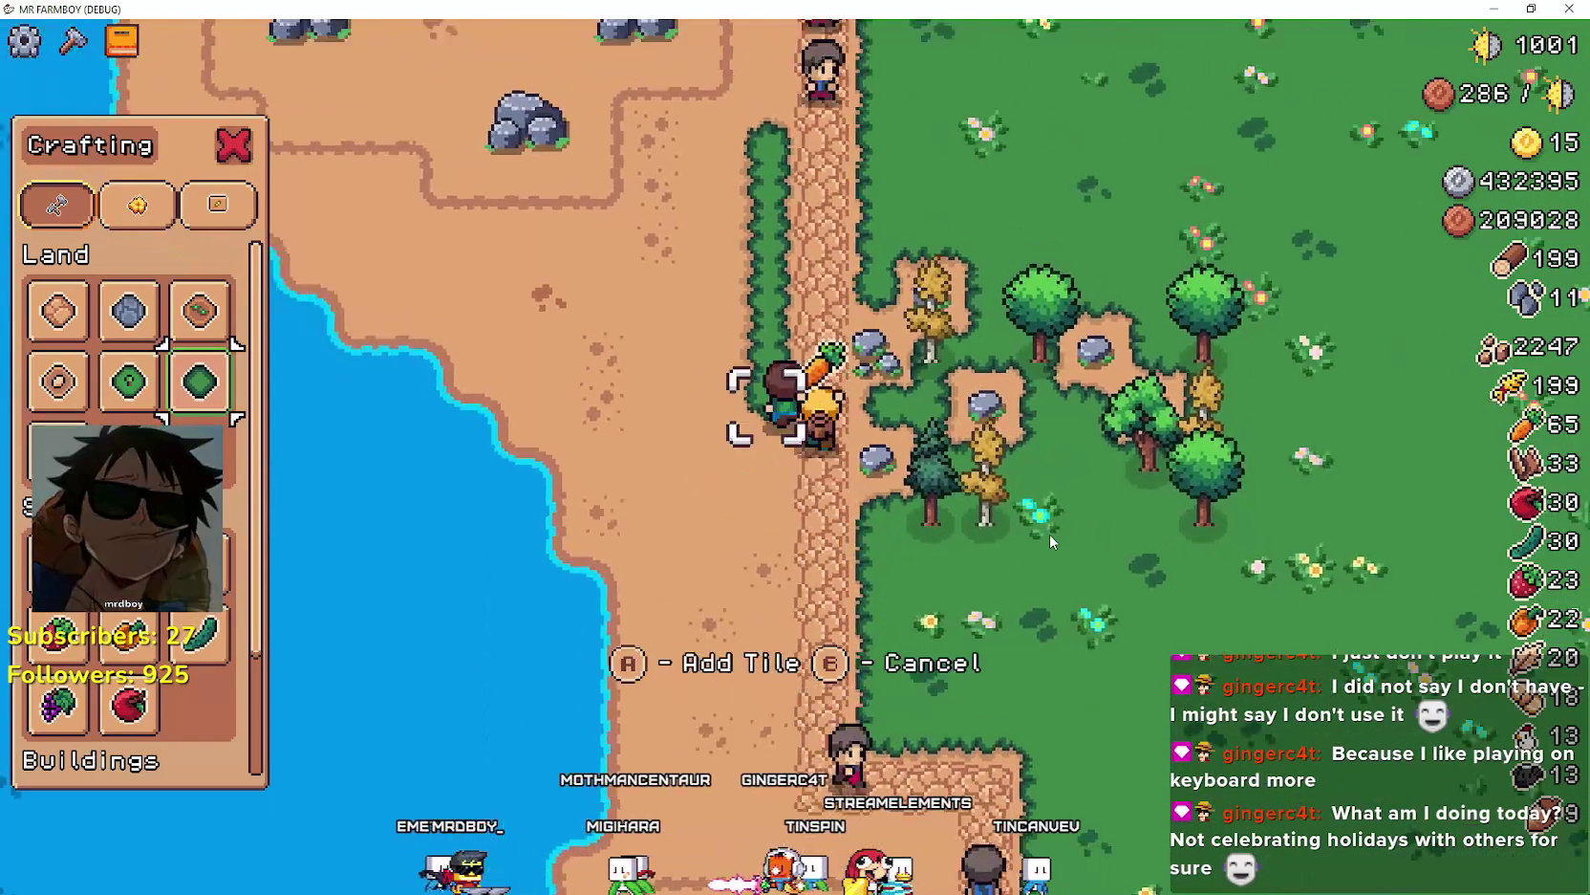
{"action": "key", "text": "w"}
{"action": "key", "text": "d"}
{"action": "key", "text": "a"}
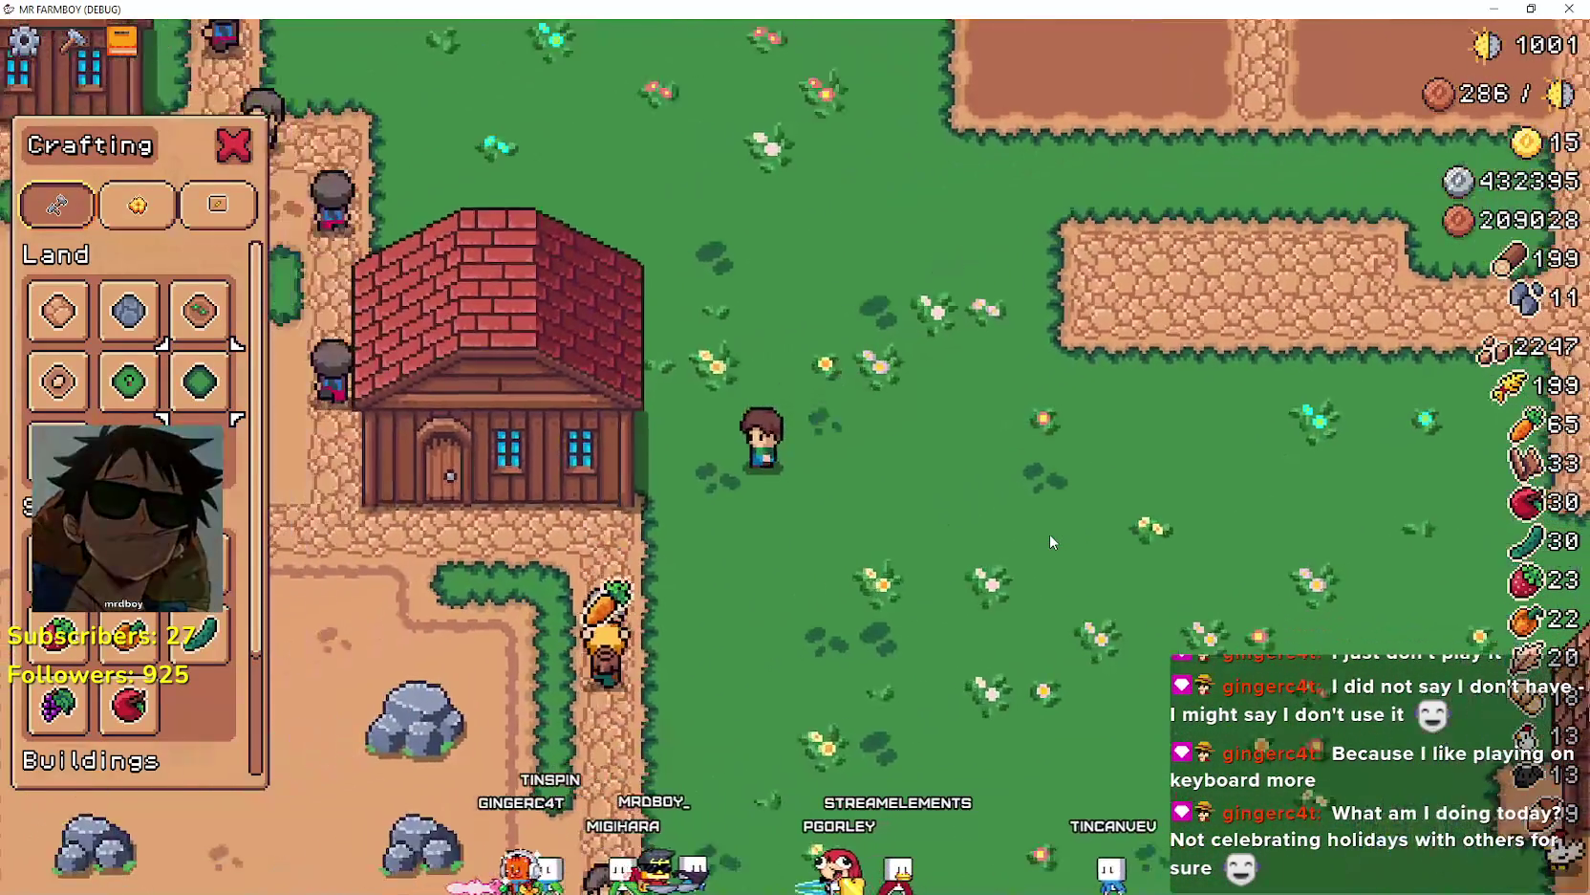
- Open the Warehouse and withdraw the stocked tomatoes into the inventory
{"action": "key", "text": "e"}
{"action": "key", "text": "d"}
{"action": "key", "text": "d"}
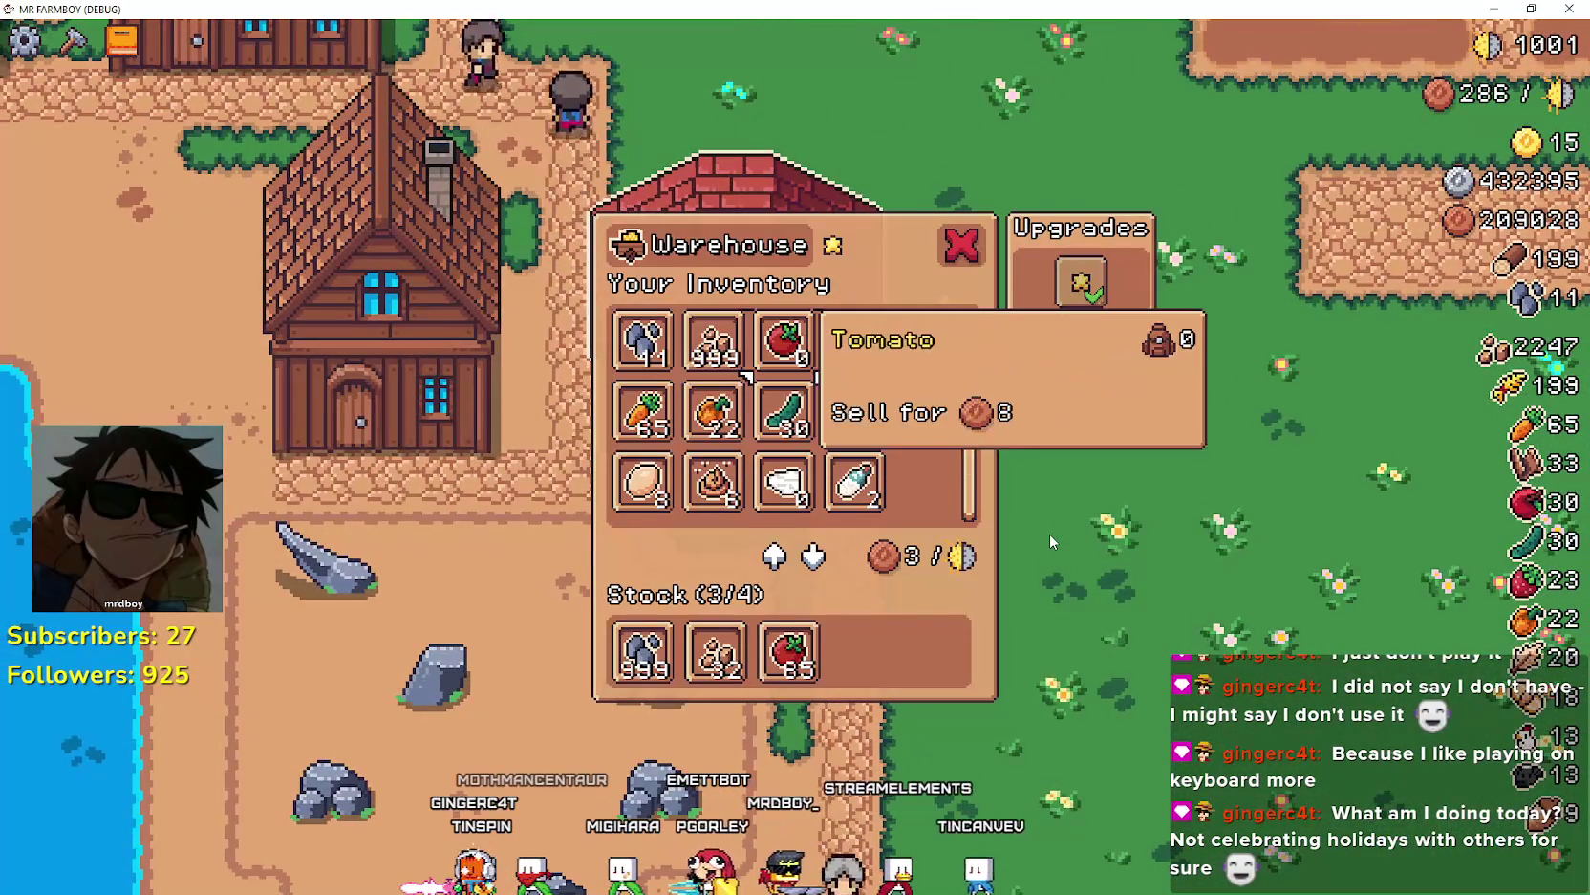
{"action": "key", "text": "d"}
{"action": "key", "text": "s"}
{"action": "key", "text": "s"}
{"action": "key", "text": "s"}
{"action": "key", "text": "e"}
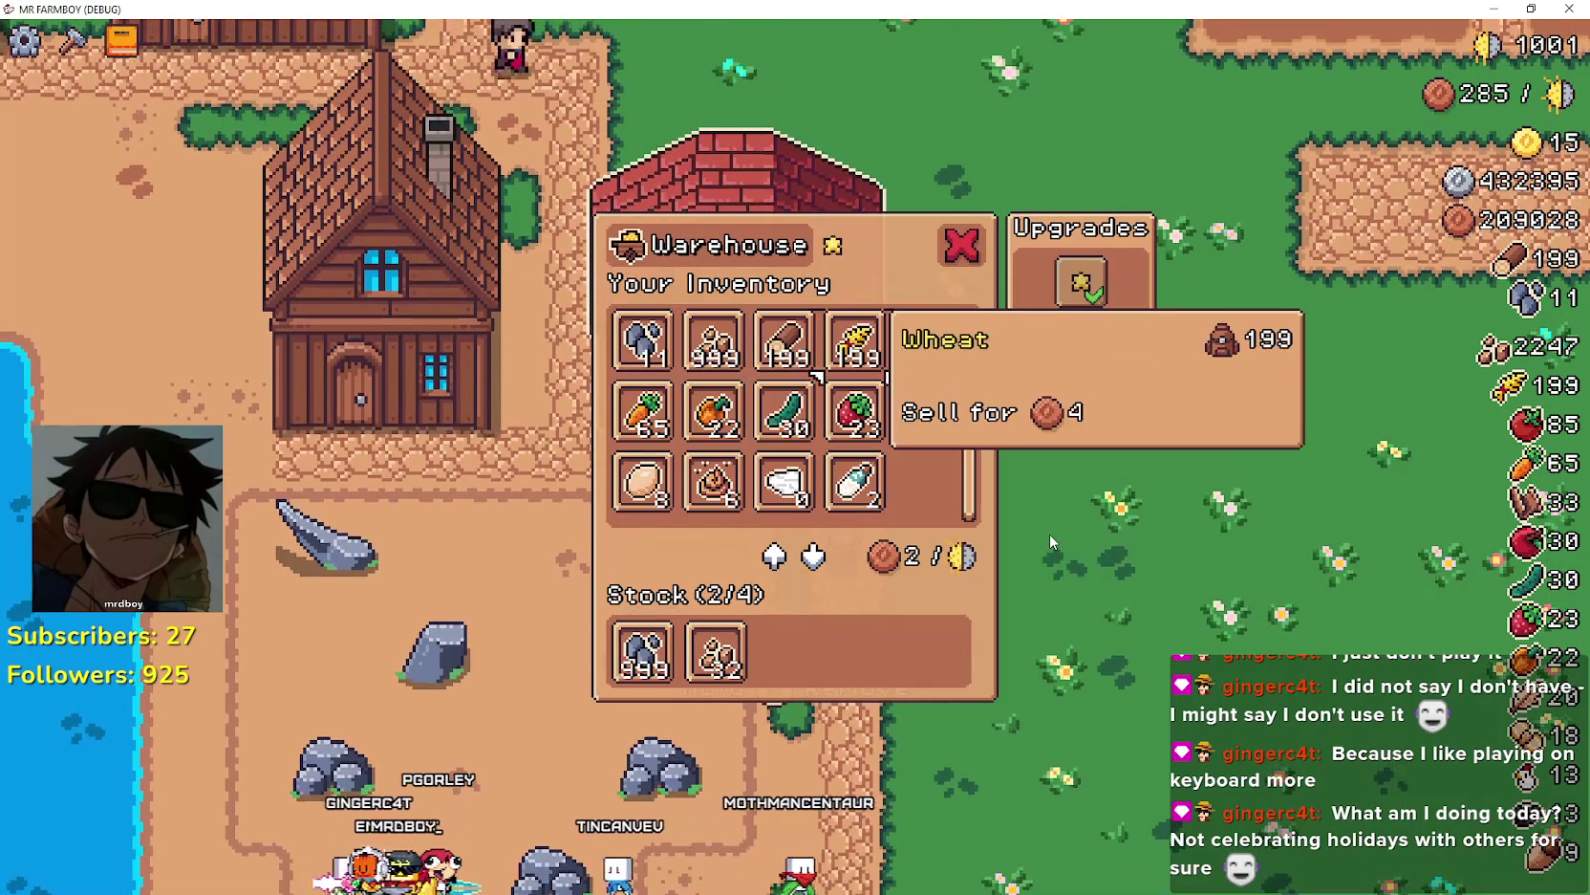
- Browse the stock details (Carrot, Stone, Wheat, Apple, Wool, Milk), then switch to Chrome's Godot theme results
{"action": "key", "text": "Down"}
{"action": "key", "text": "Left"}
{"action": "key", "text": "Left"}
{"action": "key", "text": "Left"}
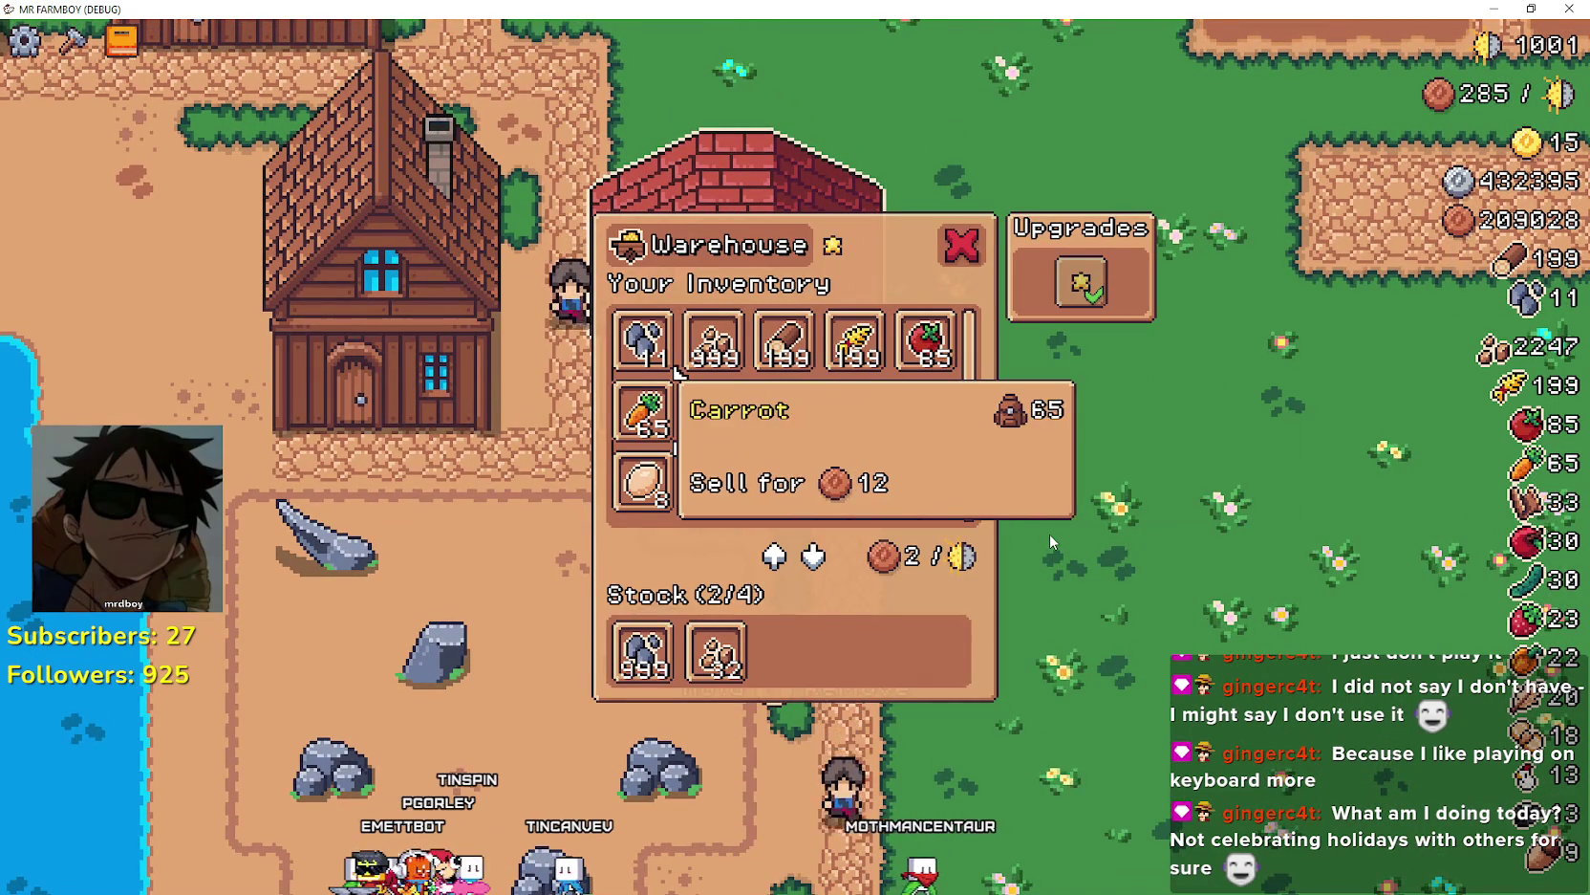
{"action": "key", "text": "Down"}
{"action": "key", "text": "Down"}
{"action": "key", "text": "Up"}
{"action": "key", "text": "Right"}
{"action": "key", "text": "Up"}
{"action": "key", "text": "Up"}
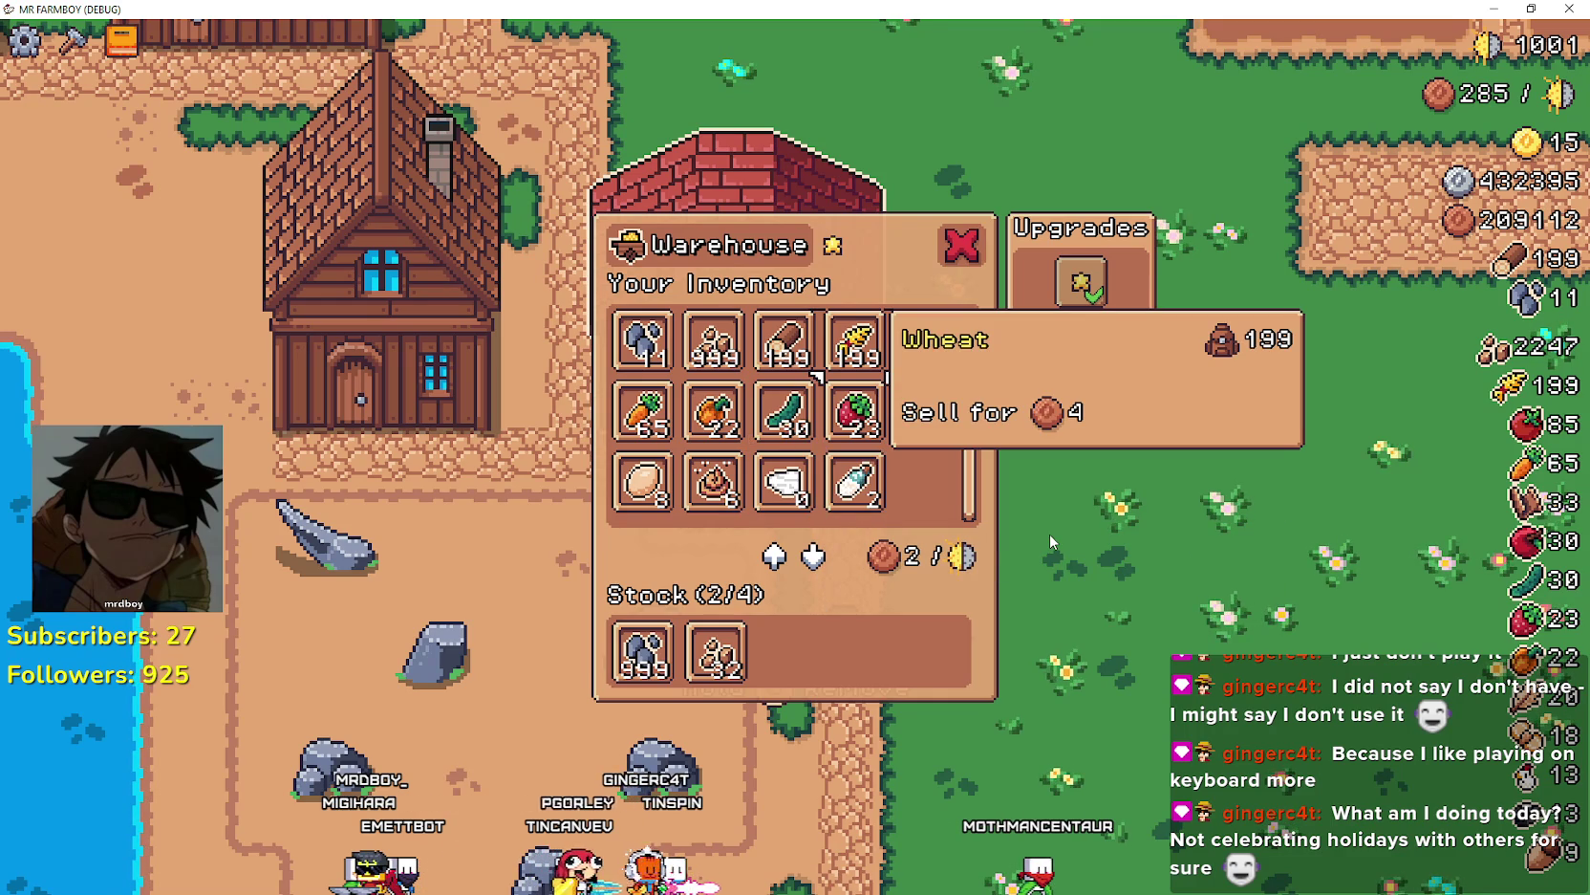
{"action": "key", "text": "Right"}
{"action": "key", "text": "Down"}
{"action": "key", "text": "Left"}
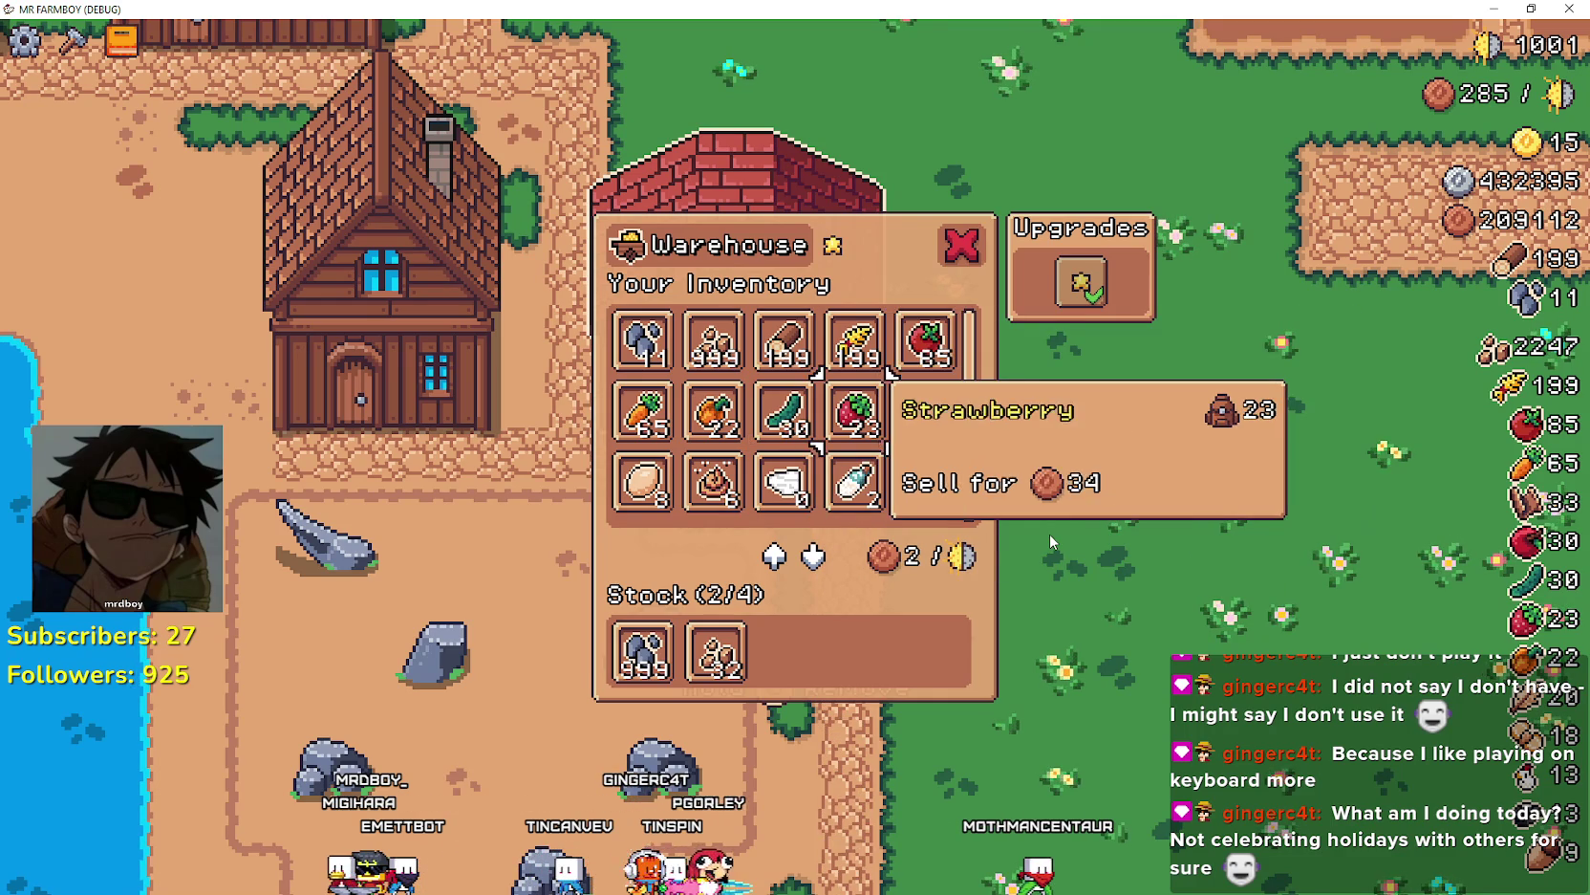
{"action": "key", "text": "Left"}
{"action": "key", "text": "Left"}
{"action": "key", "text": "Left"}
{"action": "key", "text": "Down"}
{"action": "key", "text": "Right"}
{"action": "key", "text": "Right"}
{"action": "key", "text": "Right"}
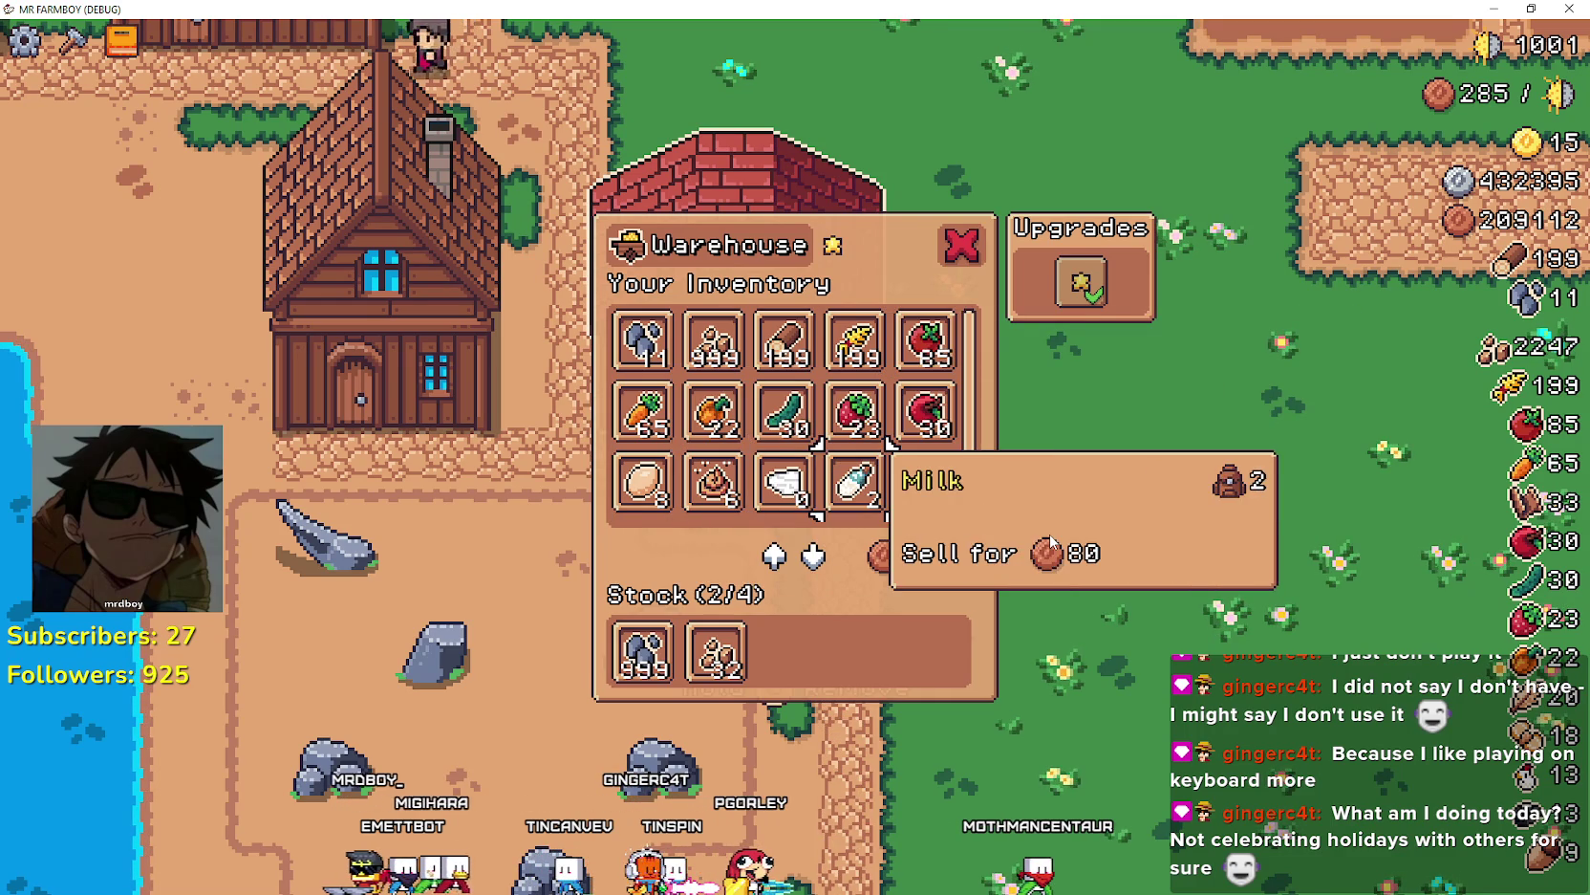
{"action": "key", "text": "Up"}
{"action": "key", "text": "Right"}
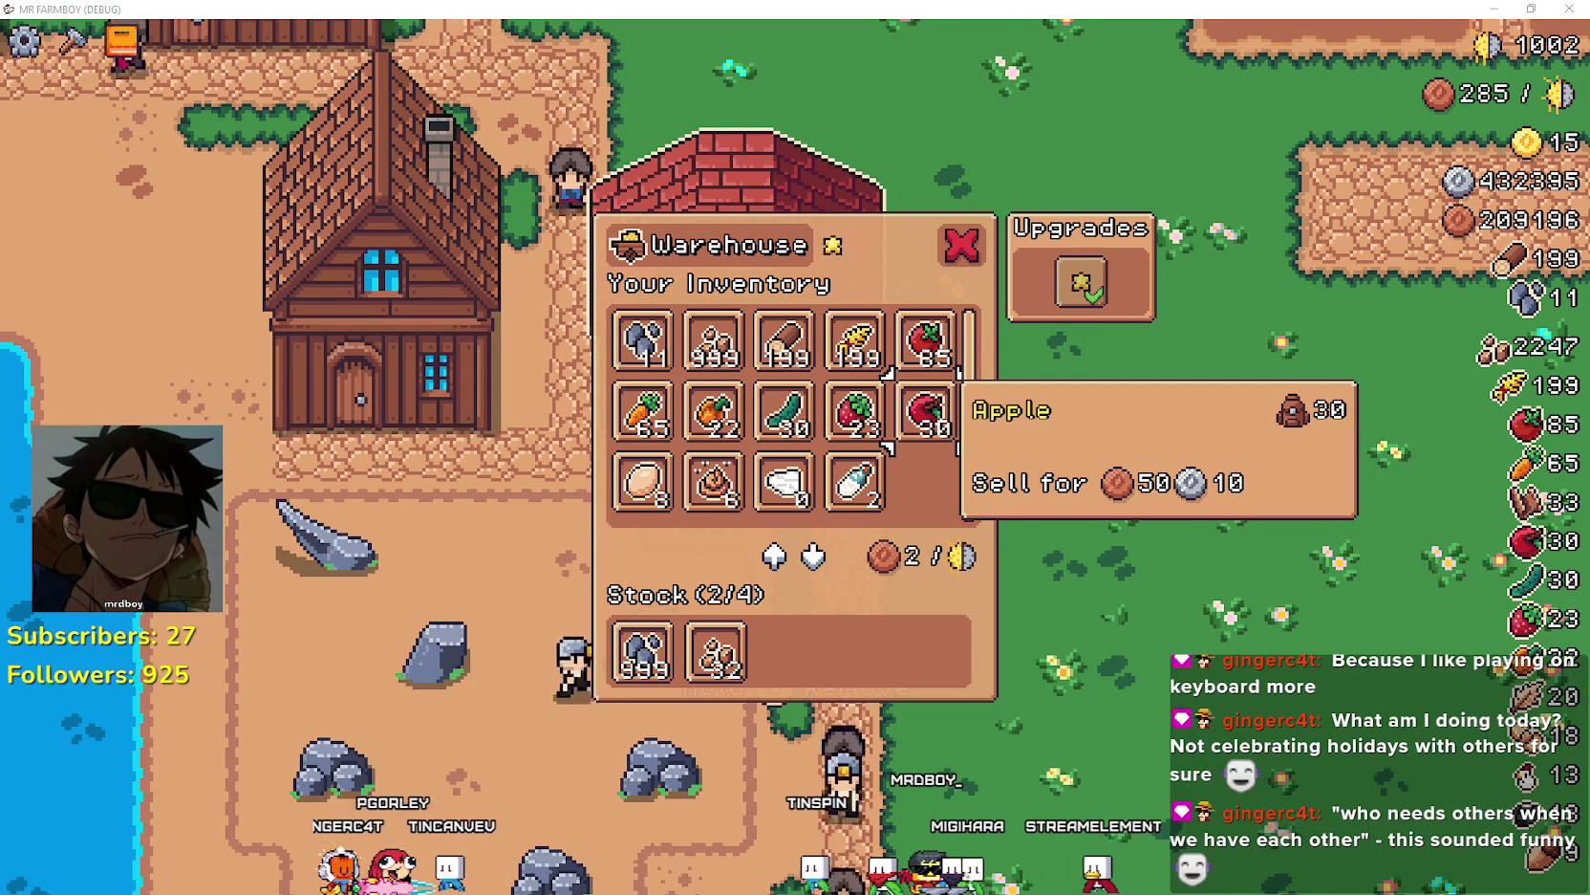
{"action": "key", "text": "alt+Tab"}
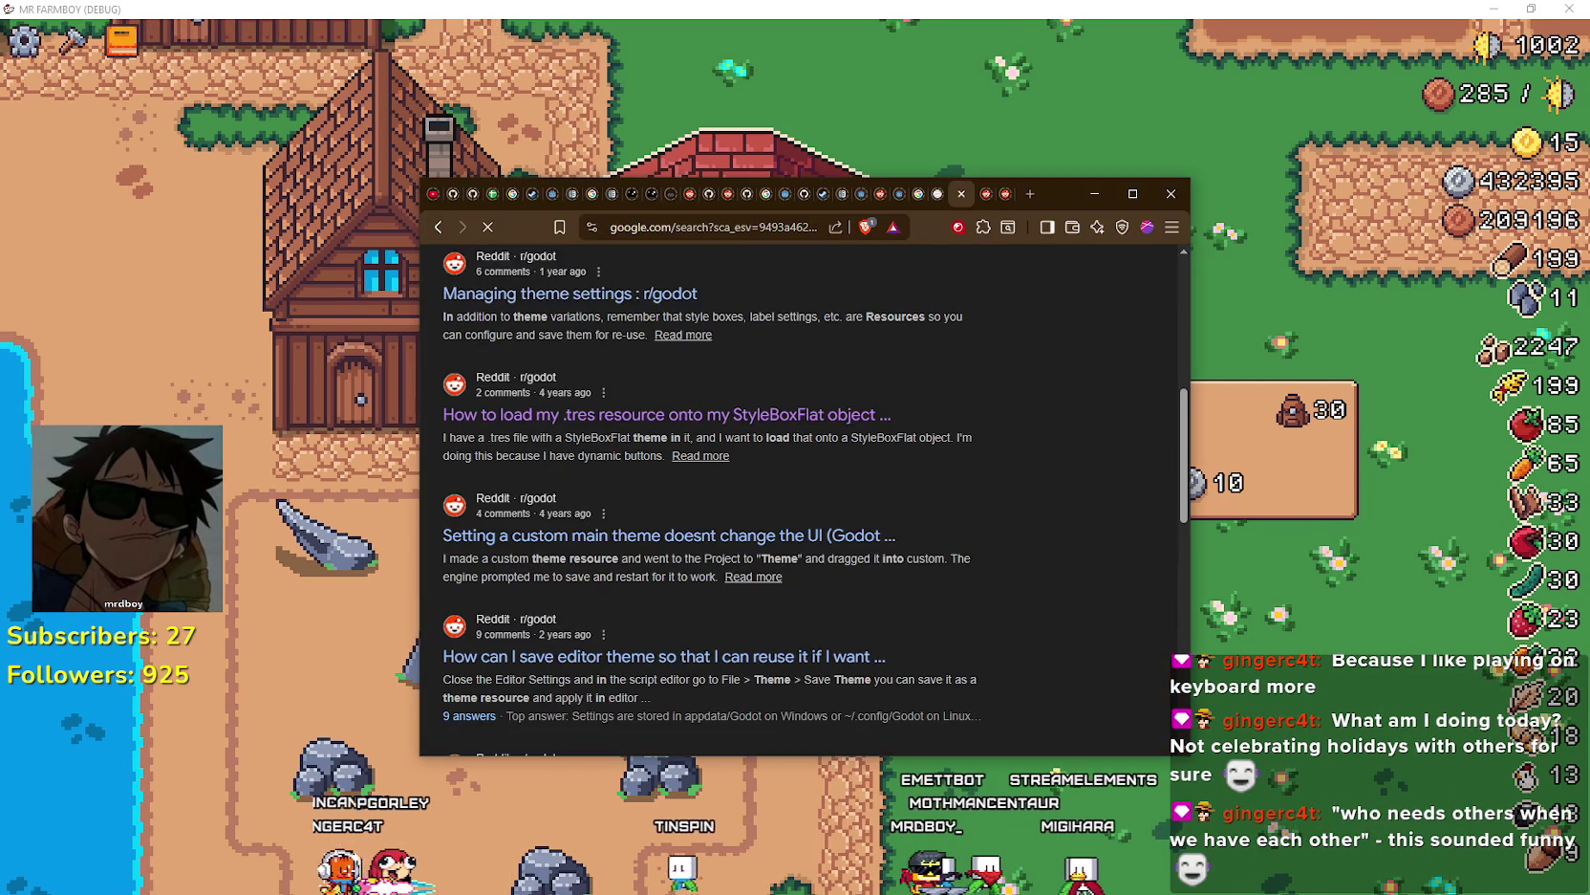
- Minimize the Godot theme results, then switch back to the 'going merry' image results
{"action": "left_click", "coordinate": [1080, 194]}
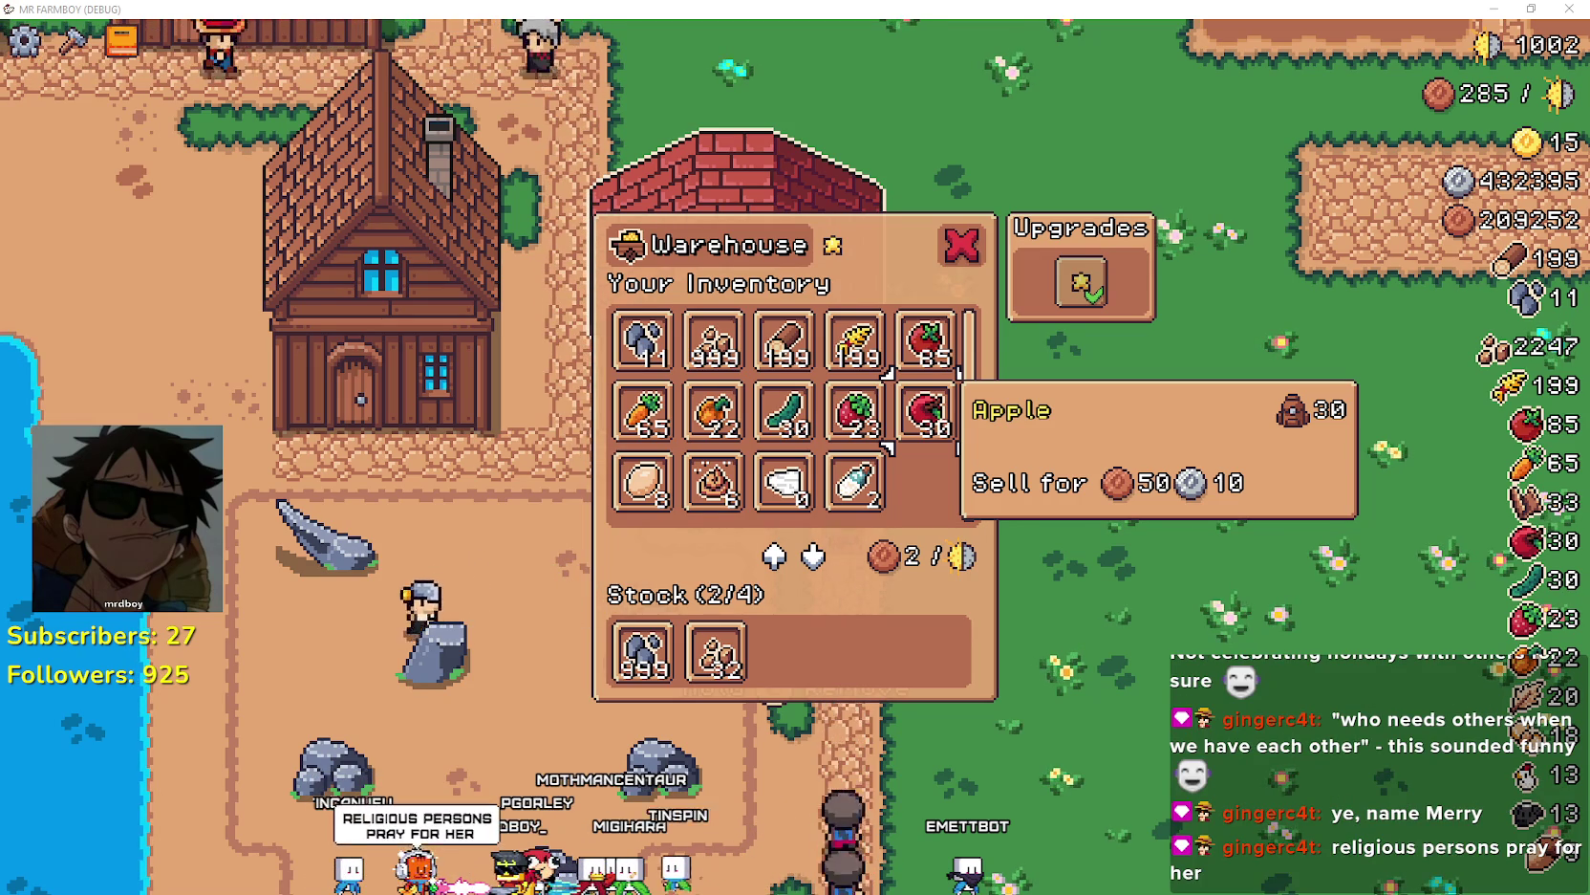
{"action": "key", "text": "alt+Tab"}
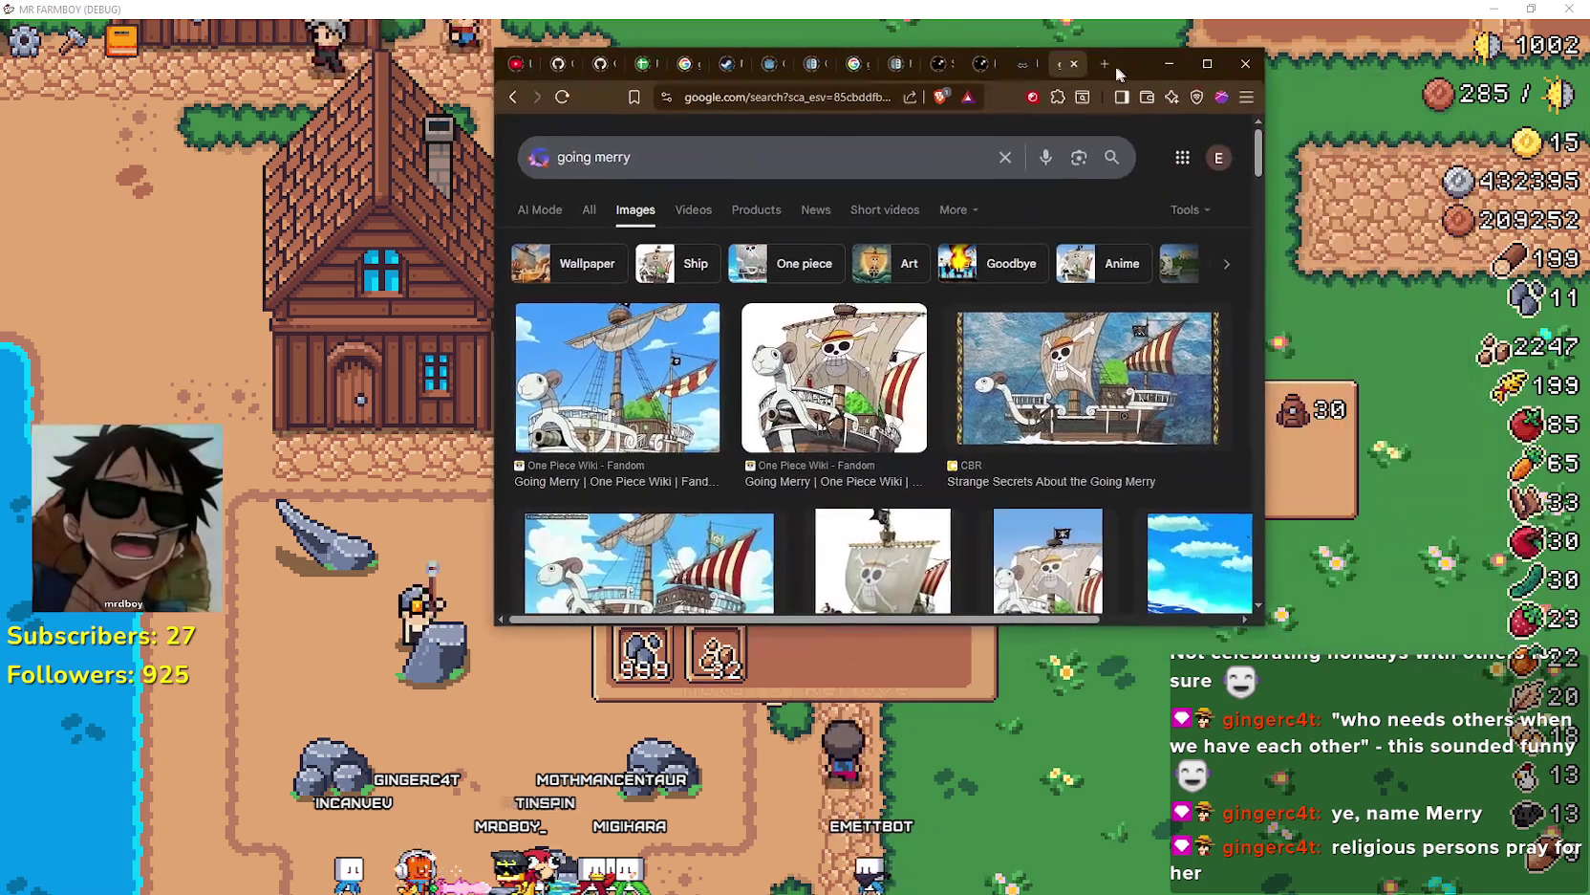
- Maximize the browser, preview the first Going Merry image, then minimize it
{"action": "left_click", "coordinate": [1208, 64]}
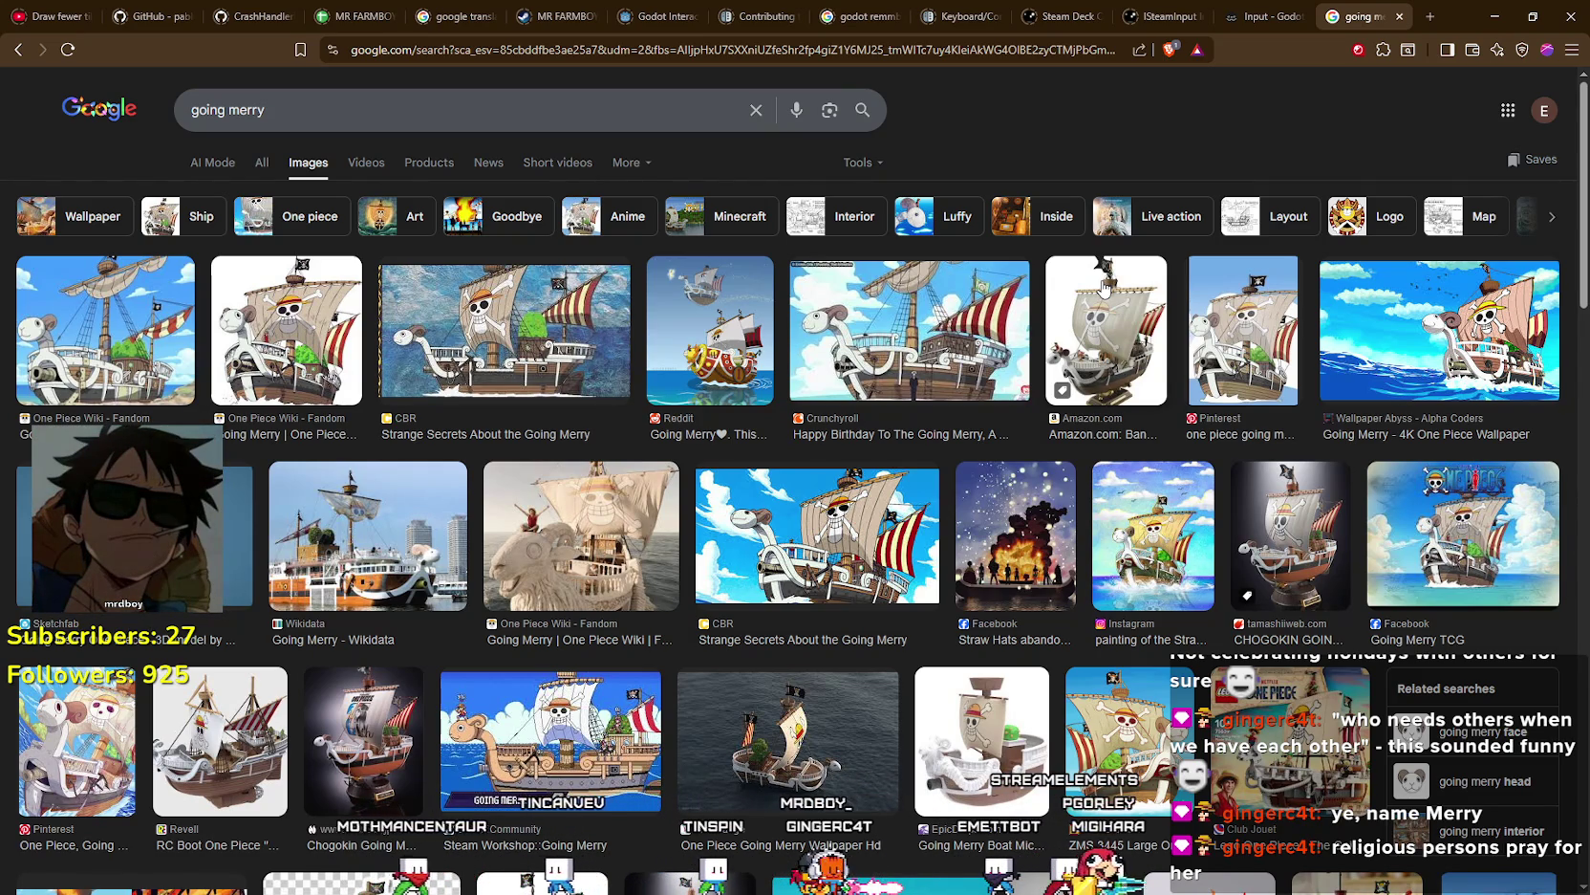
{"action": "left_click", "coordinate": [166, 348]}
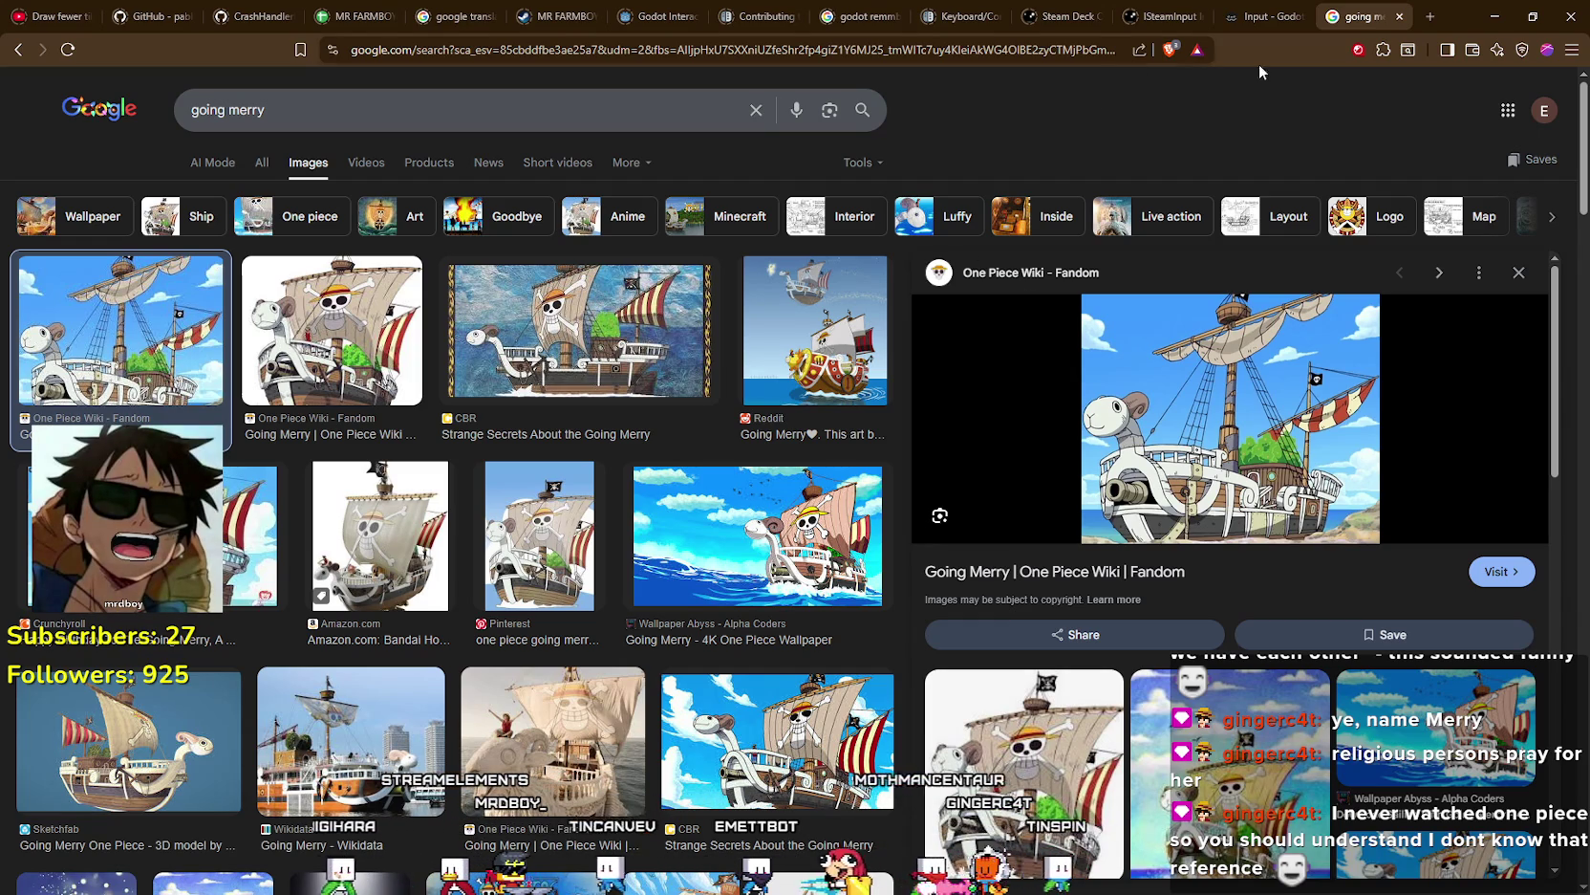
{"action": "left_click", "coordinate": [1495, 16]}
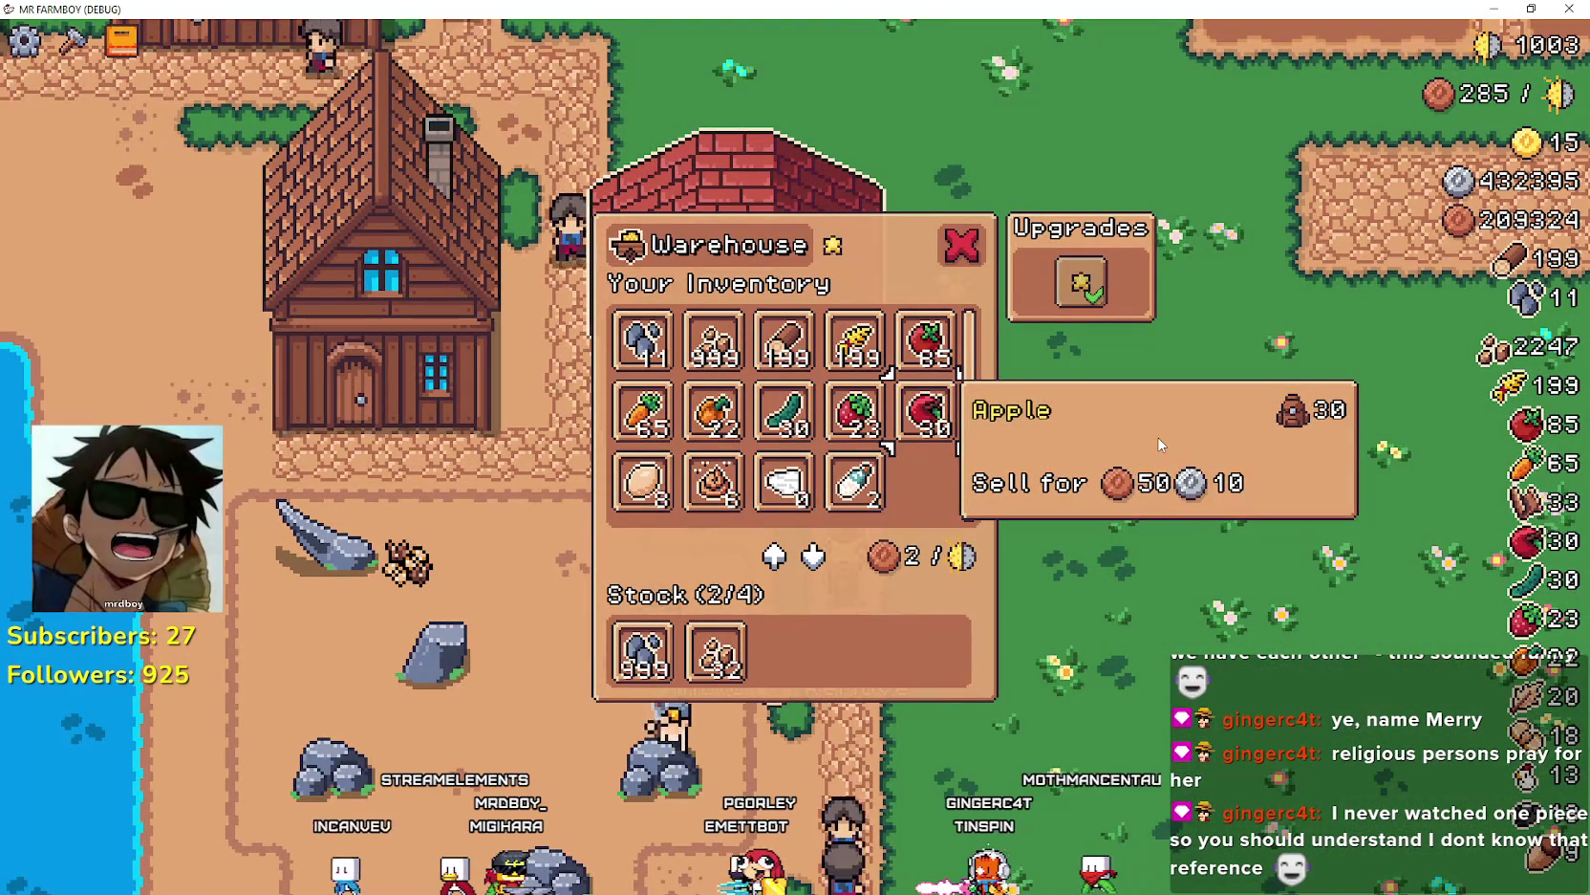
- Read the warehouse tooltips for Strawberry, Wood, Orange Pepper, Copper Nugget and Carrot
{"action": "key", "text": "Left"}
{"action": "key", "text": "Up"}
{"action": "key", "text": "Left"}
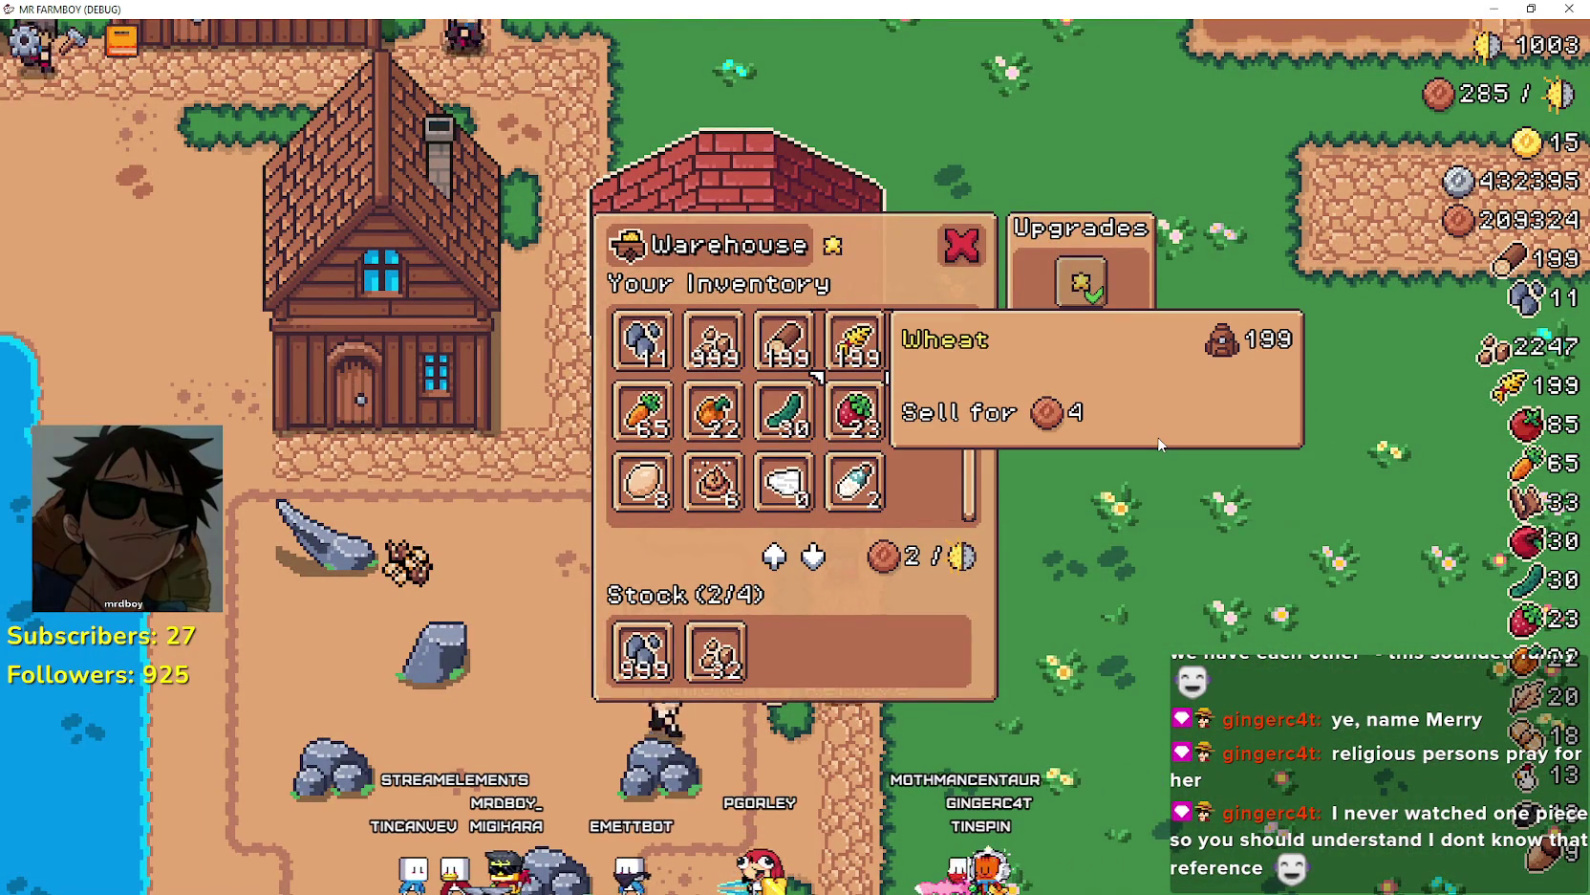
{"action": "key", "text": "Down"}
{"action": "key", "text": "Left"}
{"action": "key", "text": "Up"}
{"action": "key", "text": "Down"}
{"action": "key", "text": "Up"}
{"action": "key", "text": "Down"}
{"action": "key", "text": "Left"}
- Check the Stone, Wool, Milk, Wheat, Egg and Cucumber item details
{"action": "key", "text": "Down"}
{"action": "key", "text": "Down"}
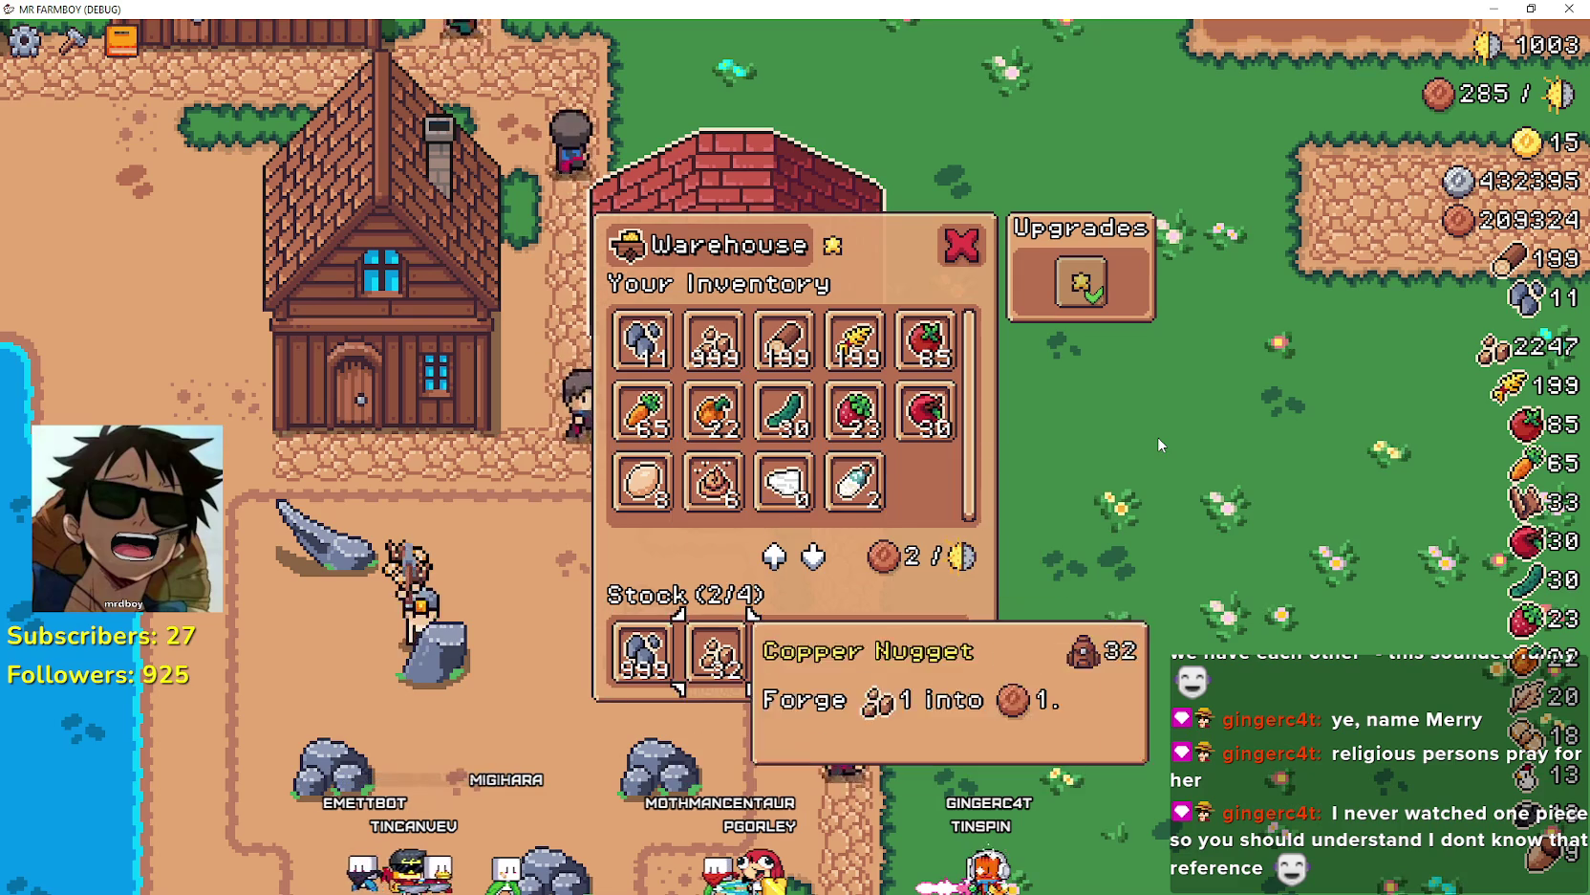
{"action": "key", "text": "Up"}
{"action": "key", "text": "Right"}
{"action": "key", "text": "Right"}
{"action": "key", "text": "Right"}
{"action": "key", "text": "Up"}
{"action": "key", "text": "Up"}
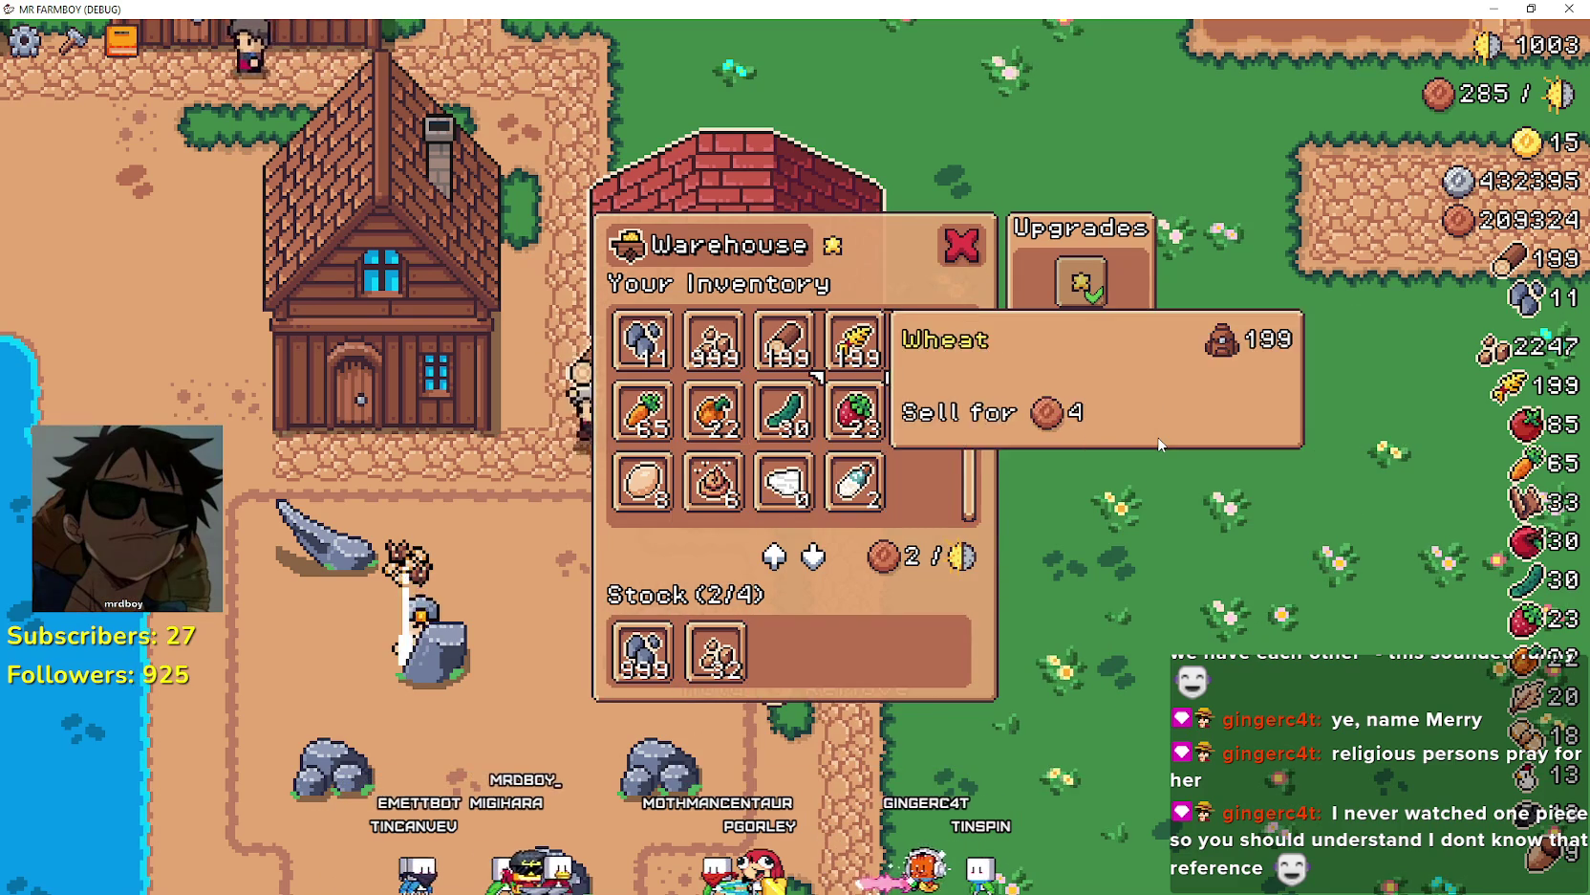
{"action": "key", "text": "Left"}
{"action": "key", "text": "Left"}
{"action": "key", "text": "Left"}
{"action": "key", "text": "Down"}
{"action": "key", "text": "Down"}
{"action": "key", "text": "Down"}
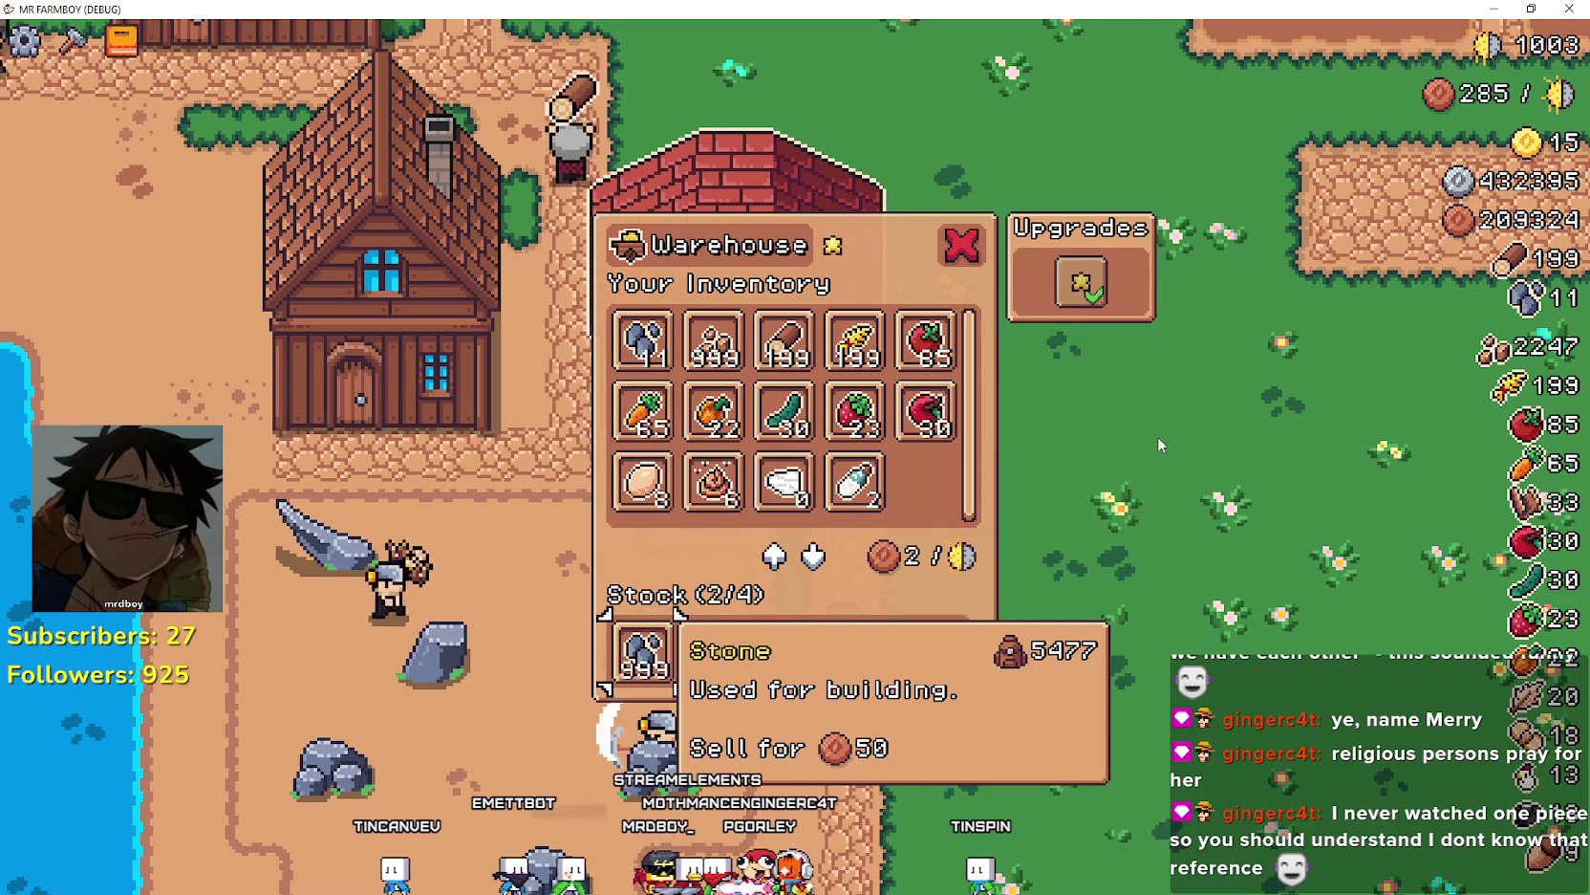
{"action": "key", "text": "Up"}
{"action": "key", "text": "Up"}
{"action": "key", "text": "Right"}
{"action": "key", "text": "Right"}
{"action": "key", "text": "Up"}
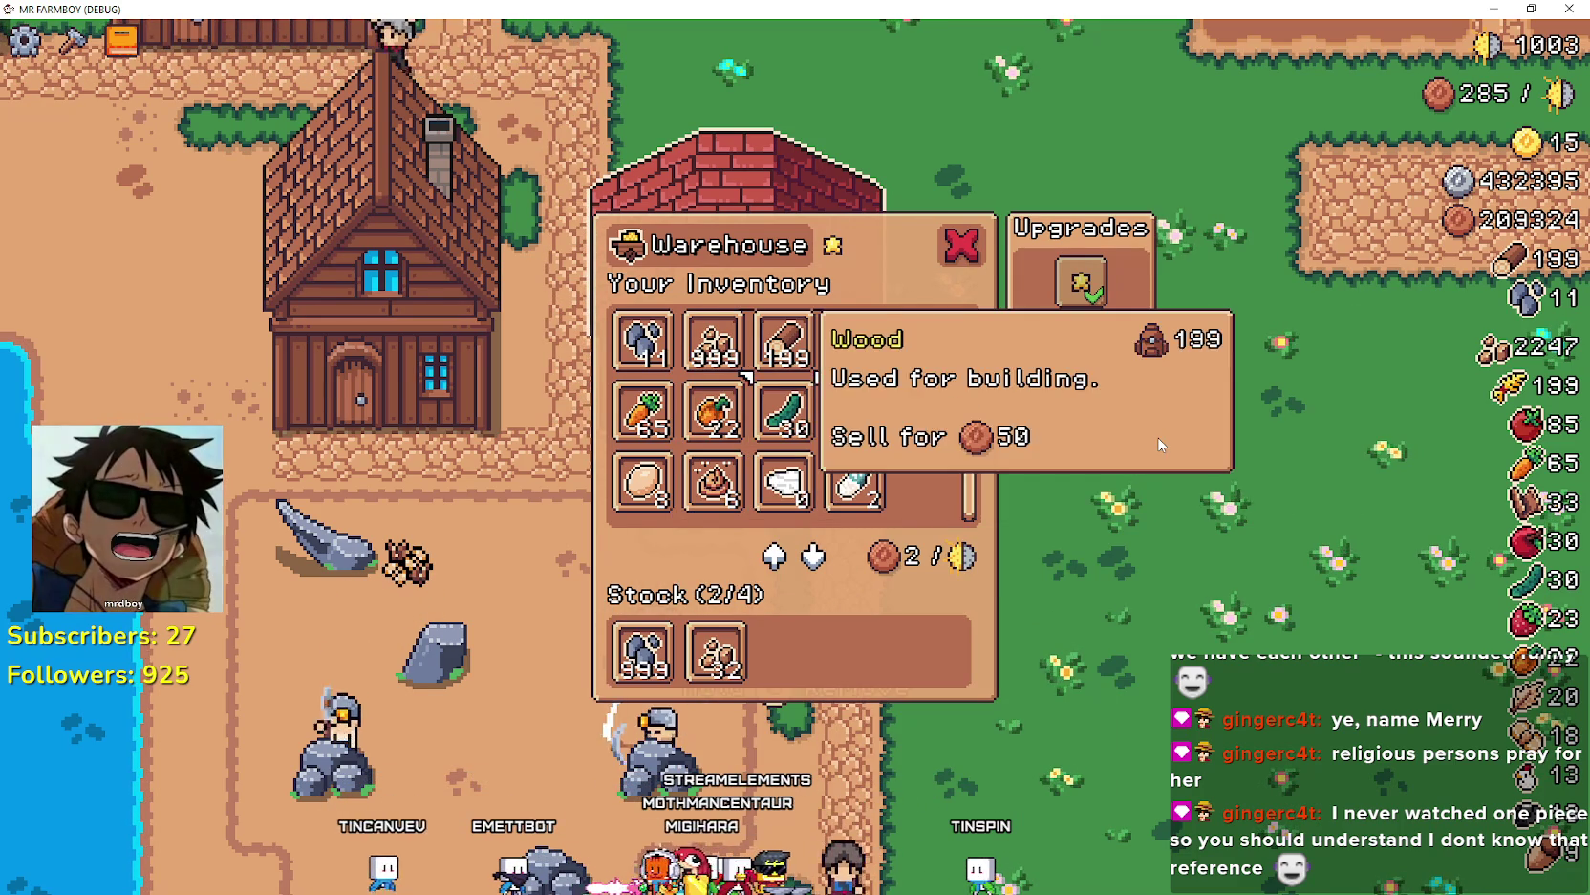
- Close the warehouse and walk the farmer up-right toward the farm plots
{"action": "key", "text": "Right"}
{"action": "key", "text": "Right"}
{"action": "key", "text": "Escape"}
{"action": "key", "text": "Right"}
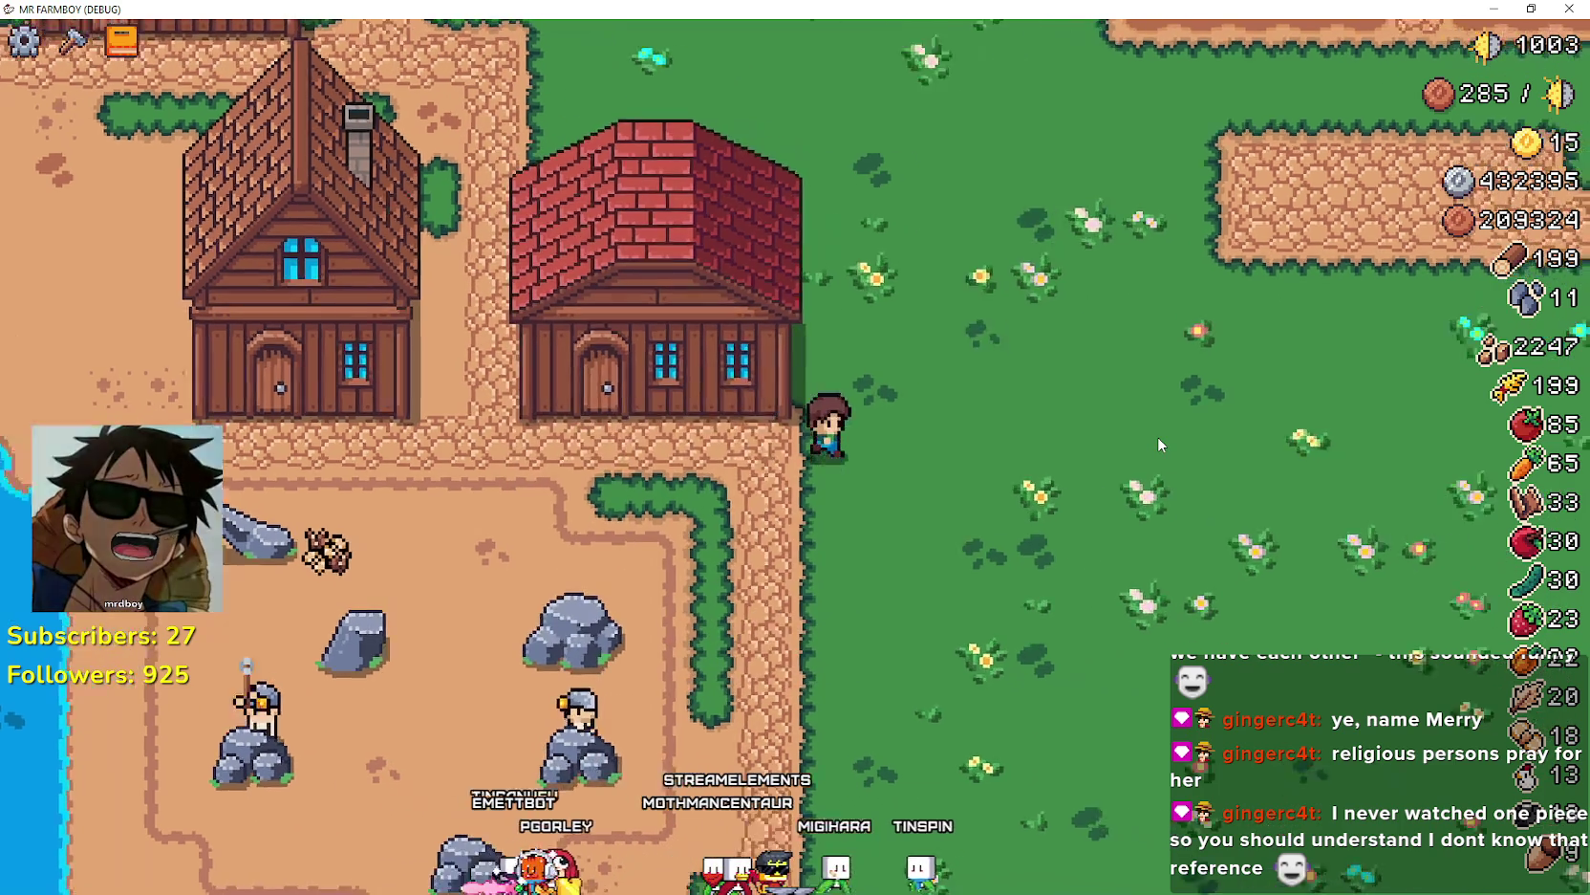
{"action": "key", "text": "Up"}
{"action": "key", "text": "Right"}
{"action": "key", "text": "Up"}
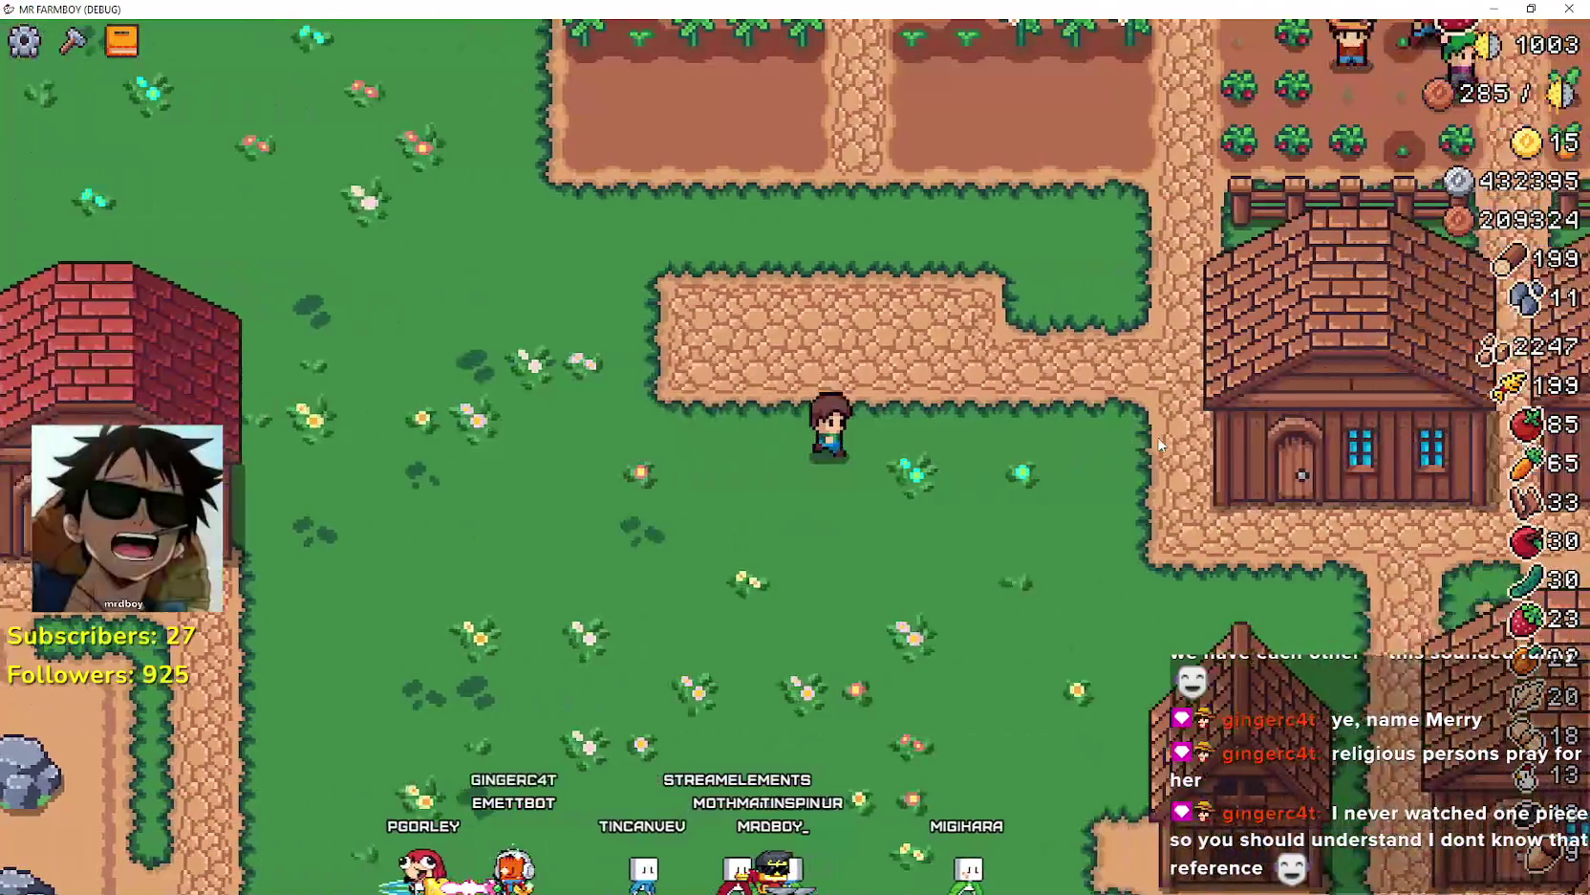
- Harvest the ripe orange pepper and the ripe cucumbers from the crop plots
{"action": "key", "text": "Right"}
{"action": "key", "text": "Up"}
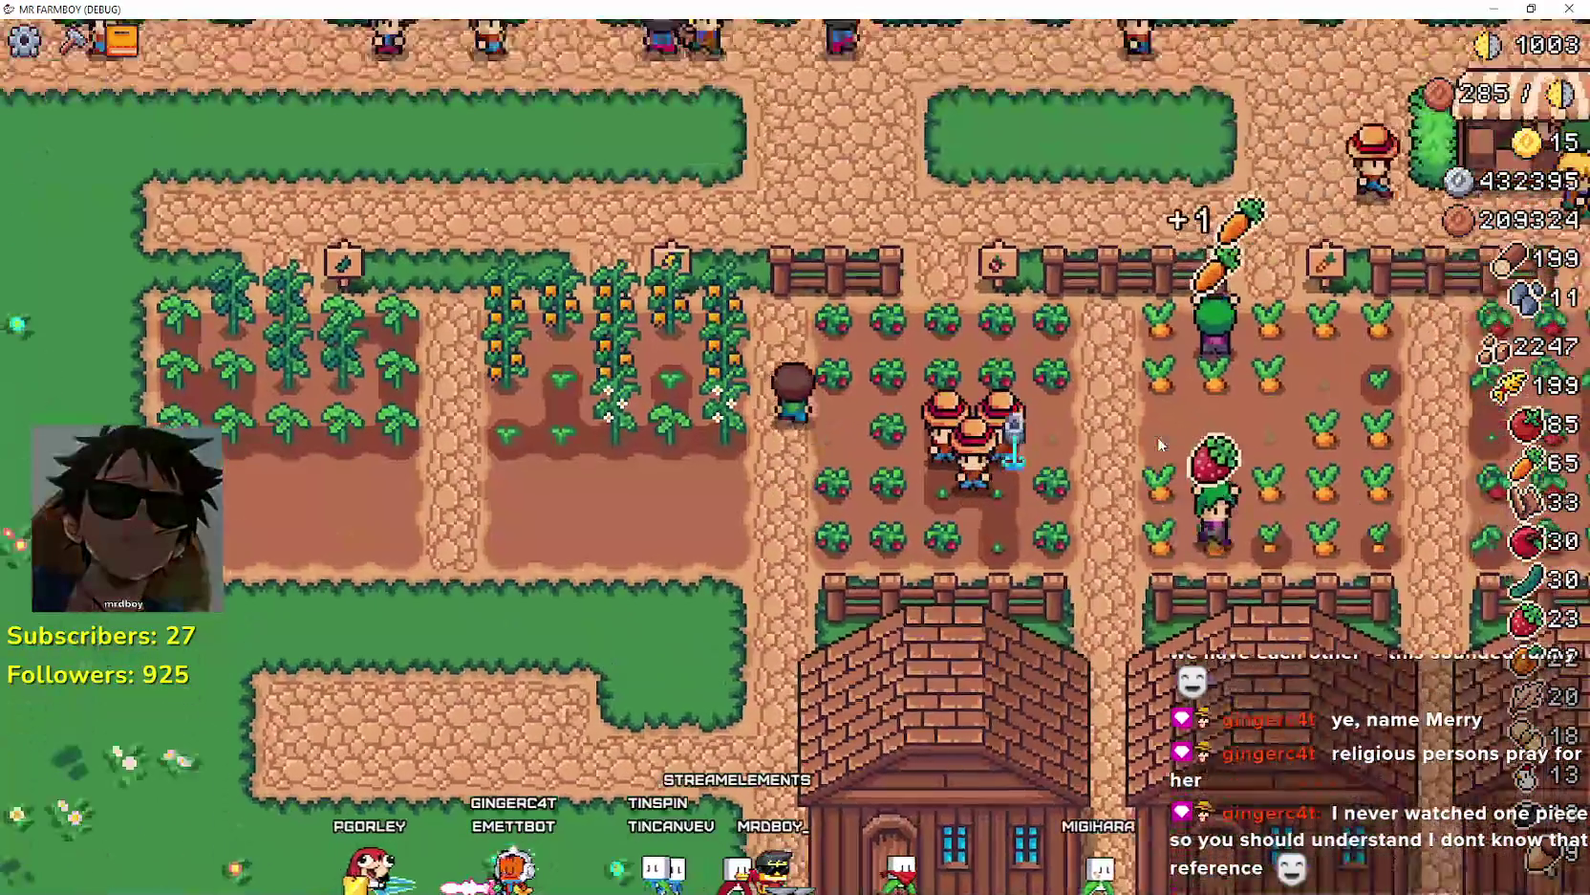
{"action": "key", "text": "Left"}
{"action": "key", "text": "e"}
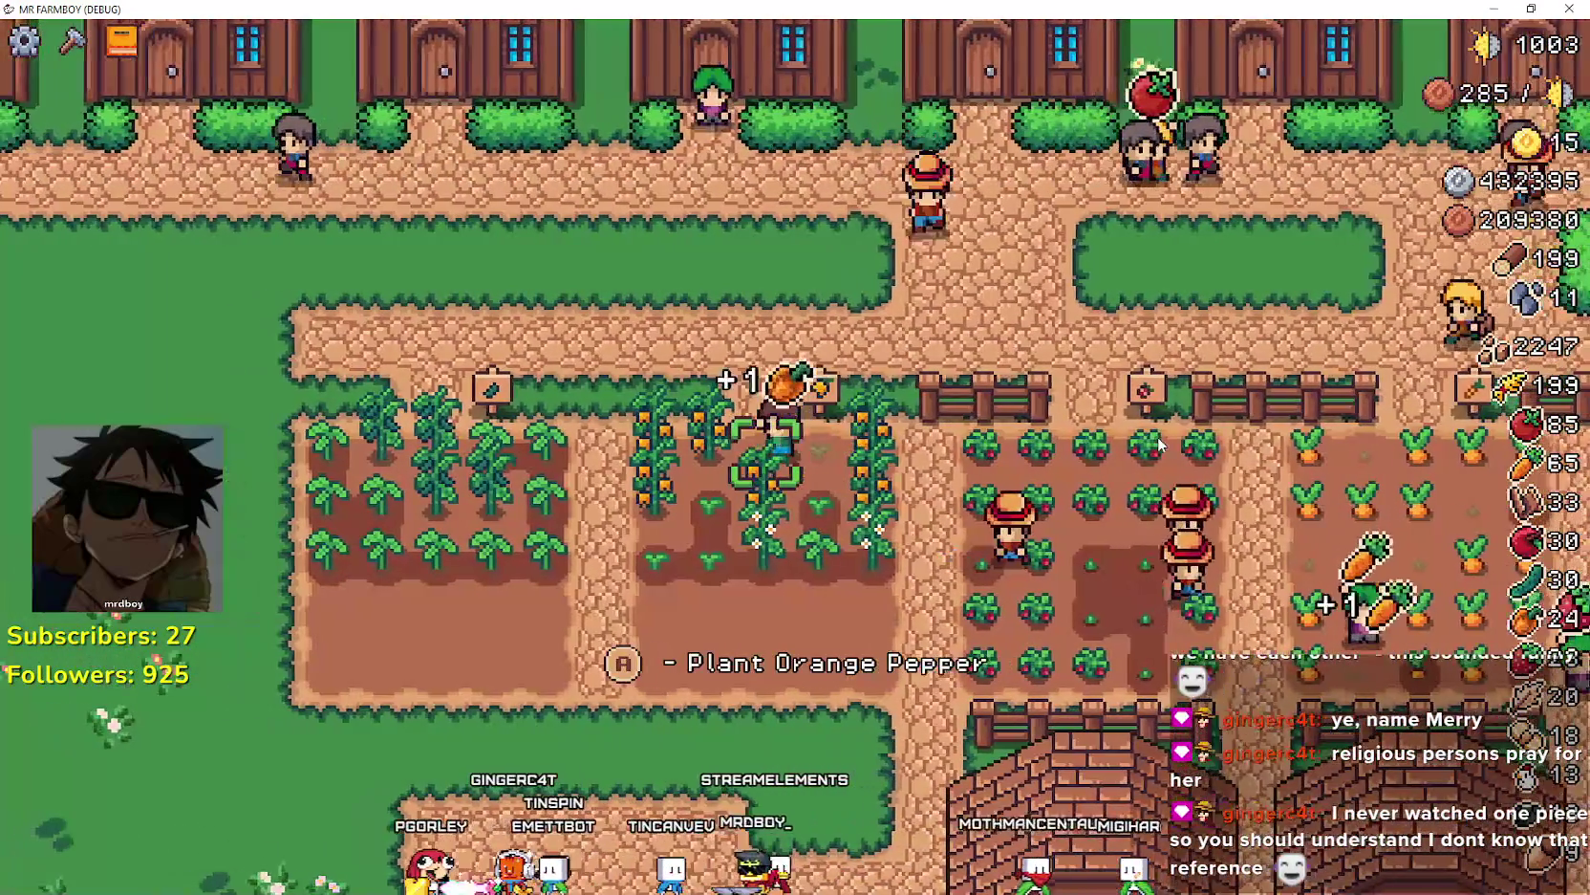
{"action": "key", "text": "Left"}
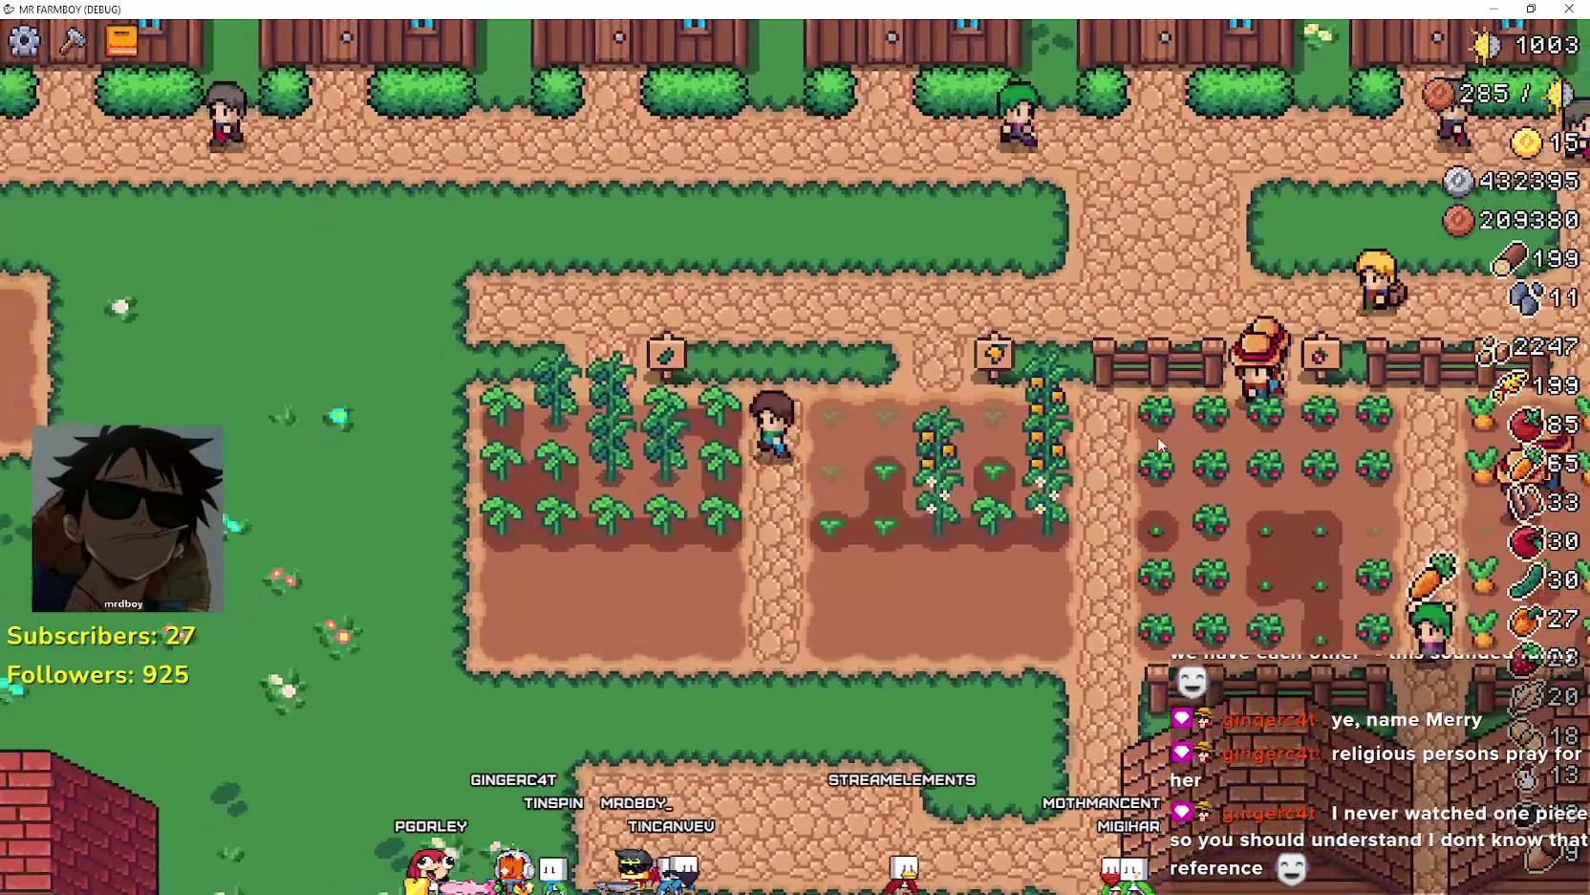
{"action": "key", "text": "e"}
{"action": "key", "text": "Left"}
{"action": "key", "text": "e"}
{"action": "key", "text": "e"}
{"action": "key", "text": "e"}
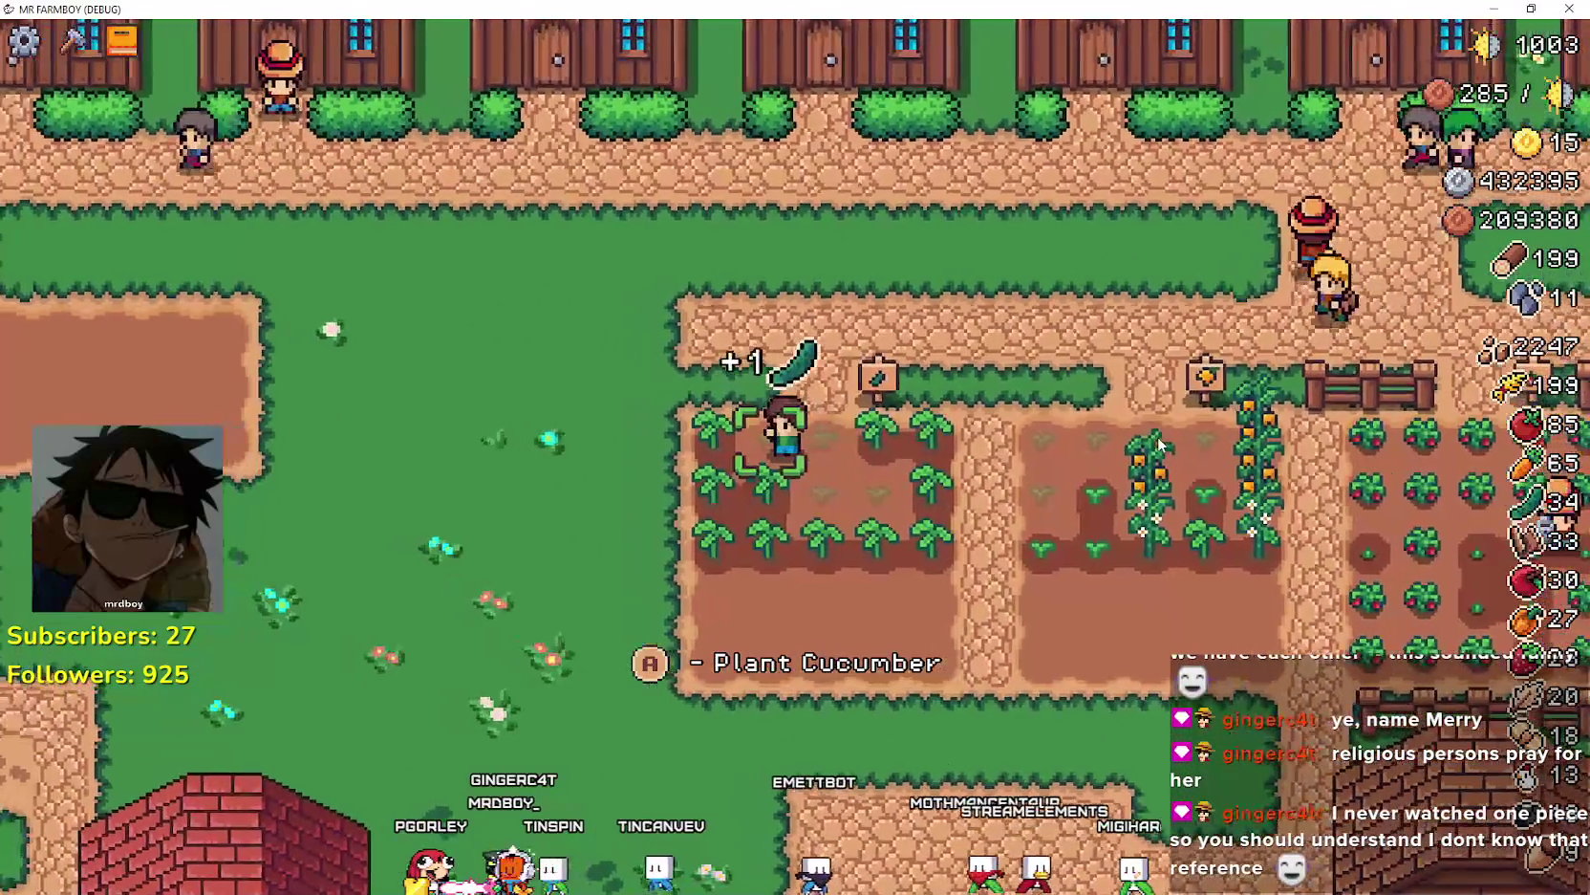
- Plant and water a row of cucumbers on the empty plot tiles
{"action": "key", "text": "Right"}
{"action": "key", "text": "e"}
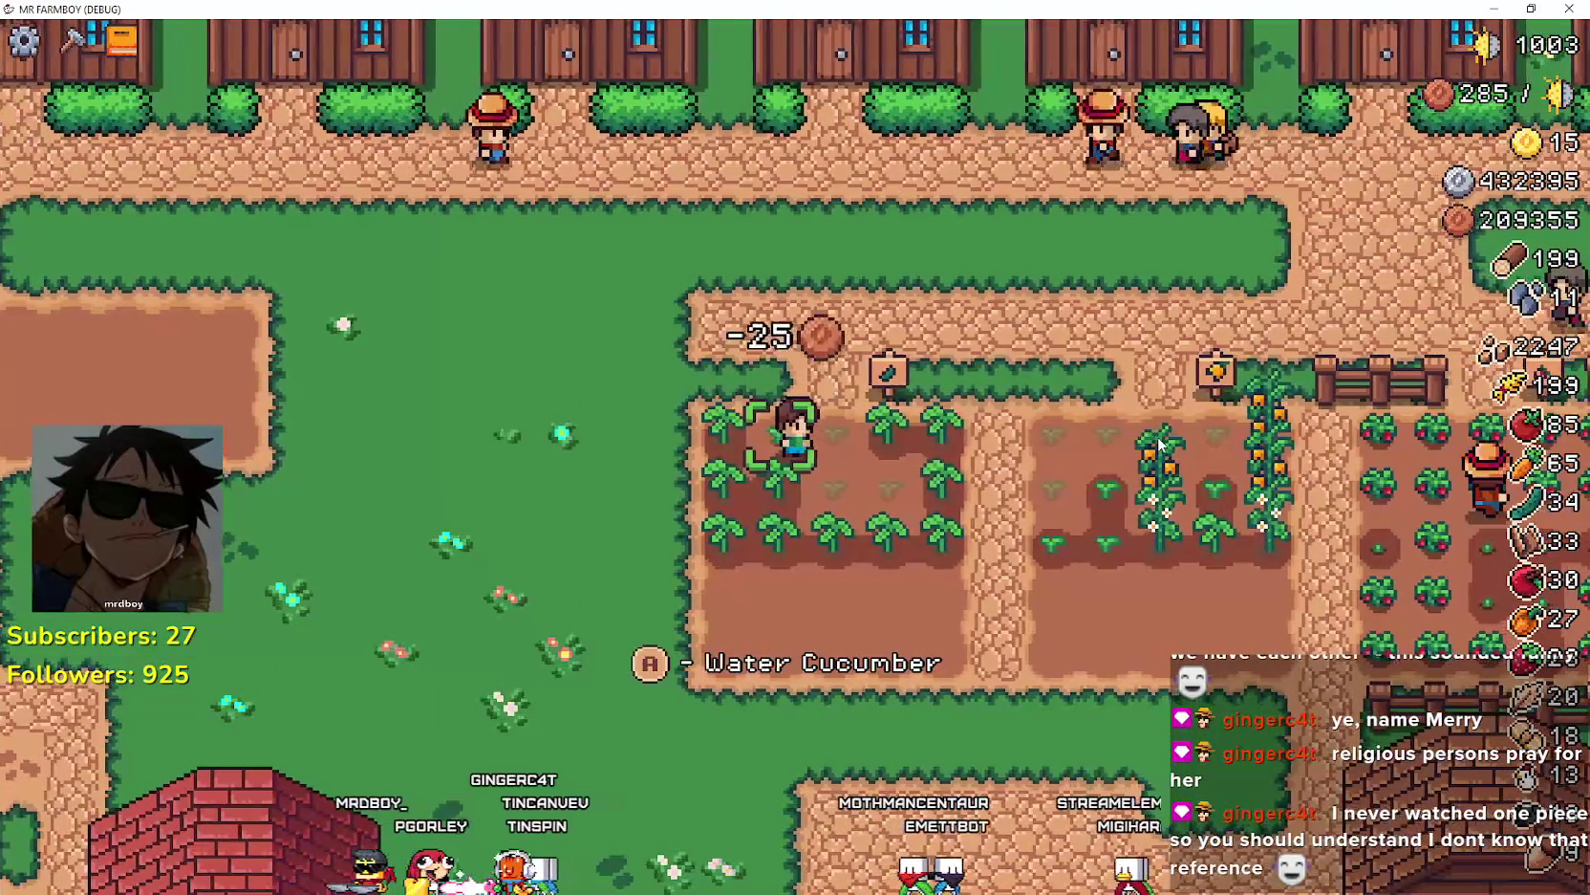
{"action": "key", "text": "e"}
{"action": "key", "text": "Right"}
{"action": "key", "text": "e"}
{"action": "key", "text": "e"}
{"action": "key", "text": "Down"}
{"action": "key", "text": "e"}
- Finish the cucumber row, then plant and water orange peppers in the pepper plot
{"action": "key", "text": "e"}
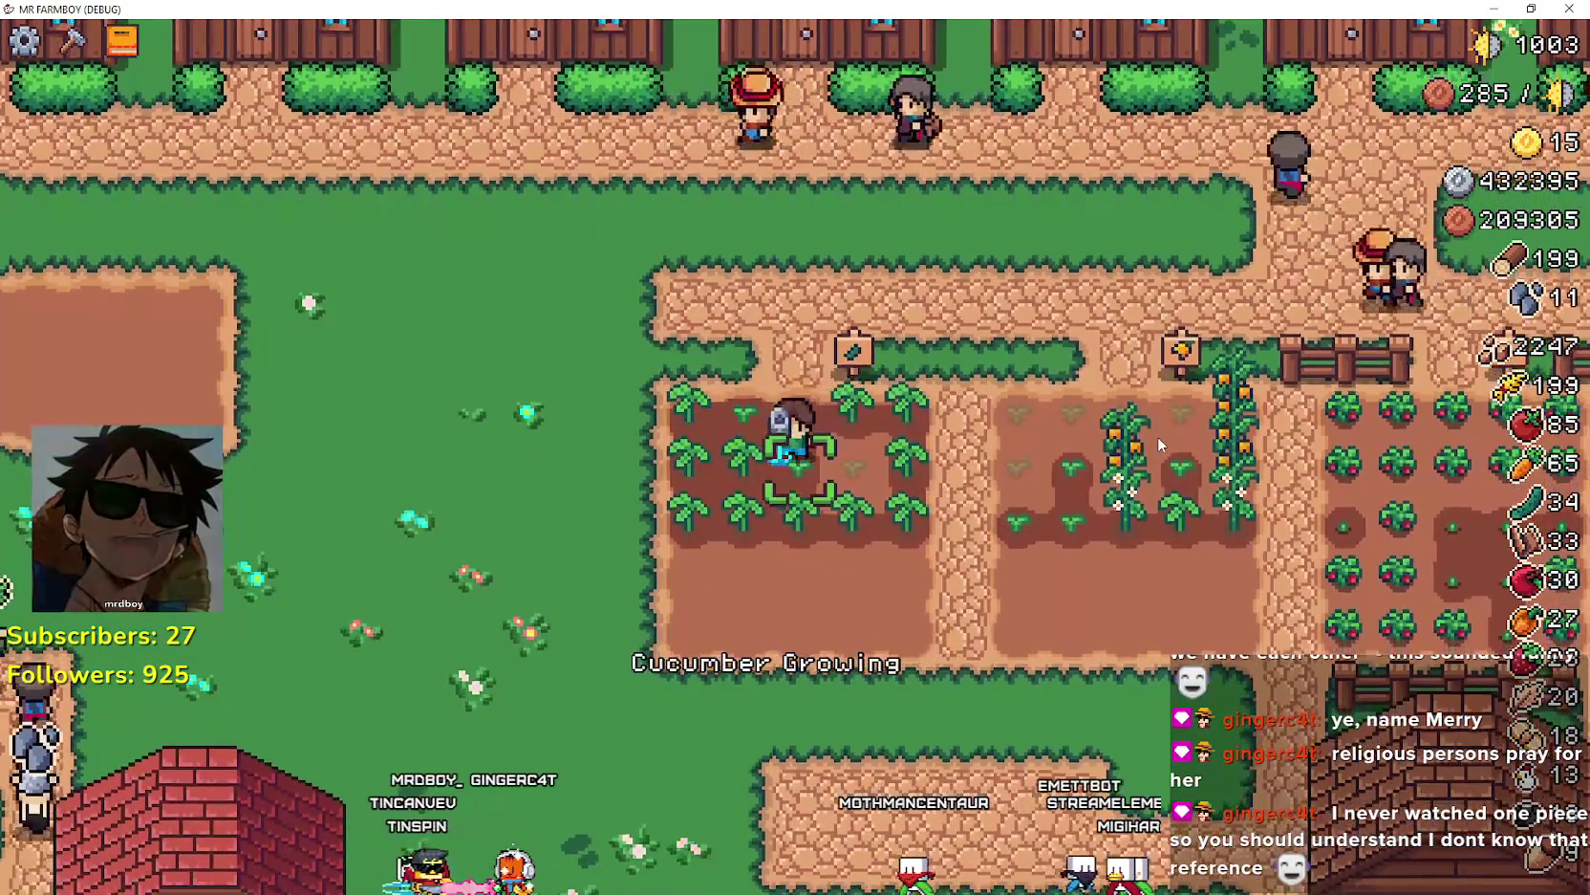
{"action": "key", "text": "Right"}
{"action": "key", "text": "e"}
{"action": "key", "text": "e"}
{"action": "key", "text": "Right"}
{"action": "key", "text": "e"}
{"action": "key", "text": "Right"}
{"action": "key", "text": "e"}
{"action": "key", "text": "e"}
{"action": "key", "text": "Up"}
{"action": "key", "text": "e"}
{"action": "key", "text": "e"}
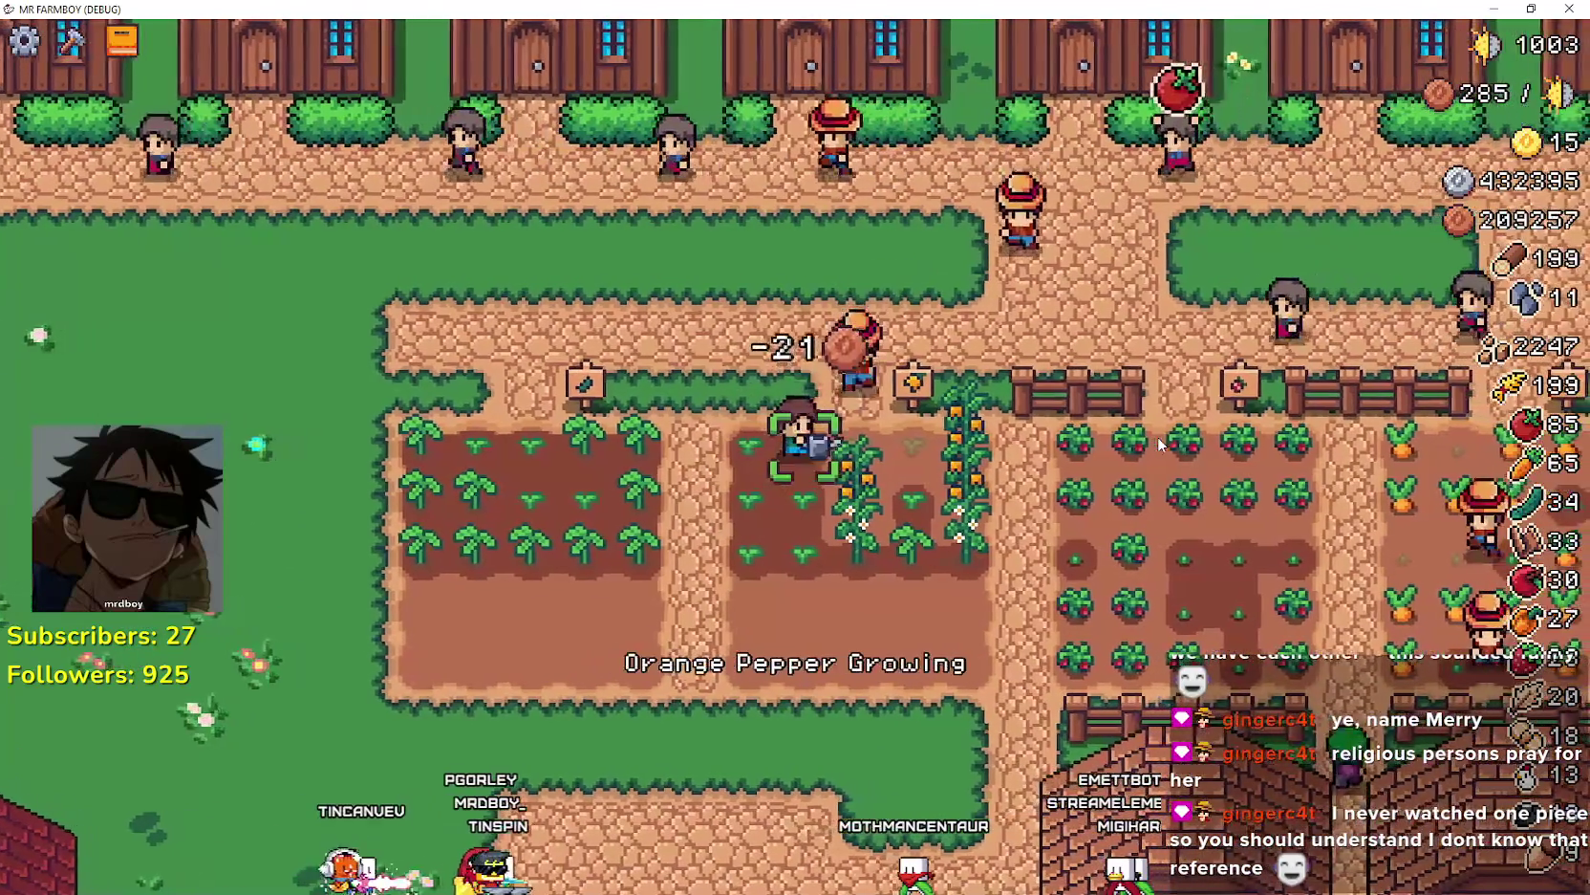
{"action": "key", "text": "Right"}
{"action": "key", "text": "e"}
{"action": "key", "text": "e"}
{"action": "key", "text": "Down"}
{"action": "key", "text": "e"}
{"action": "key", "text": "e"}
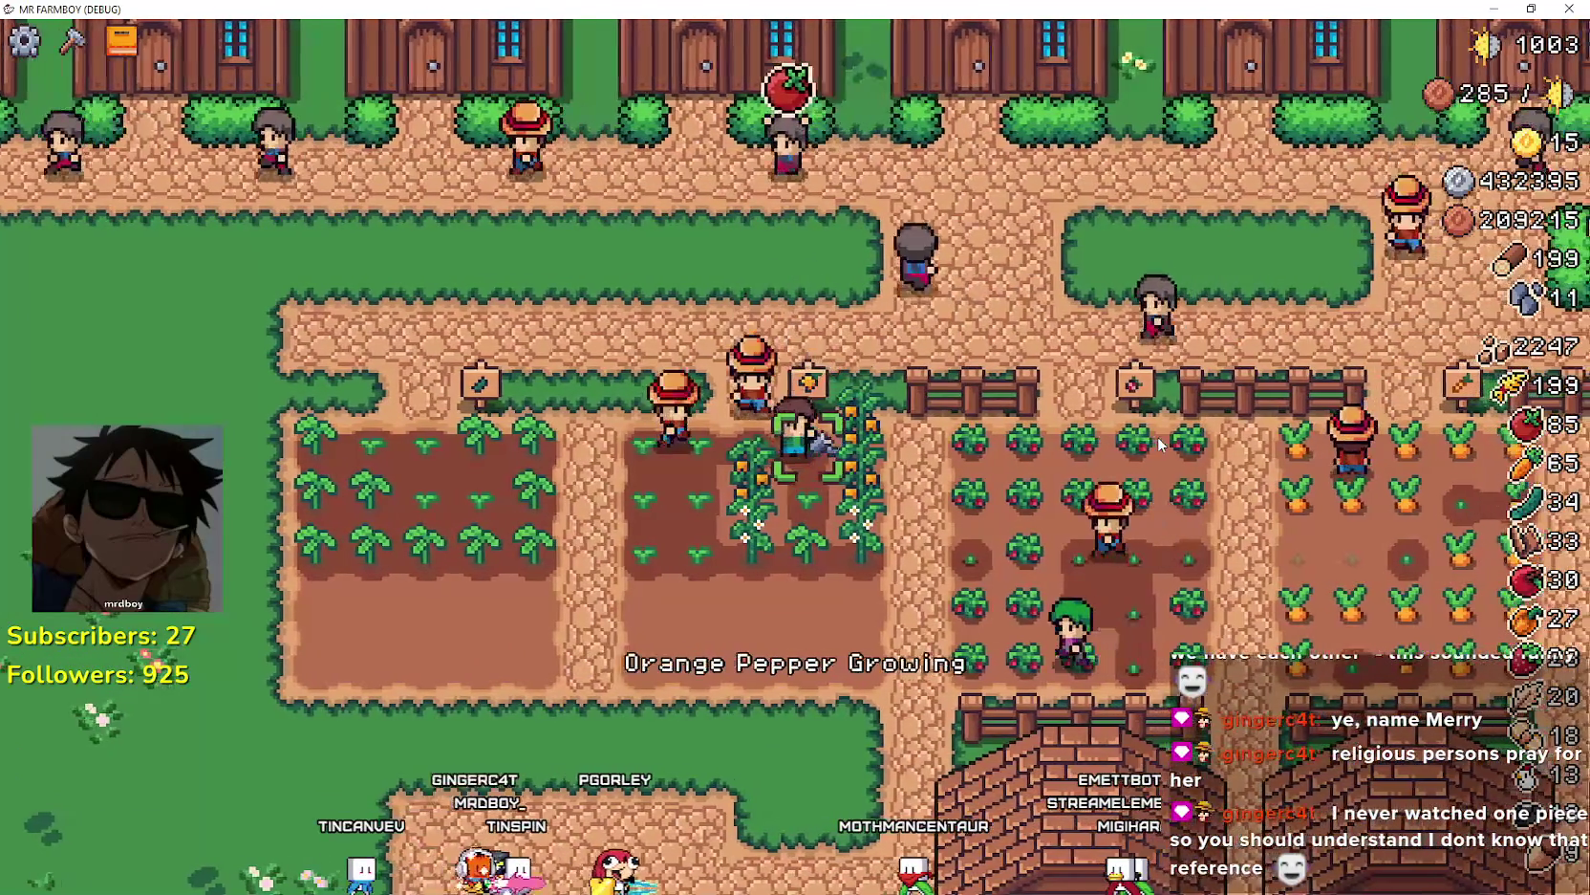
- Walk out of the pepper plot, heading left toward the houses
{"action": "key", "text": "Down"}
{"action": "key", "text": "Left"}
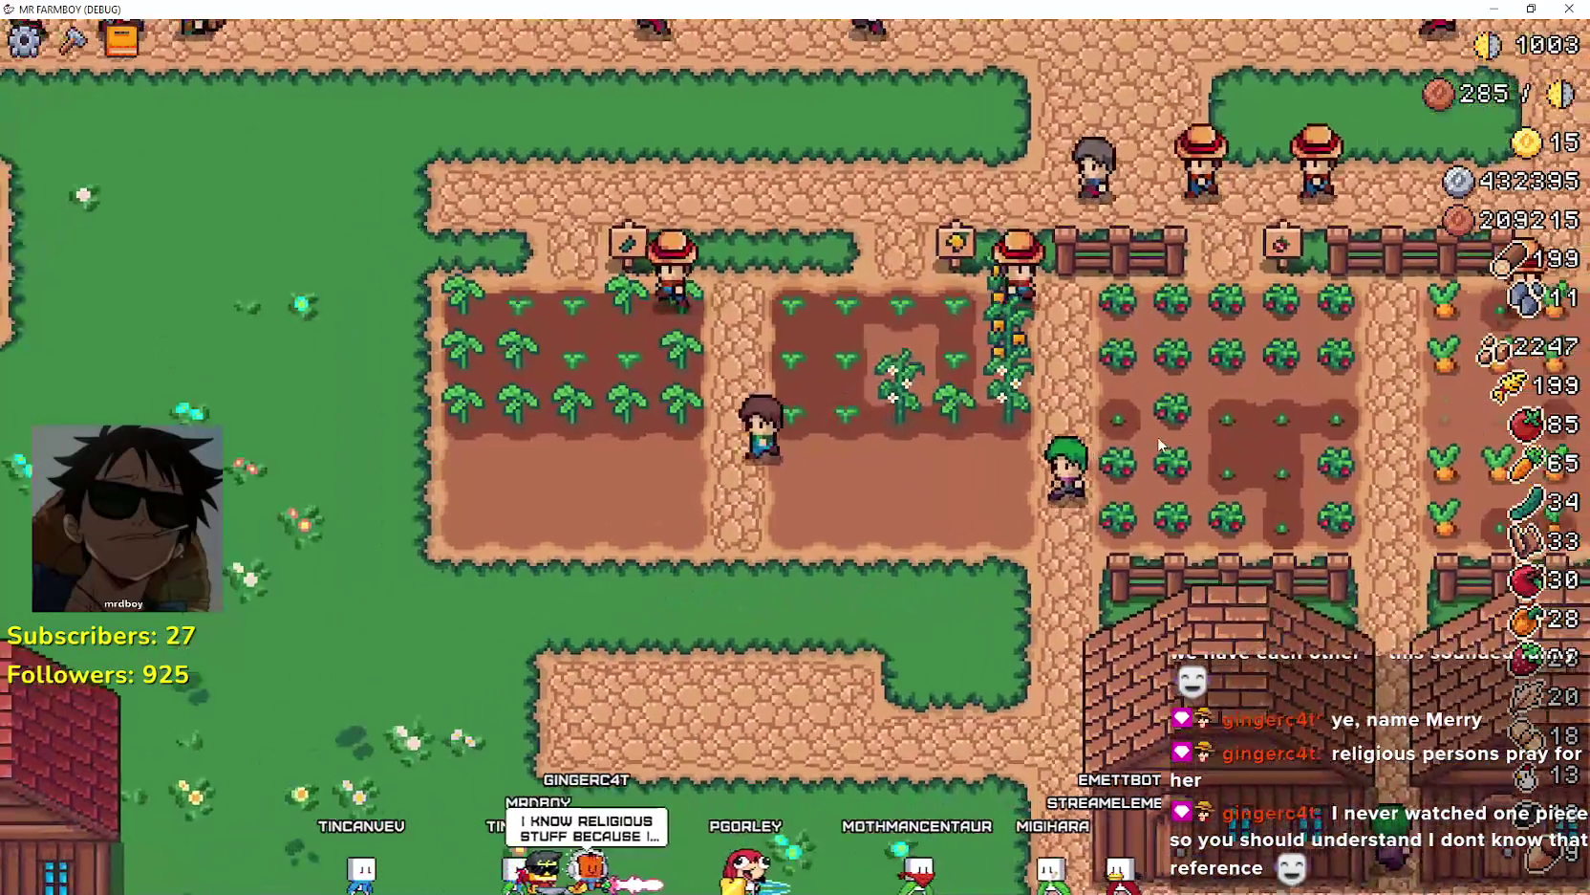
{"action": "key", "text": "Left"}
- Walk past the dirt plot and houses down to the warehouse door
{"action": "key", "text": "Up"}
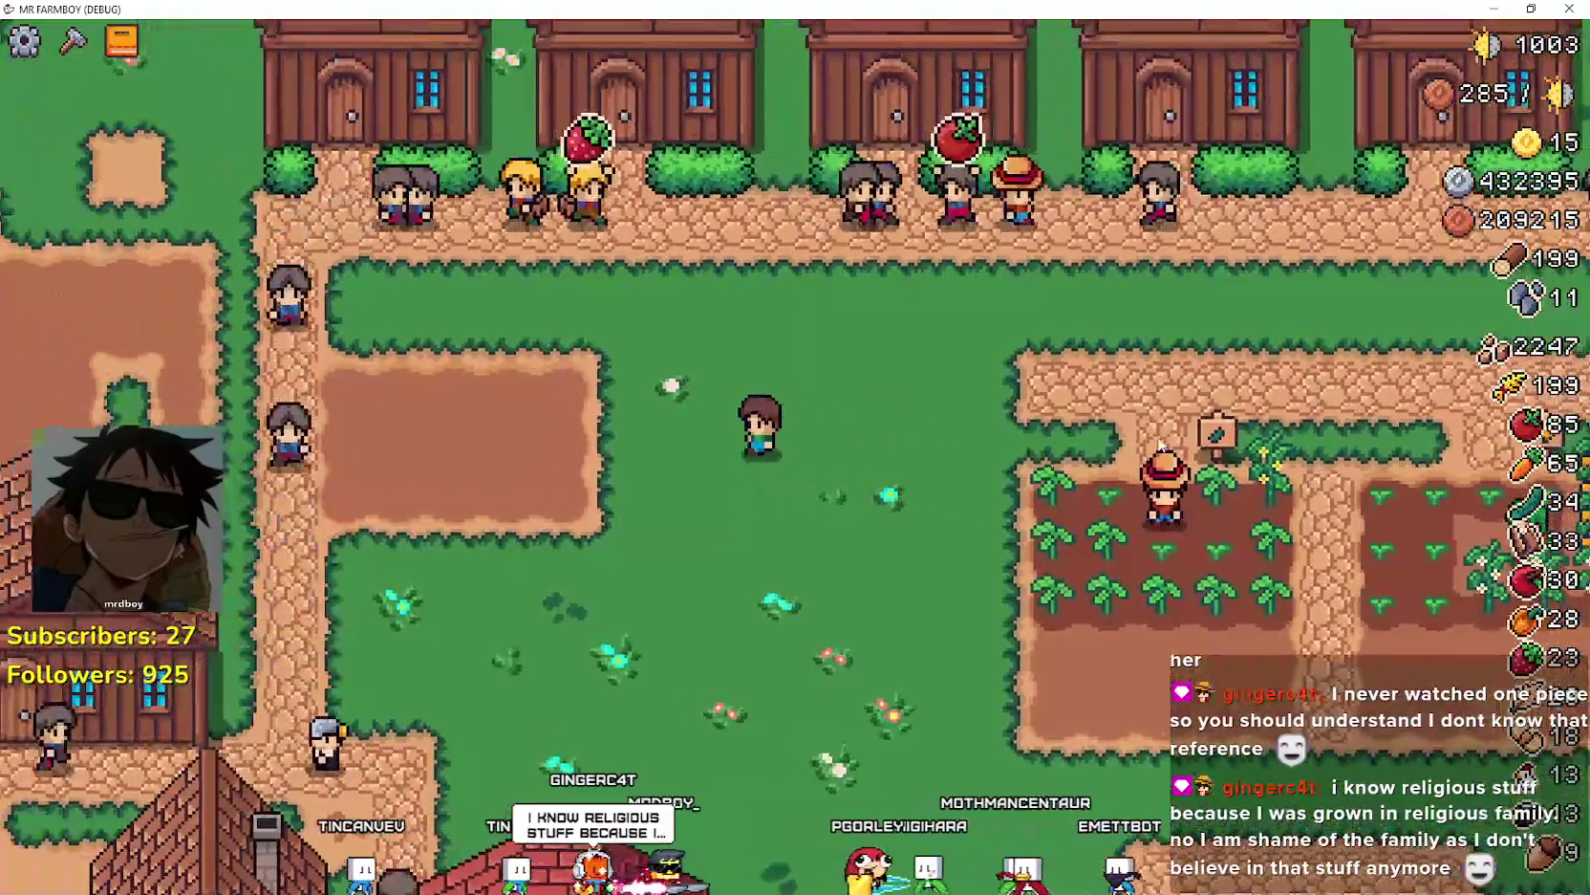
{"action": "key", "text": "Down"}
{"action": "key", "text": "Left"}
{"action": "key", "text": "Up"}
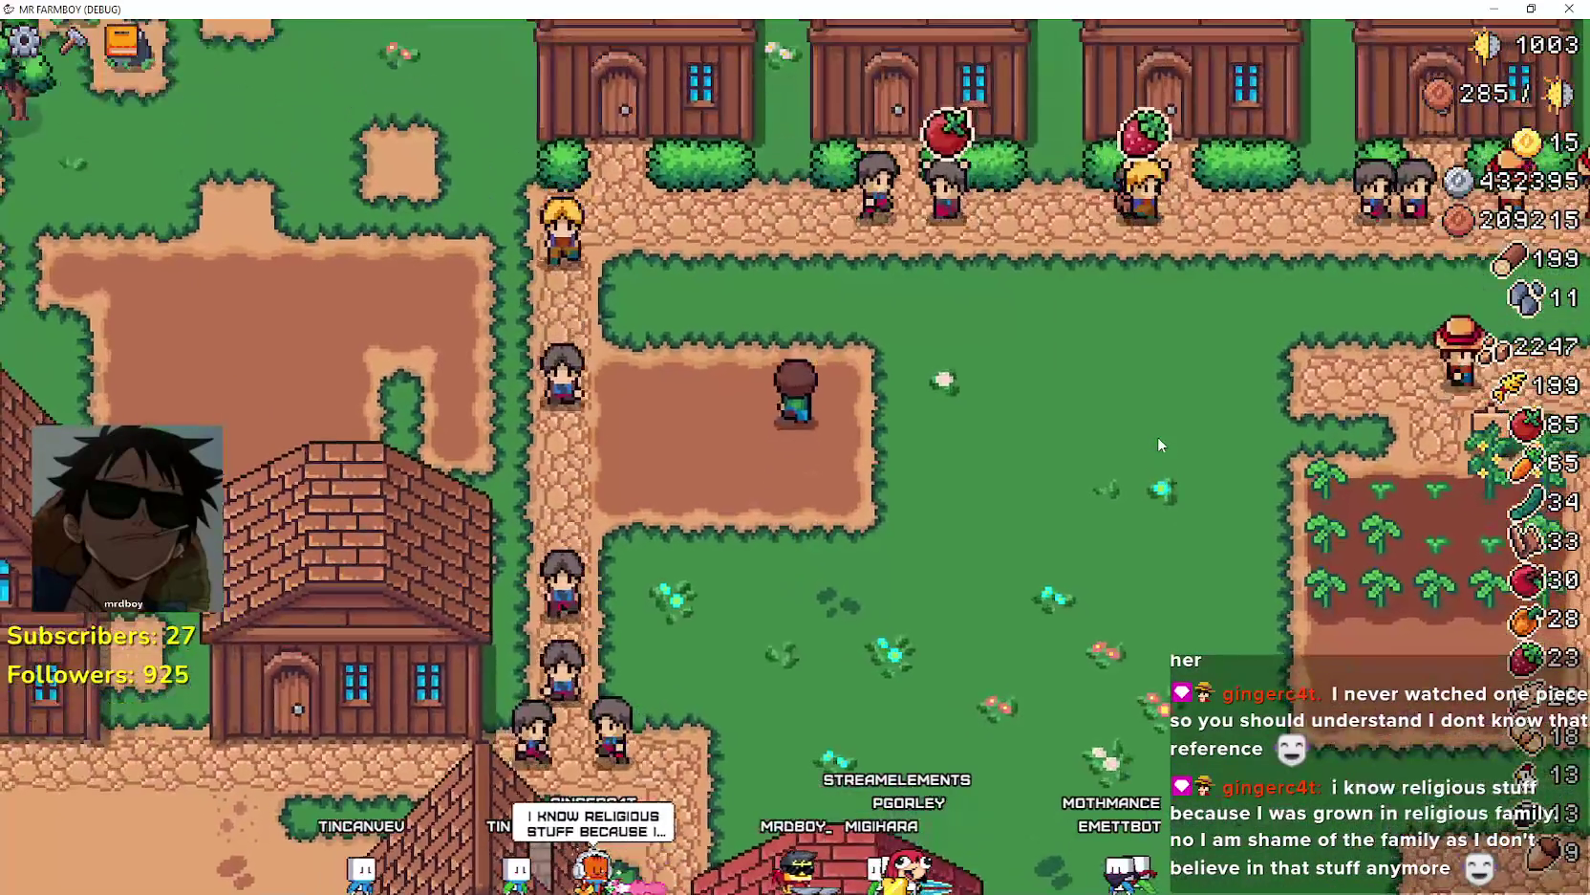
{"action": "key", "text": "Left"}
{"action": "key", "text": "Down"}
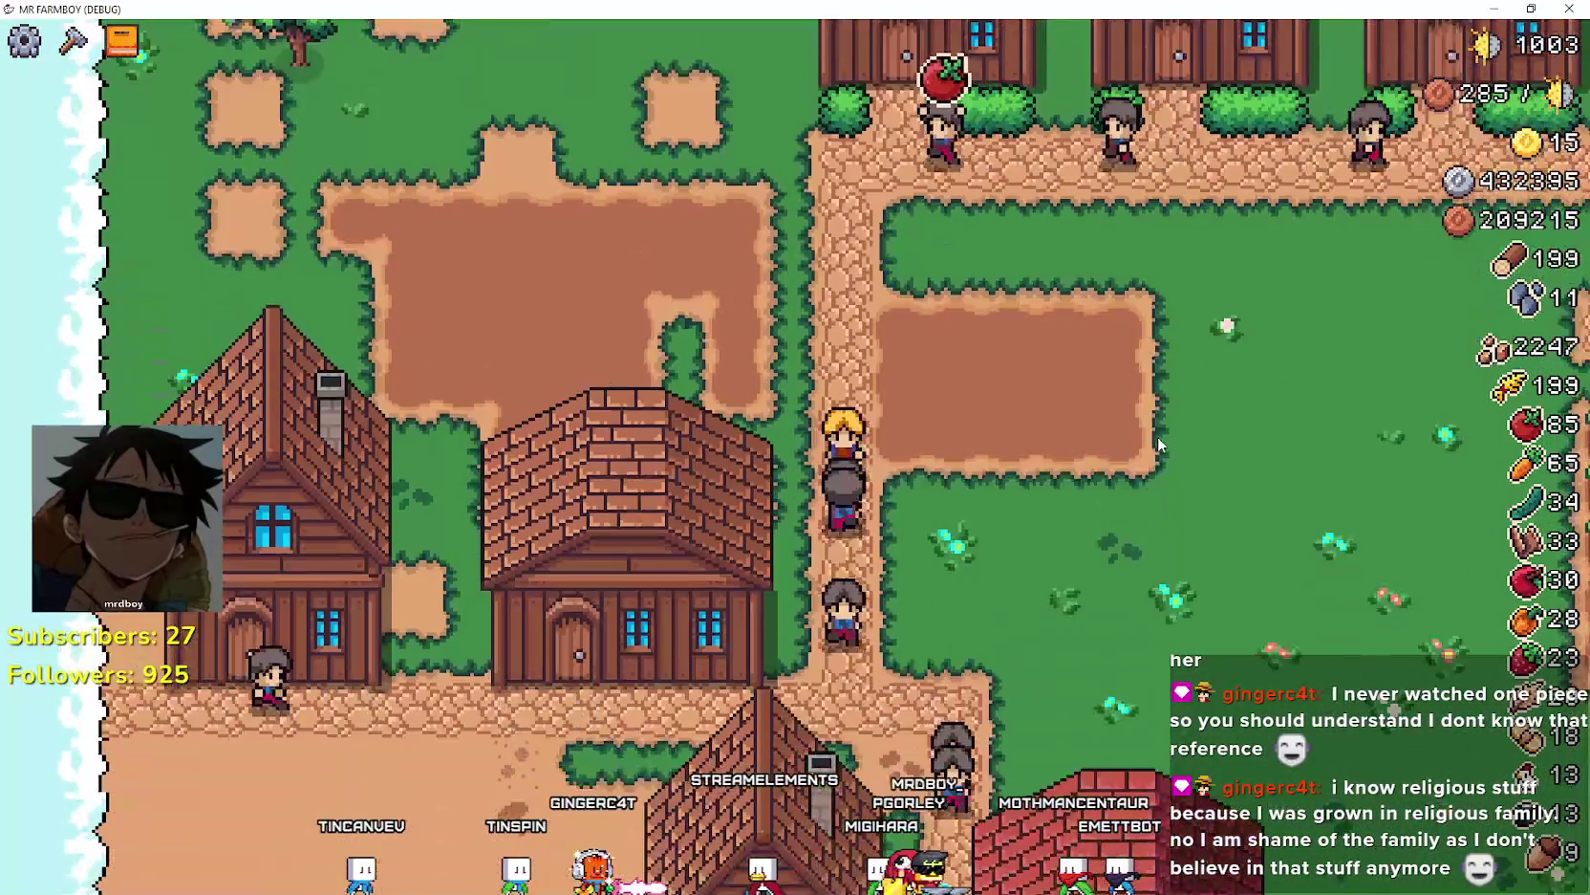
{"action": "key", "text": "Down"}
{"action": "key", "text": "Right"}
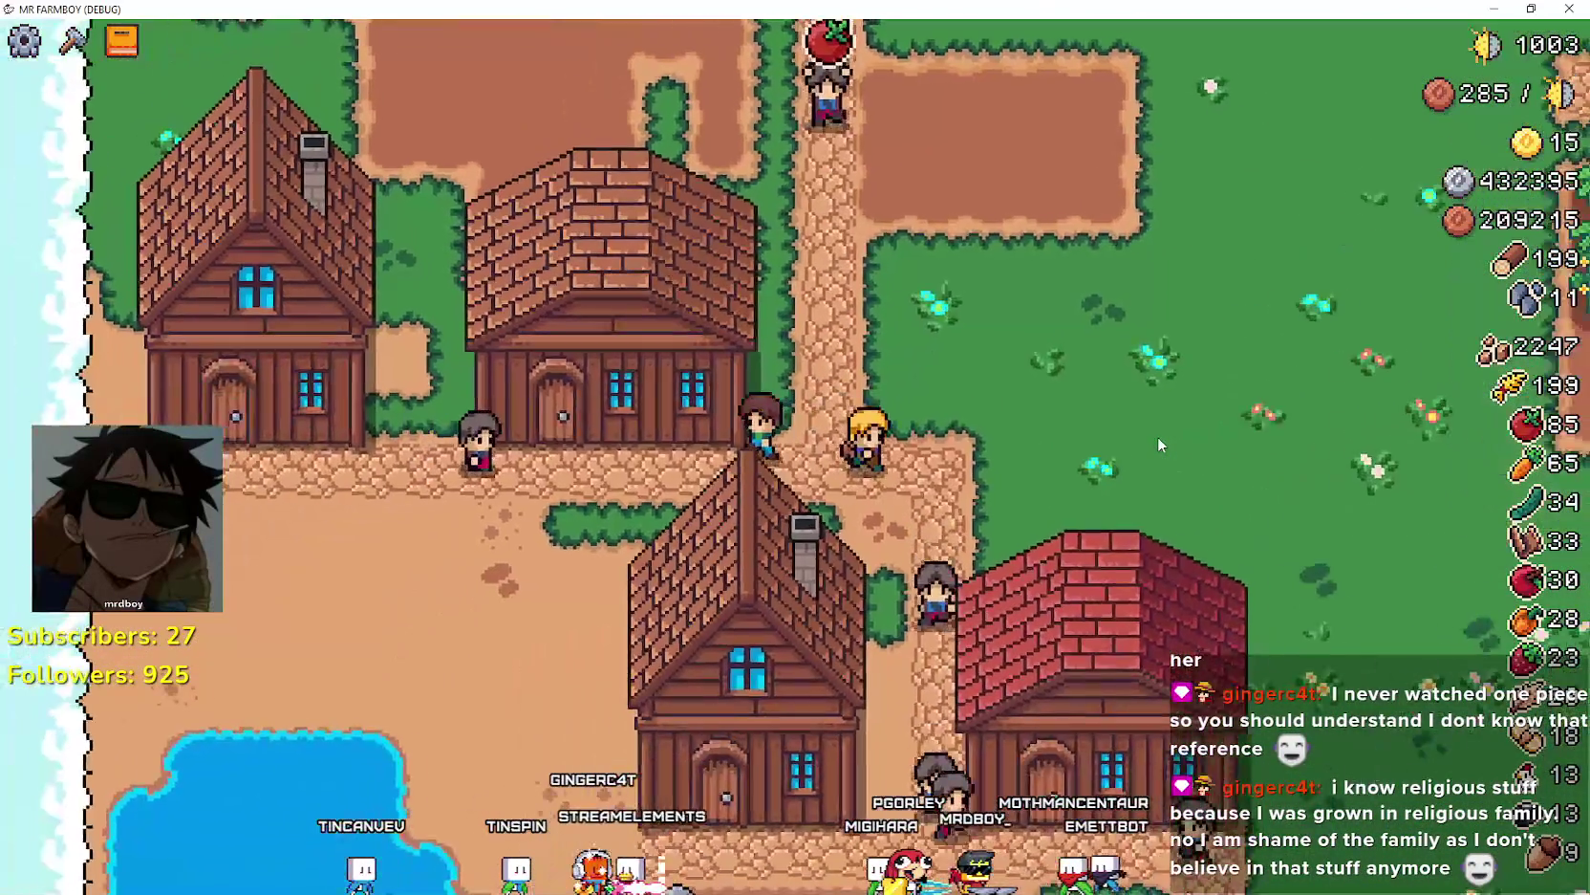
- Open the warehouse, browse the stocked items, and close it
{"action": "key", "text": "space"}
{"action": "key", "text": "Down"}
{"action": "key", "text": "Down"}
{"action": "key", "text": "Down"}
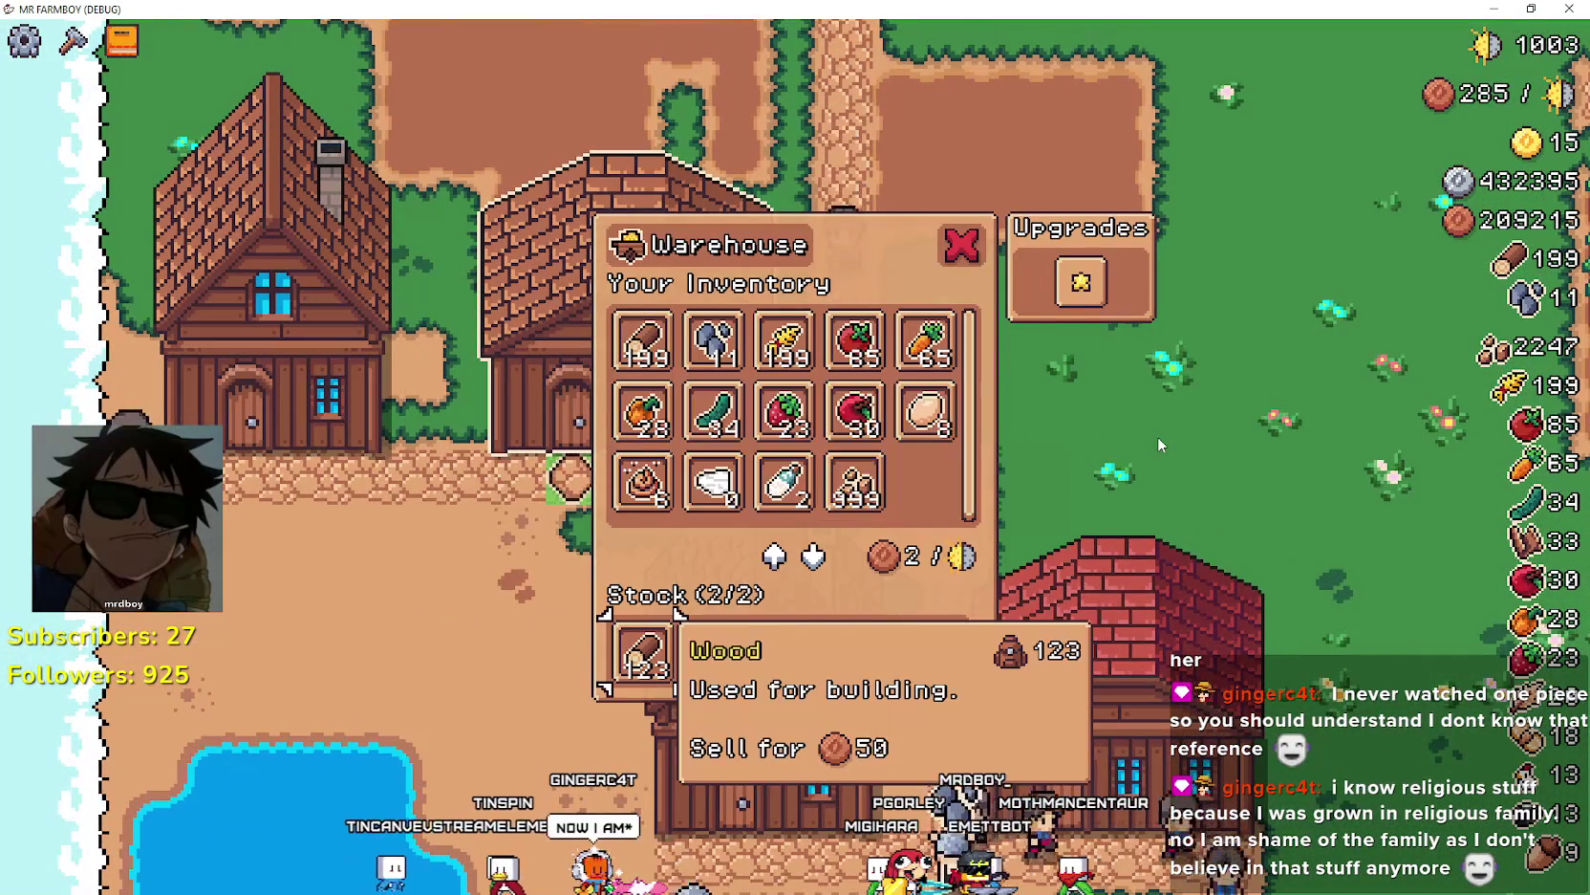
{"action": "key", "text": "Right"}
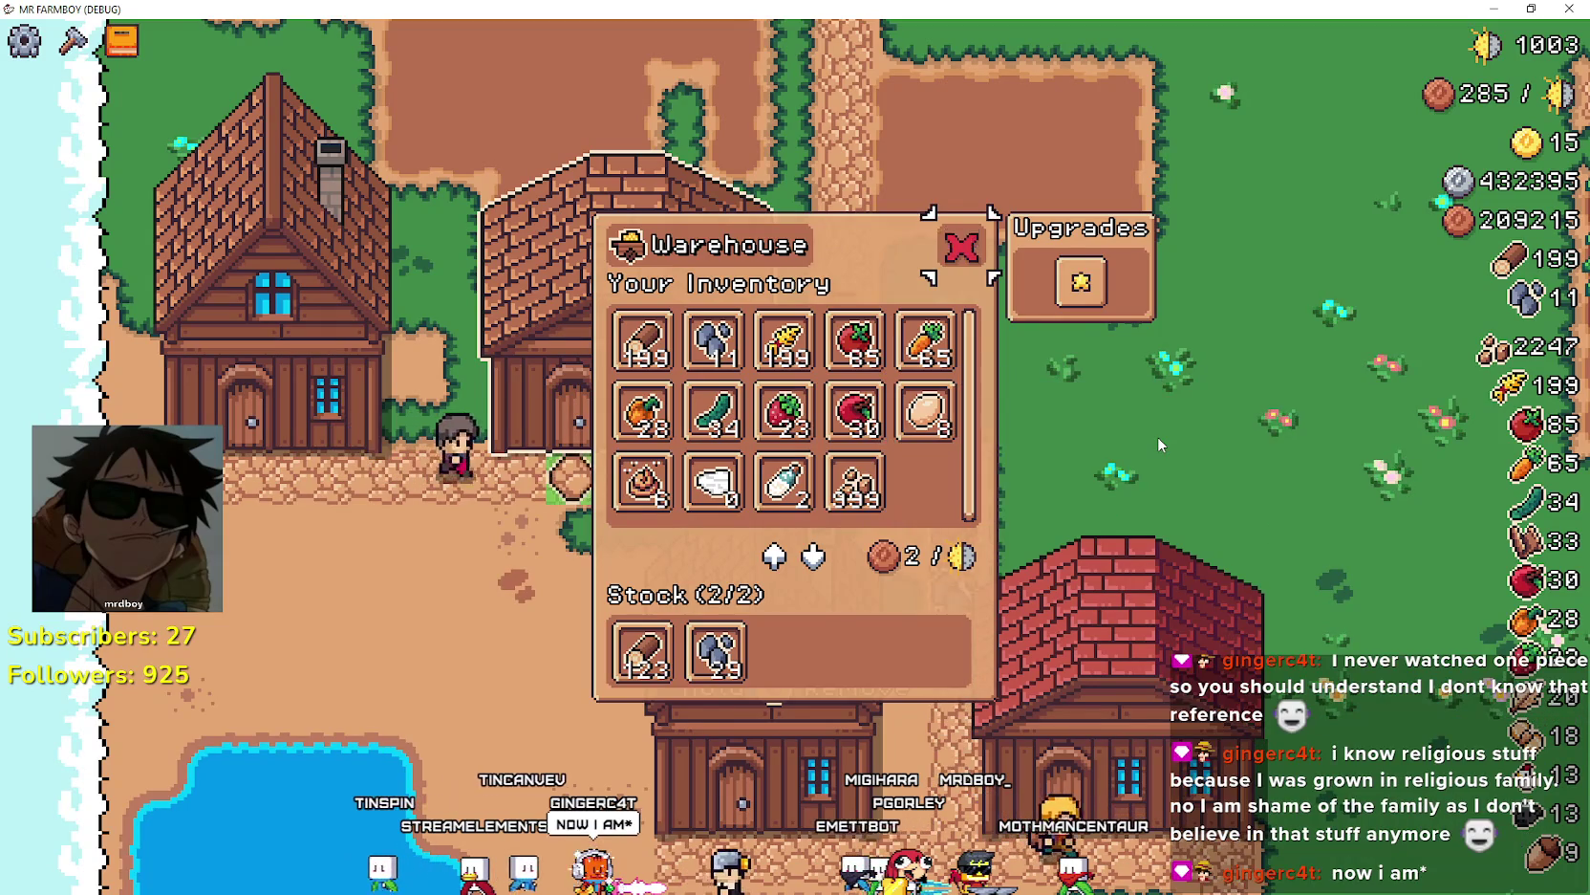
{"action": "key", "text": "Escape"}
- Walk into the field, view Advancements, then pick Green Tile in Crafting to place
{"action": "key", "text": "Right"}
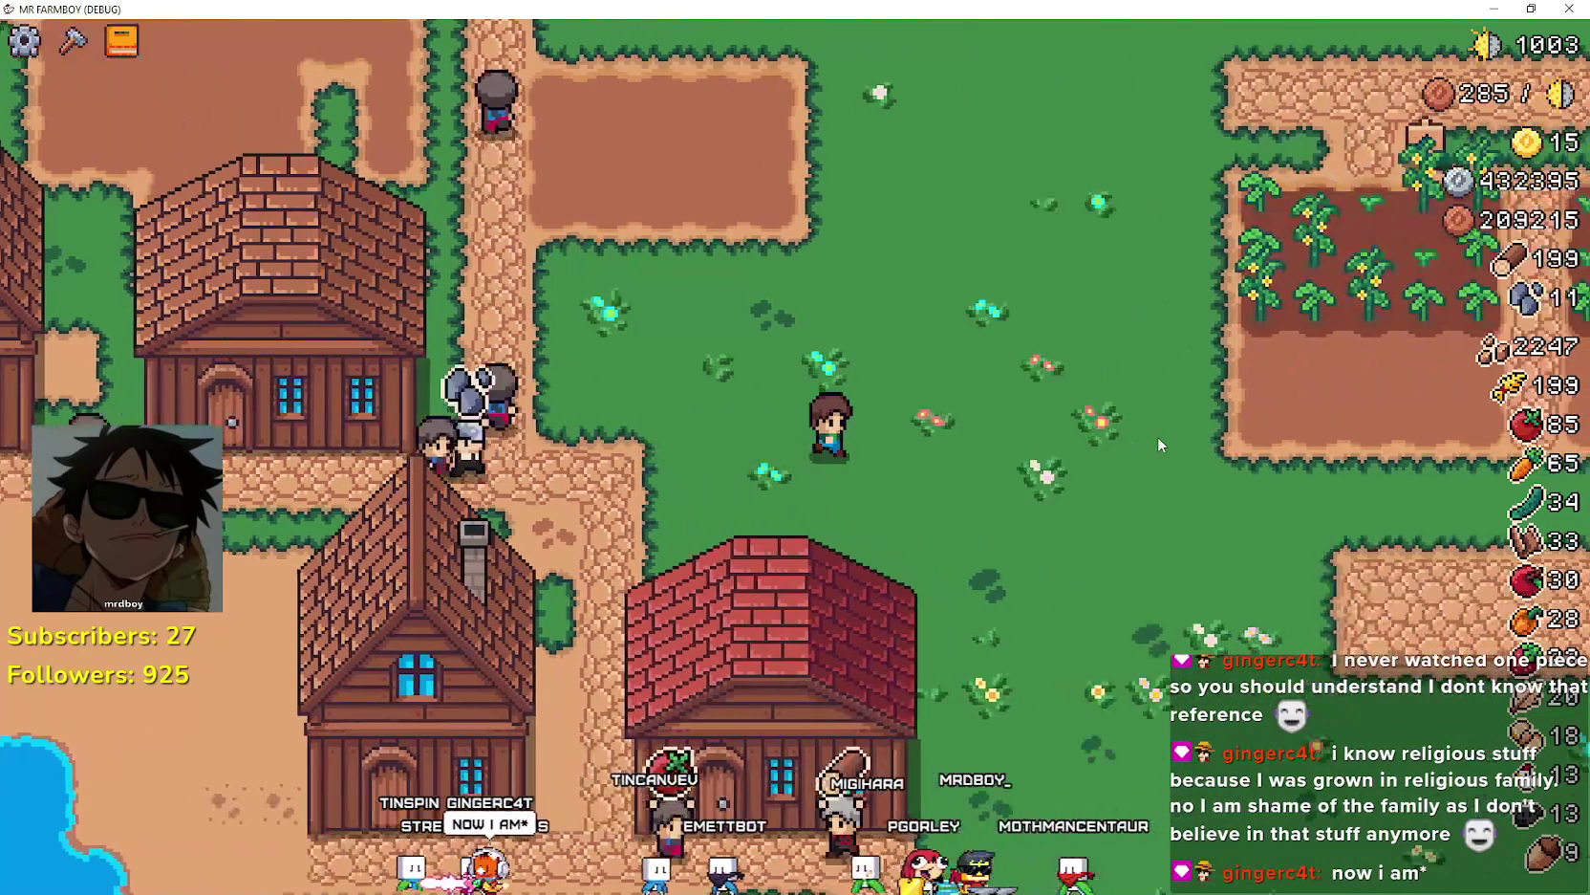
{"action": "key", "text": "Down"}
{"action": "key", "text": "b"}
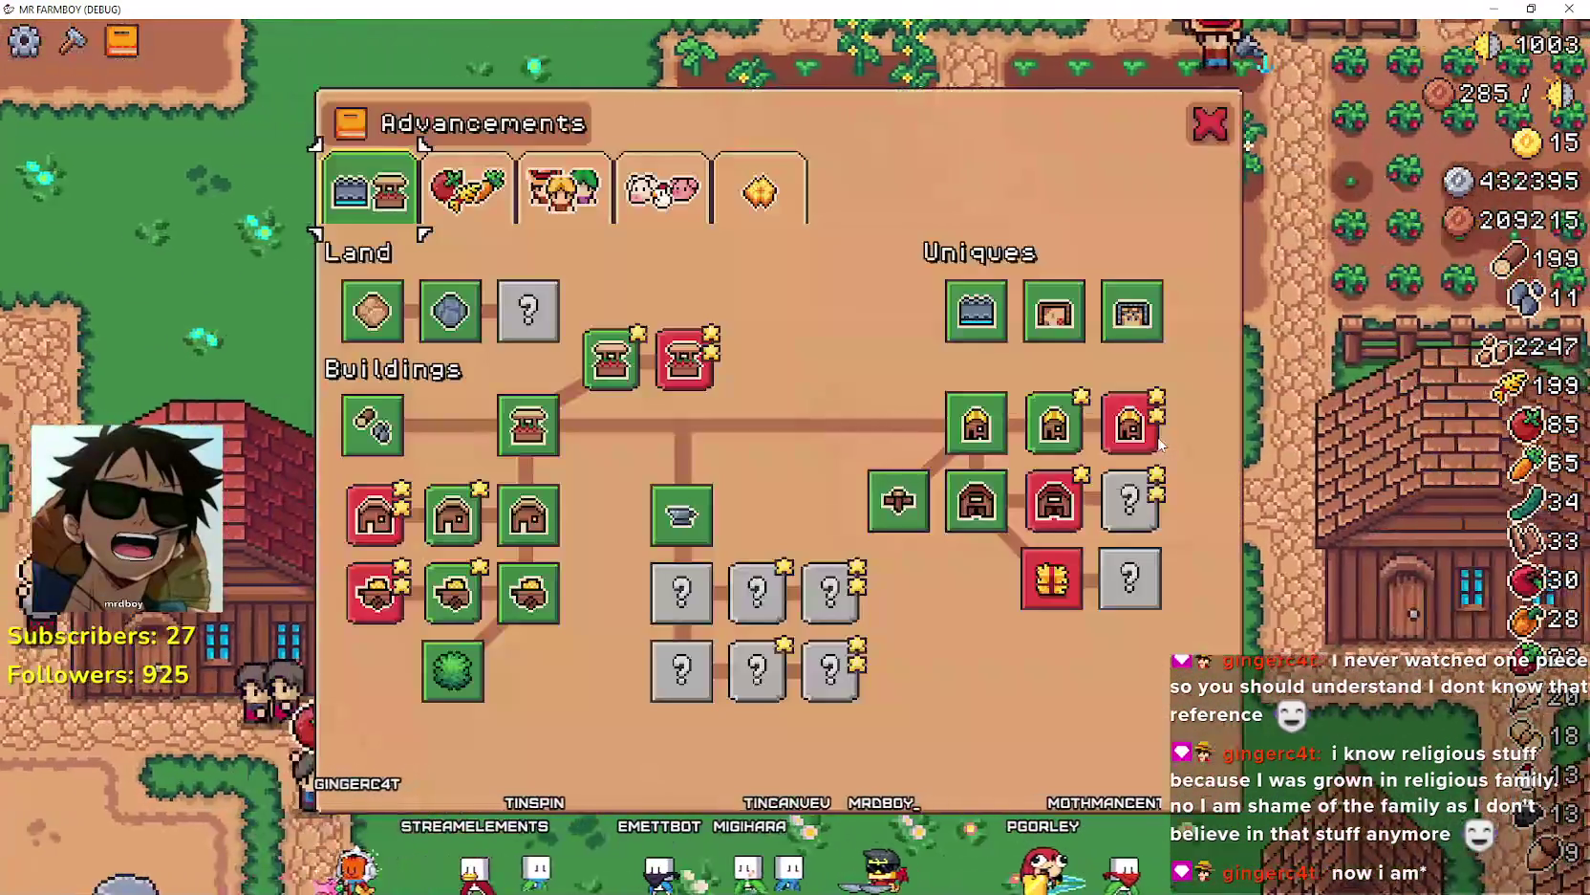
{"action": "key", "text": "c"}
{"action": "key", "text": "Return"}
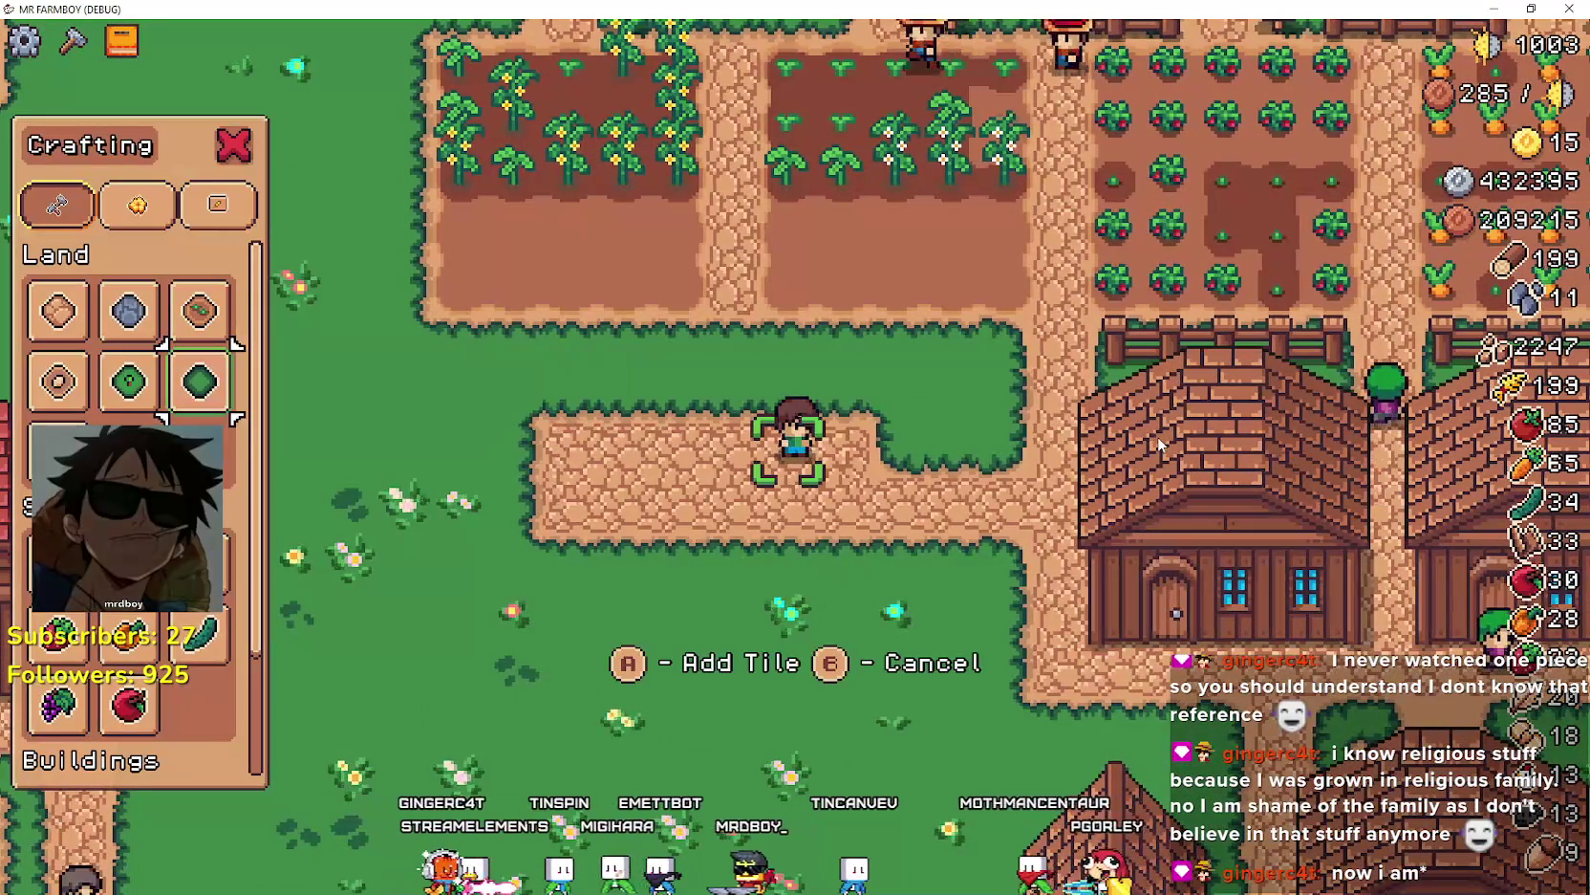
- Carry the pending green tile down and west to the tree and rock grove, then switch to Spotify
{"action": "key", "text": "Right"}
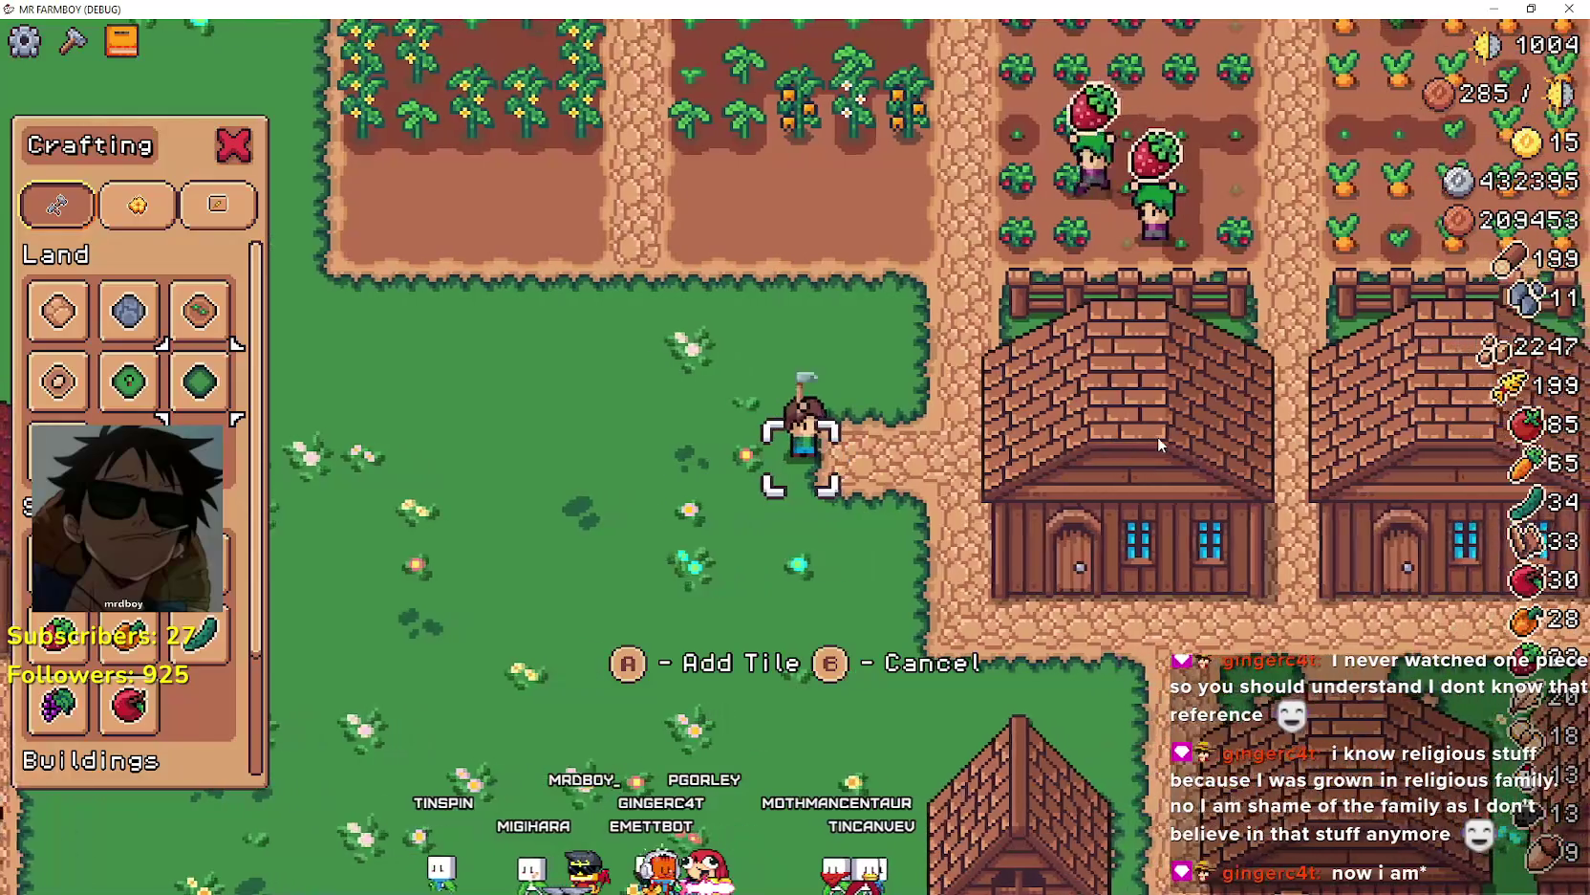
{"action": "key", "text": "Down"}
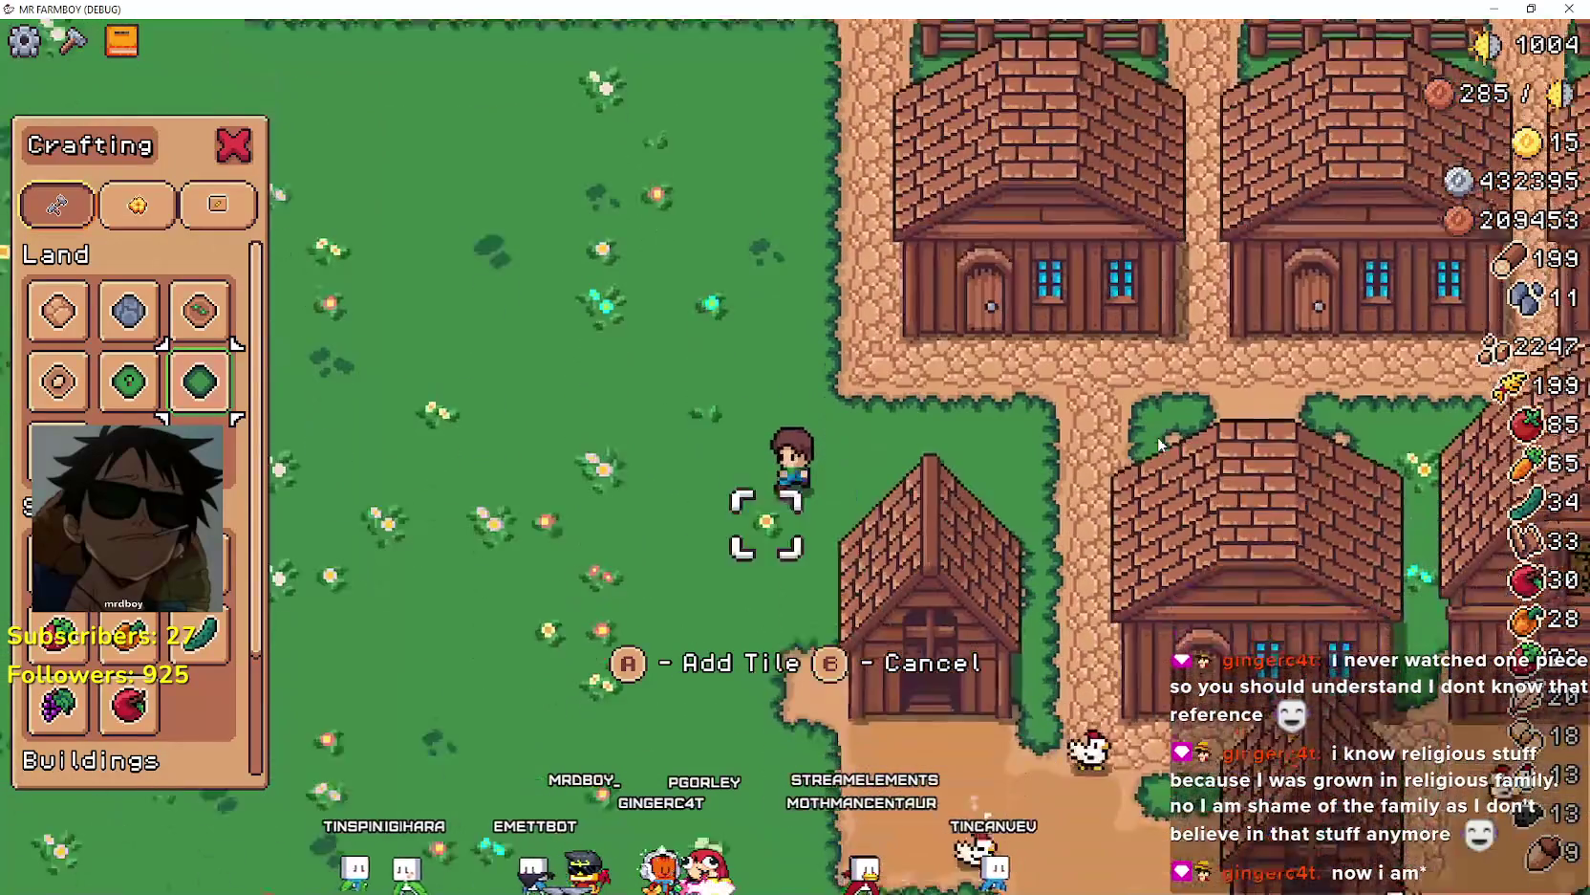
{"action": "key", "text": "Down"}
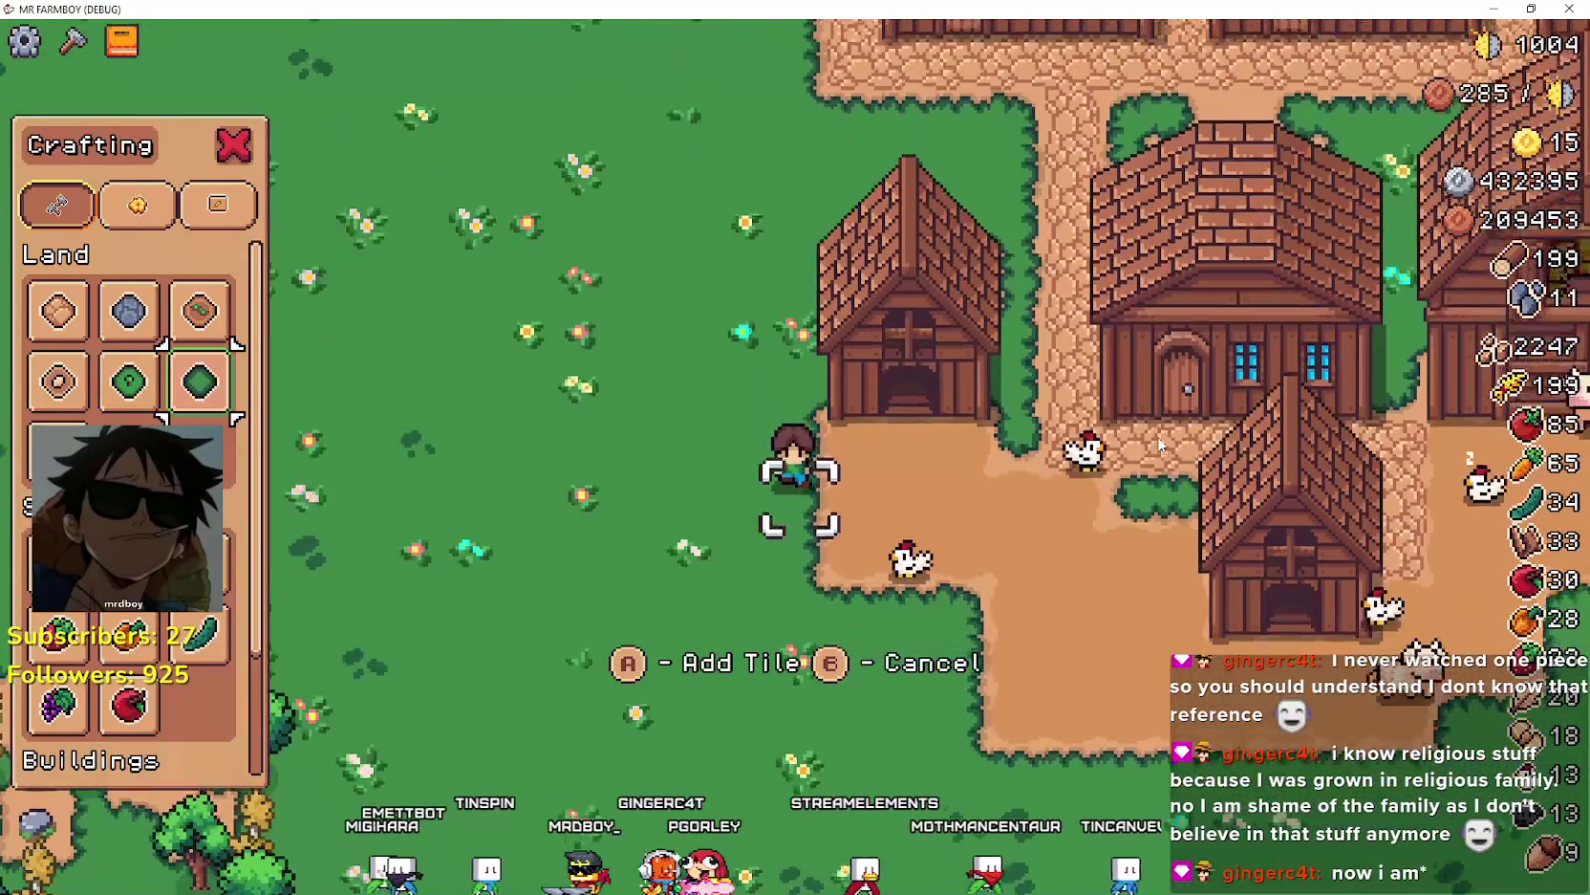
{"action": "key", "text": "Left"}
{"action": "key", "text": "Down"}
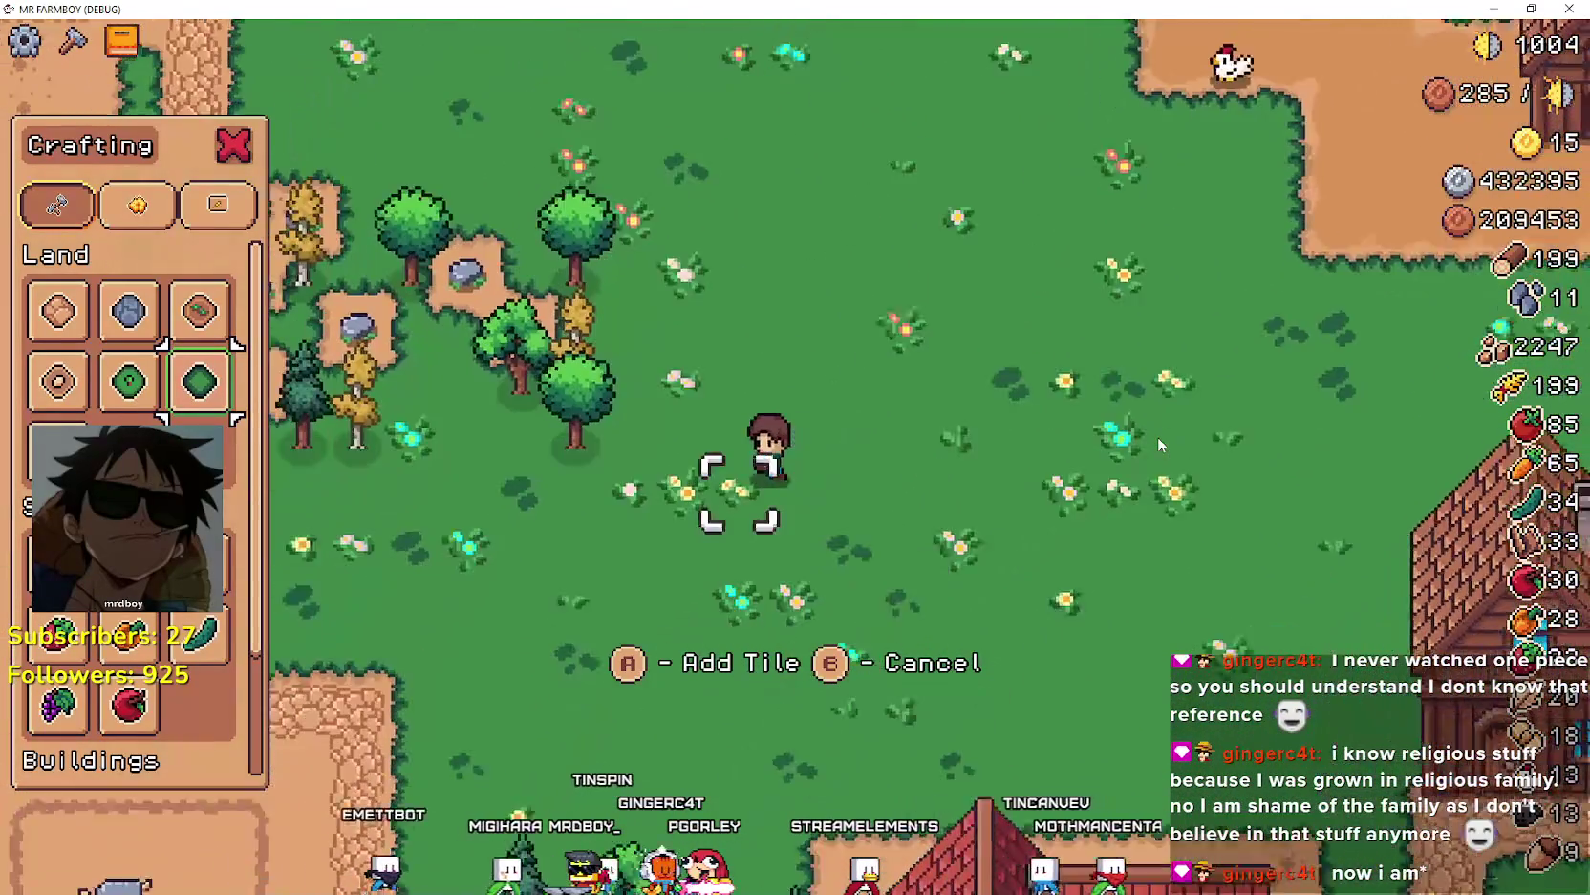
{"action": "key", "text": "Left"}
{"action": "key", "text": "Up"}
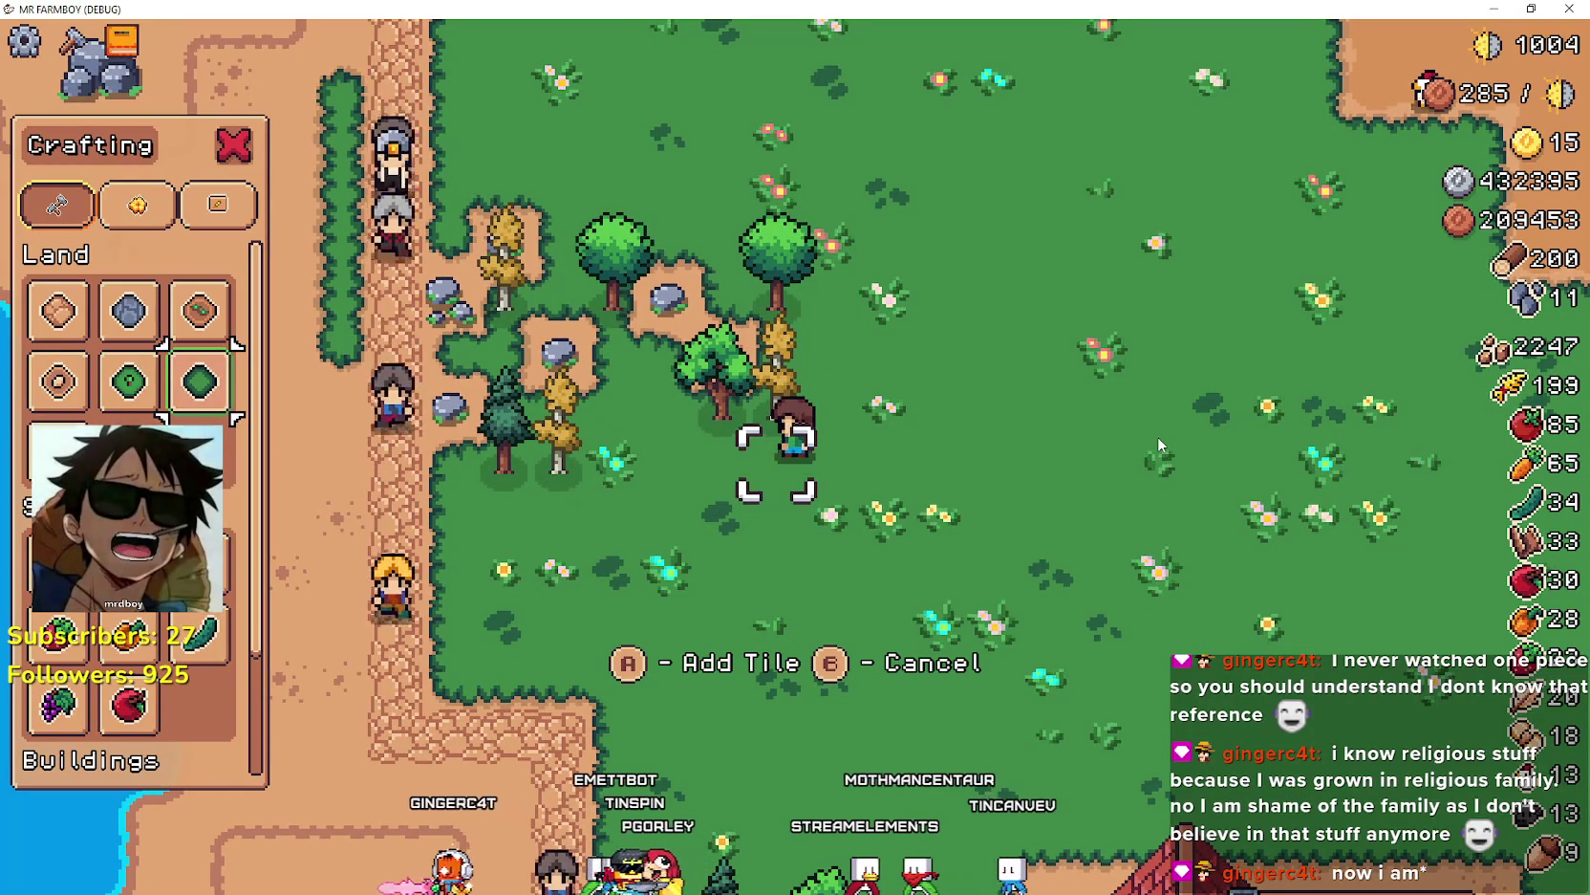
{"action": "key", "text": "alt+Tab"}
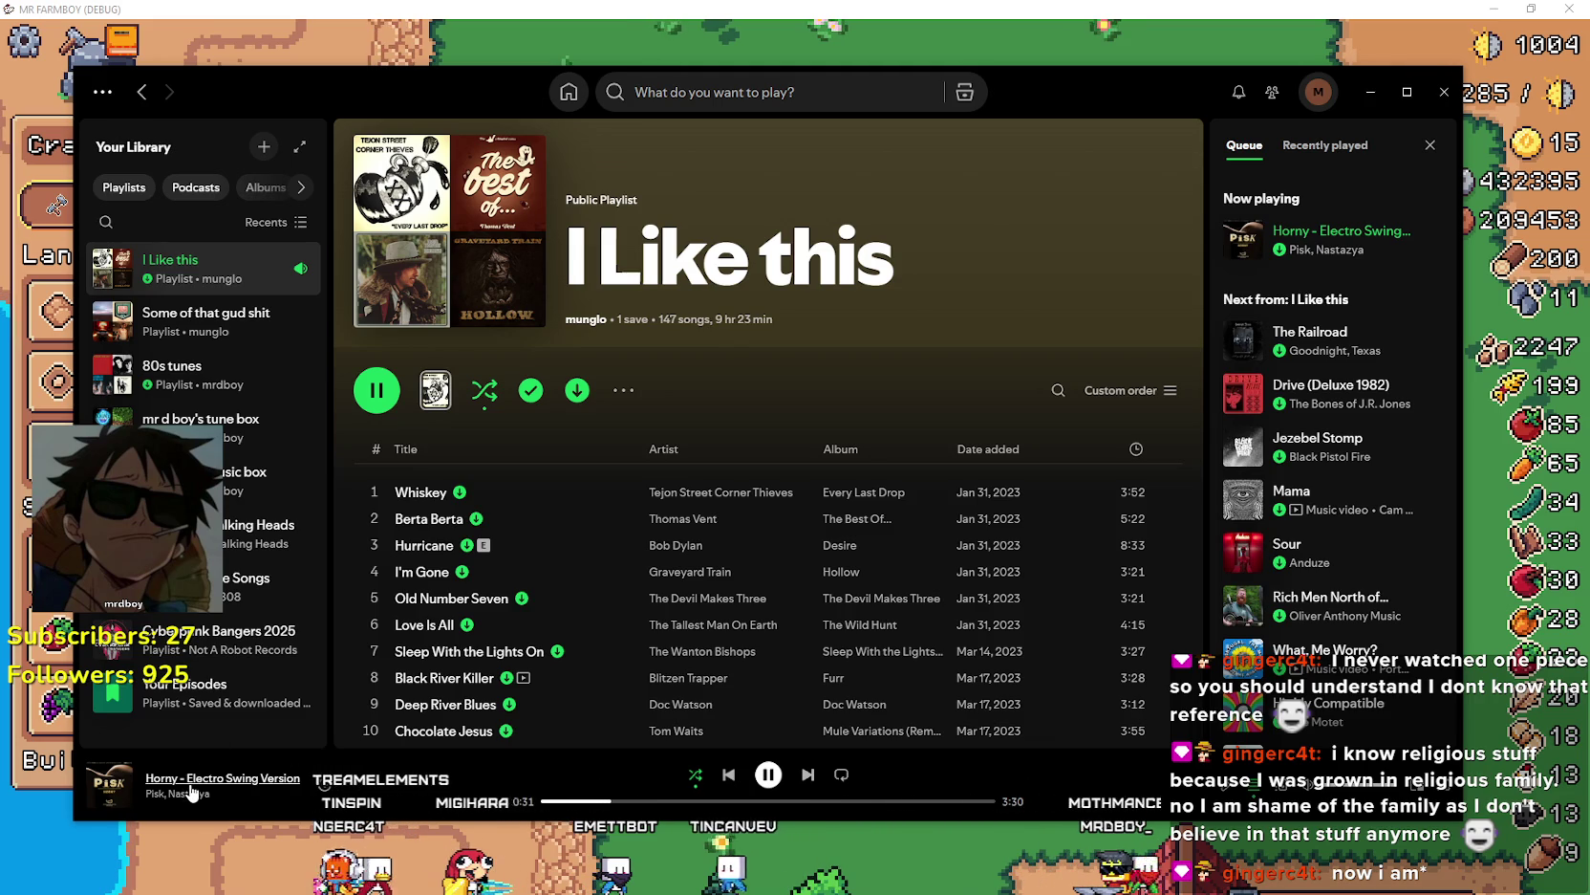
{"action": "left_click", "coordinate": [1371, 92]}
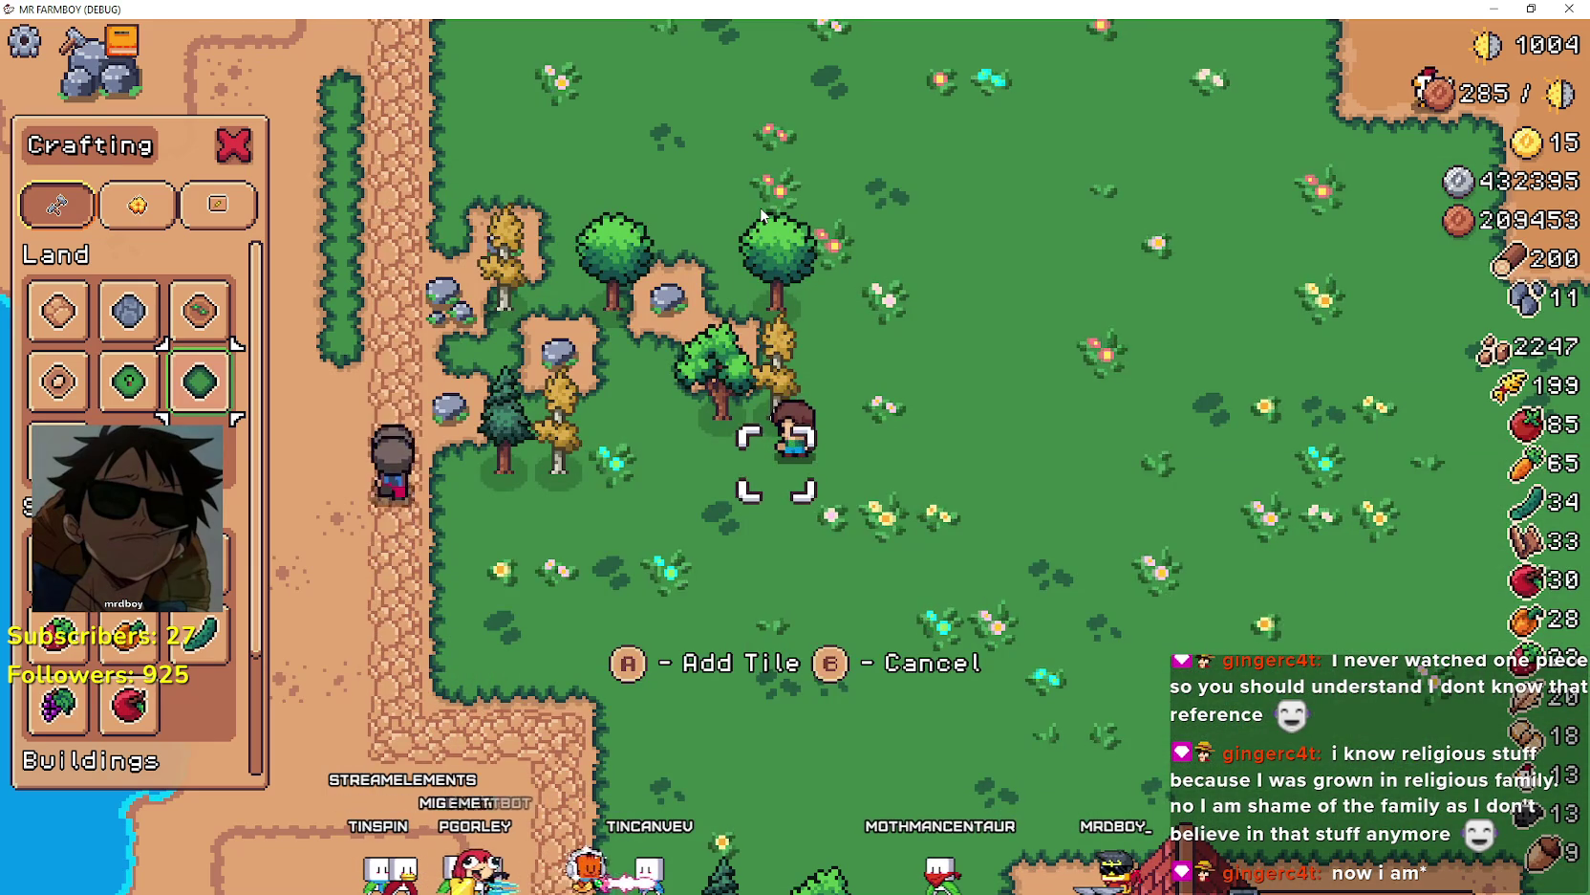
- Mine the rocks and chop the trees around the rocky clearing for stone and wood
{"action": "key", "text": "Up"}
{"action": "key", "text": "Up"}
{"action": "key", "text": "Left"}
{"action": "key", "text": "Up"}
{"action": "key", "text": "Left"}
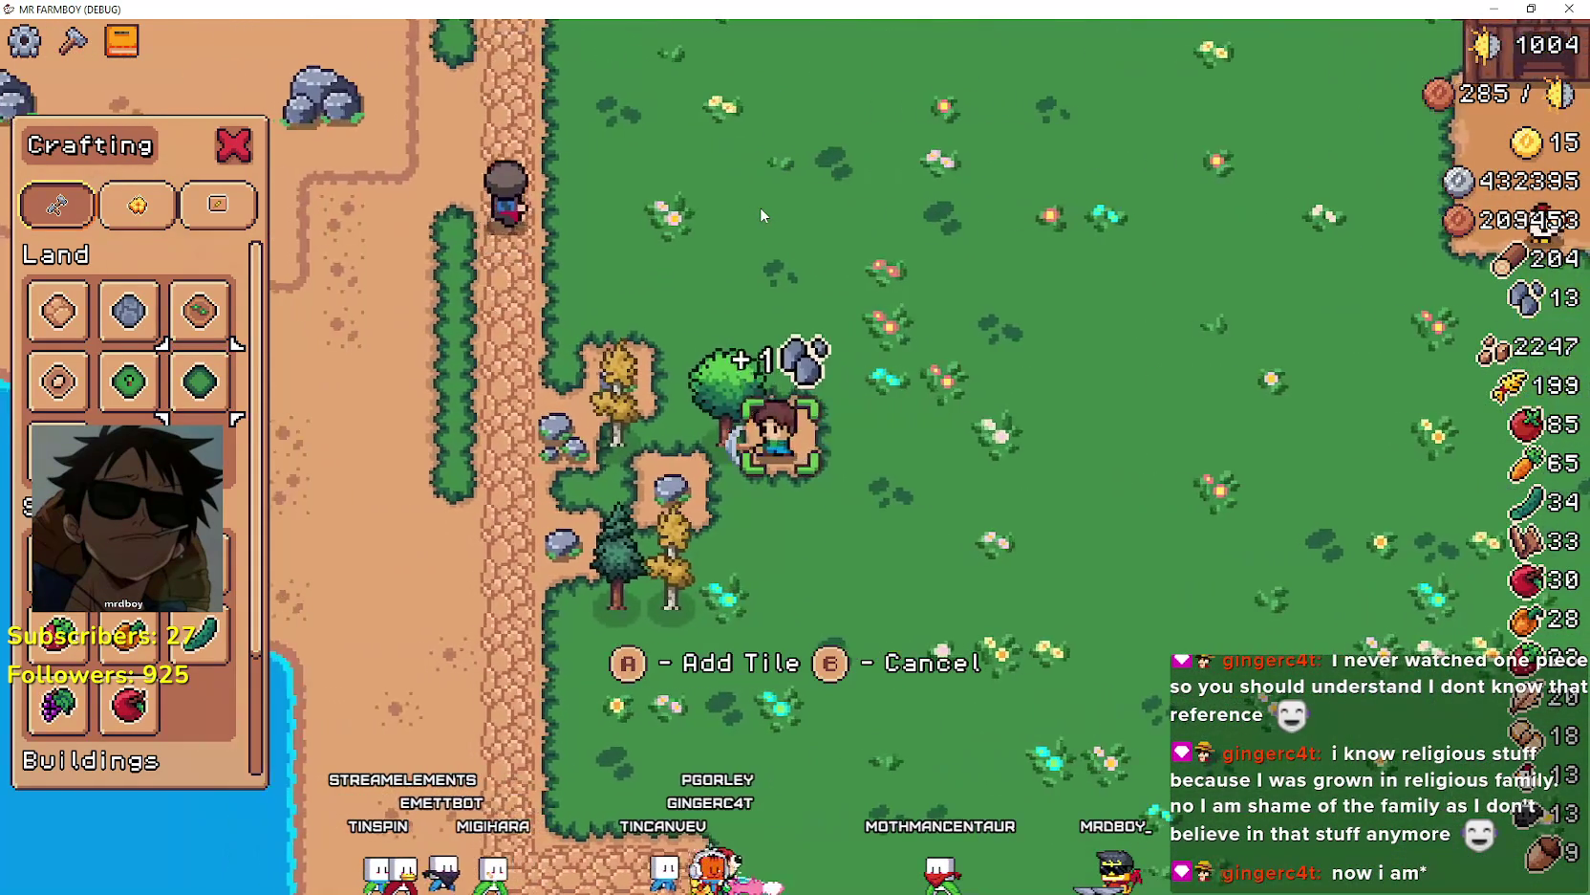
{"action": "key", "text": "Left"}
{"action": "key", "text": "Up"}
{"action": "key", "text": "Right"}
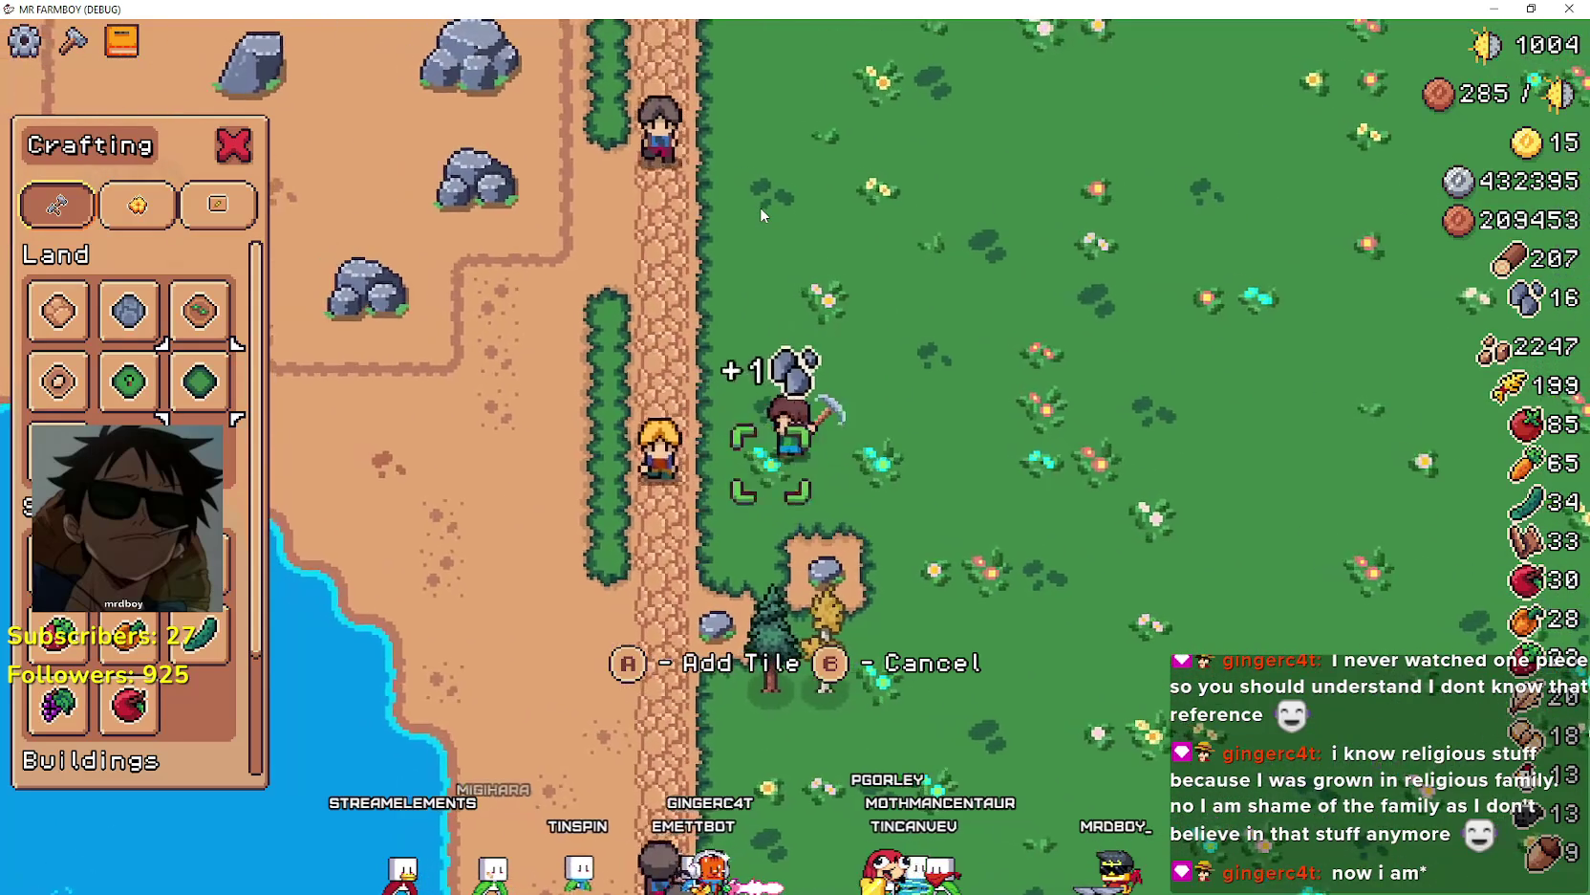
{"action": "key", "text": "Down"}
{"action": "key", "text": "Left"}
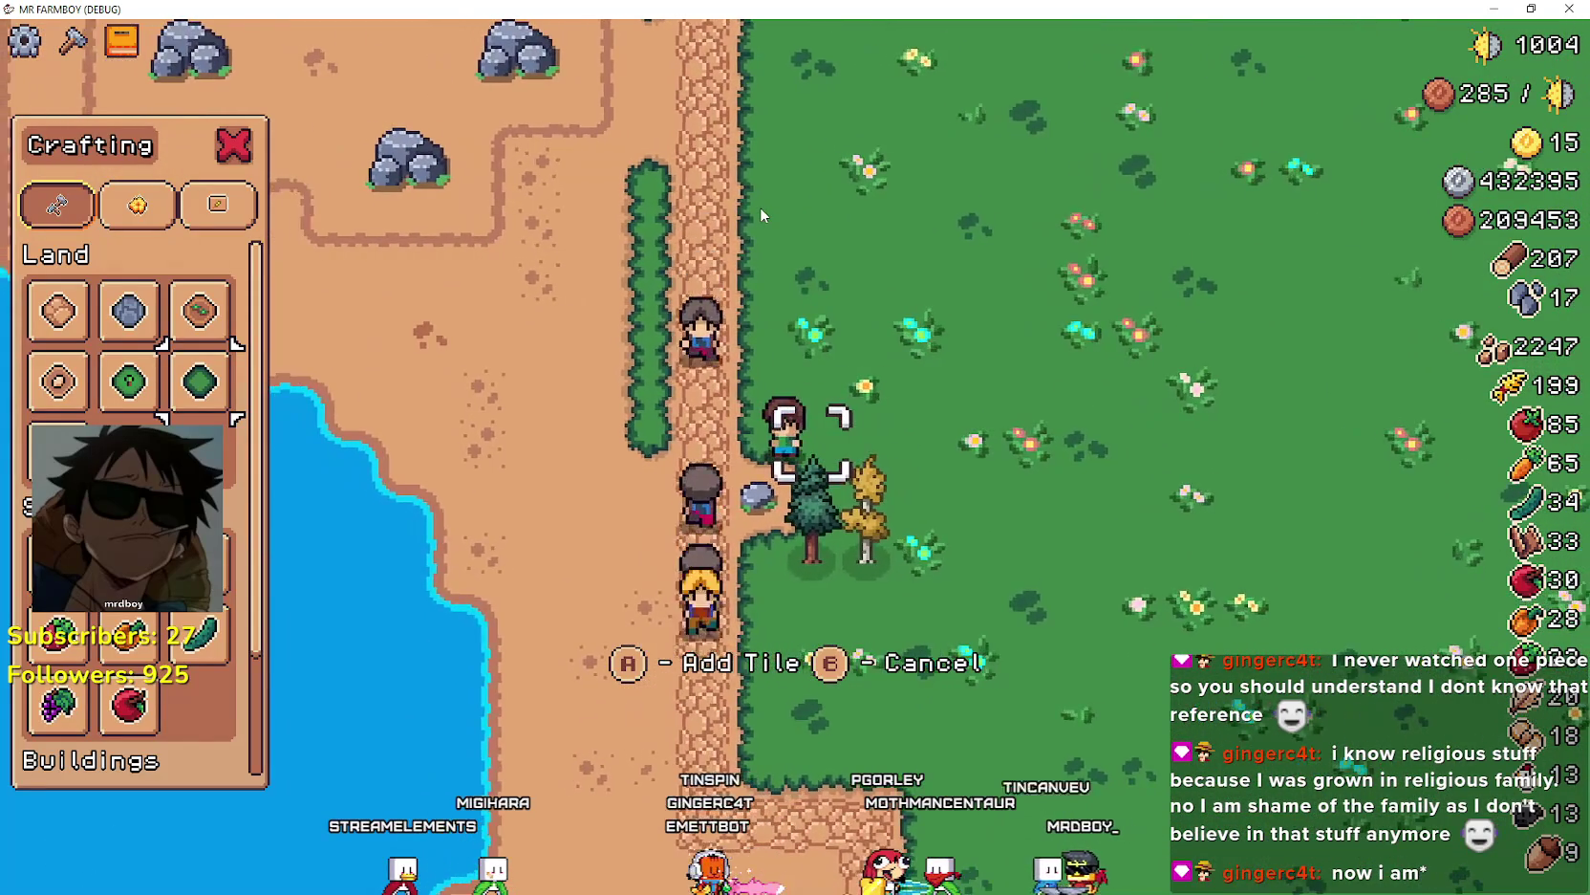
{"action": "key", "text": "Down"}
{"action": "key", "text": "Right"}
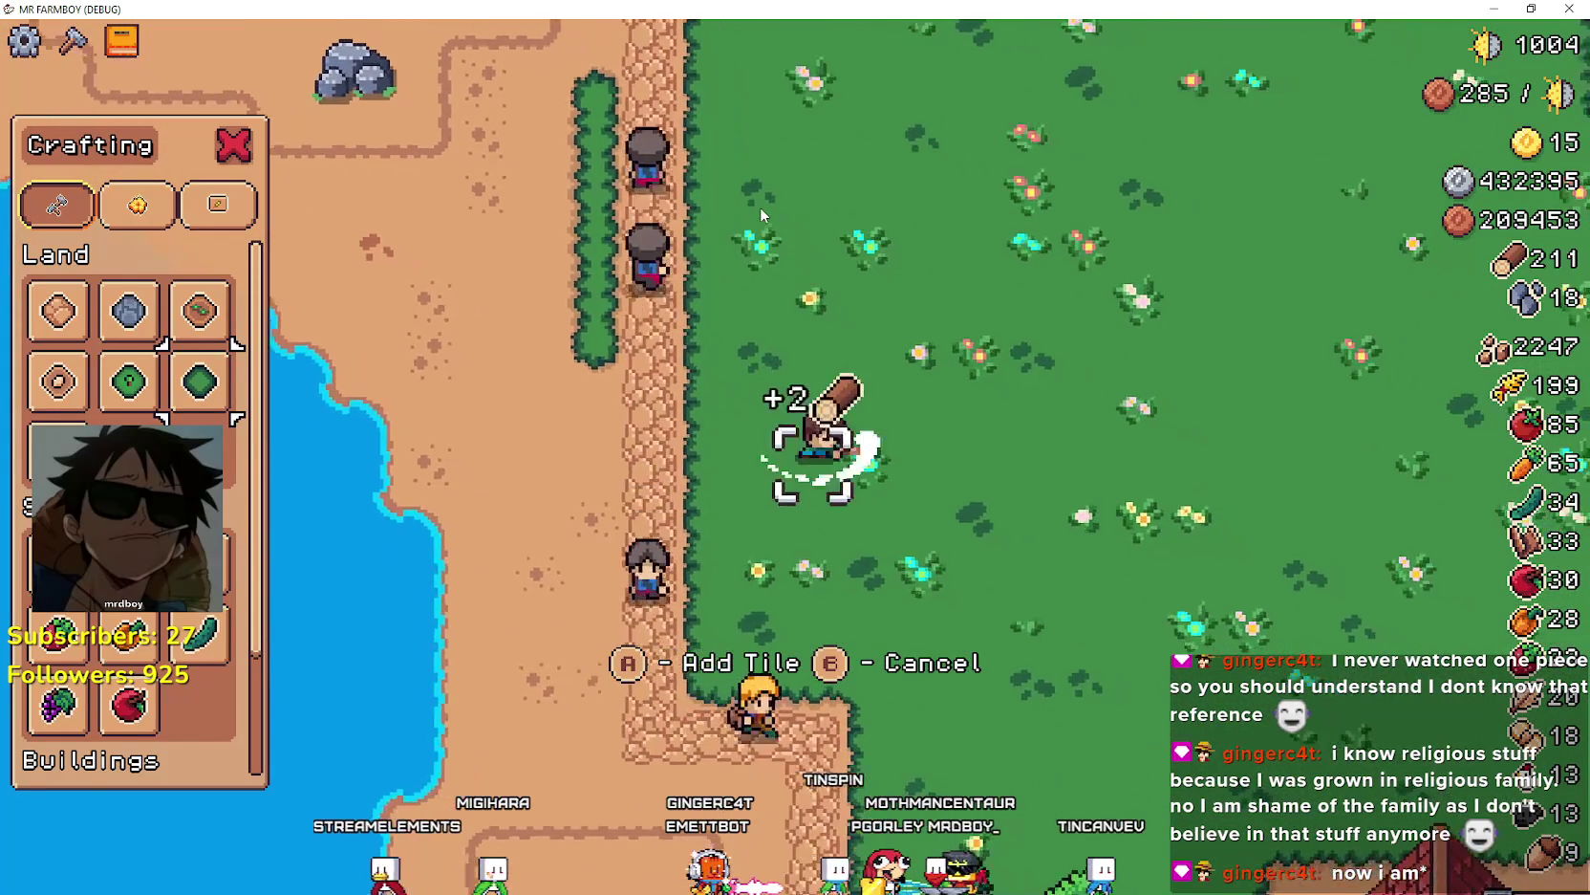
- Walk right past the farmhouse and along the path toward the woods
{"action": "key", "text": "Right"}
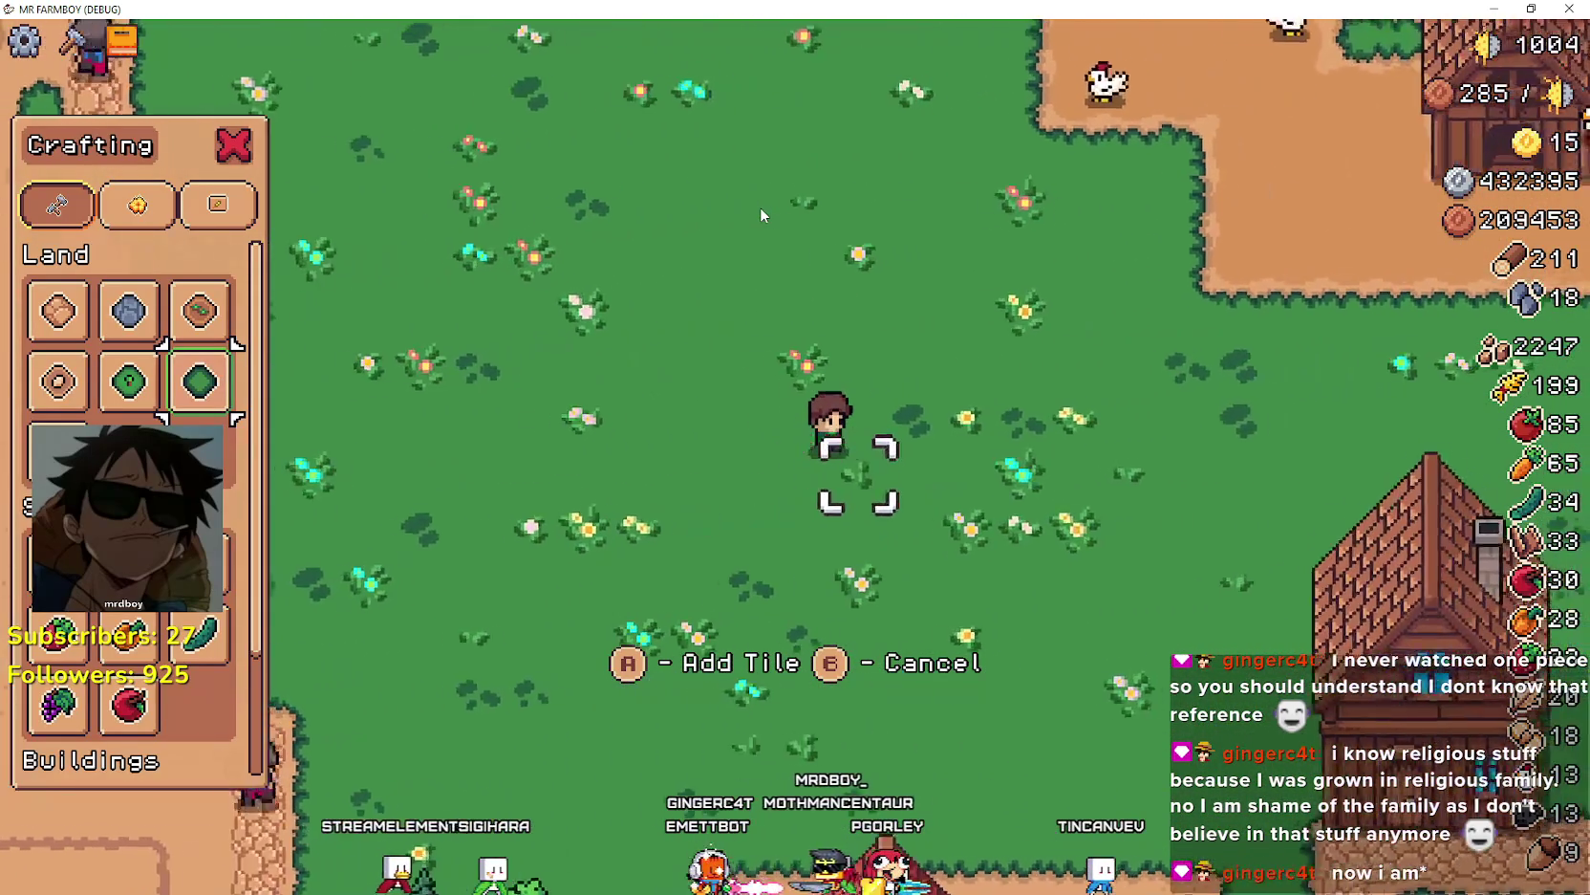
{"action": "key", "text": "Down"}
{"action": "key", "text": "Right"}
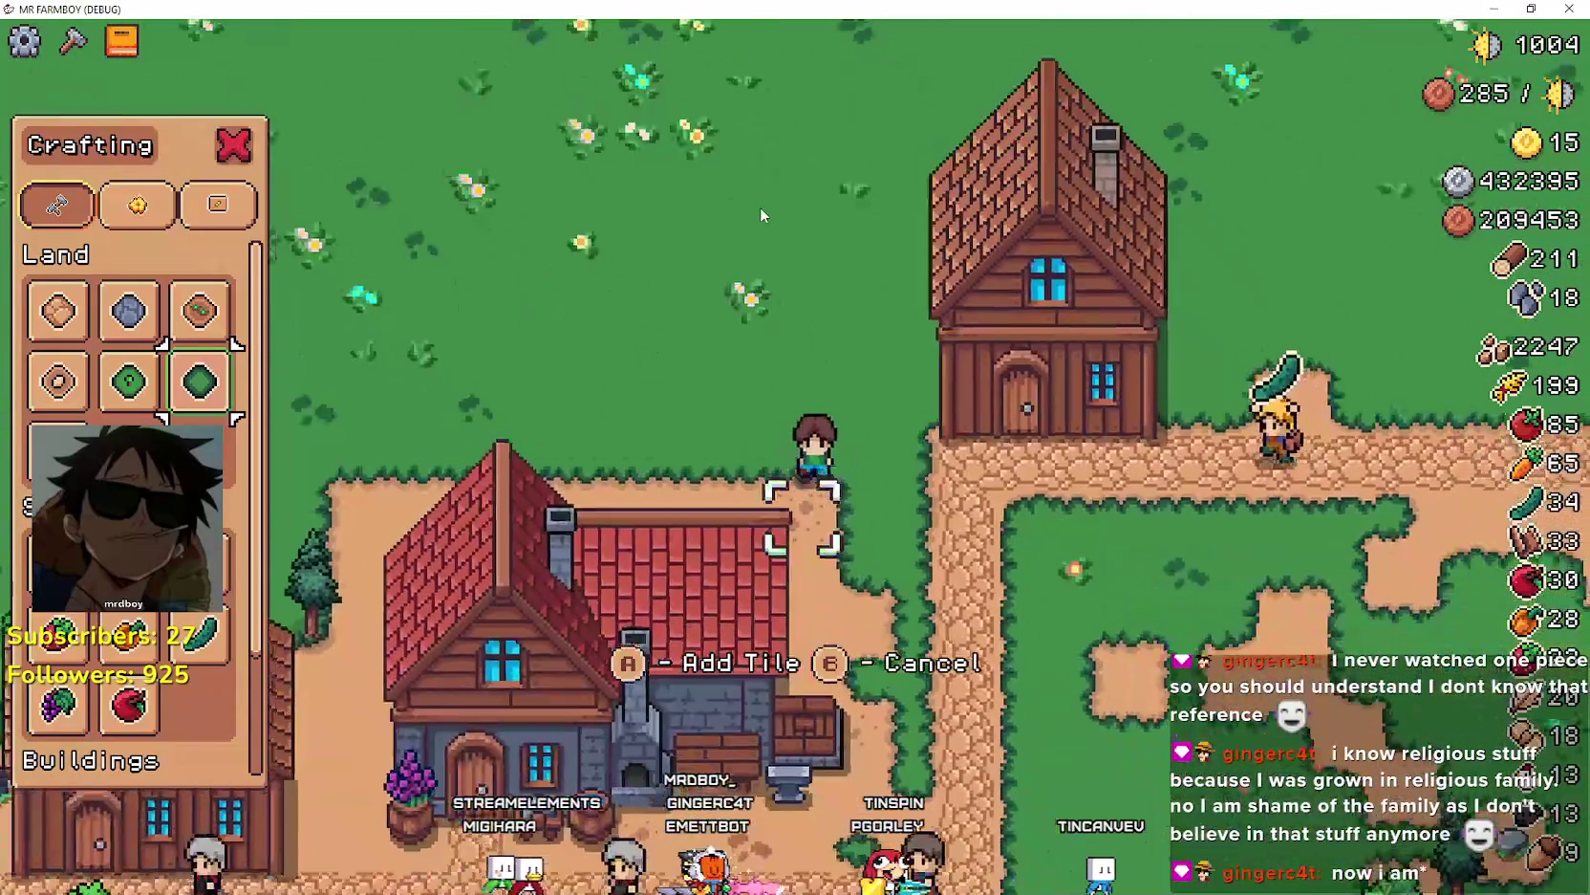
{"action": "key", "text": "Down"}
{"action": "key", "text": "Right"}
{"action": "key", "text": "Right"}
{"action": "key", "text": "Up"}
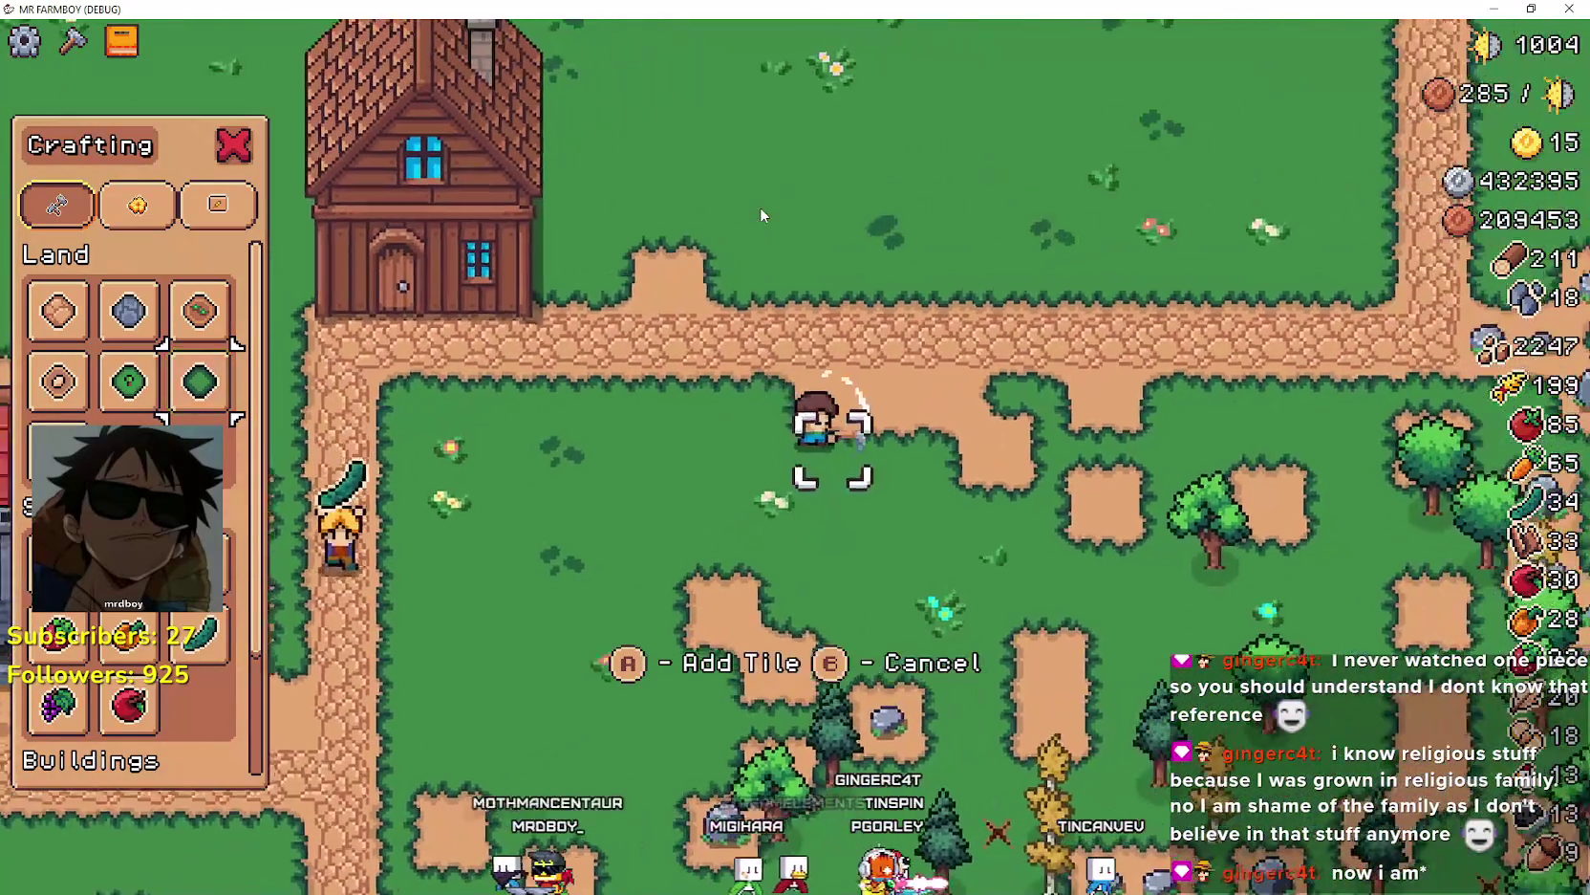
{"action": "key", "text": "Right"}
{"action": "key", "text": "Up"}
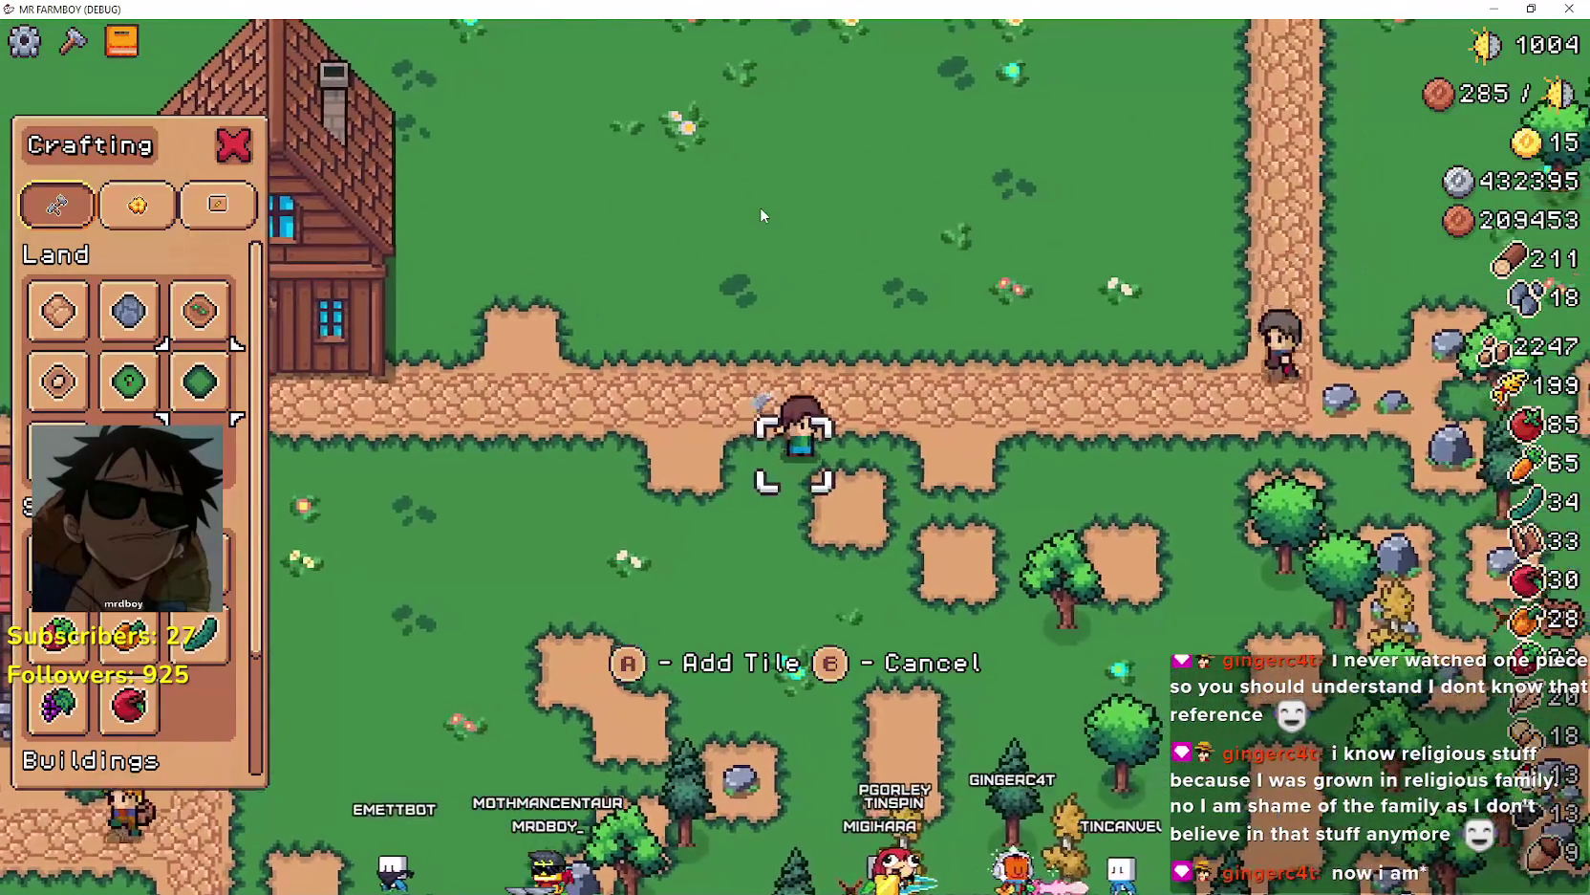
{"action": "key", "text": "Down"}
{"action": "key", "text": "Right"}
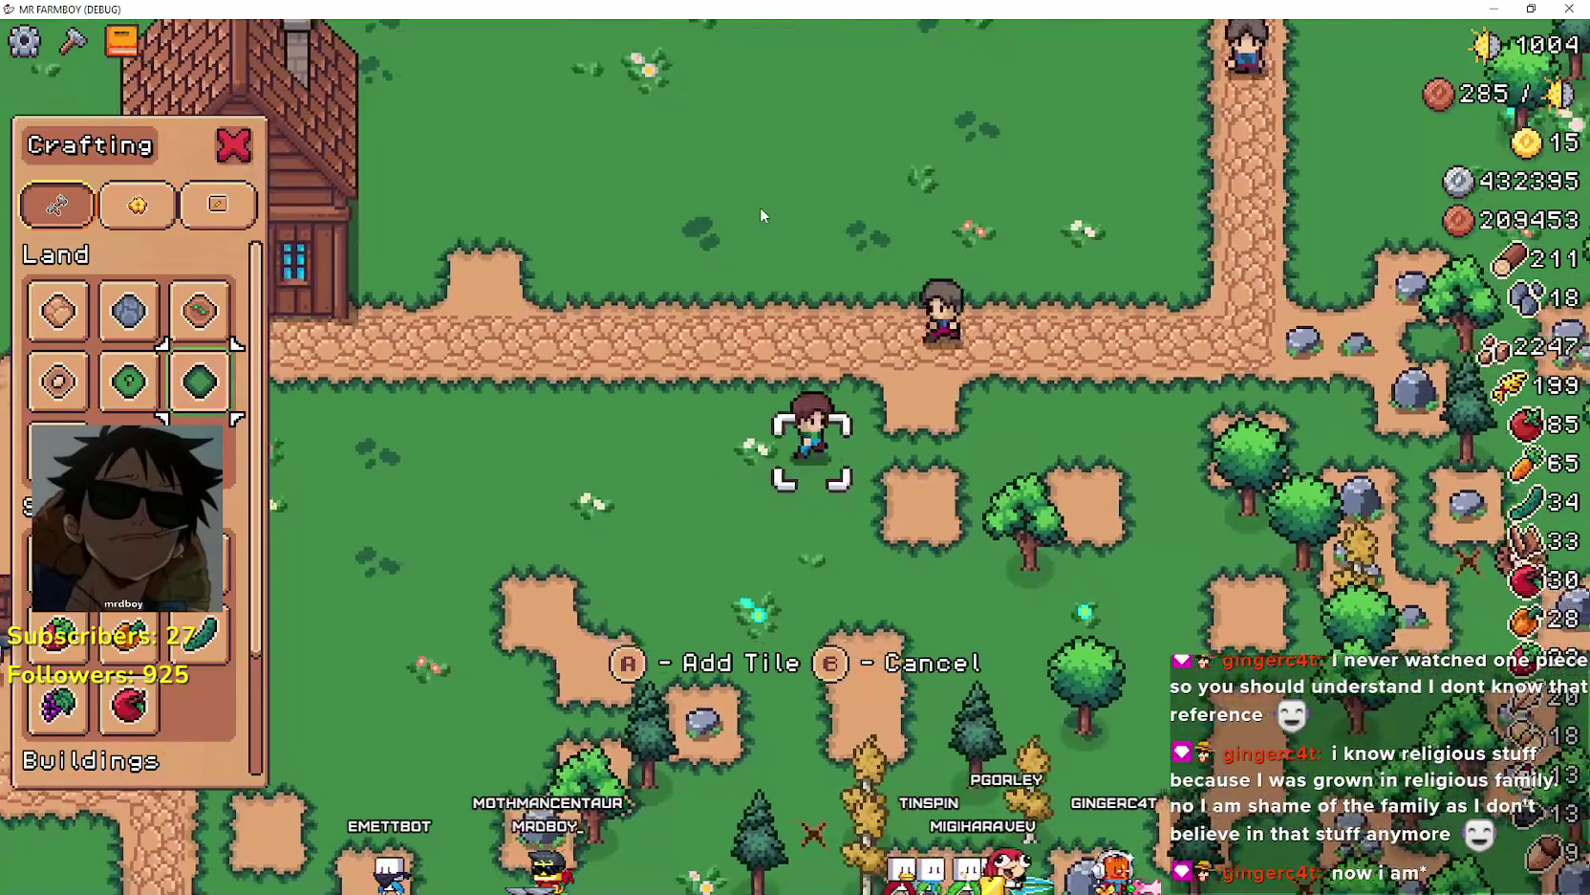
{"action": "key", "text": "Right"}
{"action": "key", "text": "Down"}
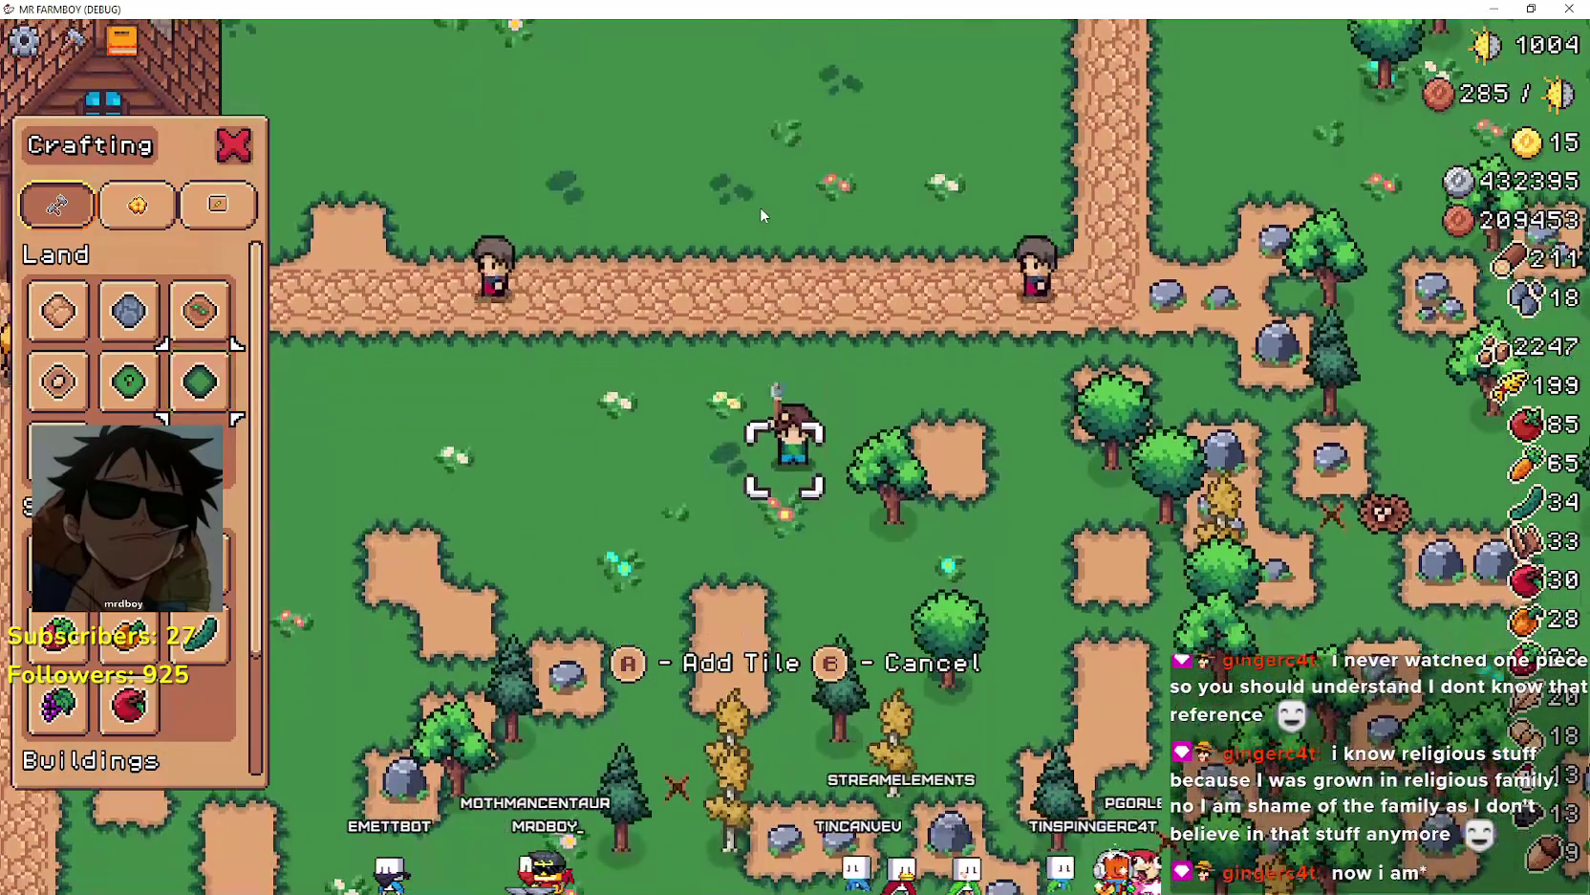
{"action": "key", "text": "Right"}
- Walk among the rocks and trees until stone reaches 31 and wood 222
{"action": "key", "text": "d"}
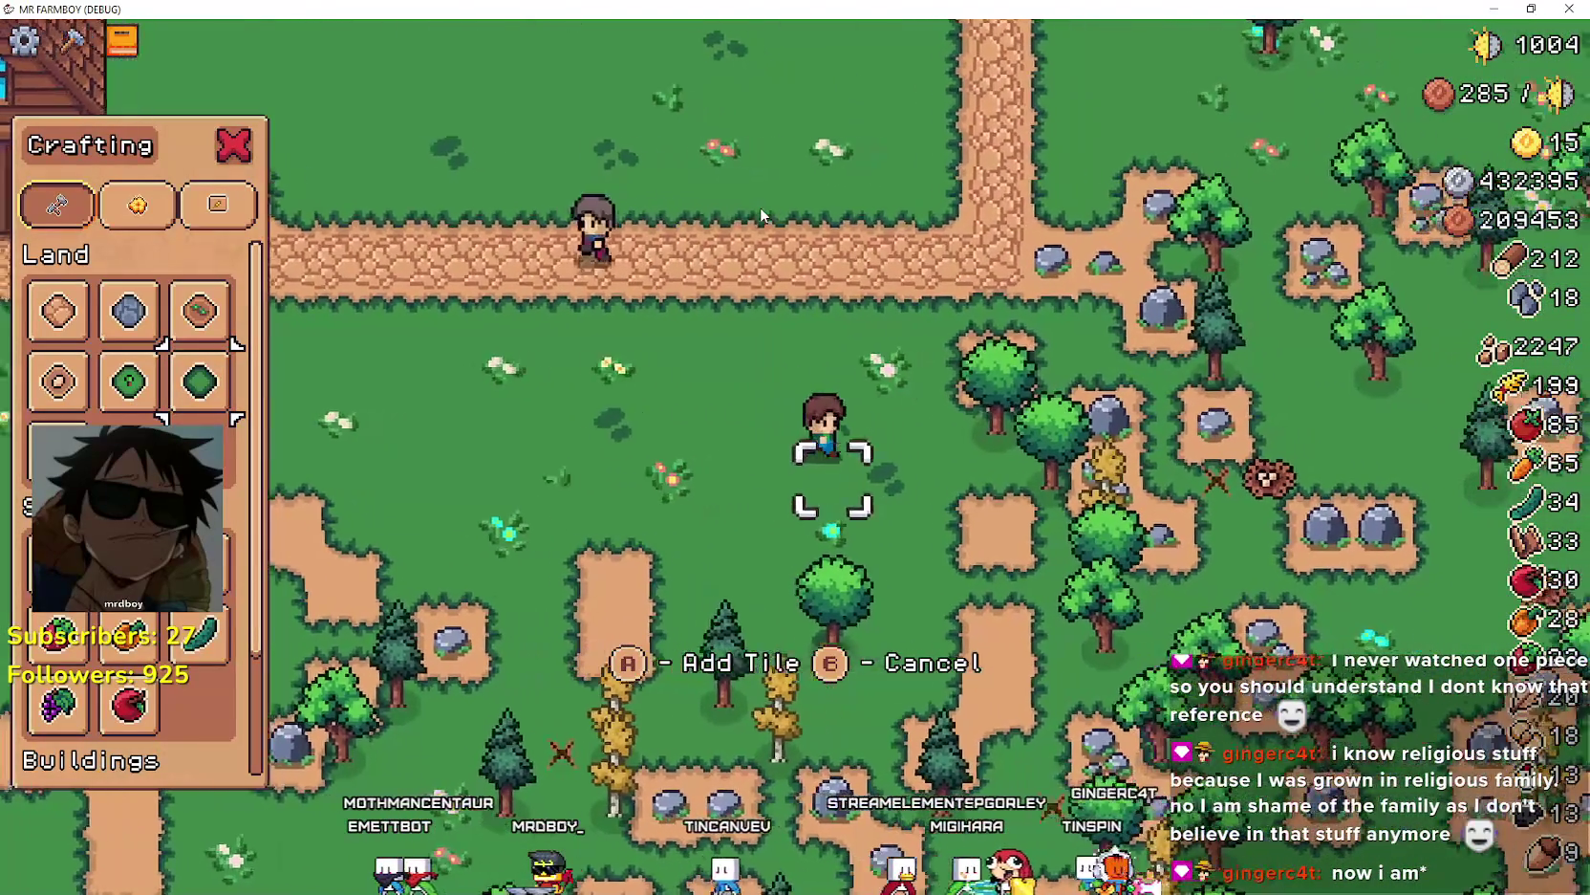
{"action": "key", "text": "w"}
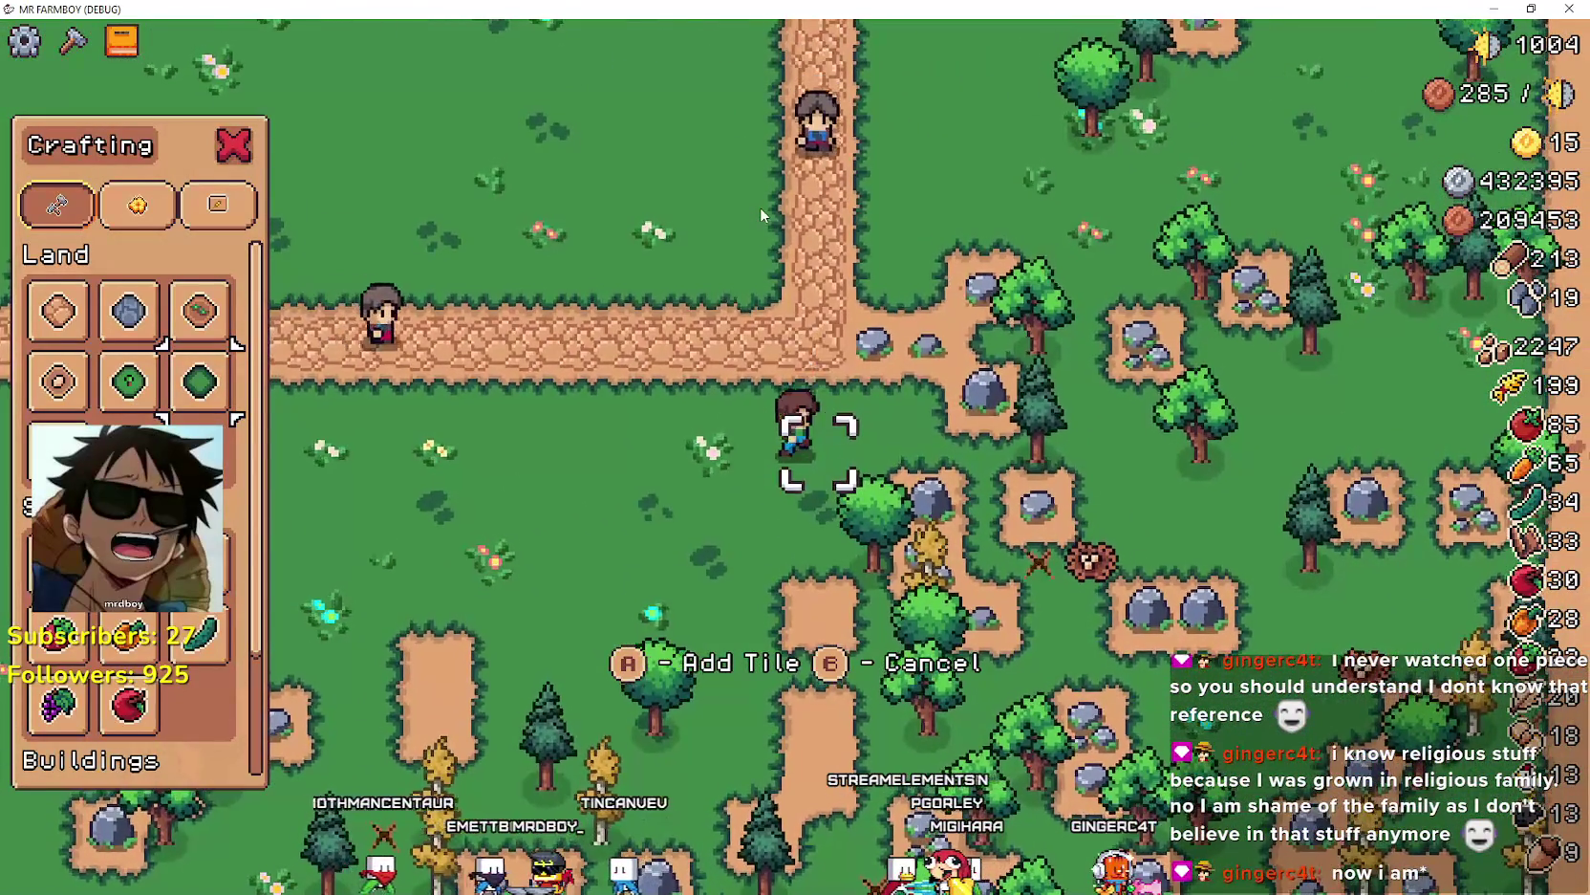
{"action": "key", "text": "d"}
{"action": "key", "text": "w"}
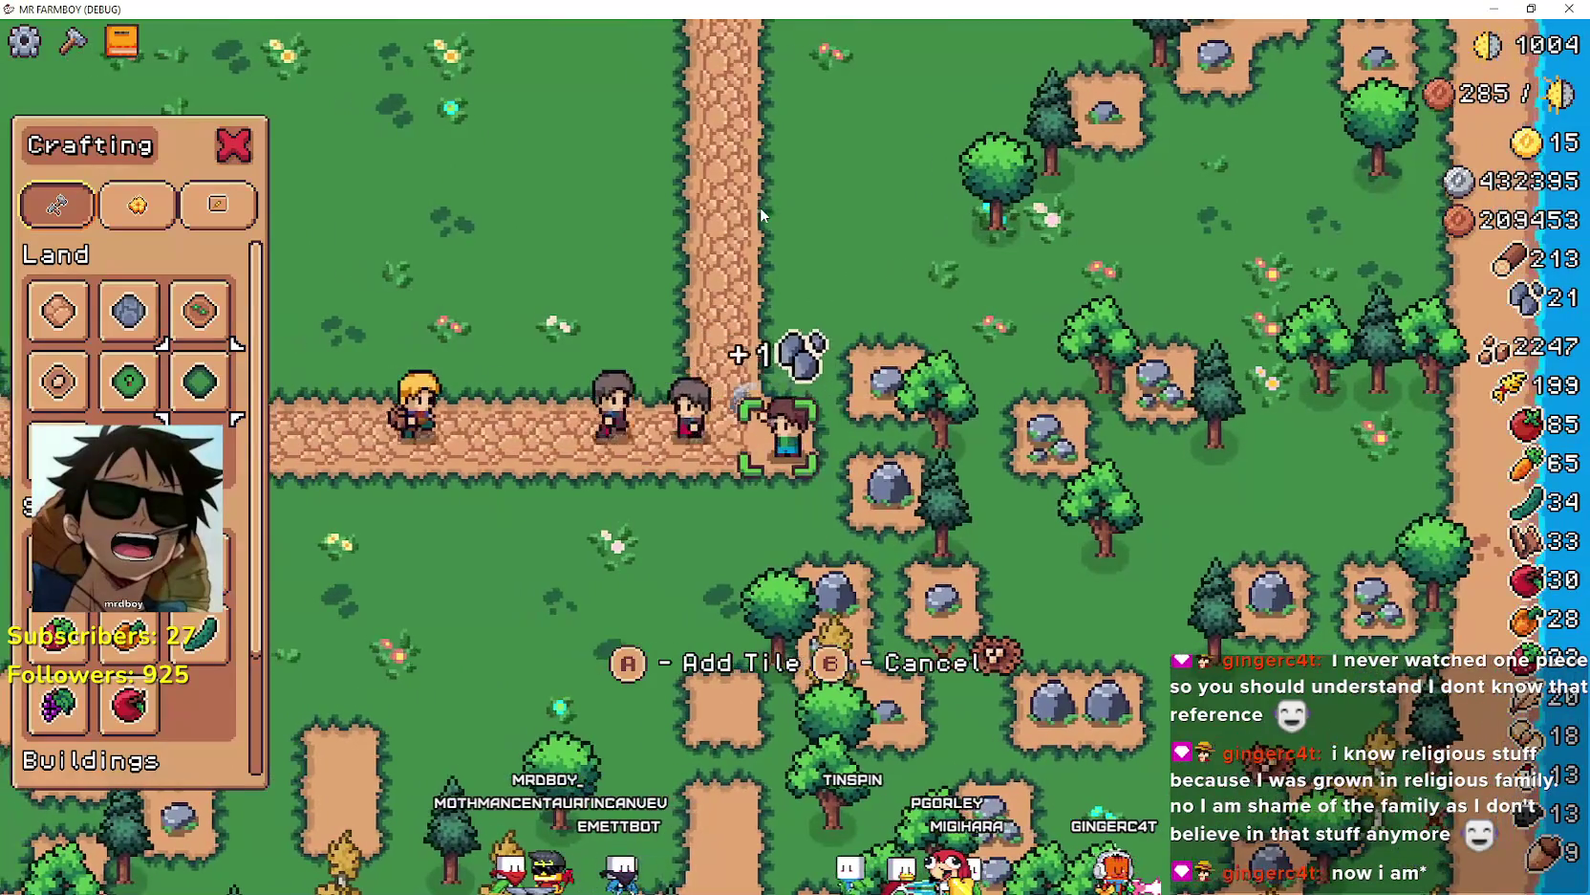
{"action": "key", "text": "d"}
{"action": "key", "text": "w"}
{"action": "key", "text": "a"}
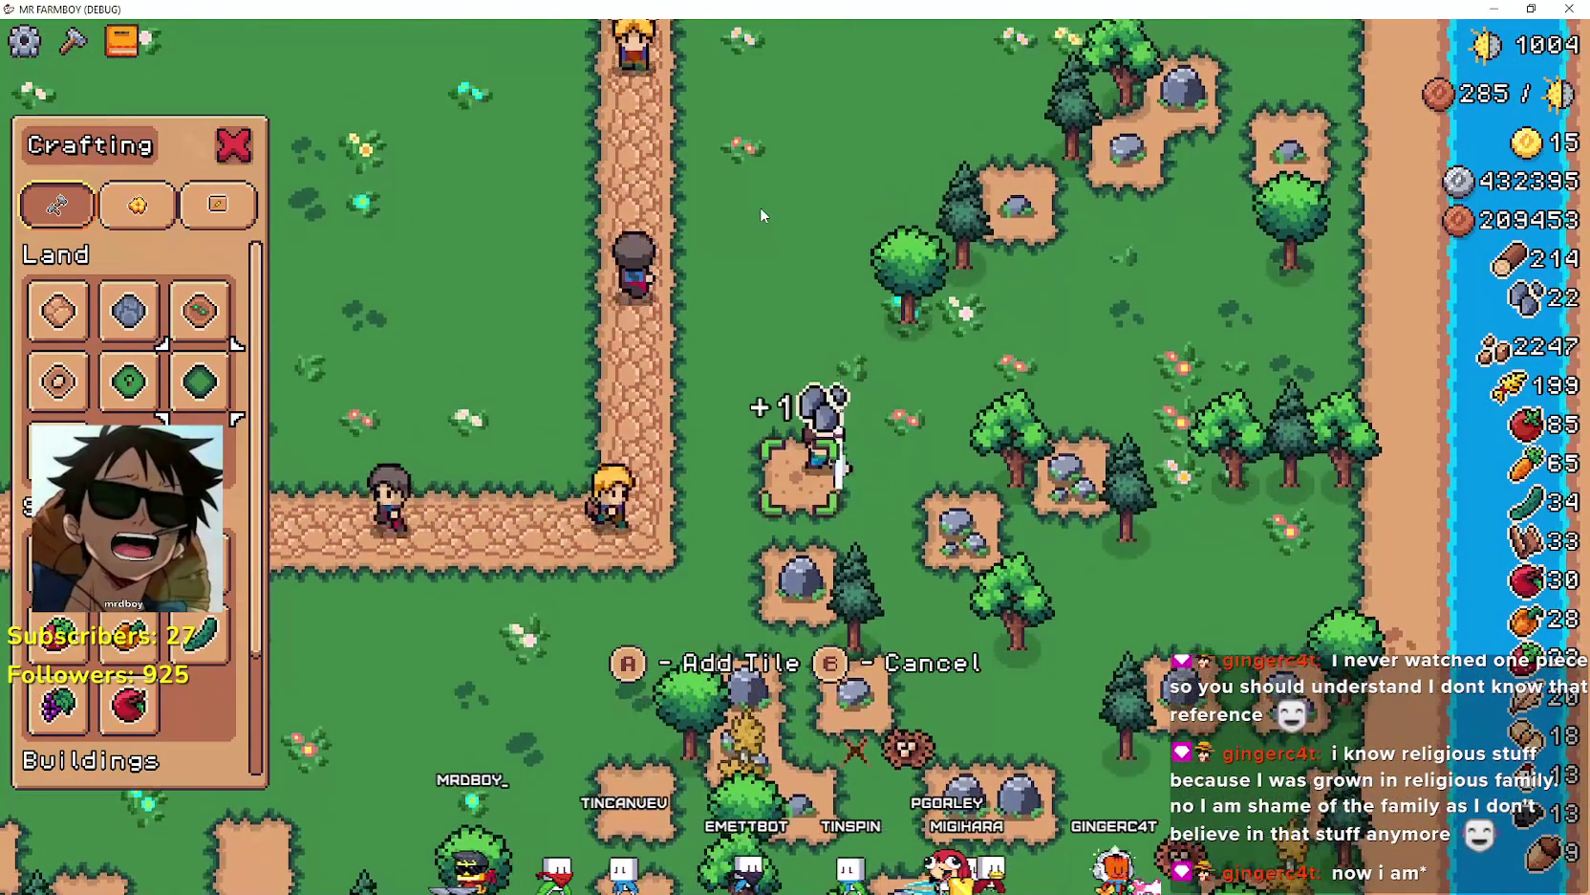
{"action": "key", "text": "s"}
{"action": "key", "text": "s"}
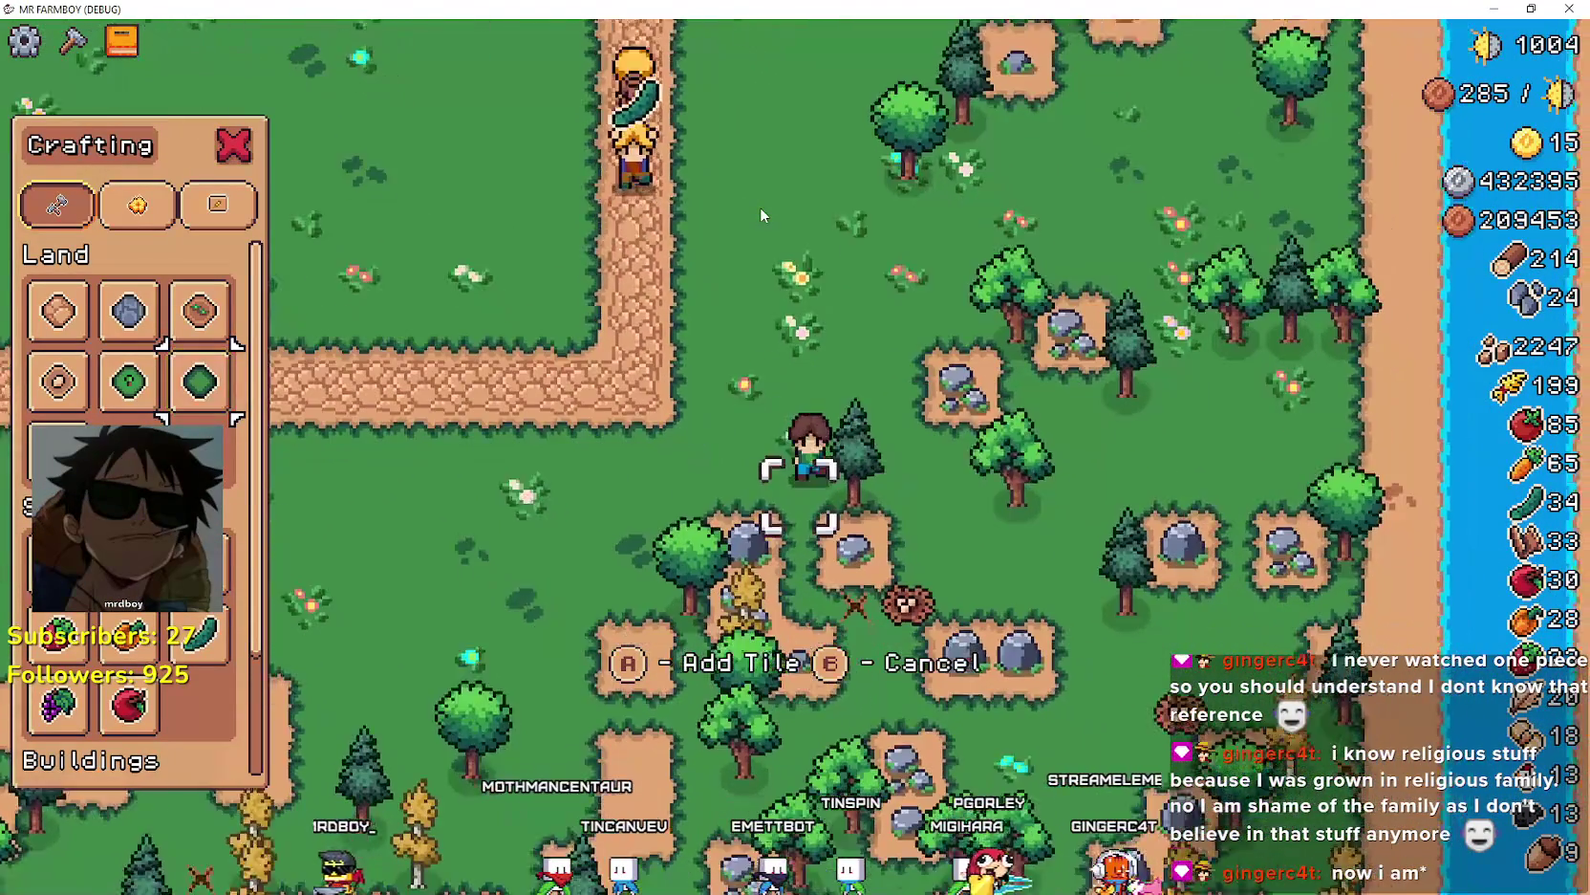
{"action": "key", "text": "w"}
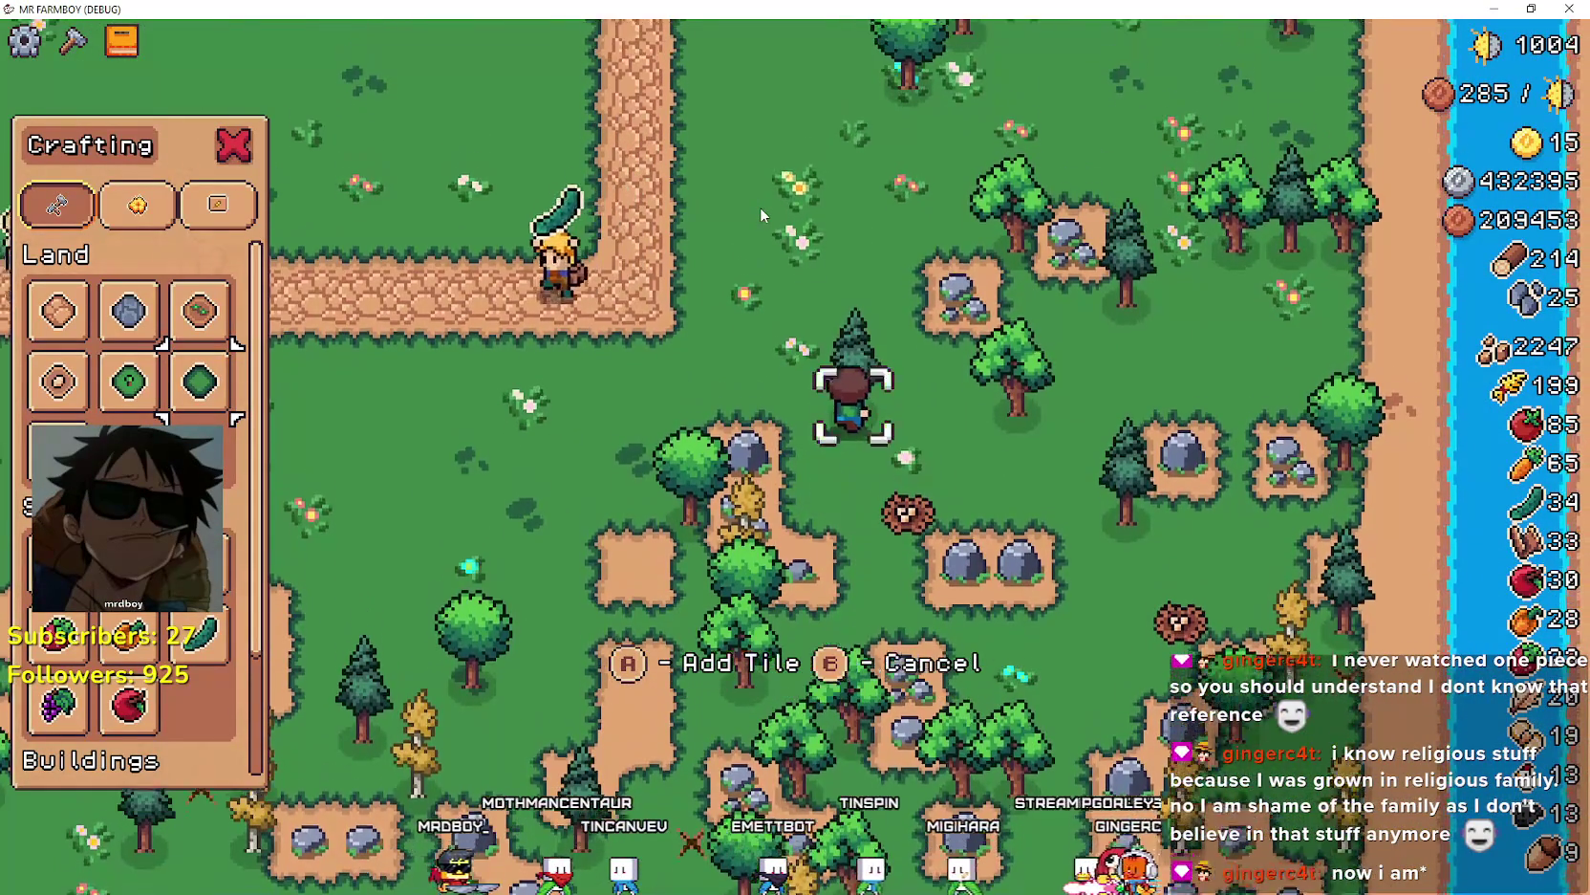
{"action": "key", "text": "d"}
{"action": "key", "text": "d"}
{"action": "key", "text": "w"}
{"action": "key", "text": "w"}
{"action": "key", "text": "a"}
{"action": "key", "text": "a"}
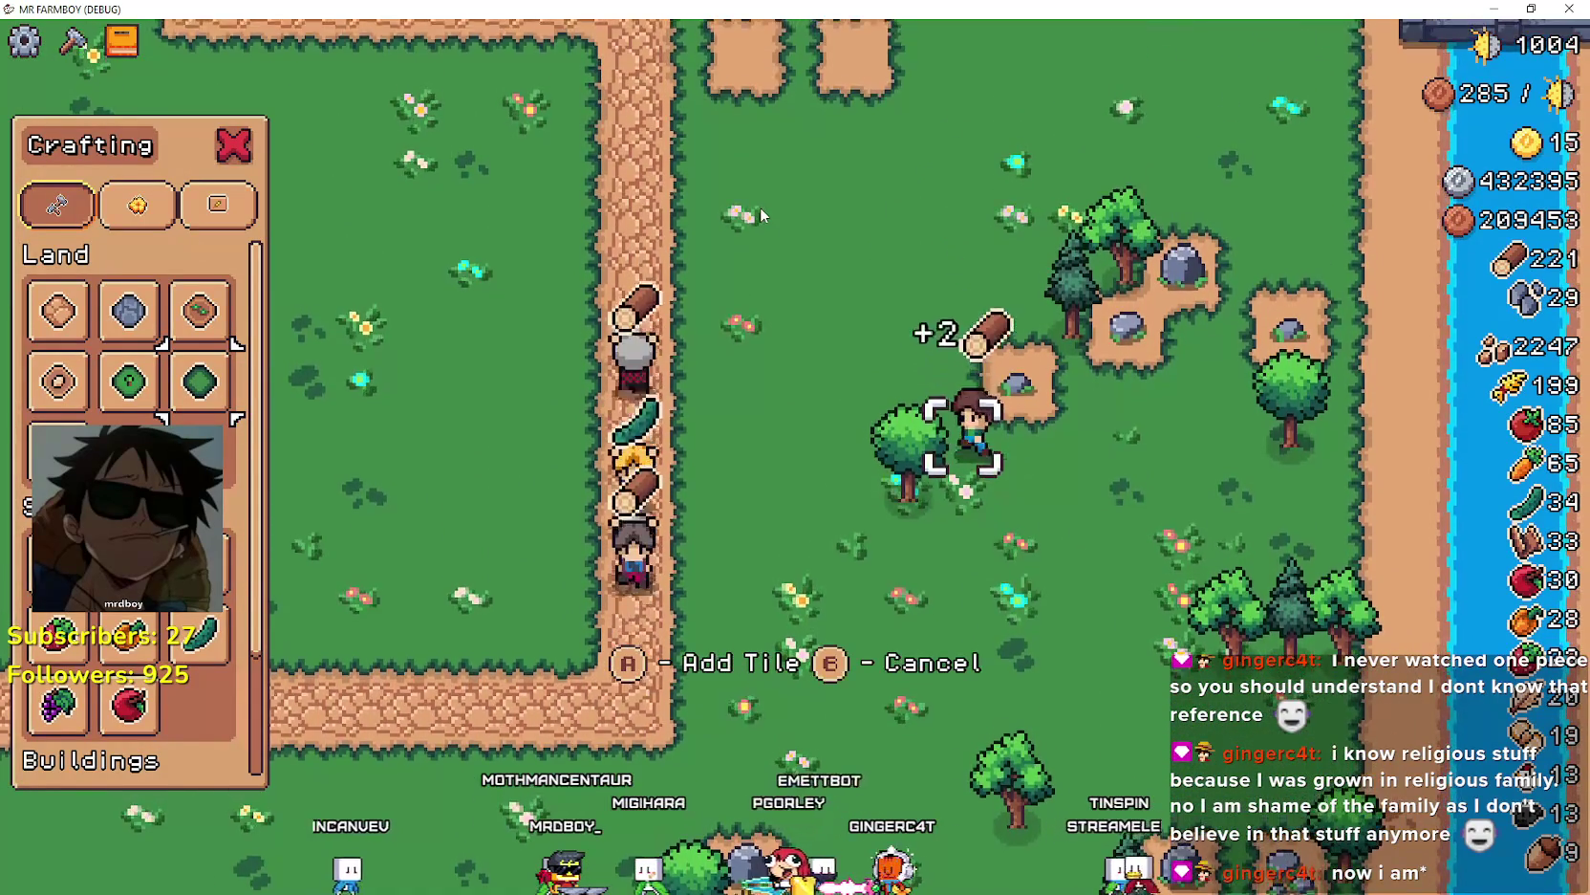
- Chop the nearby tree and mine the surrounding rocks for more wood and stone
{"action": "key", "text": "d"}
{"action": "key", "text": "d"}
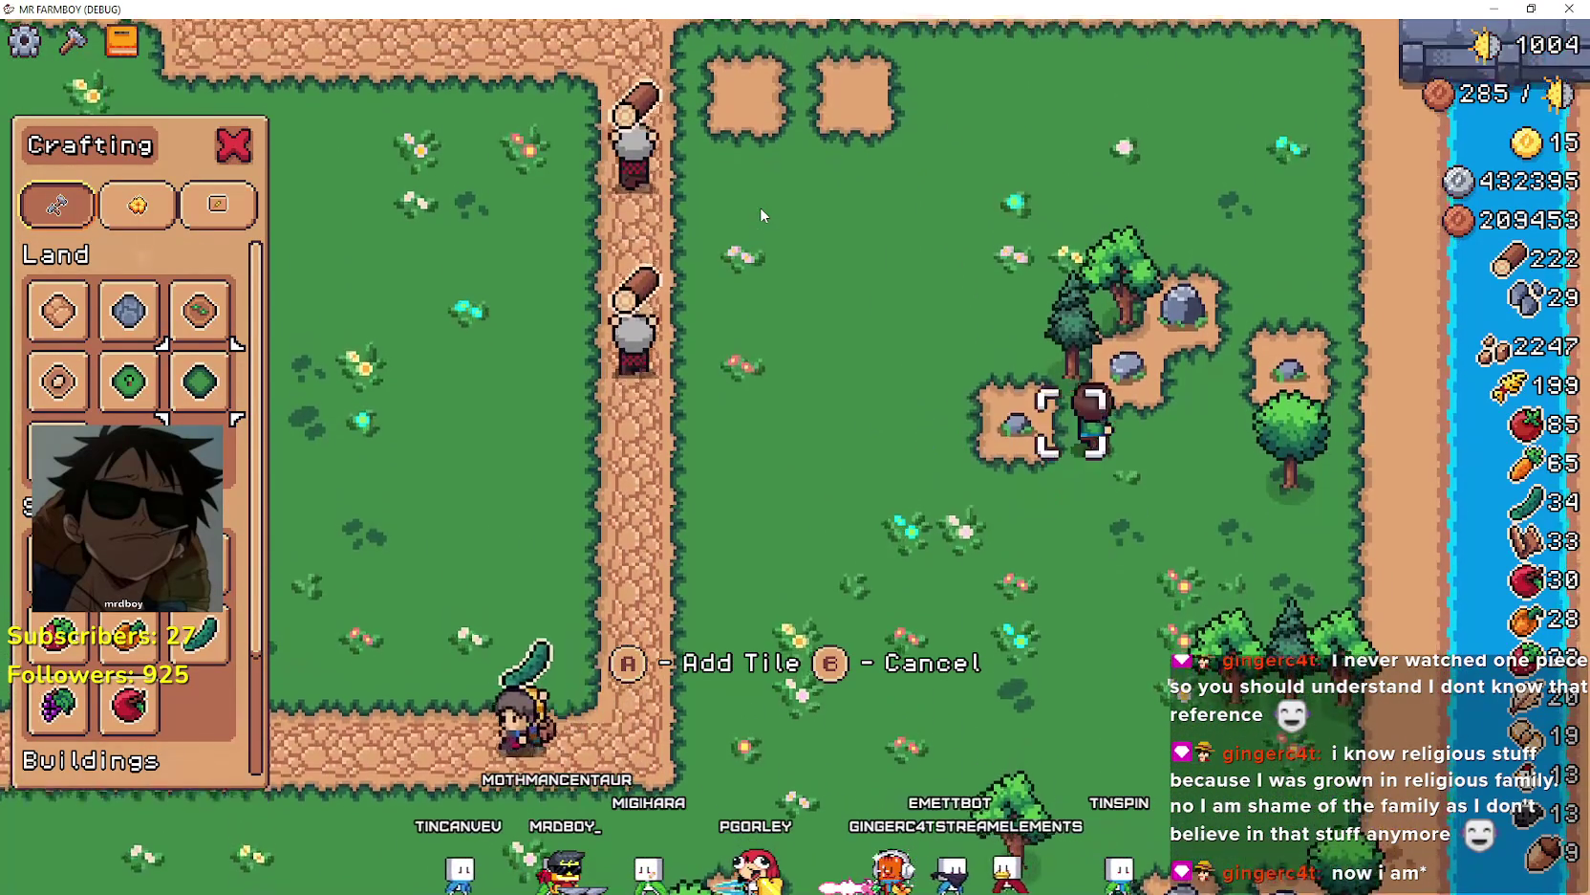
{"action": "key", "text": "w"}
{"action": "key", "text": "d"}
{"action": "key", "text": "w"}
{"action": "key", "text": "a"}
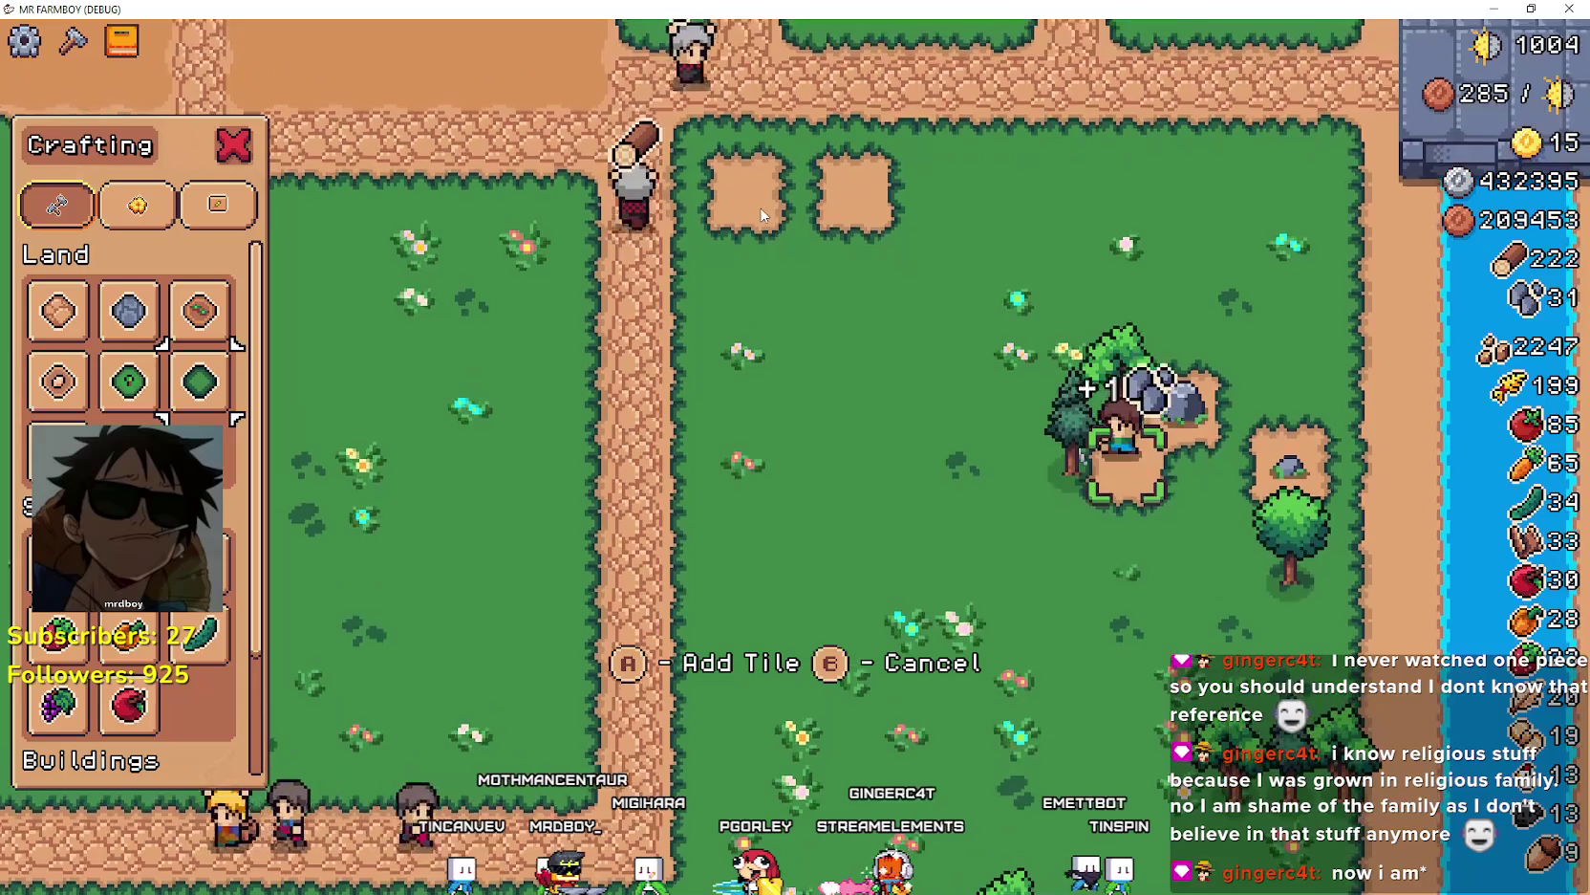
{"action": "key", "text": "w"}
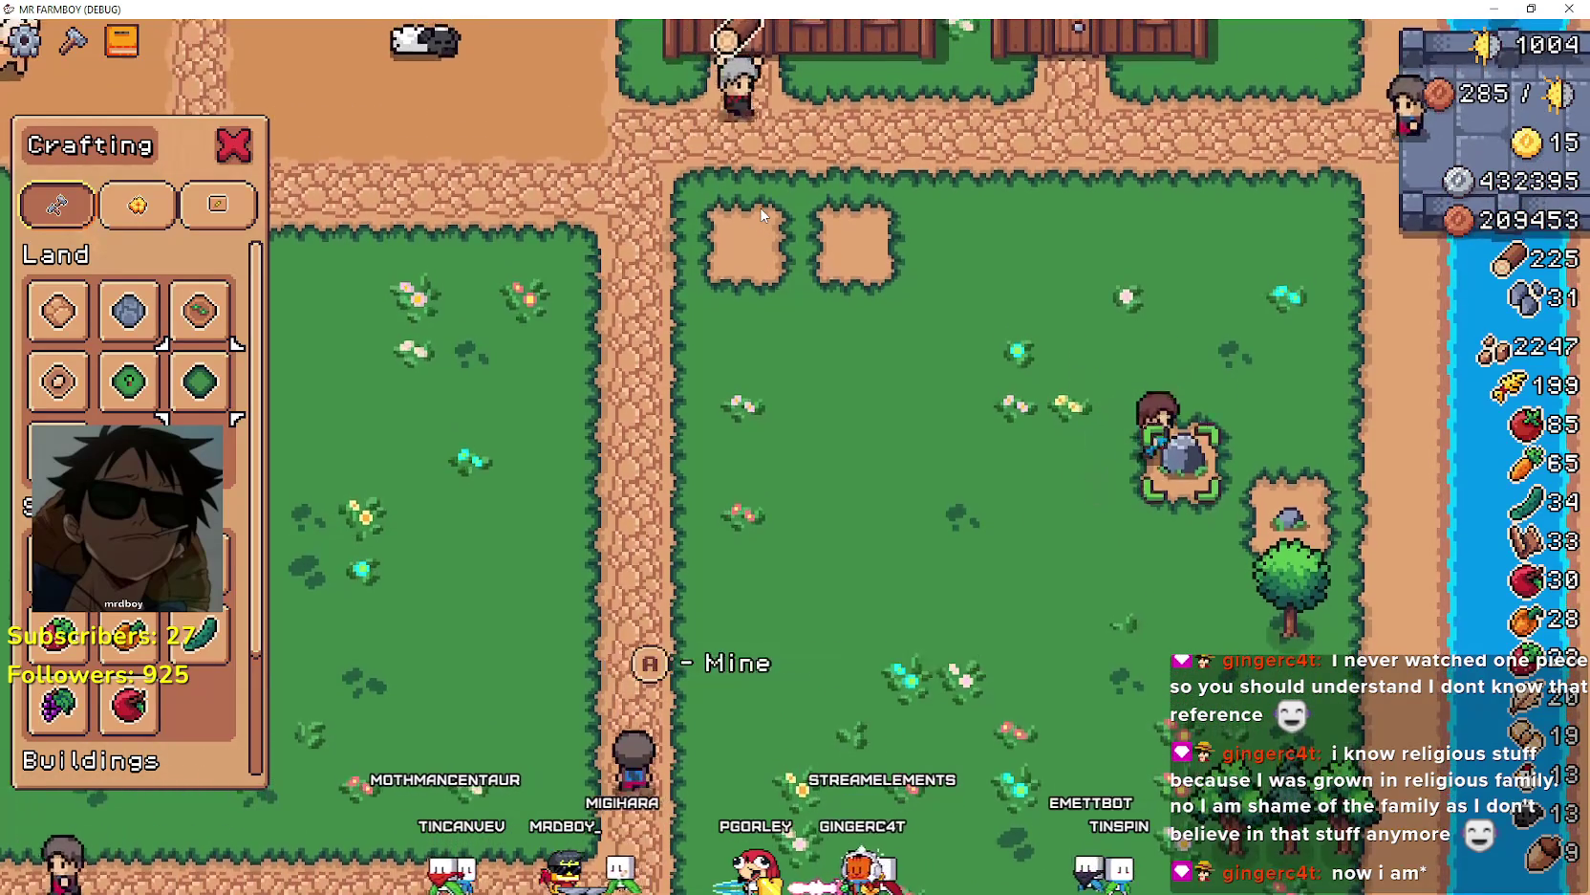
{"action": "key", "text": "d"}
{"action": "key", "text": "s"}
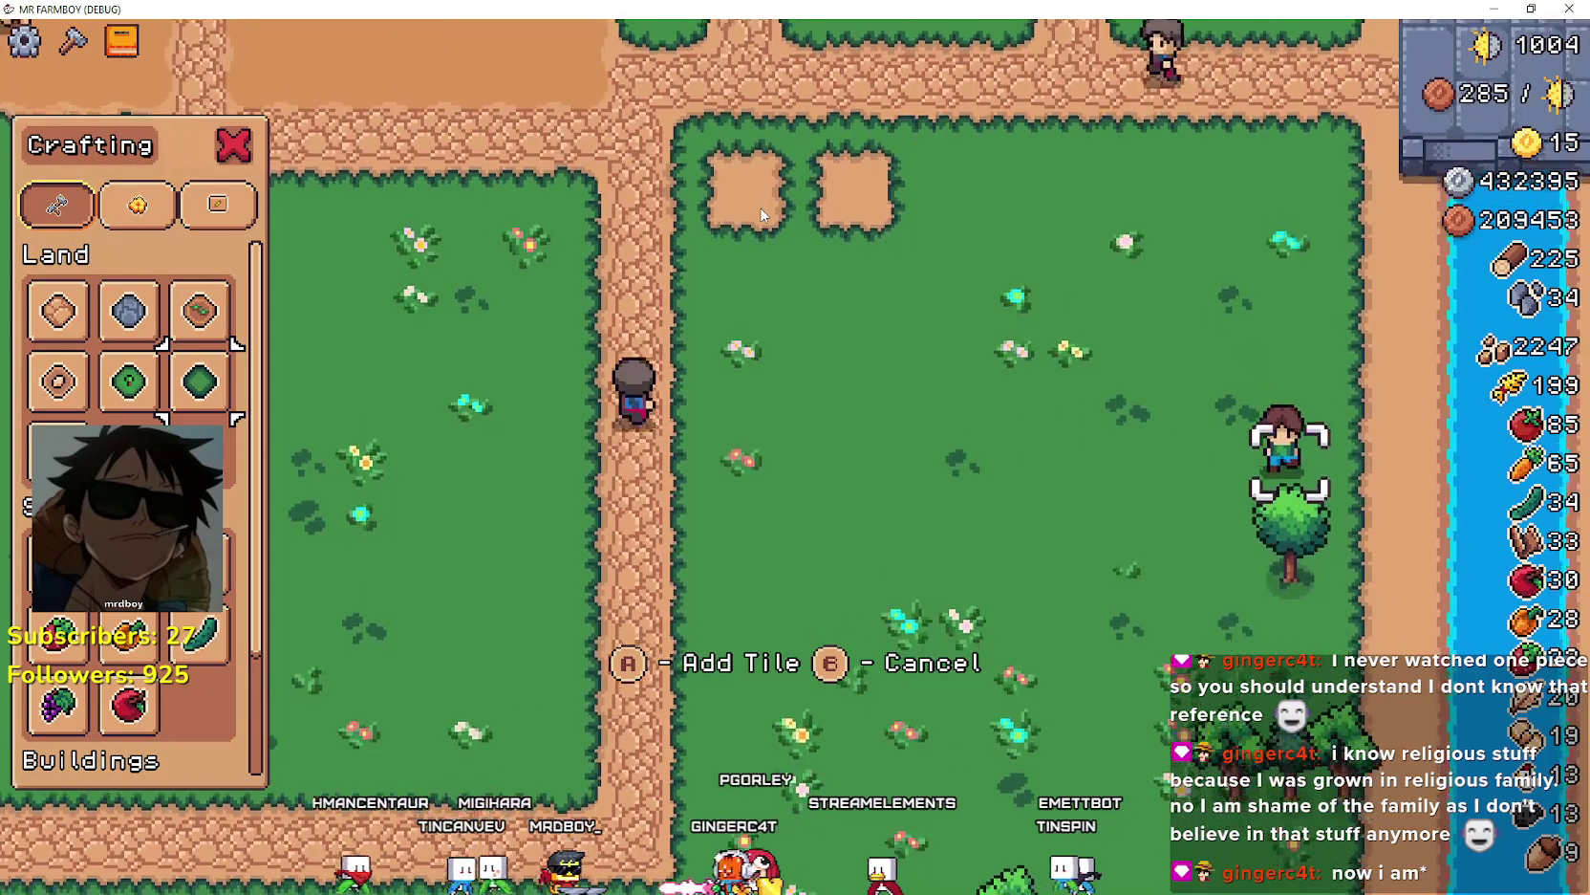
{"action": "key", "text": "s"}
{"action": "key", "text": "a"}
- Walk up-left past the farm buildings and through the barn area
{"action": "key", "text": "w"}
{"action": "key", "text": "a"}
{"action": "key", "text": "w"}
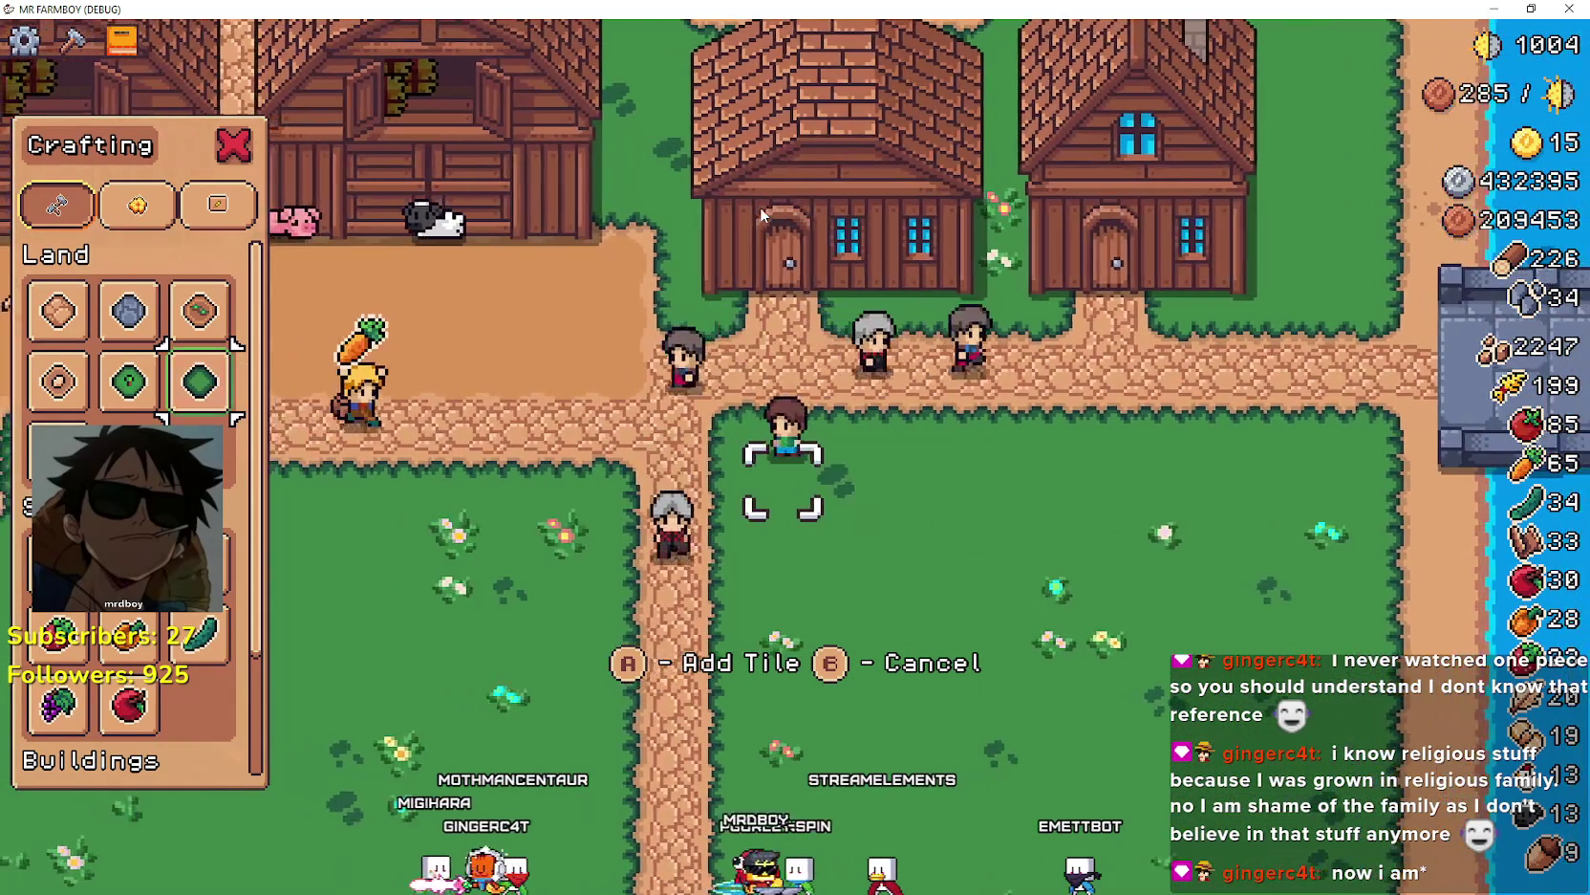
{"action": "key", "text": "w"}
{"action": "key", "text": "a"}
{"action": "key", "text": "s"}
{"action": "key", "text": "s"}
{"action": "key", "text": "a"}
{"action": "key", "text": "Escape"}
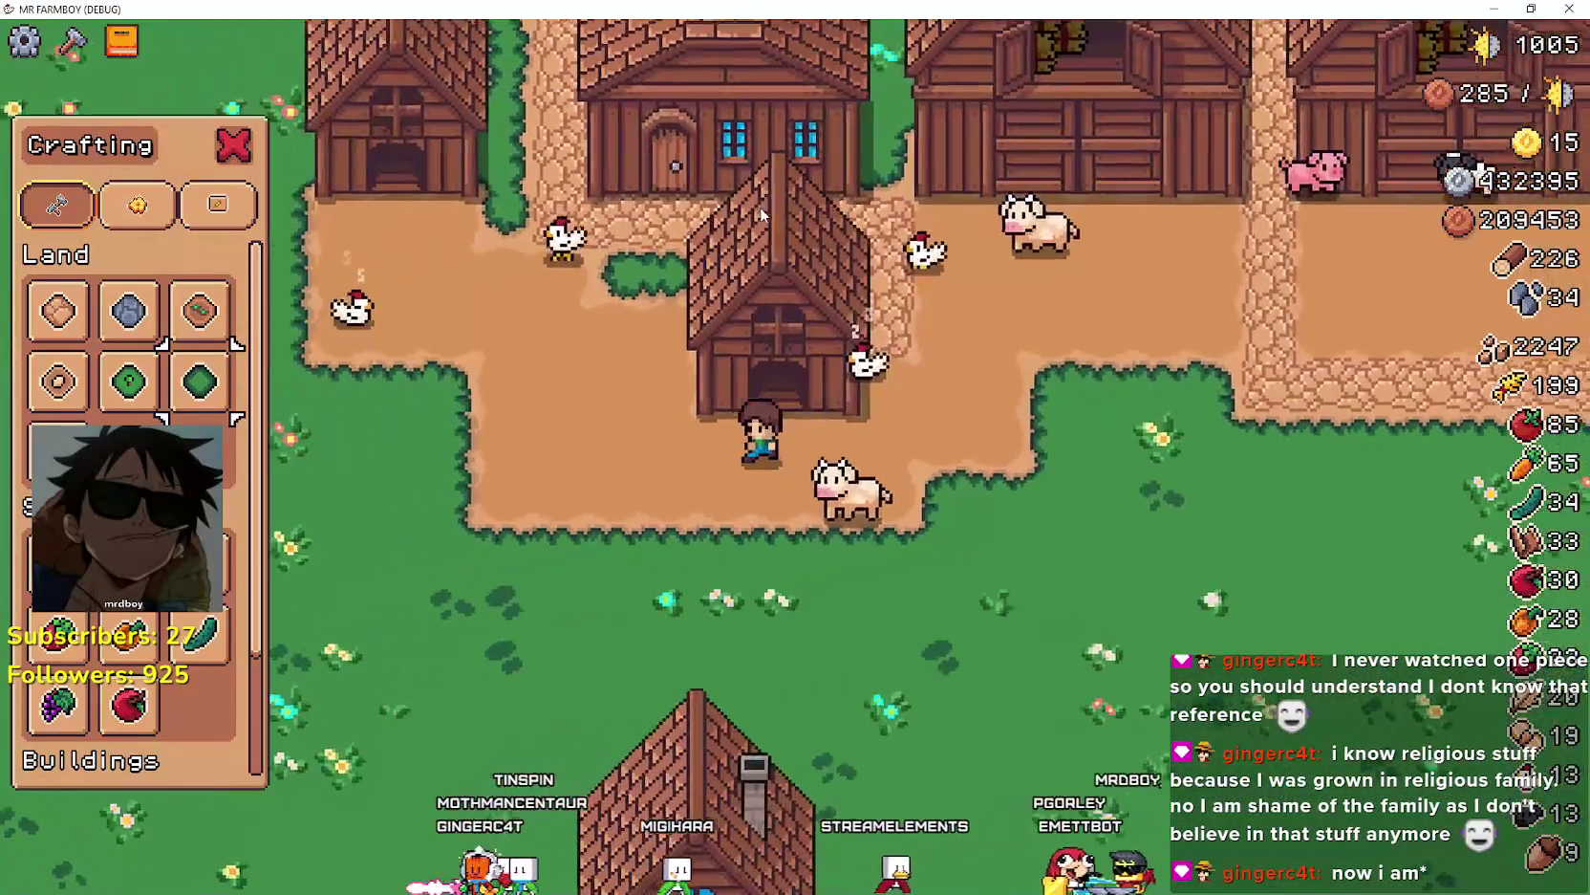
- Cross the meadow and dirt path into the rocky quarry, picking up the debris
{"action": "key", "text": "s"}
{"action": "key", "text": "a"}
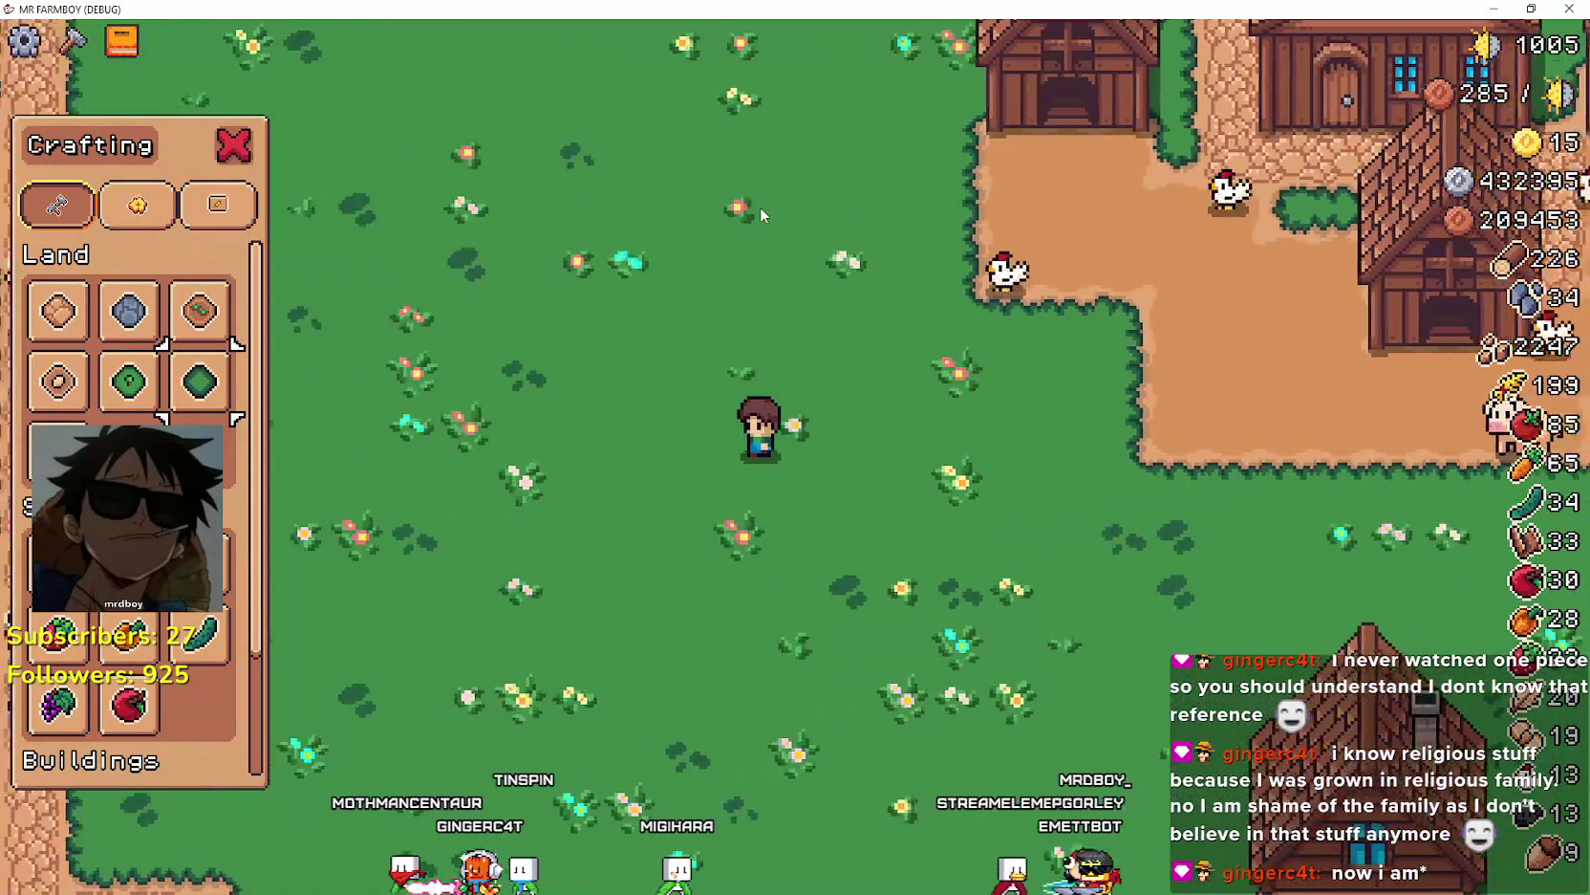
{"action": "key", "text": "a"}
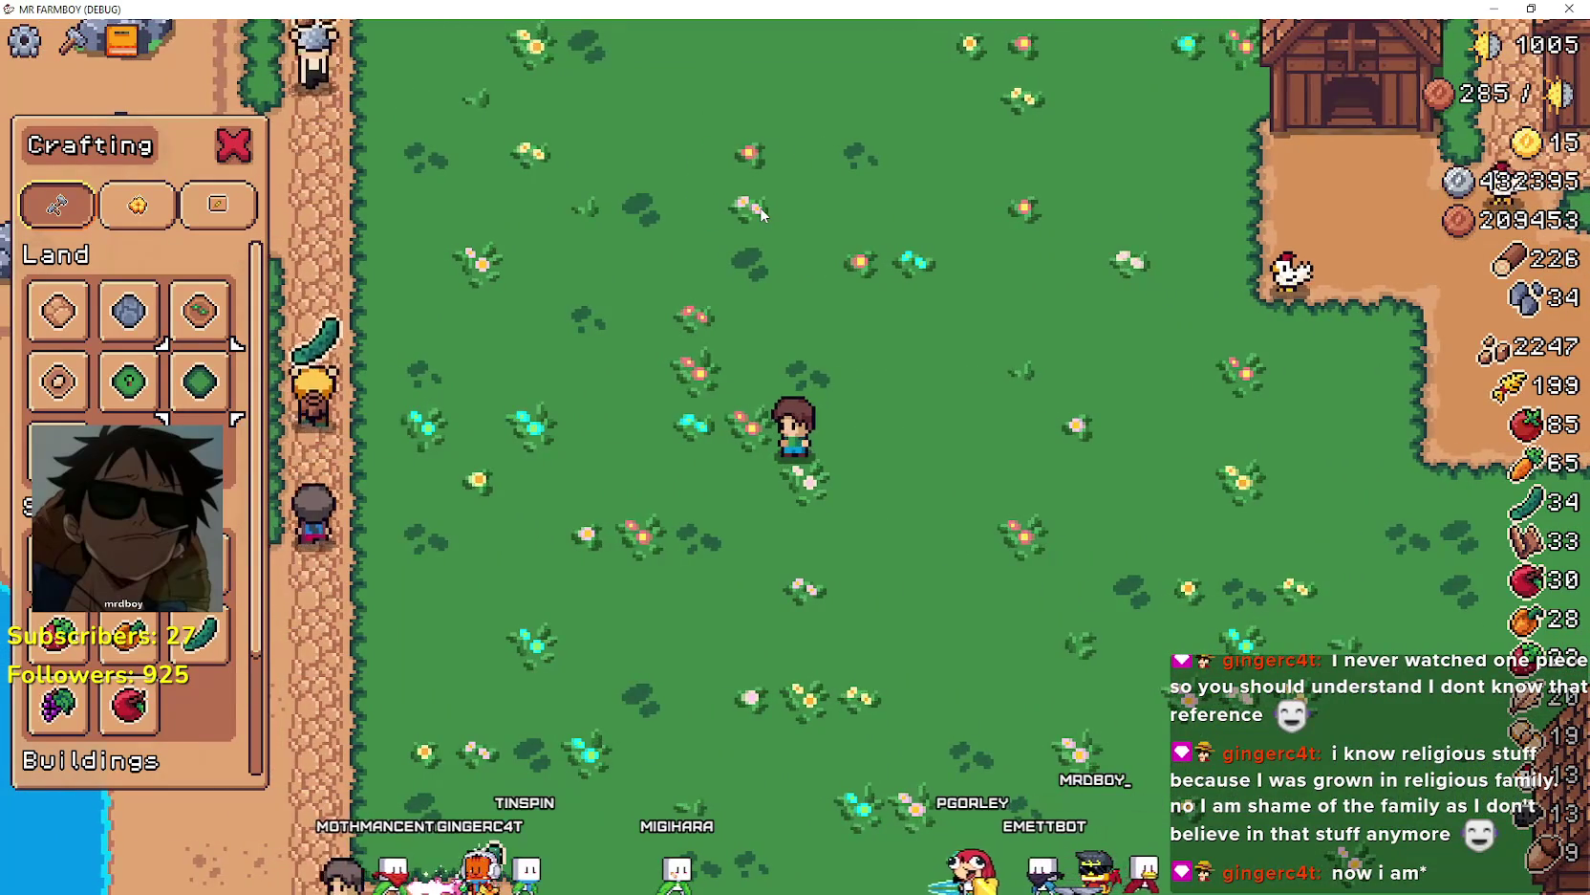
{"action": "key", "text": "a"}
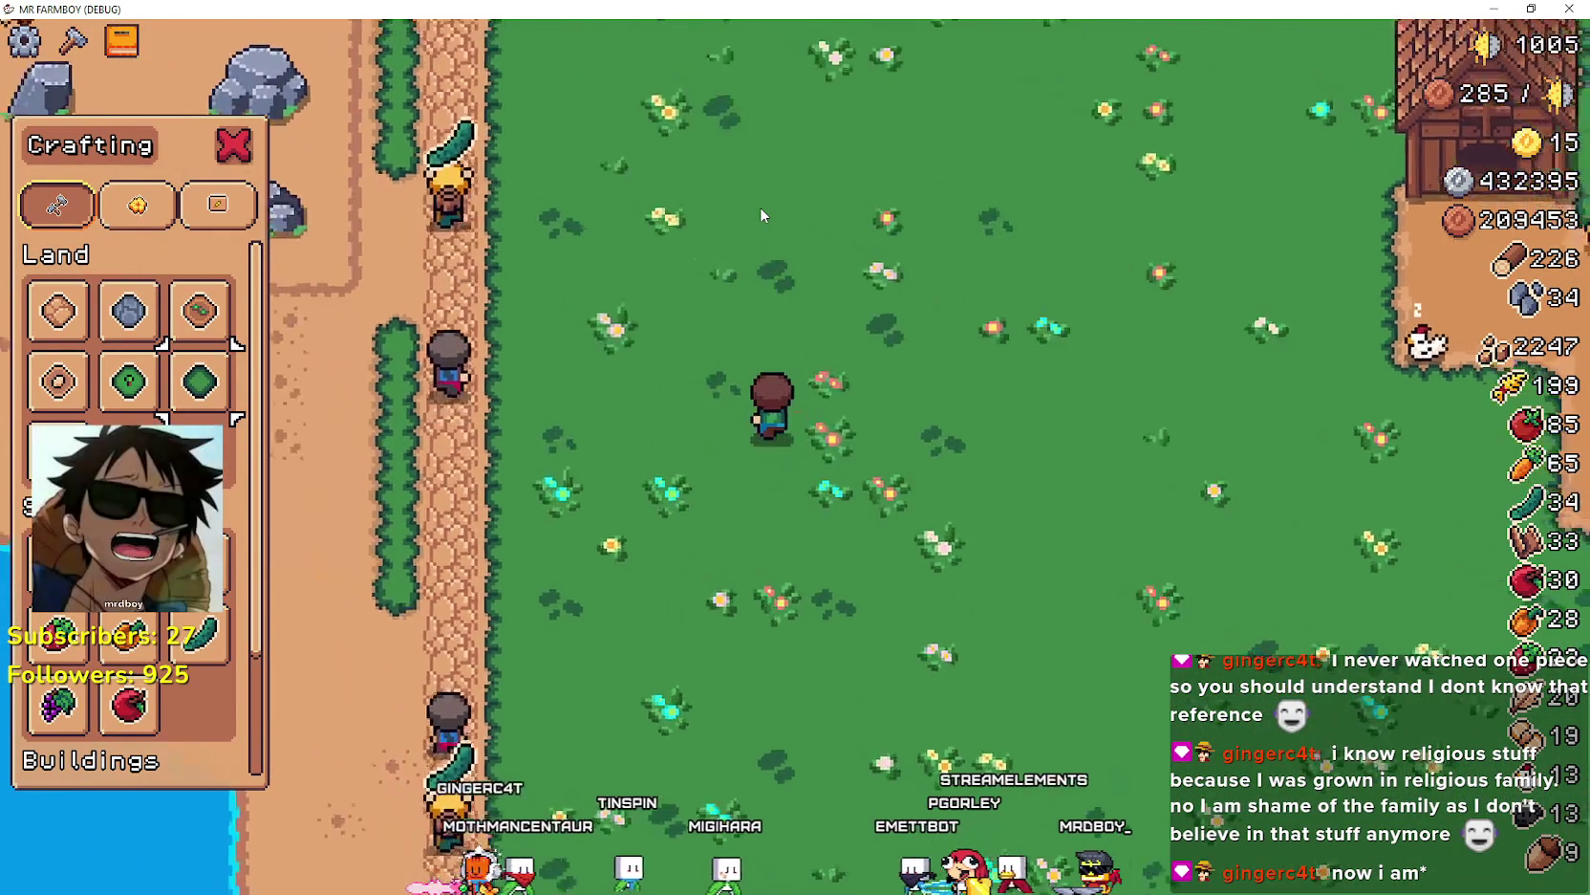
{"action": "key", "text": "a"}
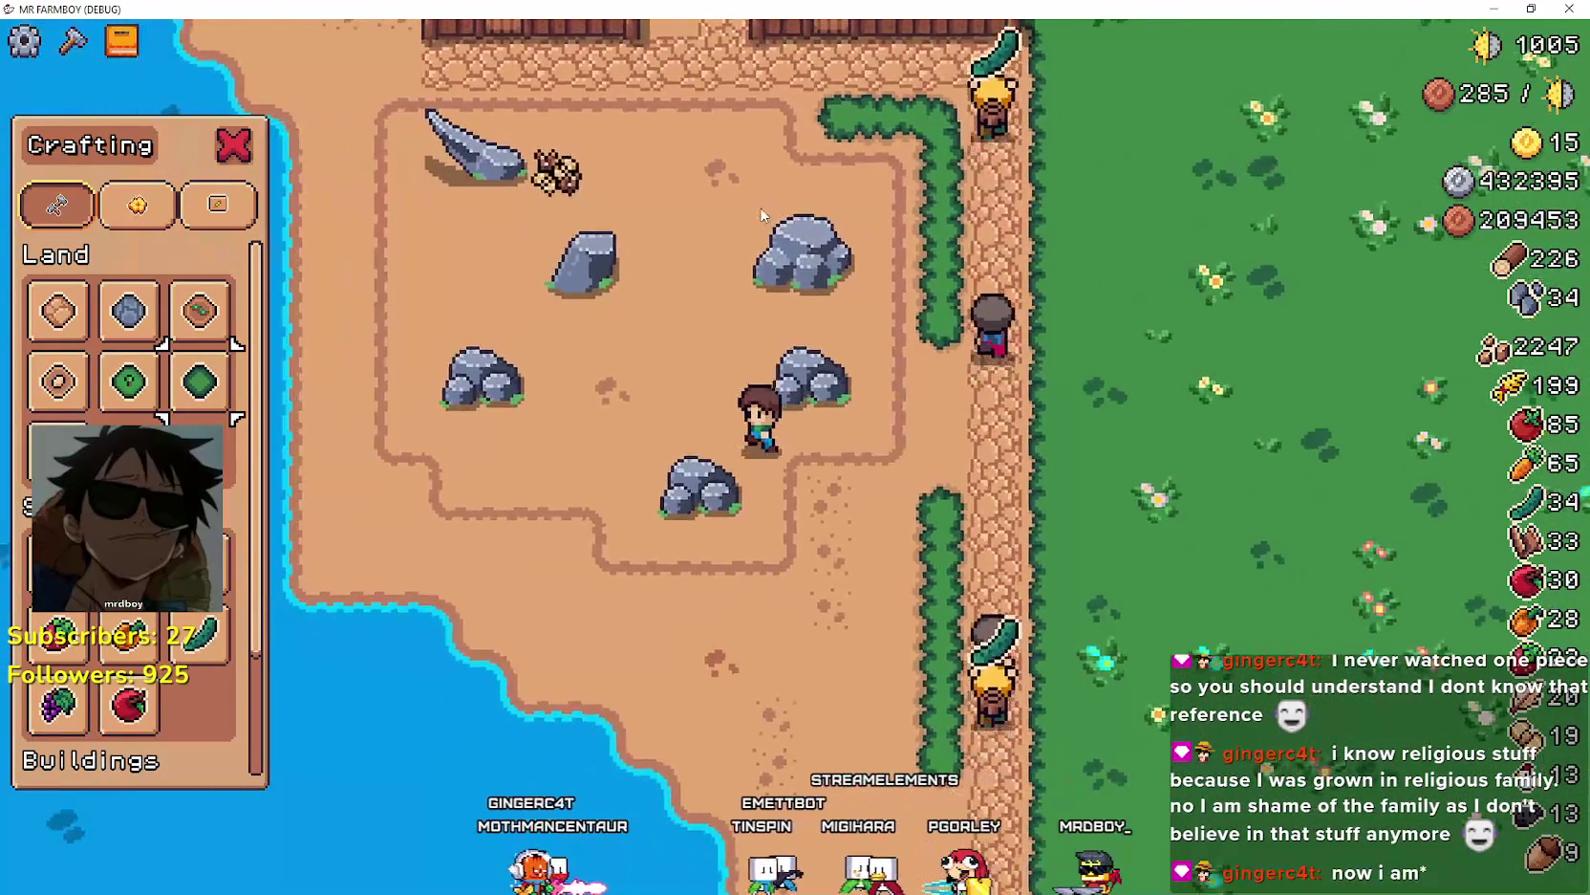
{"action": "key", "text": "w"}
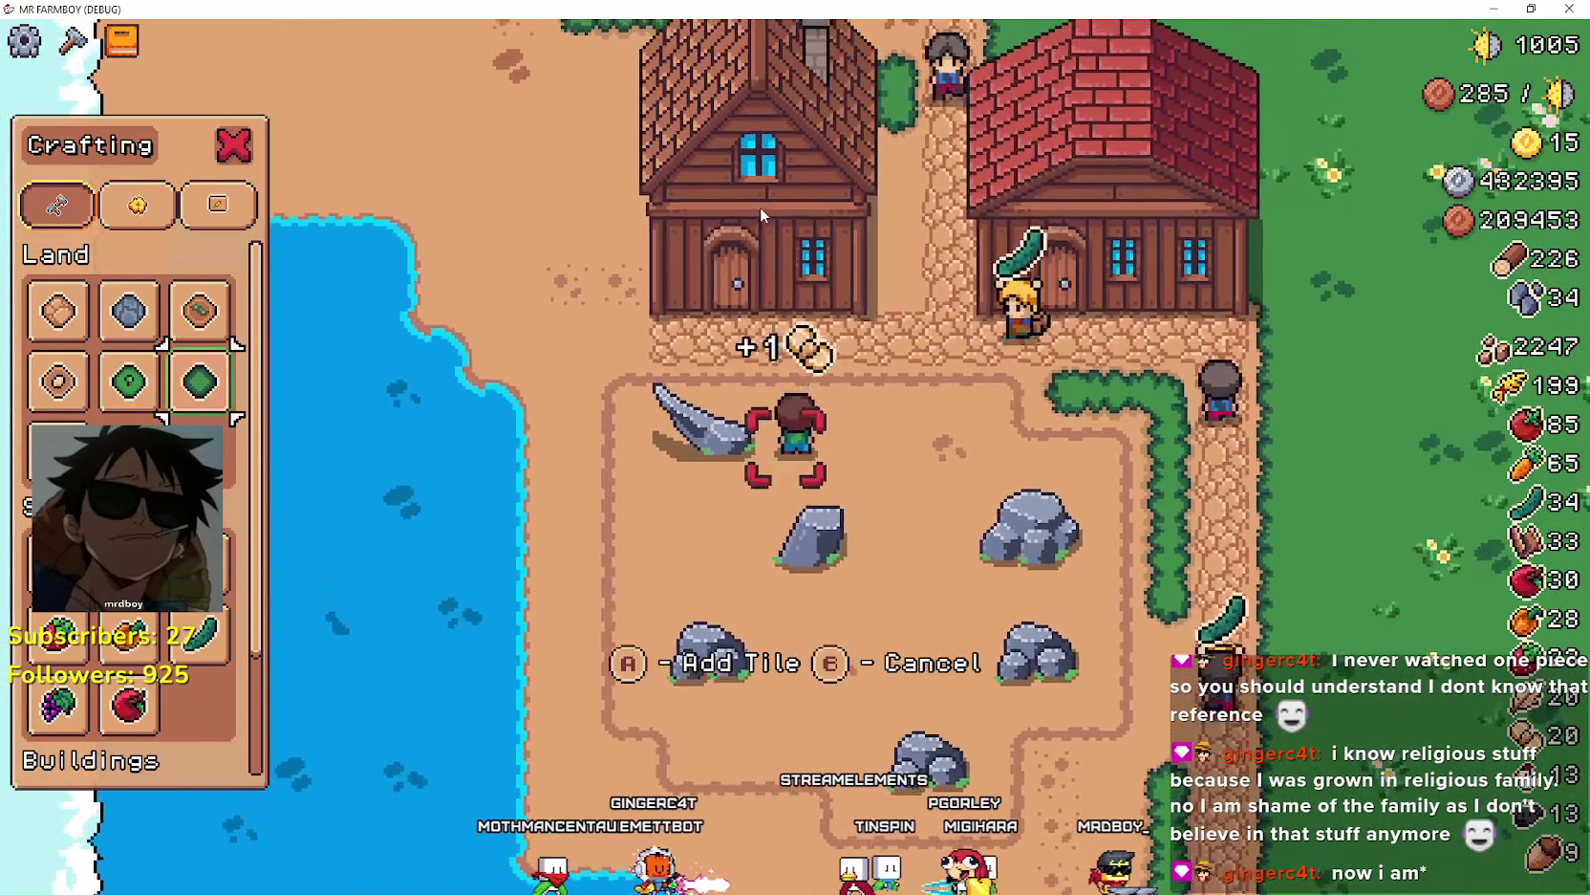
- Walk over to the houses and close the crafting list
{"action": "key", "text": "d"}
{"action": "key", "text": "w"}
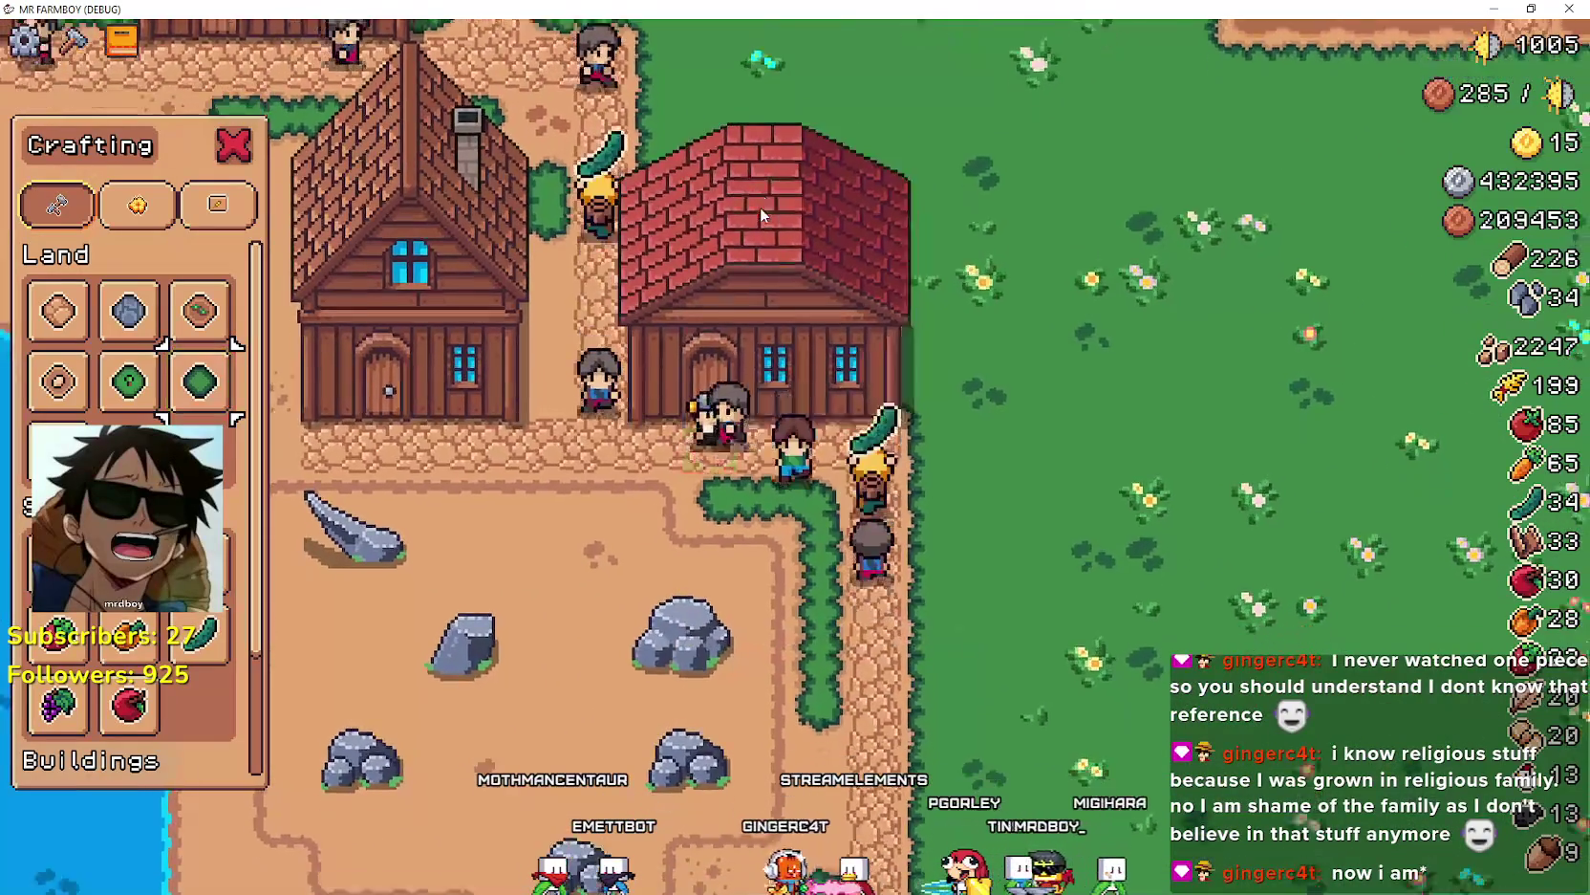
{"action": "key", "text": "a"}
{"action": "key", "text": "s"}
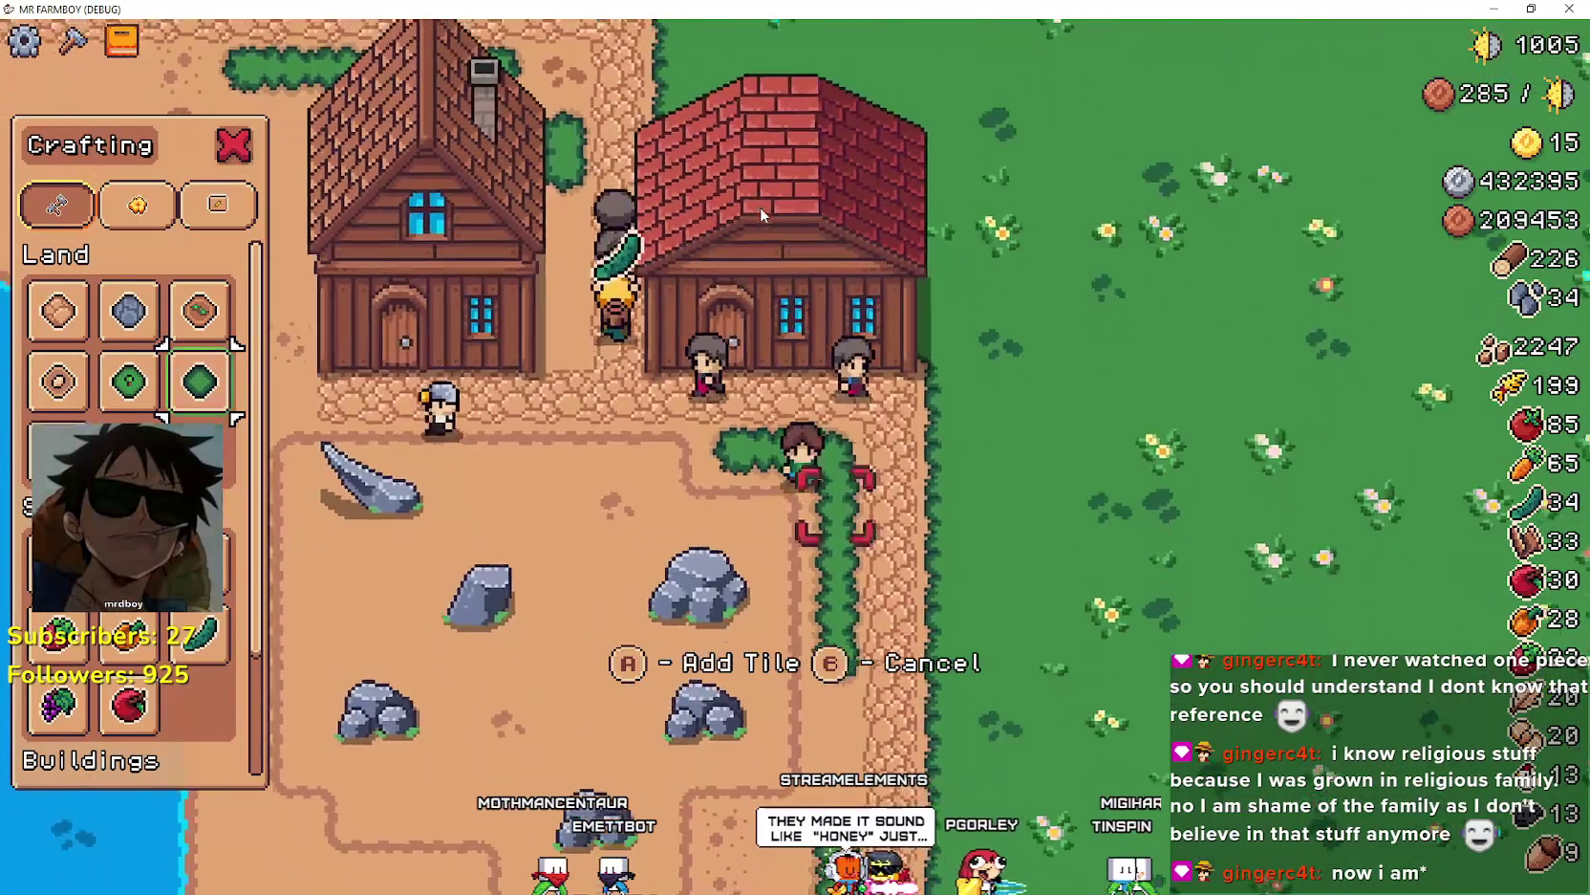
{"action": "key", "text": "d"}
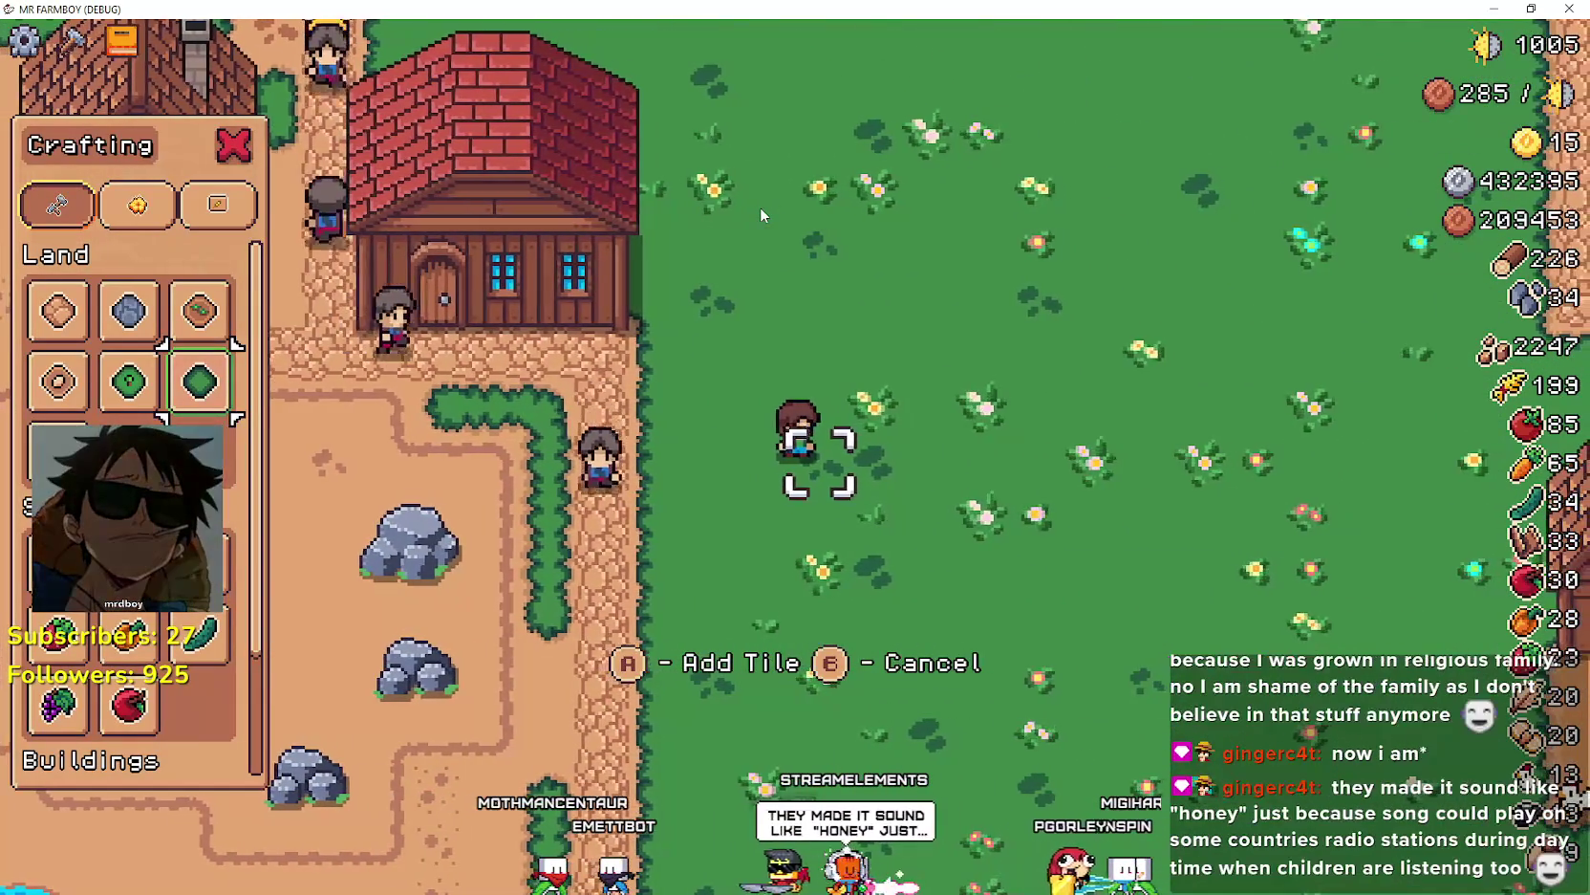
{"action": "key", "text": "a"}
{"action": "key", "text": "Tab"}
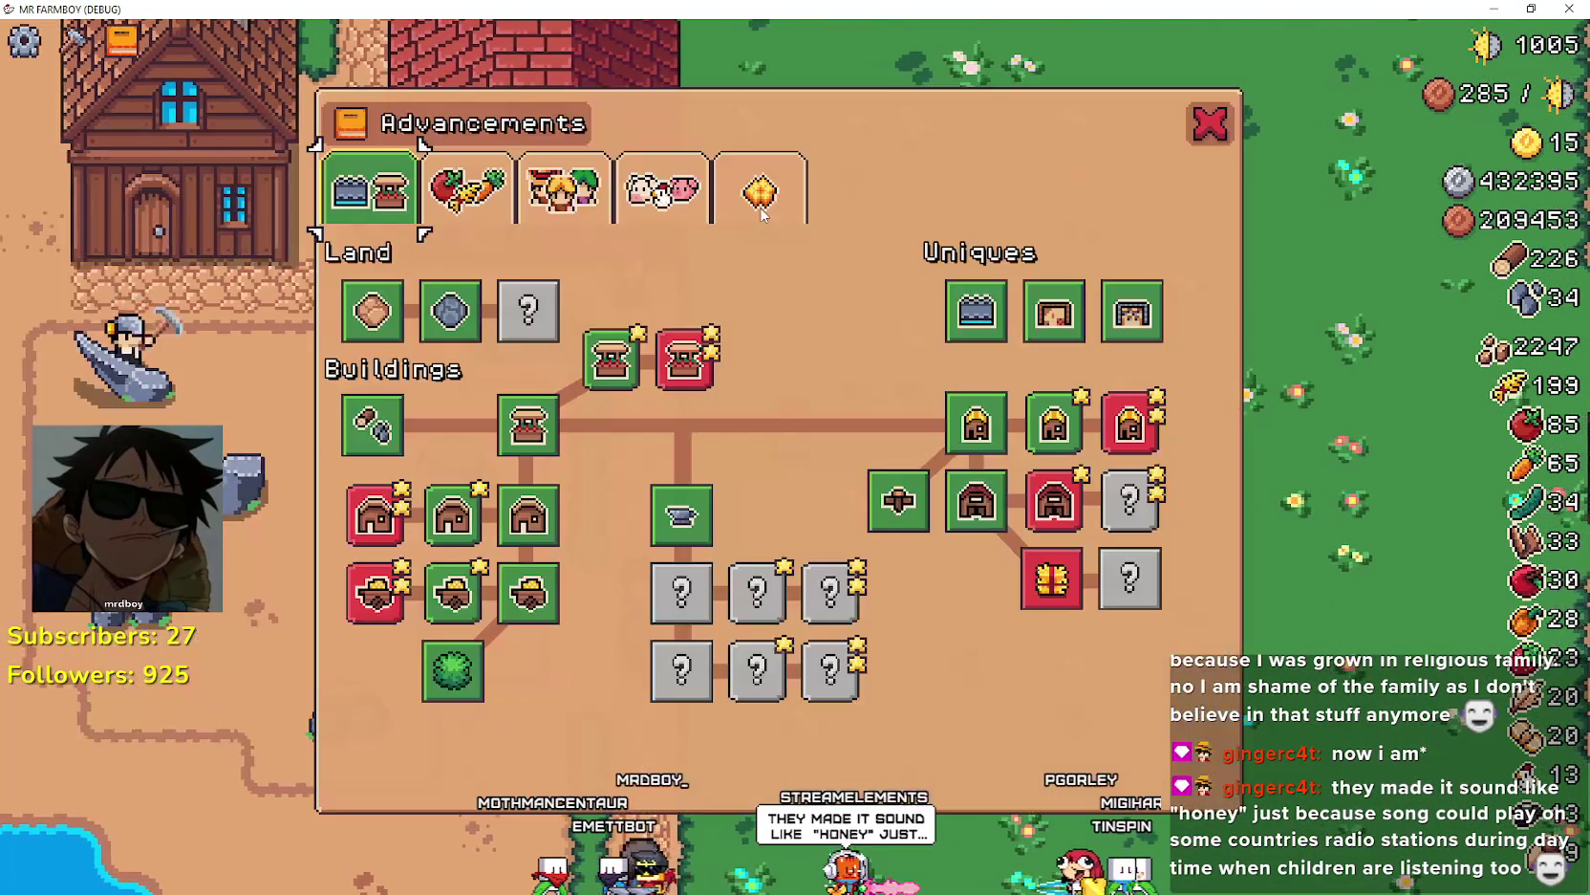
- Walk to the warehouse door, open its inventory and select Wheat (199 stock, sells for 4)
{"action": "key", "text": "Escape"}
{"action": "key", "text": "a"}
{"action": "key", "text": "w"}
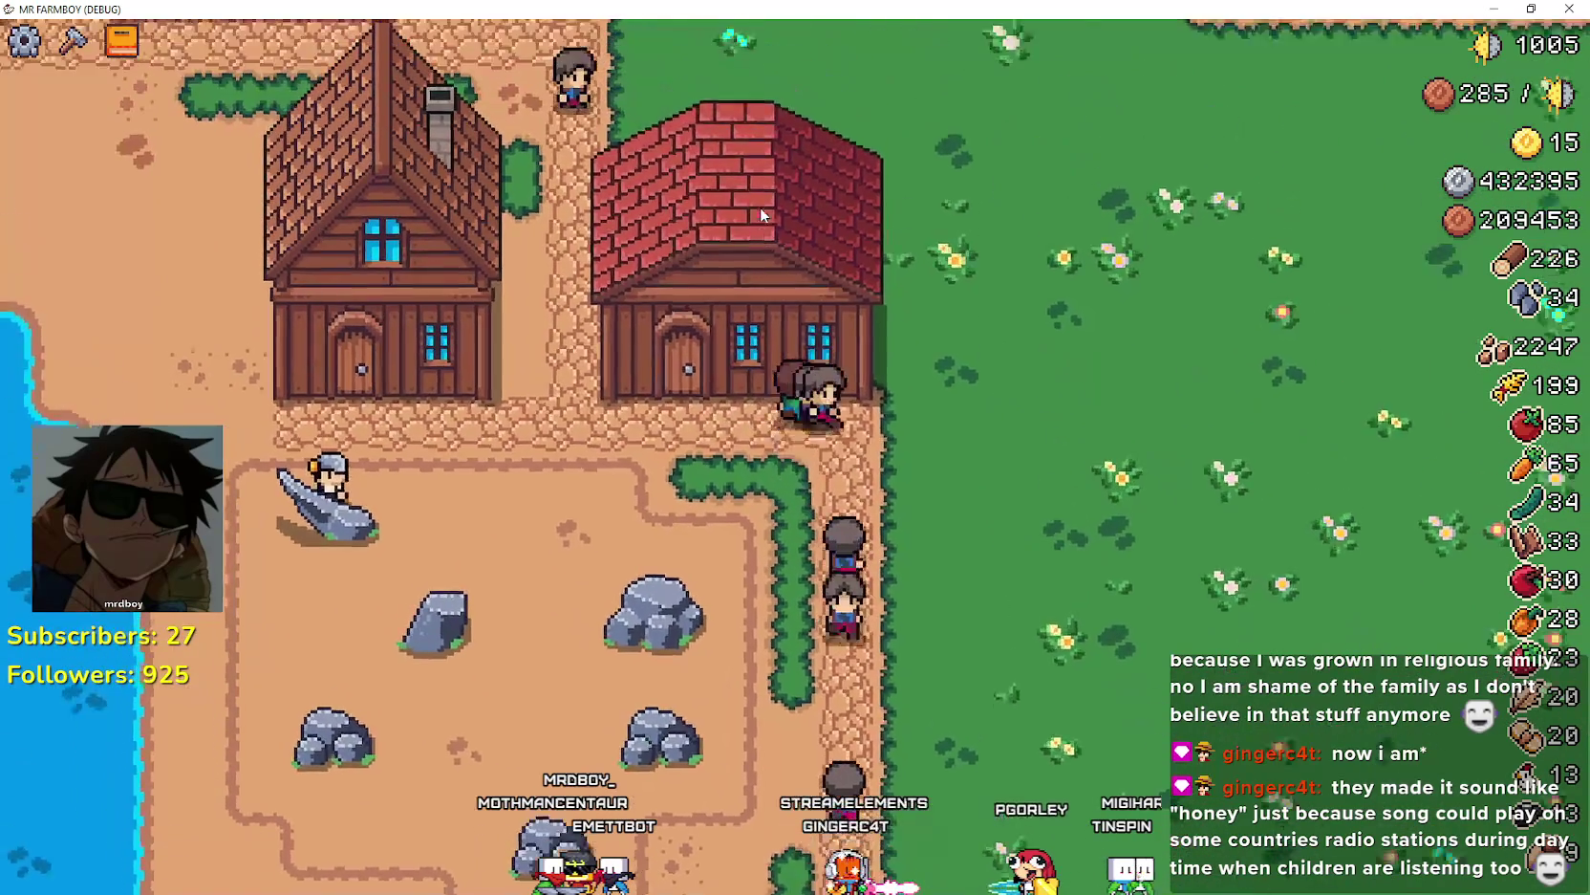
{"action": "key", "text": "e"}
{"action": "key", "text": "d"}
{"action": "key", "text": "d"}
{"action": "key", "text": "d"}
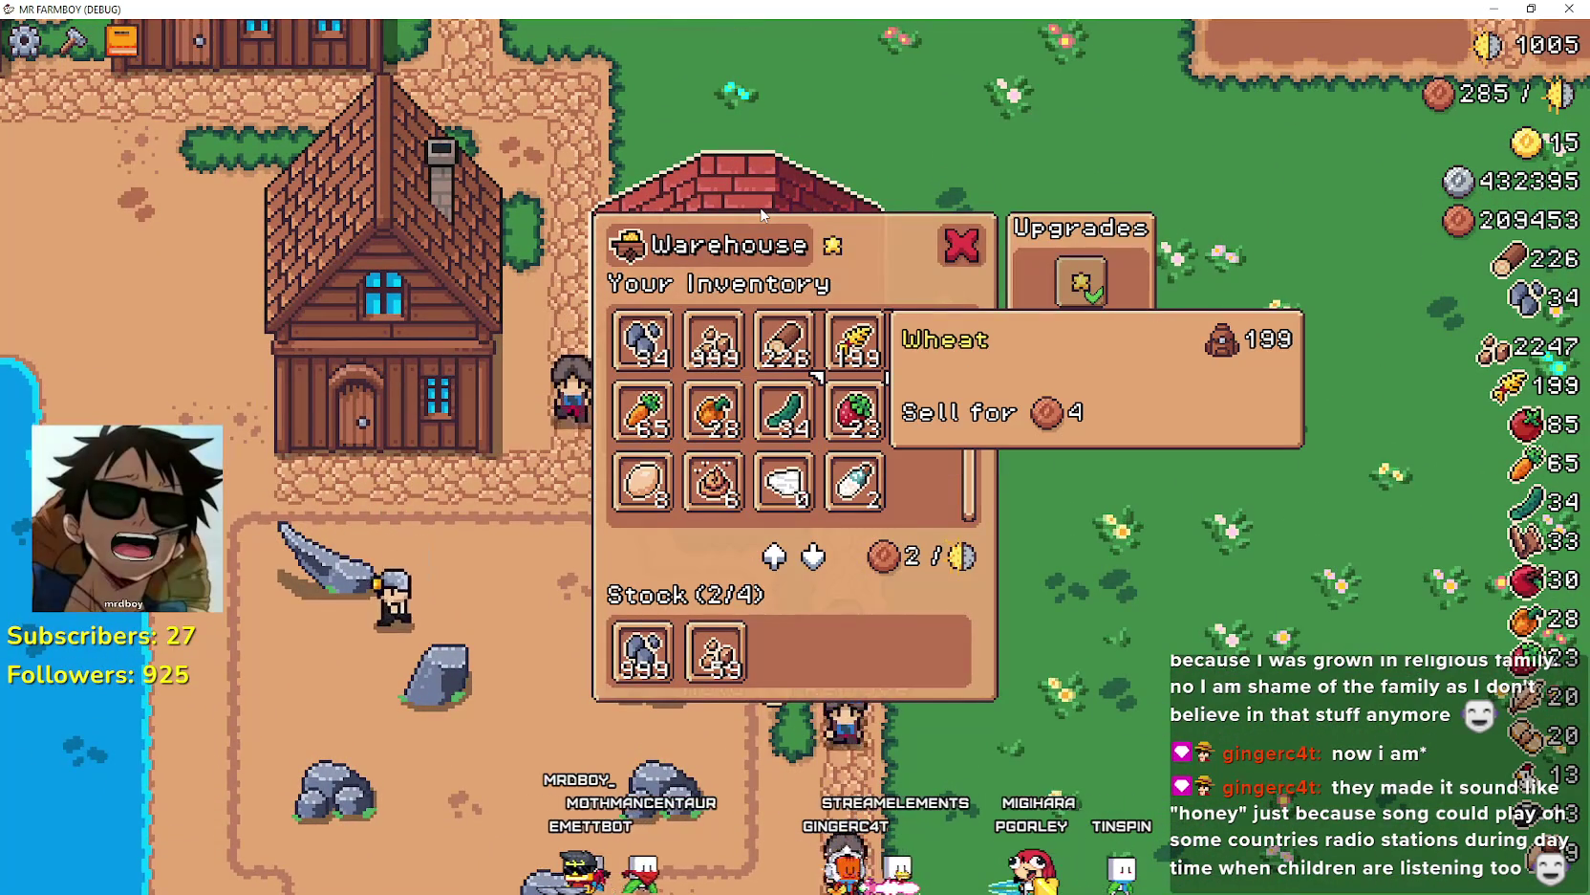
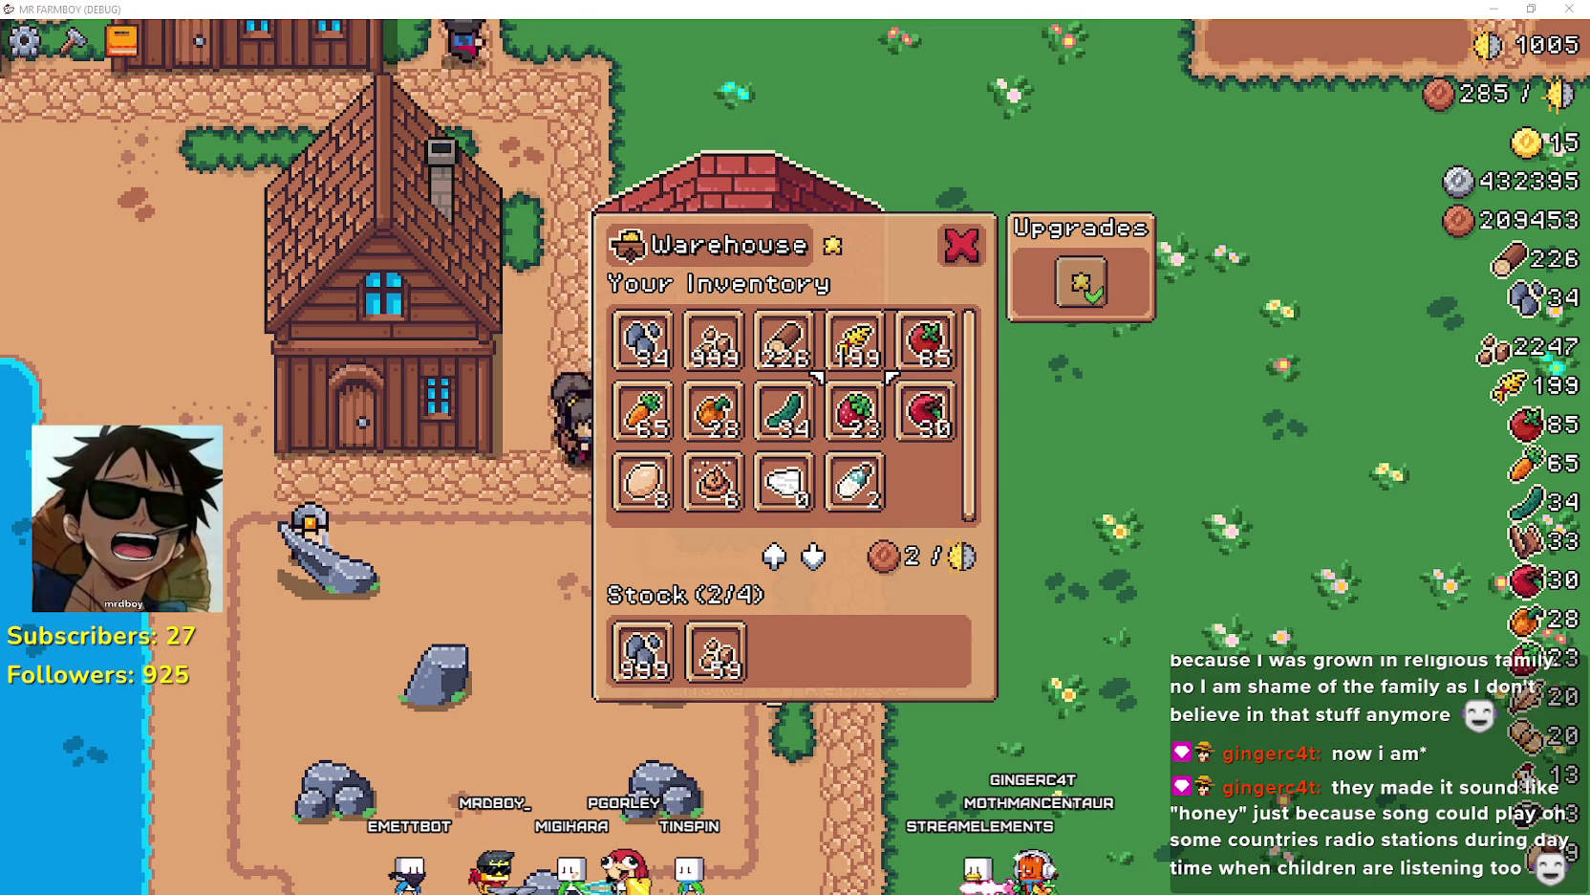
- Switch briefly to the music player, return to the game and walk the farmer around
{"action": "key", "text": "alt+Tab"}
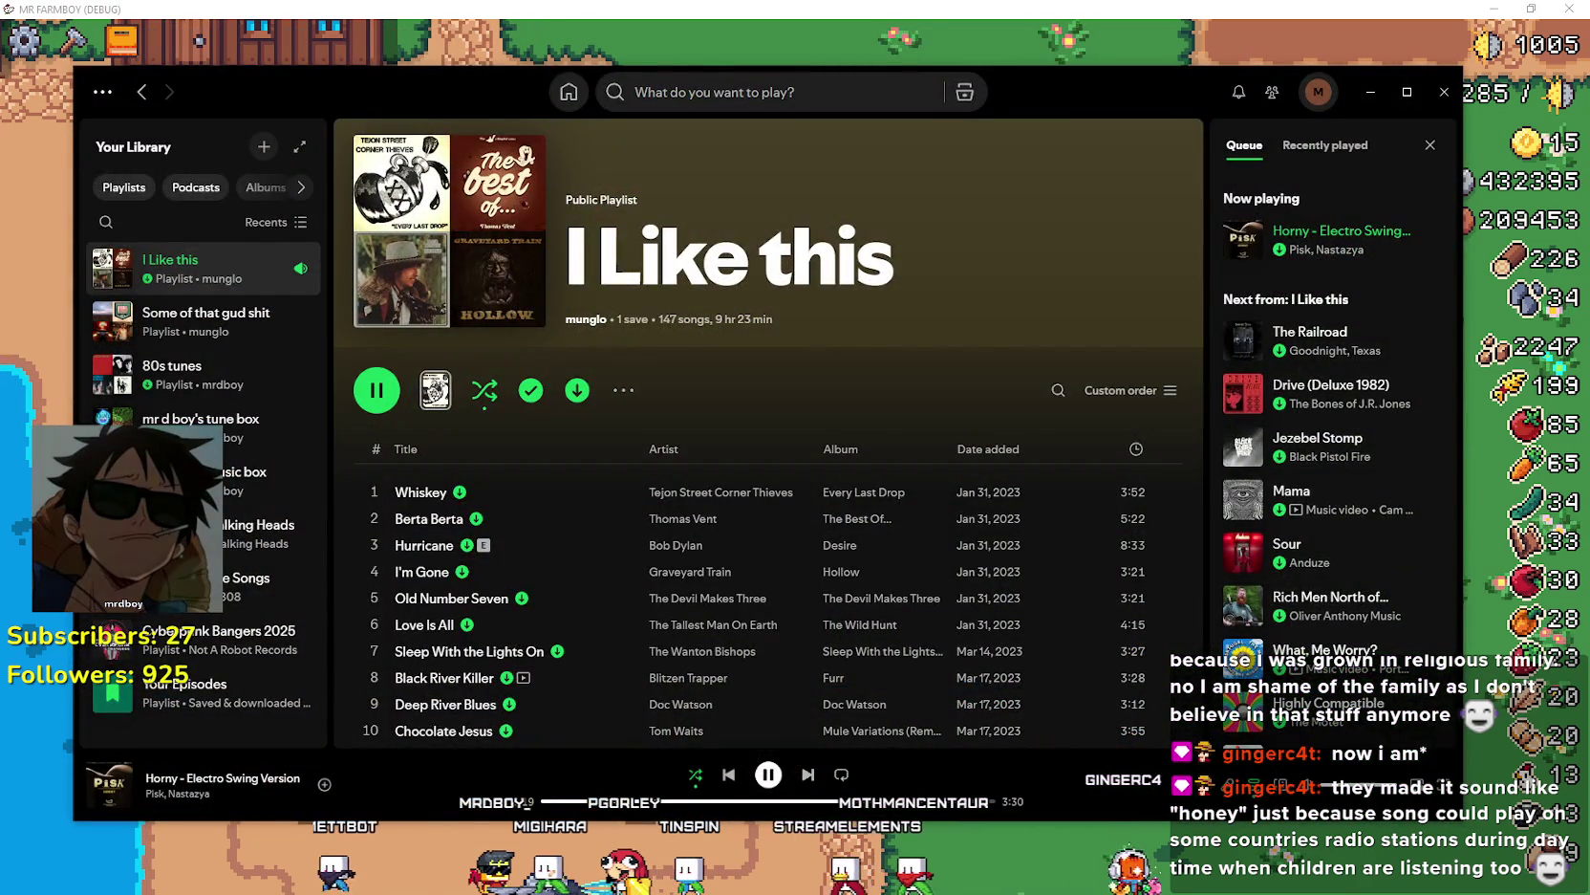
{"action": "key", "text": "alt+Tab"}
{"action": "mouse_move", "coordinate": [679, 360]}
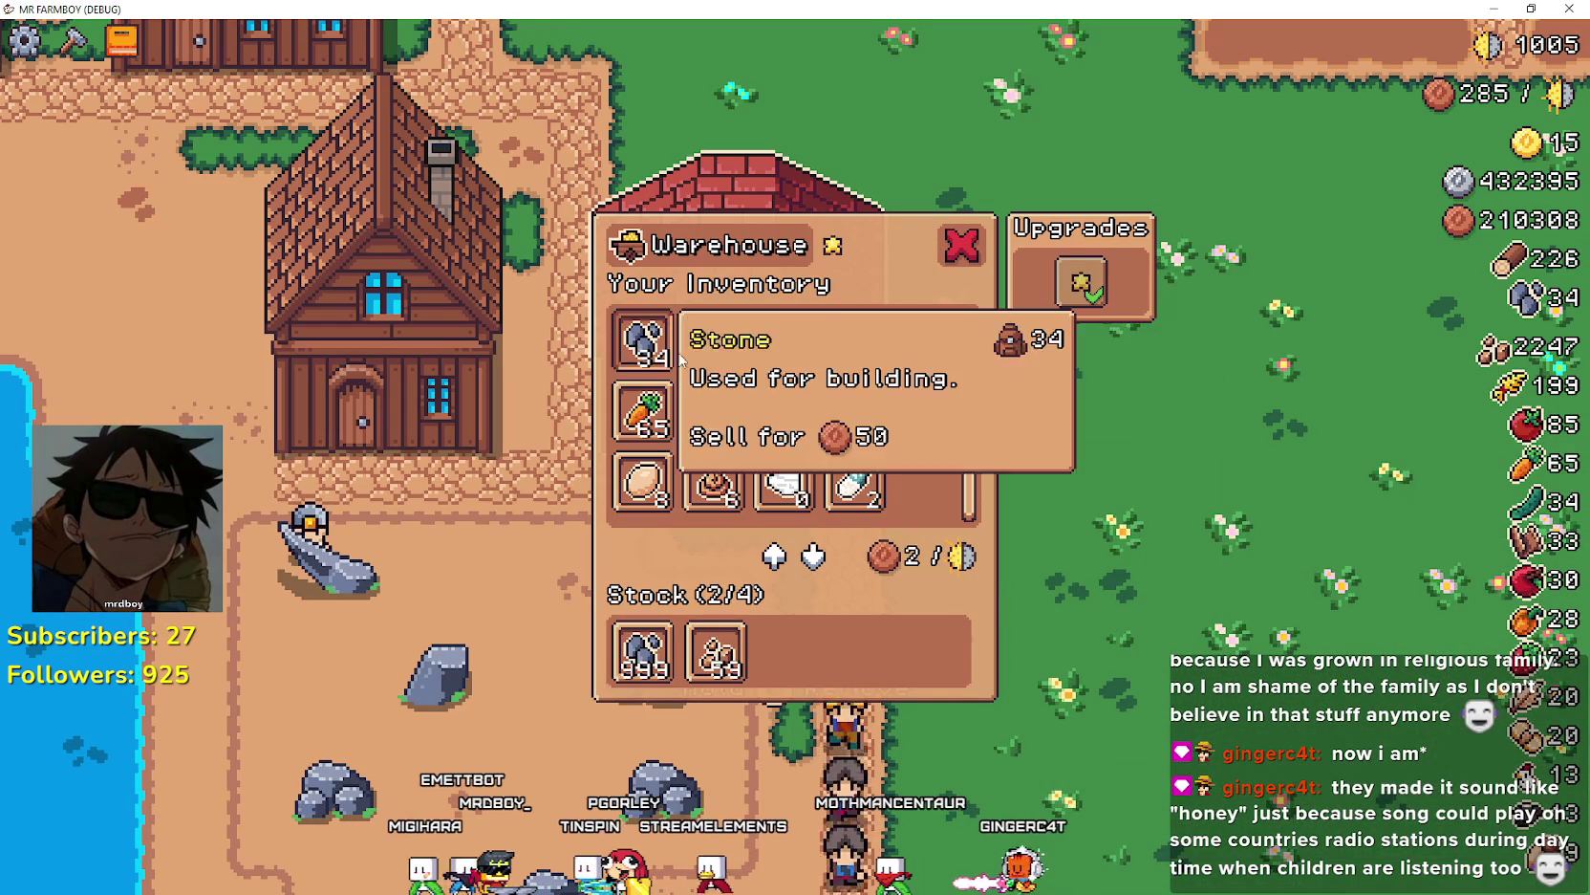
{"action": "mouse_move", "coordinate": [662, 637]}
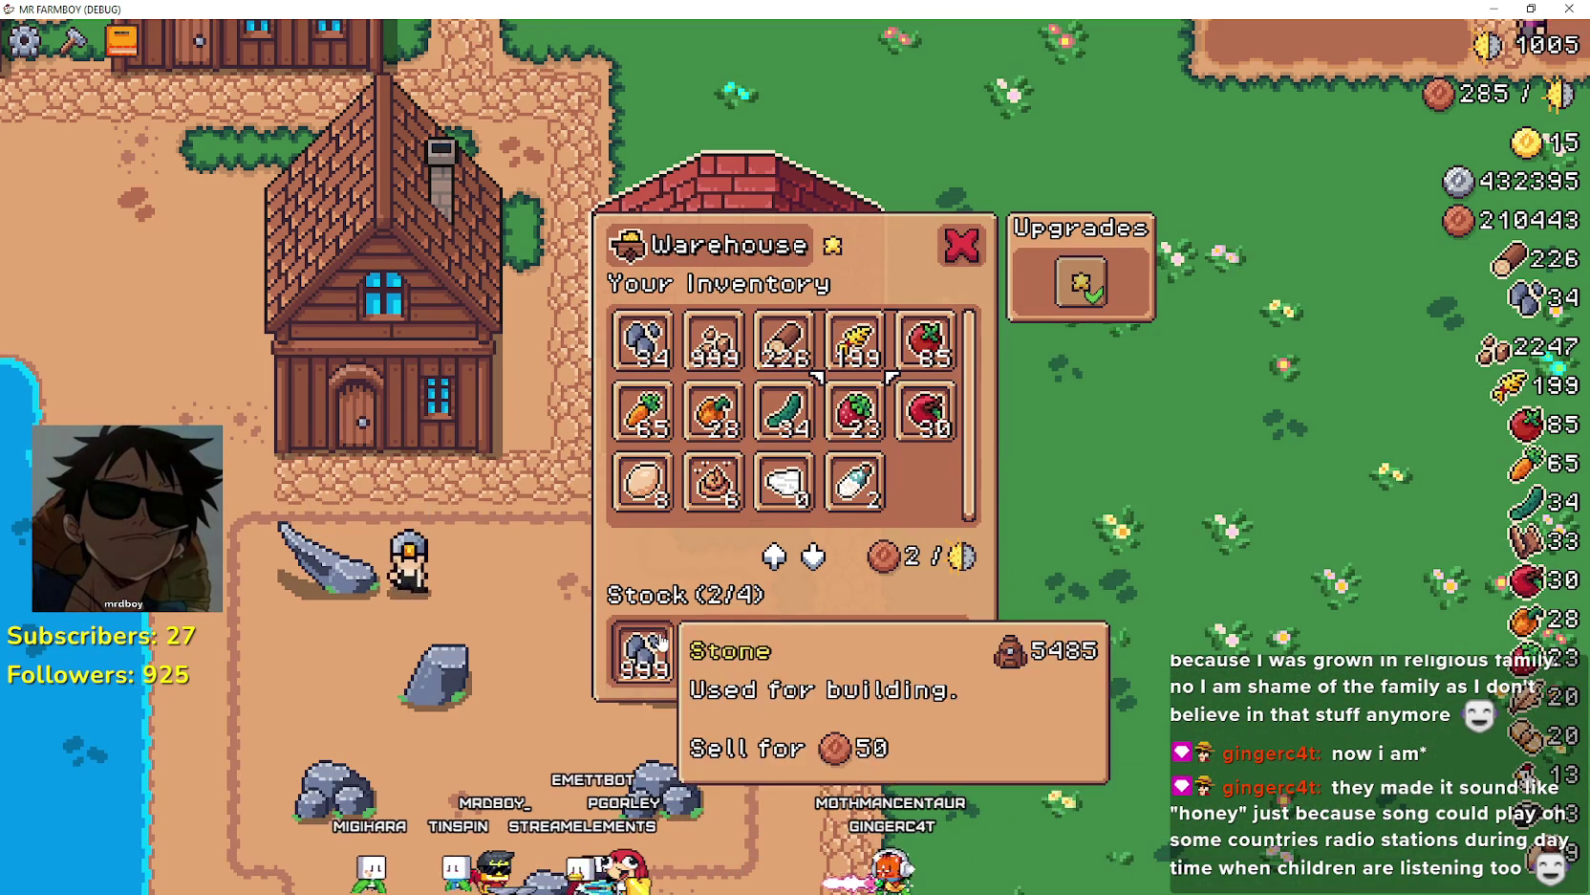
{"action": "mouse_move", "coordinate": [746, 650]}
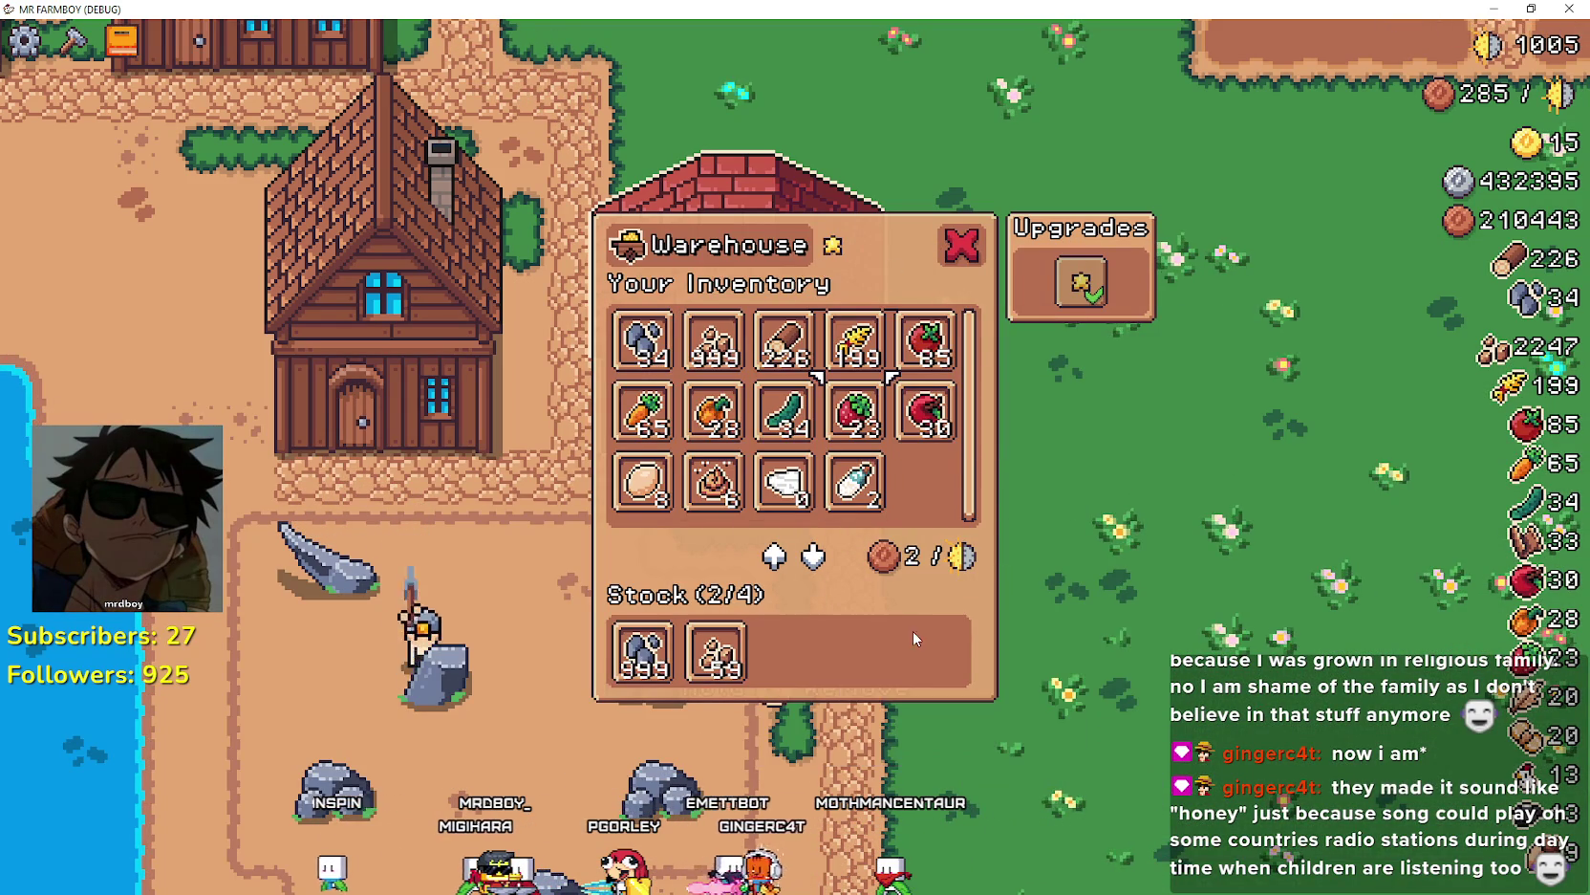
{"action": "key", "text": "w"}
{"action": "key", "text": "w"}
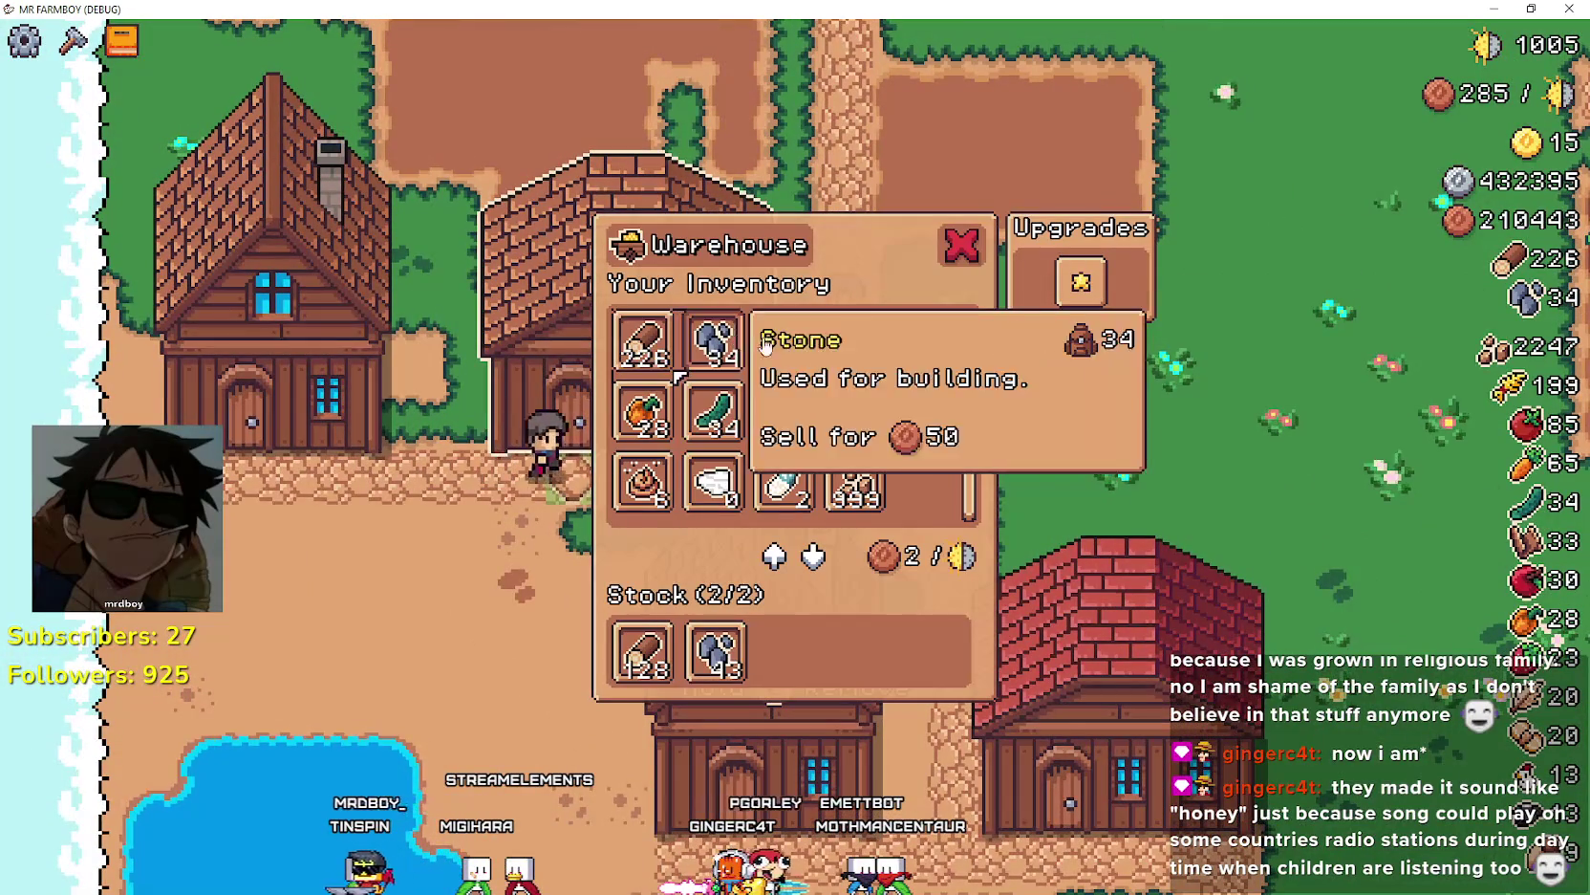
{"action": "key", "text": "a"}
{"action": "key", "text": "d"}
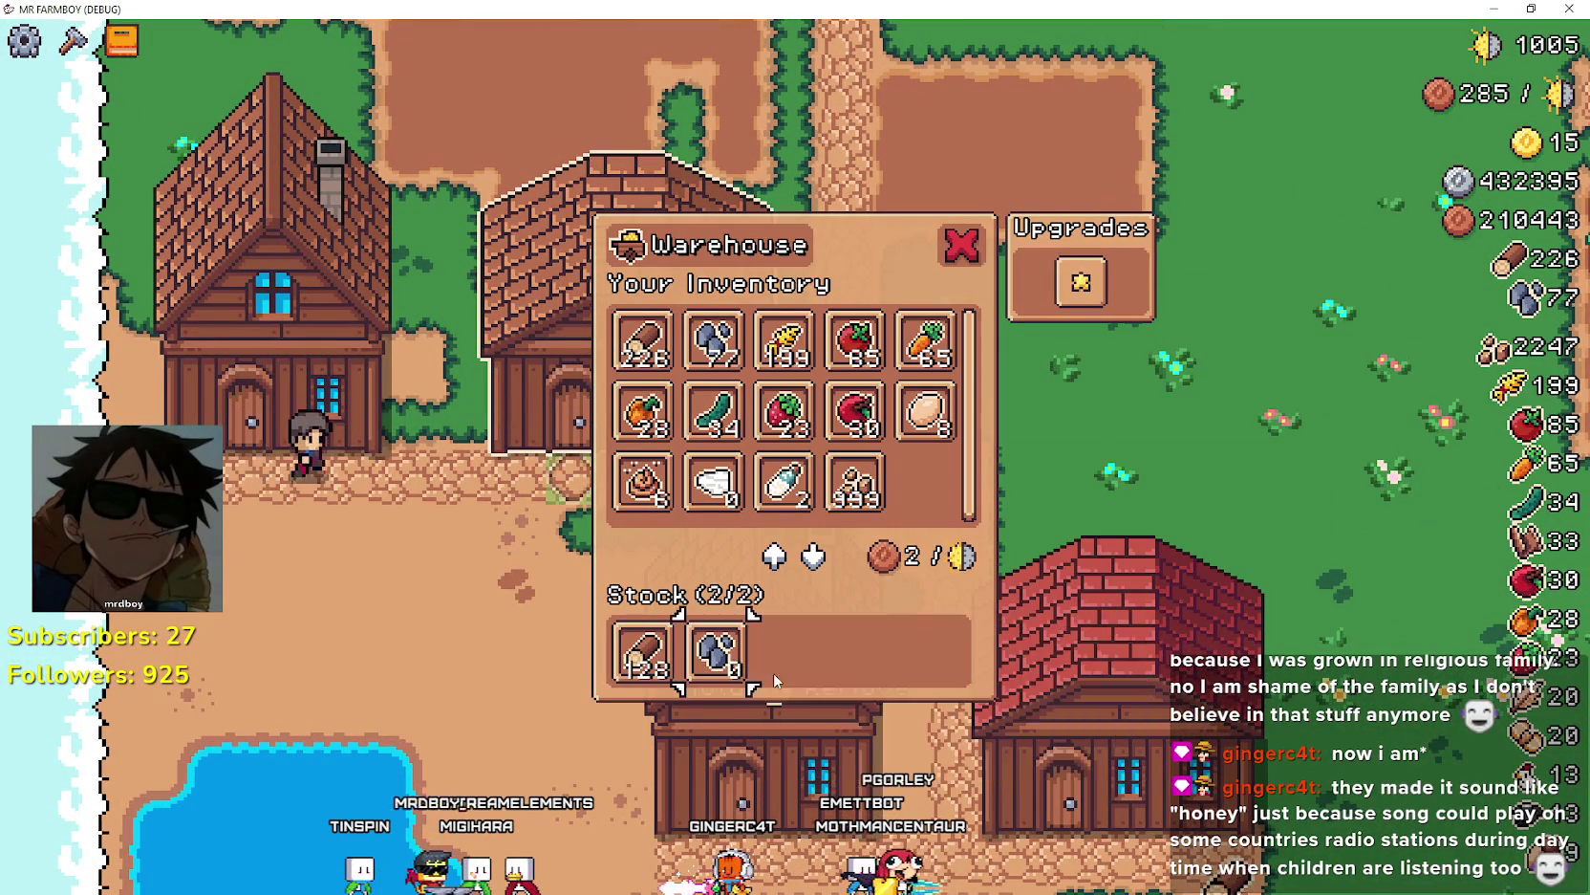
- Withdraw the warehouse's stored stone and wood to reach 354 wood and 77 stone, then close it
{"action": "left_click", "coordinate": [708, 657]}
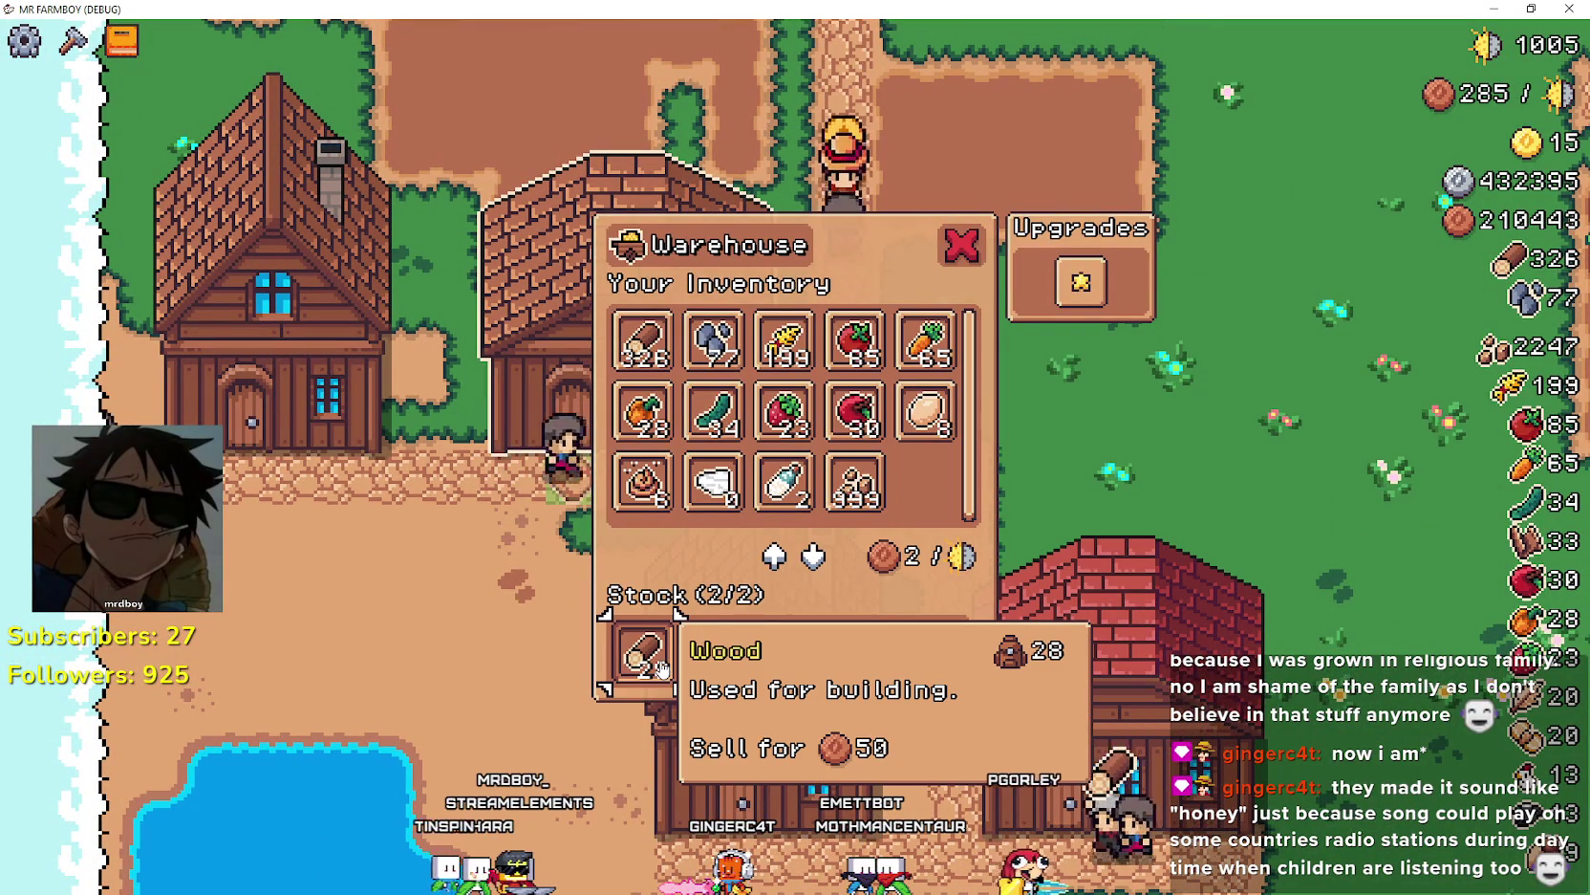
{"action": "left_click", "coordinate": [658, 357]}
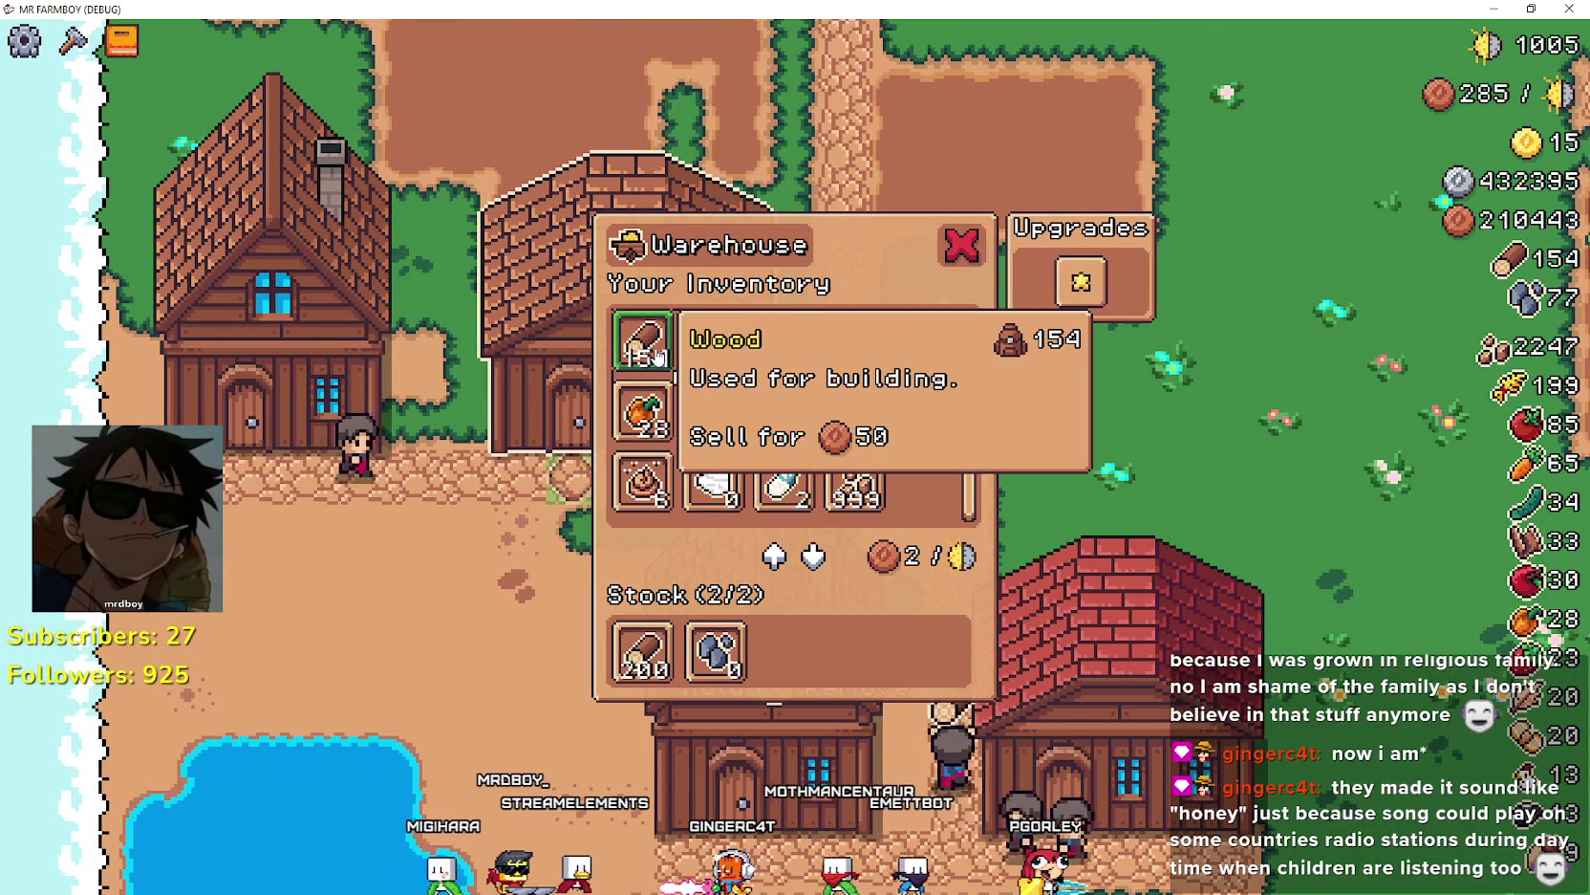
{"action": "left_click", "coordinate": [657, 357]}
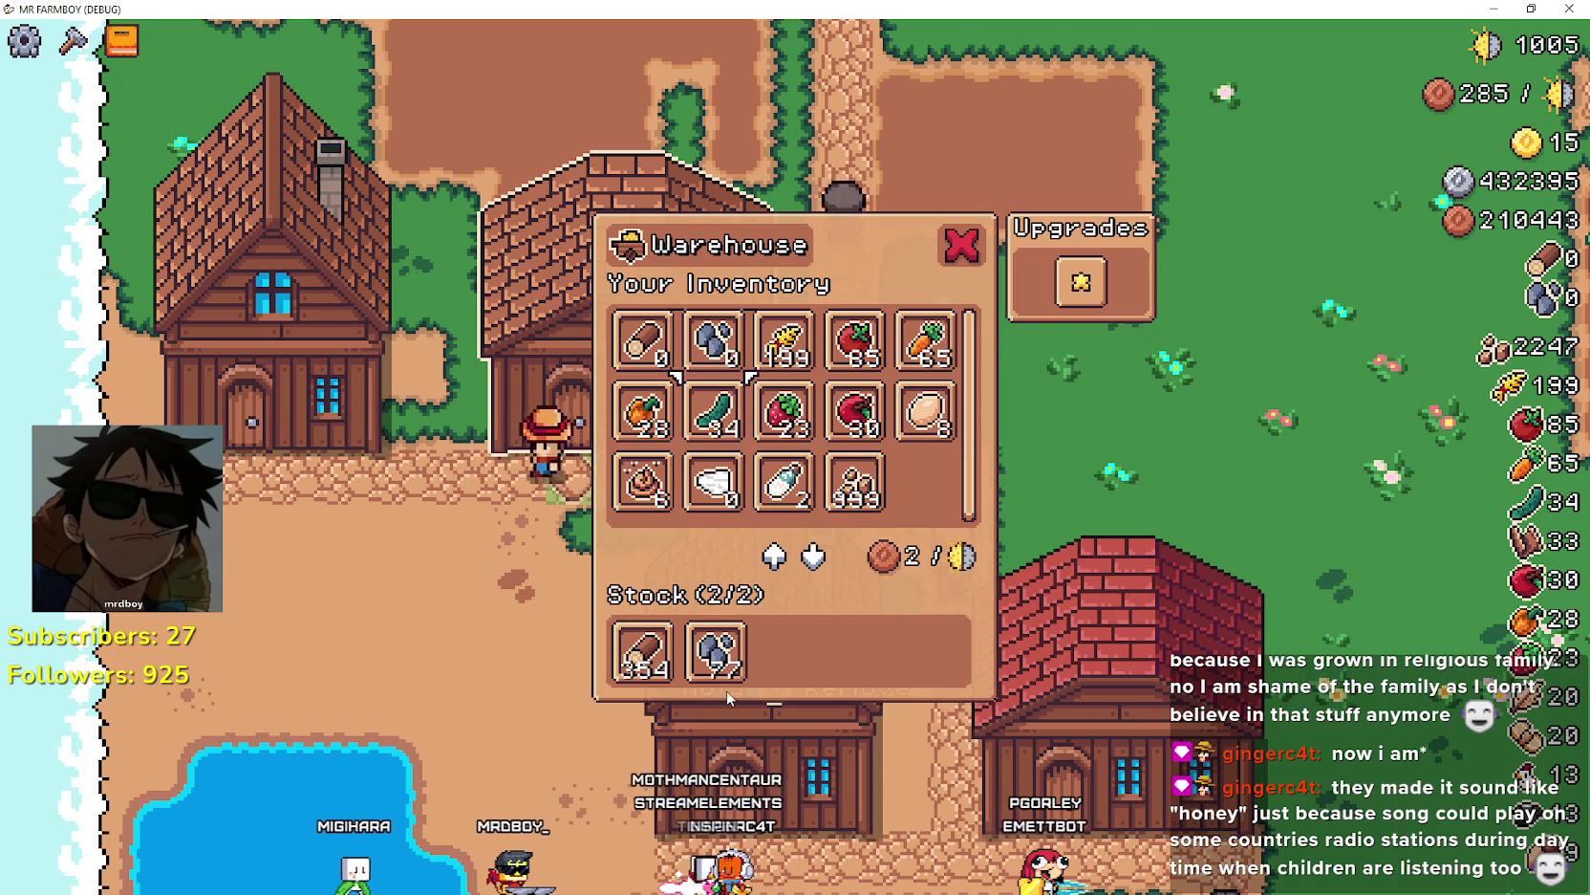
{"action": "left_click", "coordinate": [712, 654]}
{"action": "left_click", "coordinate": [646, 669]}
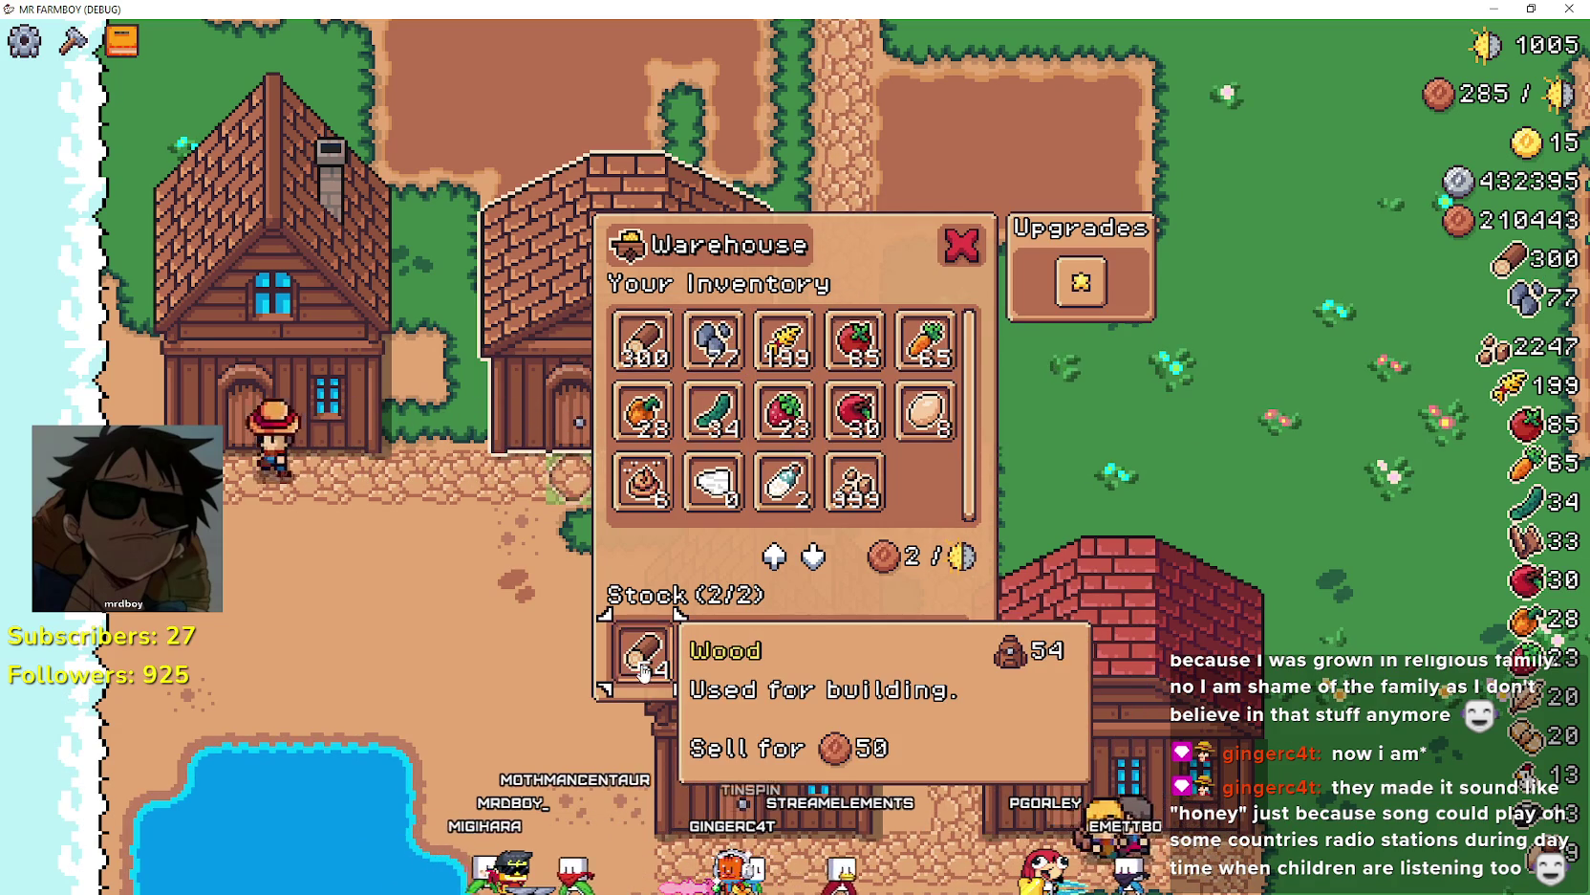
{"action": "left_click", "coordinate": [616, 672]}
{"action": "key", "text": "Escape"}
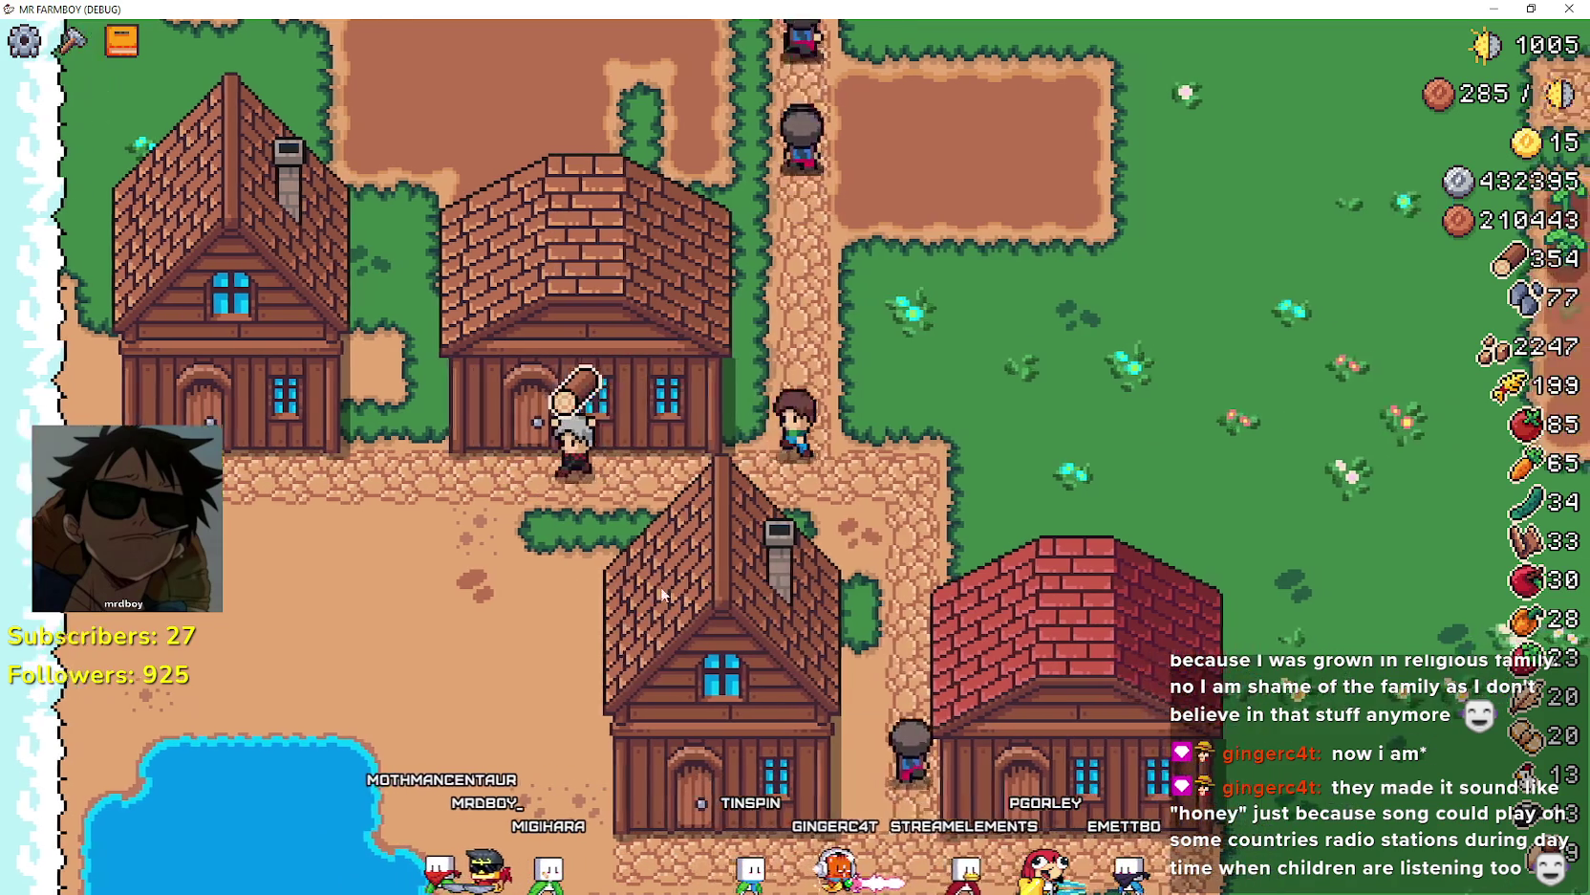
- Reopen and close the warehouse while walking along the path beside it
{"action": "key", "text": "e"}
{"action": "key", "text": "Escape"}
{"action": "key", "text": "d"}
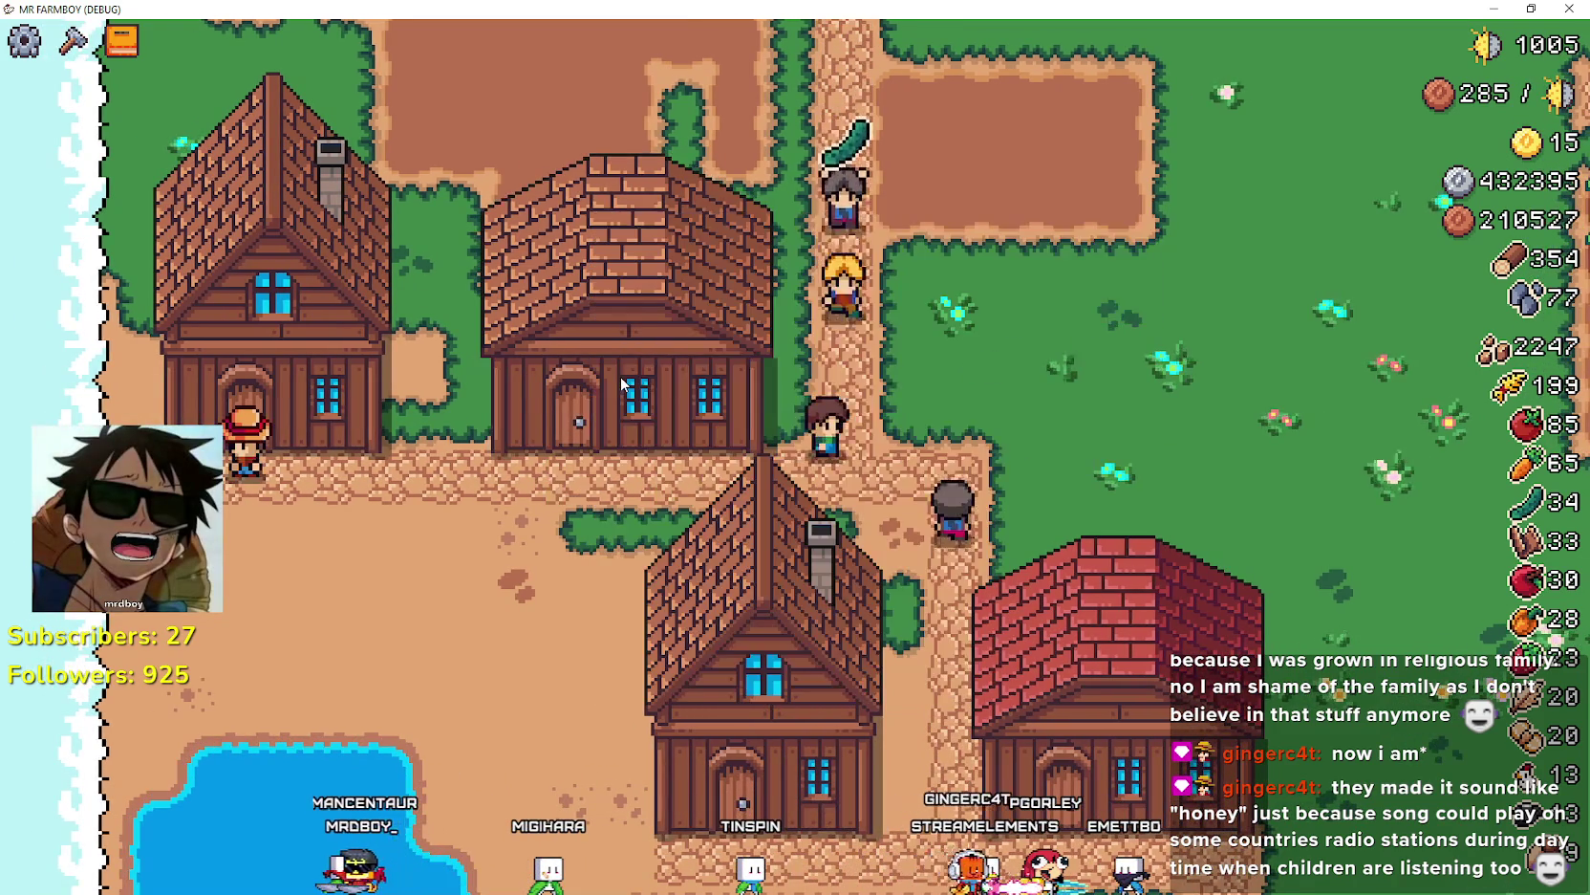
{"action": "key", "text": "a"}
{"action": "key", "text": "e"}
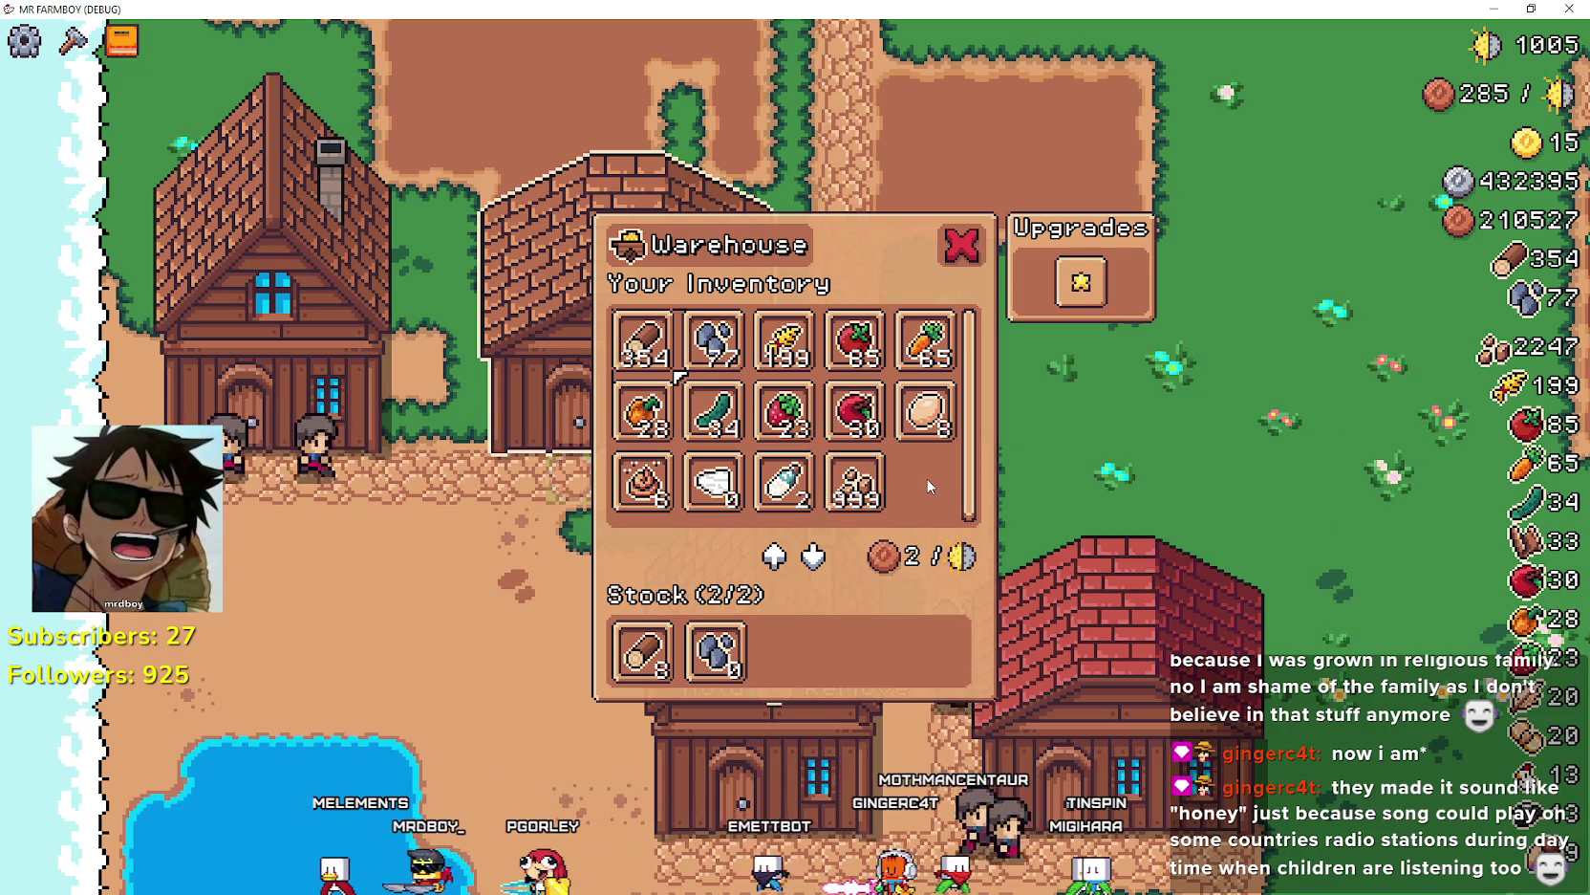
{"action": "key", "text": "Escape"}
- Walk to the cucumber field and harvest cucumbers, bringing the count to 40
{"action": "key", "text": "w"}
{"action": "key", "text": "d"}
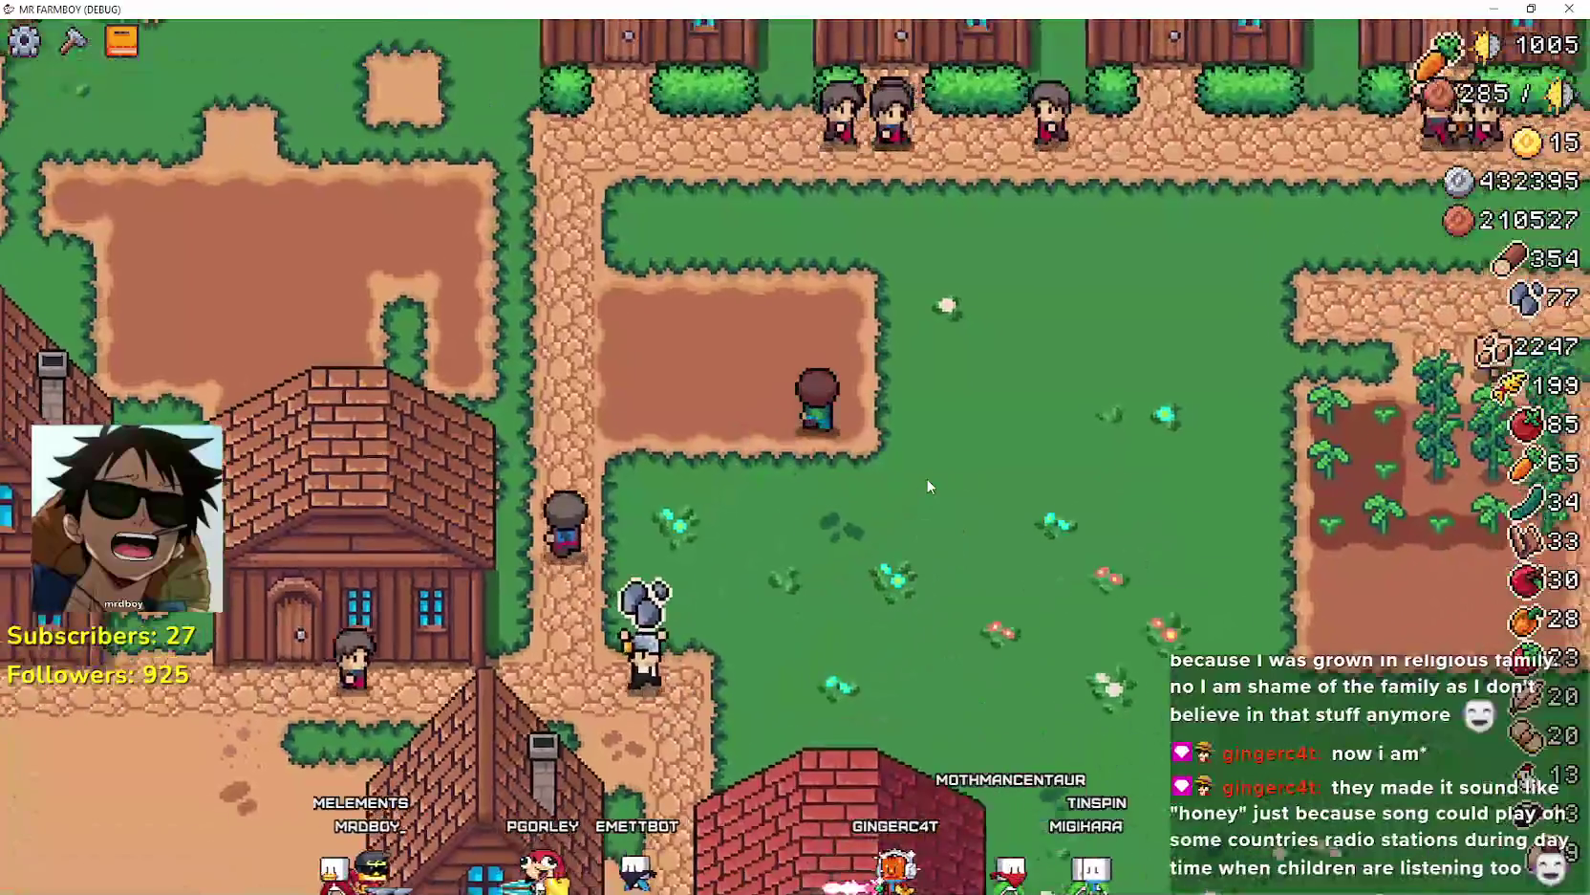
{"action": "key", "text": "d"}
{"action": "key", "text": "s"}
{"action": "key", "text": "space"}
{"action": "key", "text": "a"}
{"action": "key", "text": "space"}
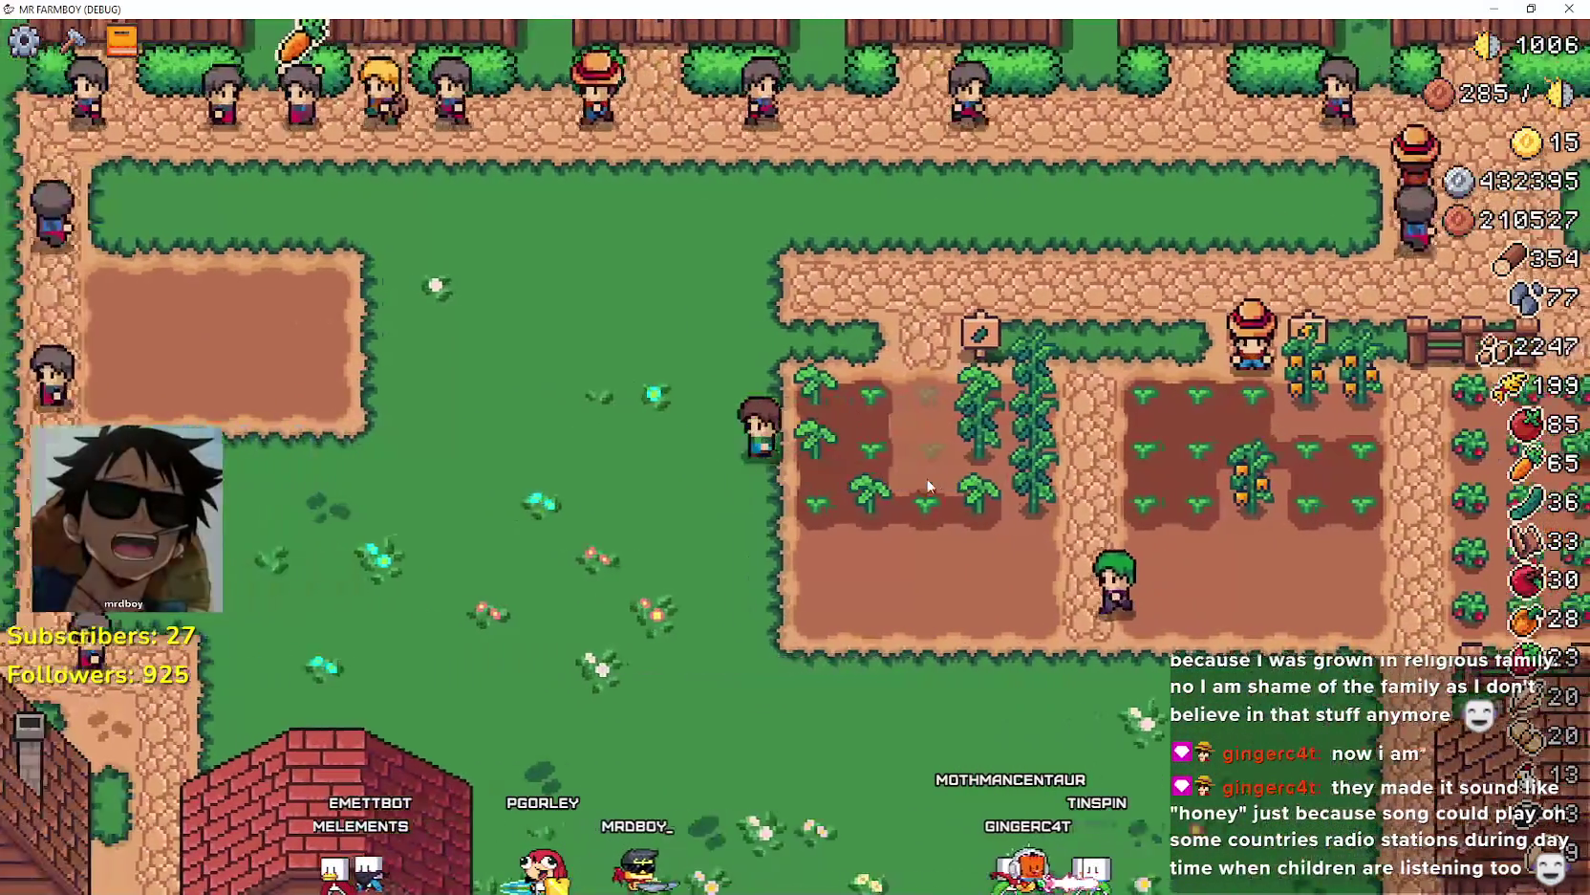
{"action": "key", "text": "d"}
{"action": "key", "text": "space"}
{"action": "key", "text": "space"}
{"action": "key", "text": "space"}
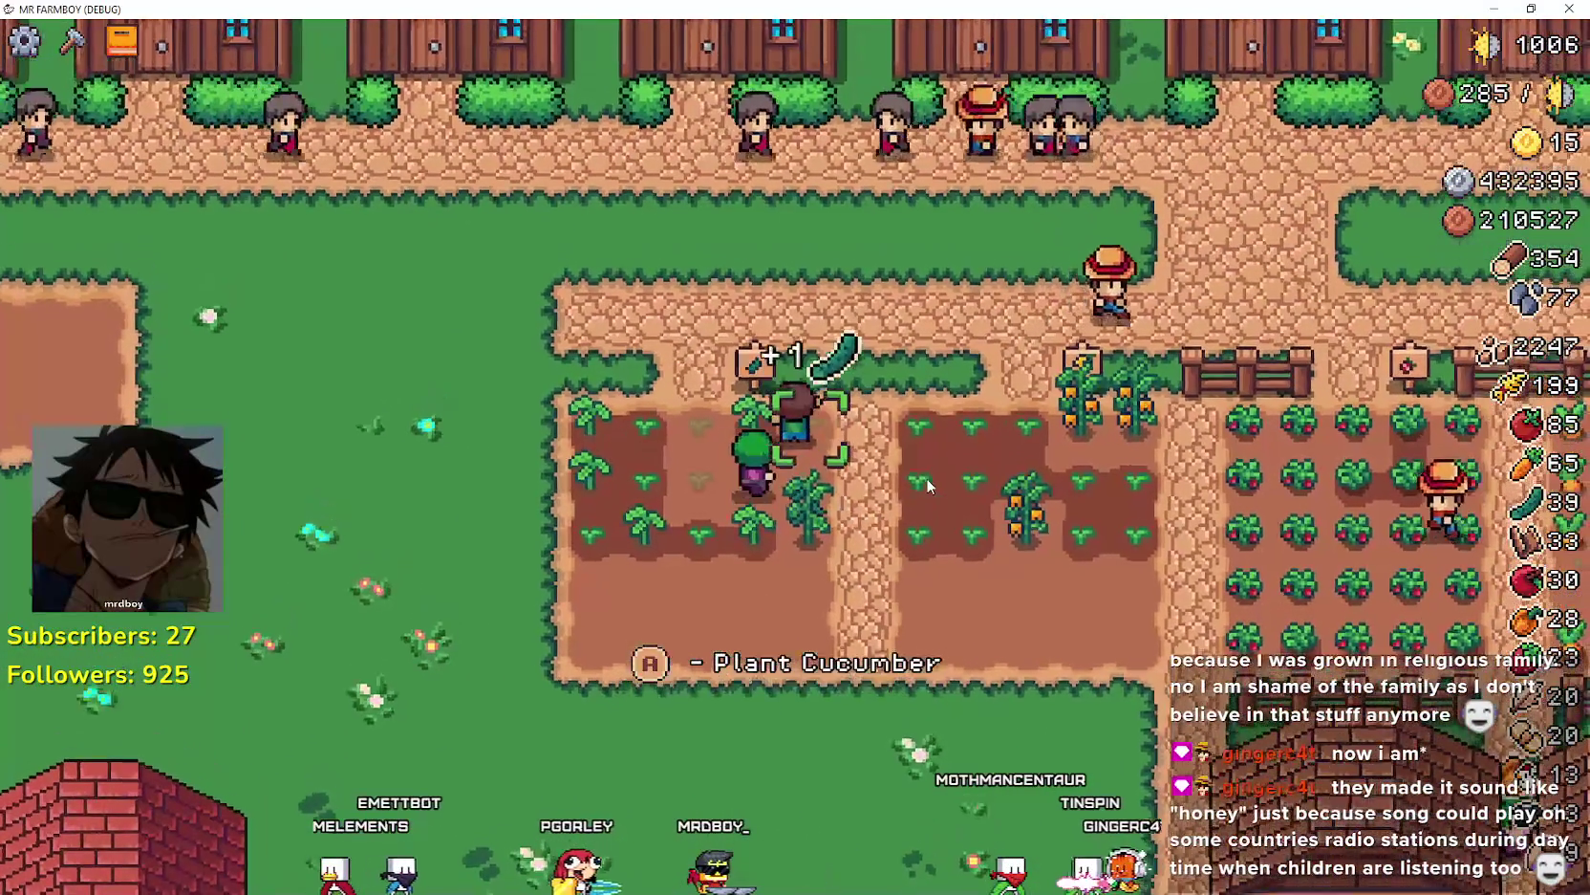
- Walk back across the grass and cobble path, heading west toward the river
{"action": "key", "text": "a"}
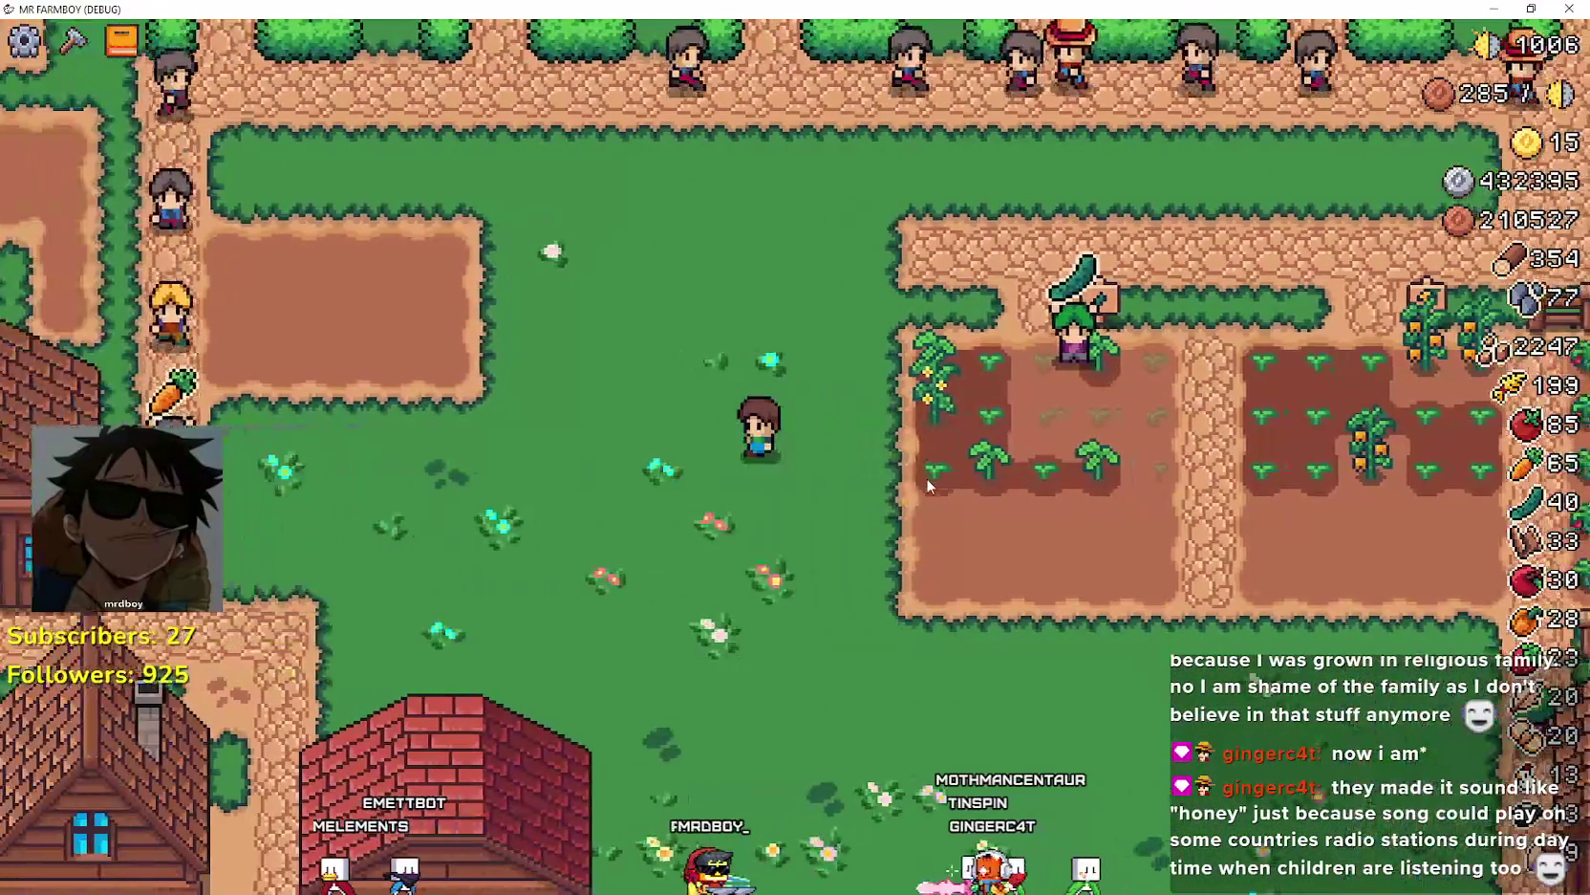
{"action": "key", "text": "a"}
{"action": "key", "text": "w"}
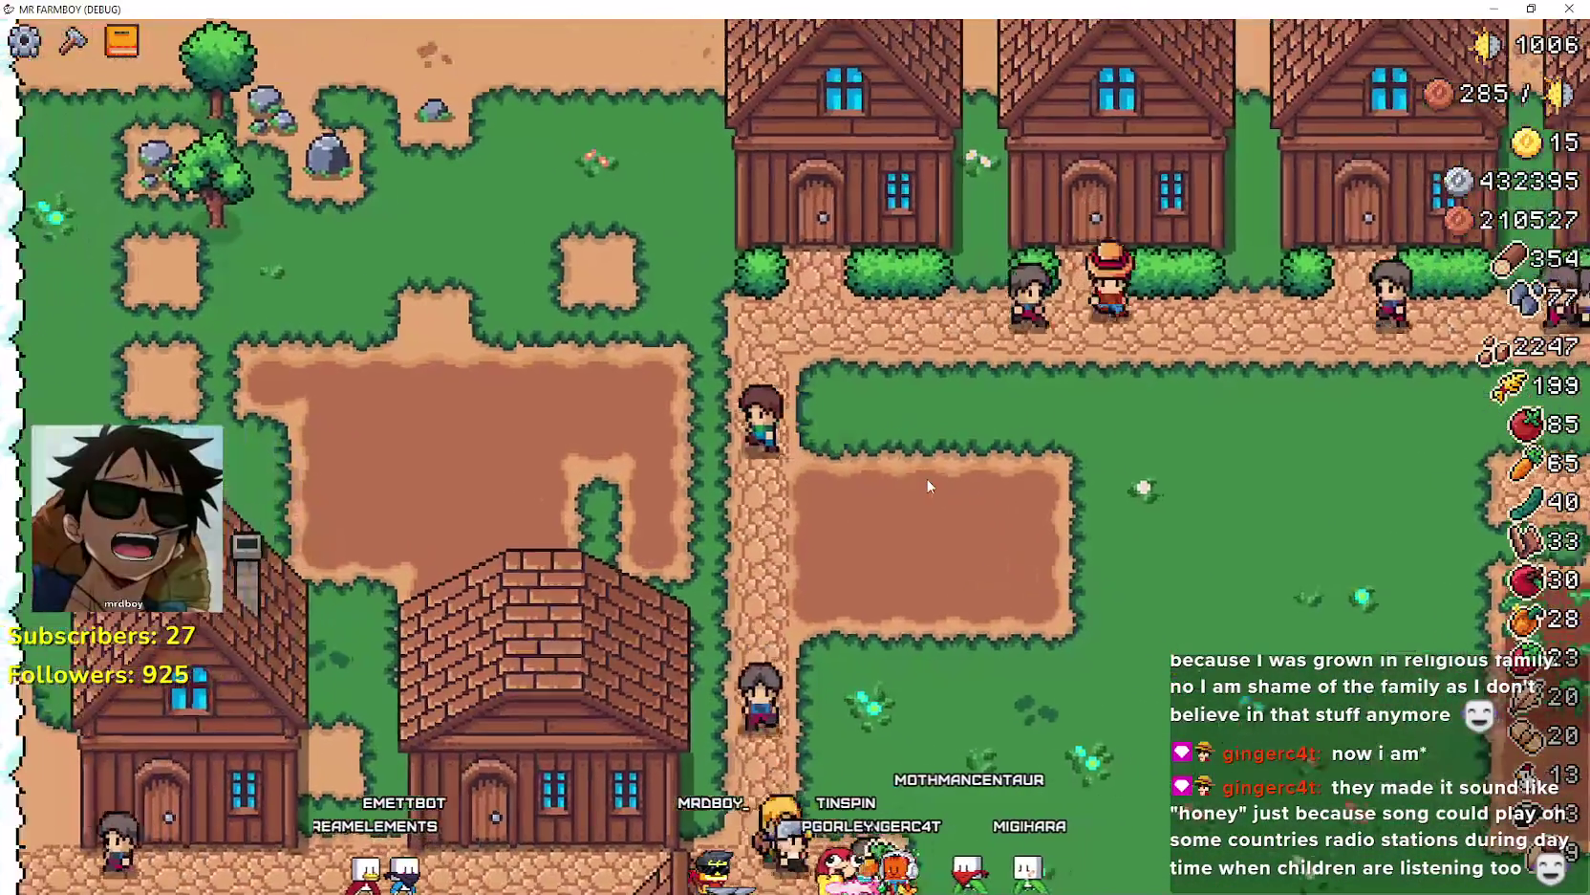
{"action": "key", "text": "s"}
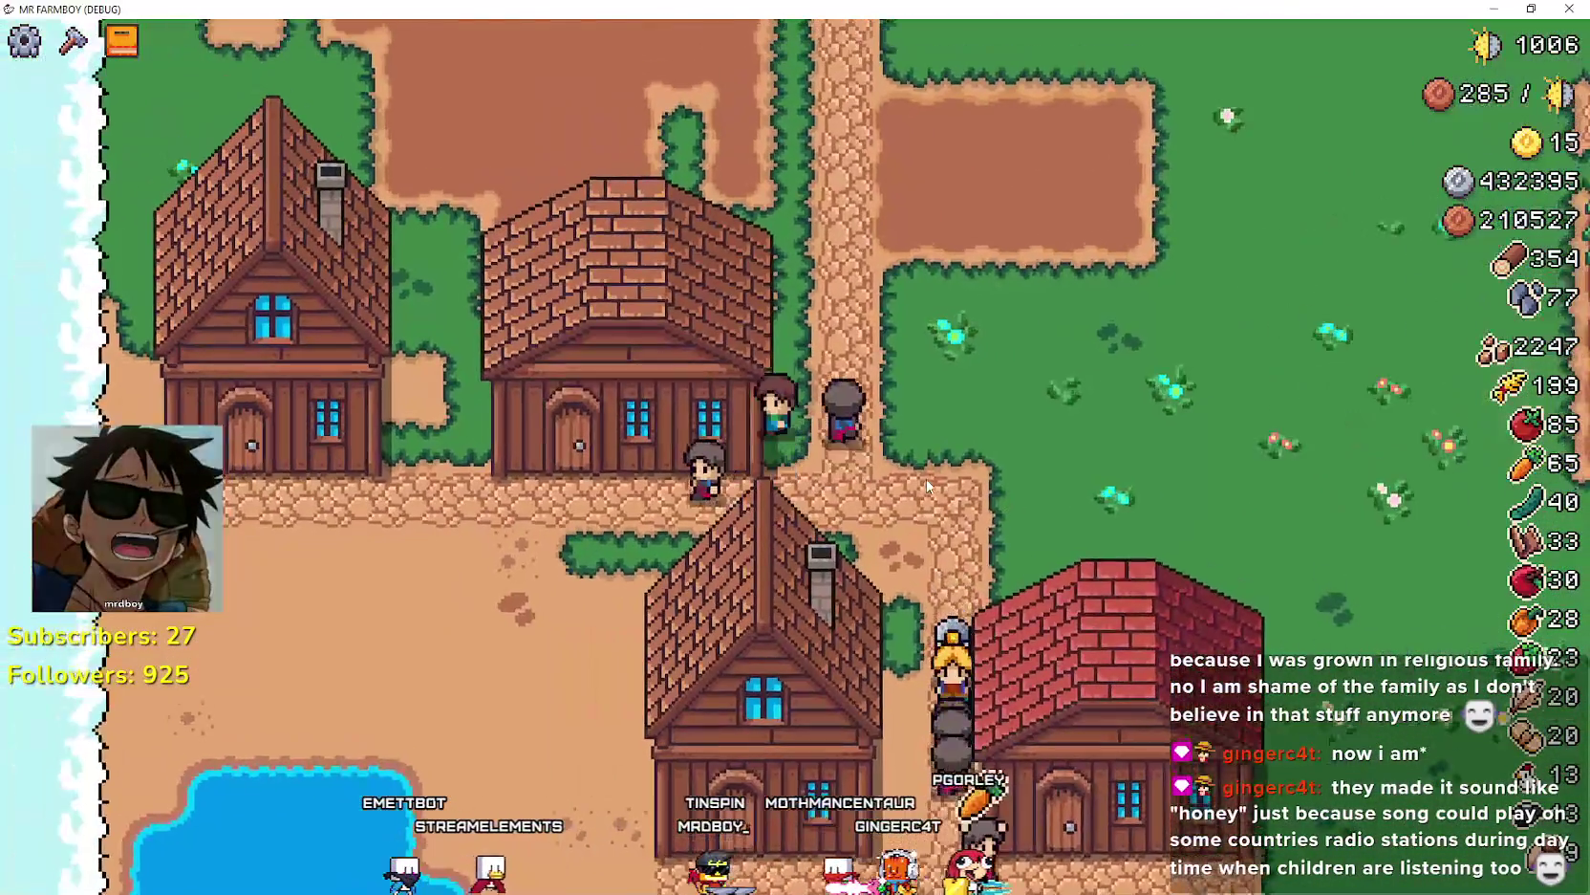
{"action": "key", "text": "w"}
{"action": "key", "text": "d"}
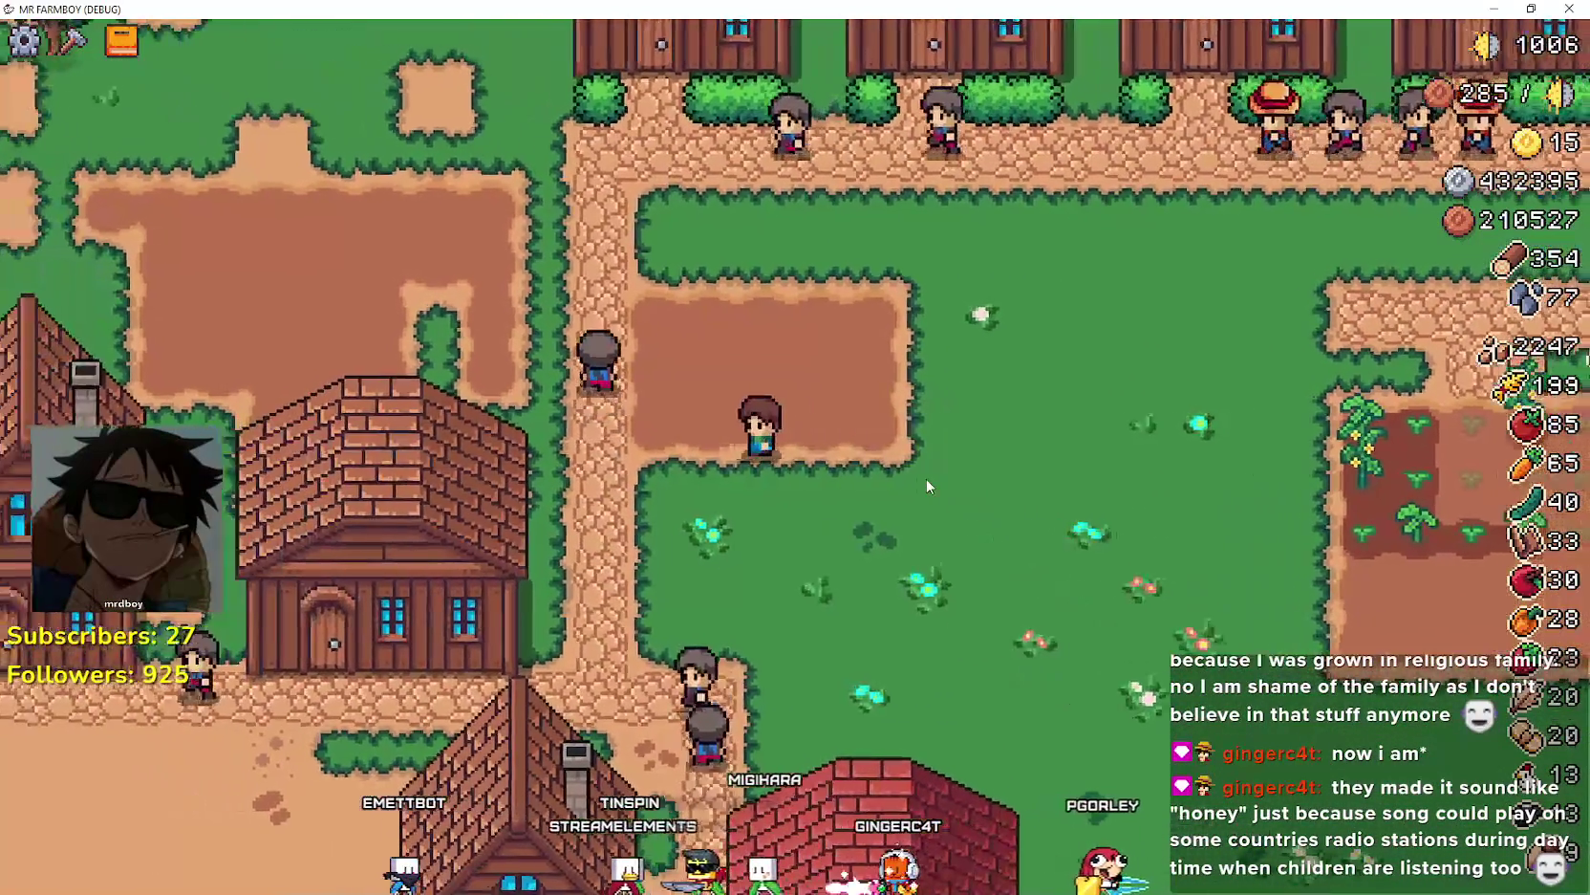
{"action": "key", "text": "w"}
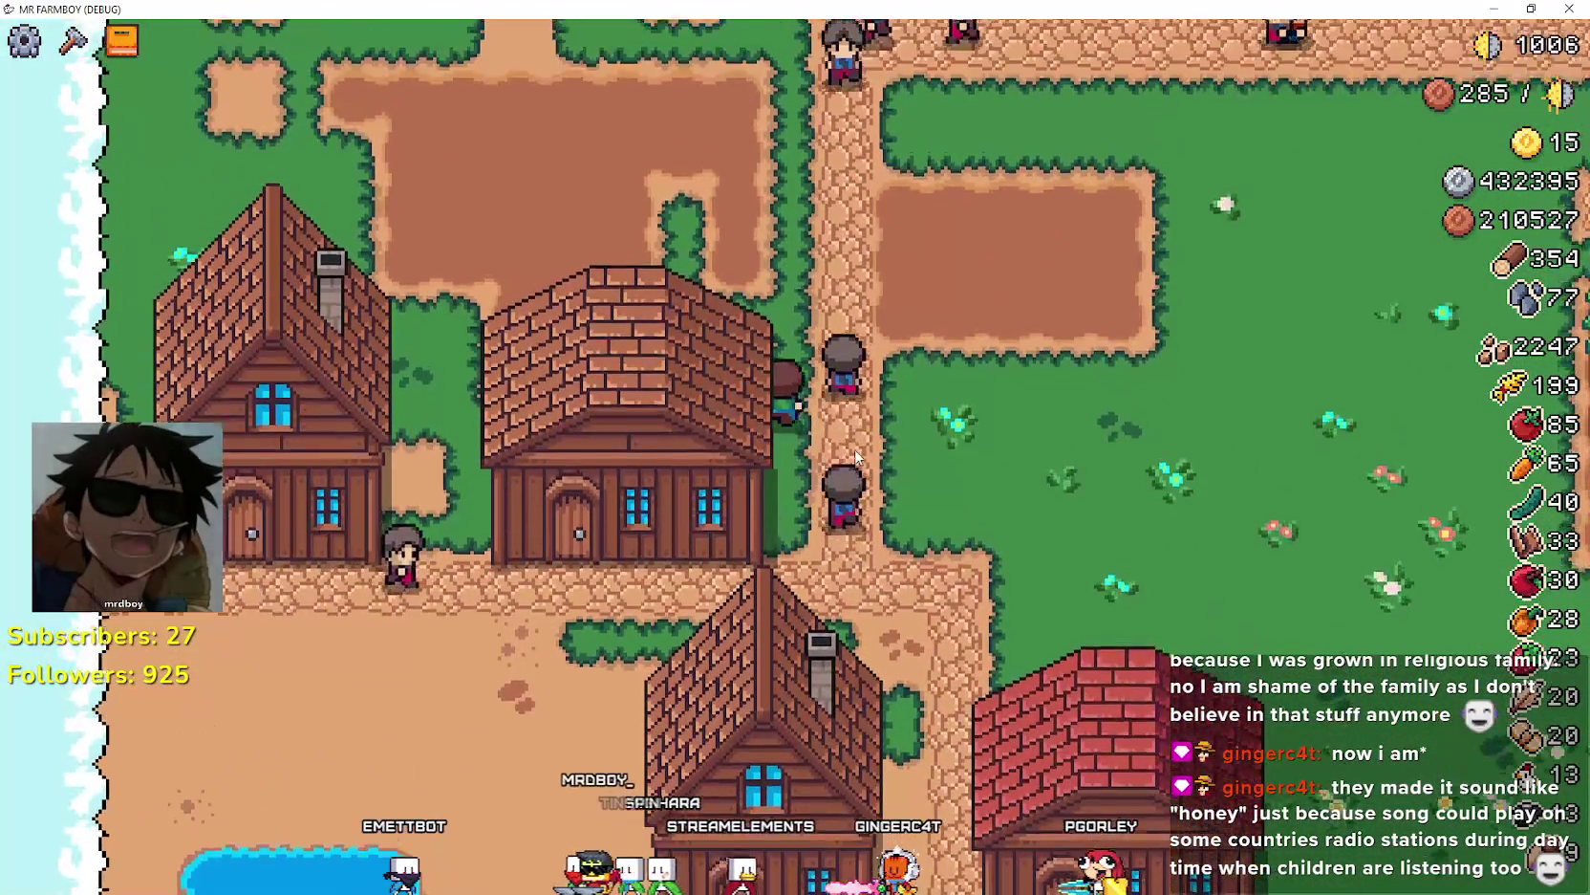
{"action": "key", "text": "w"}
{"action": "key", "text": "a"}
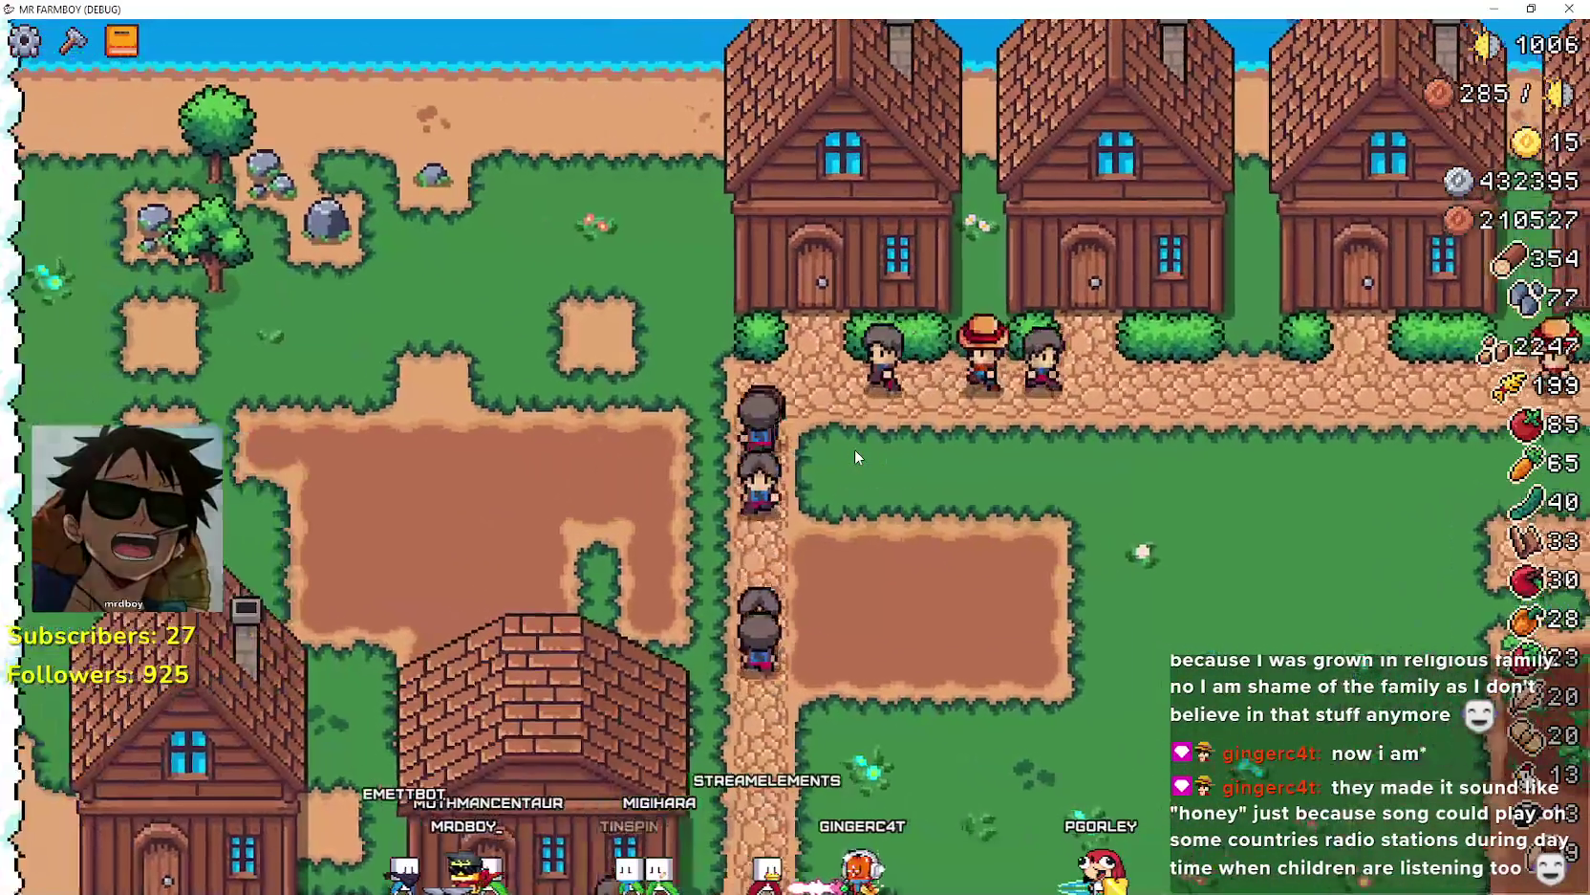
{"action": "key", "text": "w"}
{"action": "key", "text": "a"}
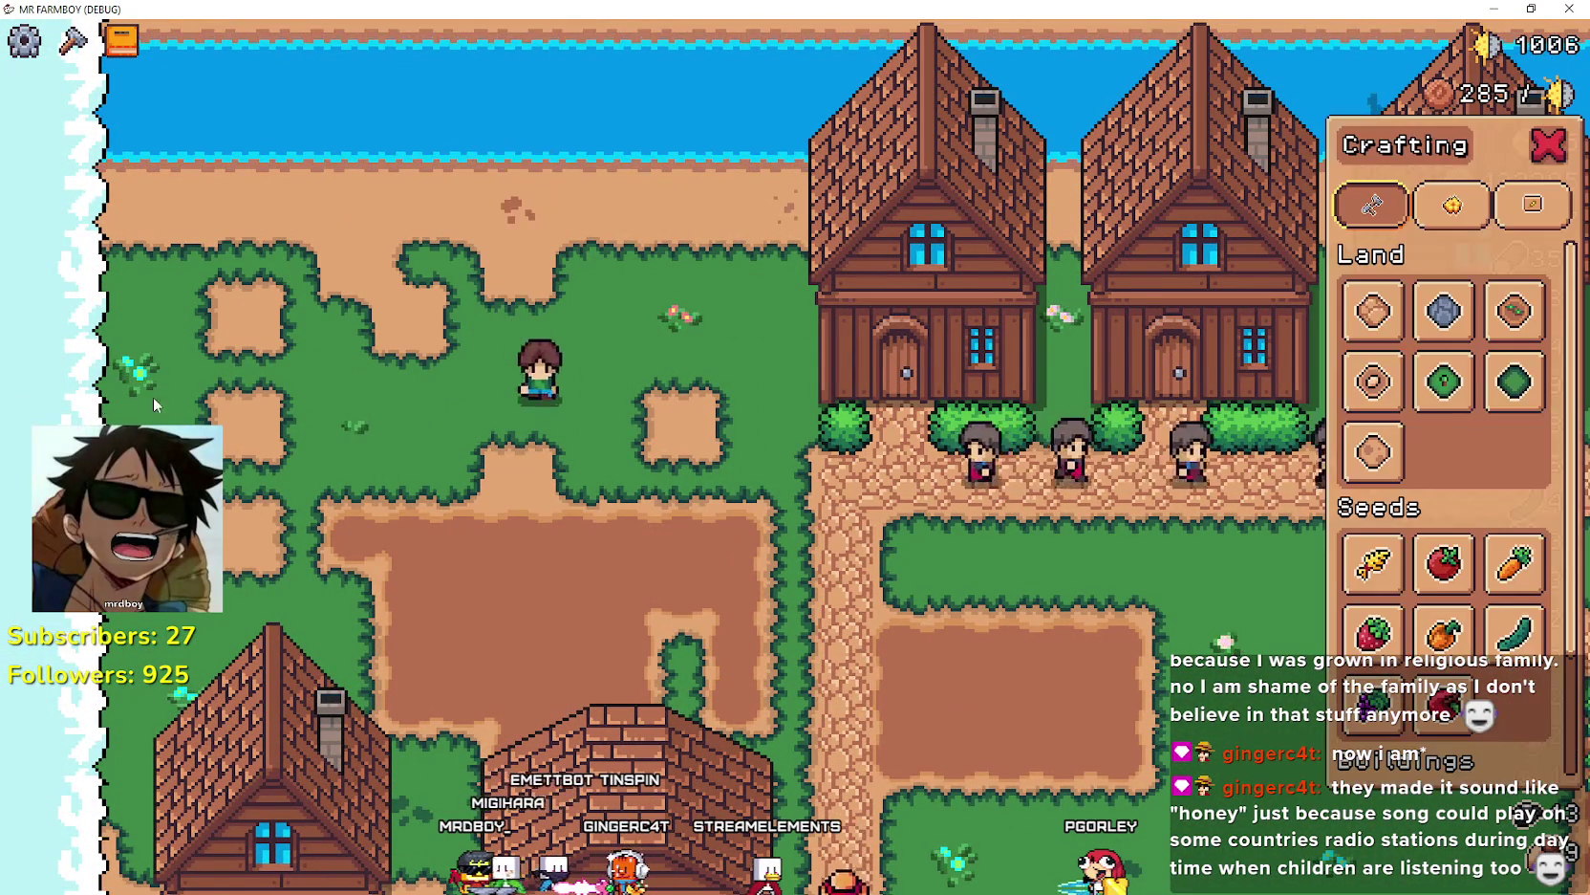
- Dismiss the crafting menu and harvest both rows of the strawberry field
{"action": "key", "text": "s"}
{"action": "key", "text": "d"}
{"action": "left_click", "coordinate": [1548, 146]}
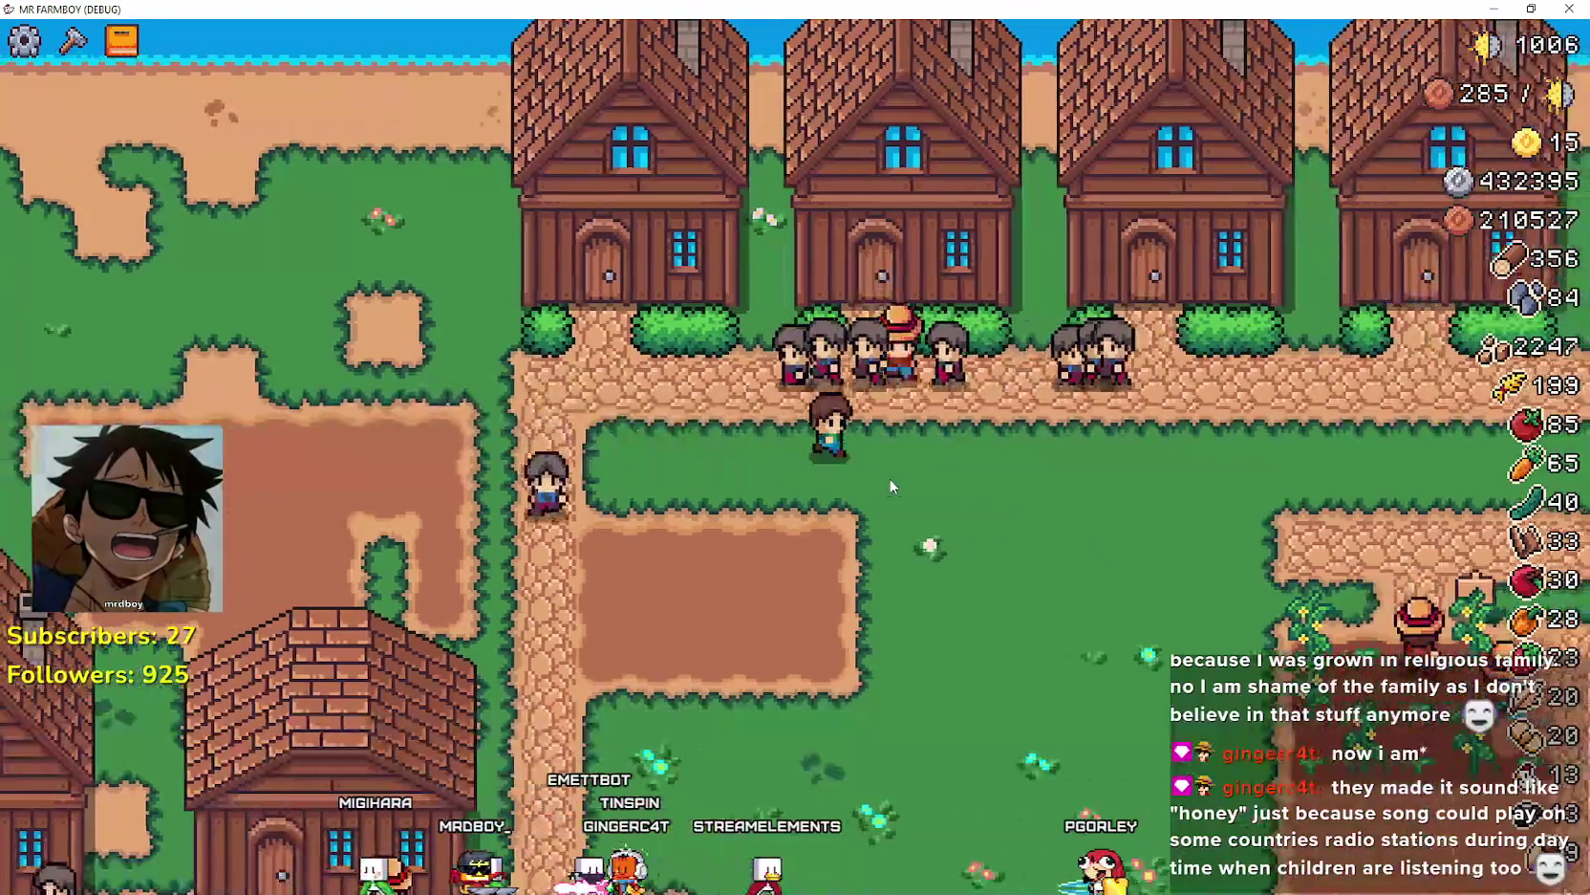
{"action": "key", "text": "s"}
{"action": "key", "text": "d"}
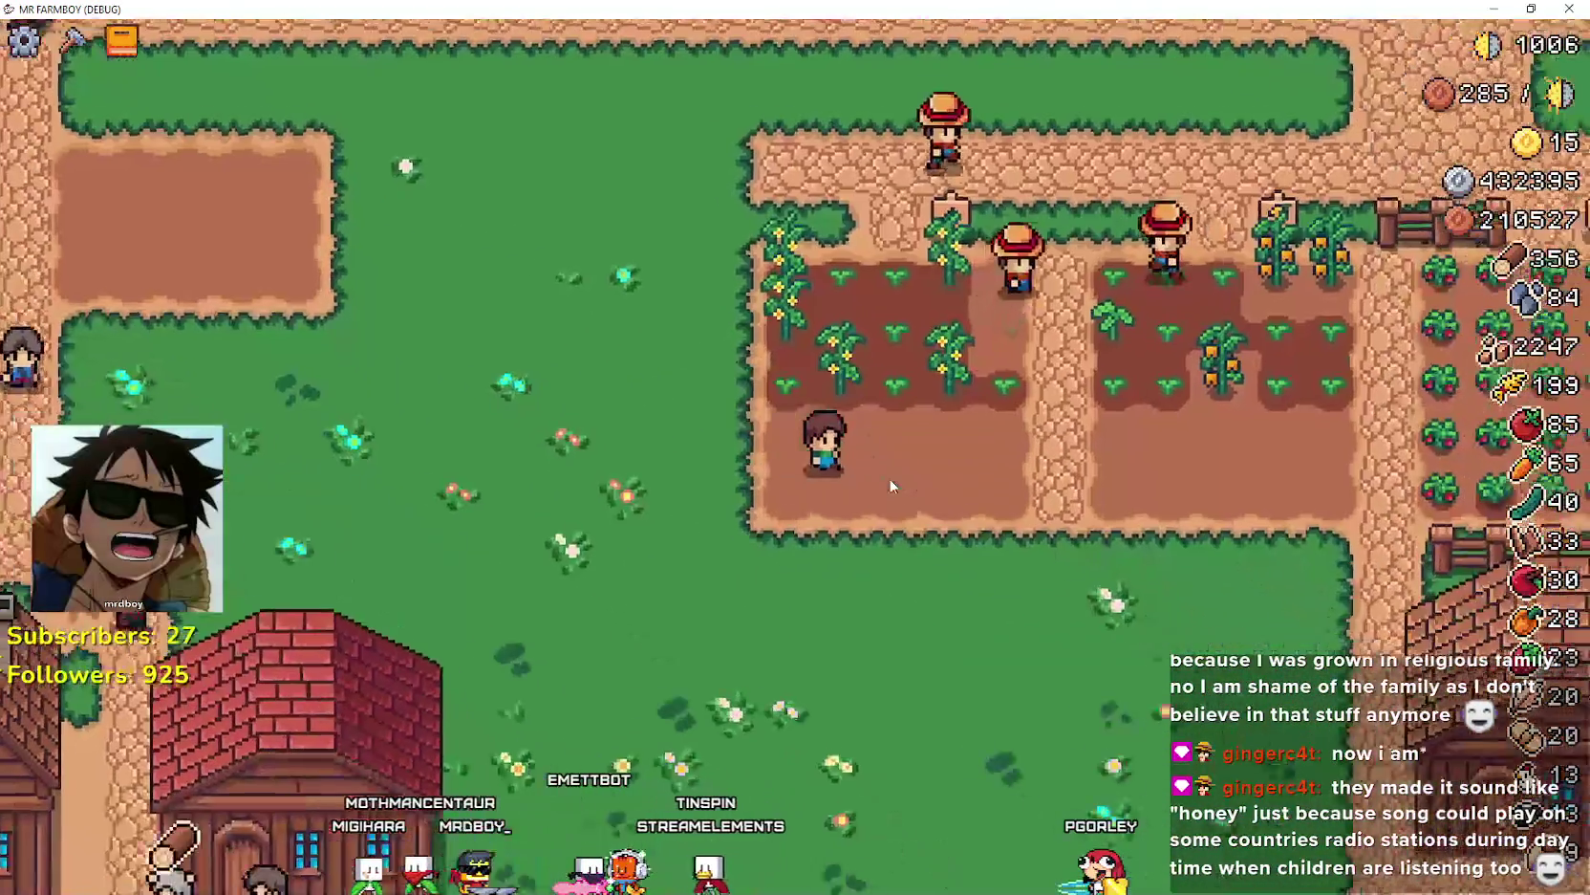
{"action": "key", "text": "d"}
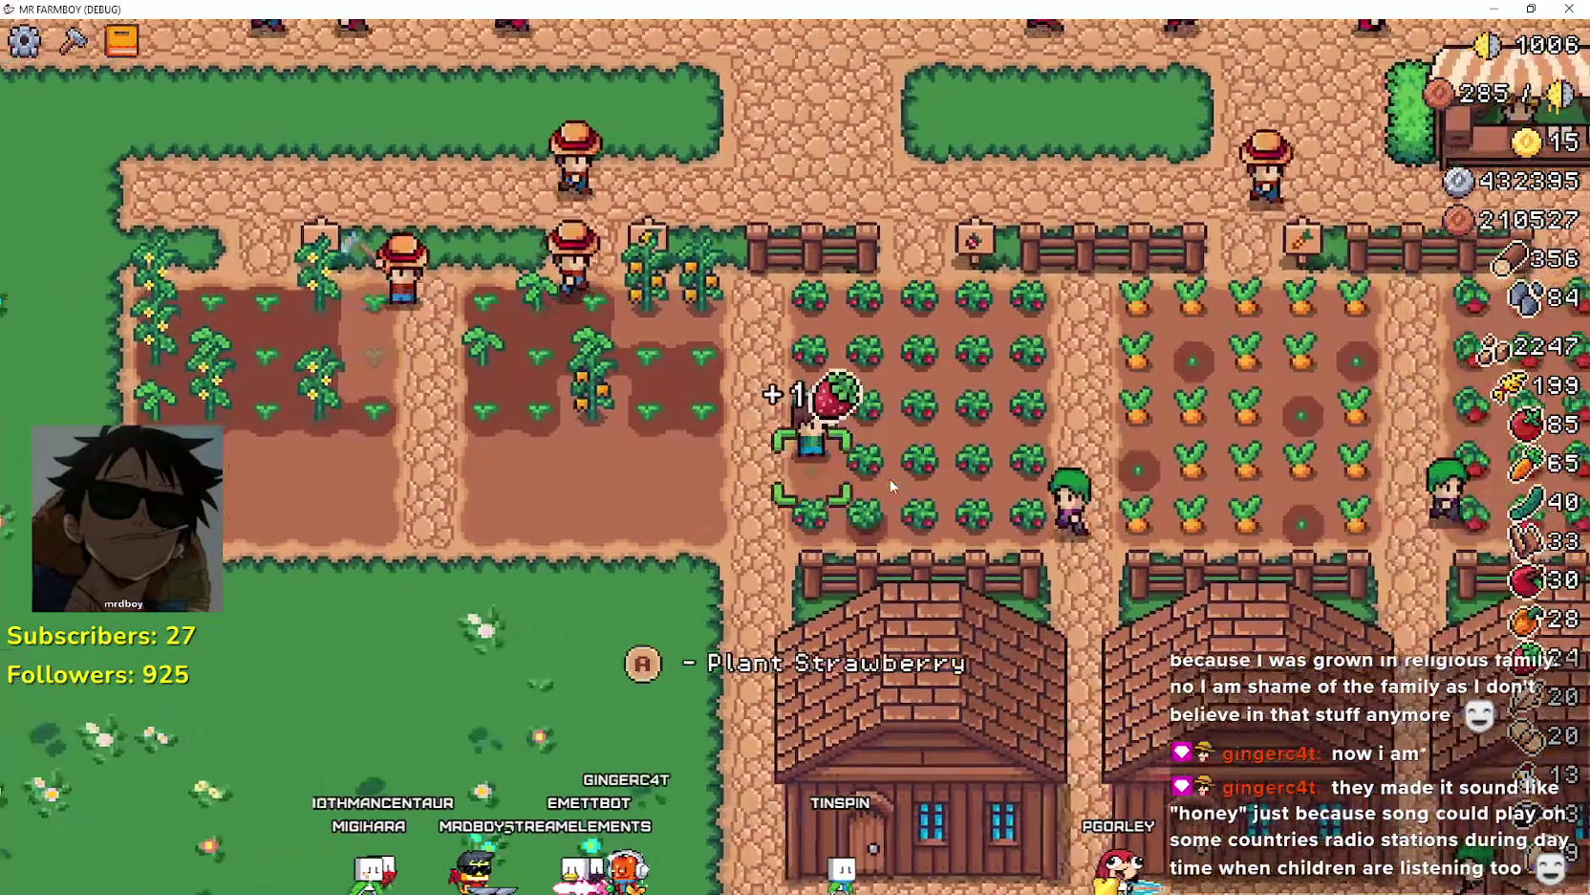
{"action": "key", "text": "d"}
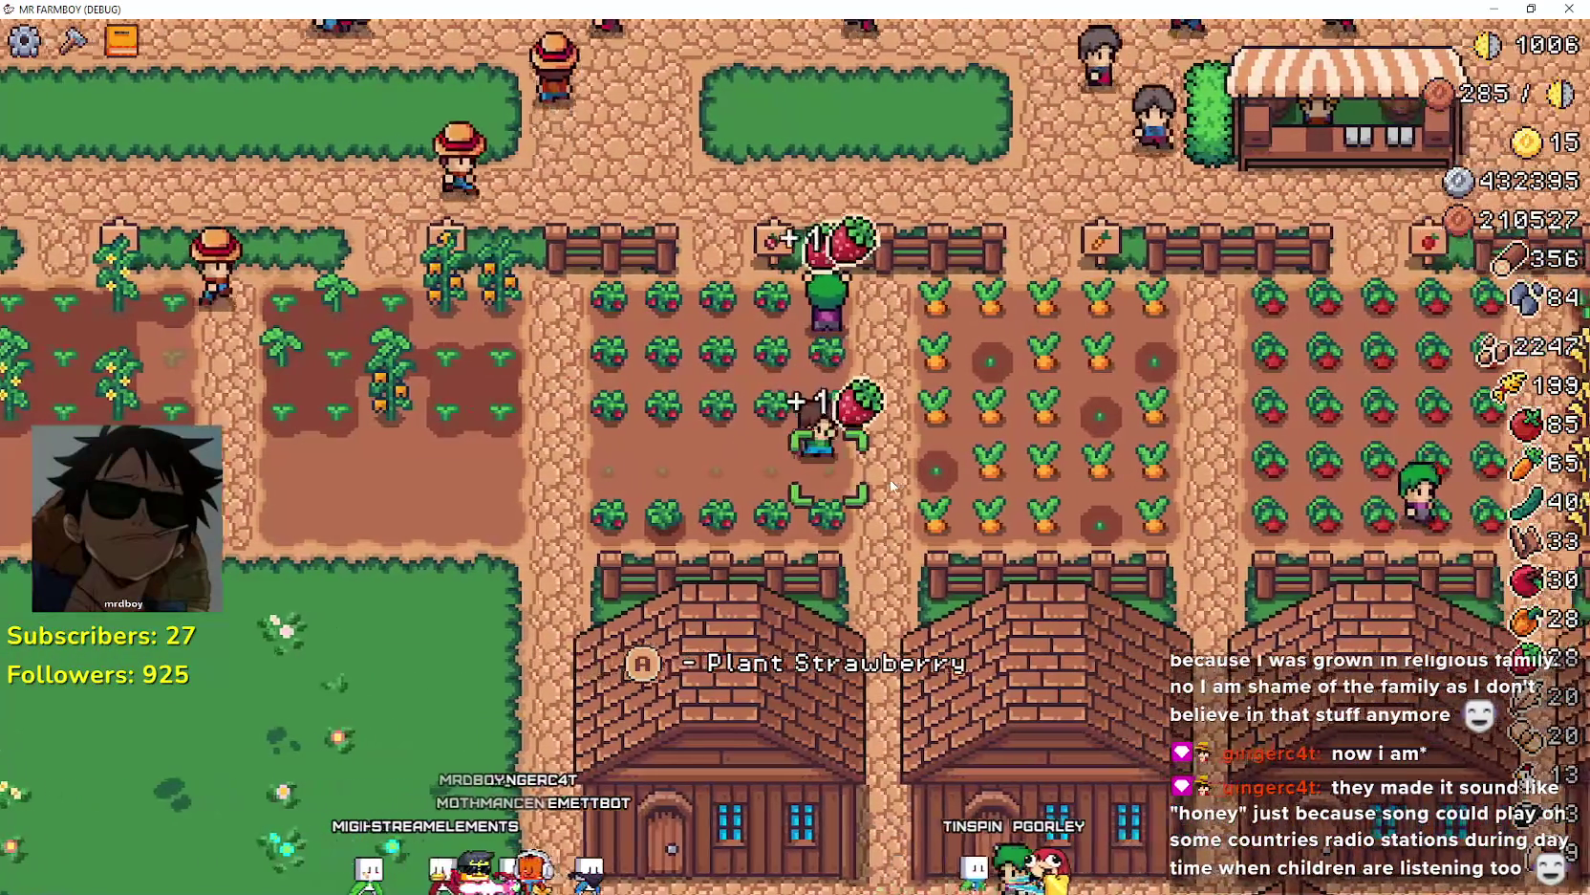
{"action": "key", "text": "a"}
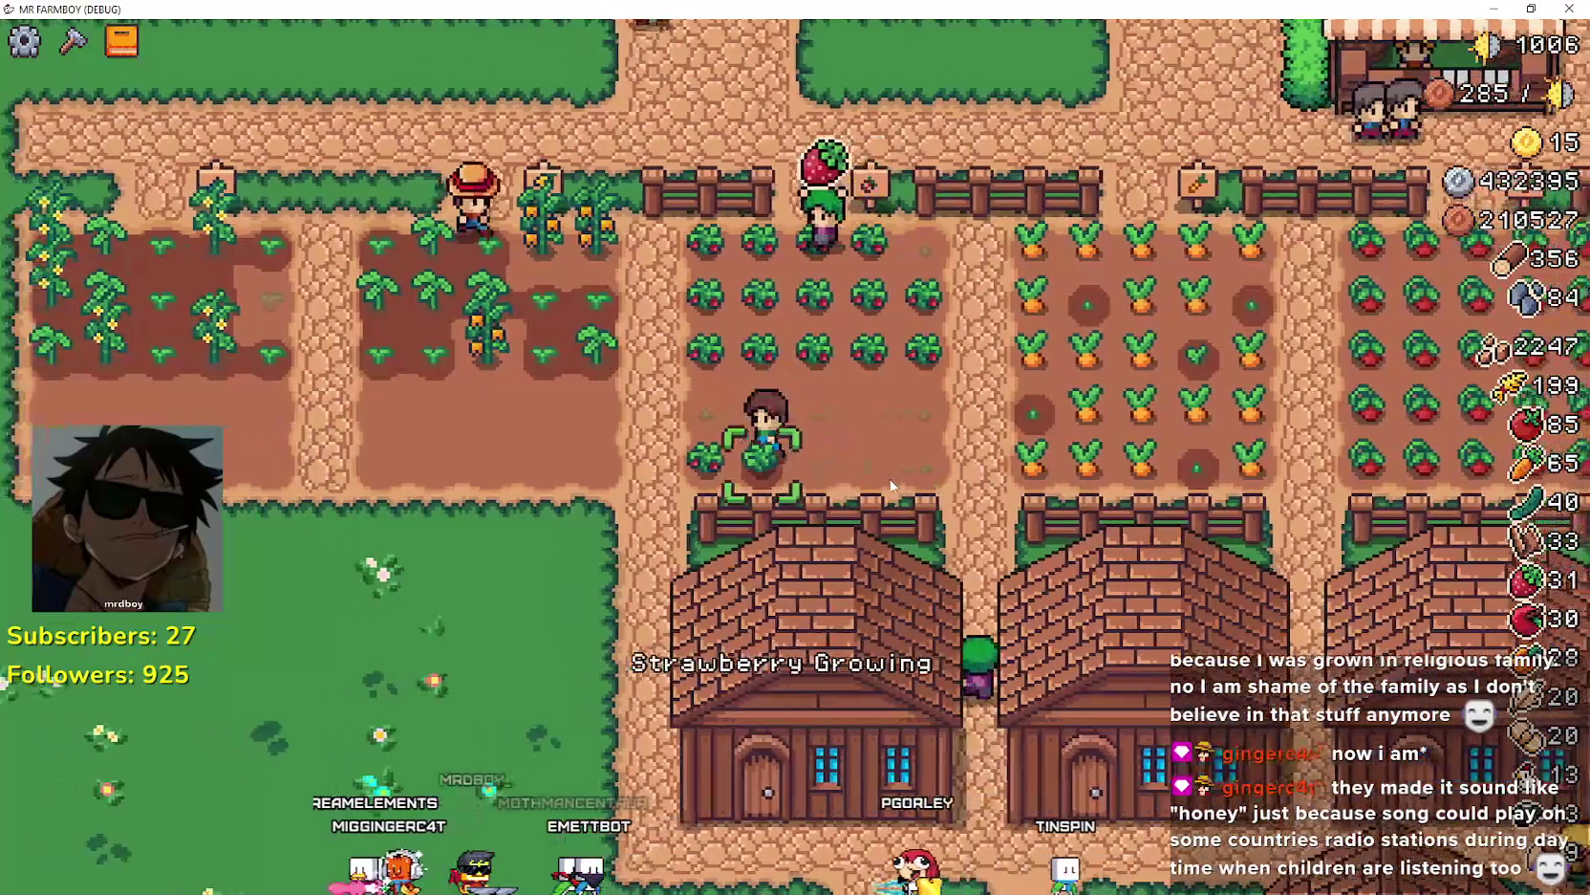
{"action": "key", "text": "w"}
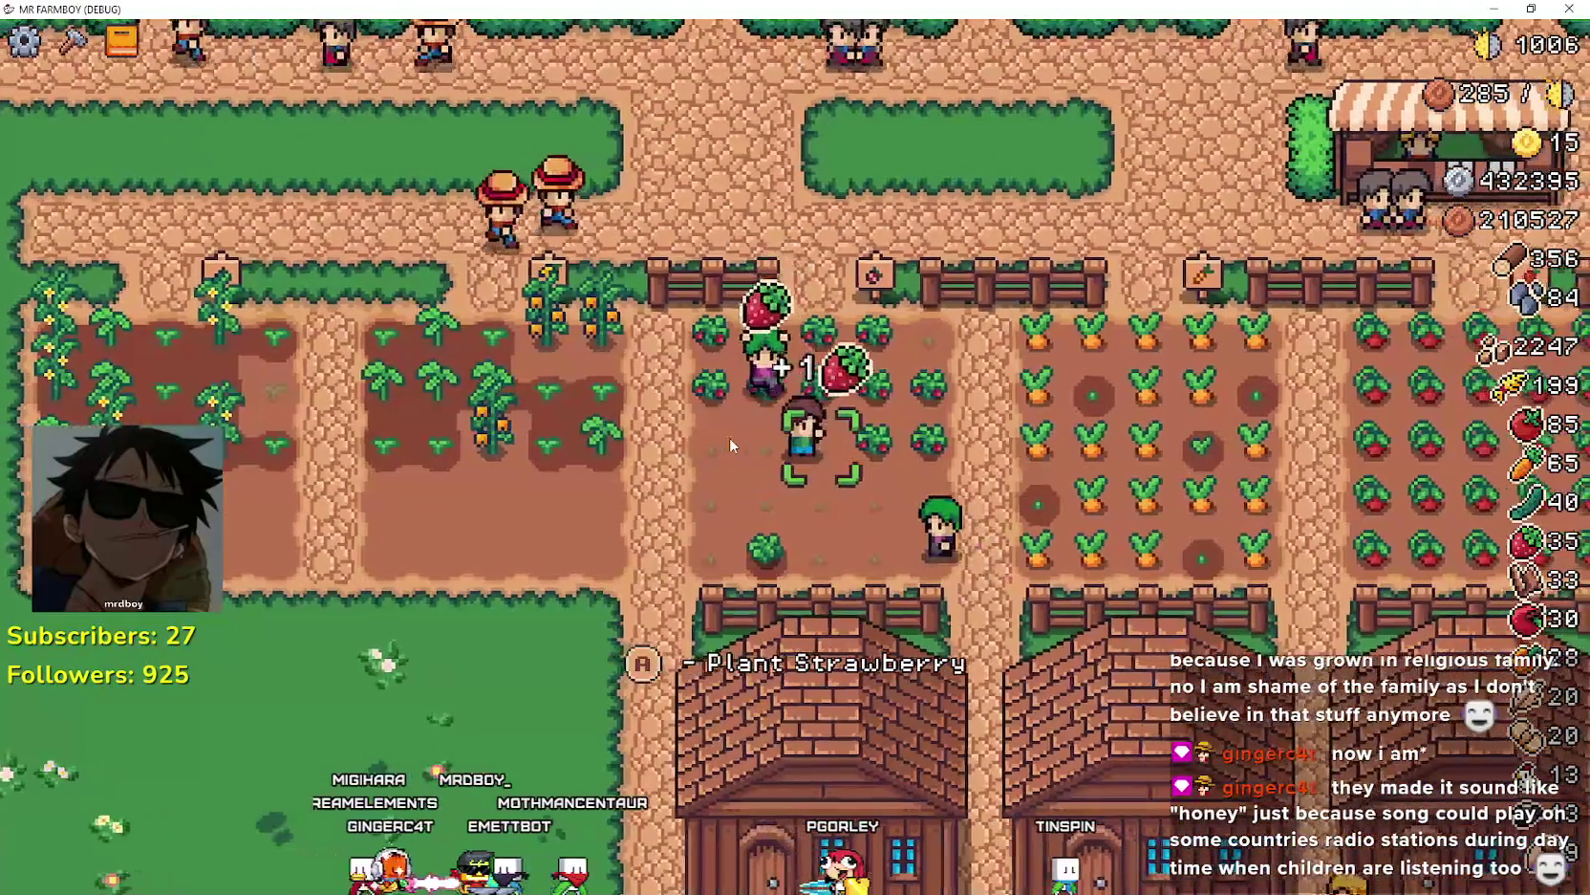
- Harvest carrots and tomatoes, then head down between the houses toward the warehouse
{"action": "key", "text": "d"}
{"action": "key", "text": "w"}
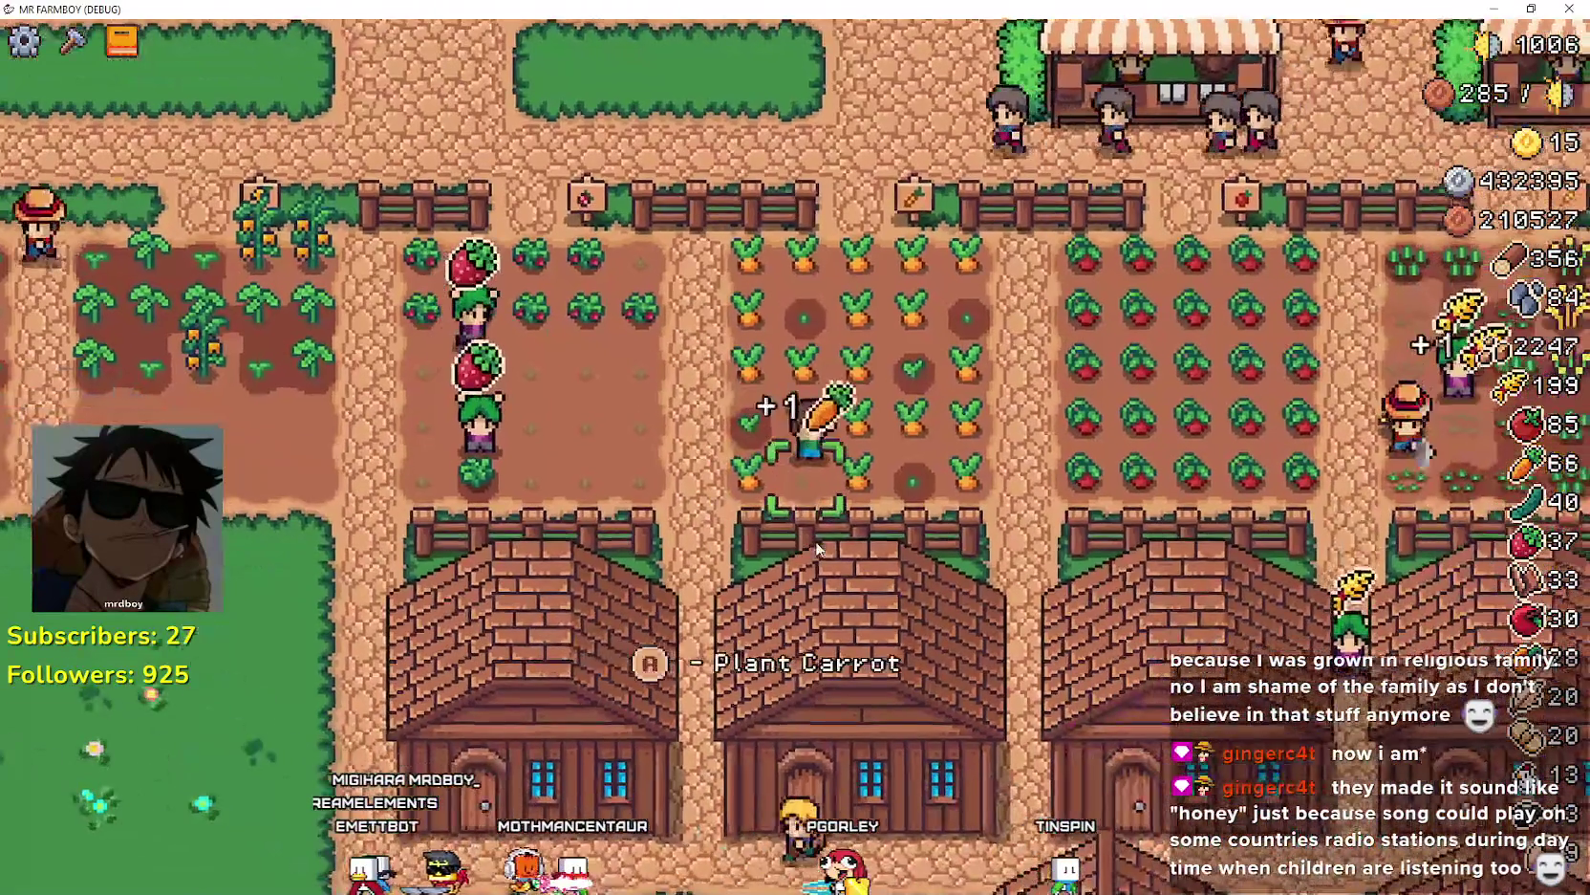
{"action": "key", "text": "d"}
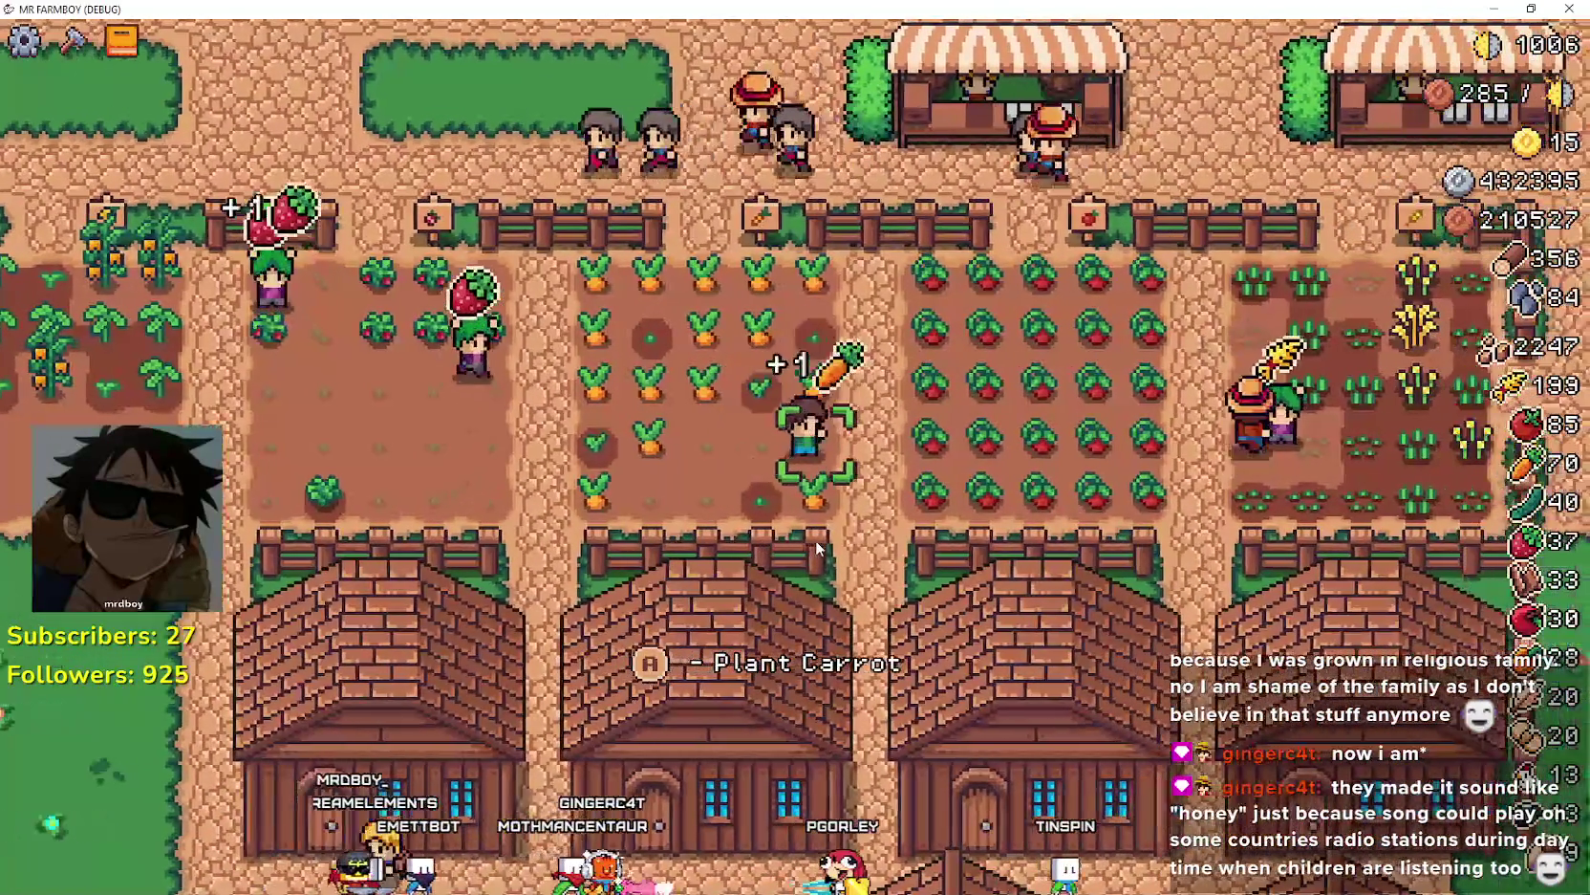
{"action": "key", "text": "d"}
{"action": "key", "text": "a"}
{"action": "key", "text": "d"}
{"action": "key", "text": "s"}
{"action": "key", "text": "s"}
- Open the warehouse, then close it and walk up the dirt path past the houses
{"action": "key", "text": "a"}
{"action": "key", "text": "e"}
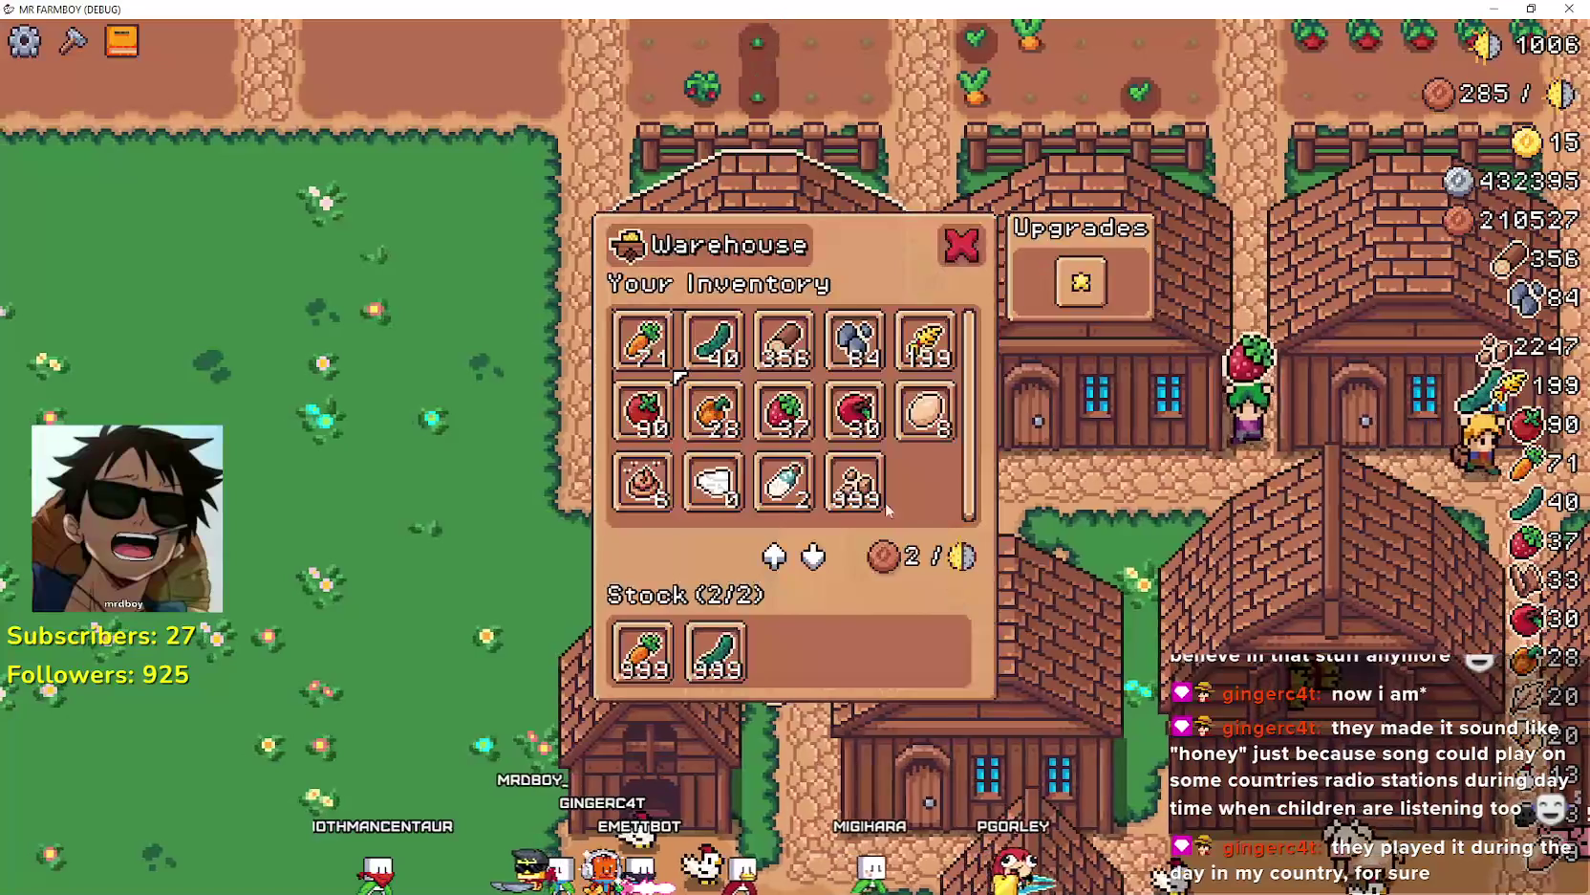
{"action": "key", "text": "a"}
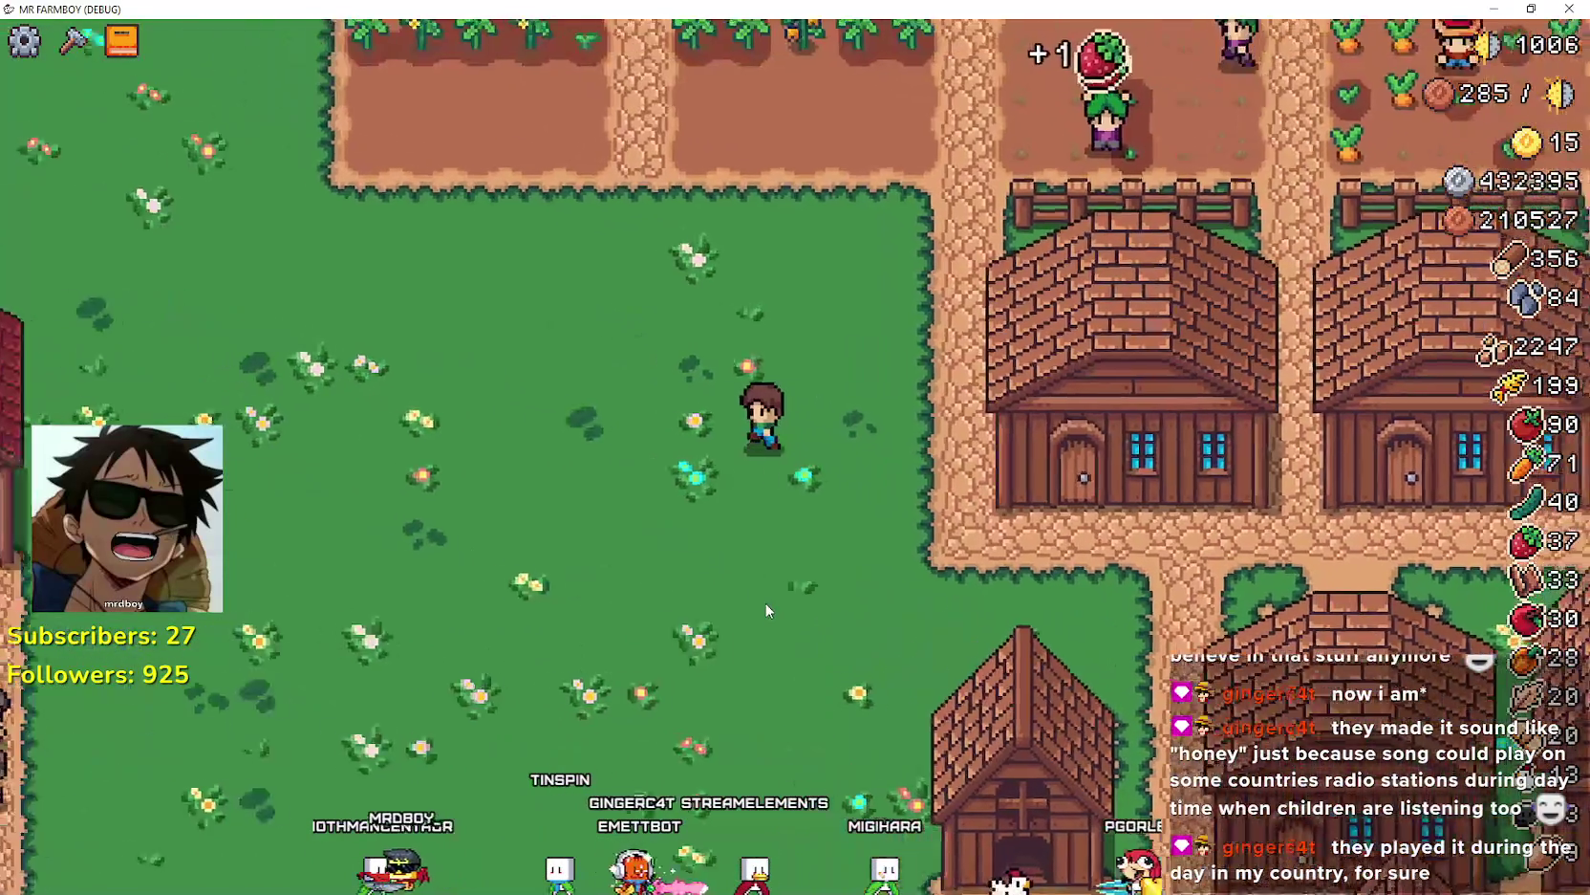
{"action": "key", "text": "w"}
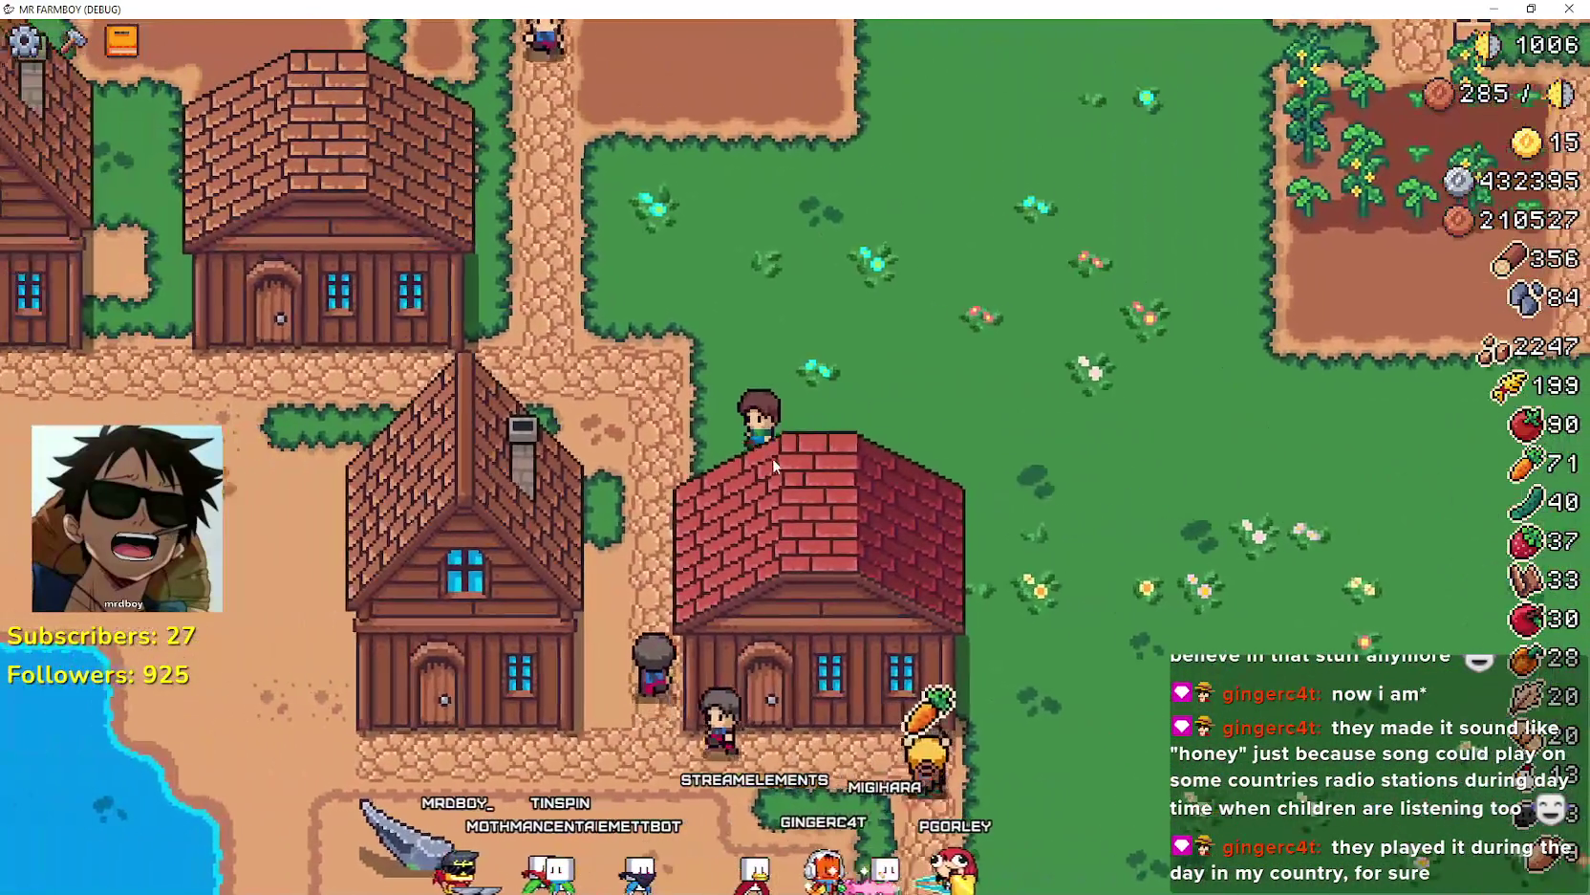
{"action": "key", "text": "w"}
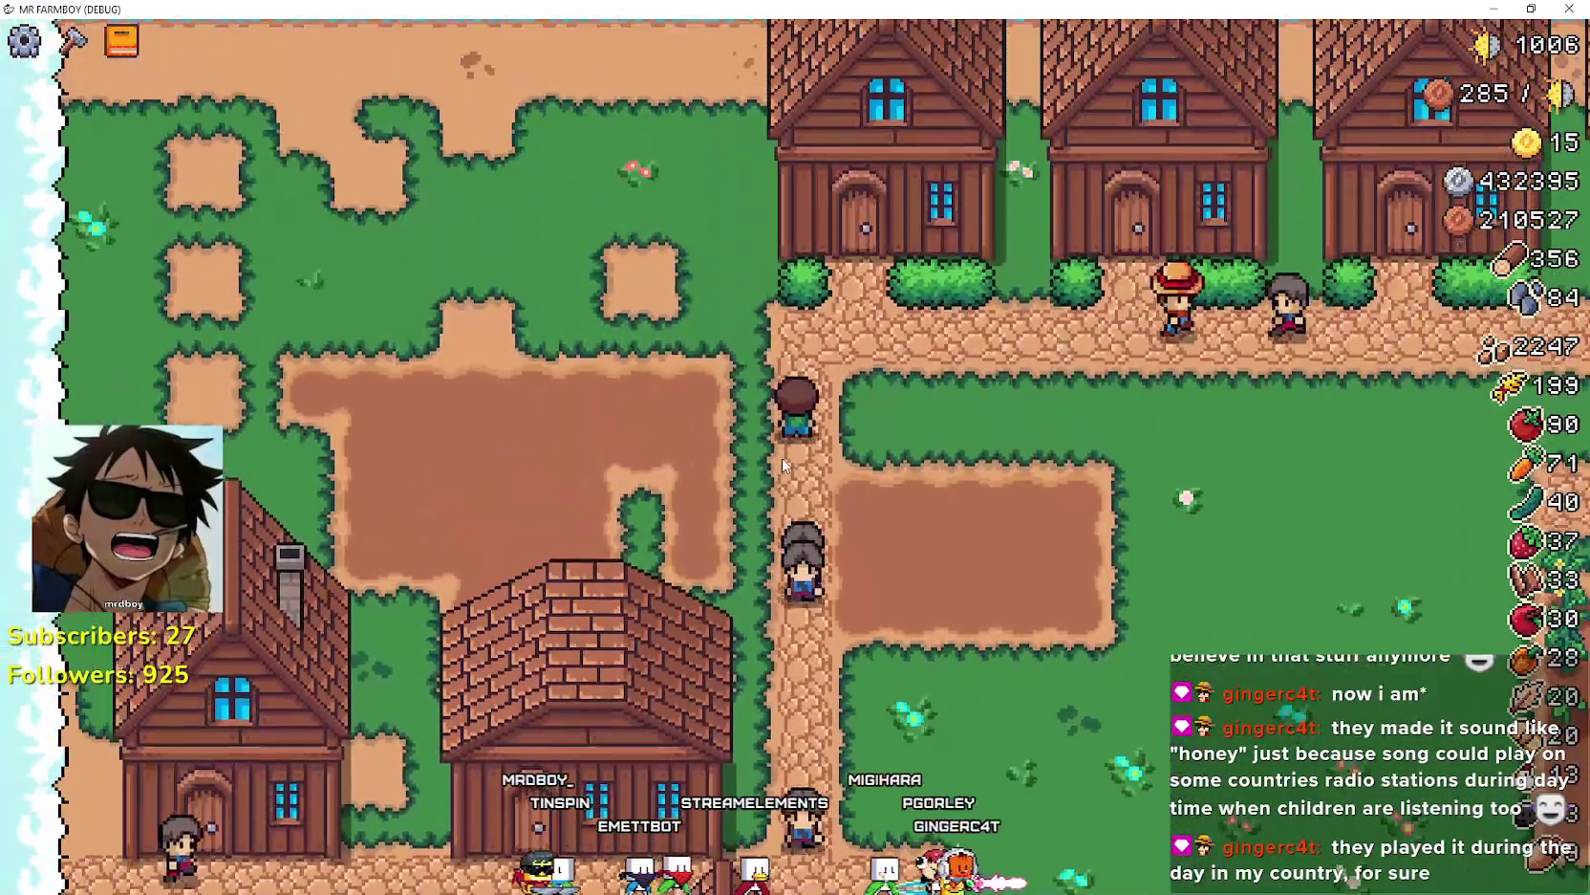
- Cross the grass to the village and chop the trees by the house for wood
{"action": "key", "text": "d"}
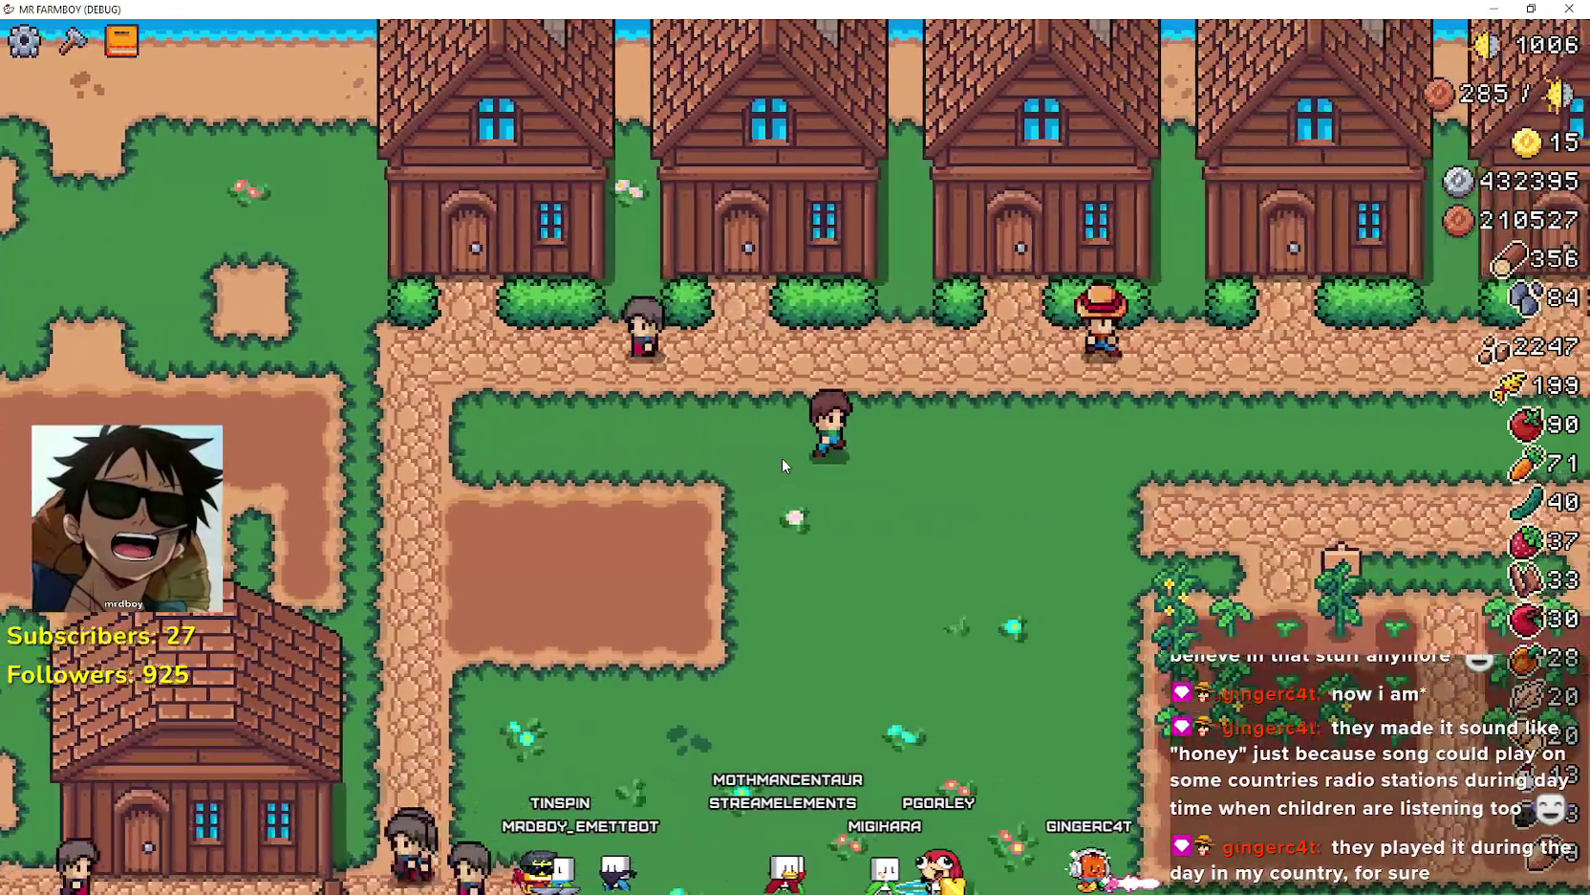
{"action": "key", "text": "s"}
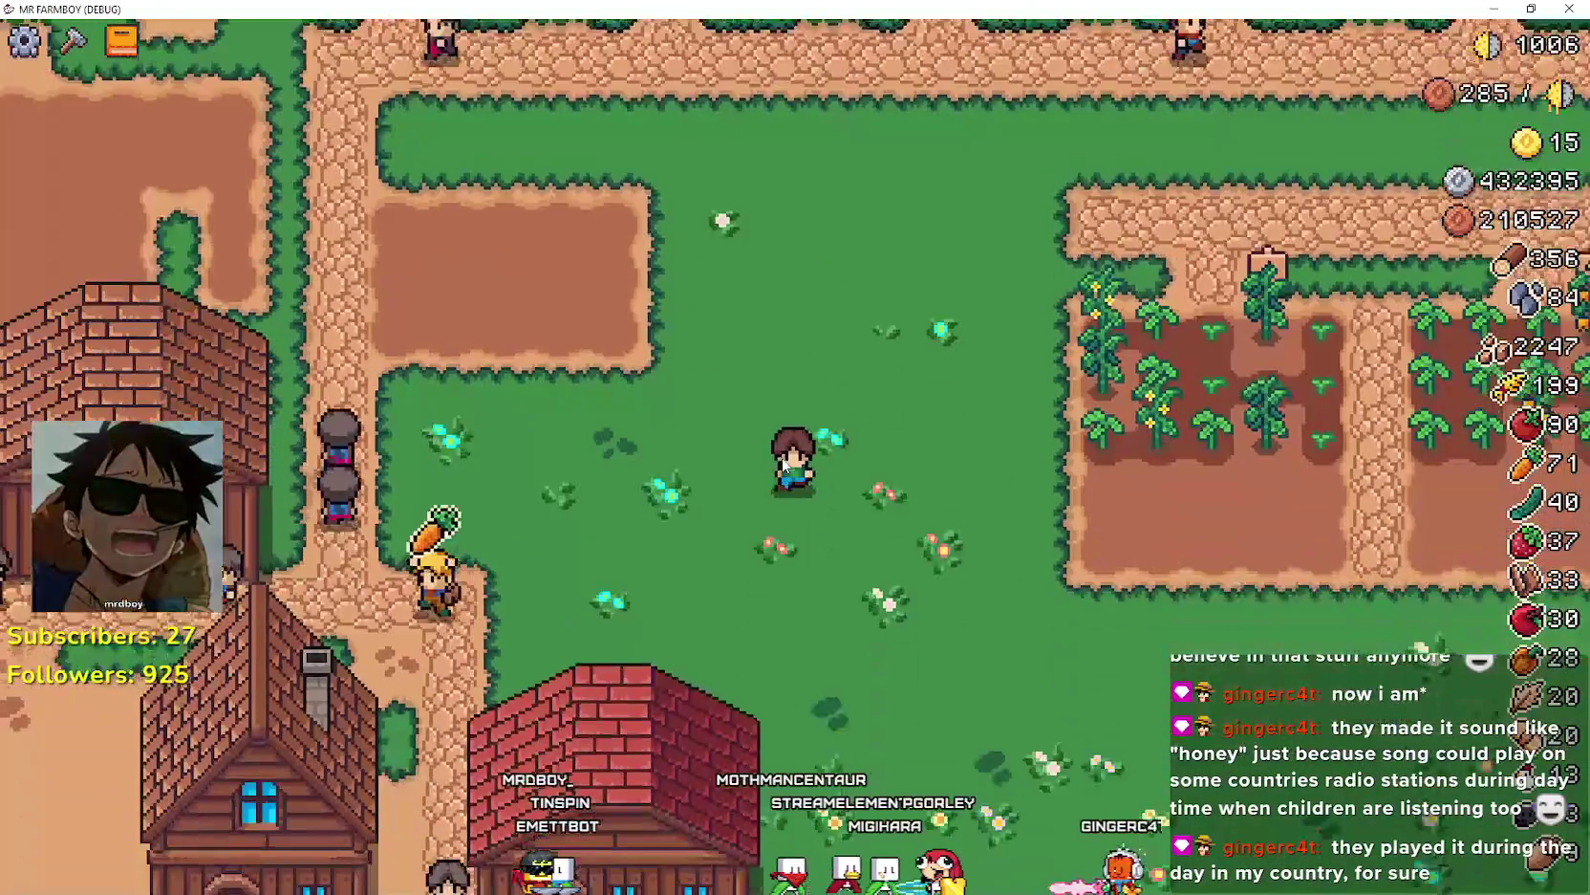
{"action": "key", "text": "s"}
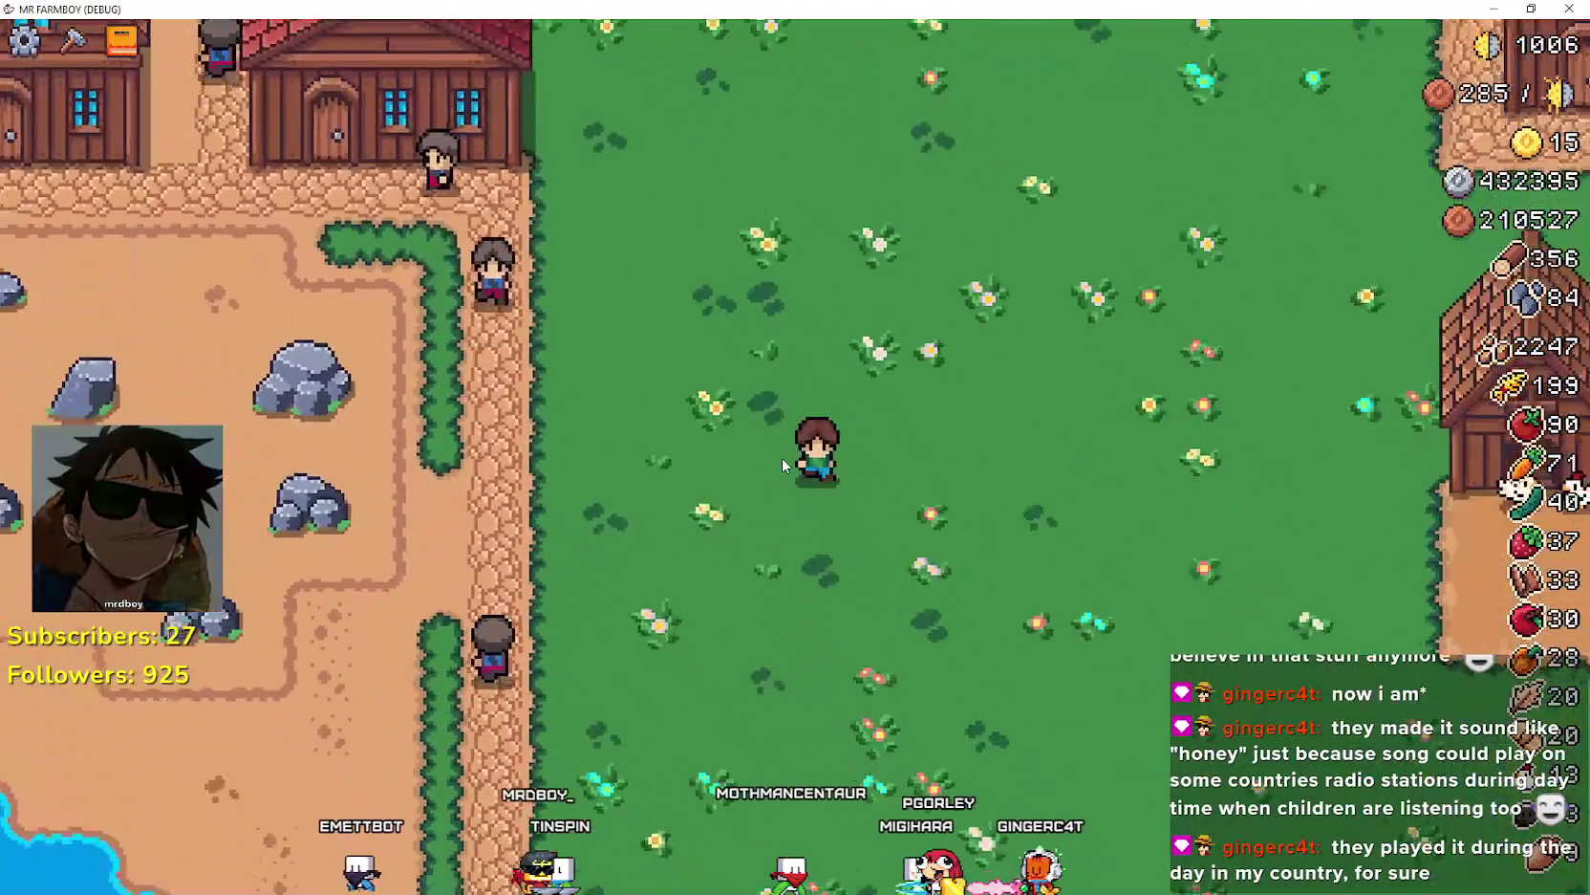
{"action": "key", "text": "s"}
{"action": "key", "text": "d"}
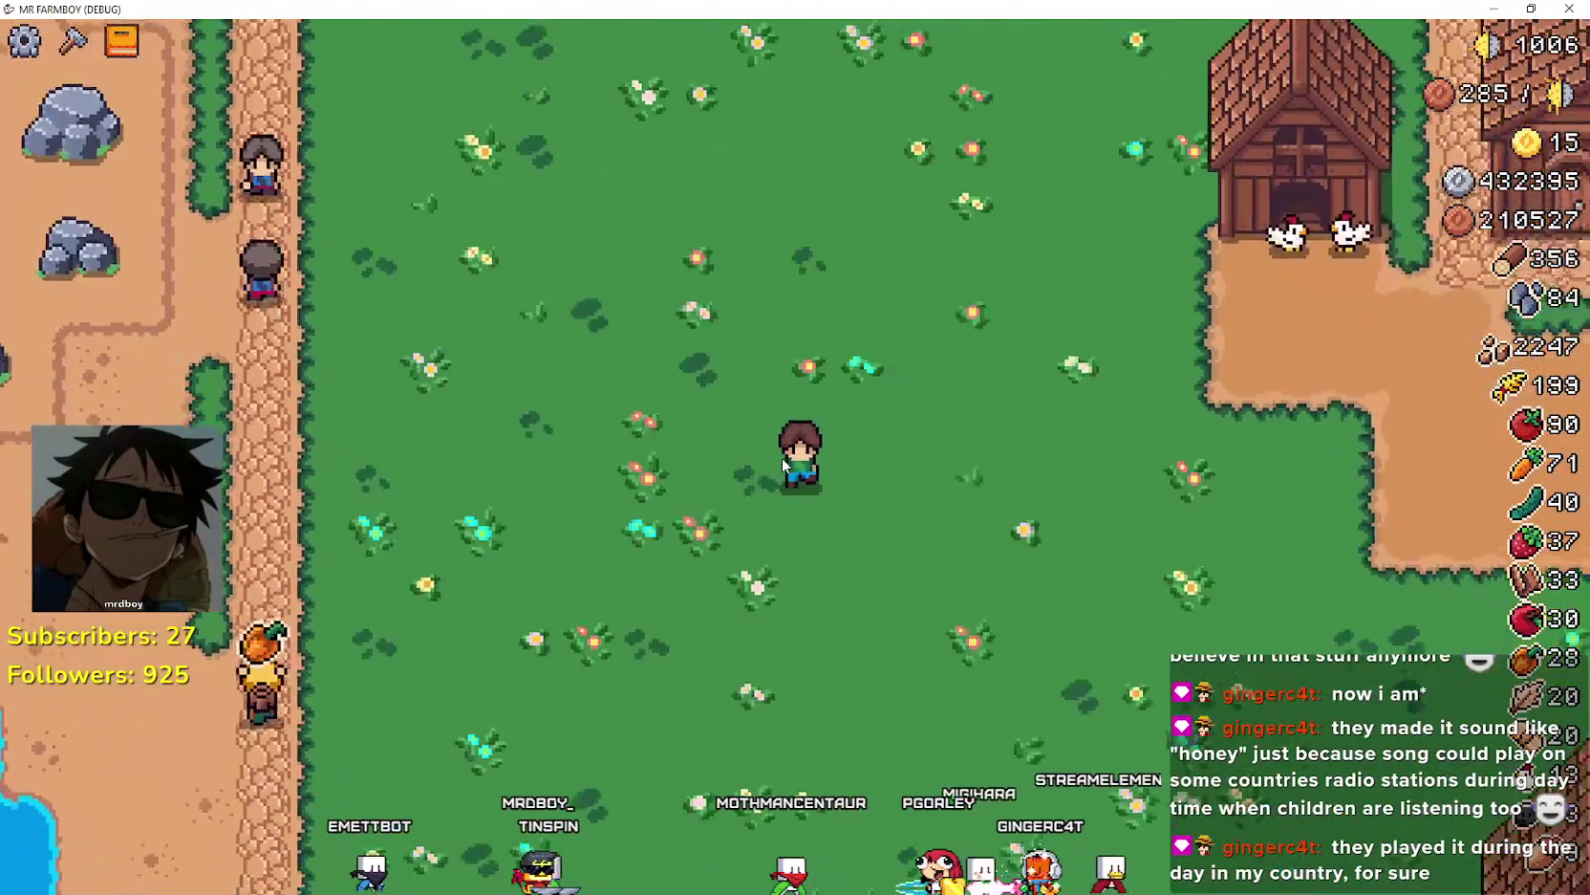
{"action": "key", "text": "s"}
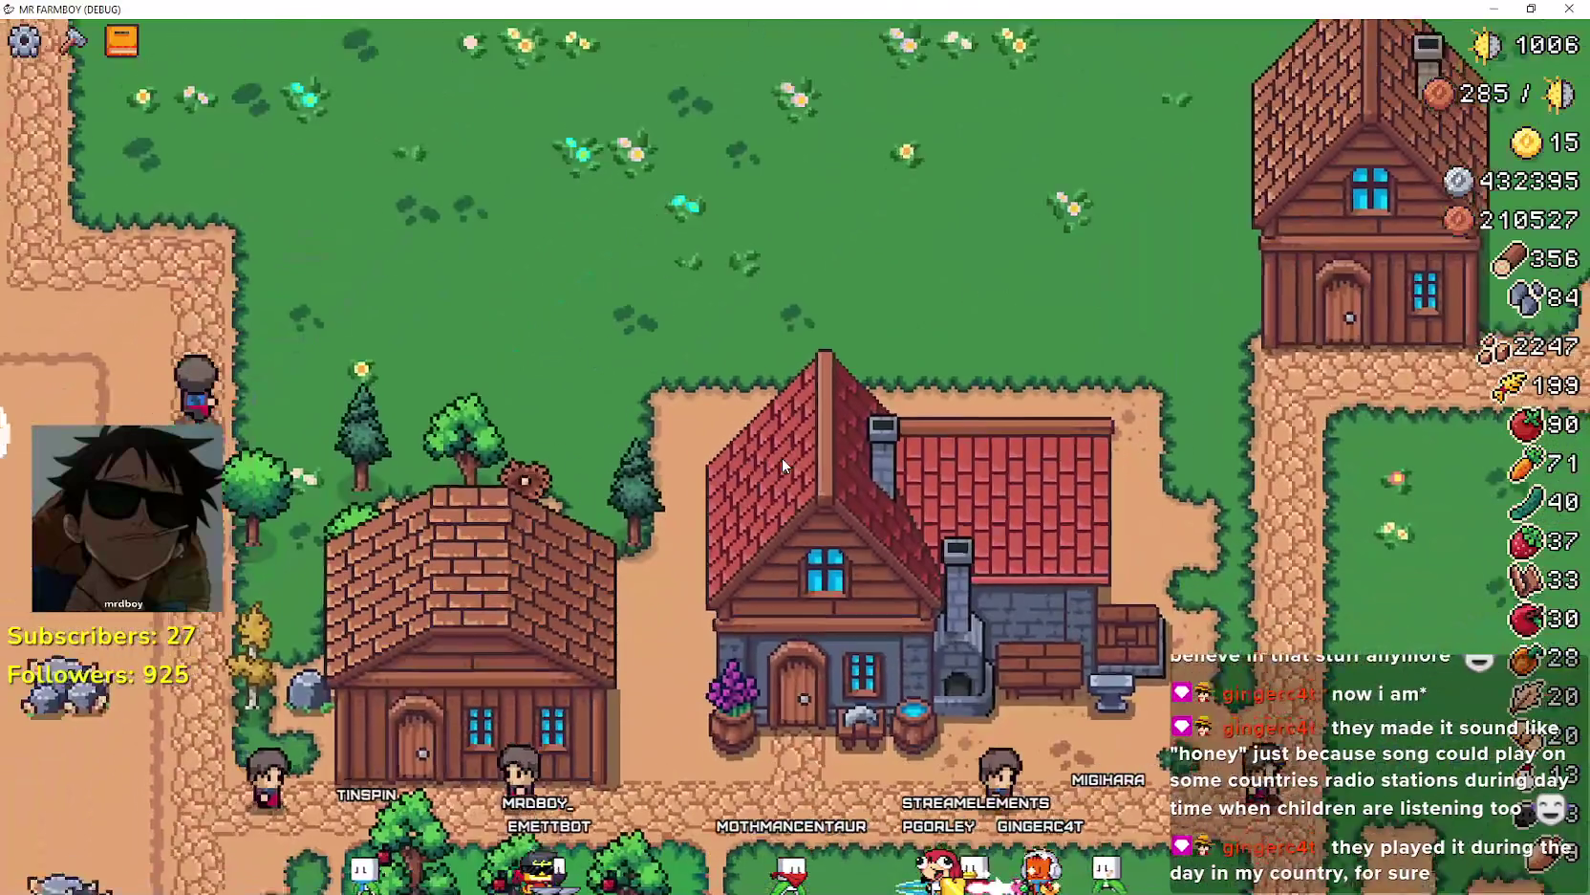
{"action": "key", "text": "a"}
{"action": "key", "text": "s"}
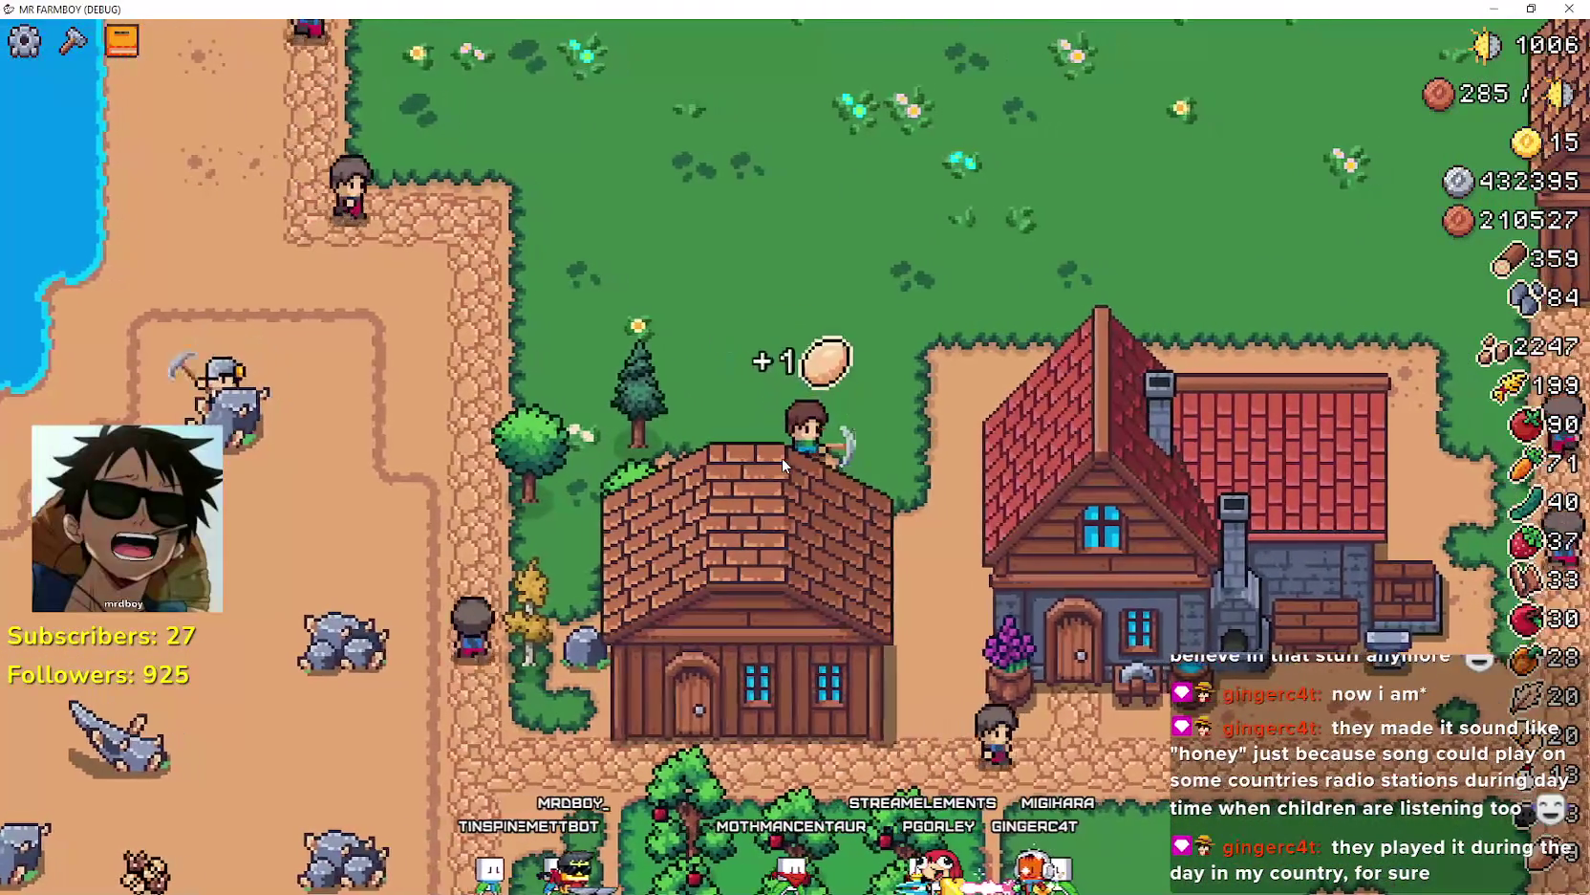
{"action": "key", "text": "a"}
{"action": "key", "text": "a"}
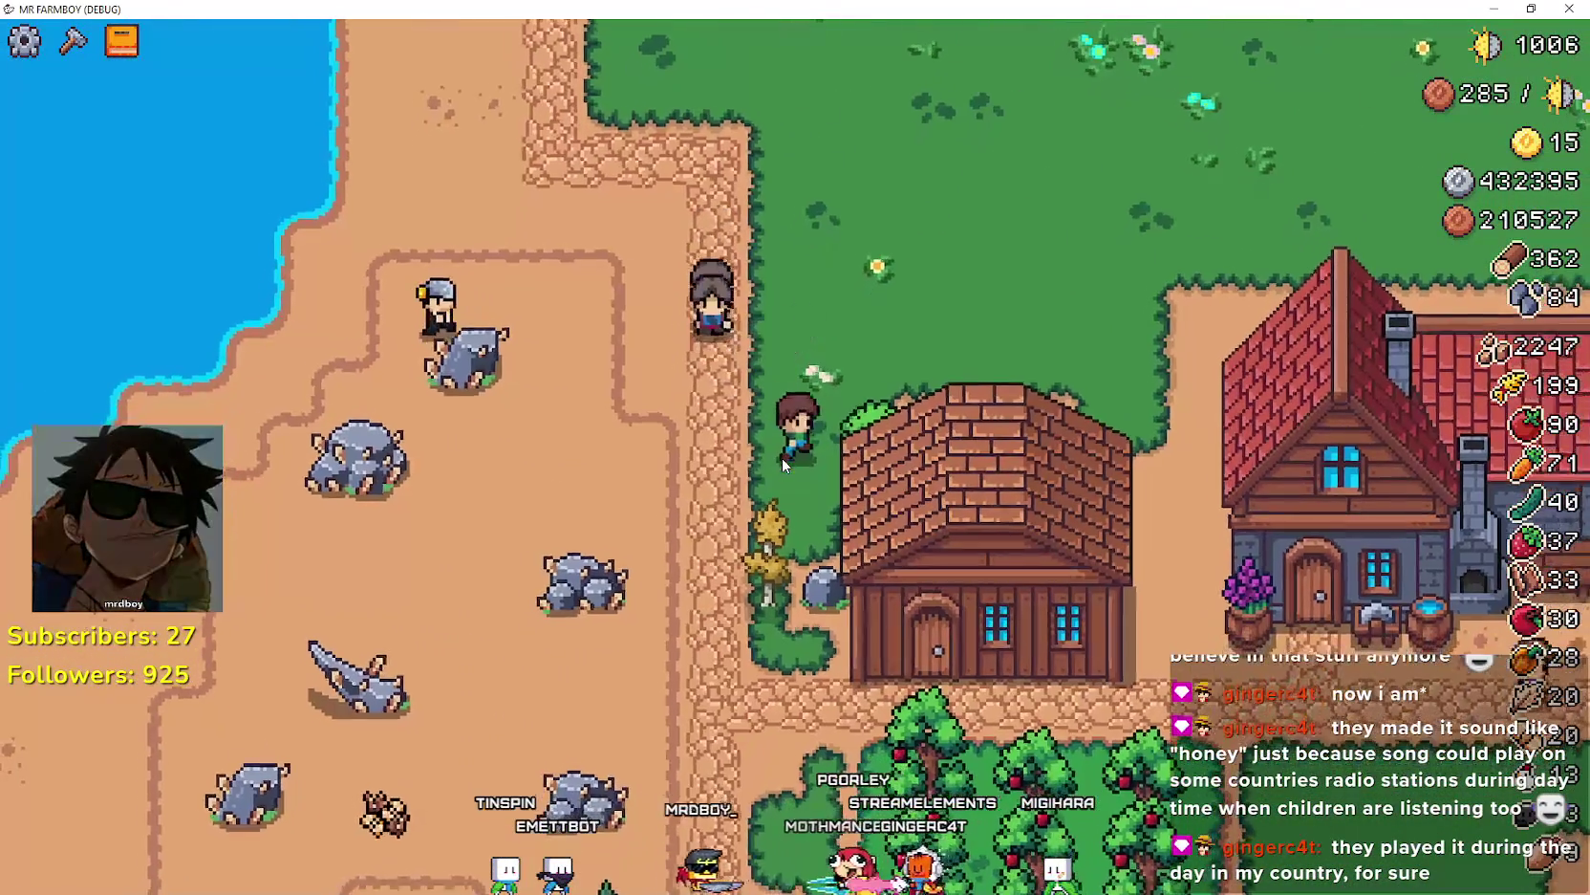
{"action": "key", "text": "s"}
{"action": "key", "text": "a"}
- Gather the small tree and rock, reaching 365 wood and 86 stone, and head toward the smithy
{"action": "key", "text": "s"}
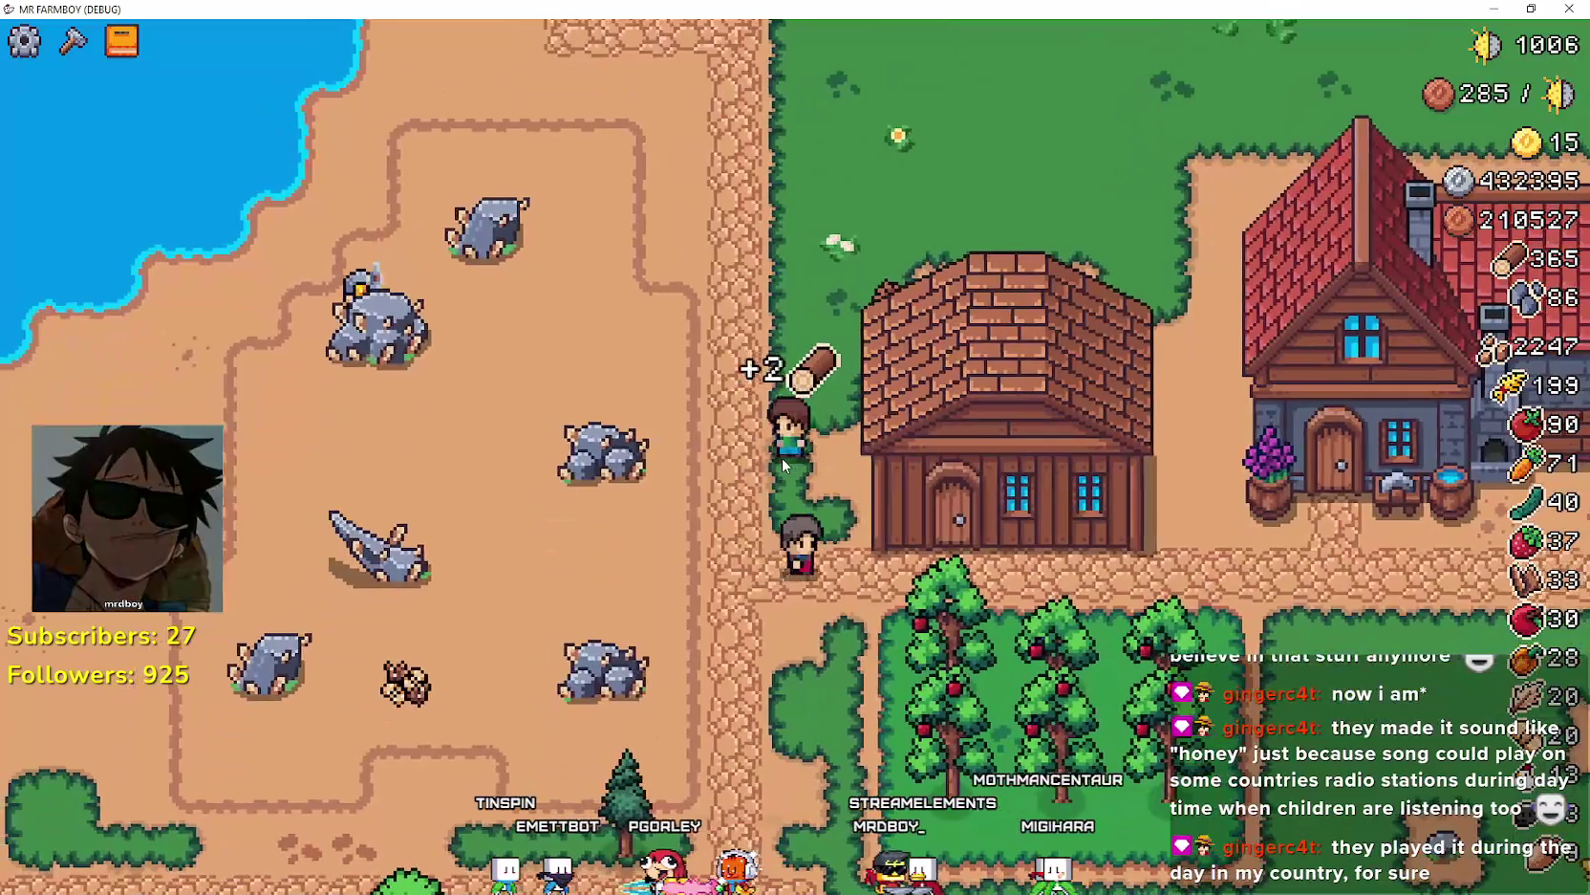
{"action": "key", "text": "s"}
{"action": "key", "text": "d"}
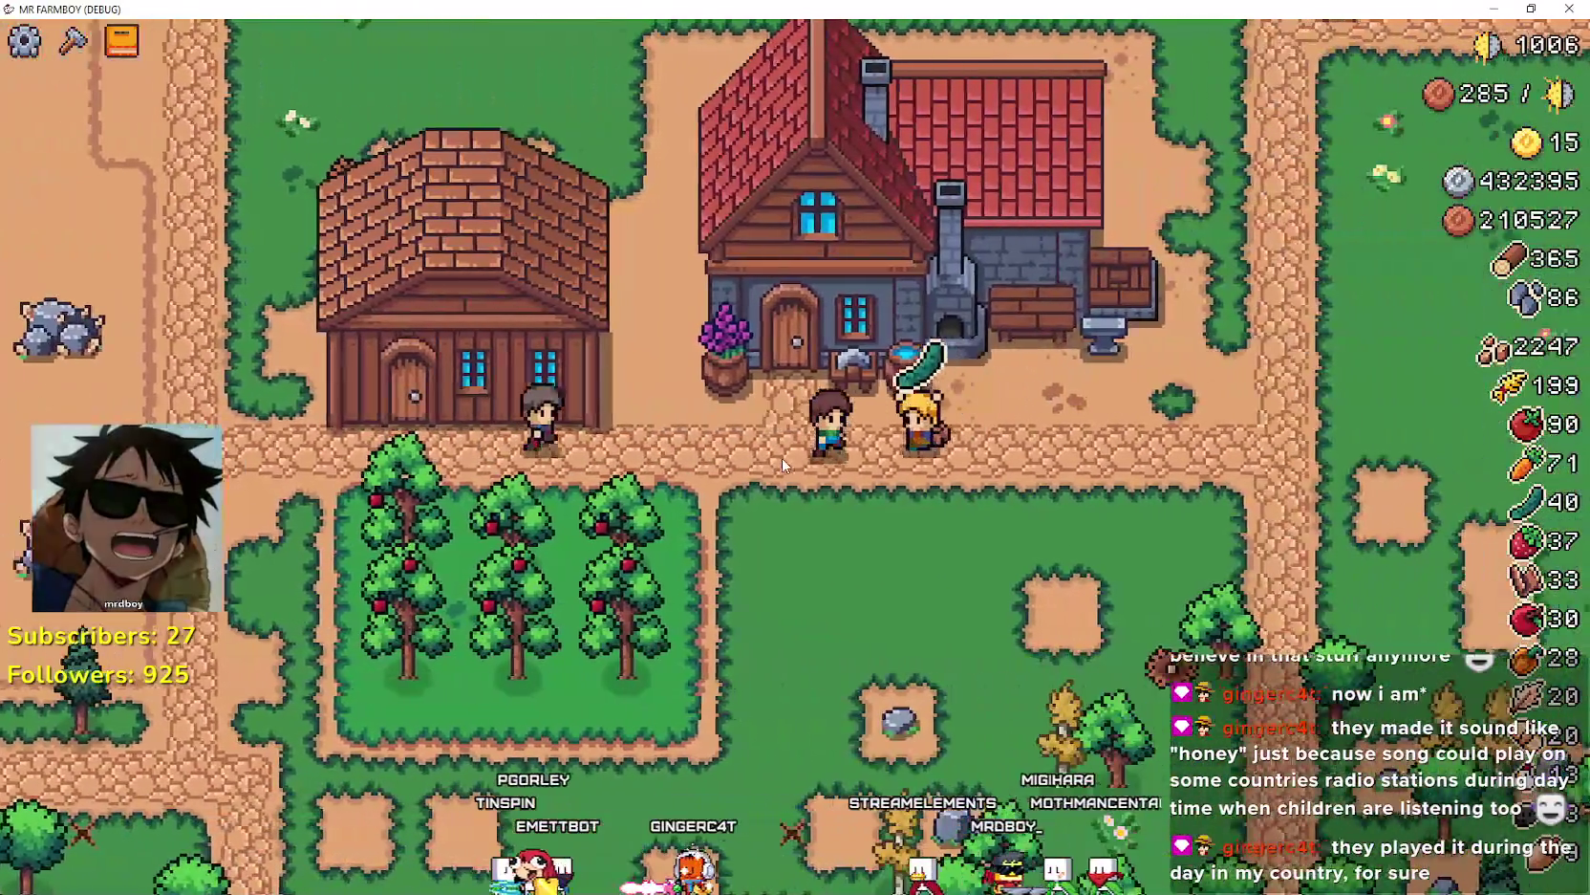
{"action": "key", "text": "d"}
- Open the Crafting panel with the Land tile and walk around the smithy roof
{"action": "key", "text": "c"}
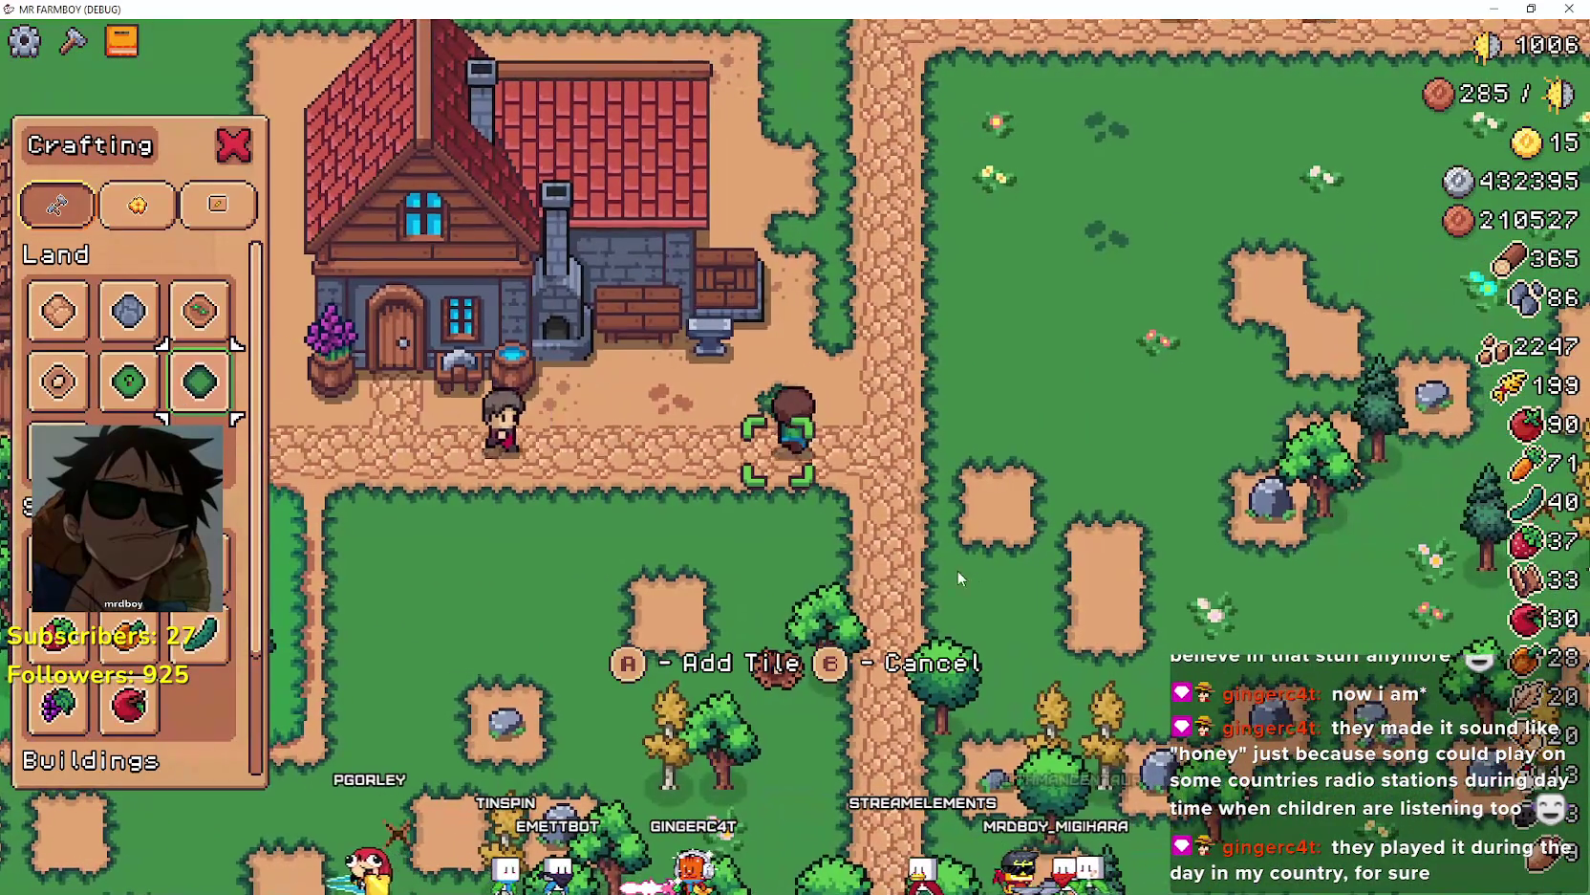
{"action": "key", "text": "w"}
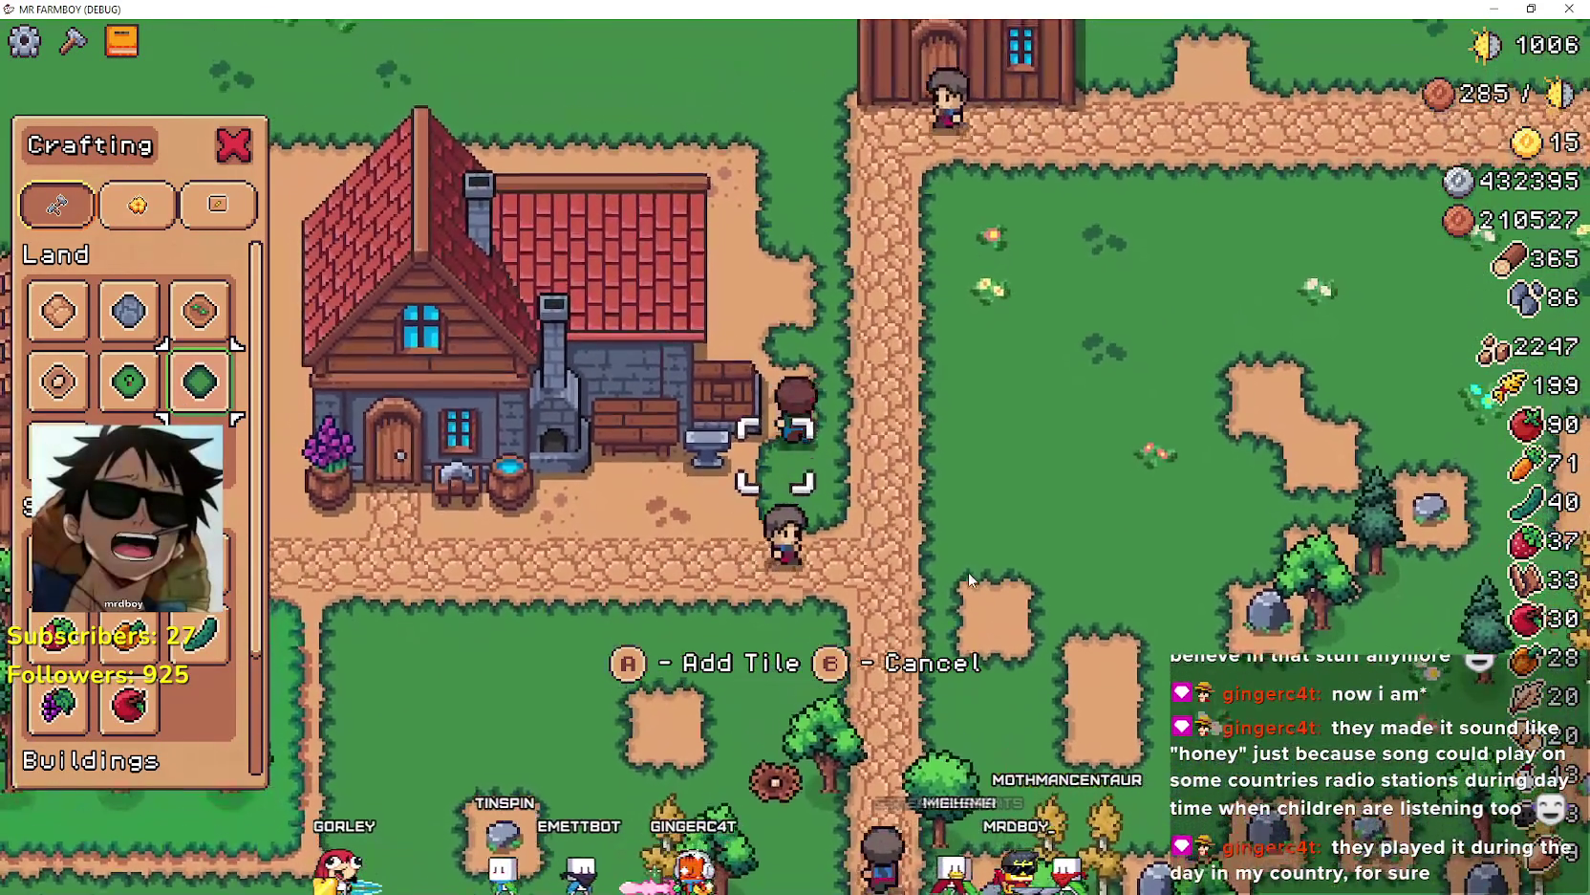
{"action": "key", "text": "w"}
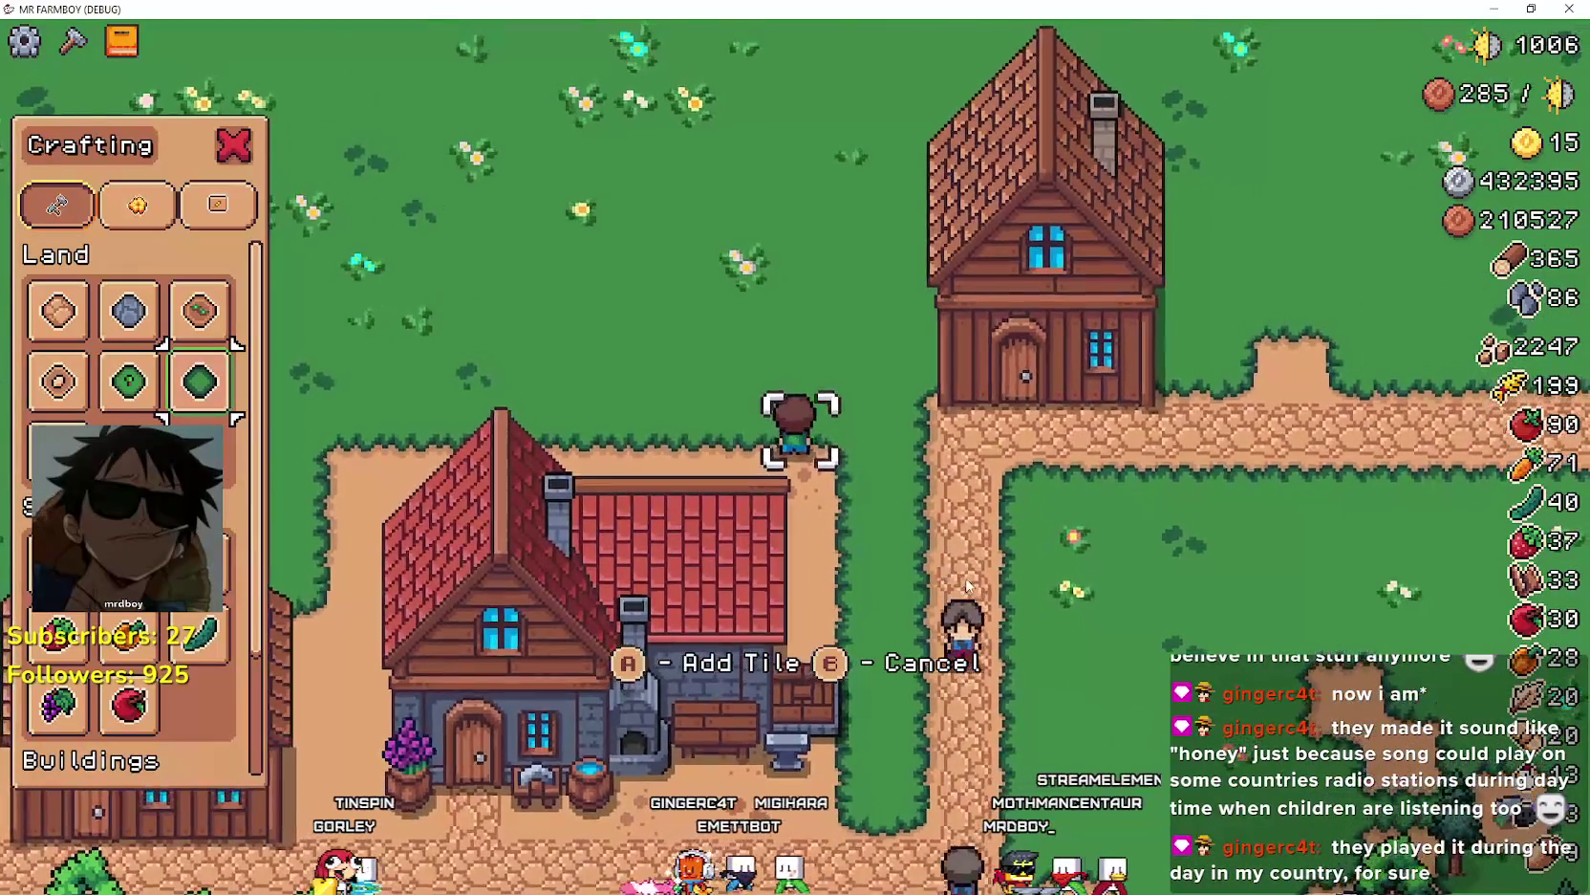
{"action": "key", "text": "a"}
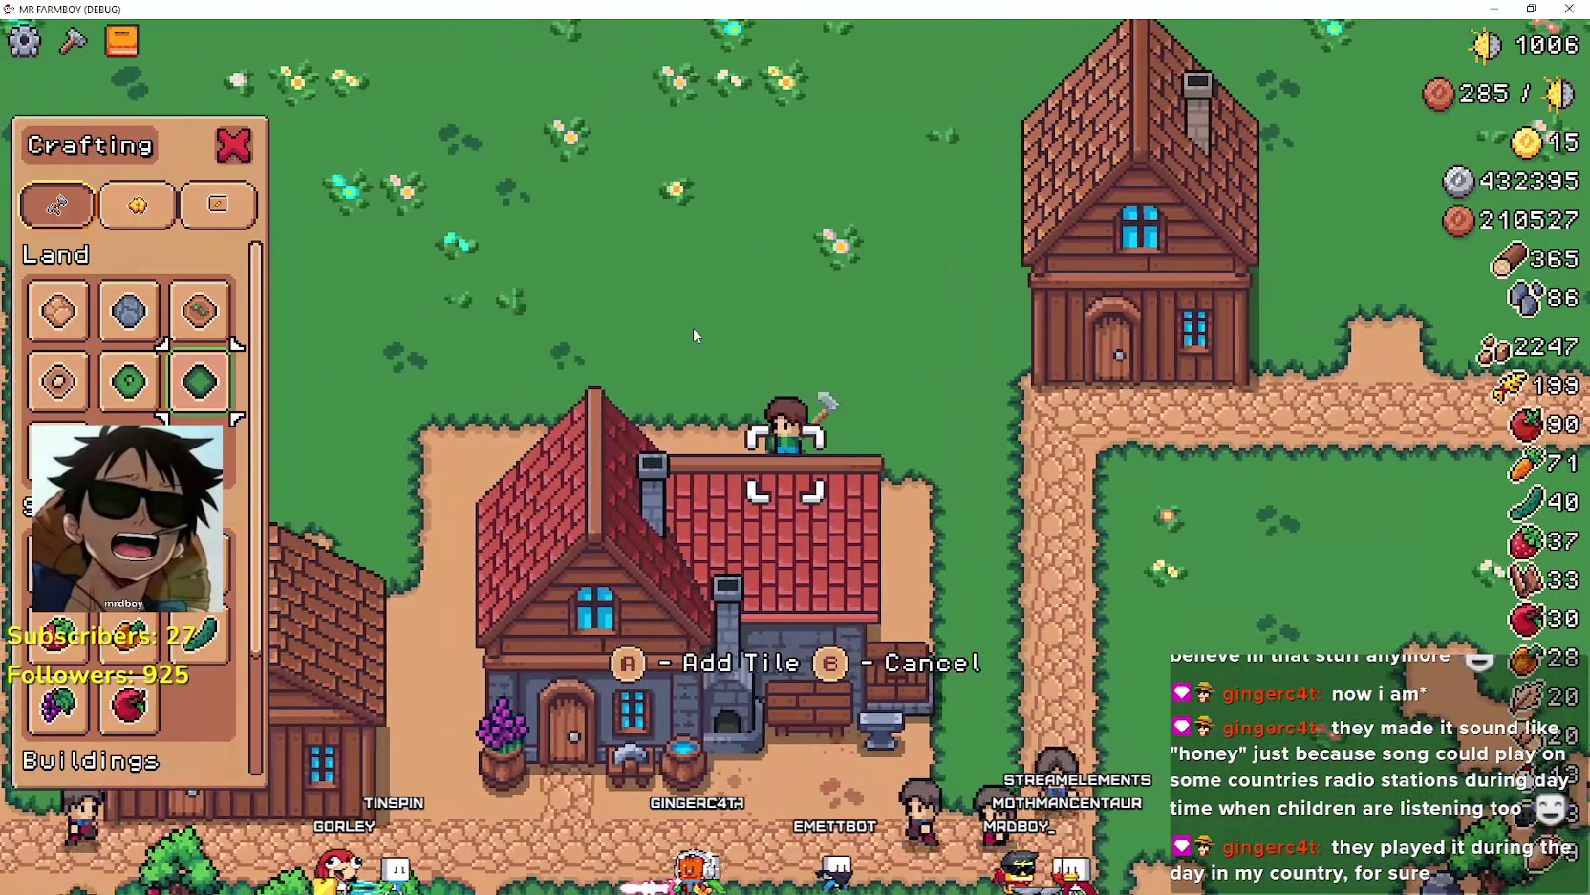
{"action": "key", "text": "a"}
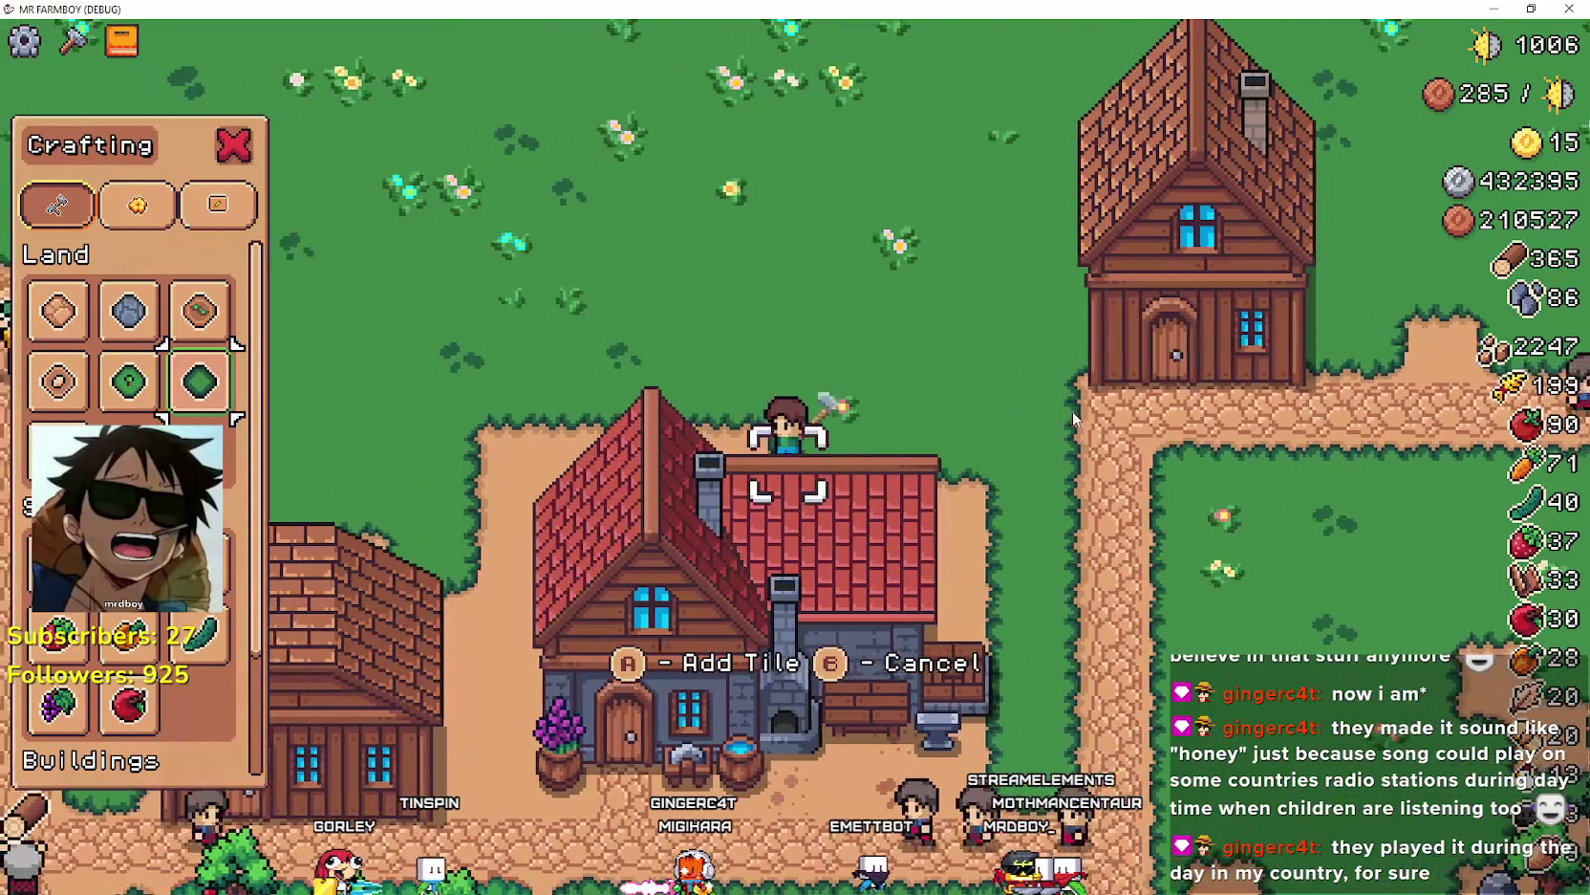
{"action": "key", "text": "a"}
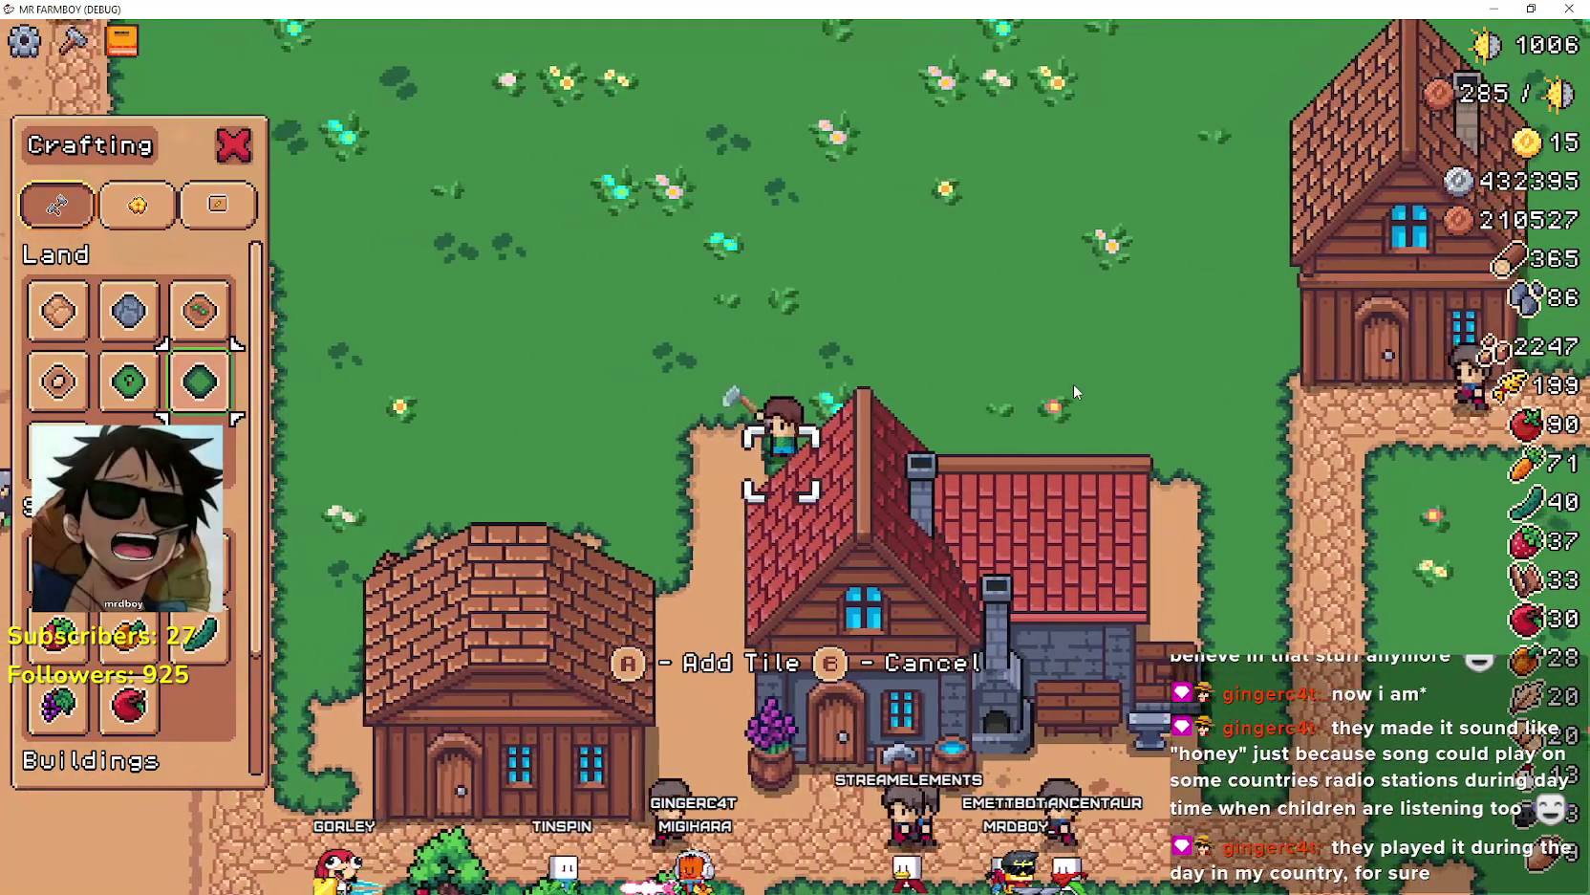
{"action": "key", "text": "s"}
{"action": "key", "text": "d"}
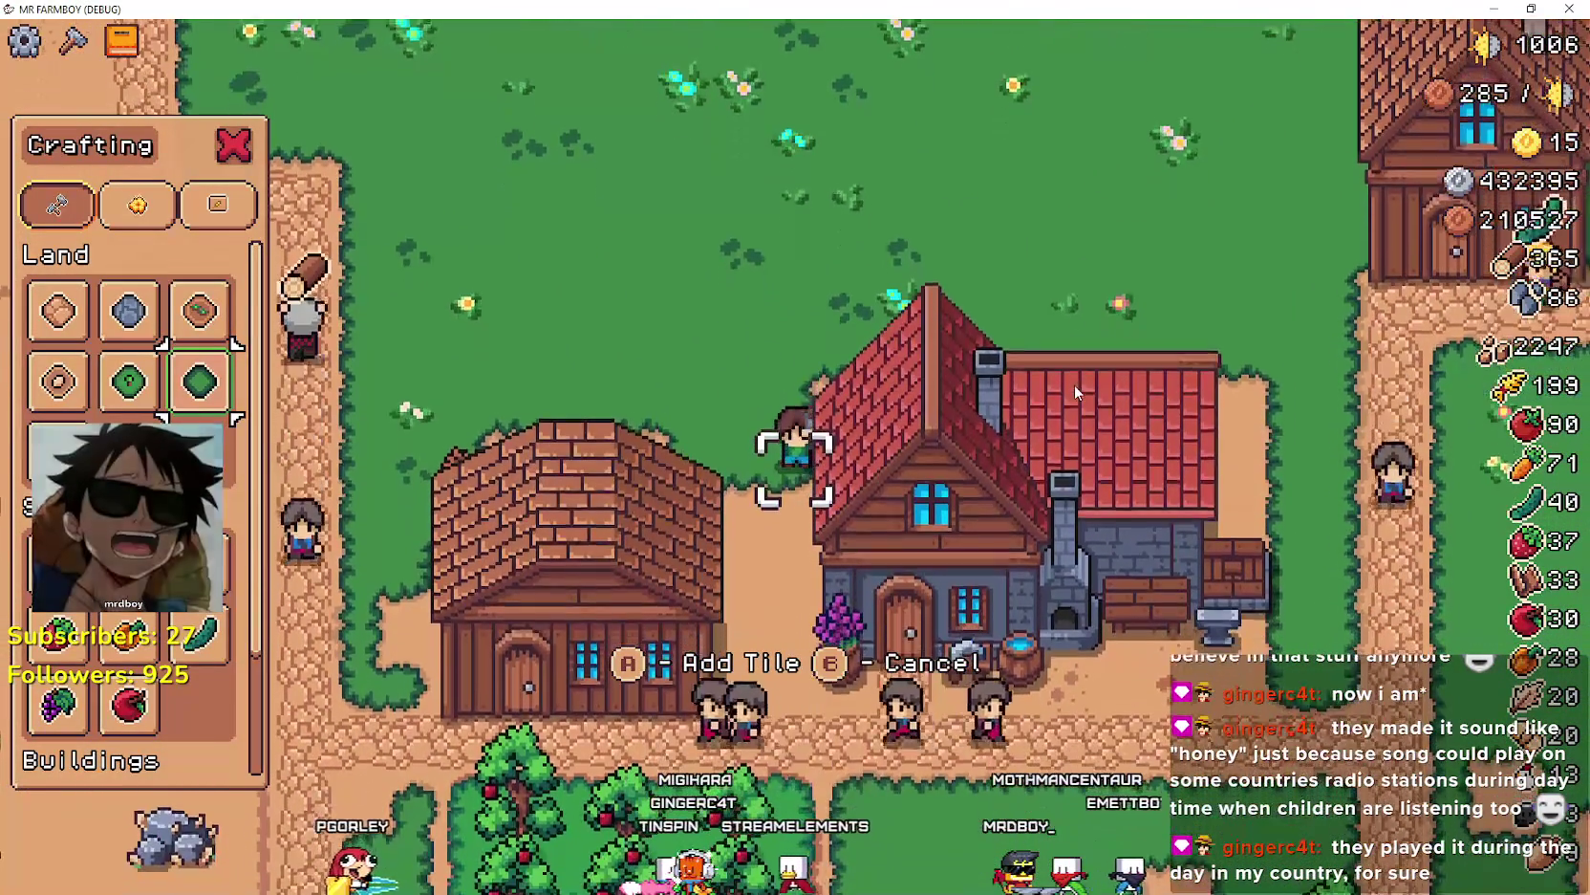
{"action": "key", "text": "w"}
- Walk right and up across the grass toward the houses, then close the Crafting panel
{"action": "key", "text": "d"}
{"action": "key", "text": "w"}
{"action": "key", "text": "d"}
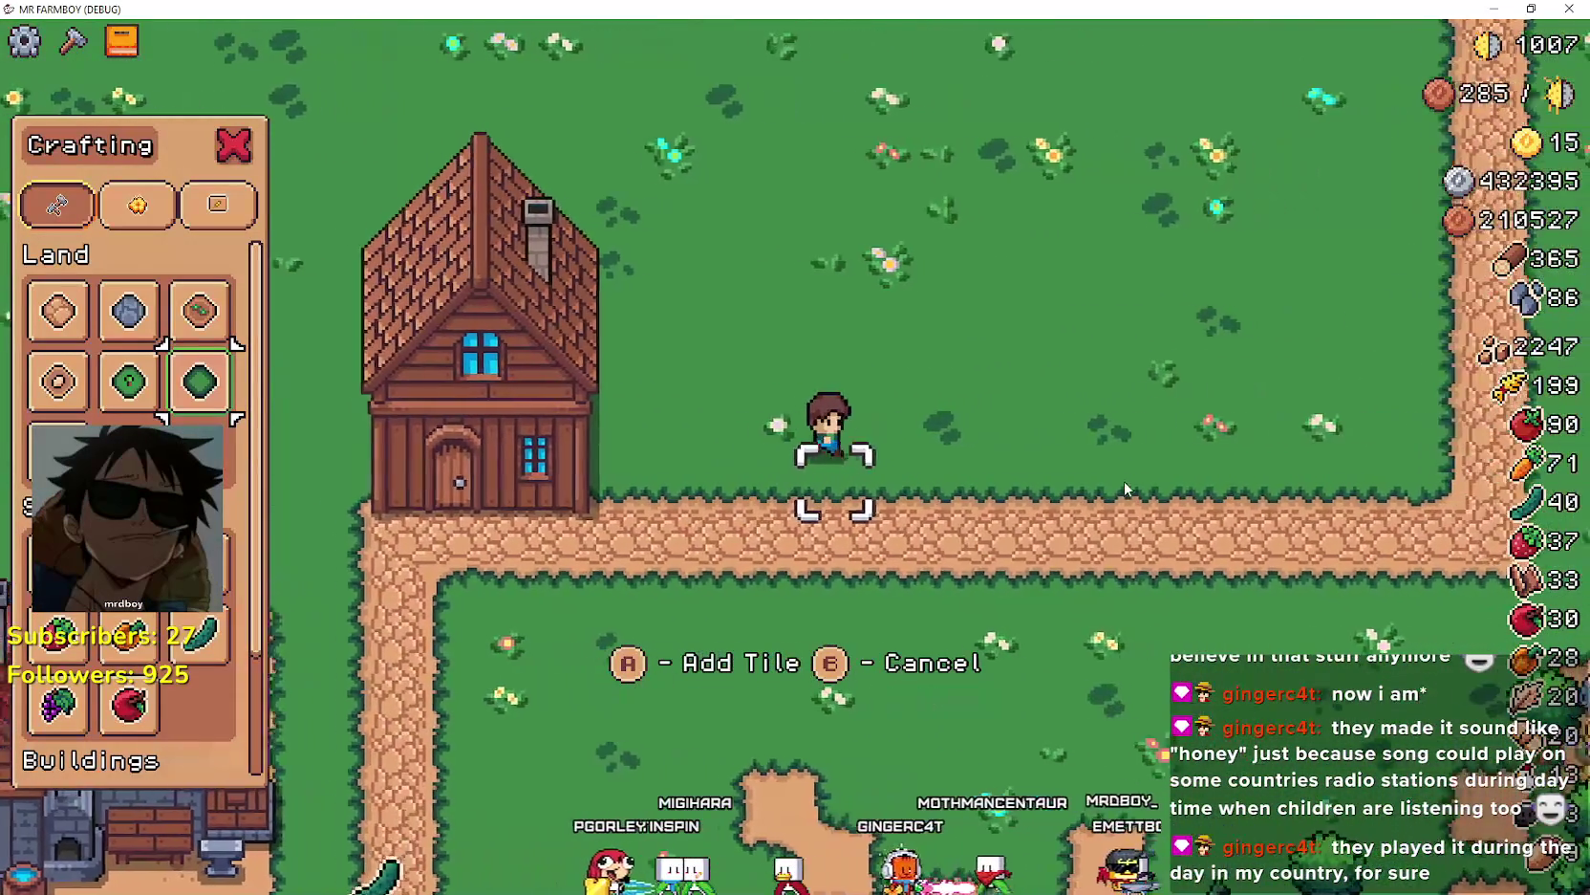
{"action": "key", "text": "w"}
{"action": "key", "text": "d"}
{"action": "key", "text": "w"}
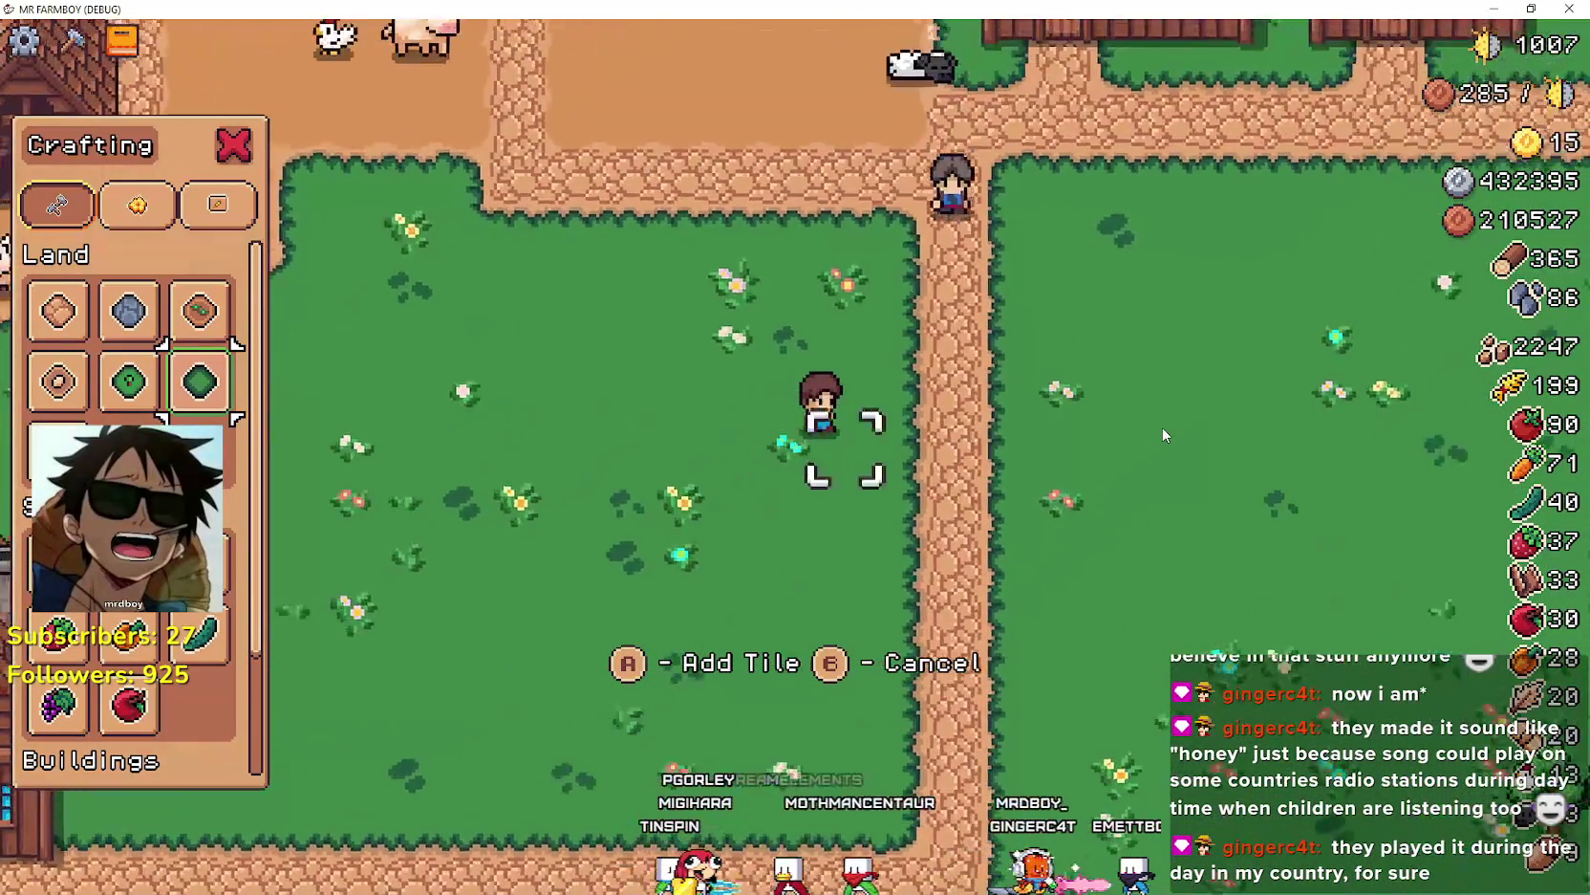
{"action": "key", "text": "d"}
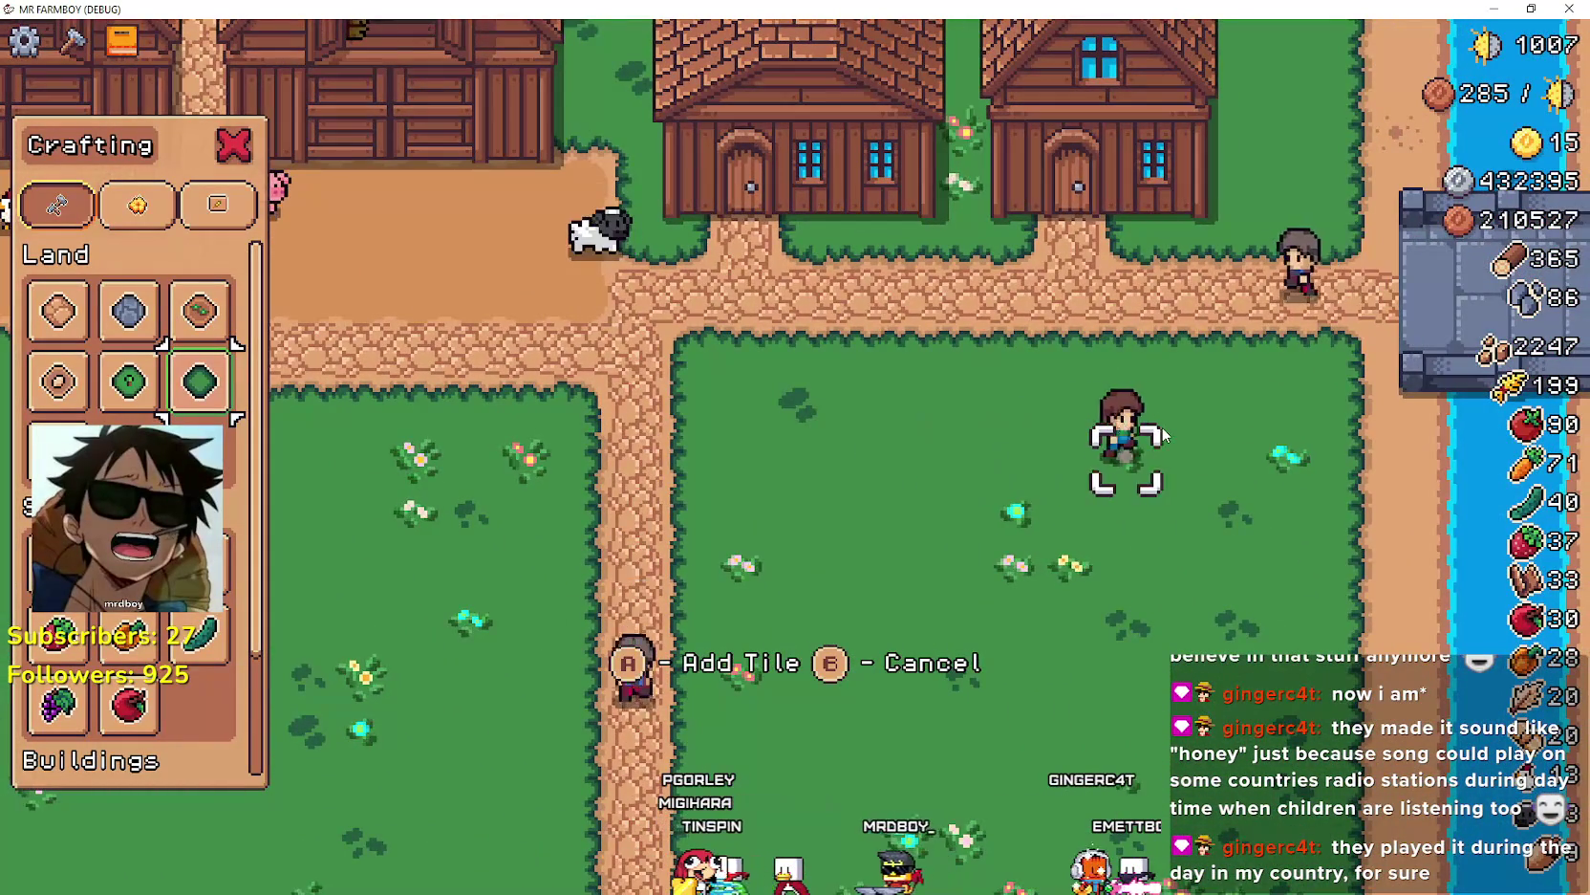
{"action": "key", "text": "w"}
{"action": "key", "text": "Escape"}
- Walk up to the nearby tree, chop it, and continue past it
{"action": "key", "text": "w"}
{"action": "key", "text": "a"}
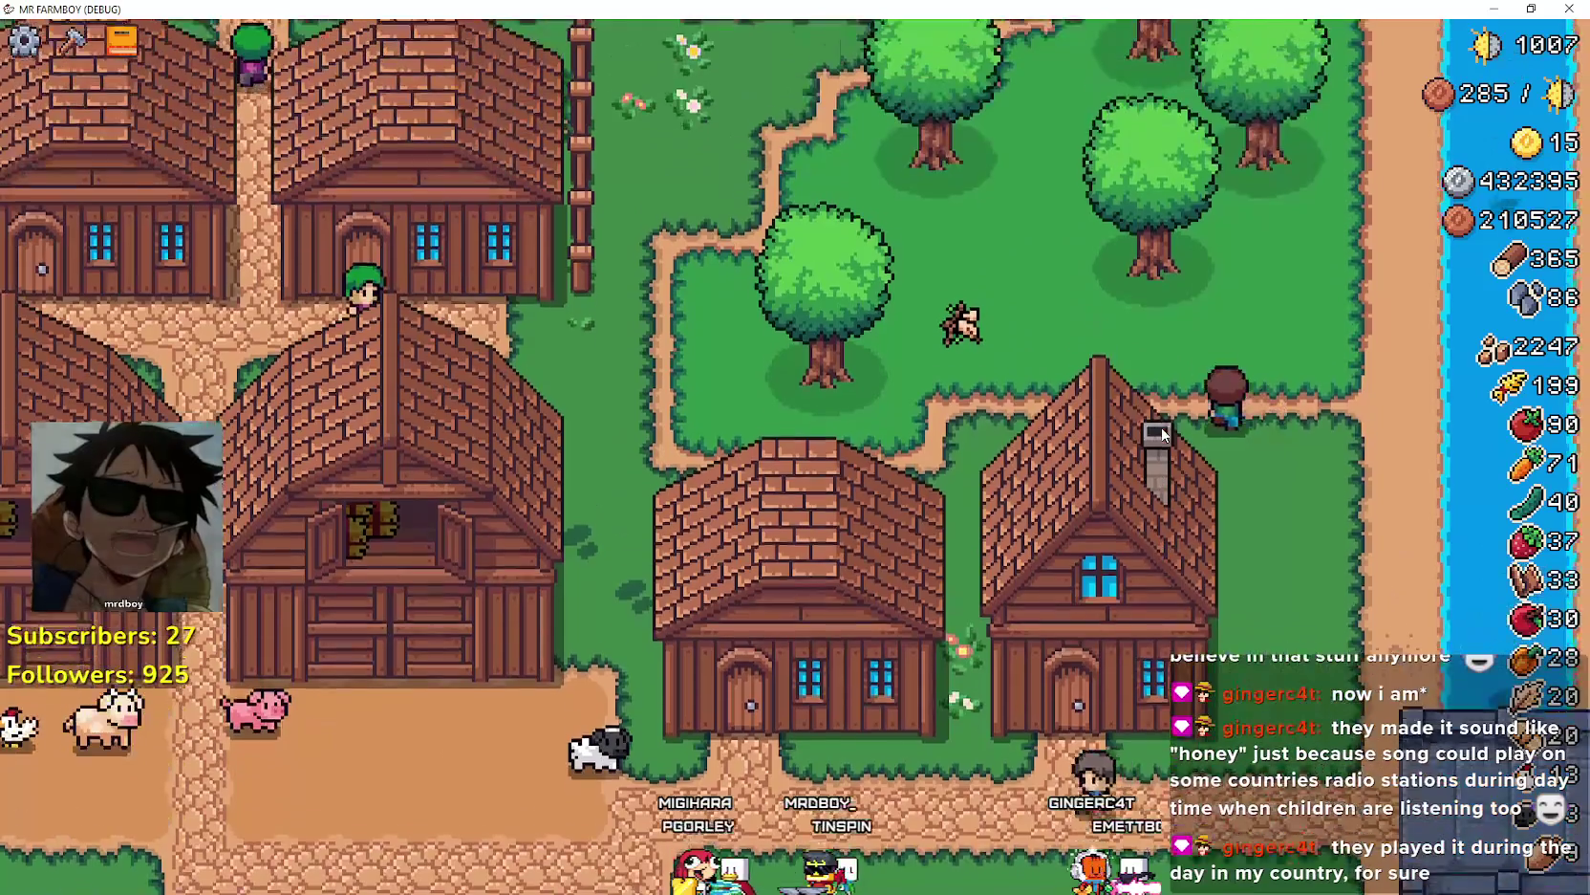
{"action": "key", "text": "space"}
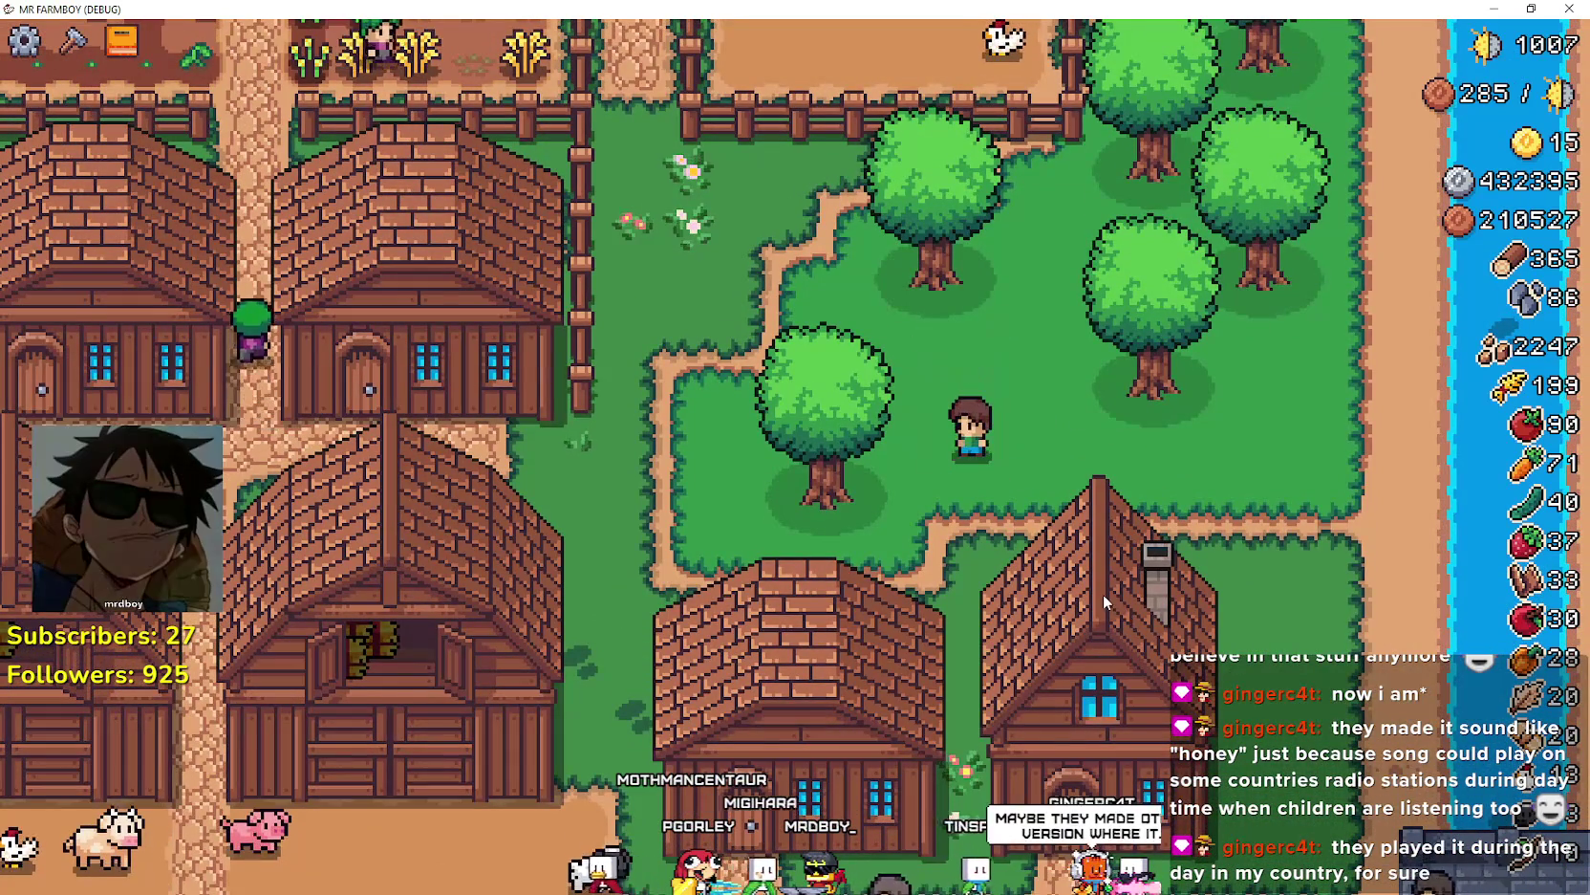
{"action": "key", "text": "a"}
{"action": "key", "text": "w"}
- Walk down and left across the grass, then face up toward the crop row
{"action": "key", "text": "s"}
{"action": "key", "text": "a"}
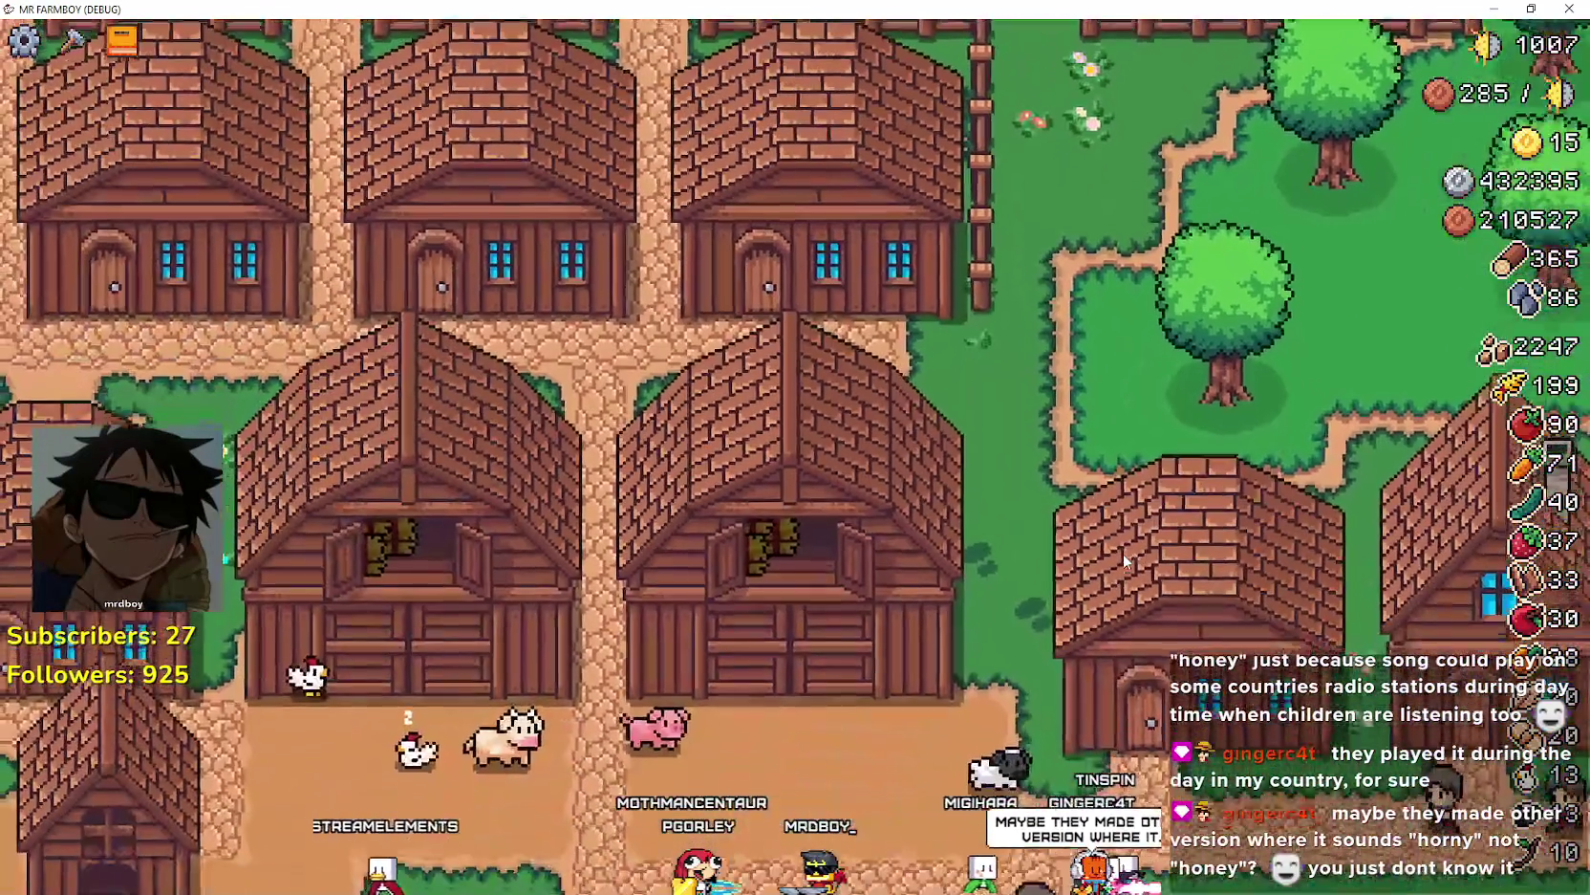
{"action": "key", "text": "a"}
{"action": "key", "text": "s"}
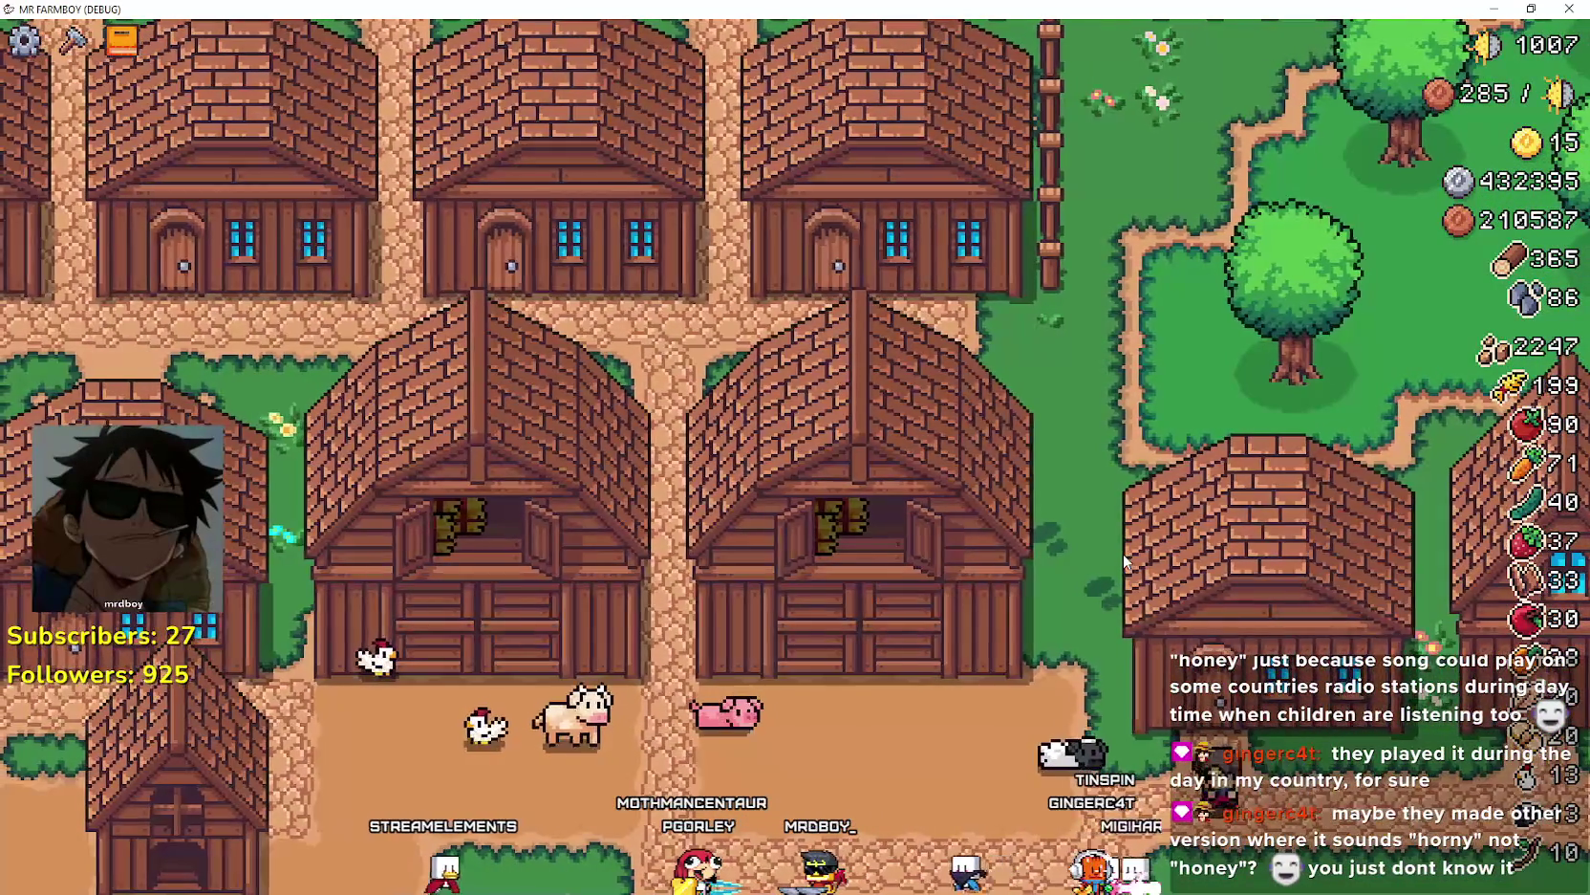
{"action": "key", "text": "d"}
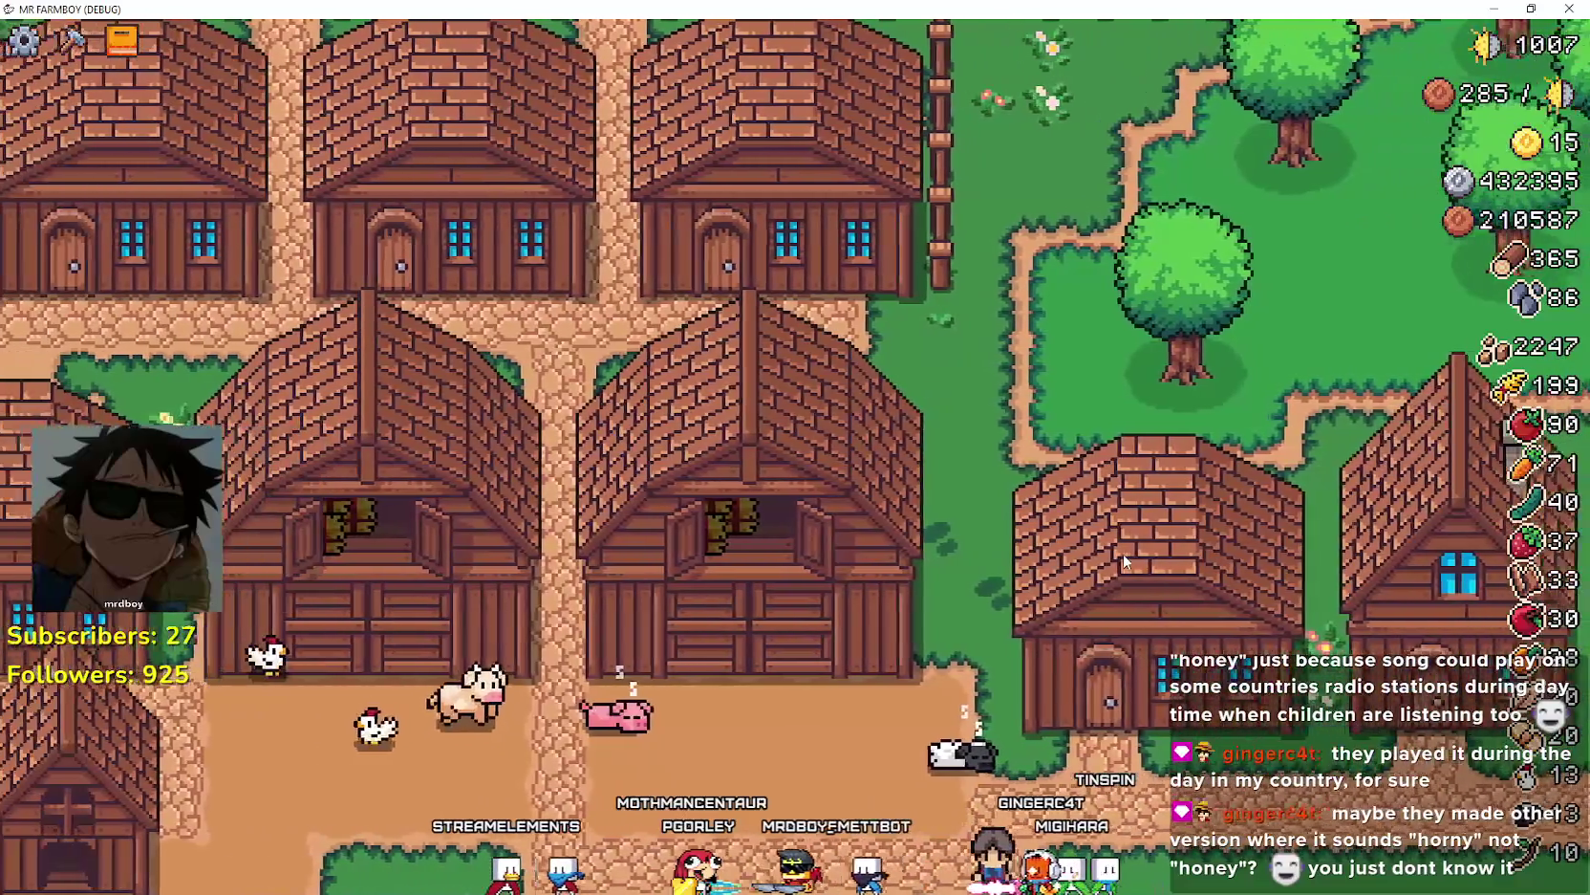
{"action": "key", "text": "a"}
{"action": "key", "text": "s"}
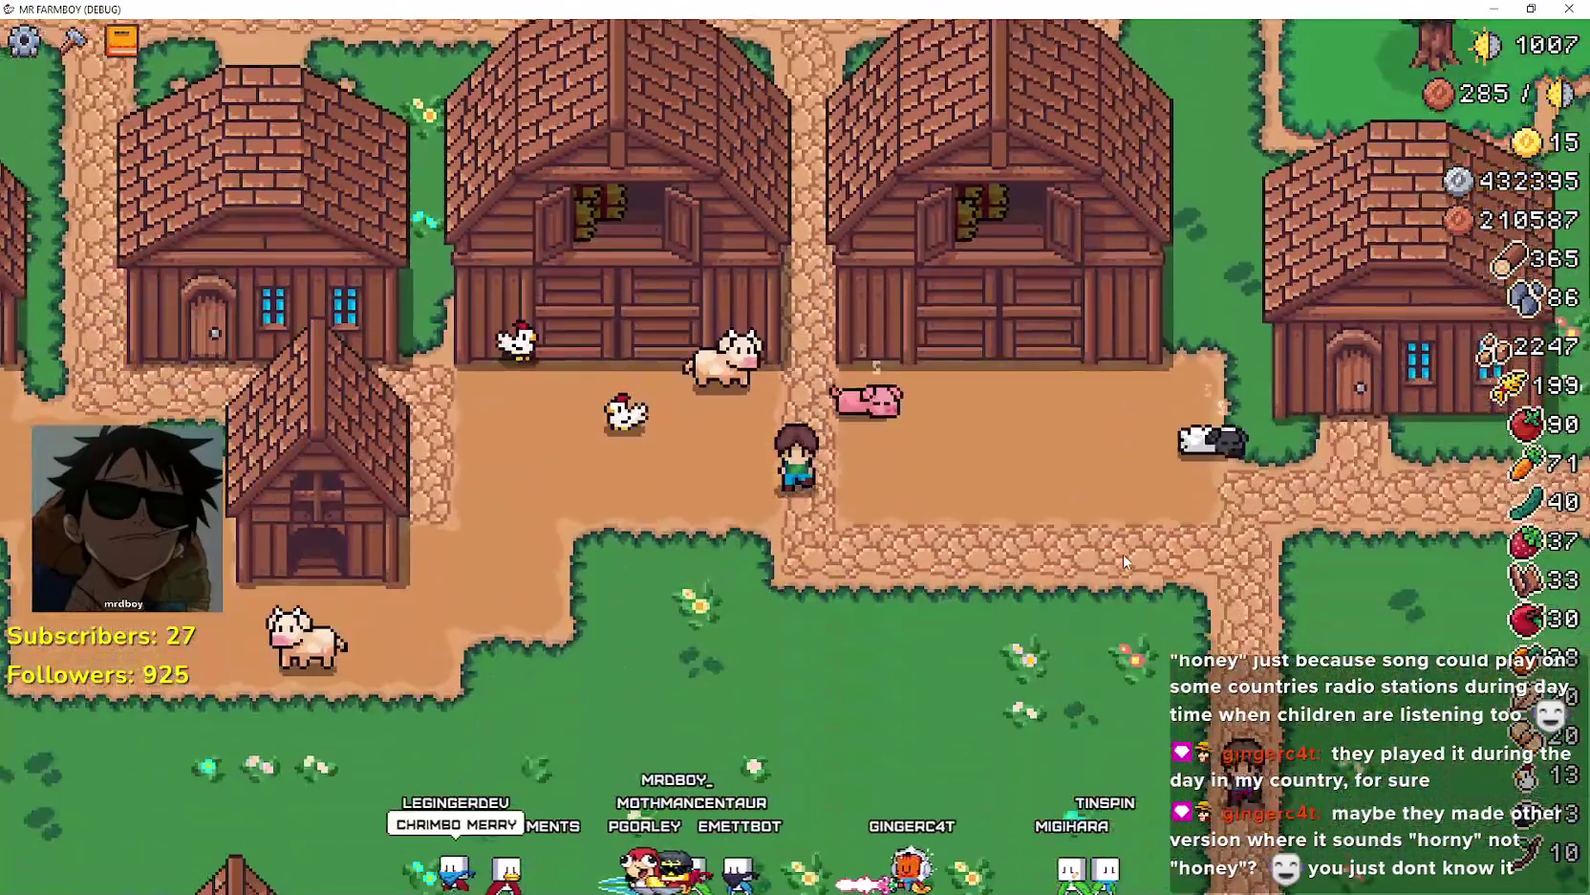
{"action": "key", "text": "s"}
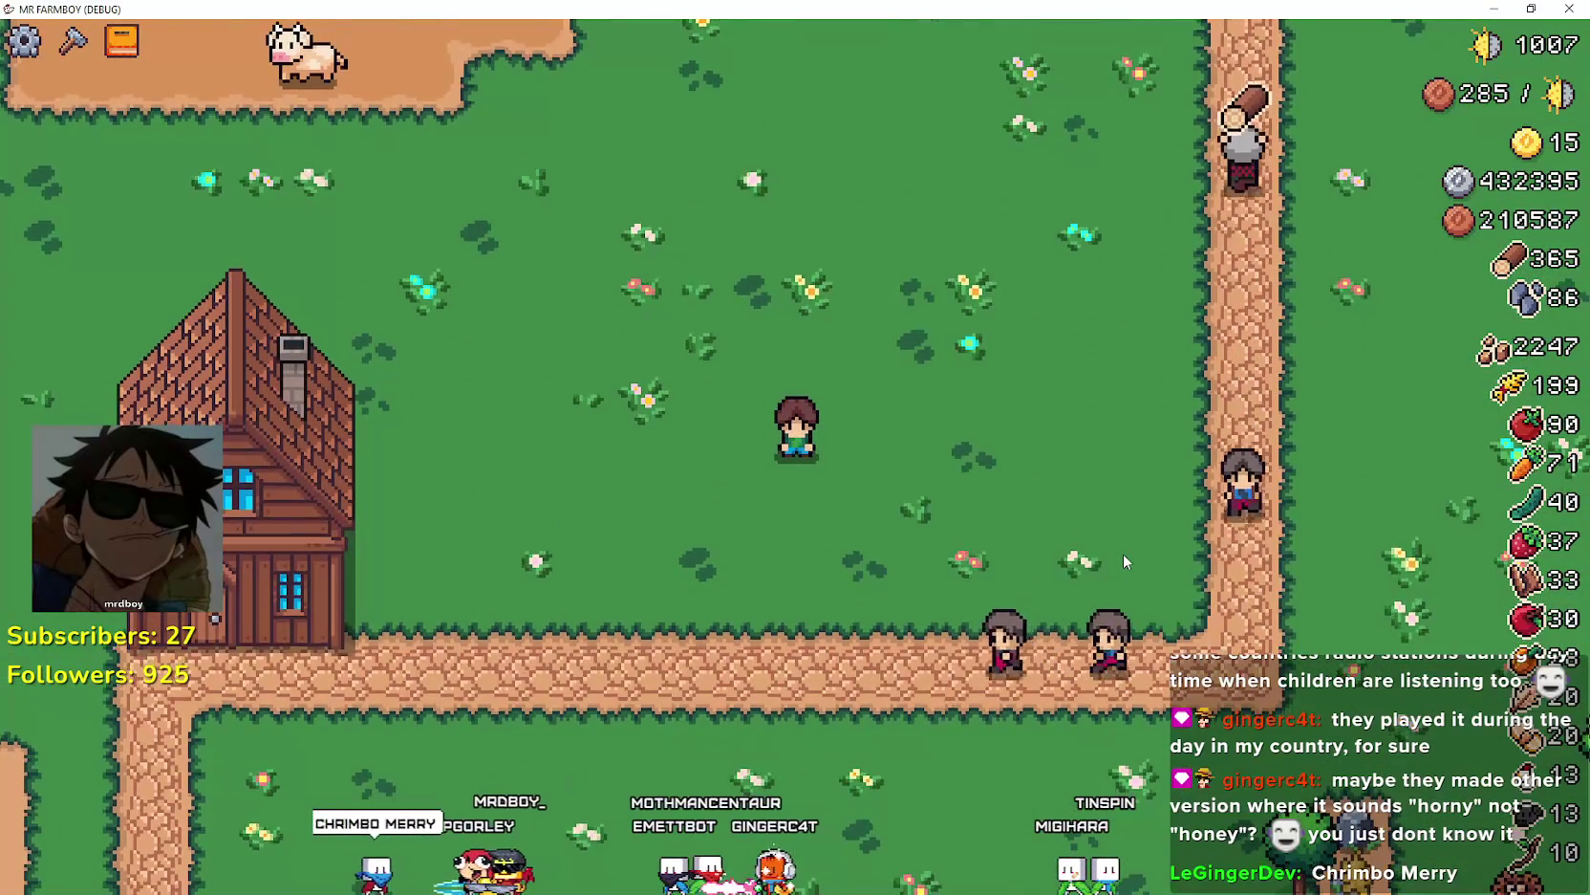
{"action": "key", "text": "w"}
{"action": "key", "text": "w"}
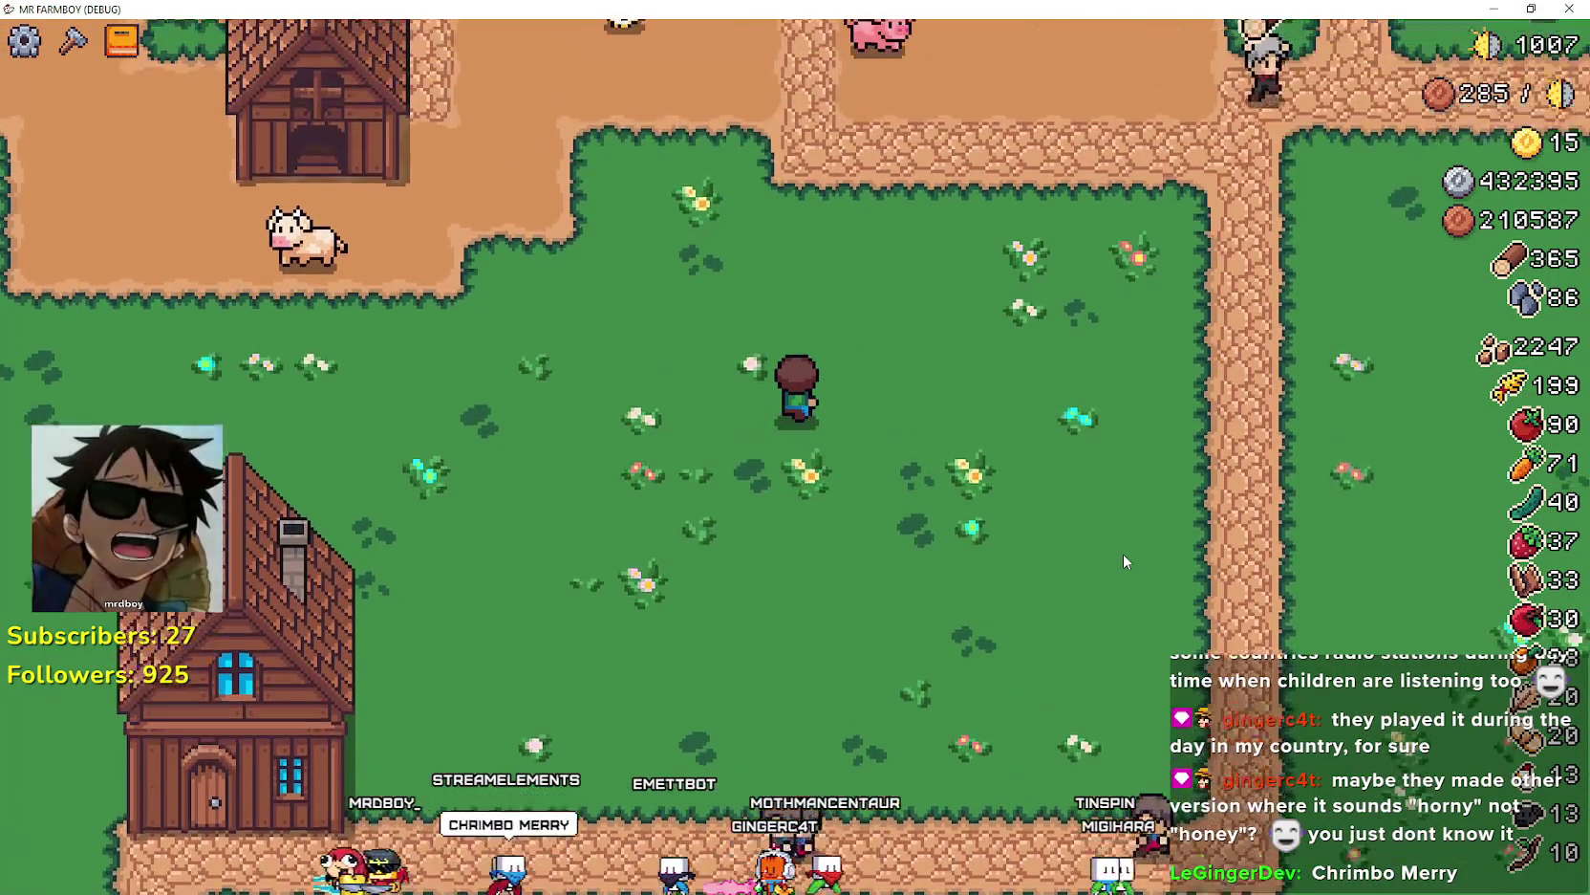
{"action": "key", "text": "a"}
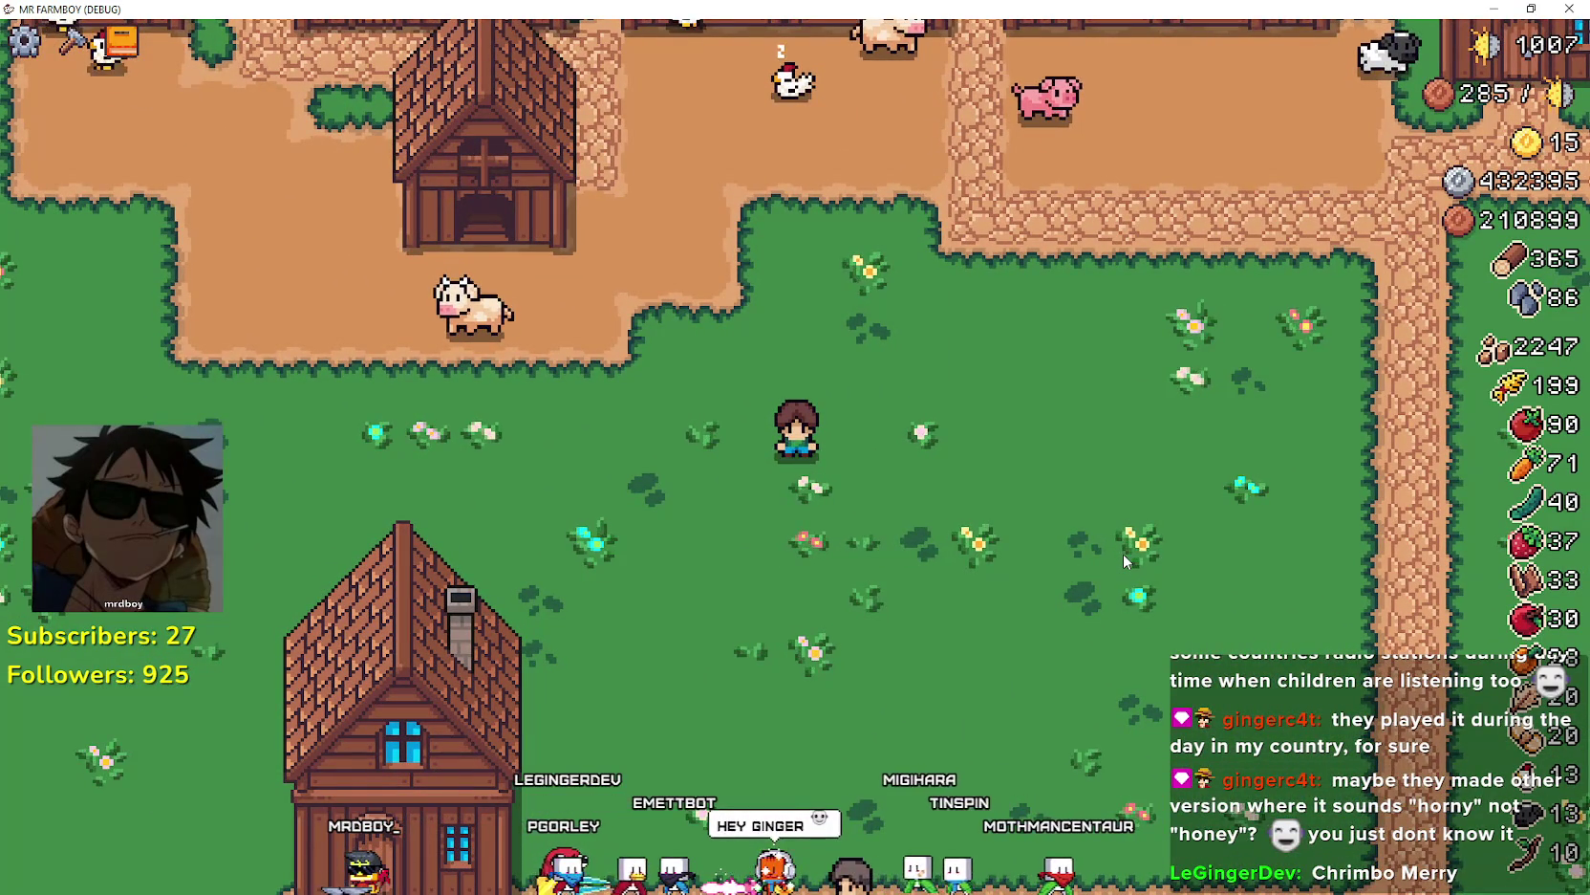
- Walk the farmer up-left across the meadow to the crop fields
{"action": "key", "text": "a"}
{"action": "key", "text": "w"}
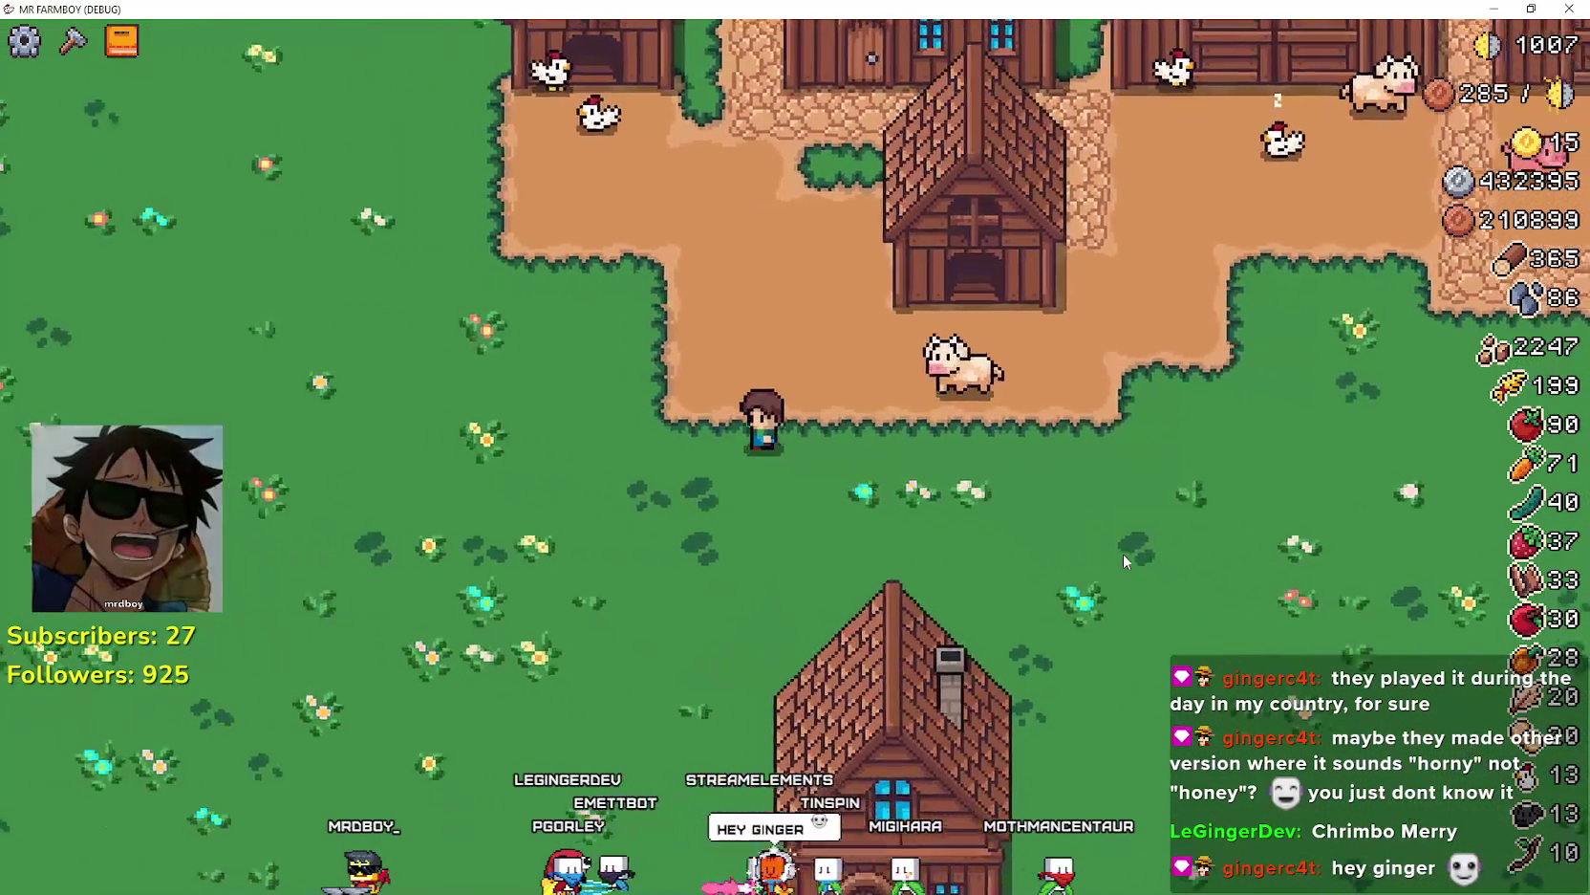
{"action": "key", "text": "a"}
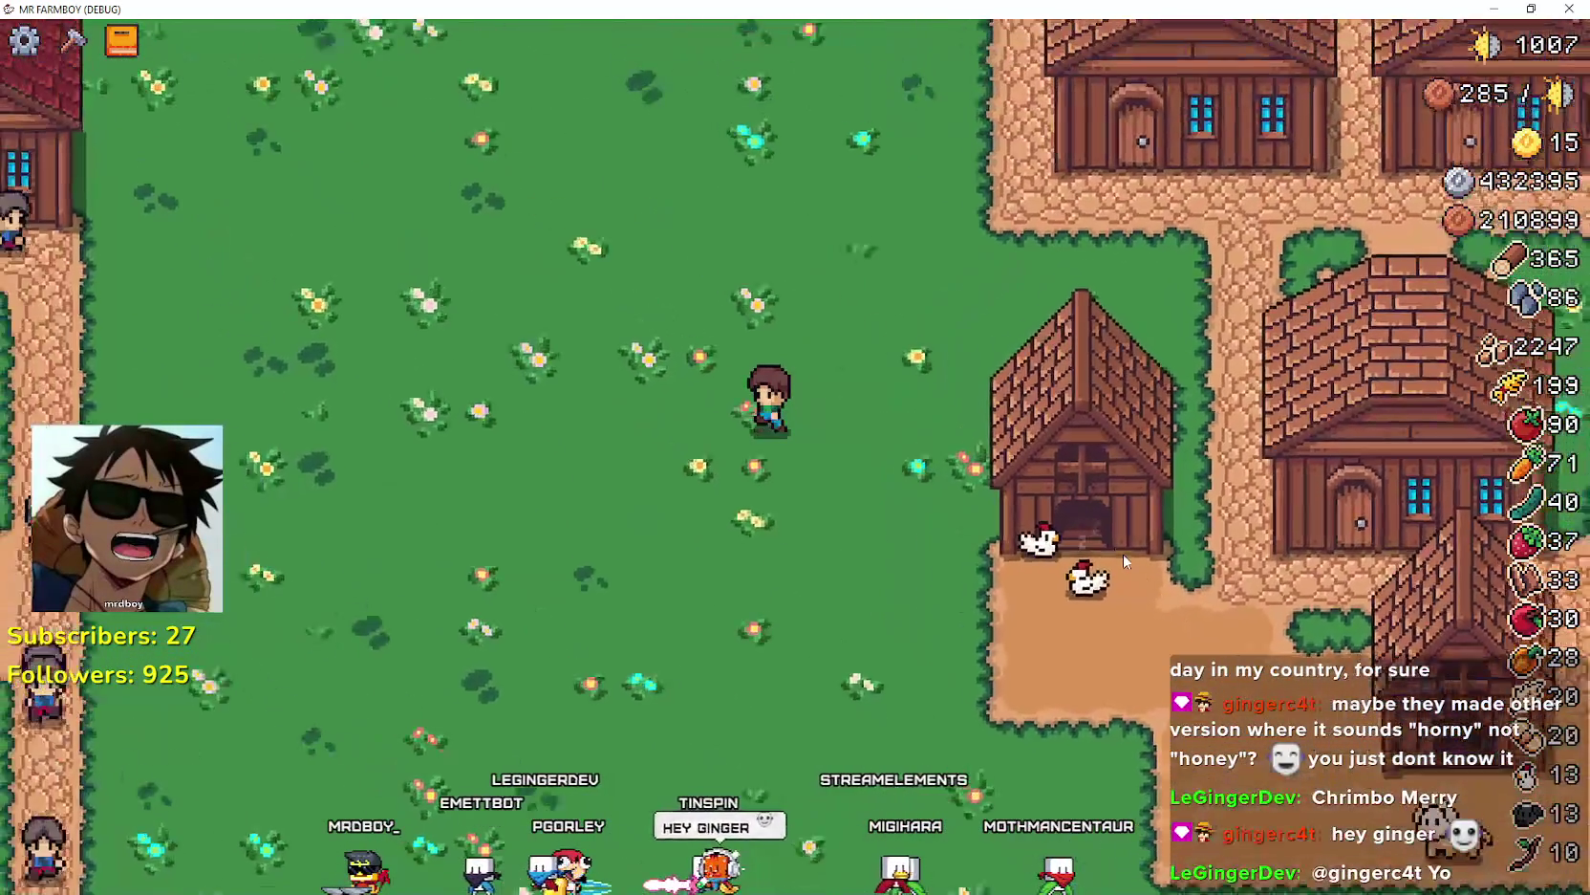
{"action": "key", "text": "w"}
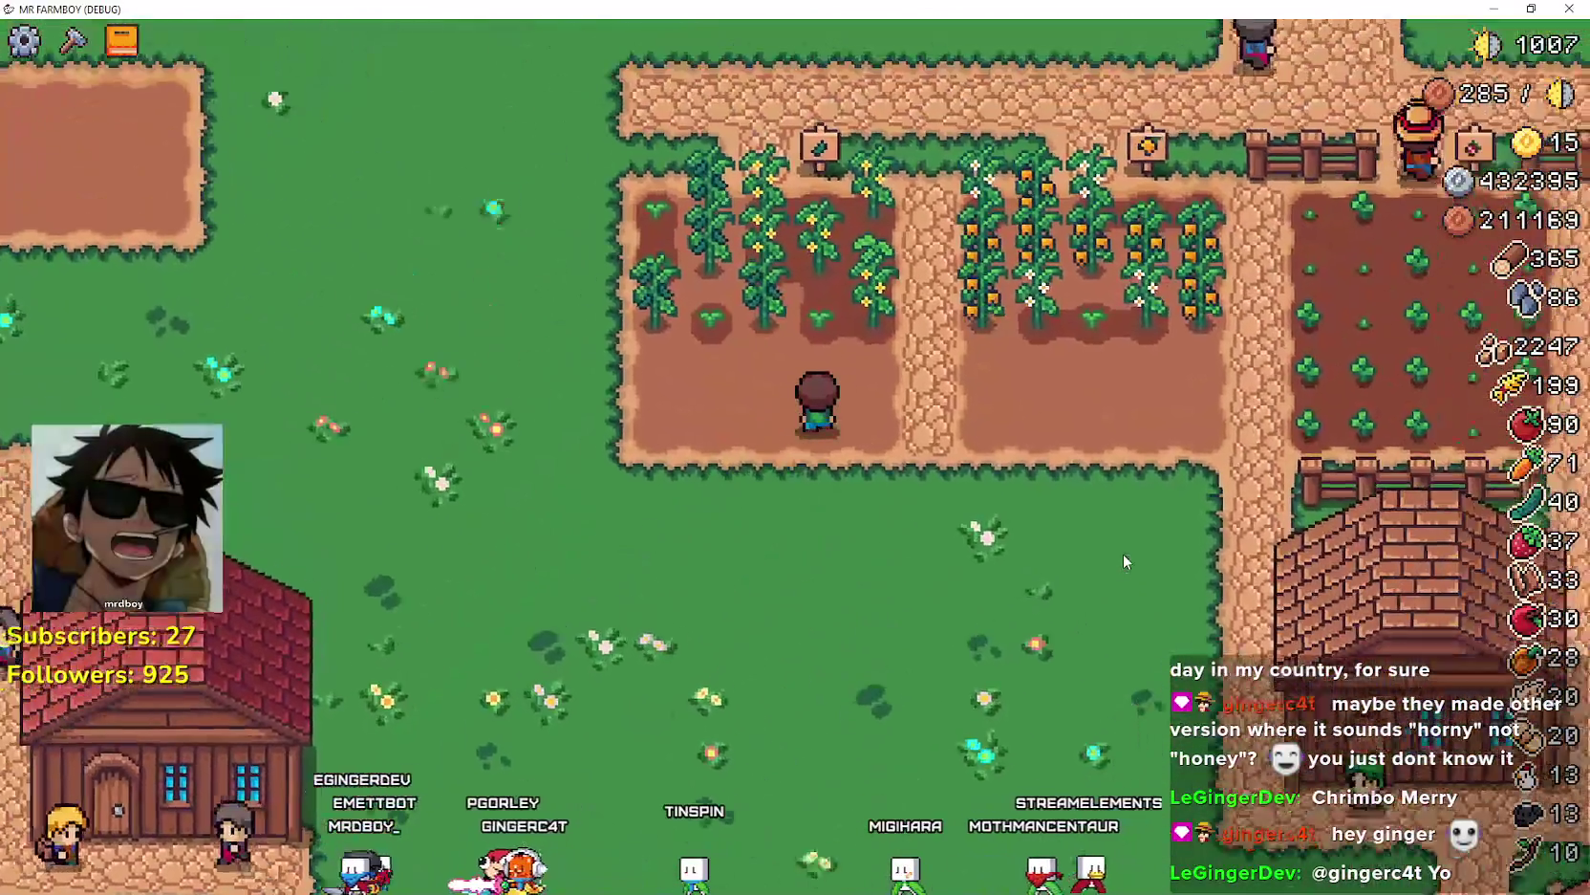
{"action": "key", "text": "w"}
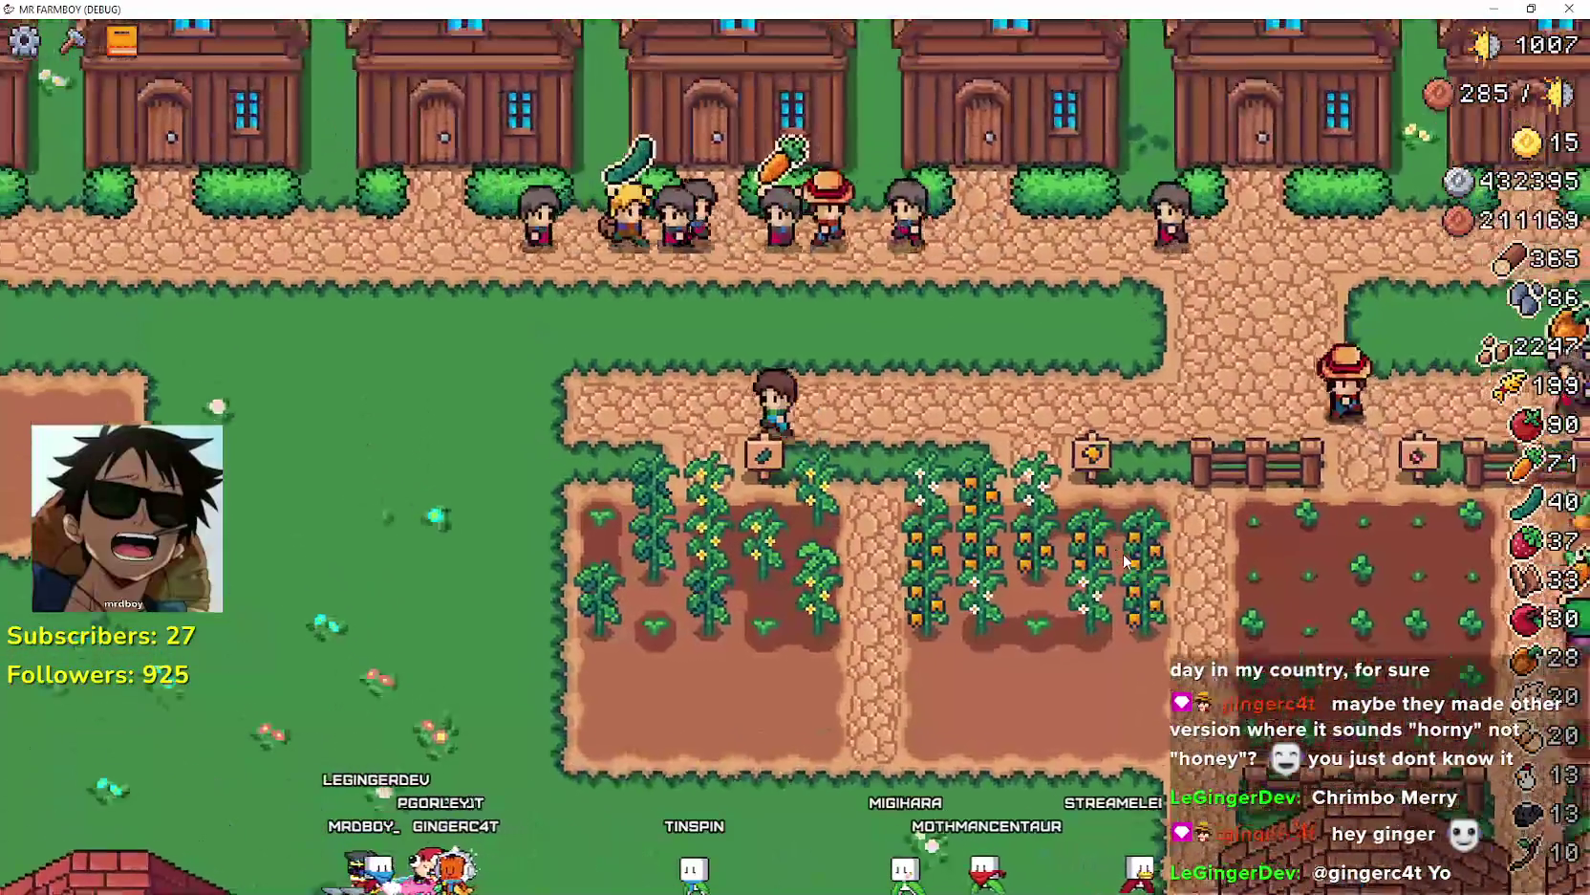
{"action": "key", "text": "a"}
{"action": "key", "text": "s"}
{"action": "key", "text": "d"}
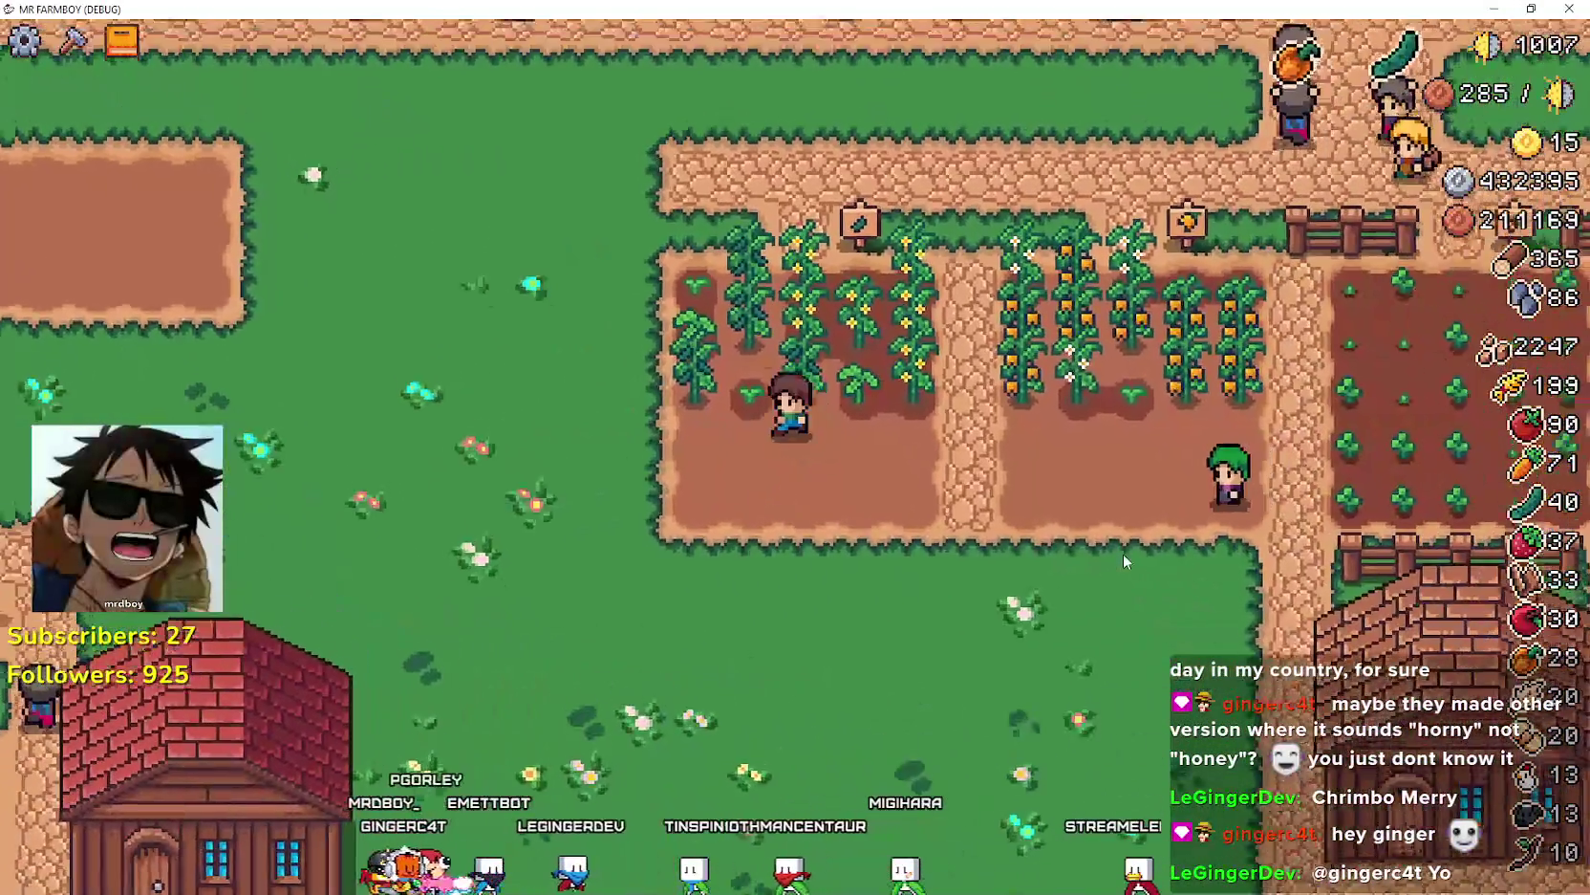
- Harvest two ripe cucumbers from the cucumber plot
{"action": "key", "text": "a"}
{"action": "key", "text": "w"}
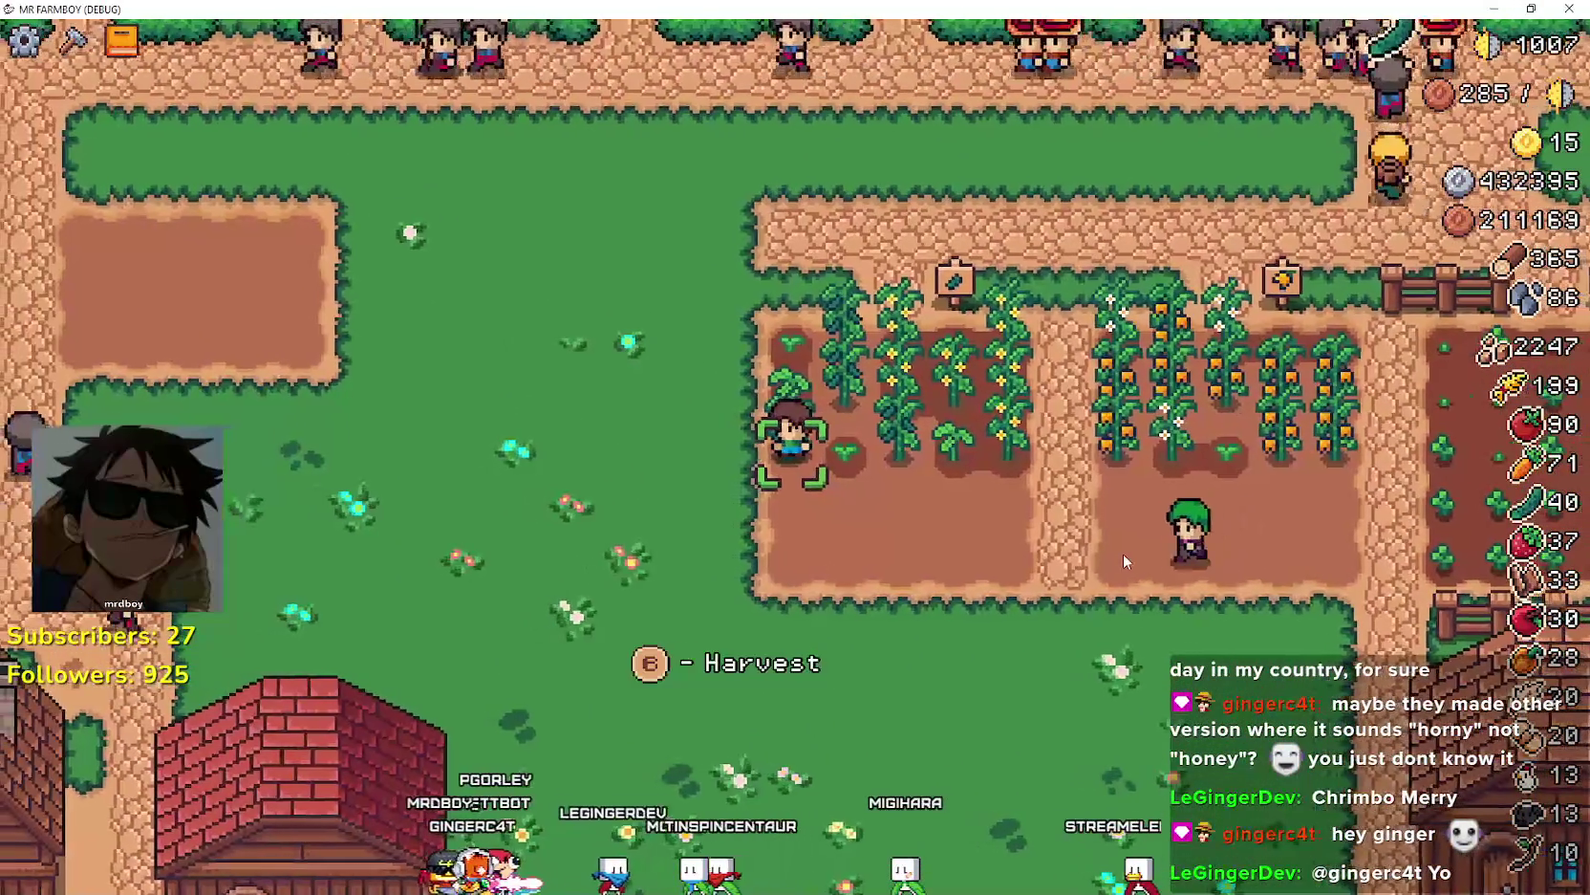
{"action": "key", "text": "e"}
{"action": "key", "text": "d"}
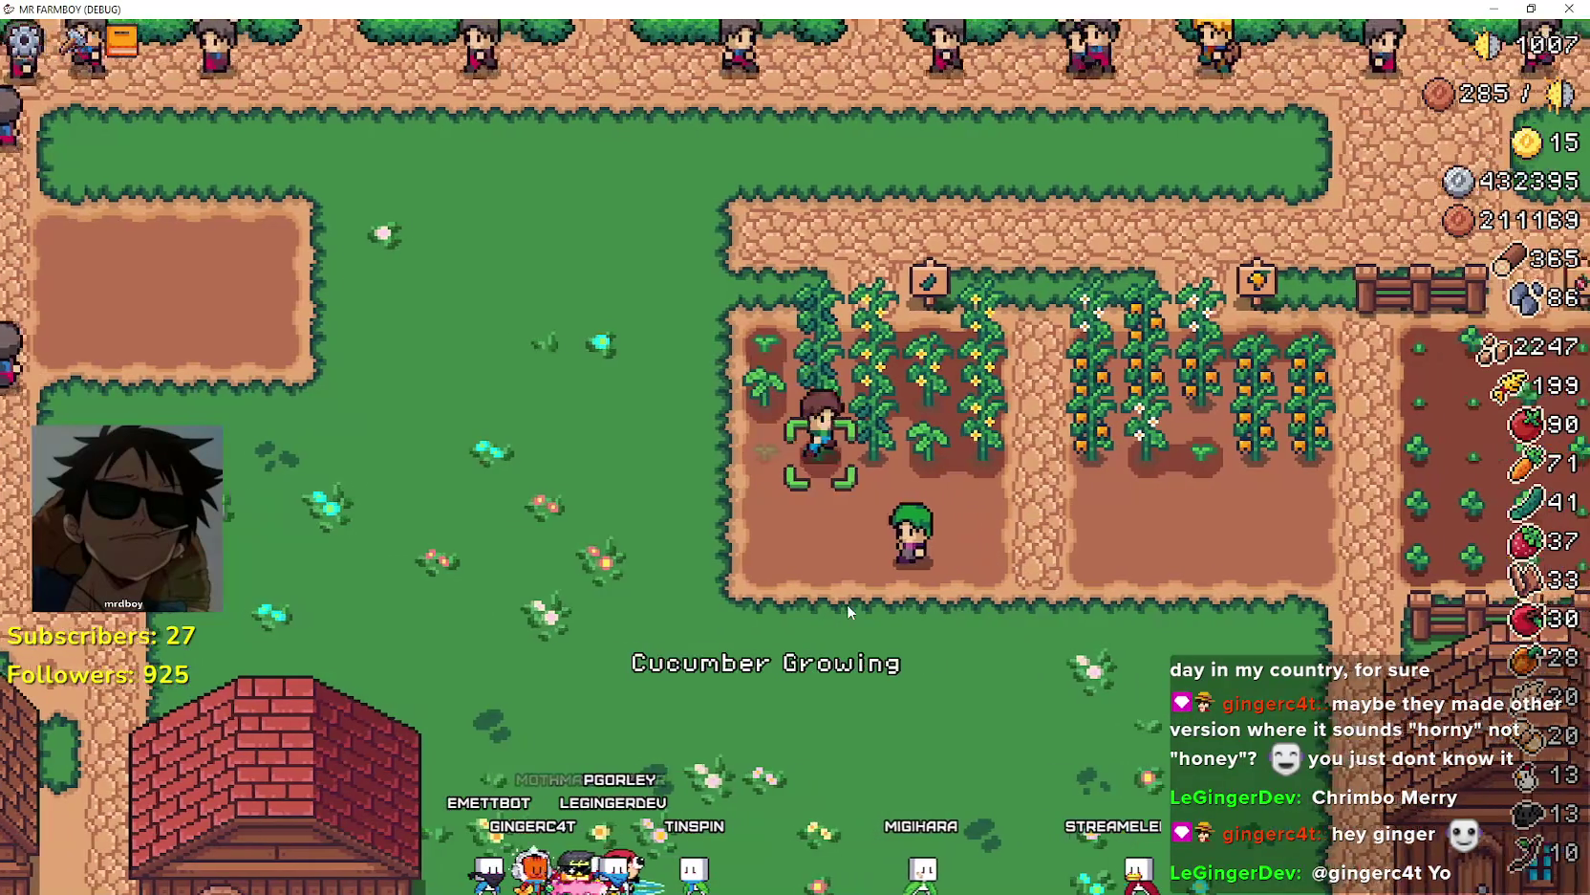
{"action": "key", "text": "e"}
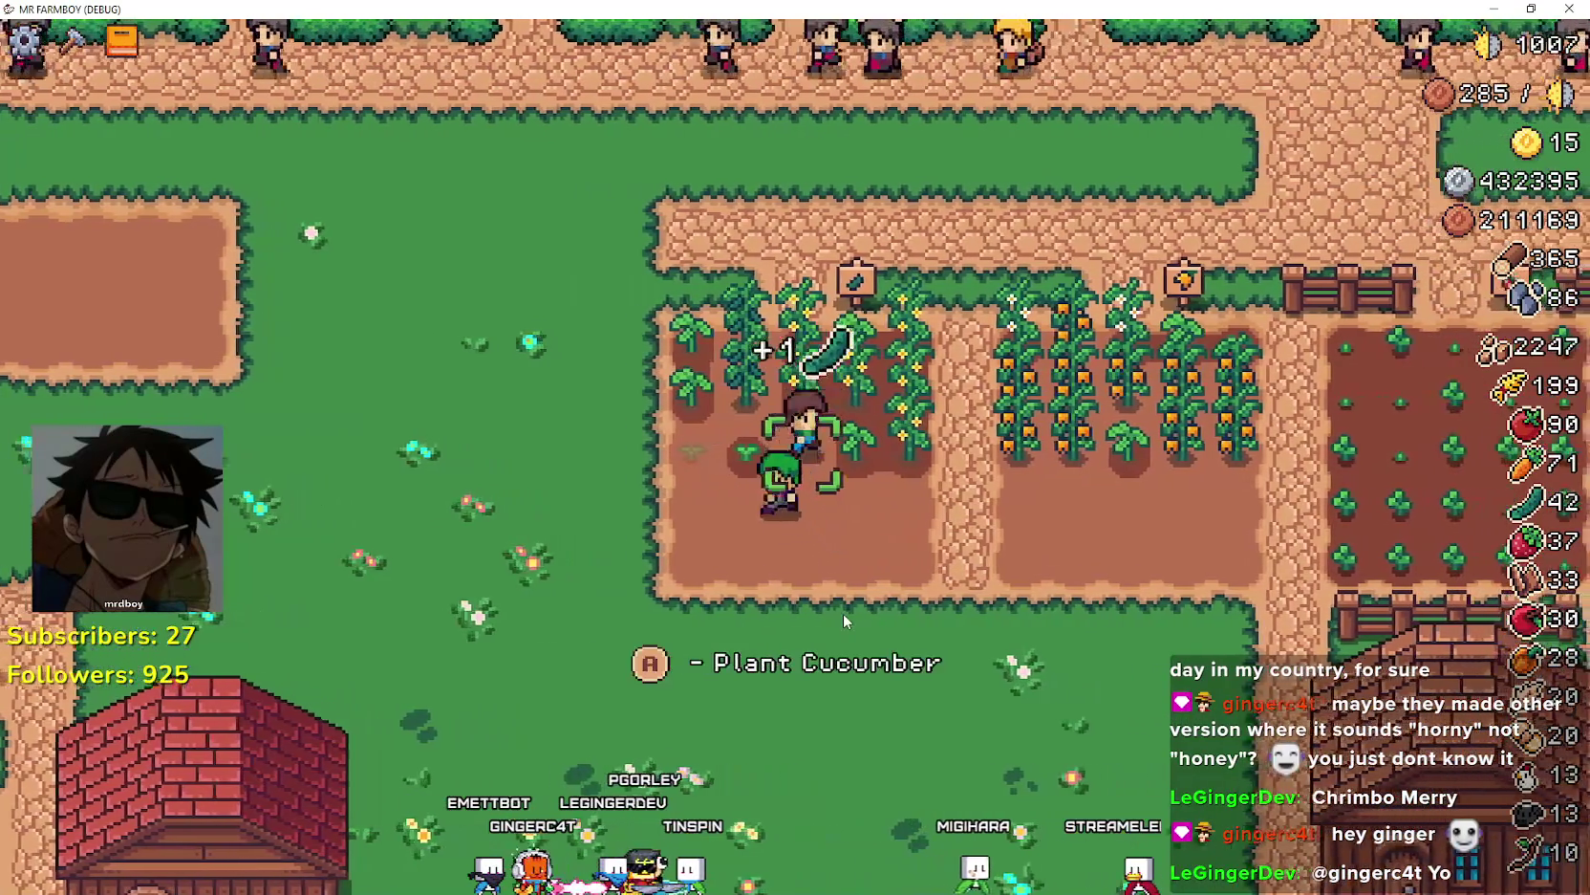
- Harvest the orange peppers along the pepper rows
{"action": "key", "text": "d"}
{"action": "key", "text": "e"}
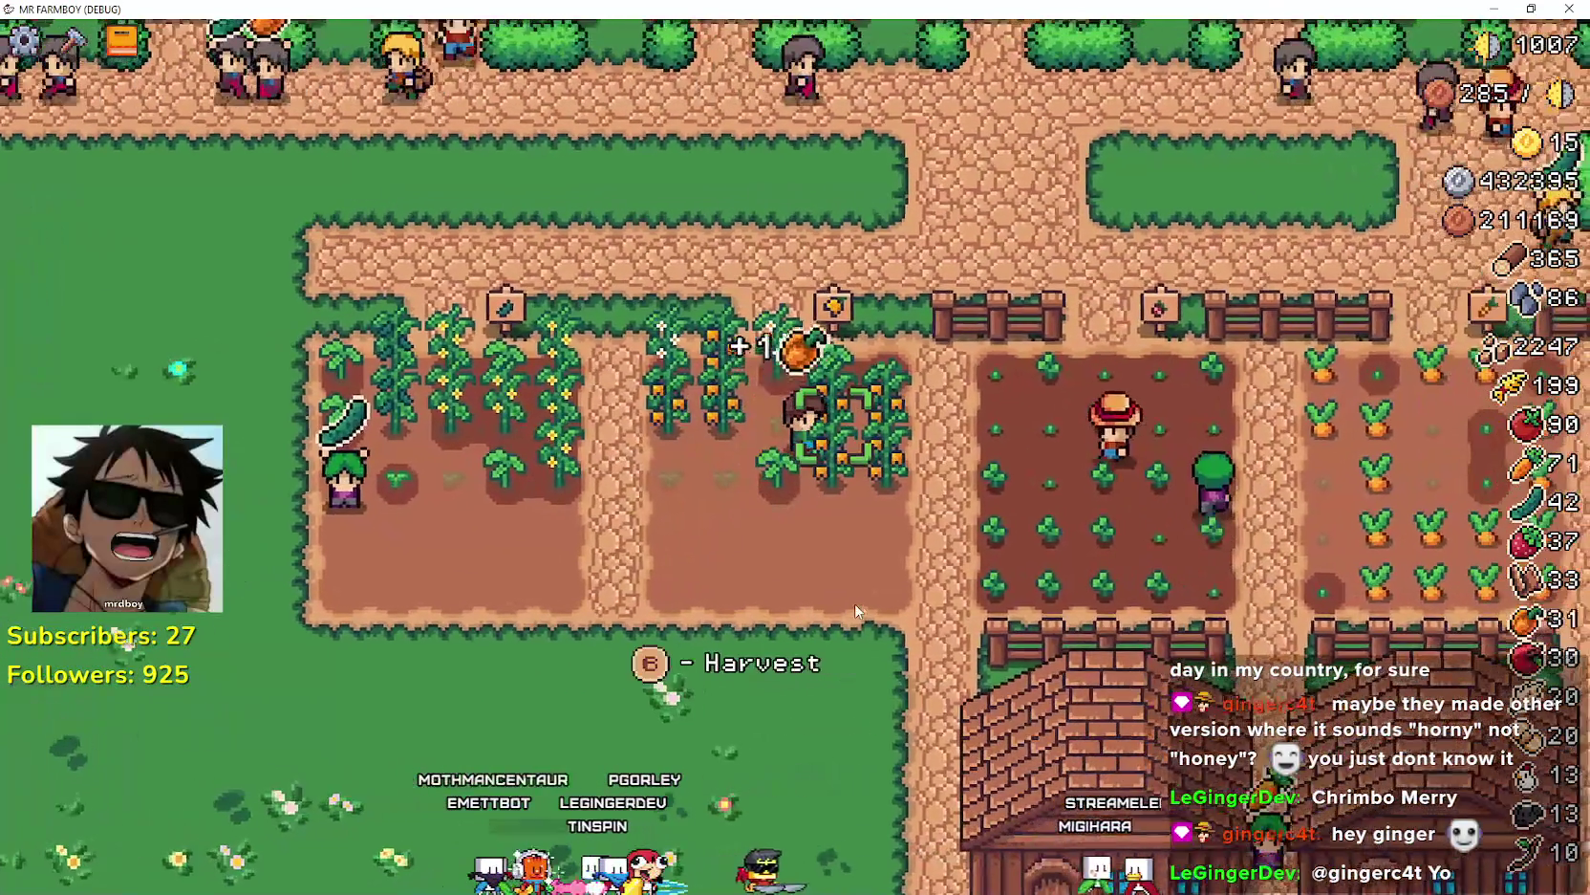
{"action": "key", "text": "e"}
{"action": "key", "text": "d"}
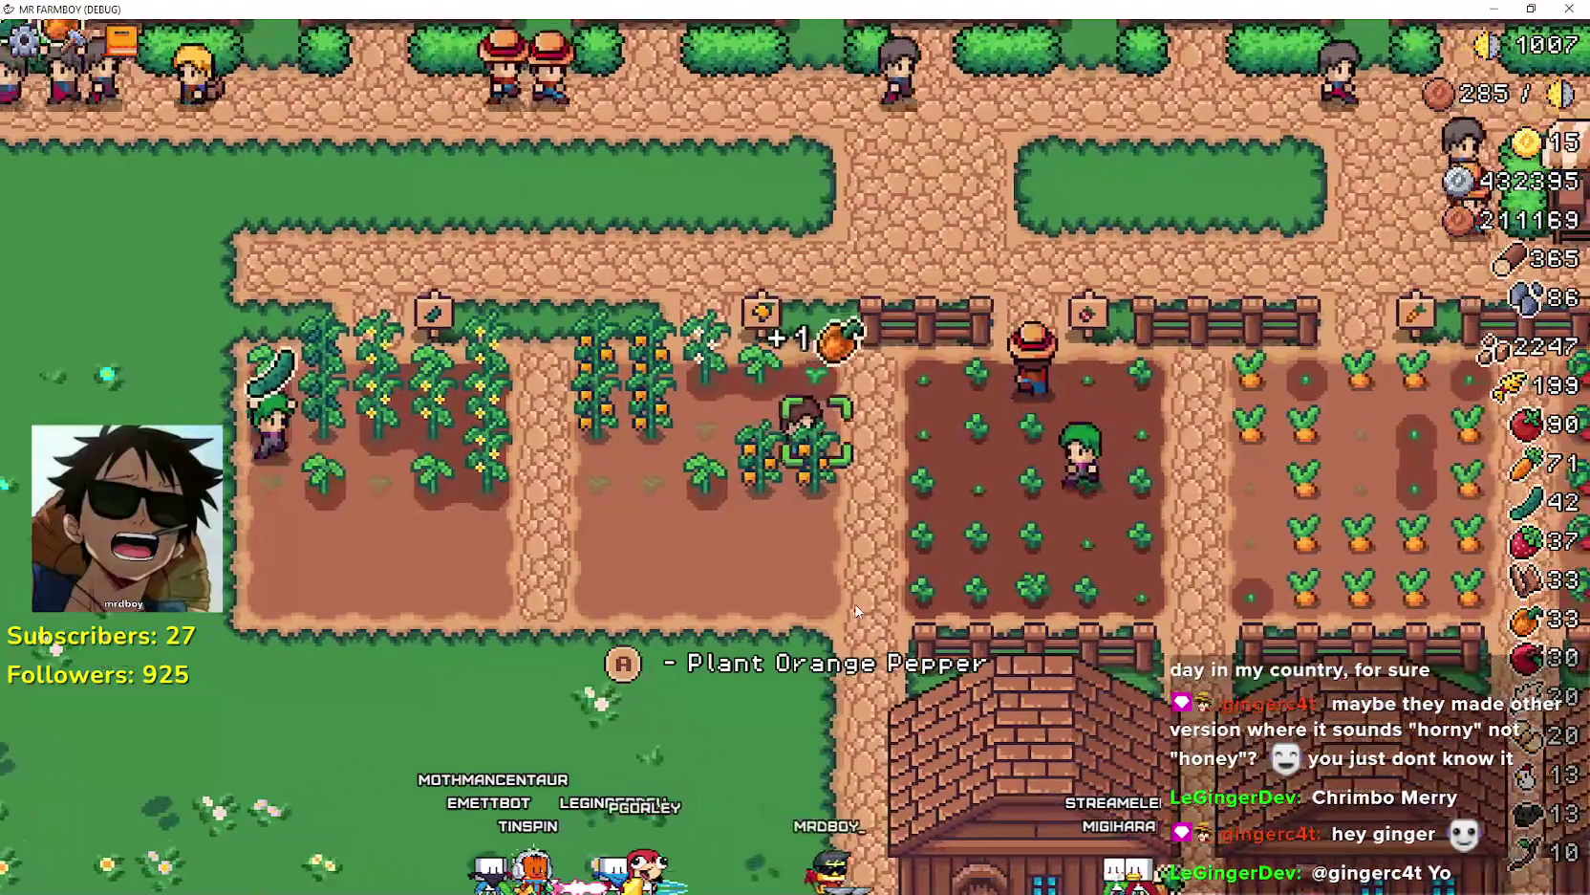
{"action": "key", "text": "e"}
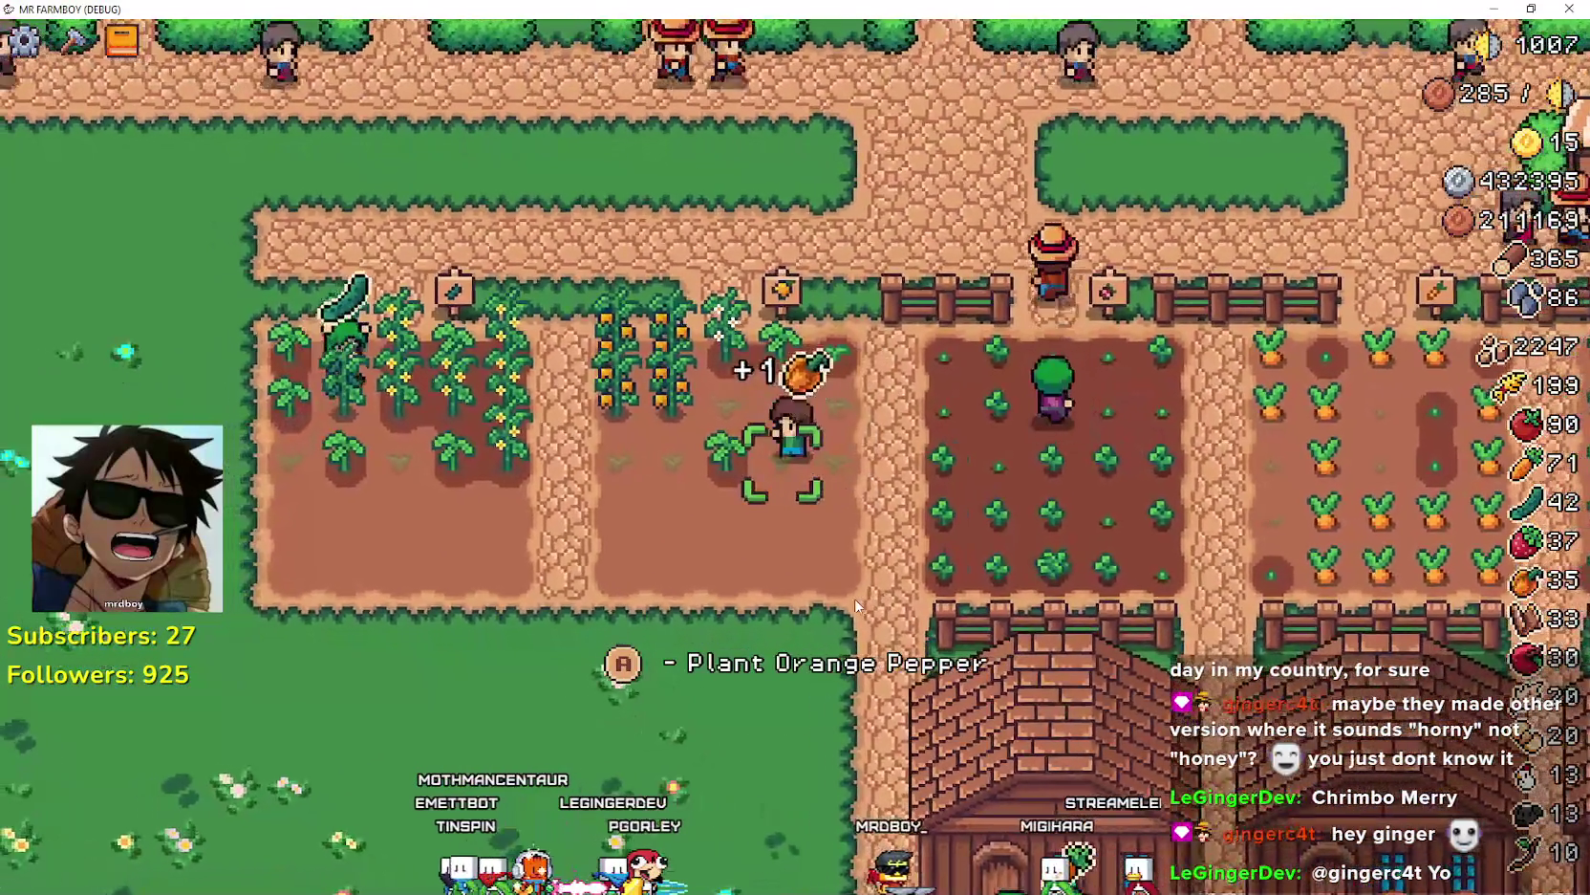
{"action": "key", "text": "a"}
{"action": "key", "text": "e"}
{"action": "key", "text": "w"}
{"action": "key", "text": "e"}
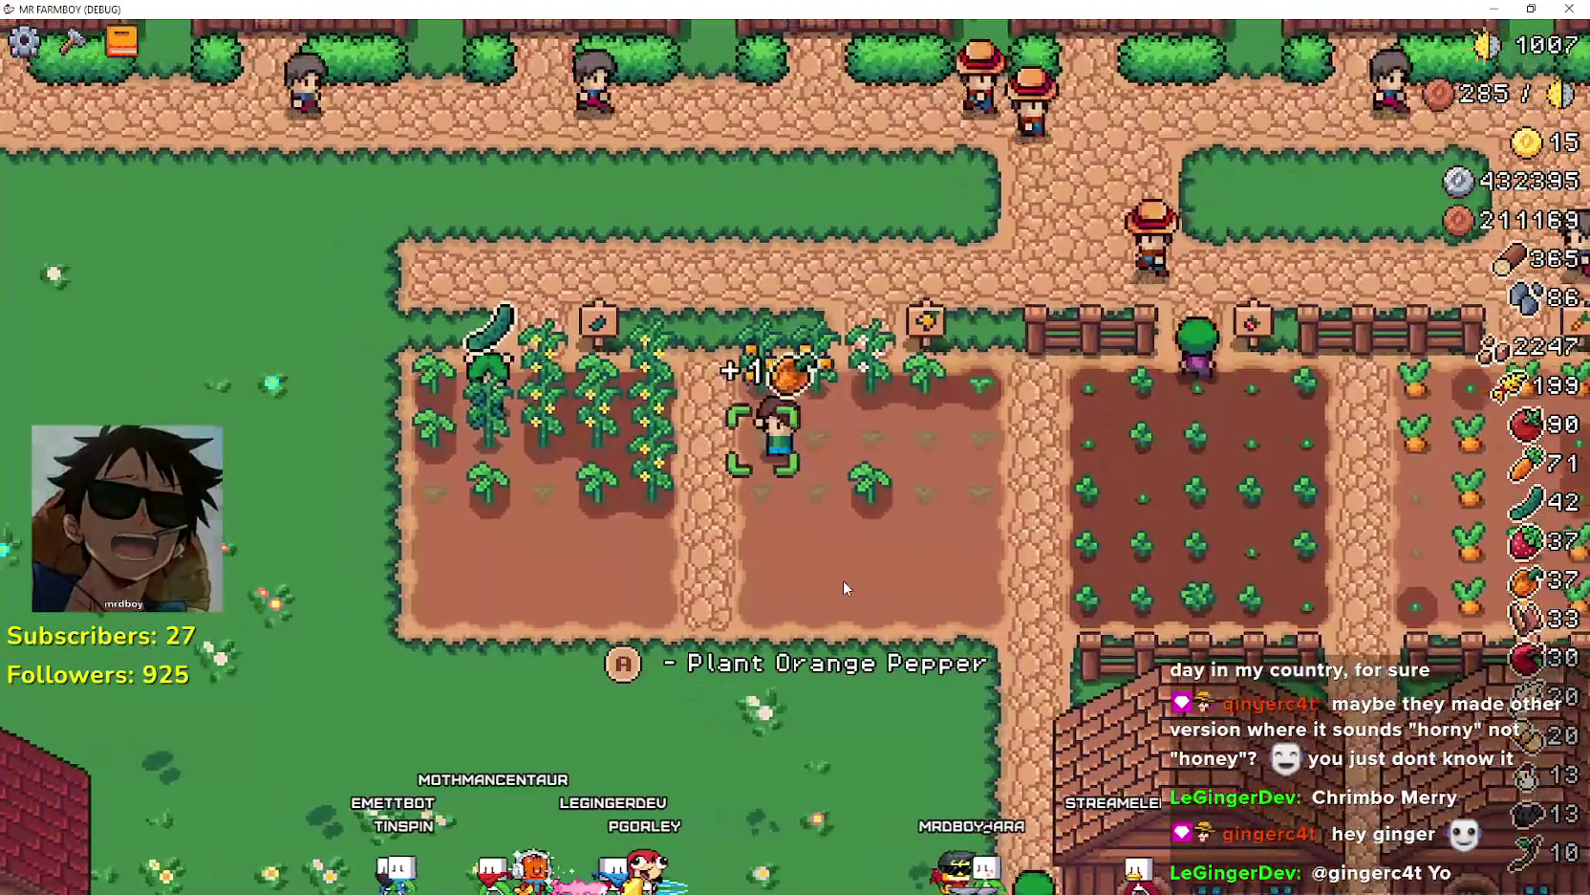
{"action": "key", "text": "e"}
{"action": "key", "text": "e"}
- Walk down past the strawberry plot and houses onto the grass
{"action": "key", "text": "s"}
{"action": "key", "text": "d"}
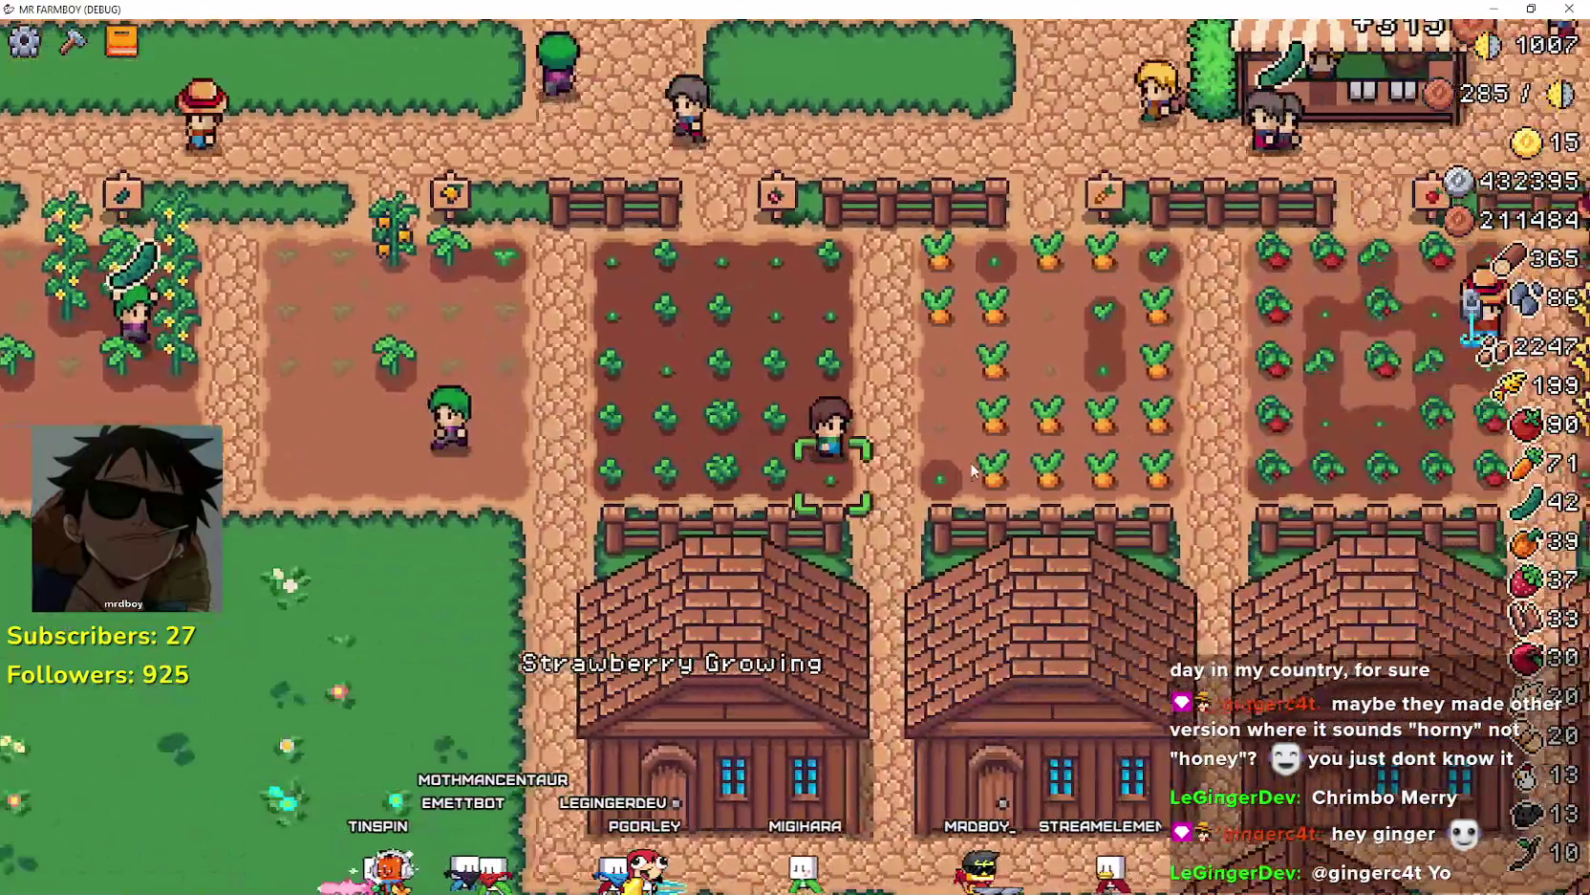
{"action": "key", "text": "s"}
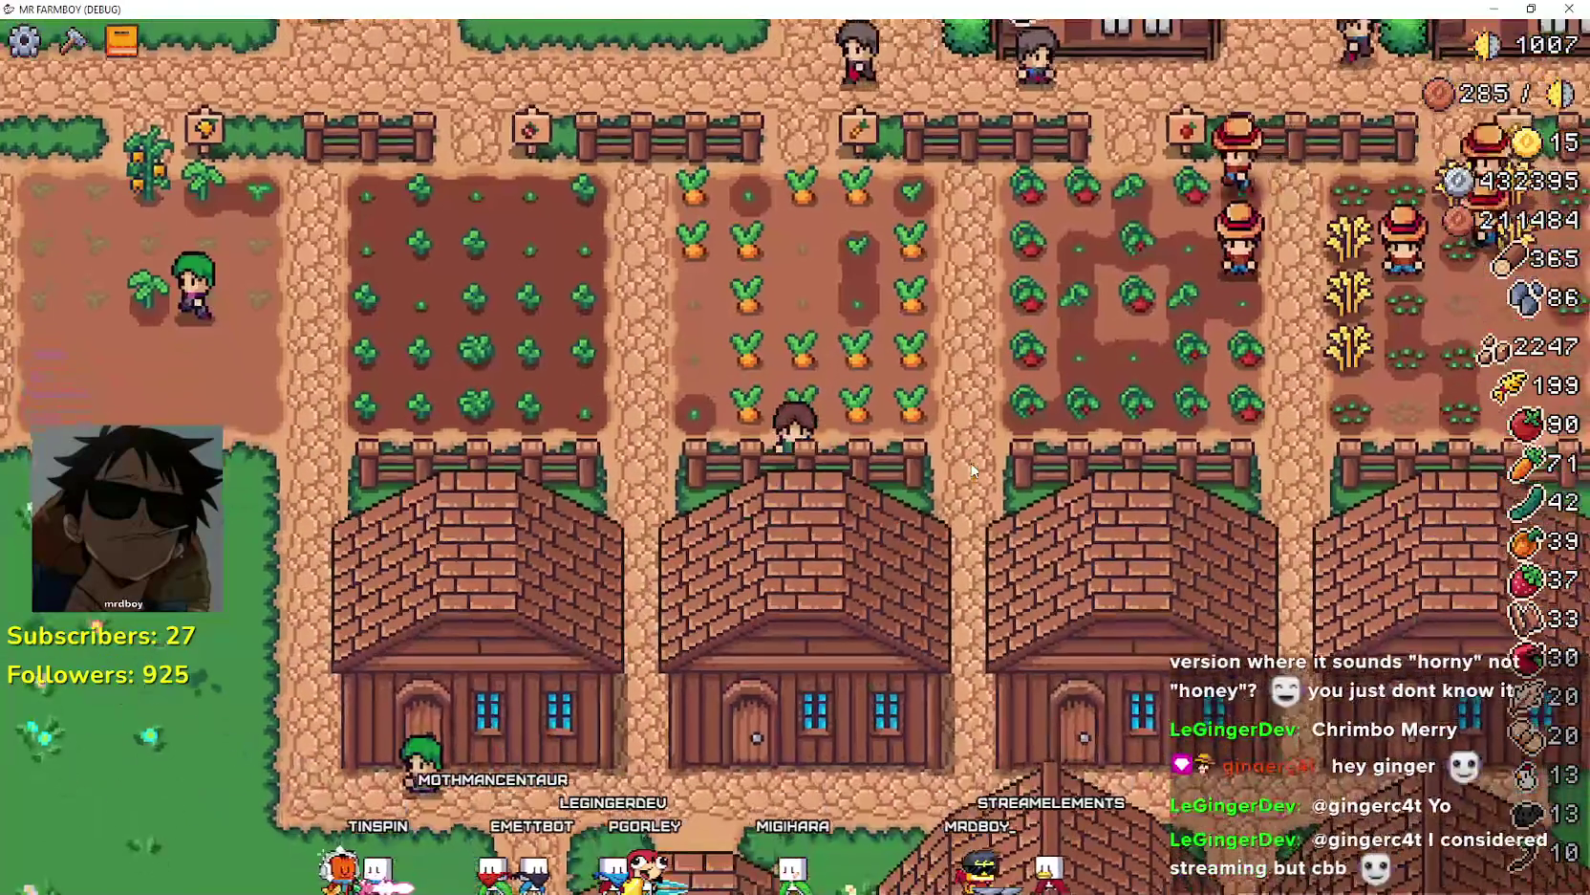
{"action": "key", "text": "a"}
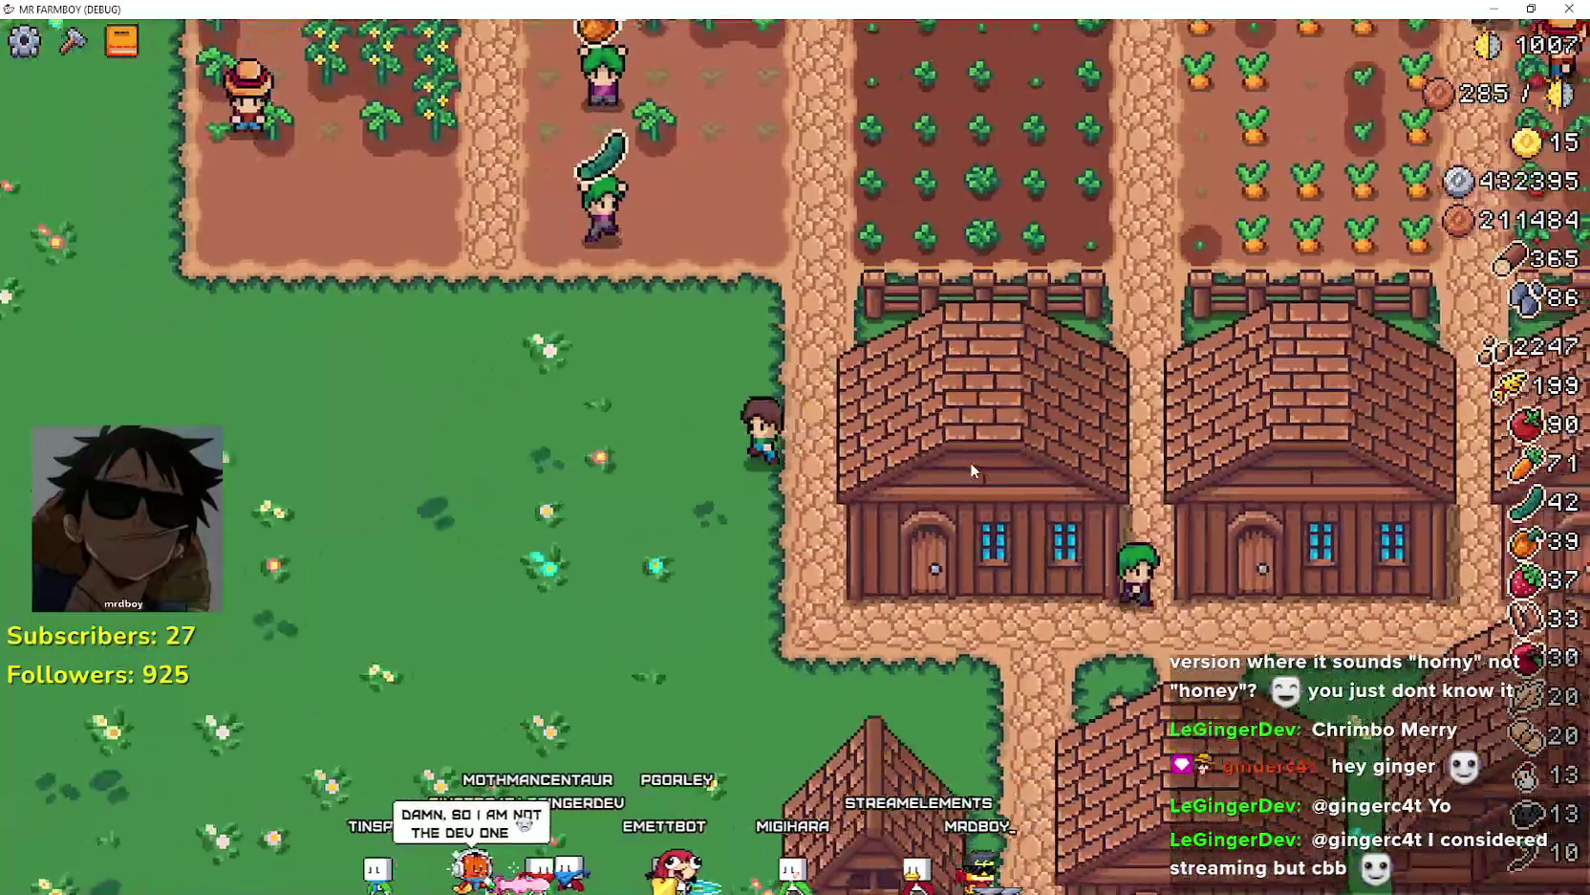
{"action": "key", "text": "a"}
{"action": "key", "text": "w"}
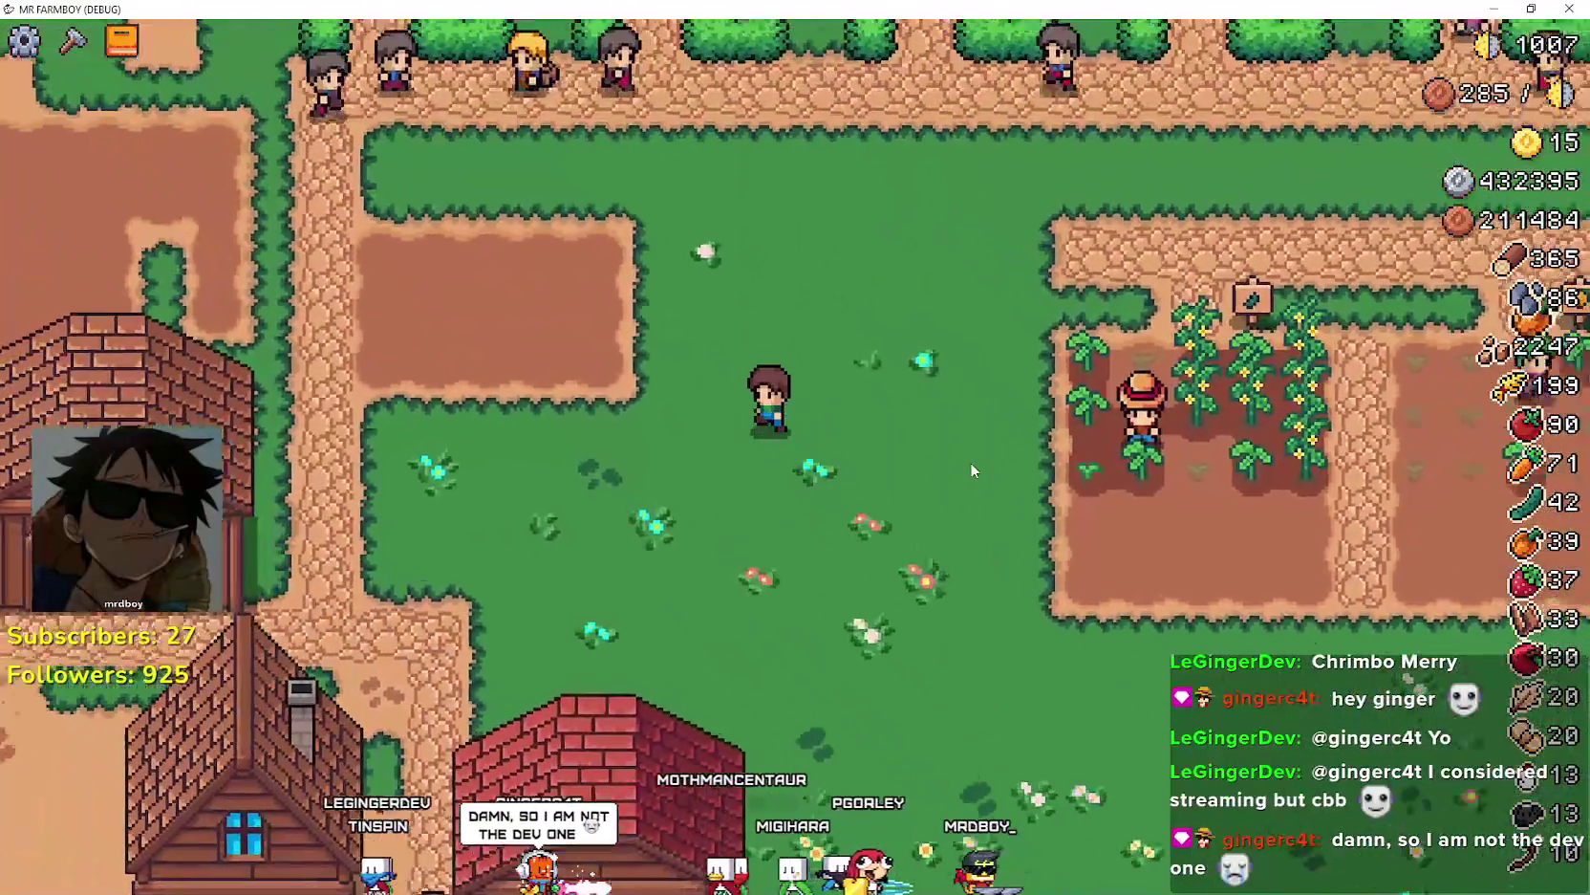
{"action": "key", "text": "a"}
{"action": "key", "text": "s"}
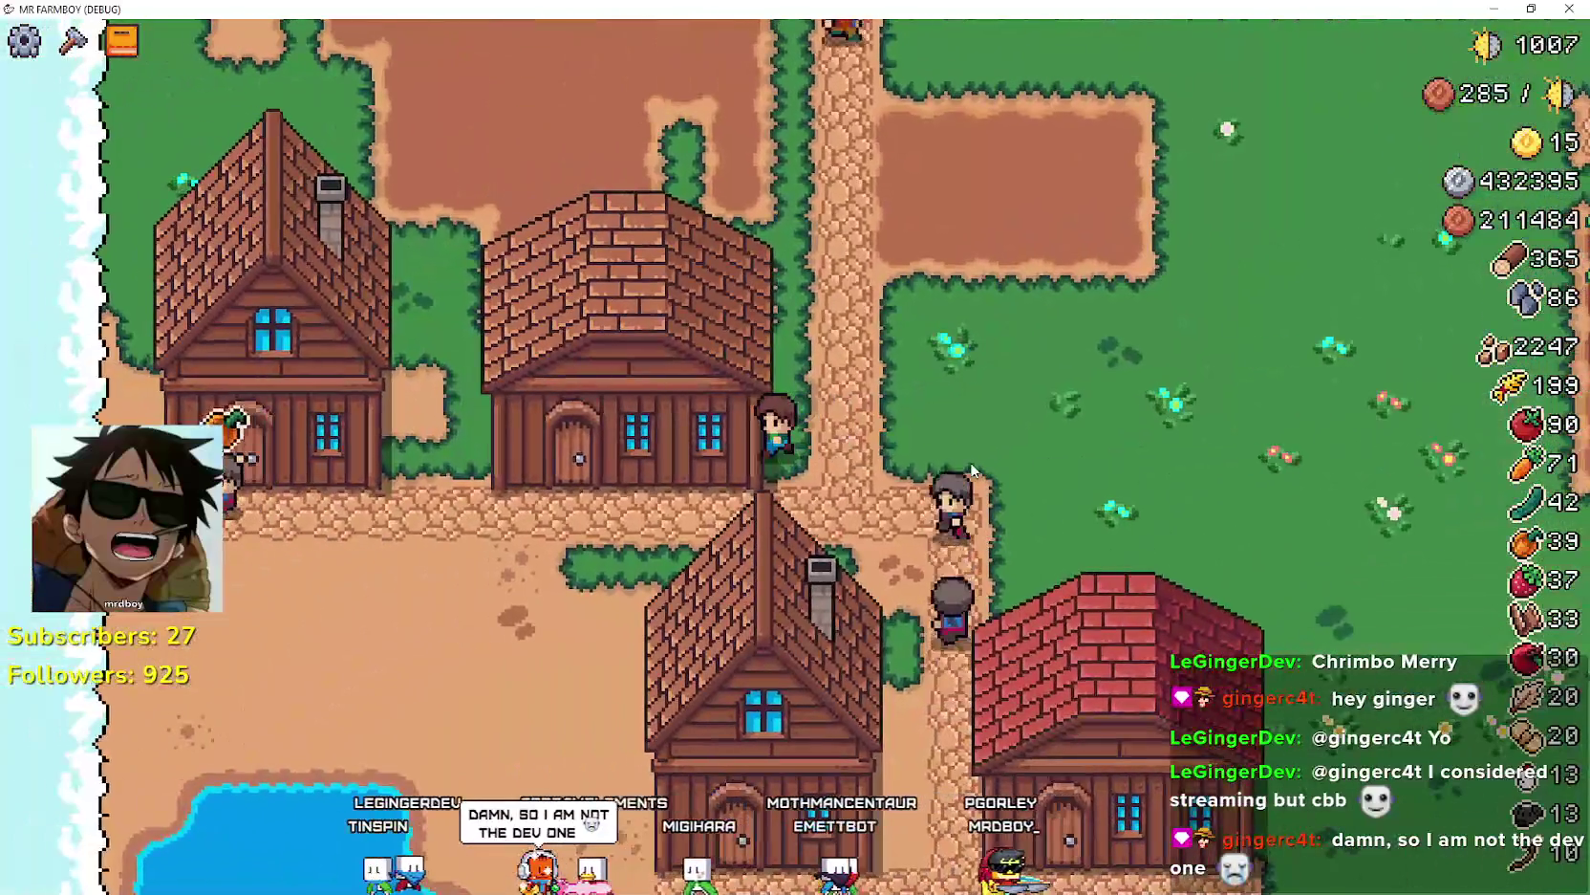
- Follow the village path and briefly check the crafting menu
{"action": "key", "text": "w"}
{"action": "key", "text": "d"}
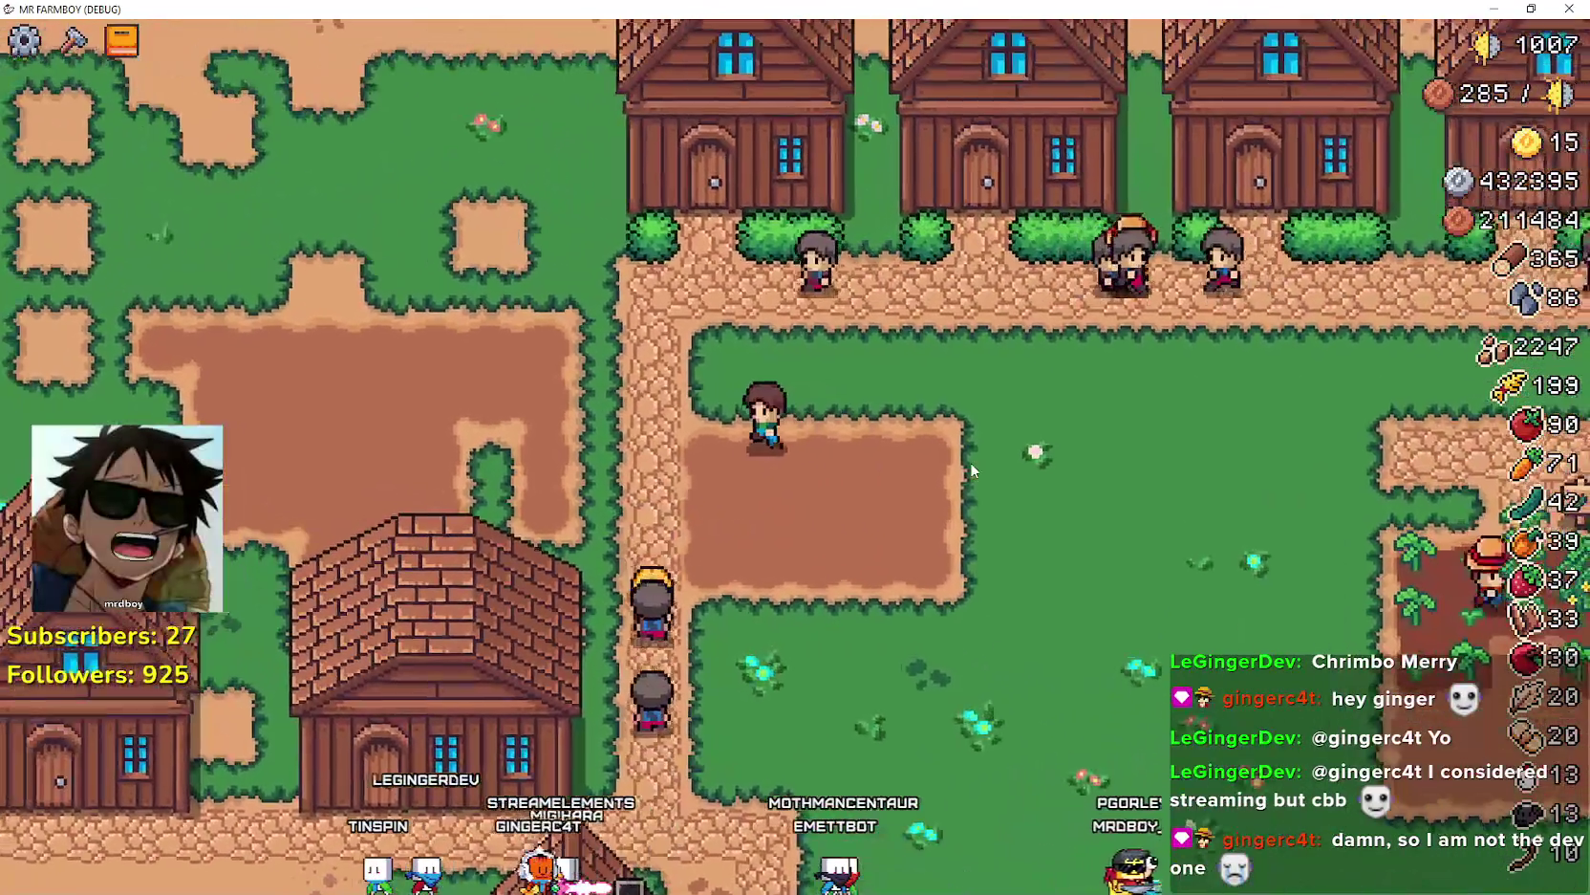
{"action": "key", "text": "a"}
{"action": "key", "text": "s"}
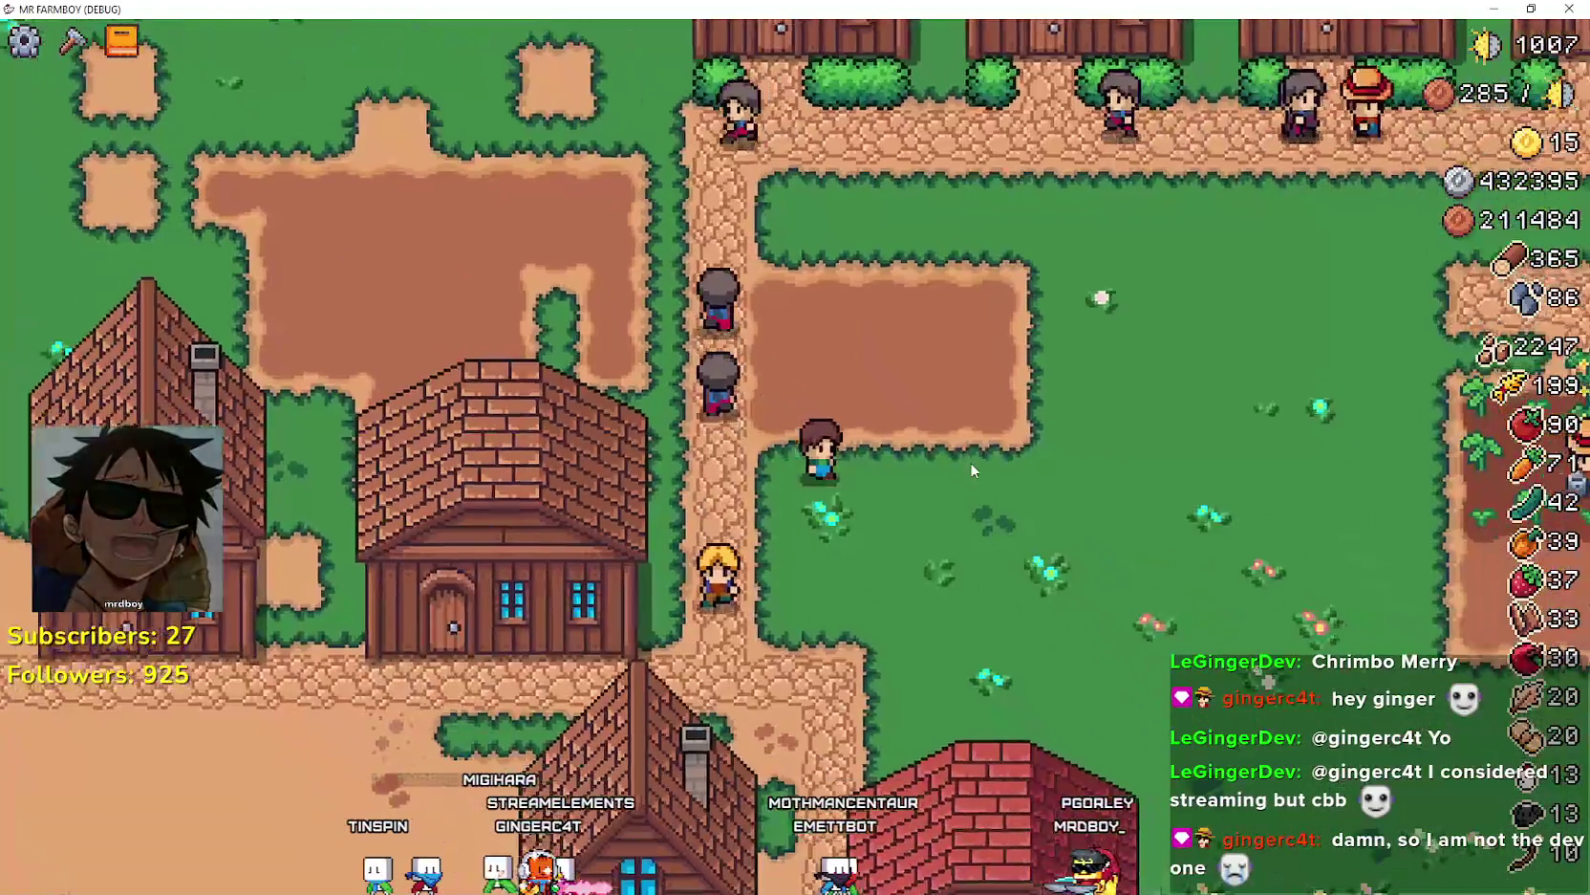
{"action": "key", "text": "d"}
{"action": "key", "text": "c"}
{"action": "key", "text": "a"}
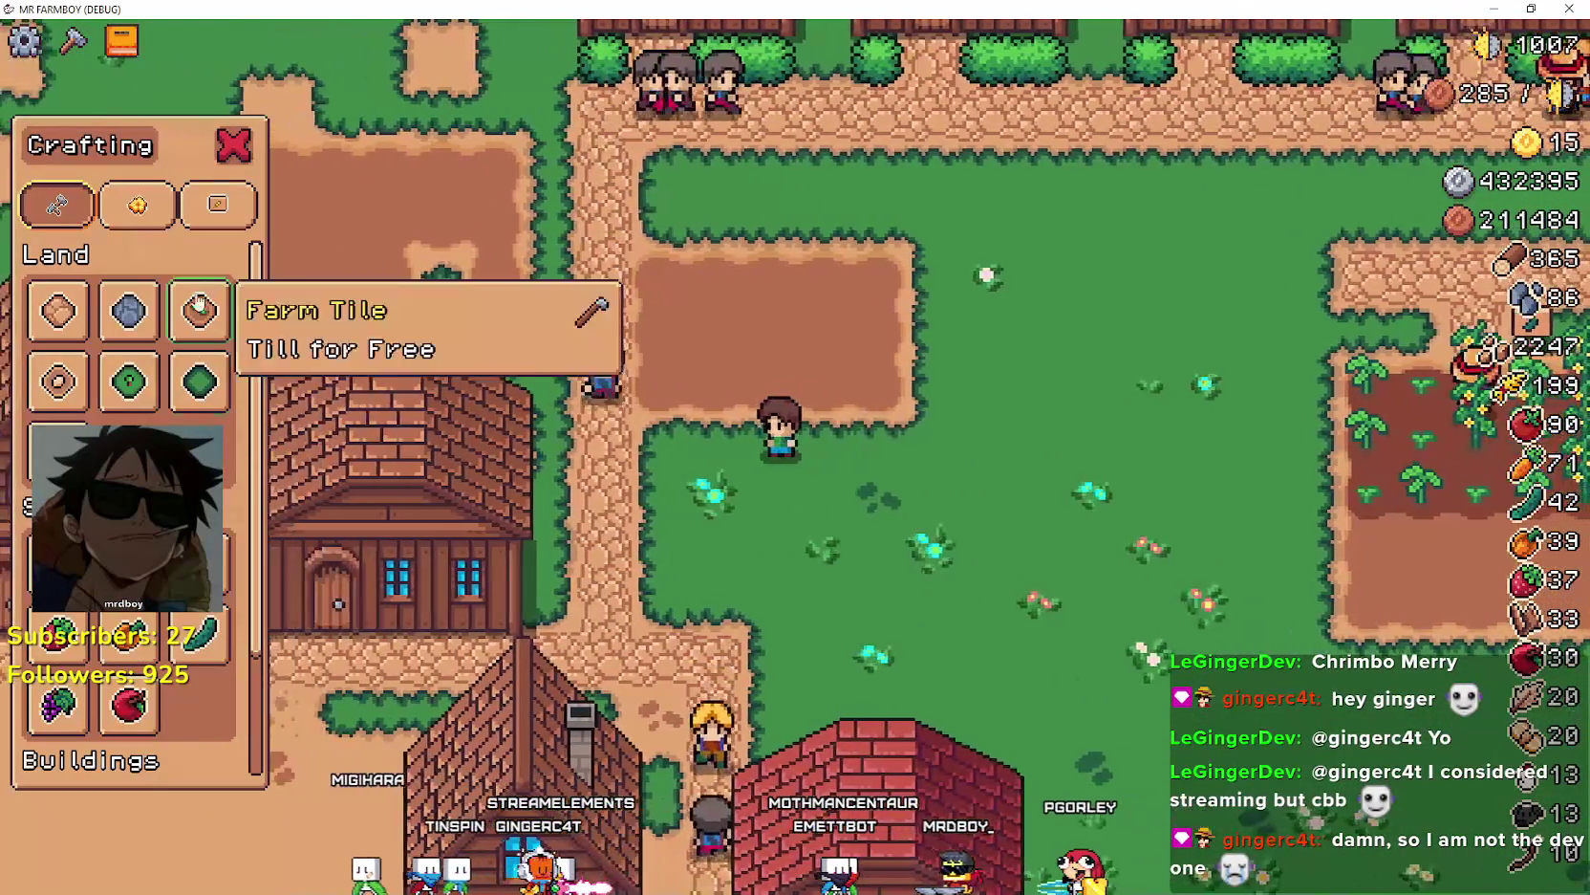
{"action": "key", "text": "s"}
{"action": "key", "text": "d"}
{"action": "key", "text": "c"}
- Head right toward the houses and view the Farm Tile and Grass Tile crafting entries
{"action": "key", "text": "s"}
{"action": "key", "text": "d"}
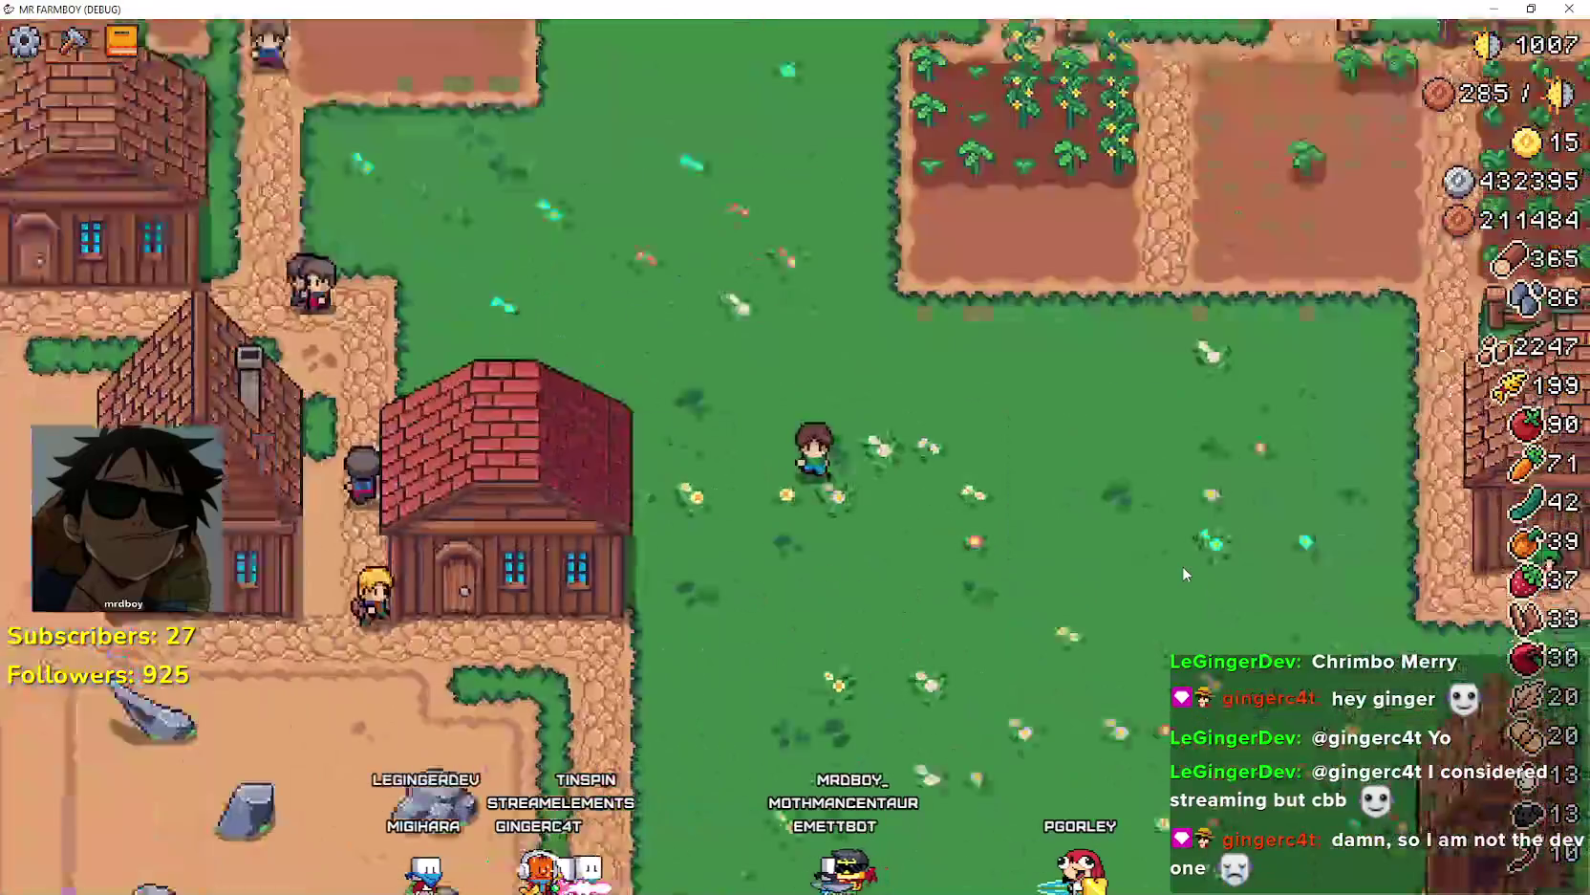
{"action": "key", "text": "d"}
{"action": "key", "text": "w"}
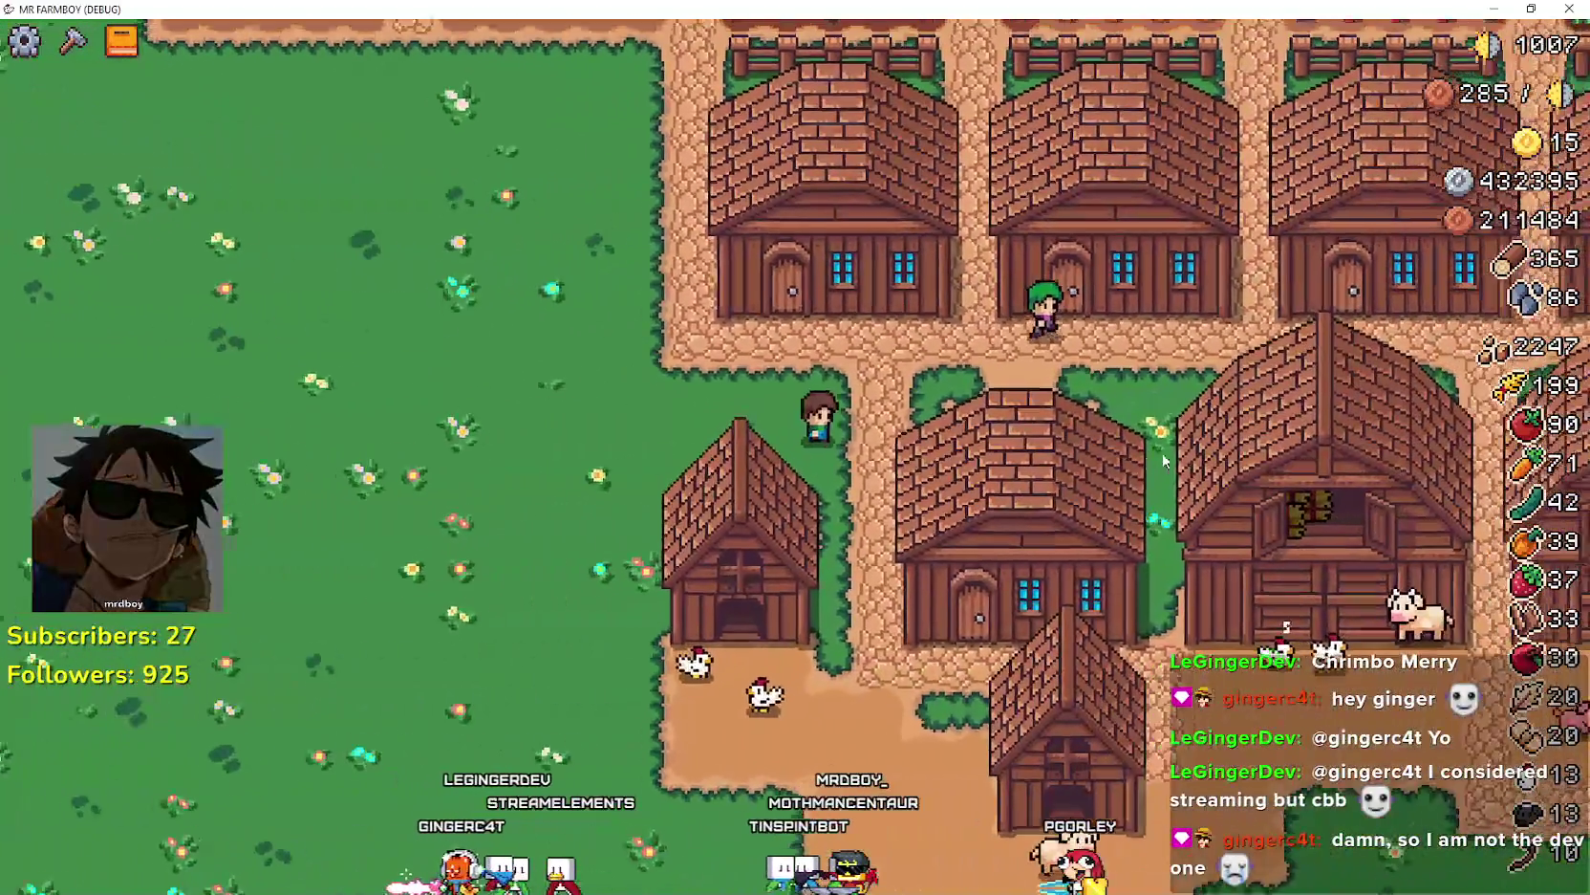
{"action": "key", "text": "c"}
{"action": "key", "text": "d"}
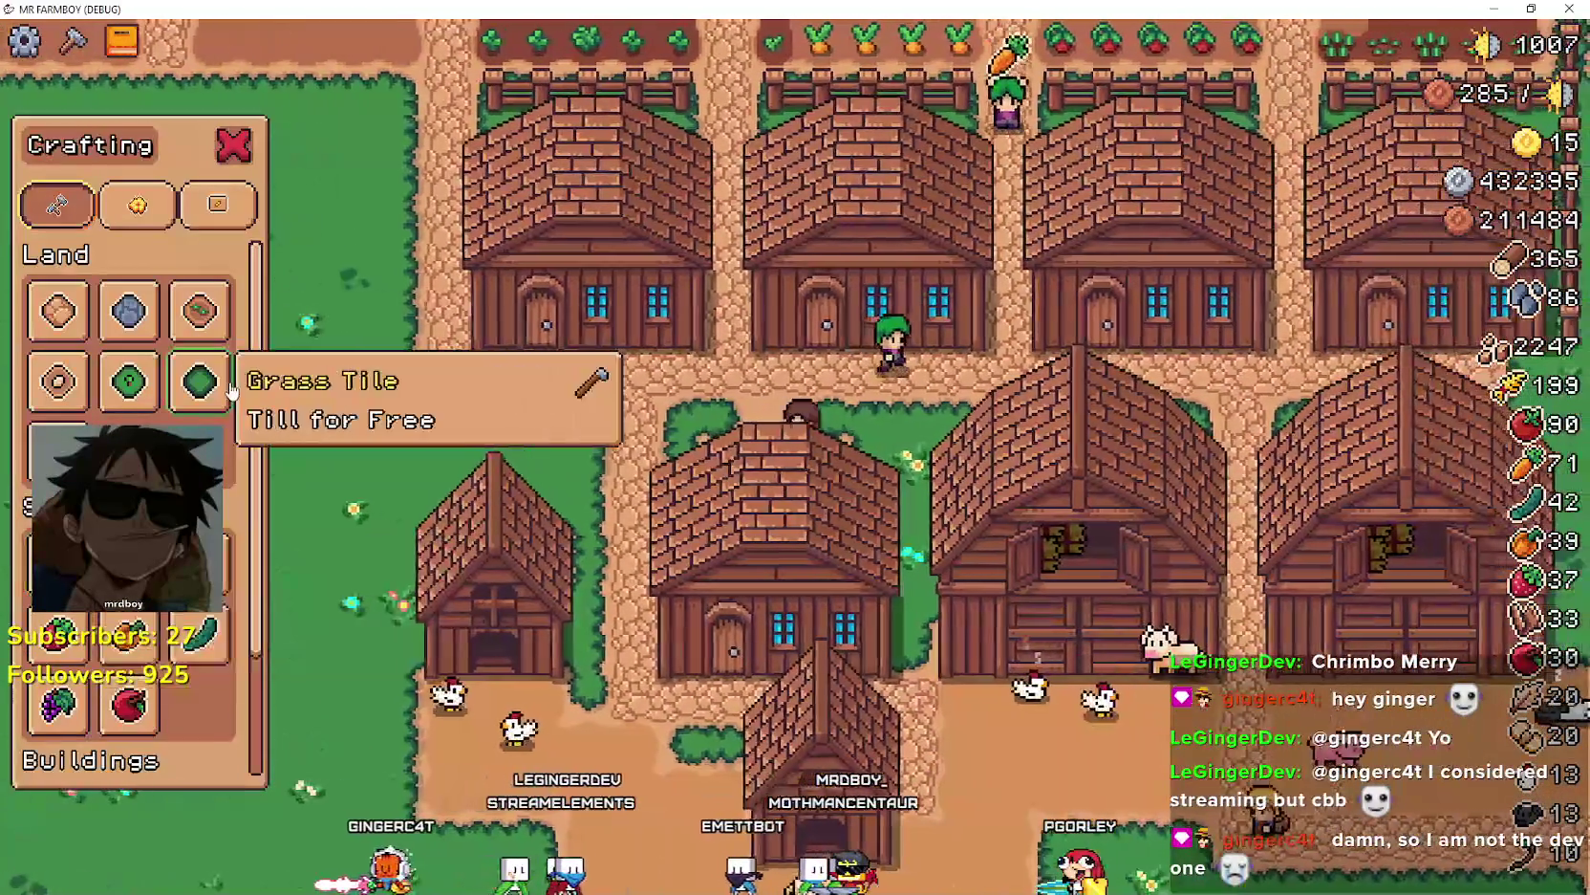
{"action": "scroll", "coordinate": [527, 370], "scroll_direction": "up", "scroll_amount": 2}
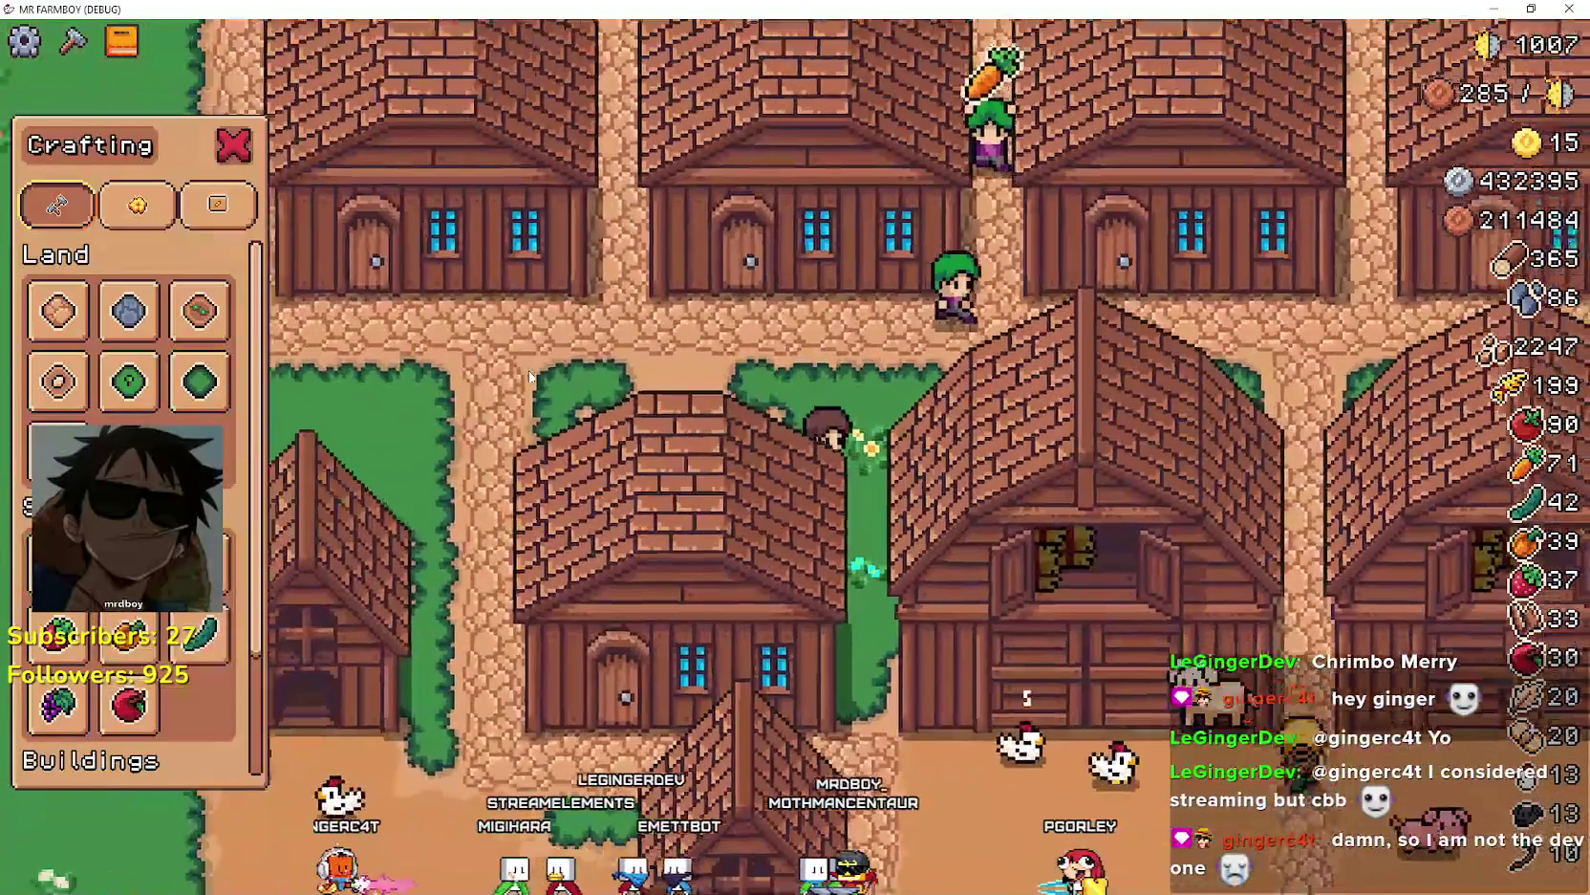
- Close the crafting menu and walk past the animals toward the river, then down past the farmhouse
{"action": "key", "text": "c"}
{"action": "key", "text": "s"}
{"action": "key", "text": "d"}
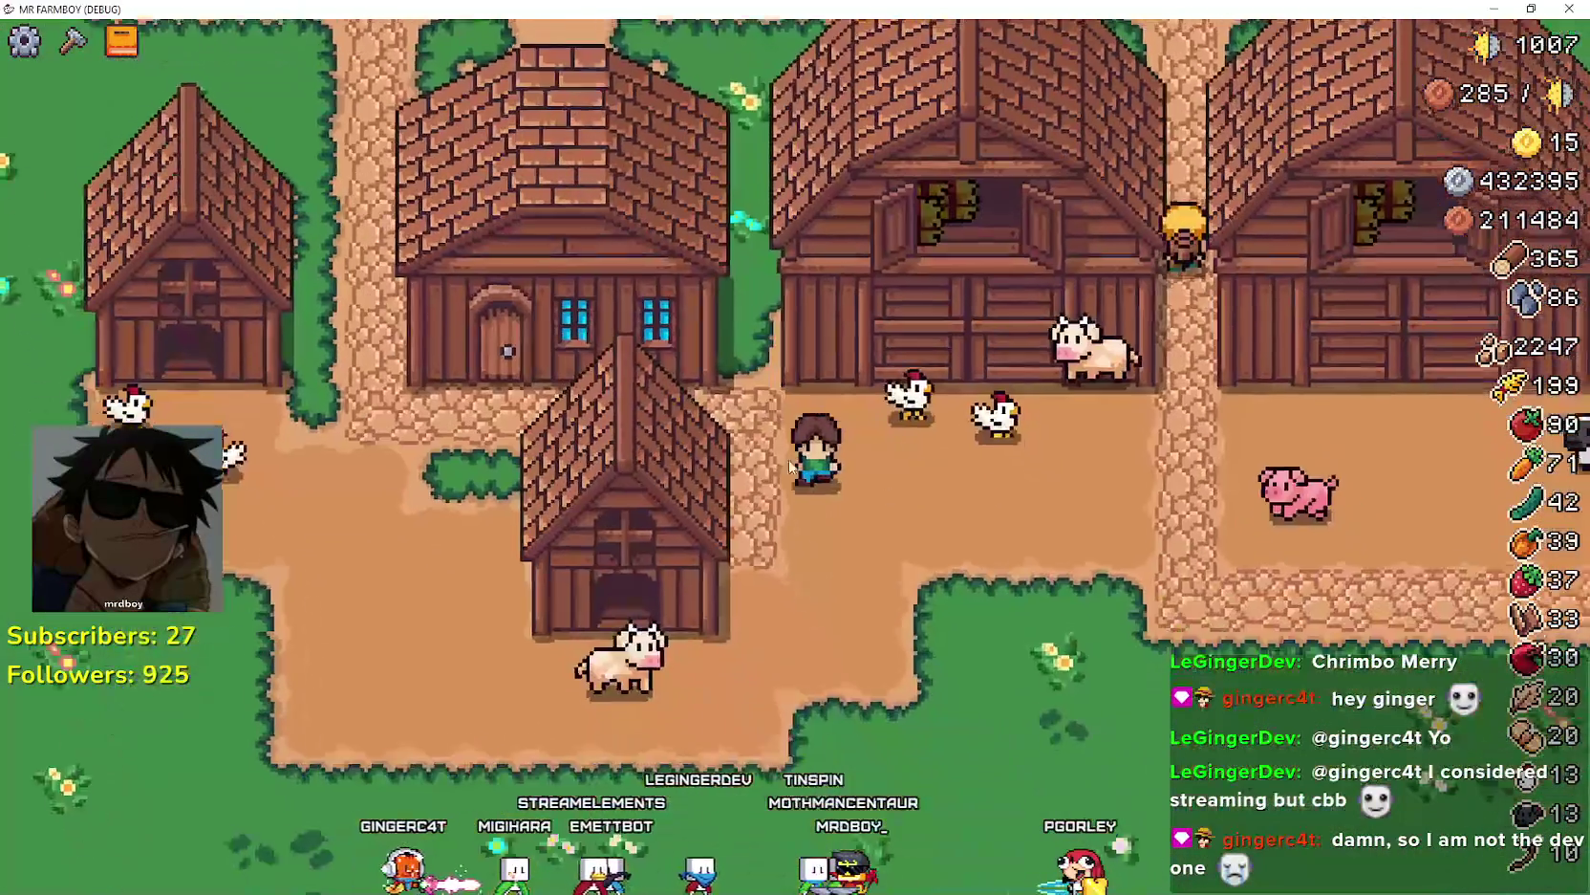
{"action": "key", "text": "d"}
{"action": "key", "text": "w"}
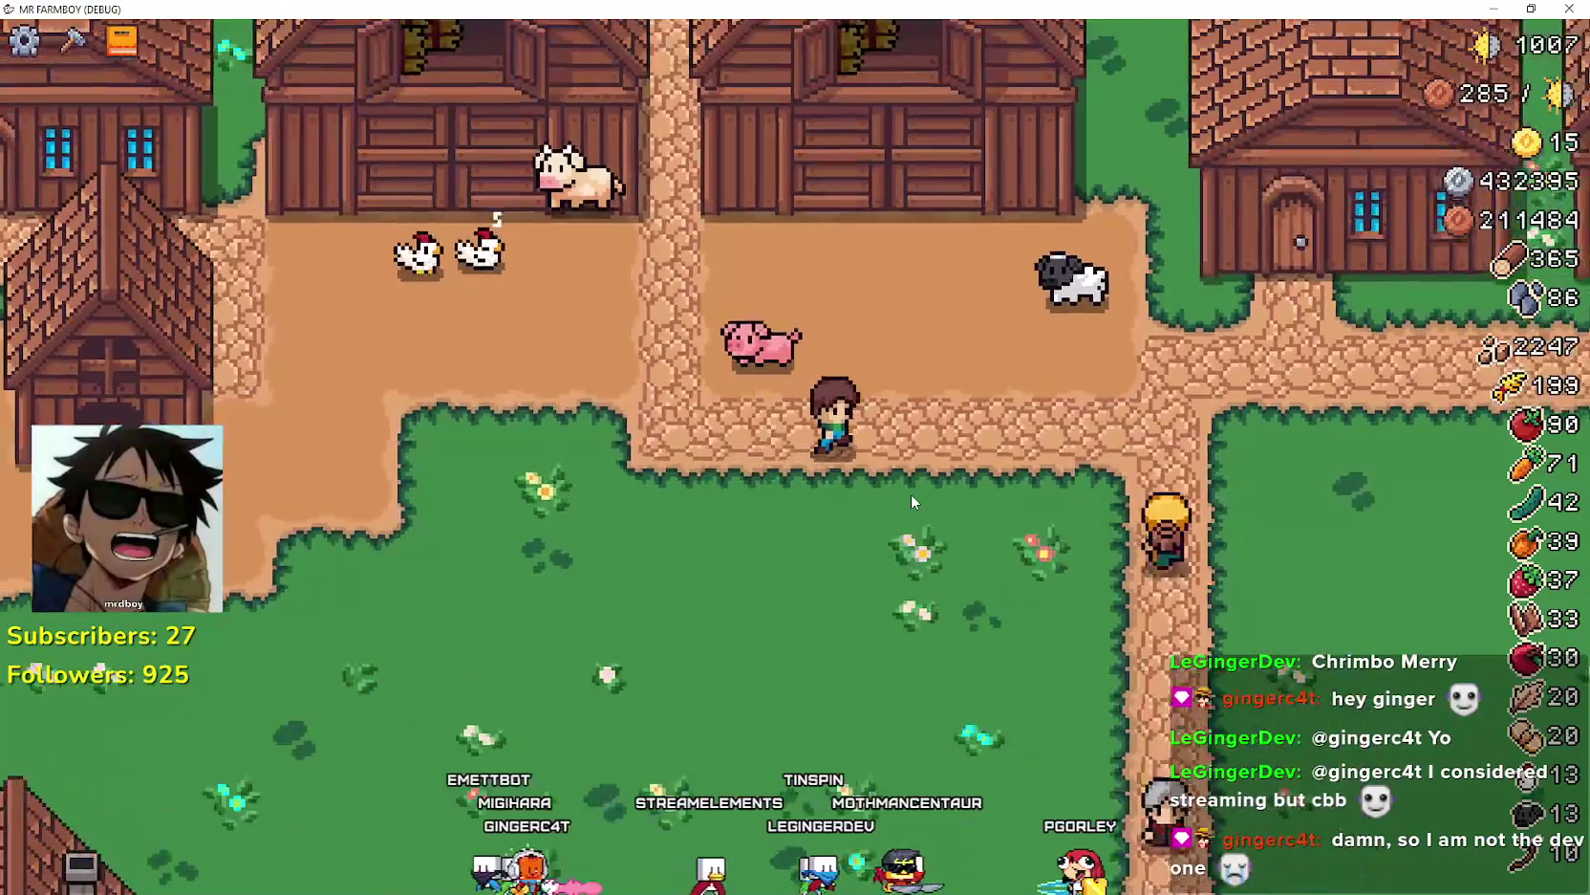
{"action": "key", "text": "d"}
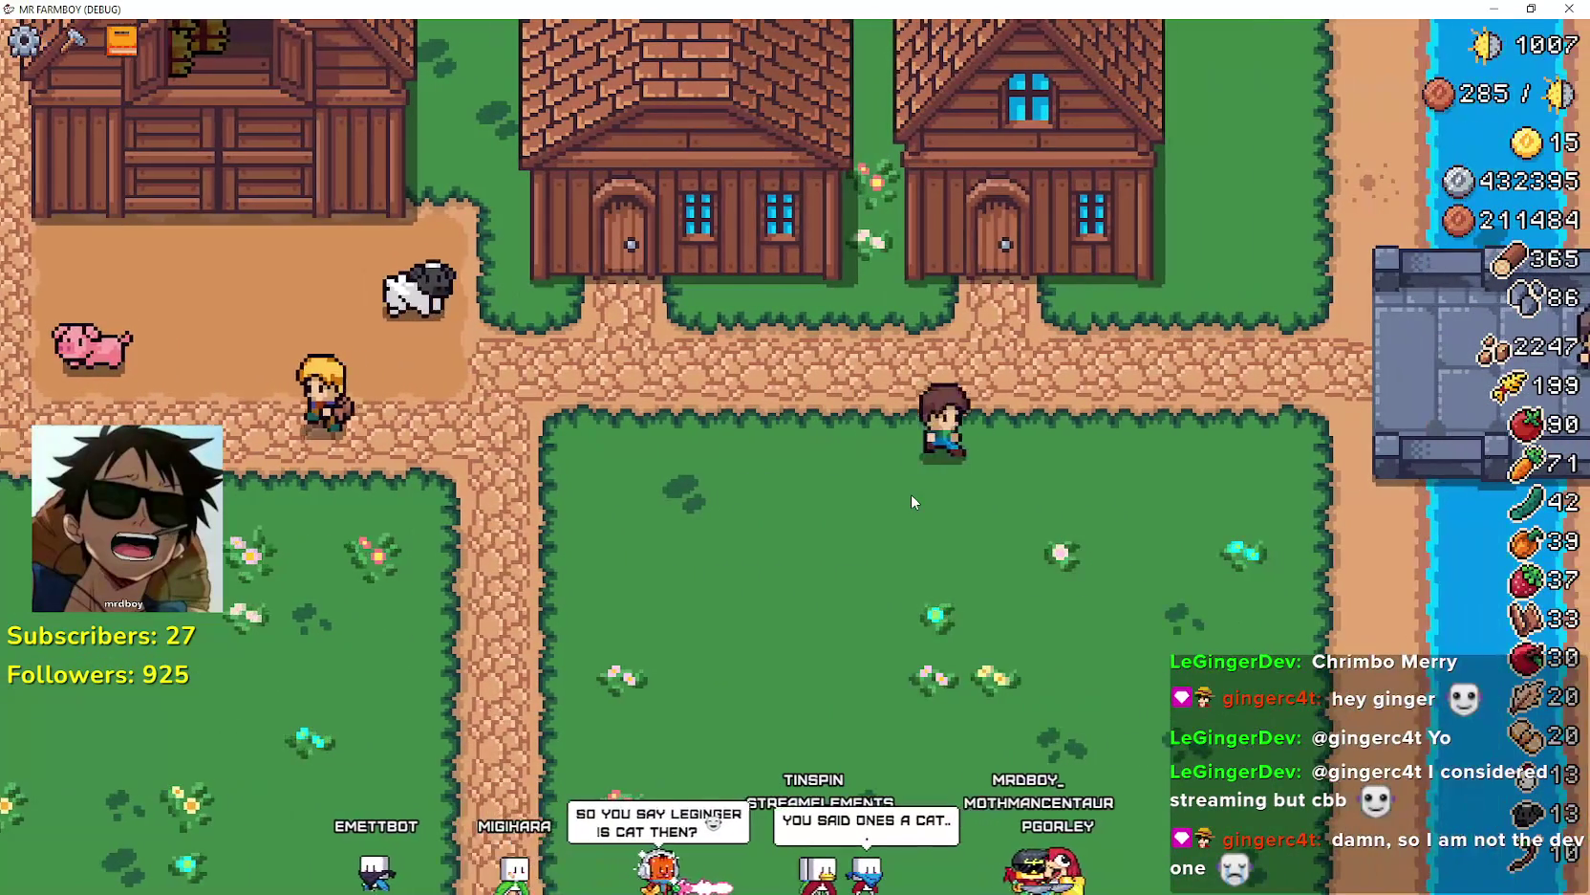
{"action": "key", "text": "s"}
{"action": "key", "text": "a"}
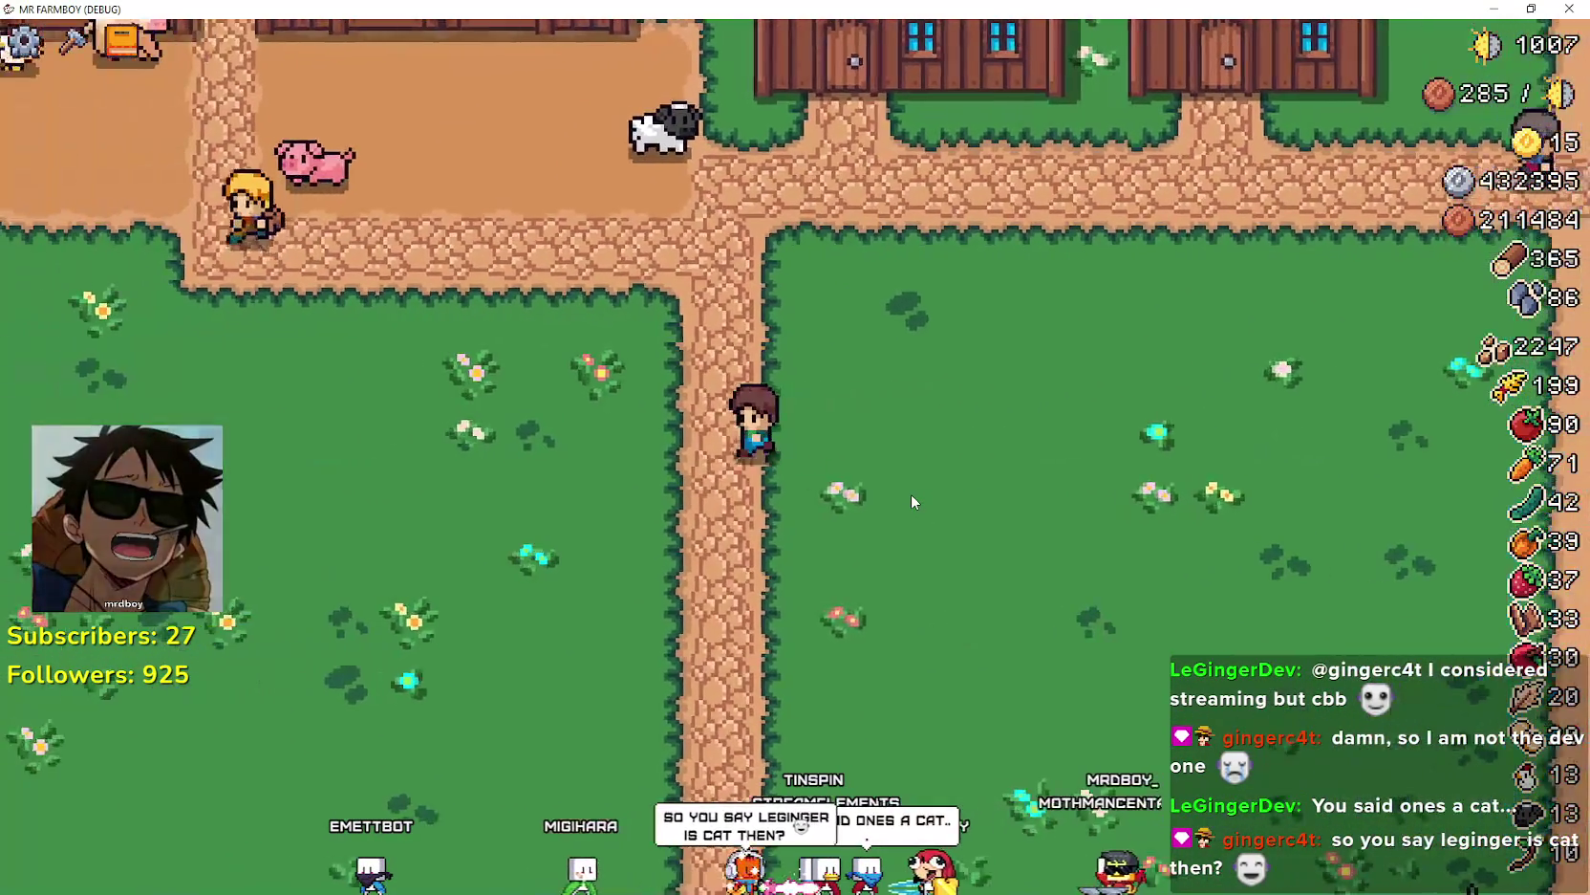
{"action": "key", "text": "a"}
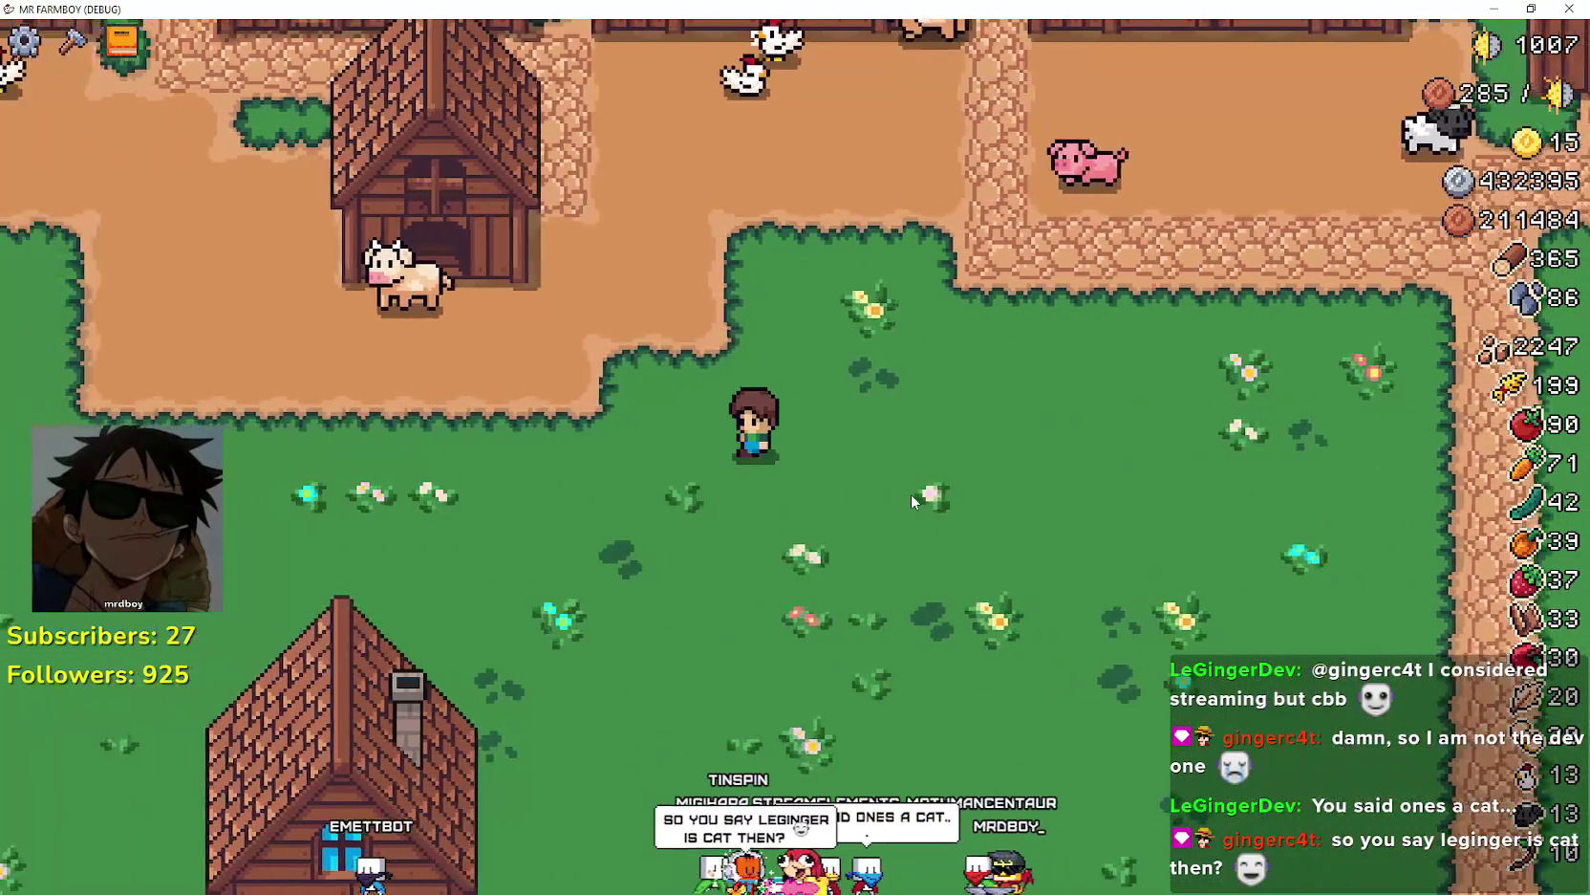
{"action": "key", "text": "s"}
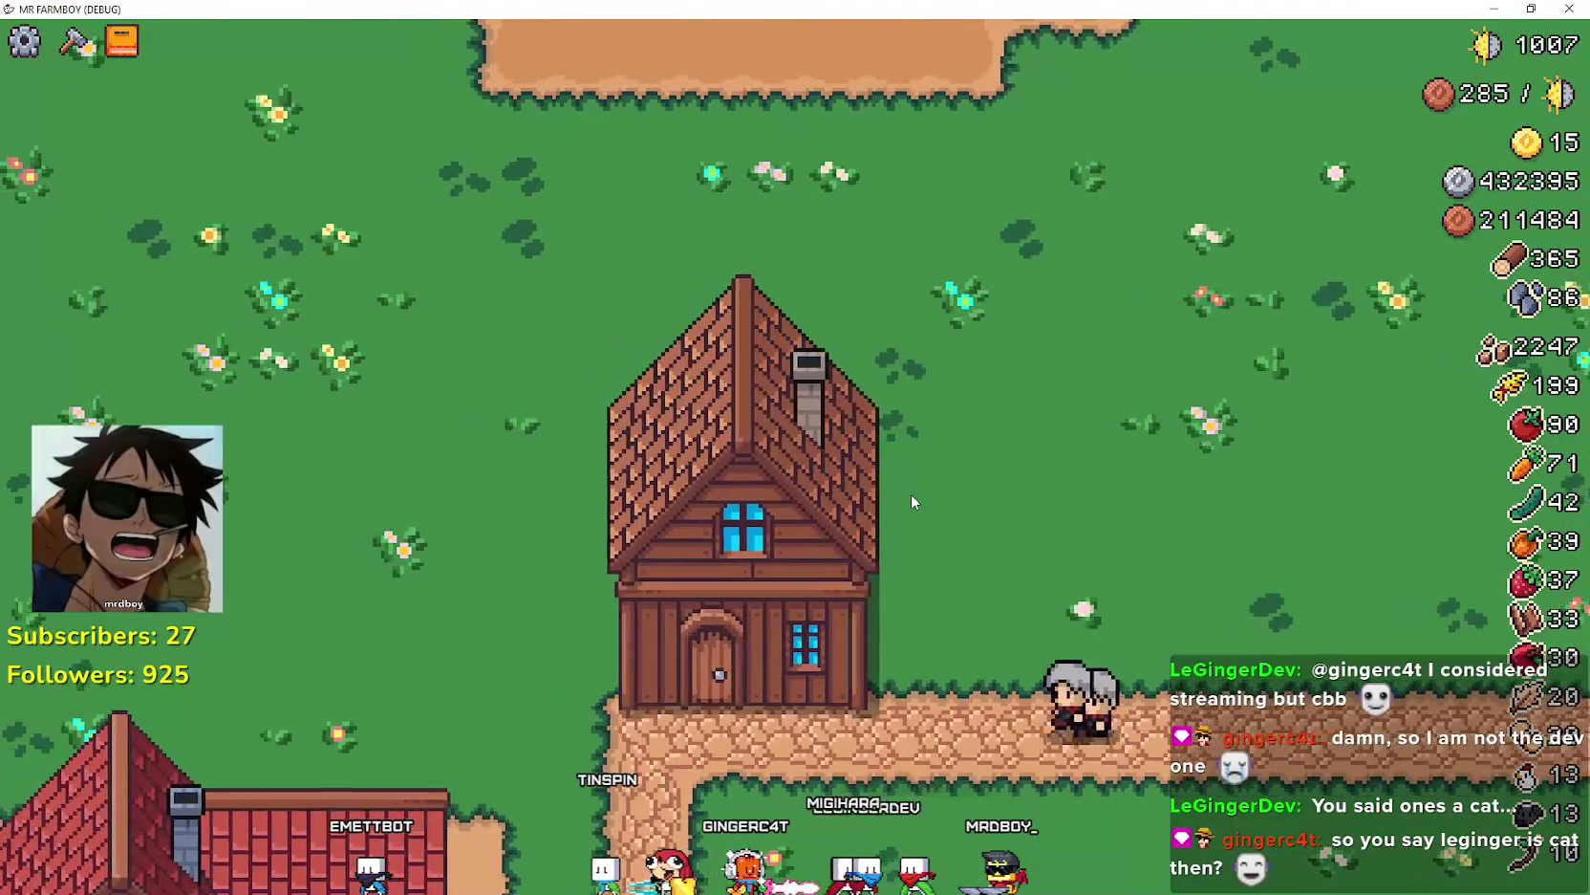
- Walk around the farmhouse and across the meadow back to the strawberry field
{"action": "key", "text": "w"}
{"action": "key", "text": "w"}
{"action": "key", "text": "a"}
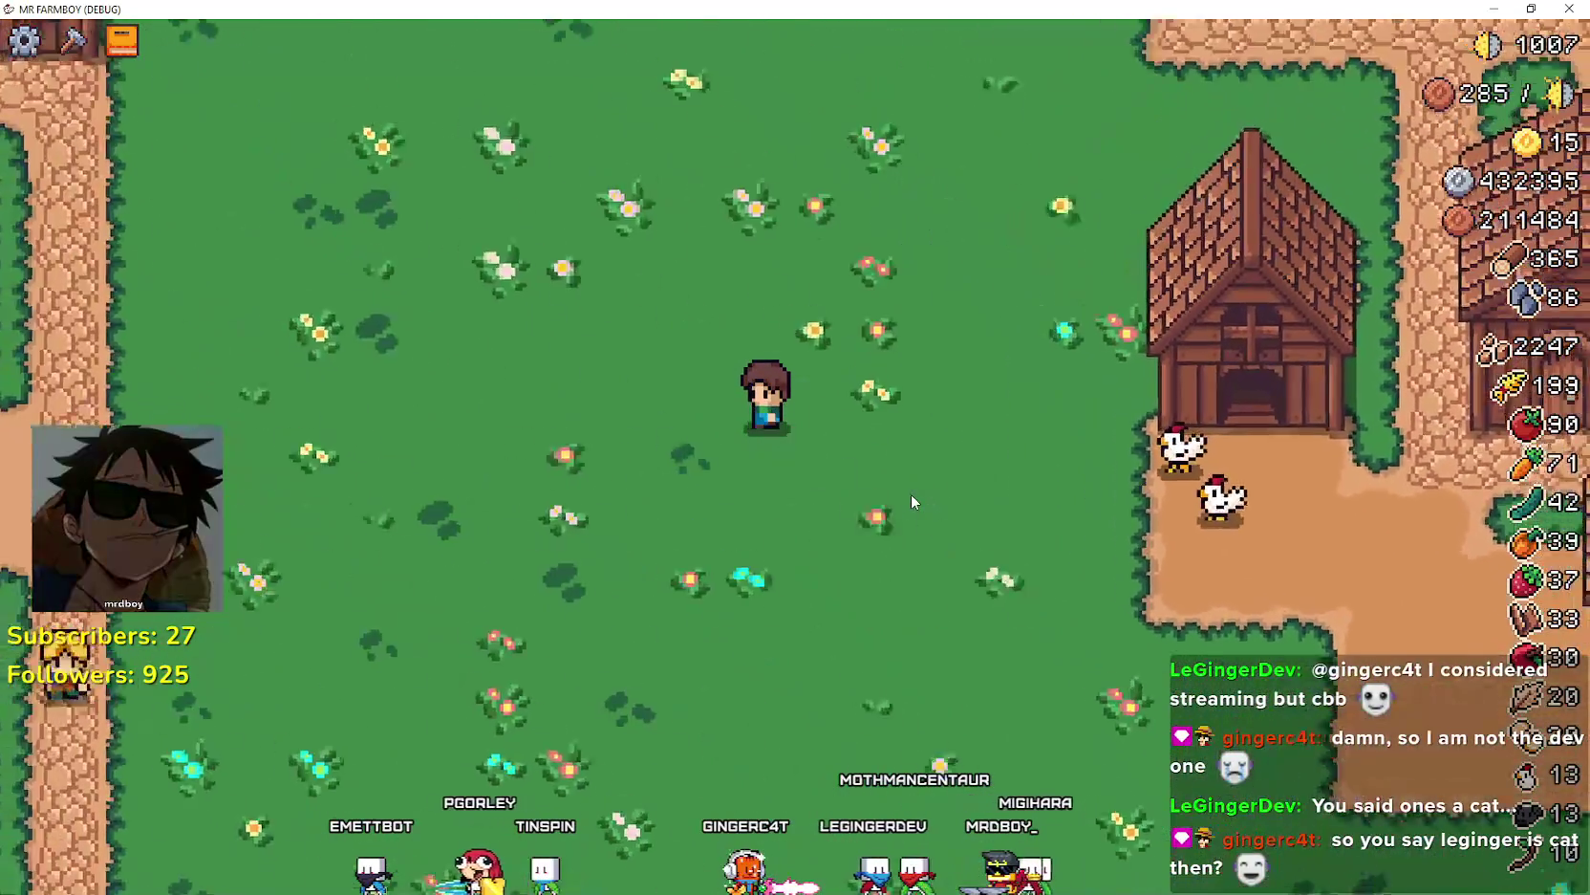
{"action": "key", "text": "w"}
{"action": "key", "text": "a"}
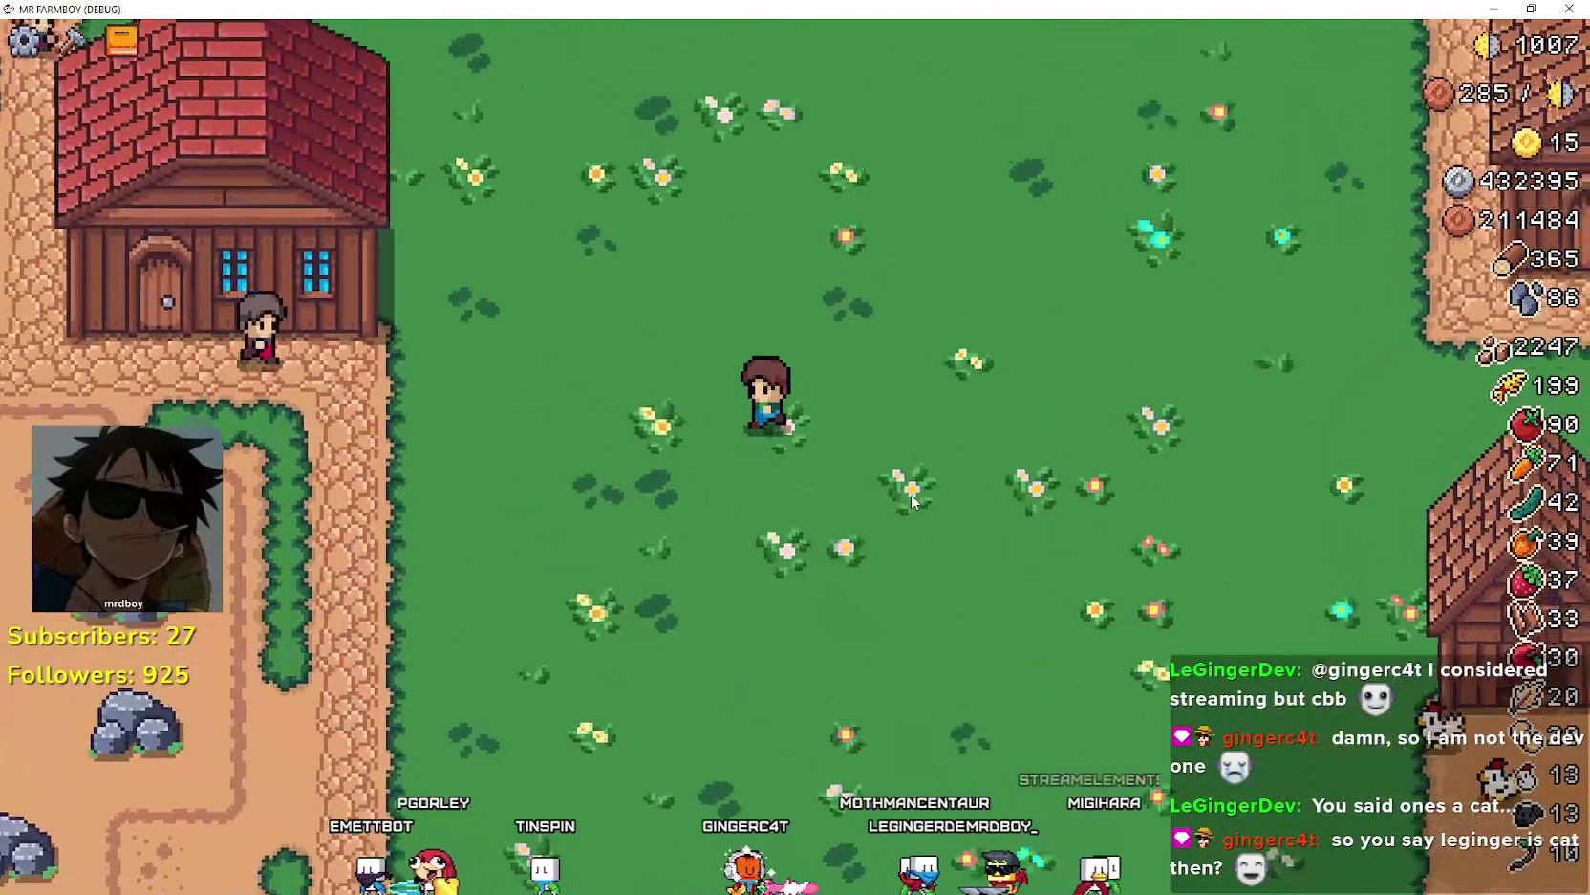
{"action": "key", "text": "a"}
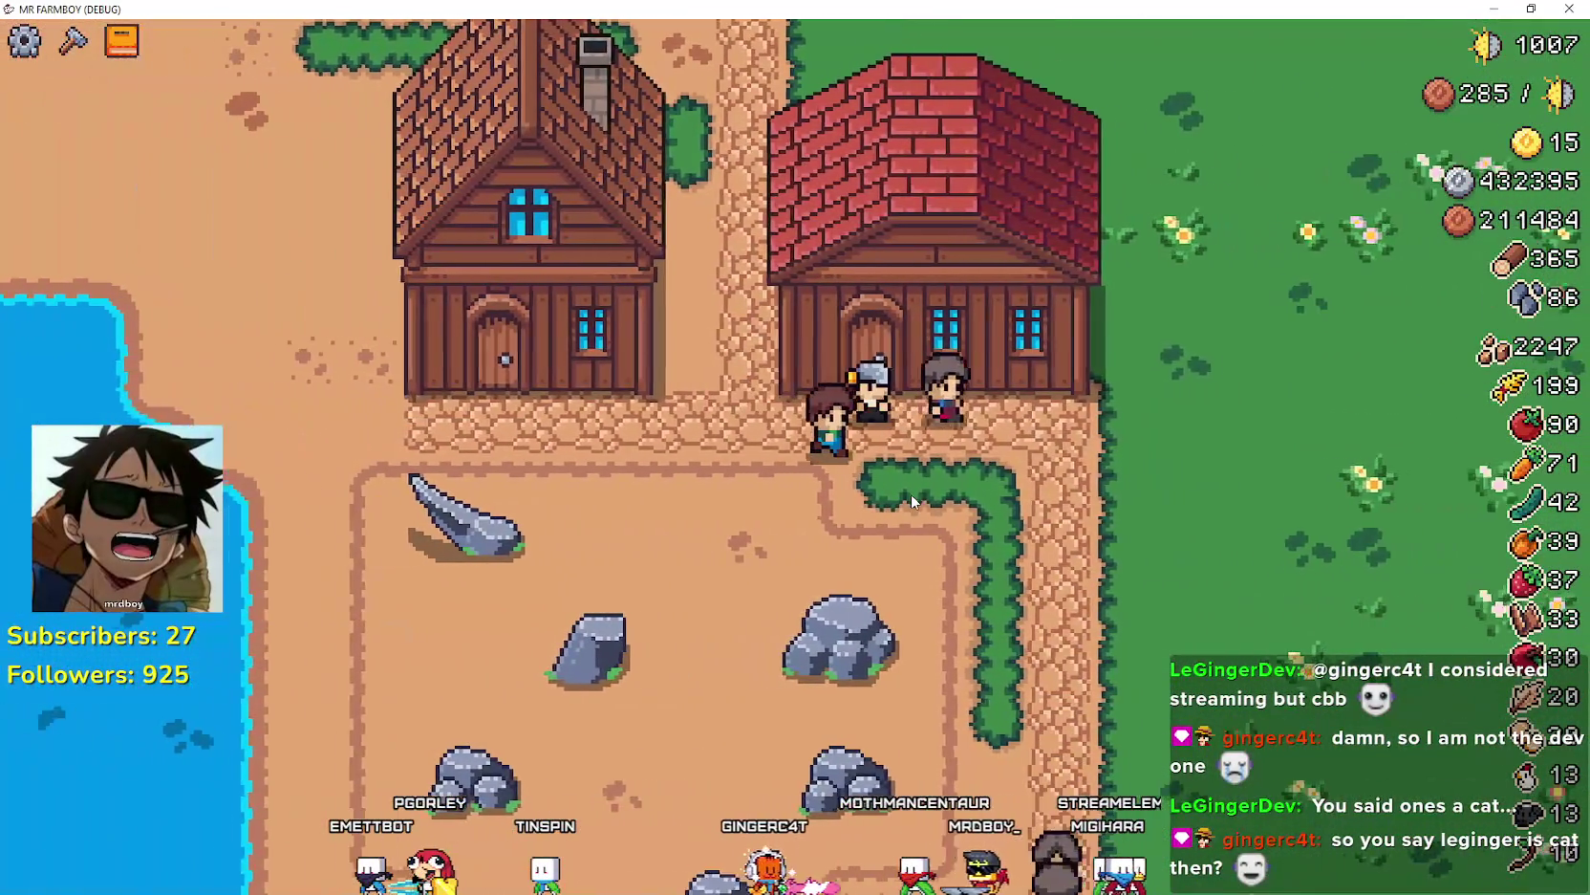
{"action": "key", "text": "d"}
{"action": "key", "text": "w"}
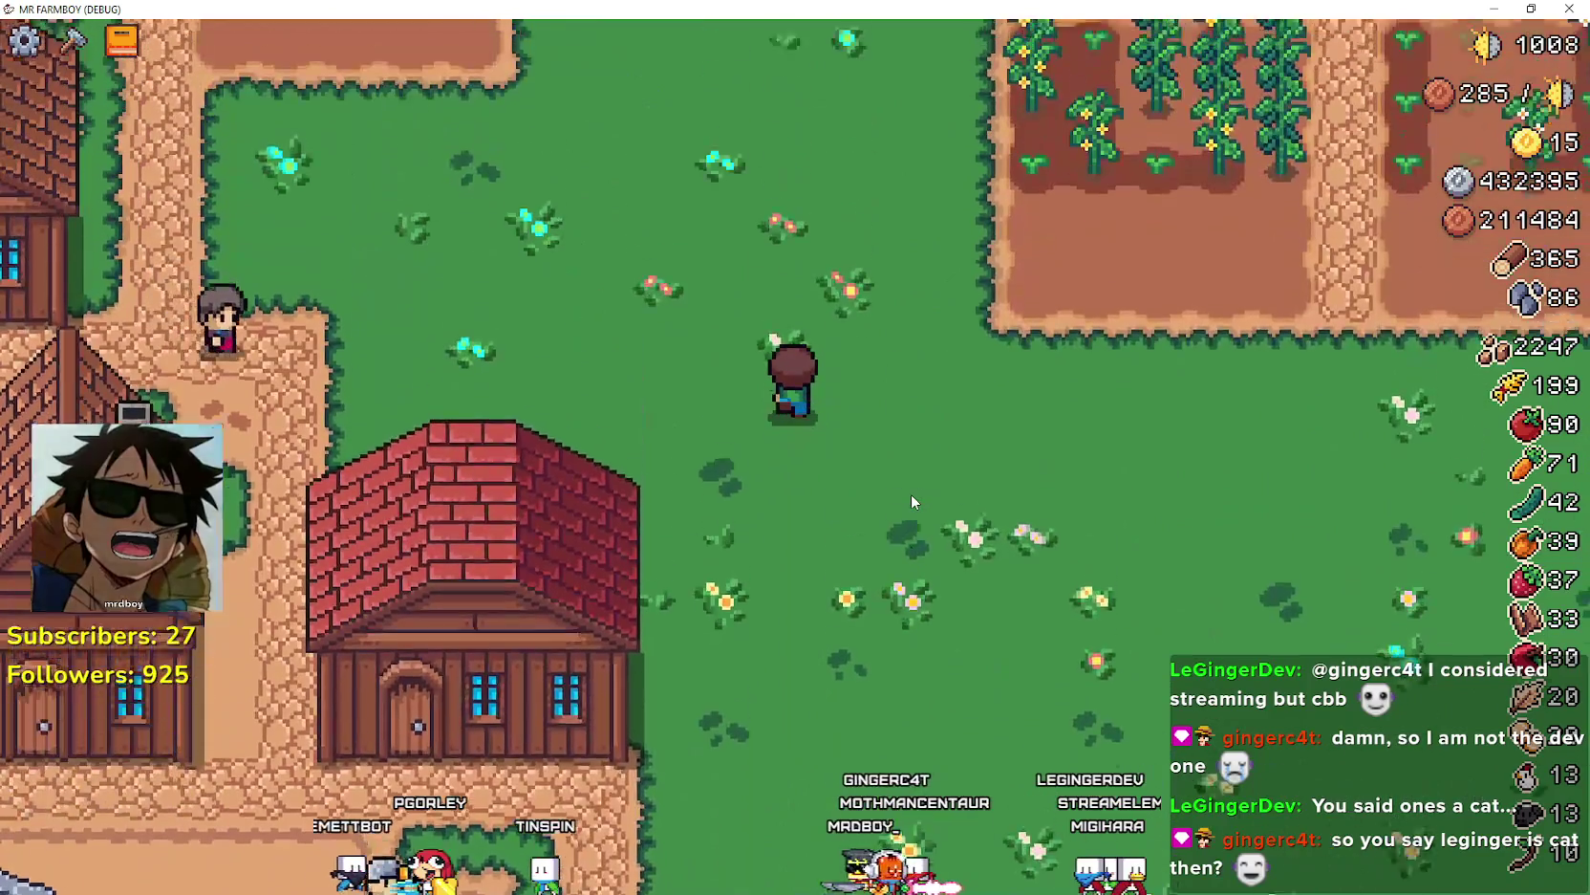
{"action": "key", "text": "w"}
{"action": "key", "text": "d"}
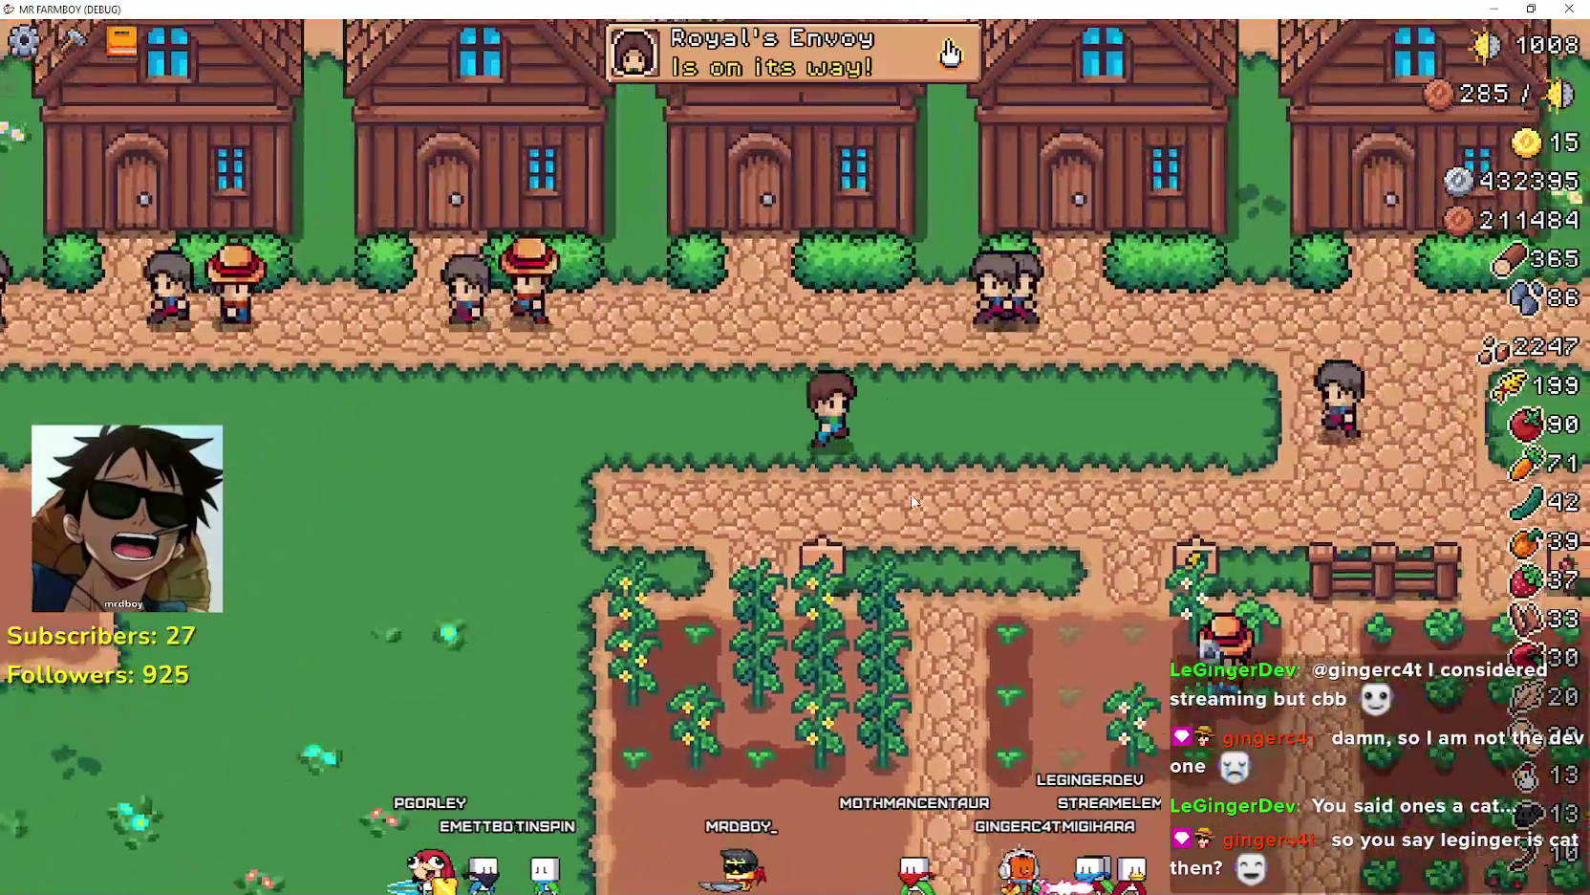
{"action": "key", "text": "d"}
{"action": "key", "text": "s"}
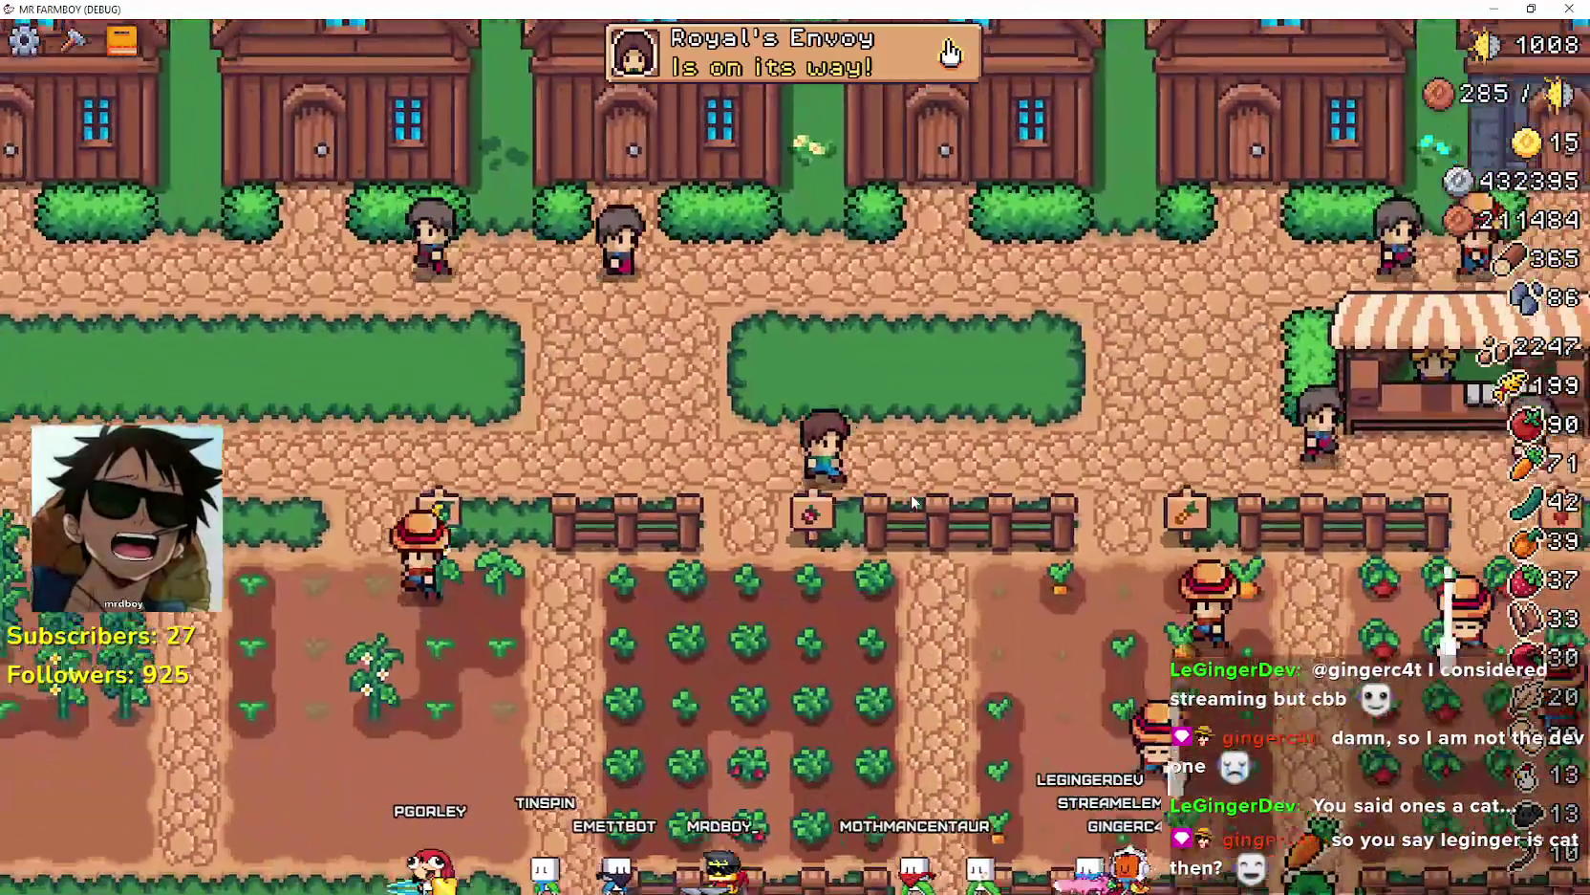
{"action": "key", "text": "s"}
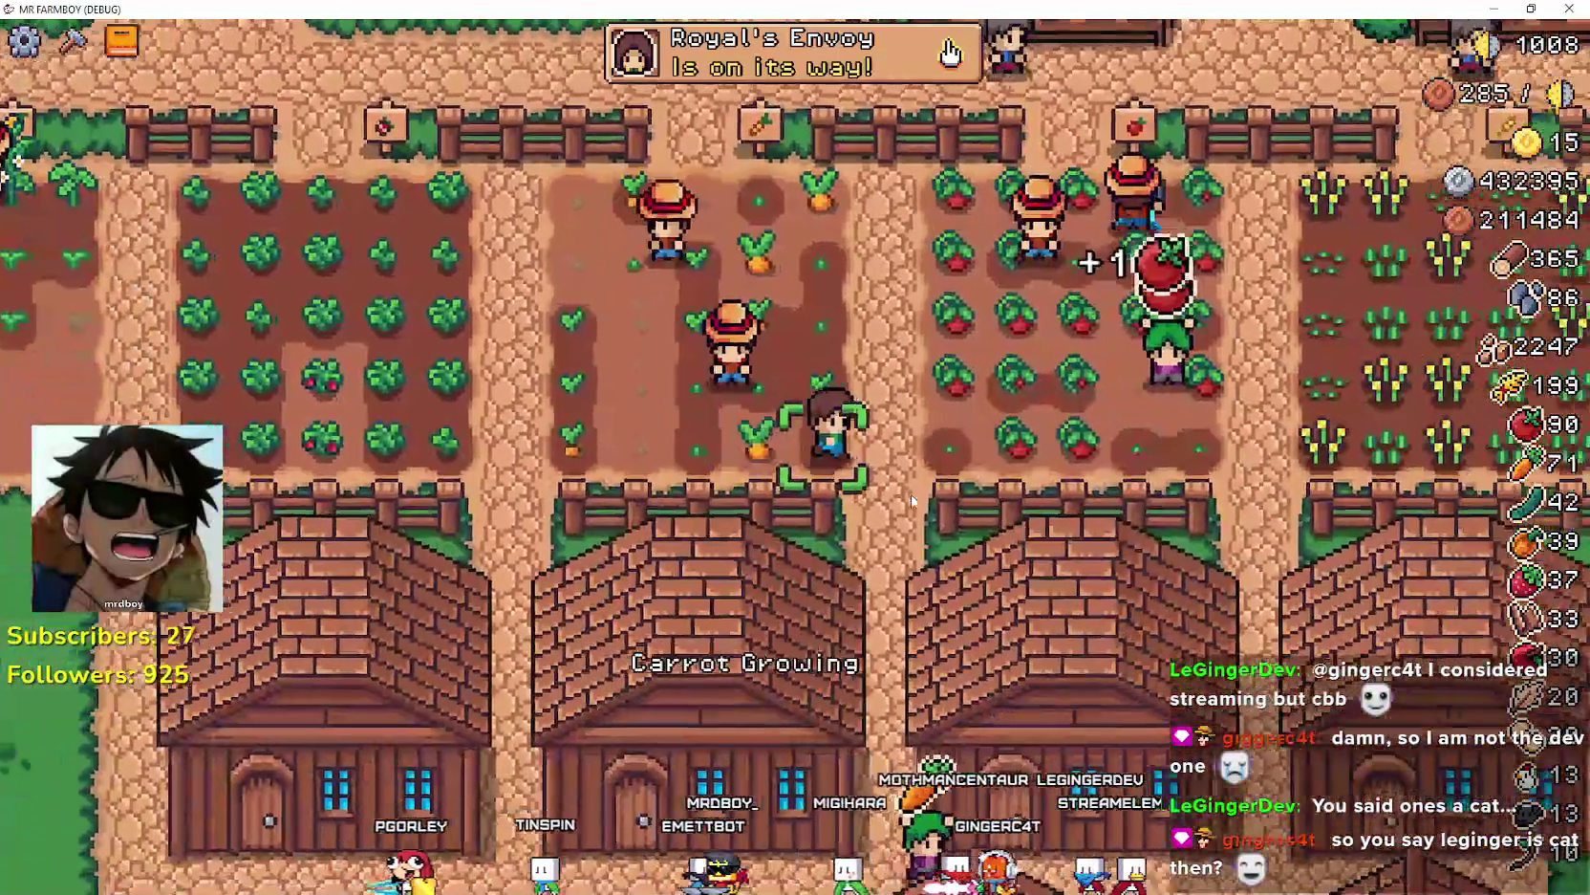
{"action": "key", "text": "a"}
{"action": "key", "text": "w"}
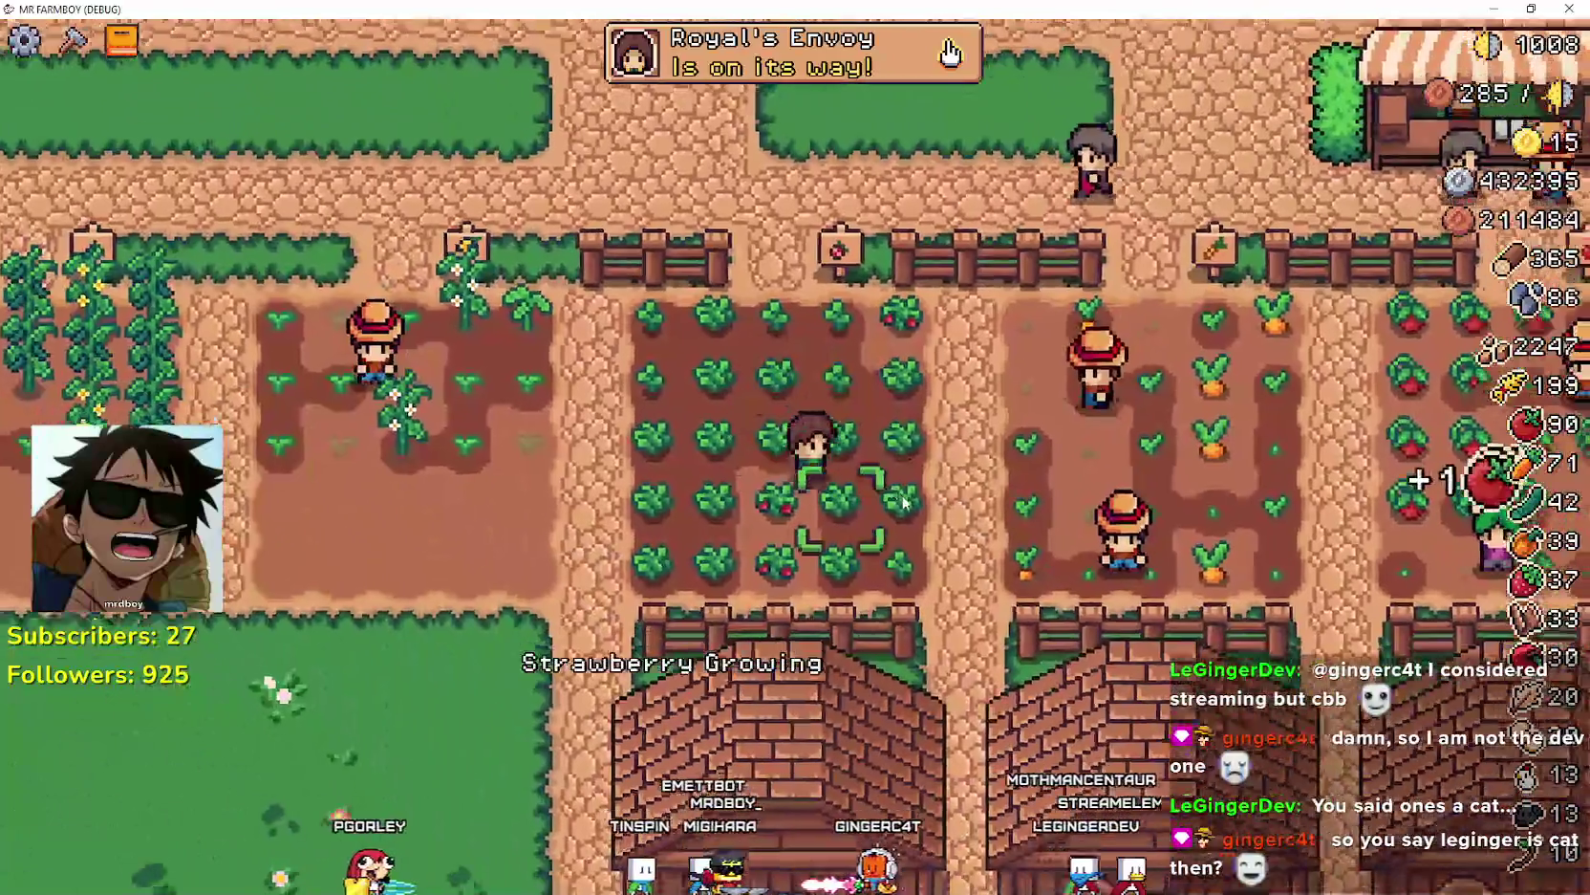
- Harvest a ripe strawberry, plant strawberries on empty plots and water them
{"action": "key", "text": "a"}
{"action": "key", "text": "s"}
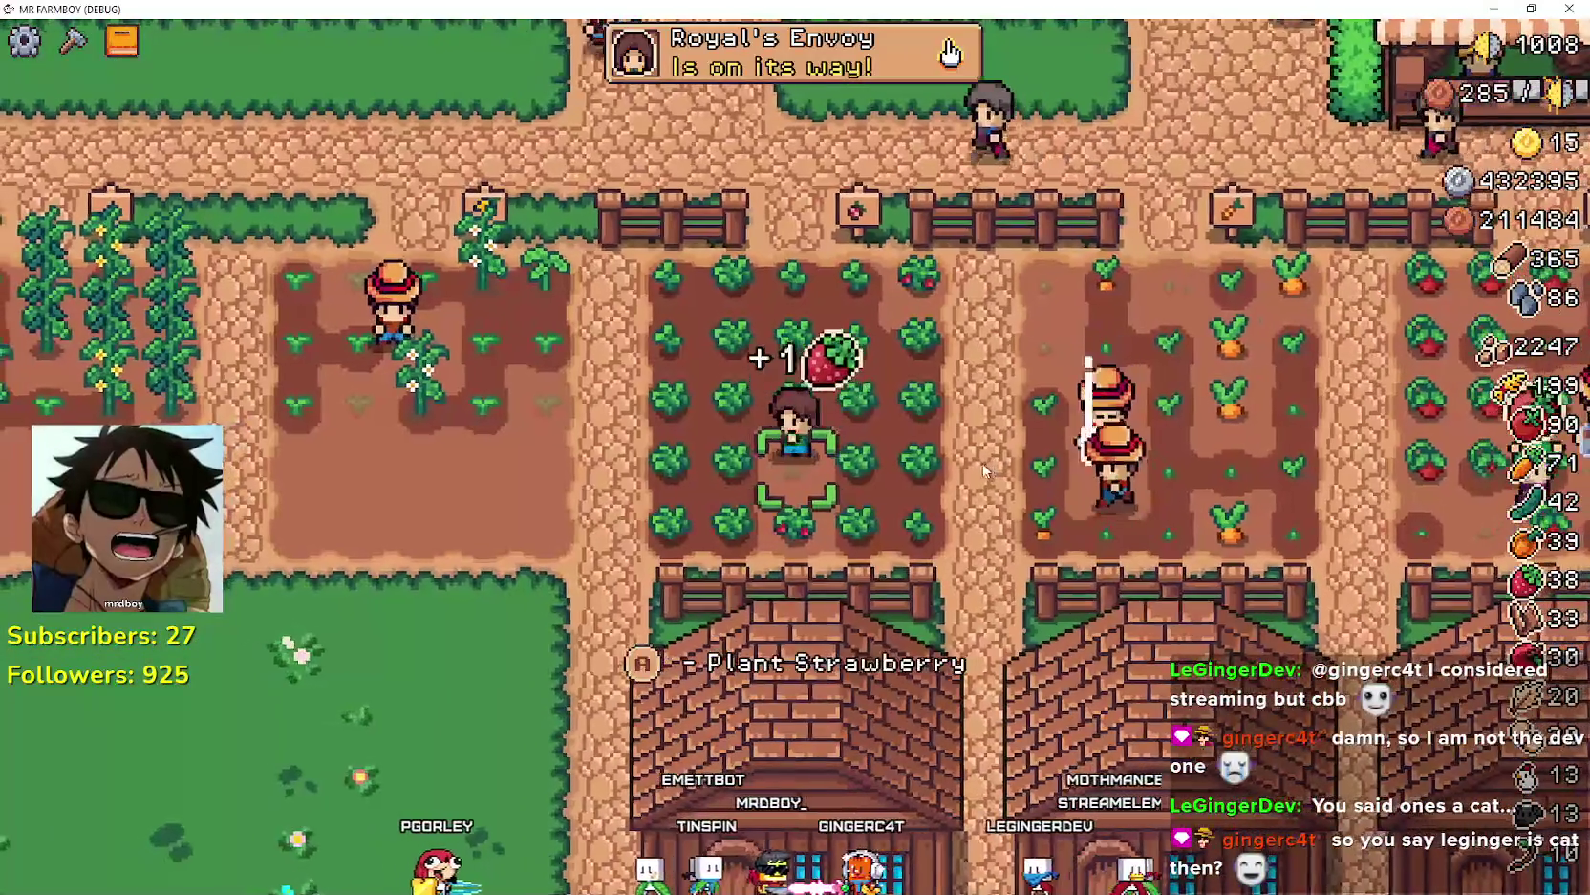
{"action": "key", "text": "d"}
{"action": "key", "text": "space"}
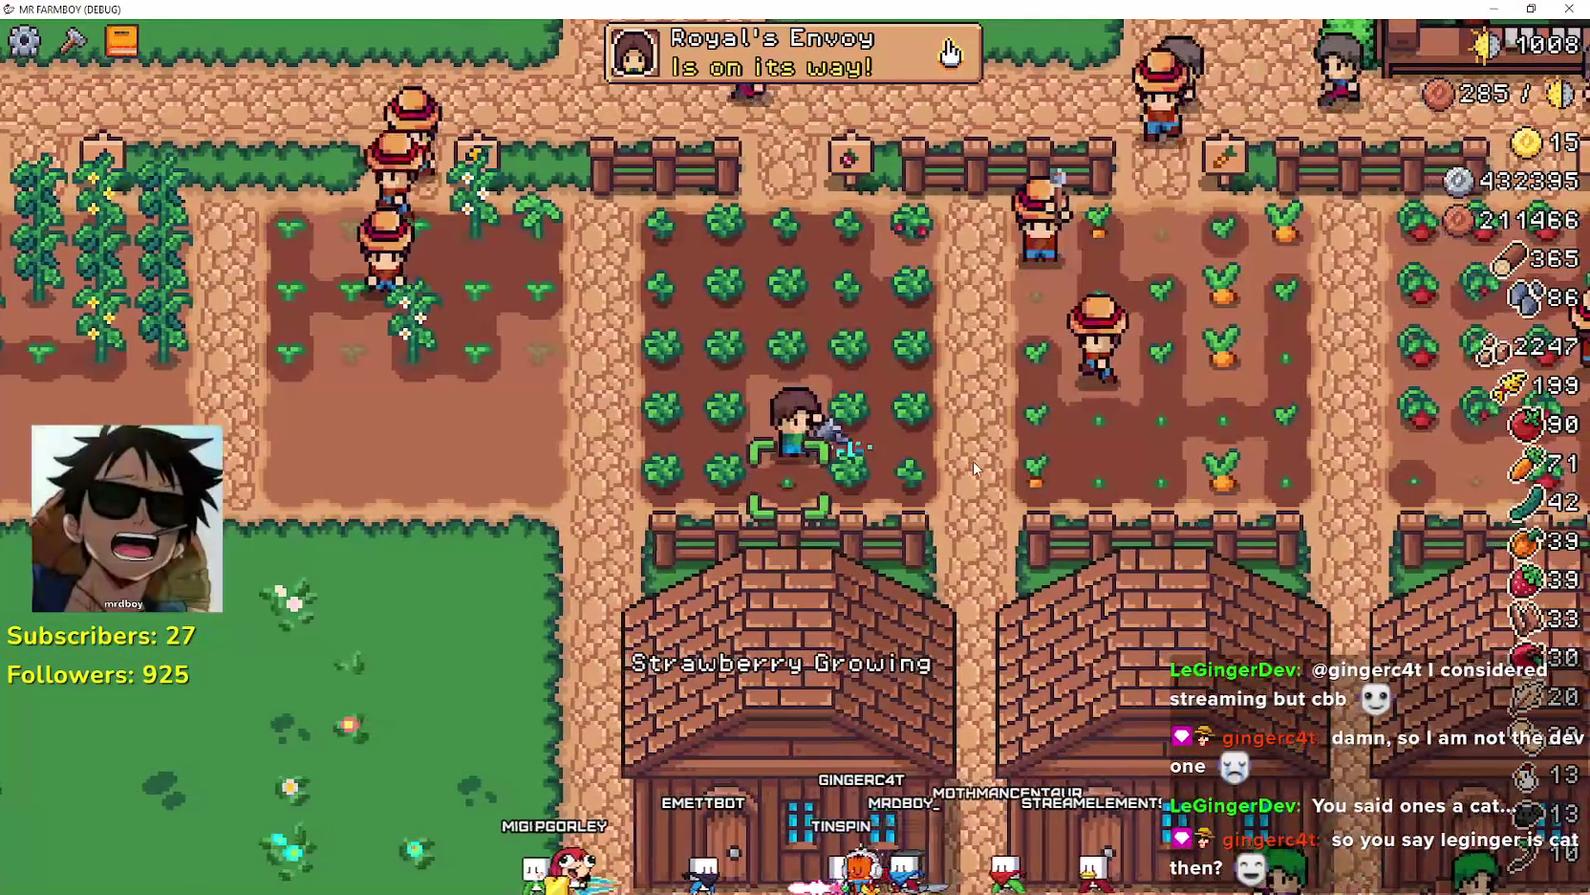
{"action": "key", "text": "w"}
{"action": "key", "text": "space"}
{"action": "key", "text": "a"}
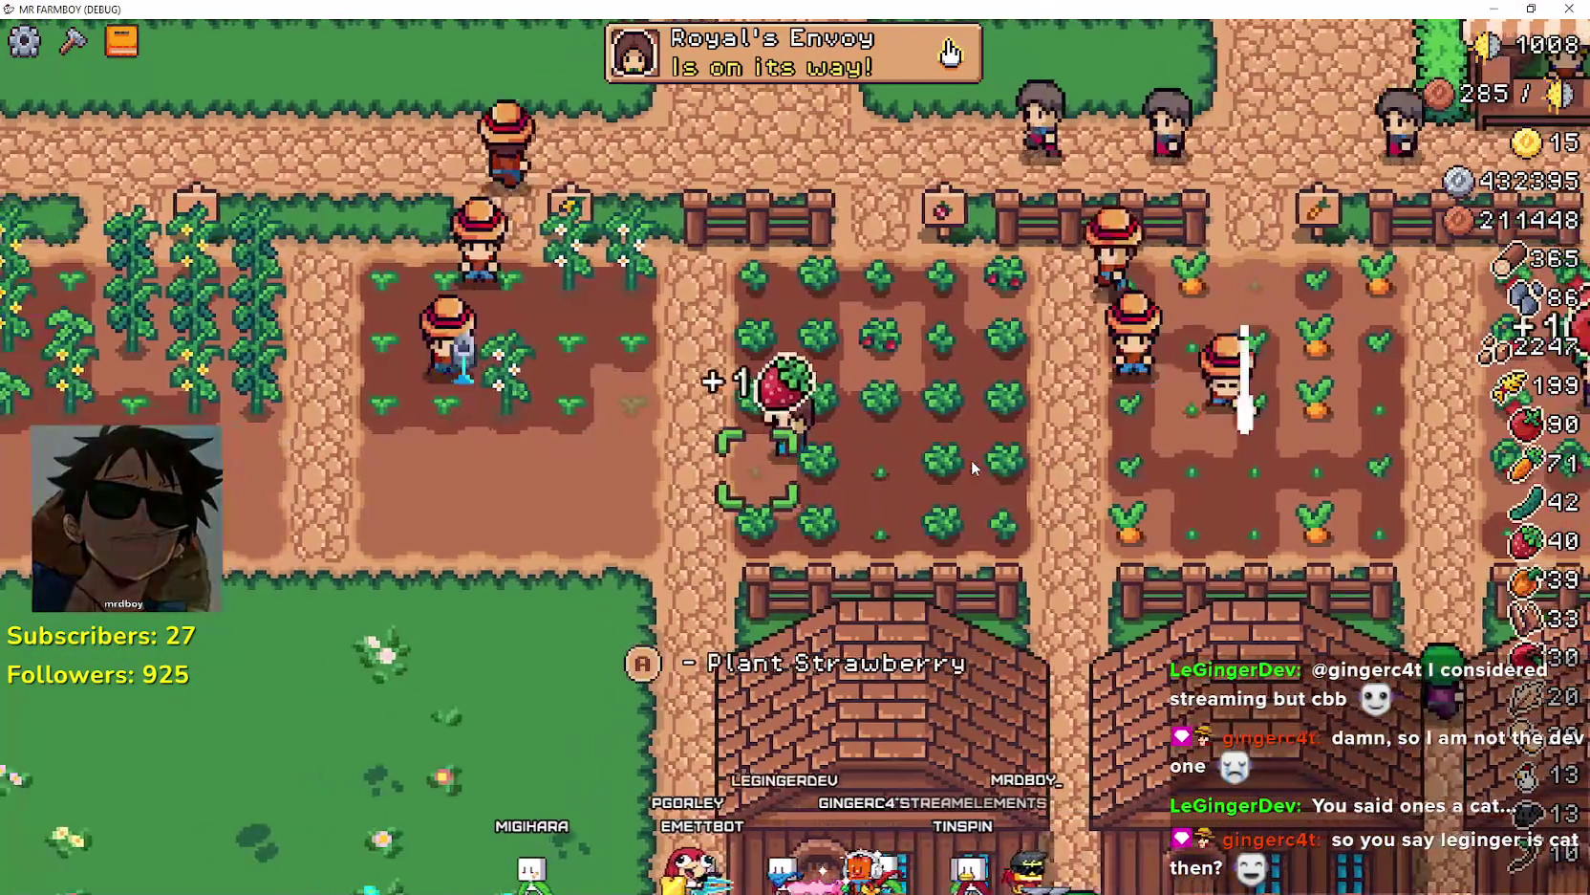
{"action": "key", "text": "space"}
- Harvest and replant two more strawberry plots
{"action": "key", "text": "w"}
{"action": "key", "text": "space"}
{"action": "key", "text": "d"}
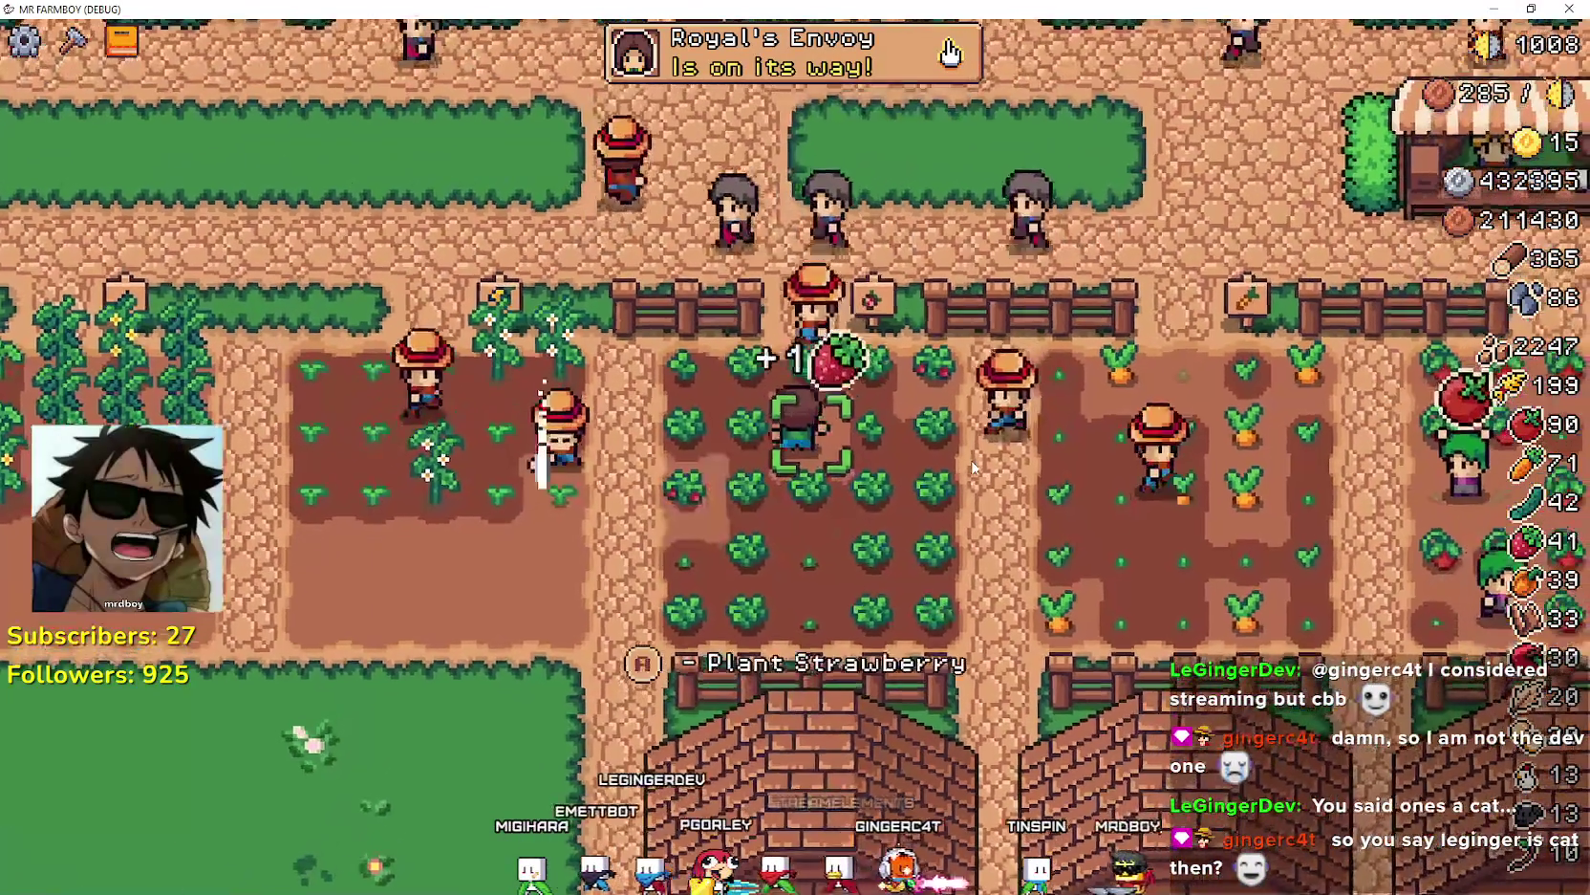
{"action": "key", "text": "space"}
{"action": "key", "text": "a"}
{"action": "key", "text": "s"}
{"action": "key", "text": "space"}
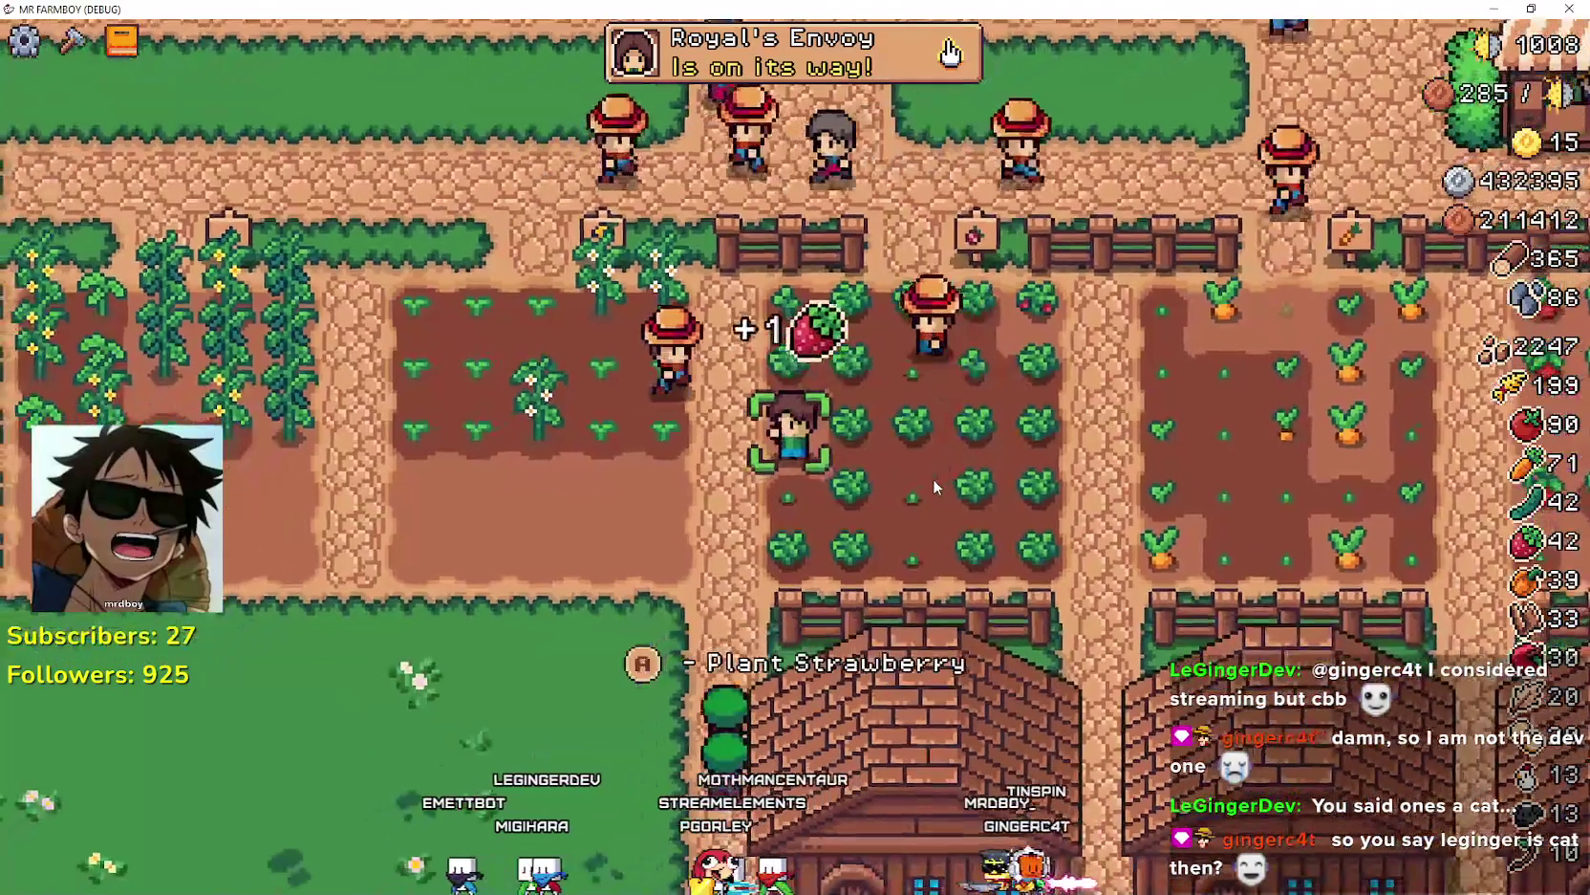
{"action": "key", "text": "space"}
- Harvest the carrot field and replant carrots on the empty plots
{"action": "key", "text": "d"}
{"action": "key", "text": "space"}
{"action": "key", "text": "space"}
{"action": "key", "text": "a"}
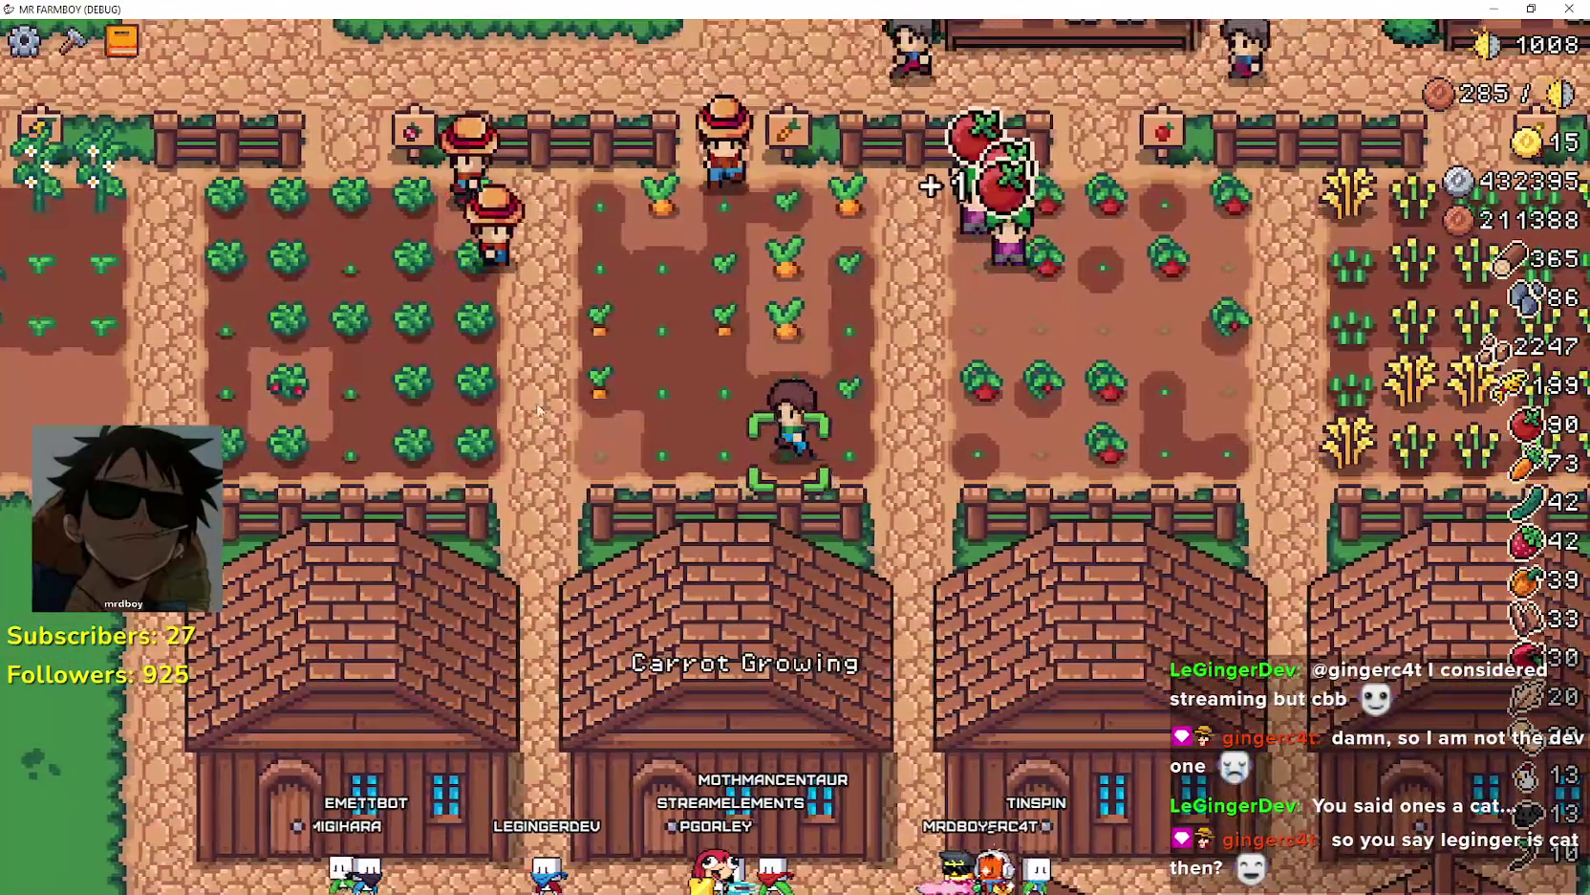
{"action": "key", "text": "space"}
- Walk into the wheat field, harvest it and plant wheat on the empty tiles
{"action": "key", "text": "d"}
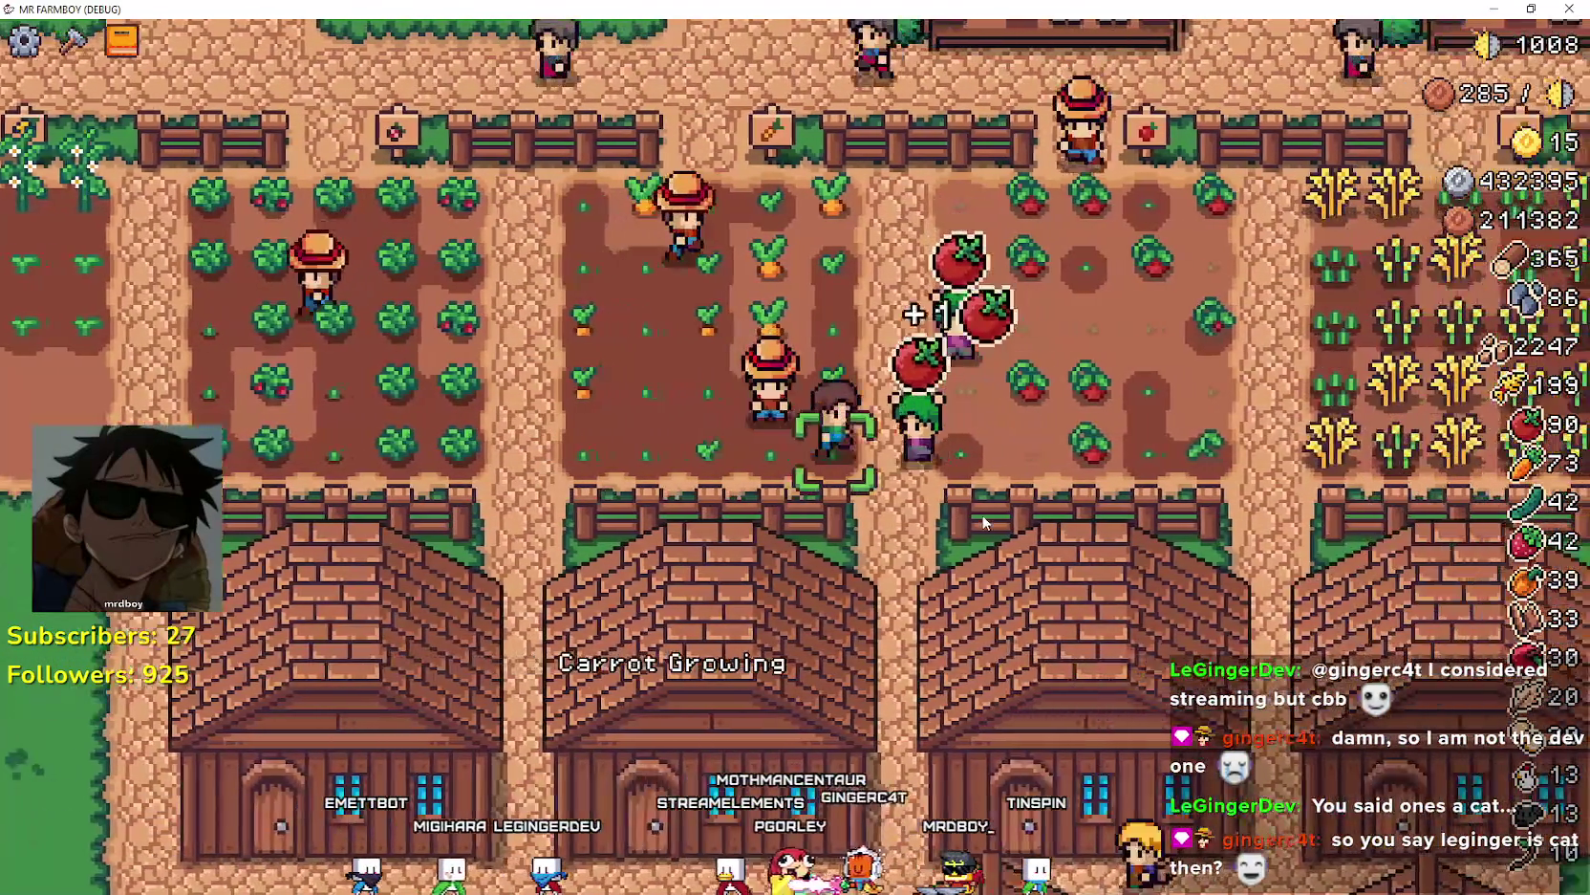
{"action": "key", "text": "d"}
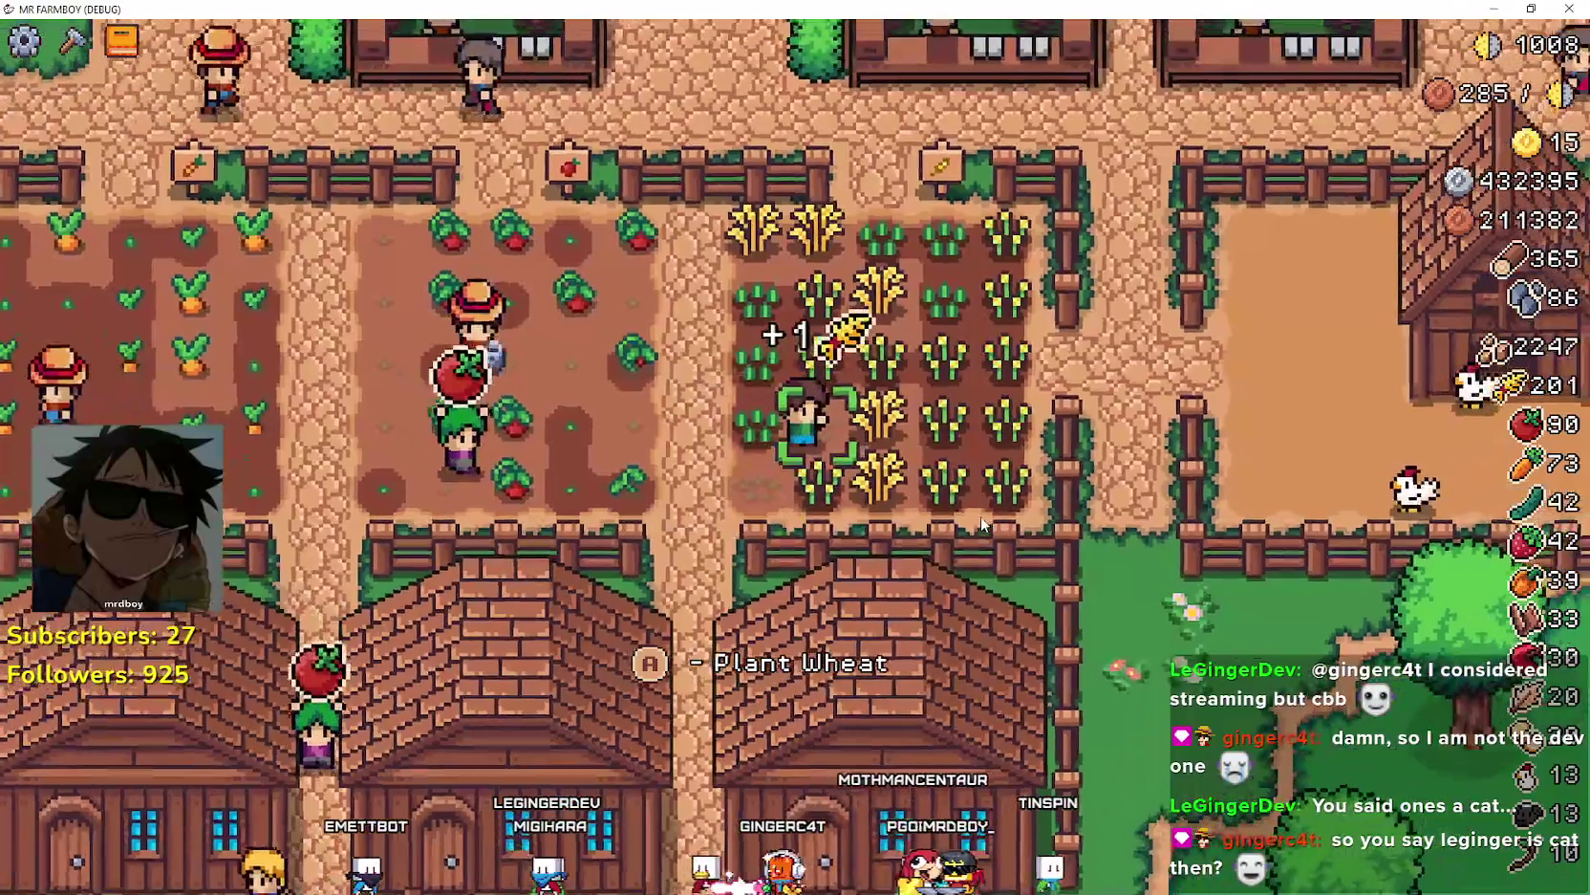
{"action": "key", "text": "space"}
{"action": "key", "text": "space"}
{"action": "key", "text": "w"}
{"action": "key", "text": "space"}
{"action": "key", "text": "a"}
{"action": "key", "text": "space"}
- Replant the top-left and two more wheat tiles, harvest a ripe one, then switch to the Going Merry images
{"action": "key", "text": "space"}
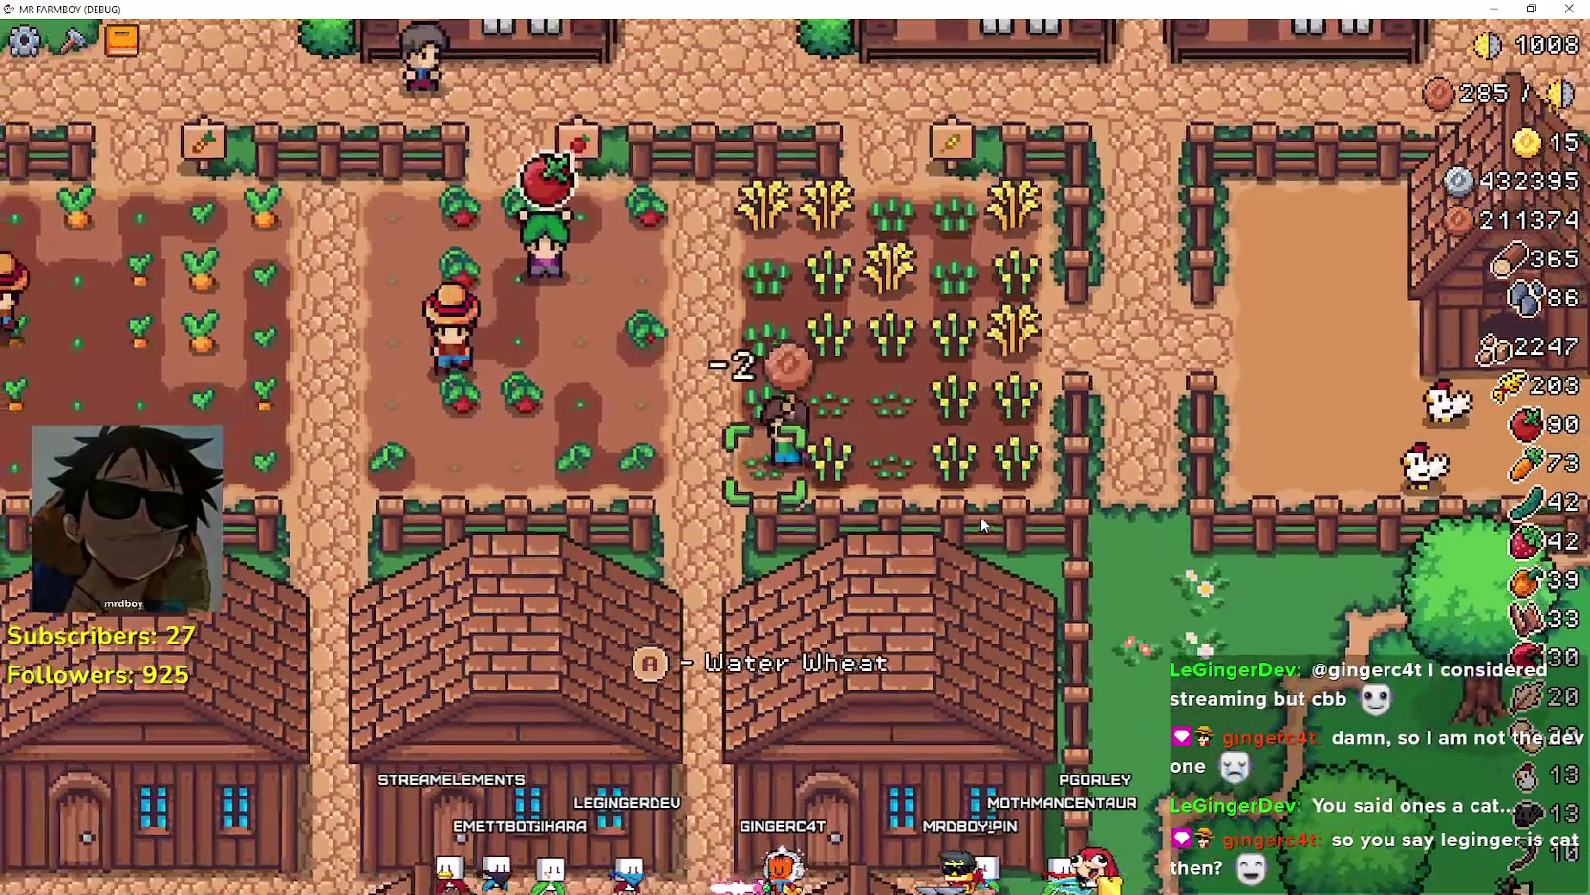
{"action": "key", "text": "d"}
{"action": "key", "text": "w"}
{"action": "key", "text": "a"}
{"action": "key", "text": "space"}
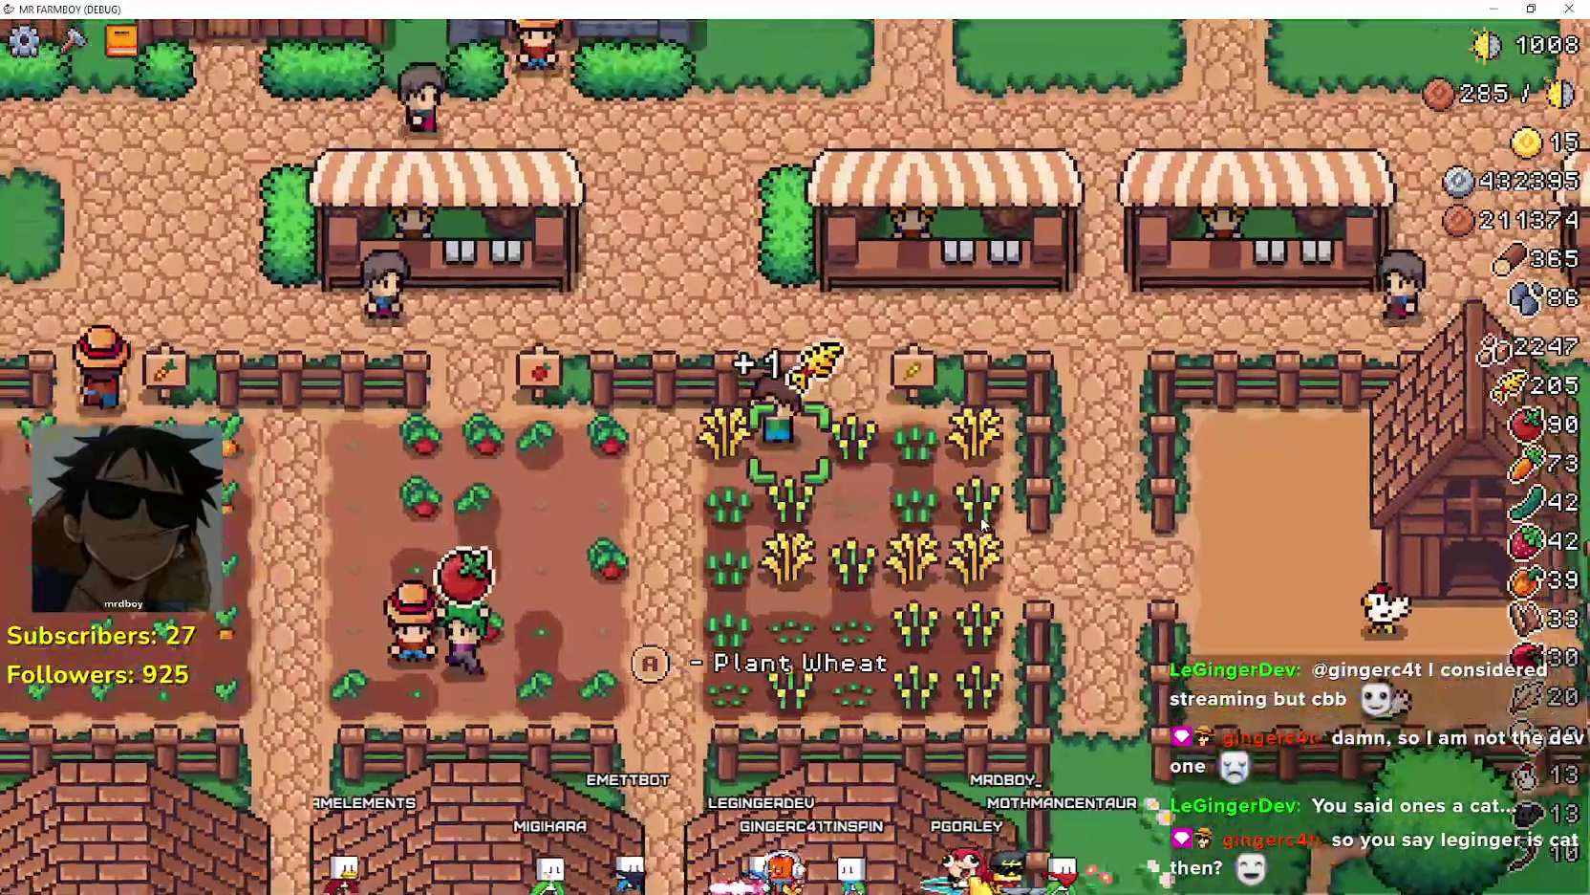
{"action": "key", "text": "space"}
{"action": "key", "text": "d"}
{"action": "key", "text": "space"}
{"action": "key", "text": "s"}
{"action": "key", "text": "d"}
{"action": "key", "text": "space"}
{"action": "key", "text": "a"}
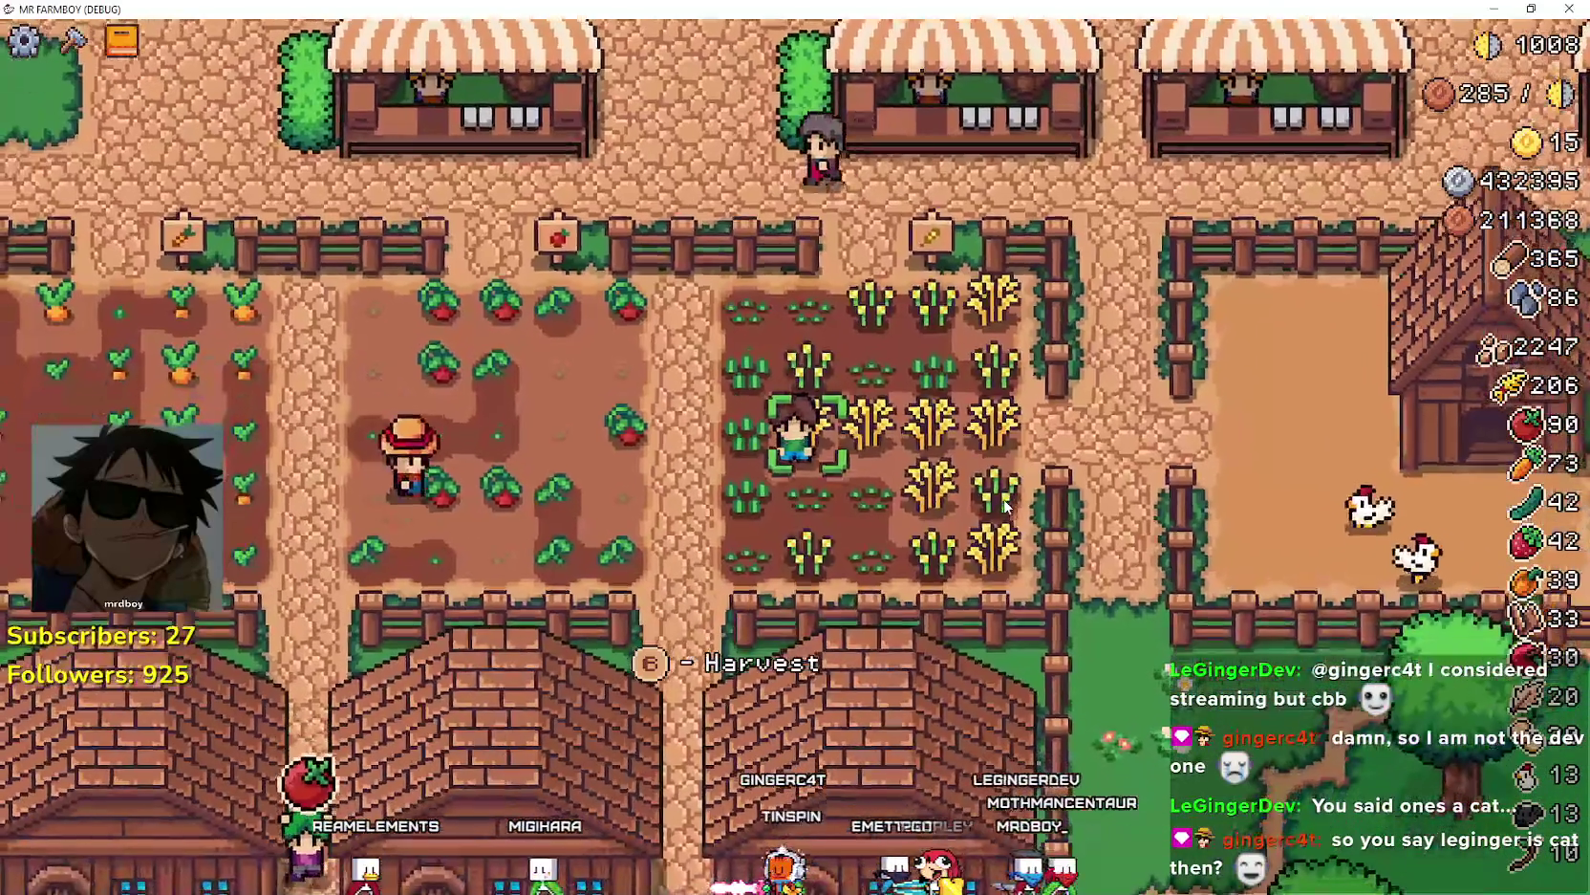
{"action": "key", "text": "space"}
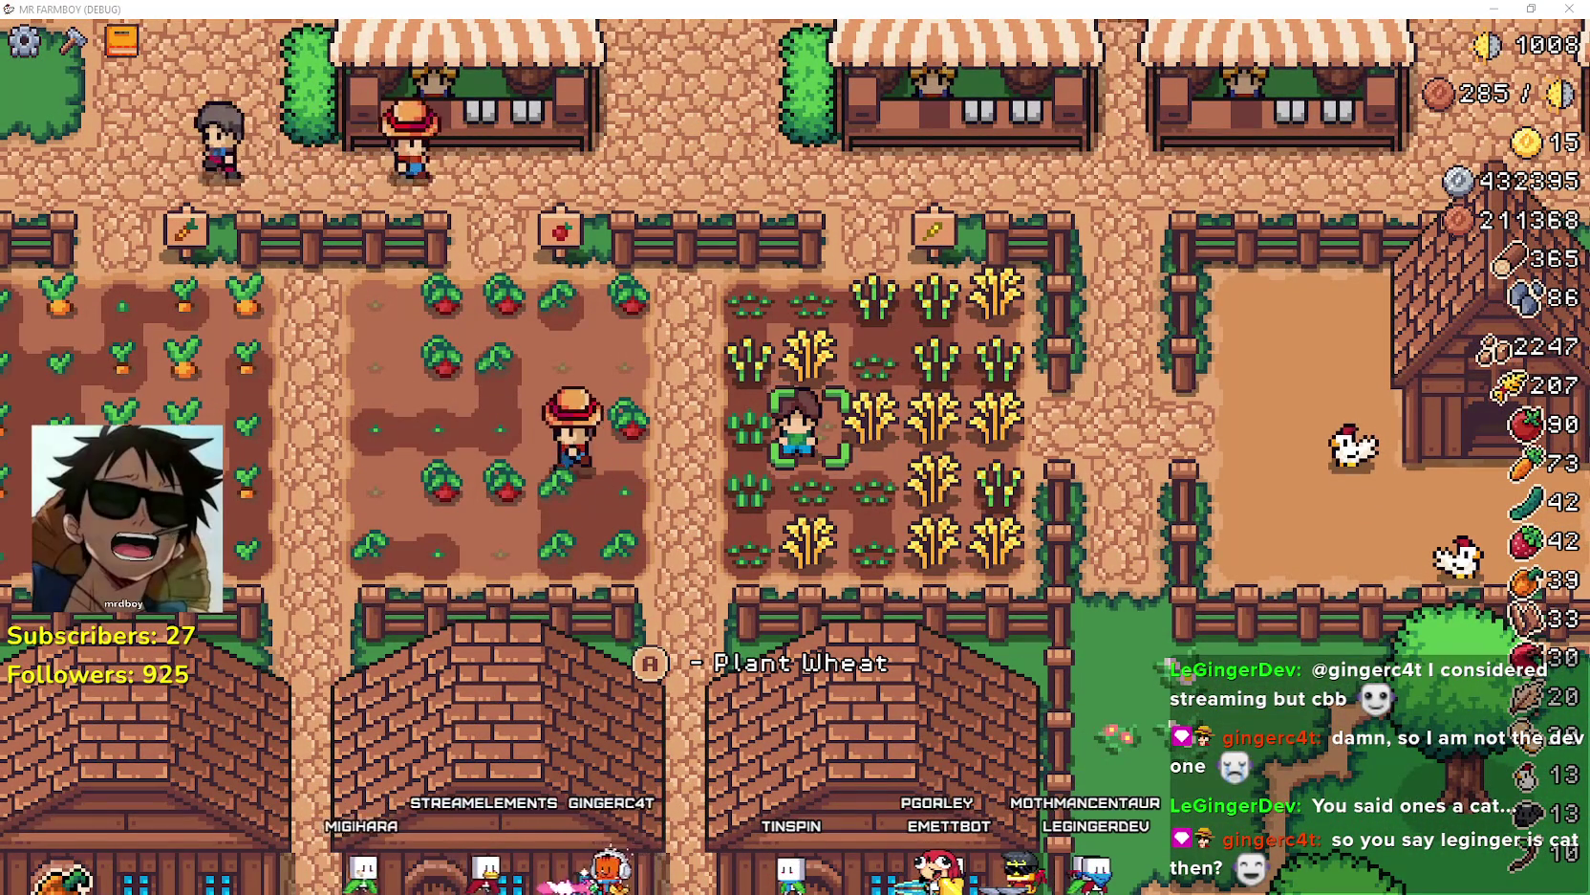
{"action": "key", "text": "alt+Tab"}
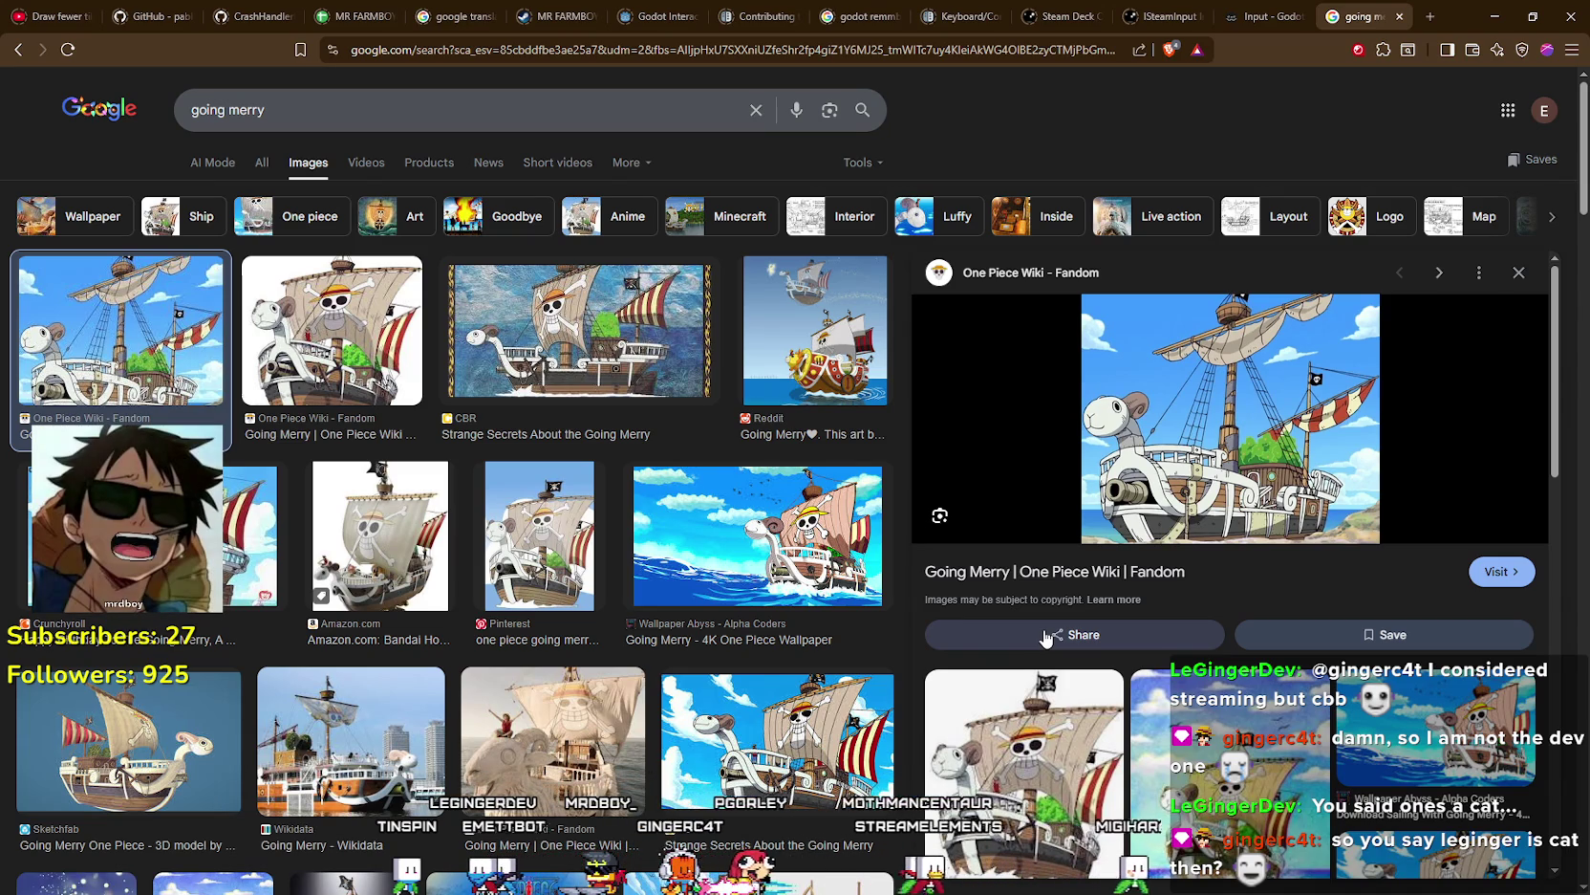
- Switch back to the game, then to the 'den den mushi one piece' image results
{"action": "key", "text": "alt+Tab"}
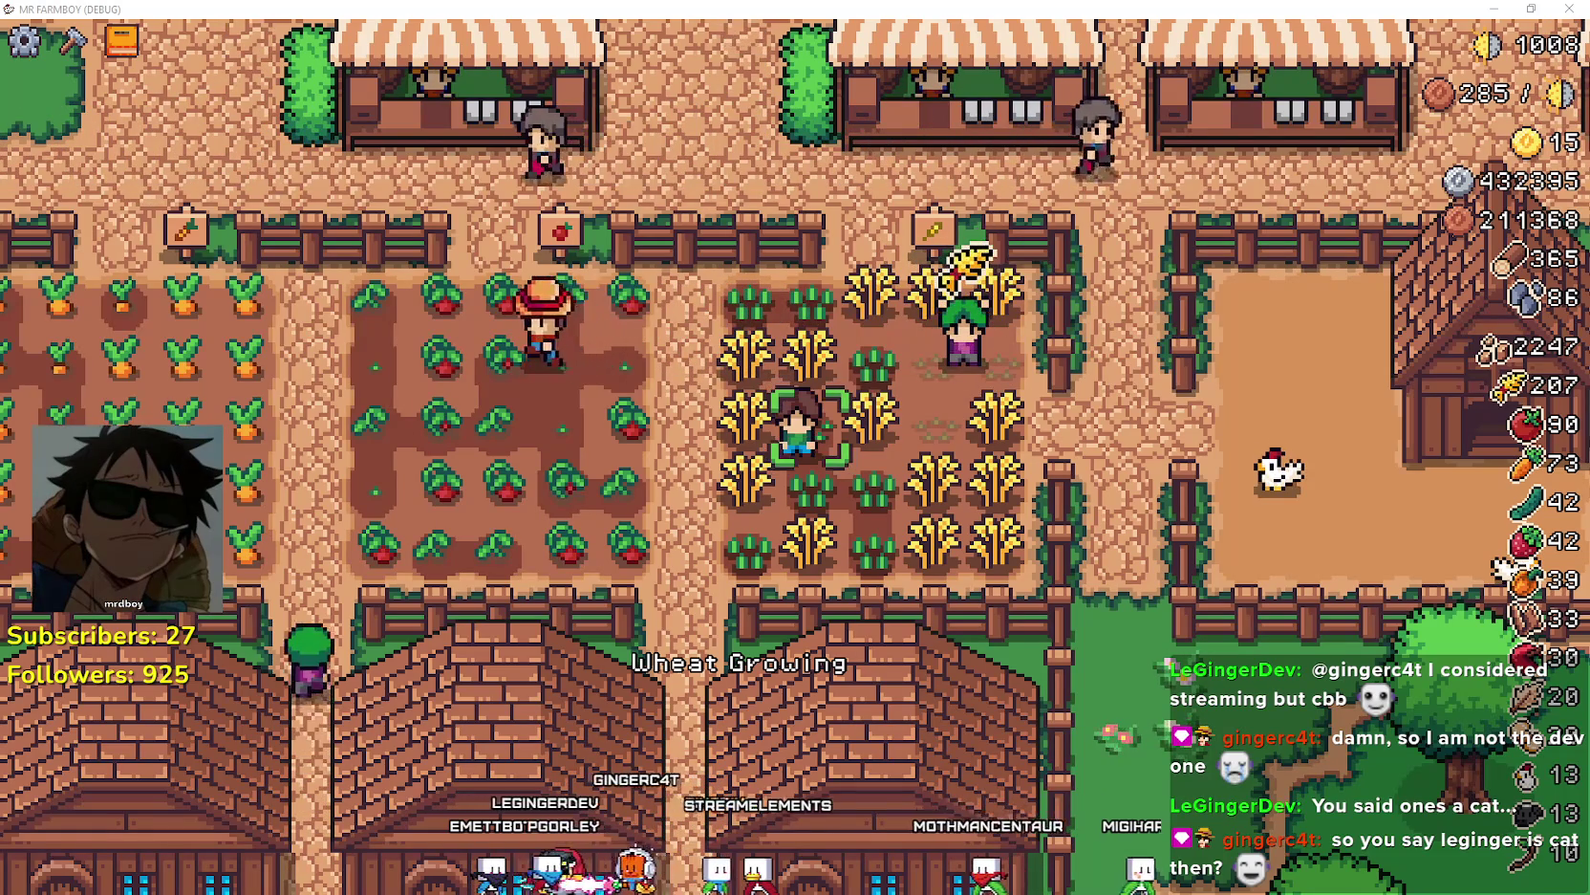
{"action": "key", "text": "alt+Tab"}
- Maximize Chrome and preview the Etsy Luffy, One Piece Wiki, Japandco Law and SoundCloud snail images
{"action": "left_click", "coordinate": [1117, 190]}
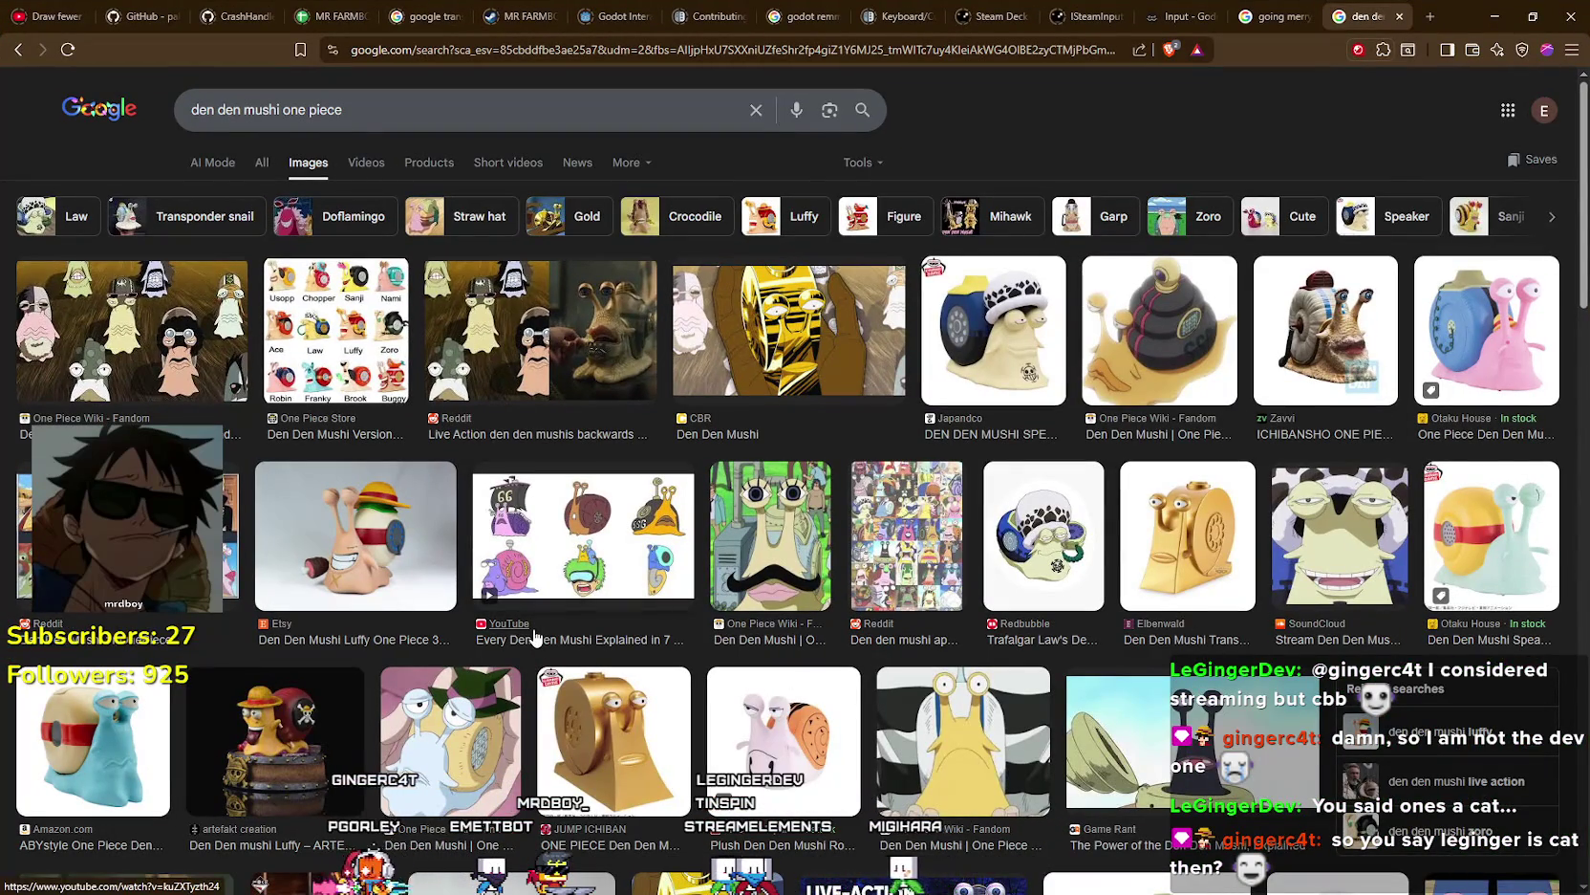
{"action": "left_click", "coordinate": [405, 554]}
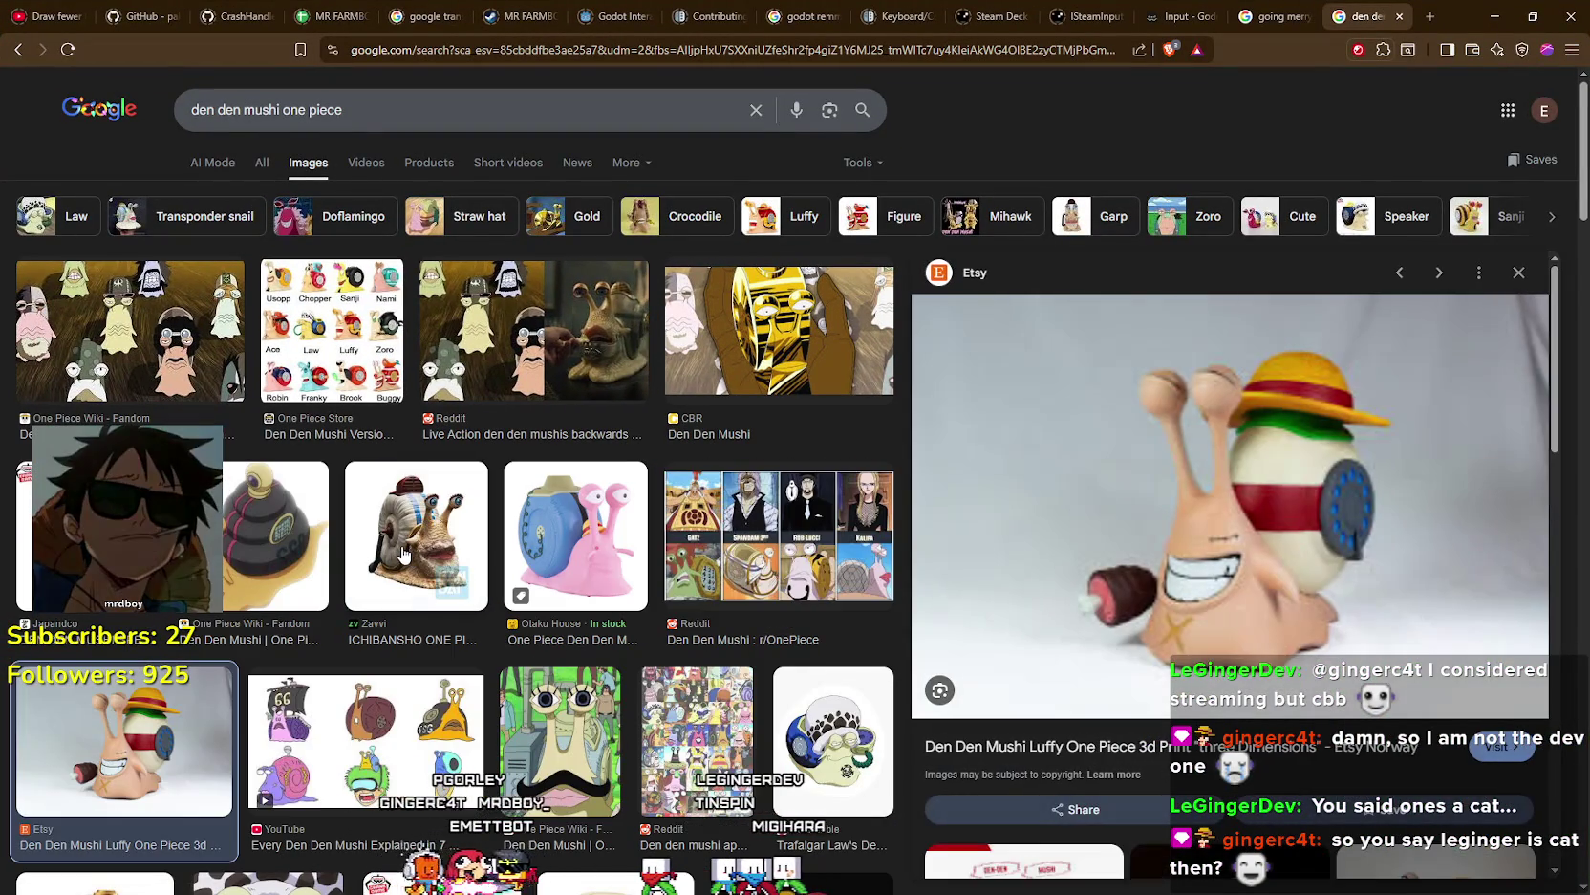
{"action": "left_click", "coordinate": [276, 526]}
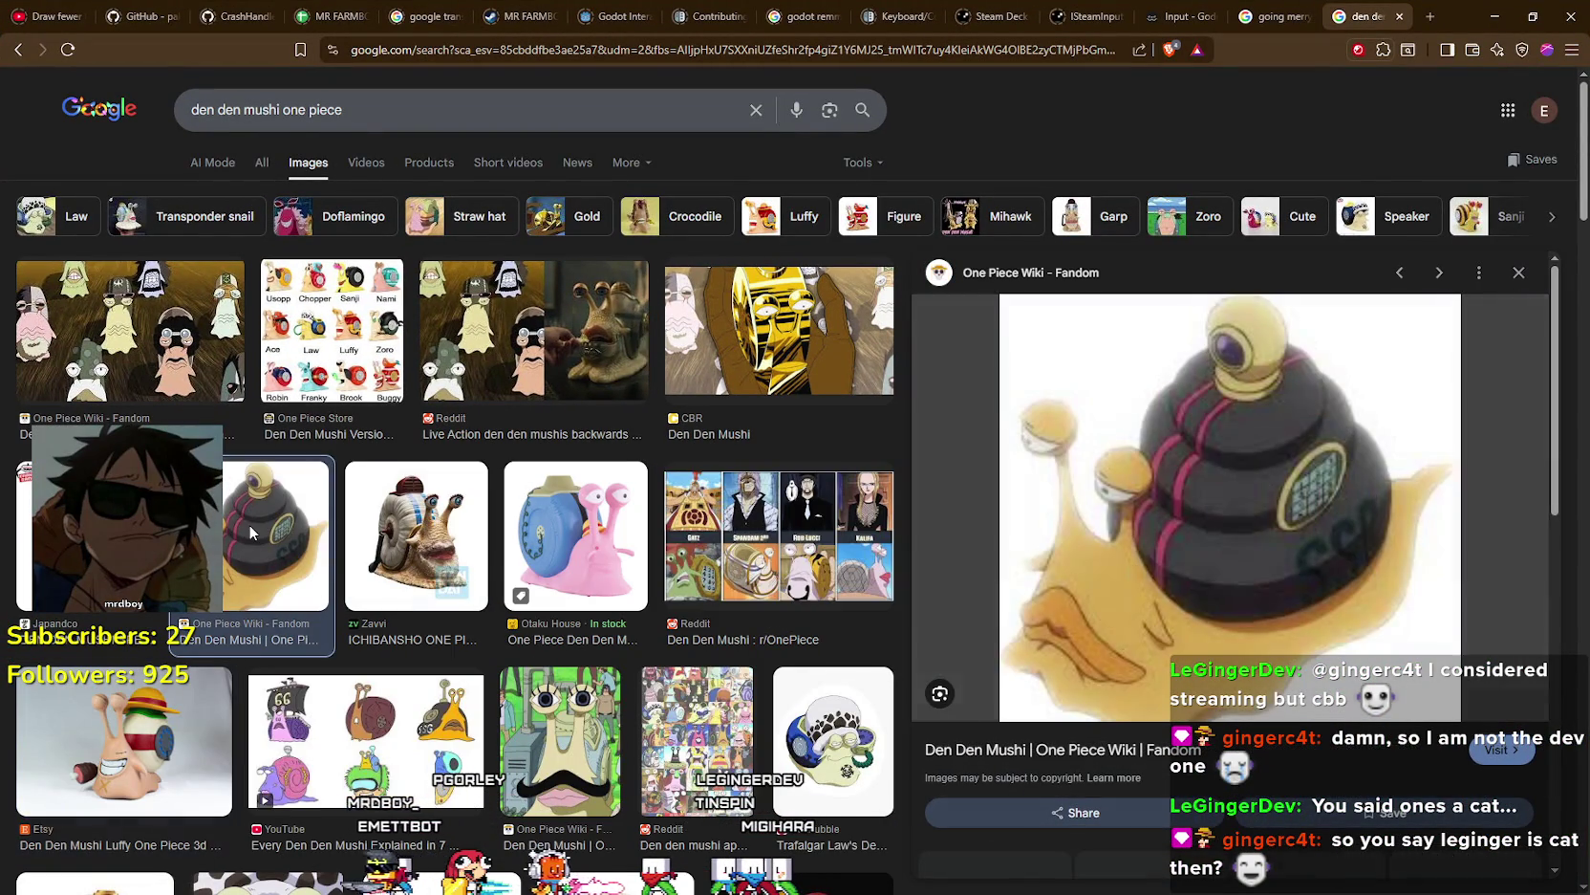
{"action": "scroll", "coordinate": [277, 525], "scroll_direction": "down", "scroll_amount": 1}
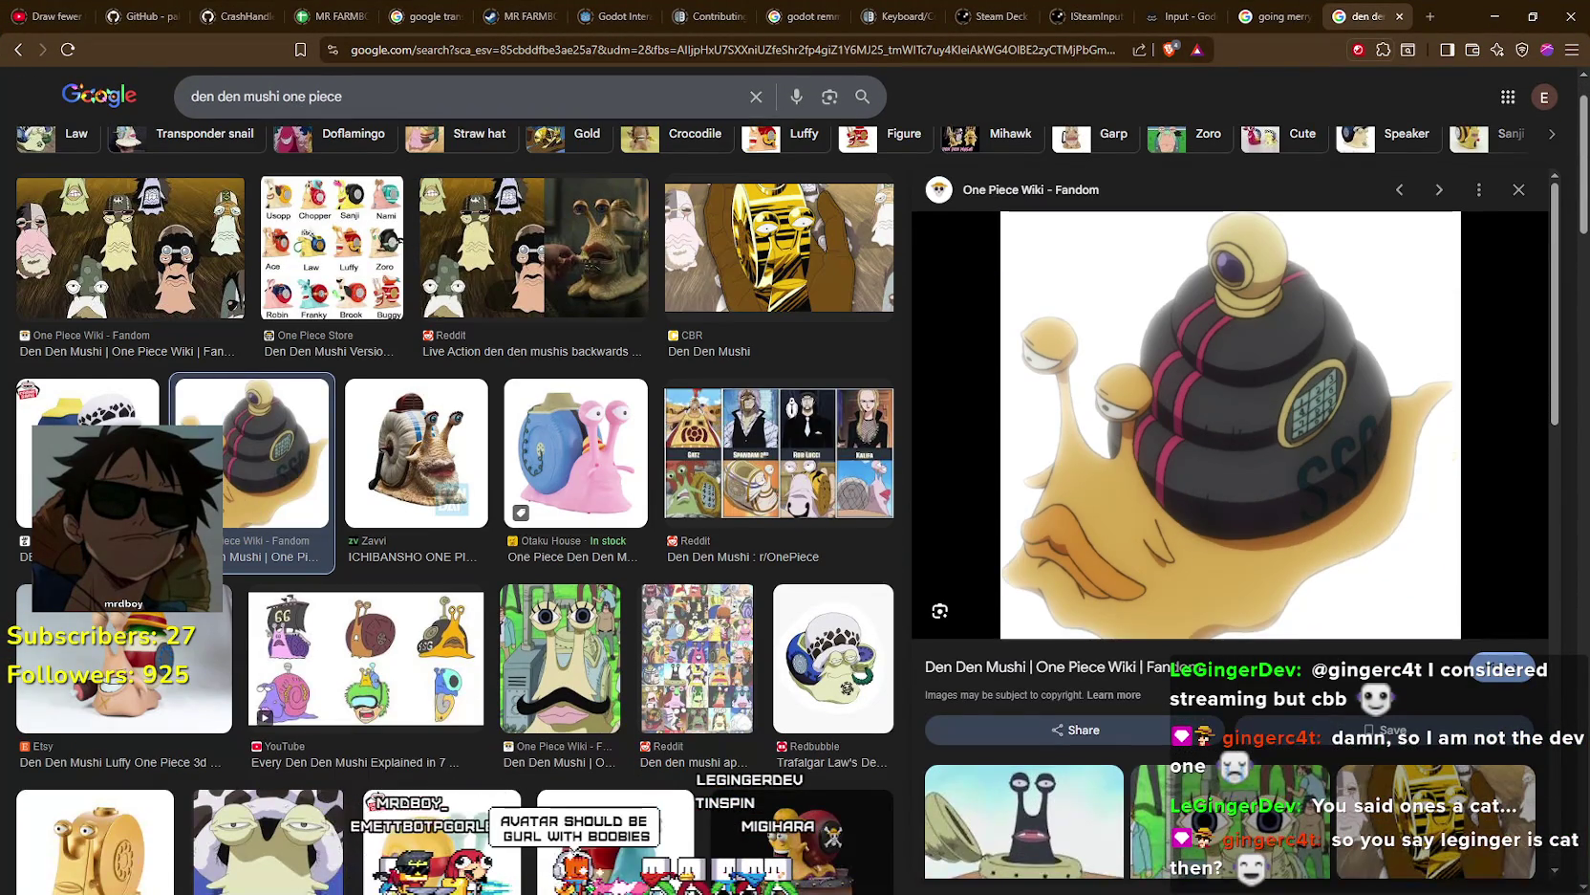
{"action": "left_click", "coordinate": [134, 450]}
{"action": "scroll", "coordinate": [320, 496], "scroll_direction": "down", "scroll_amount": 1}
{"action": "left_click", "coordinate": [277, 427]}
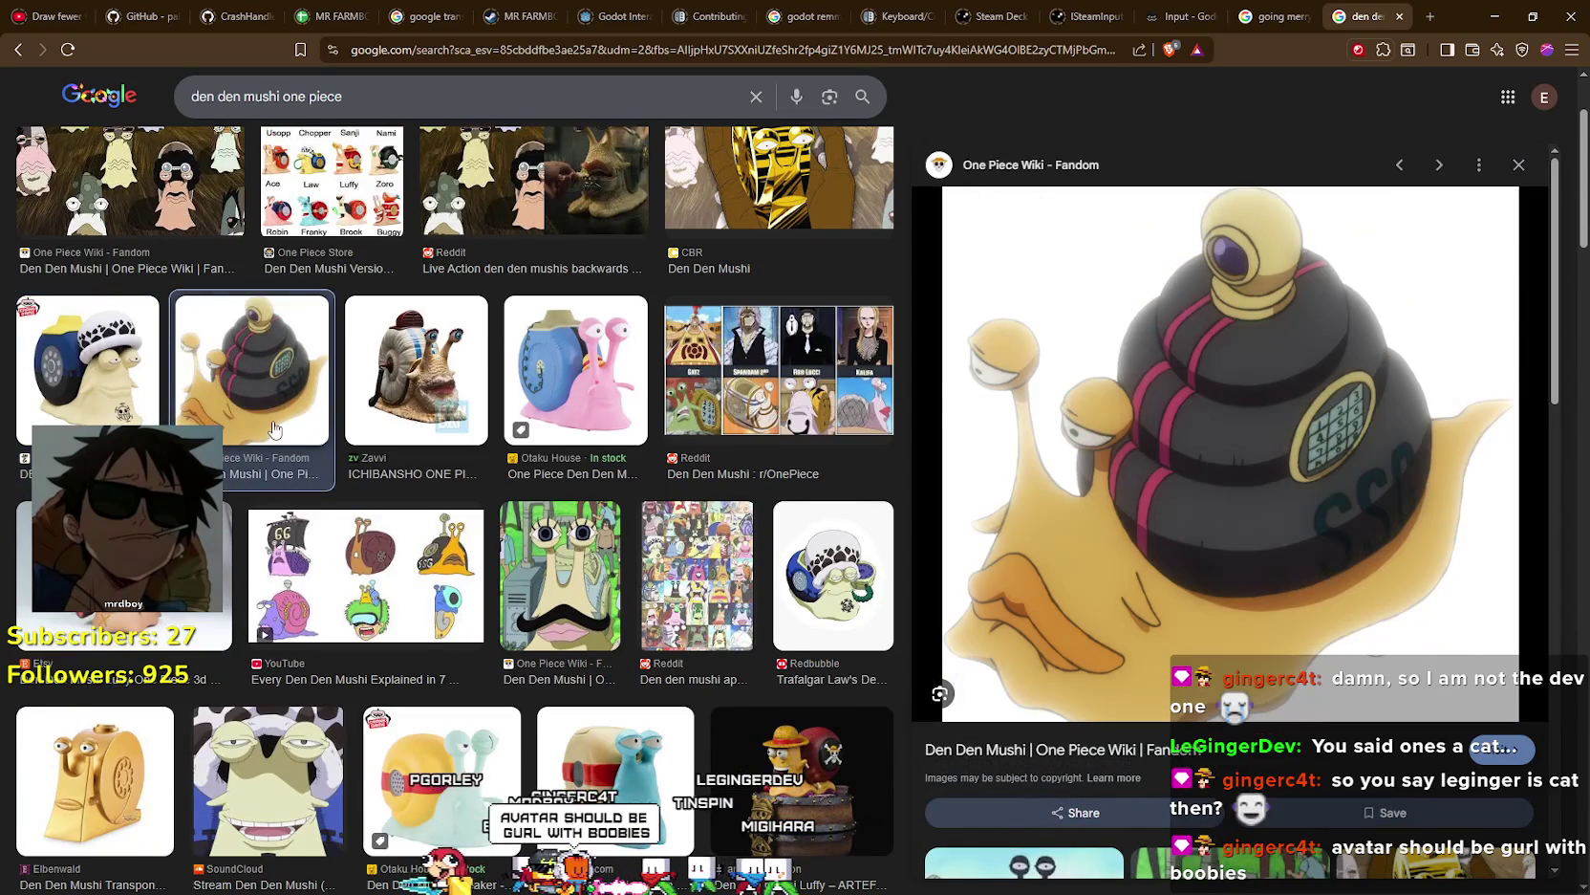
{"action": "scroll", "coordinate": [277, 427], "scroll_direction": "down", "scroll_amount": 1}
{"action": "scroll", "coordinate": [1331, 542], "scroll_direction": "down", "scroll_amount": 3}
{"action": "scroll", "coordinate": [1331, 542], "scroll_direction": "down", "scroll_amount": 5}
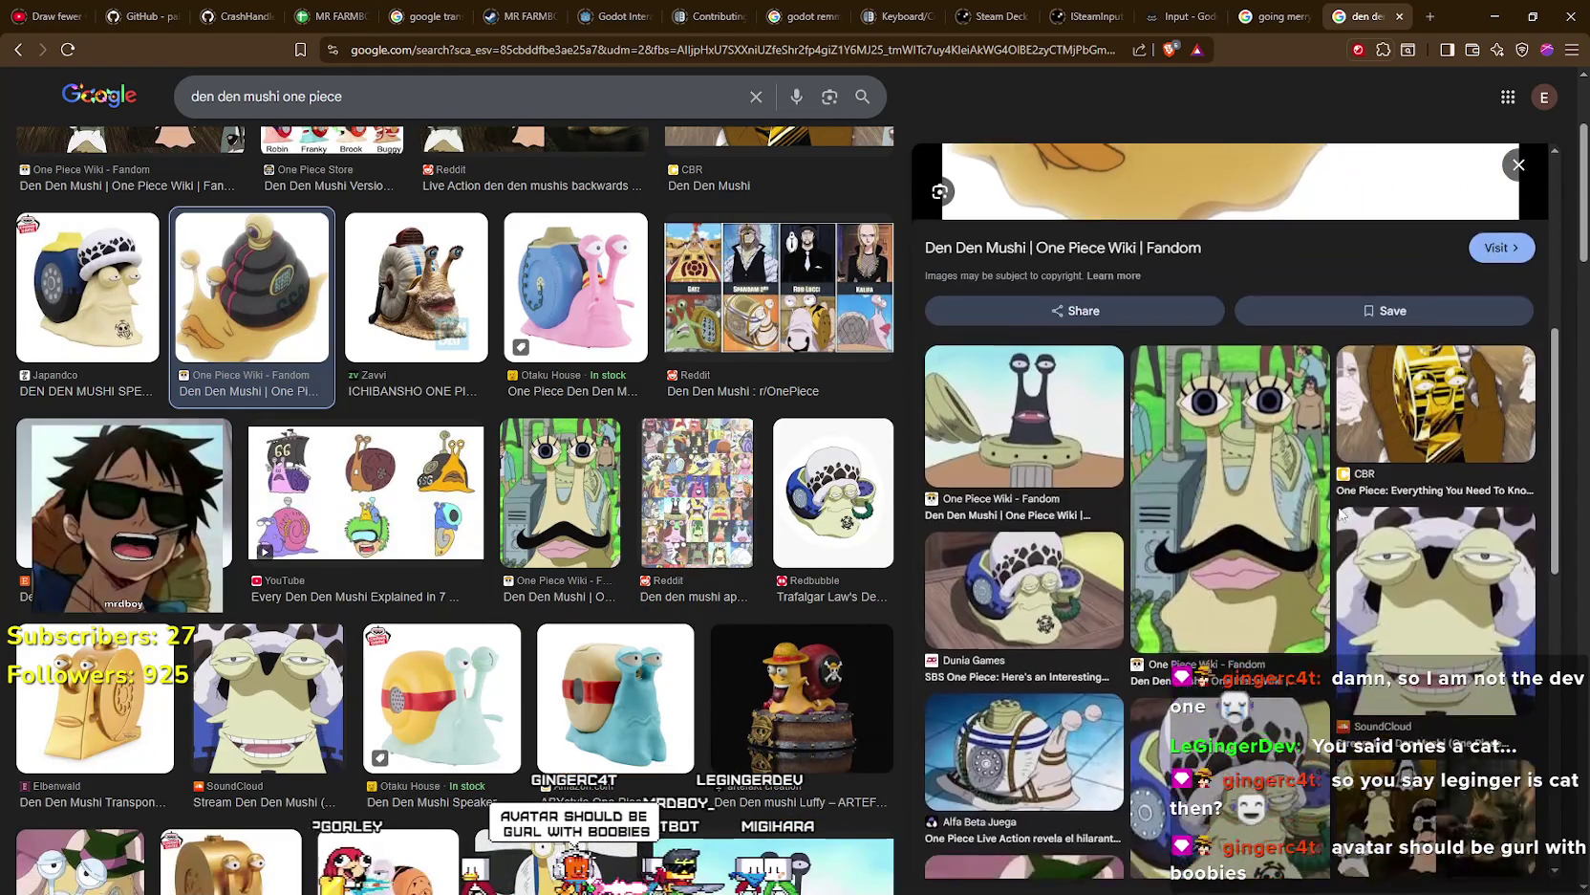
{"action": "left_click", "coordinate": [1404, 395]}
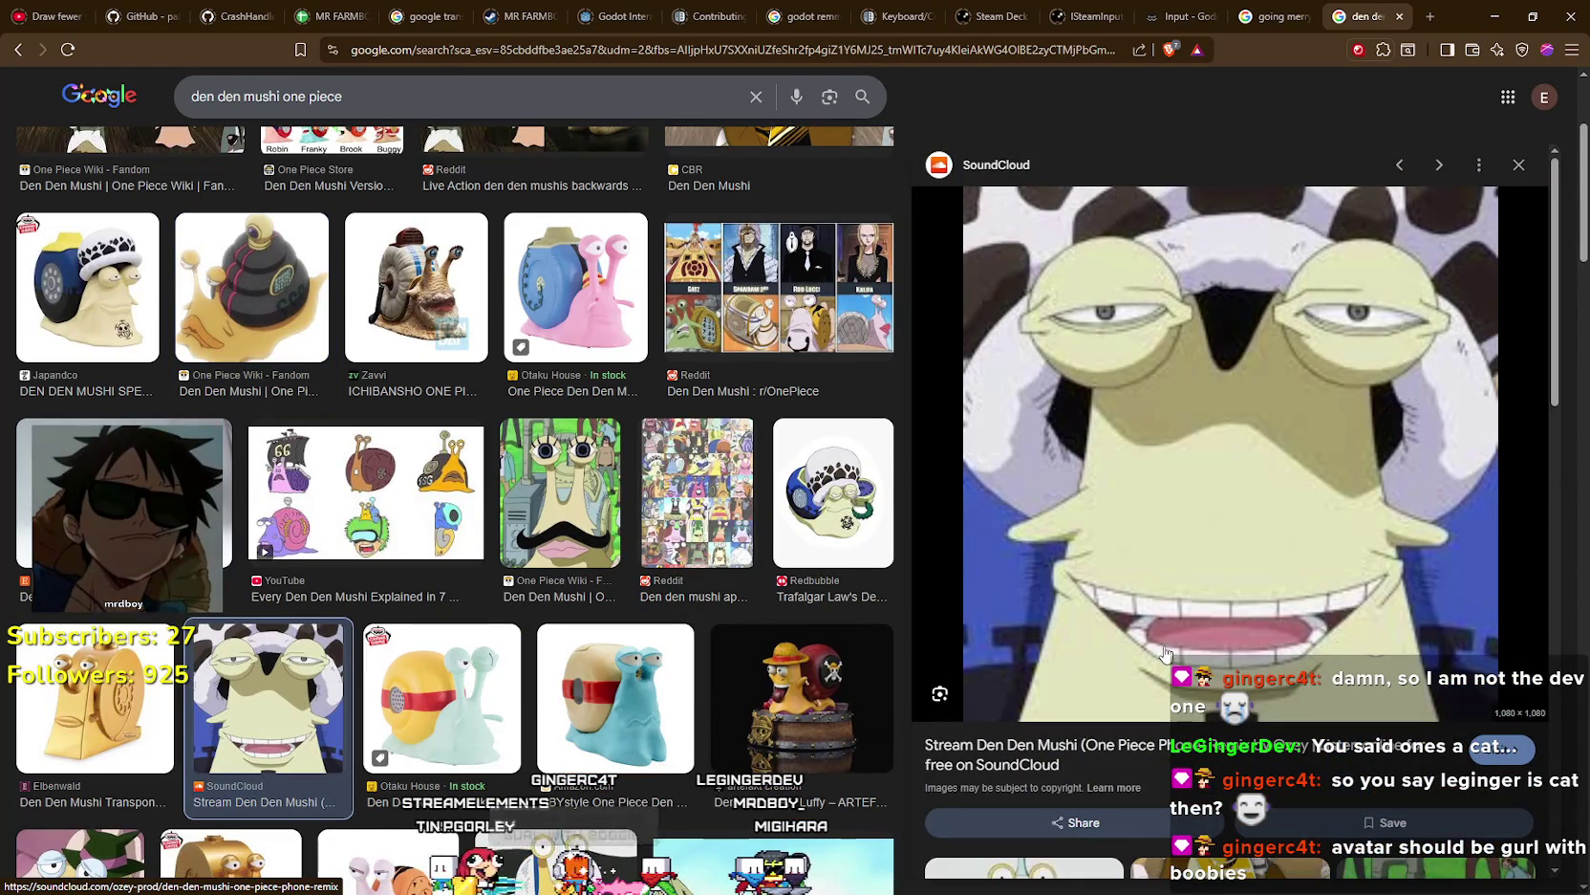
{"action": "left_click", "coordinate": [1519, 170]}
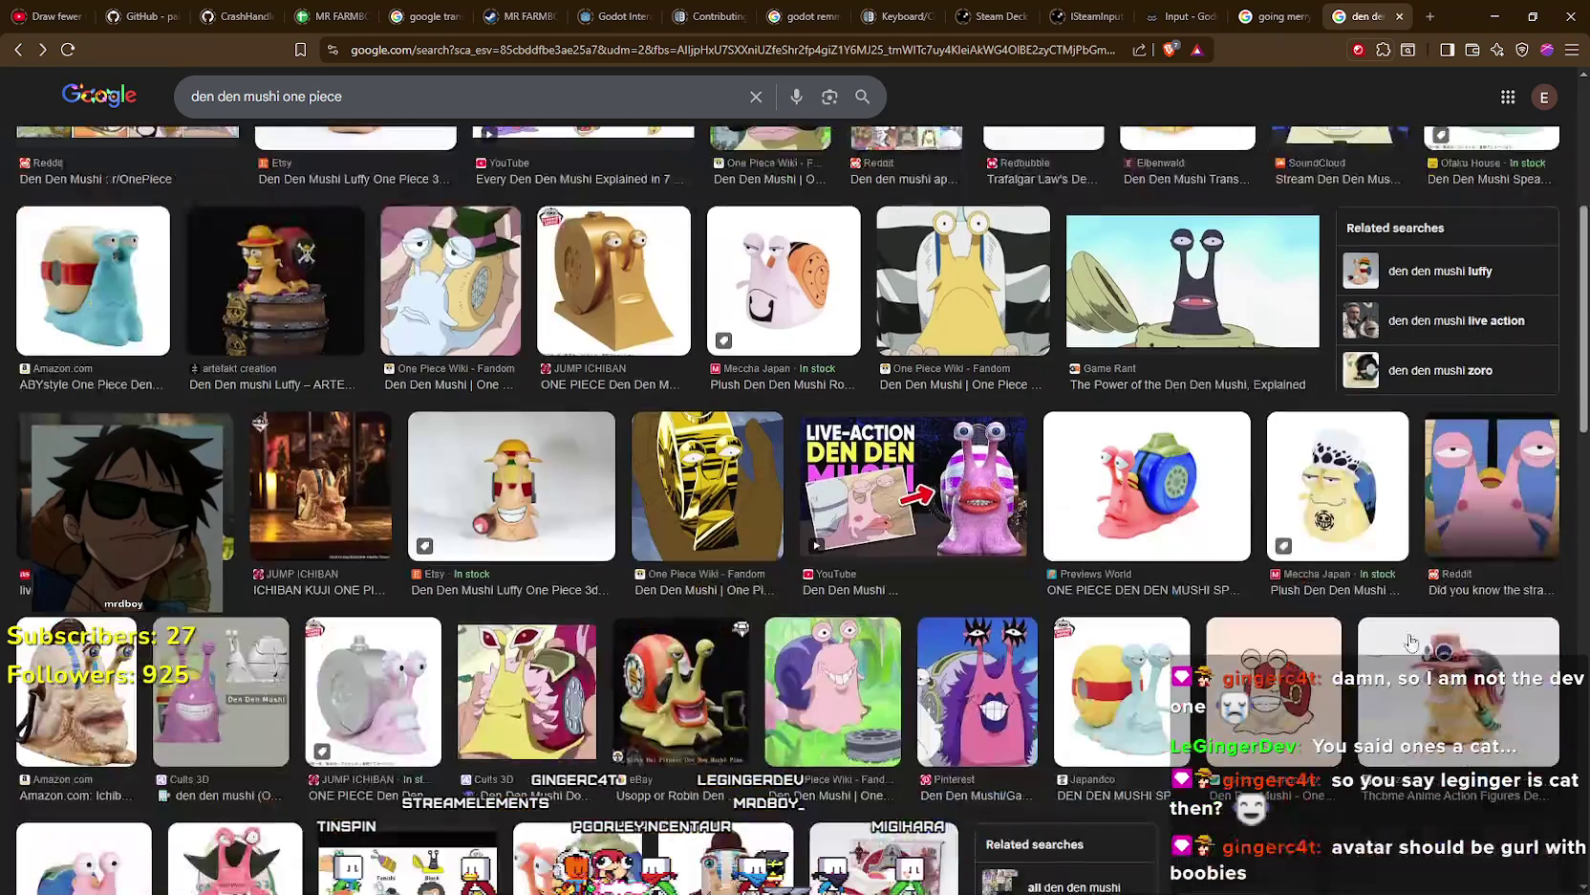
- Scroll down to preview the Game Rant image, then the ONE PIECE Personalized Den Den Mushi video
{"action": "scroll", "coordinate": [522, 790], "scroll_direction": "up", "scroll_amount": 5}
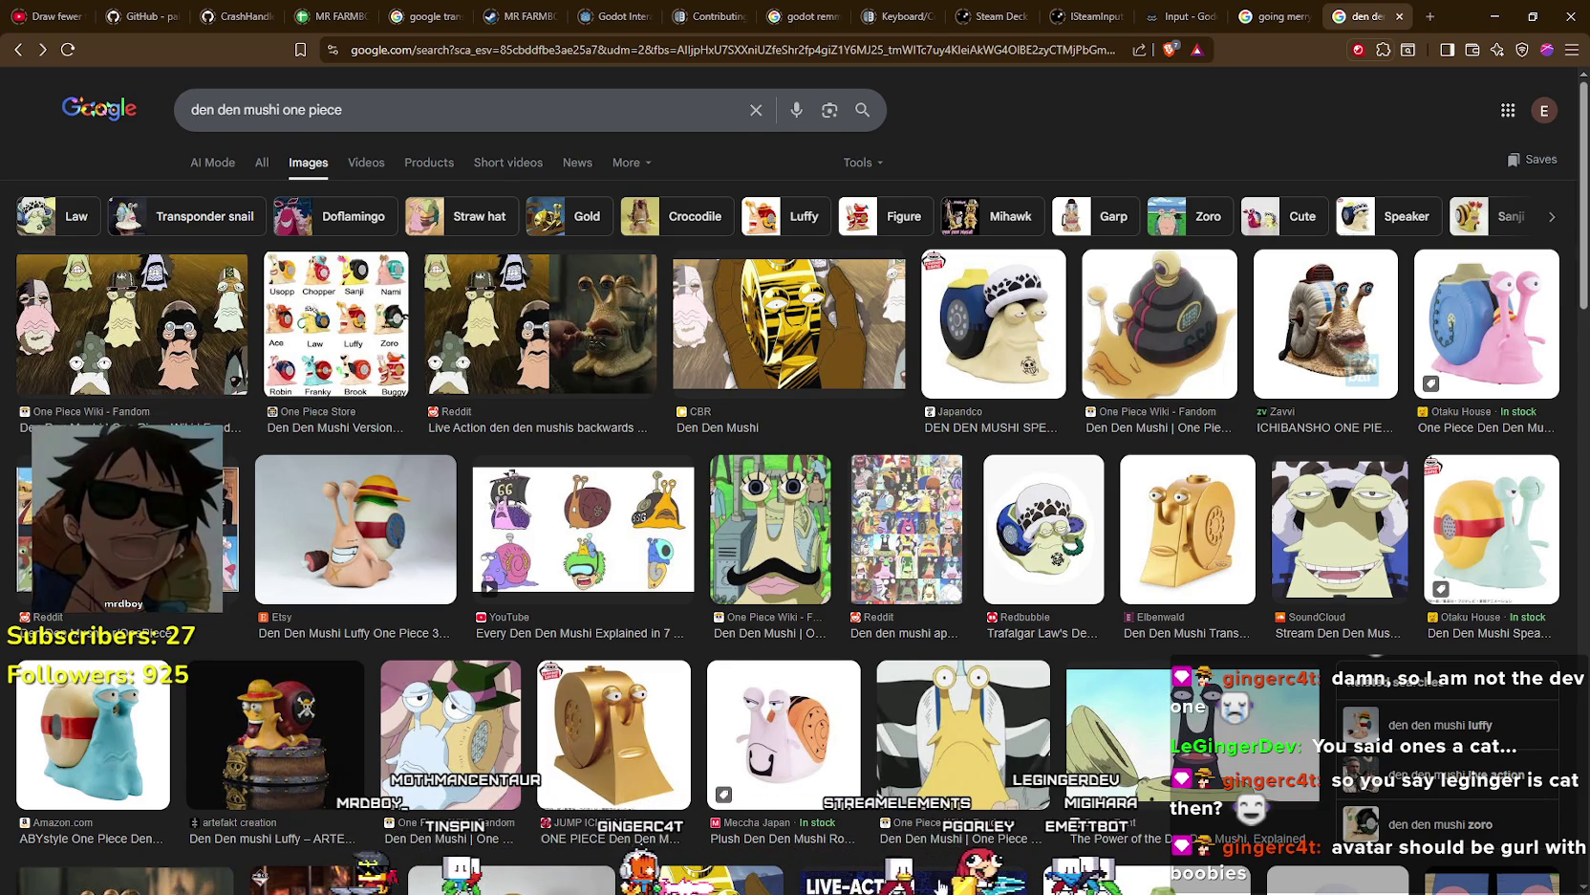
{"action": "scroll", "coordinate": [718, 599], "scroll_direction": "down", "scroll_amount": 5}
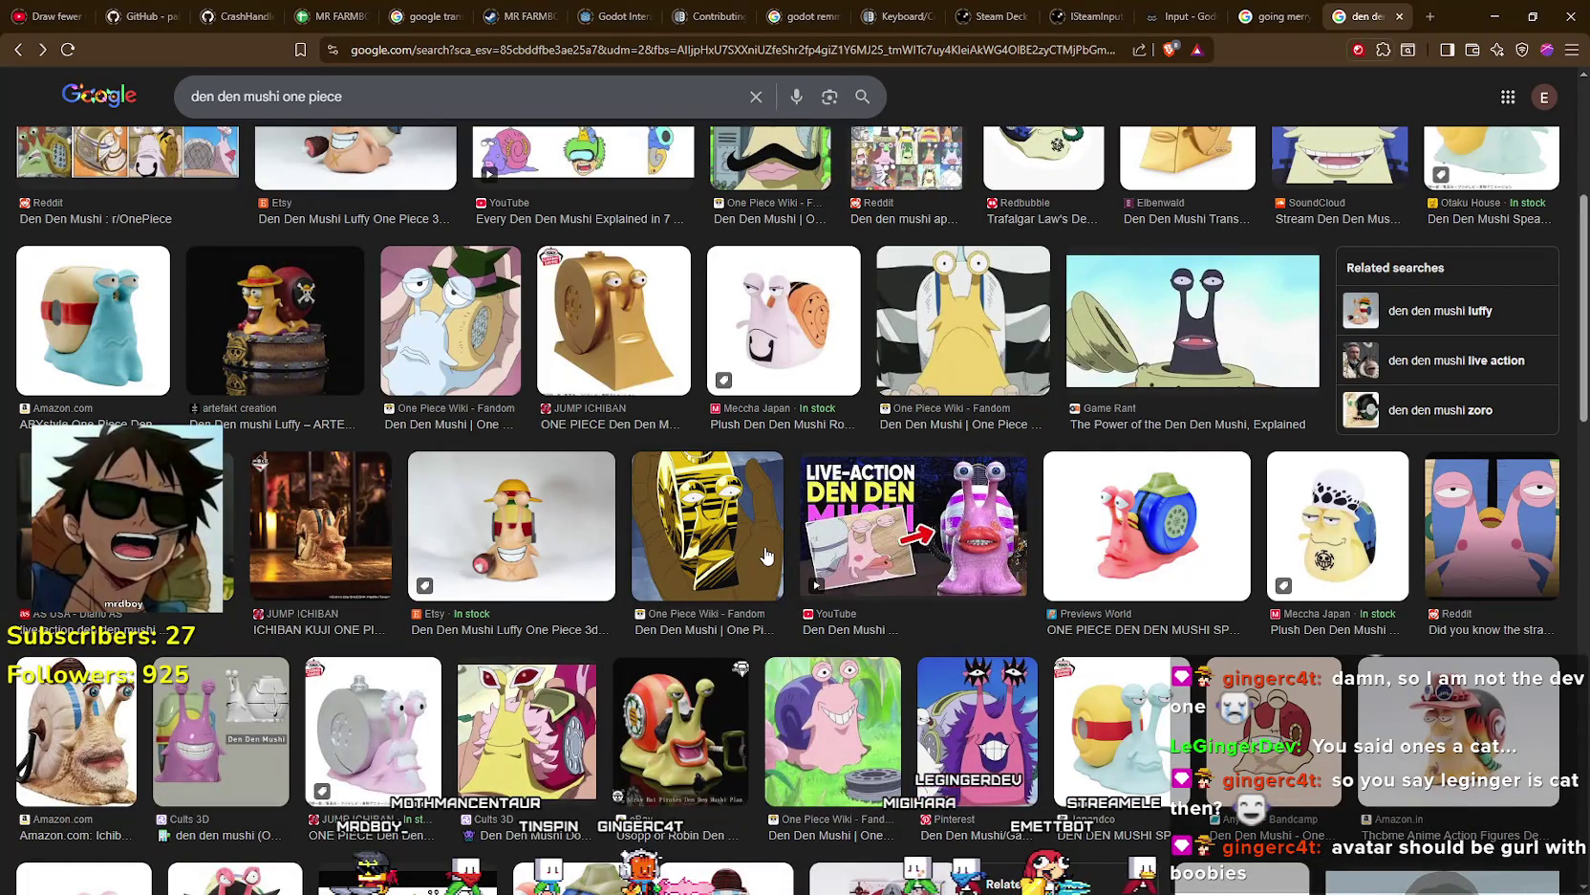
{"action": "scroll", "coordinate": [723, 571], "scroll_direction": "down", "scroll_amount": 5}
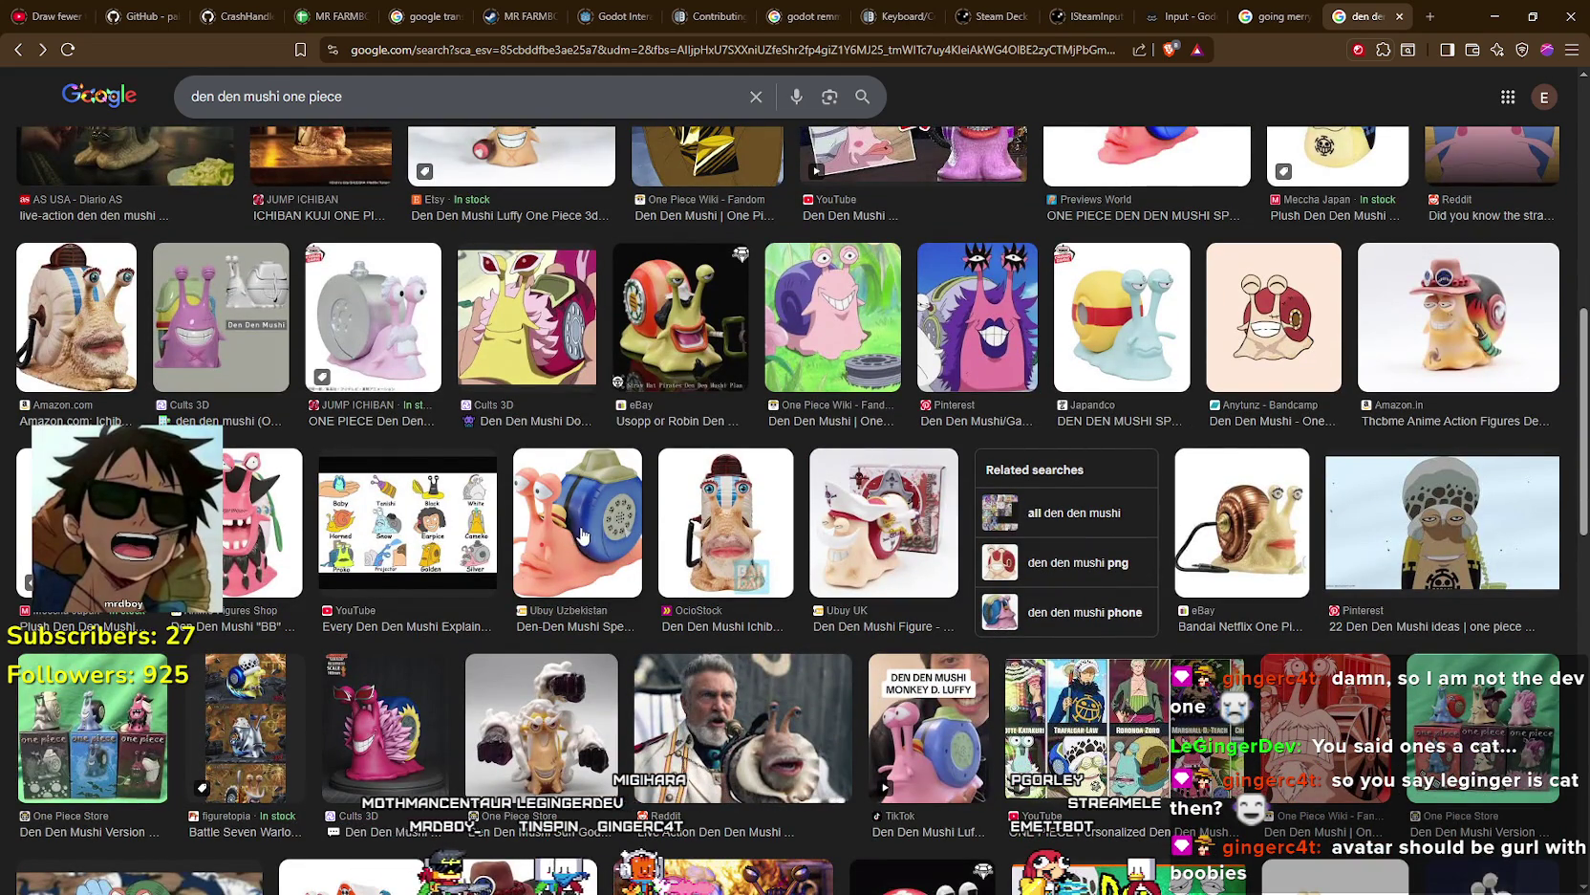
{"action": "scroll", "coordinate": [580, 538], "scroll_direction": "down", "scroll_amount": 3}
{"action": "scroll", "coordinate": [757, 560], "scroll_direction": "down", "scroll_amount": 3}
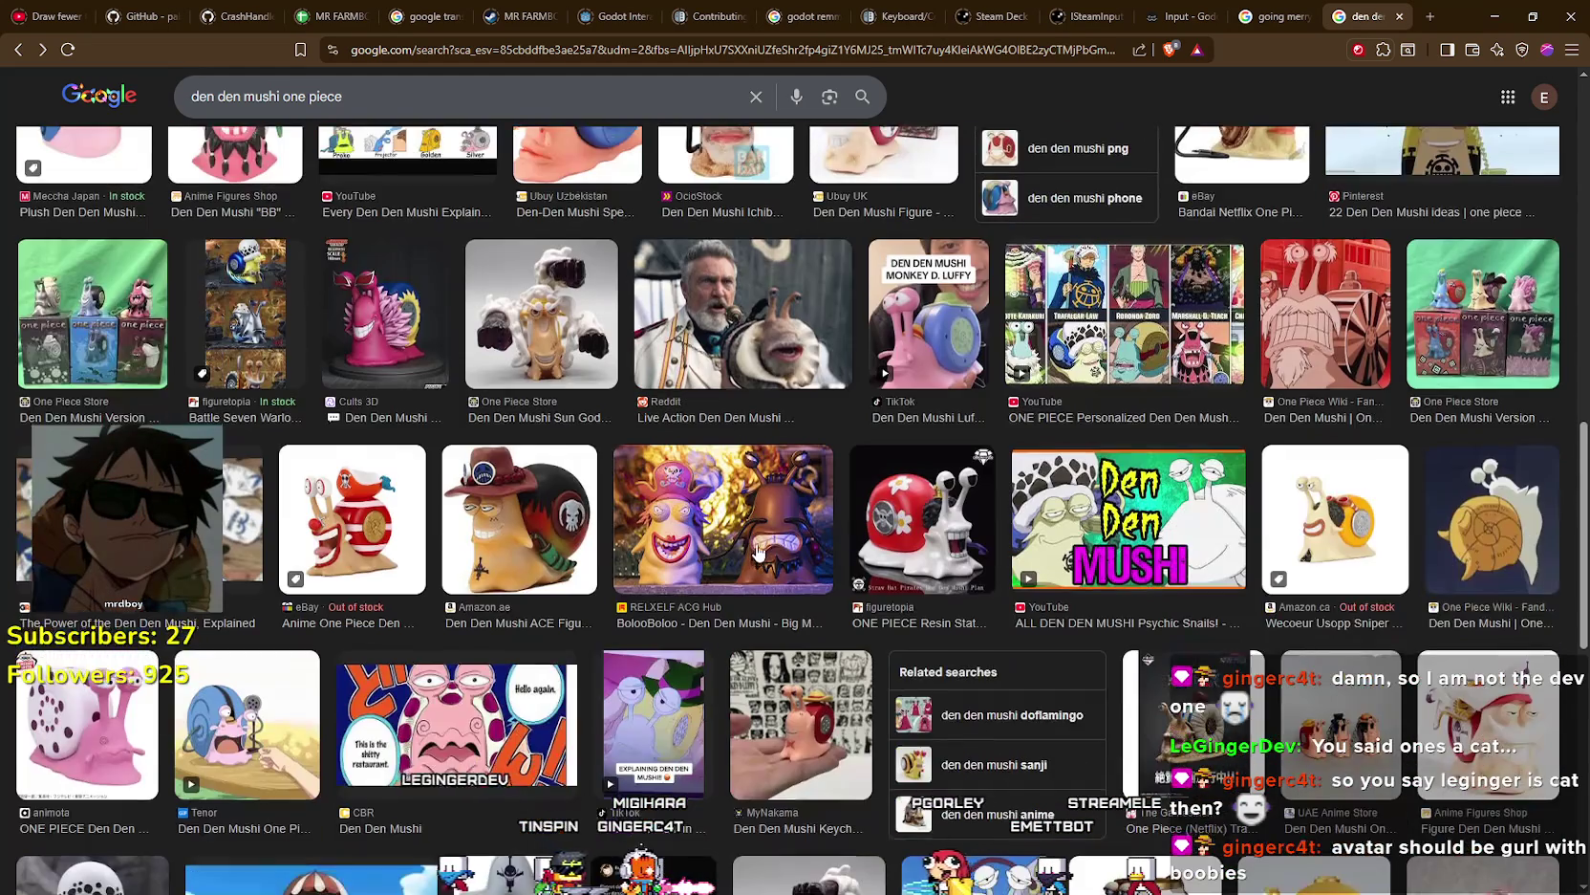
{"action": "scroll", "coordinate": [191, 401], "scroll_direction": "down", "scroll_amount": 1}
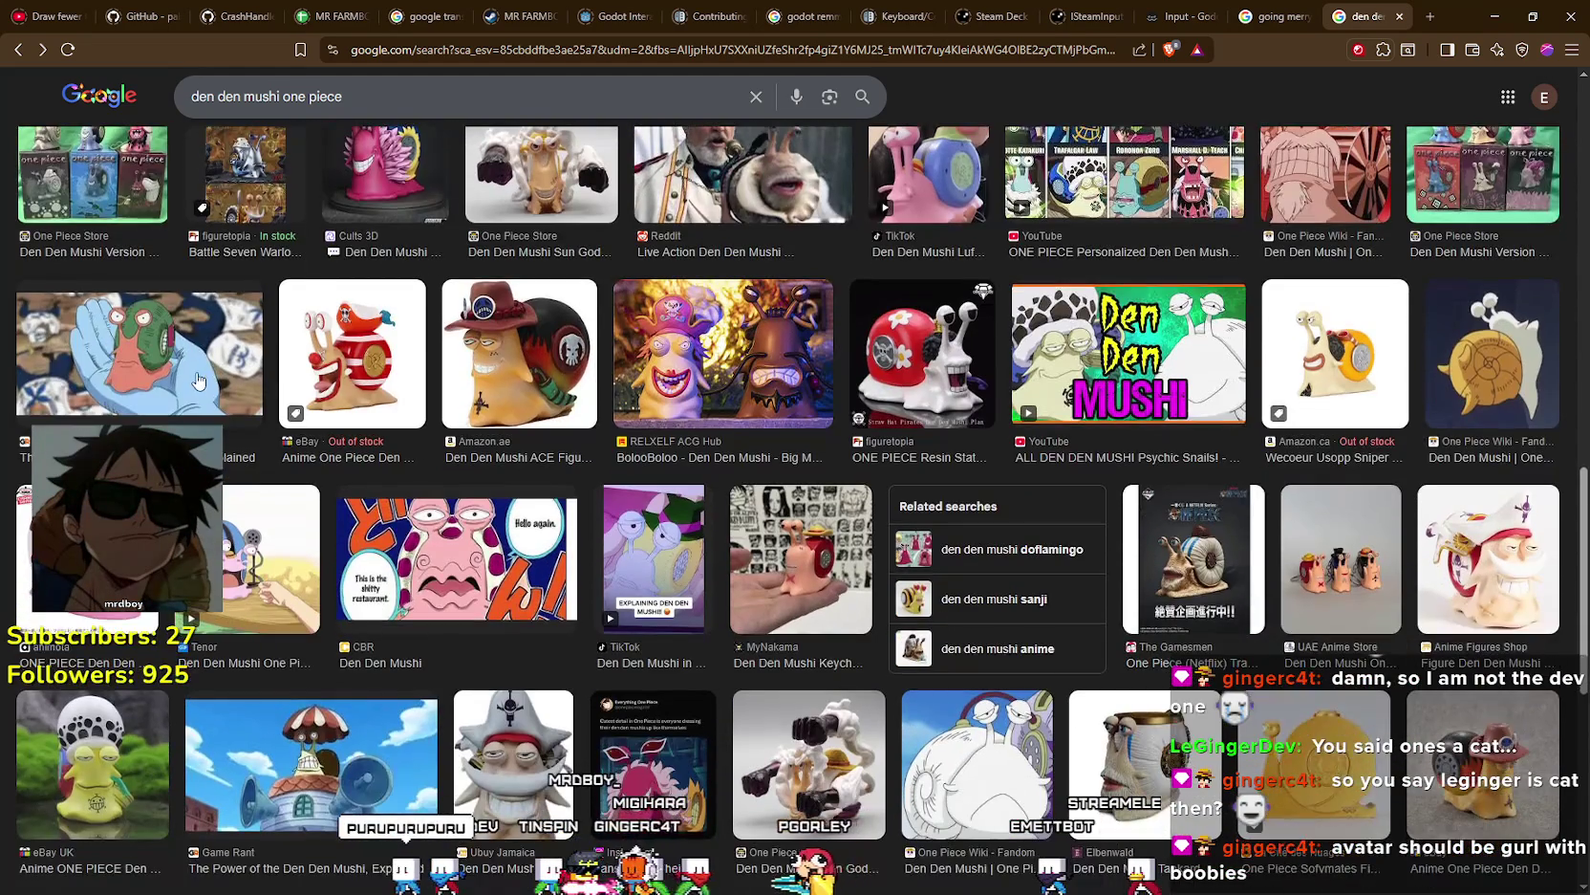
{"action": "left_click", "coordinate": [191, 325]}
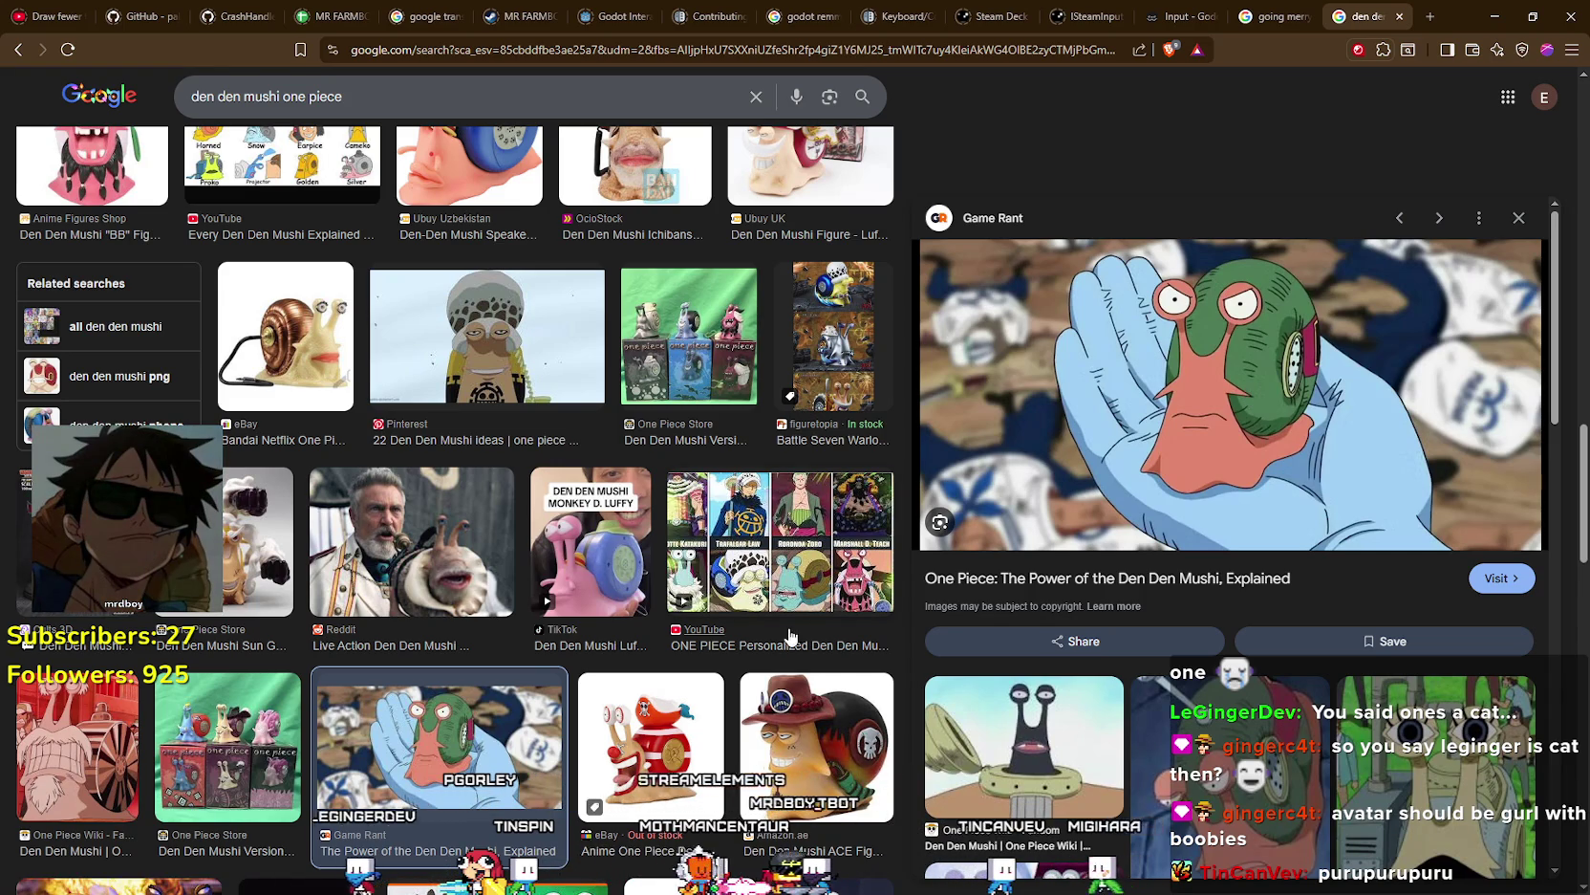
{"action": "left_click", "coordinate": [793, 565]}
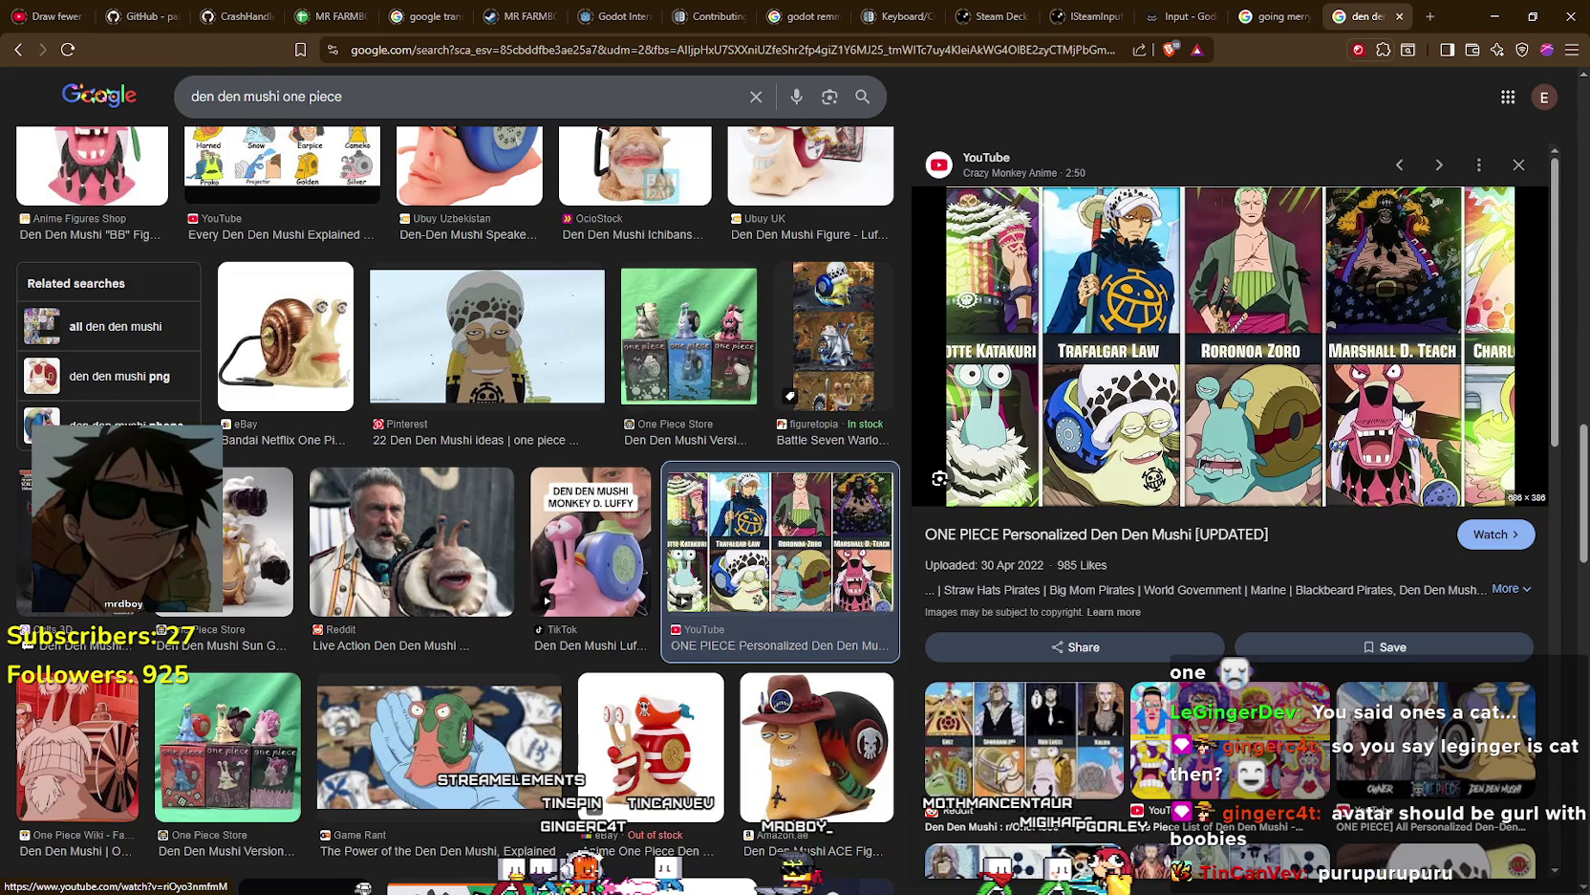
- View the Personalized Den Den Mushi picture full-size in a new tab, close it, and scroll the preview
{"action": "right_click", "coordinate": [1188, 302]}
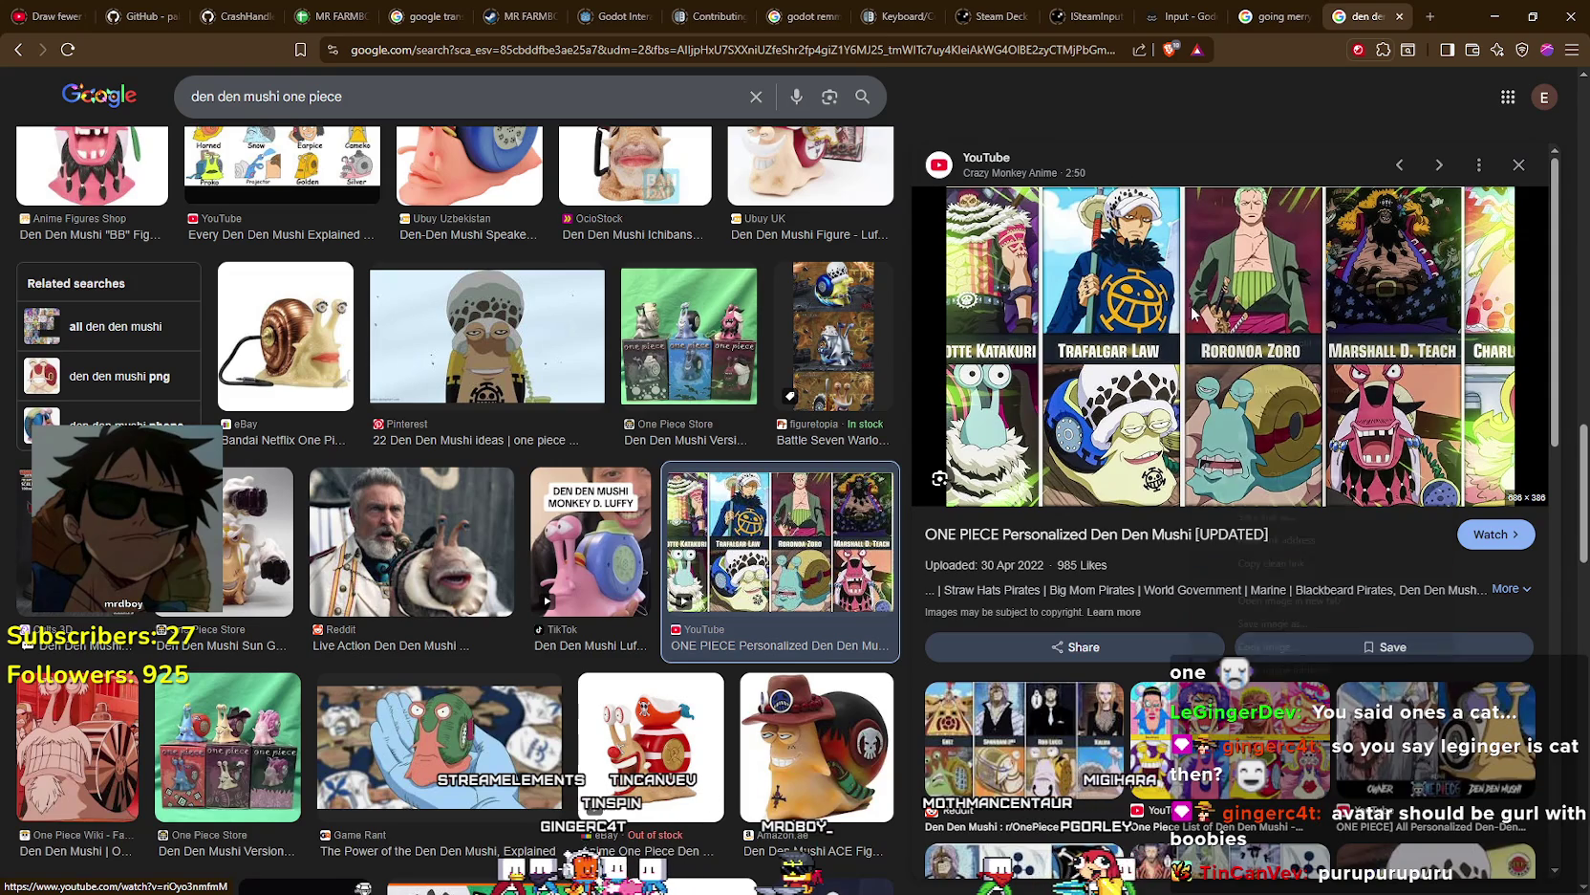
{"action": "left_click", "coordinate": [1317, 601]}
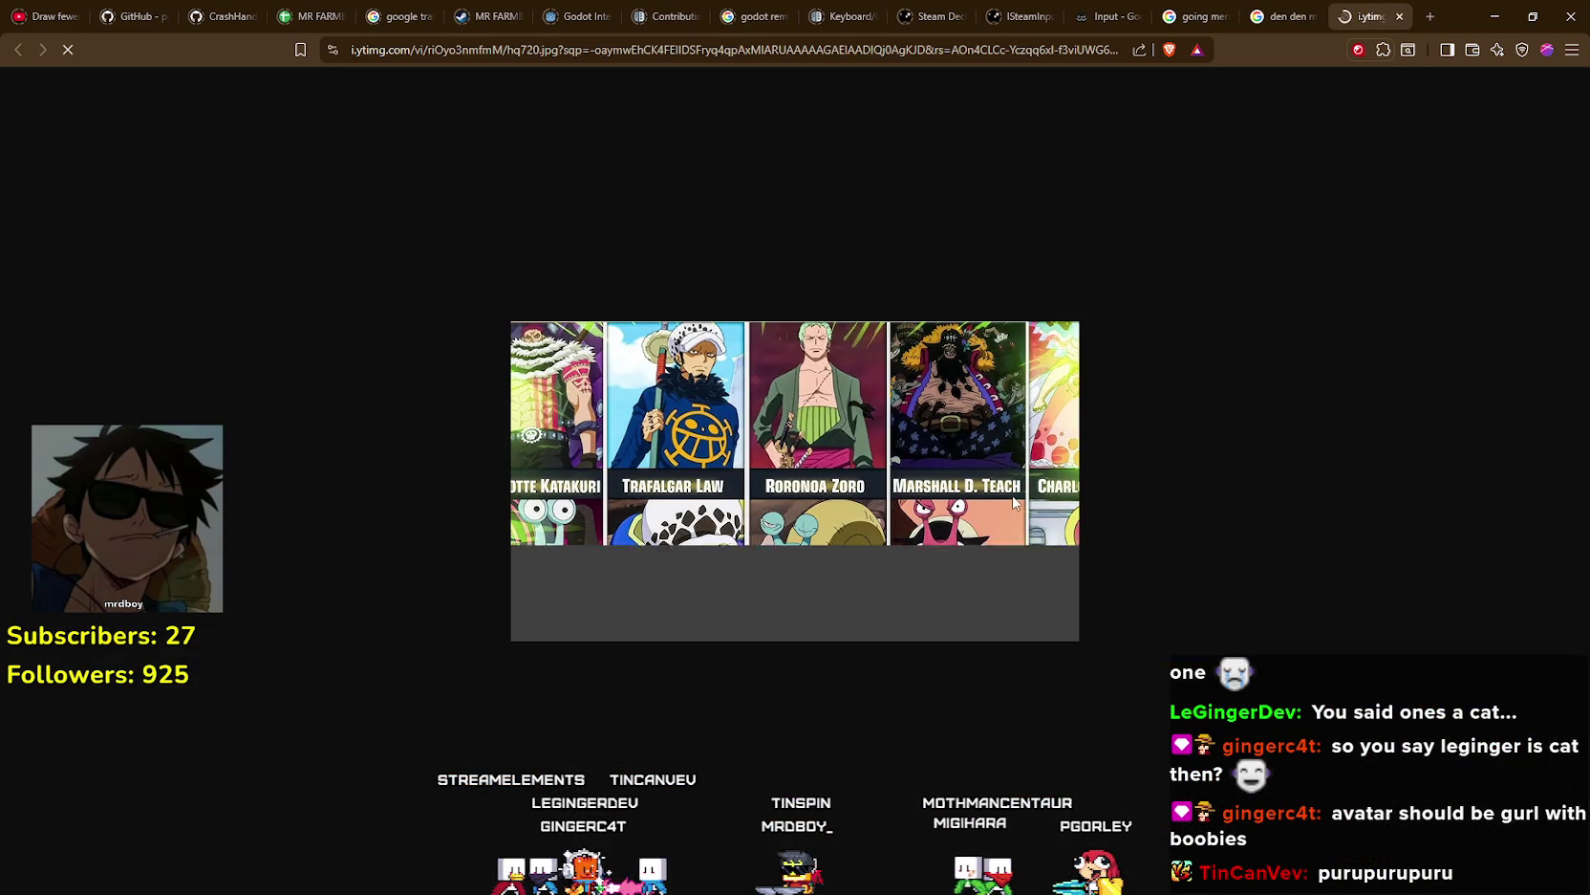
{"action": "left_click", "coordinate": [1395, 17]}
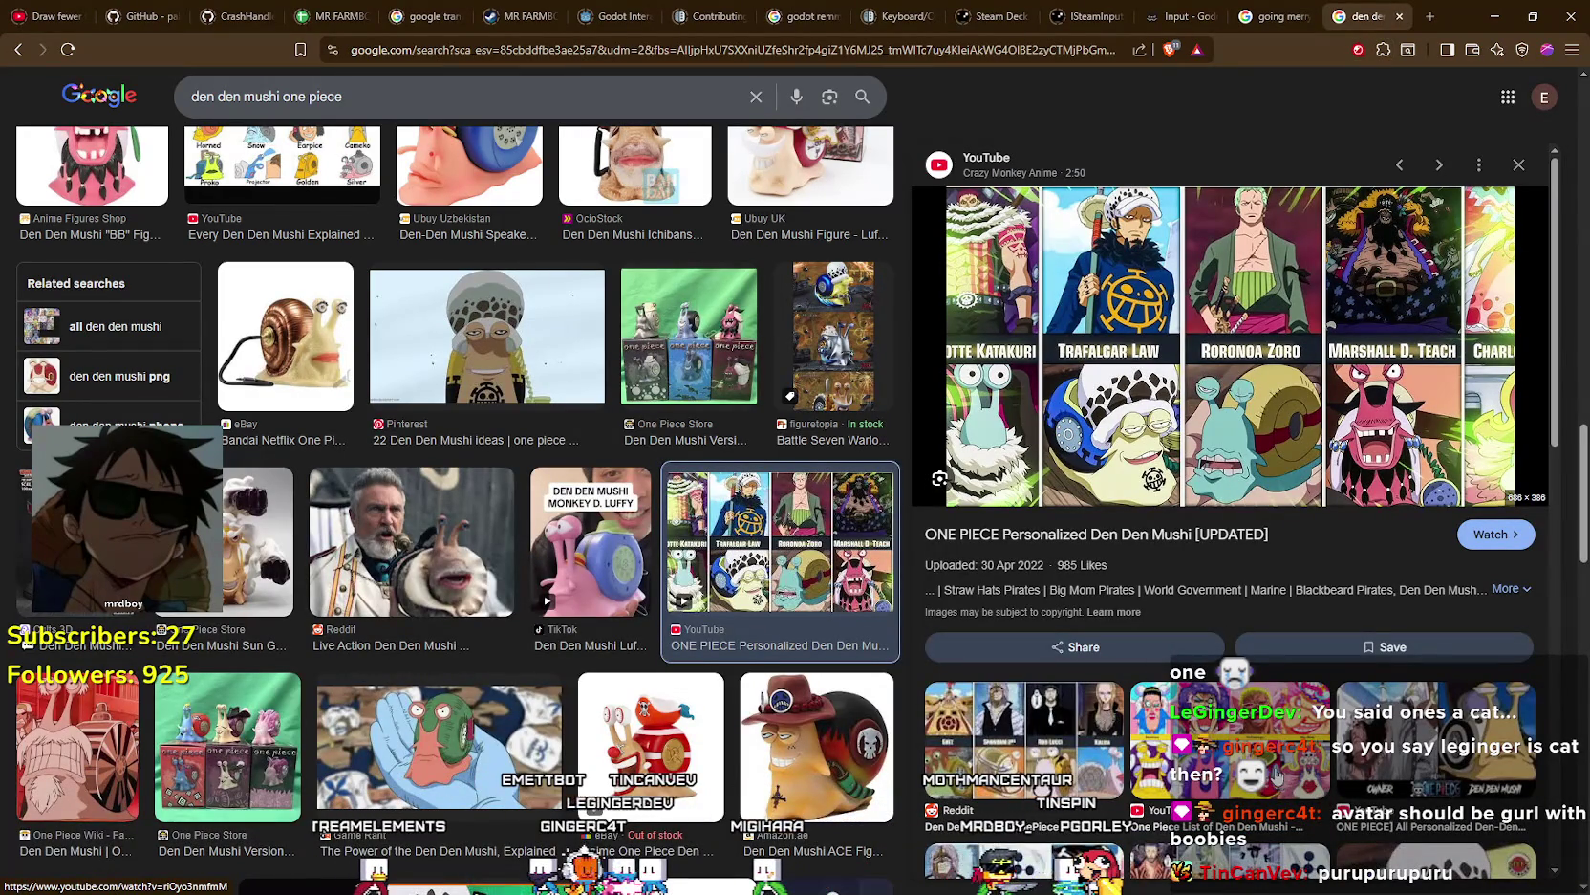
{"action": "scroll", "coordinate": [1183, 487], "scroll_direction": "down", "scroll_amount": 3}
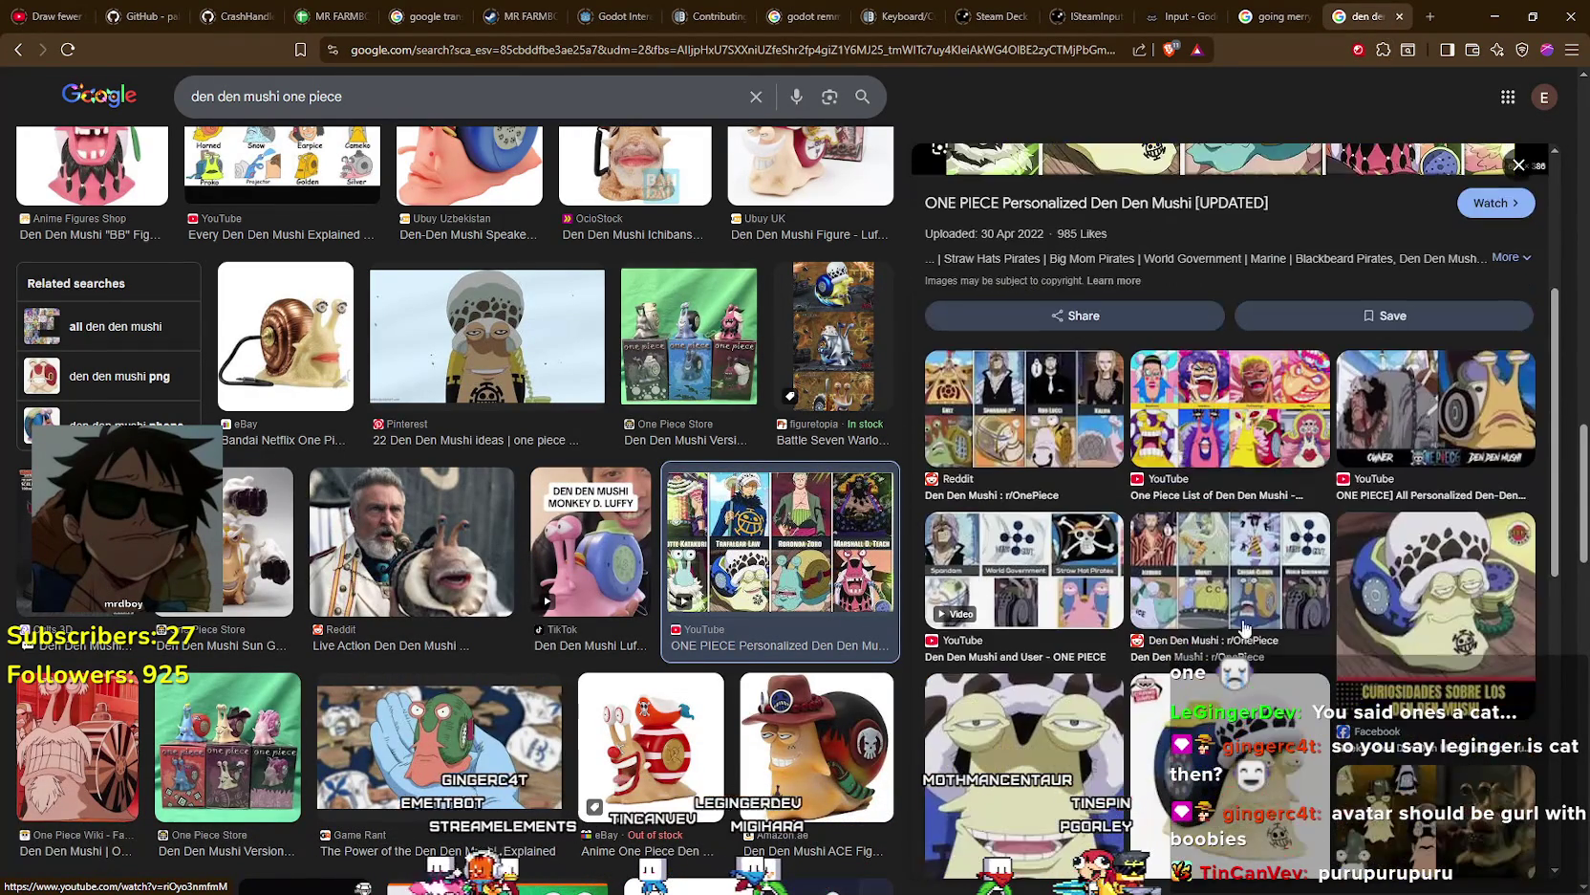
{"action": "scroll", "coordinate": [1272, 558], "scroll_direction": "down", "scroll_amount": 3}
{"action": "scroll", "coordinate": [1272, 558], "scroll_direction": "up", "scroll_amount": 10}
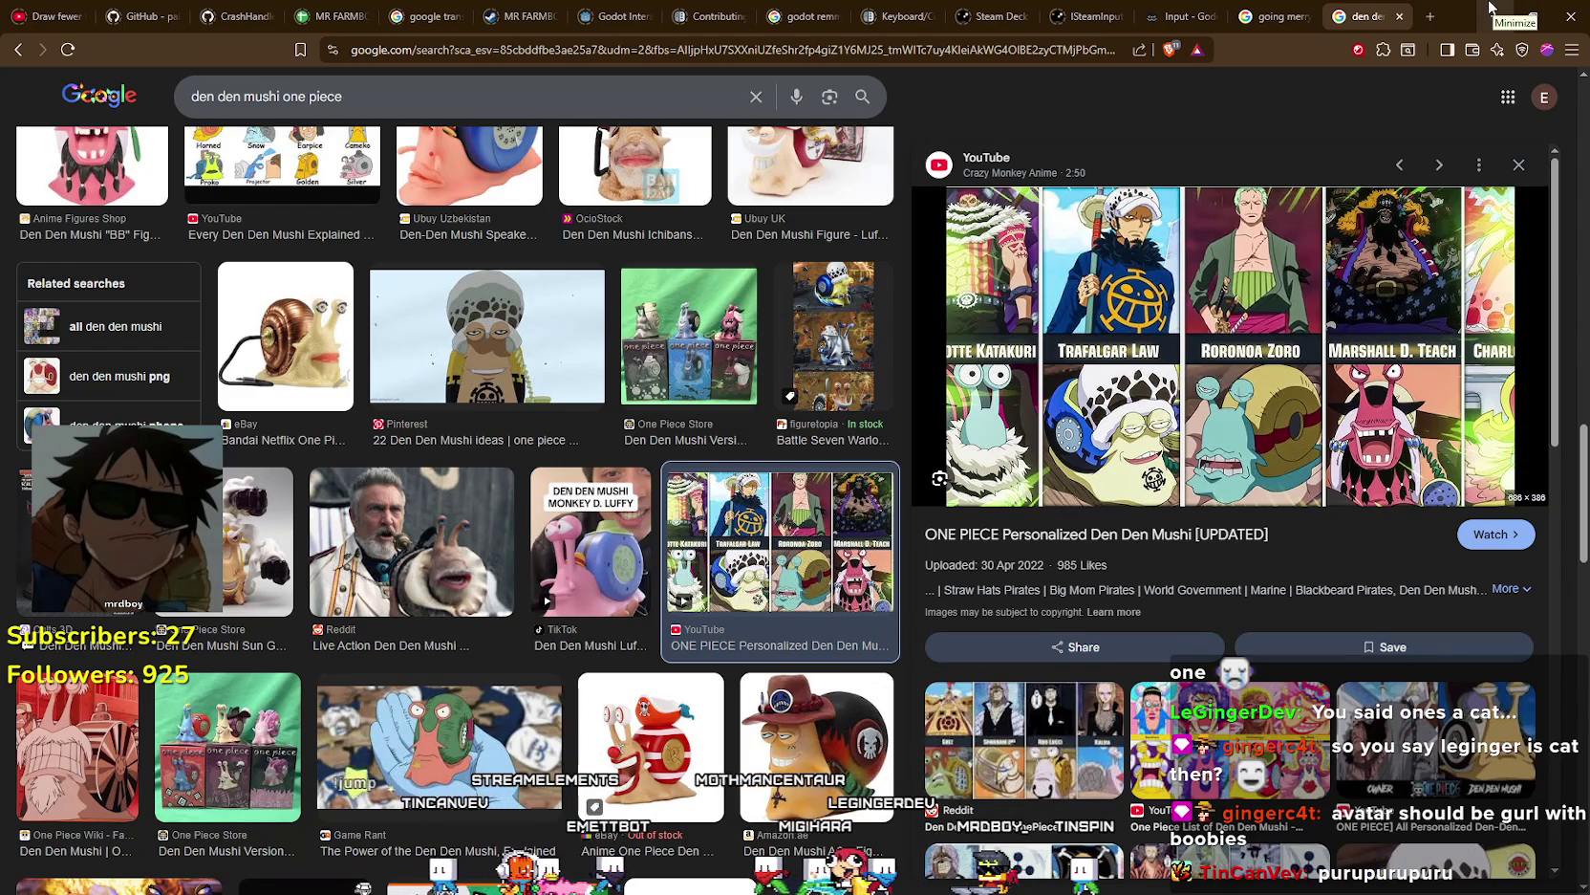
- Return to the Going Merry image results, then minimize Brave to reveal Mr Farmboy
{"action": "key", "text": "ctrl+shift+Tab"}
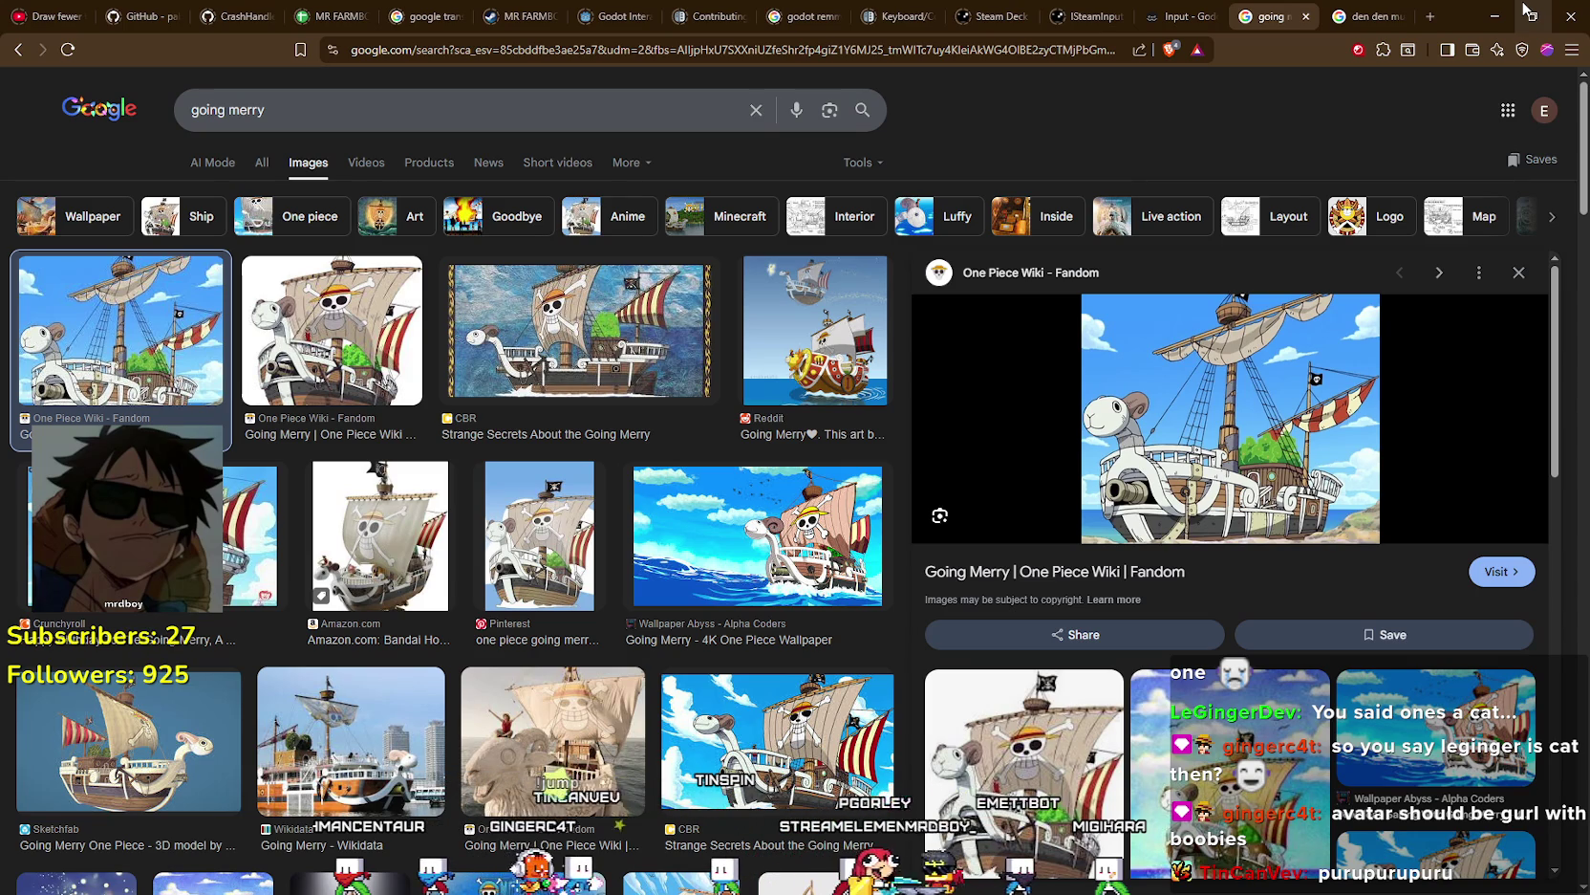
{"action": "left_click", "coordinate": [1530, 15]}
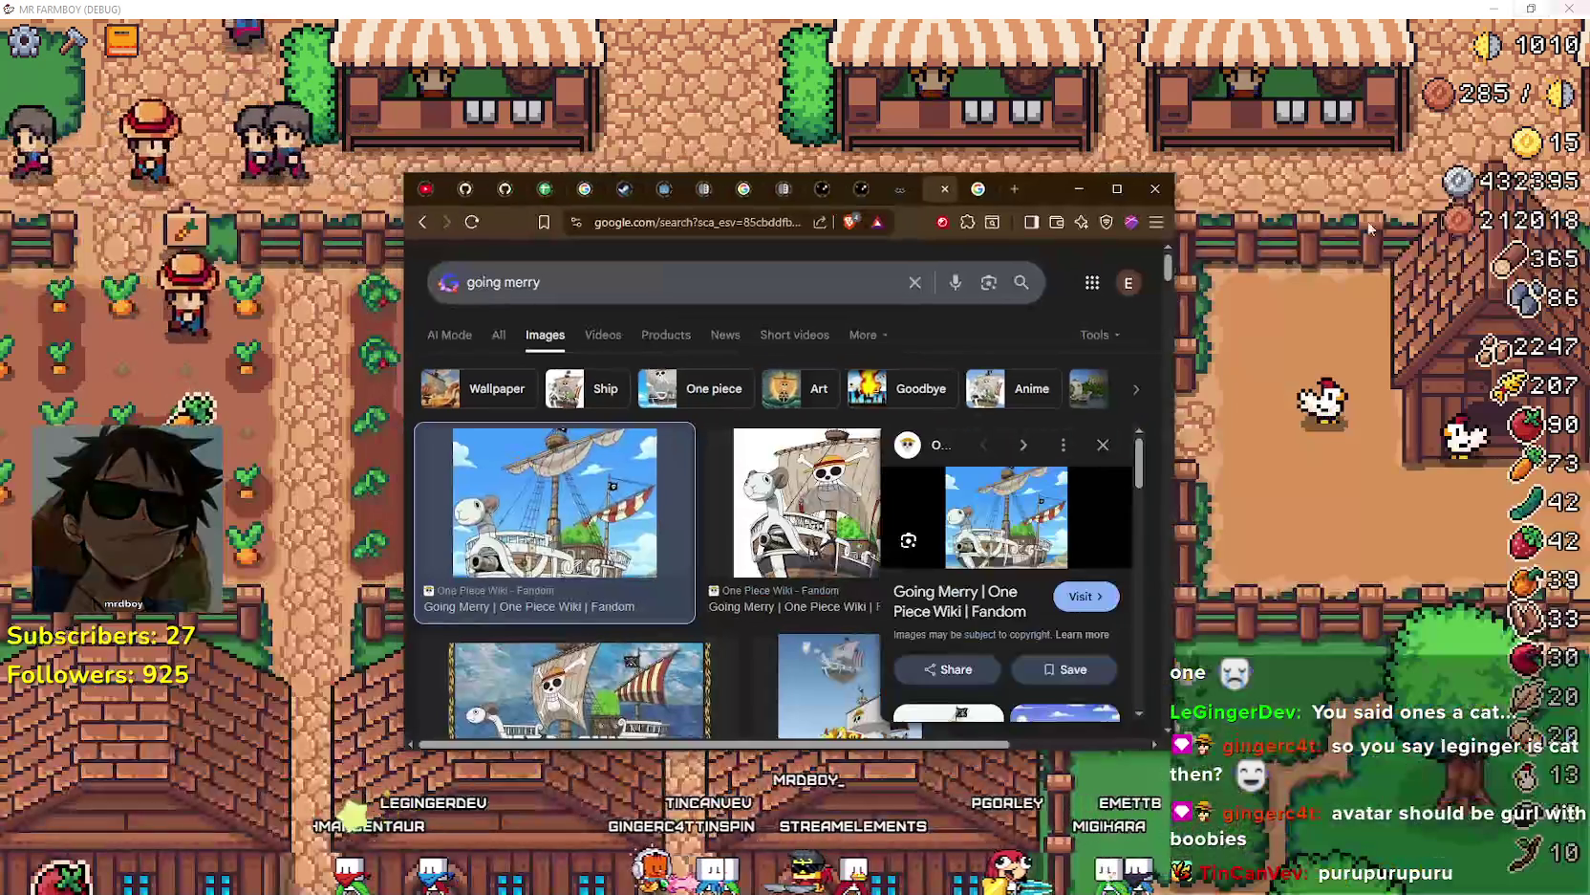
{"action": "left_click", "coordinate": [1116, 188]}
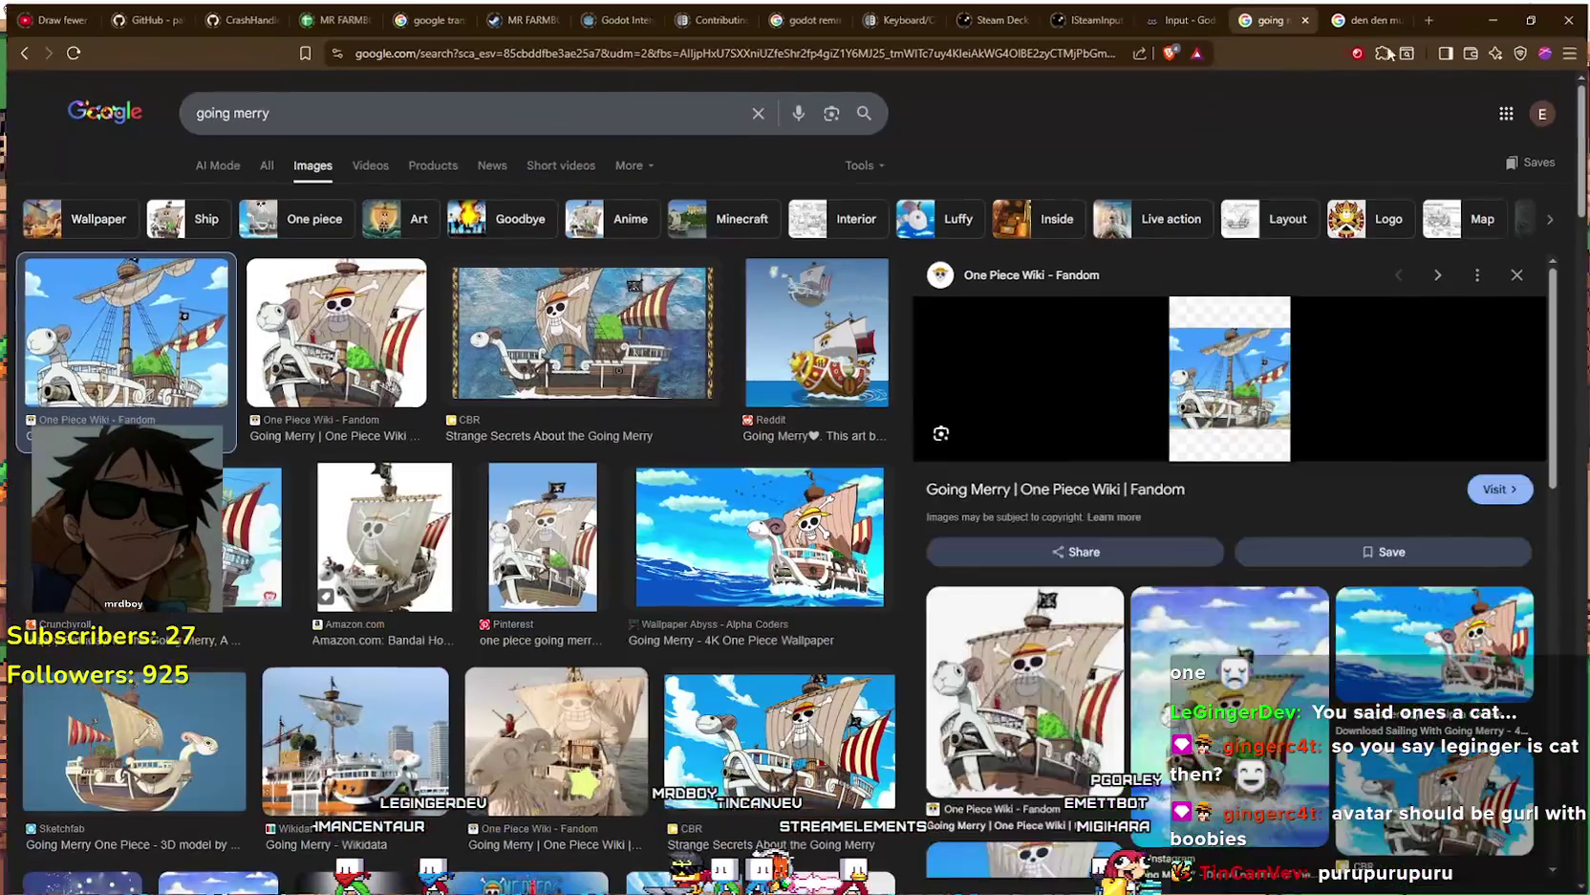
{"action": "left_click", "coordinate": [1491, 11]}
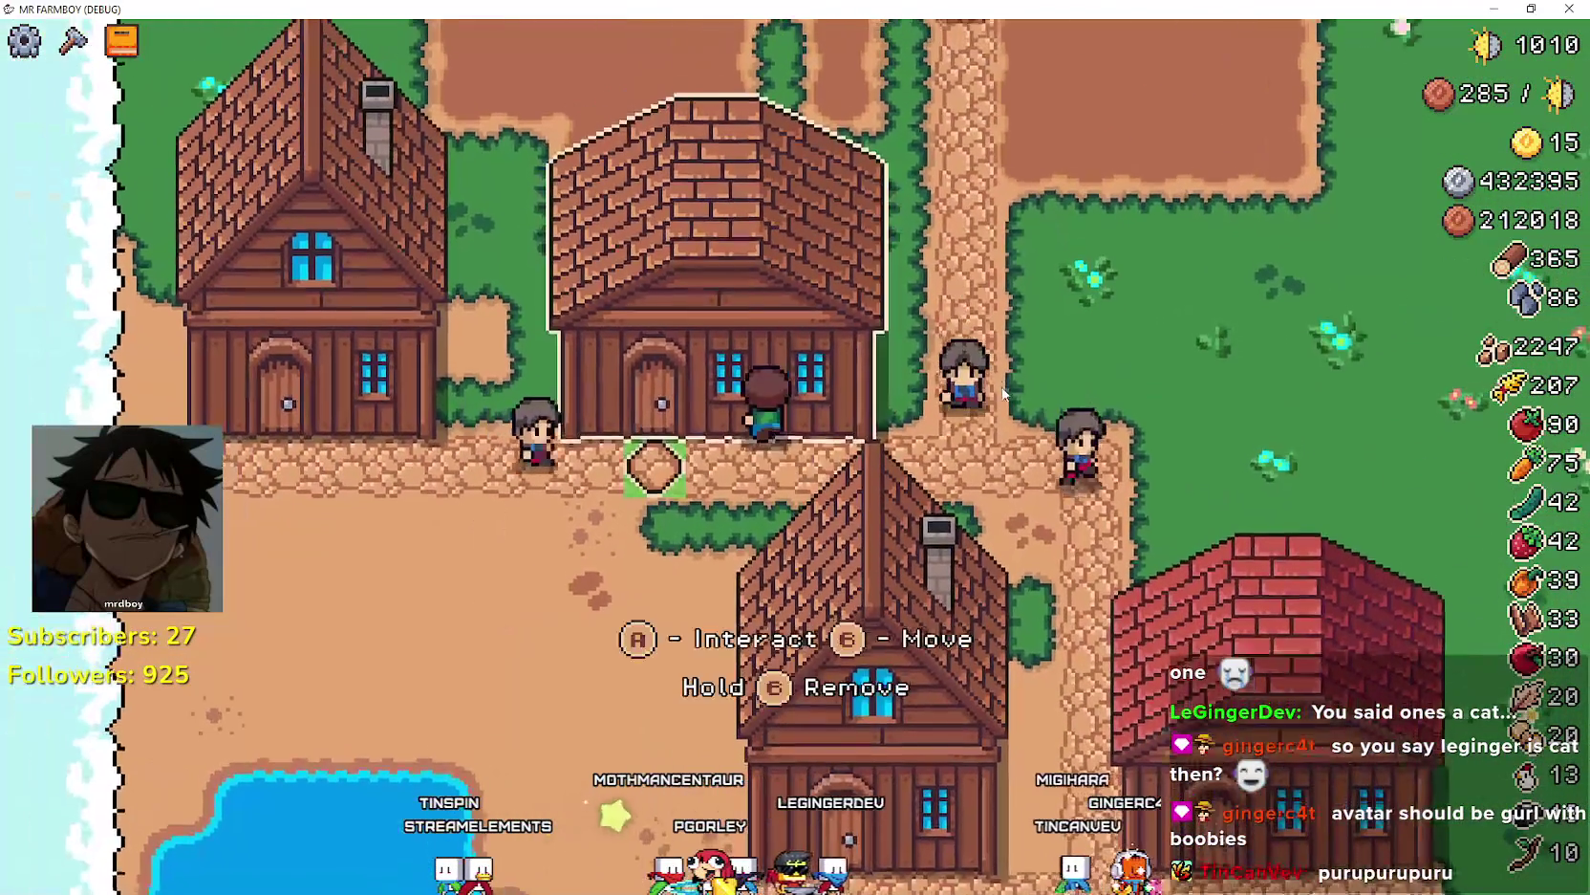
- Cancel house-move mode, open the Warehouse, and swap stone out and wood into stock
{"action": "key", "text": "b"}
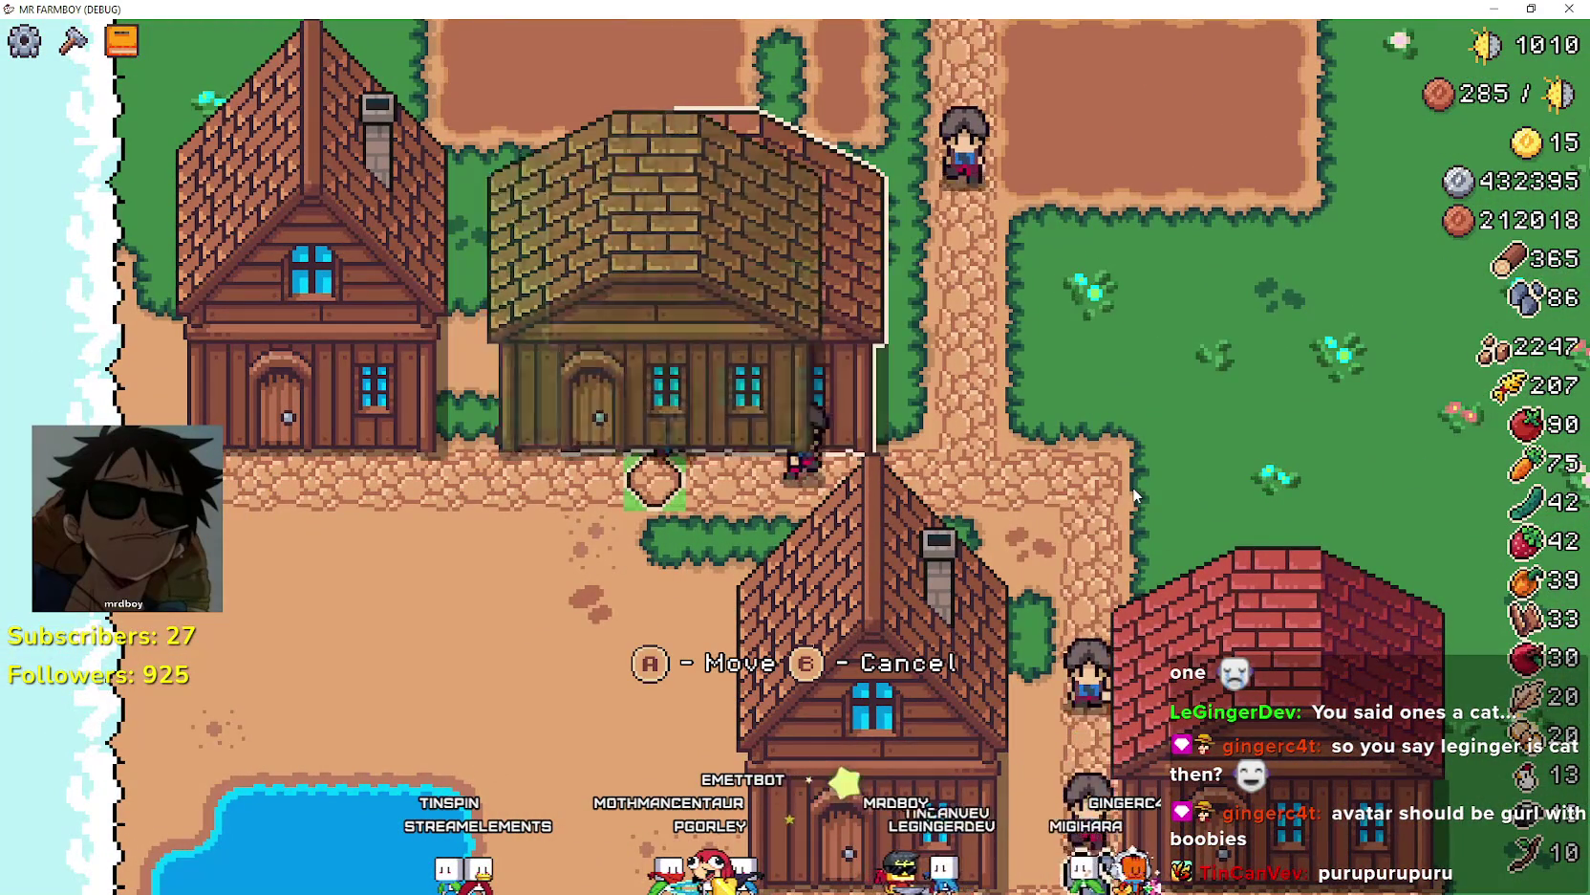
{"action": "key", "text": "b"}
{"action": "key", "text": "a"}
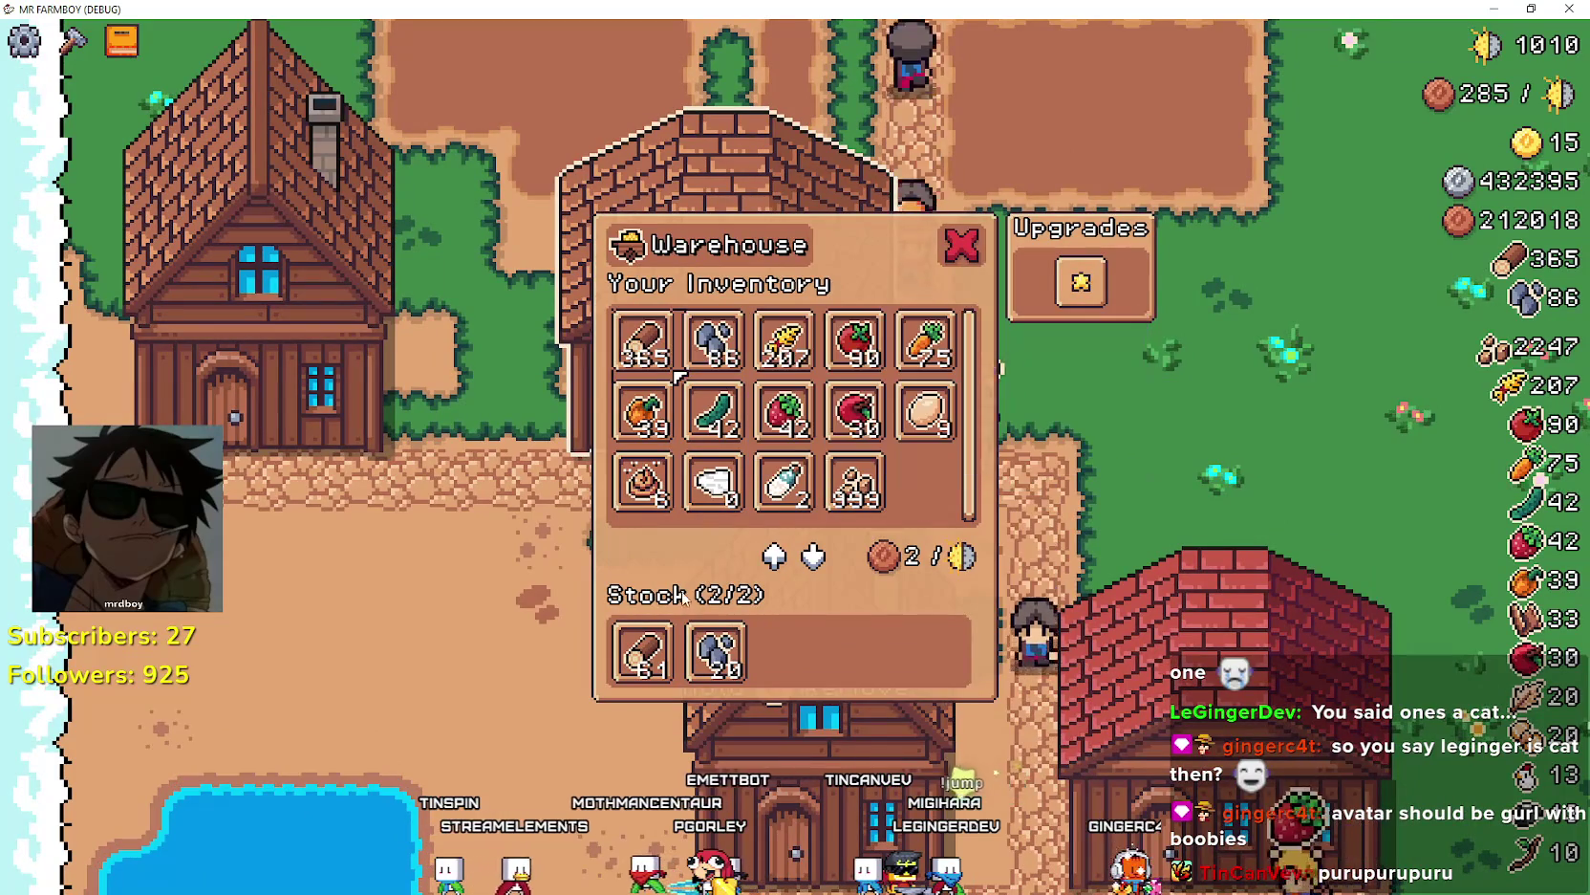
{"action": "left_click", "coordinate": [733, 680]}
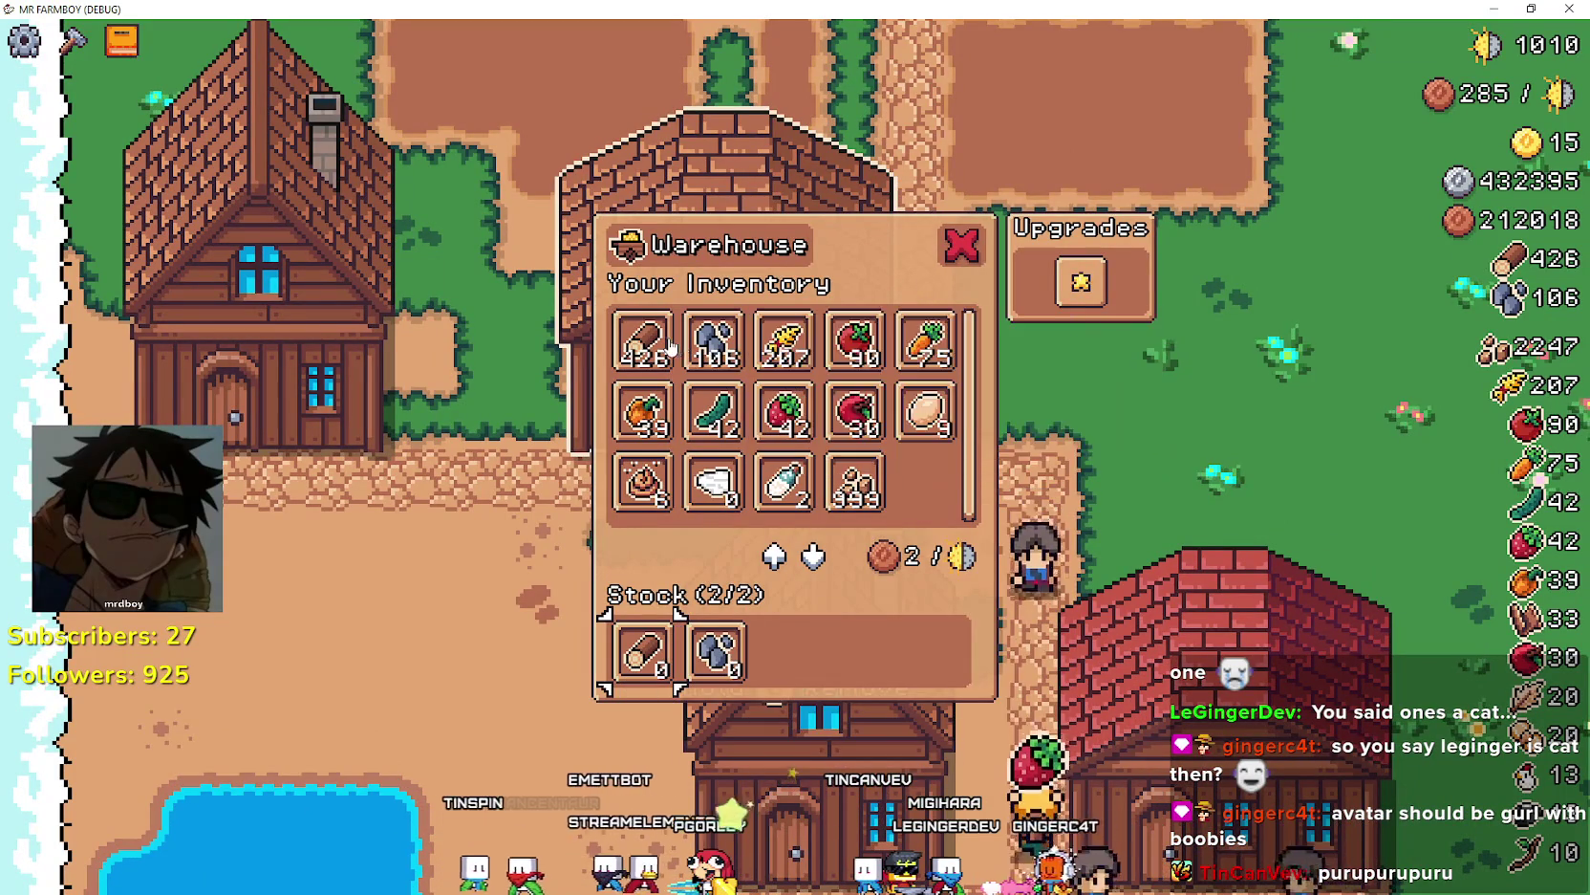
{"action": "left_click", "coordinate": [672, 346]}
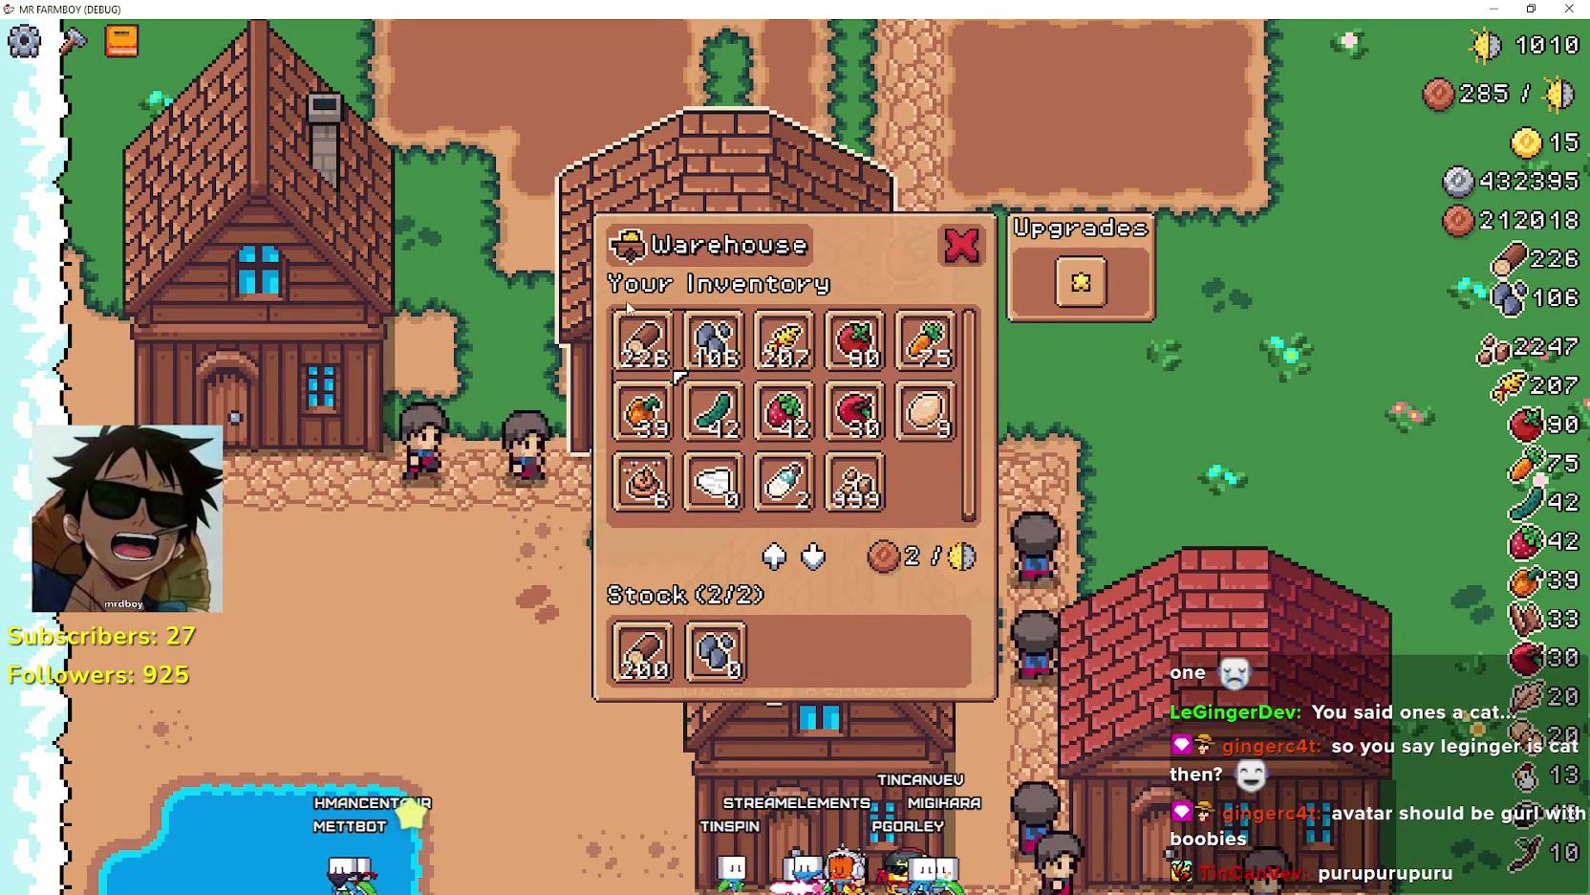
- Move 100–200 wood and stone in and out of stock until both slots are empty
{"action": "mouse_move", "coordinate": [651, 391]}
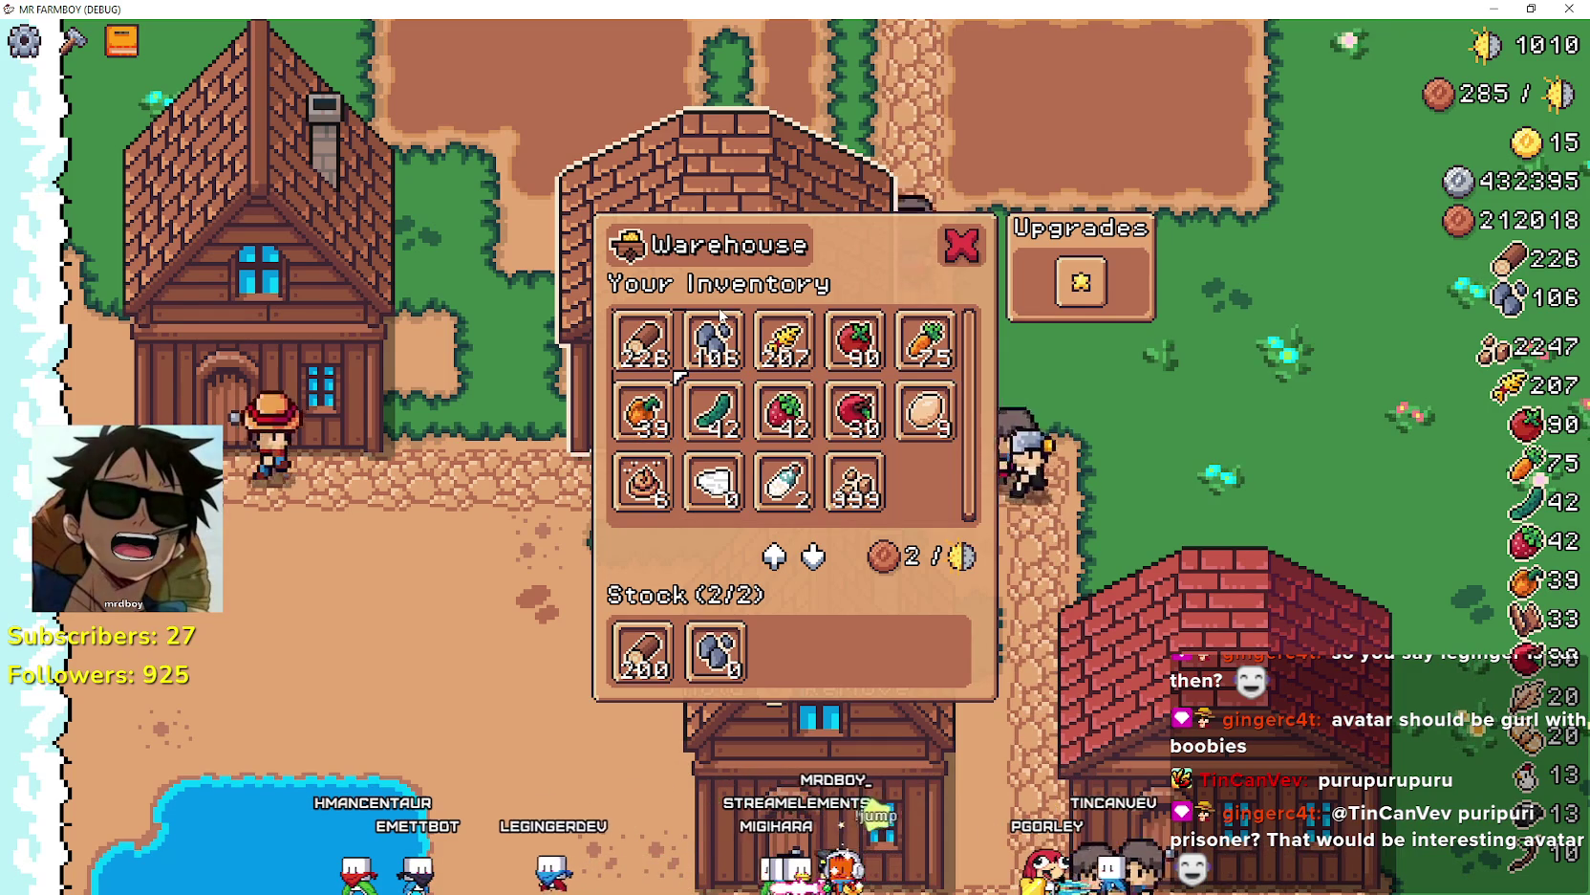
{"action": "mouse_move", "coordinate": [779, 361]}
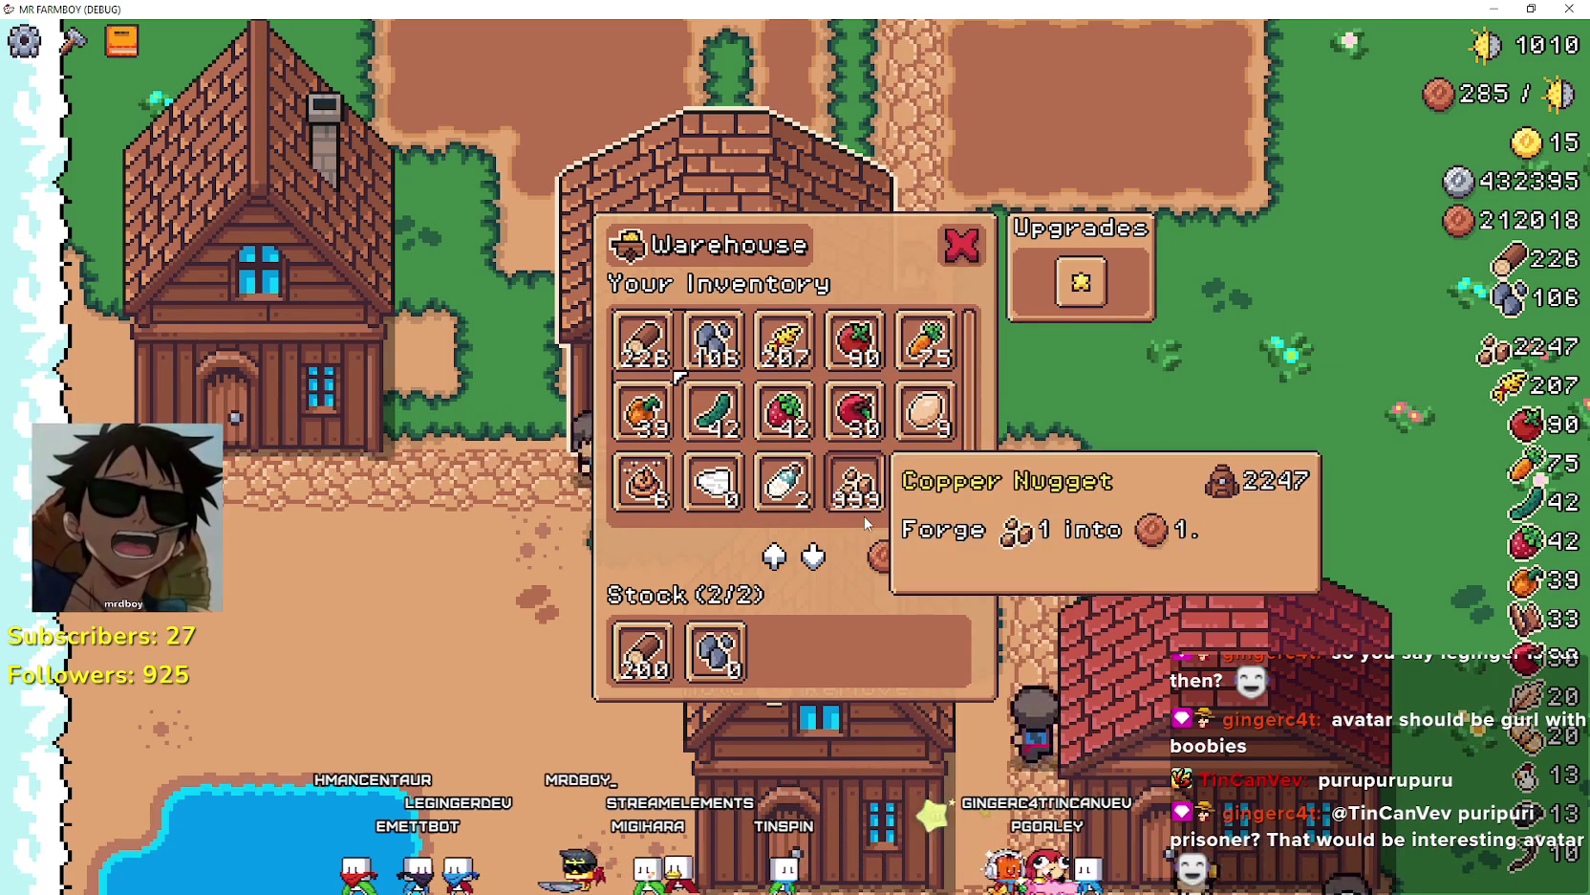
{"action": "mouse_move", "coordinate": [713, 678]}
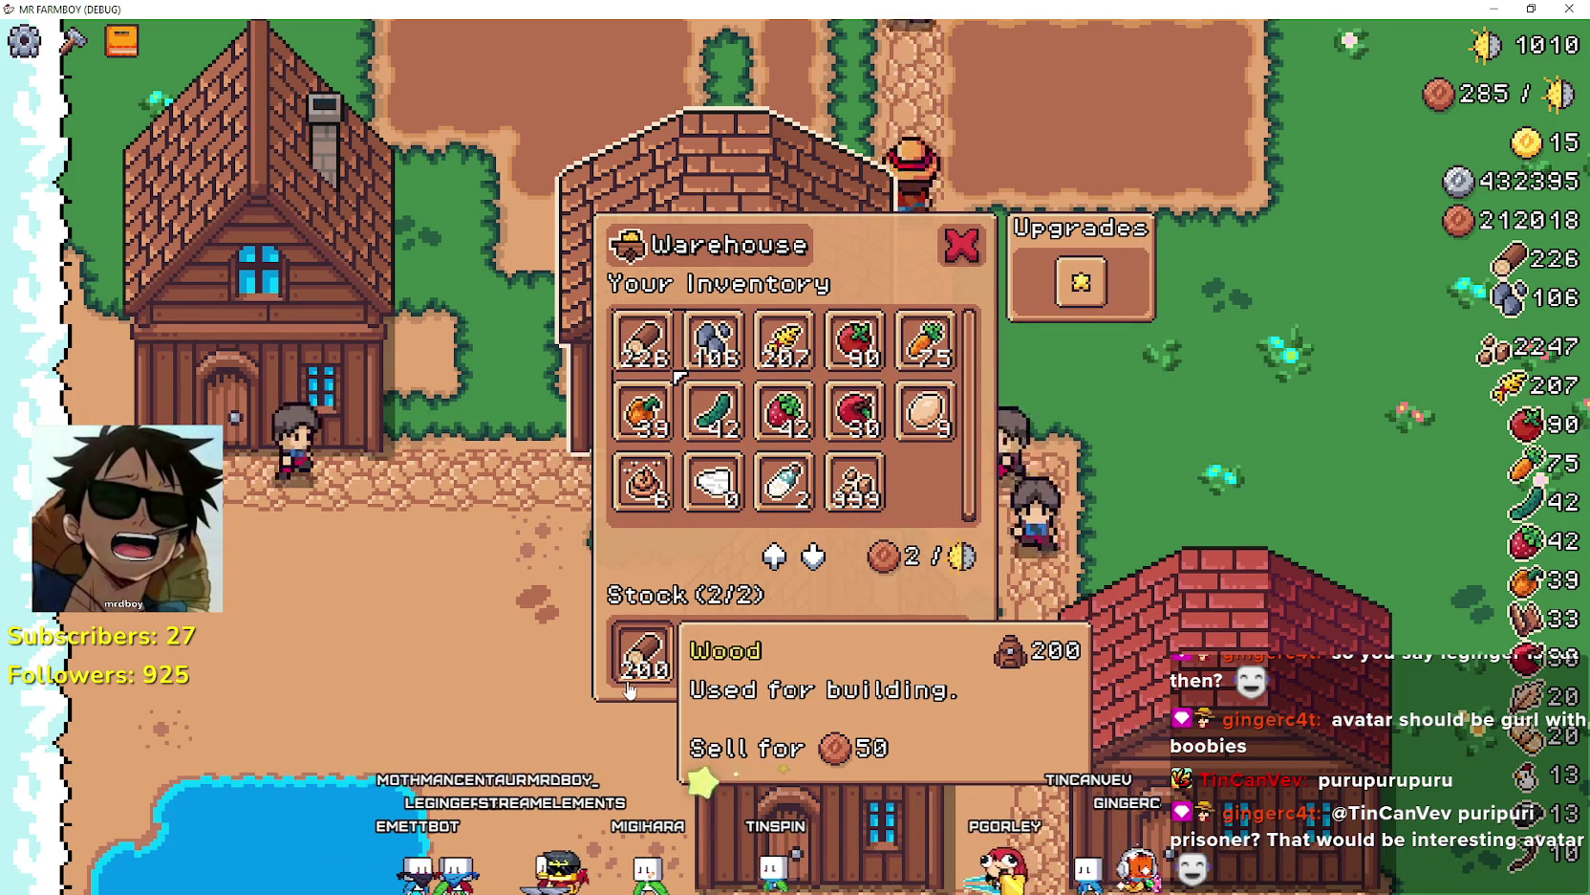
{"action": "mouse_move", "coordinate": [717, 334]}
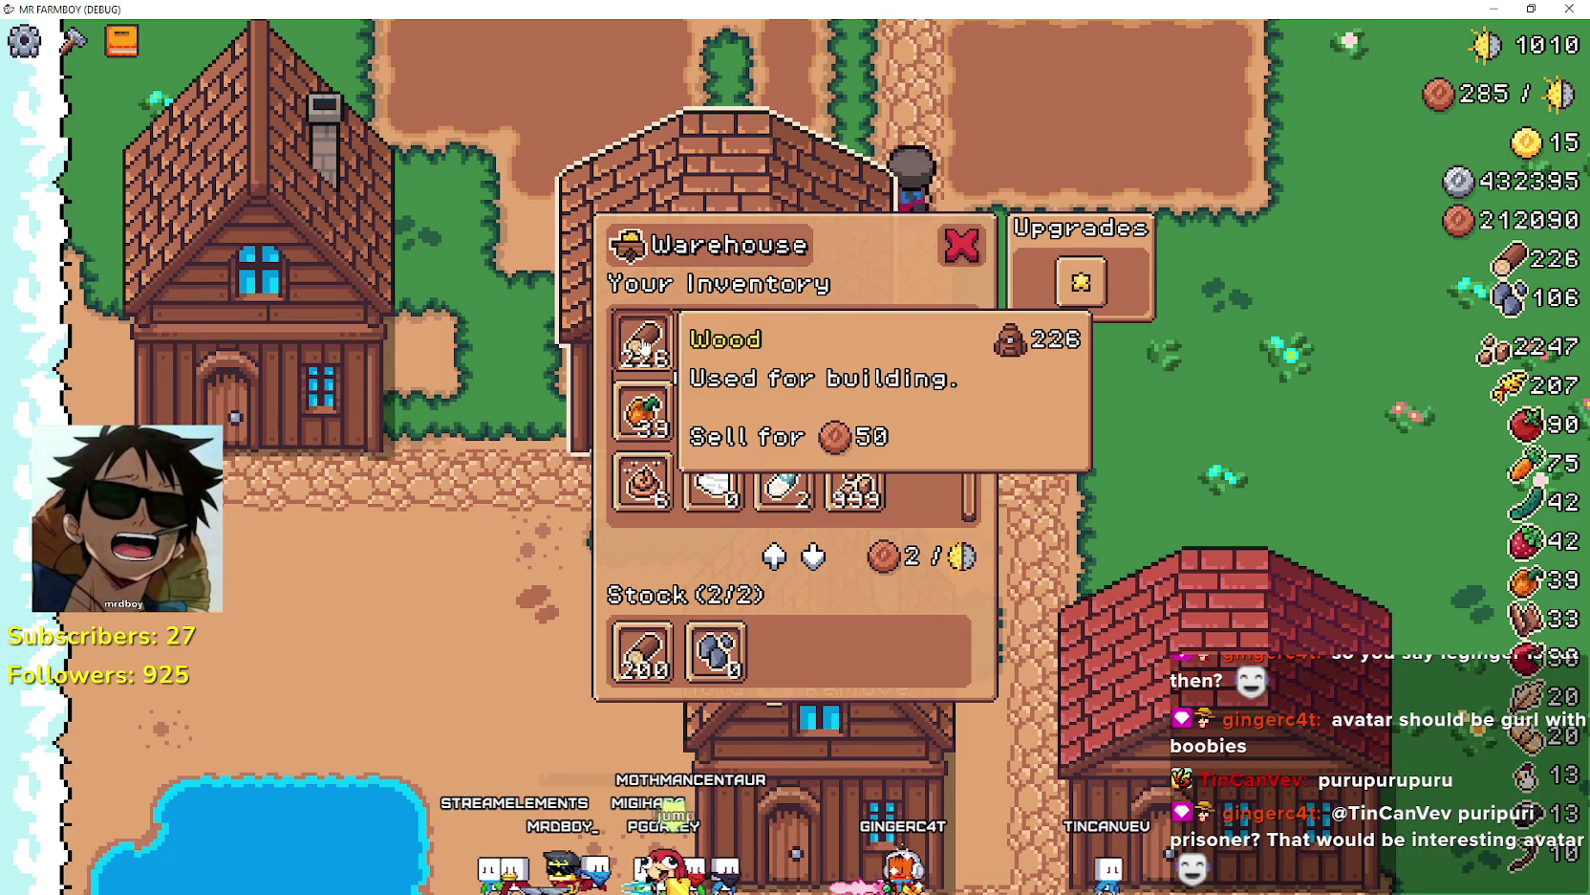
{"action": "left_click", "coordinate": [643, 660]}
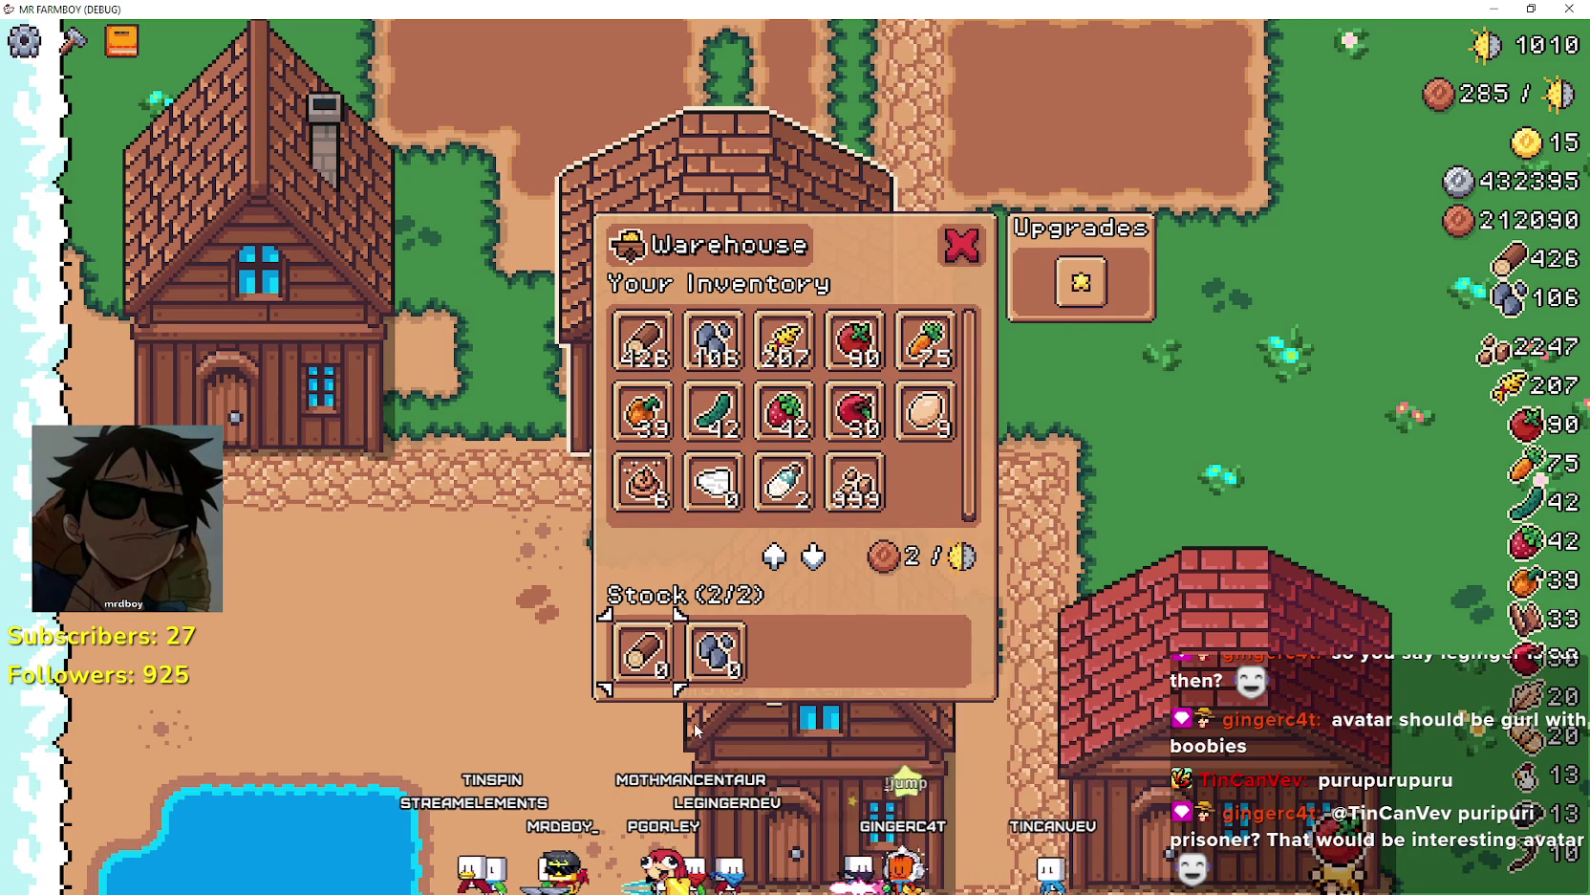
{"action": "left_click", "coordinate": [667, 352]}
{"action": "left_click", "coordinate": [667, 352]}
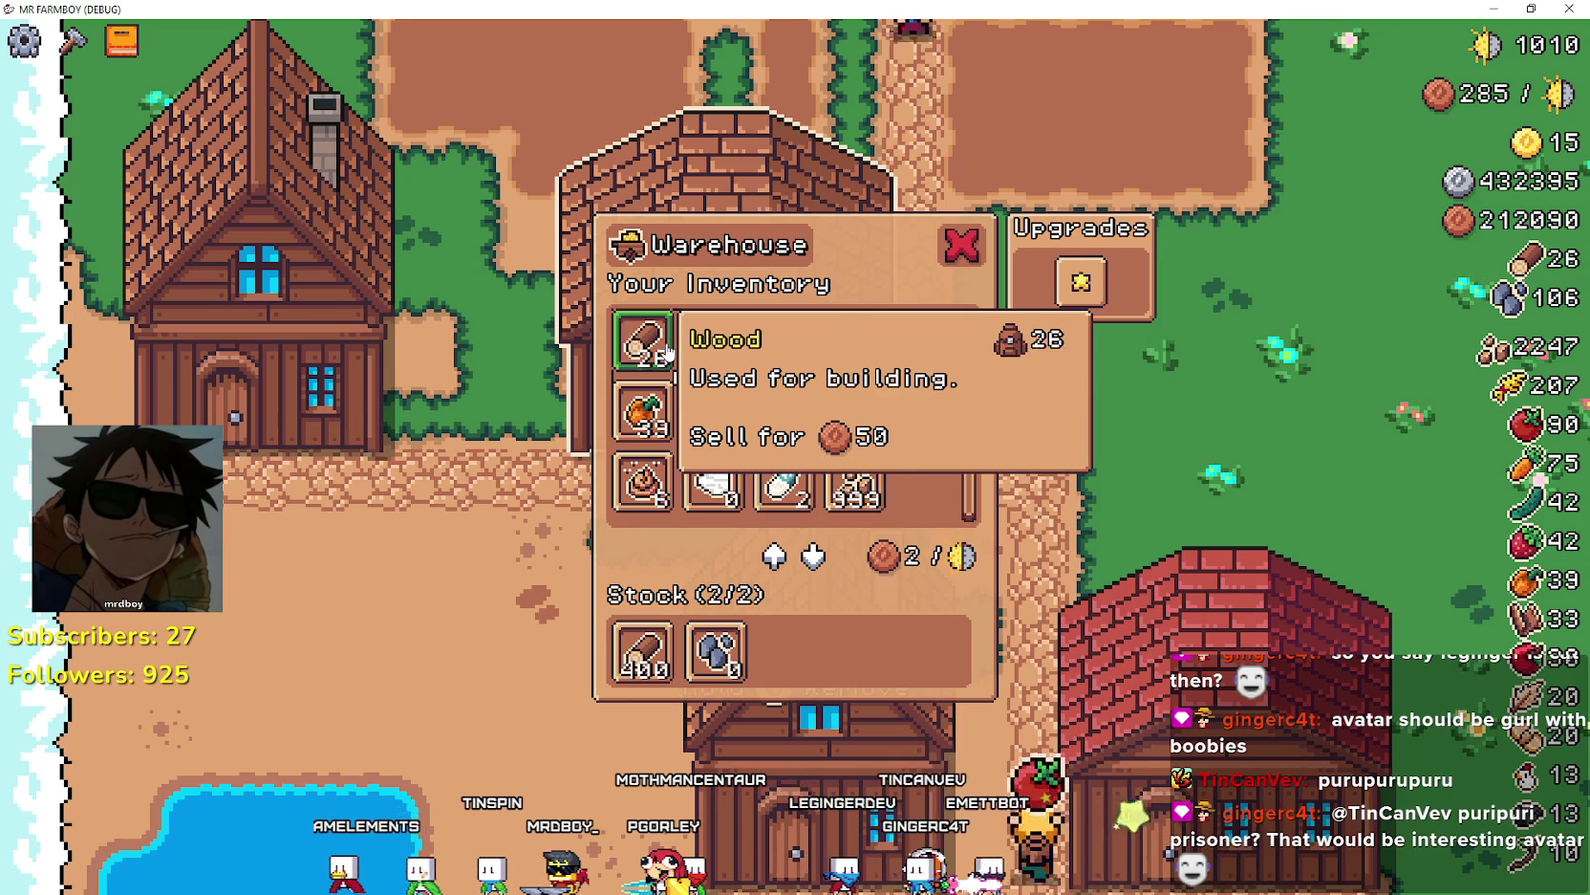
{"action": "left_click", "coordinate": [717, 349]}
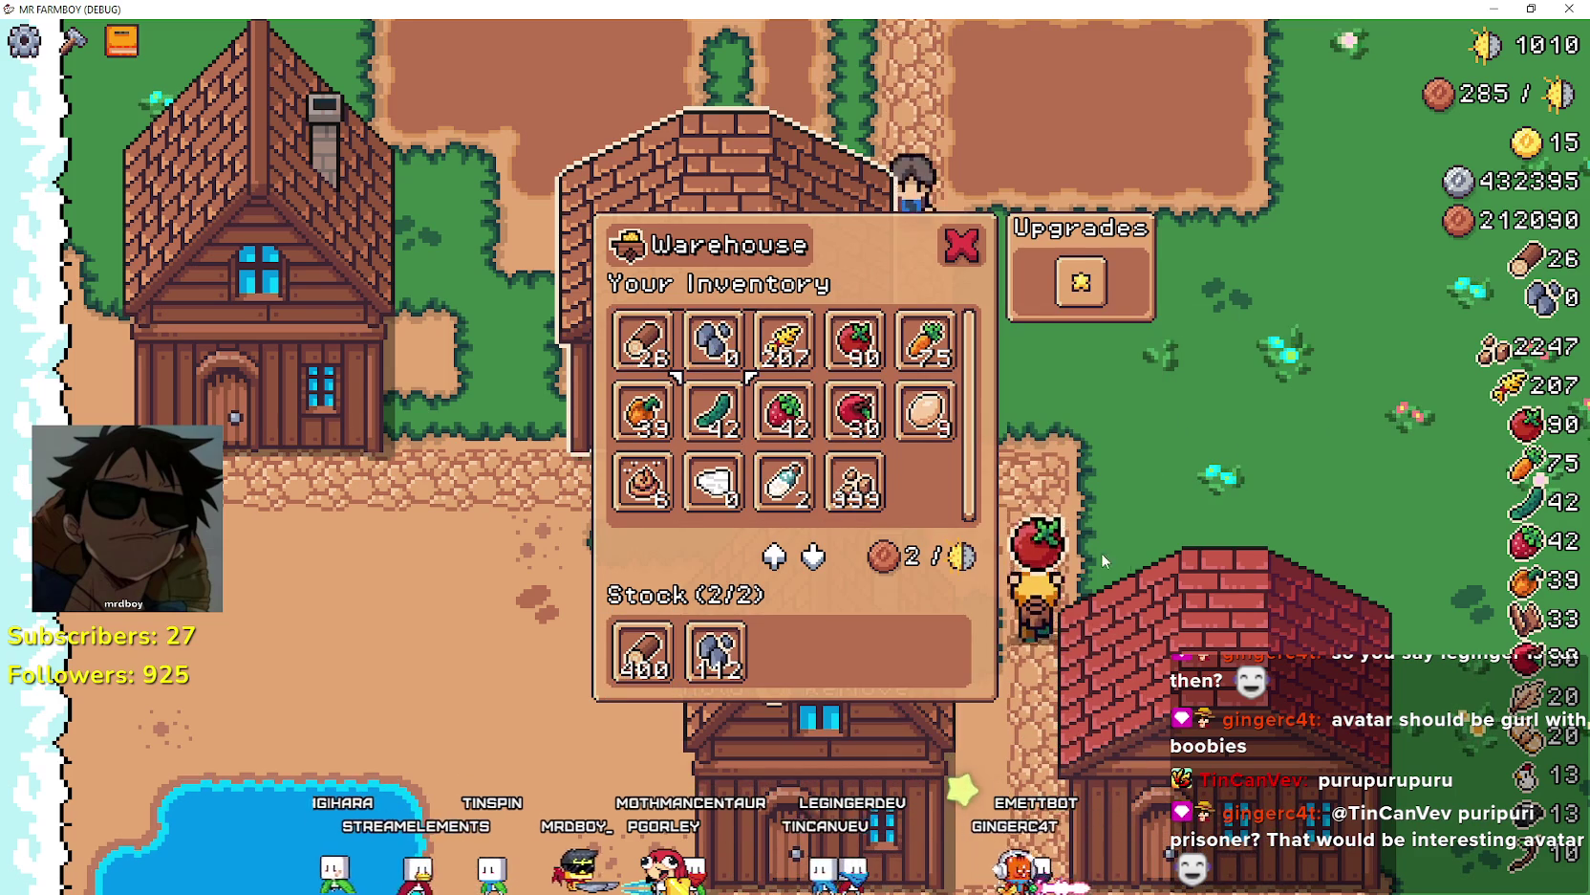
{"action": "left_click", "coordinate": [745, 667]}
{"action": "left_click", "coordinate": [654, 669]}
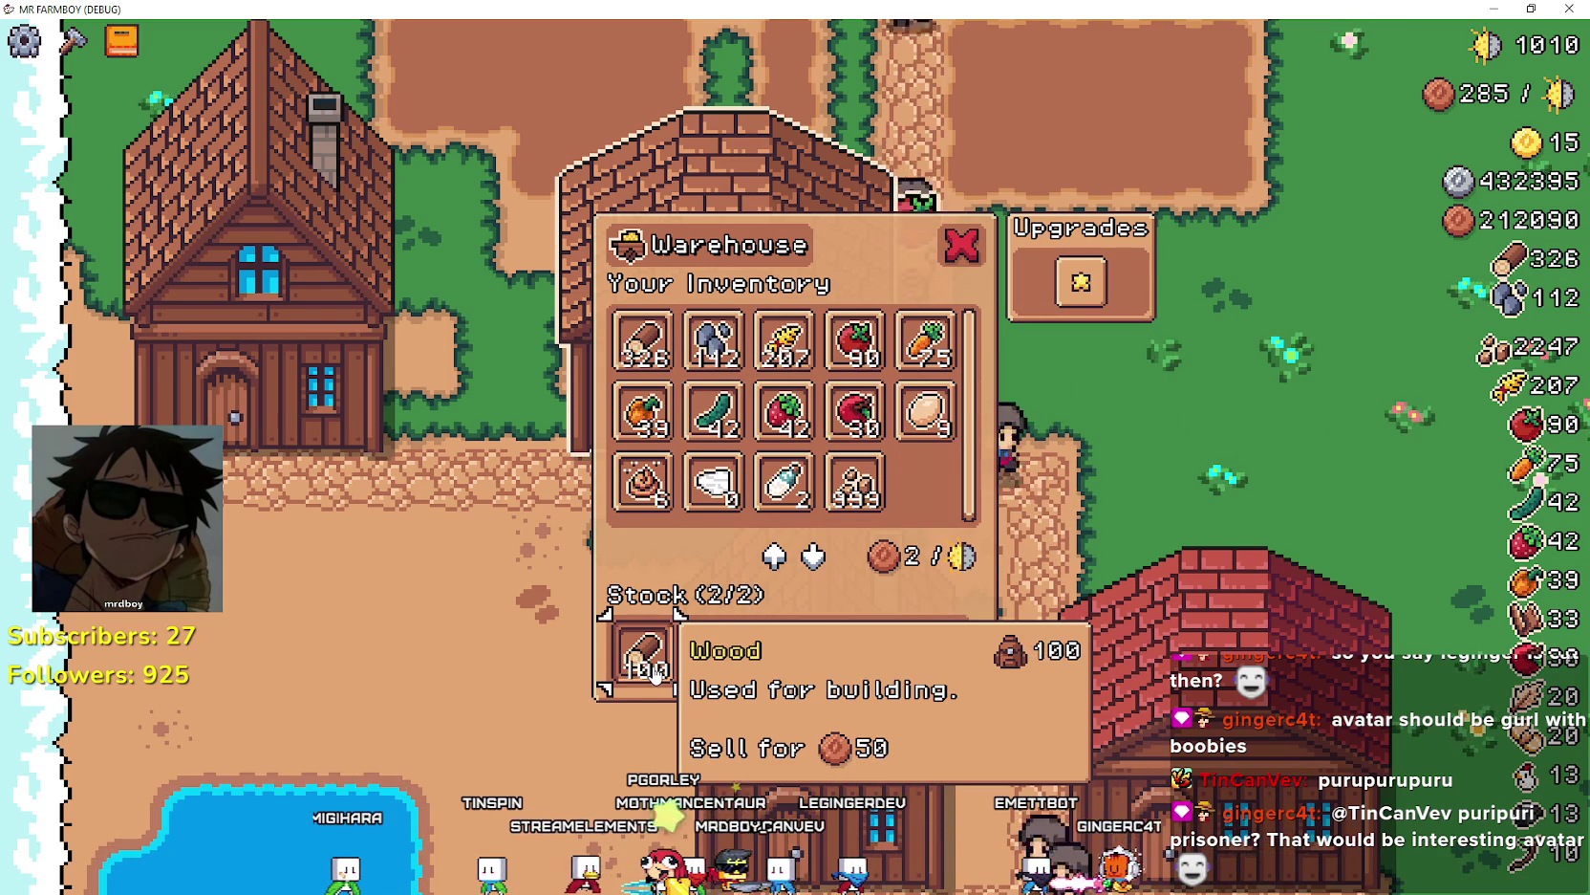
{"action": "left_click", "coordinate": [652, 669]}
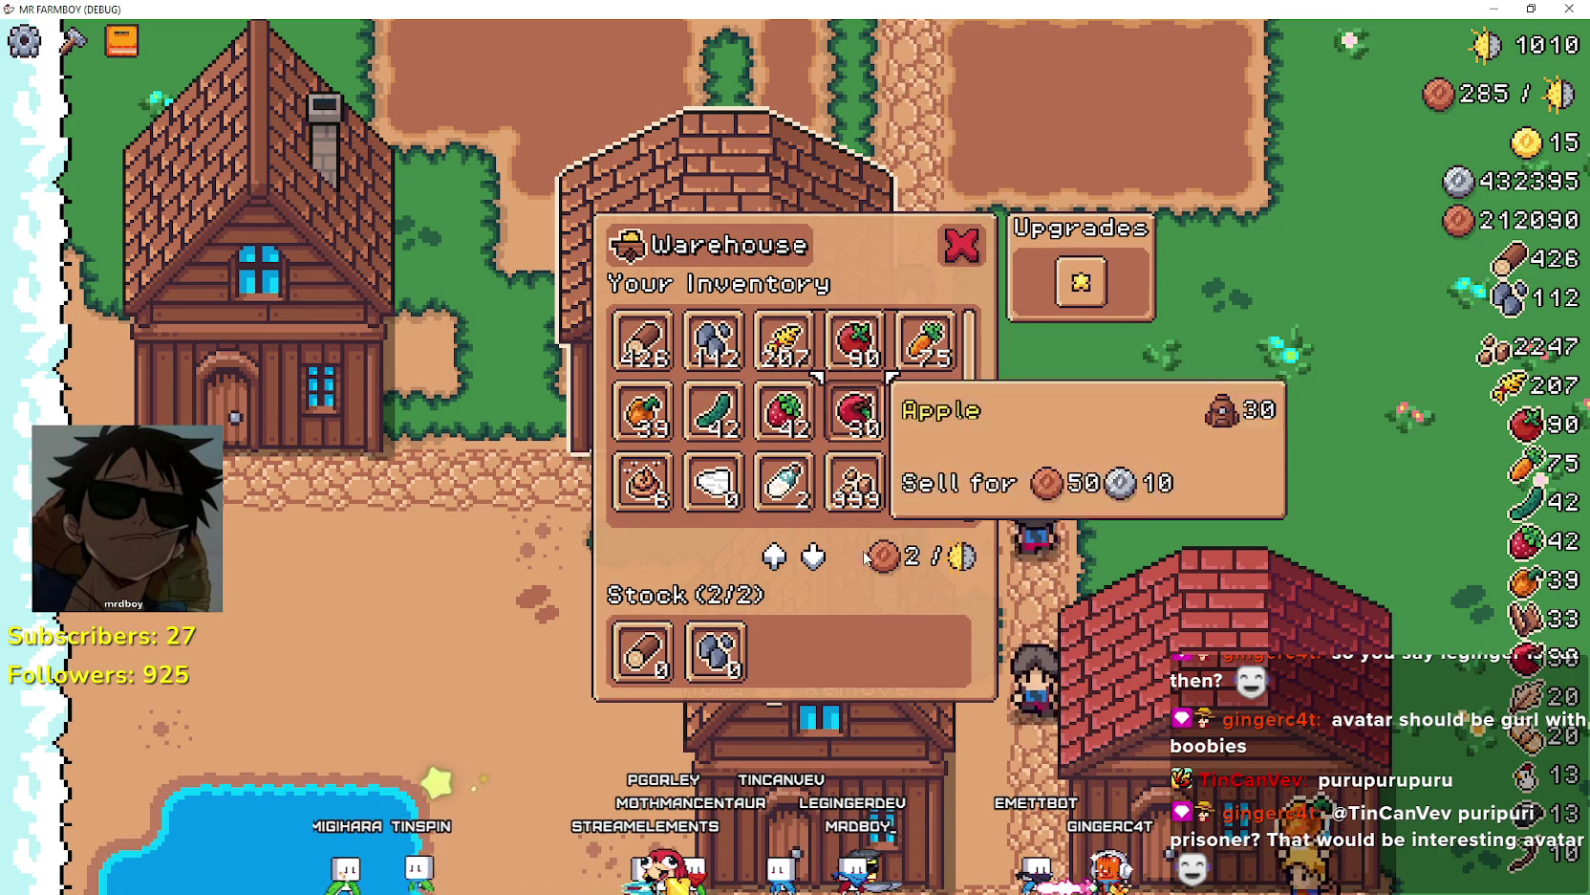
{"action": "left_click", "coordinate": [626, 659]}
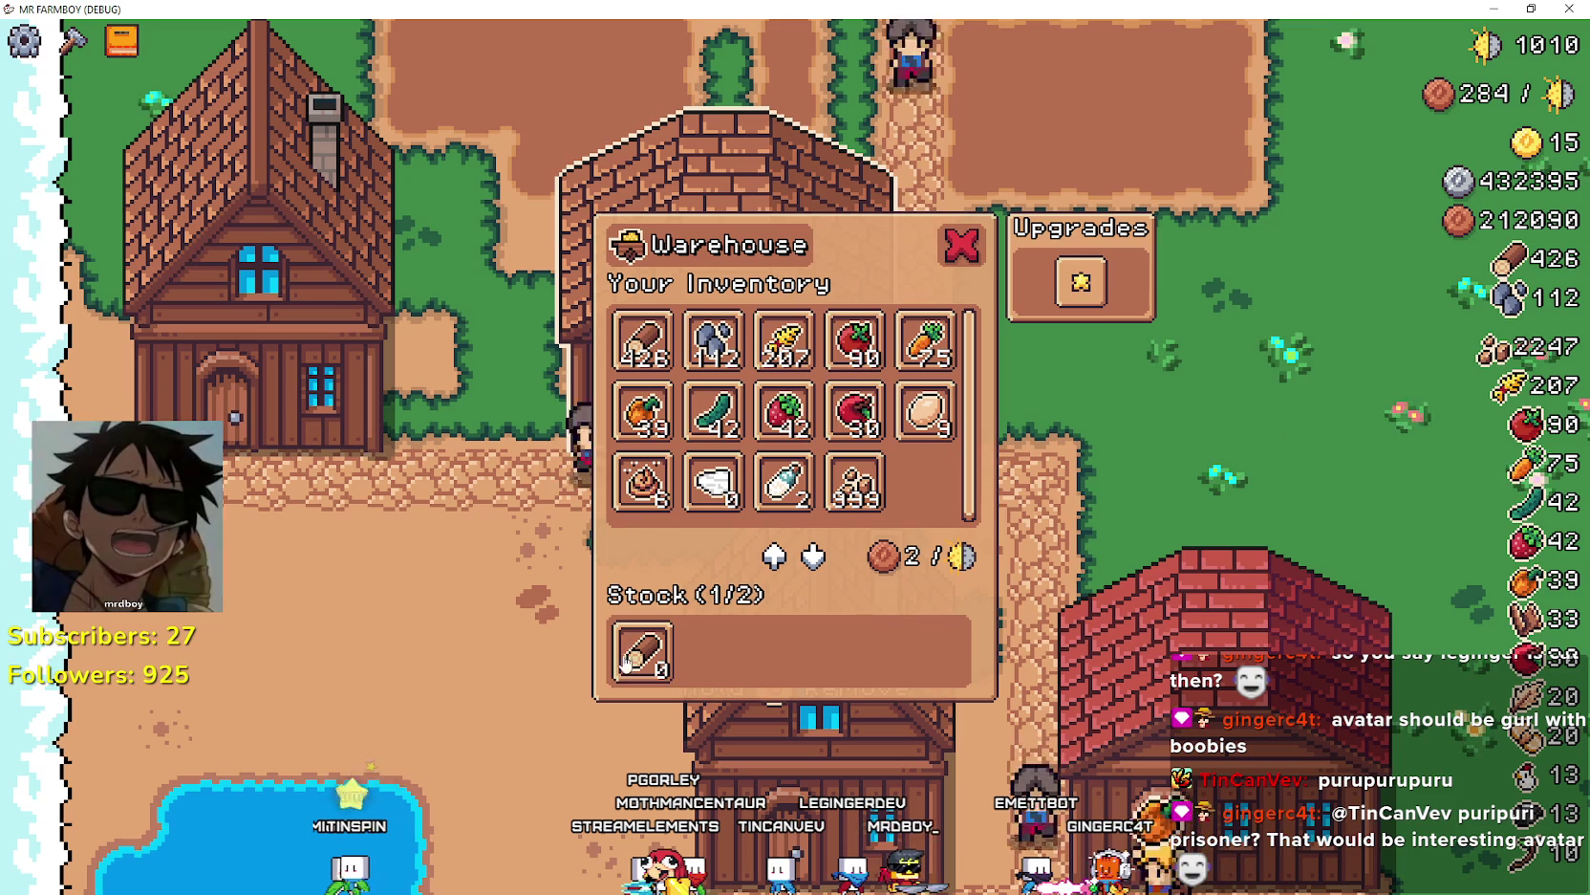
- Stock and withdraw the 90 tomatoes, then add carrots as the second stock item
{"action": "left_click", "coordinate": [854, 339]}
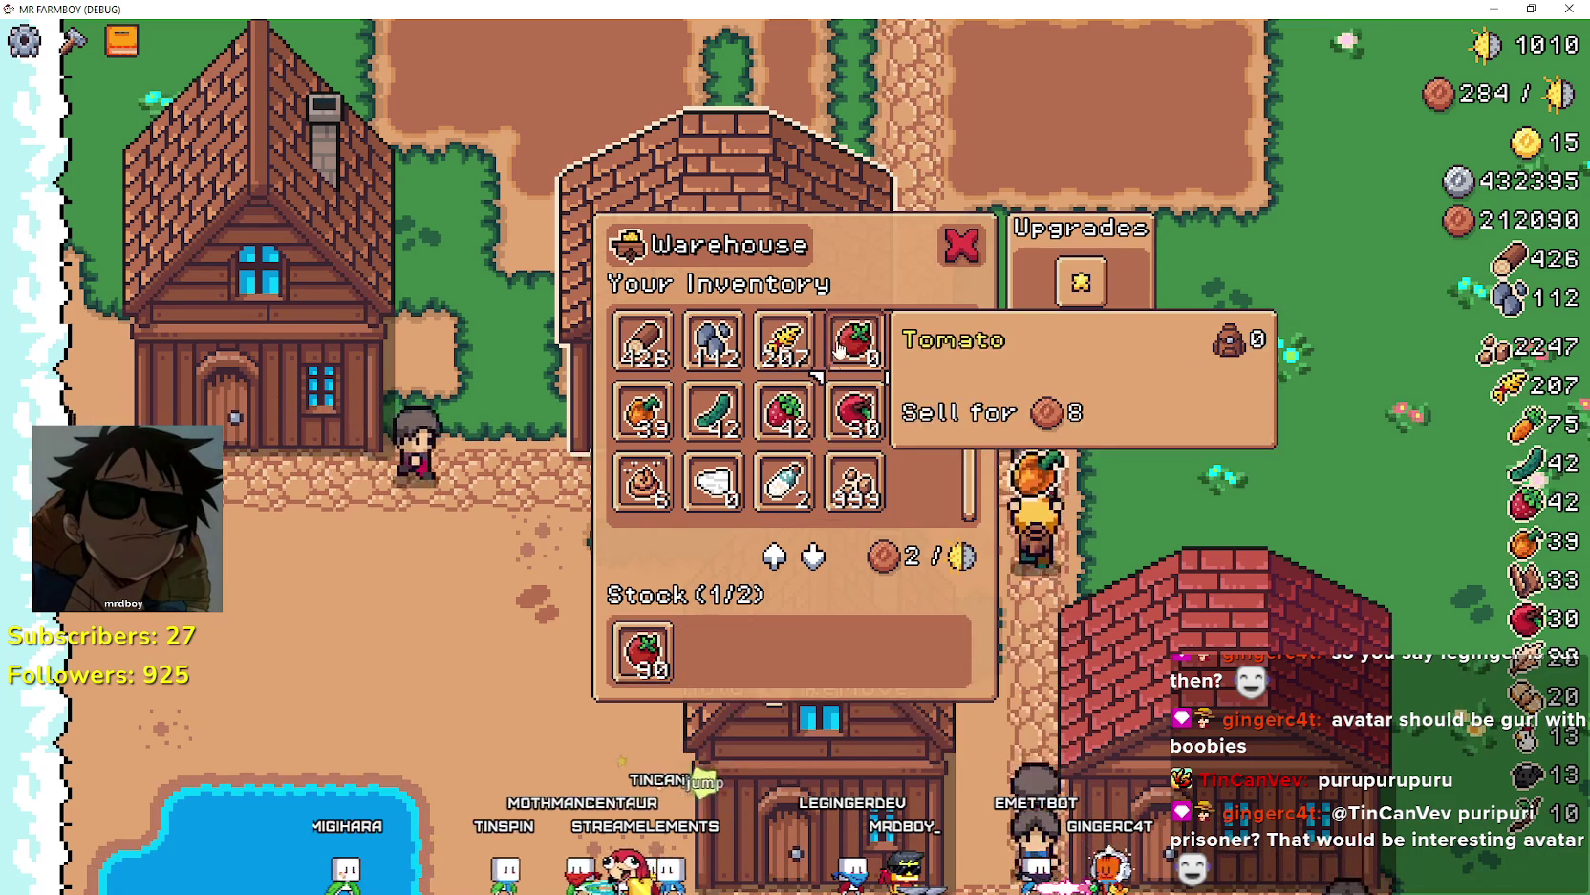
{"action": "mouse_move", "coordinate": [674, 623]}
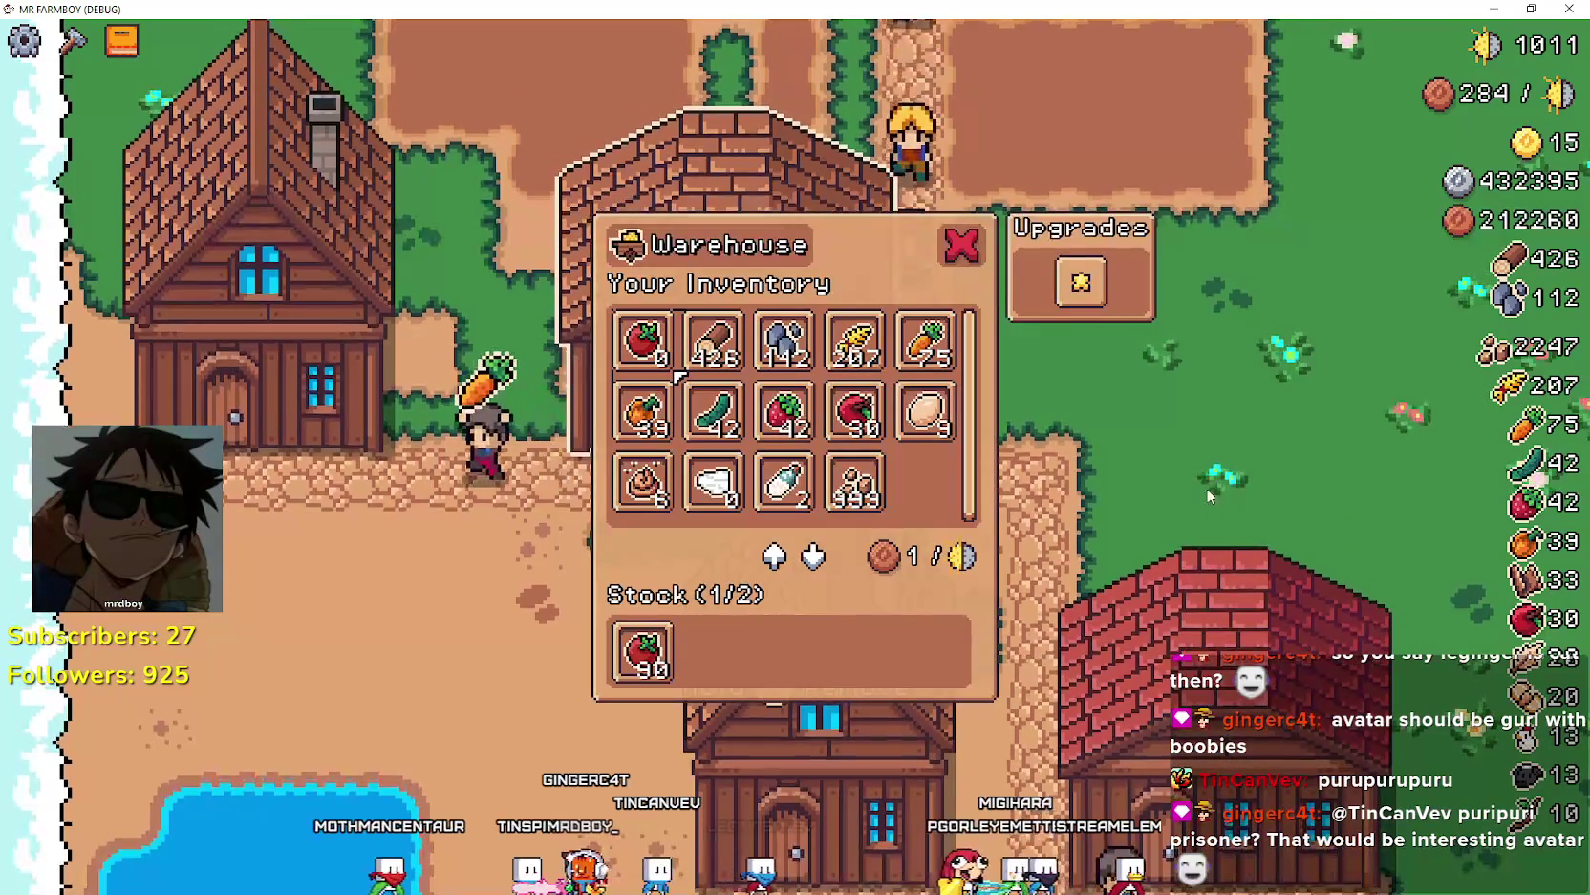
{"action": "left_click", "coordinate": [642, 653]}
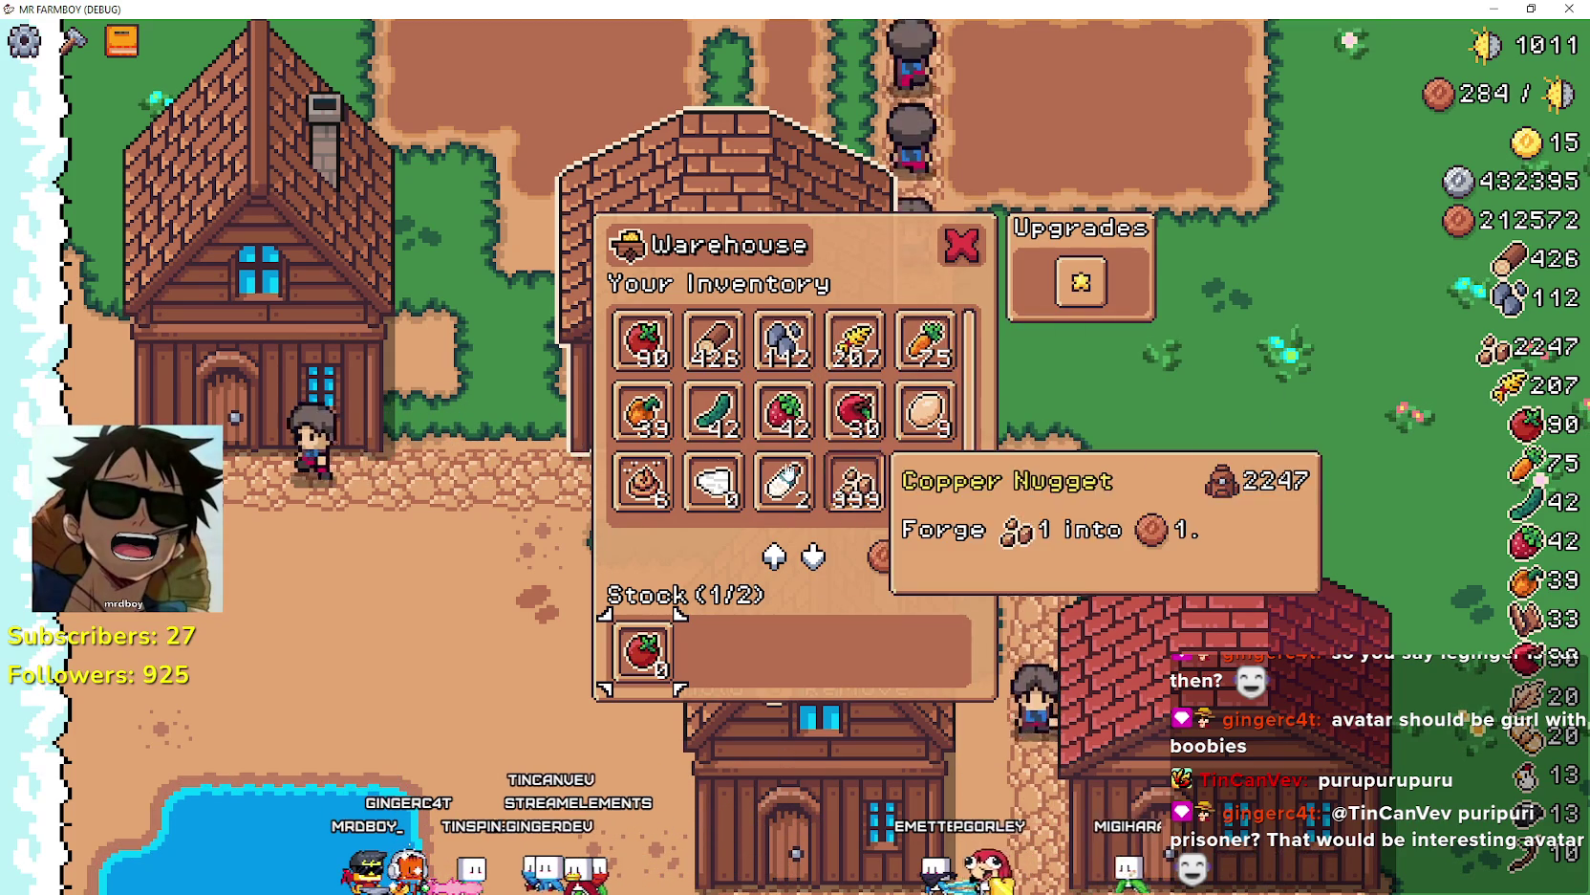
{"action": "left_click", "coordinate": [944, 355]}
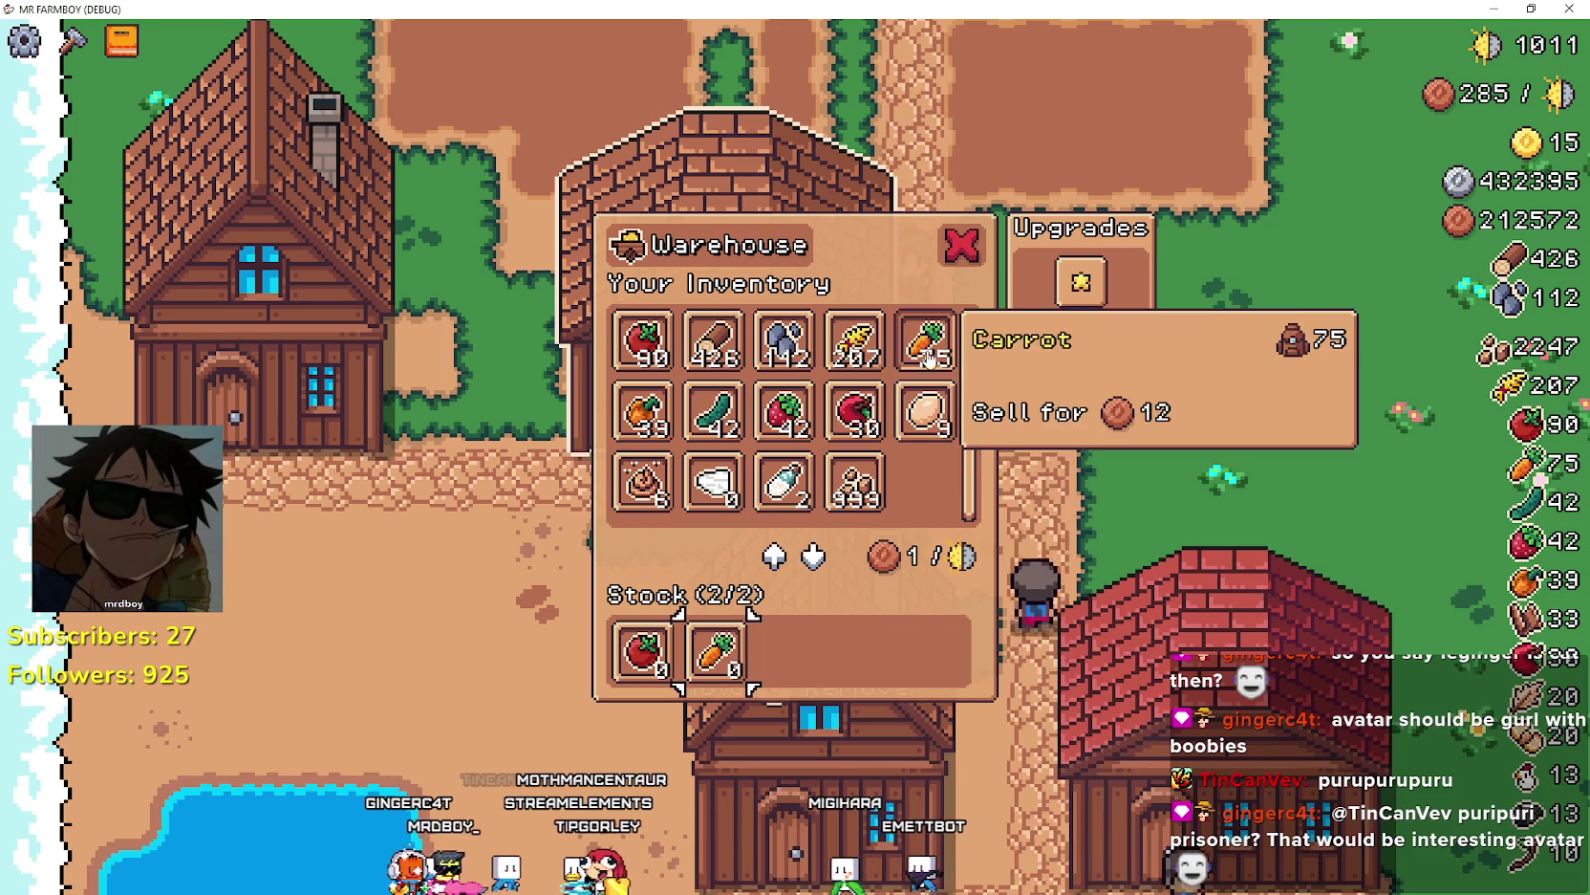
- Reopen the Warehouse, deposit all 75 carrots, then walk west to the crop plots
{"action": "key", "text": "s"}
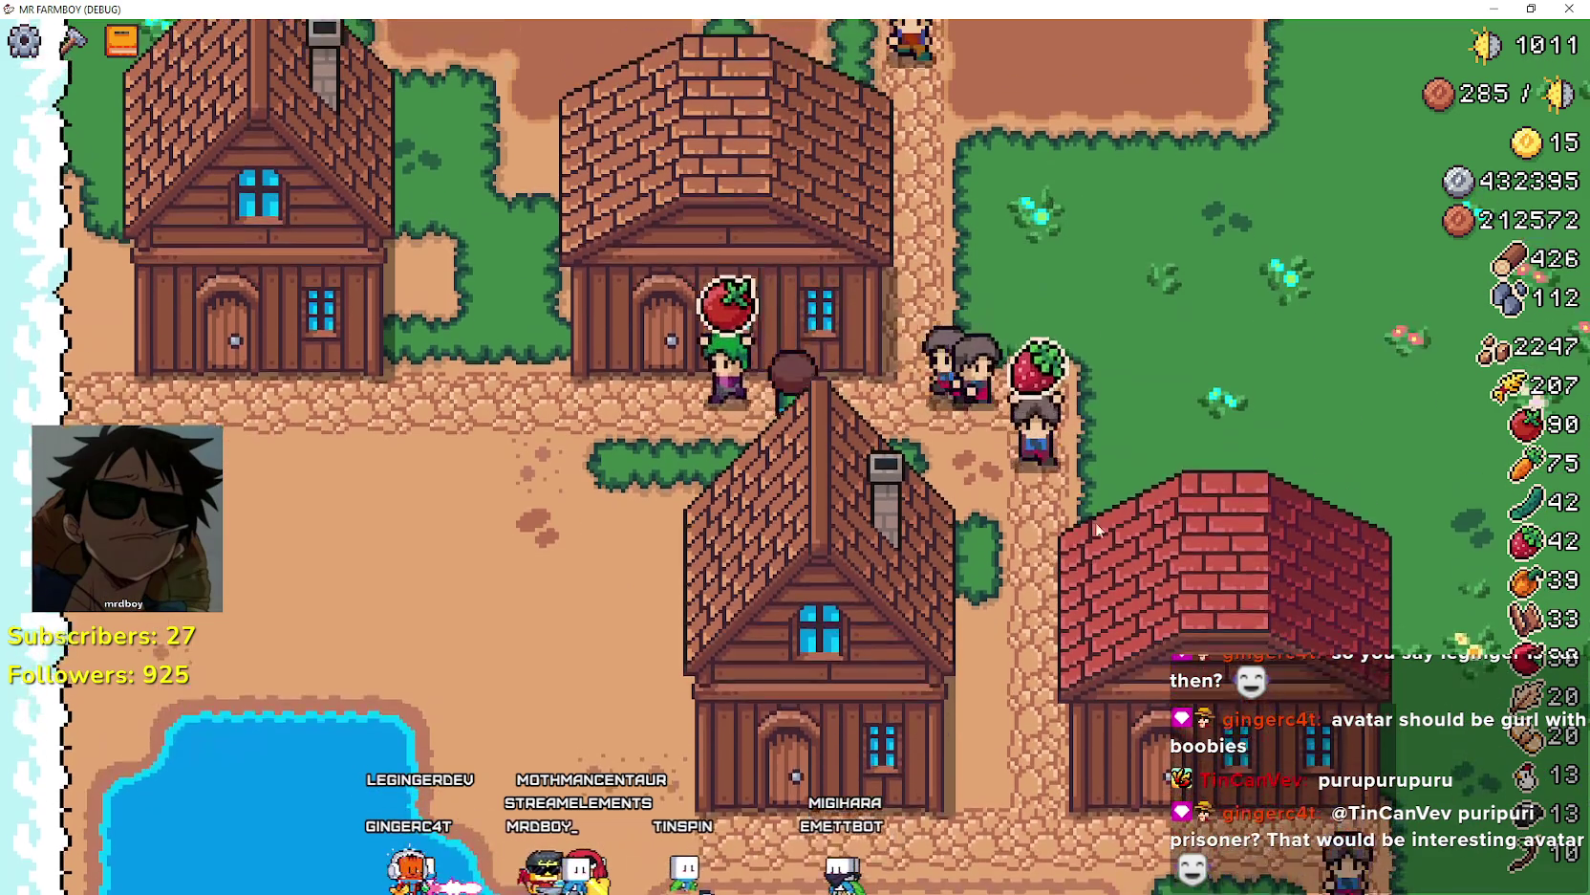
{"action": "key", "text": "w"}
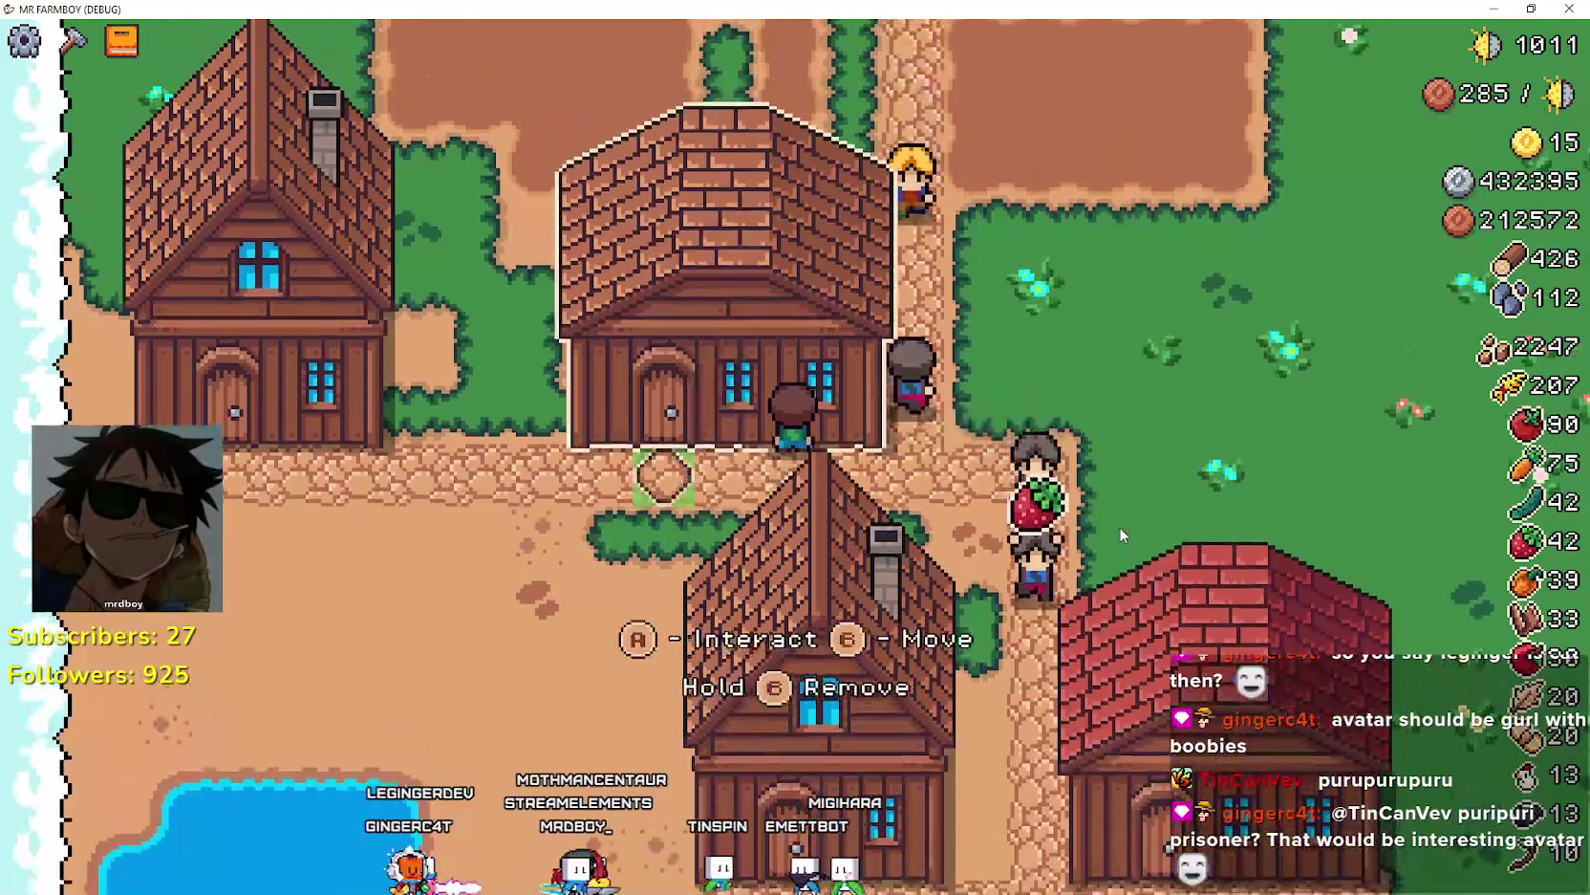
{"action": "key", "text": "e"}
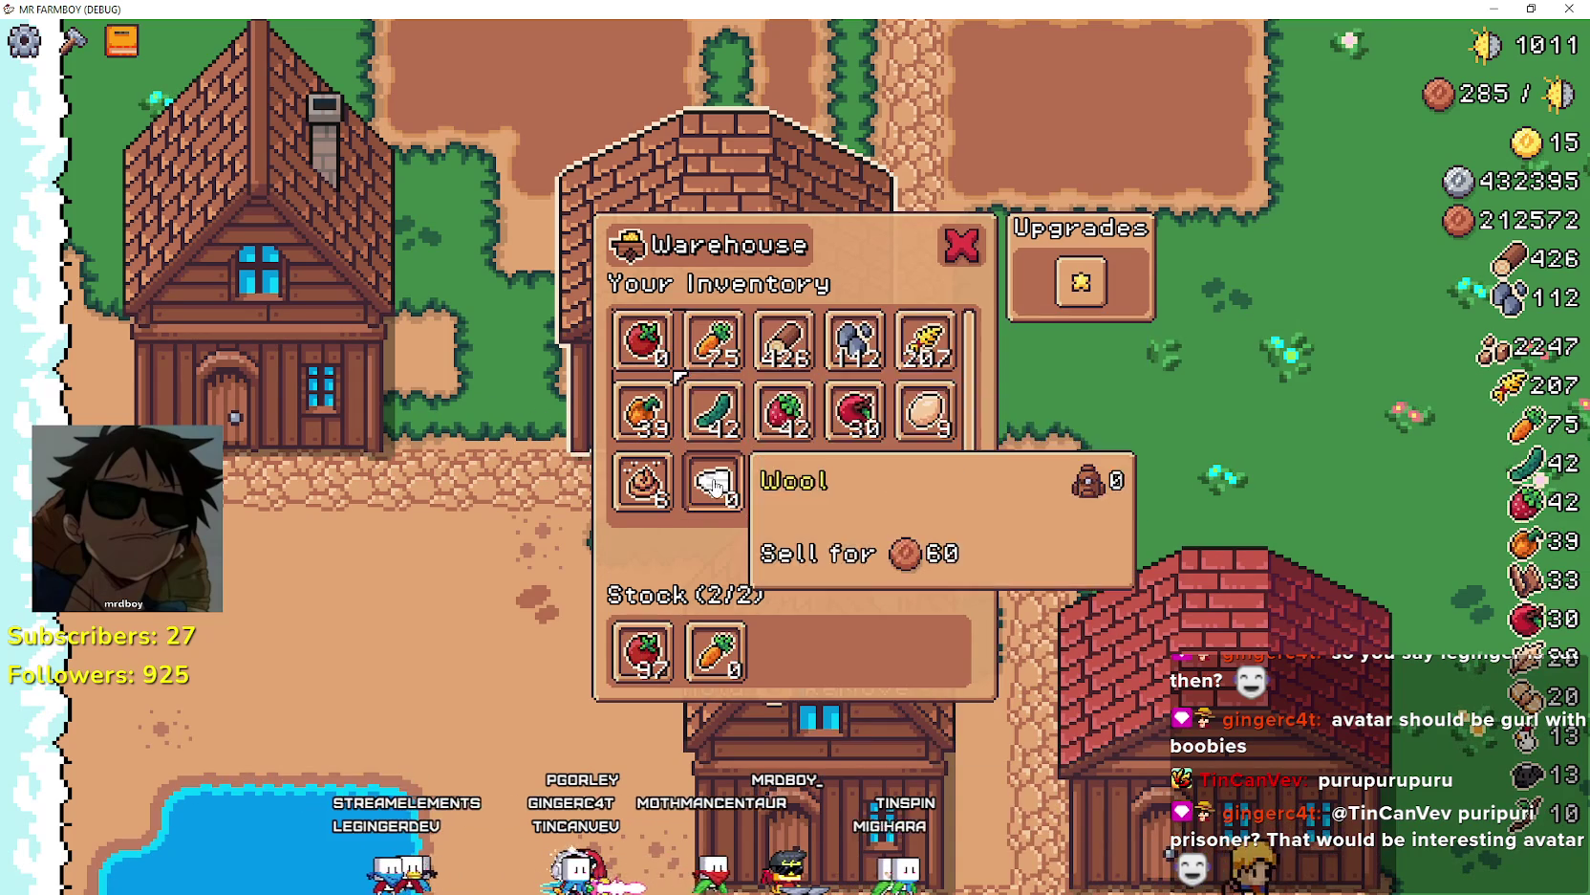
{"action": "left_click", "coordinate": [712, 339]}
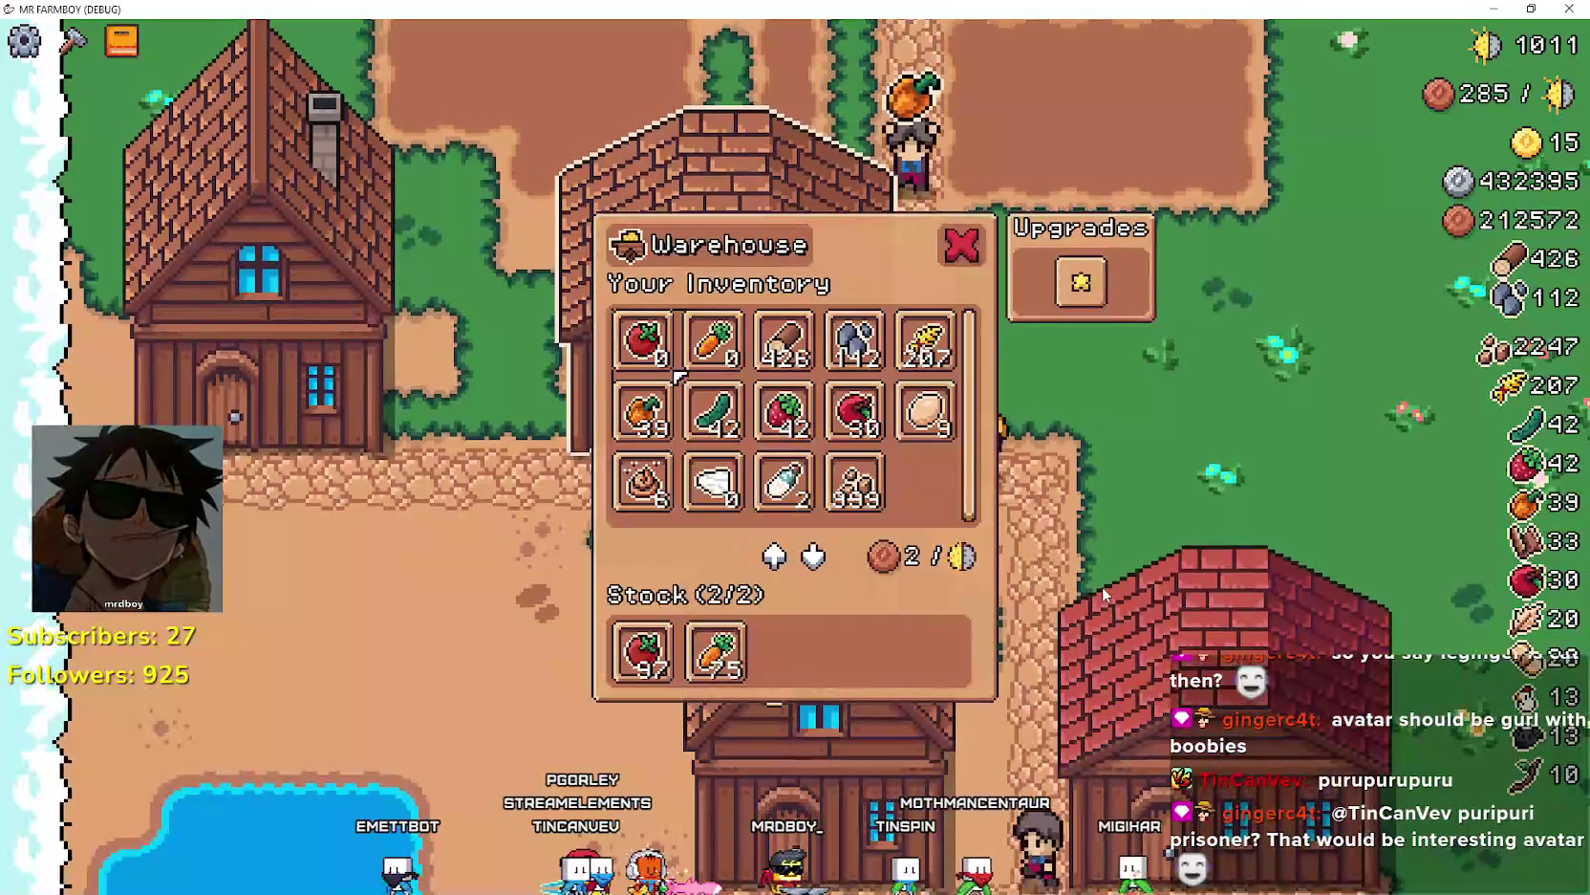
{"action": "key", "text": "d"}
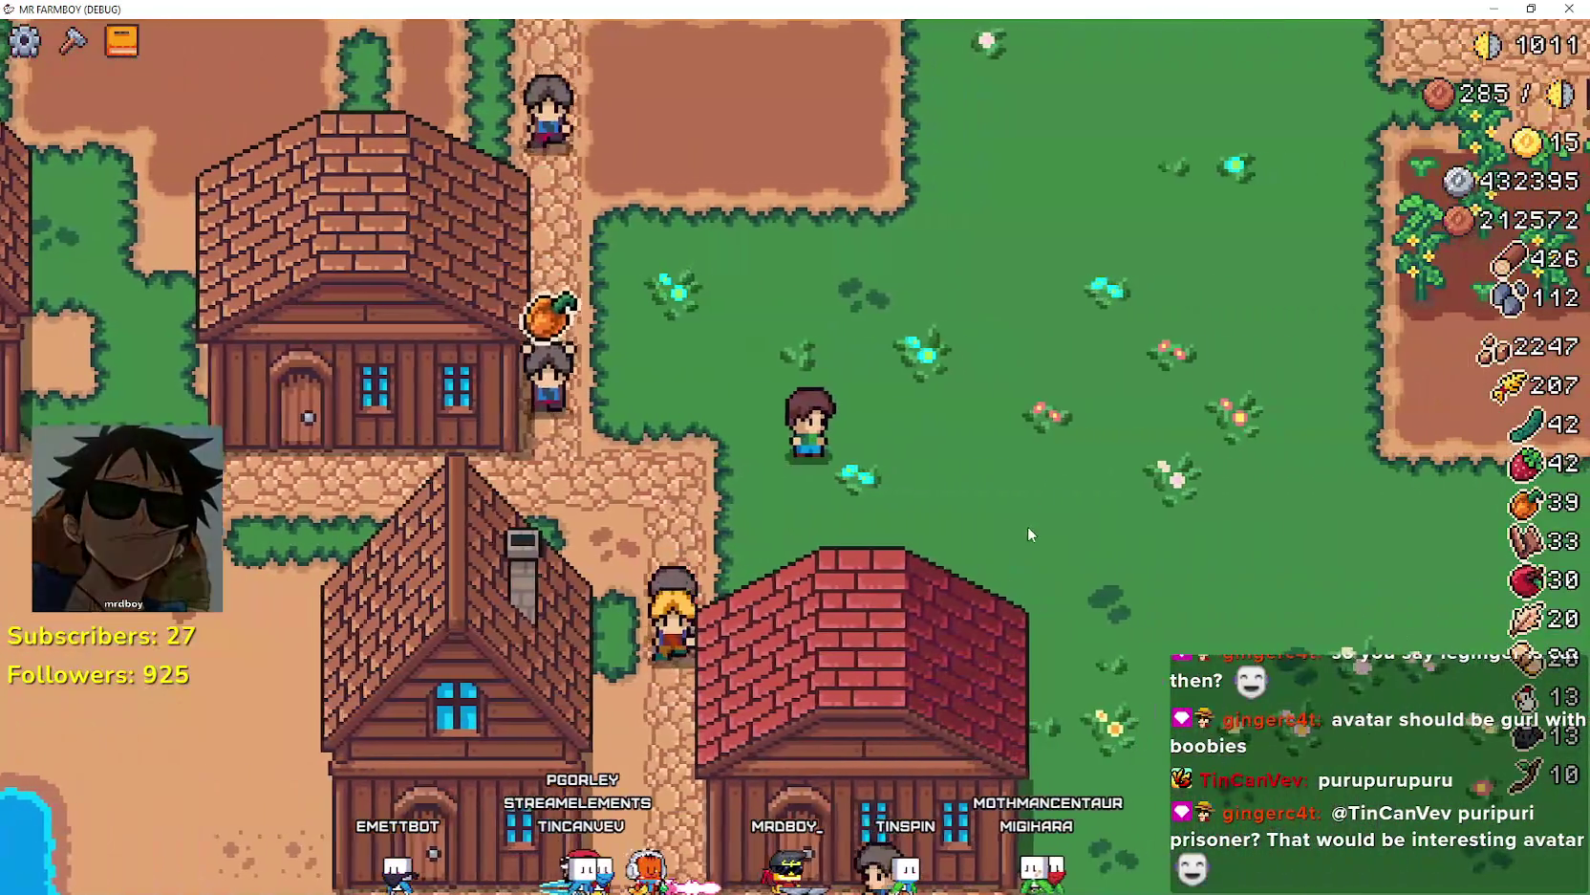
{"action": "key", "text": "w"}
{"action": "key", "text": "a"}
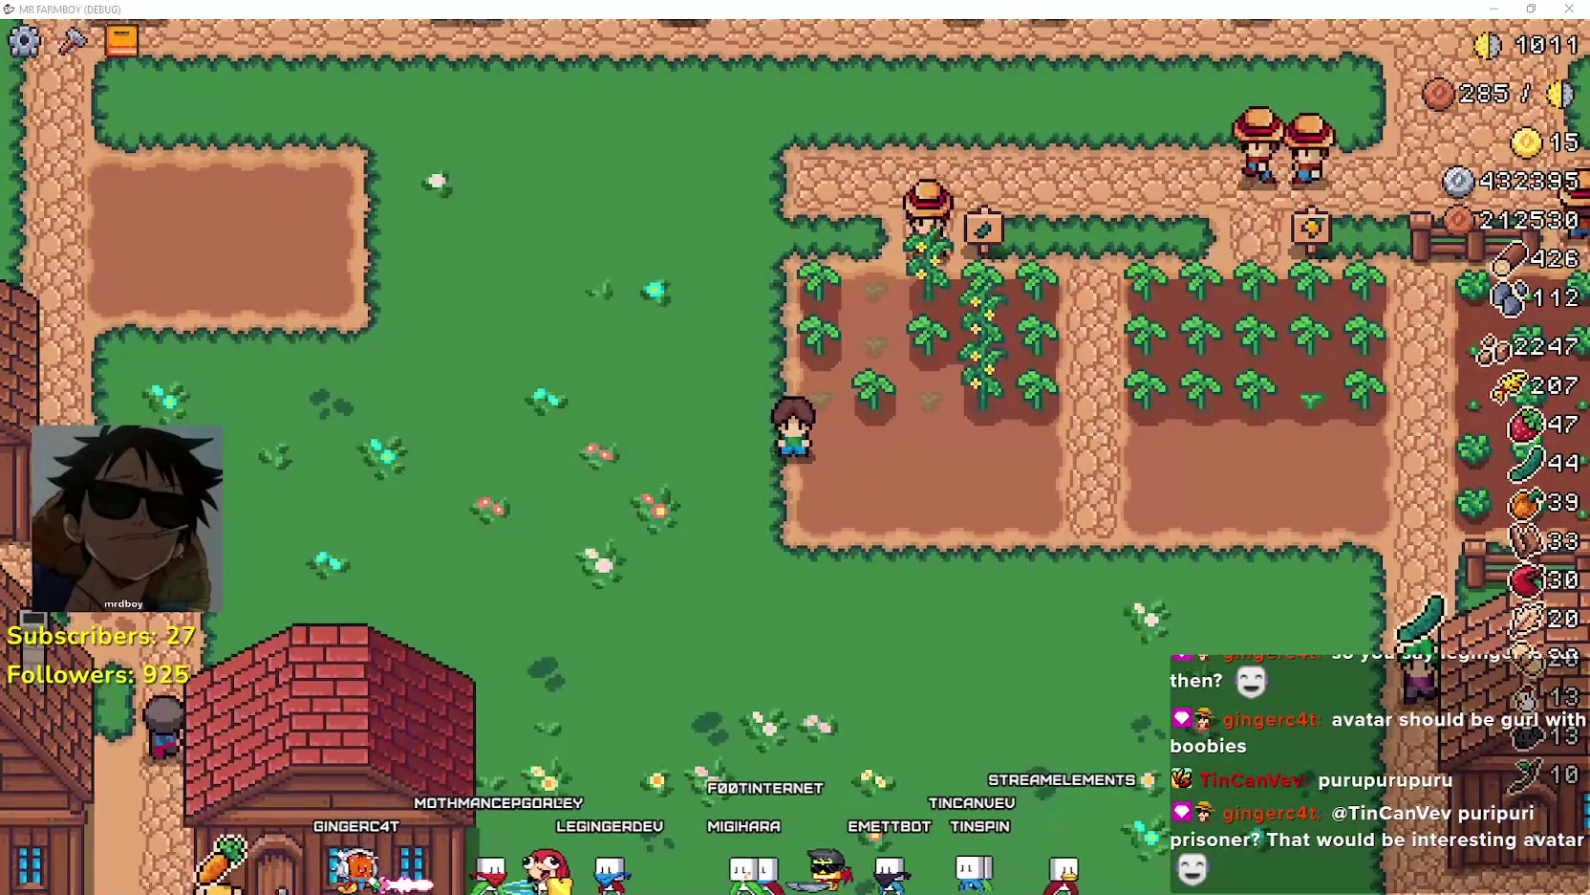
- Return to Godot and place the caret on blank line 108 of field_cursor_component.gd
{"action": "key", "text": "alt+Tab"}
{"action": "left_click", "coordinate": [1034, 429]}
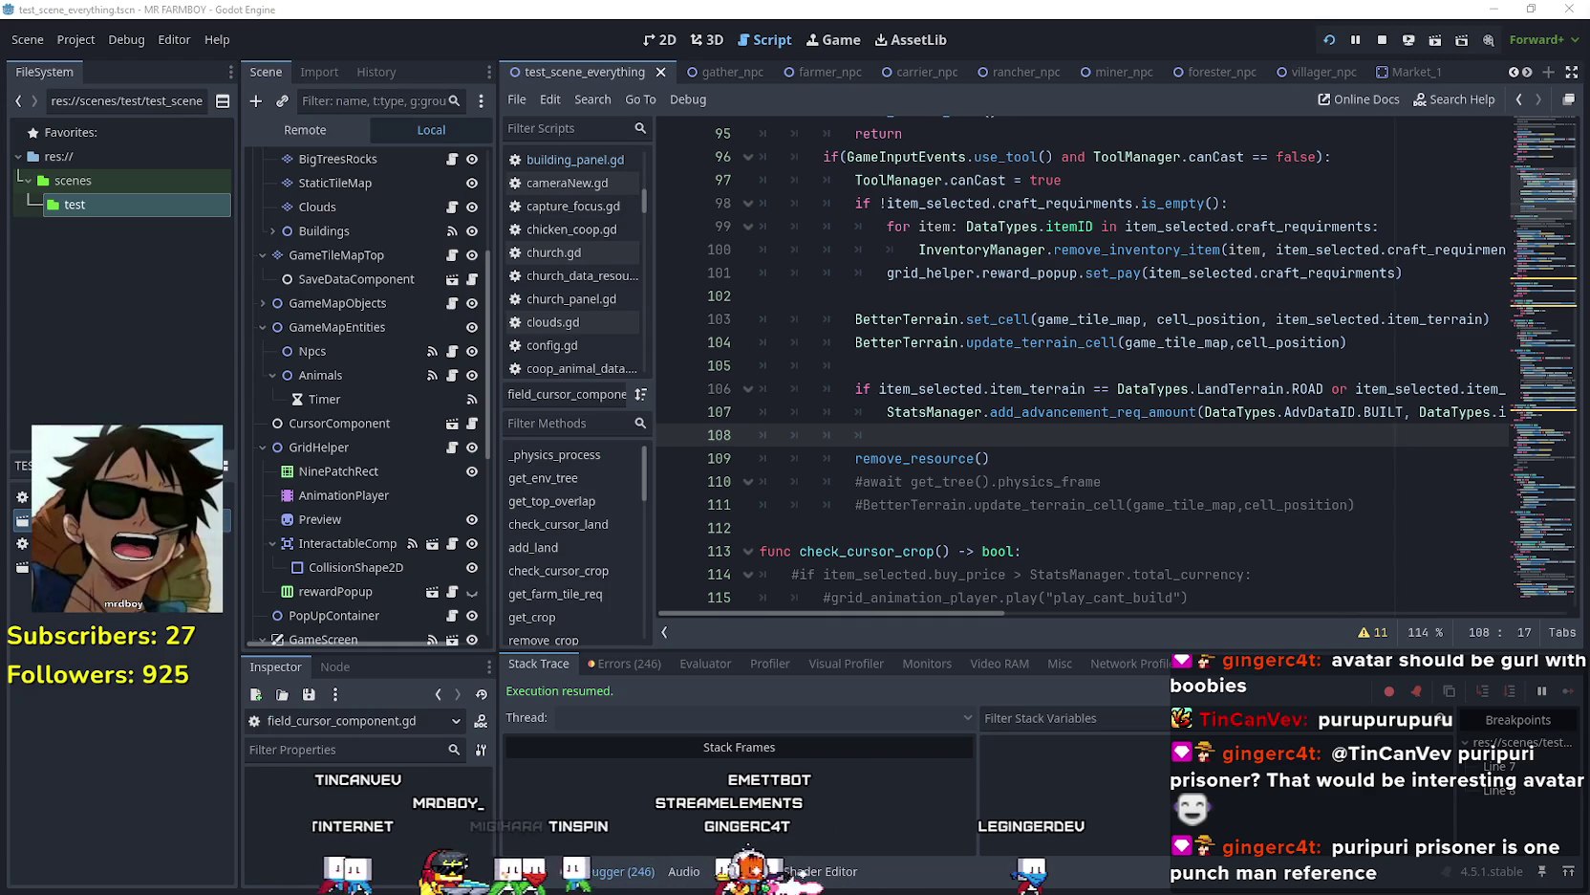
- Hide the browser, filter the FileSystem by 'ma', and open Market_1.tscn
{"action": "key", "text": "alt+Tab"}
{"action": "left_click", "coordinate": [1494, 16]}
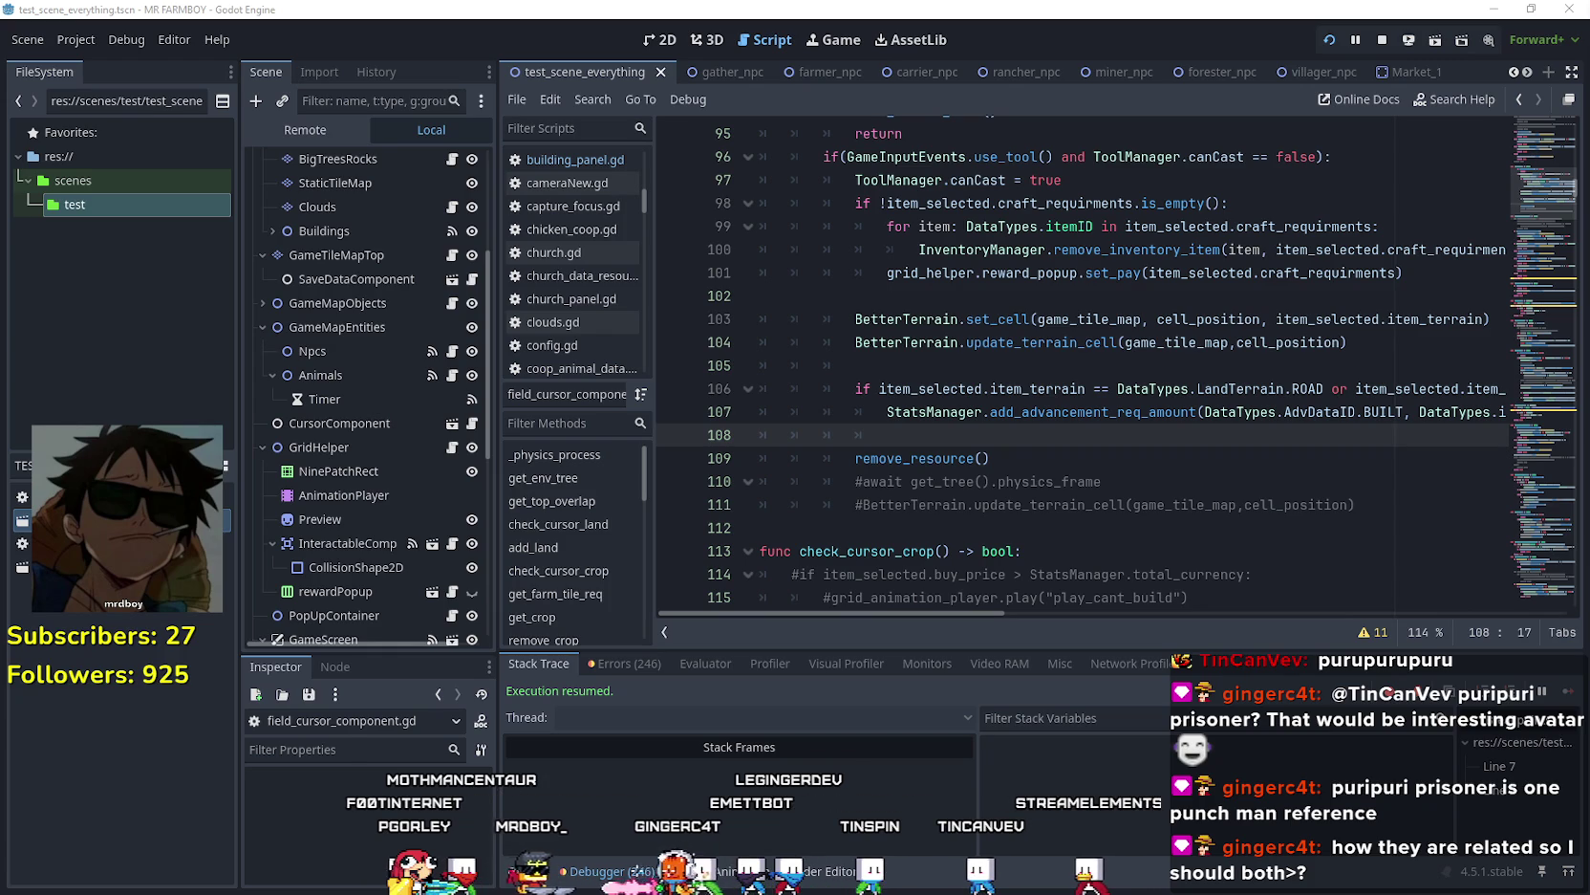
{"action": "left_click", "coordinate": [881, 388]}
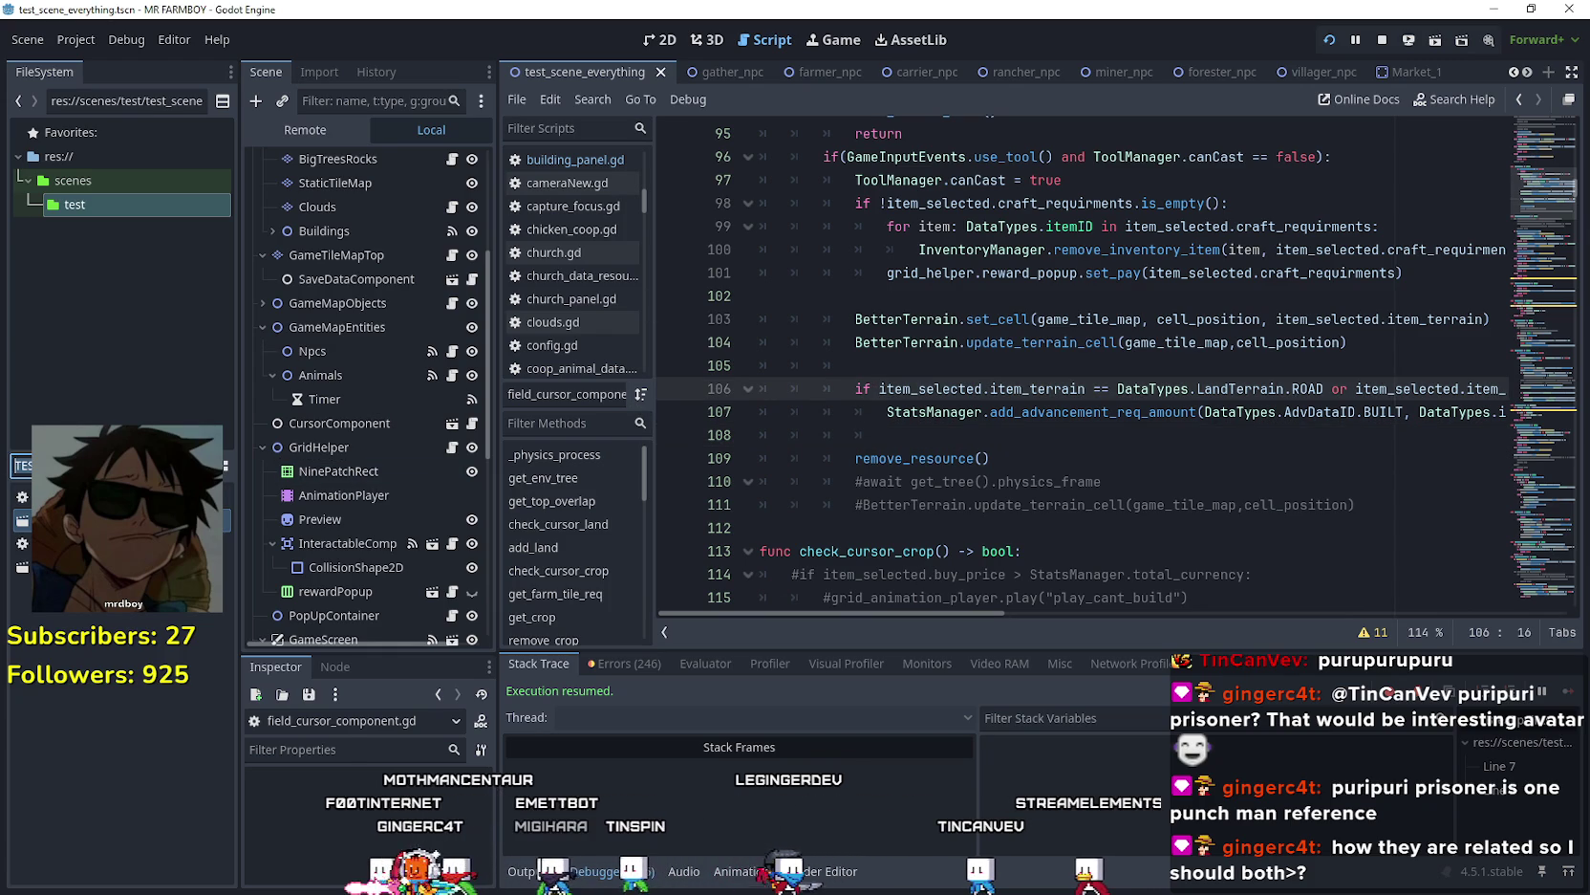
{"action": "type", "text": "ma"}
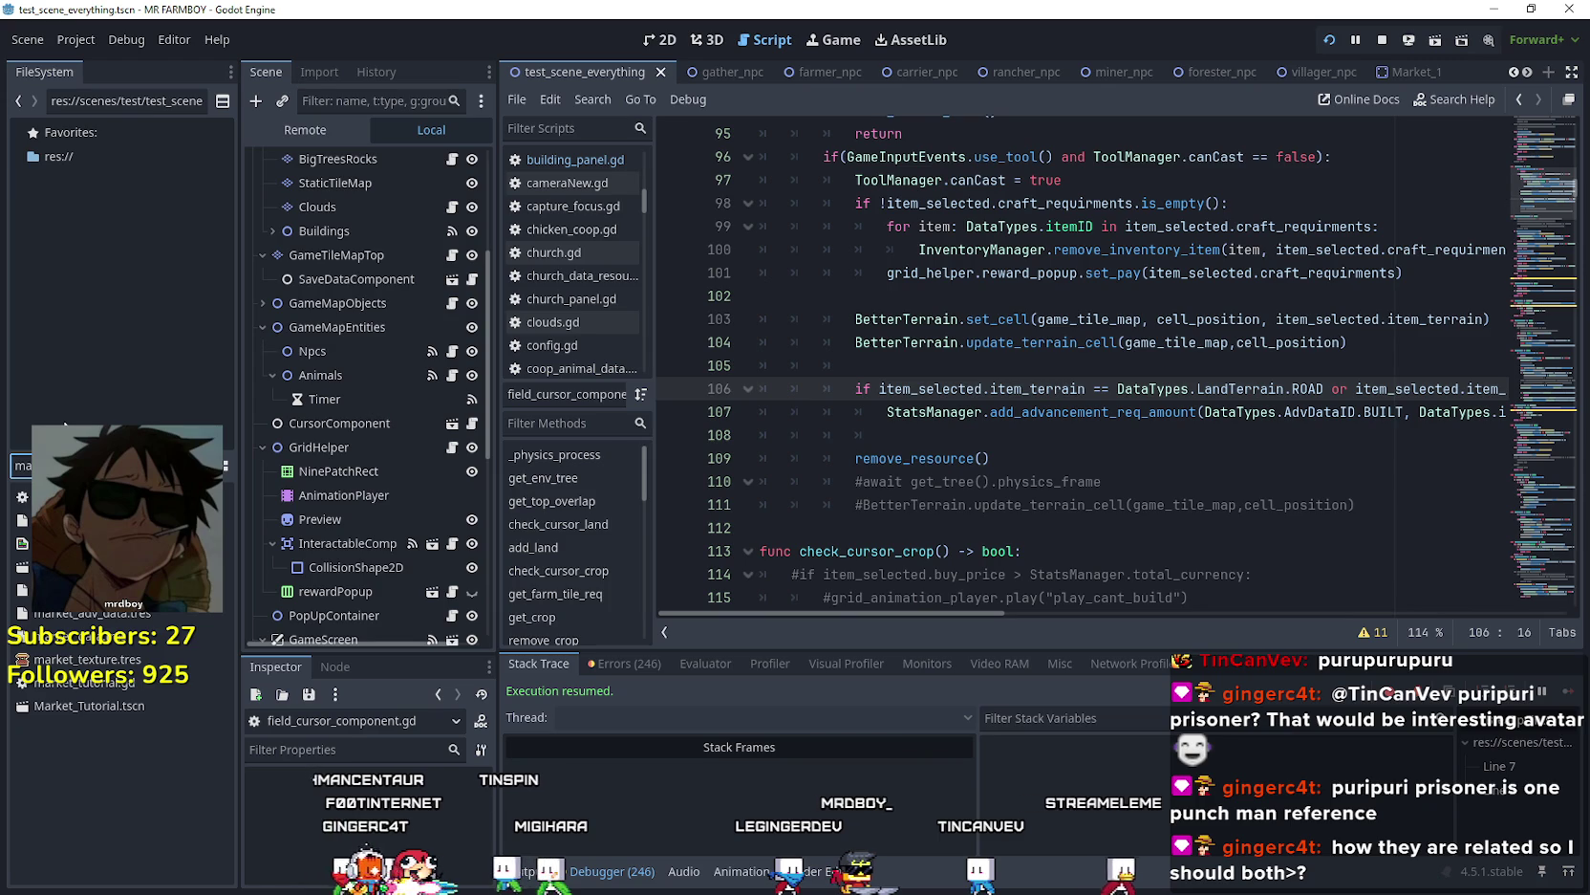
{"action": "double_click", "coordinate": [115, 566]}
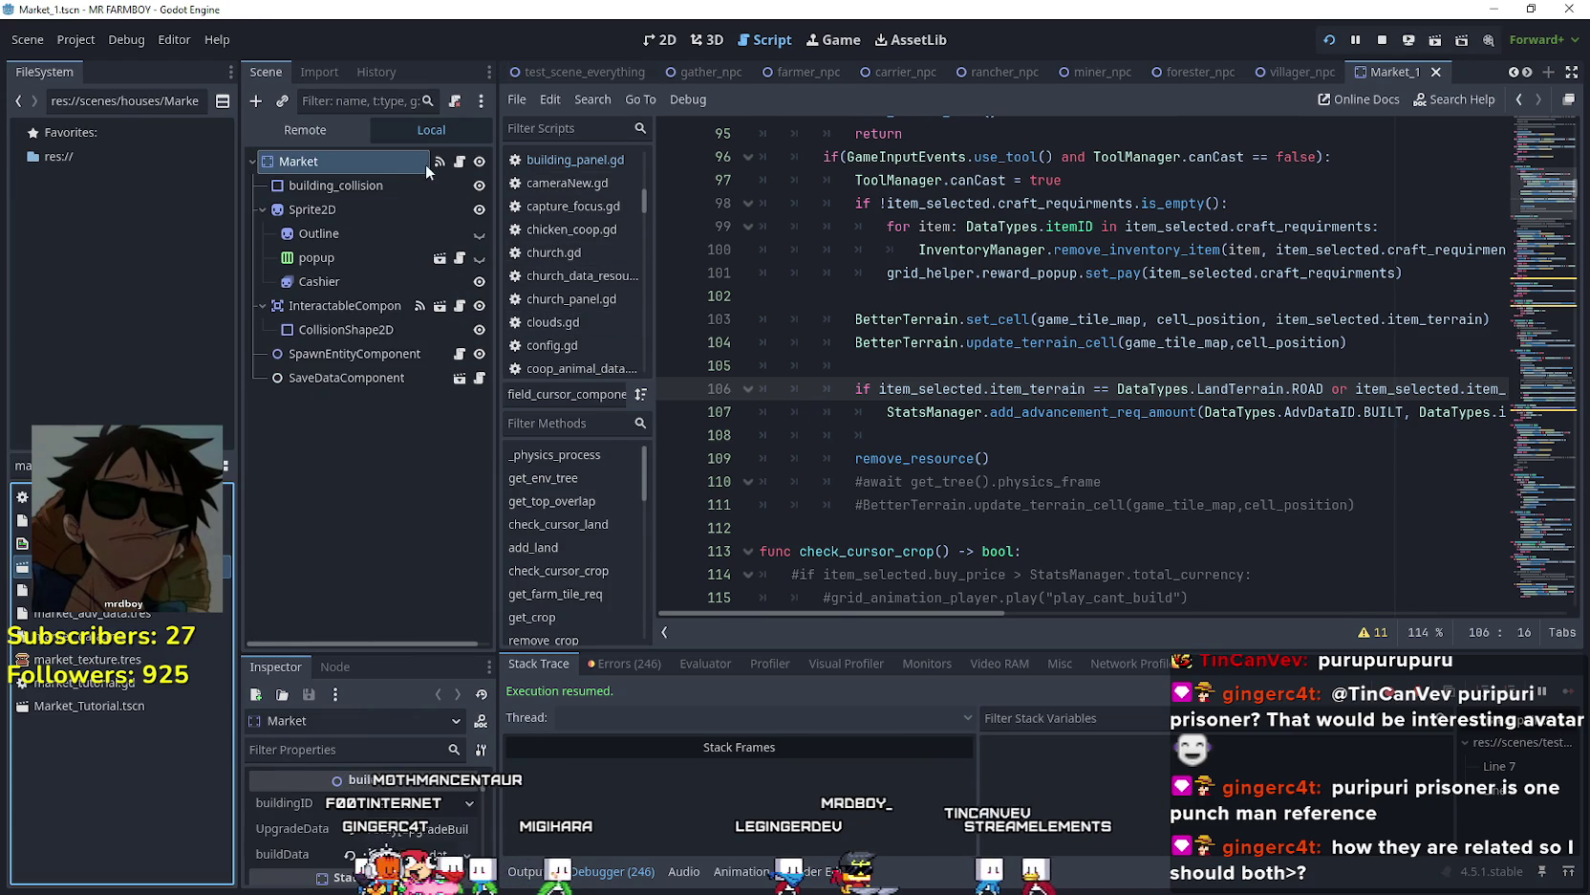
- Comment out line 126's update_building_menu emit in vegetable_shop_new.gd, then filter files by 'wa'
{"action": "left_click", "coordinate": [460, 162]}
{"action": "scroll", "coordinate": [1088, 483], "scroll_direction": "down", "scroll_amount": 3}
{"action": "scroll", "coordinate": [1087, 484], "scroll_direction": "up", "scroll_amount": 8}
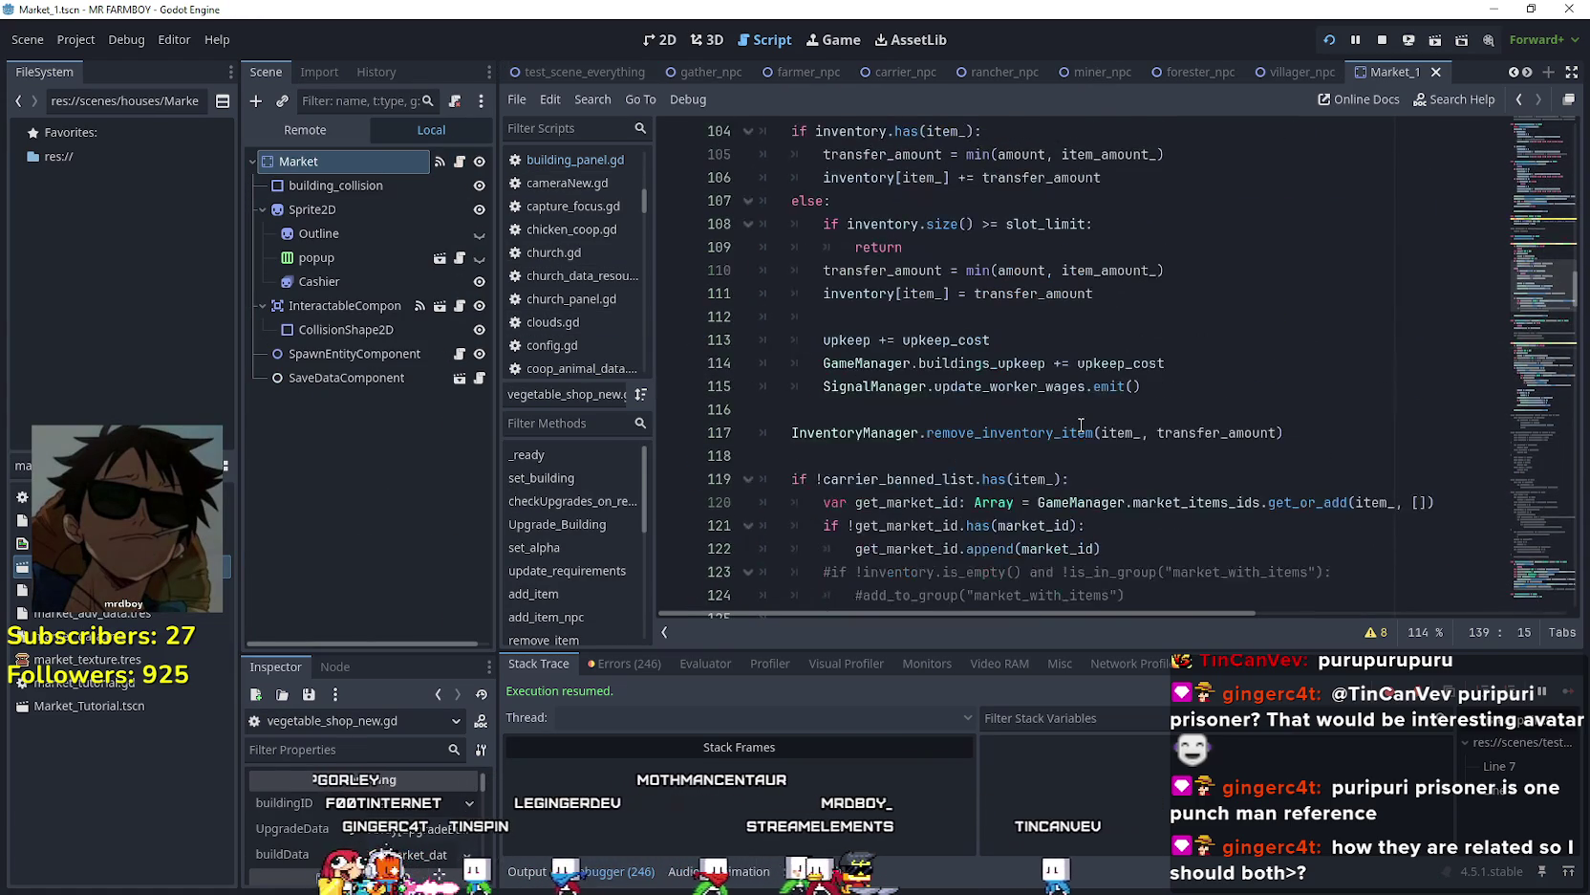
{"action": "left_click", "coordinate": [1377, 433]}
{"action": "scroll", "coordinate": [1376, 432], "scroll_direction": "up", "scroll_amount": 5}
{"action": "scroll", "coordinate": [1357, 445], "scroll_direction": "down", "scroll_amount": 9}
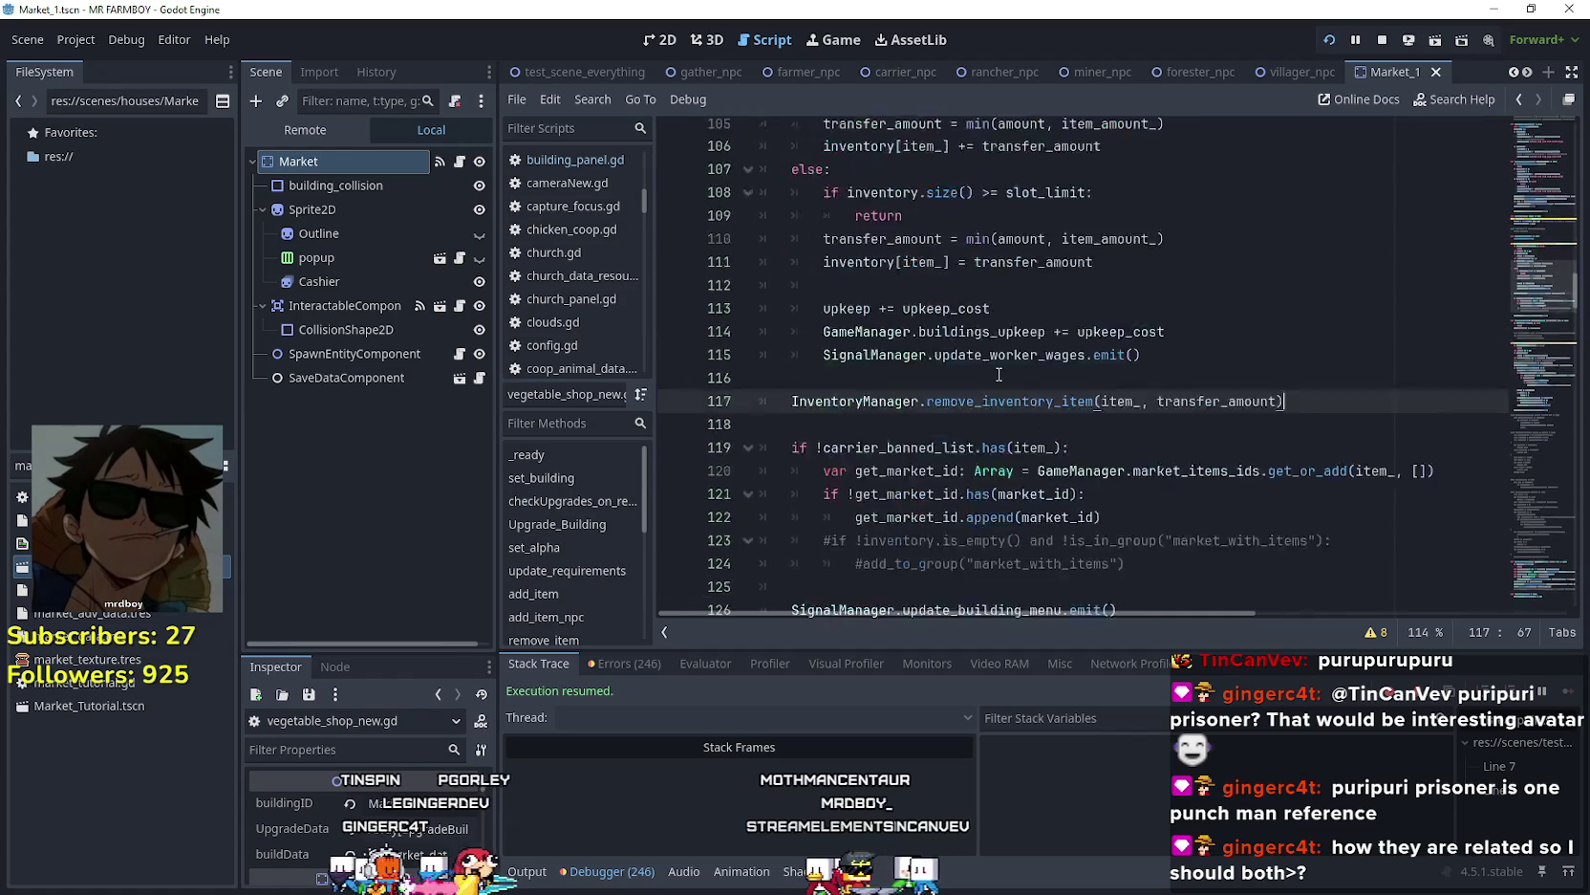
{"action": "left_click", "coordinate": [1173, 363]}
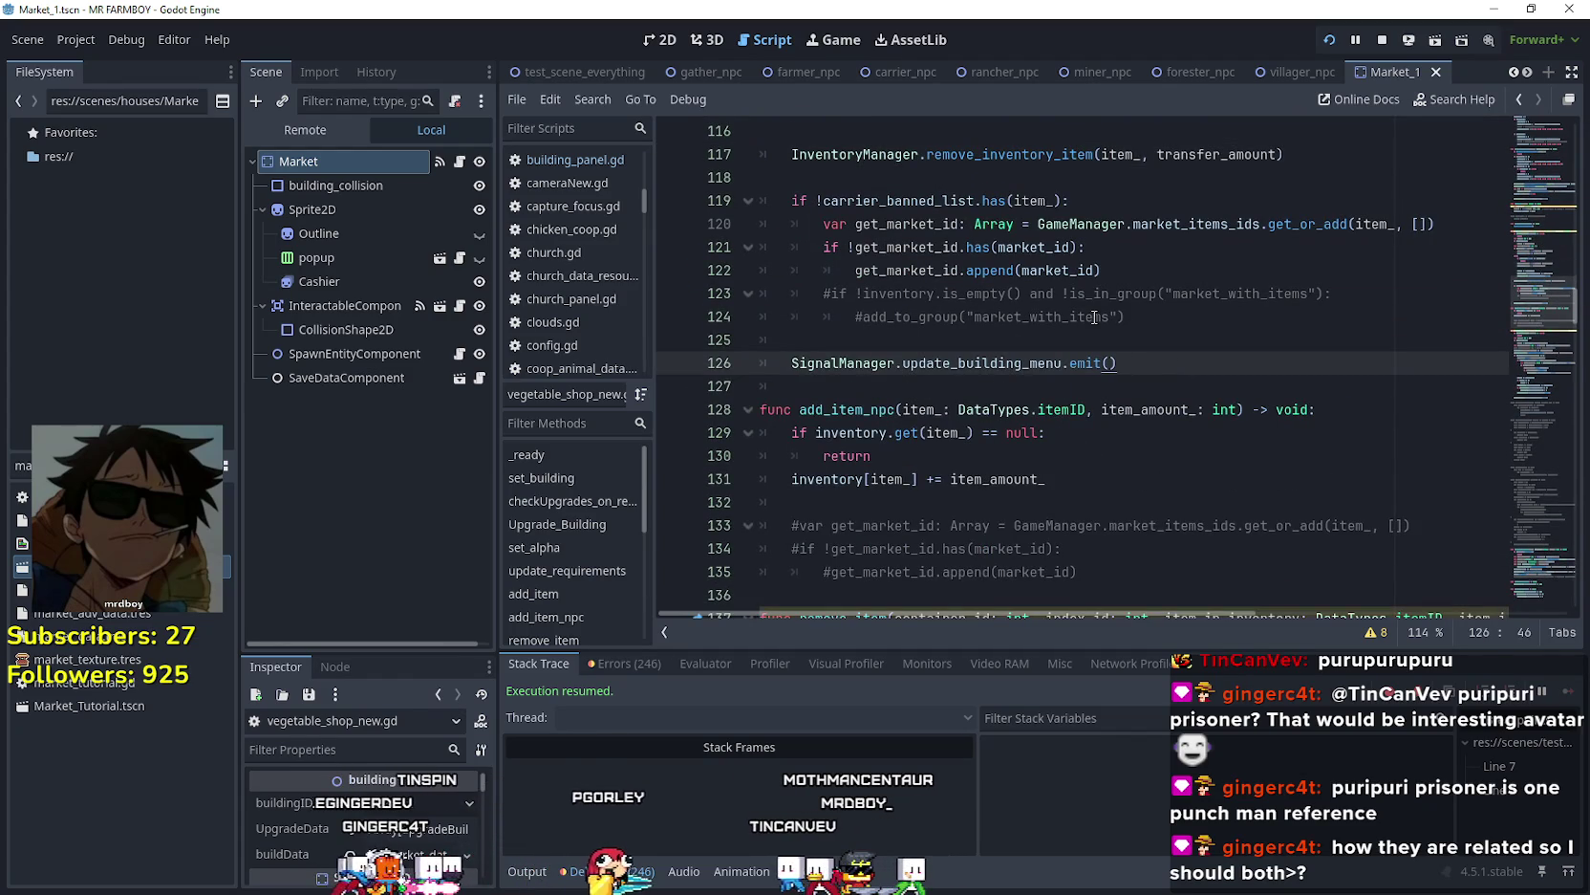
{"action": "key", "text": "Return"}
{"action": "left_click", "coordinate": [795, 354]}
{"action": "type", "text": "#"}
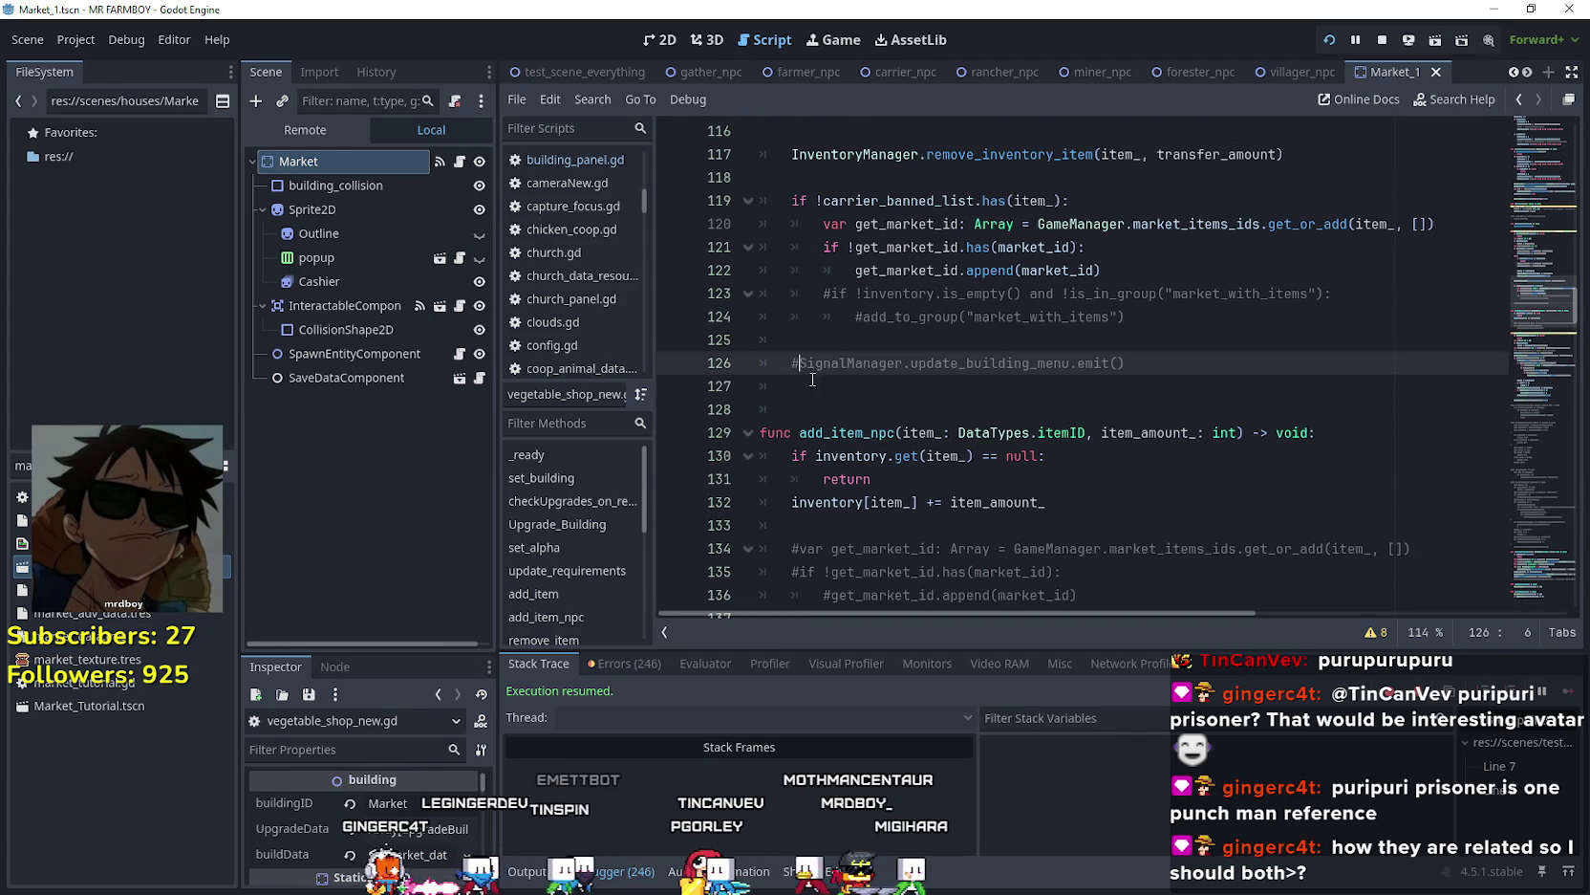
{"action": "left_click", "coordinate": [917, 392]}
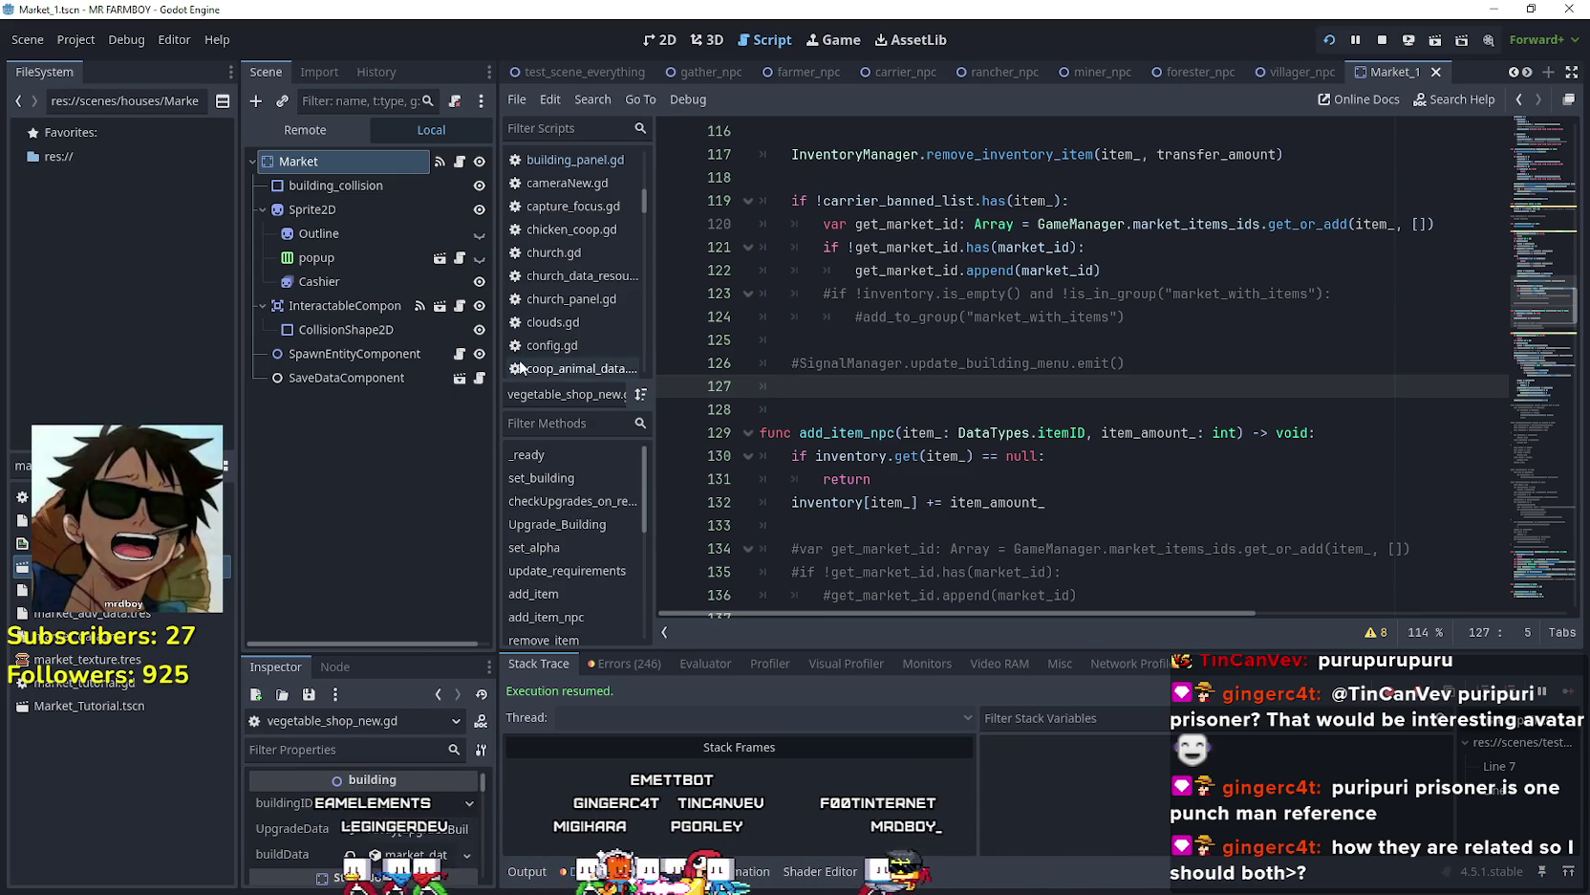
{"action": "type", "text": "wa"}
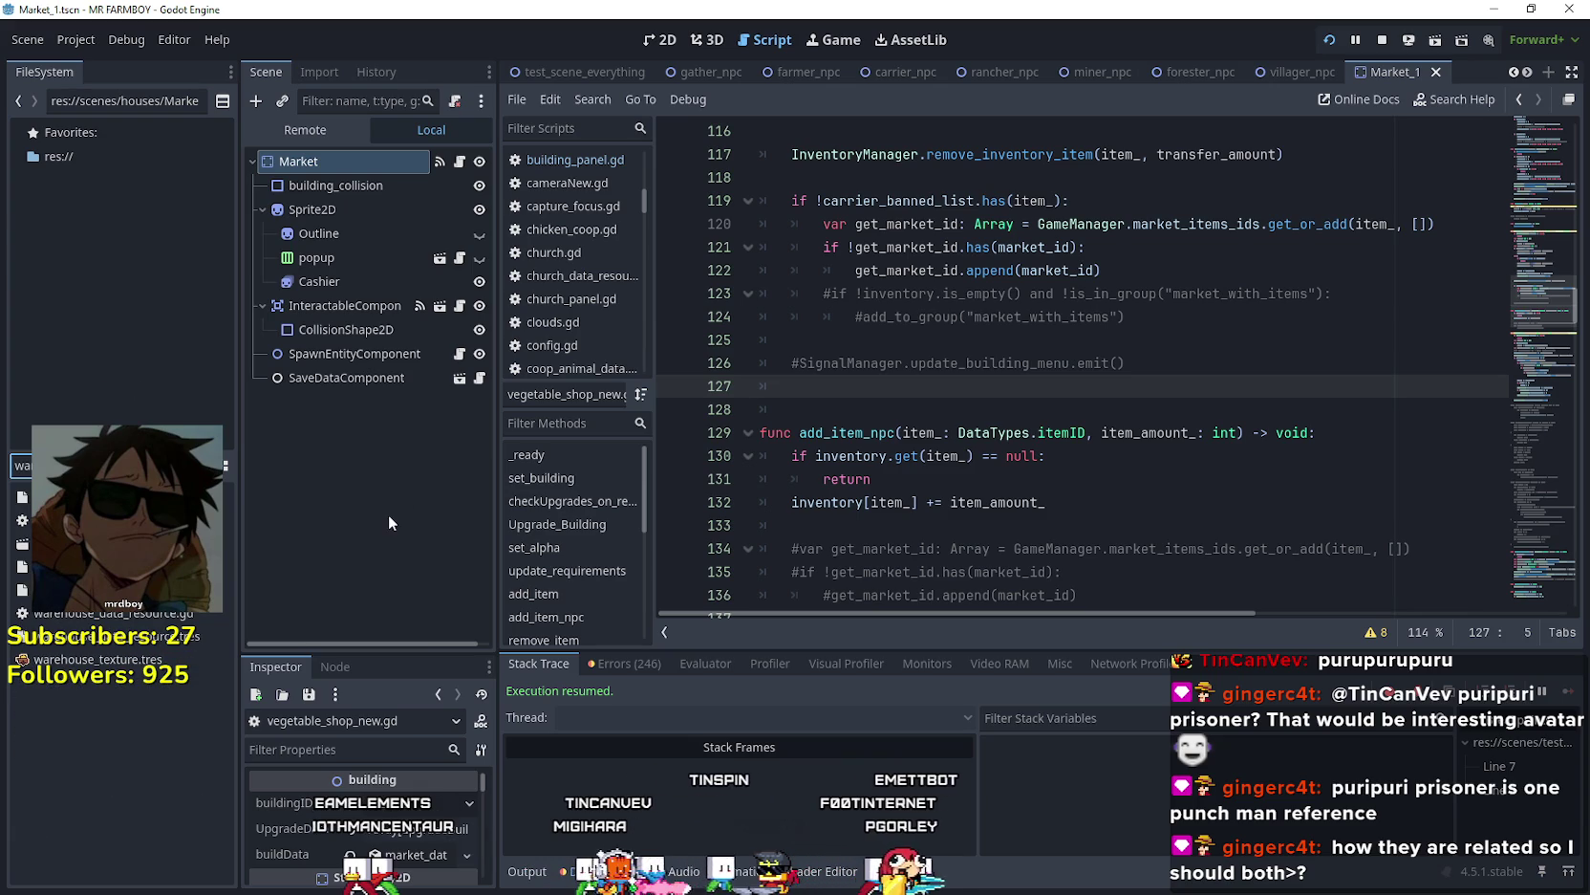
- Open Warehouse.tscn, return the caret to blank line 127, then bring up the 'legend of hei' browser results
{"action": "double_click", "coordinate": [115, 543]}
{"action": "left_click", "coordinate": [1131, 417]}
{"action": "left_click", "coordinate": [1124, 386]}
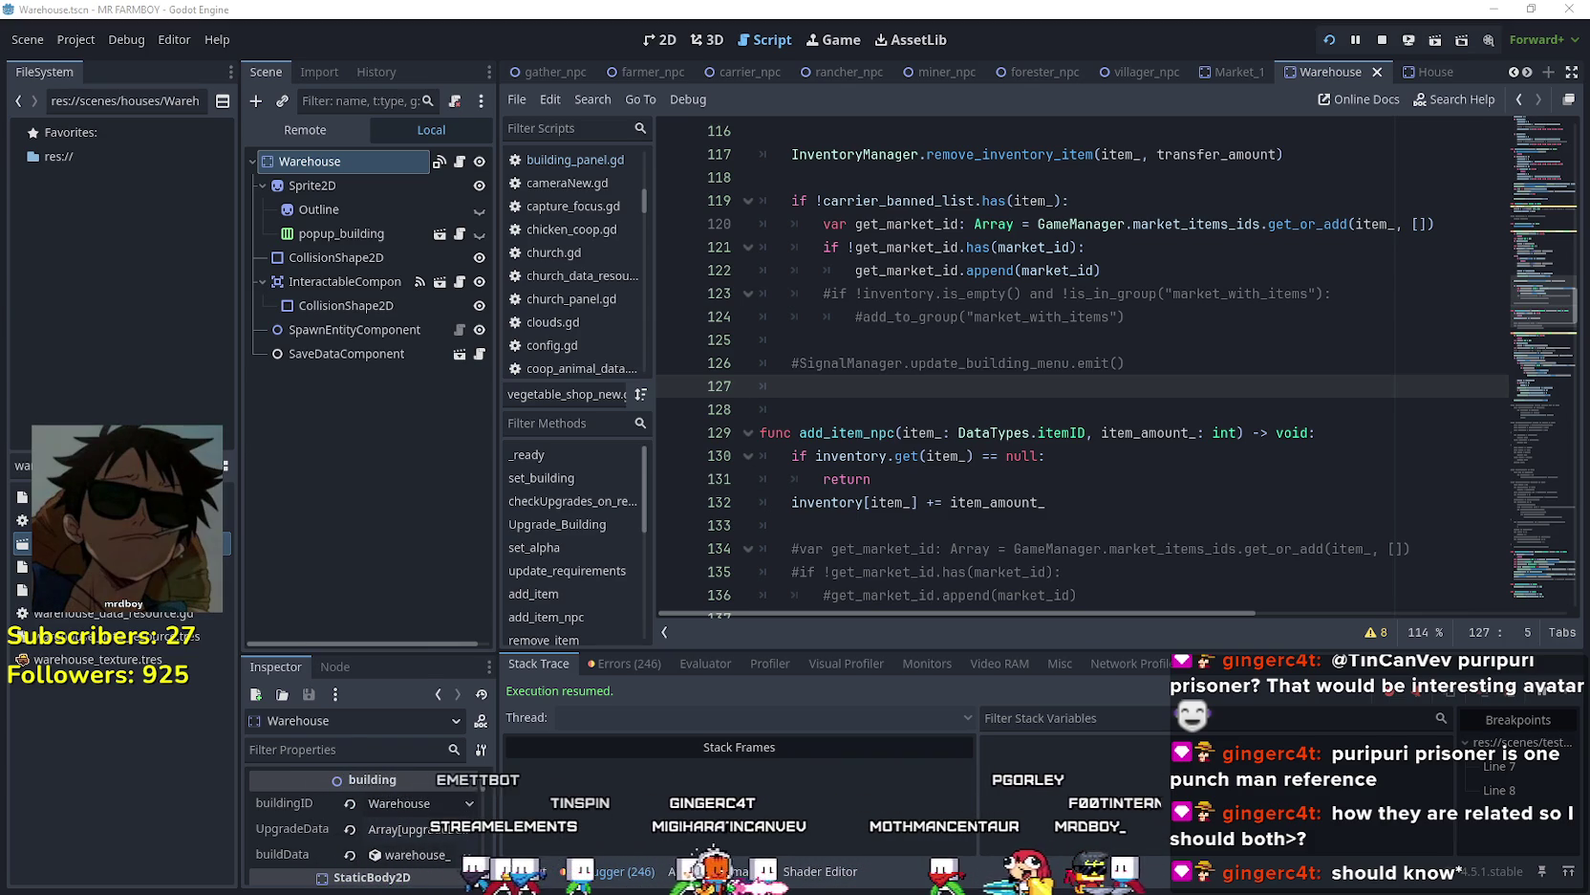
{"action": "key", "text": "alt+Tab"}
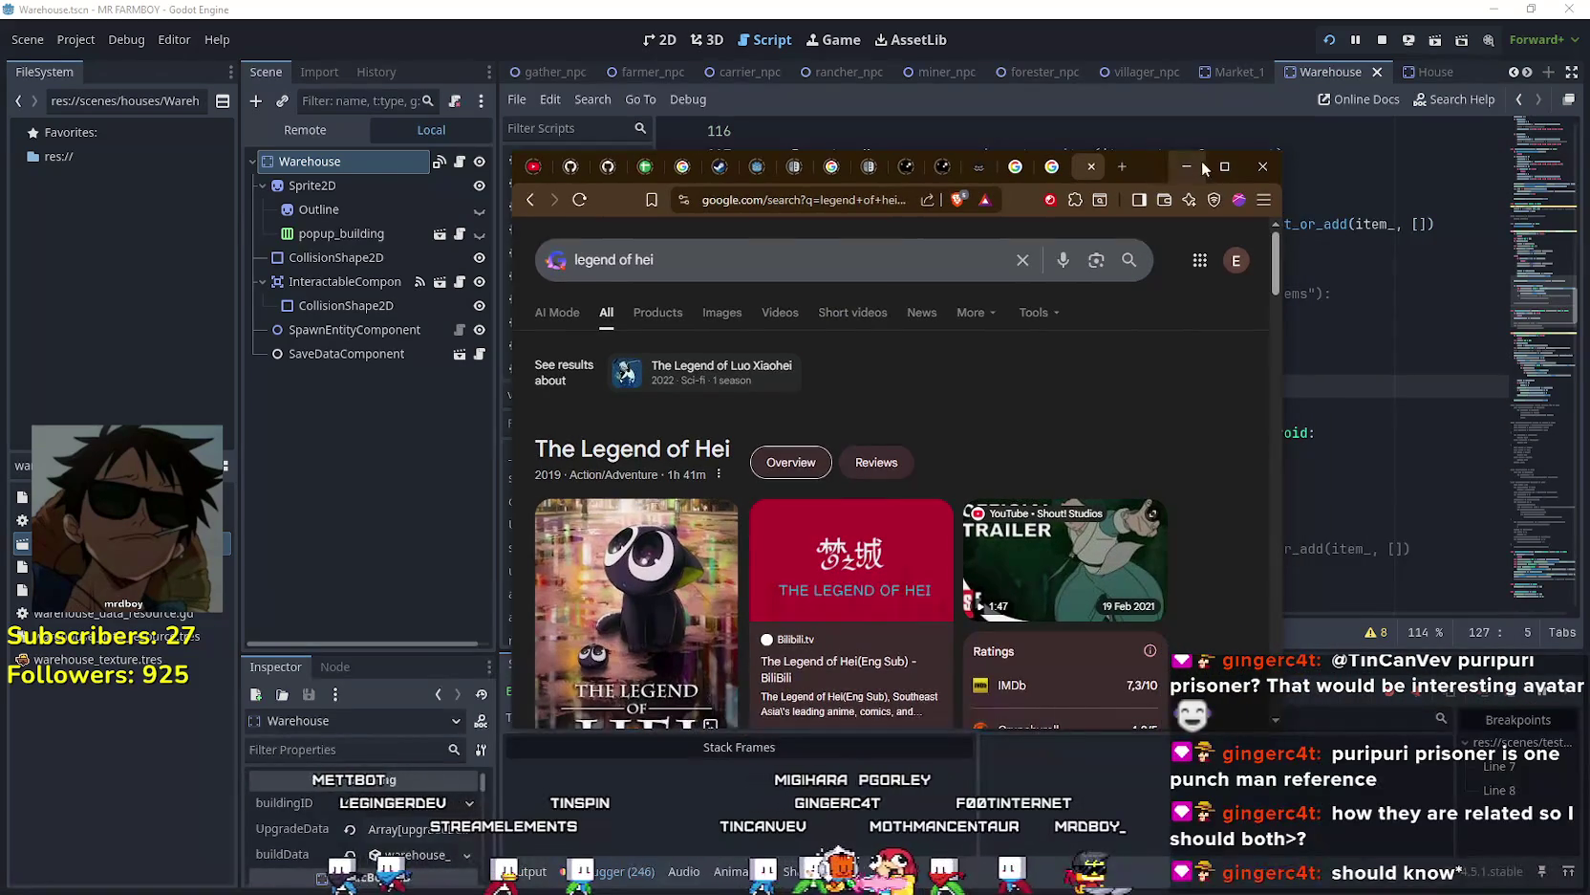
- Maximize Brave, show image results for legend of hei, and preview the Popped! Legend of Hei II poster
{"action": "double_click", "coordinate": [1224, 160]}
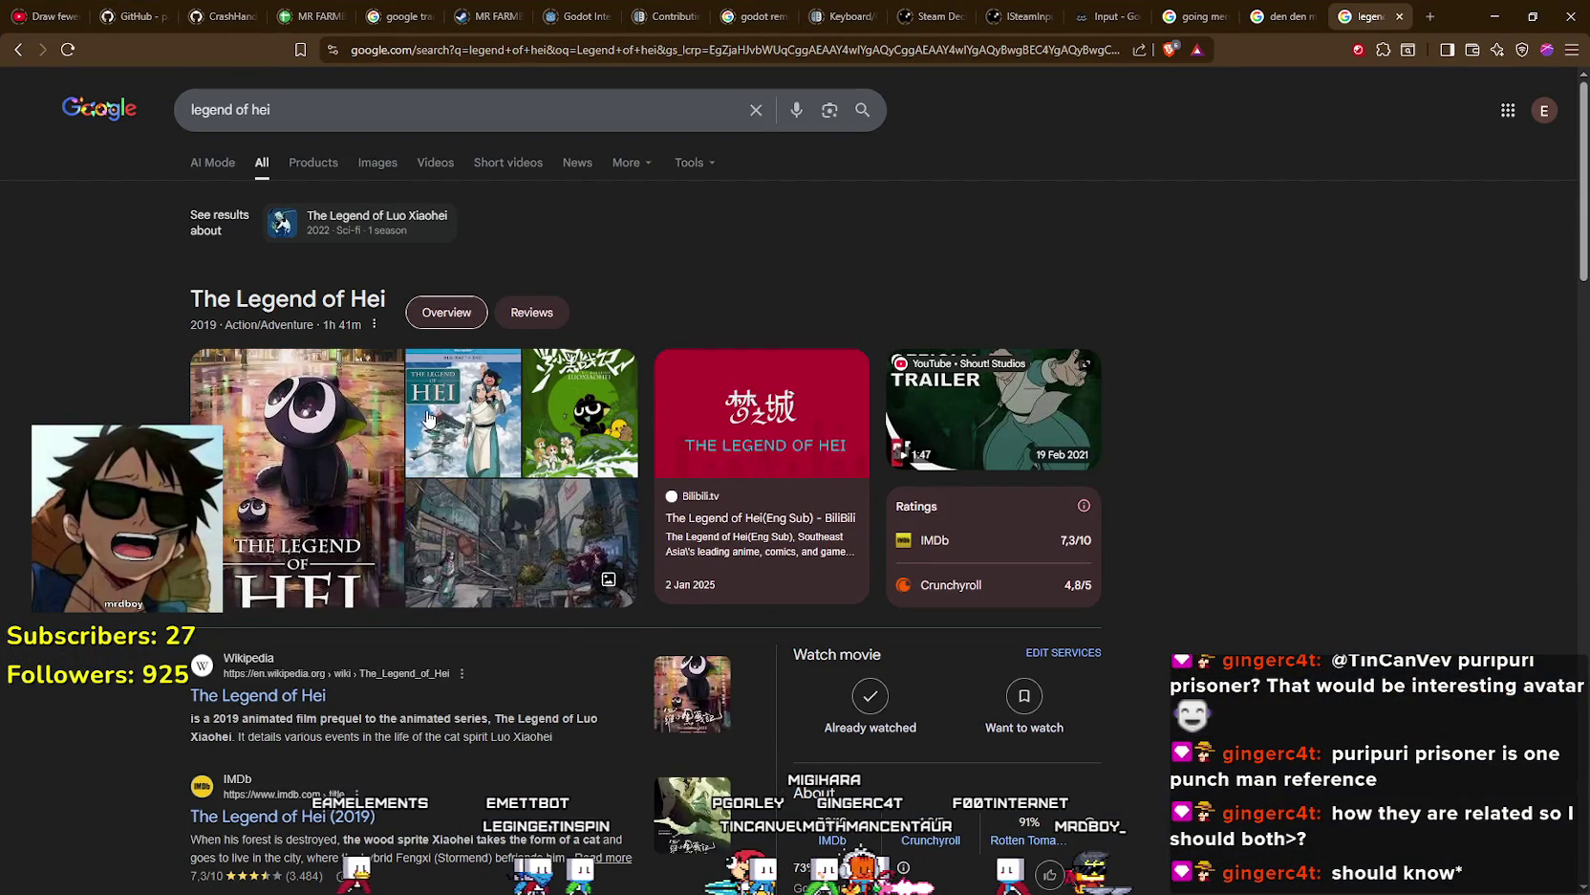
{"action": "left_click", "coordinate": [376, 161]}
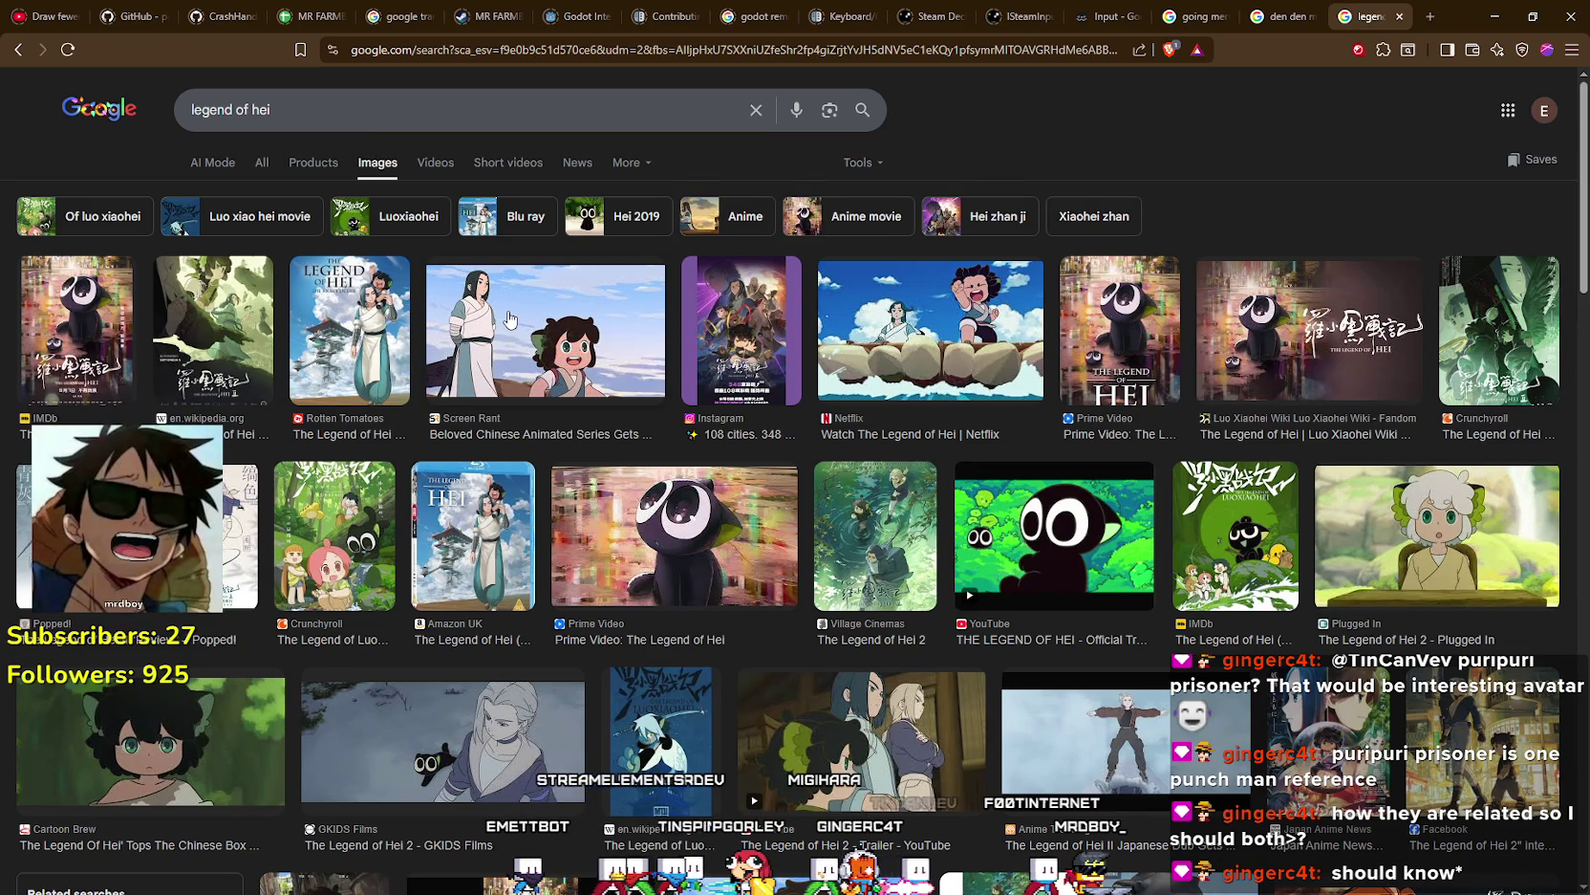
{"action": "left_click", "coordinate": [510, 318]}
{"action": "left_click", "coordinate": [383, 323]}
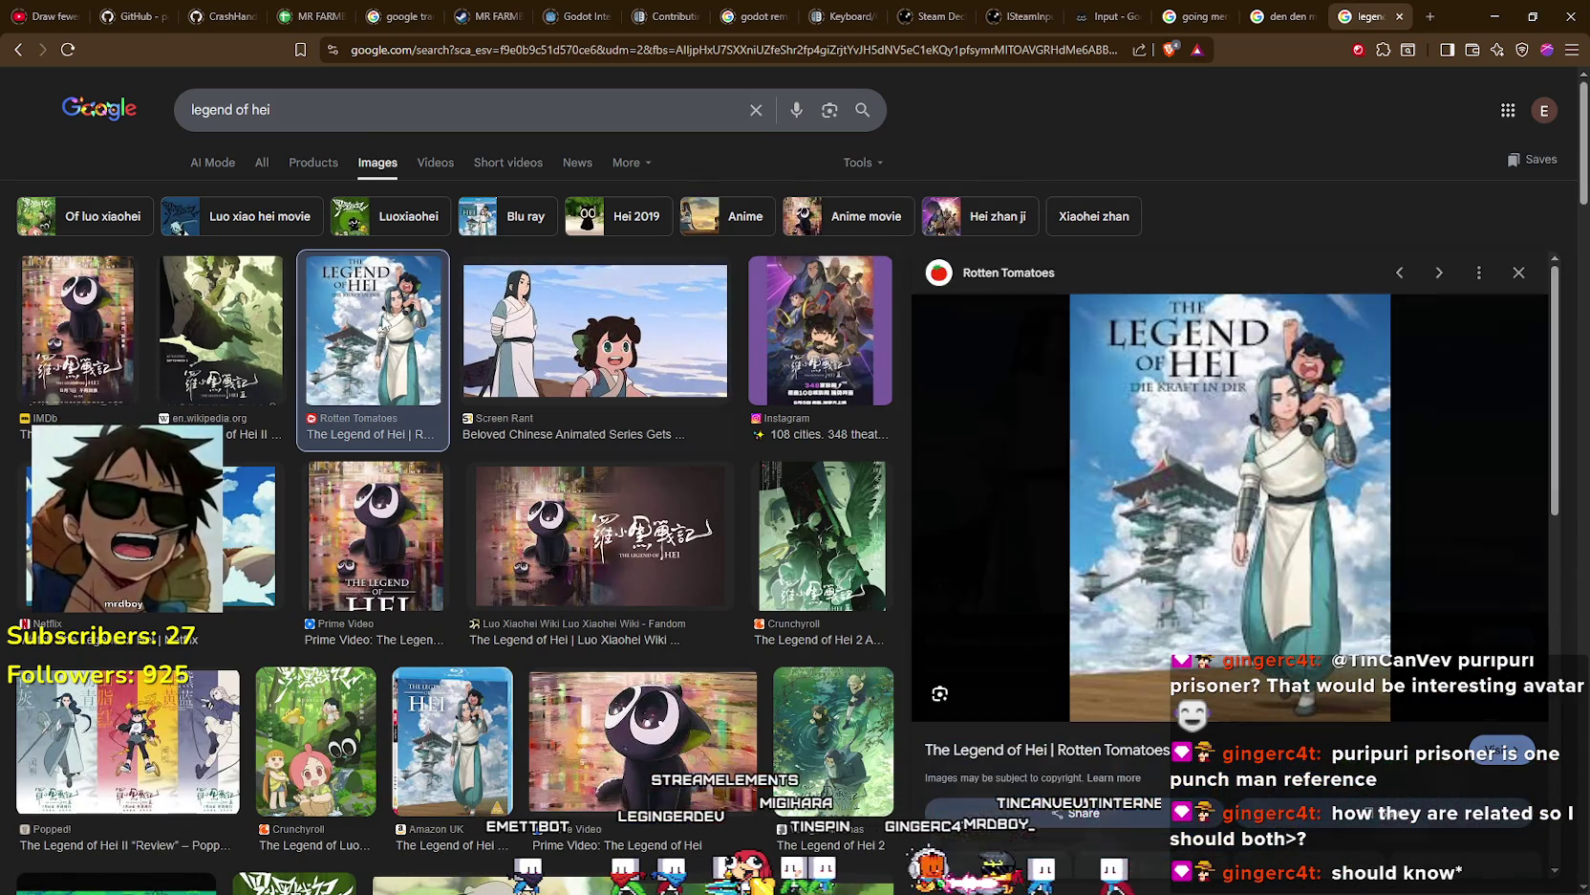
{"action": "left_click", "coordinate": [577, 353]}
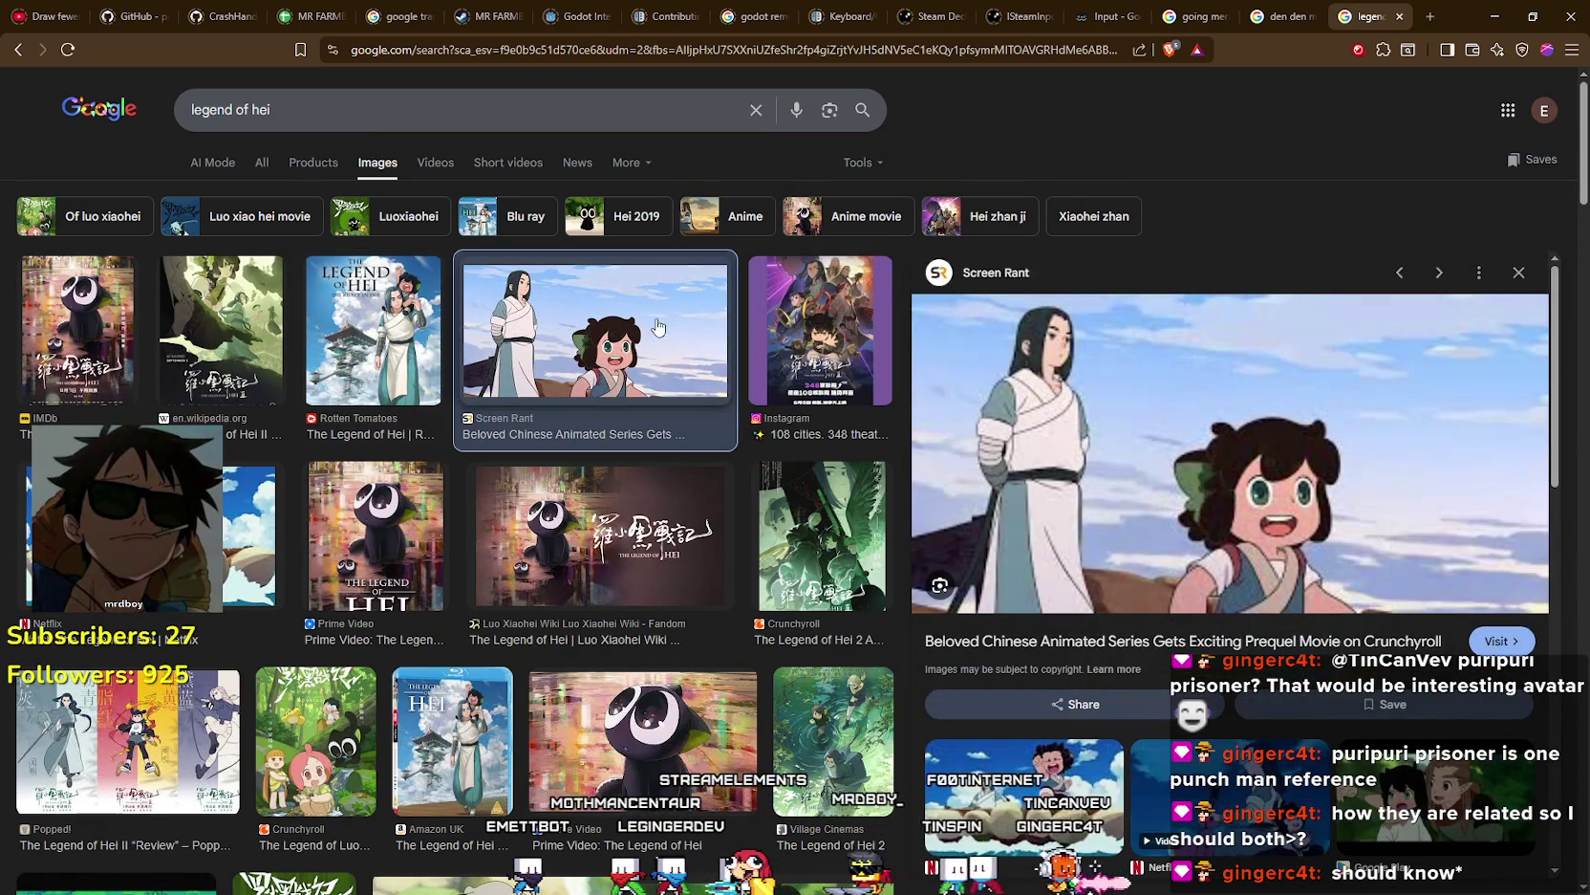
{"action": "left_click", "coordinate": [173, 738]}
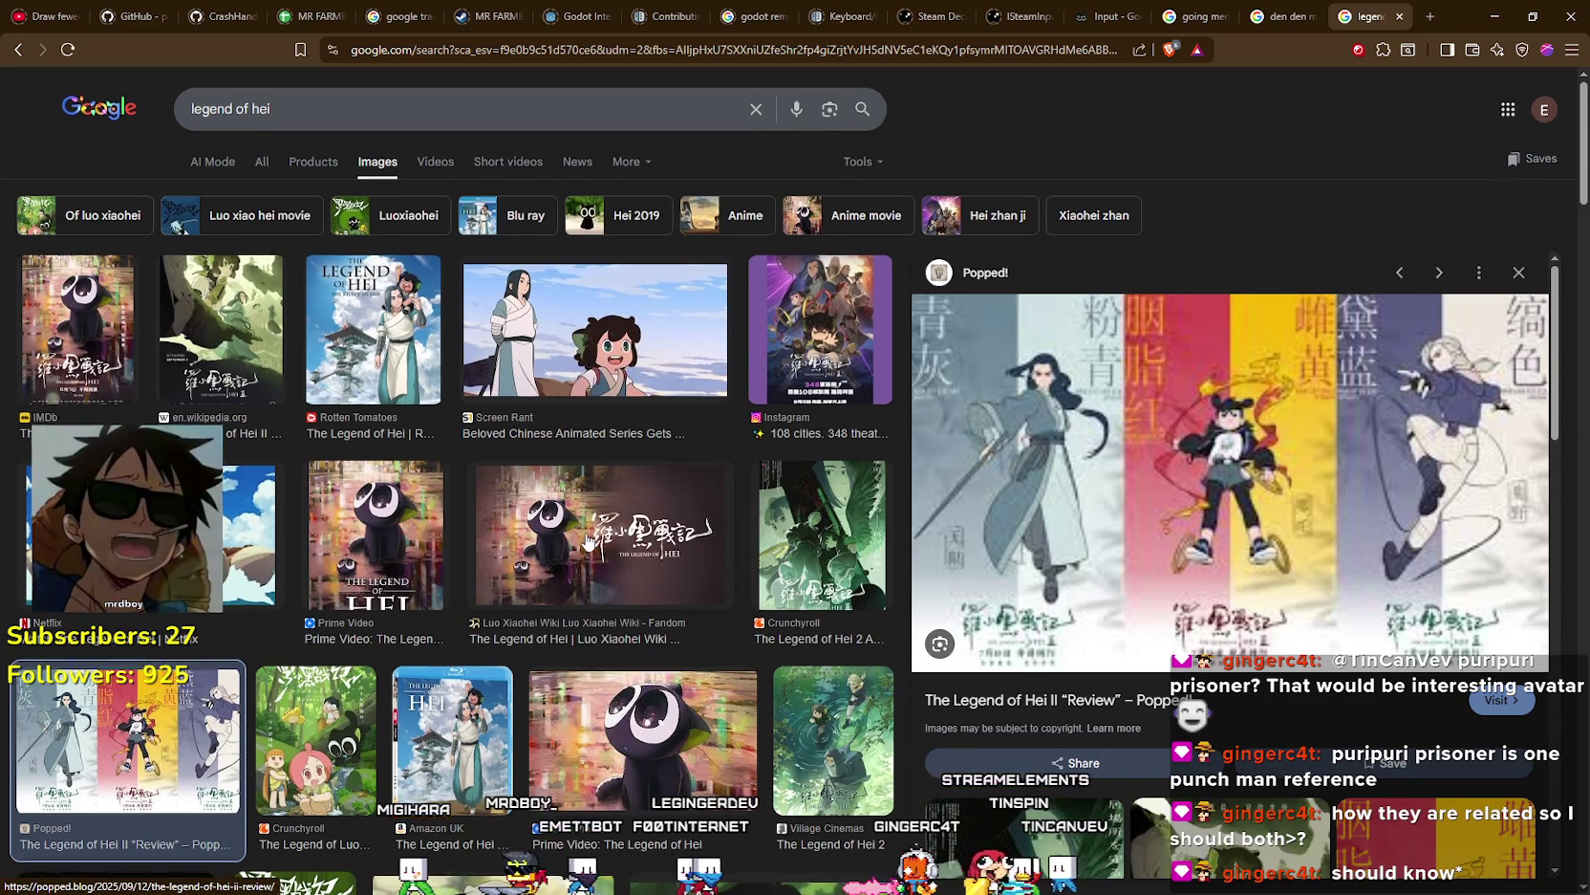
- Open the Popped! poster image in its own new tab and view it
{"action": "scroll", "coordinate": [297, 457], "scroll_direction": "down", "scroll_amount": 10}
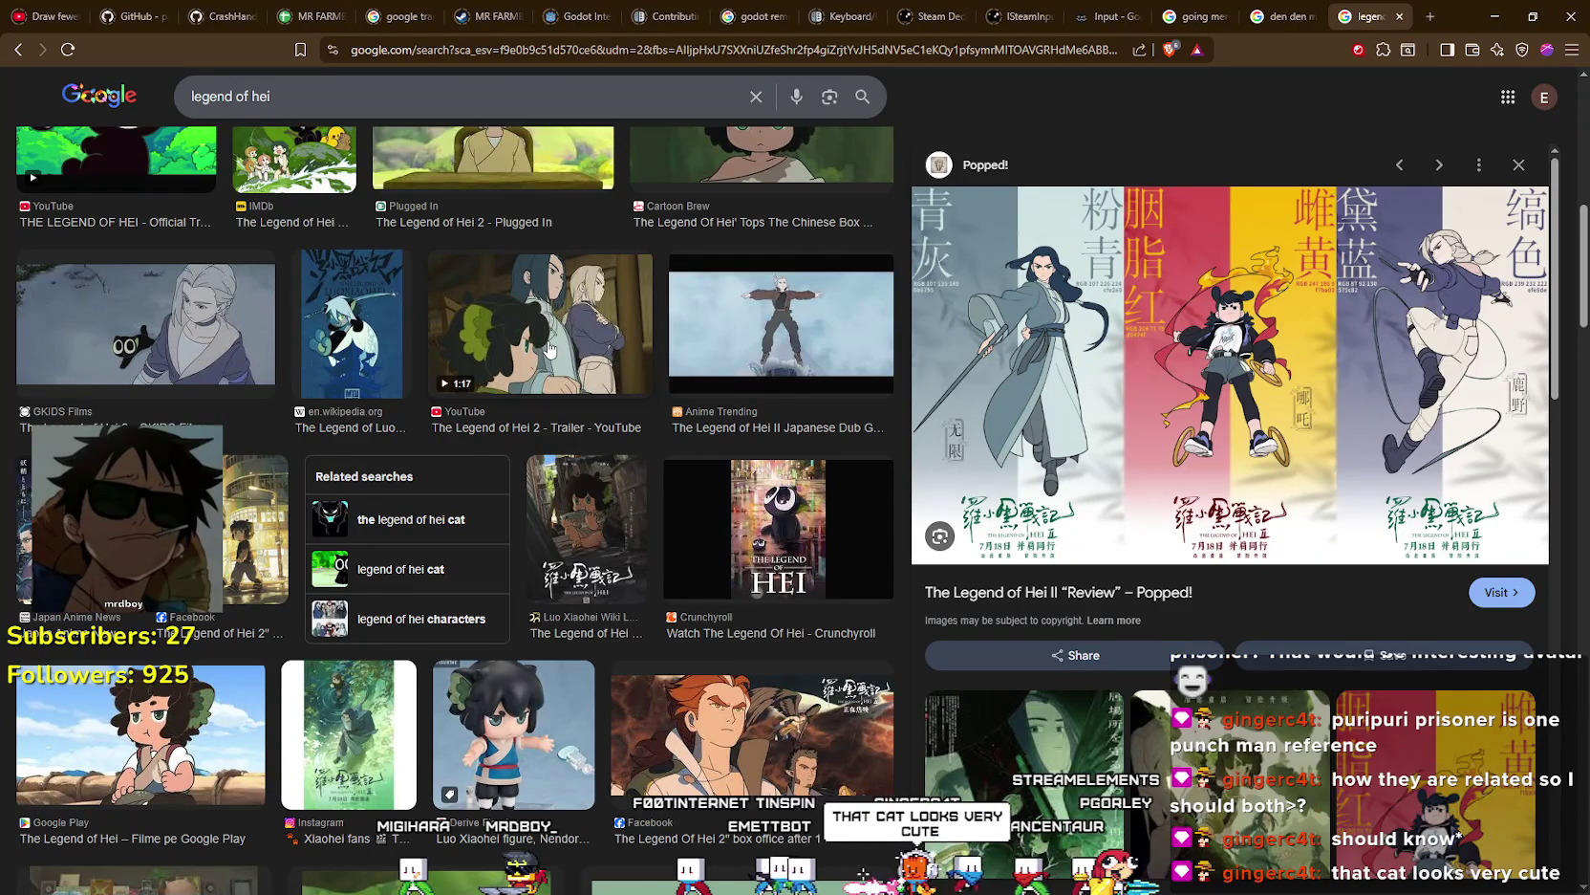
{"action": "scroll", "coordinate": [550, 351], "scroll_direction": "down", "scroll_amount": 2}
{"action": "scroll", "coordinate": [449, 507], "scroll_direction": "down", "scroll_amount": 5}
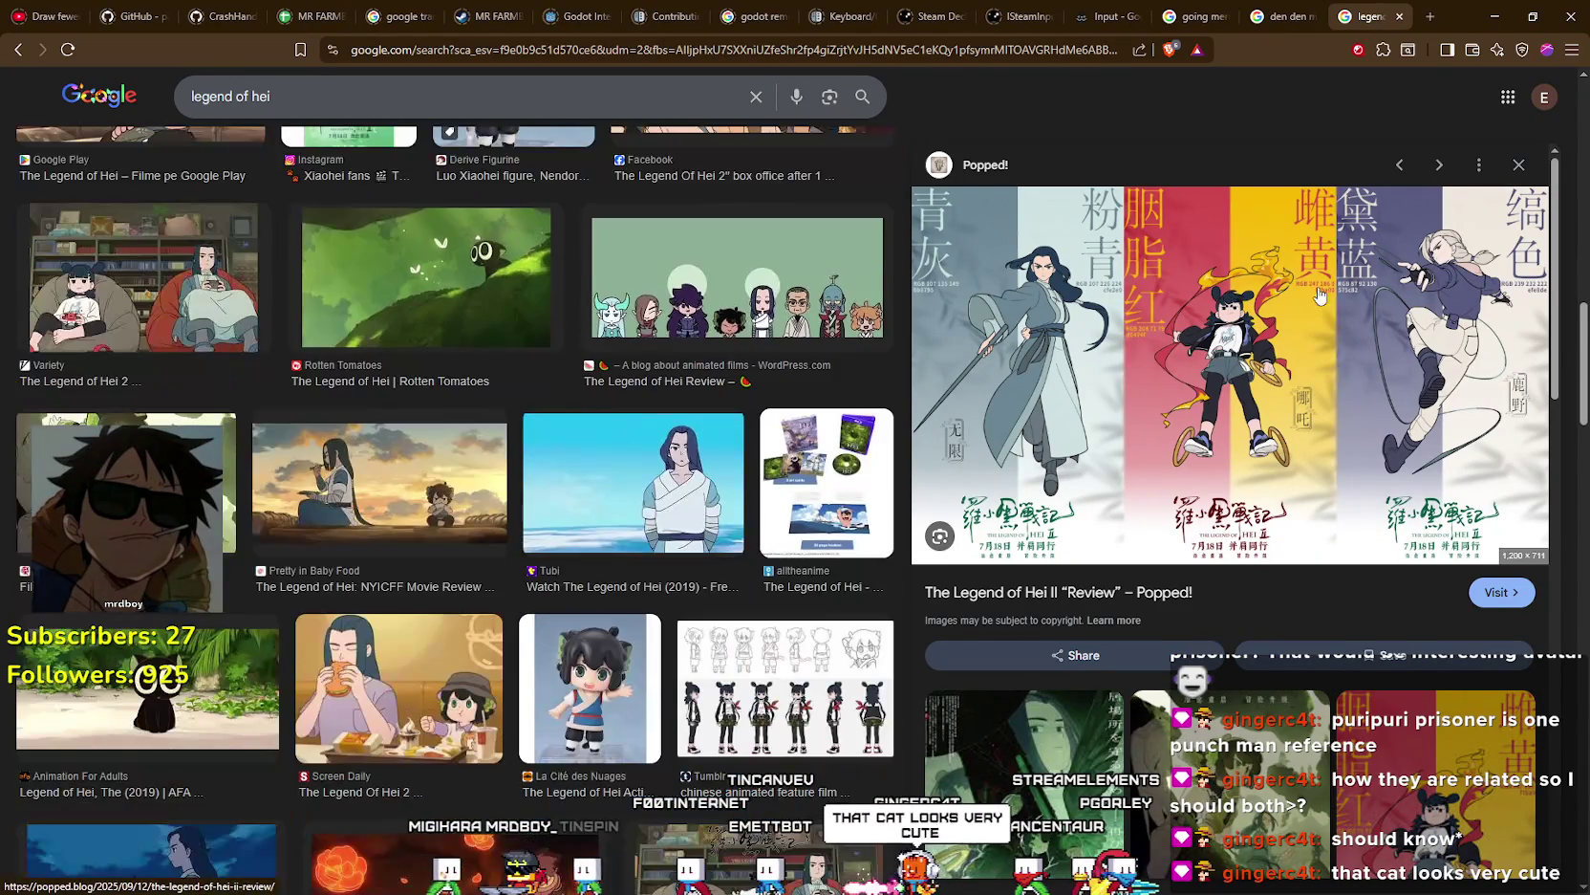
{"action": "right_click", "coordinate": [1283, 358]}
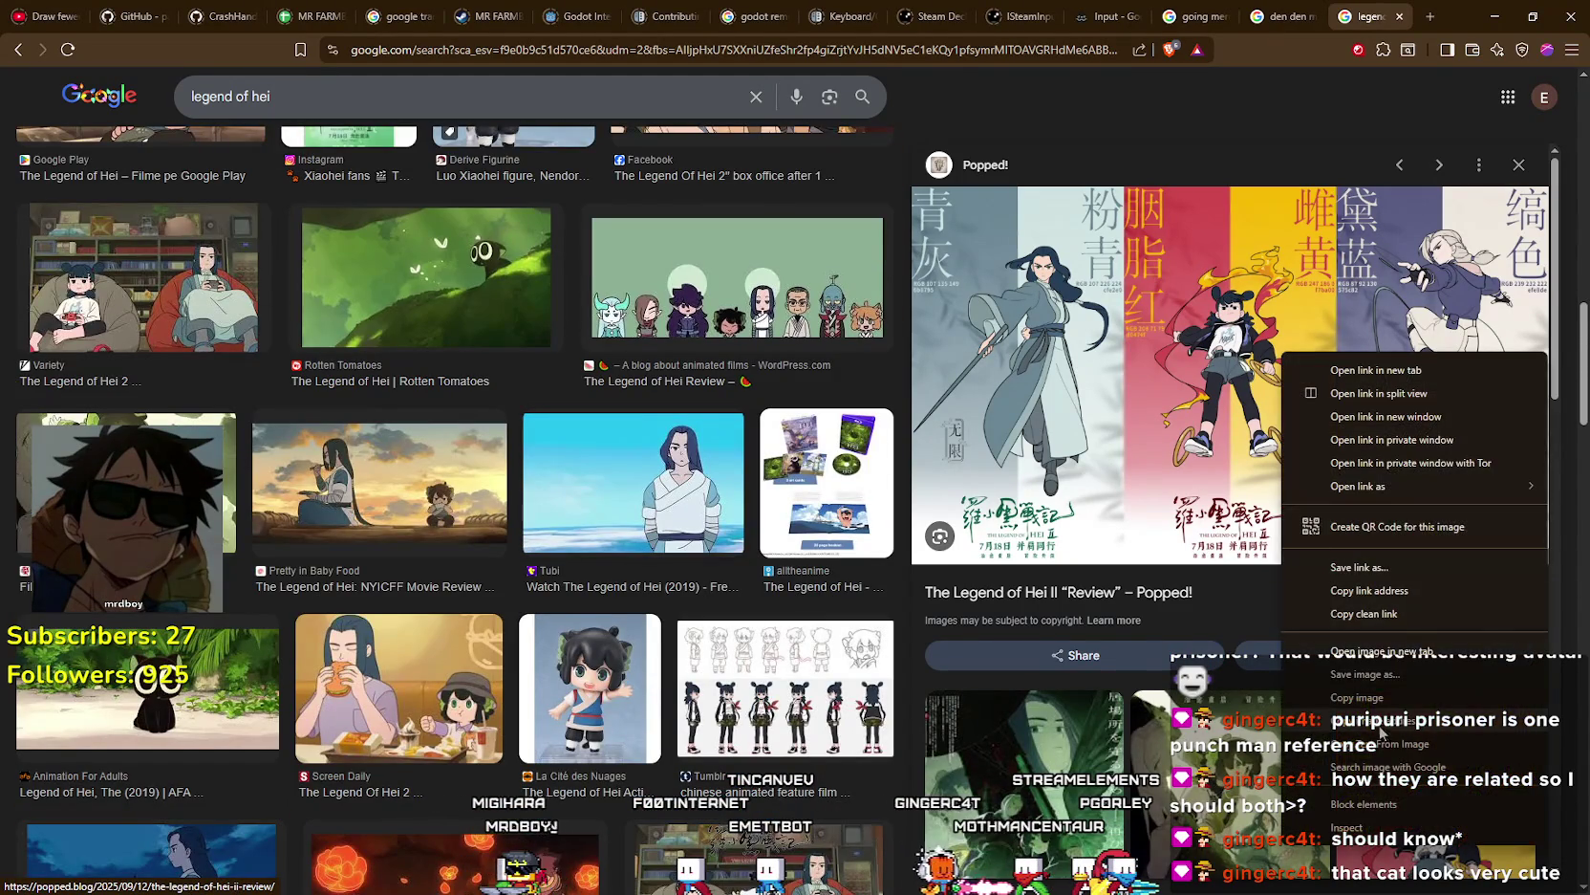
{"action": "left_click", "coordinate": [1220, 417]}
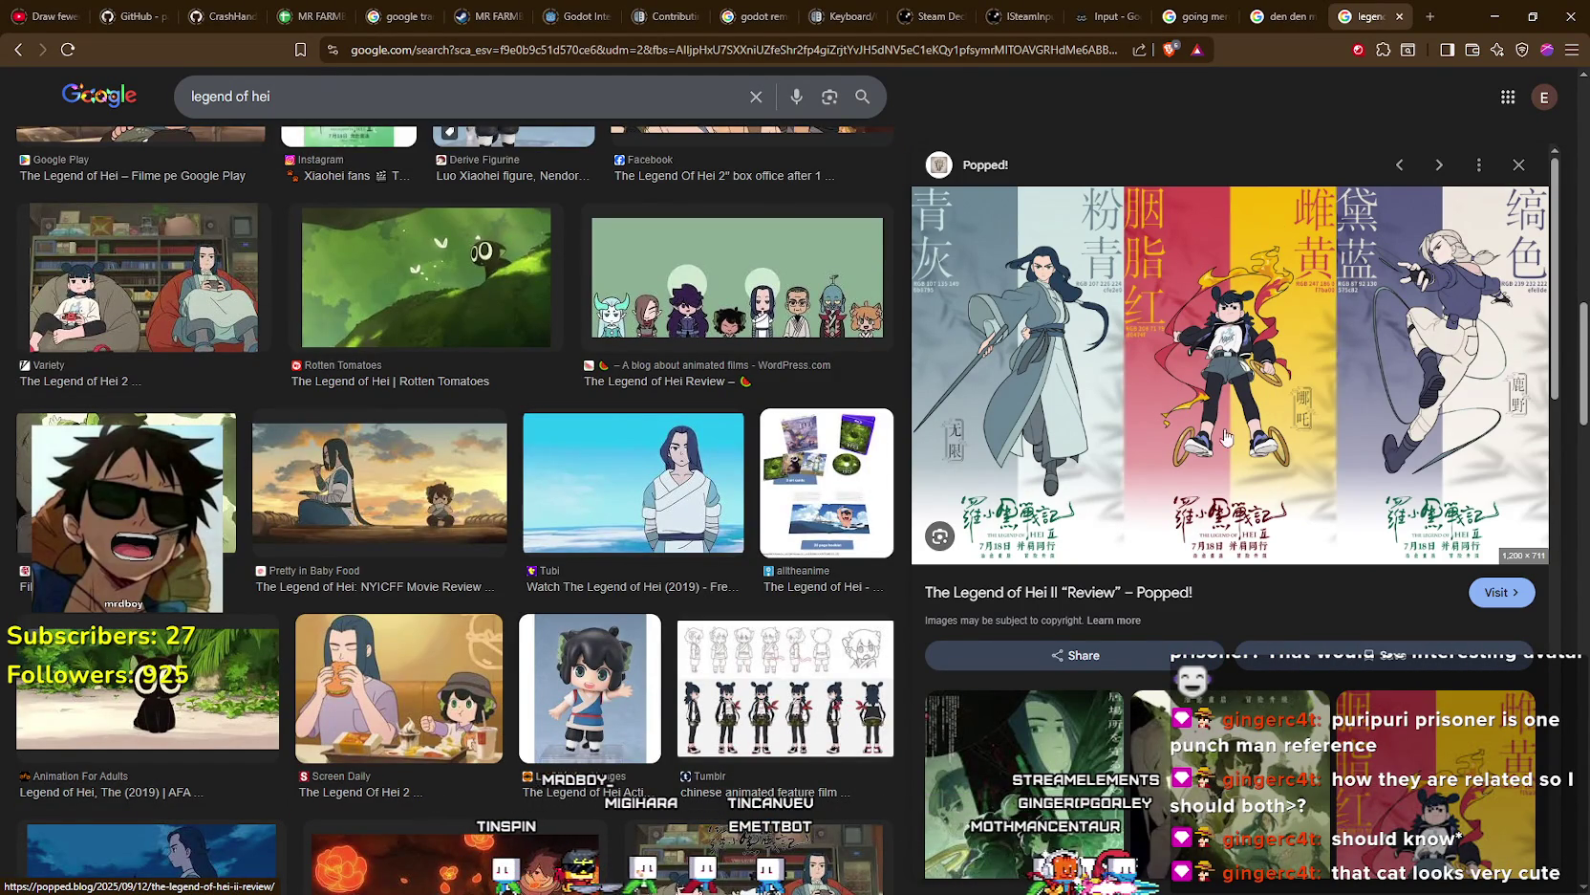
{"action": "right_click", "coordinate": [1228, 270]}
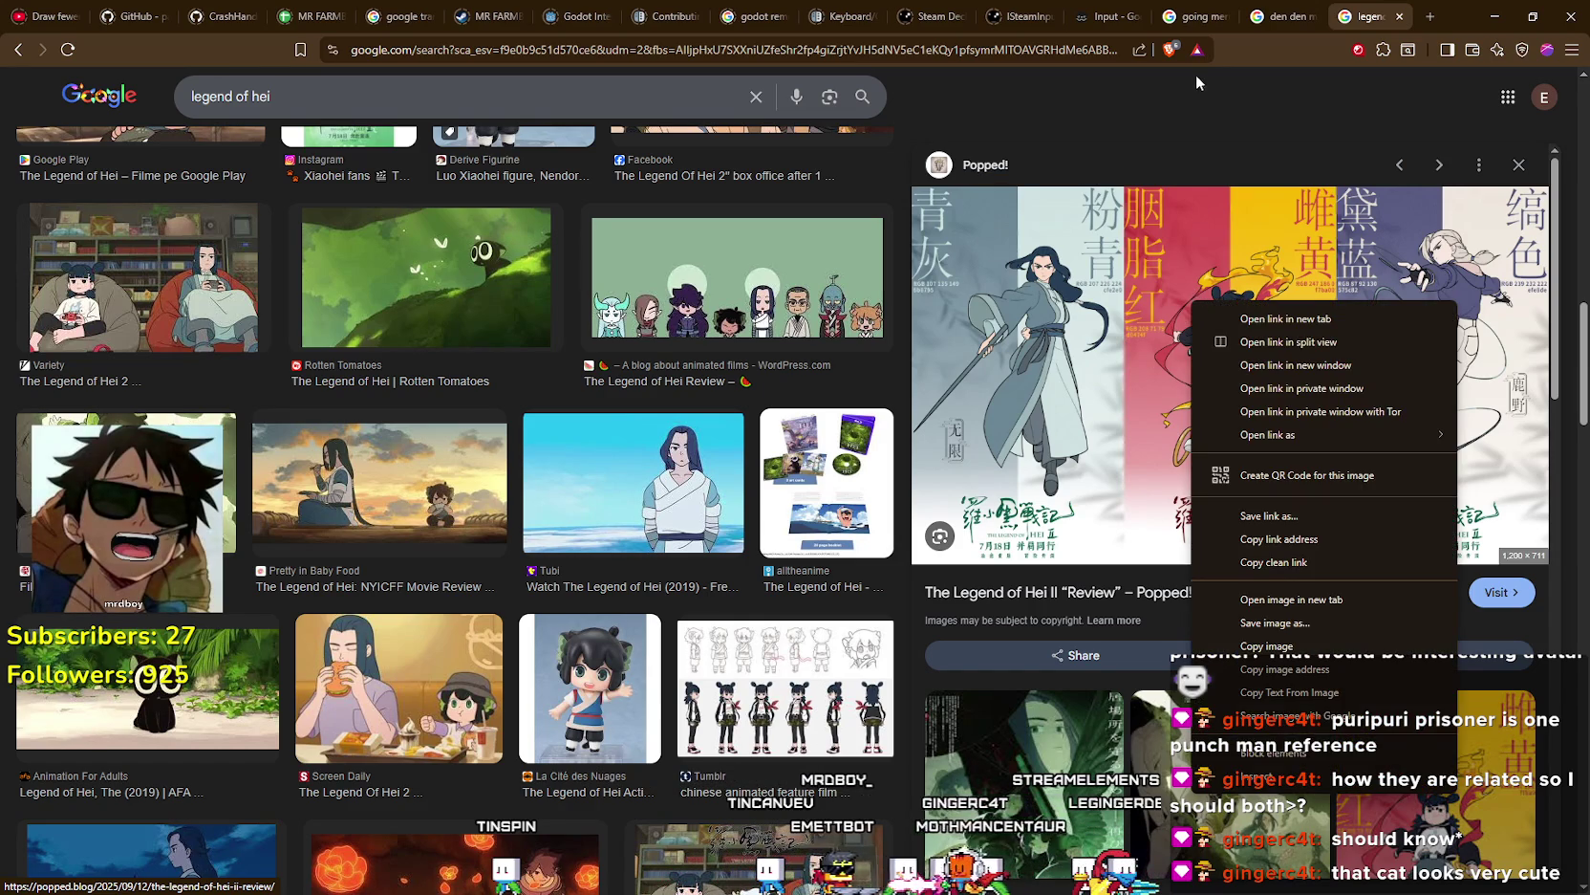
{"action": "key", "text": "Escape"}
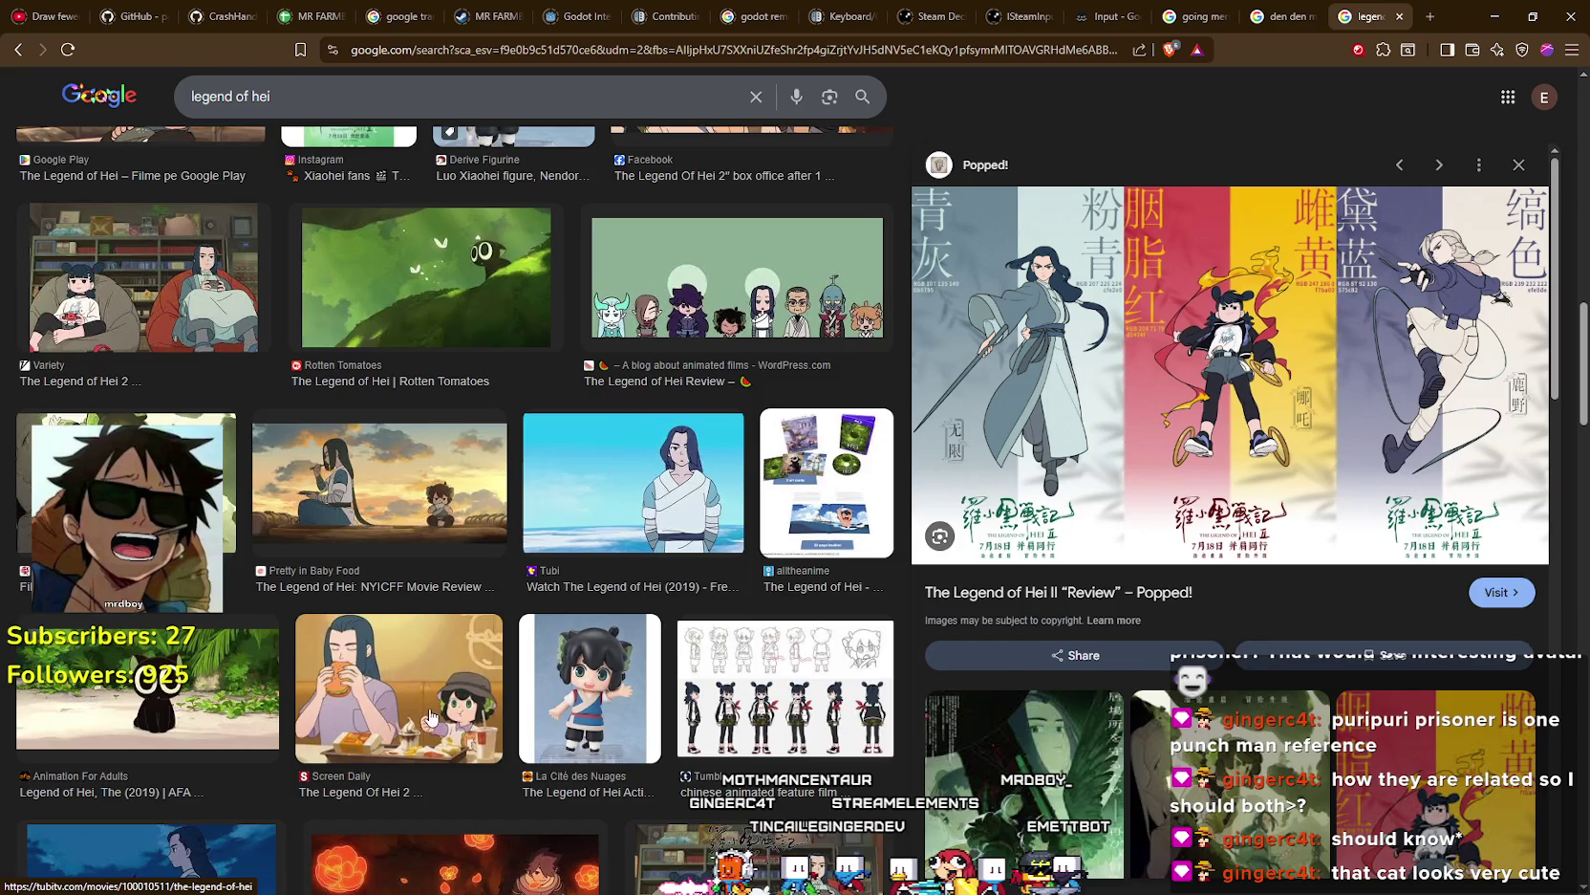
{"action": "scroll", "coordinate": [444, 690], "scroll_direction": "up", "scroll_amount": 15}
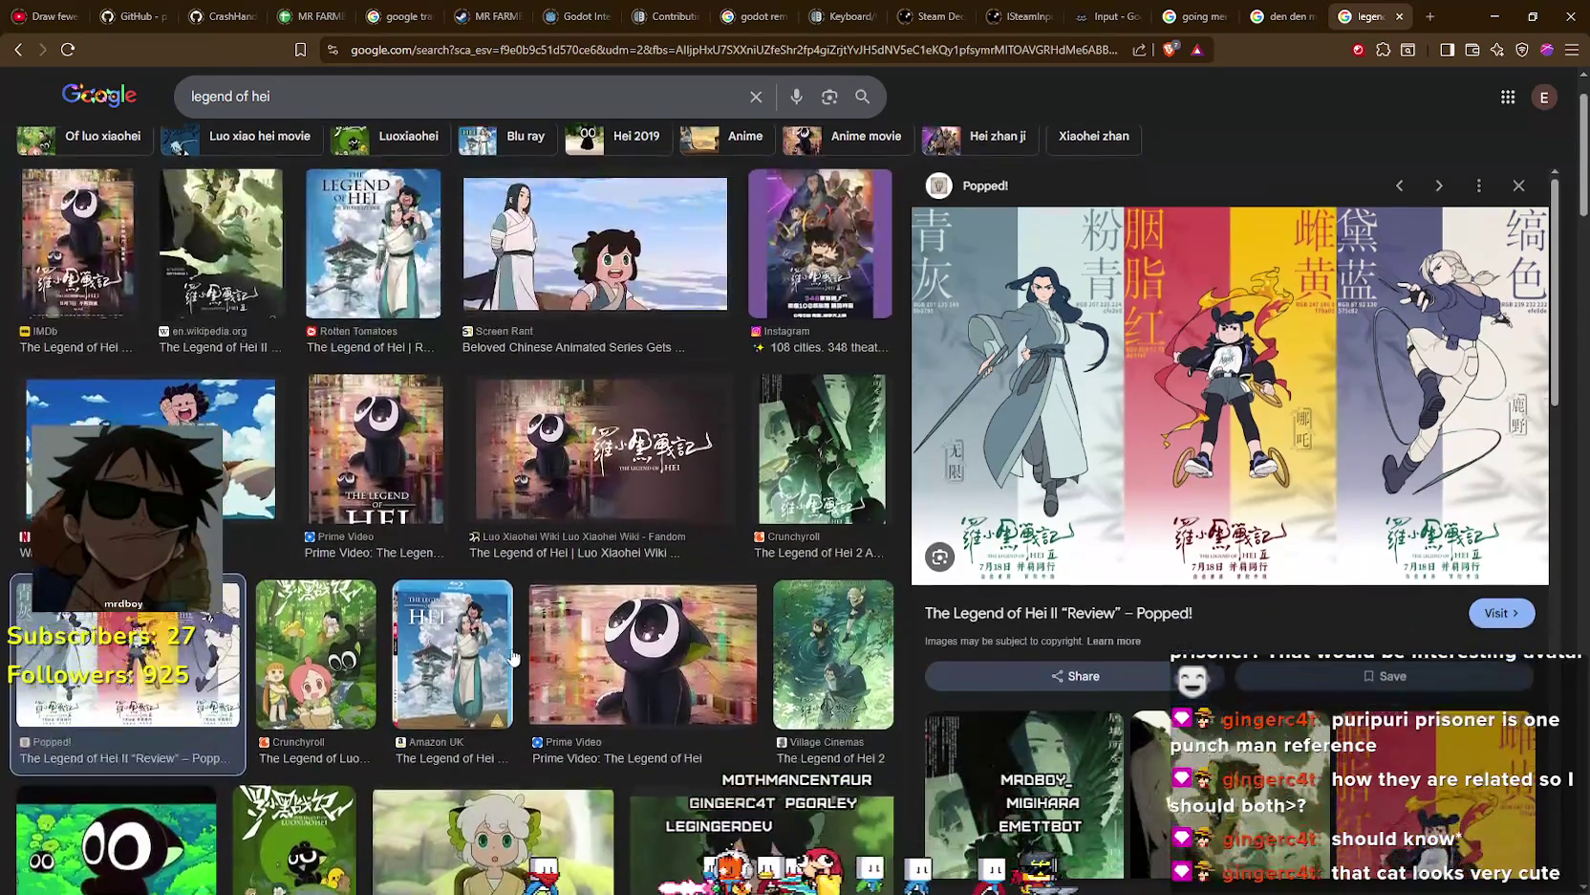
{"action": "scroll", "coordinate": [511, 659], "scroll_direction": "up", "scroll_amount": 1}
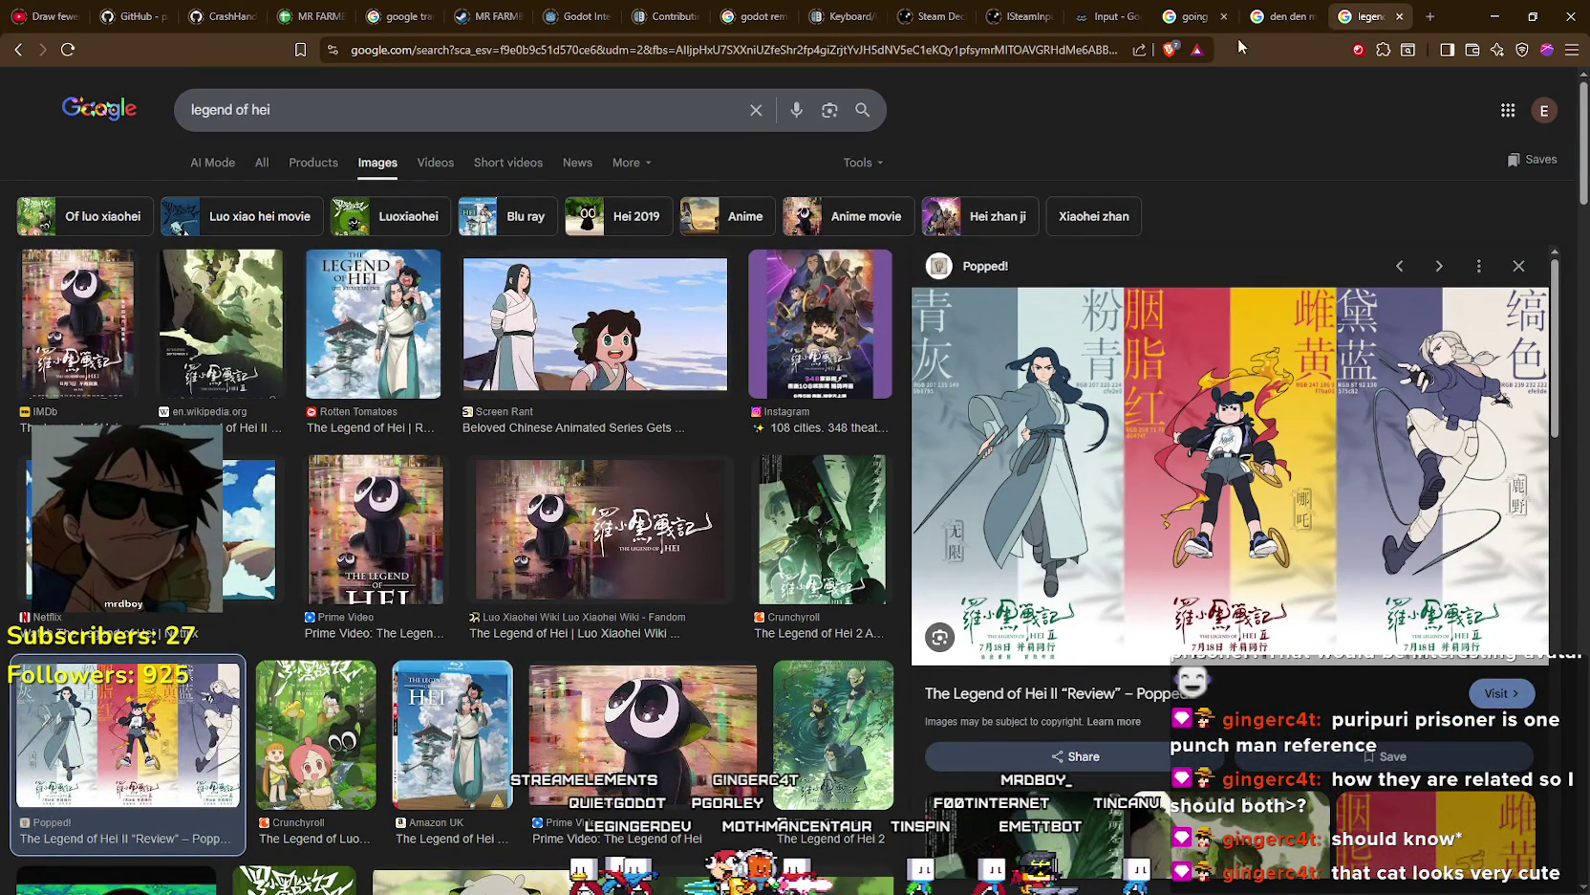
{"action": "right_click", "coordinate": [1143, 378]}
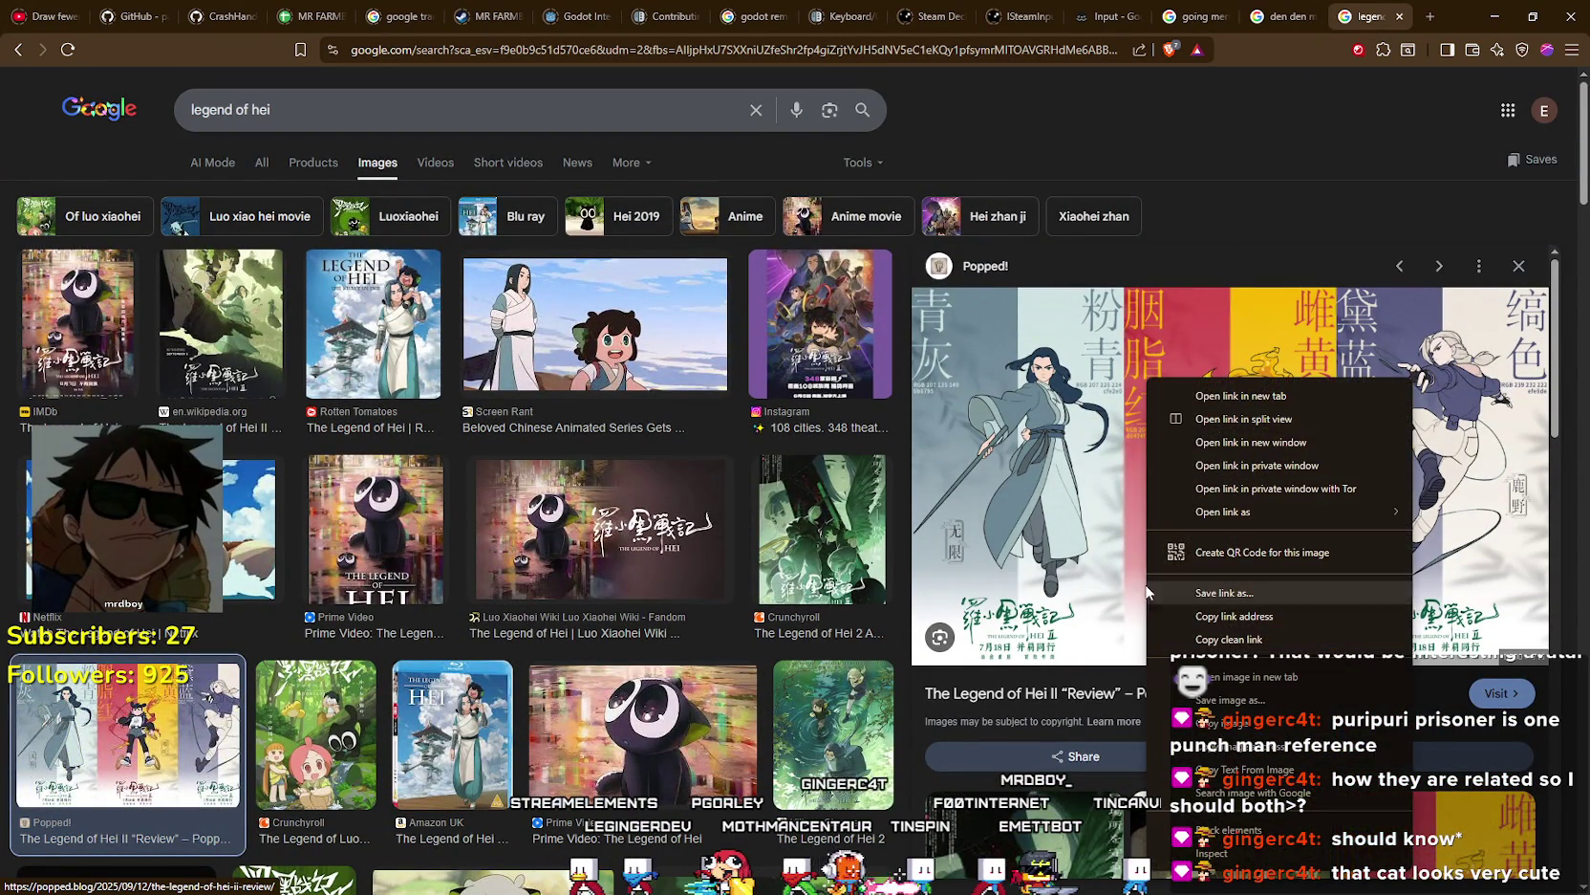
{"action": "left_click", "coordinate": [1204, 184]}
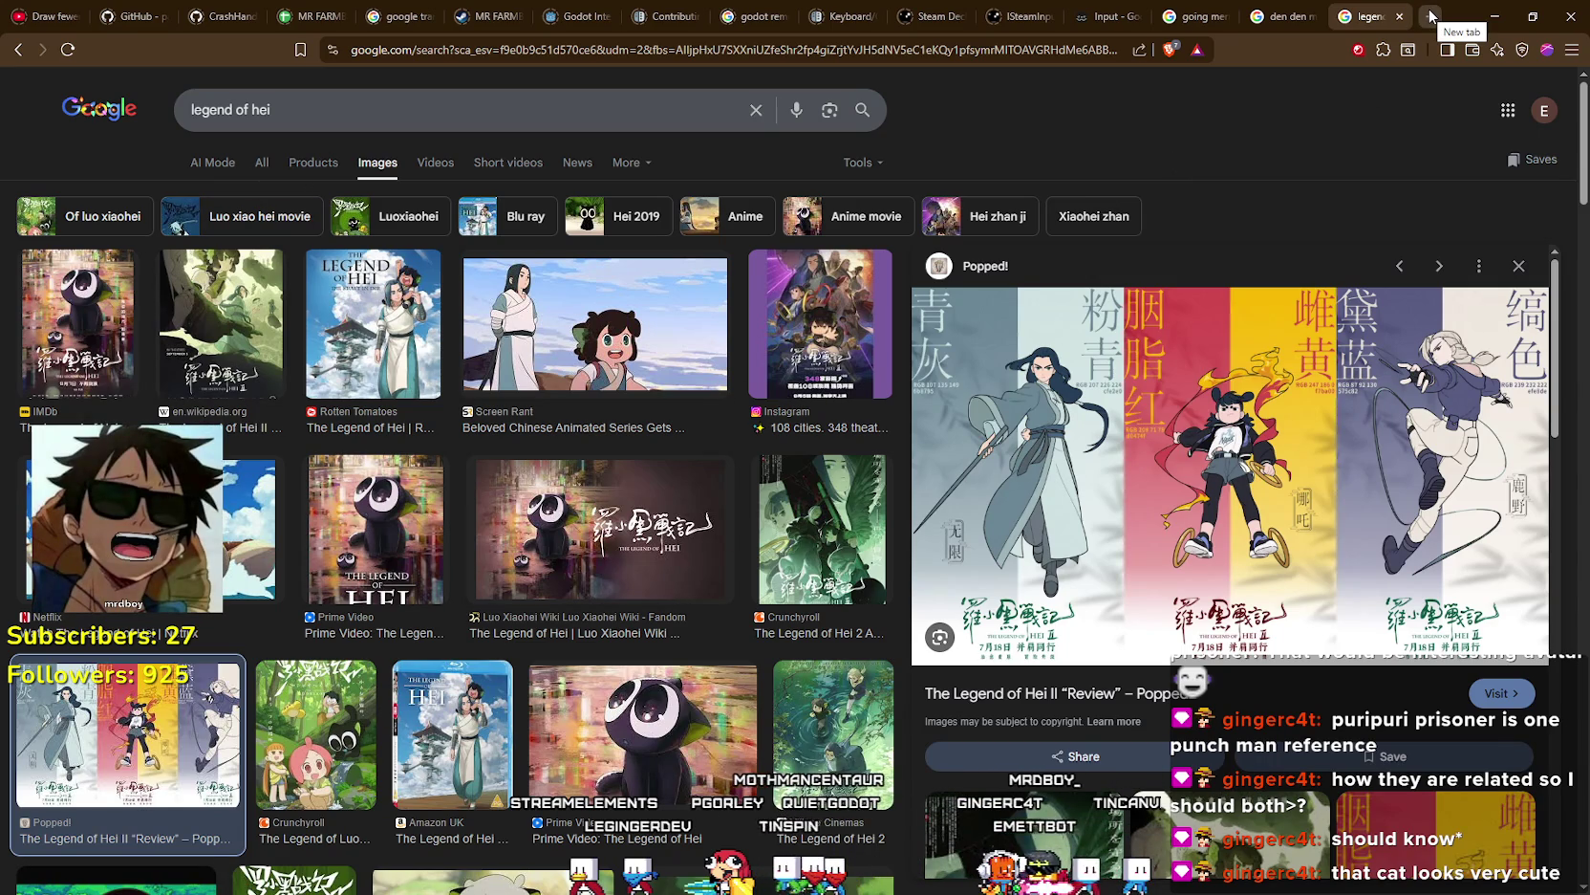
{"action": "right_click", "coordinate": [1252, 502]}
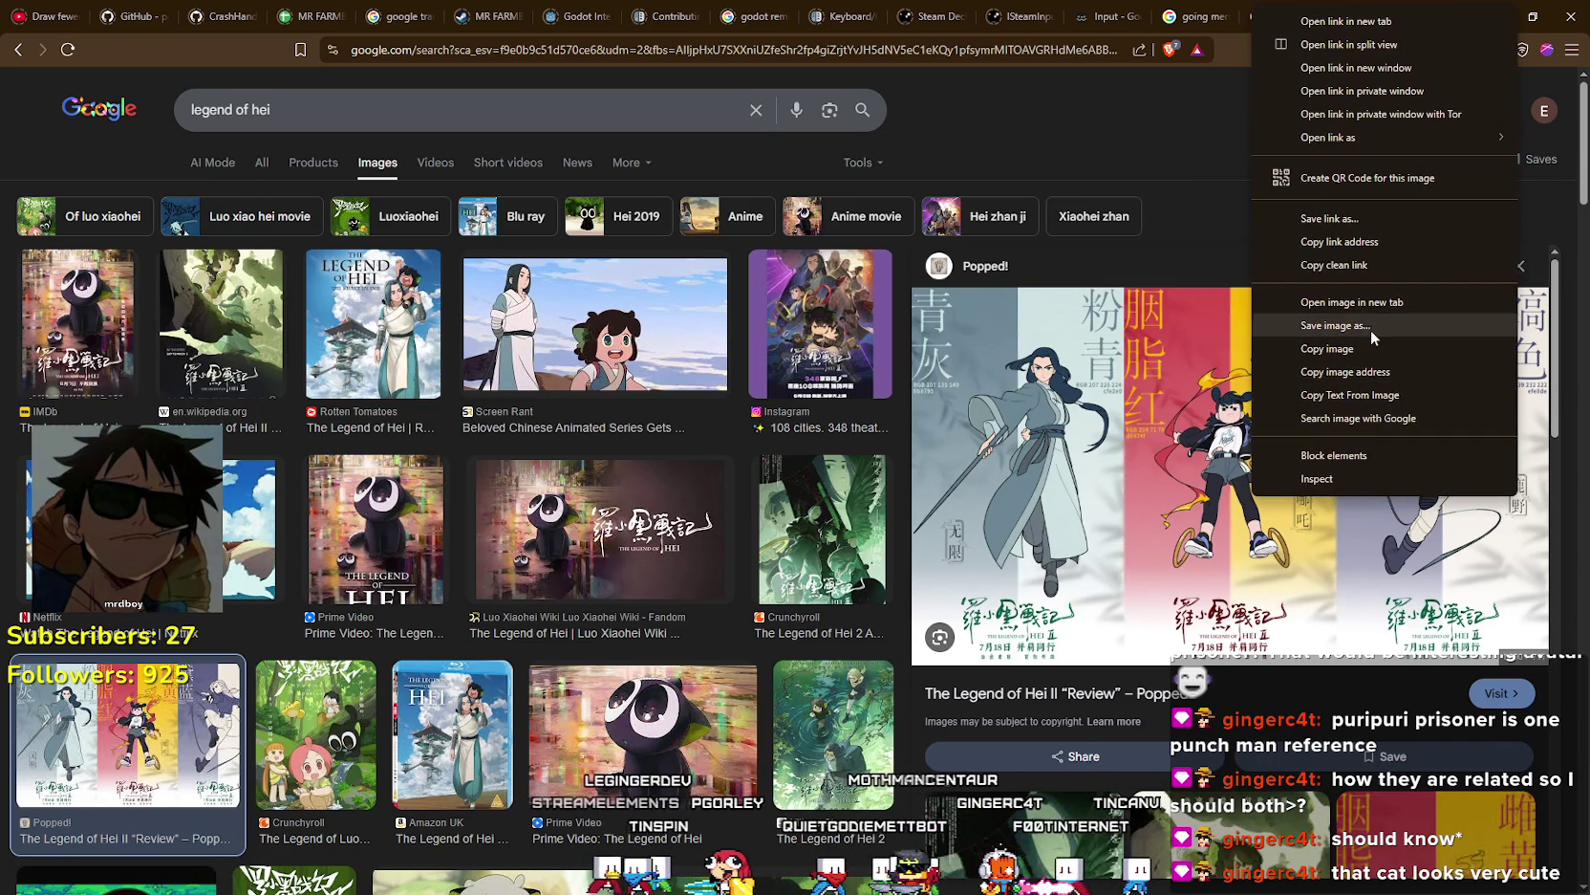
{"action": "left_click", "coordinate": [1376, 302]}
{"action": "left_click", "coordinate": [1364, 28]}
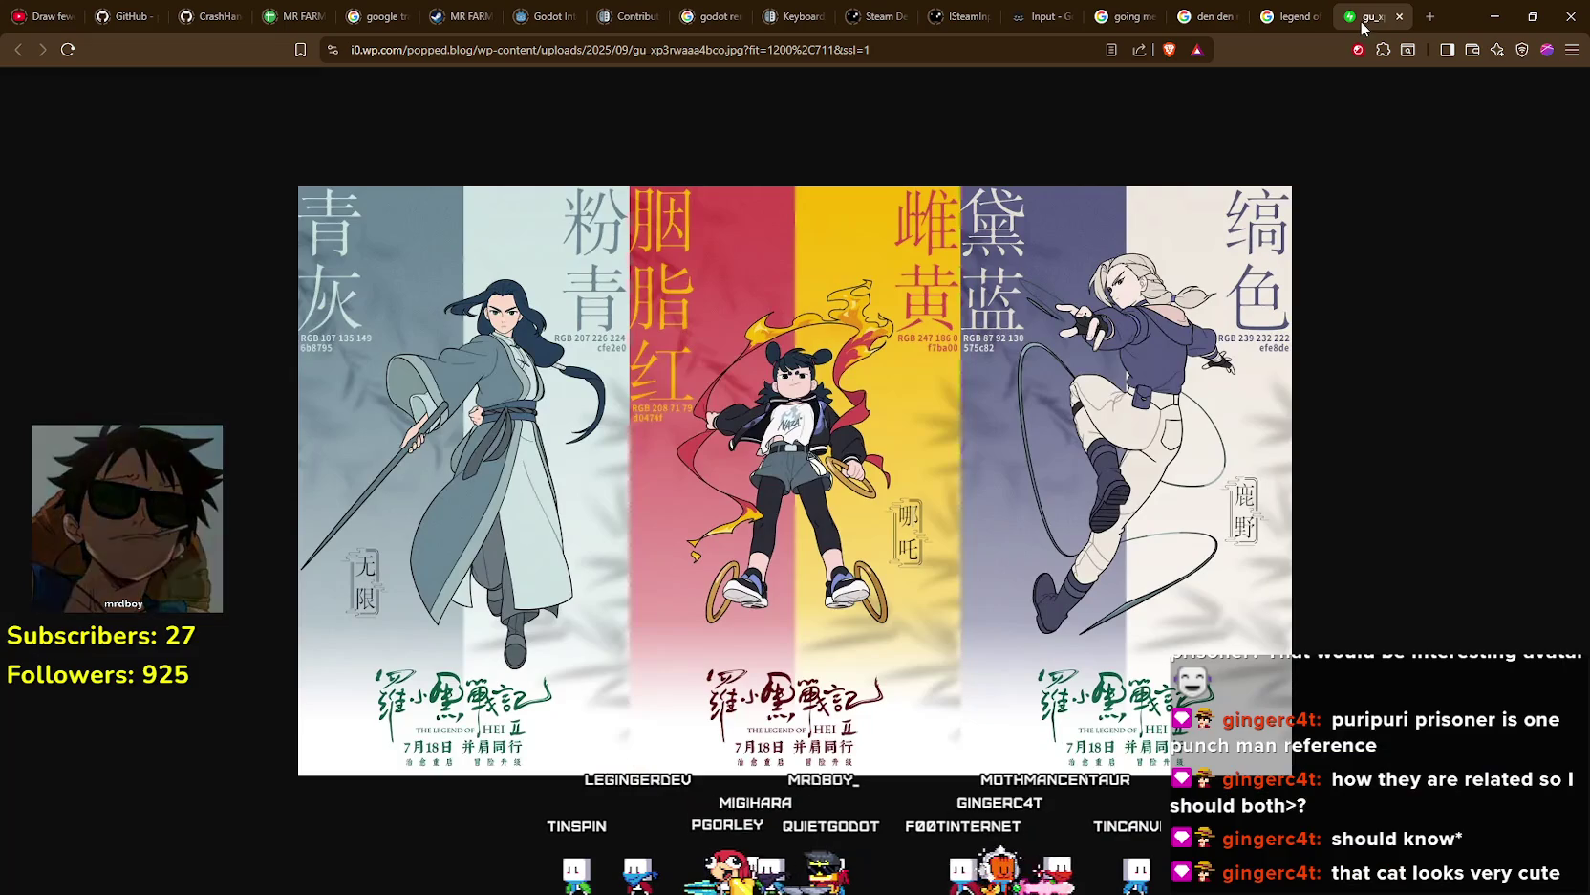
- Zoom the poster in and back to normal, then return to the legend of hei All results
{"action": "key", "text": "ctrl+plus"}
{"action": "key", "text": "ctrl+plus"}
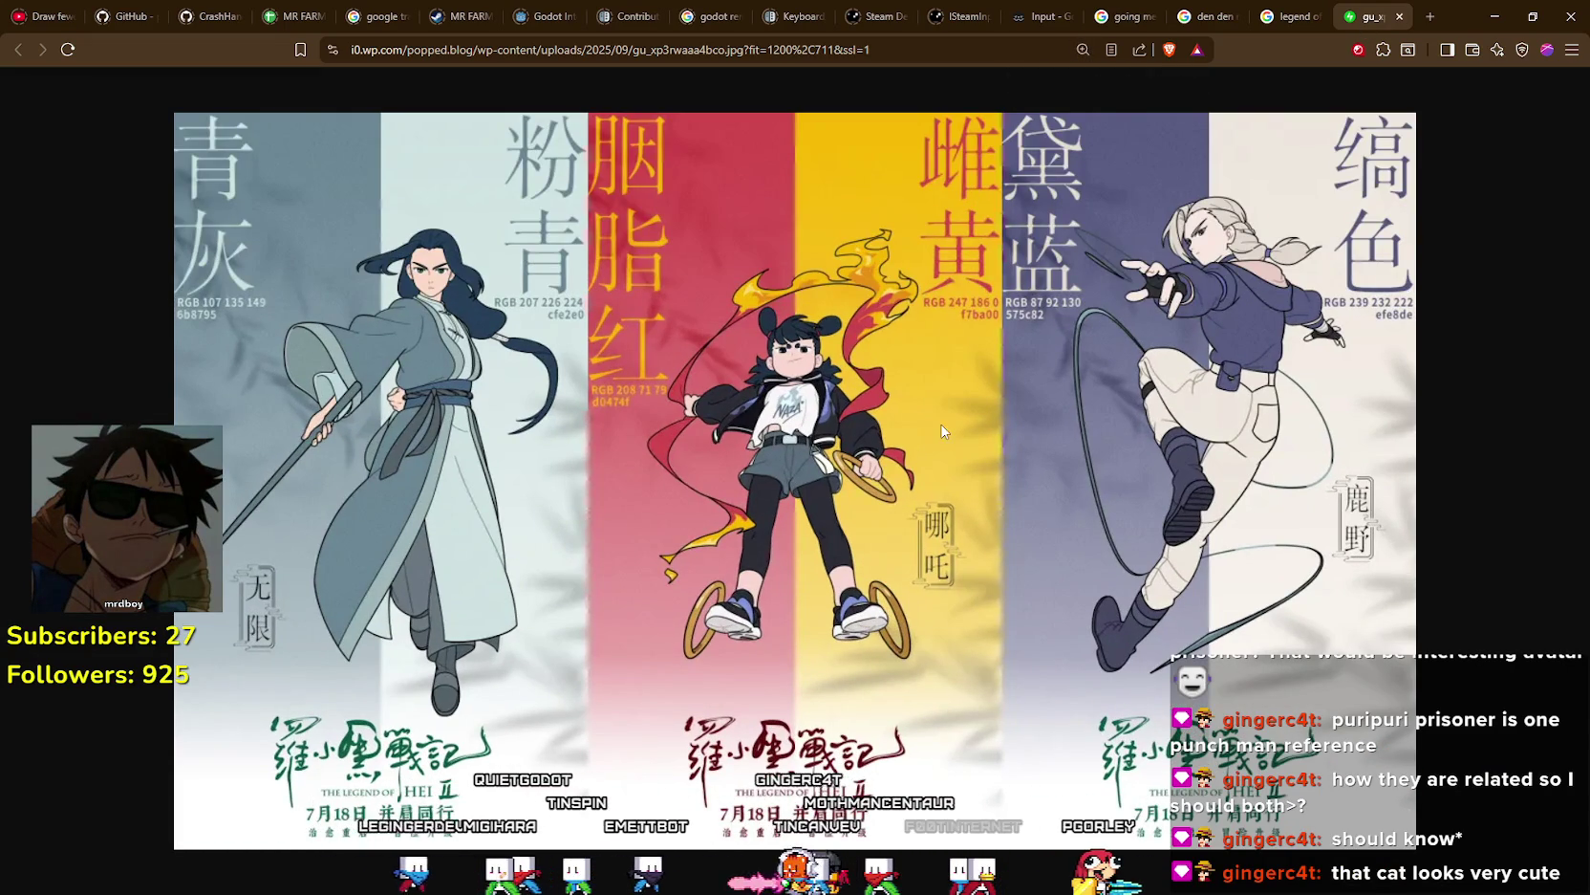
{"action": "key", "text": "ctrl+0"}
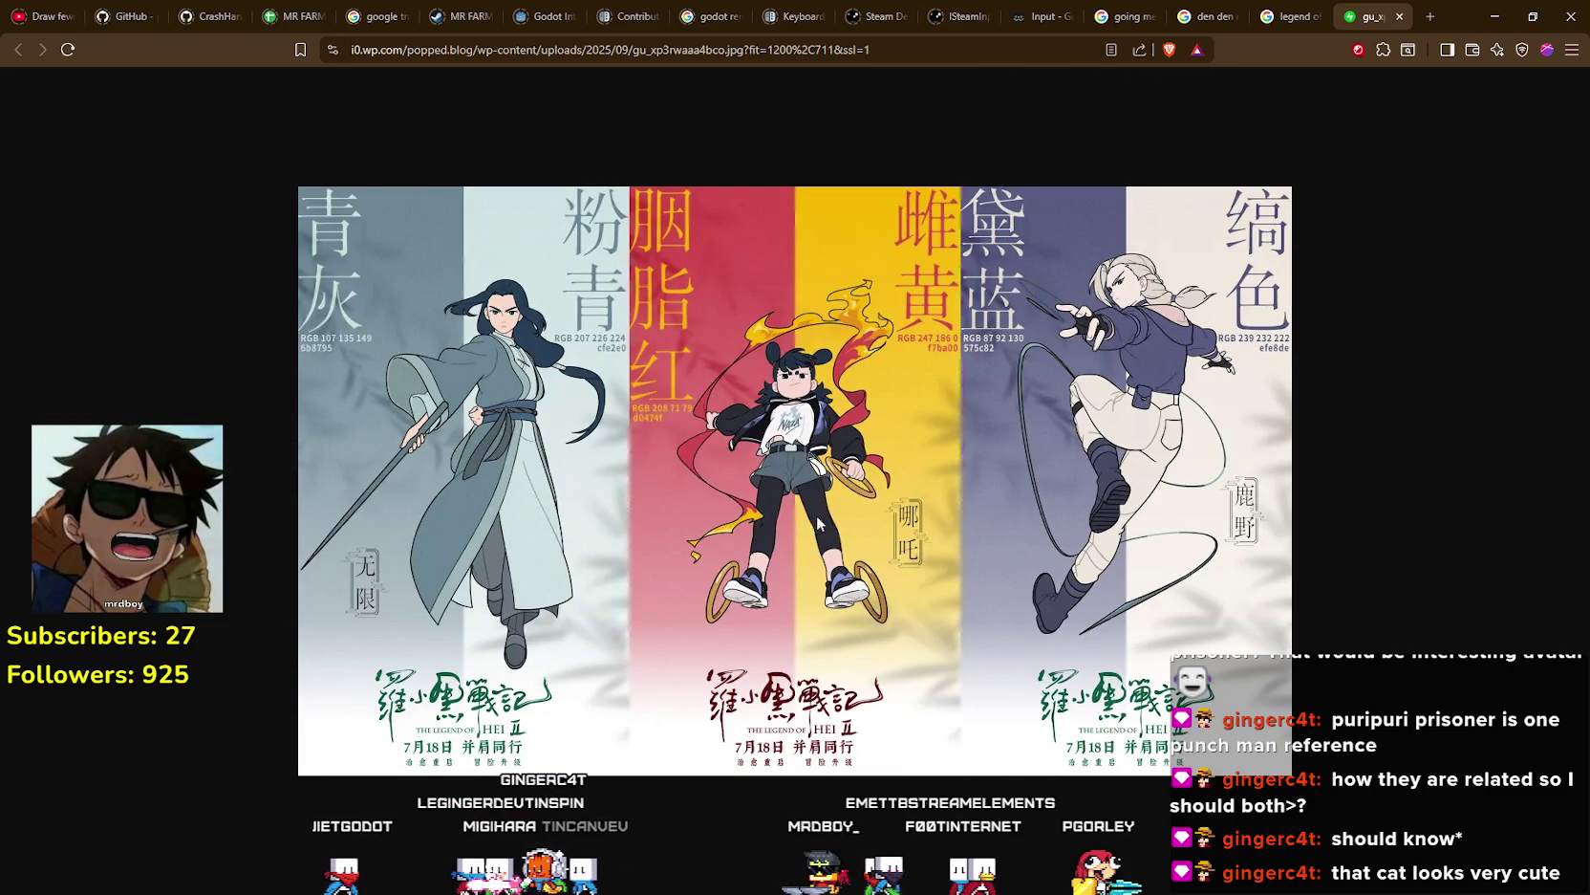
{"action": "left_click", "coordinate": [1281, 17]}
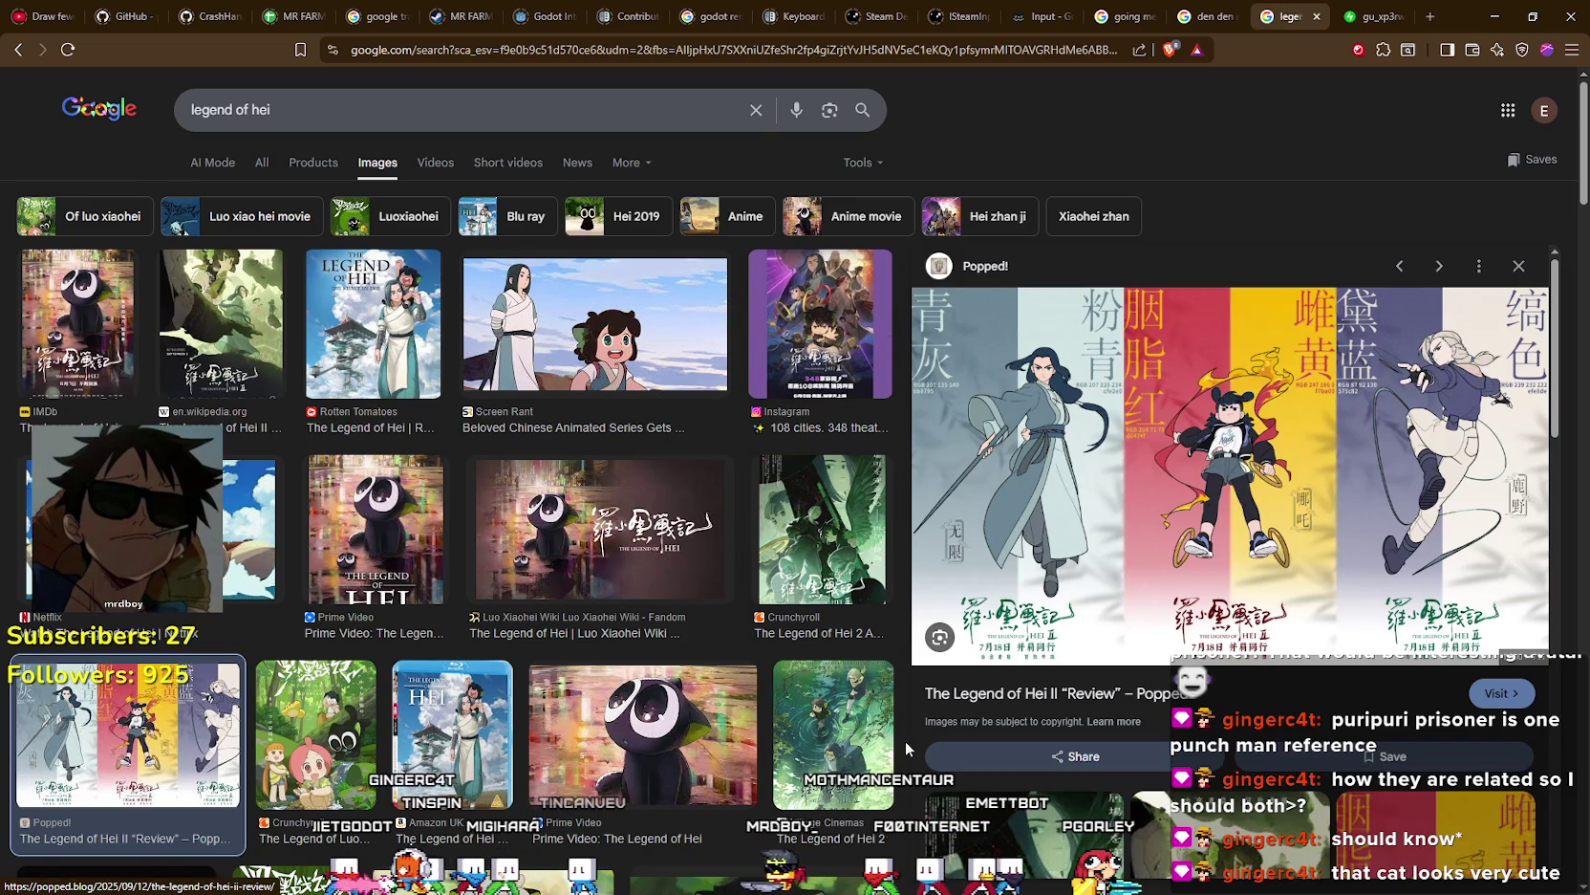
{"action": "scroll", "coordinate": [358, 334], "scroll_direction": "down", "scroll_amount": 2}
{"action": "scroll", "coordinate": [269, 594], "scroll_direction": "up", "scroll_amount": 2}
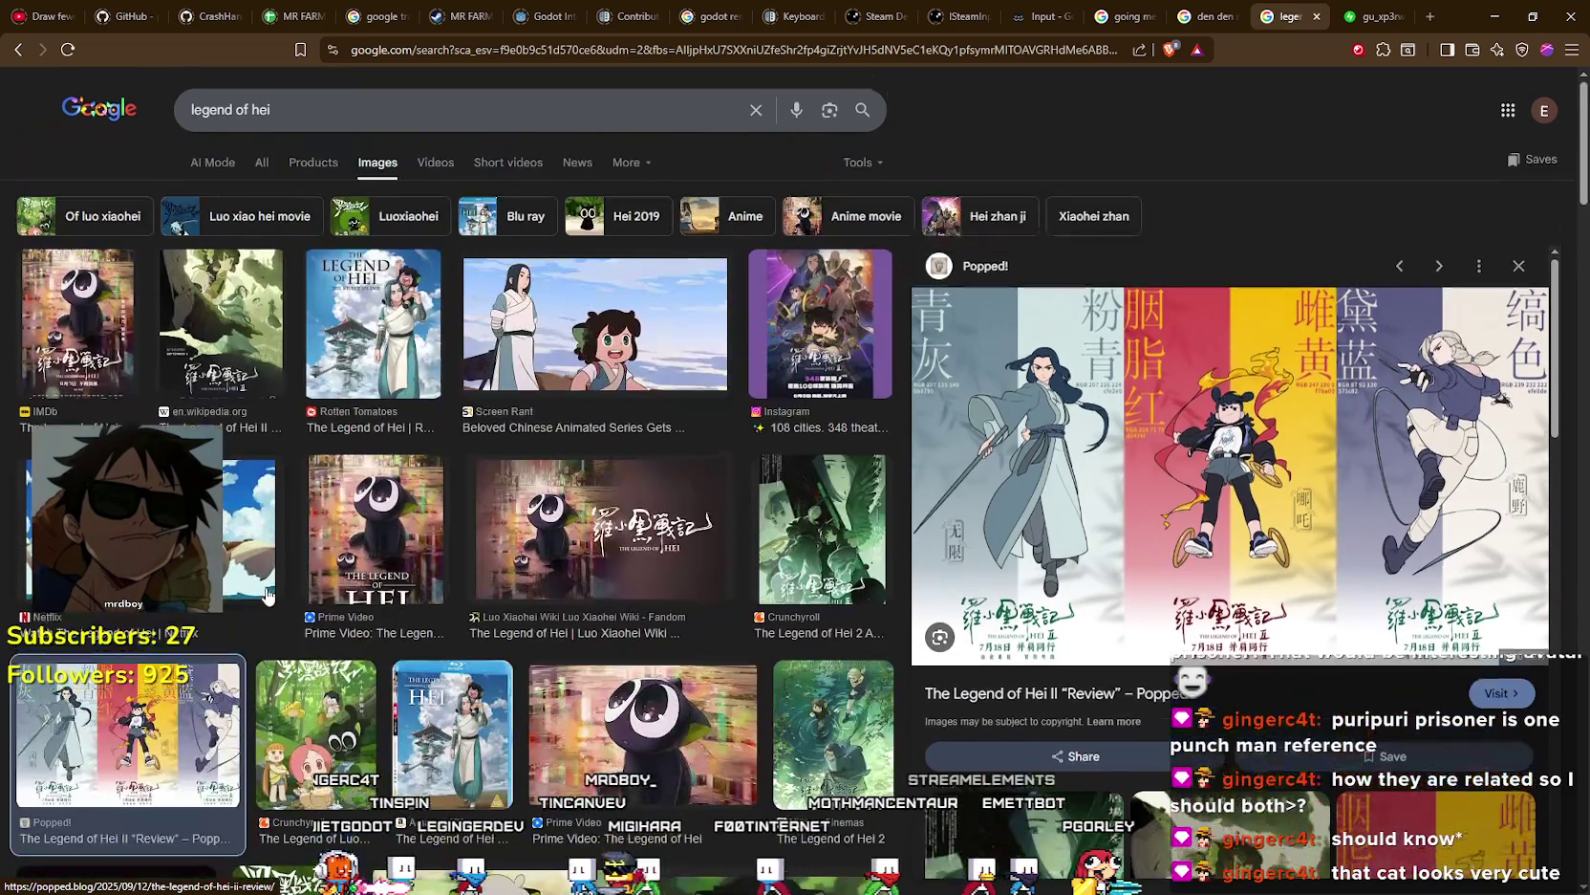
{"action": "left_click", "coordinate": [265, 168]}
{"action": "scroll", "coordinate": [287, 653], "scroll_direction": "down", "scroll_amount": 2}
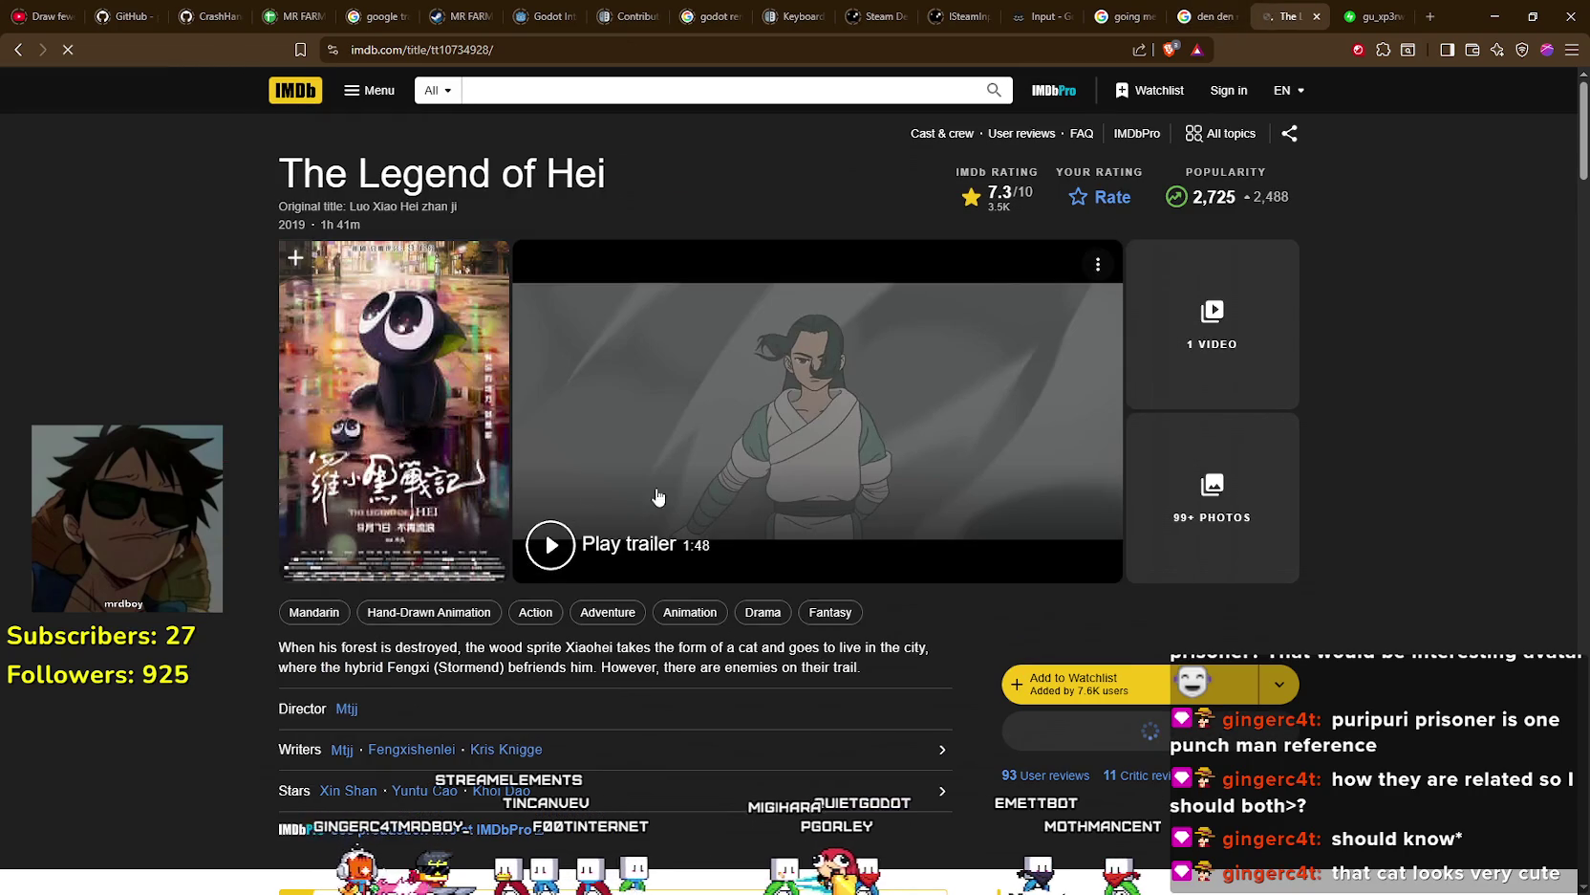
{"action": "scroll", "coordinate": [698, 501], "scroll_direction": "down", "scroll_amount": 12}
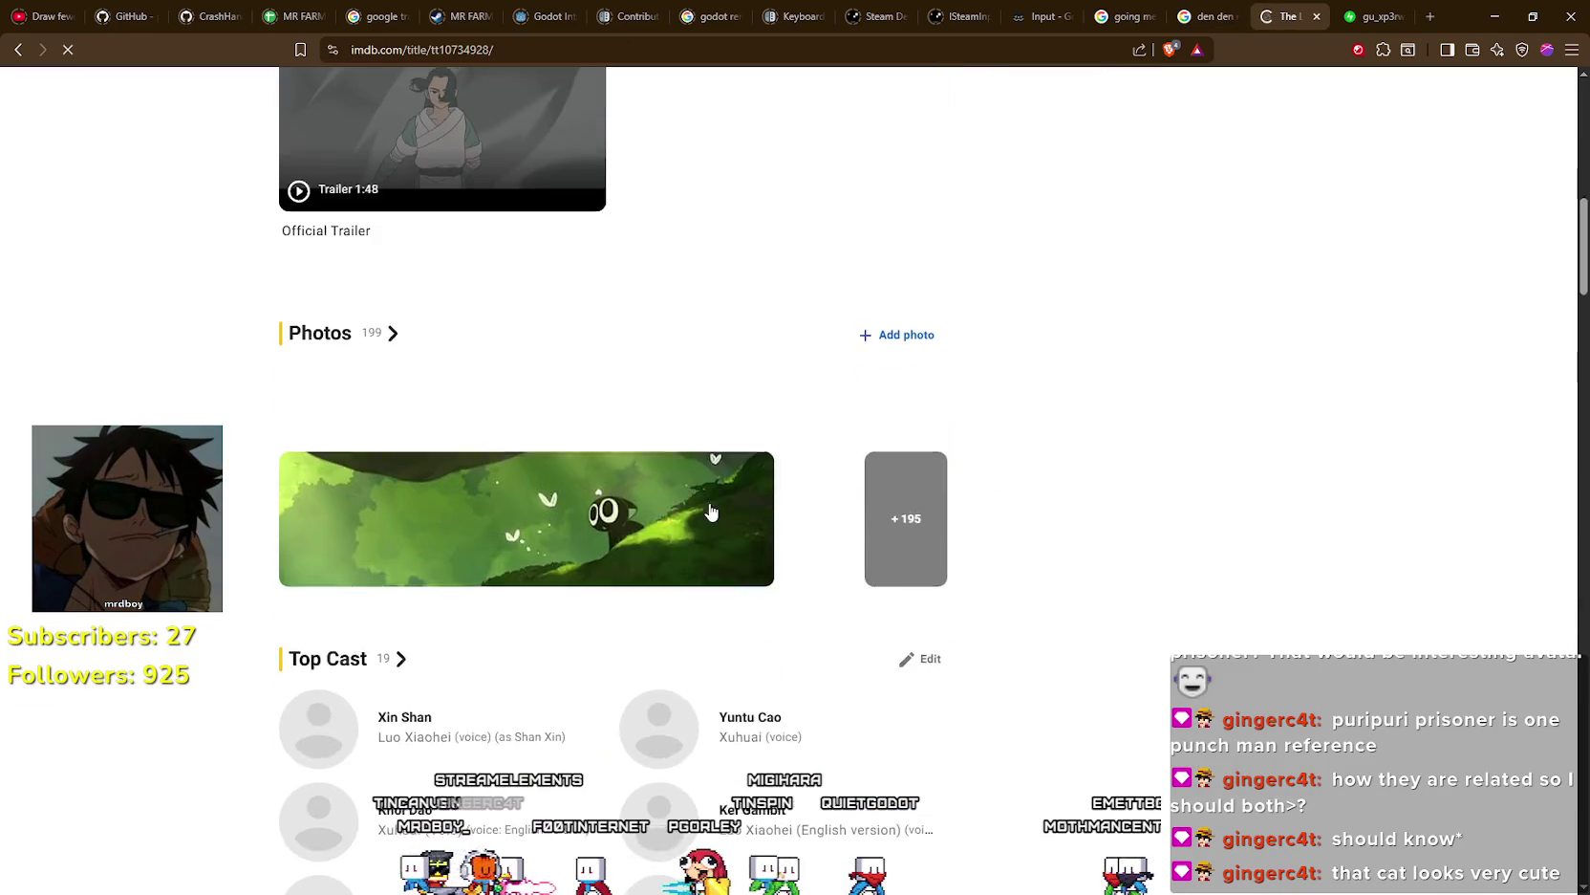
{"action": "scroll", "coordinate": [1171, 640], "scroll_direction": "down", "scroll_amount": 8}
{"action": "scroll", "coordinate": [1172, 640], "scroll_direction": "up", "scroll_amount": 9}
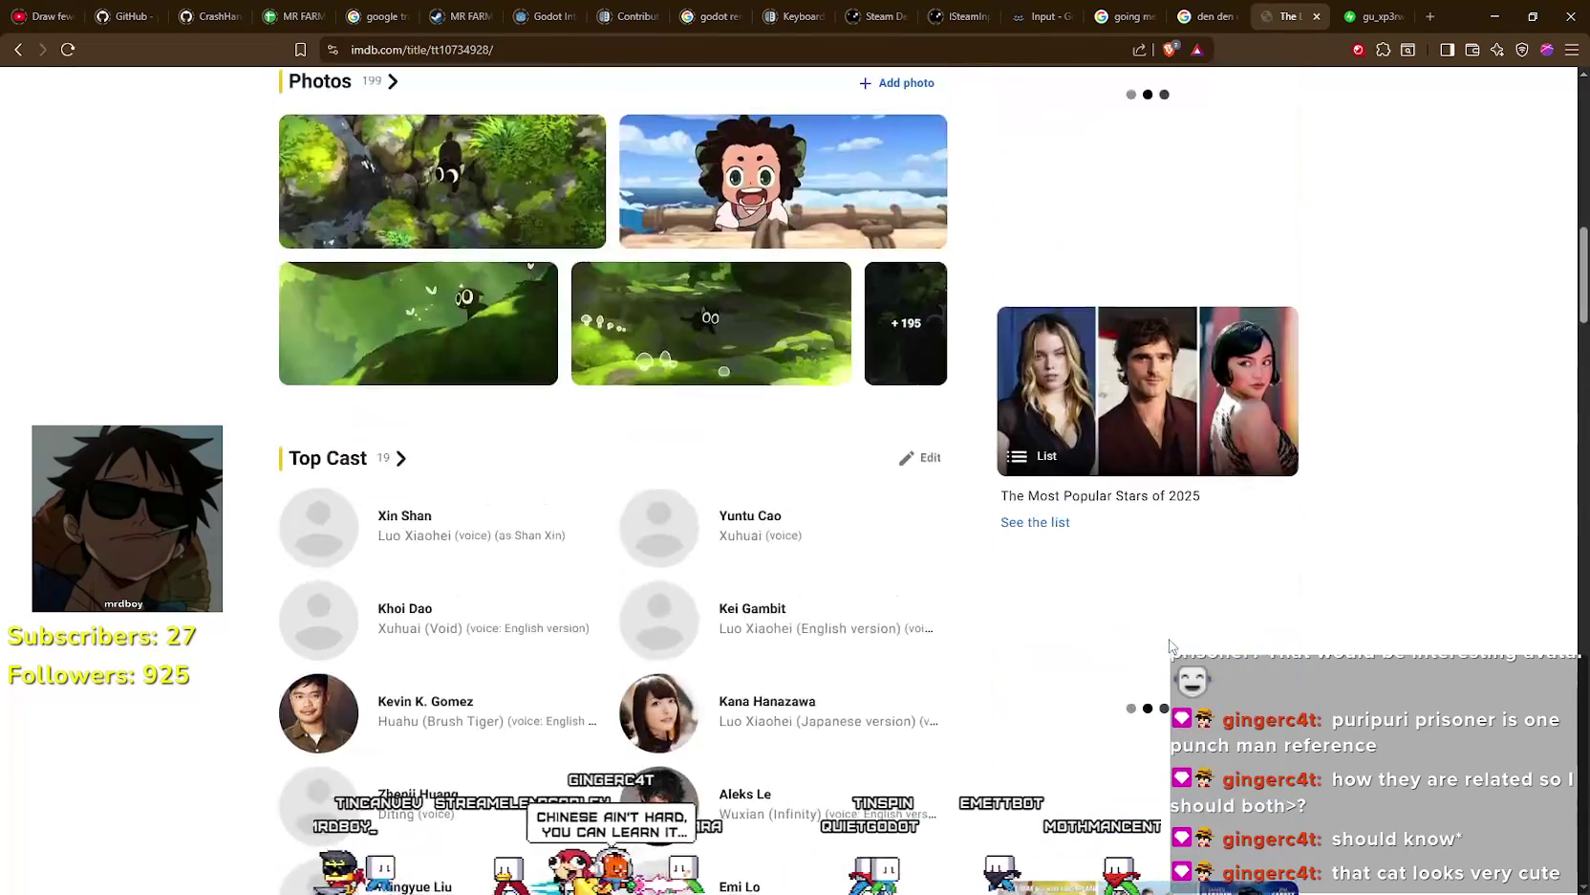
{"action": "scroll", "coordinate": [1562, 638], "scroll_direction": "down", "scroll_amount": 10}
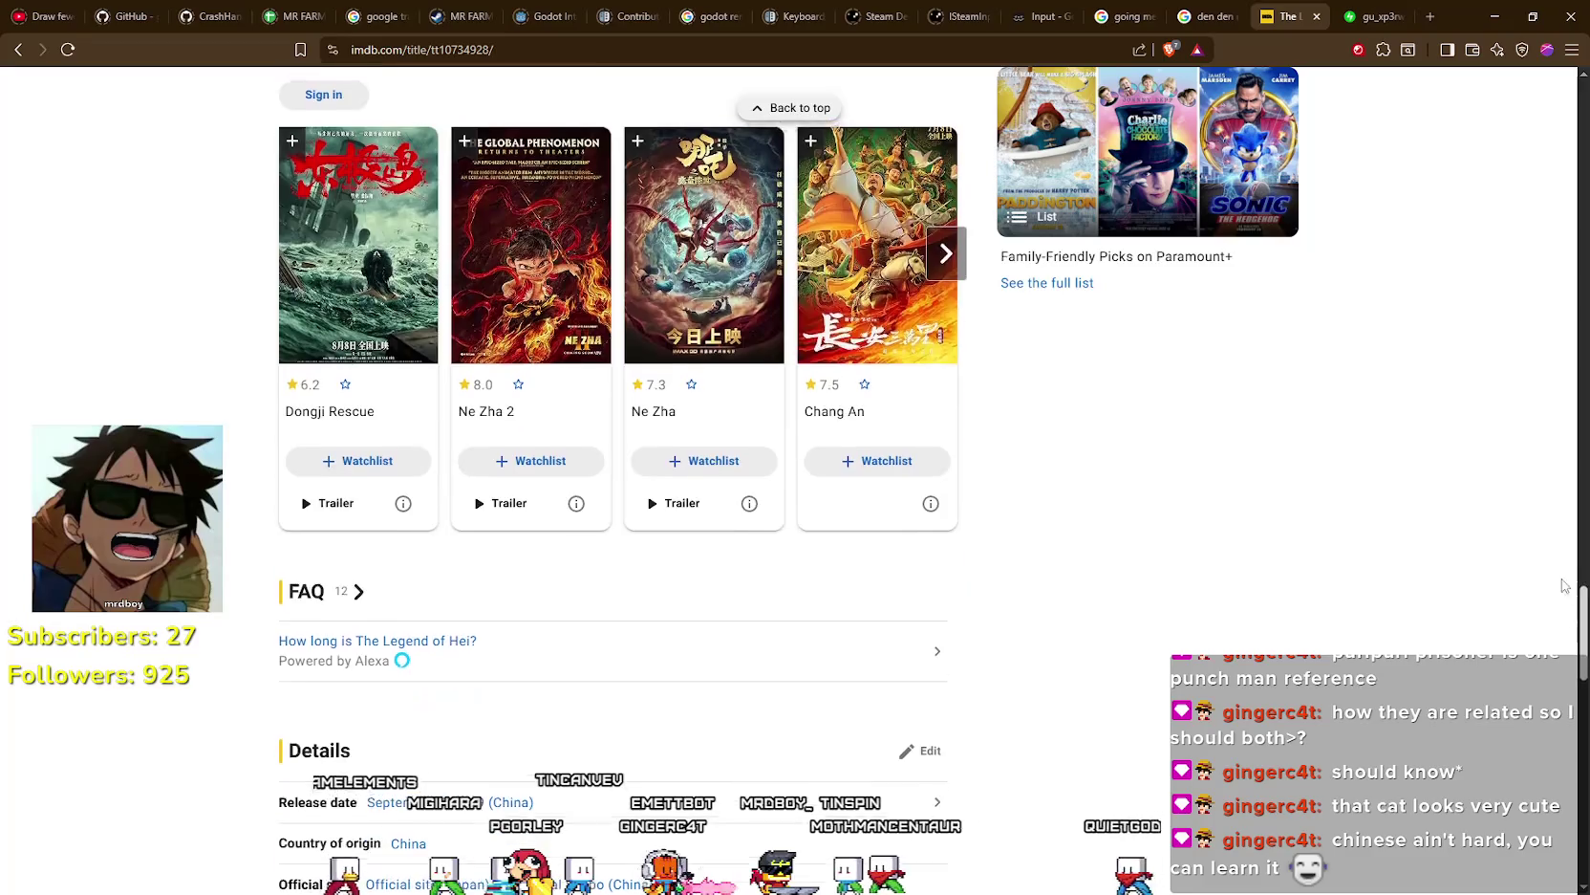
{"action": "scroll", "coordinate": [1561, 638], "scroll_direction": "down", "scroll_amount": 4}
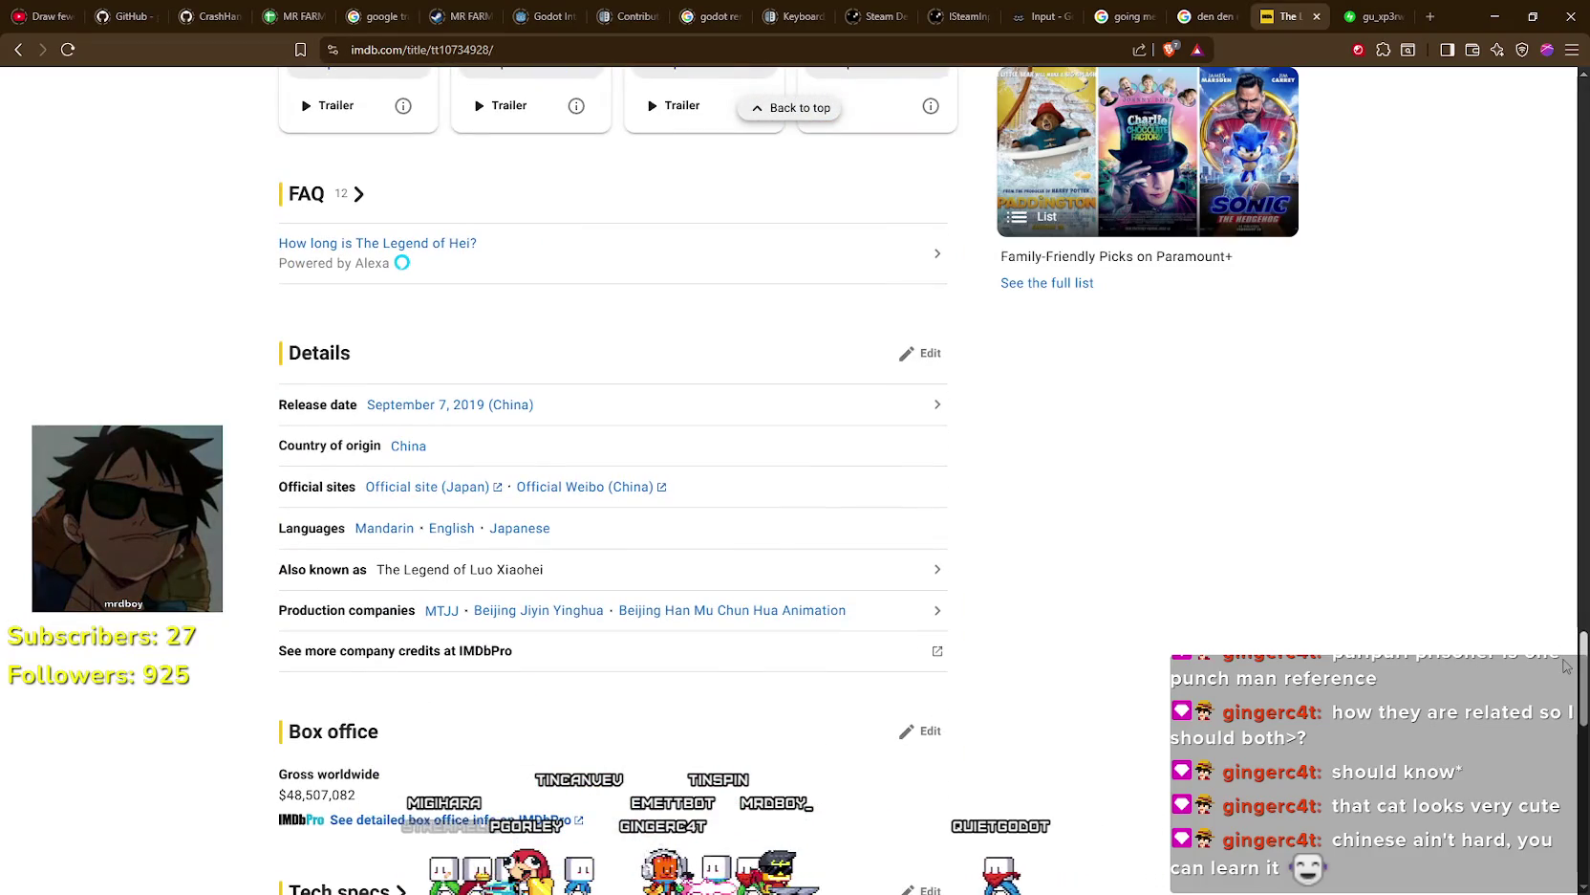
{"action": "scroll", "coordinate": [1529, 402], "scroll_direction": "up", "scroll_amount": 12}
{"action": "scroll", "coordinate": [1547, 428], "scroll_direction": "down", "scroll_amount": 4}
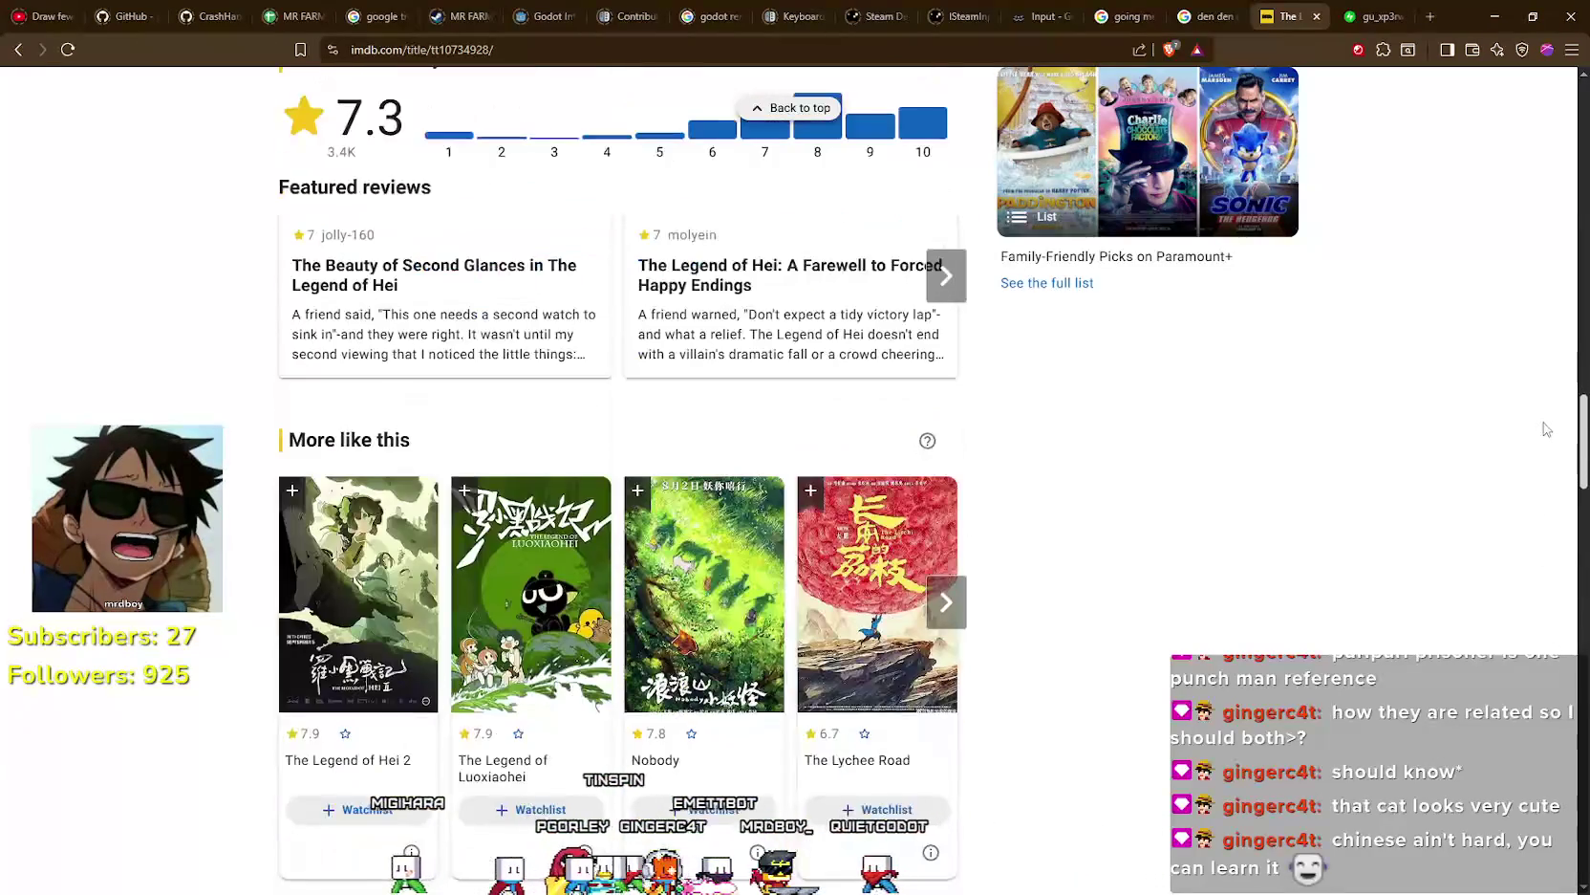
{"action": "scroll", "coordinate": [1546, 428], "scroll_direction": "down", "scroll_amount": 3}
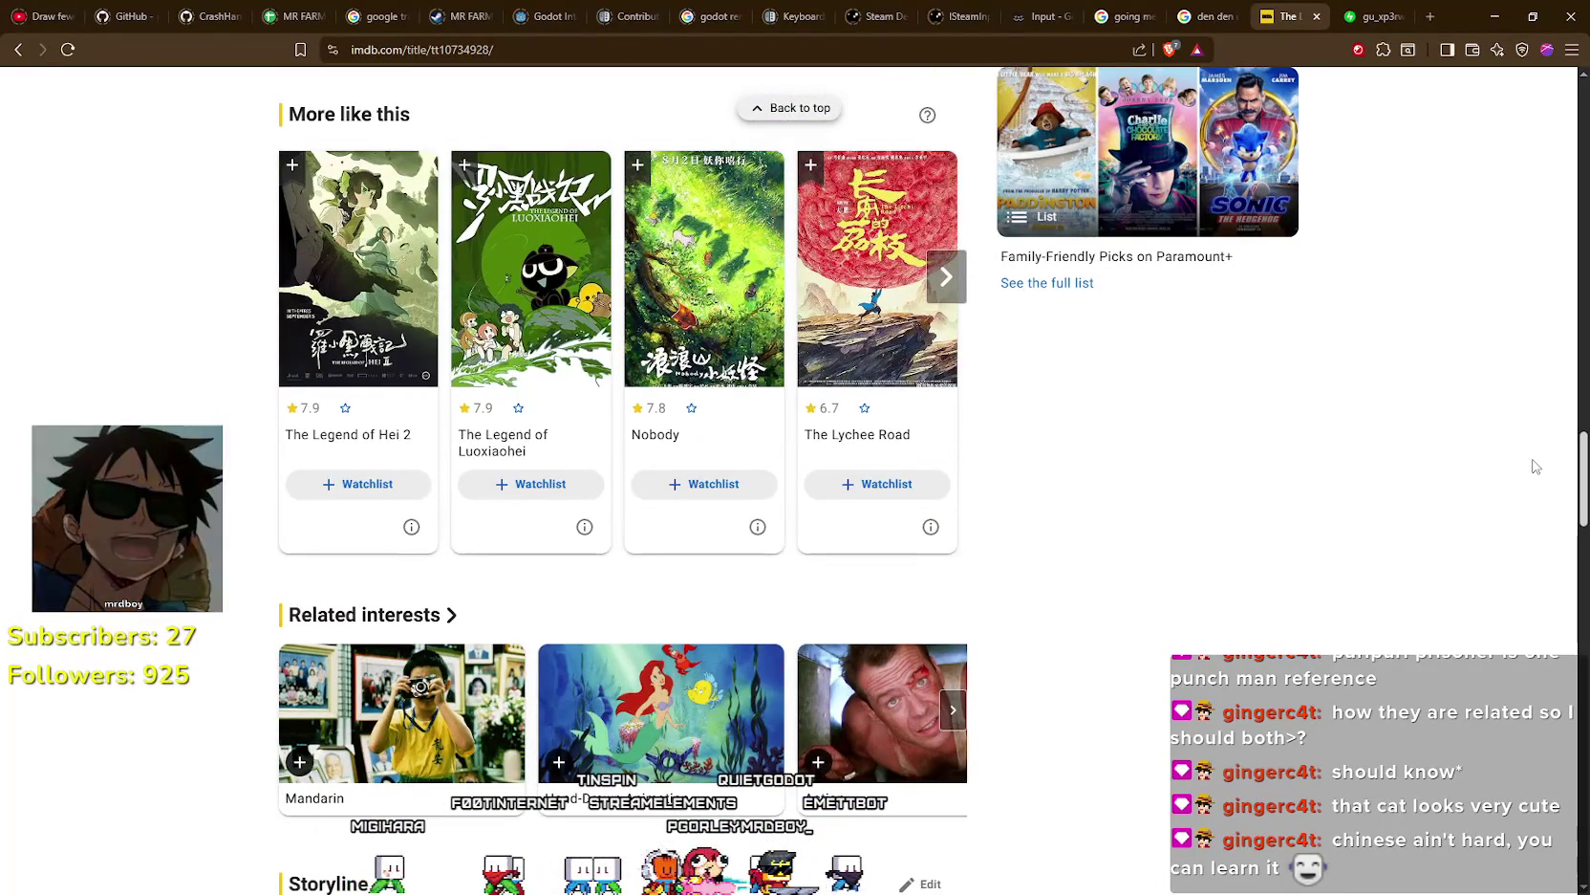
{"action": "scroll", "coordinate": [1536, 463], "scroll_direction": "down", "scroll_amount": 11}
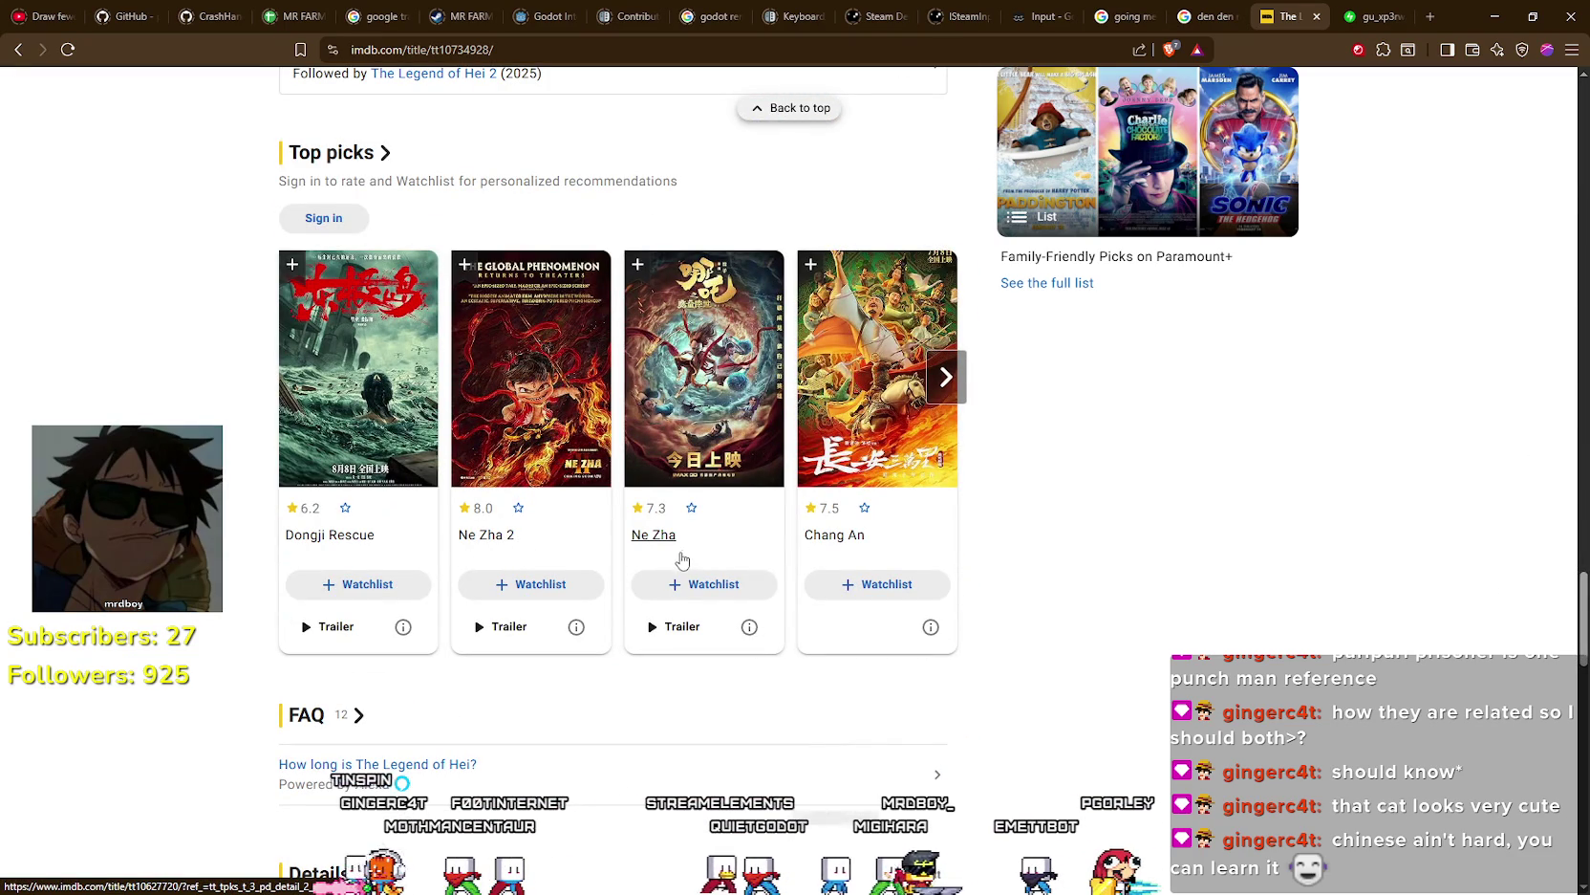
- Open the Ne Zha and Ne Zha 2 IMDb pages in new tabs and view Ne Zha
{"action": "right_click", "coordinate": [668, 545]}
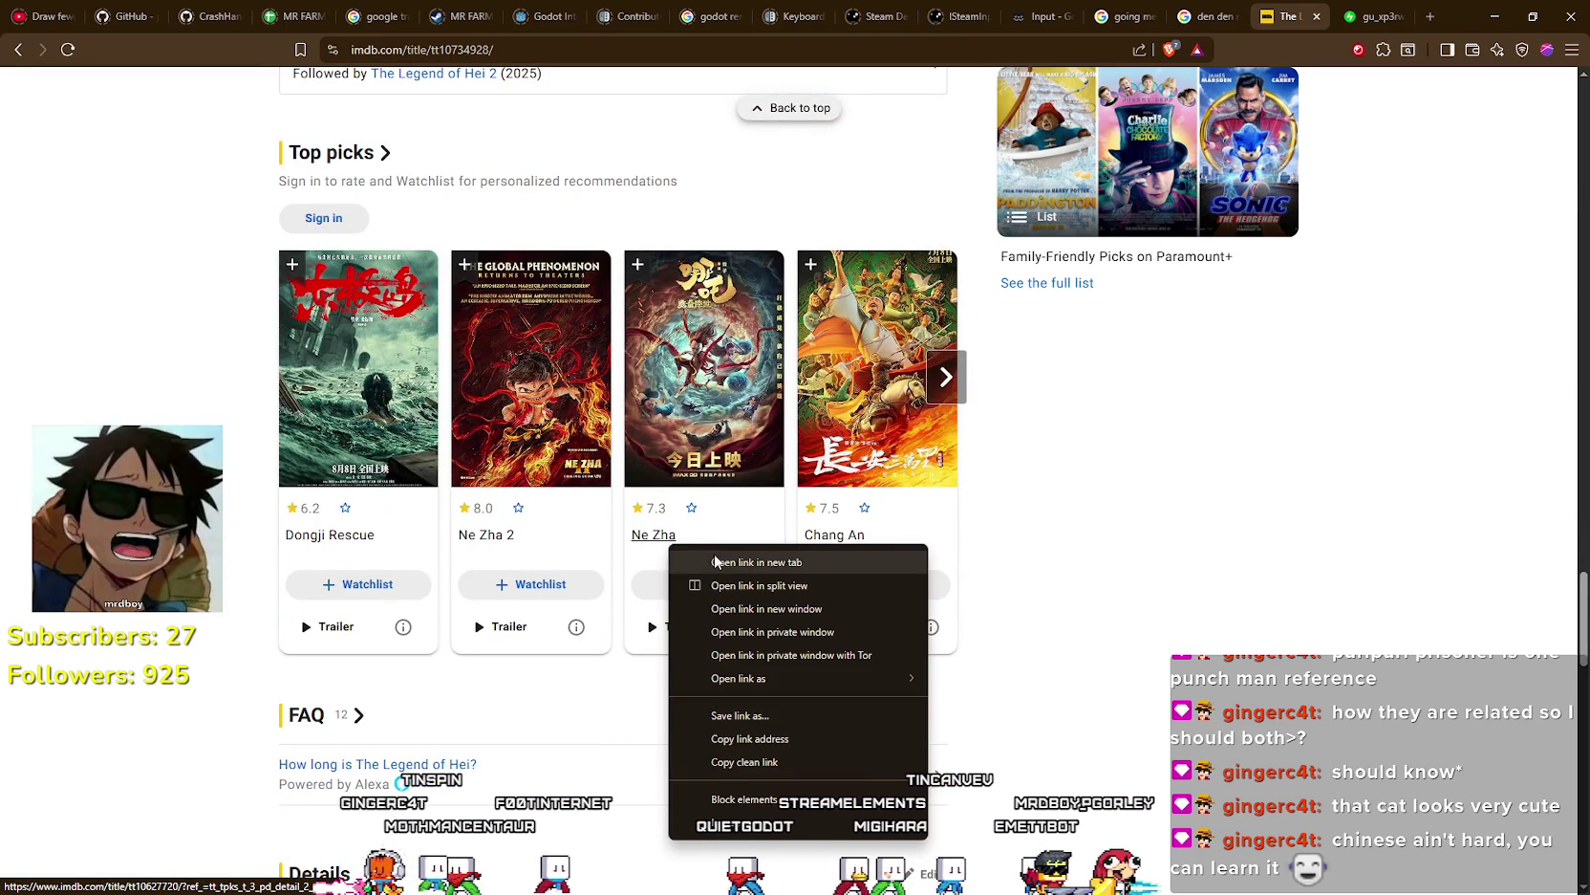
{"action": "left_click", "coordinate": [698, 554]}
{"action": "right_click", "coordinate": [511, 548]}
{"action": "left_click", "coordinate": [535, 554]}
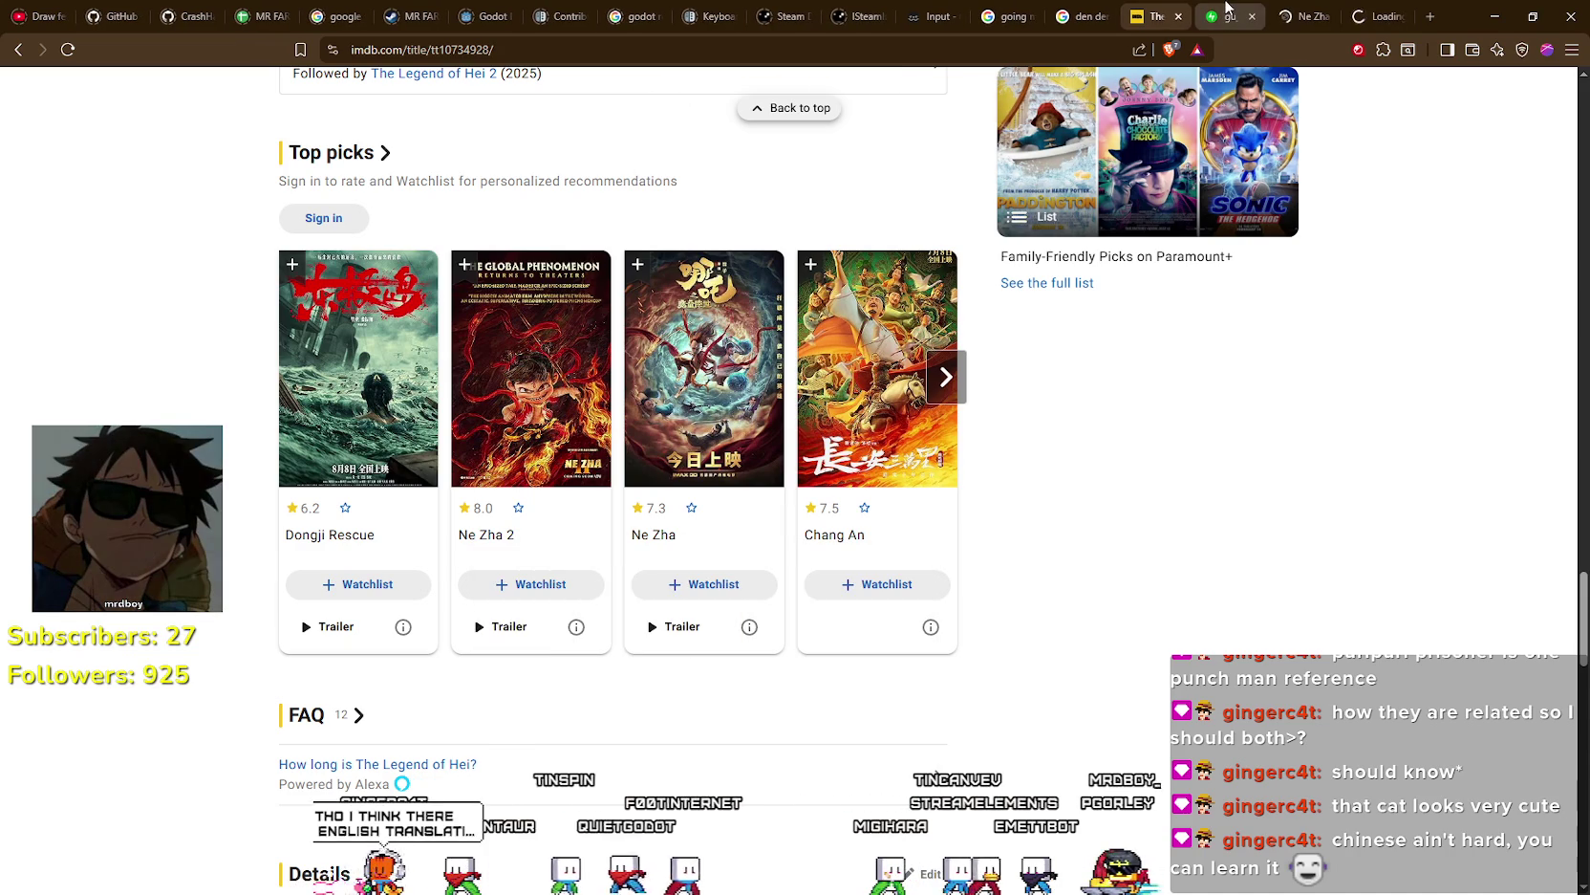
{"action": "key", "text": "ctrl+Tab"}
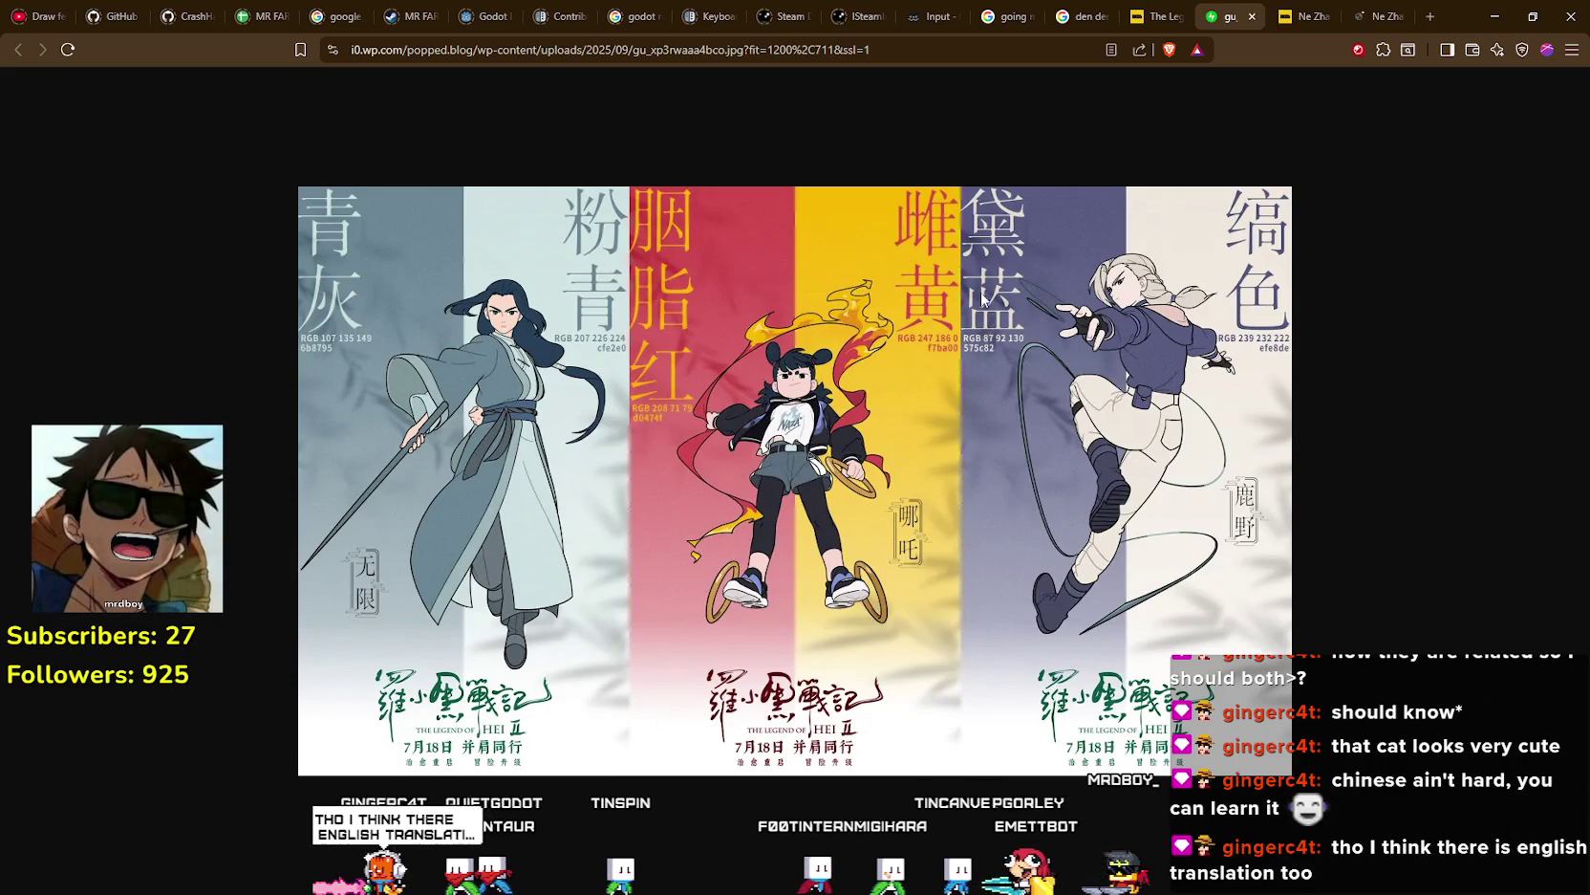
{"action": "left_click", "coordinate": [1311, 11]}
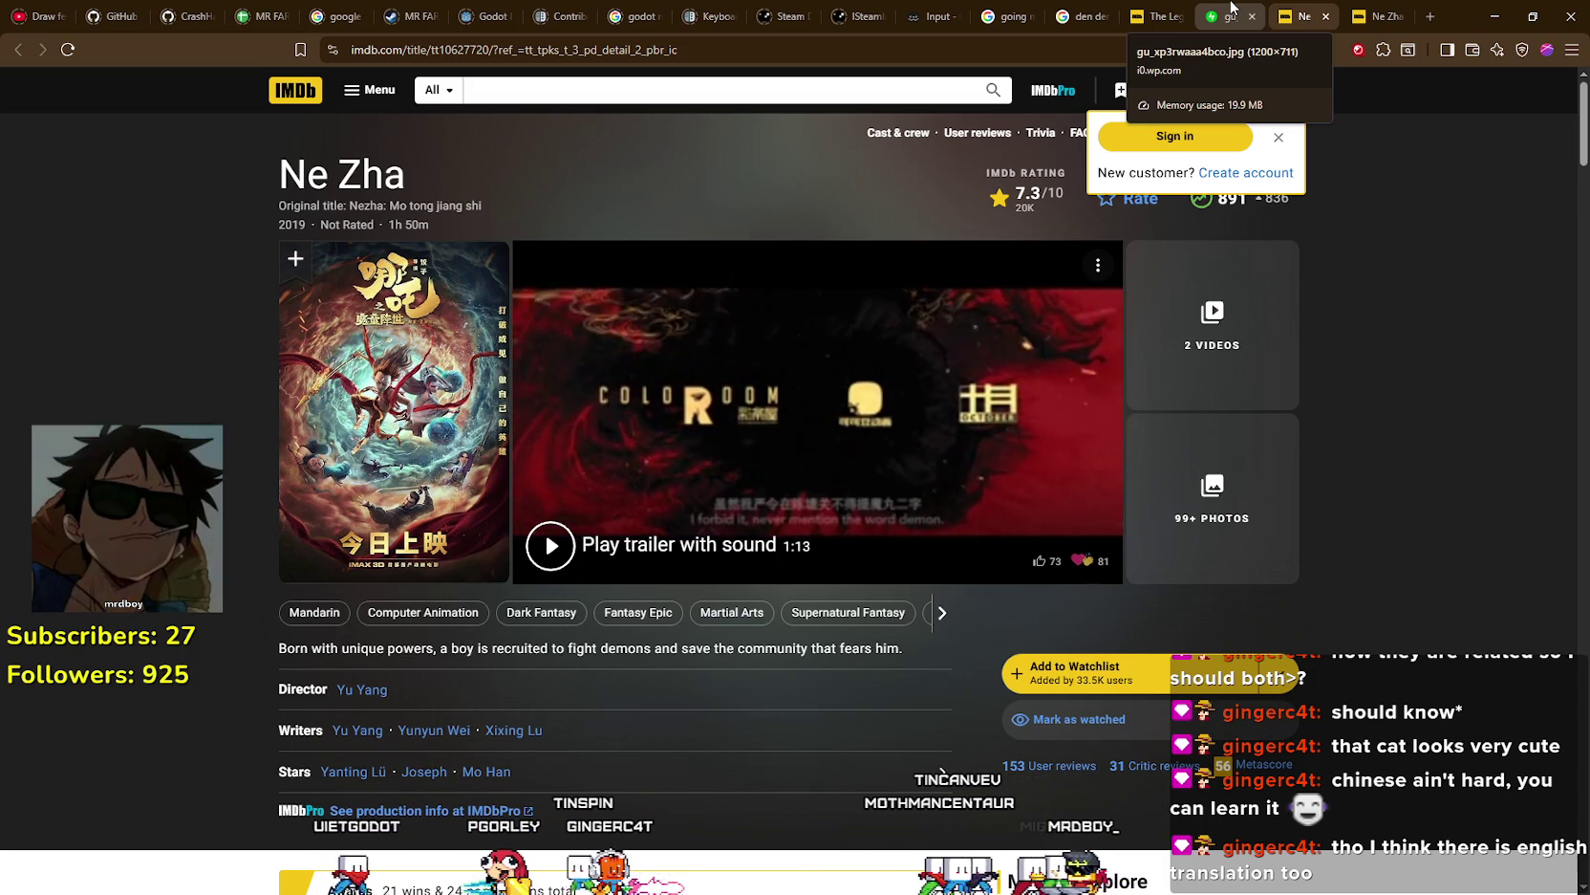
- Look over the Ne Zha 2 page's 2025 release year and the Ne Zha page, ending on the poster tab
{"action": "left_click", "coordinate": [1231, 8]}
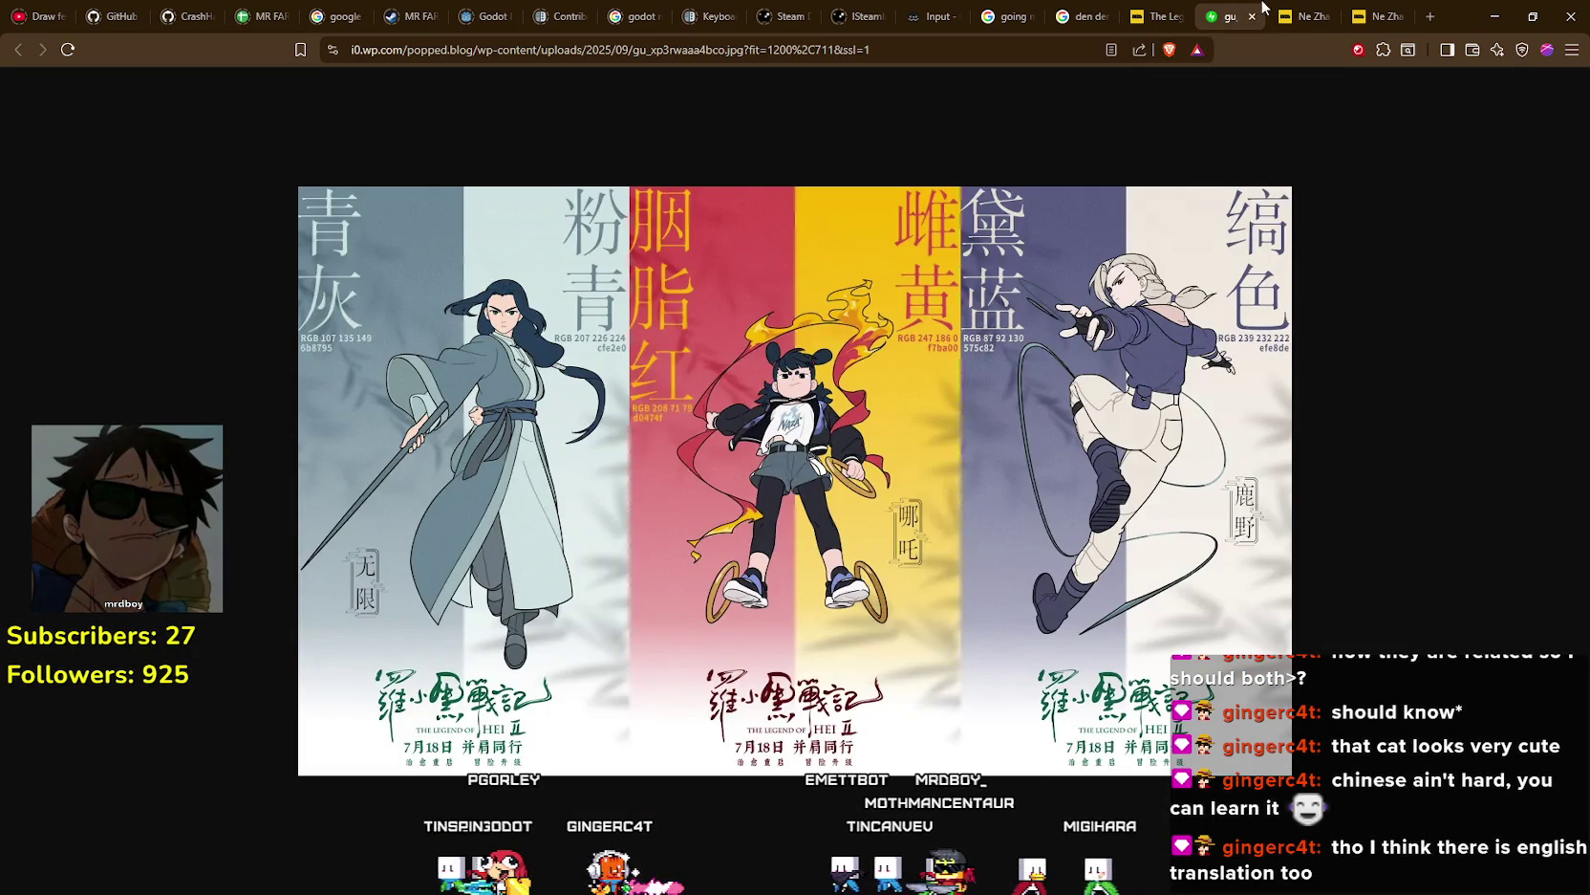
{"action": "left_click", "coordinate": [1323, 10]}
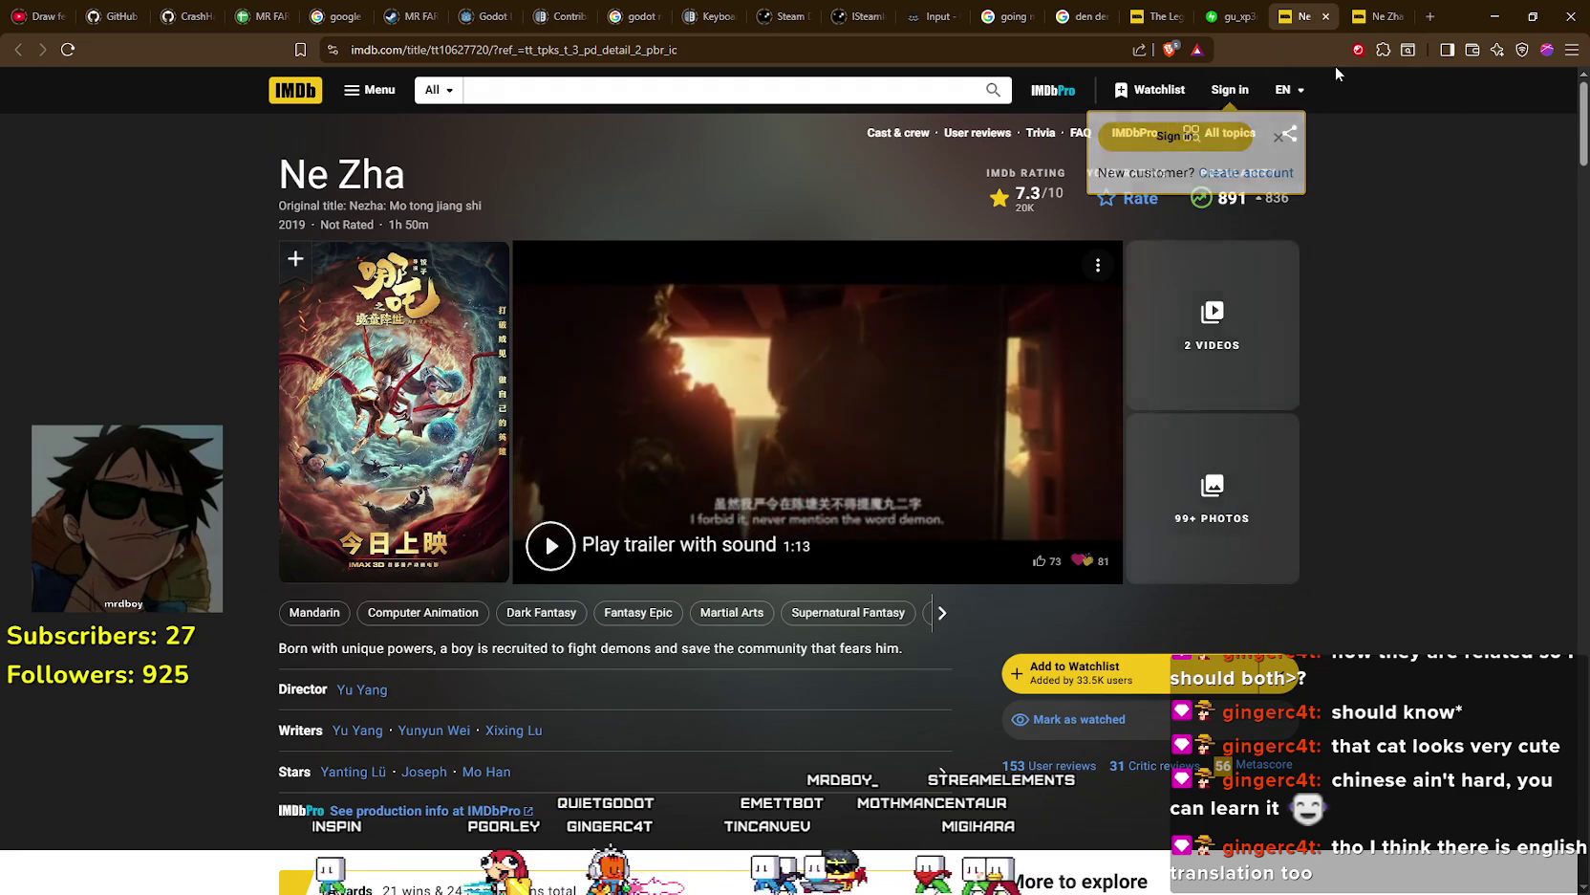
{"action": "left_click", "coordinate": [1376, 11]}
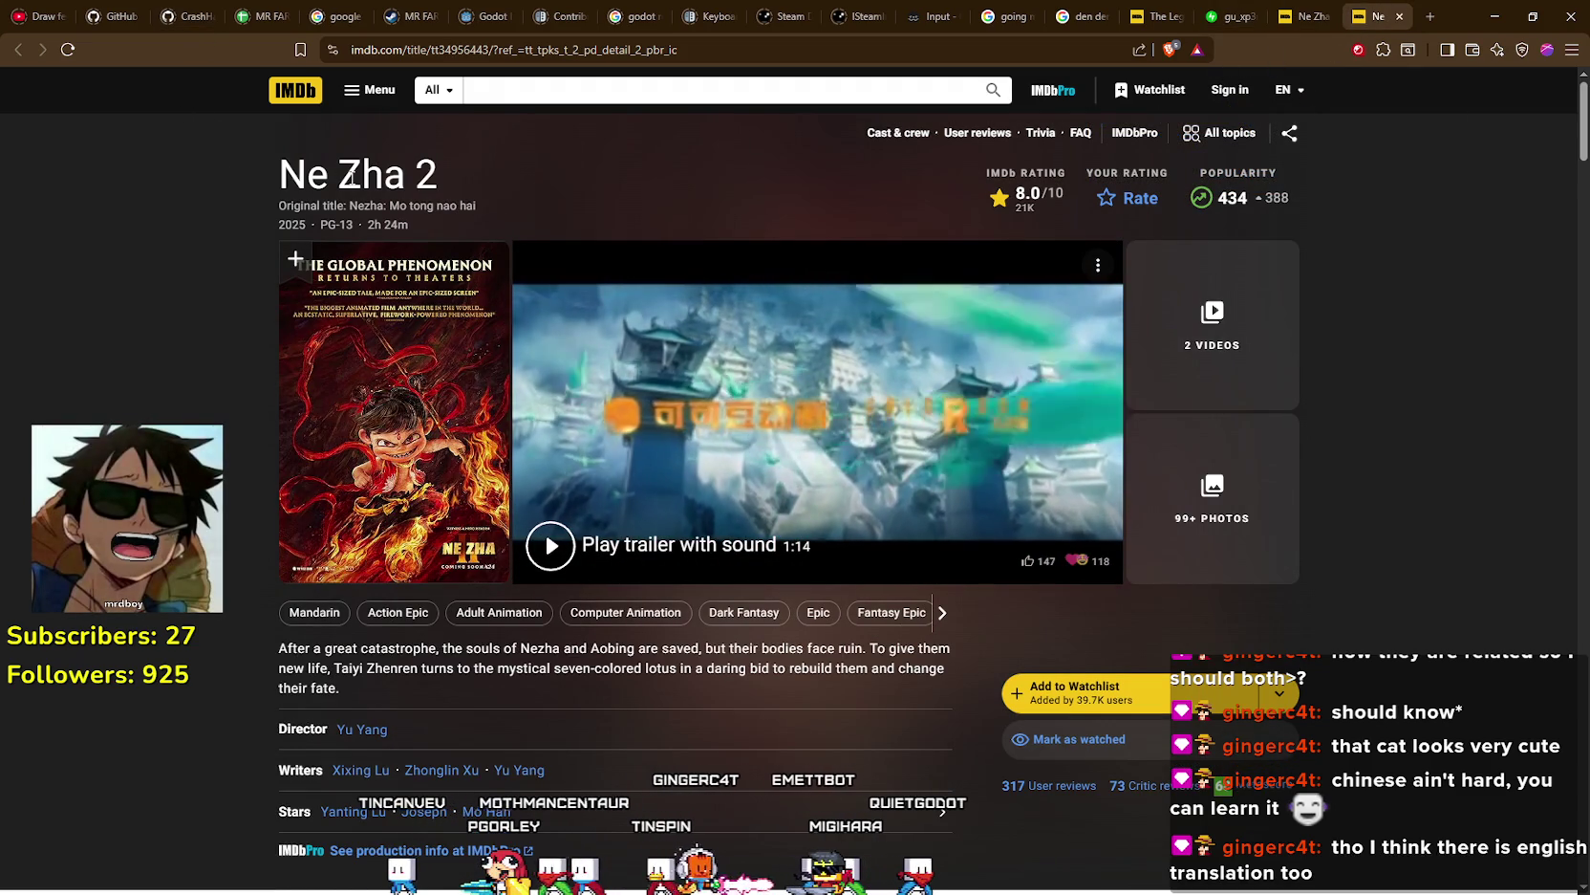
{"action": "left_click_drag", "start_coordinate": [274, 216], "coordinate": [305, 226]}
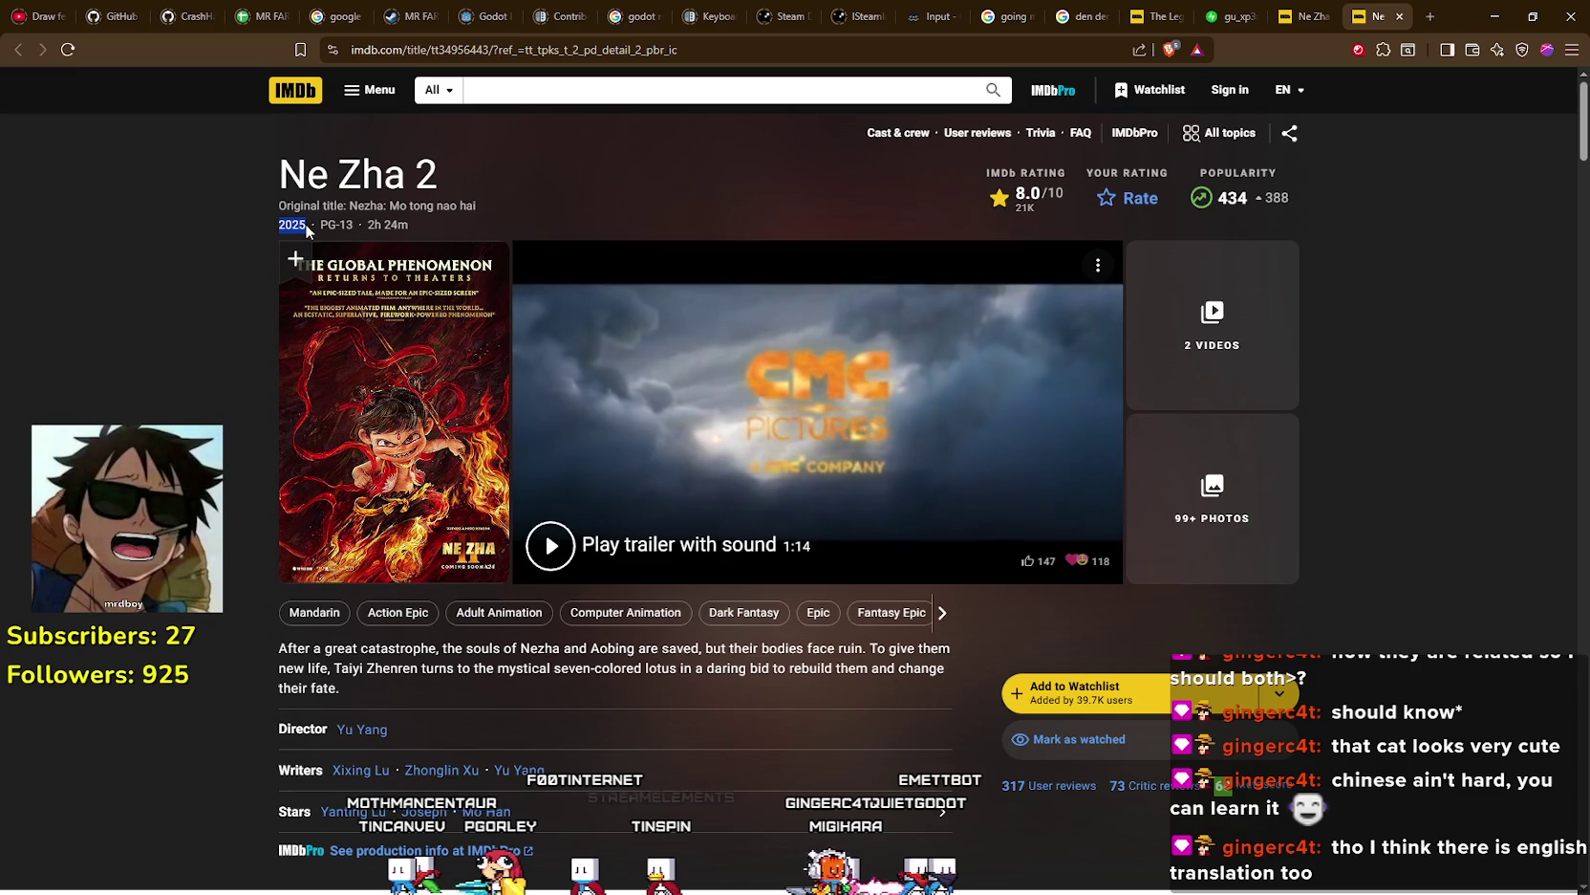
{"action": "left_click", "coordinate": [264, 401]}
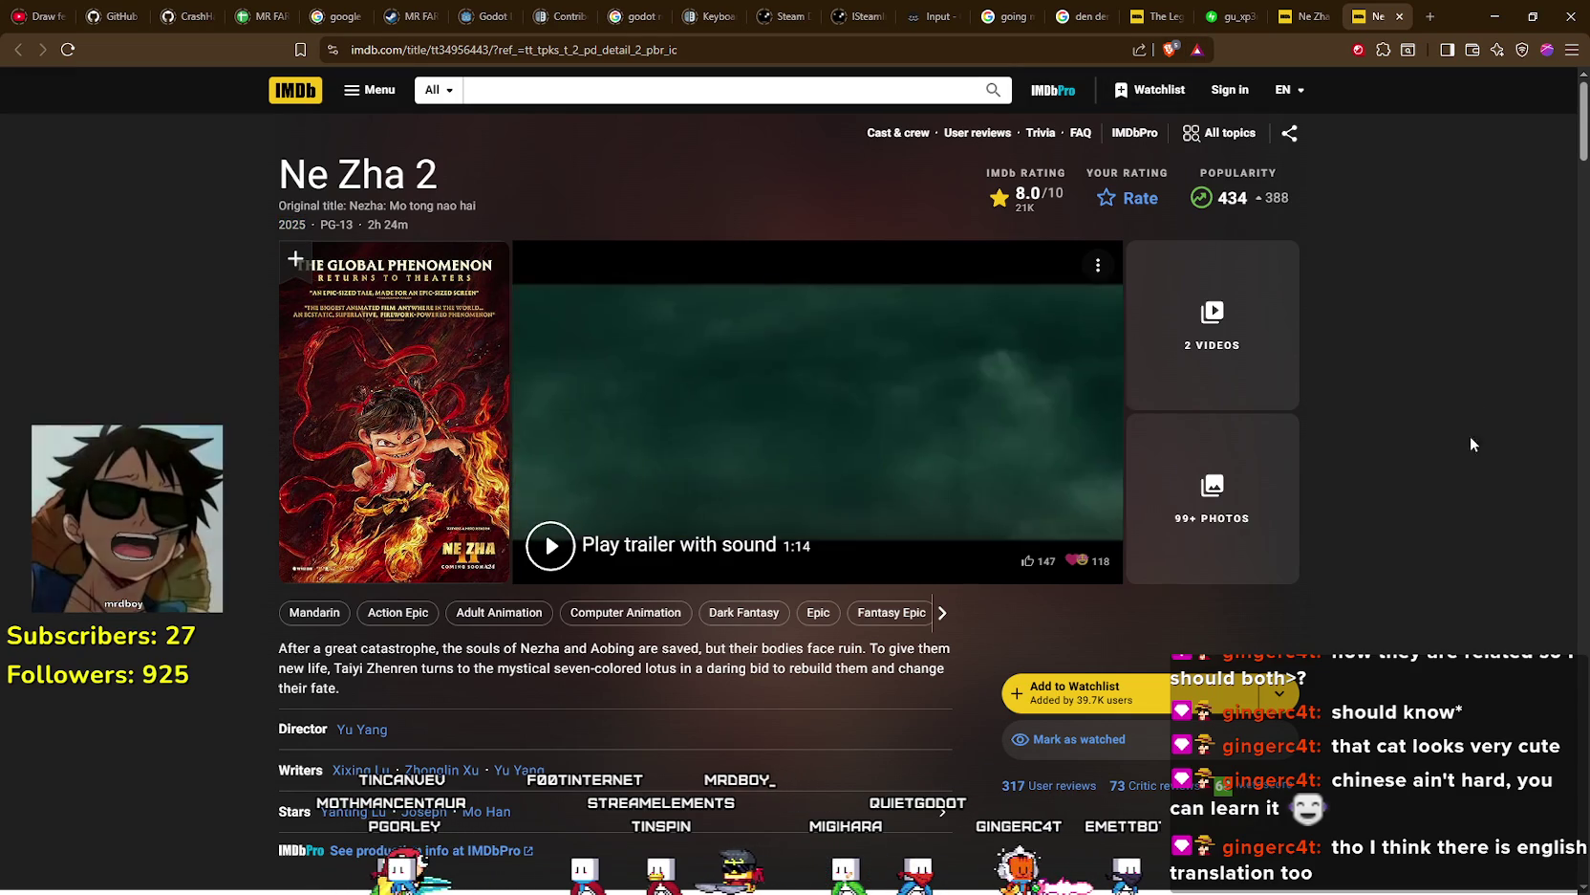
{"action": "left_click", "coordinate": [1304, 13]}
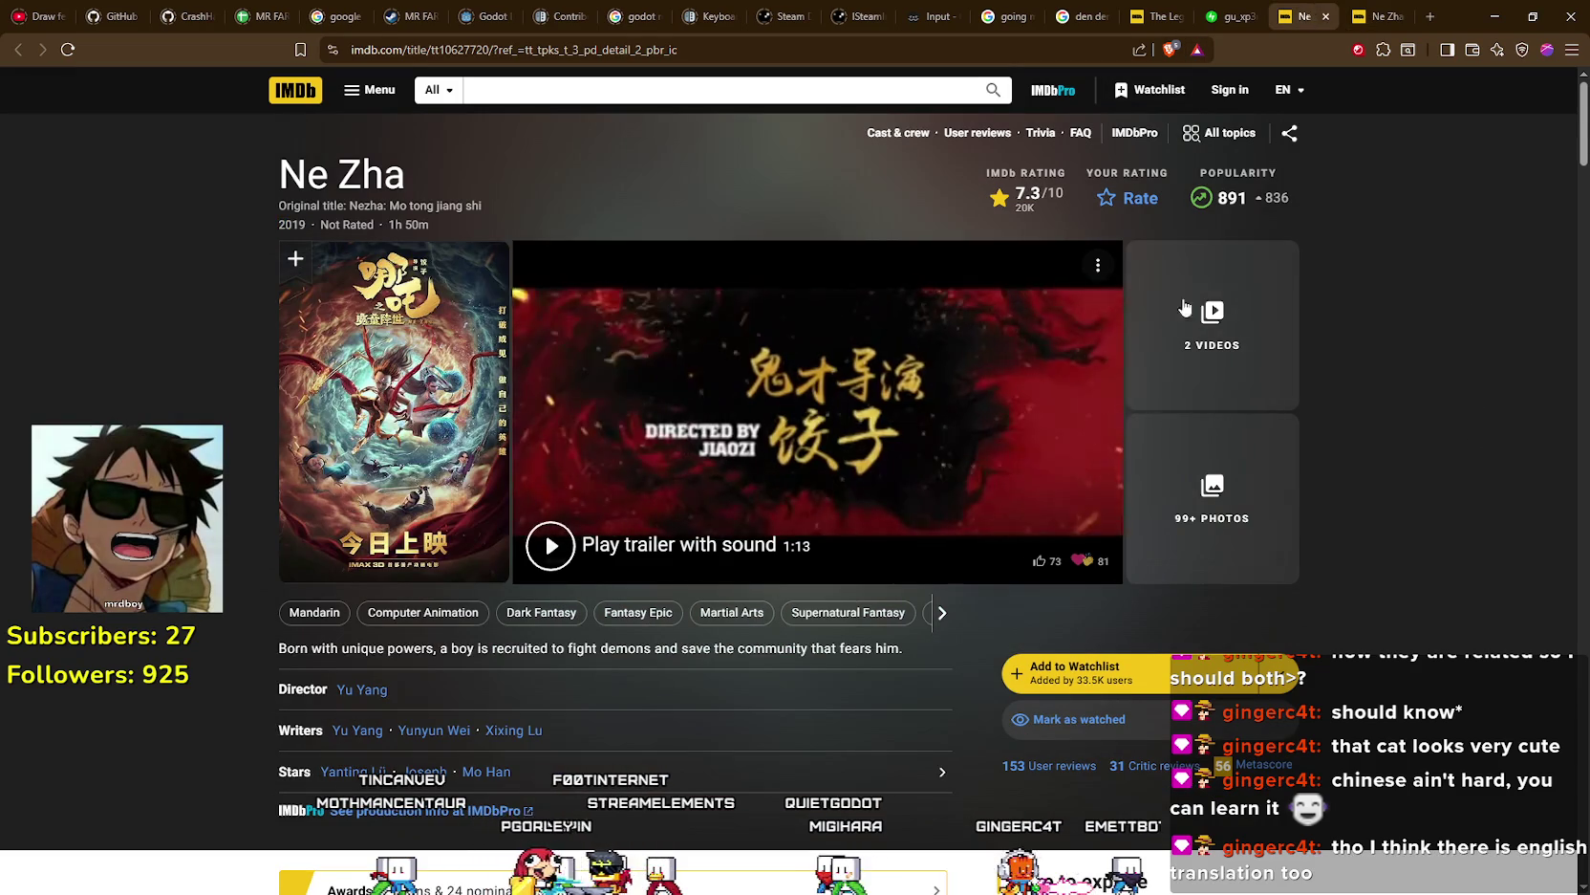
{"action": "scroll", "coordinate": [750, 562], "scroll_direction": "down", "scroll_amount": 2}
{"action": "scroll", "coordinate": [750, 562], "scroll_direction": "up", "scroll_amount": 2}
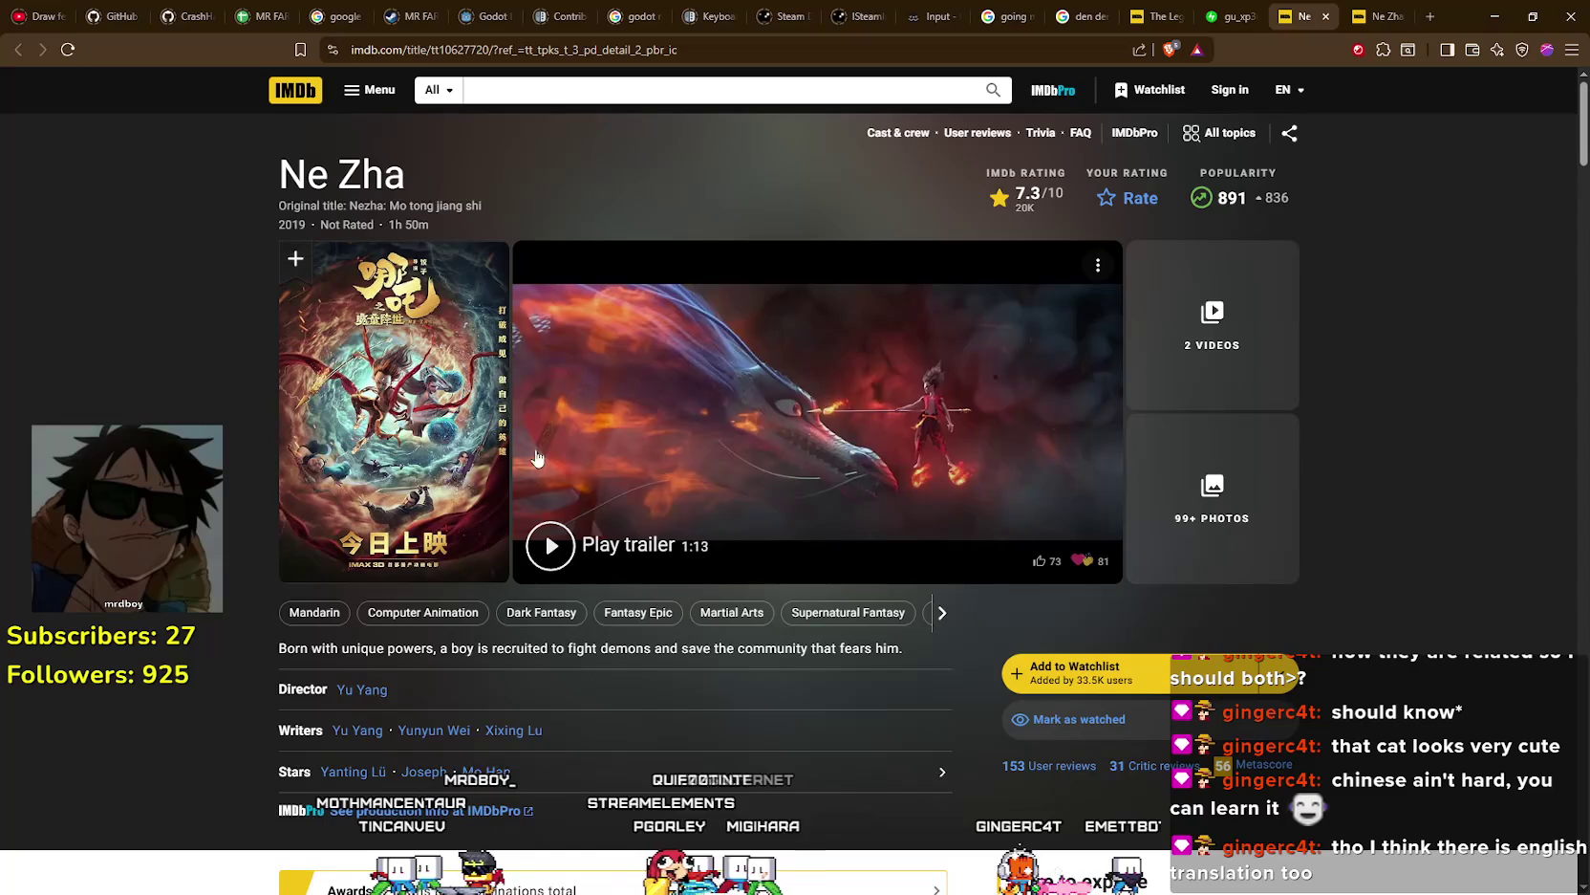
{"action": "scroll", "coordinate": [722, 583], "scroll_direction": "down", "scroll_amount": 10}
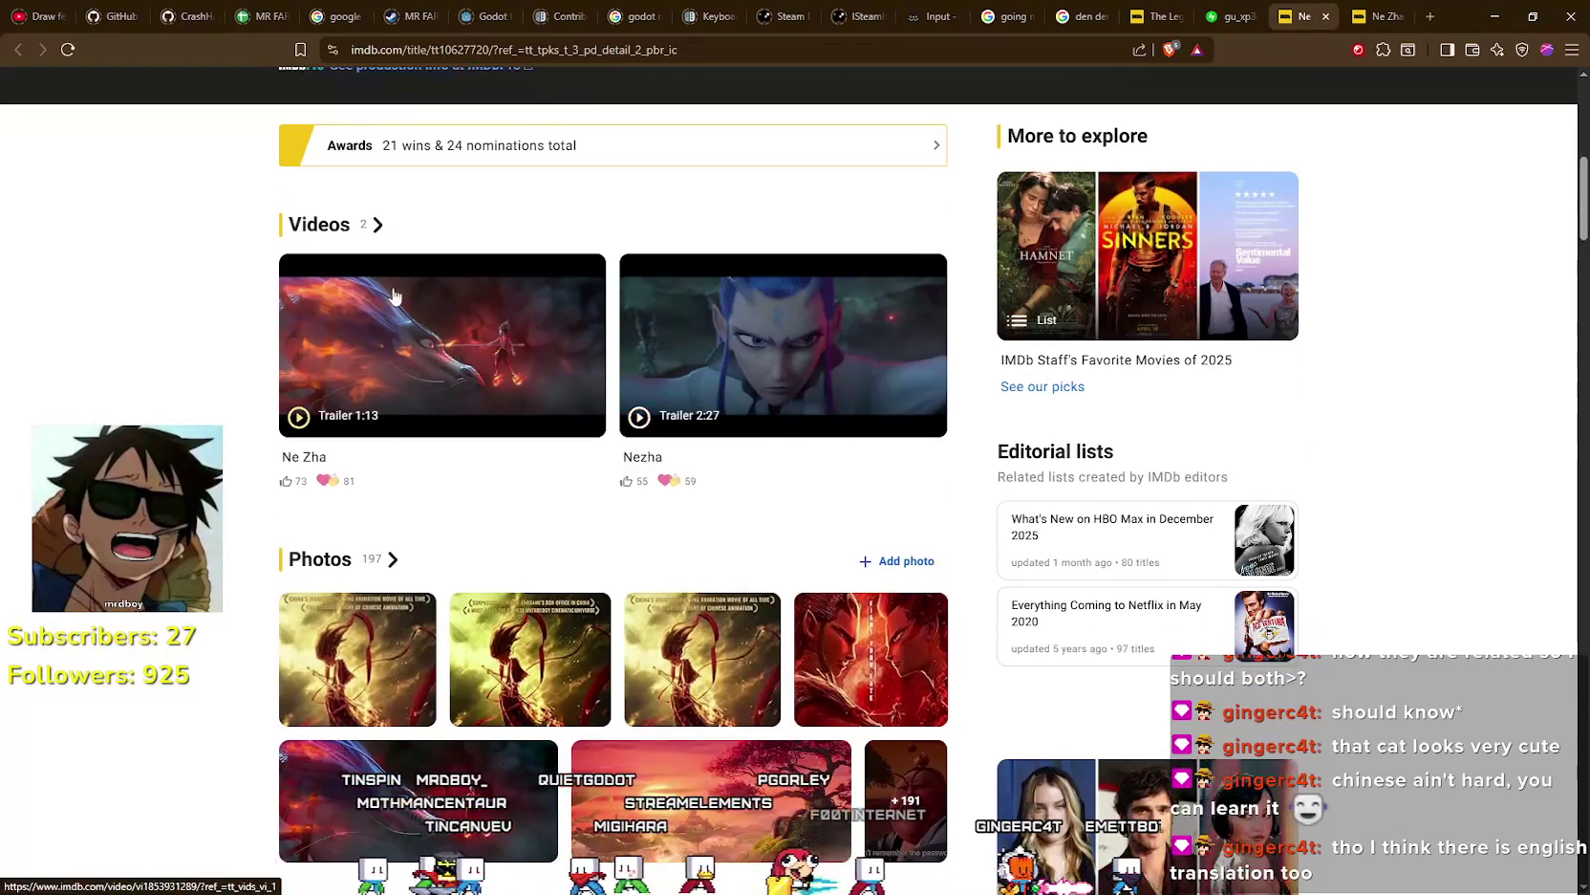
{"action": "scroll", "coordinate": [645, 430], "scroll_direction": "down", "scroll_amount": 5}
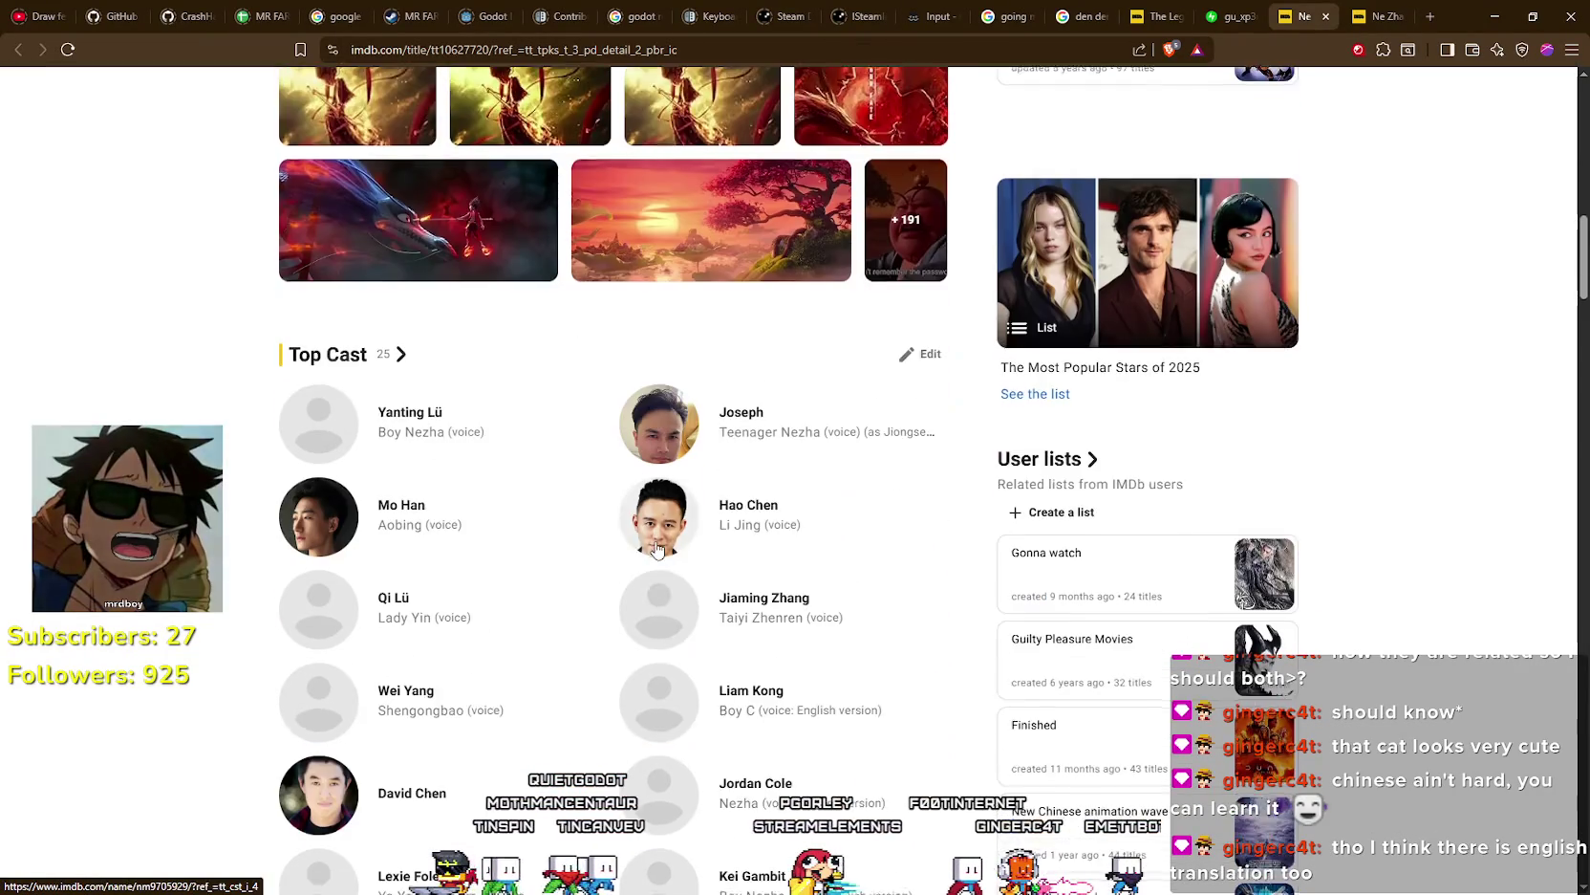
{"action": "left_click", "coordinate": [1229, 11]}
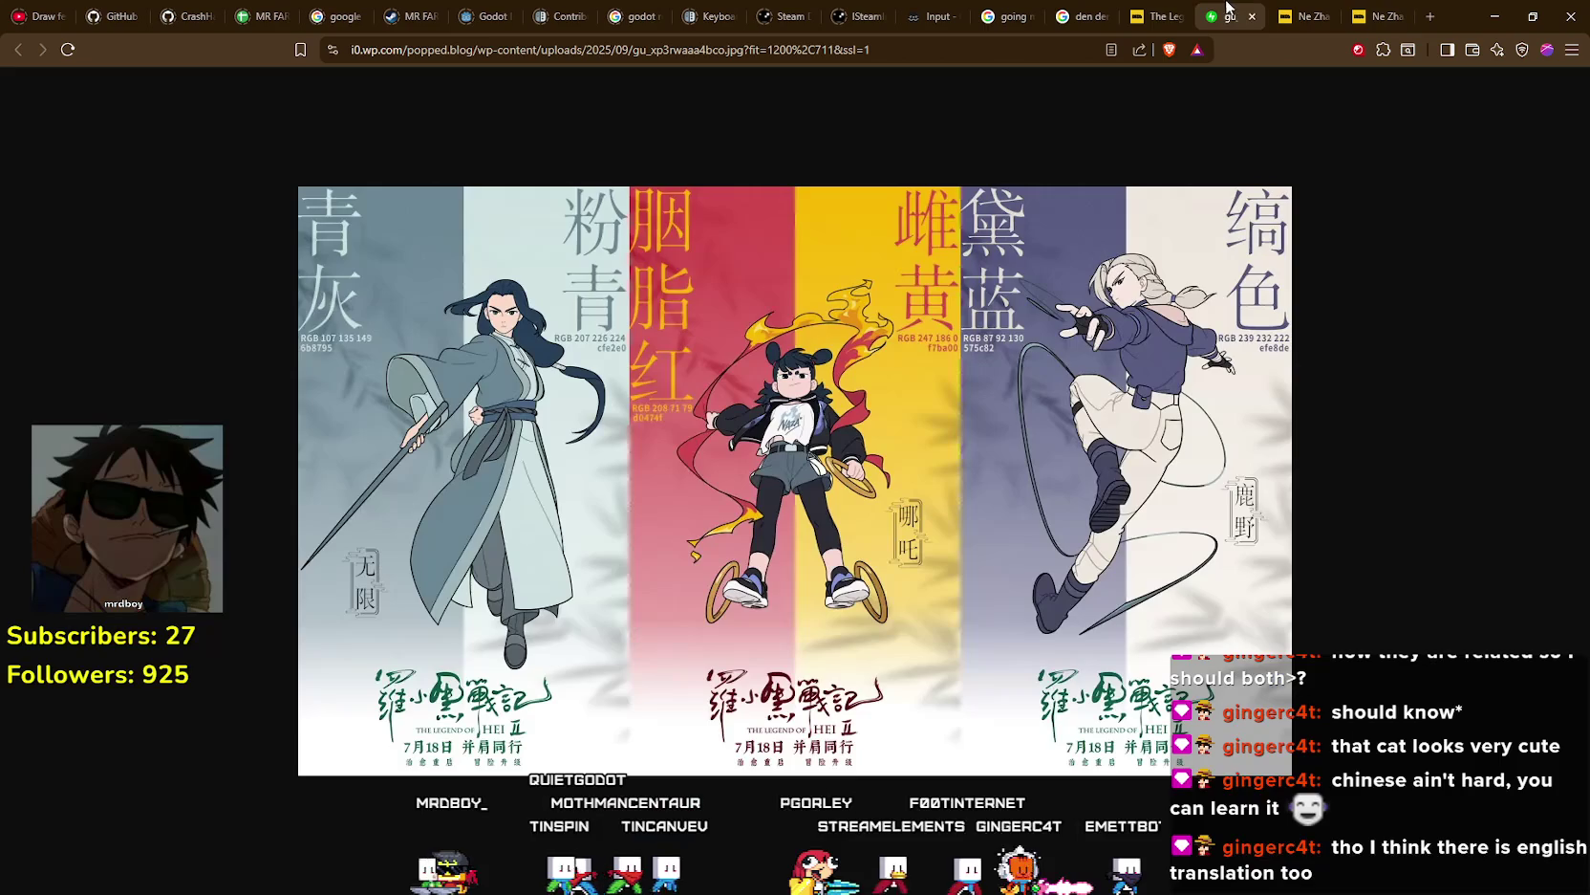
- Flip between The Legend of Hei, den den mushi and Ne Zha tabs, scrolling the Ne Zha 2 page
{"action": "left_click", "coordinate": [1158, 11]}
{"action": "scroll", "coordinate": [1150, 203], "scroll_direction": "up", "scroll_amount": 4}
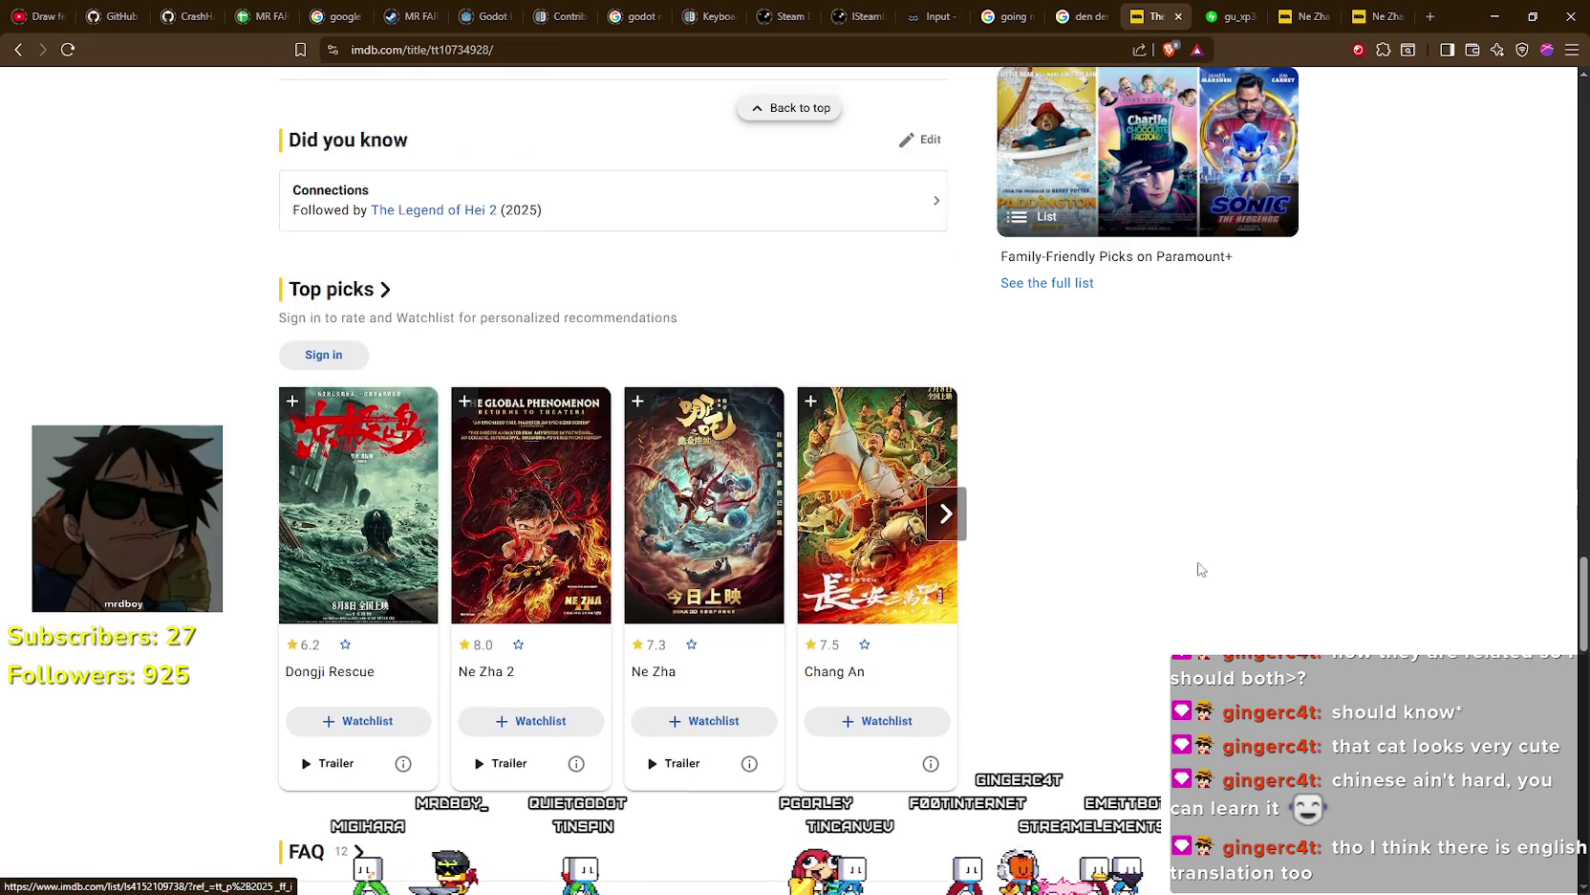
{"action": "left_click", "coordinate": [1106, 16]}
{"action": "left_click", "coordinate": [1158, 13]}
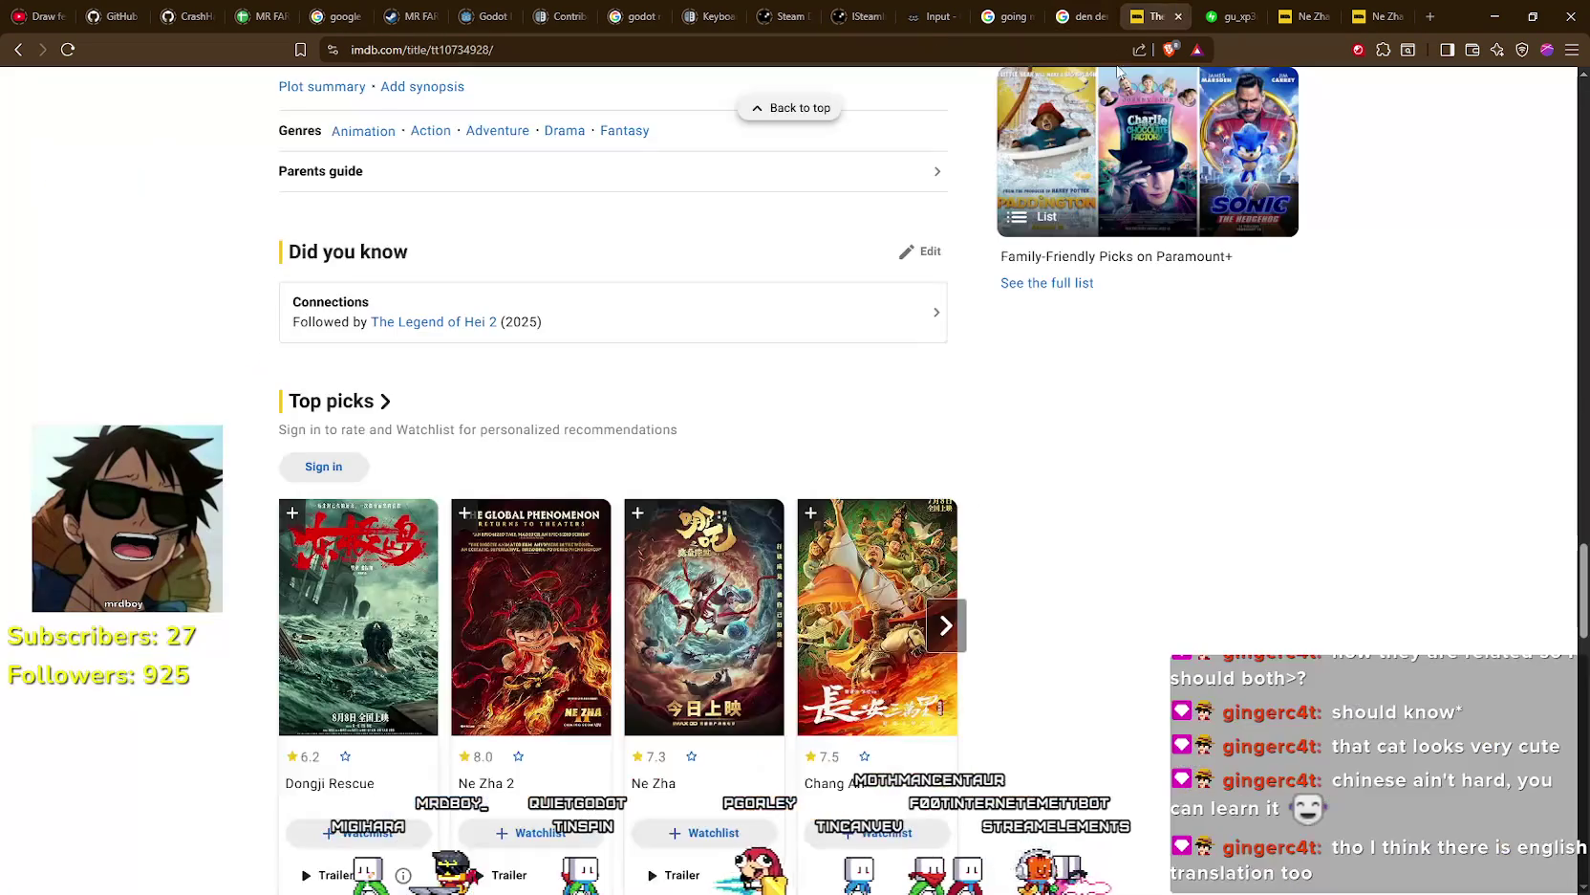
{"action": "scroll", "coordinate": [1004, 713], "scroll_direction": "up", "scroll_amount": 10}
{"action": "scroll", "coordinate": [1195, 669], "scroll_direction": "up", "scroll_amount": 15}
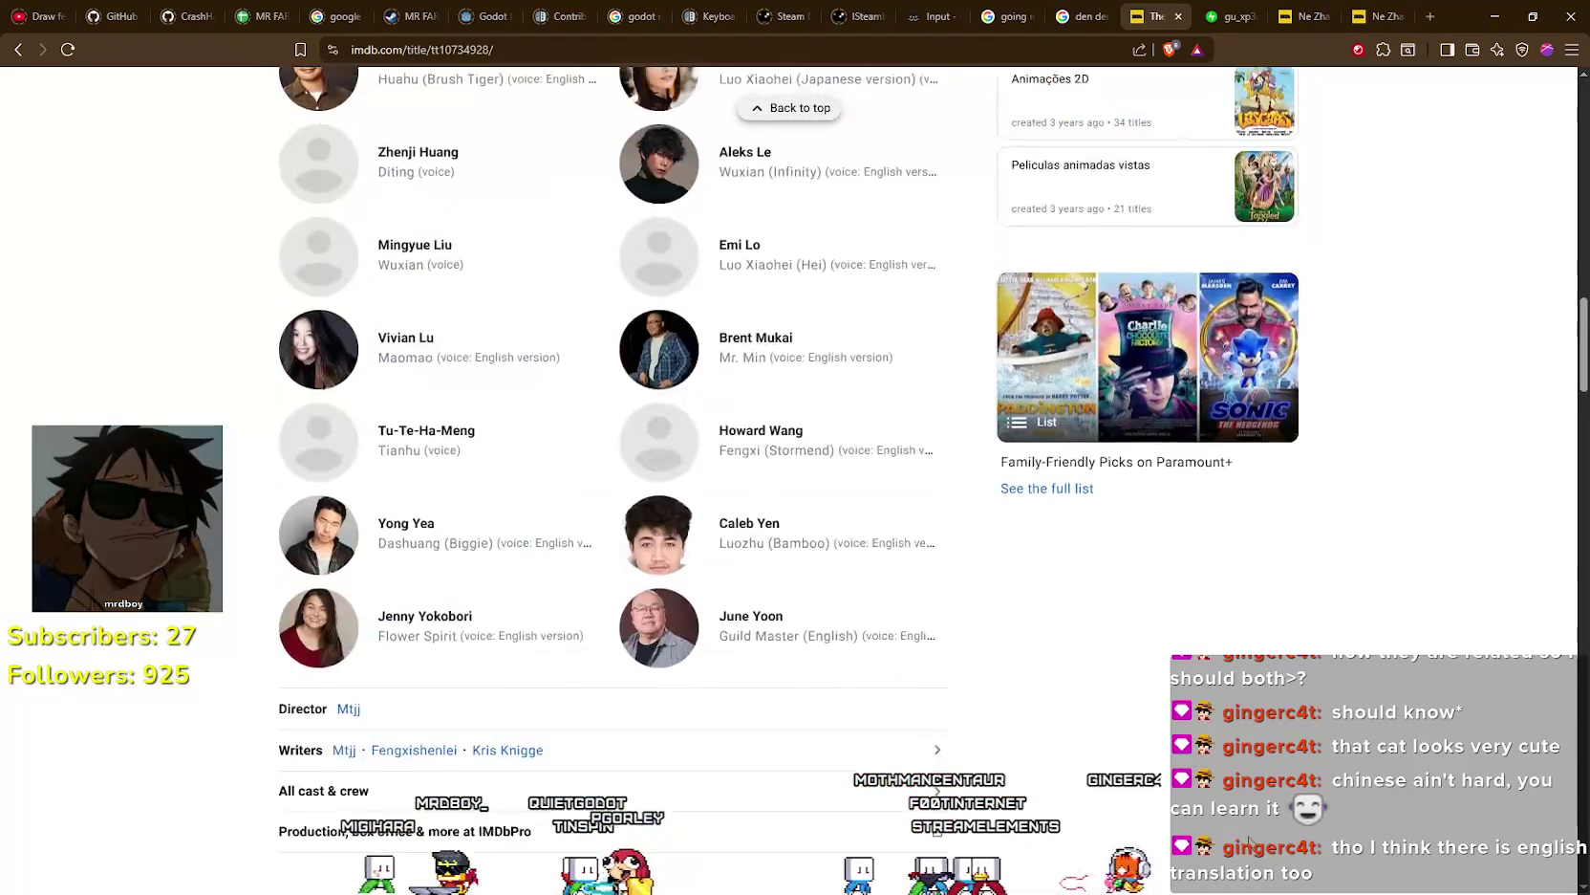
{"action": "scroll", "coordinate": [1114, 538], "scroll_direction": "up", "scroll_amount": 10}
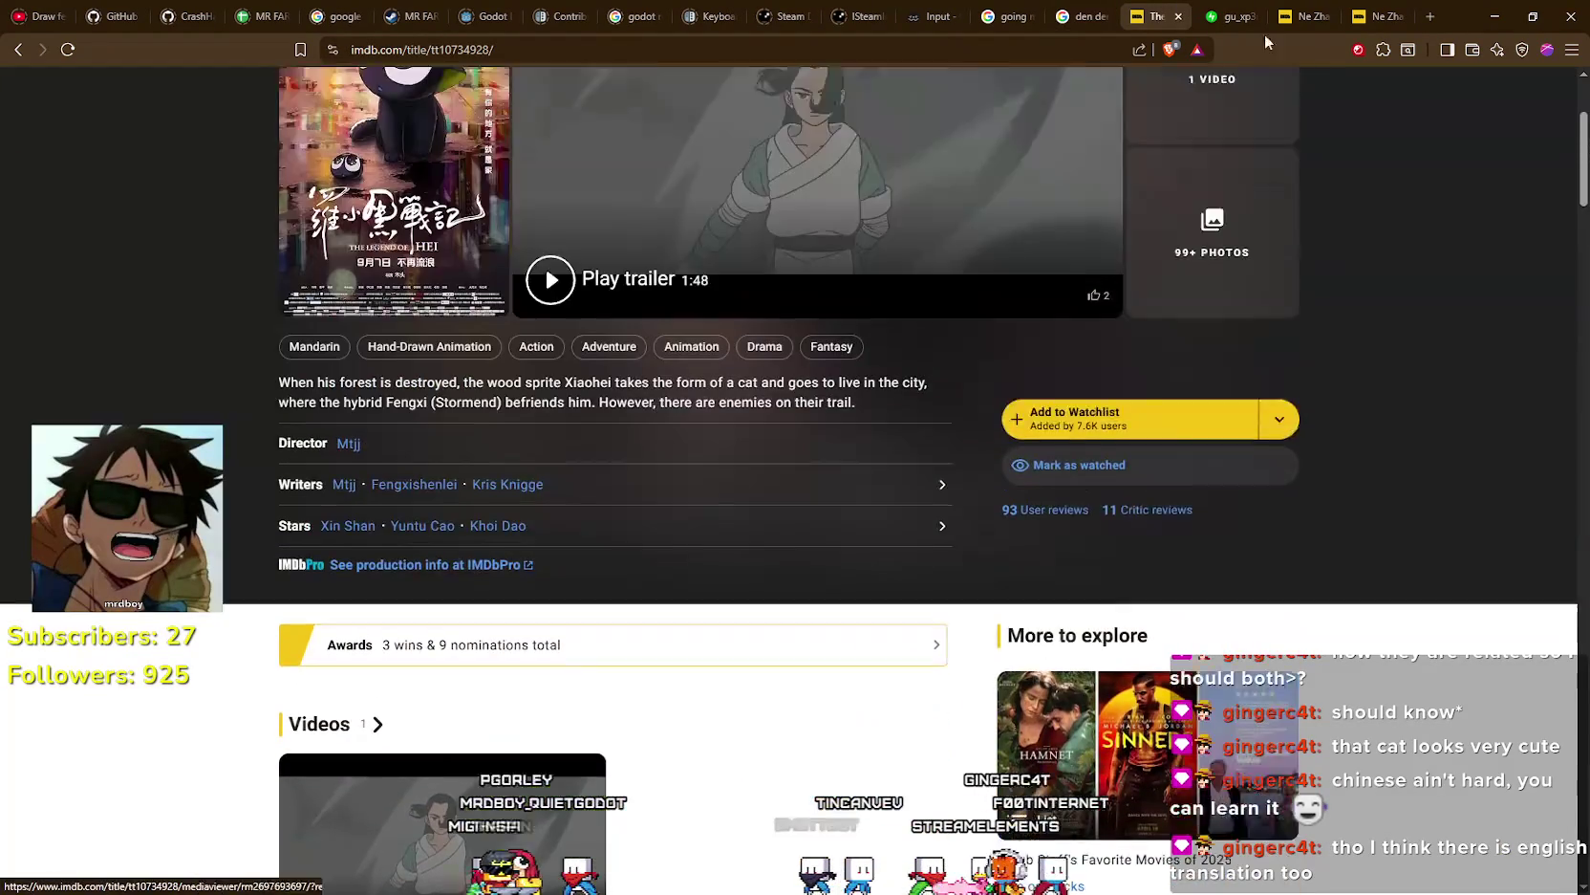
{"action": "left_click", "coordinate": [1304, 16]}
{"action": "left_click", "coordinate": [1377, 16]}
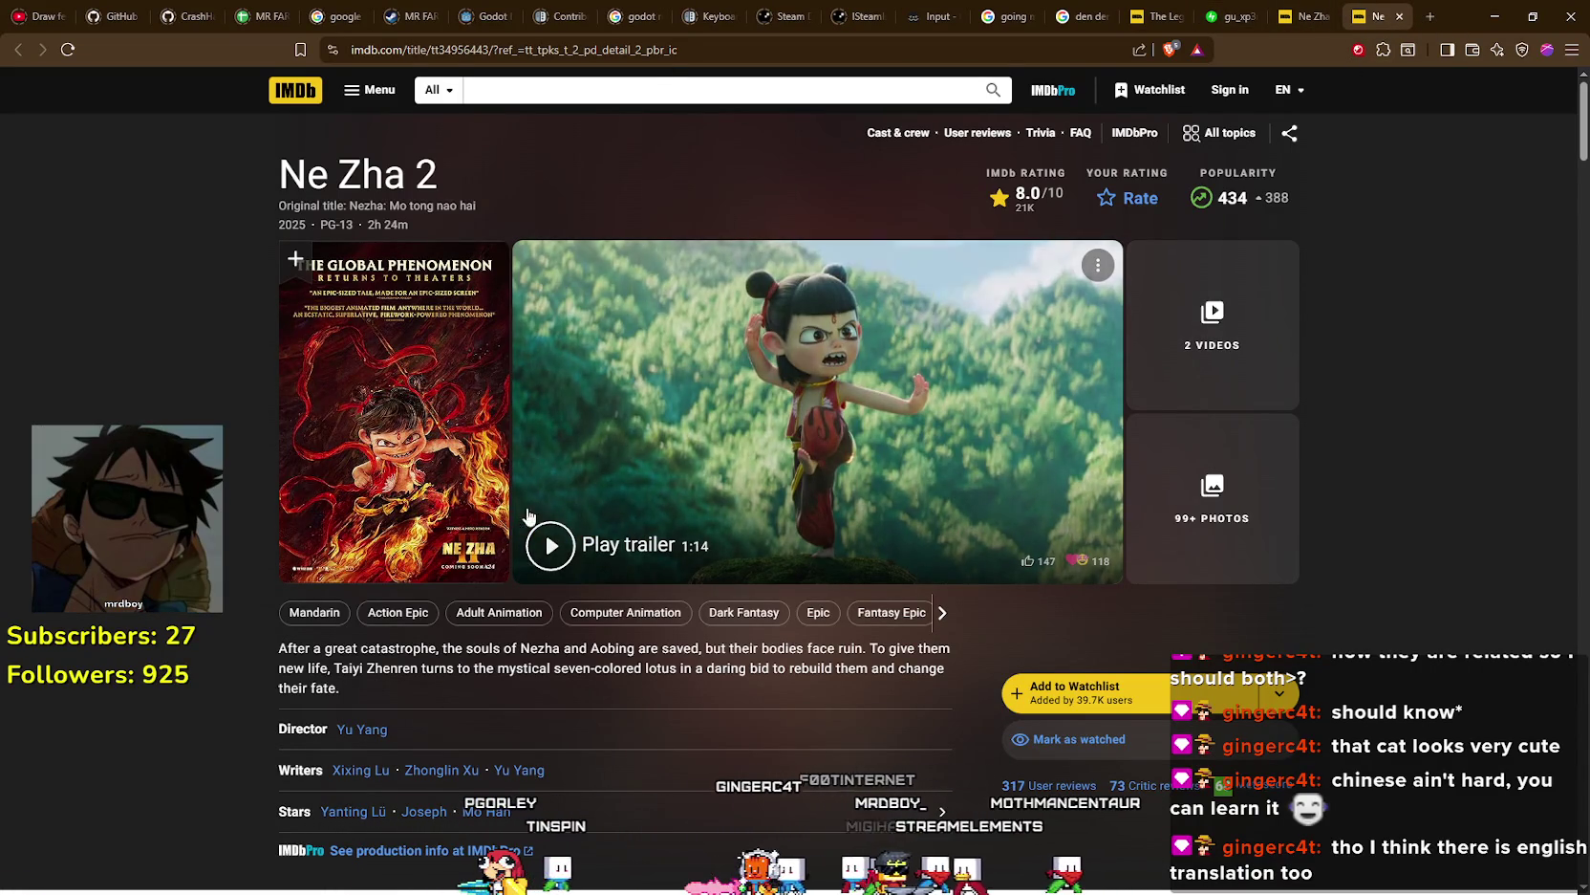
{"action": "scroll", "coordinate": [1288, 821], "scroll_direction": "down", "scroll_amount": 4}
{"action": "scroll", "coordinate": [1216, 758], "scroll_direction": "up", "scroll_amount": 4}
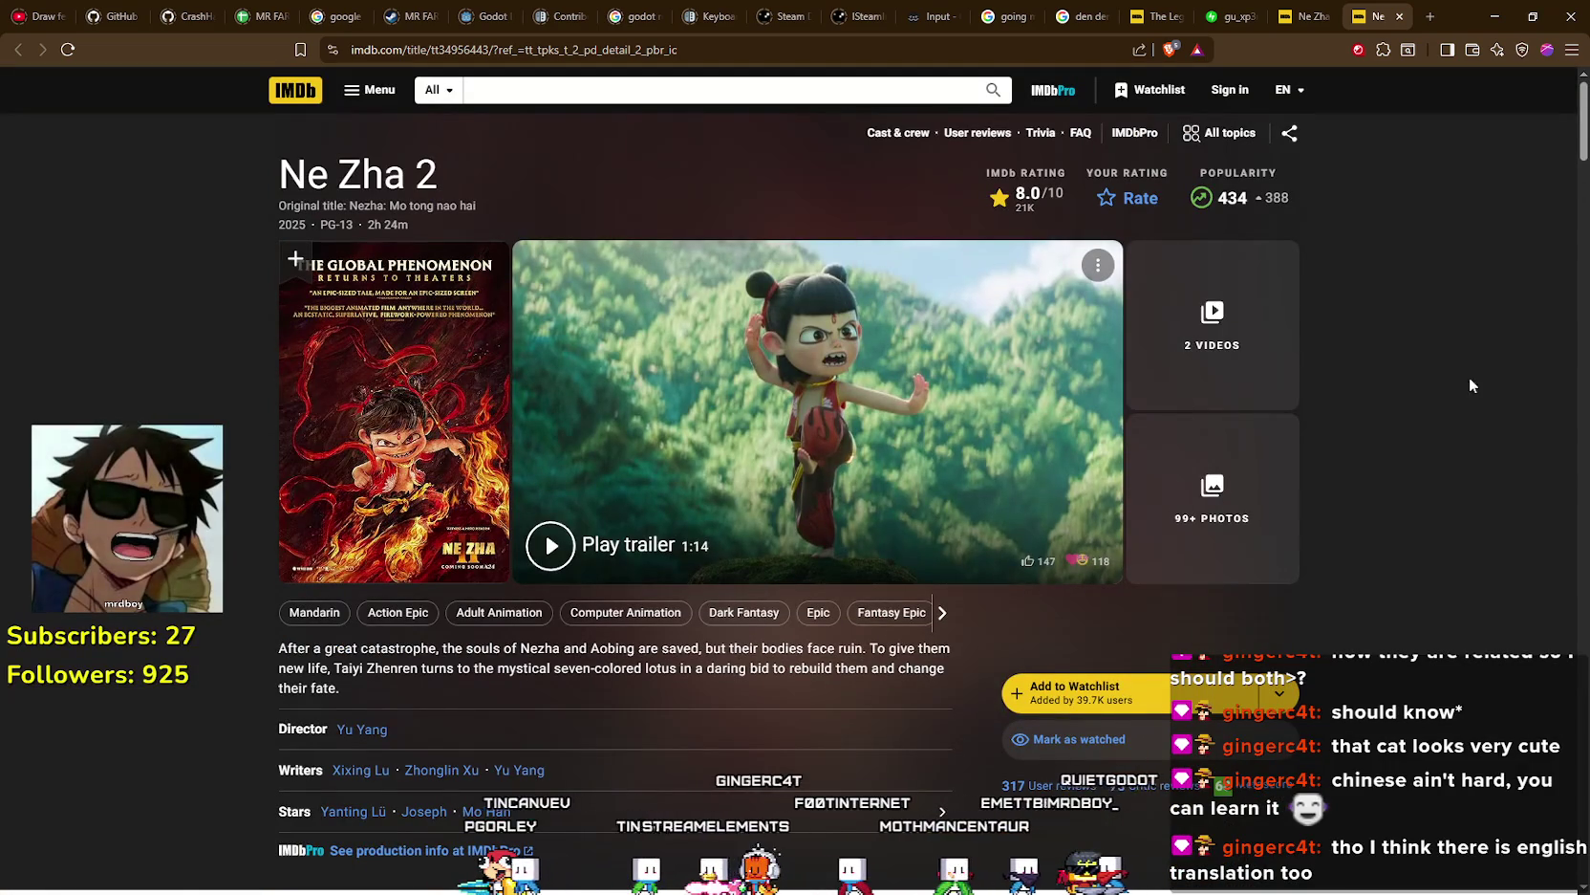
{"action": "scroll", "coordinate": [737, 251], "scroll_direction": "down", "scroll_amount": 4}
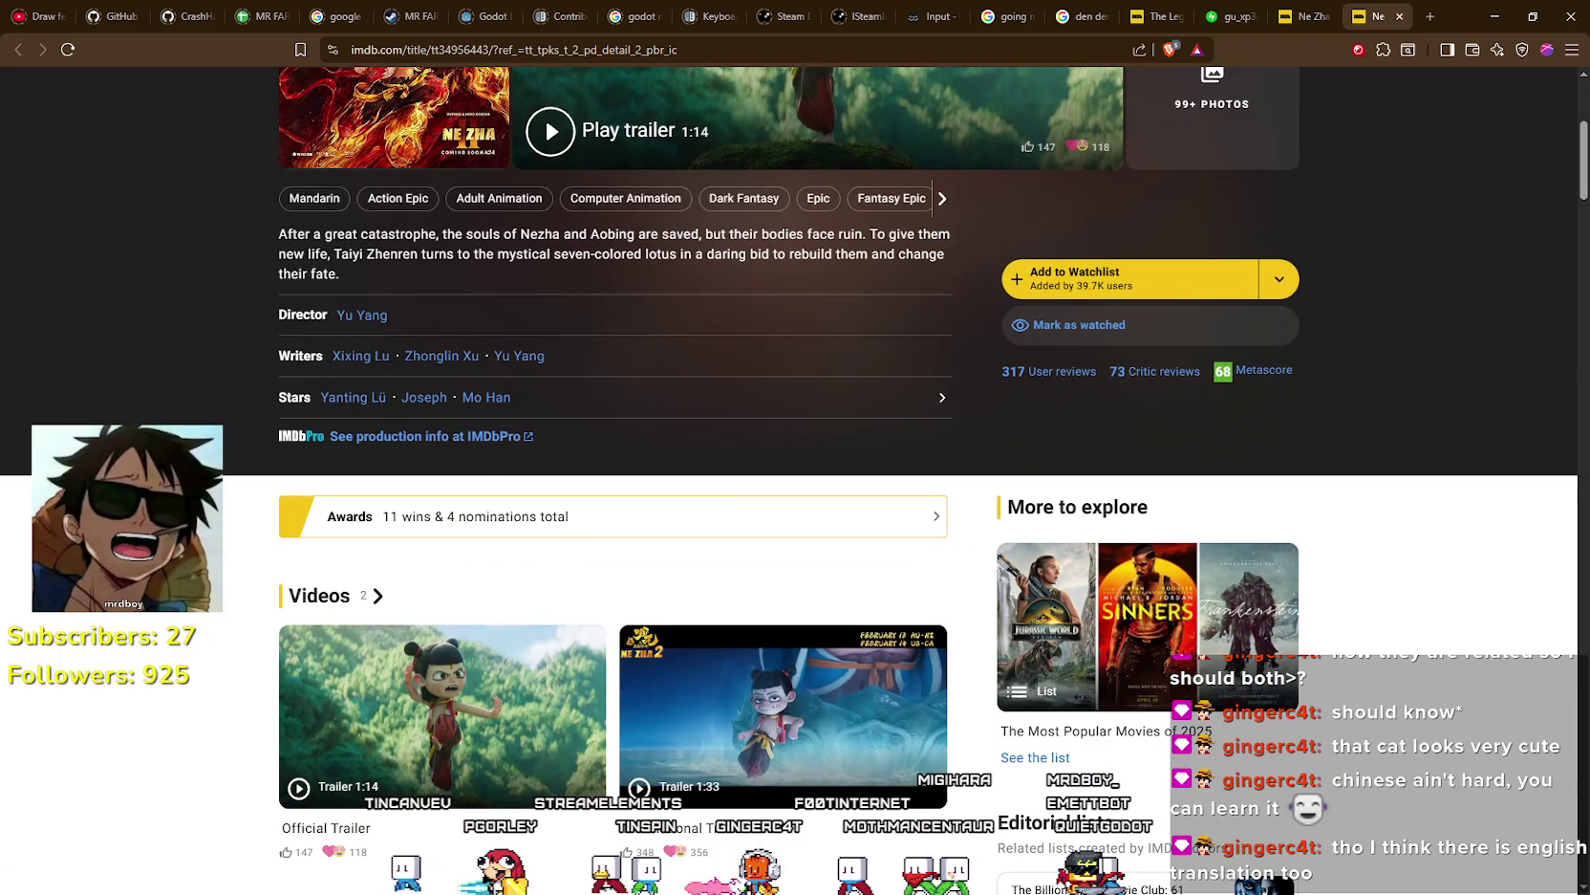
{"action": "scroll", "coordinate": [635, 383], "scroll_direction": "down", "scroll_amount": 6}
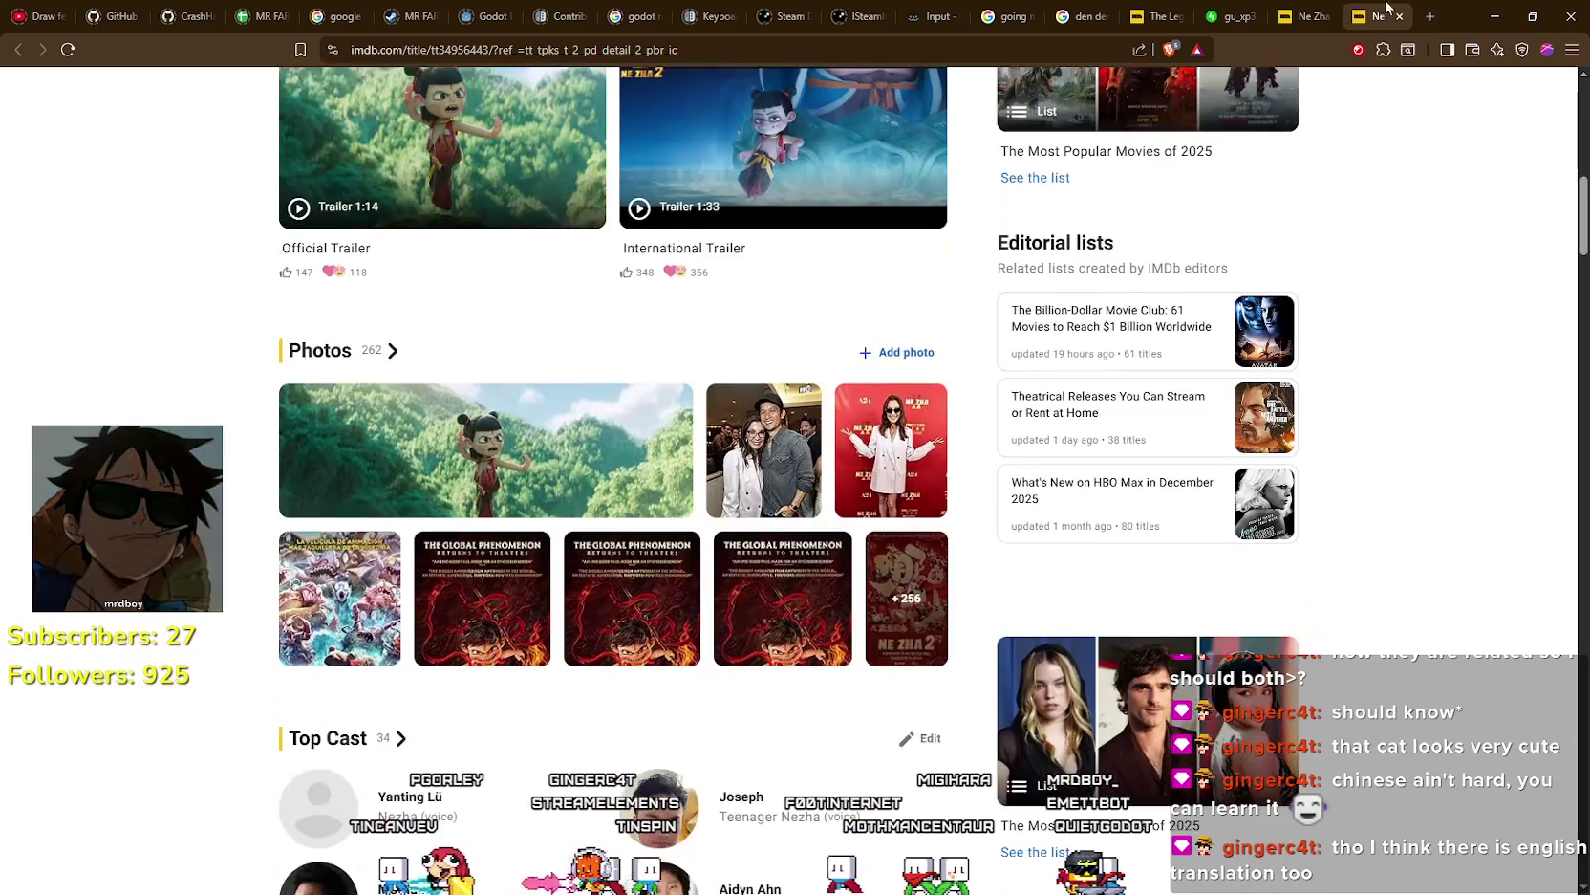
- Review the Ne Zha 2 page's 8.0/10 rating again, then open a blank new tab
{"action": "left_click", "coordinate": [1317, 9]}
{"action": "key", "text": "ctrl+shift+Tab"}
{"action": "key", "text": "ctrl+shift+Tab"}
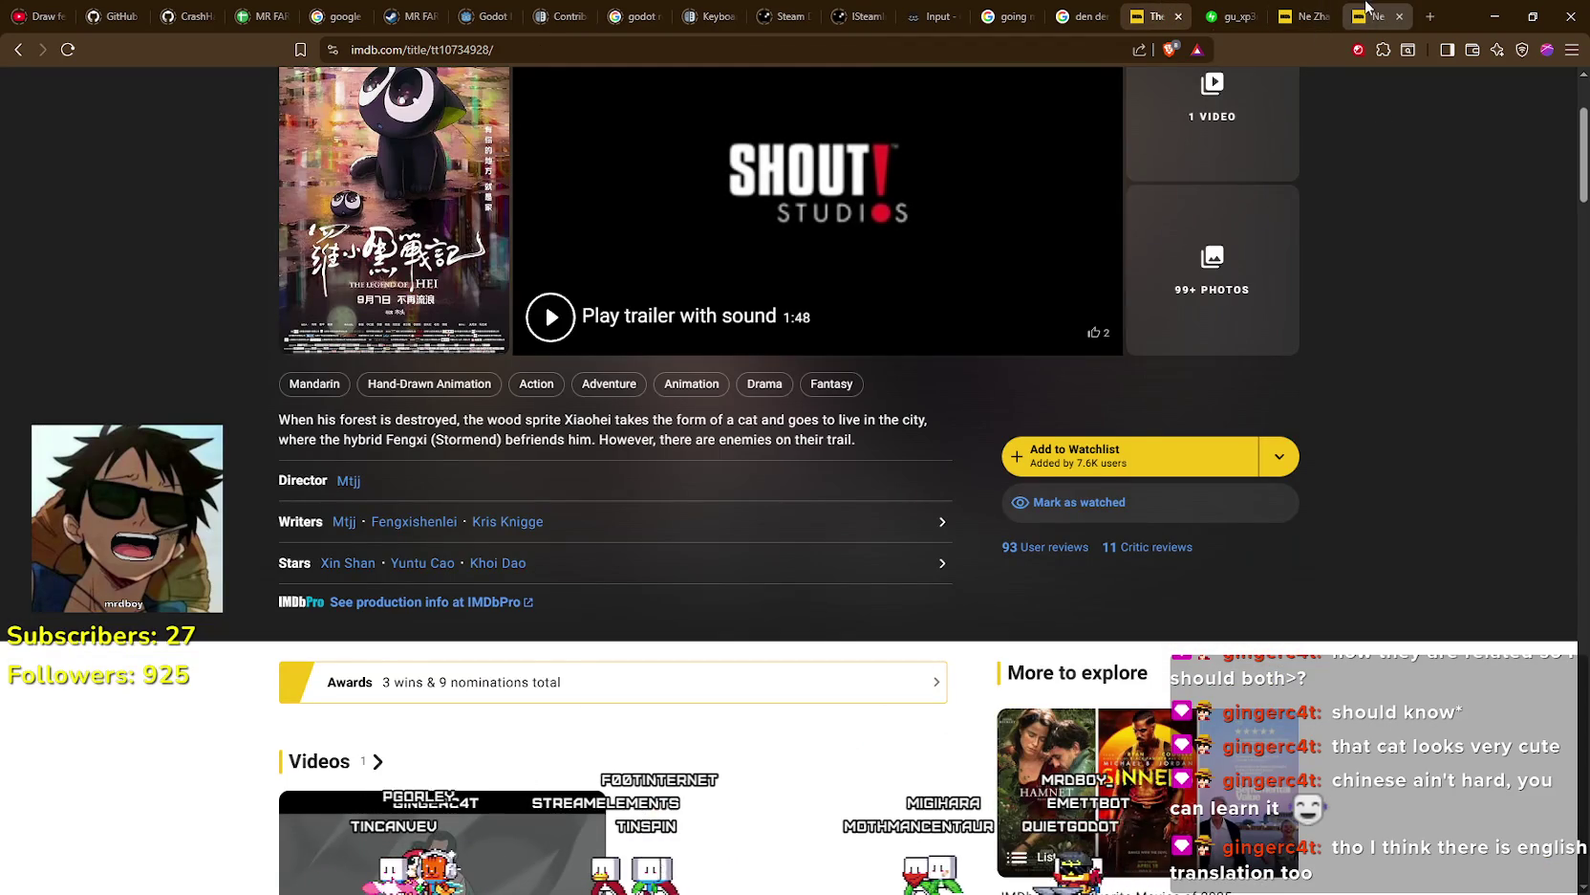
{"action": "left_click", "coordinate": [1411, 10]}
{"action": "scroll", "coordinate": [755, 578], "scroll_direction": "down", "scroll_amount": 9}
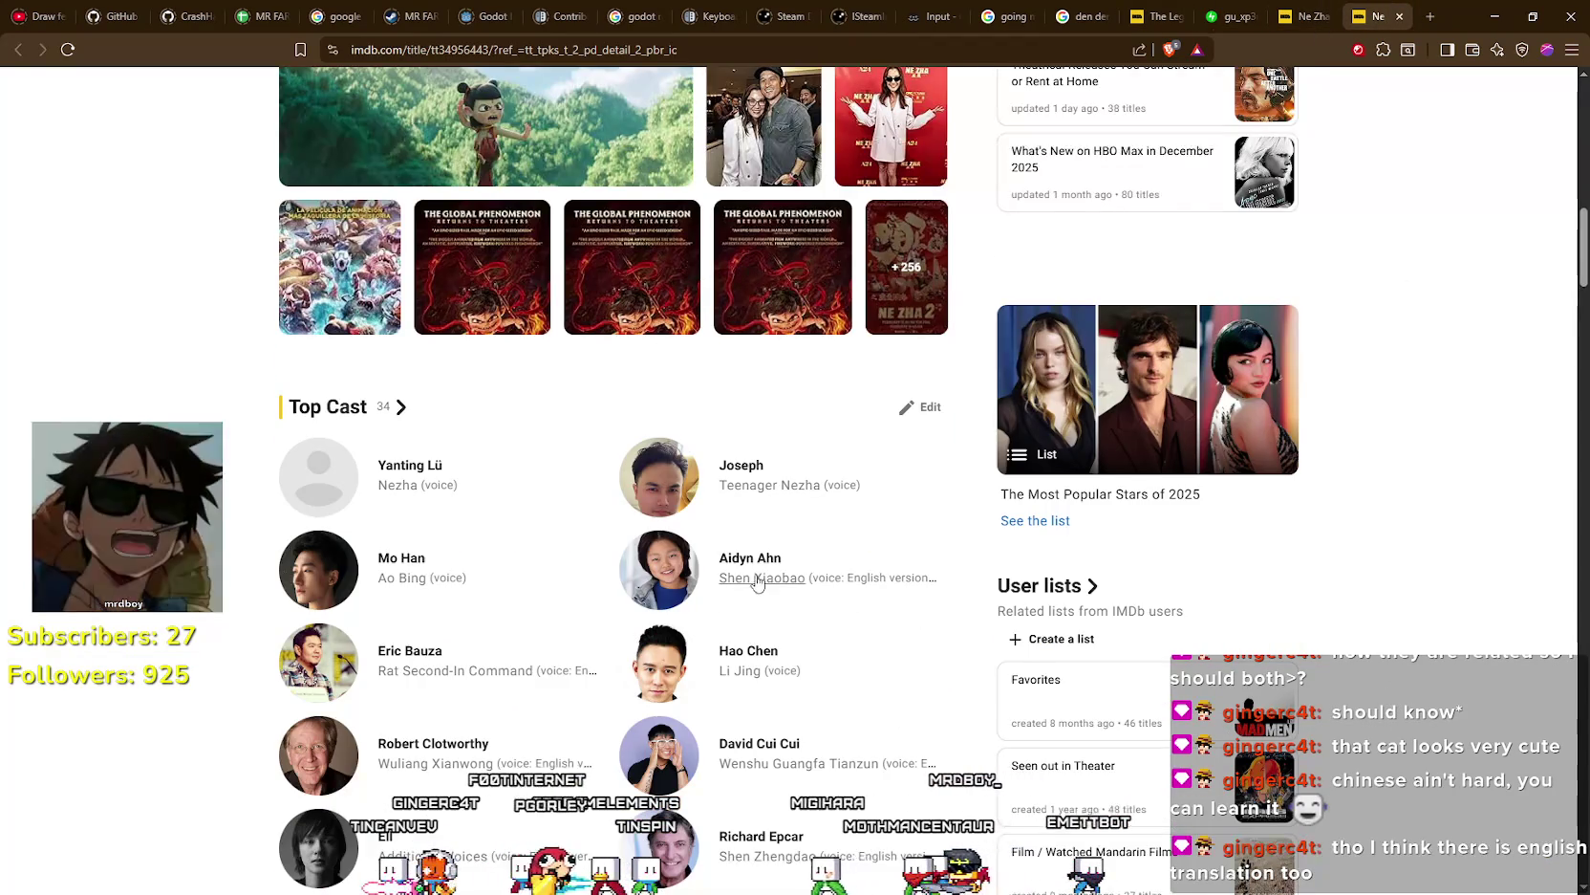
{"action": "scroll", "coordinate": [779, 611], "scroll_direction": "up", "scroll_amount": 15}
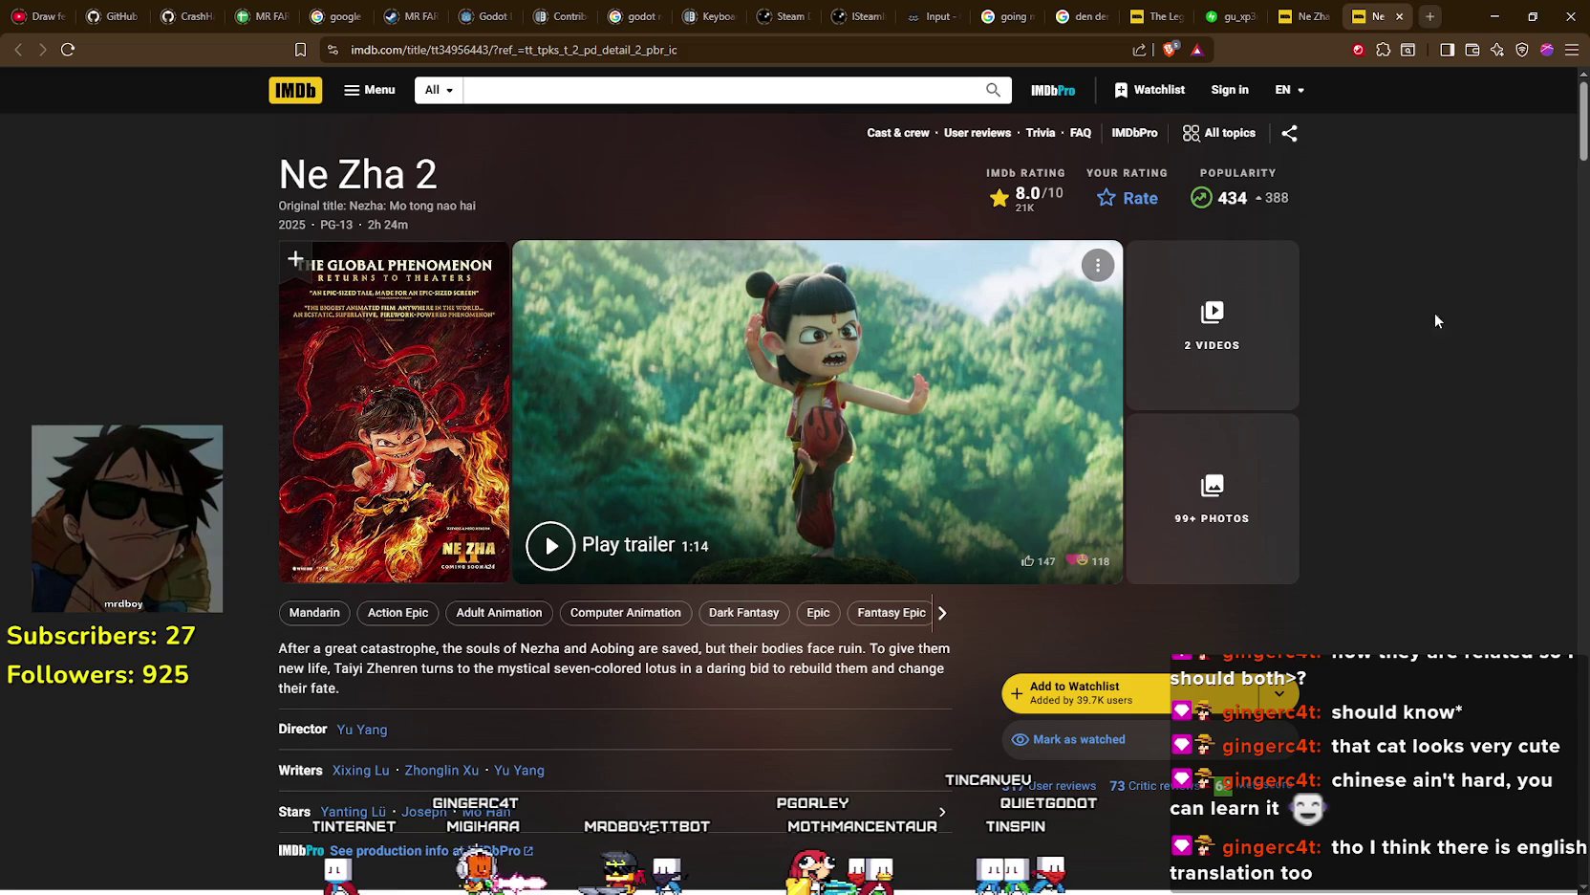
{"action": "scroll", "coordinate": [812, 554], "scroll_direction": "down", "scroll_amount": 15}
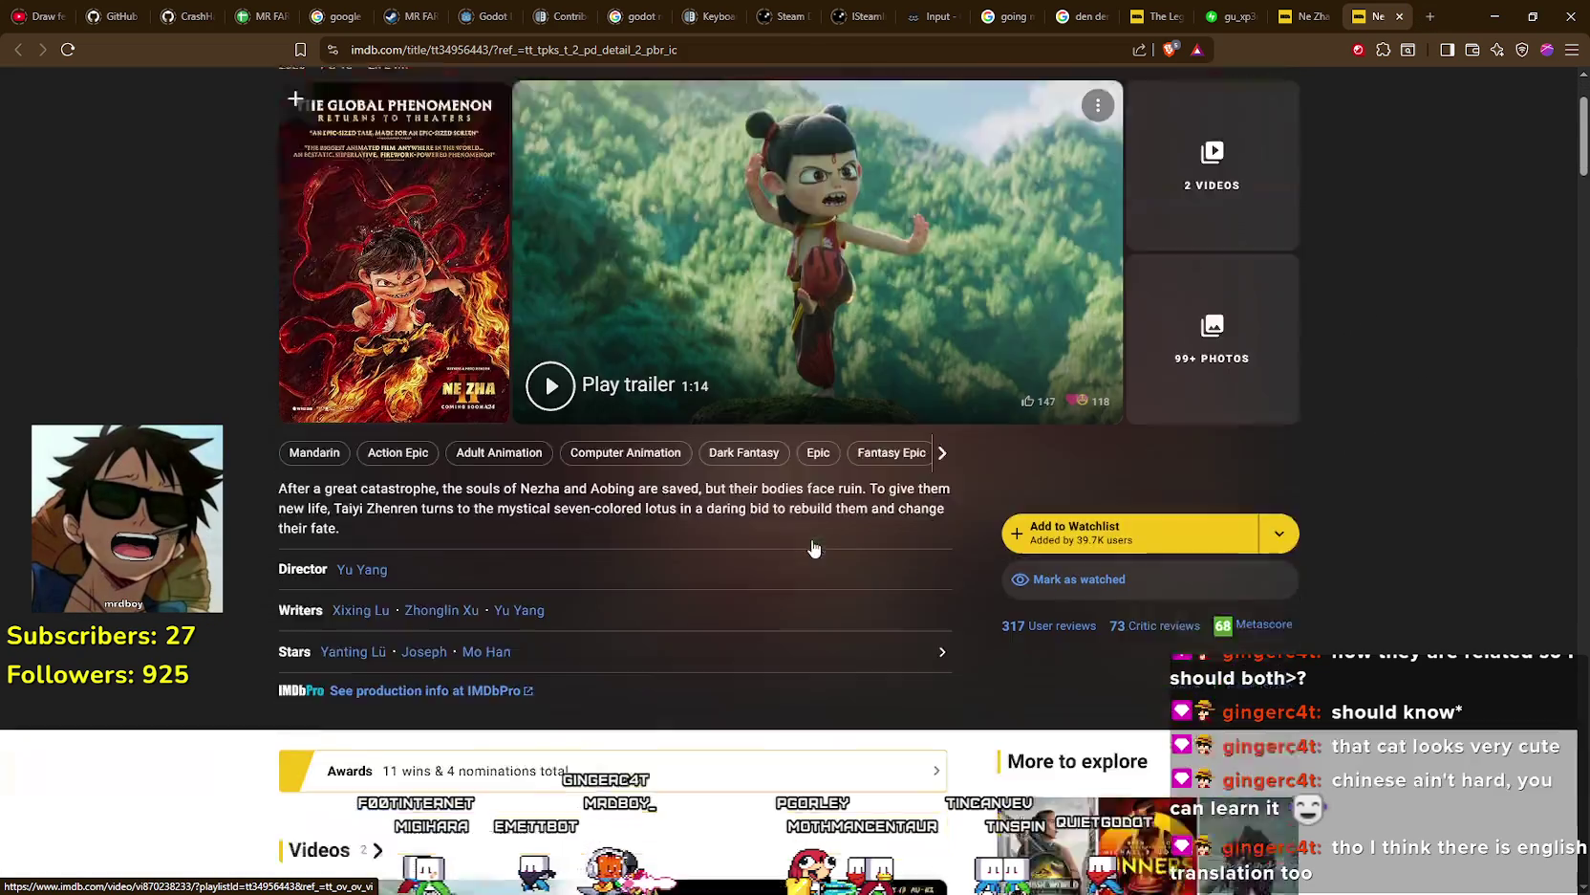
{"action": "scroll", "coordinate": [973, 702], "scroll_direction": "up", "scroll_amount": 15}
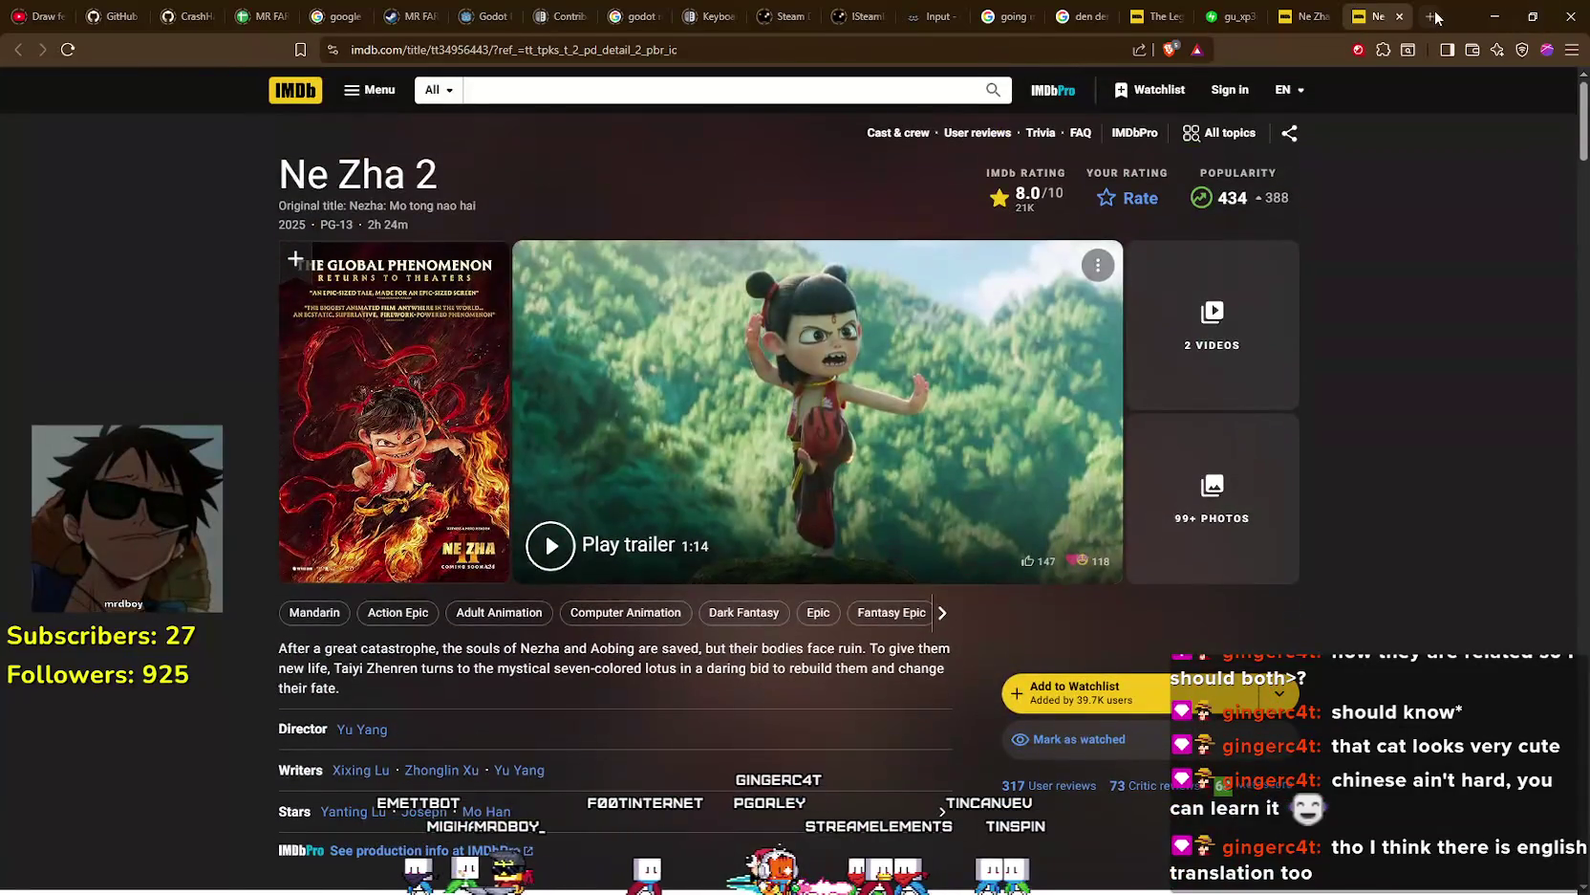
{"action": "left_click", "coordinate": [1432, 16]}
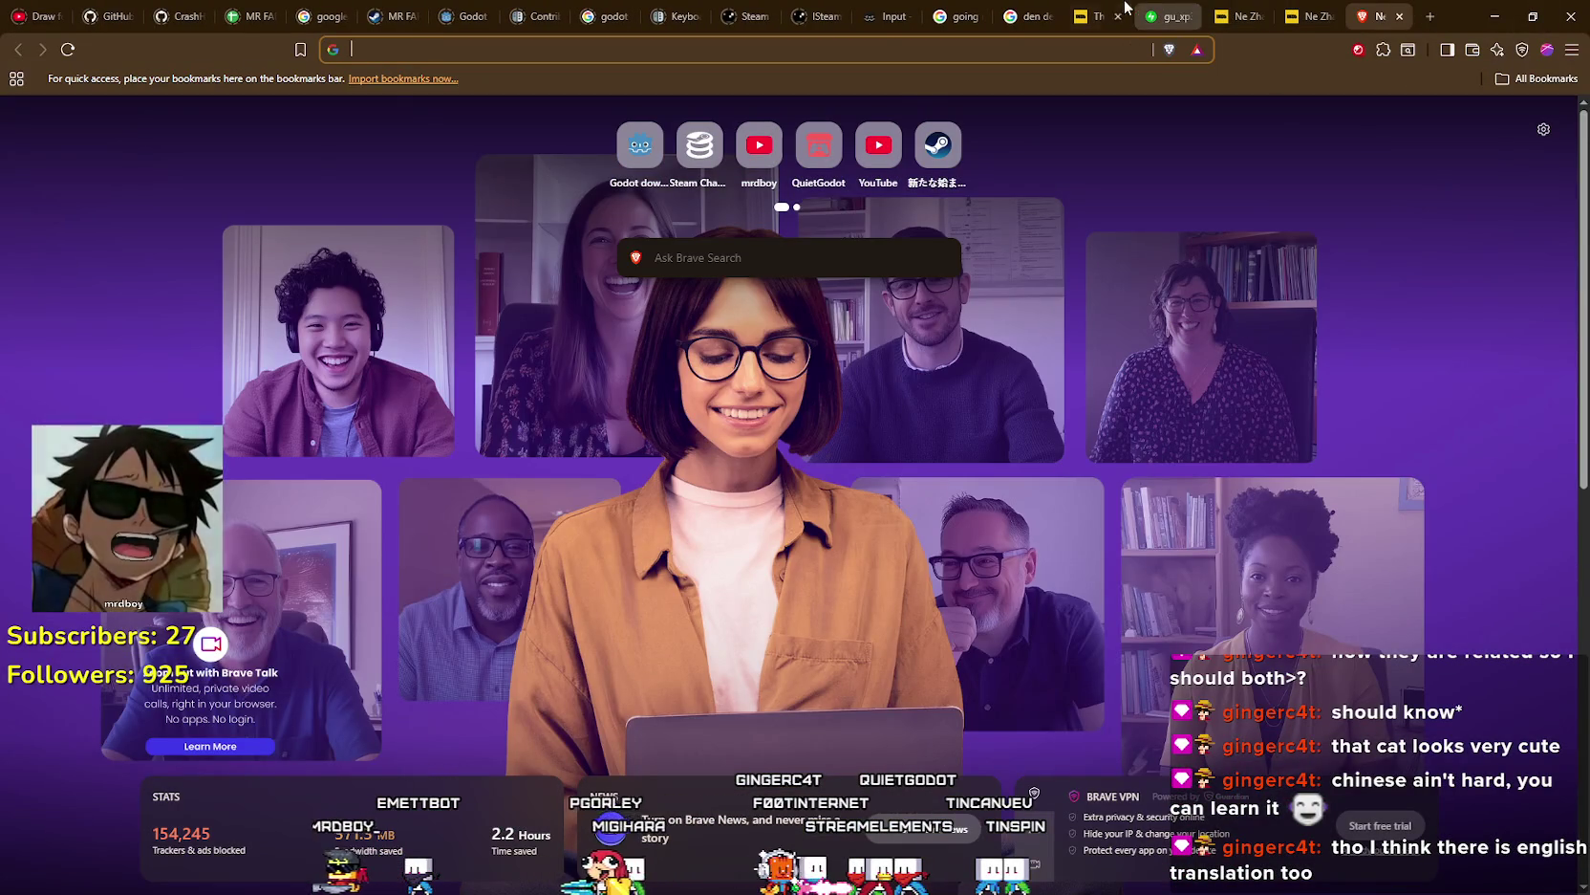
- Search Google for 'the legend of hei universe'
{"action": "left_click", "coordinate": [1239, 16]}
{"action": "left_click", "coordinate": [1376, 16]}
{"action": "type", "text": "the"}
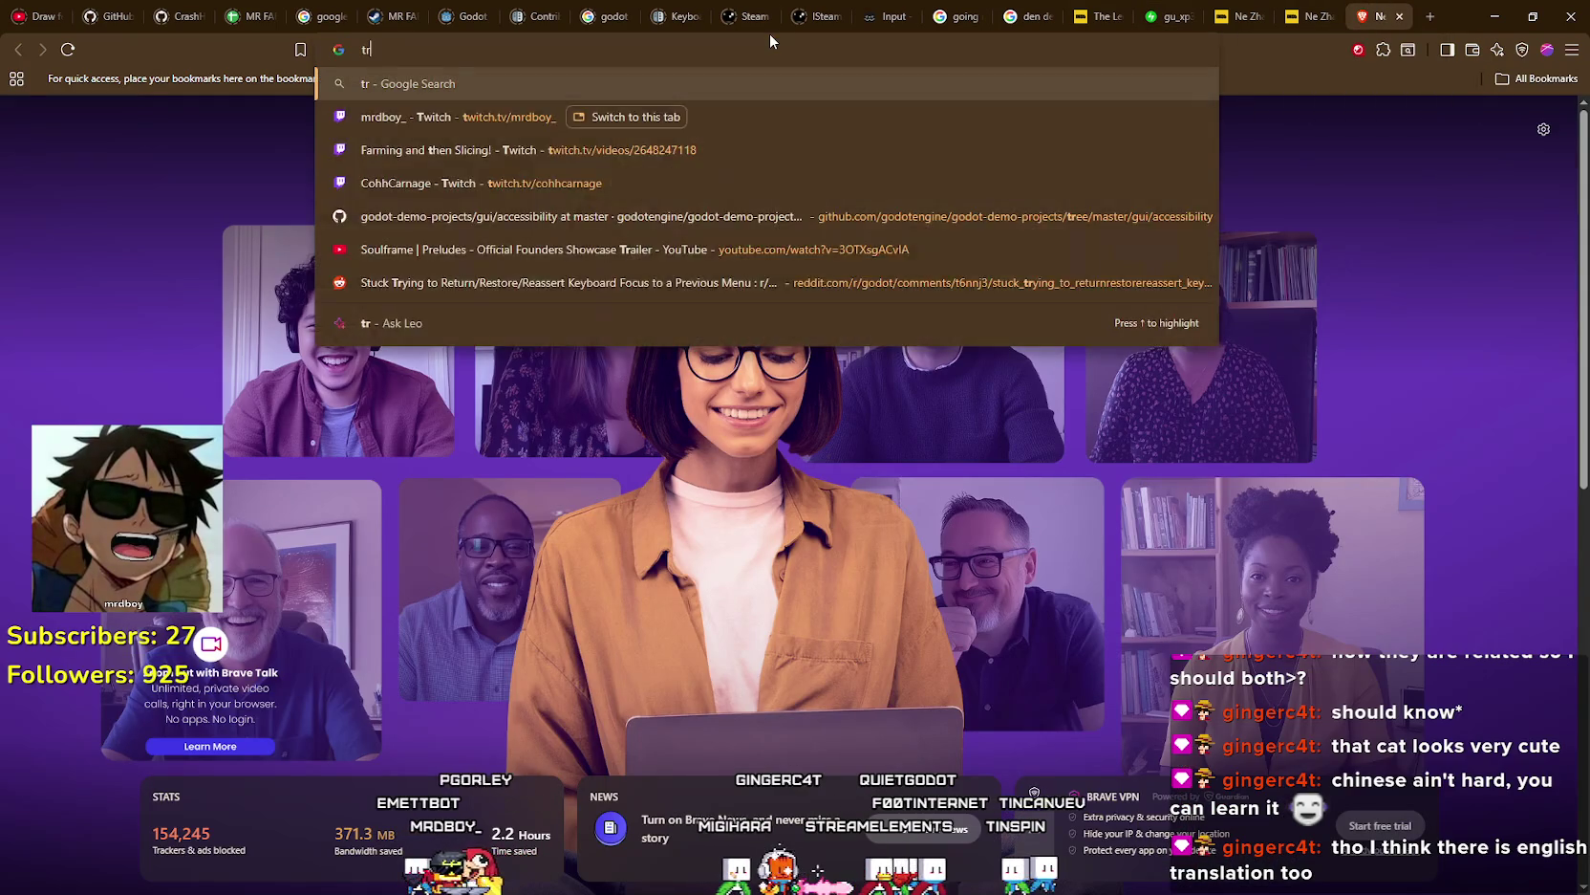
{"action": "type", "text": " lege"}
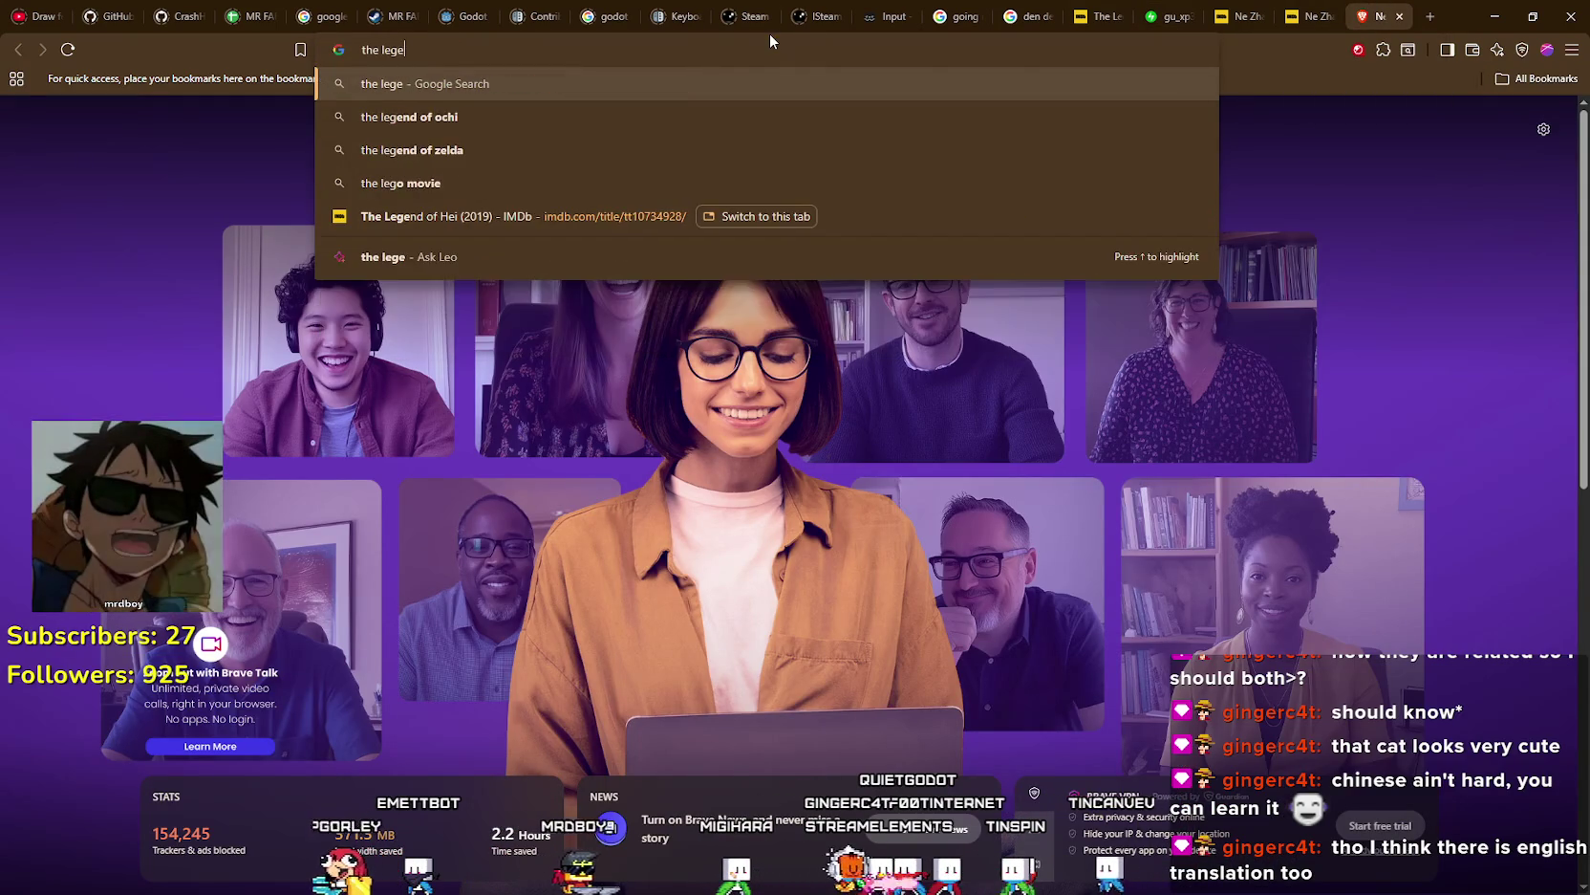
{"action": "type", "text": "nd of hei universe"}
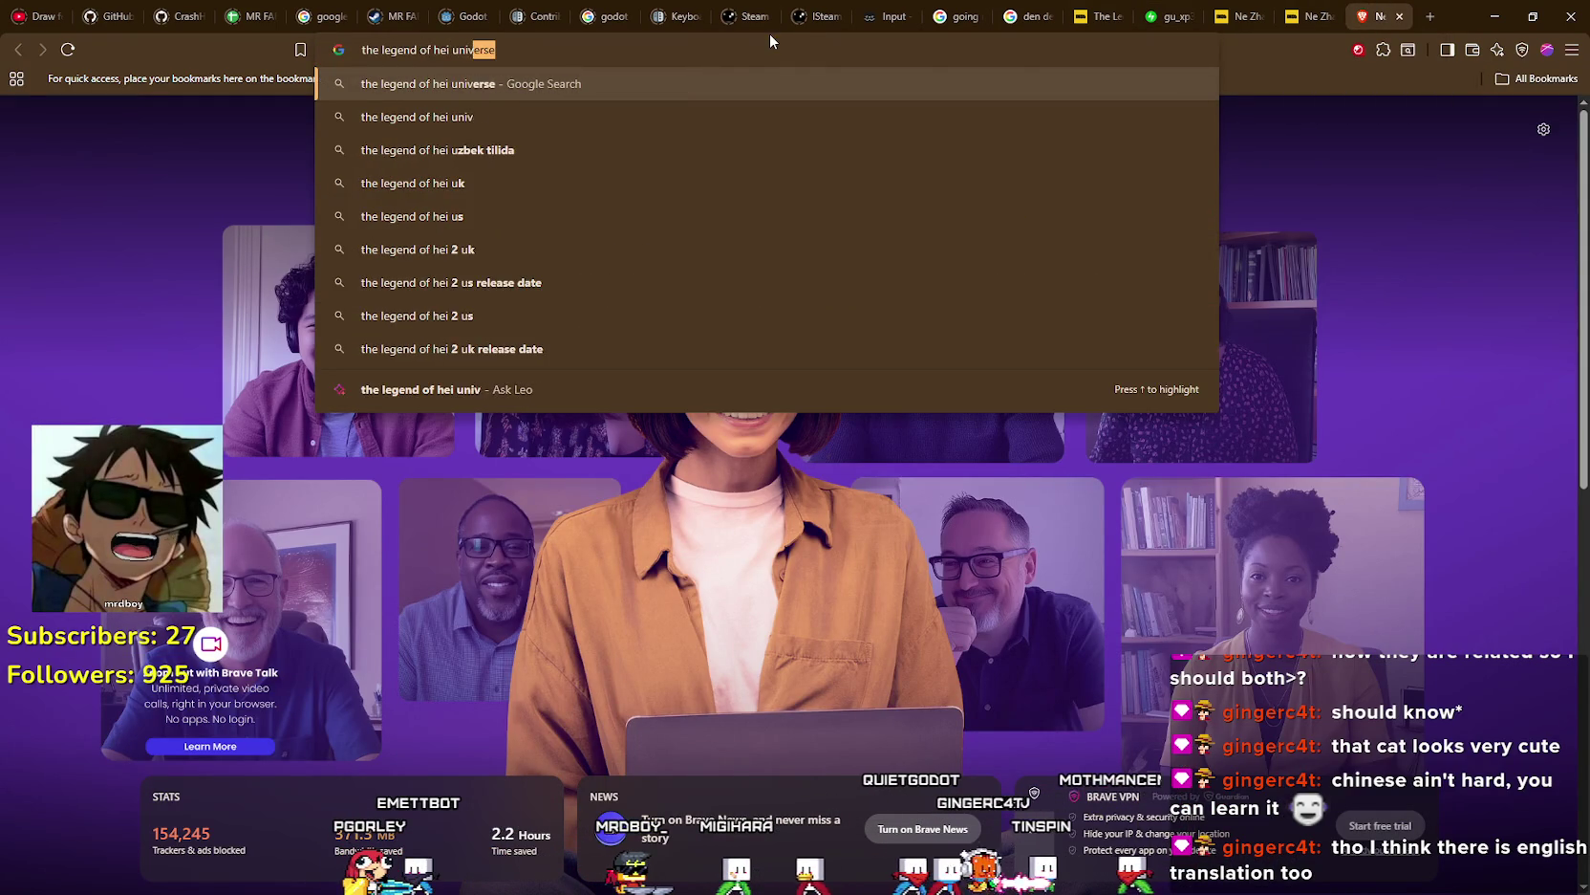
{"action": "key", "text": "Return"}
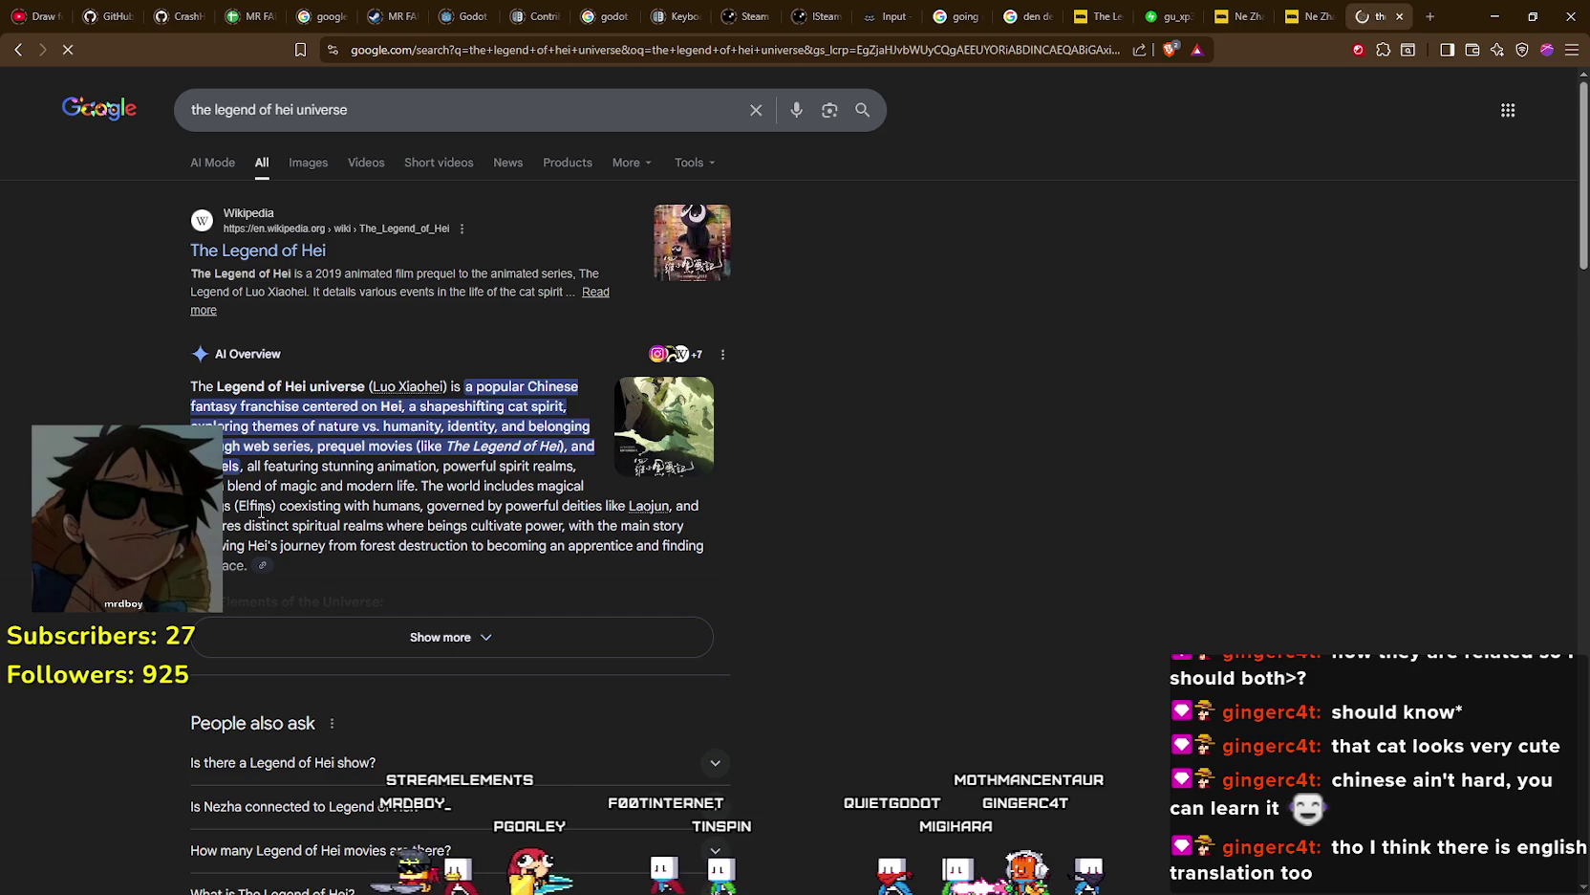
- Expand the AI overview and the People also ask answer about the Legend of Hei show
{"action": "left_click", "coordinate": [518, 638]}
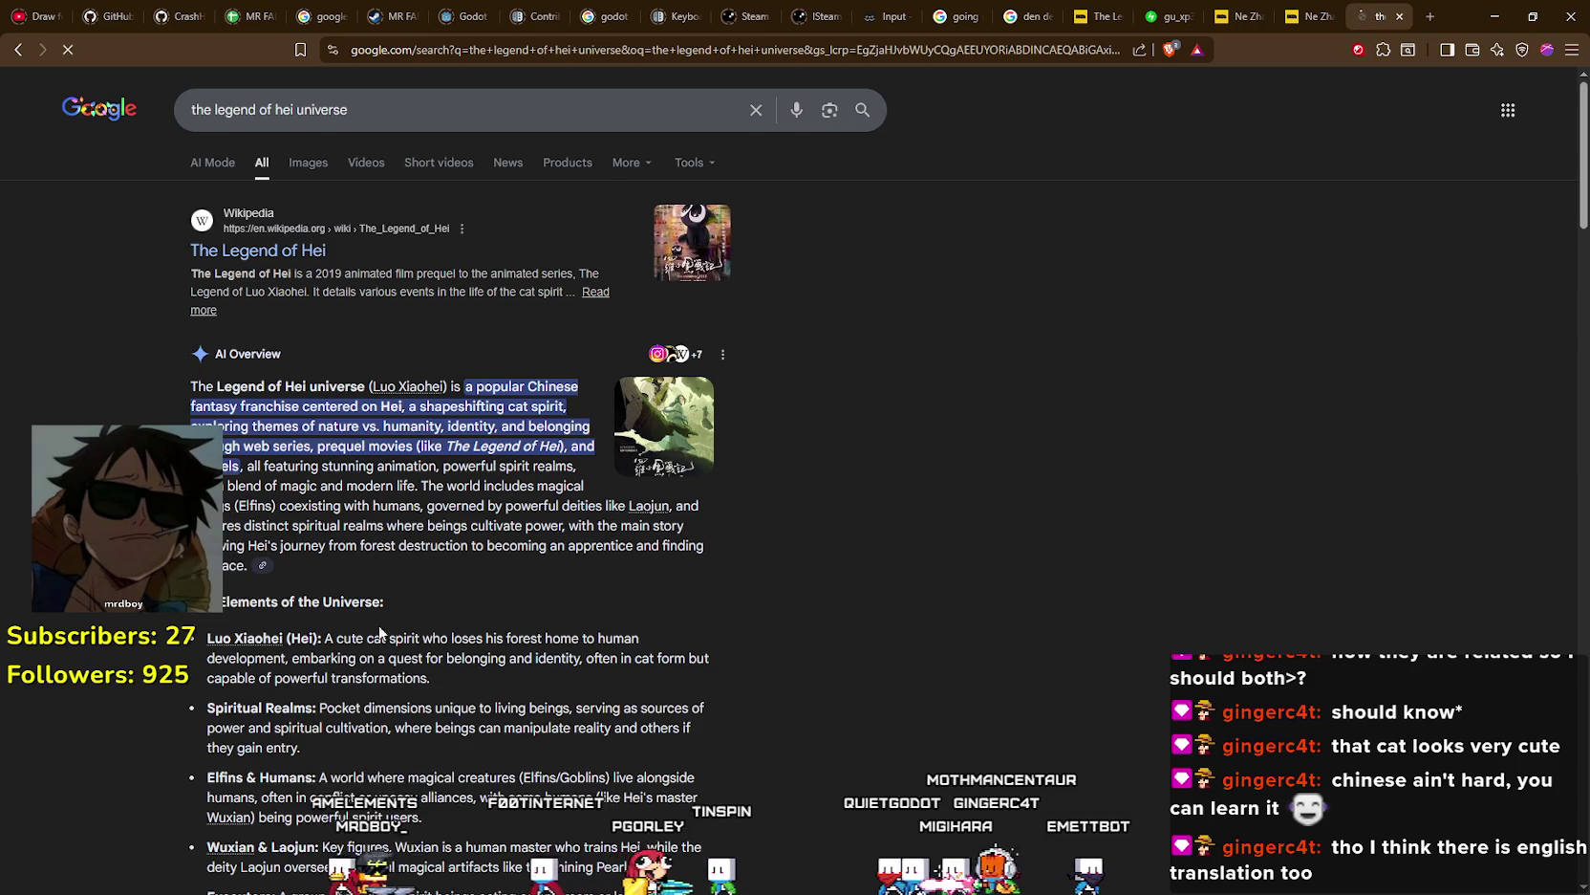
{"action": "scroll", "coordinate": [359, 576], "scroll_direction": "down", "scroll_amount": 2}
{"action": "scroll", "coordinate": [360, 577], "scroll_direction": "down", "scroll_amount": 4}
{"action": "scroll", "coordinate": [340, 562], "scroll_direction": "down", "scroll_amount": 7}
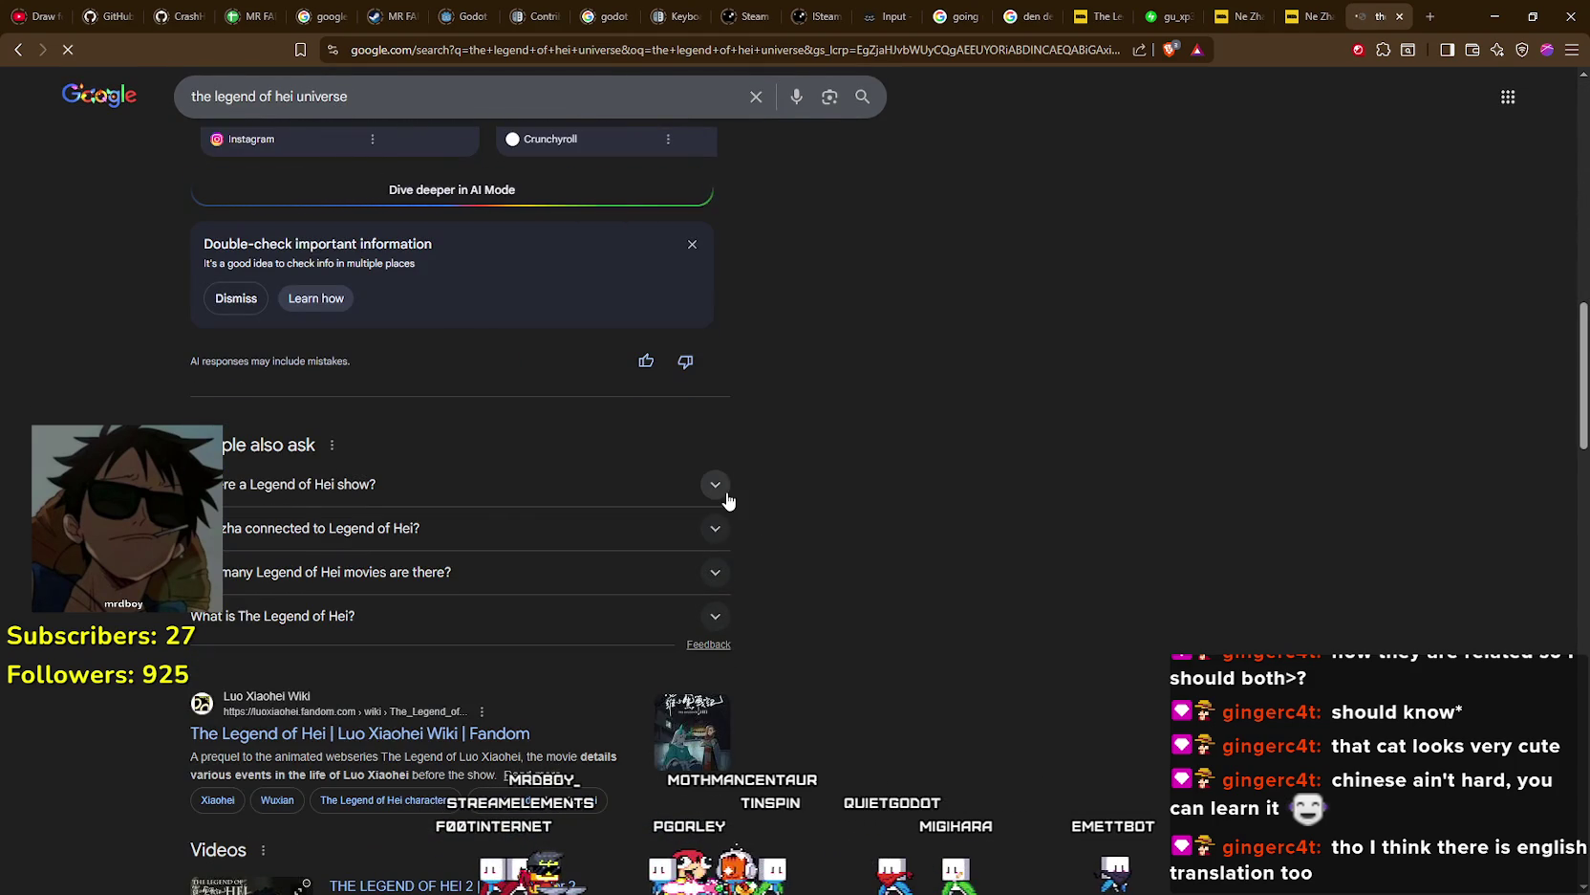
{"action": "left_click", "coordinate": [719, 487]}
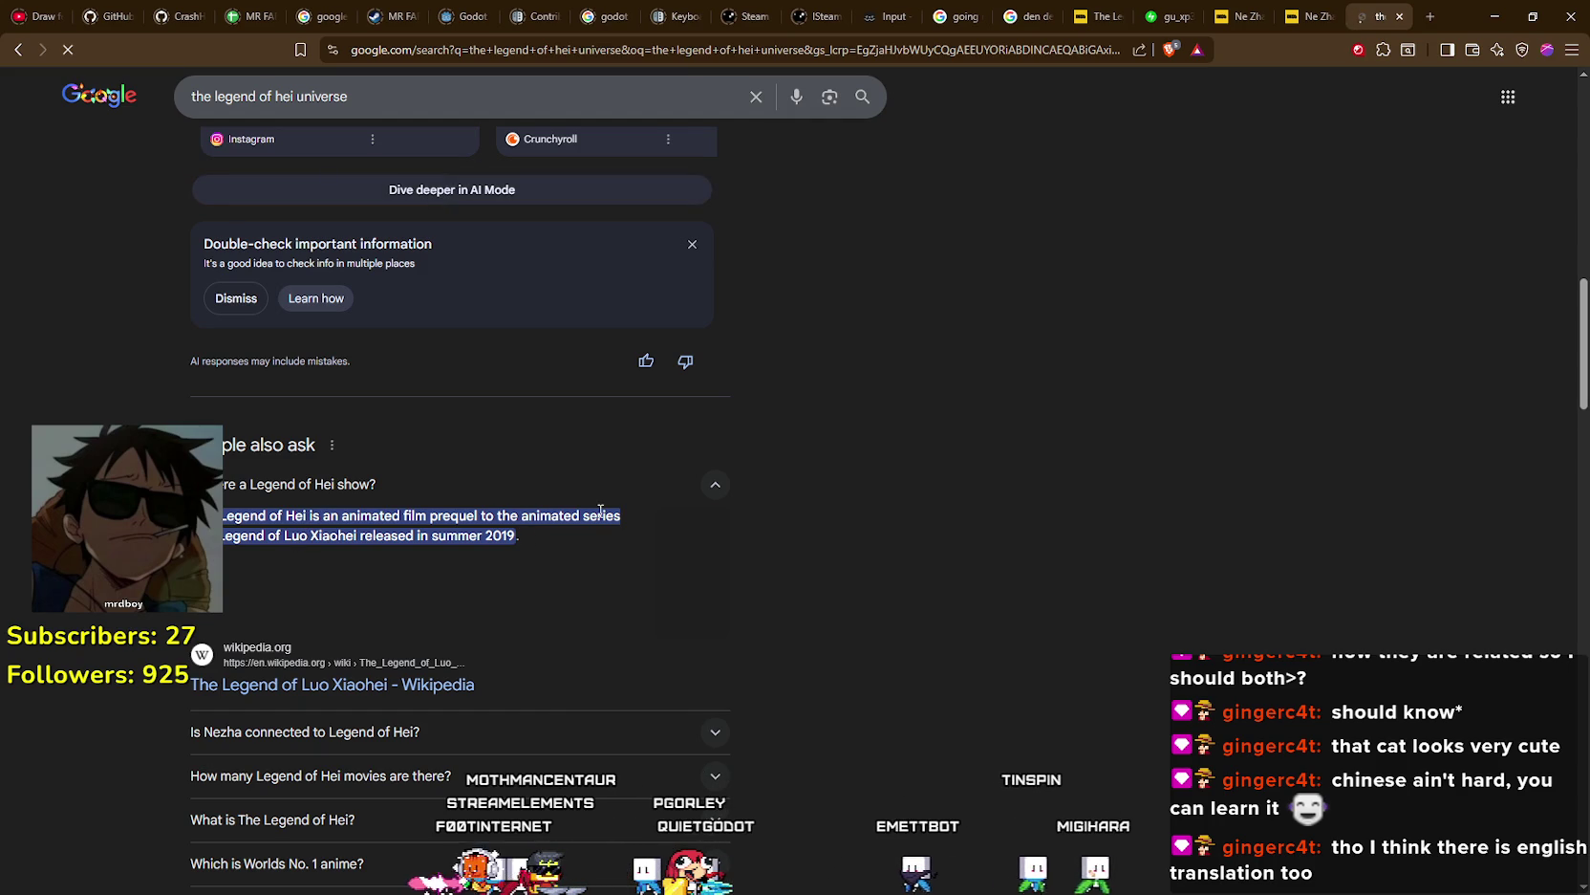
- Search Google for the selected phrase 'Legend of Luo Xiaohei' and show its image results
{"action": "left_click_drag", "start_coordinate": [311, 544], "coordinate": [233, 541]}
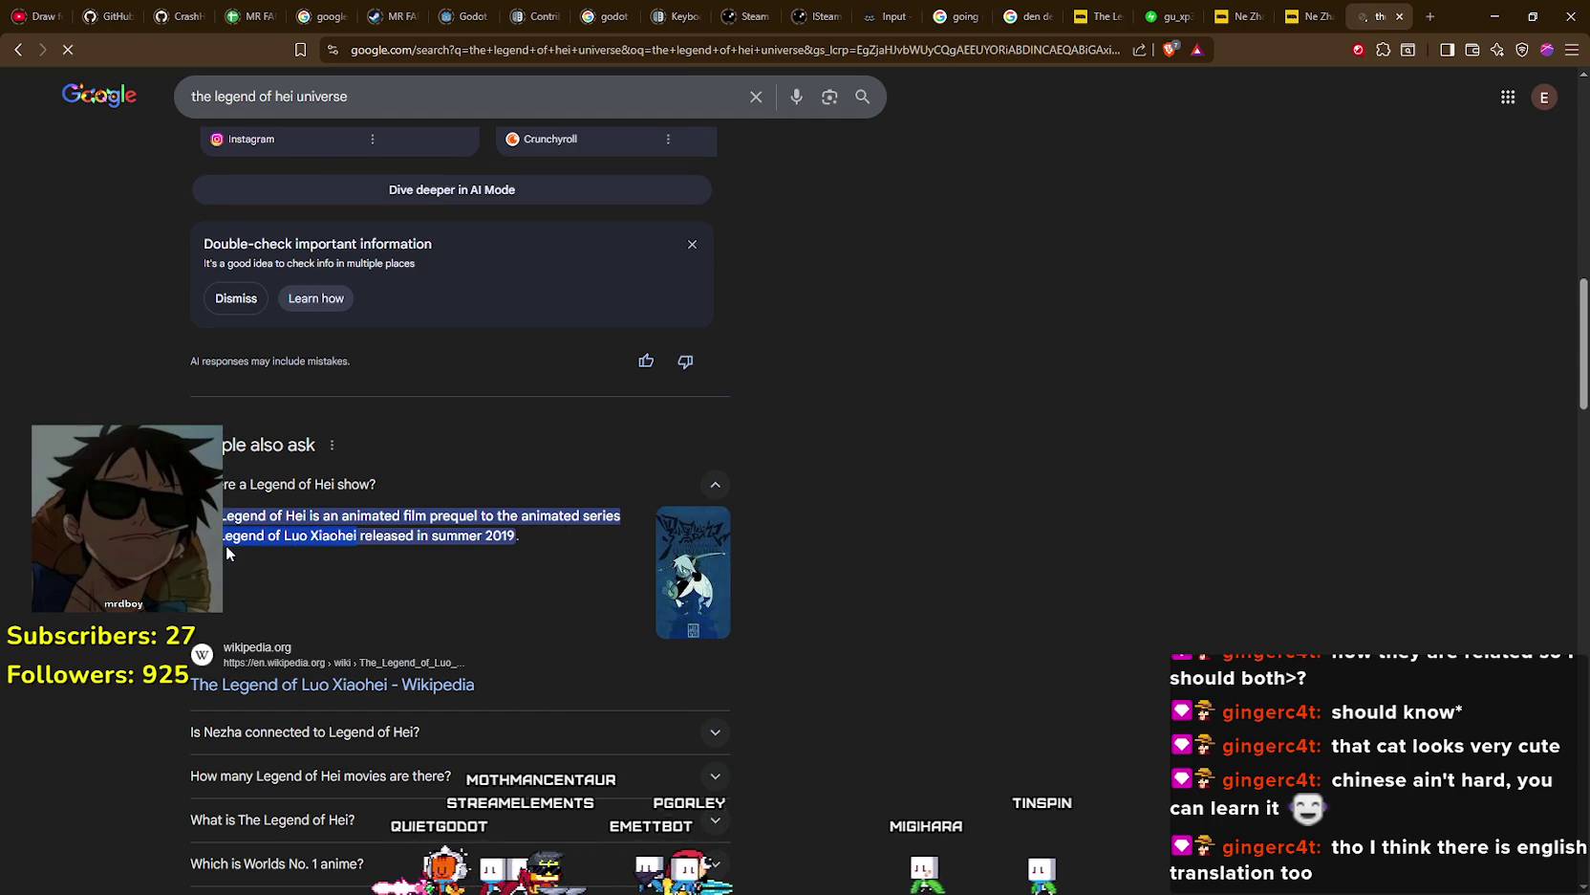
{"action": "right_click", "coordinate": [277, 533]}
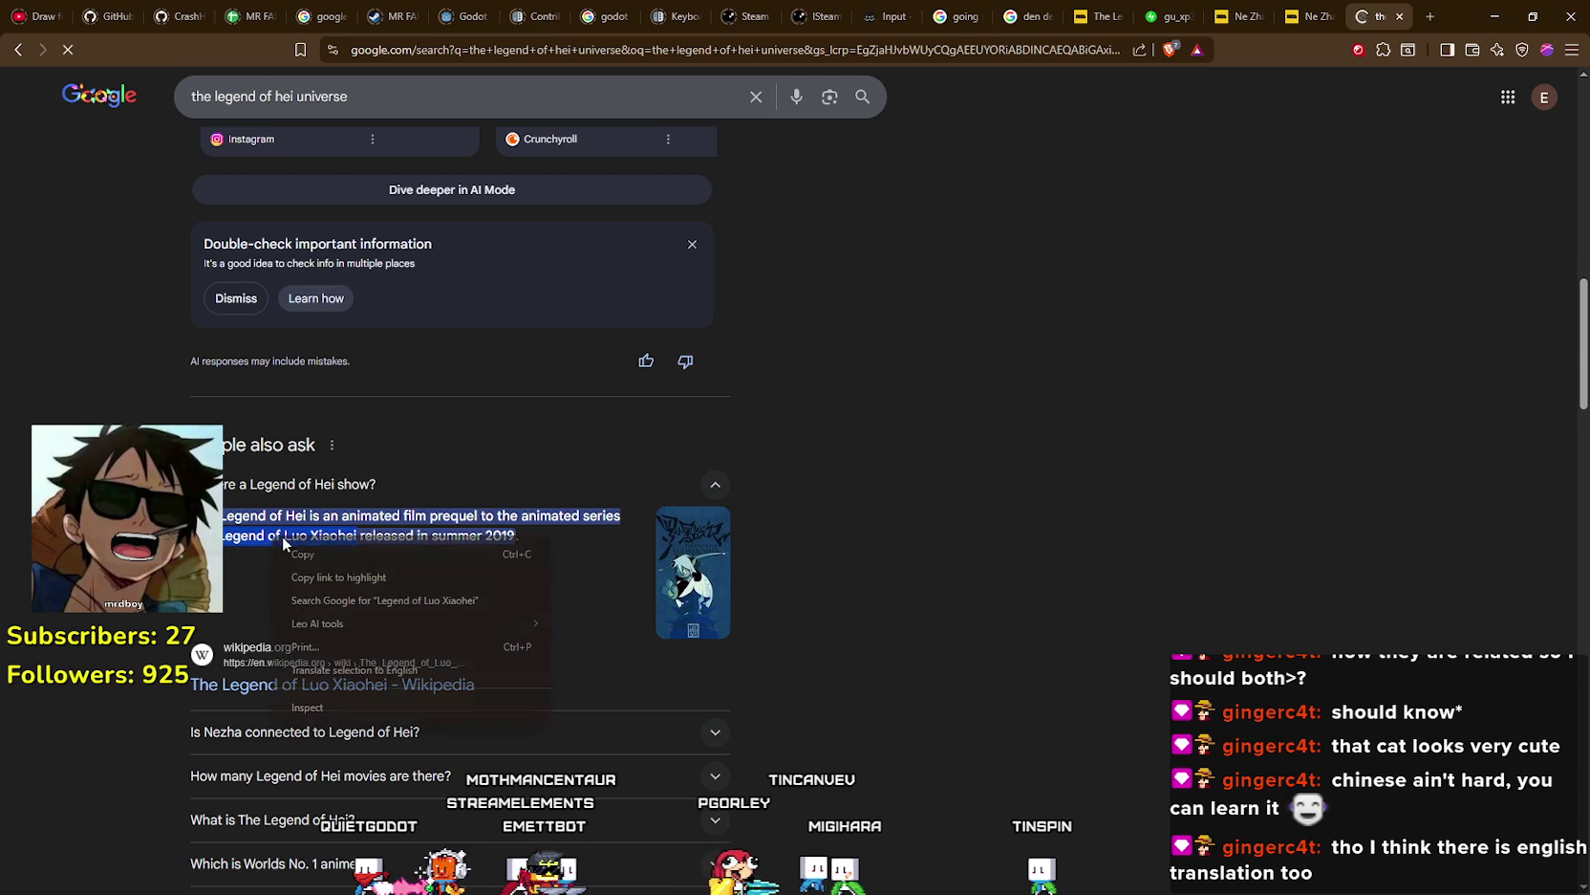
{"action": "left_click", "coordinate": [450, 600]}
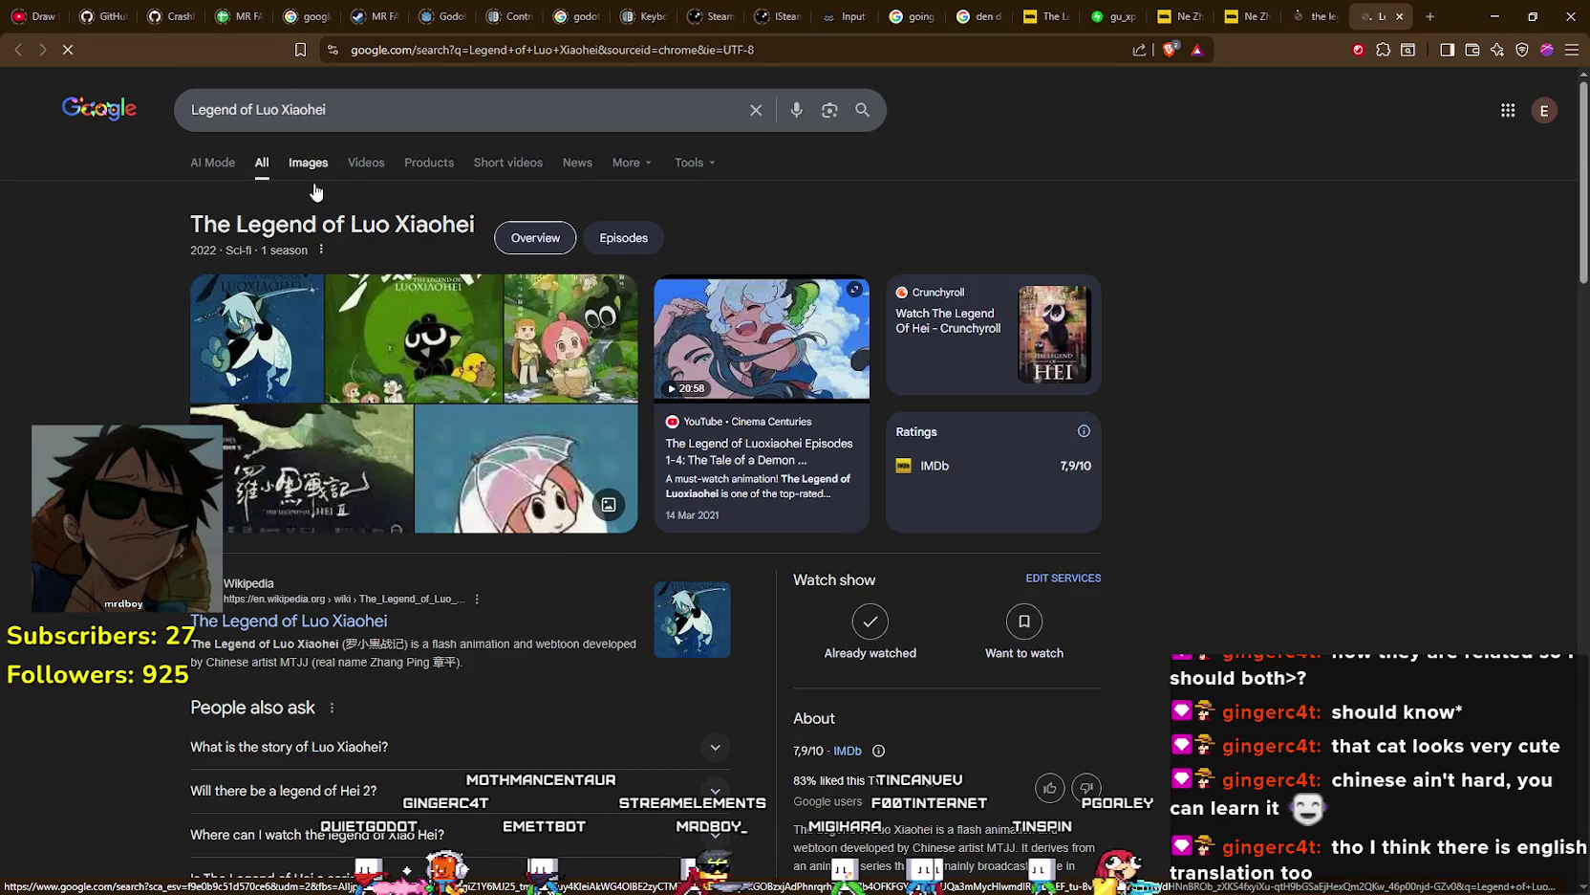
{"action": "left_click", "coordinate": [335, 162]}
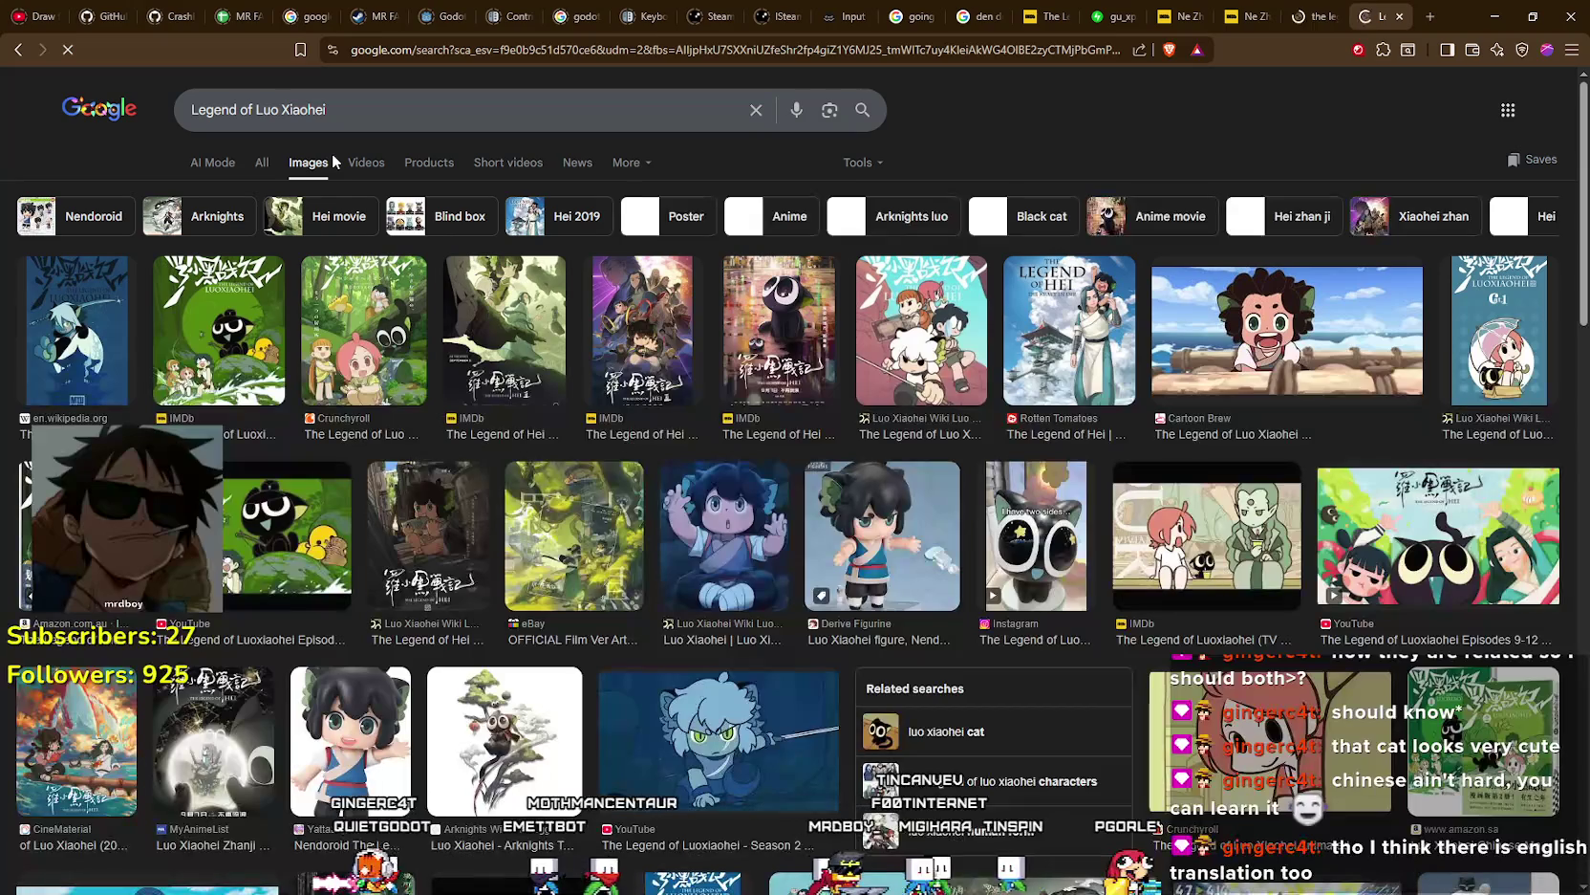
- Preview the Wikipedia, IMDb and Crunchyroll images of the series
{"action": "left_click", "coordinate": [67, 335]}
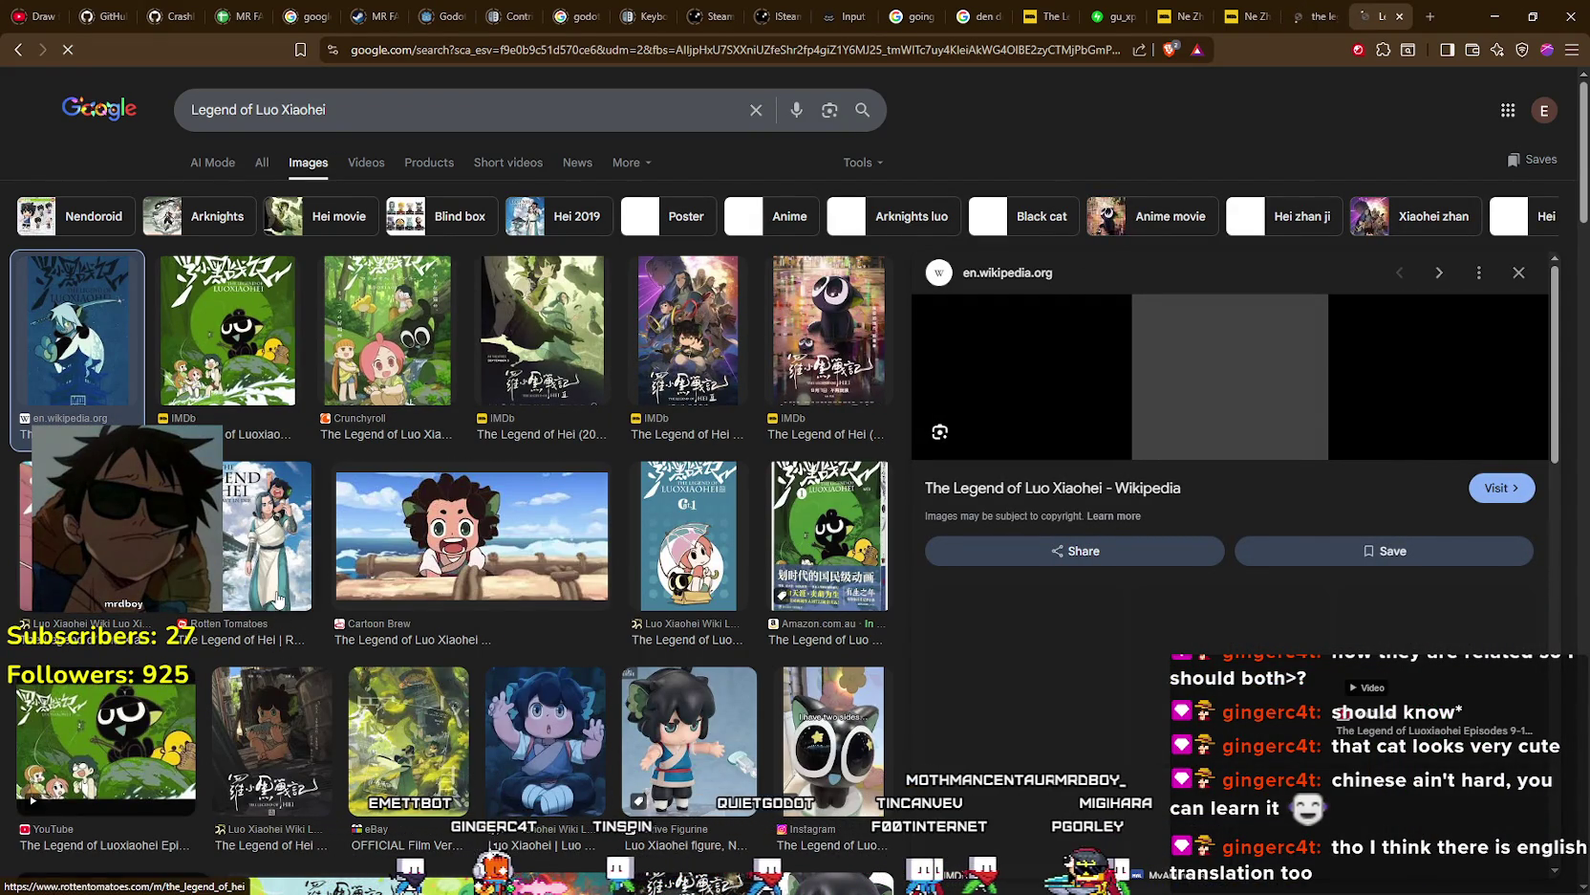
{"action": "left_click", "coordinate": [211, 302]}
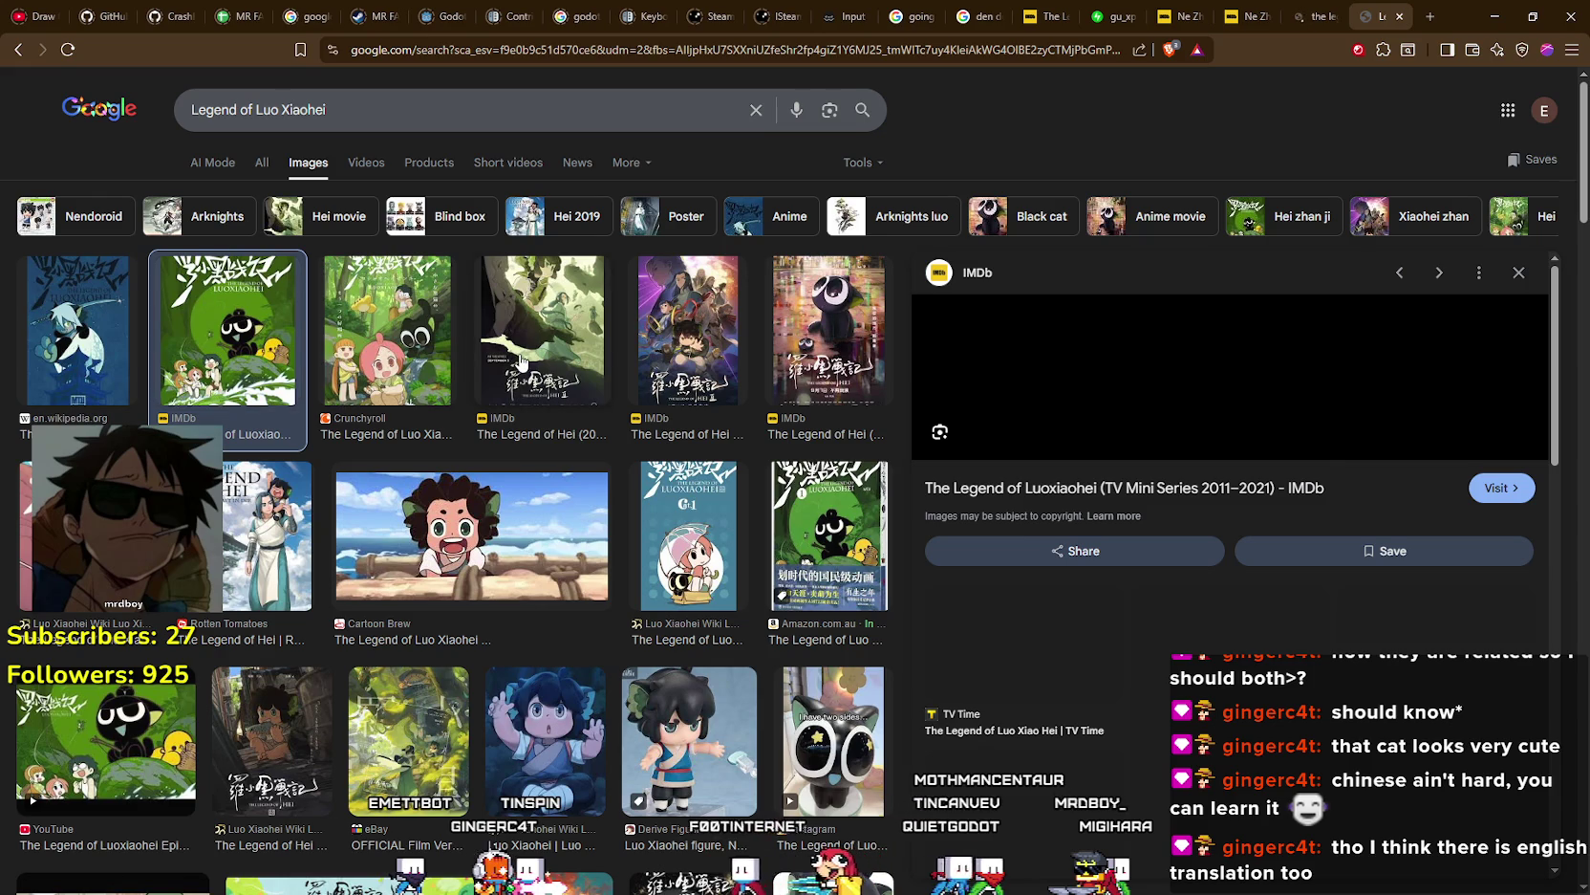
{"action": "left_click", "coordinate": [385, 340]}
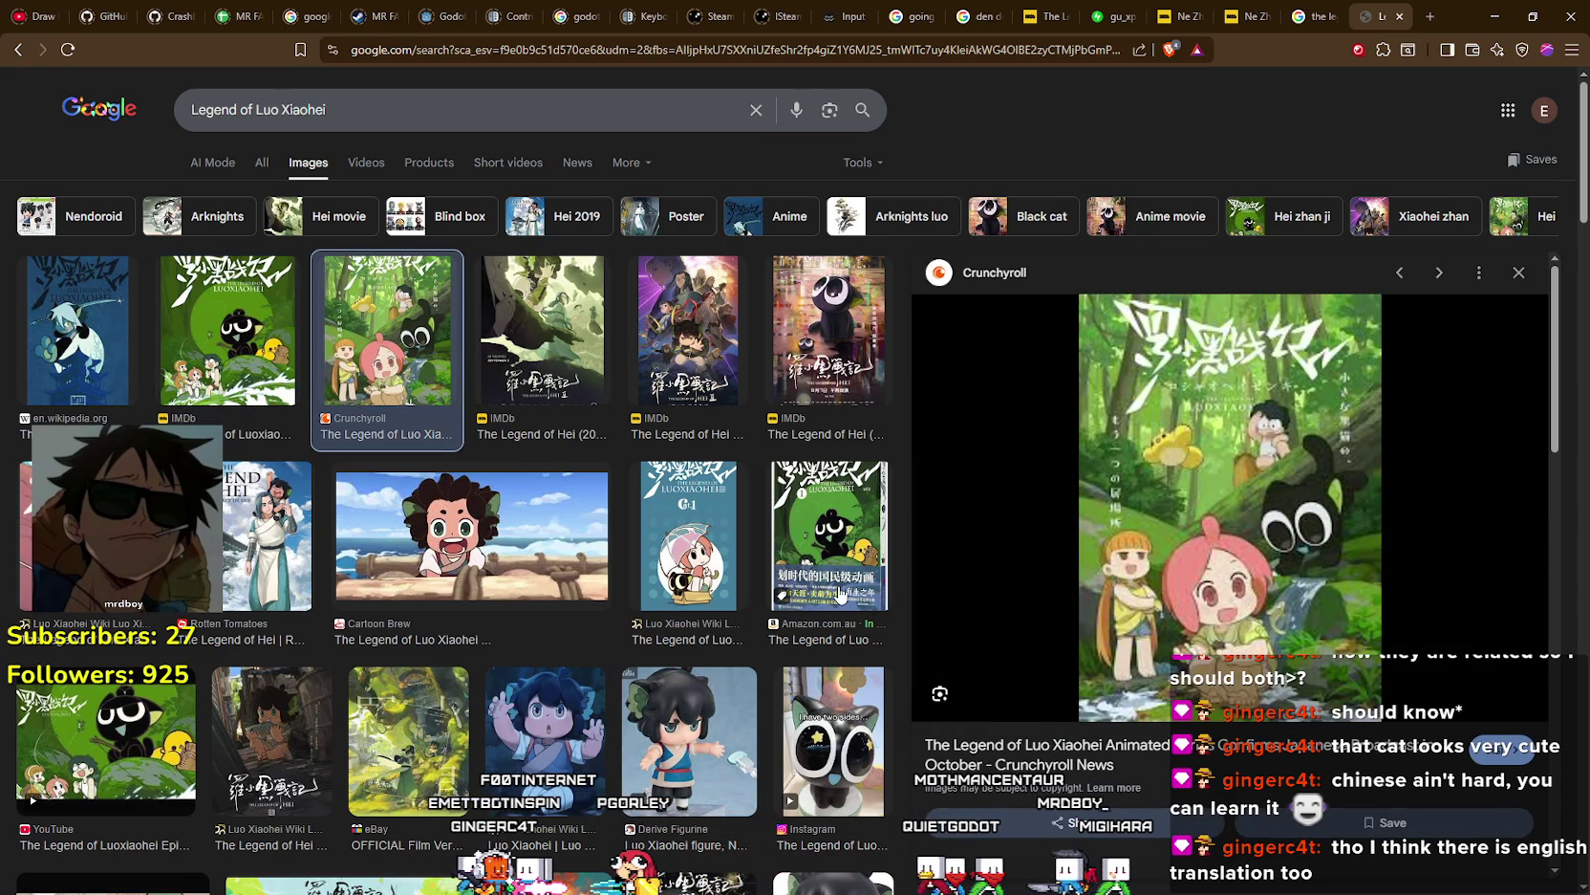
{"action": "scroll", "coordinate": [883, 744], "scroll_direction": "down", "scroll_amount": 3}
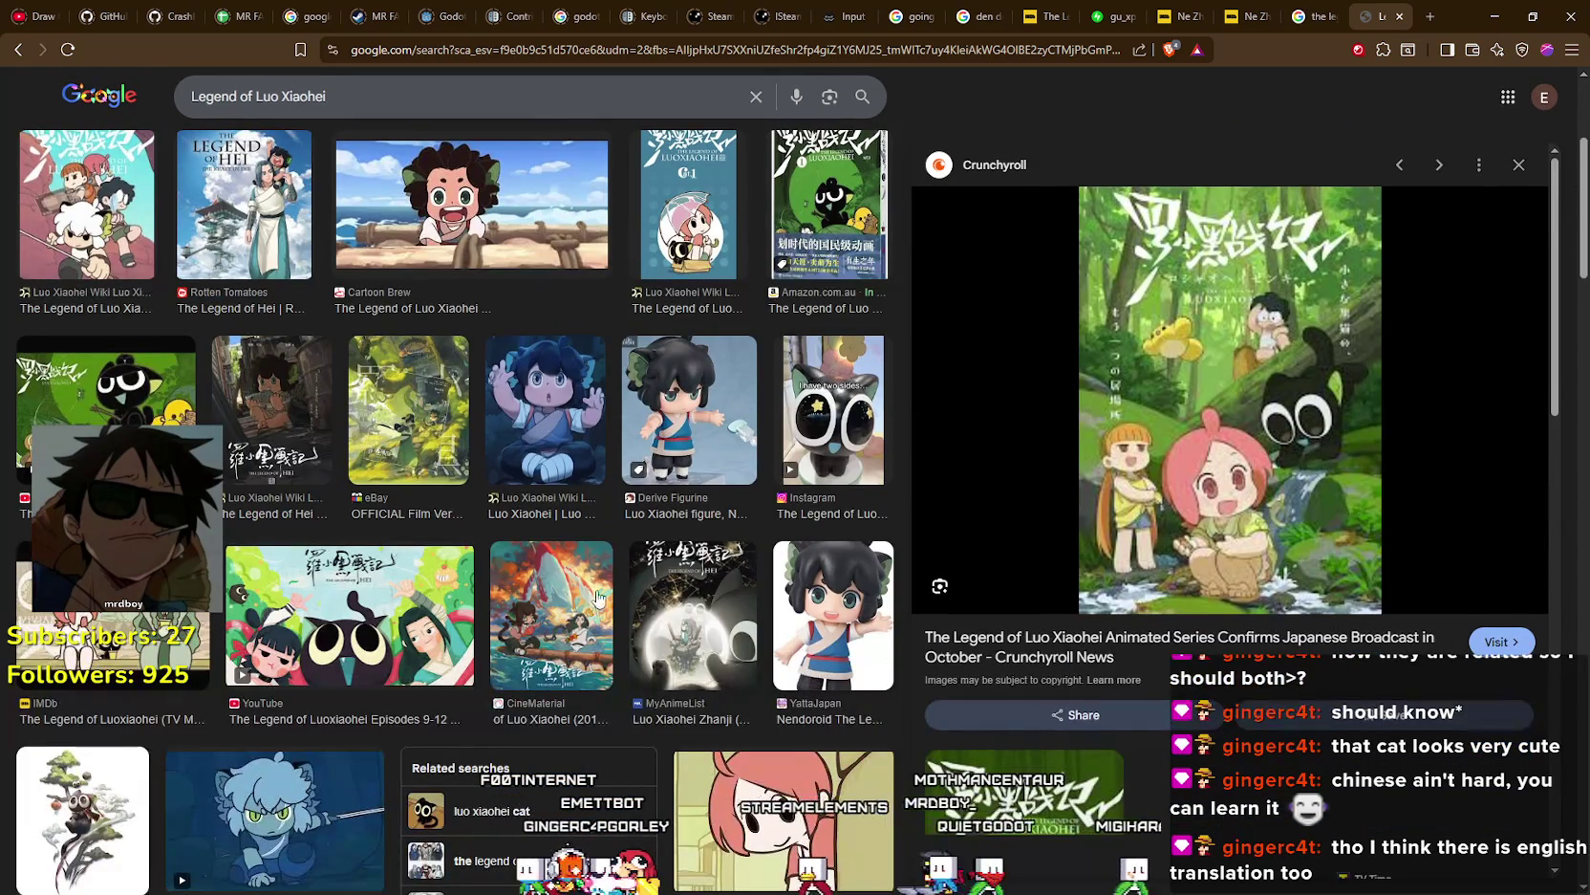
{"action": "scroll", "coordinate": [525, 593], "scroll_direction": "up", "scroll_amount": 3}
- Switch between the universe results and the Legend of Luo Xiaohei image results tabs
{"action": "left_click", "coordinate": [1295, 12]}
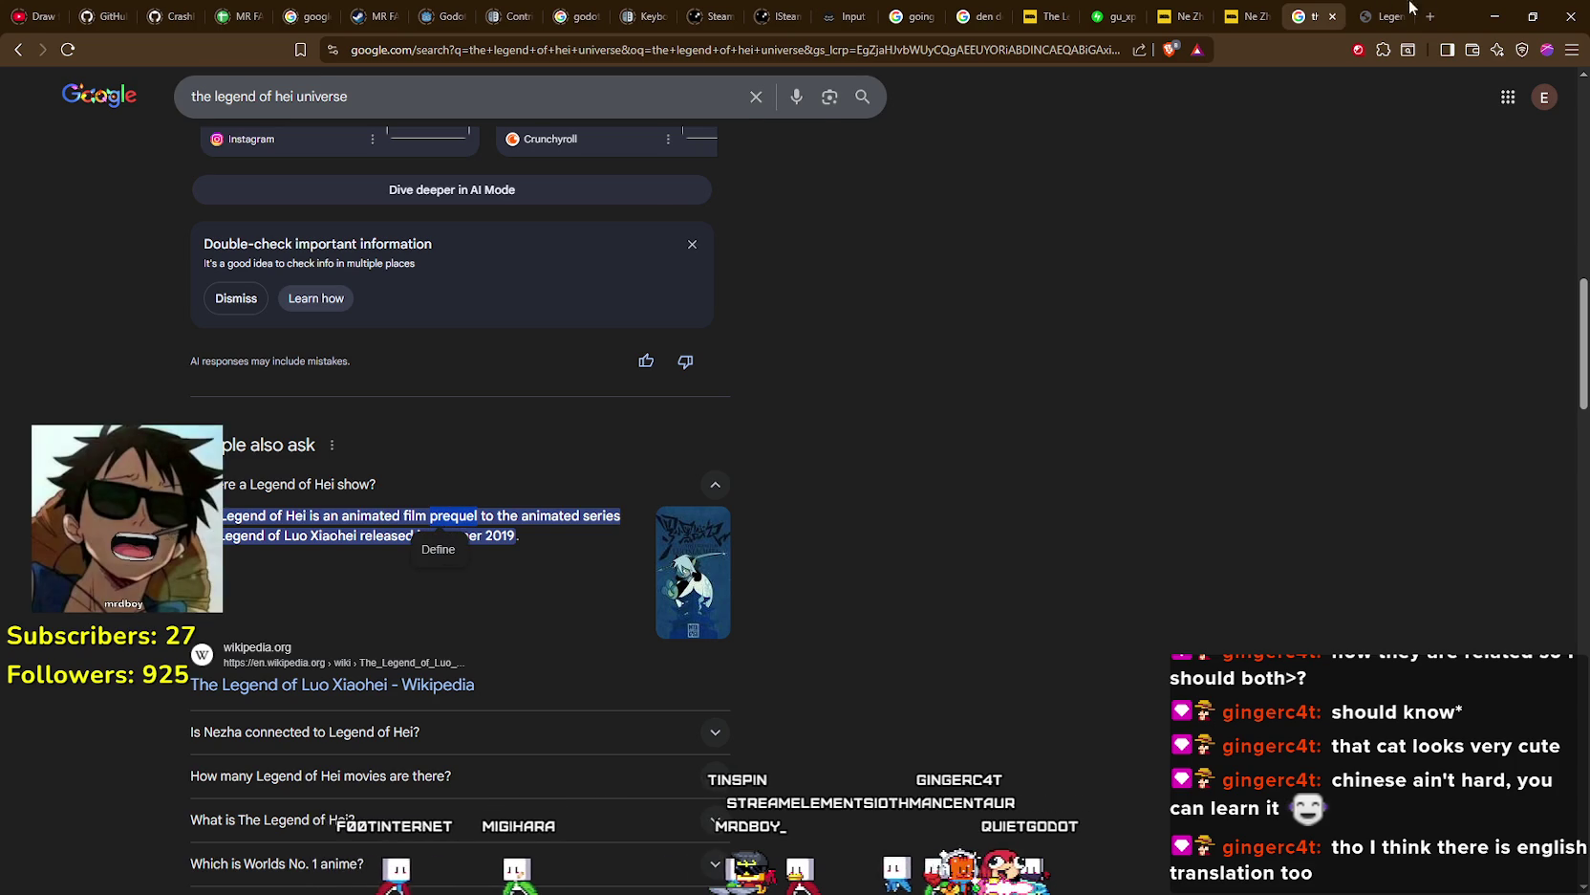
{"action": "key", "text": "ctrl+Tab"}
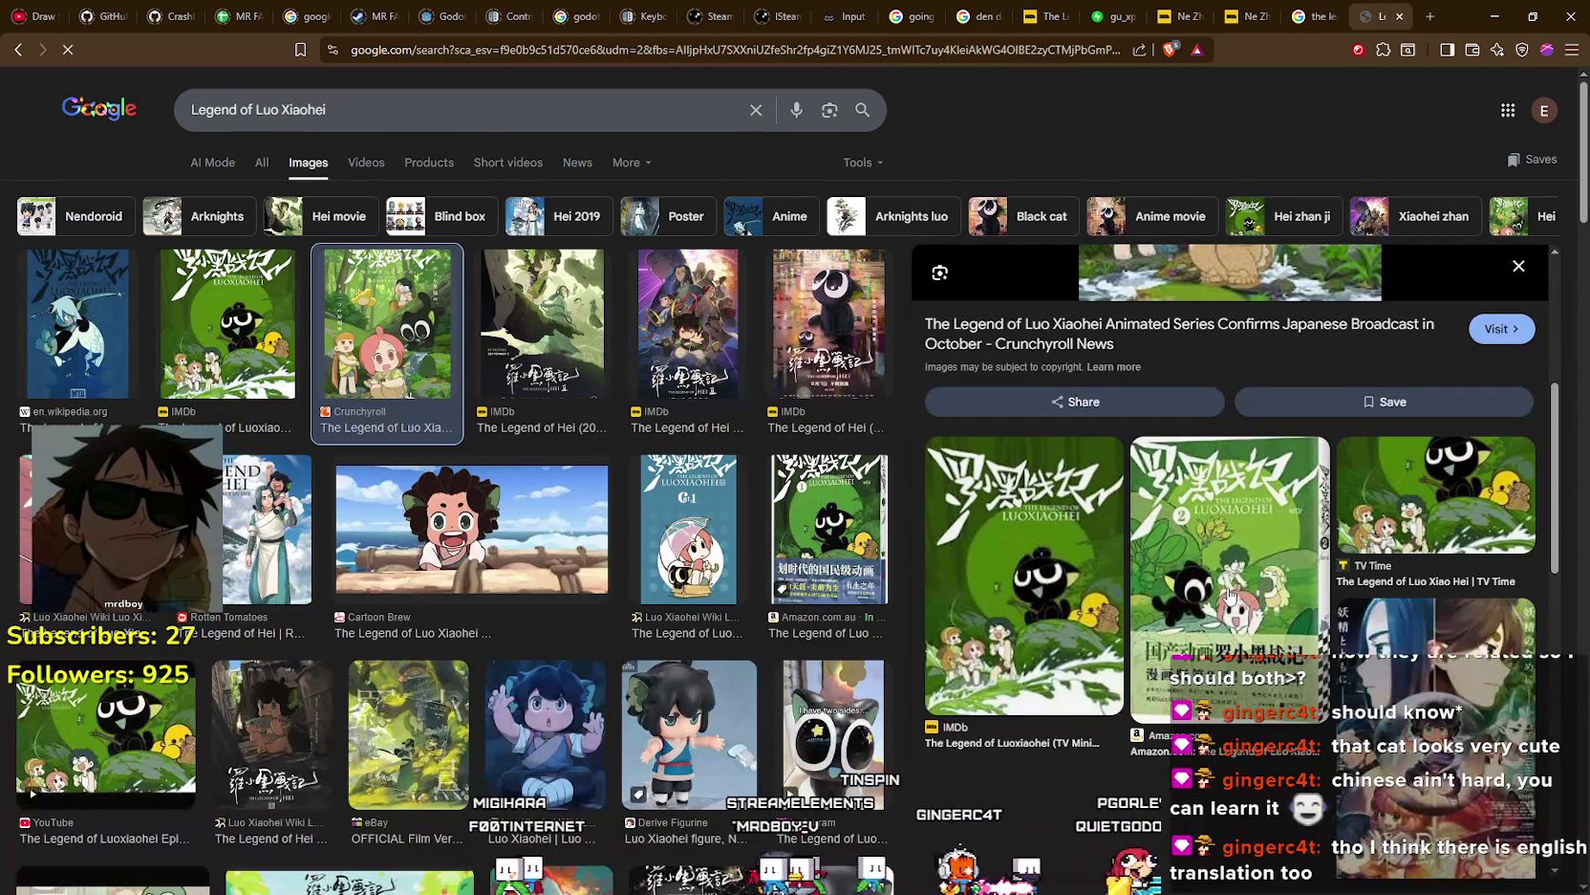
{"action": "scroll", "coordinate": [1231, 594], "scroll_direction": "down", "scroll_amount": 2}
{"action": "scroll", "coordinate": [1231, 595], "scroll_direction": "up", "scroll_amount": 2}
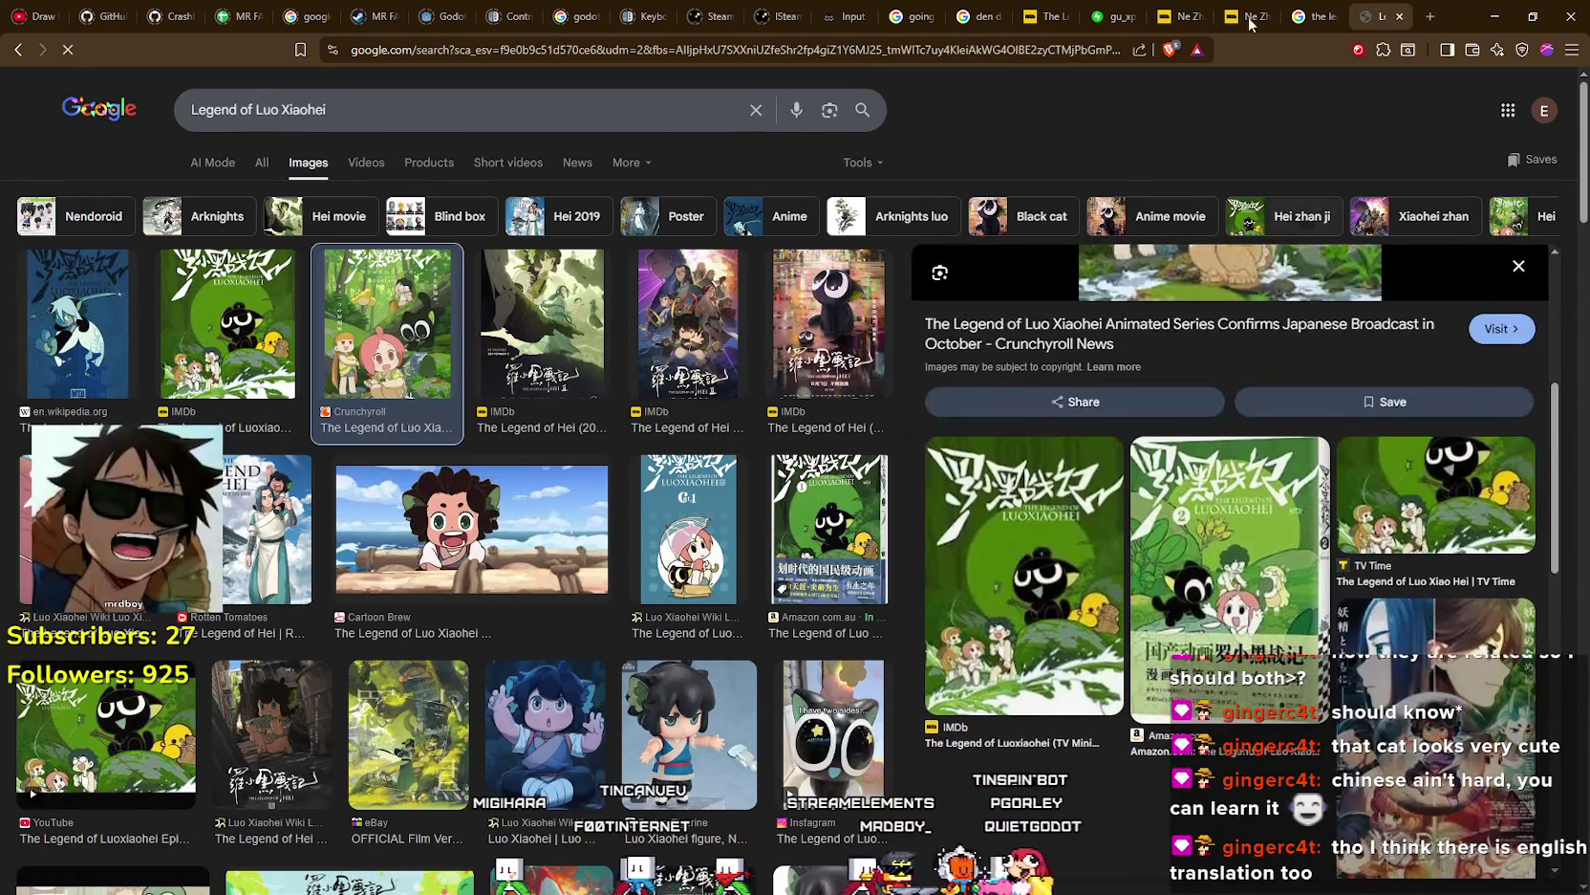
{"action": "left_click", "coordinate": [1303, 11]}
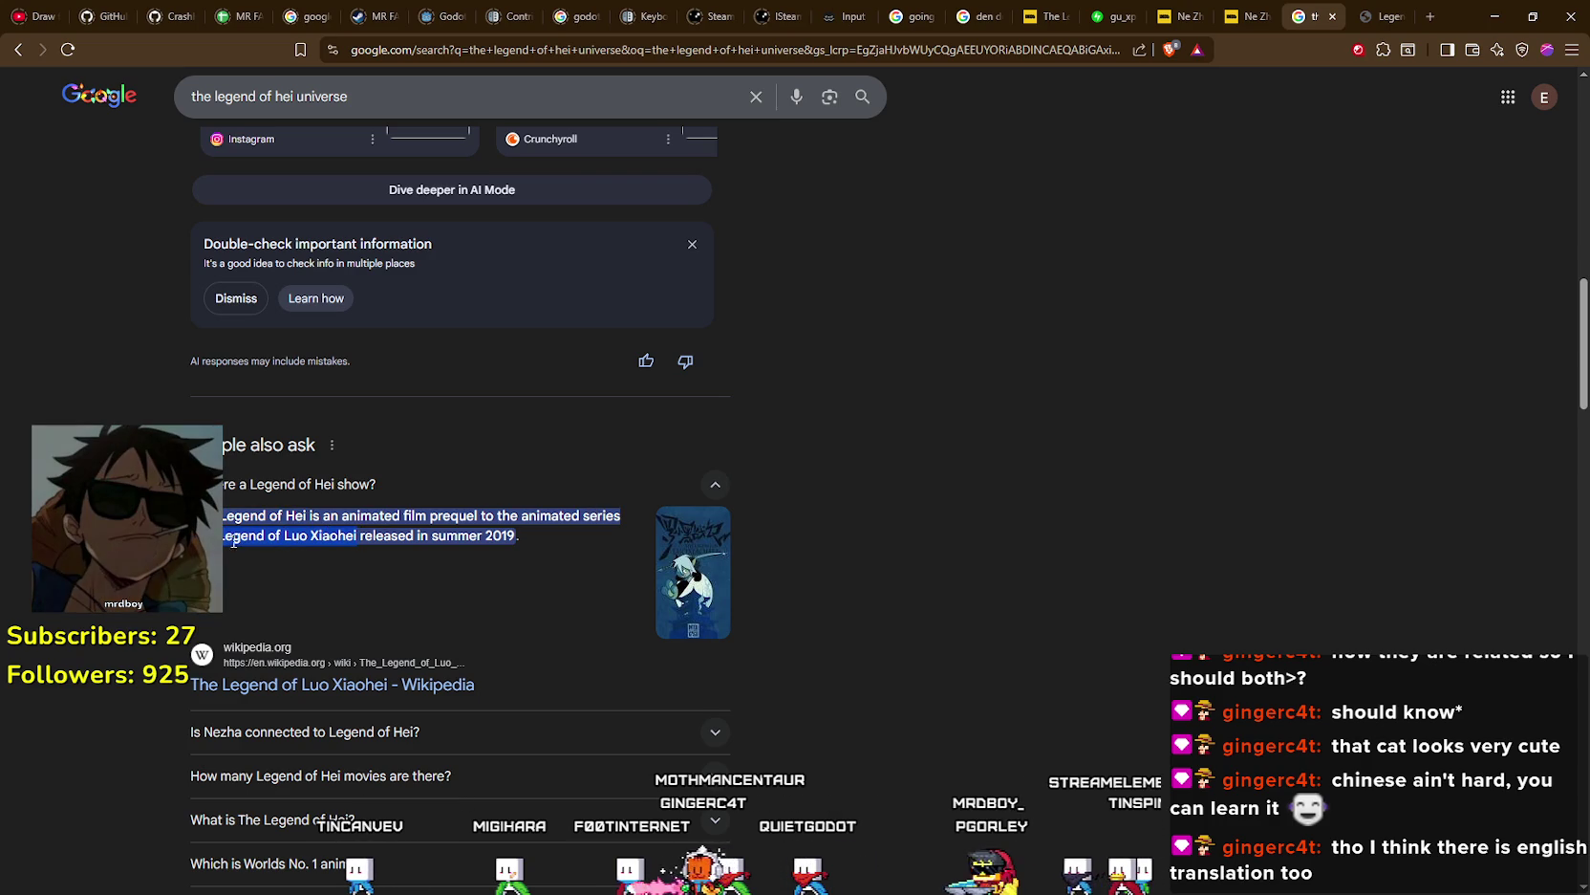
- Reselect 'Legend of Luo Xiaohei' and preview the Luo Xiaohei Wiki Fandom image
{"action": "left_click_drag", "start_coordinate": [223, 536], "coordinate": [357, 536]}
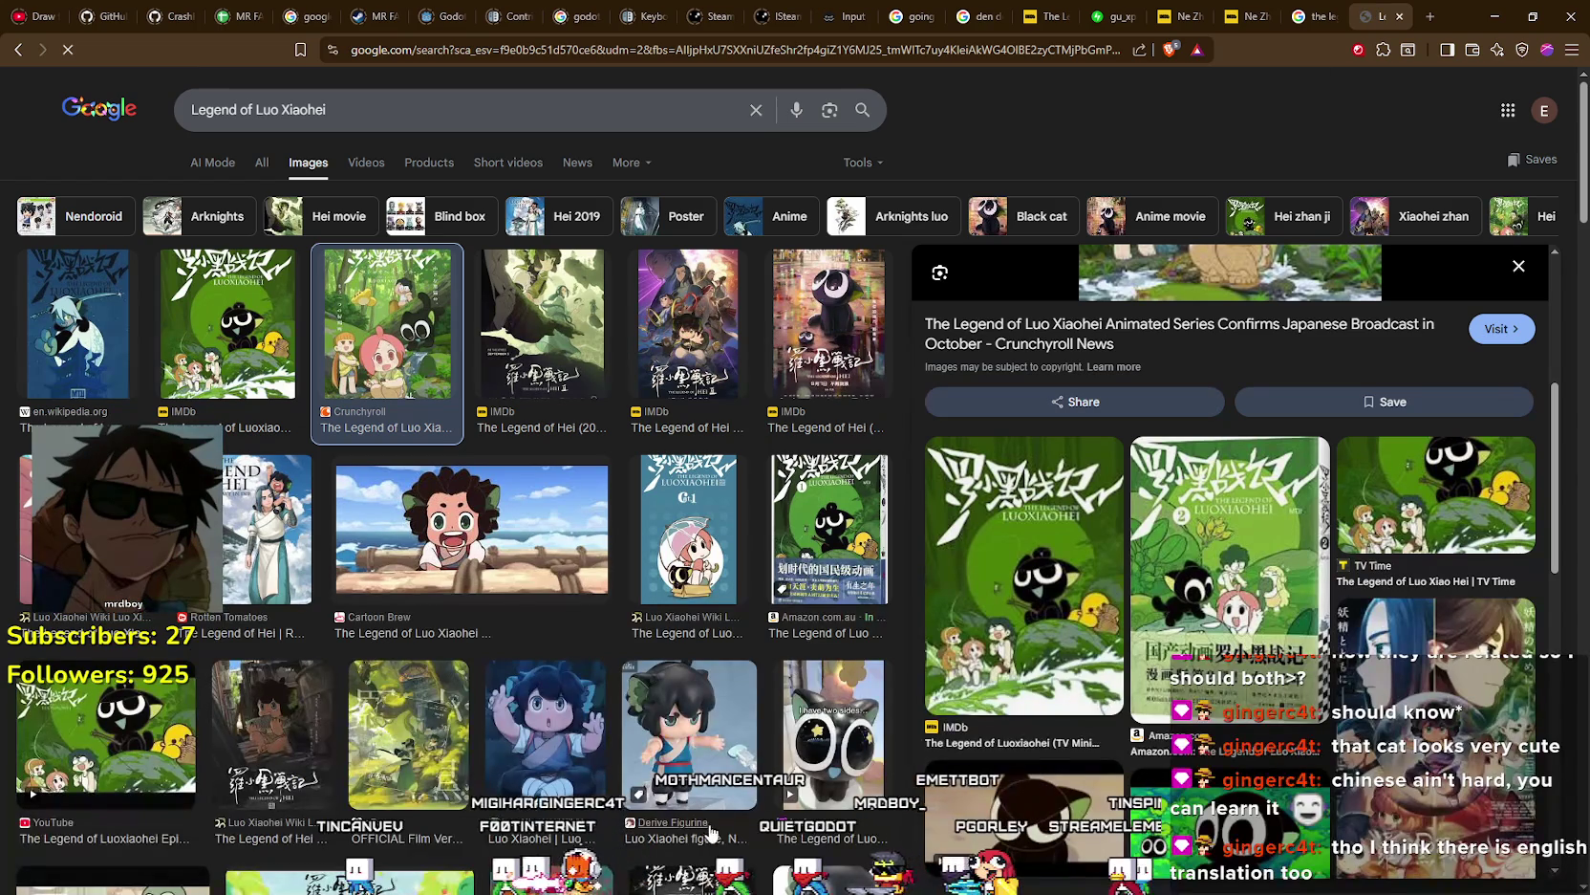
{"action": "left_click", "coordinate": [688, 531]}
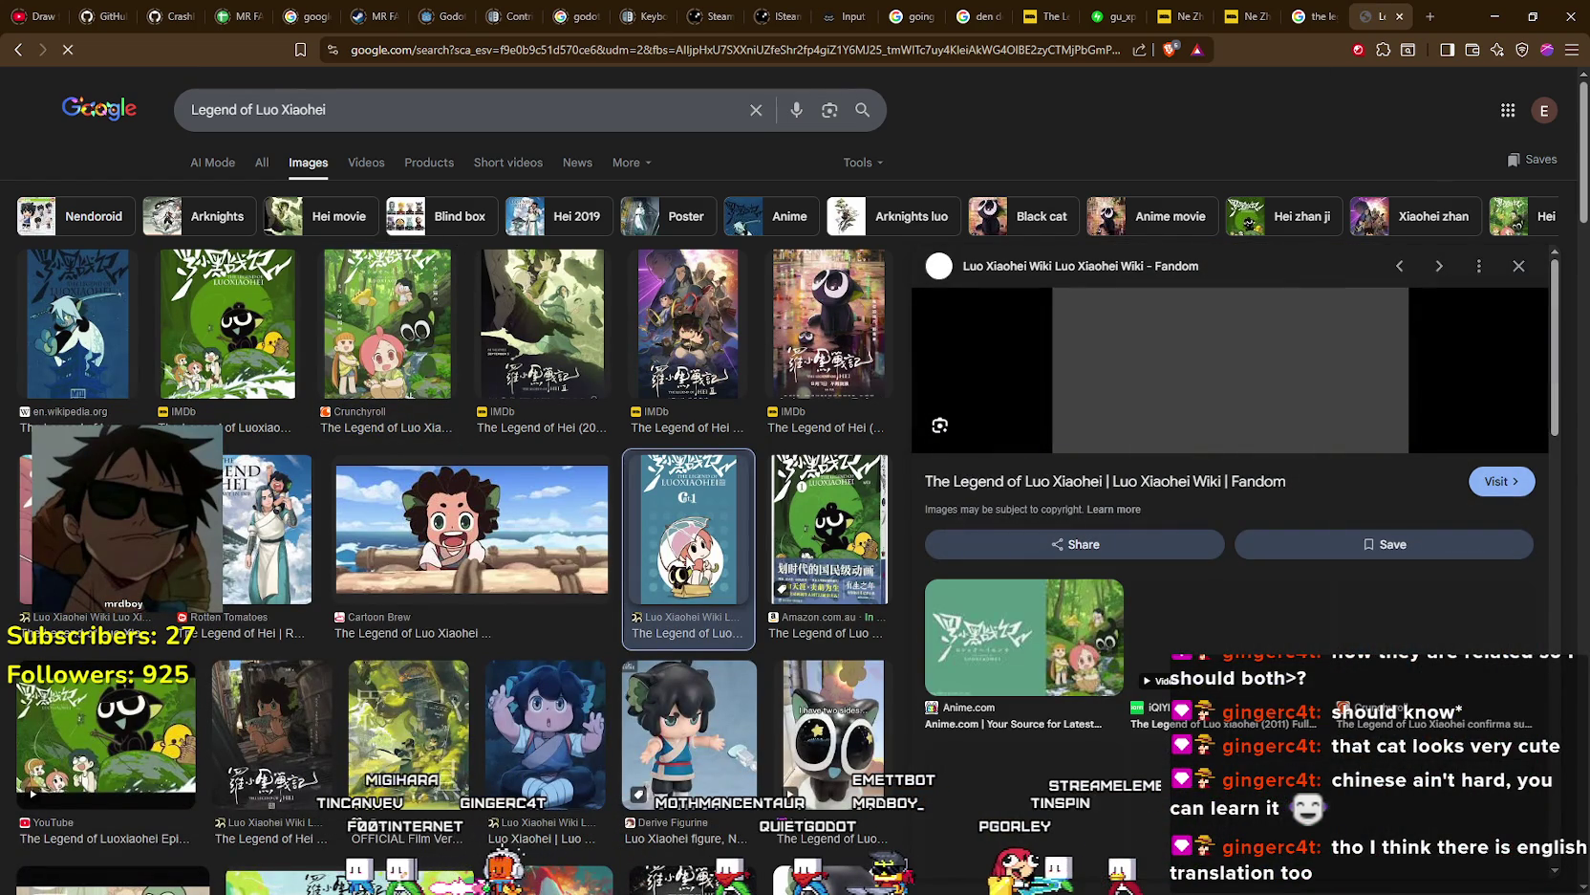
{"action": "scroll", "coordinate": [684, 813], "scroll_direction": "down", "scroll_amount": 4}
{"action": "scroll", "coordinate": [684, 814], "scroll_direction": "down", "scroll_amount": 4}
{"action": "scroll", "coordinate": [682, 809], "scroll_direction": "down", "scroll_amount": 2}
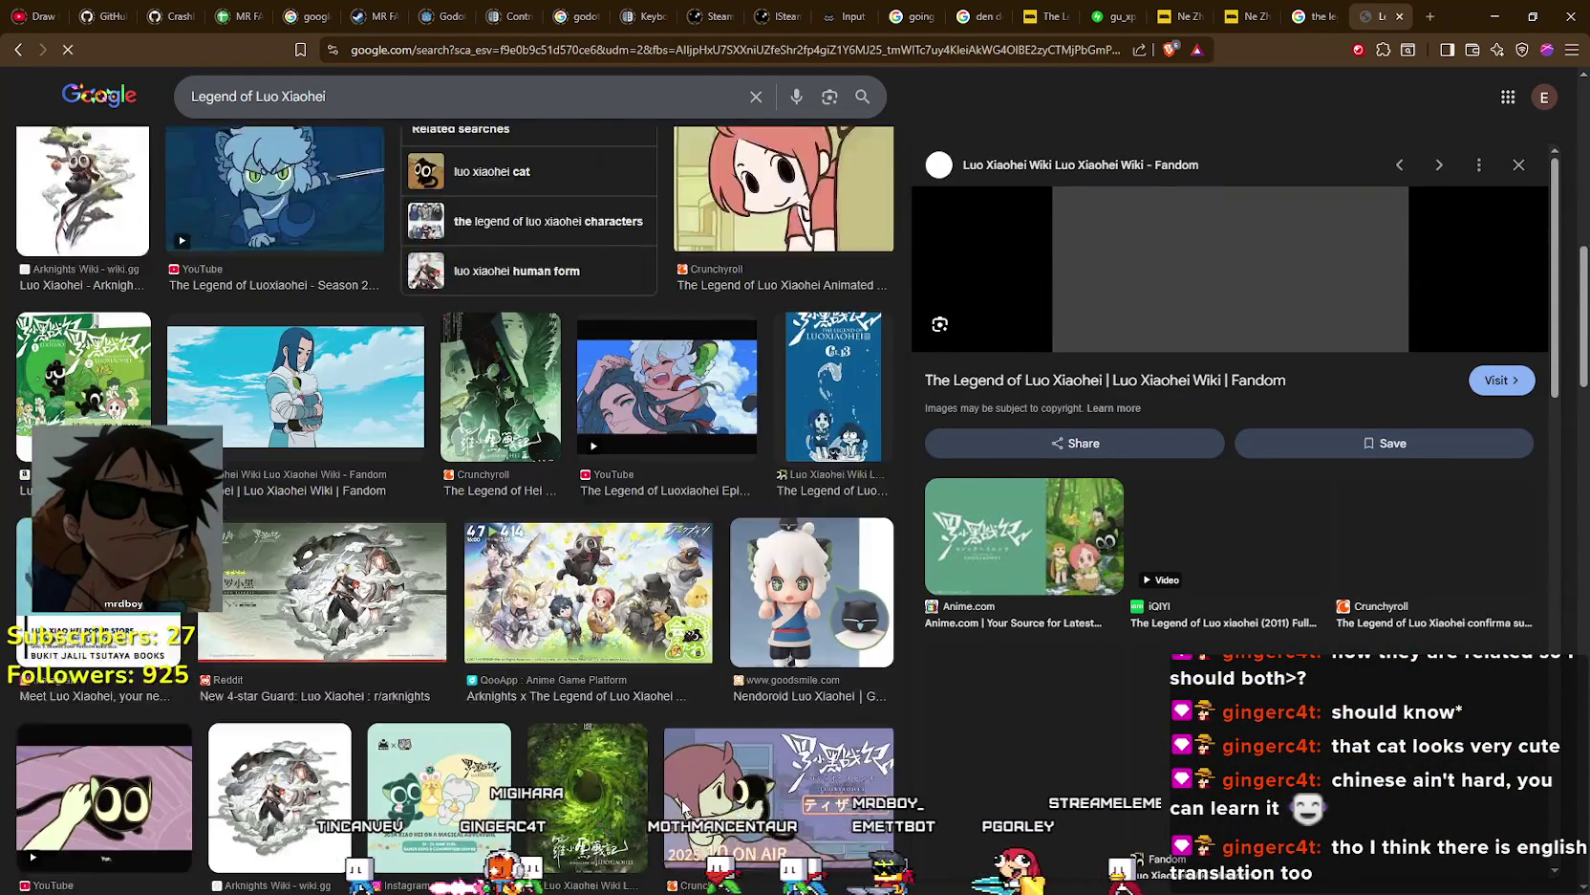
{"action": "left_click", "coordinate": [1322, 9]}
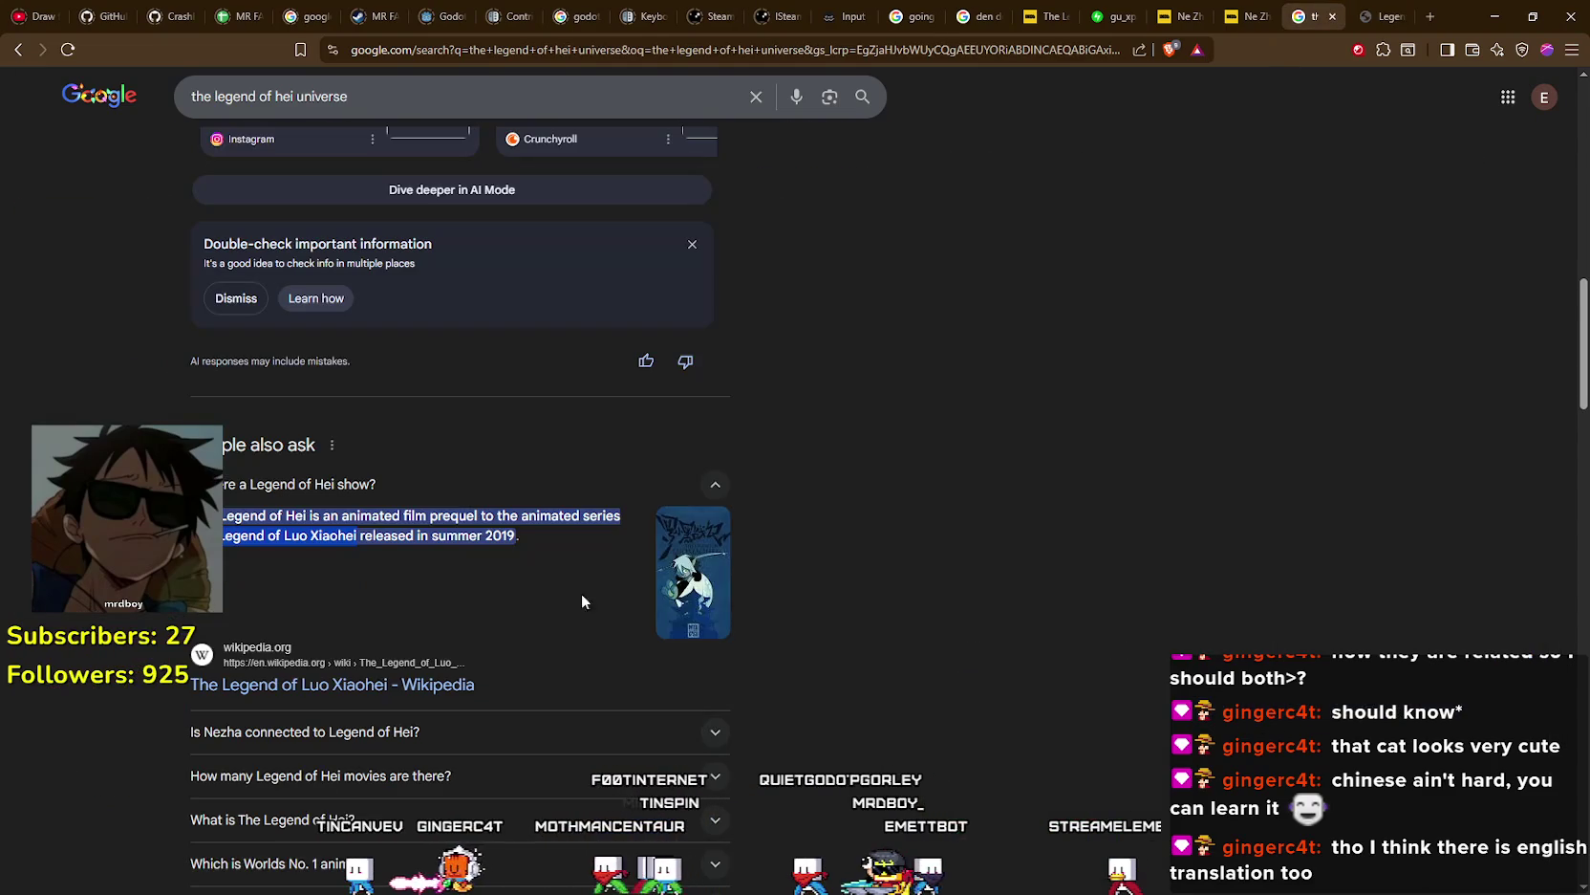
{"action": "scroll", "coordinate": [593, 574], "scroll_direction": "down", "scroll_amount": 2}
{"action": "left_click", "coordinate": [482, 564]}
{"action": "scroll", "coordinate": [932, 566], "scroll_direction": "down", "scroll_amount": 2}
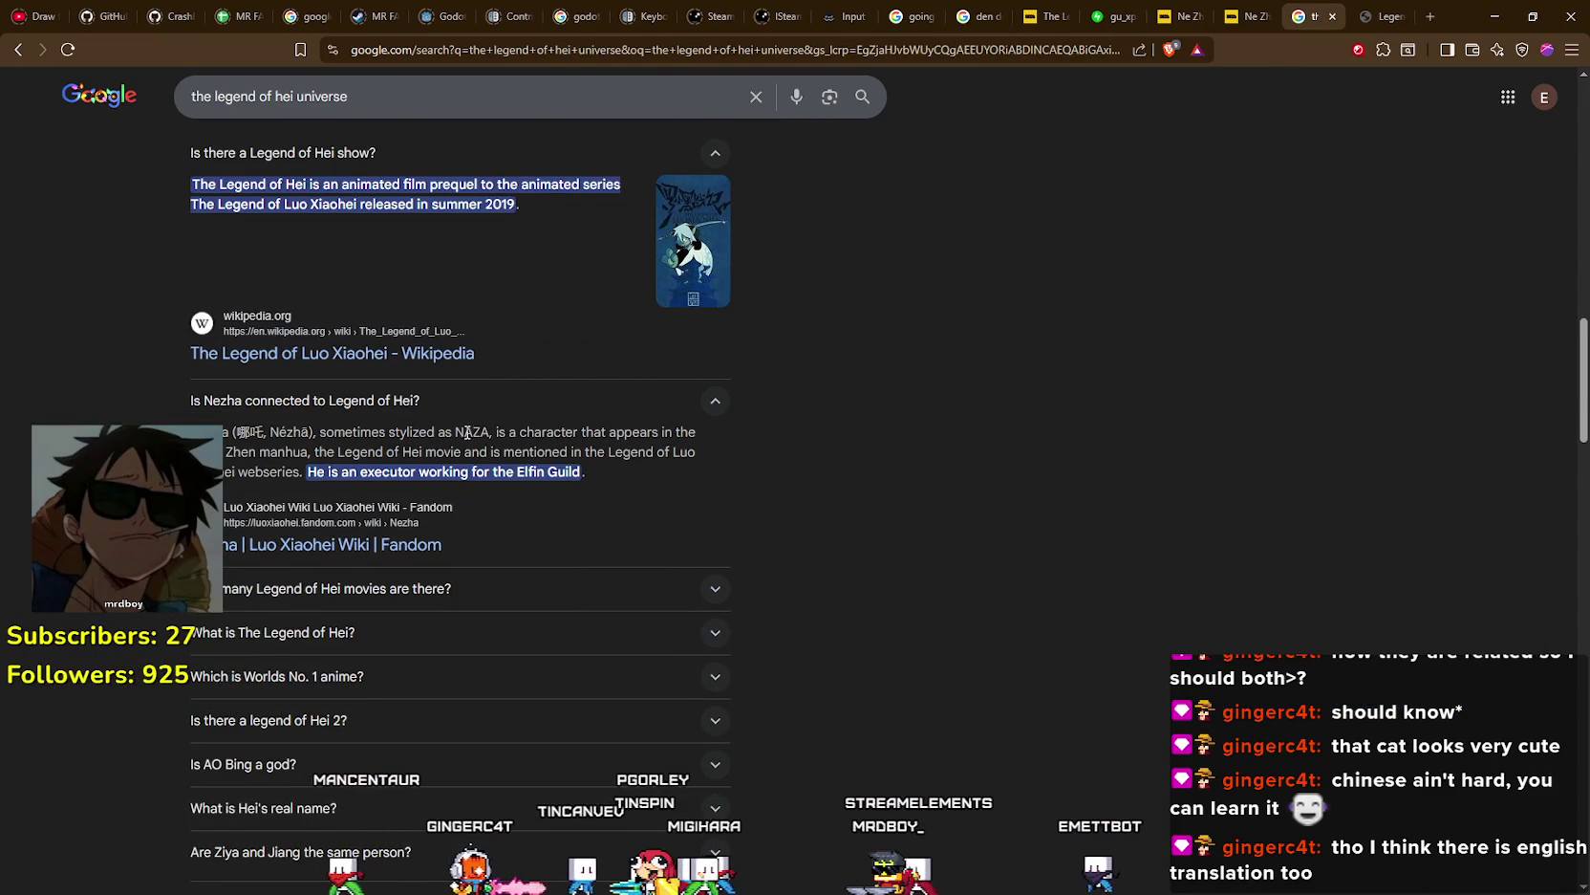
{"action": "left_click", "coordinate": [547, 456]}
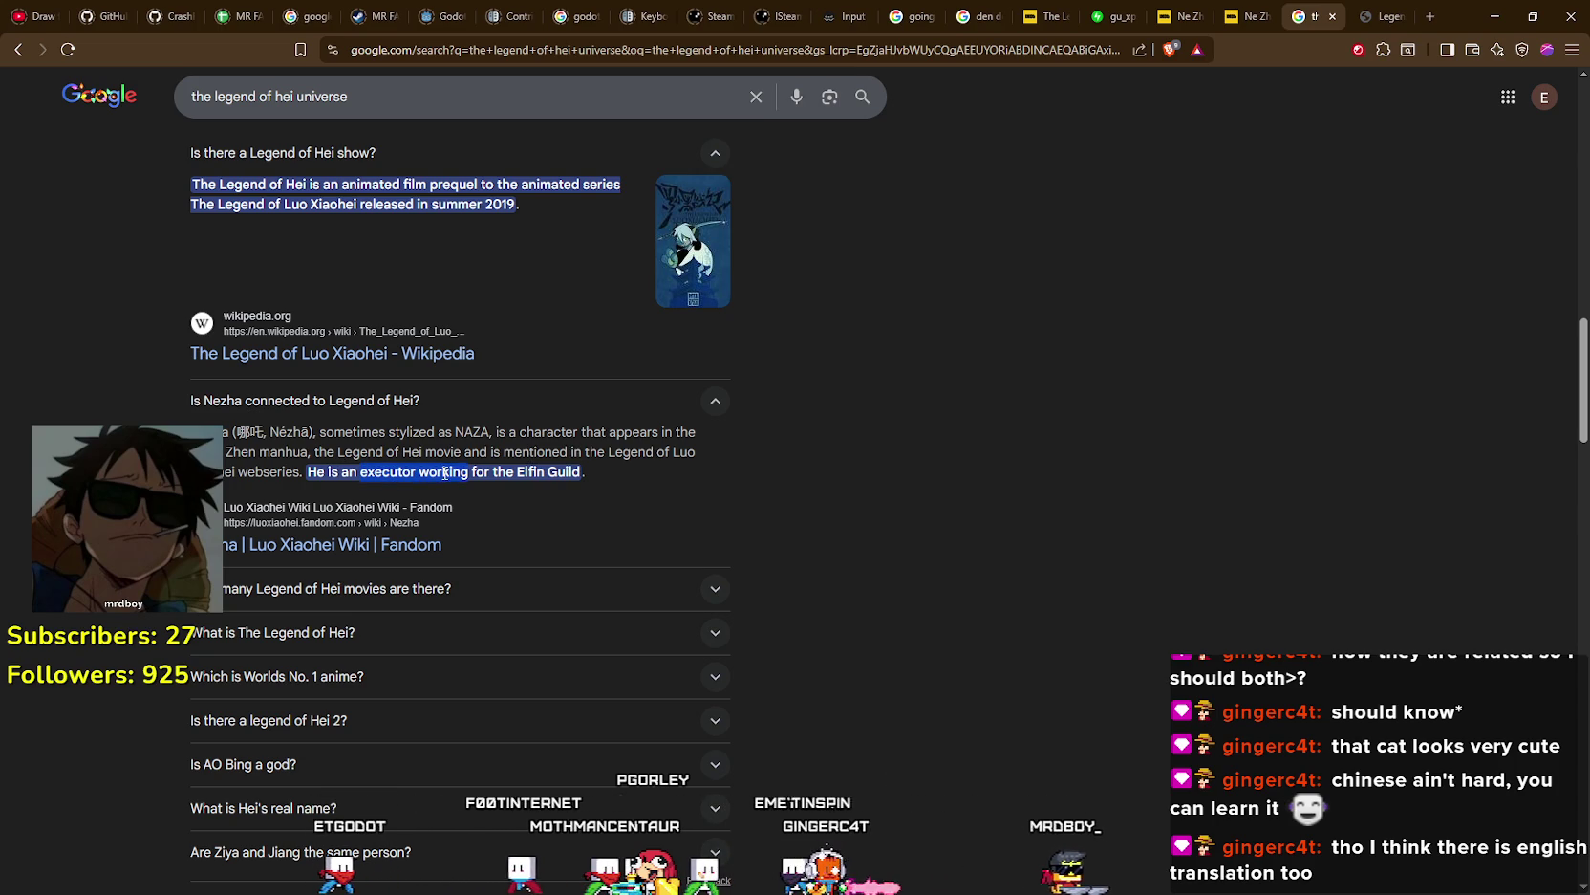
{"action": "scroll", "coordinate": [817, 503], "scroll_direction": "down", "scroll_amount": 4}
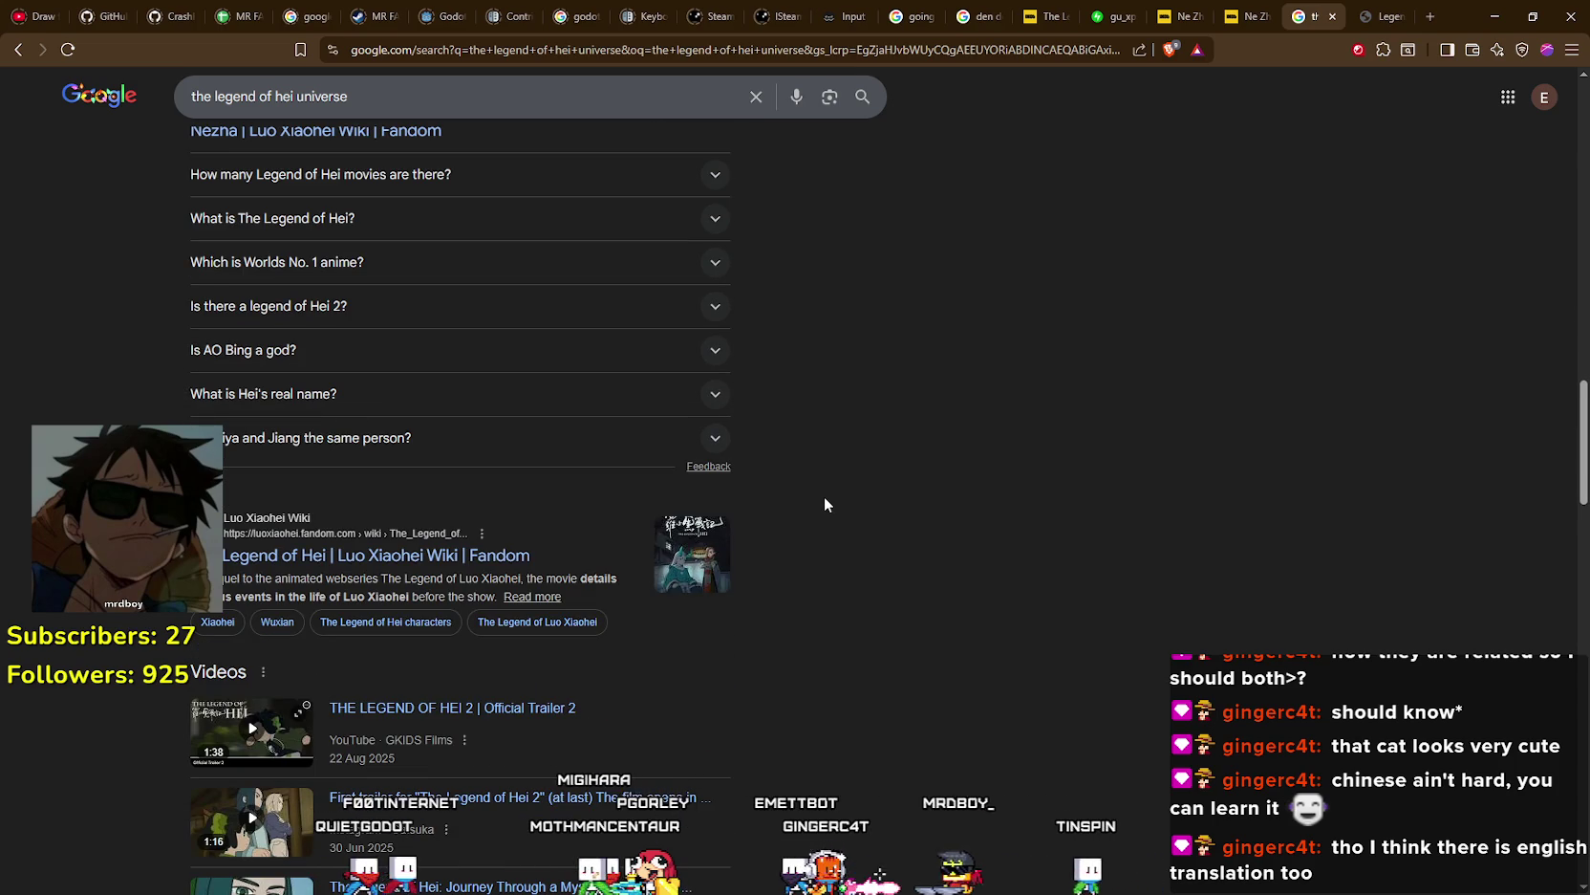
{"action": "scroll", "coordinate": [827, 496], "scroll_direction": "down", "scroll_amount": 2}
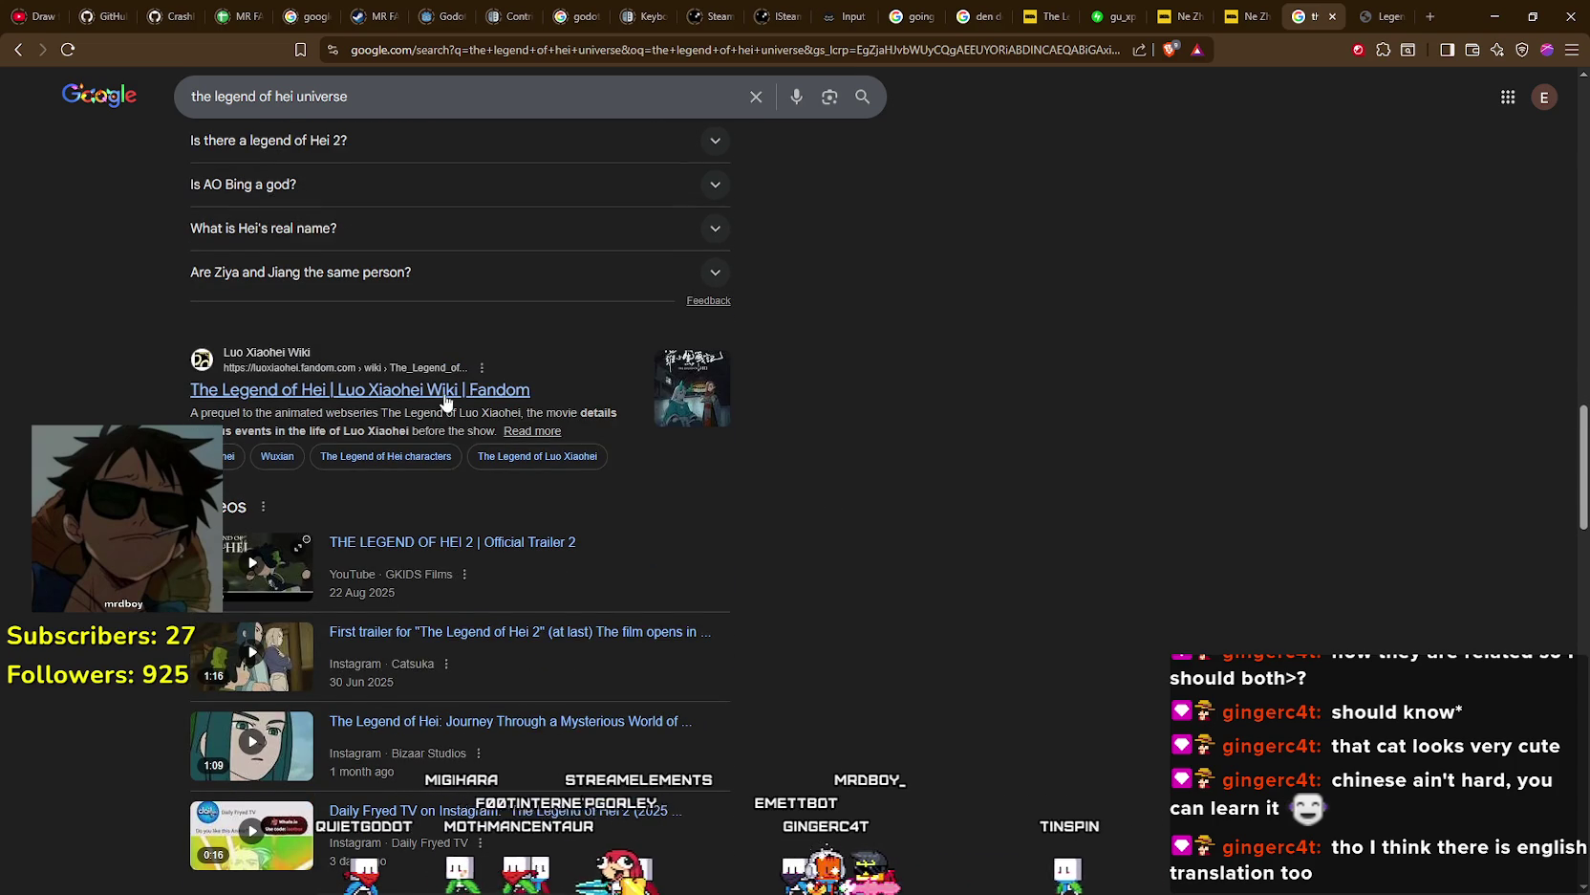
{"action": "scroll", "coordinate": [776, 541], "scroll_direction": "down", "scroll_amount": 4}
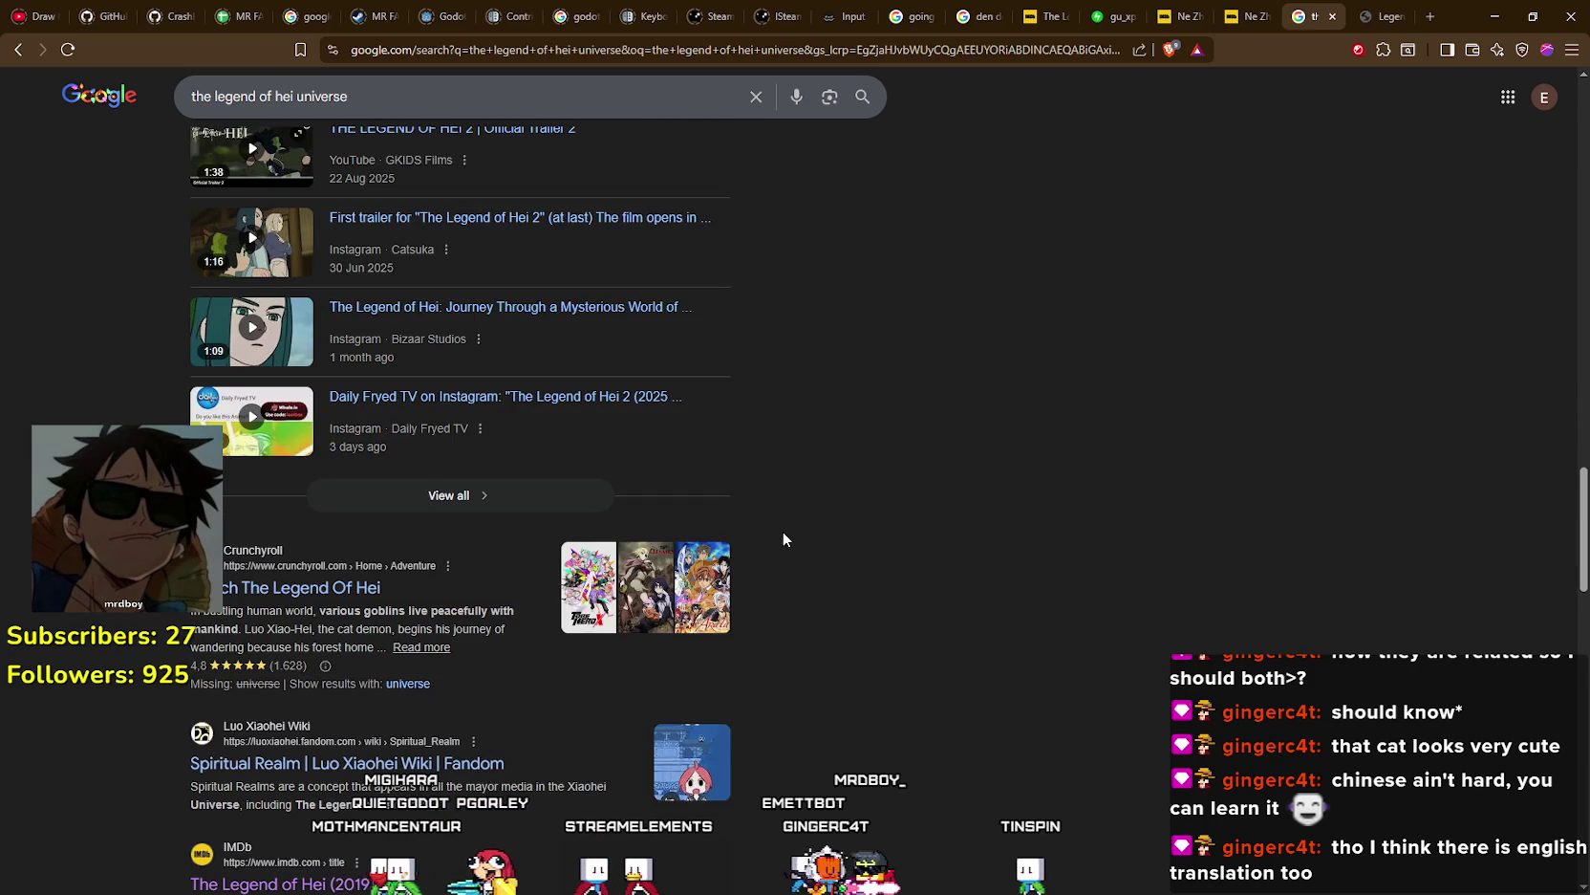
{"action": "scroll", "coordinate": [784, 533], "scroll_direction": "down", "scroll_amount": 4}
{"action": "scroll", "coordinate": [782, 539], "scroll_direction": "down", "scroll_amount": 2}
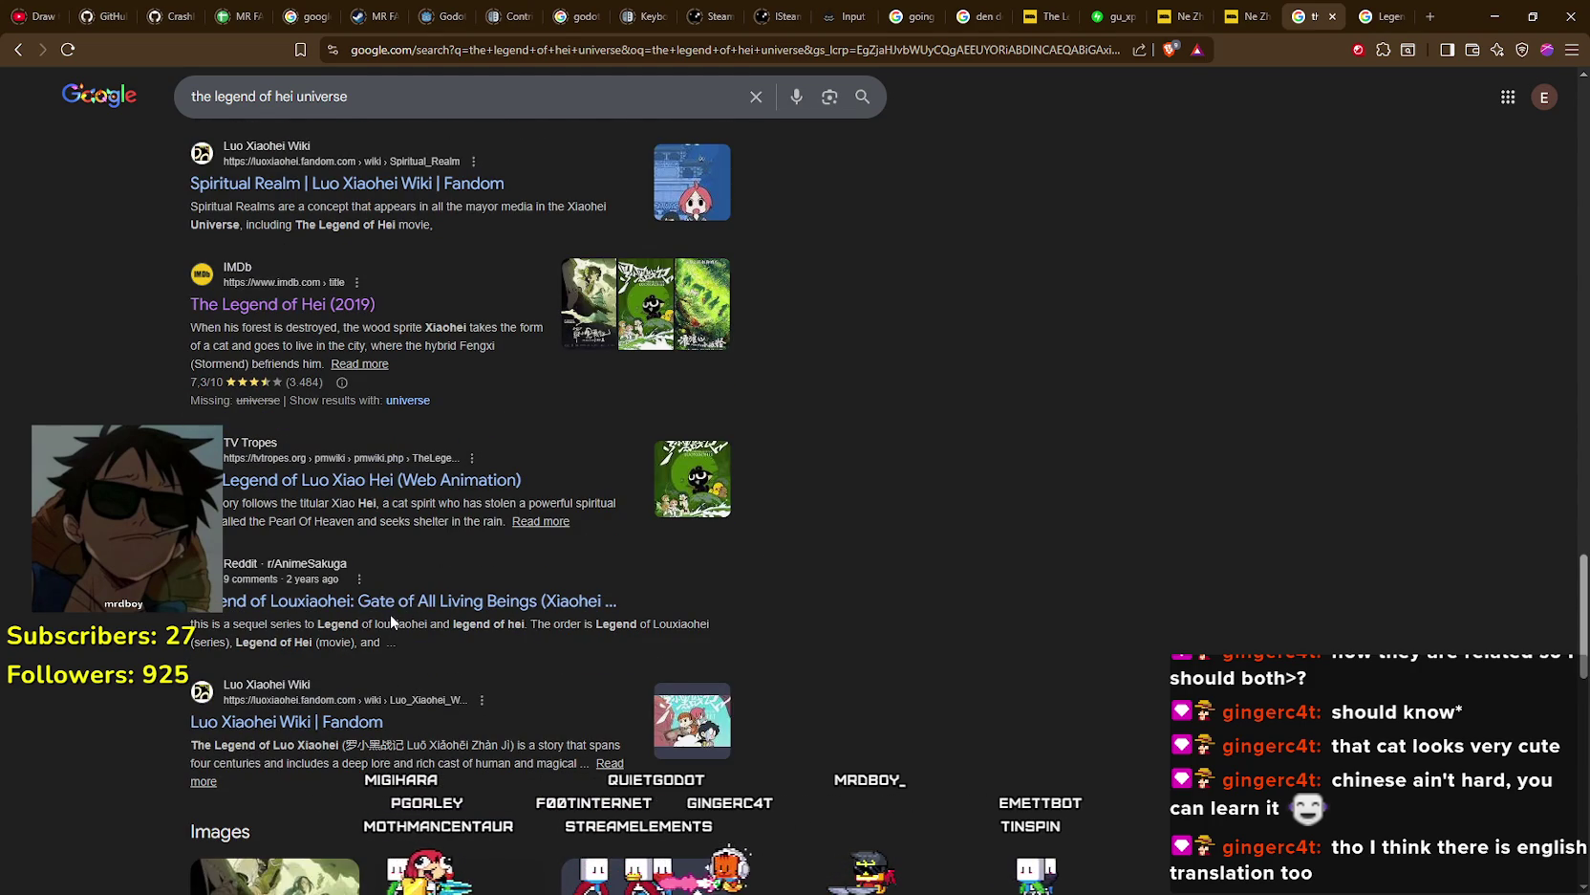
{"action": "scroll", "coordinate": [599, 808], "scroll_direction": "down", "scroll_amount": 2}
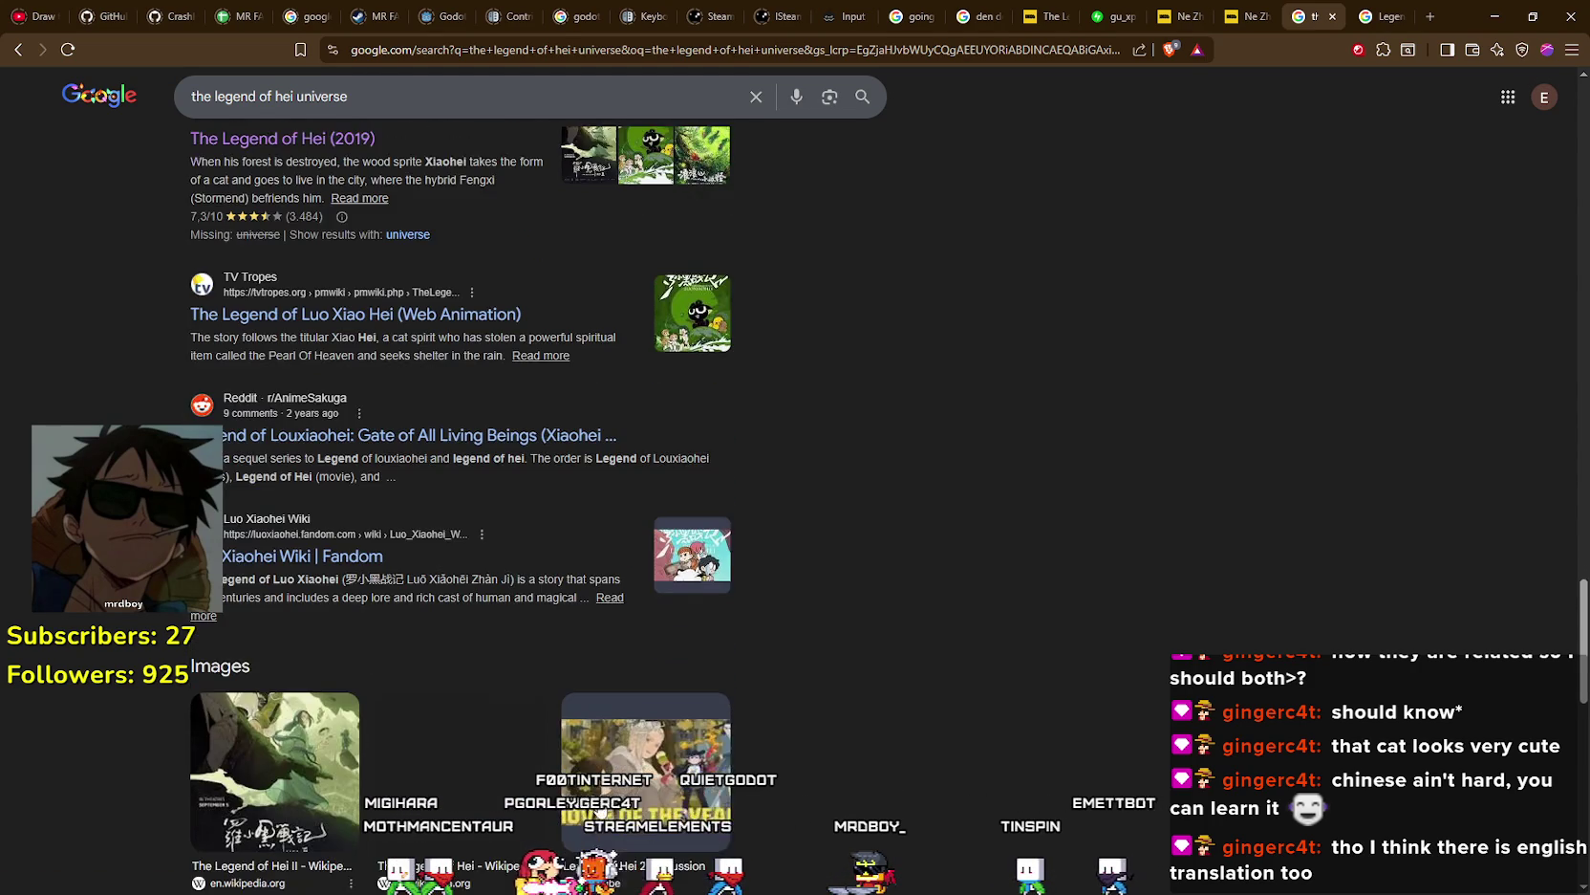
{"action": "scroll", "coordinate": [522, 546], "scroll_direction": "down", "scroll_amount": 4}
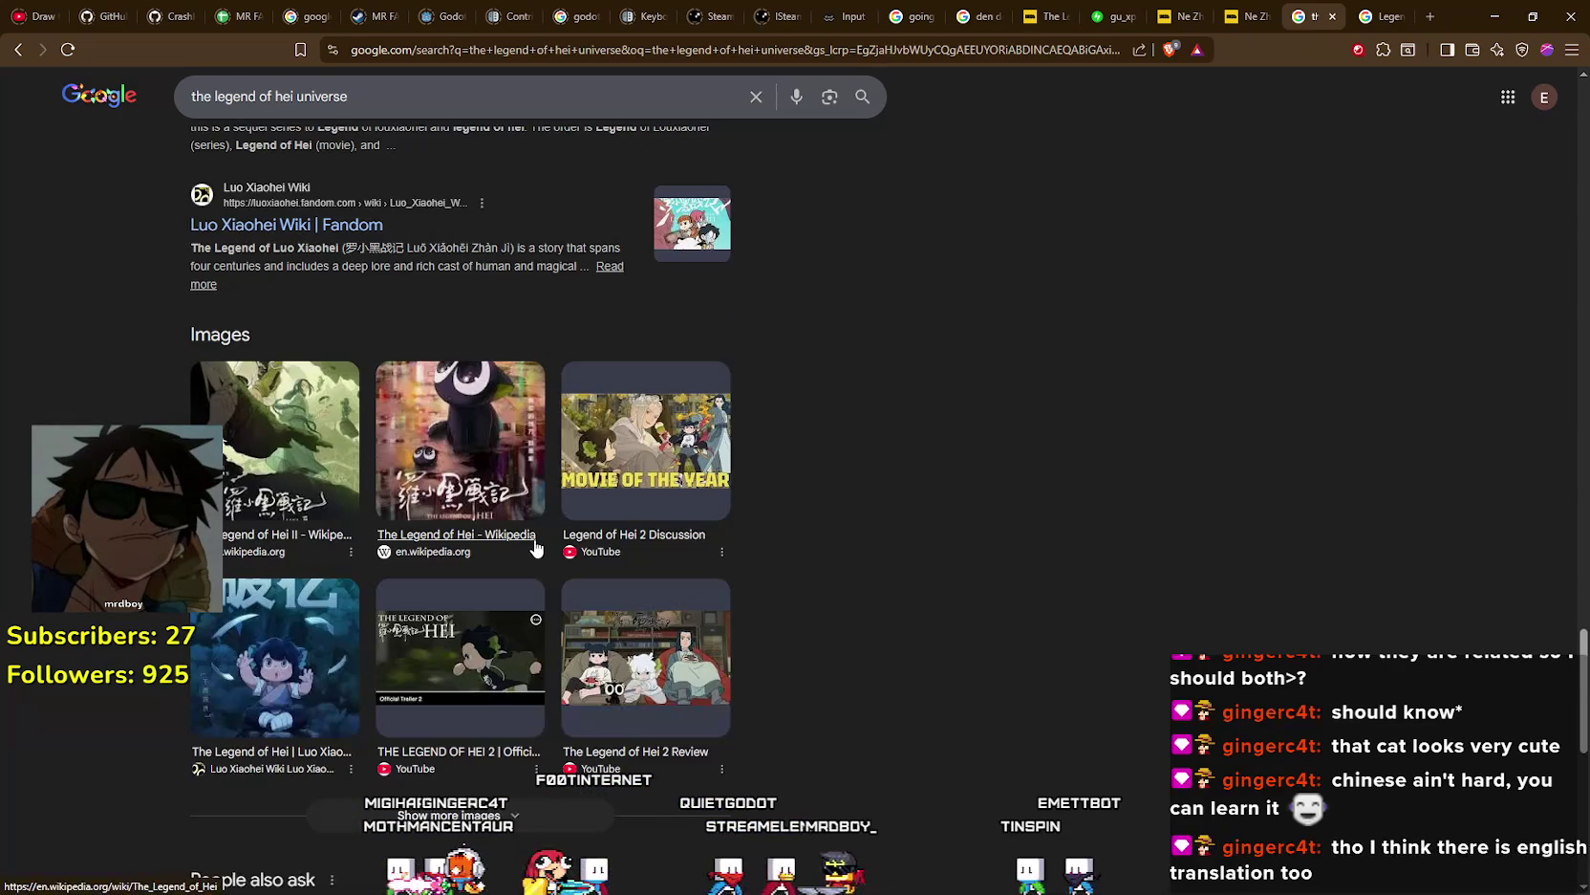
{"action": "scroll", "coordinate": [920, 696], "scroll_direction": "up", "scroll_amount": 15}
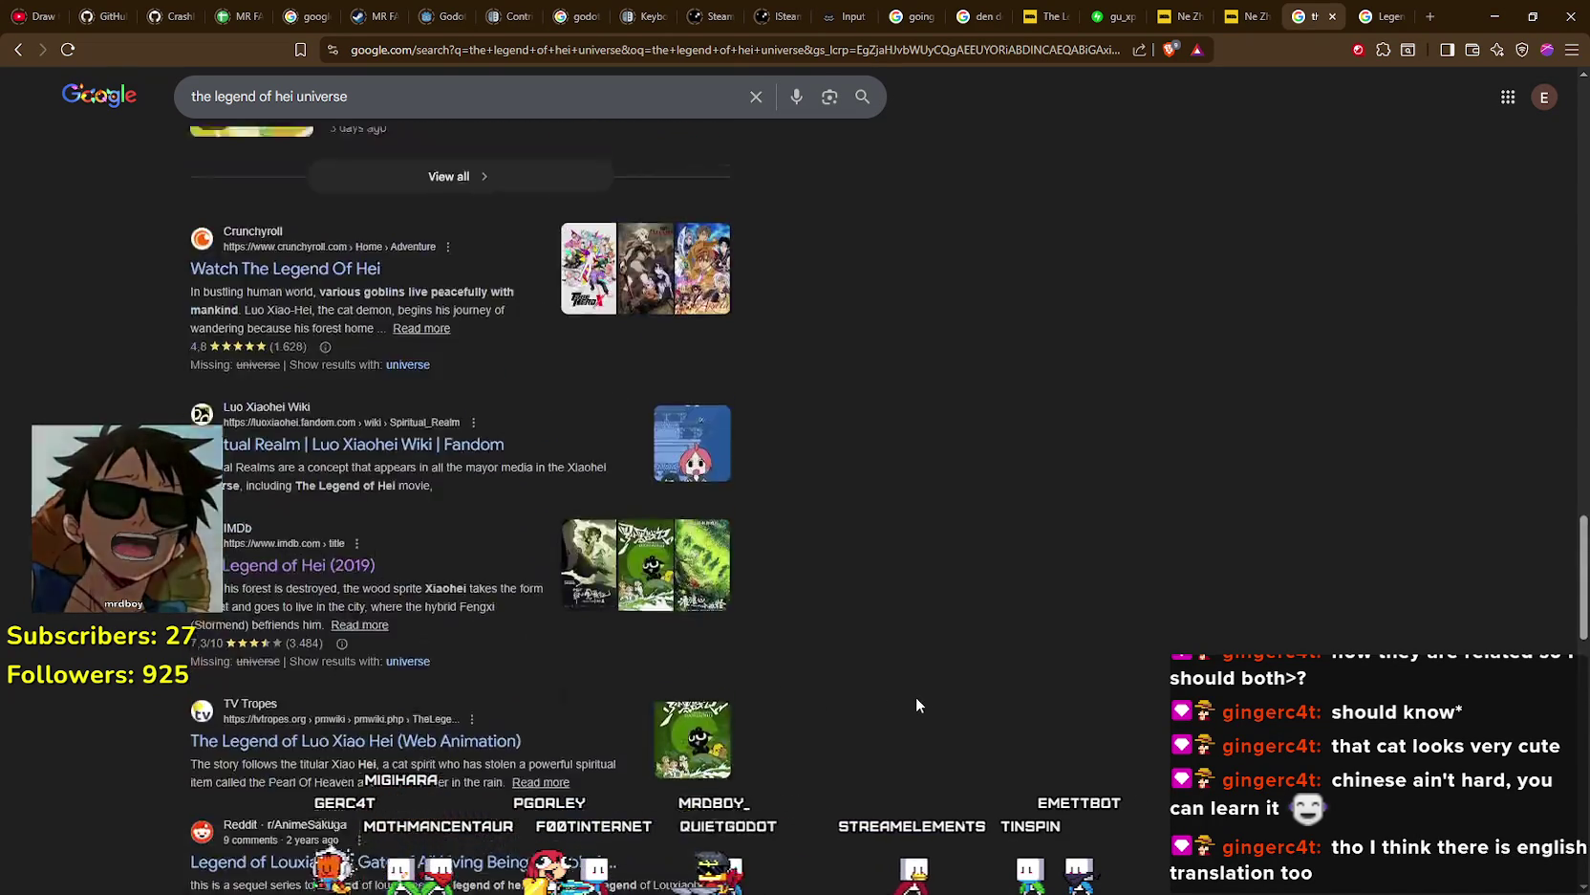
{"action": "scroll", "coordinate": [915, 696], "scroll_direction": "down", "scroll_amount": 3}
{"action": "scroll", "coordinate": [916, 696], "scroll_direction": "up", "scroll_amount": 20}
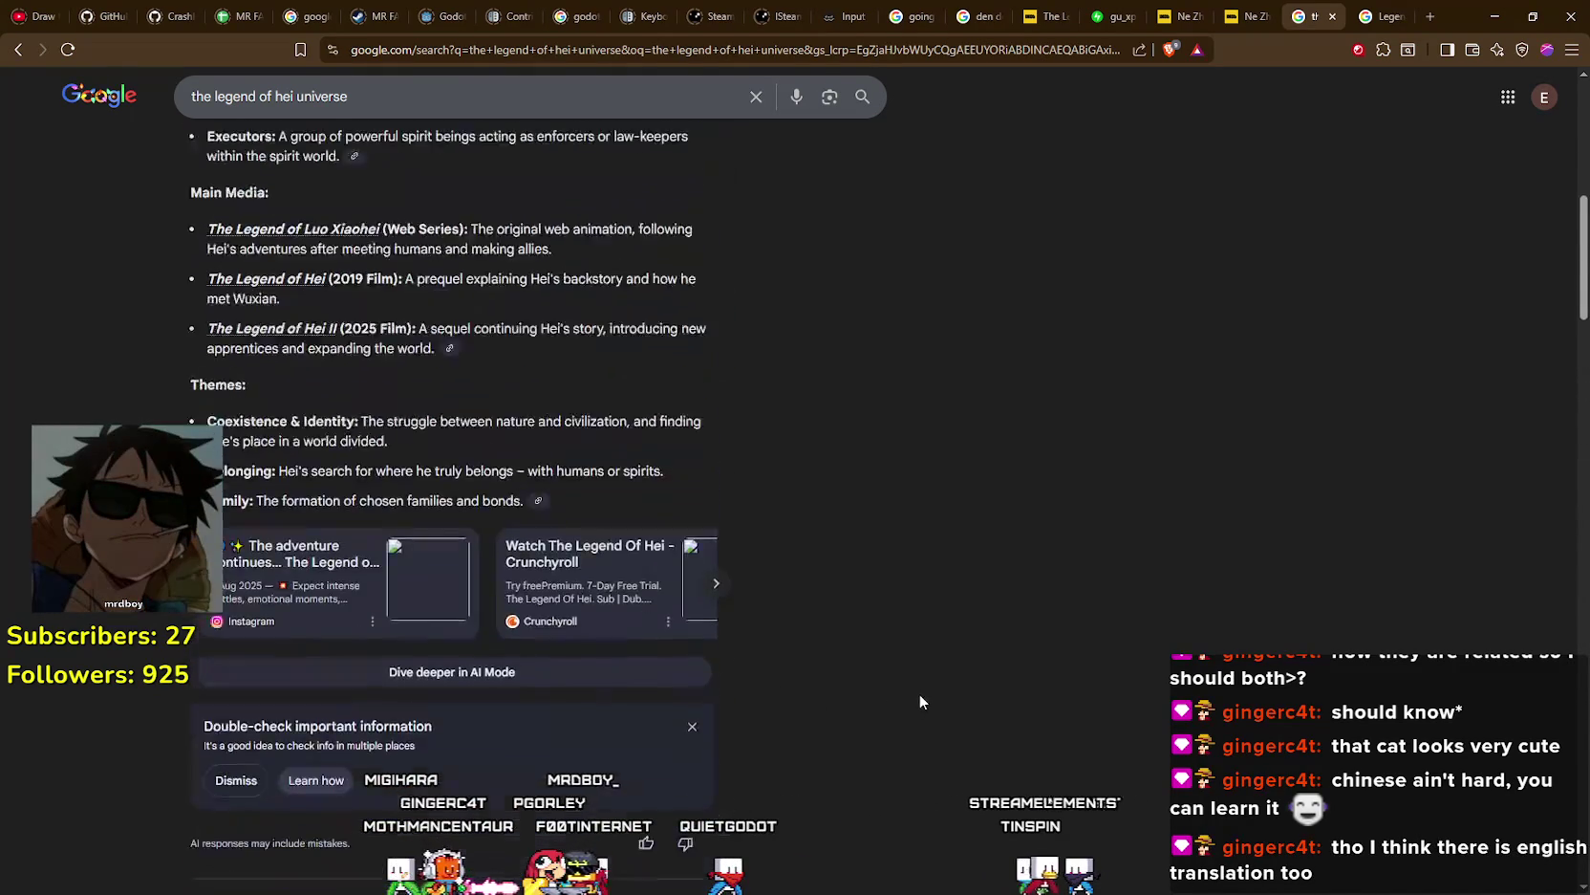
{"action": "scroll", "coordinate": [923, 691], "scroll_direction": "up", "scroll_amount": 2}
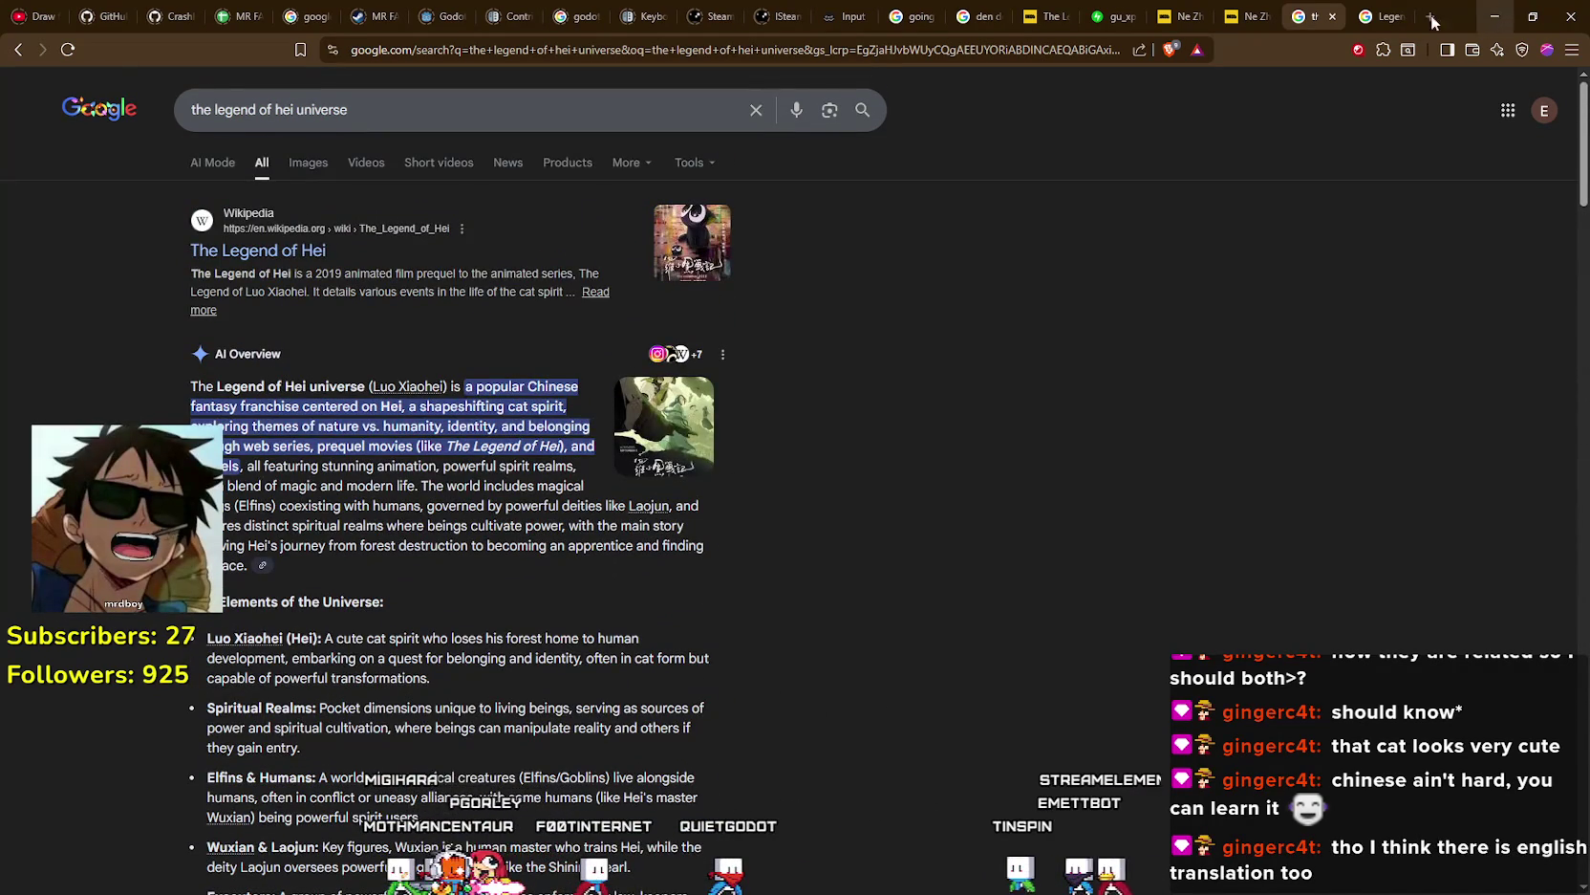
{"action": "left_click", "coordinate": [1370, 10]}
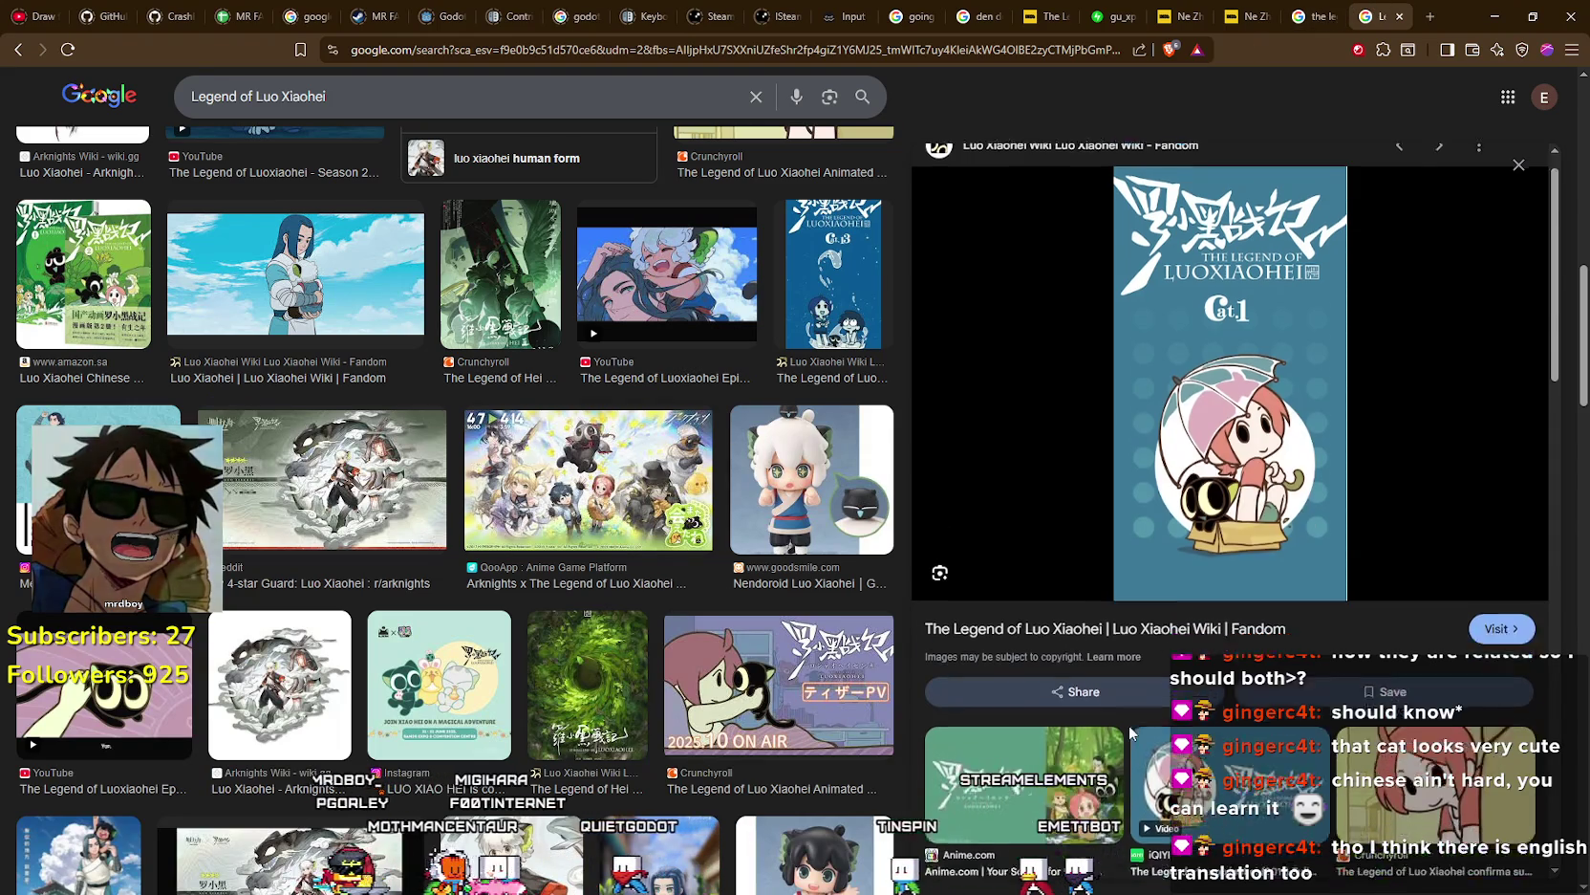
- Scroll the image results and view the Legend of Hei 2 poster from IMDb
{"action": "scroll", "coordinate": [1130, 726], "scroll_direction": "down", "scroll_amount": 4}
{"action": "scroll", "coordinate": [712, 619], "scroll_direction": "down", "scroll_amount": 3}
{"action": "scroll", "coordinate": [712, 620], "scroll_direction": "up", "scroll_amount": 5}
{"action": "scroll", "coordinate": [712, 620], "scroll_direction": "down", "scroll_amount": 3}
{"action": "scroll", "coordinate": [716, 612], "scroll_direction": "up", "scroll_amount": 4}
{"action": "scroll", "coordinate": [724, 627], "scroll_direction": "down", "scroll_amount": 4}
{"action": "scroll", "coordinate": [723, 627], "scroll_direction": "up", "scroll_amount": 5}
{"action": "scroll", "coordinate": [1087, 664], "scroll_direction": "up", "scroll_amount": 4}
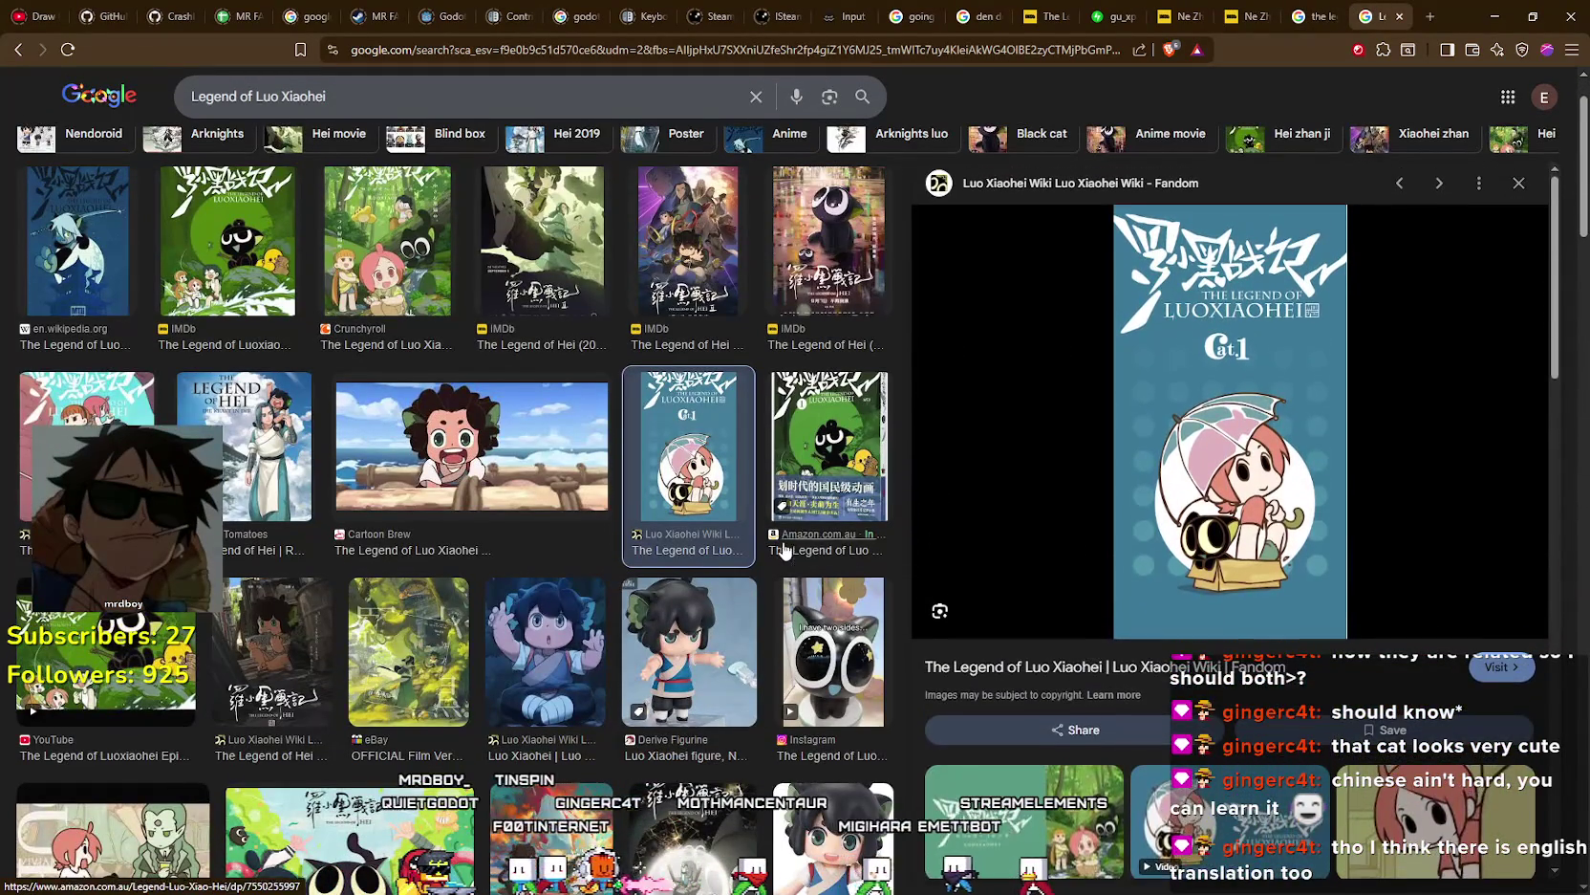
{"action": "scroll", "coordinate": [785, 516], "scroll_direction": "up", "scroll_amount": 1}
{"action": "left_click", "coordinate": [667, 288]}
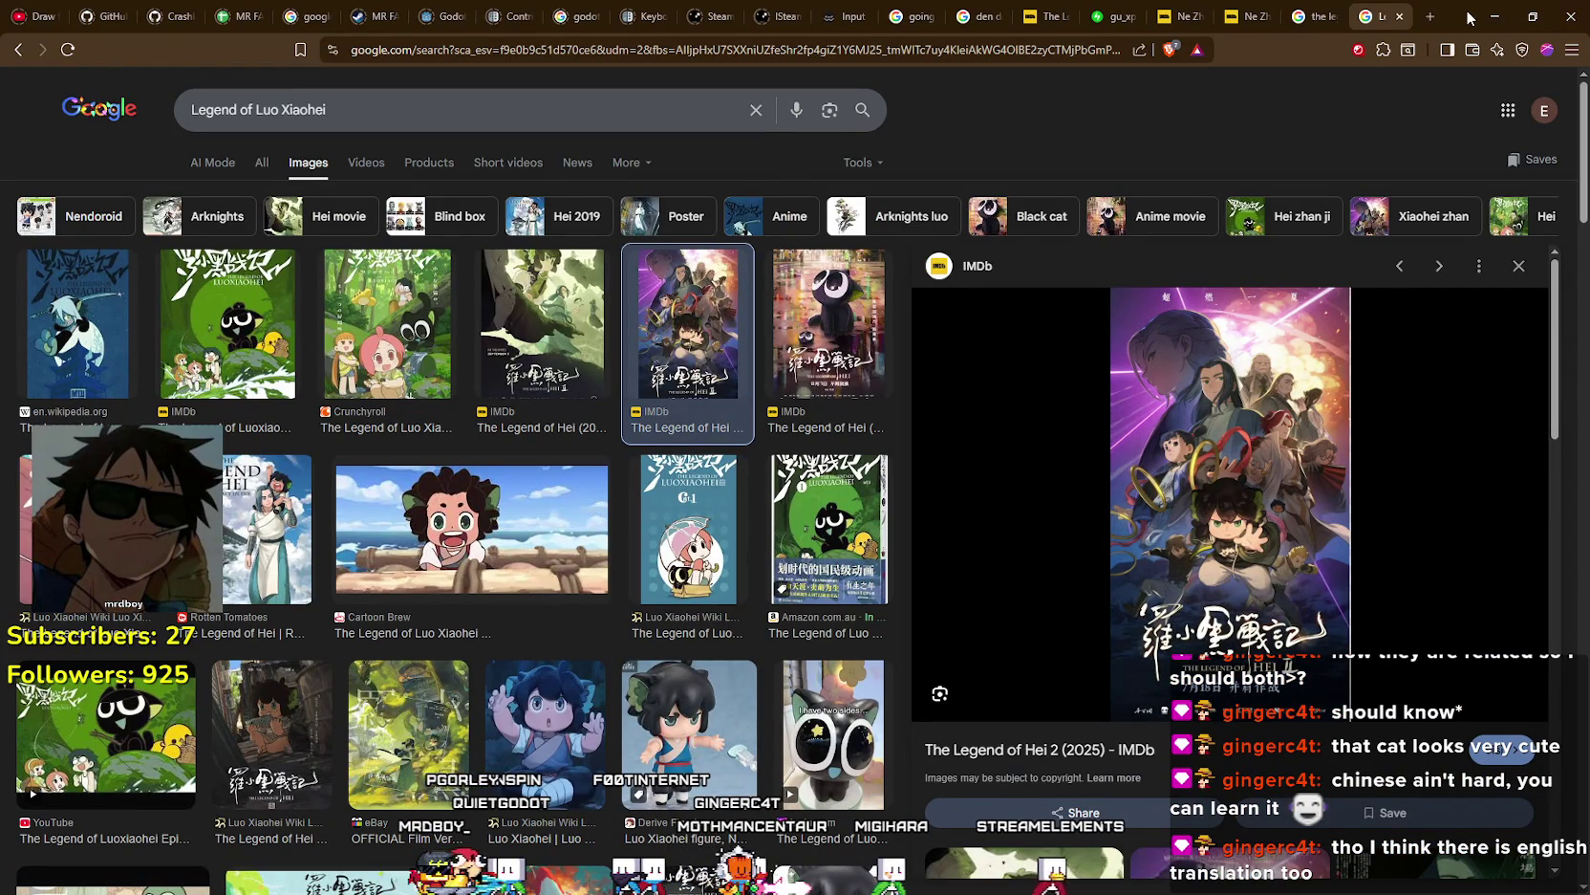
- Cycle through tabs to the Legend of Hei II character poster, then return to Godot
{"action": "left_click", "coordinate": [1317, 16]}
{"action": "left_click", "coordinate": [1237, 12]}
{"action": "left_click", "coordinate": [1188, 16]}
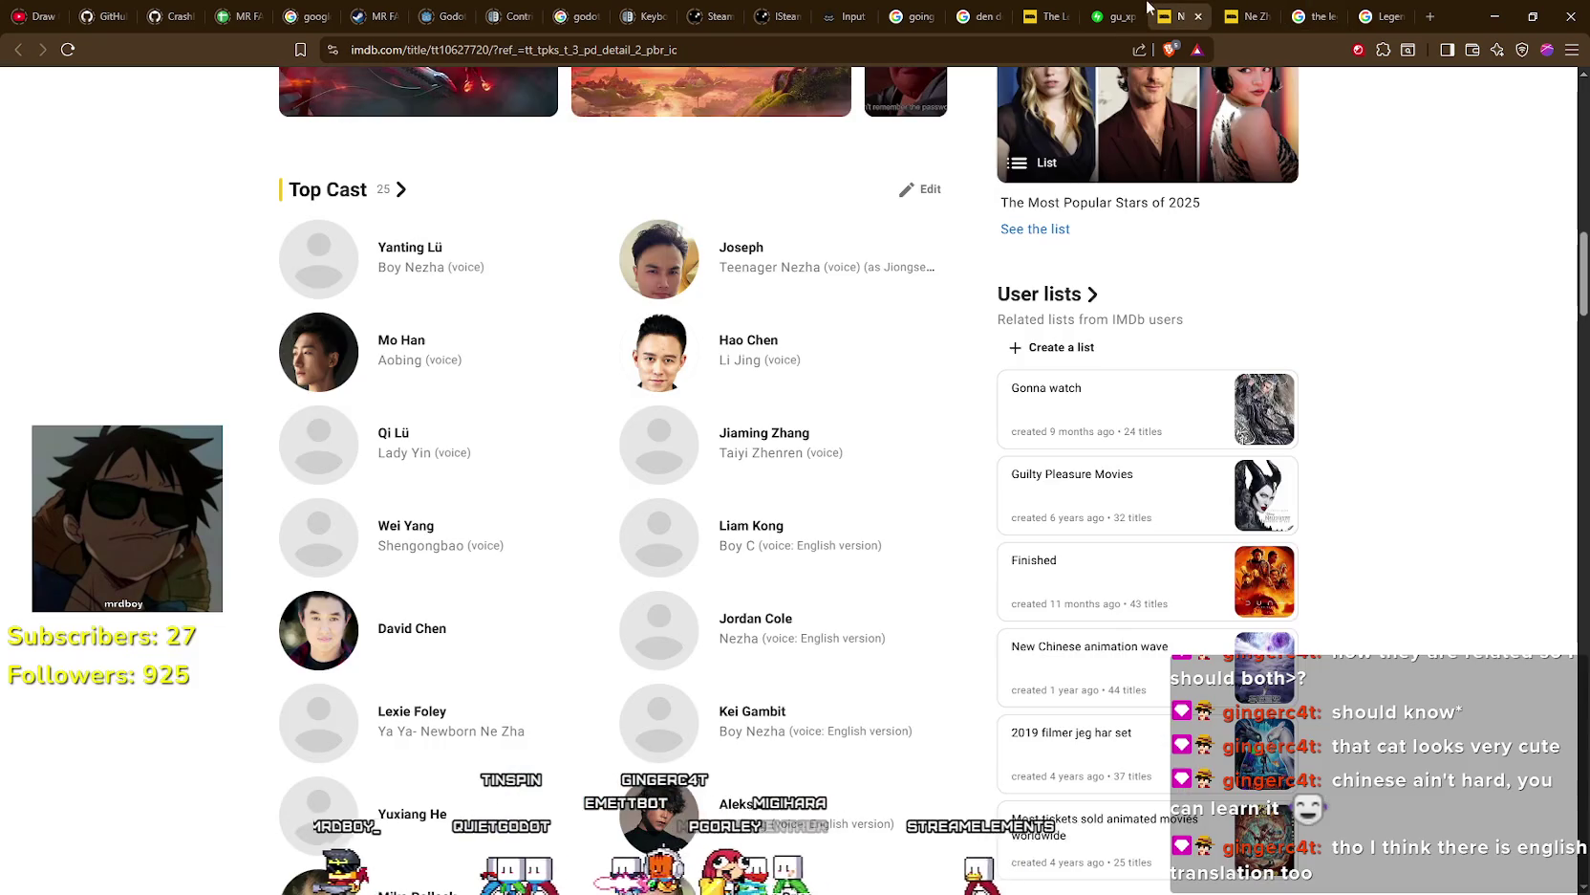
{"action": "left_click", "coordinate": [1113, 16]}
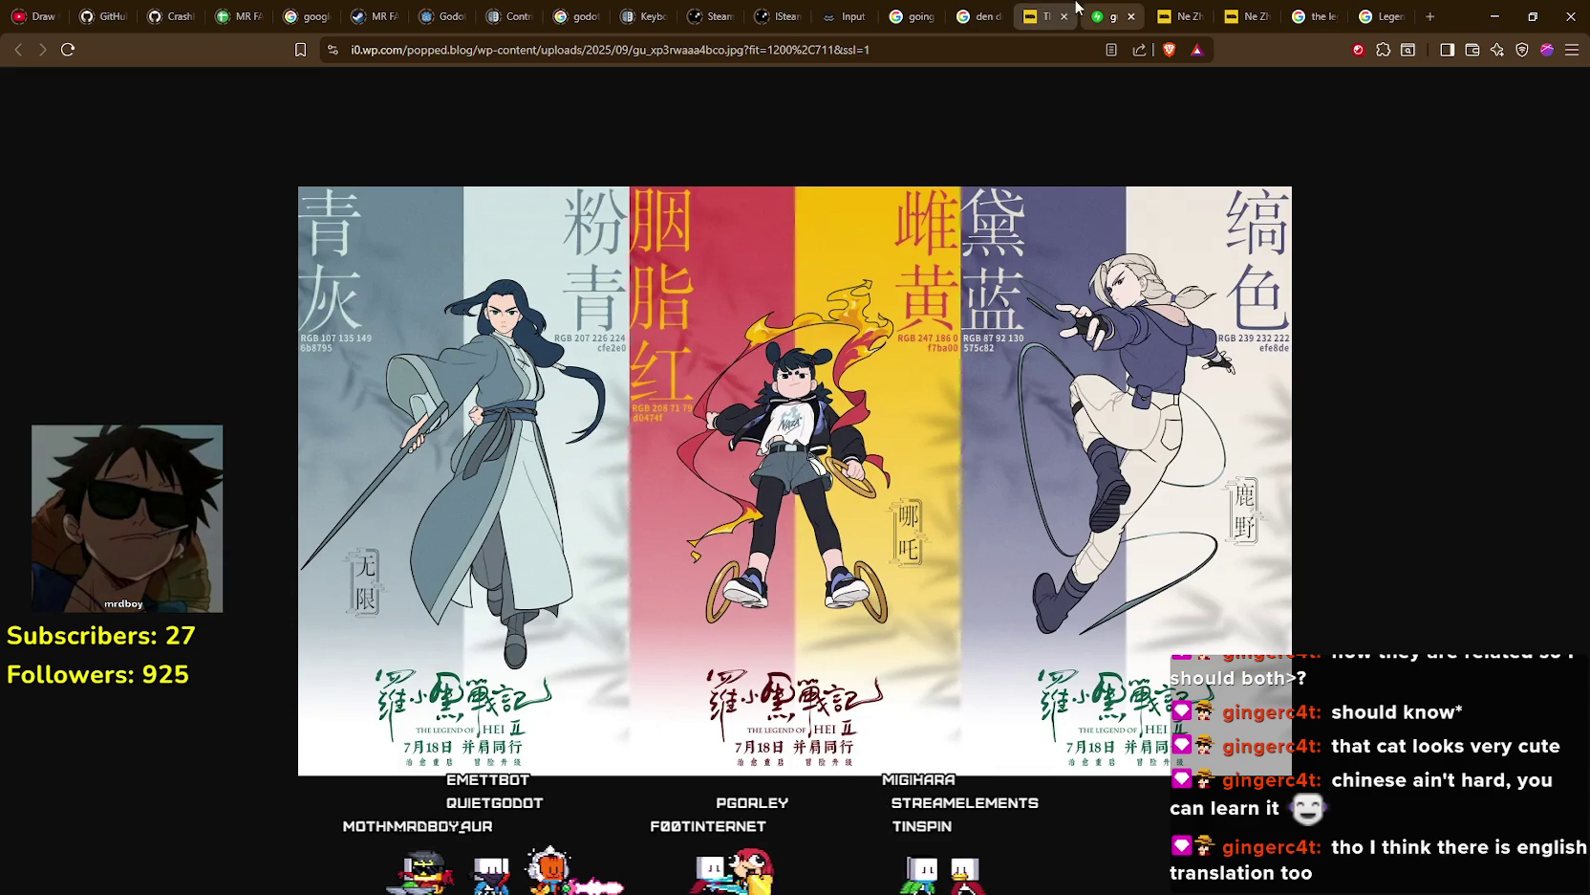
{"action": "left_click", "coordinate": [1492, 9]}
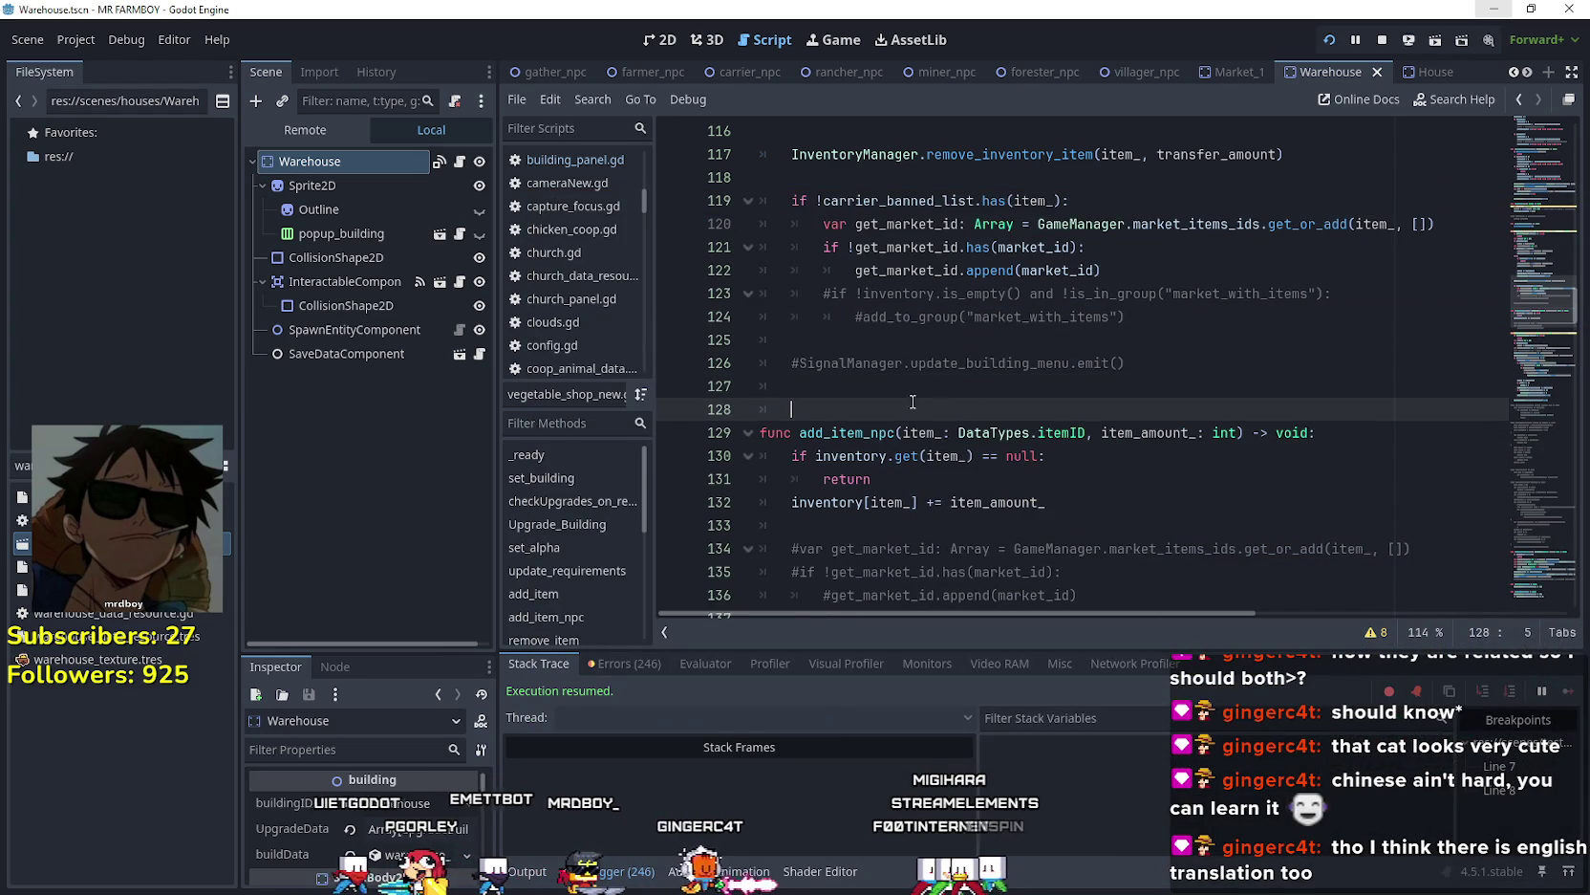
- Remove extra blank lines before add_item_npc and add a new line after the commented emit
{"action": "key", "text": "BackSpace"}
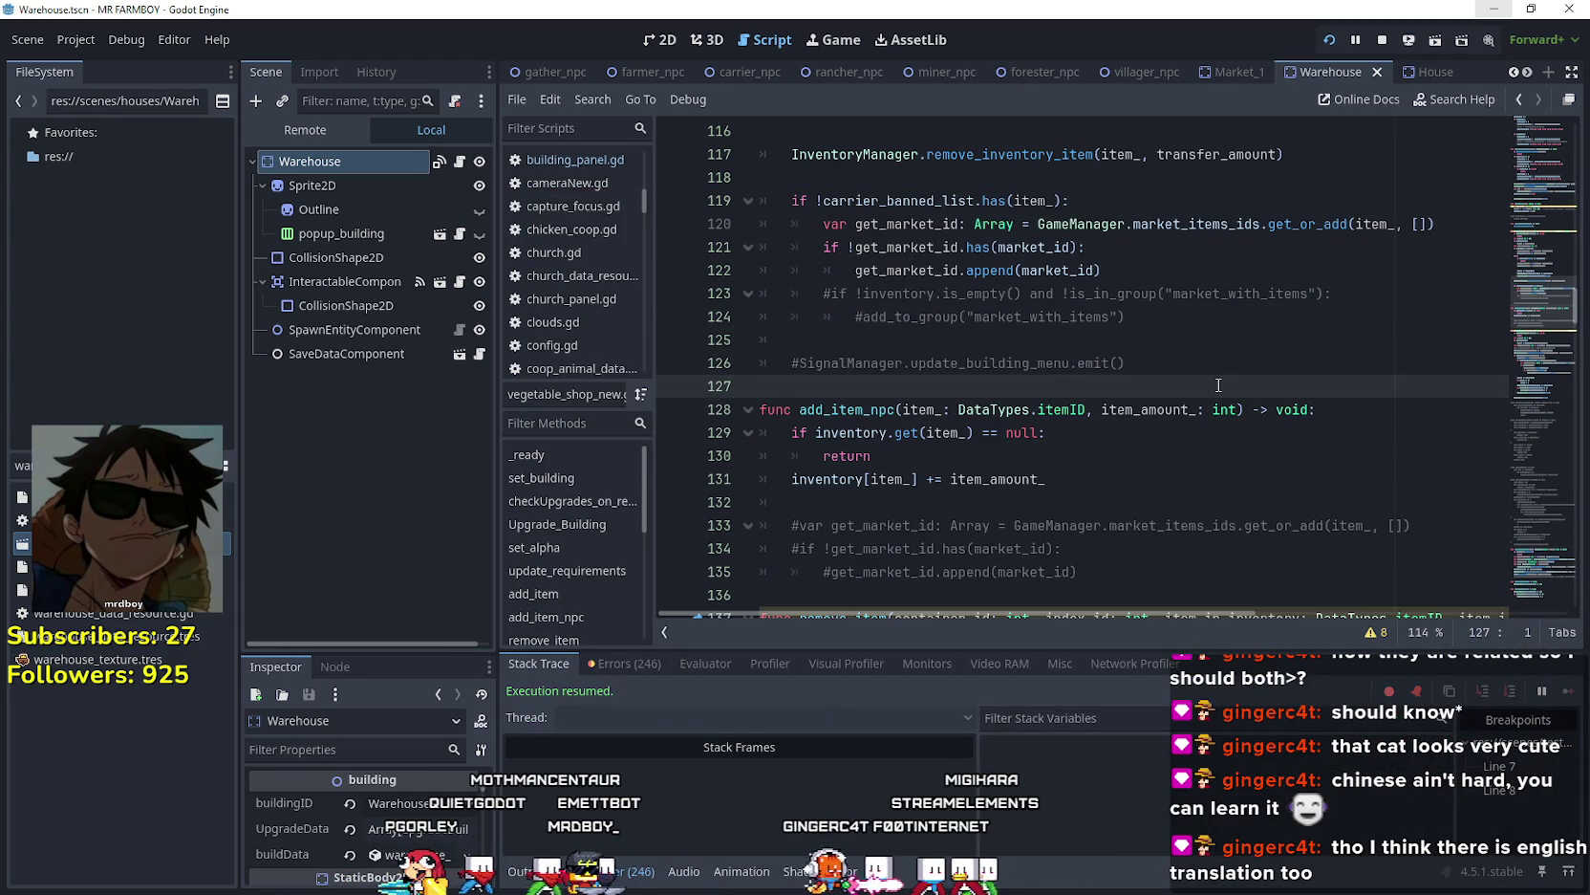
{"action": "left_click", "coordinate": [1170, 339]}
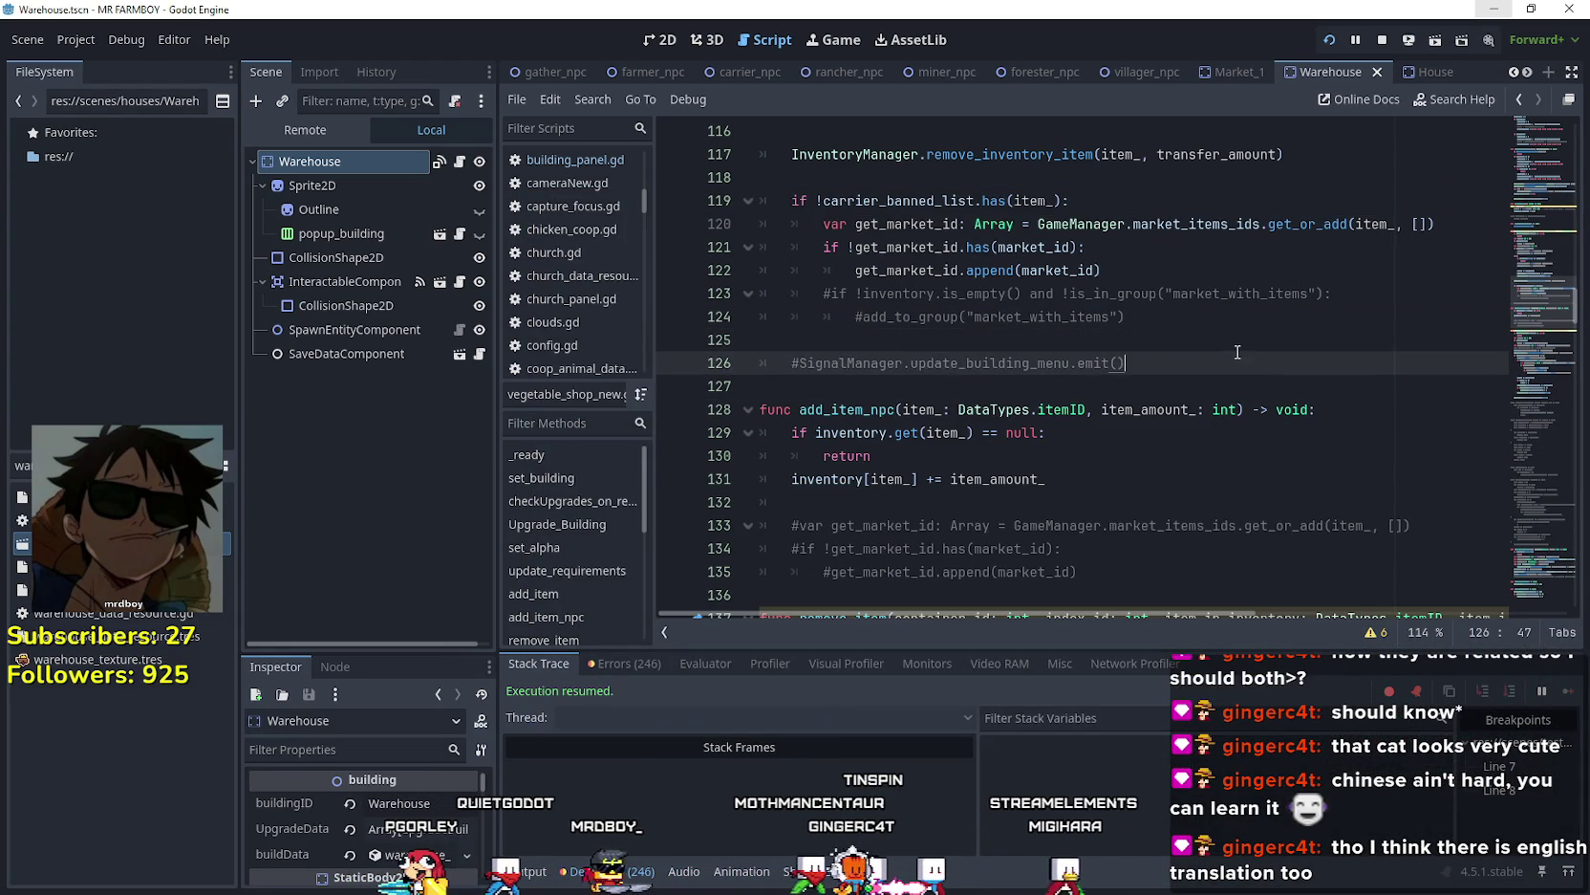
{"action": "scroll", "coordinate": [1099, 392], "scroll_direction": "up", "scroll_amount": 2}
{"action": "left_click", "coordinate": [1152, 387]}
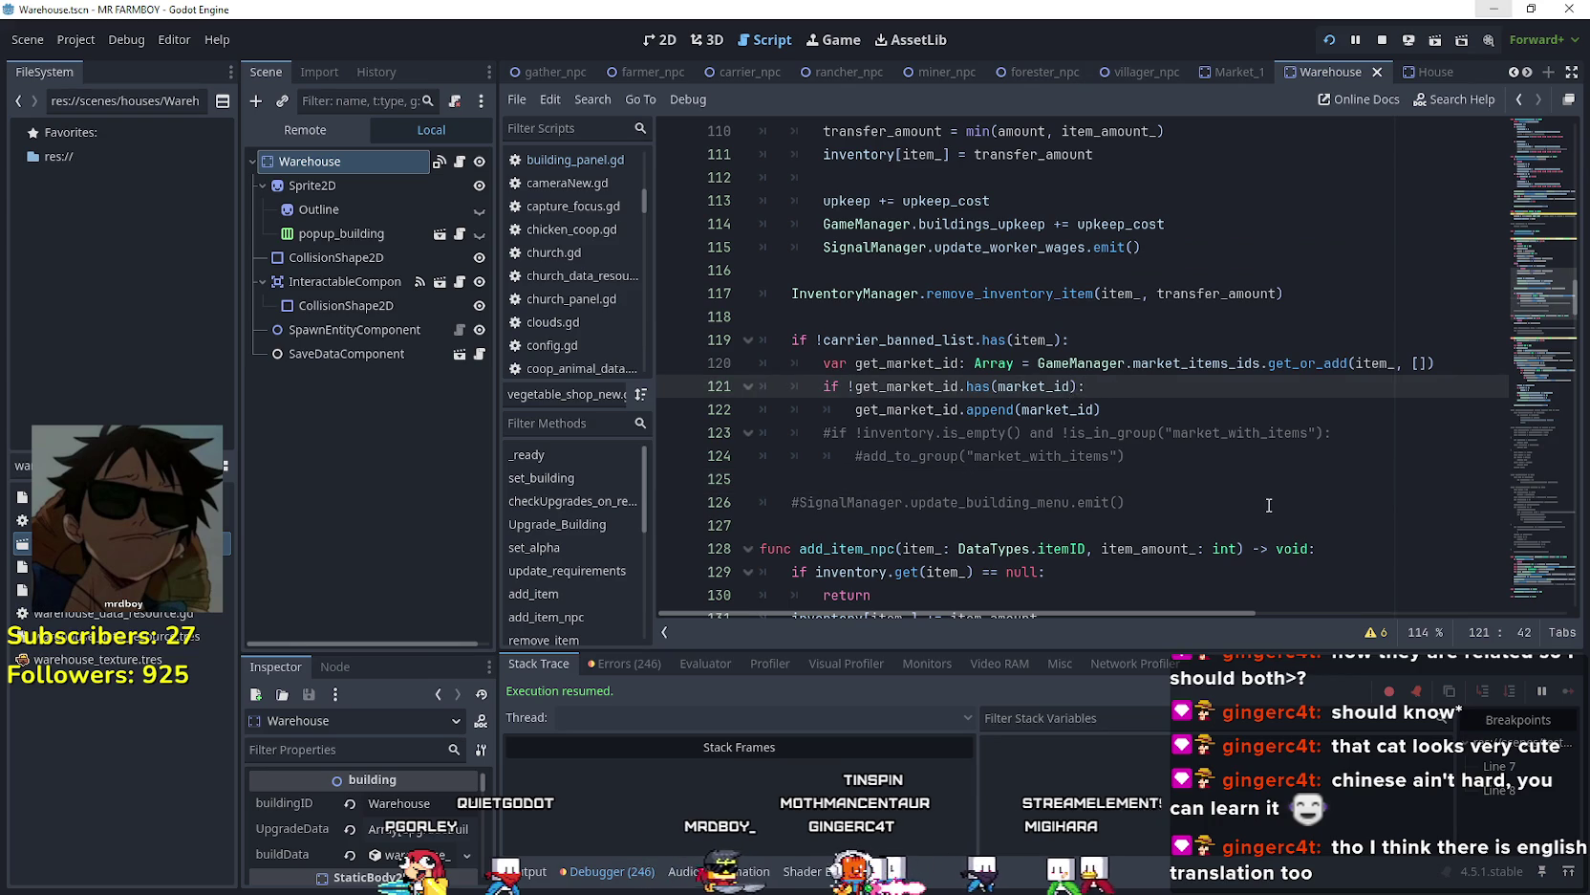
{"action": "scroll", "coordinate": [1262, 488], "scroll_direction": "down", "scroll_amount": 1}
{"action": "scroll", "coordinate": [1065, 409], "scroll_direction": "down", "scroll_amount": 1}
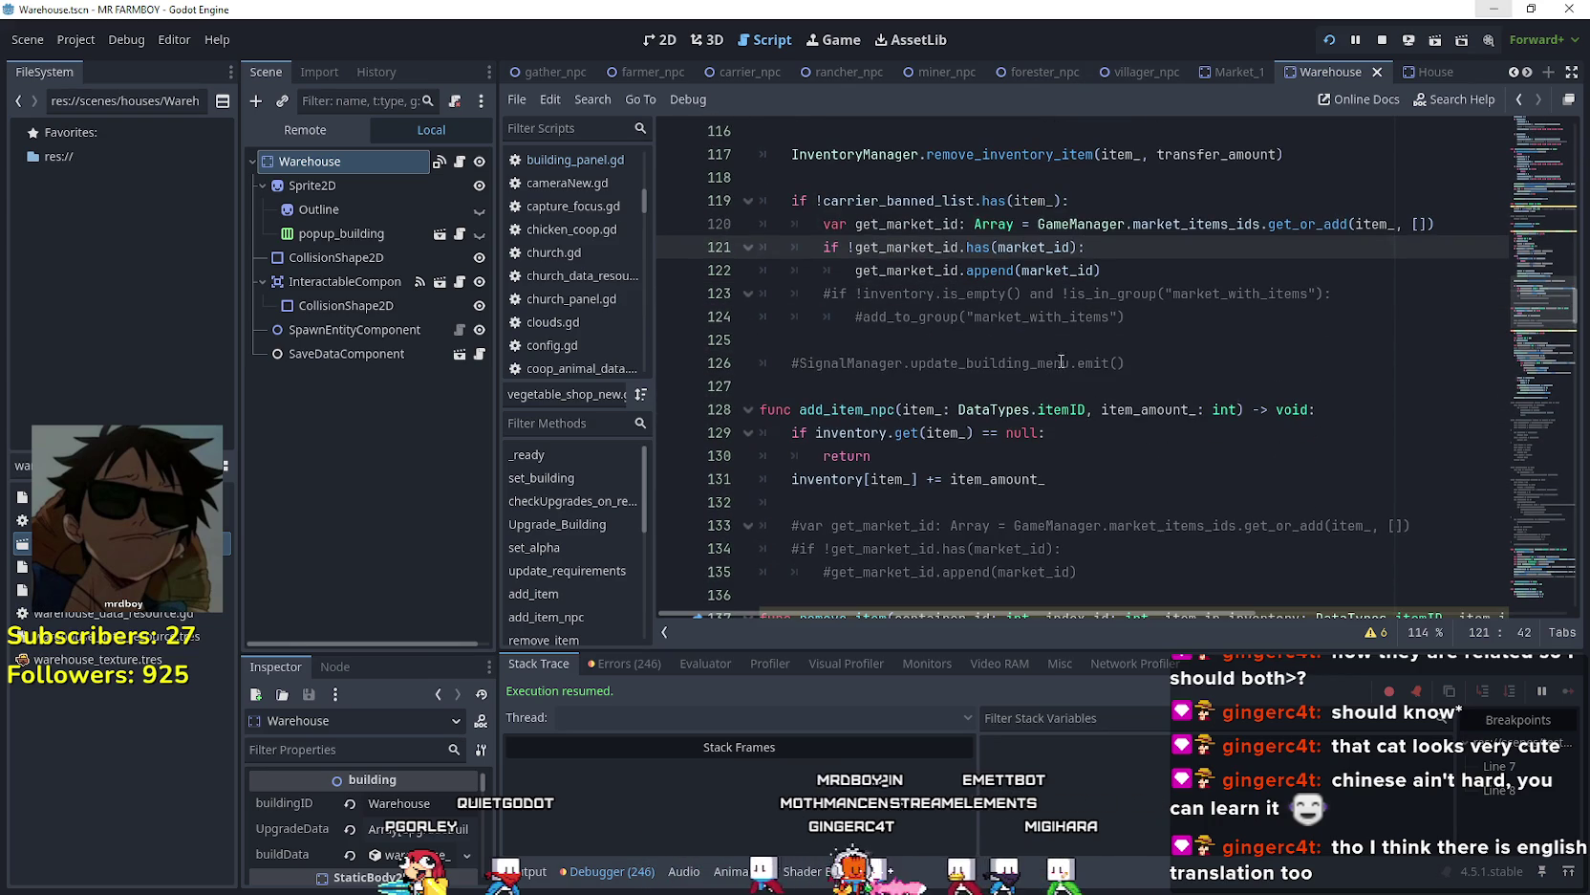
{"action": "left_click", "coordinate": [1189, 359]}
{"action": "key", "text": "Return"}
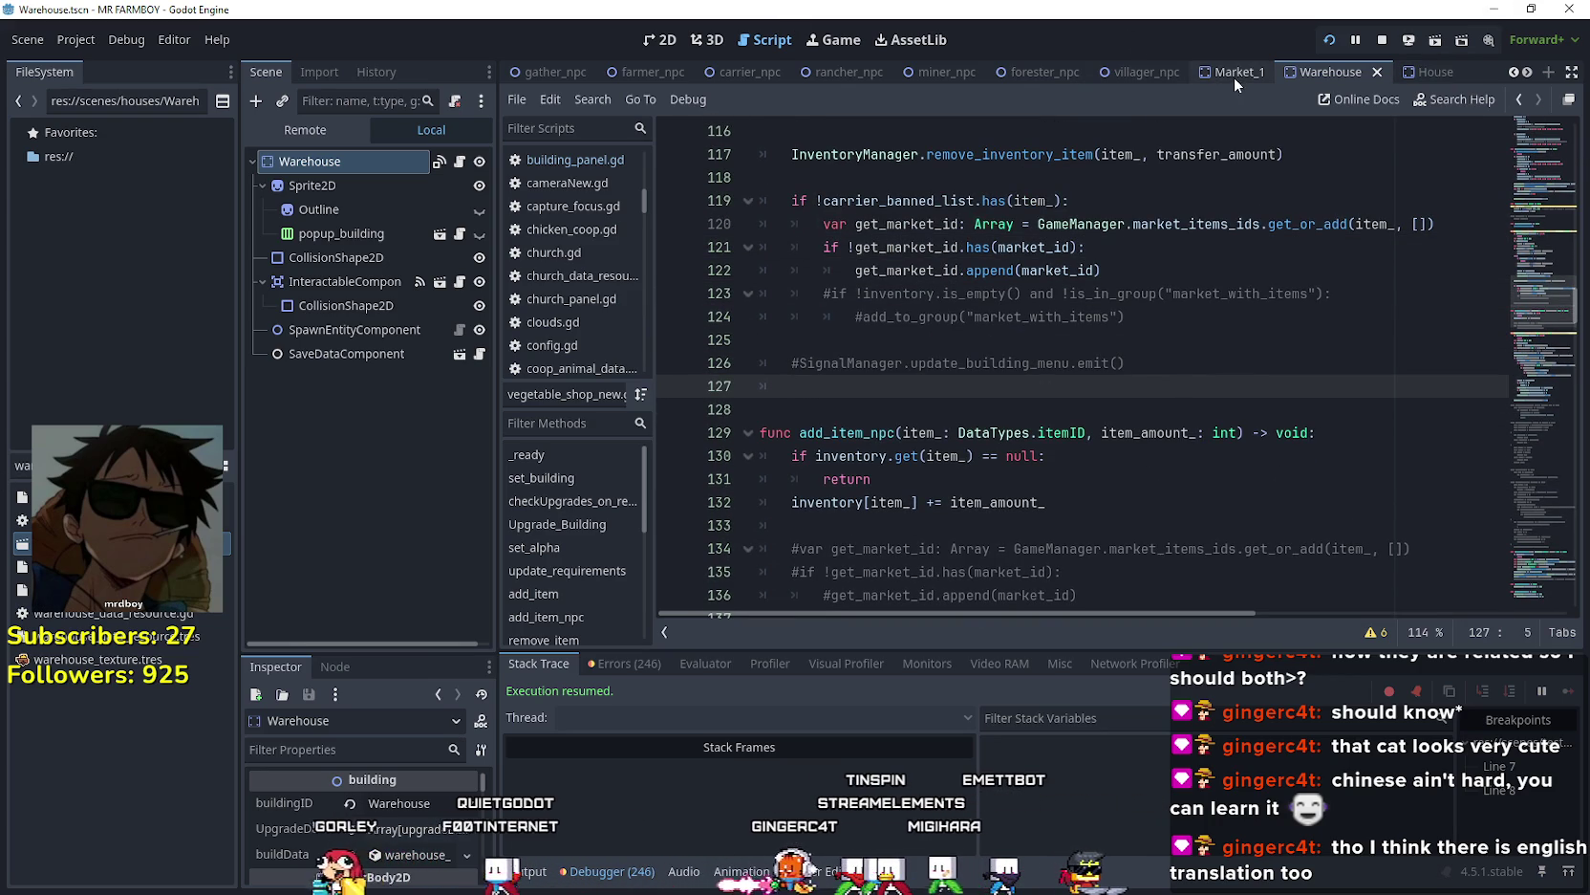
- Open warehouse.gd and select its slot and tooltip emit lines 135–136
{"action": "left_click", "coordinate": [459, 161]}
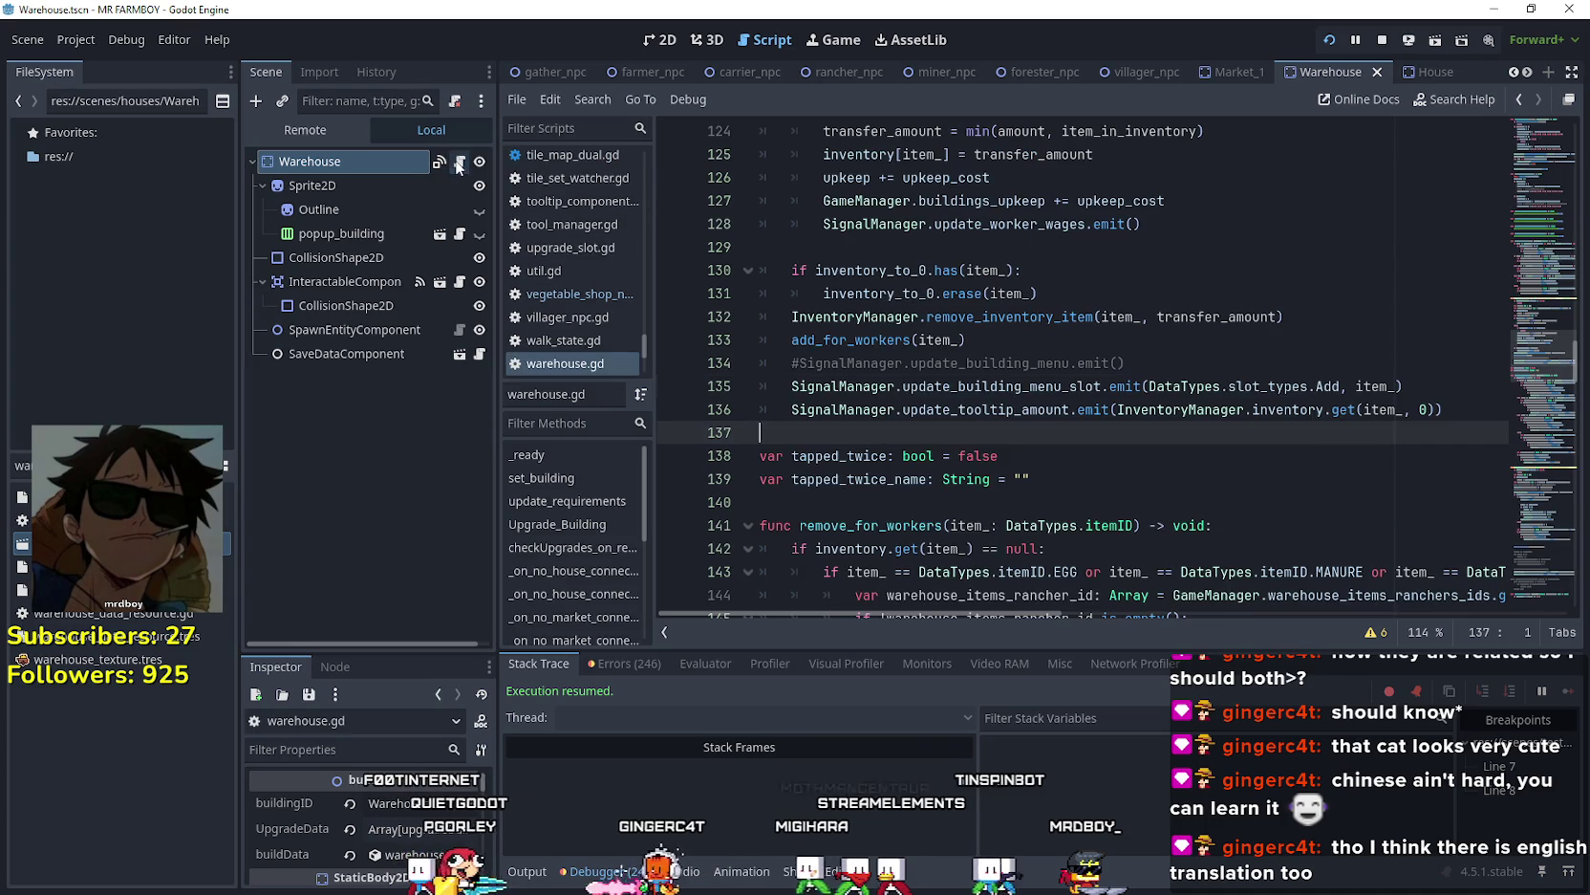
{"action": "scroll", "coordinate": [1452, 420], "scroll_direction": "up", "scroll_amount": 5}
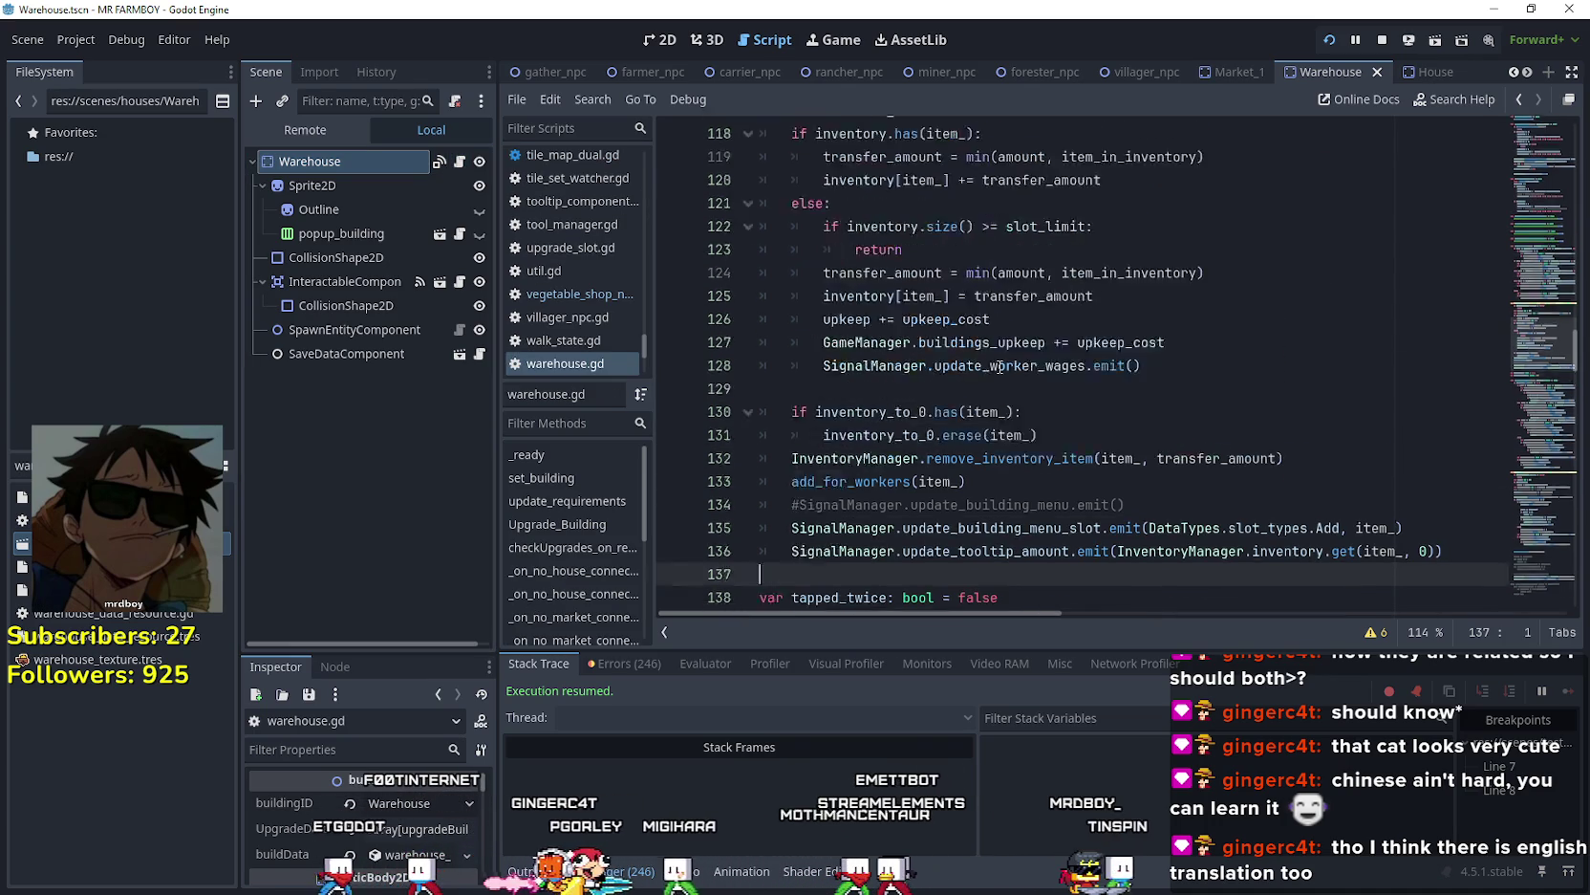
{"action": "scroll", "coordinate": [1401, 417], "scroll_direction": "down", "scroll_amount": 5}
{"action": "left_click_drag", "start_coordinate": [1443, 429], "coordinate": [743, 404]}
{"action": "key", "text": "ctrl+c"}
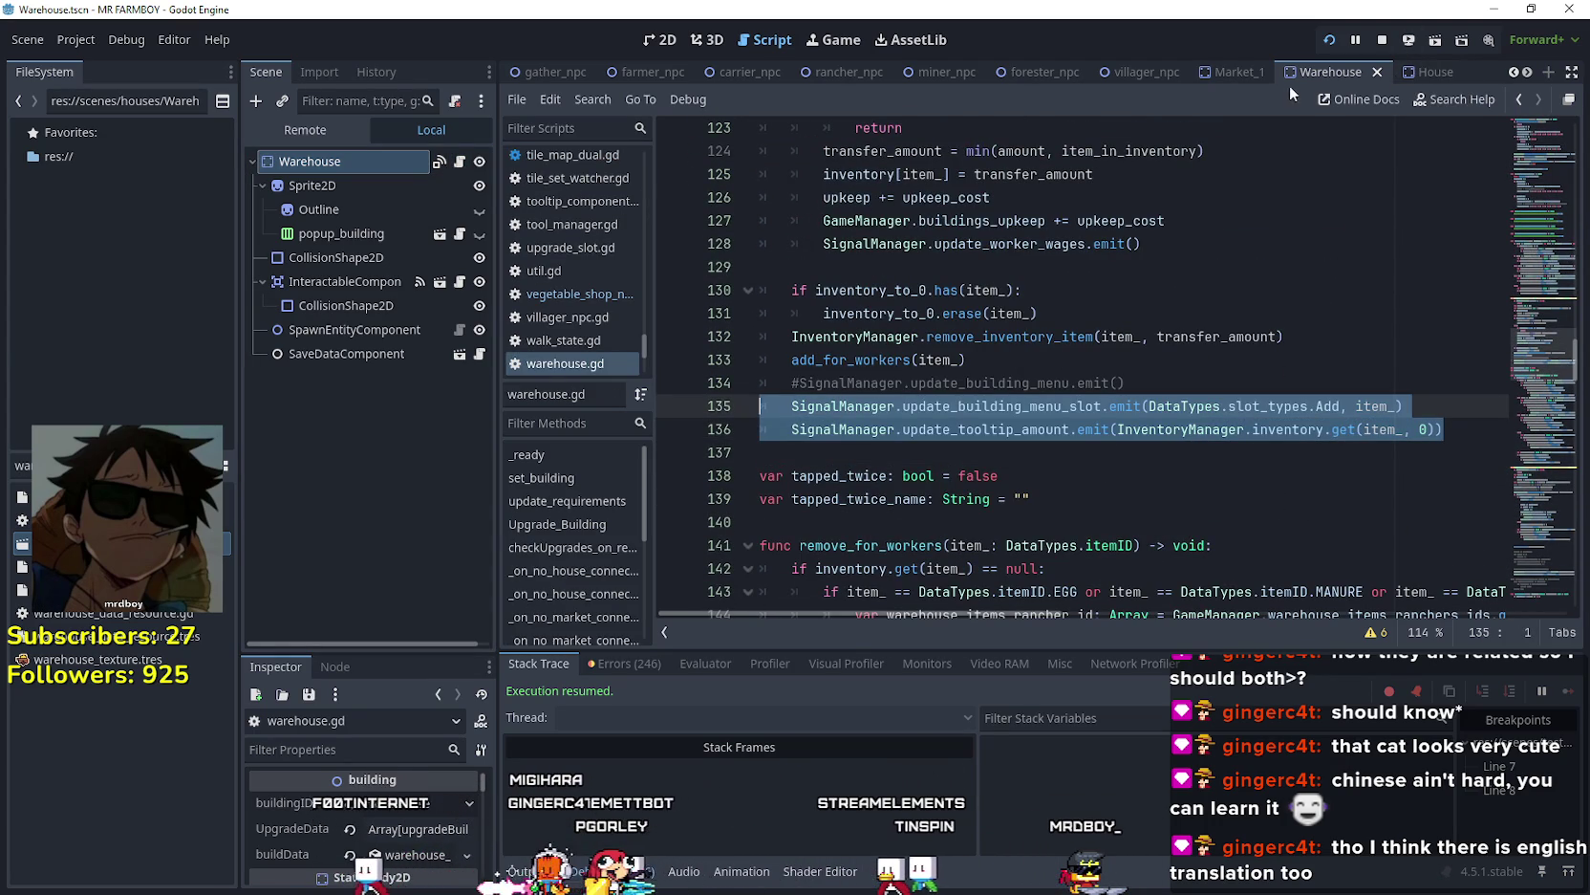
{"action": "left_click", "coordinate": [1230, 72]}
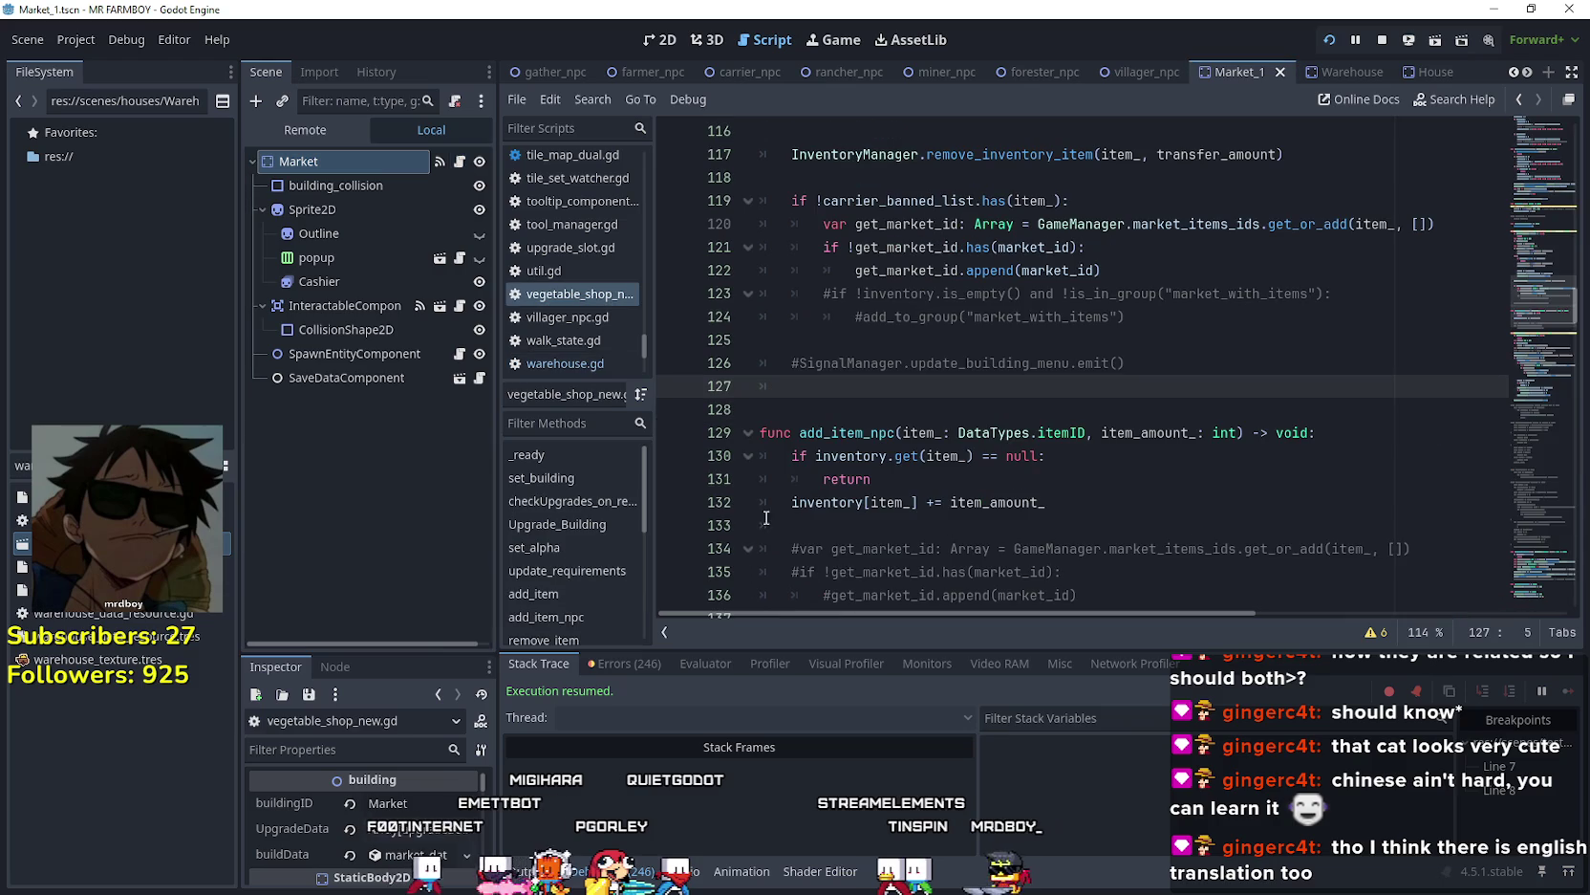
- Paste the update_building_menu_slot and update_tooltip_amount emits, then select item_amount_ on line 97
{"action": "key", "text": "ctrl+v"}
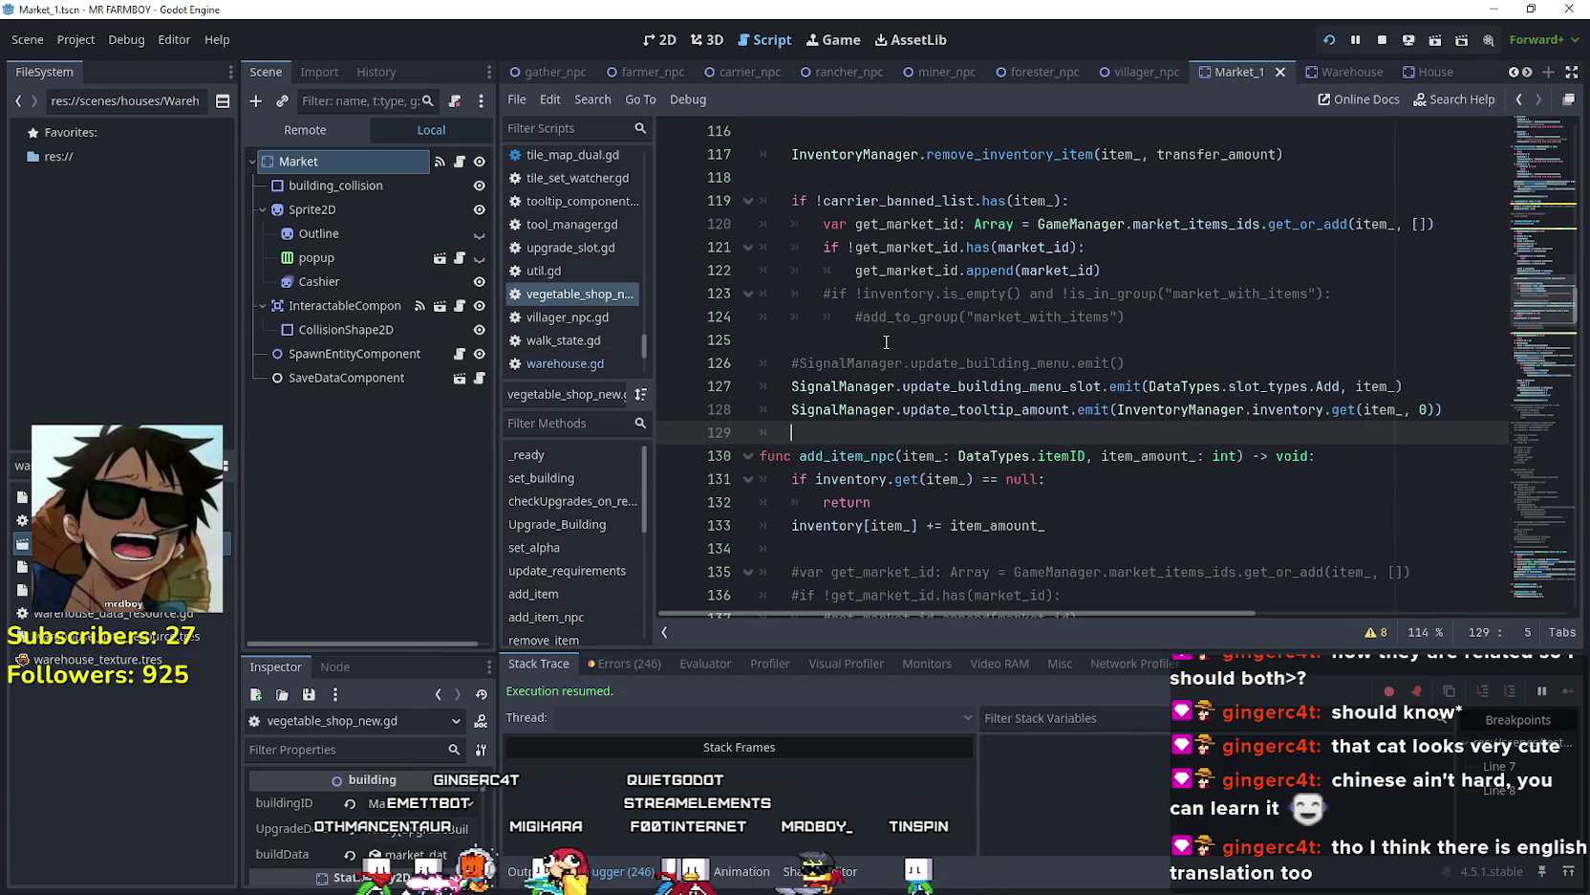
{"action": "scroll", "coordinate": [886, 341], "scroll_direction": "up", "scroll_amount": 4}
{"action": "scroll", "coordinate": [1049, 289], "scroll_direction": "up", "scroll_amount": 2}
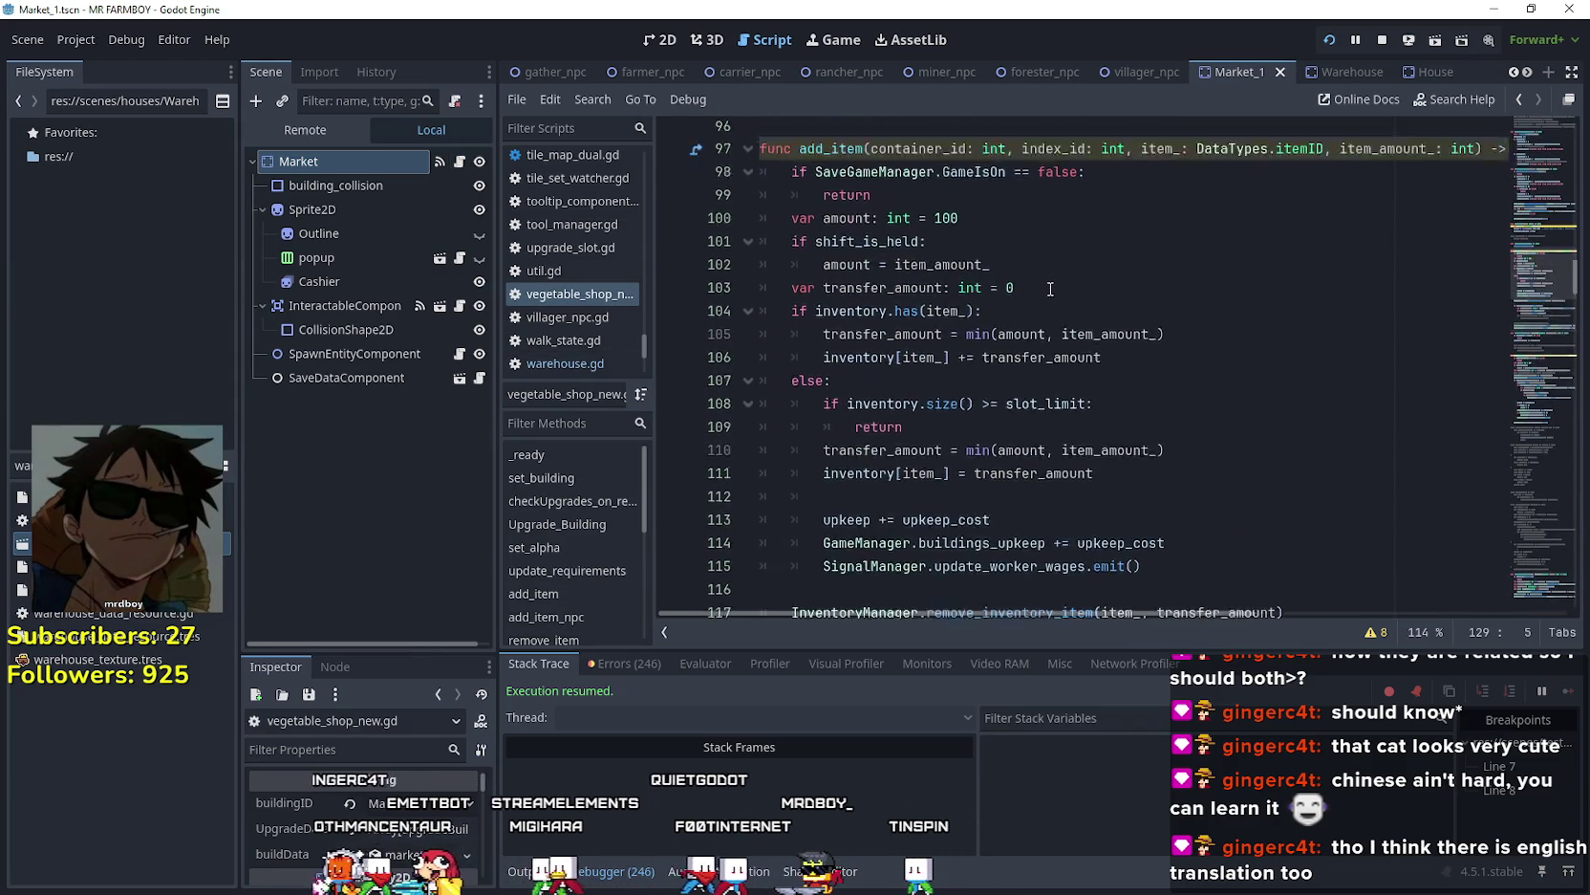
{"action": "scroll", "coordinate": [1049, 289], "scroll_direction": "up", "scroll_amount": 2}
{"action": "double_click", "coordinate": [1386, 247]}
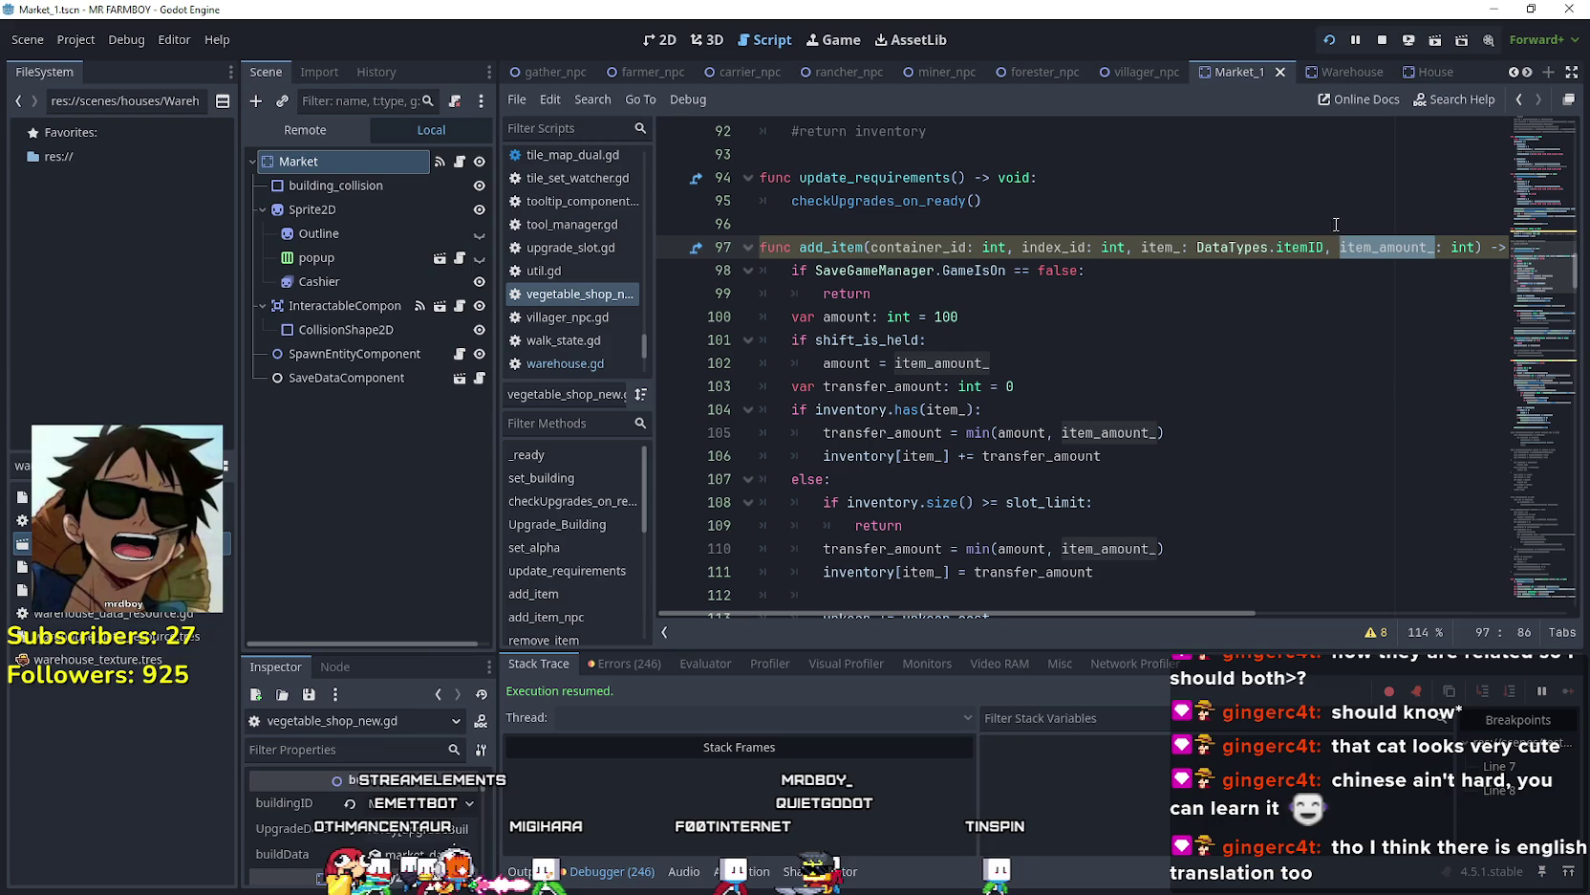
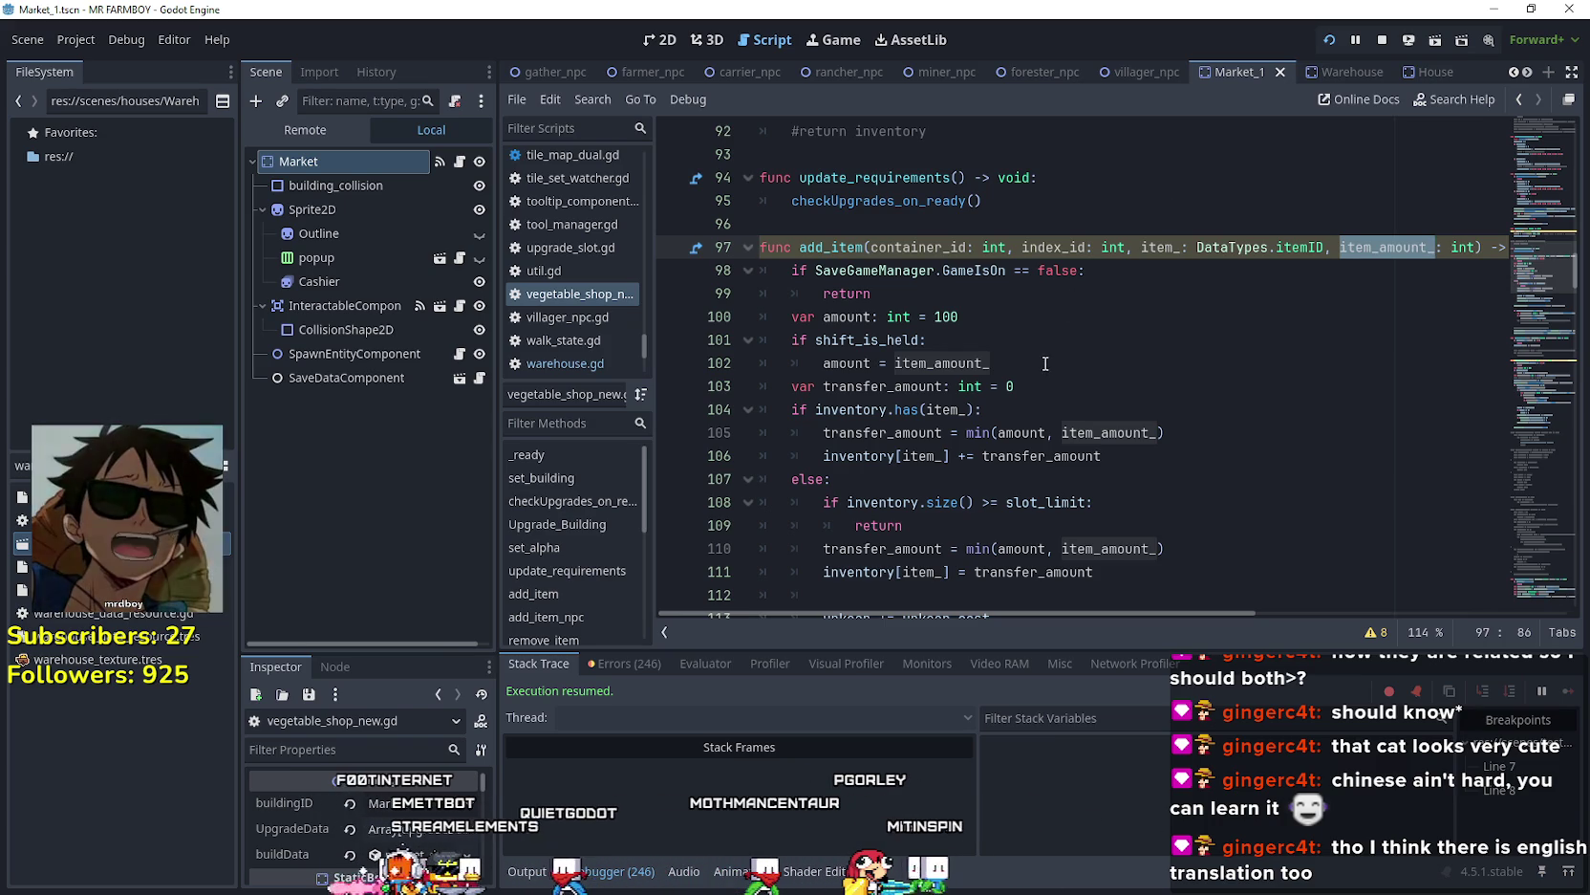
- On line 102, replace item_amount_ with InventoryManager.inventory.get(item_, 0)
{"action": "key", "text": "F3"}
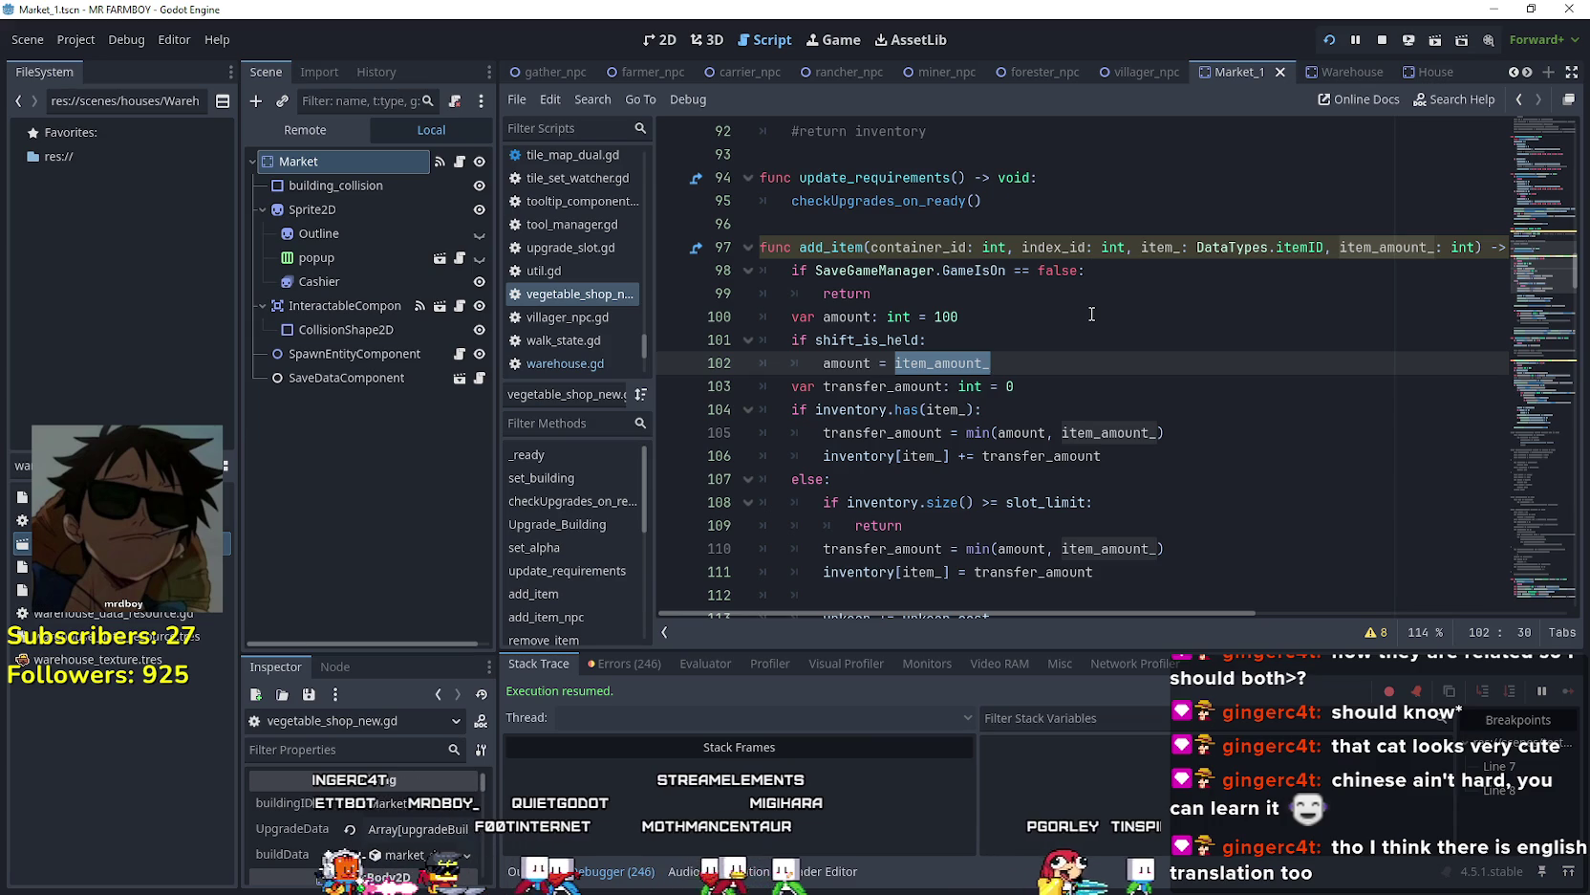
{"action": "key", "text": "BackSpace"}
{"action": "type", "text": "ntoryManager.in"}
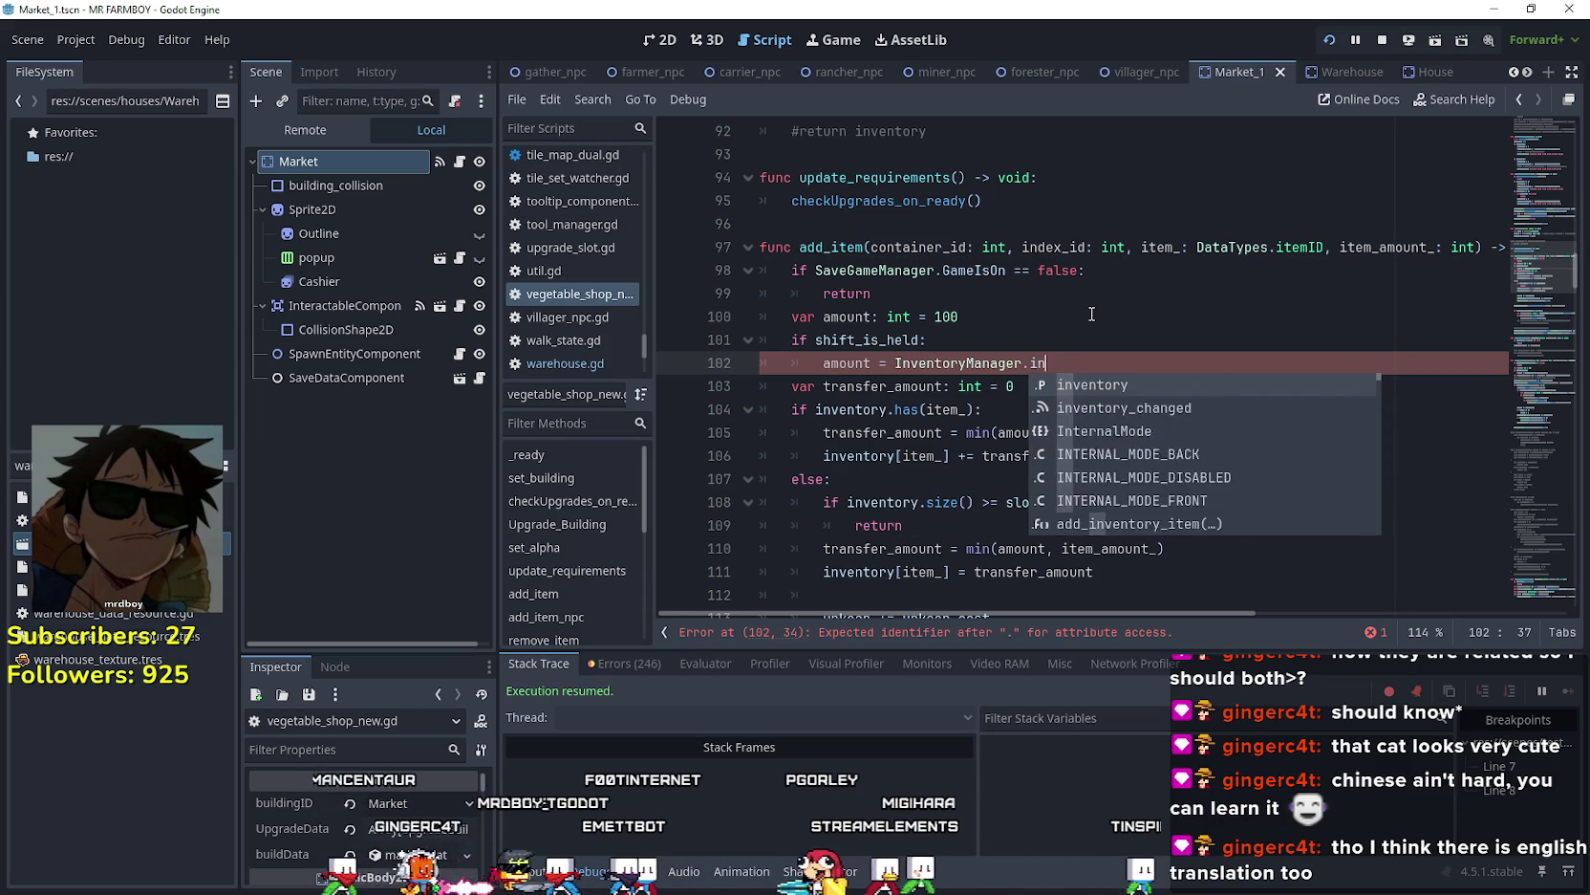
{"action": "type", "text": "ventory"}
{"action": "key", "text": "Return"}
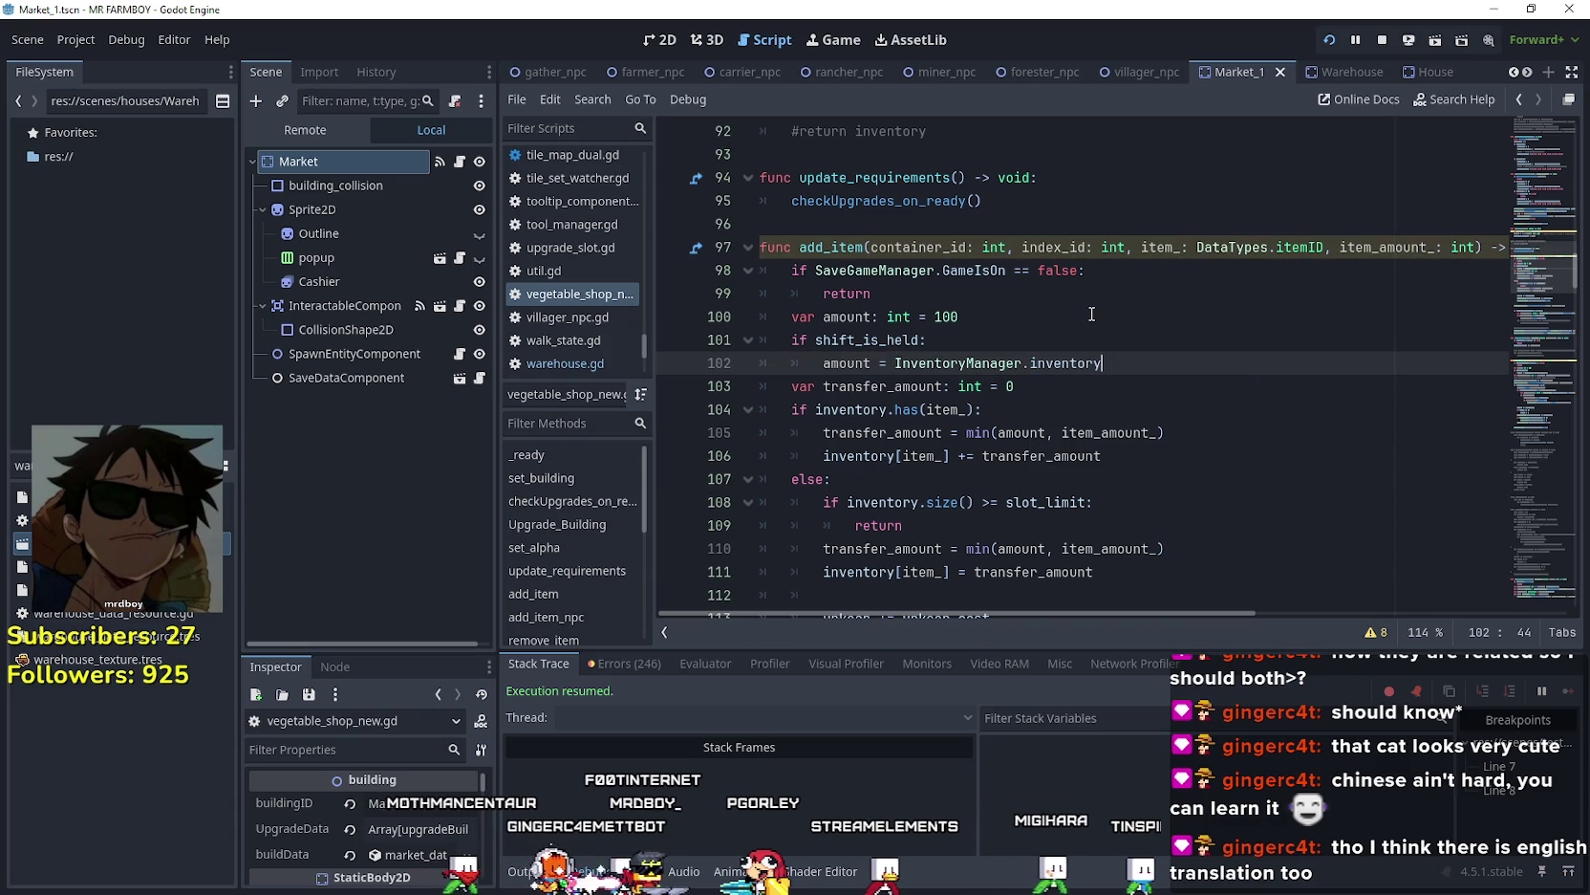
{"action": "key", "text": "Return"}
{"action": "type", "text": "item"}
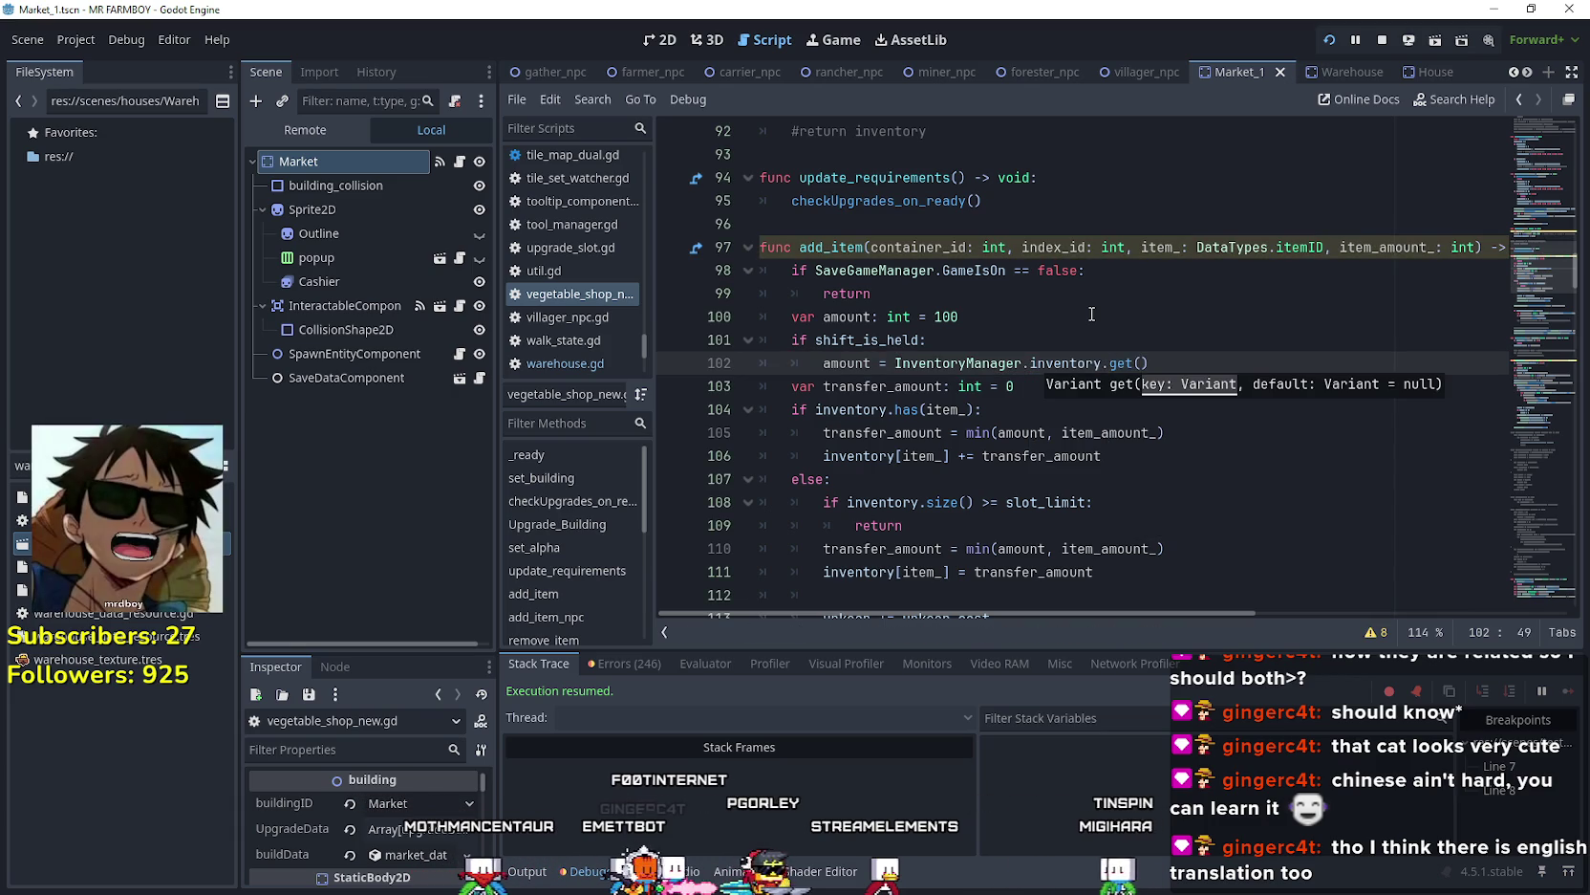
{"action": "type", "text": "_"}
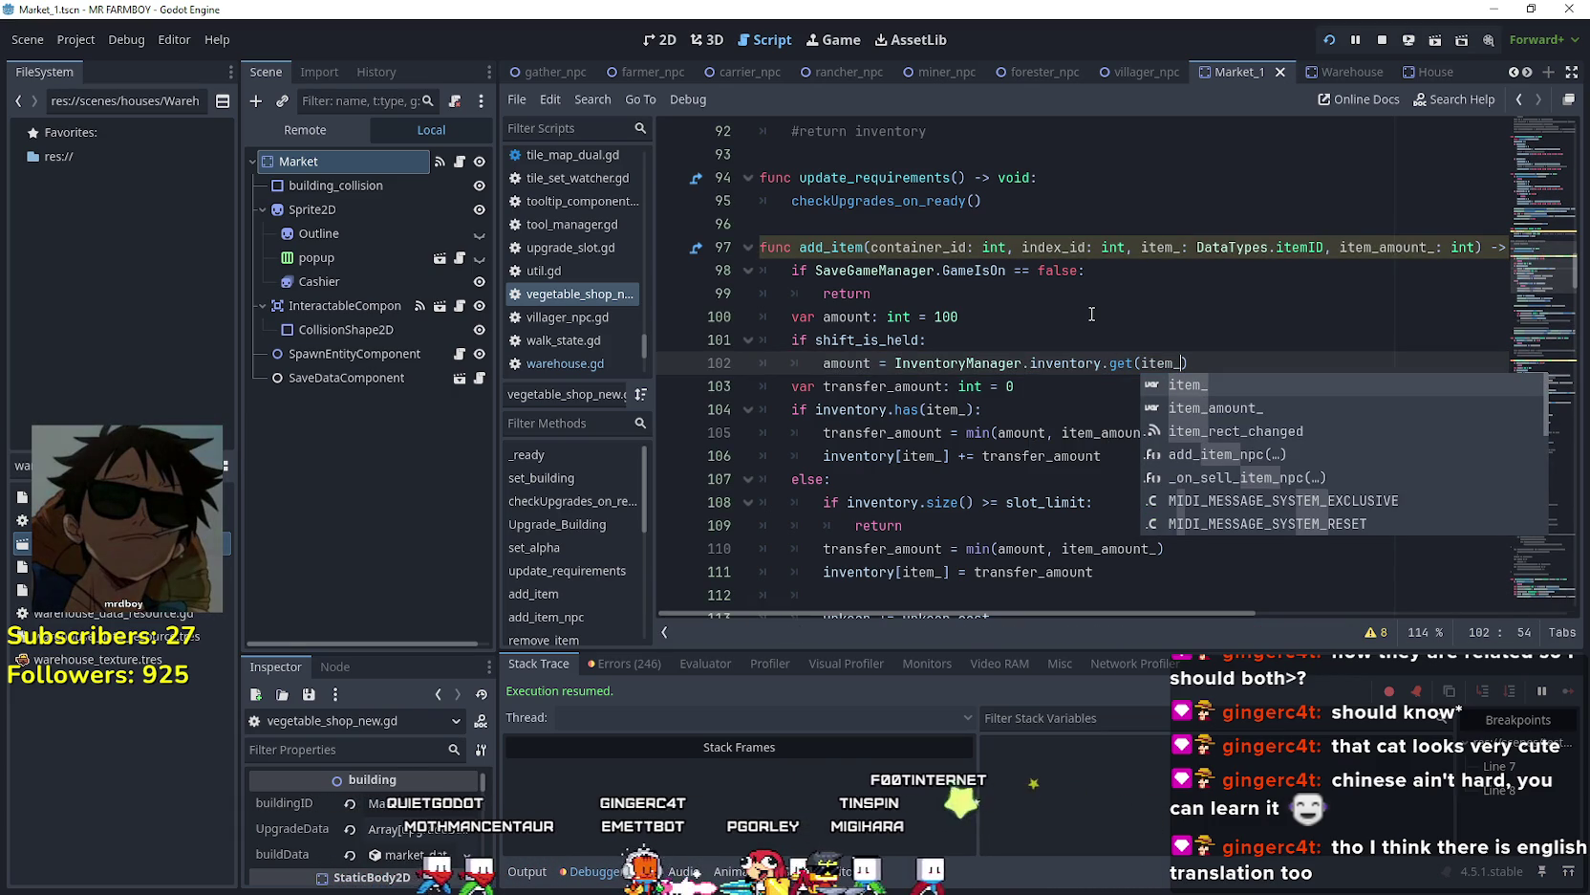
{"action": "type", "text": ", 0"}
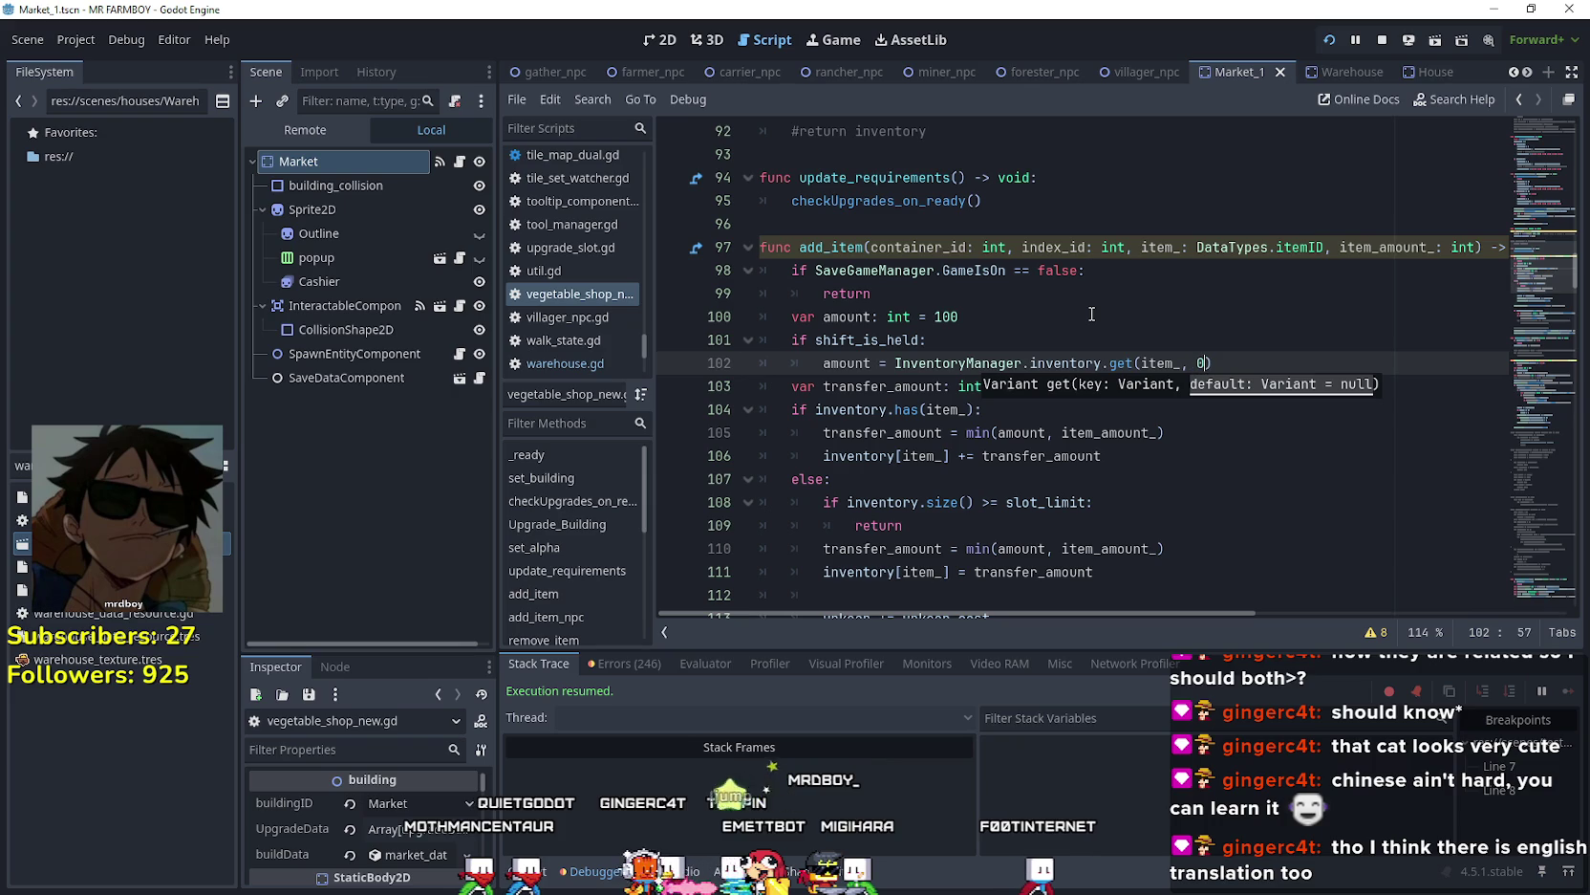
- Search the script for item_amount_ and insert a blank line after the amount declaration on line 100
{"action": "left_click", "coordinate": [971, 308]}
{"action": "scroll", "coordinate": [952, 335], "scroll_direction": "down", "scroll_amount": 2}
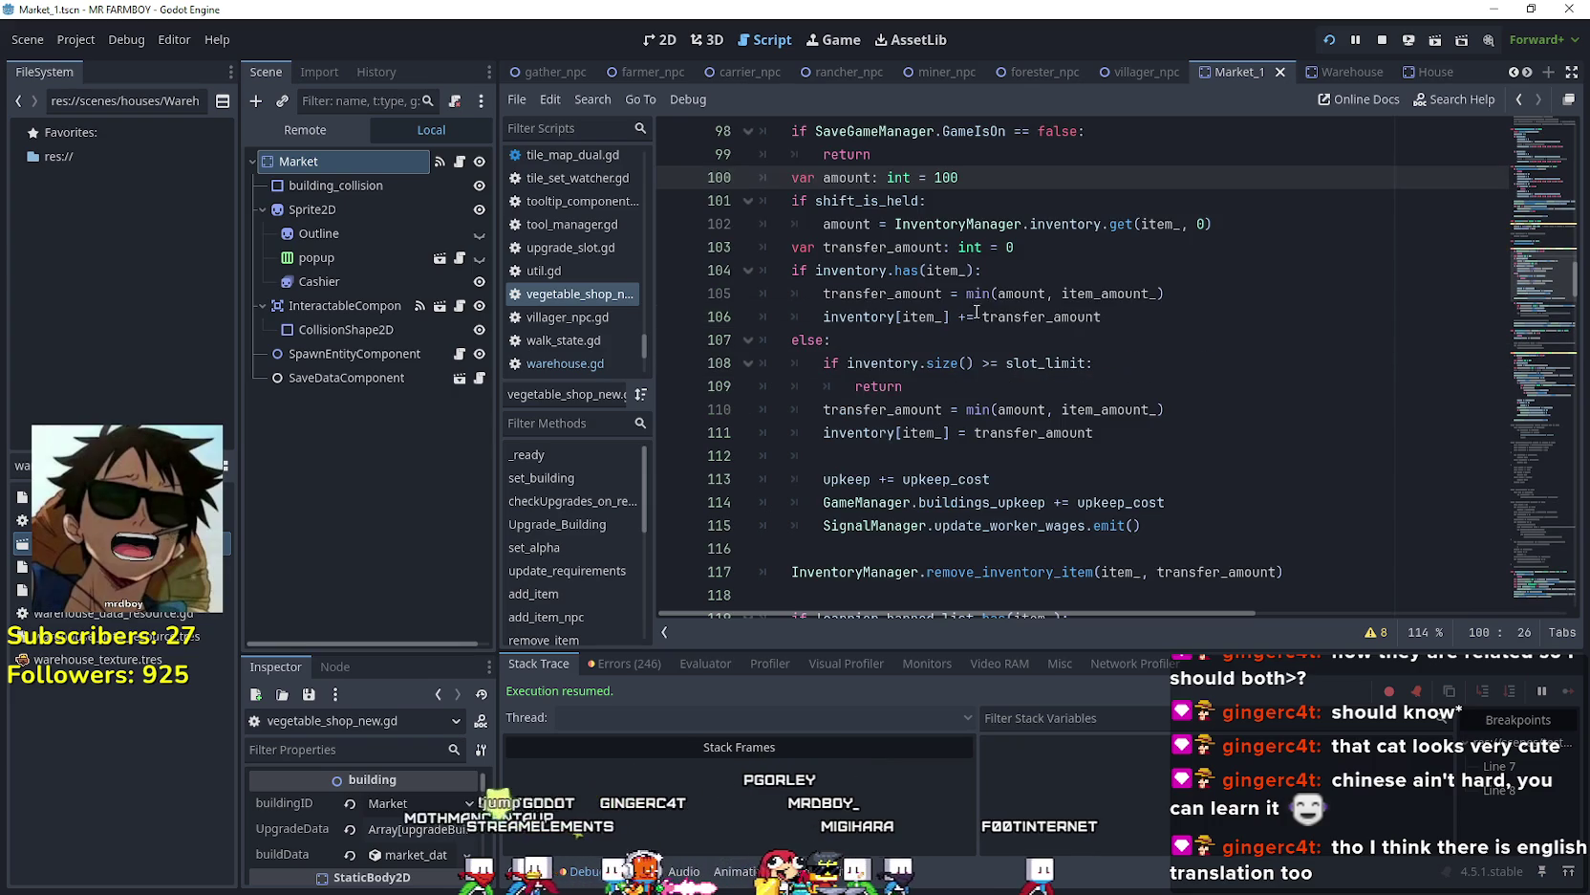
{"action": "left_click", "coordinate": [979, 224]}
{"action": "scroll", "coordinate": [1147, 234], "scroll_direction": "up", "scroll_amount": 2}
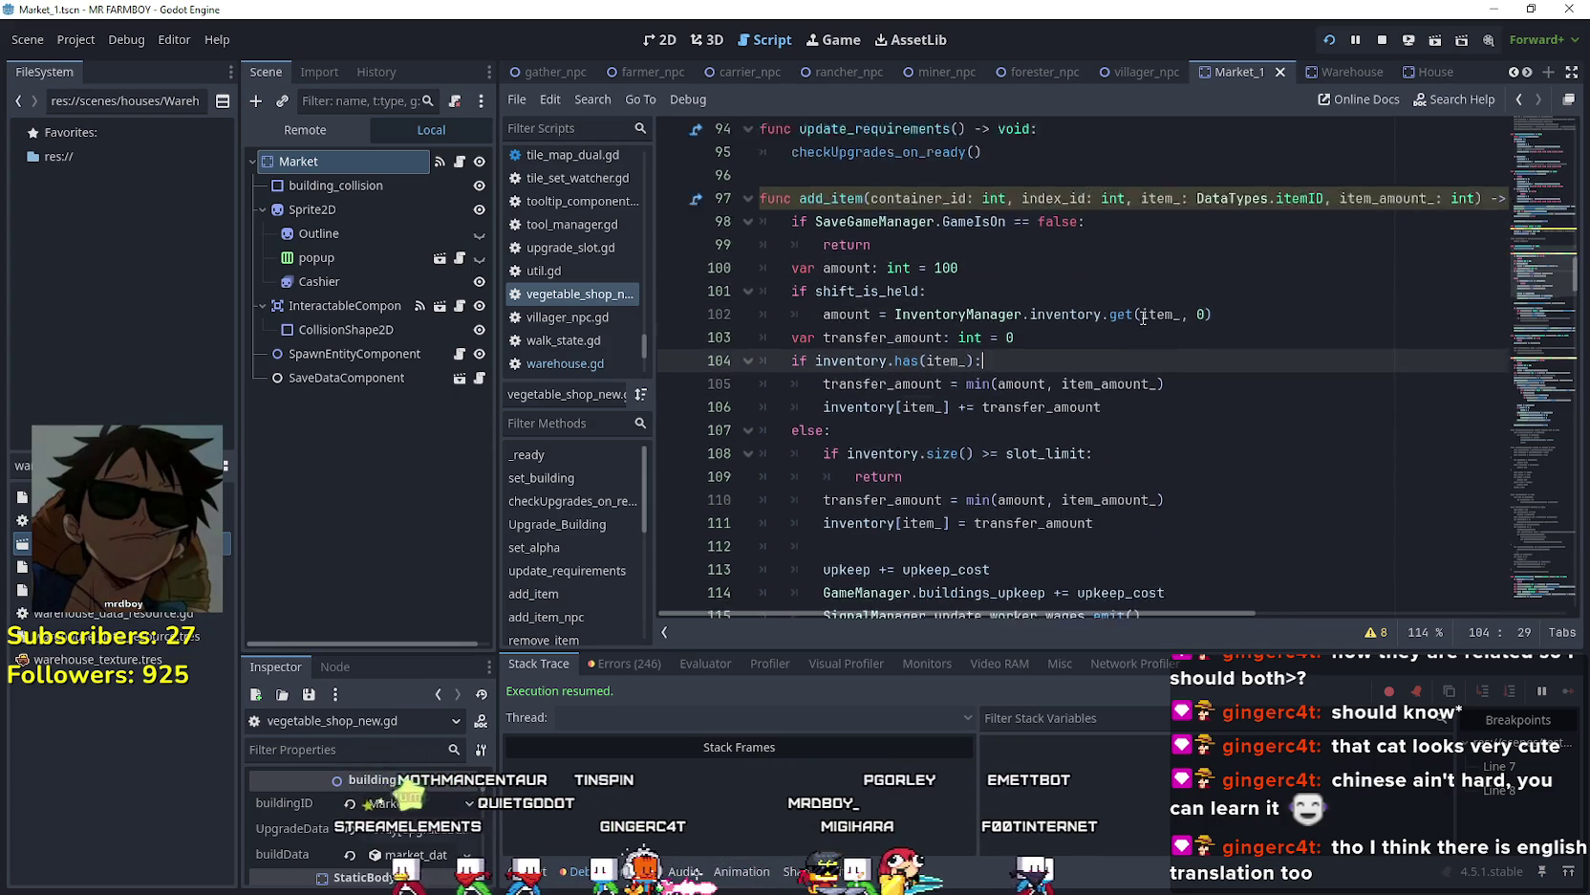
{"action": "double_click", "coordinate": [1405, 246]}
{"action": "key", "text": "ctrl+f"}
{"action": "left_click", "coordinate": [1134, 482]}
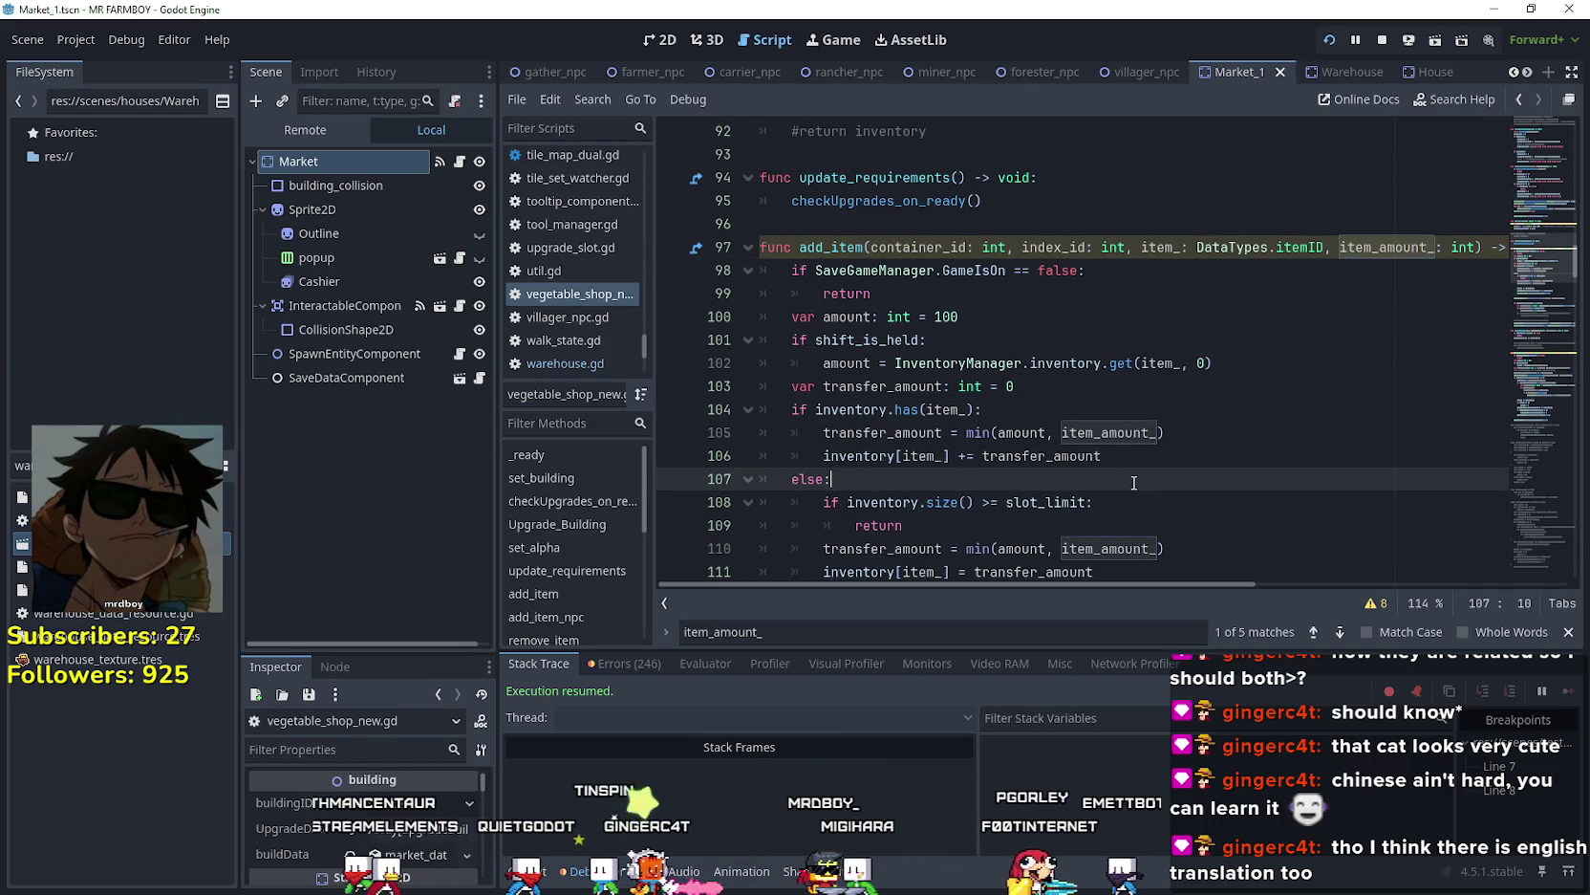
{"action": "left_click", "coordinate": [1003, 316]}
{"action": "key", "text": "Return"}
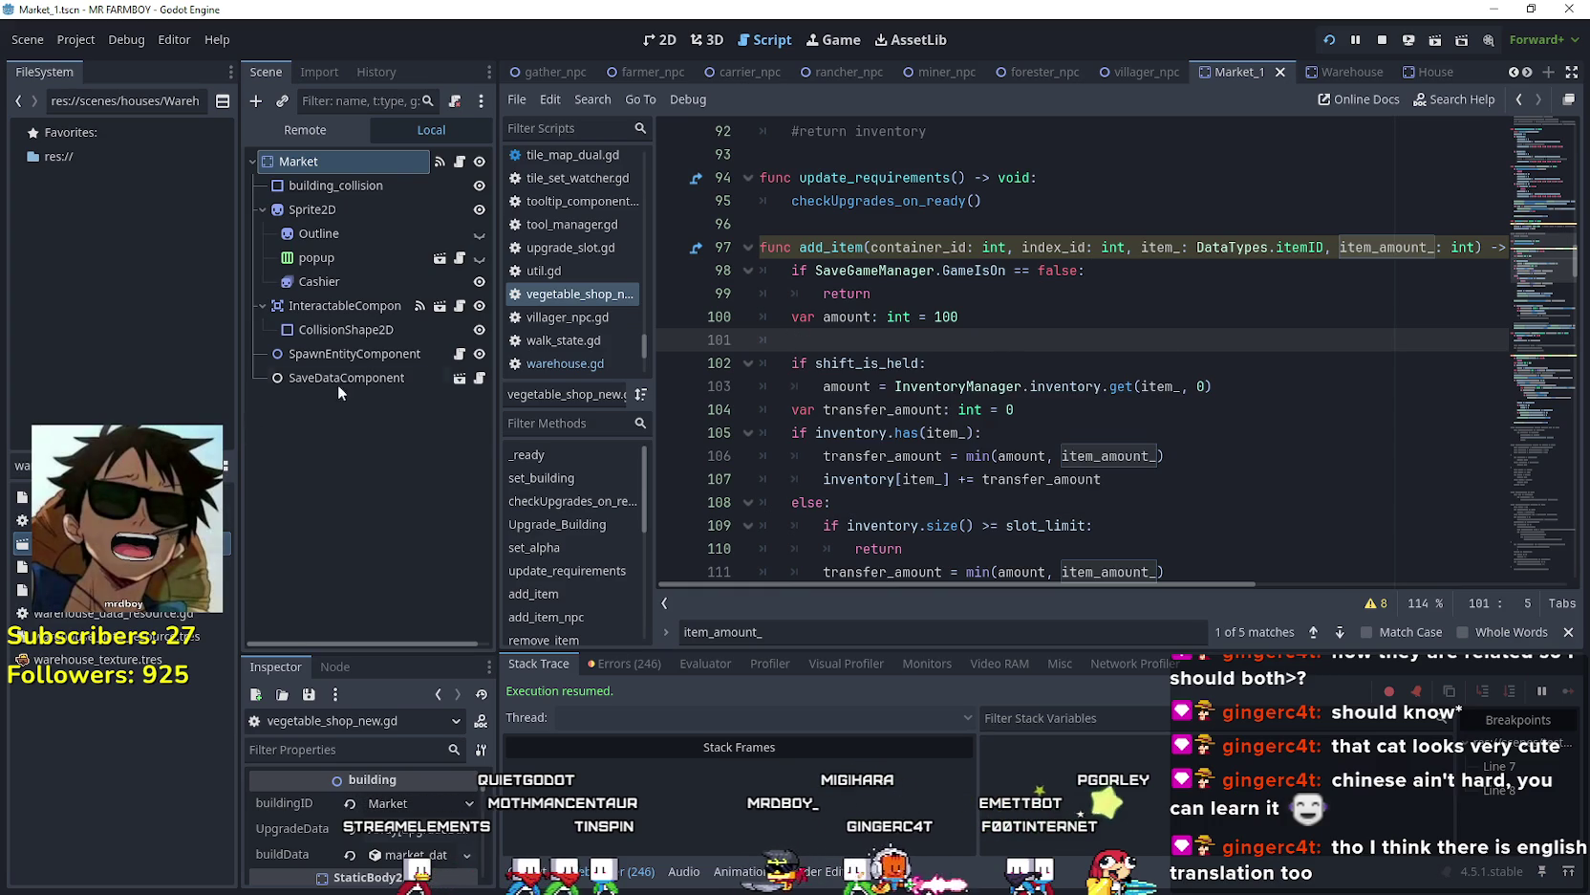
- Look over the Warehouse node's script for reference
{"action": "left_click", "coordinate": [1329, 71]}
{"action": "left_click", "coordinate": [458, 162]}
{"action": "scroll", "coordinate": [1023, 357], "scroll_direction": "up", "scroll_amount": 3}
{"action": "scroll", "coordinate": [1023, 357], "scroll_direction": "up", "scroll_amount": 2}
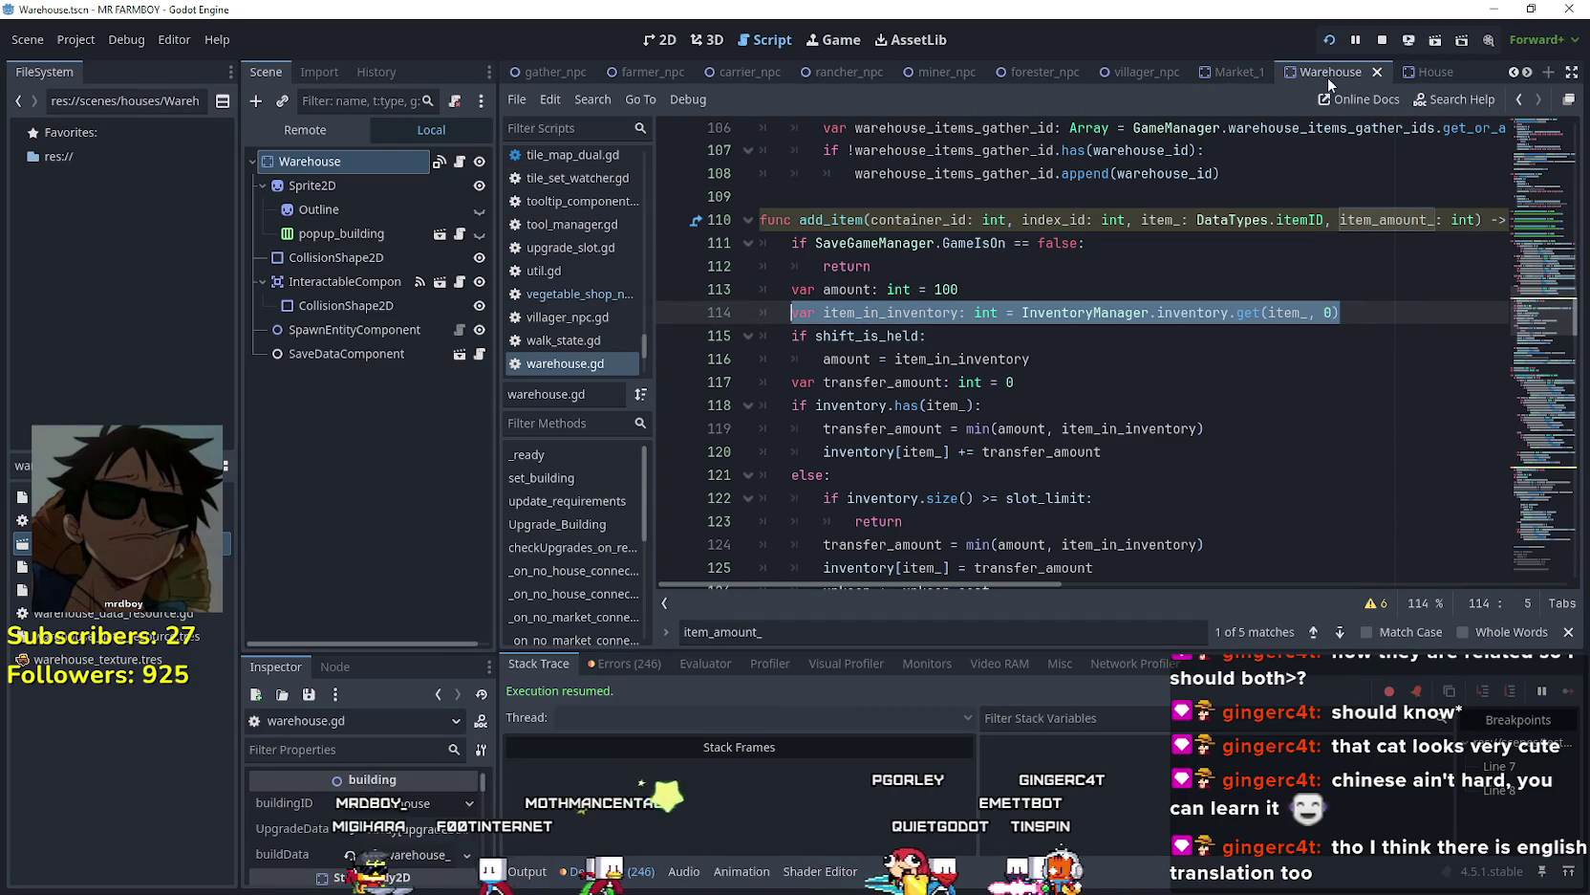
- In the Market script, add item_in_inventory = InventoryManager.inventory.get(item_, 0) on line 101
{"action": "left_click", "coordinate": [1230, 73]}
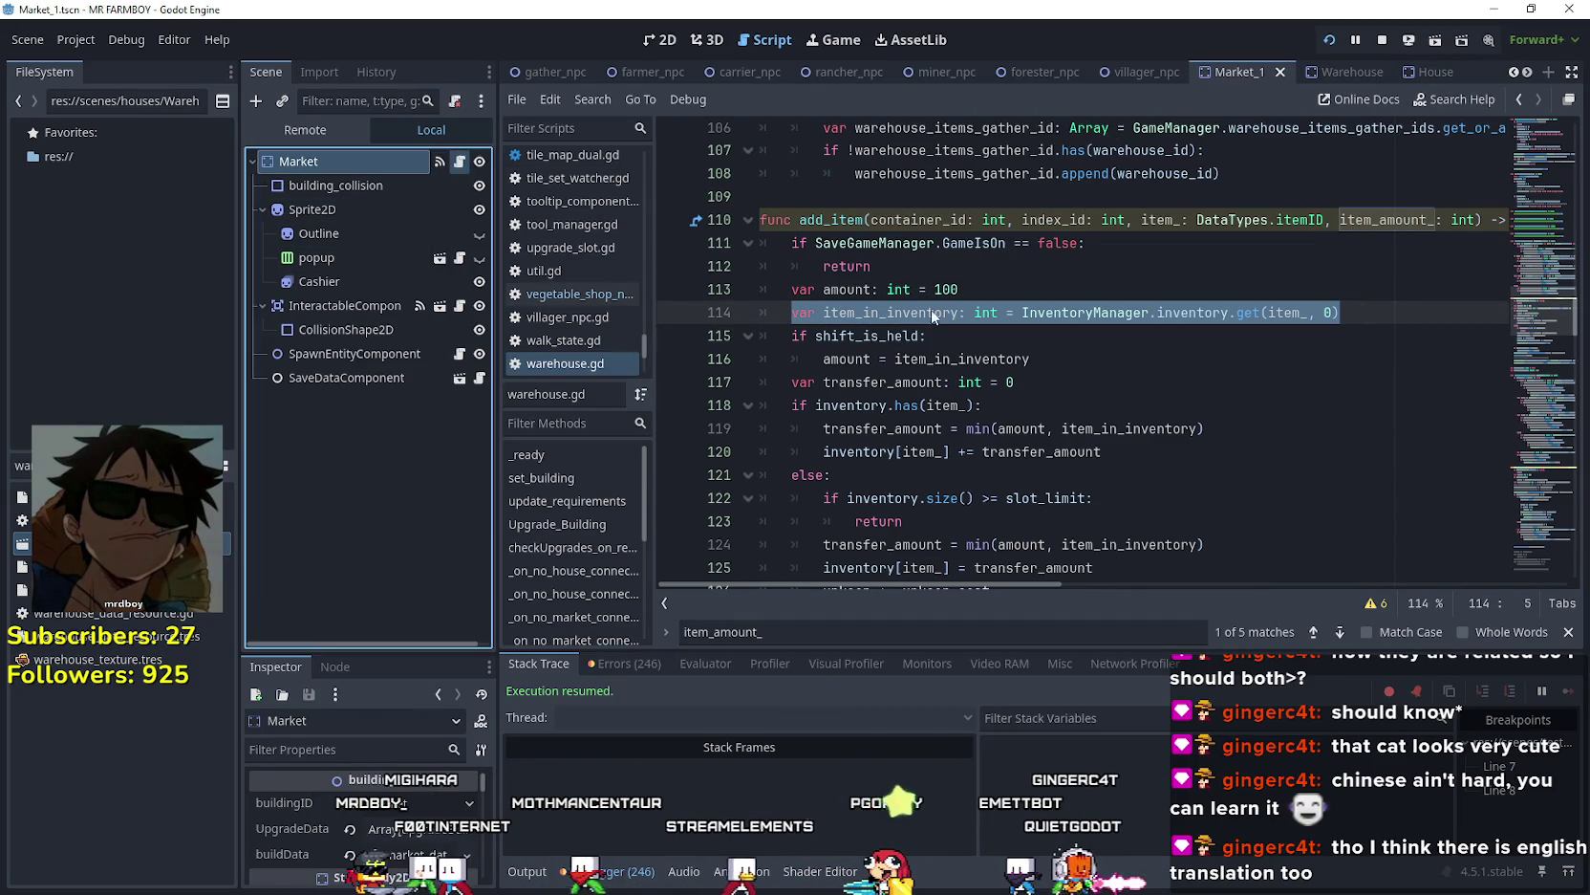
{"action": "key", "text": "alt+Left"}
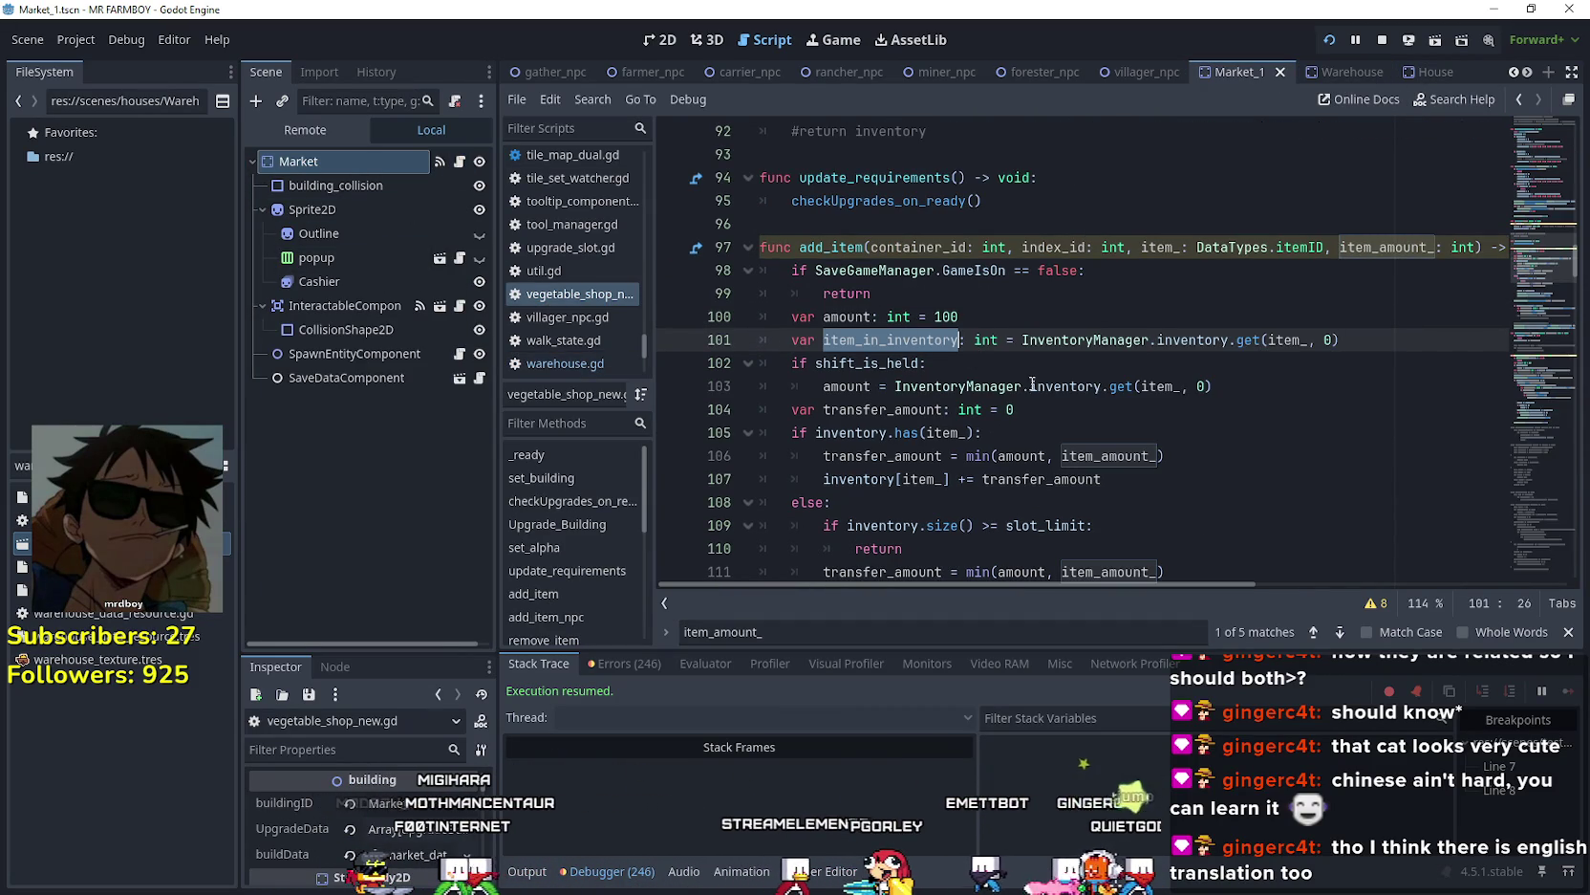
{"action": "left_click_drag", "start_coordinate": [895, 386], "coordinate": [1259, 381]}
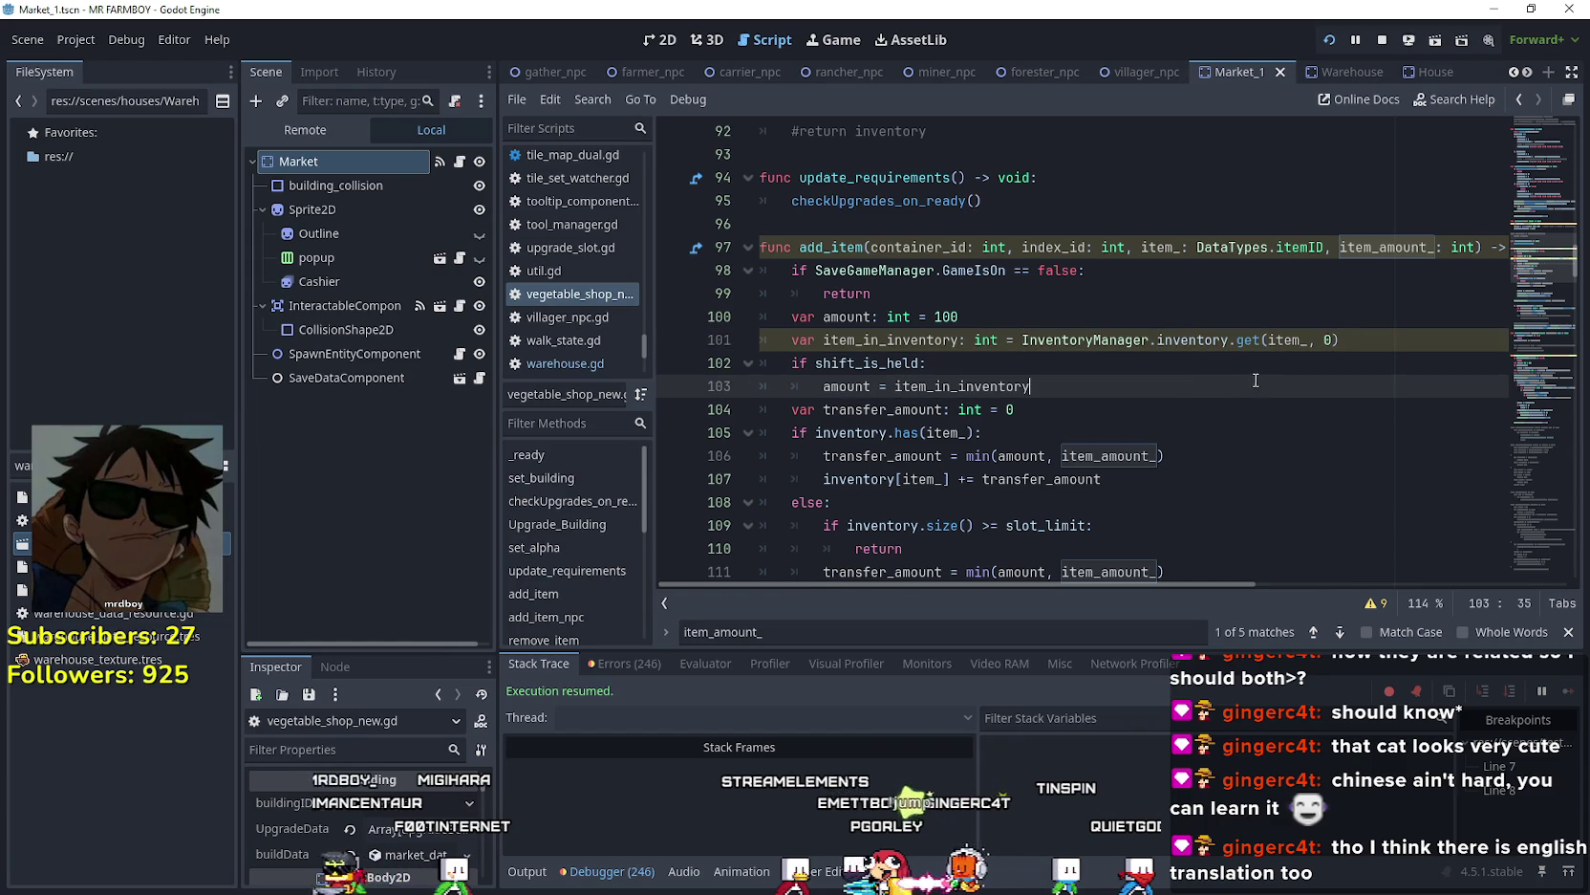
{"action": "scroll", "coordinate": [1260, 380], "scroll_direction": "down", "scroll_amount": 3}
{"action": "left_click", "coordinate": [1107, 316]}
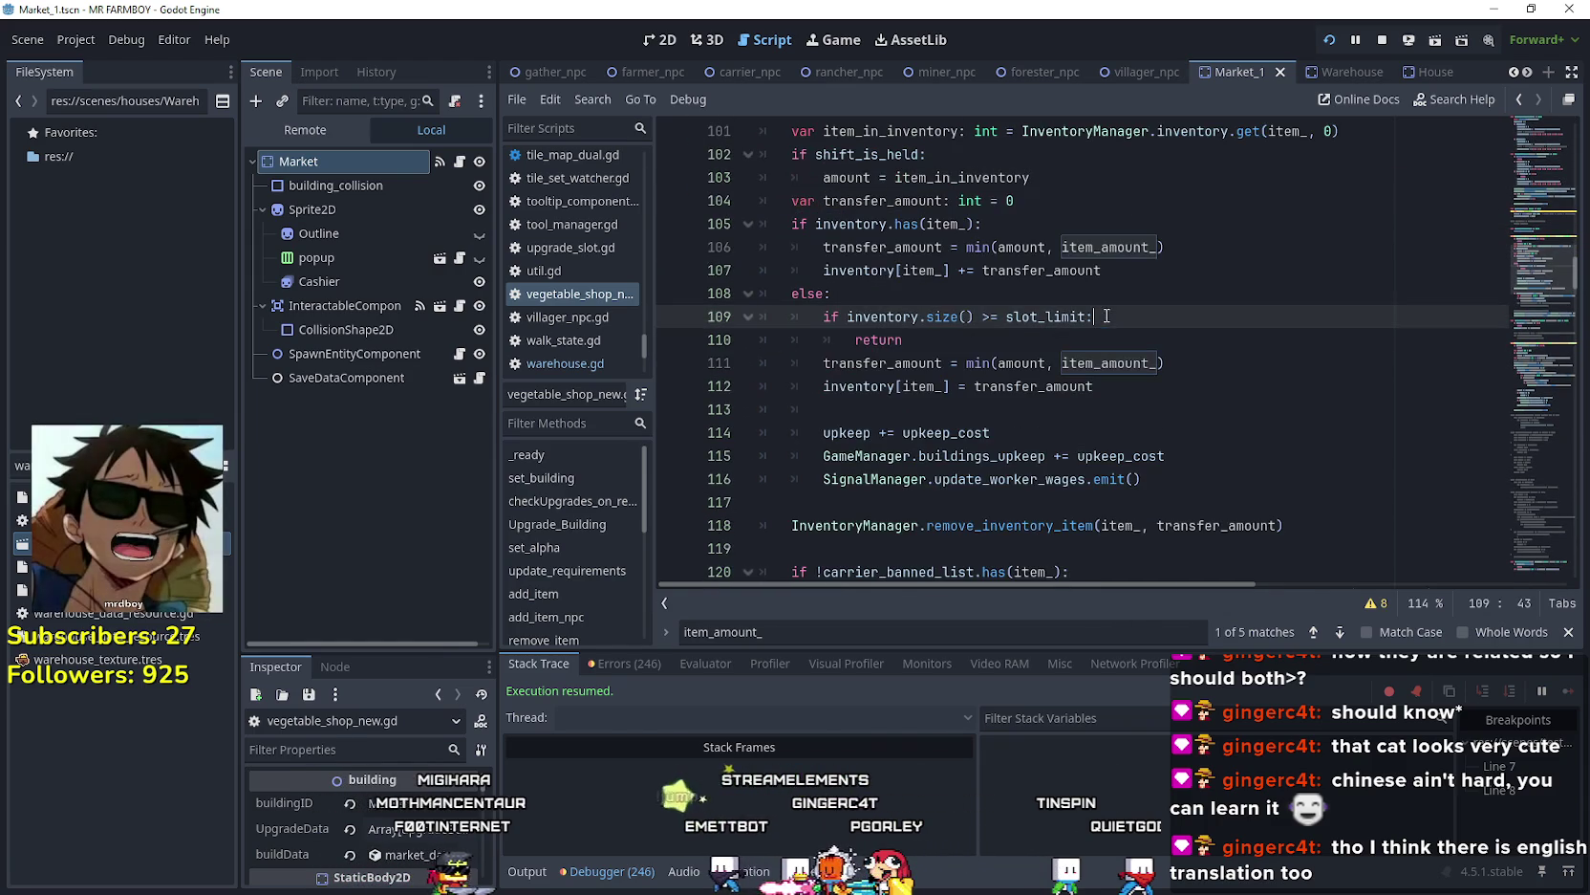
- Replace item_amount_ in the min() calls on lines 106 and 111 with item_in_inventory
{"action": "double_click", "coordinate": [1126, 265]}
{"action": "double_click", "coordinate": [1130, 241]}
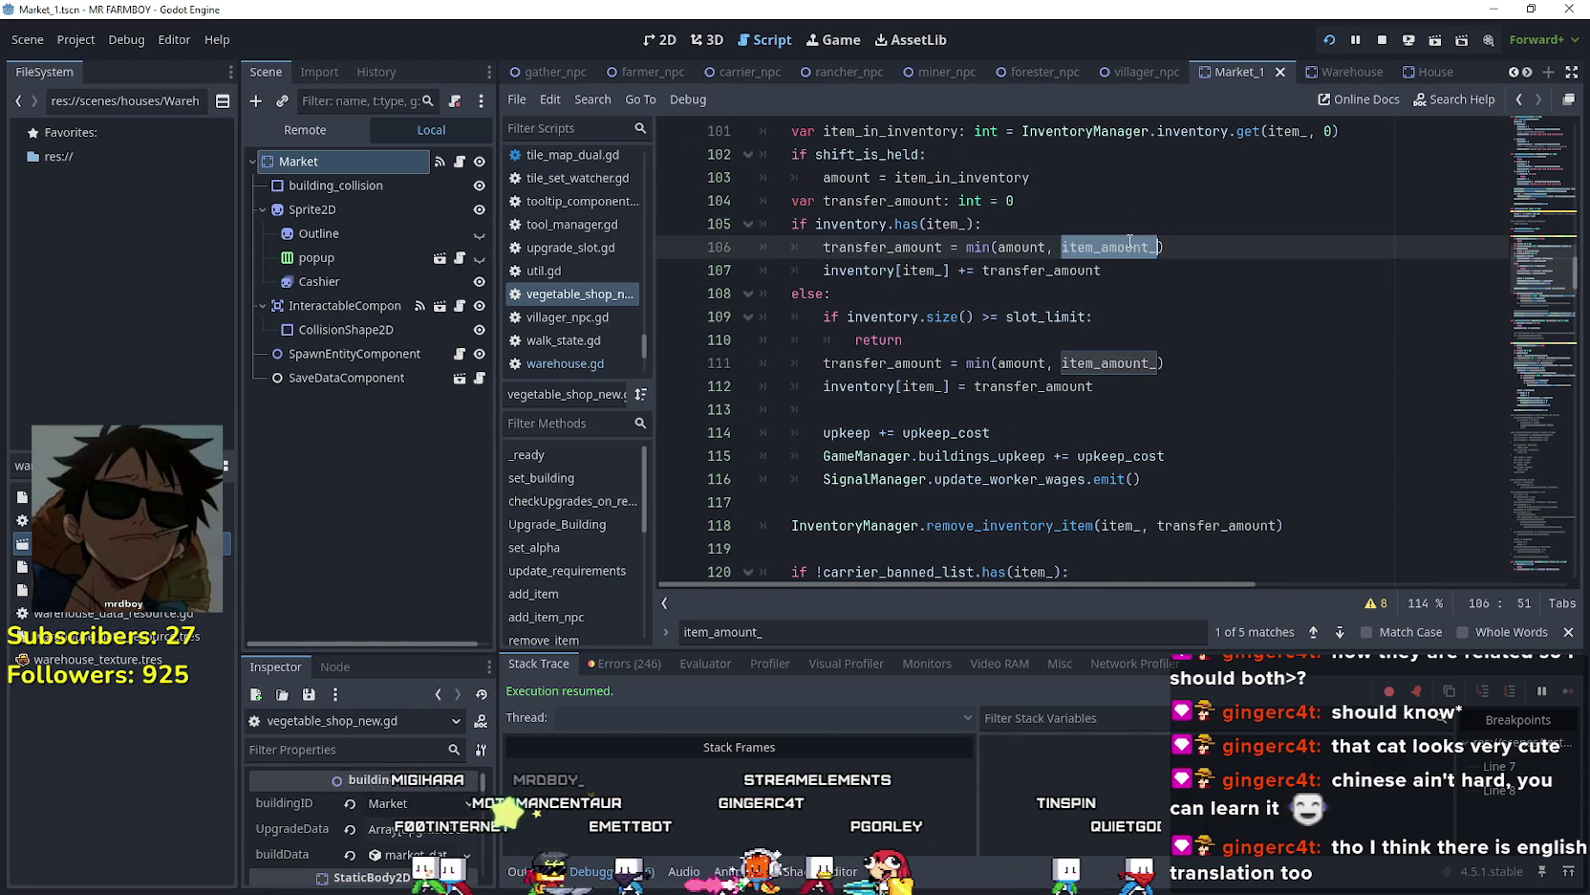
{"action": "double_click", "coordinate": [1110, 364]}
{"action": "type", "text": "item_in_inventory"}
{"action": "scroll", "coordinate": [1118, 373], "scroll_direction": "down", "scroll_amount": 3}
{"action": "left_click", "coordinate": [1101, 316]}
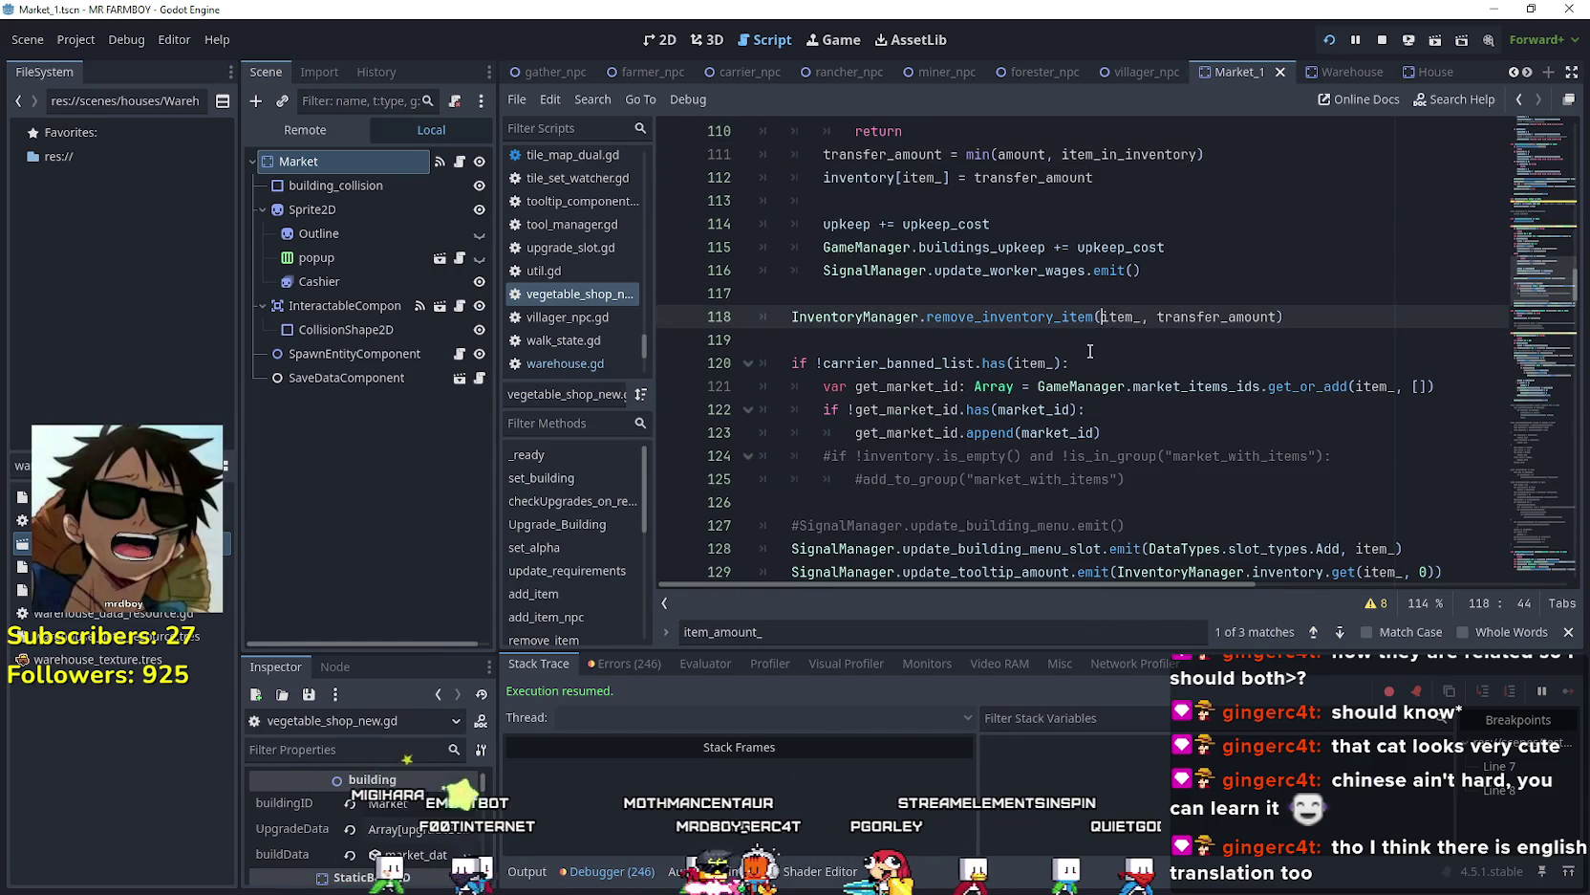
{"action": "scroll", "coordinate": [1089, 364], "scroll_direction": "down", "scroll_amount": 7}
{"action": "scroll", "coordinate": [1081, 389], "scroll_direction": "up", "scroll_amount": 4}
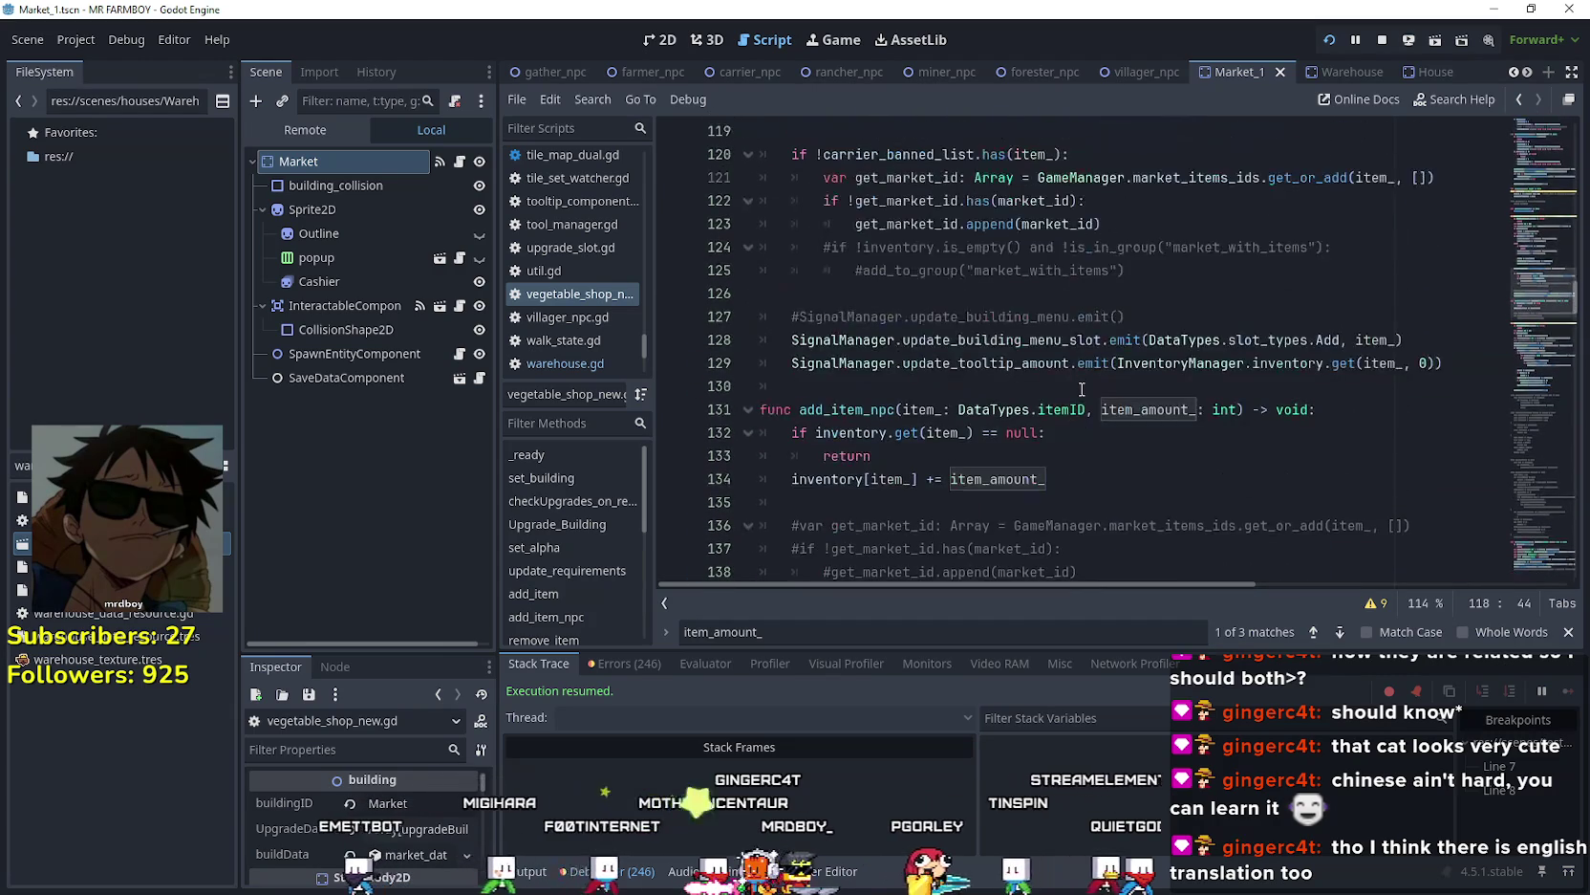
{"action": "left_click", "coordinate": [950, 379]}
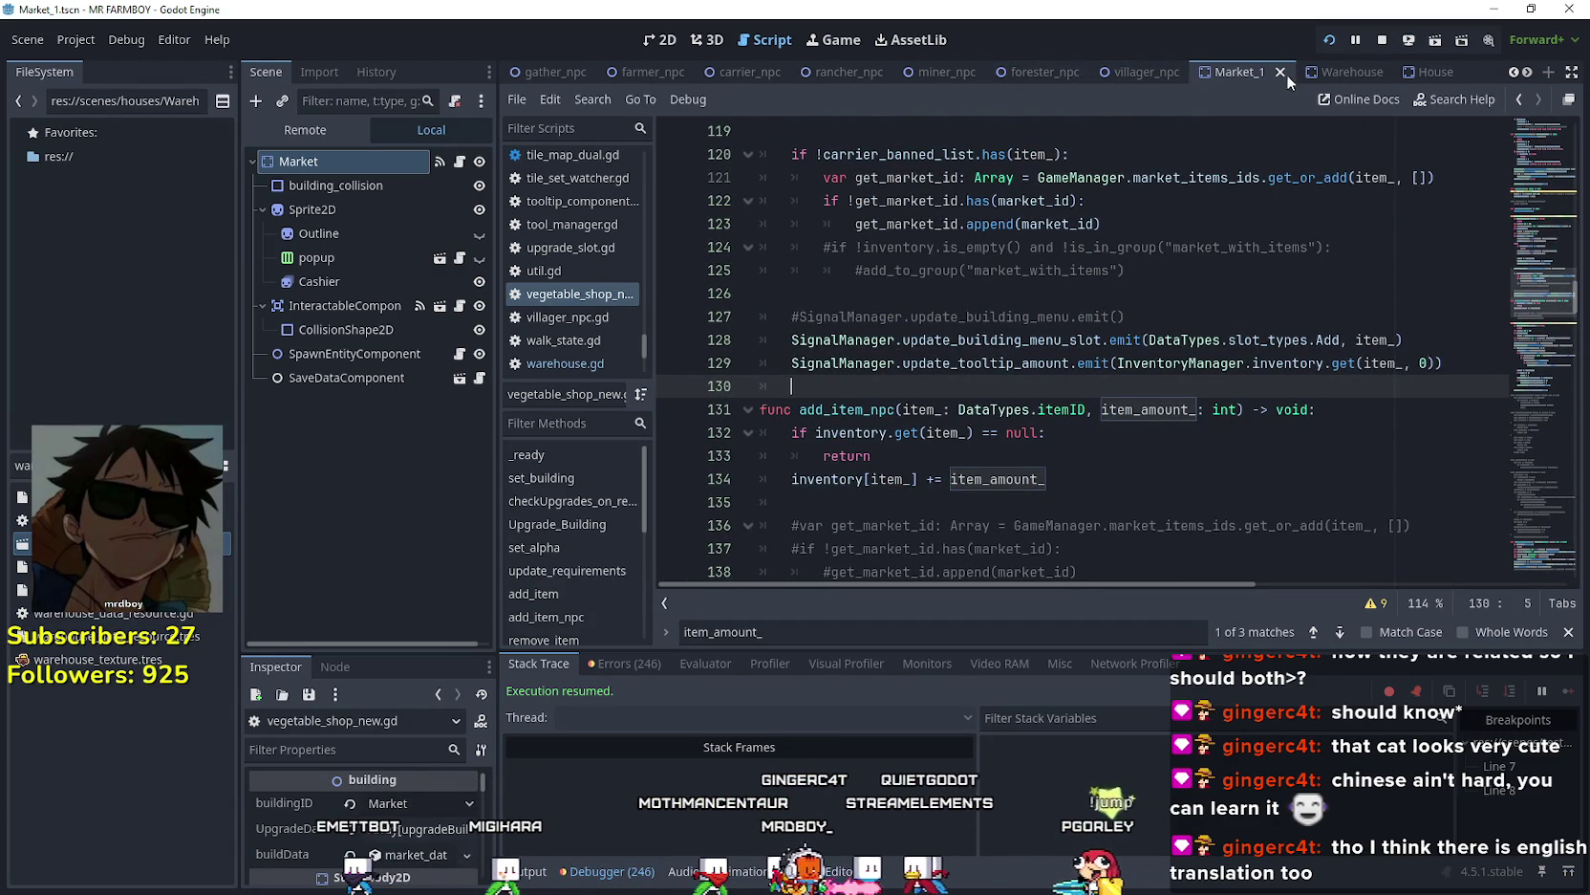
- Review the Warehouse script's remove_item function and its item_in_inventory_amount parameter
{"action": "left_click", "coordinate": [1346, 75]}
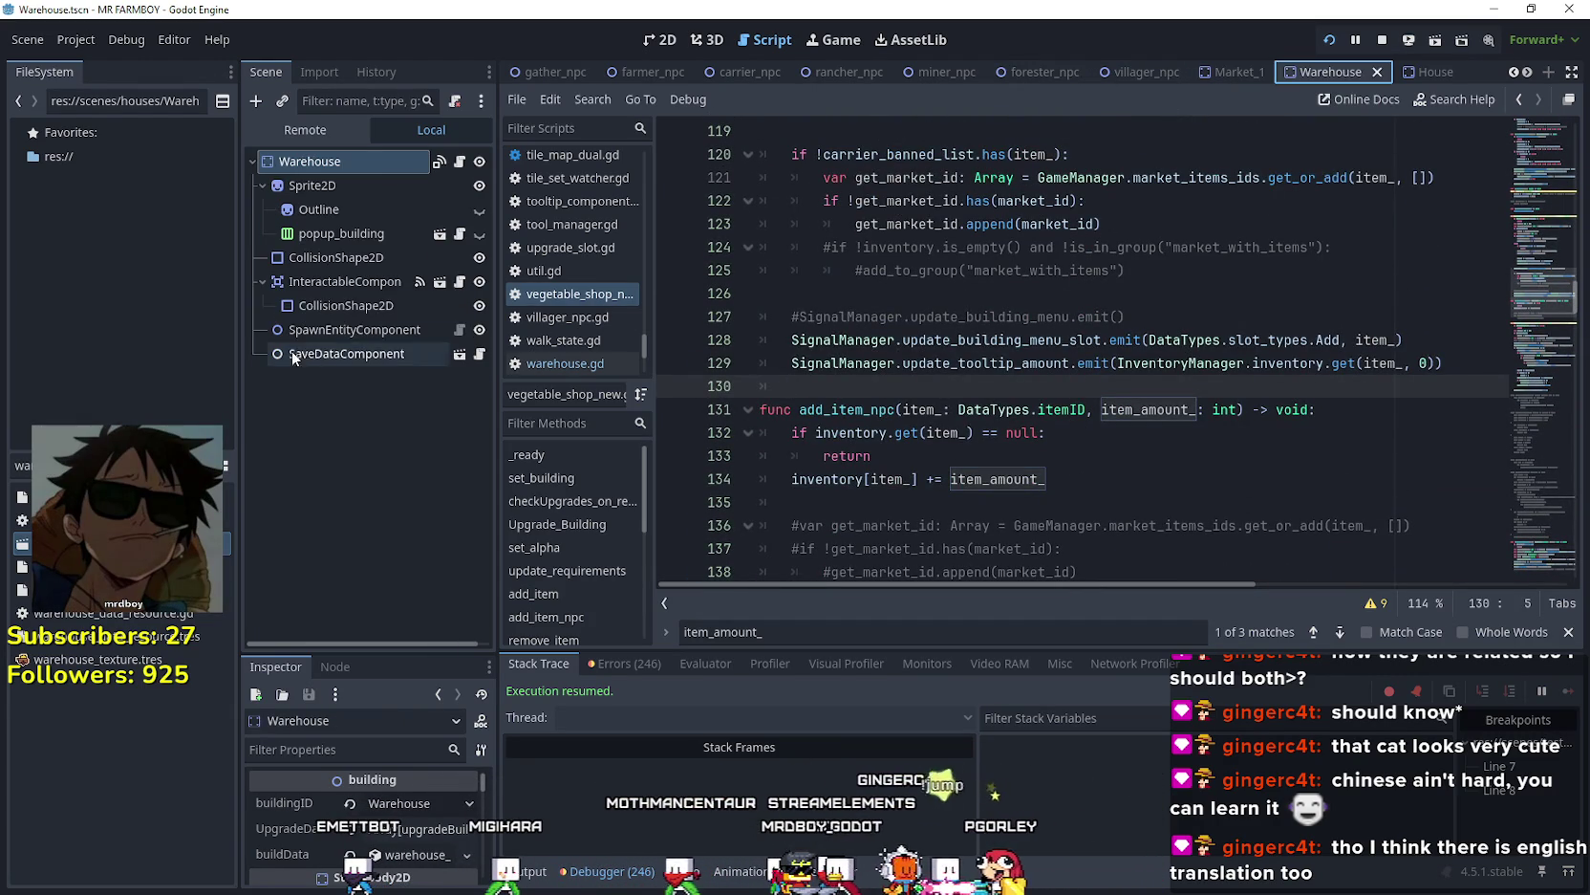
{"action": "left_click", "coordinate": [460, 162]}
{"action": "scroll", "coordinate": [955, 449], "scroll_direction": "up", "scroll_amount": 2}
{"action": "scroll", "coordinate": [955, 440], "scroll_direction": "down", "scroll_amount": 4}
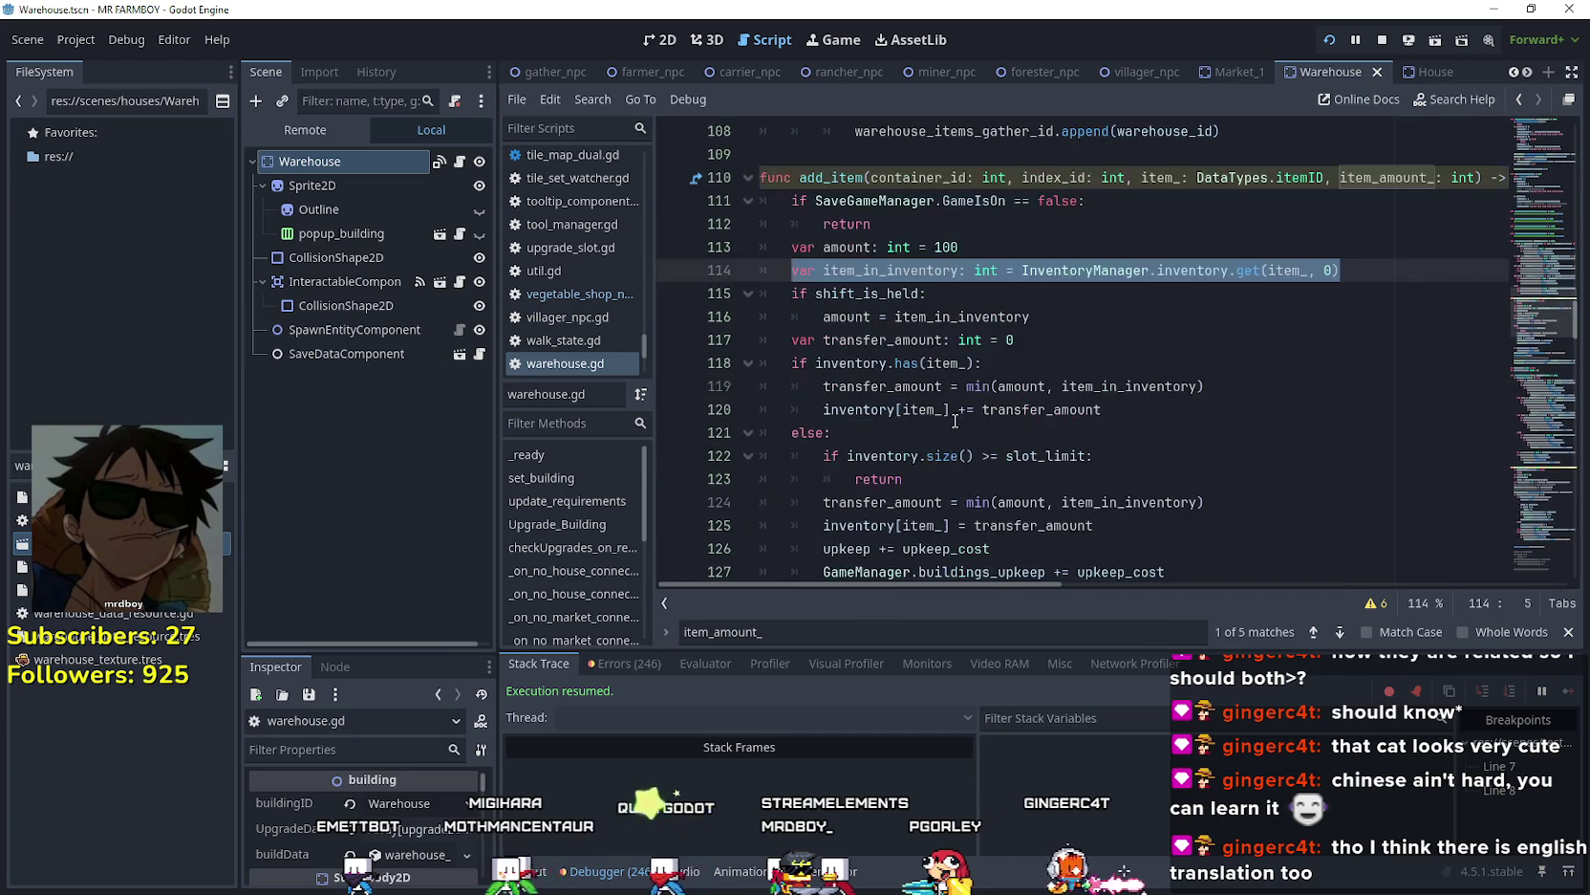
{"action": "scroll", "coordinate": [956, 418], "scroll_direction": "down", "scroll_amount": 4}
{"action": "left_click", "coordinate": [959, 293]}
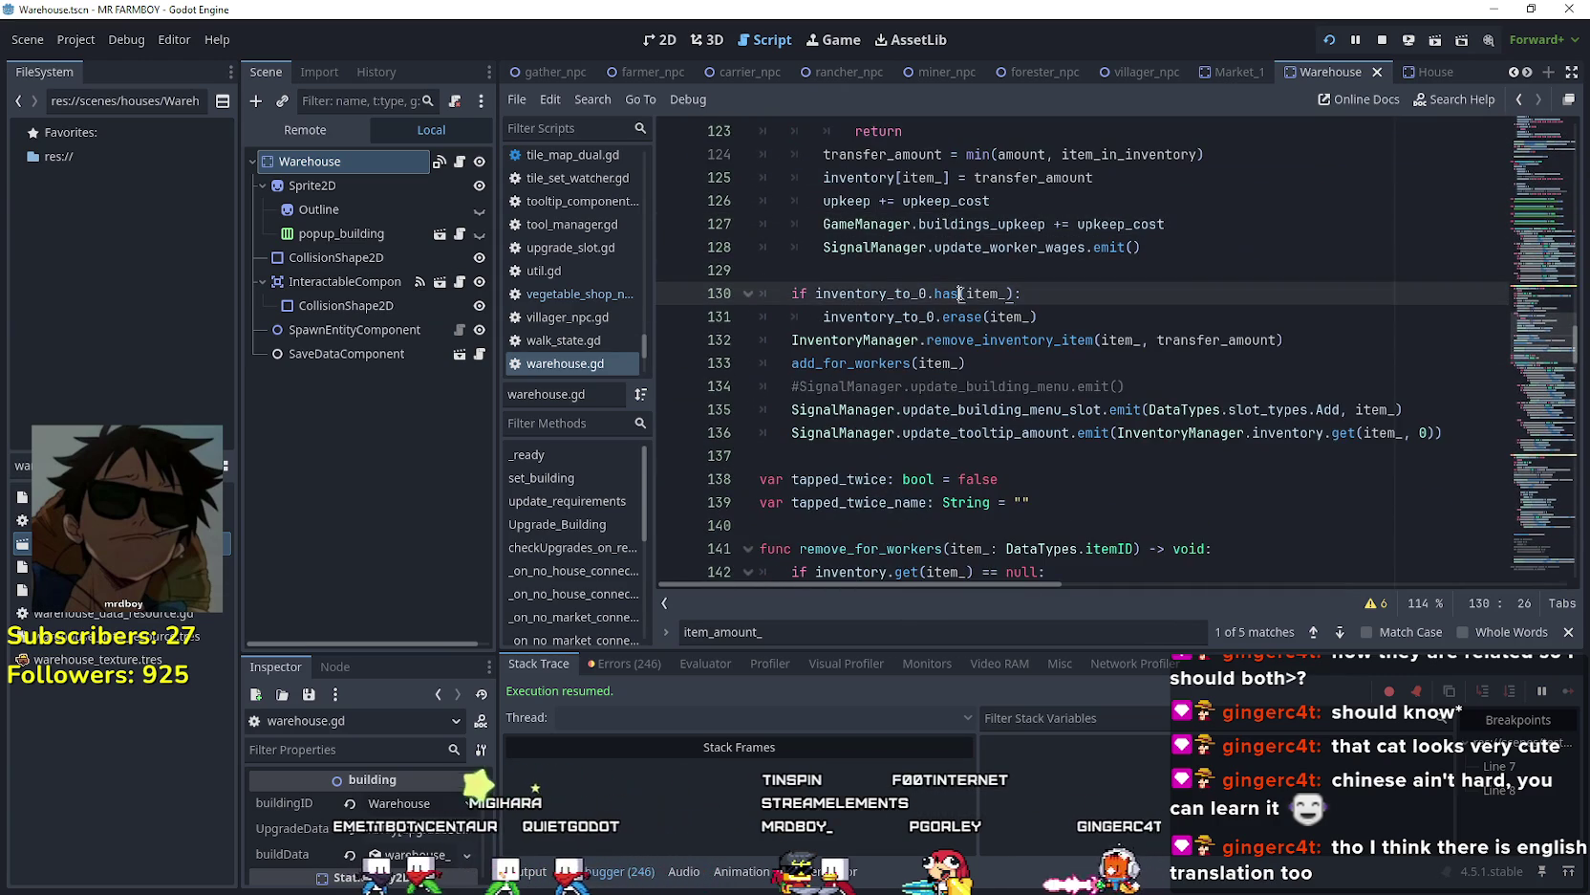
{"action": "left_click", "coordinate": [1017, 385]}
{"action": "scroll", "coordinate": [1004, 378], "scroll_direction": "down", "scroll_amount": 5}
{"action": "scroll", "coordinate": [999, 372], "scroll_direction": "down", "scroll_amount": 15}
{"action": "scroll", "coordinate": [1027, 368], "scroll_direction": "up", "scroll_amount": 3}
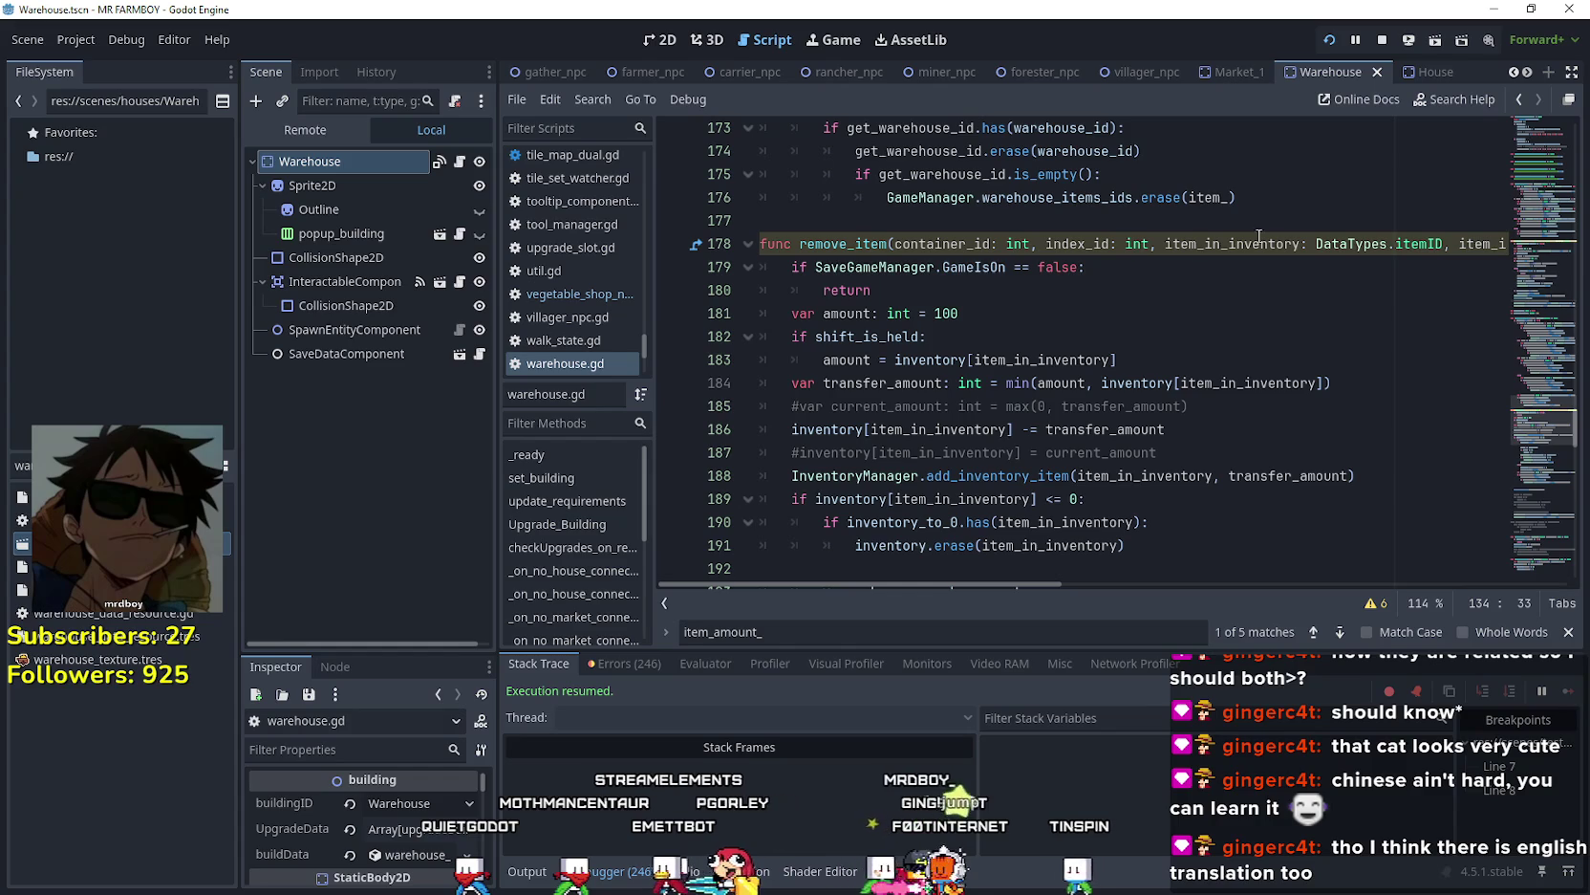
{"action": "double_click", "coordinate": [1484, 243]}
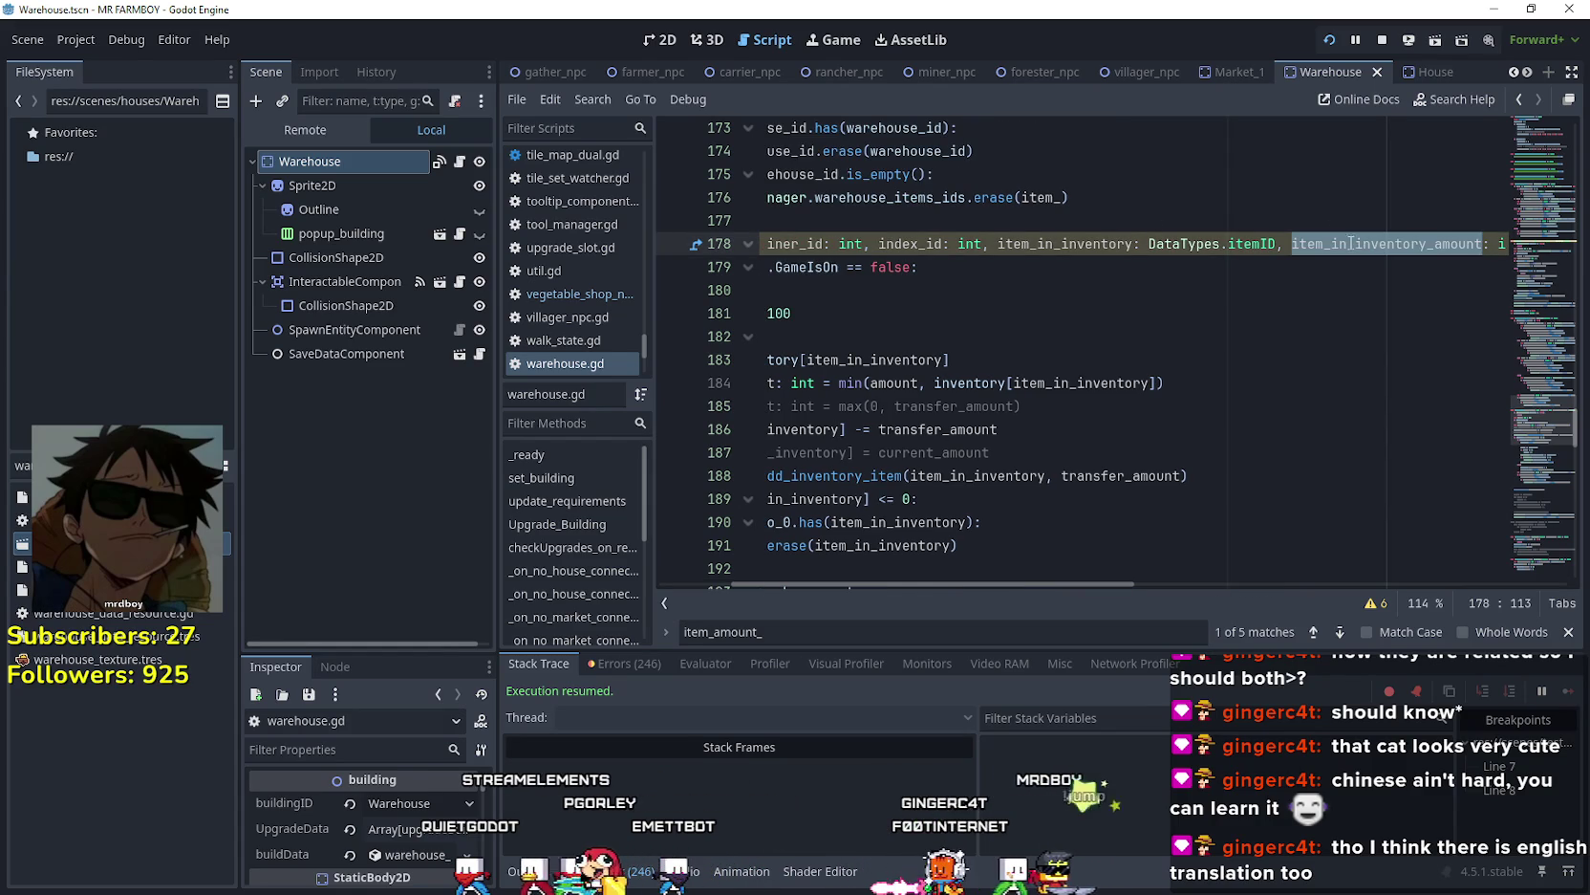
- Take the two SignalManager update lines after the erase call, then reopen vegetable_shop_new.gd
{"action": "scroll", "coordinate": [1127, 573], "scroll_direction": "right", "scroll_amount": 3}
{"action": "scroll", "coordinate": [1272, 569], "scroll_direction": "left", "scroll_amount": 10}
{"action": "scroll", "coordinate": [905, 459], "scroll_direction": "down", "scroll_amount": 2}
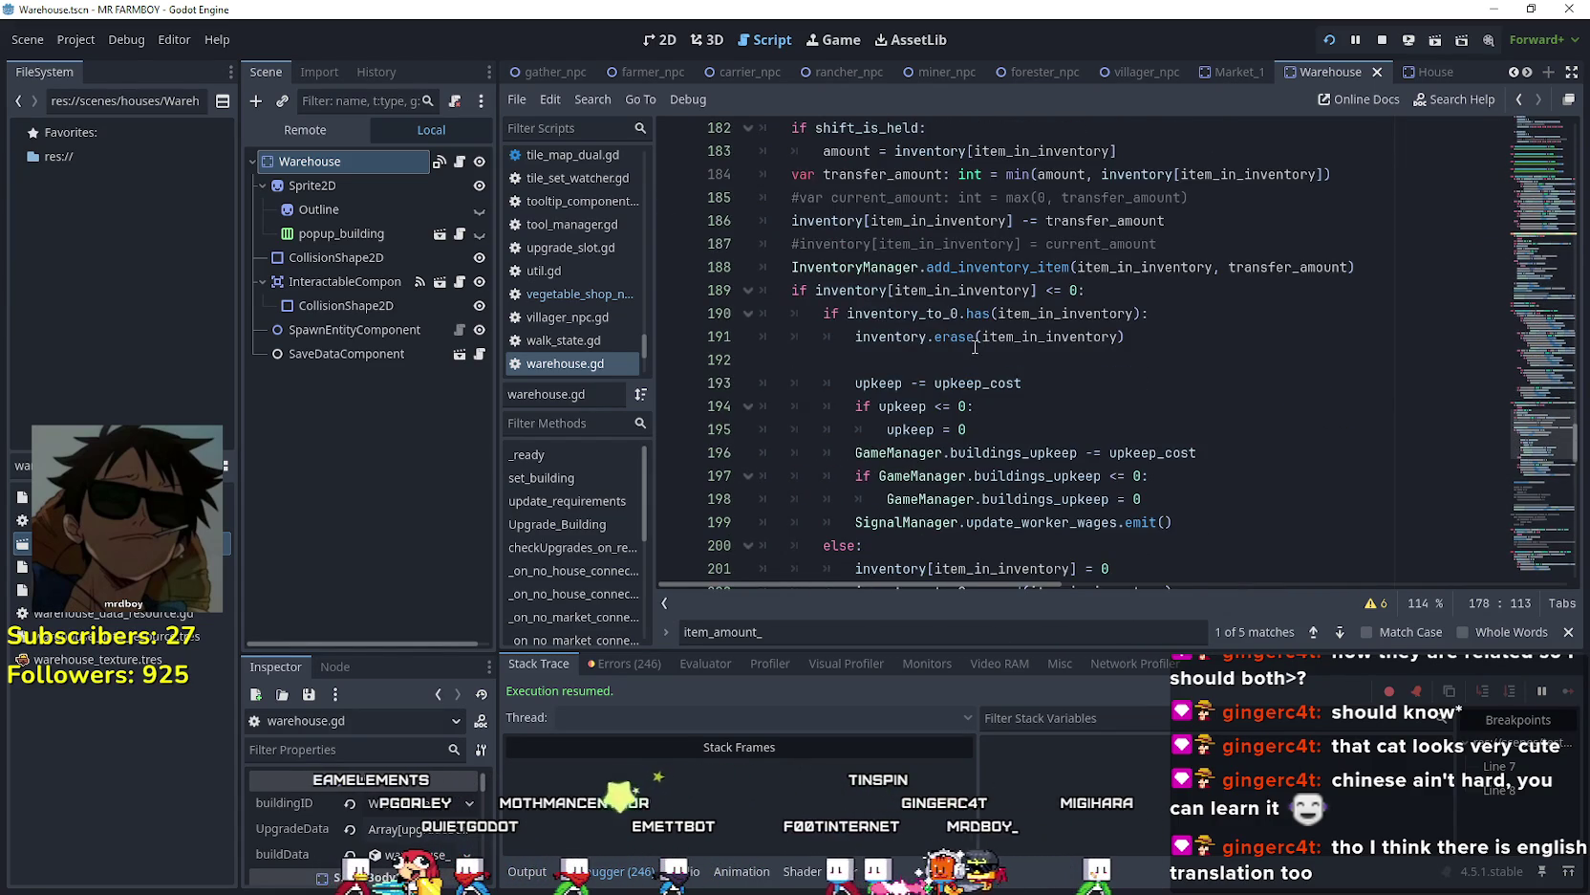
{"action": "scroll", "coordinate": [956, 383], "scroll_direction": "up", "scroll_amount": 2}
{"action": "scroll", "coordinate": [972, 344], "scroll_direction": "down", "scroll_amount": 3}
{"action": "scroll", "coordinate": [965, 340], "scroll_direction": "up", "scroll_amount": 2}
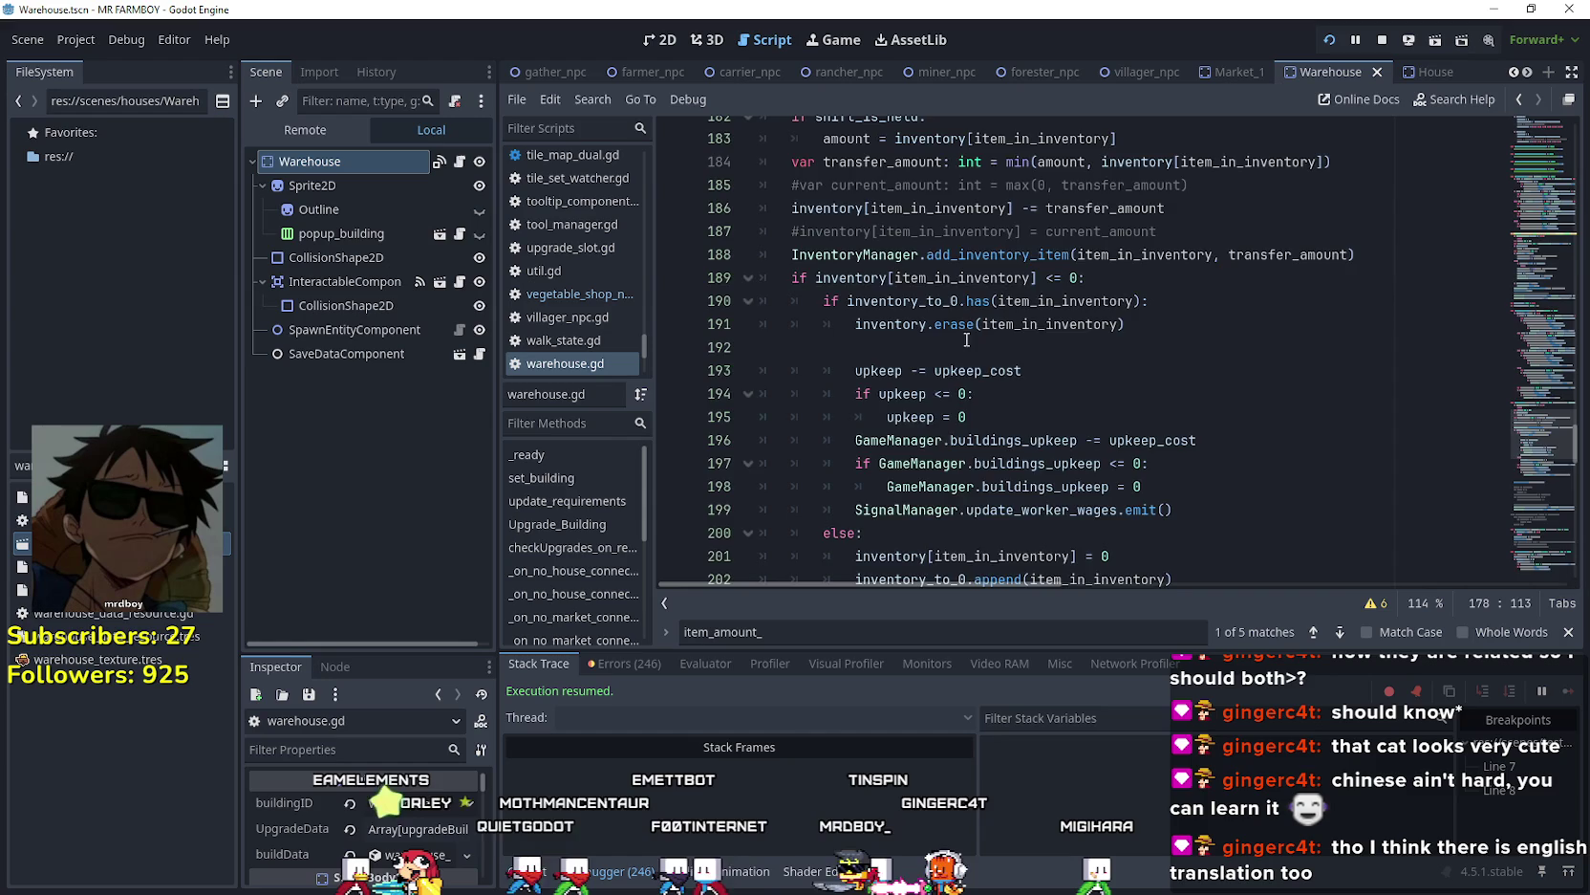
{"action": "scroll", "coordinate": [951, 335], "scroll_direction": "down", "scroll_amount": 3}
{"action": "scroll", "coordinate": [946, 333], "scroll_direction": "down", "scroll_amount": 5}
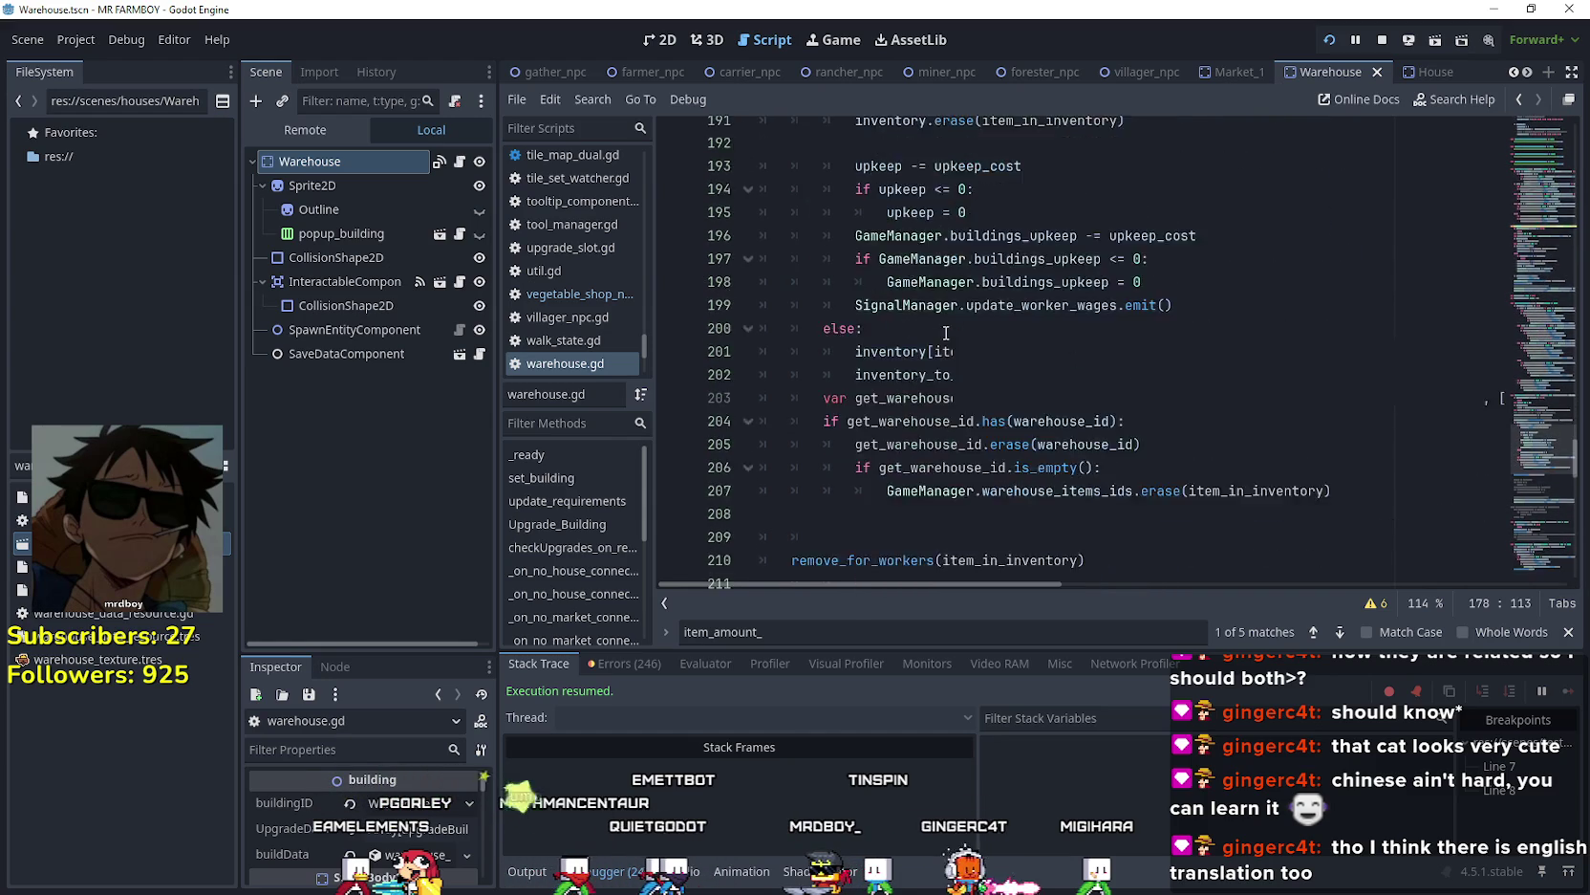
{"action": "left_click", "coordinate": [933, 318]}
{"action": "scroll", "coordinate": [947, 320], "scroll_direction": "down", "scroll_amount": 4}
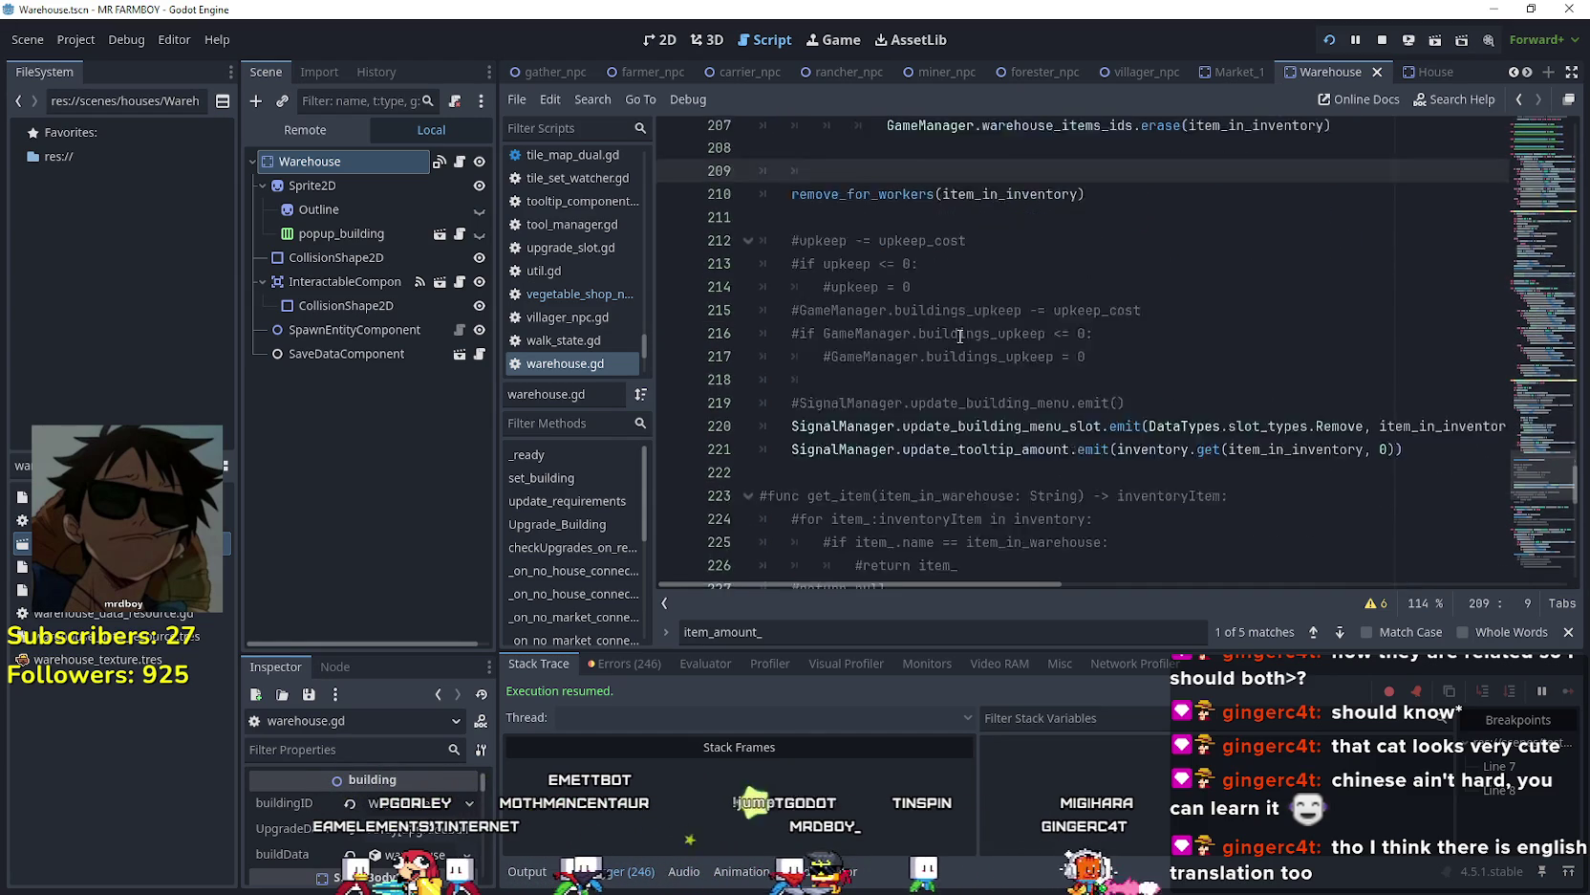
{"action": "left_click_drag", "start_coordinate": [1401, 325], "coordinate": [915, 291]}
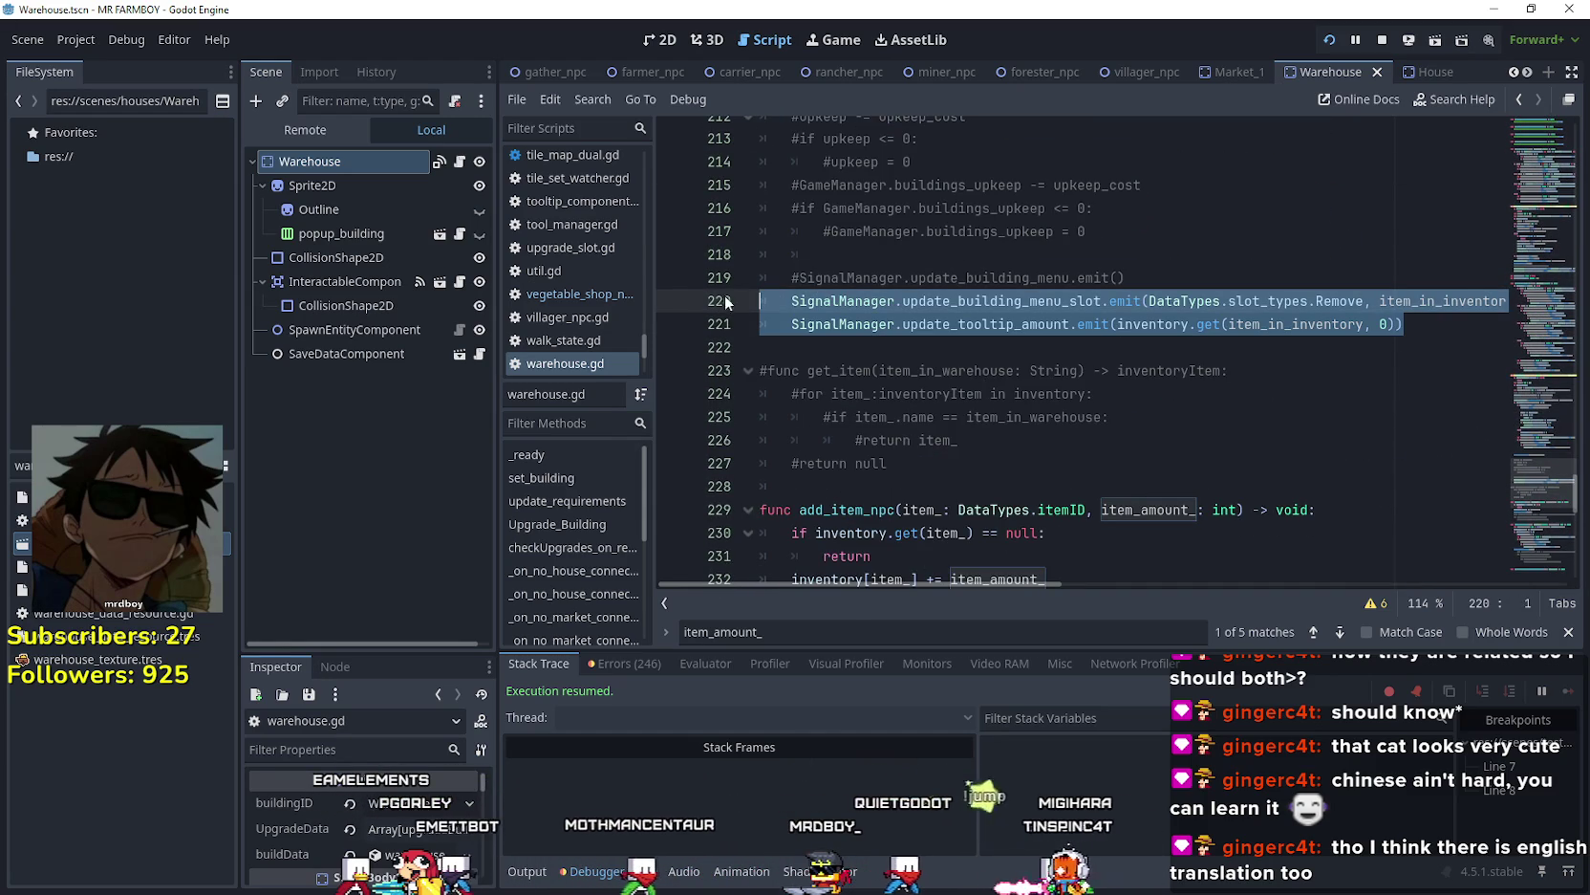
{"action": "left_click", "coordinate": [1128, 231]}
{"action": "left_click", "coordinate": [1223, 72]}
{"action": "left_click", "coordinate": [459, 162]}
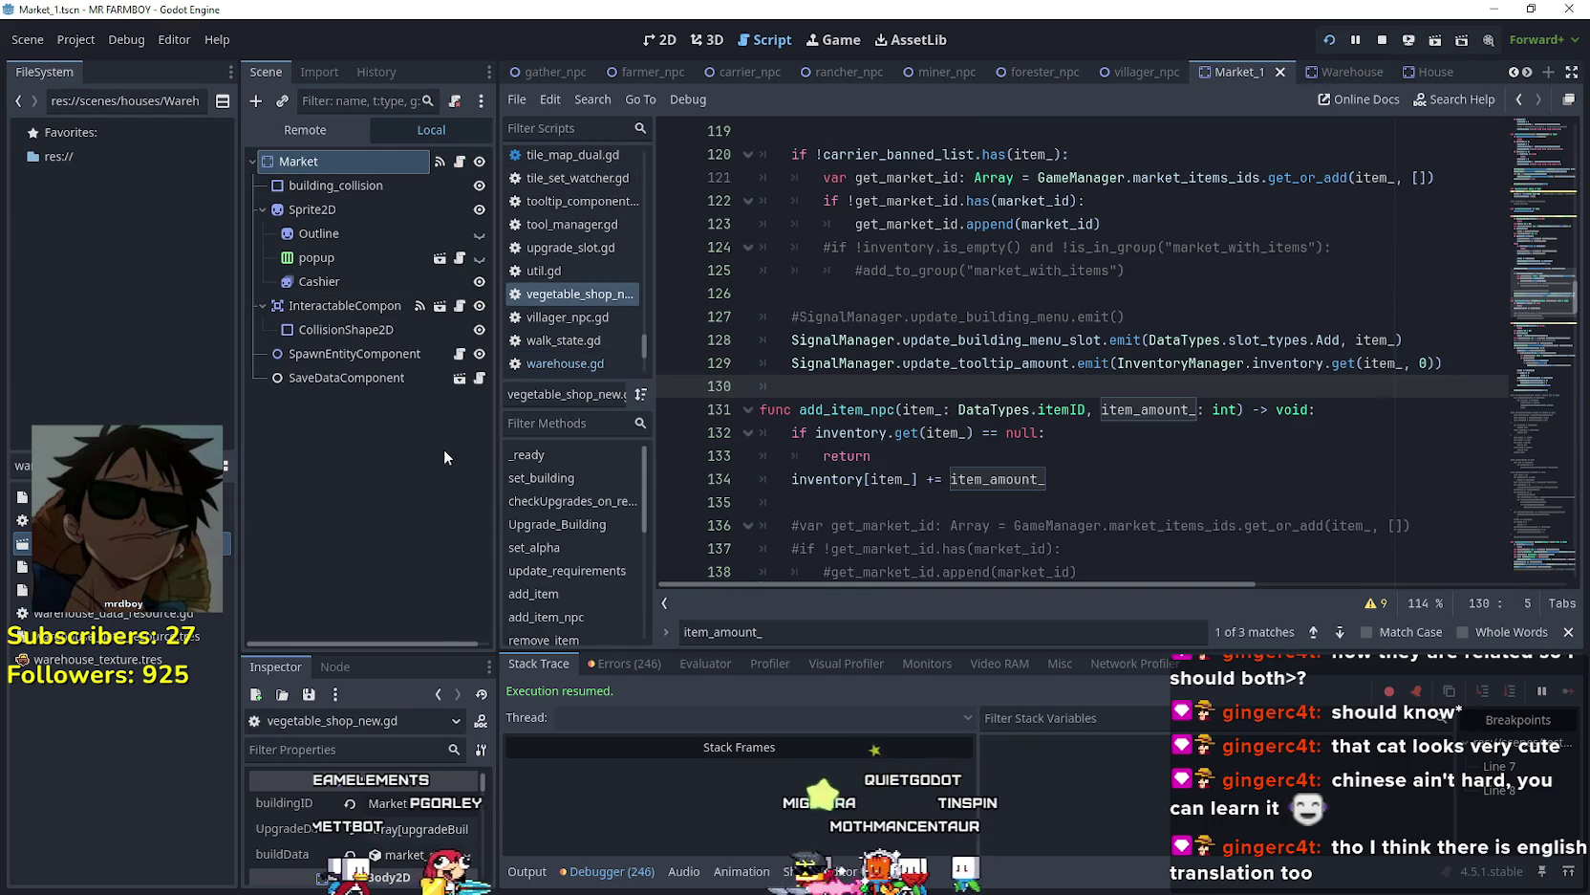
- Paste the two SignalManager slot and tooltip signal lines below line 167
{"action": "scroll", "coordinate": [1017, 402], "scroll_direction": "down", "scroll_amount": 2}
{"action": "scroll", "coordinate": [1016, 401], "scroll_direction": "up", "scroll_amount": 4}
{"action": "scroll", "coordinate": [1017, 401], "scroll_direction": "down", "scroll_amount": 5}
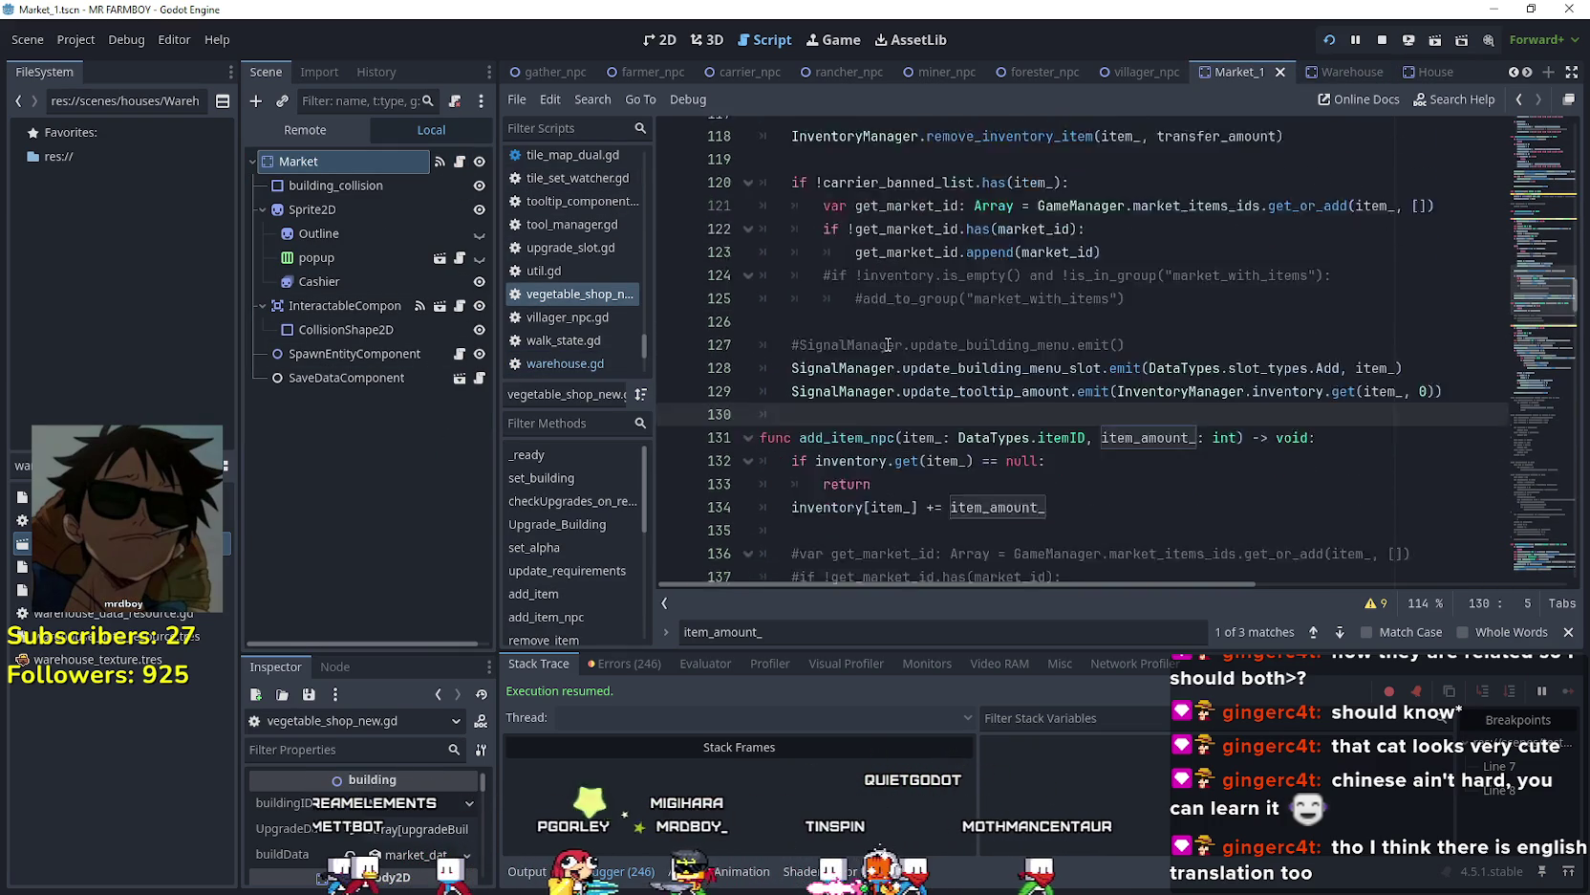
{"action": "scroll", "coordinate": [1017, 401], "scroll_direction": "down", "scroll_amount": 4}
{"action": "scroll", "coordinate": [956, 364], "scroll_direction": "up", "scroll_amount": 3}
{"action": "scroll", "coordinate": [892, 313], "scroll_direction": "down", "scroll_amount": 2}
{"action": "scroll", "coordinate": [892, 313], "scroll_direction": "down", "scroll_amount": 8}
{"action": "left_click", "coordinate": [855, 284]}
{"action": "key", "text": "ctrl+v"}
{"action": "key", "text": "Return"}
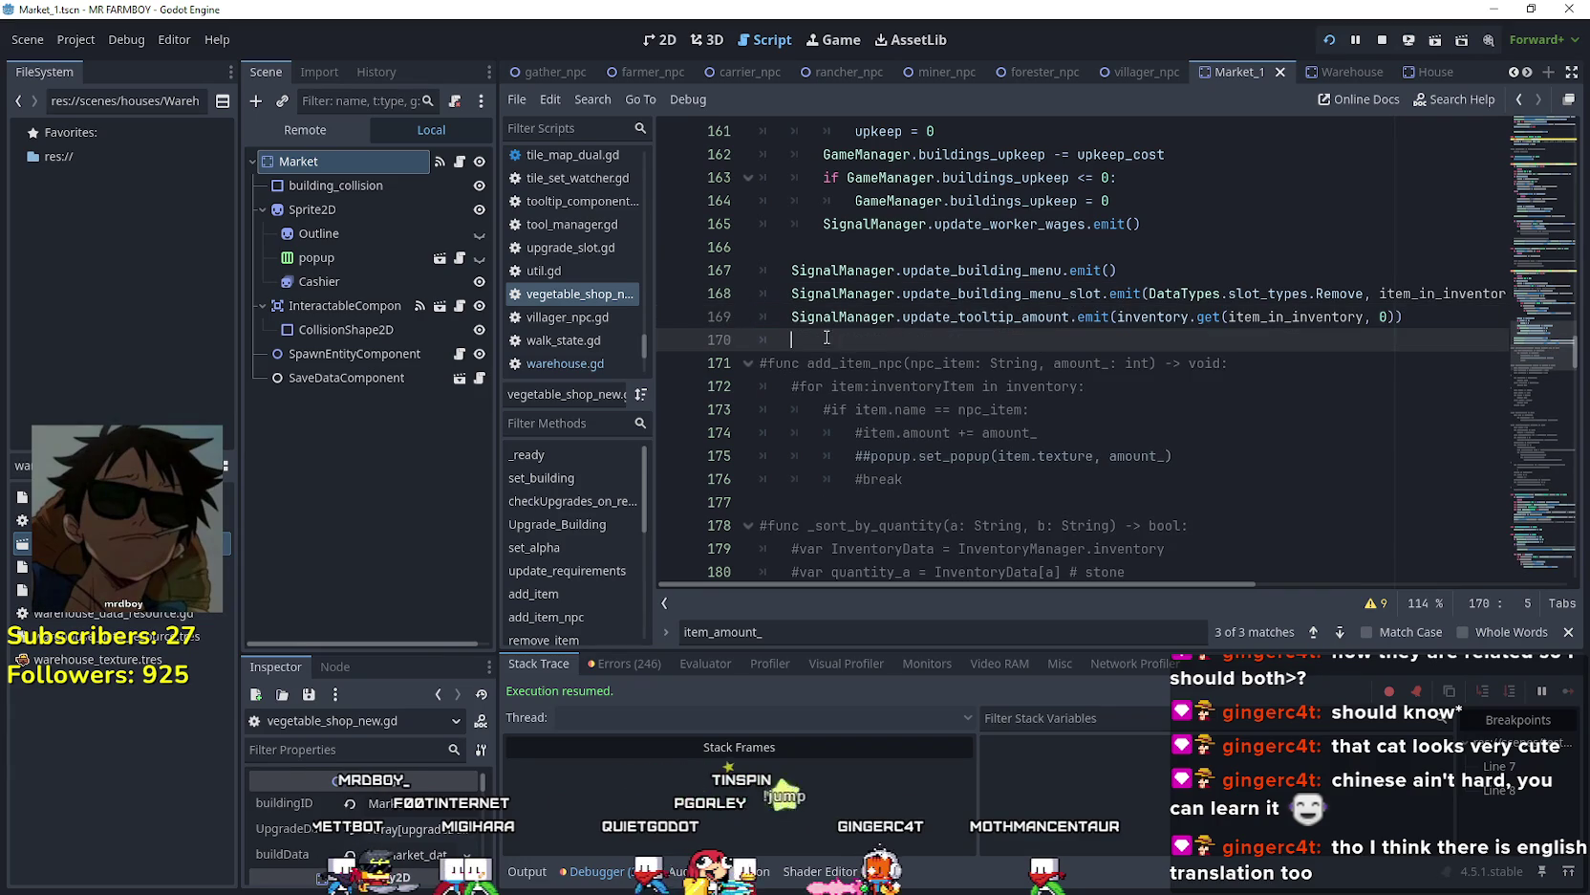
- Comment out the old building-menu update line with # and save the script
{"action": "left_click", "coordinate": [784, 272]}
{"action": "type", "text": "#"}
{"action": "scroll", "coordinate": [953, 303], "scroll_direction": "up", "scroll_amount": 4}
{"action": "key", "text": "ctrl+s"}
- Scroll through the saved script, then walk the farmer right in the running debug game
{"action": "scroll", "coordinate": [908, 344], "scroll_direction": "up", "scroll_amount": 8}
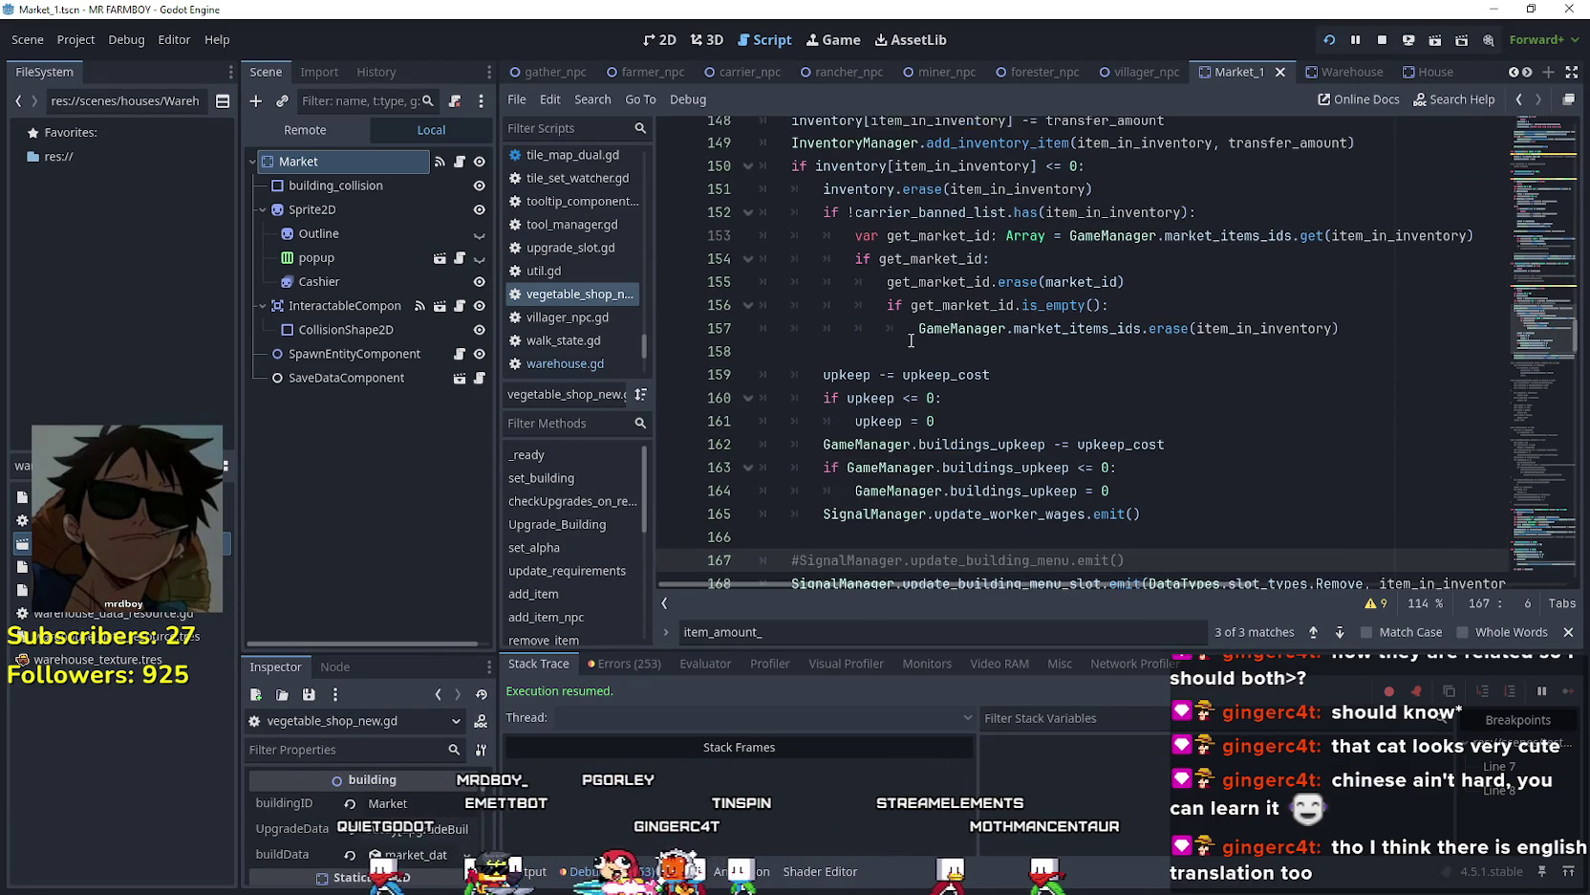
{"action": "scroll", "coordinate": [889, 401], "scroll_direction": "up", "scroll_amount": 1}
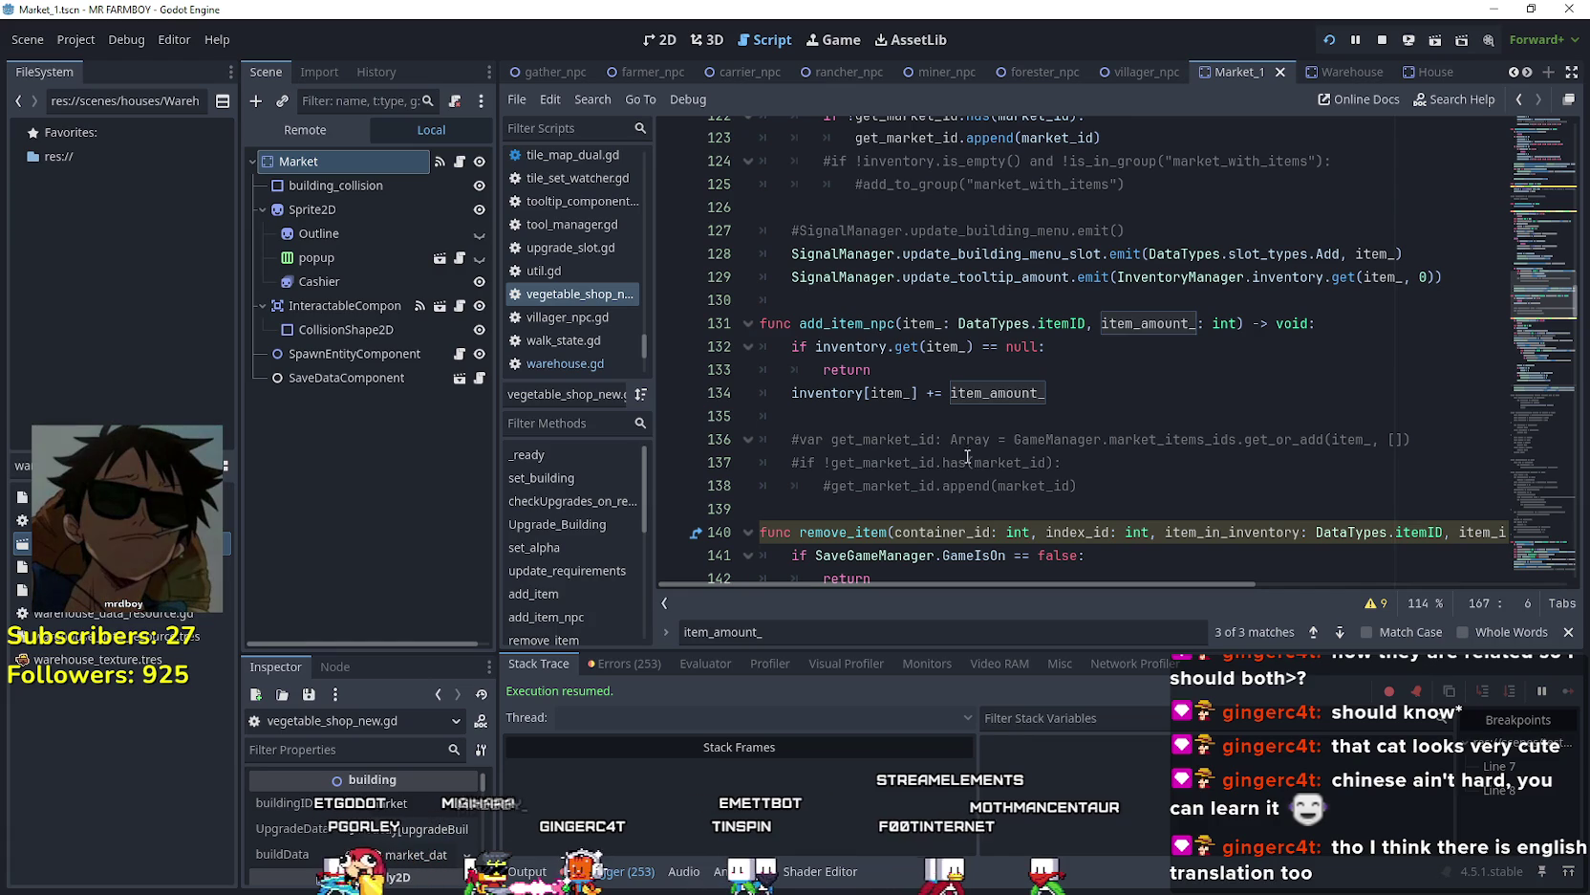
{"action": "mouse_move", "coordinate": [976, 451]}
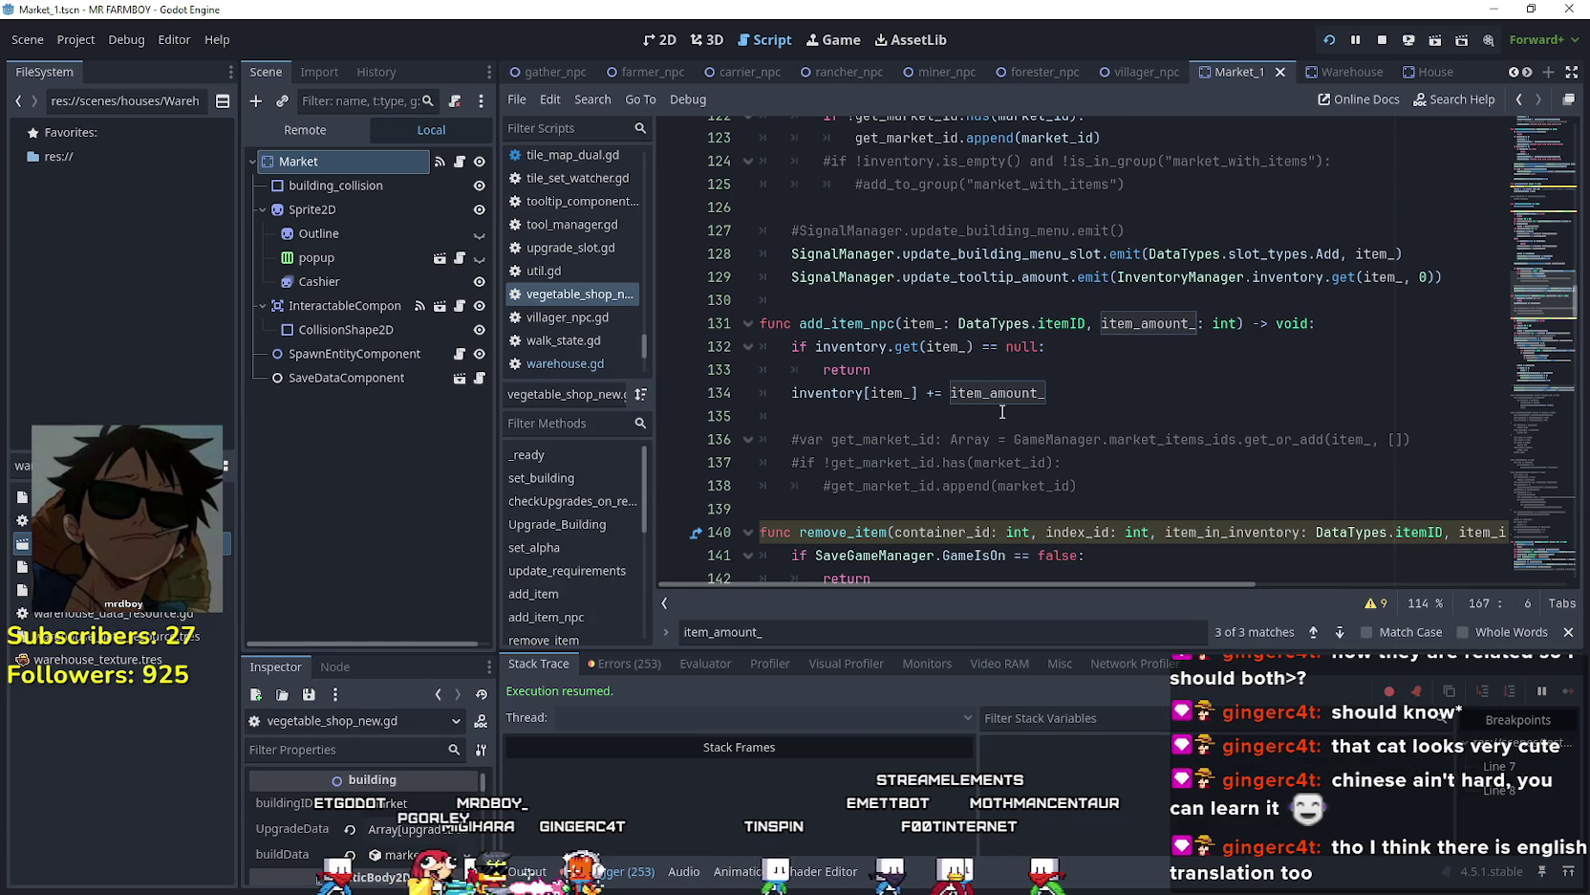
{"action": "scroll", "coordinate": [997, 413], "scroll_direction": "up", "scroll_amount": 2}
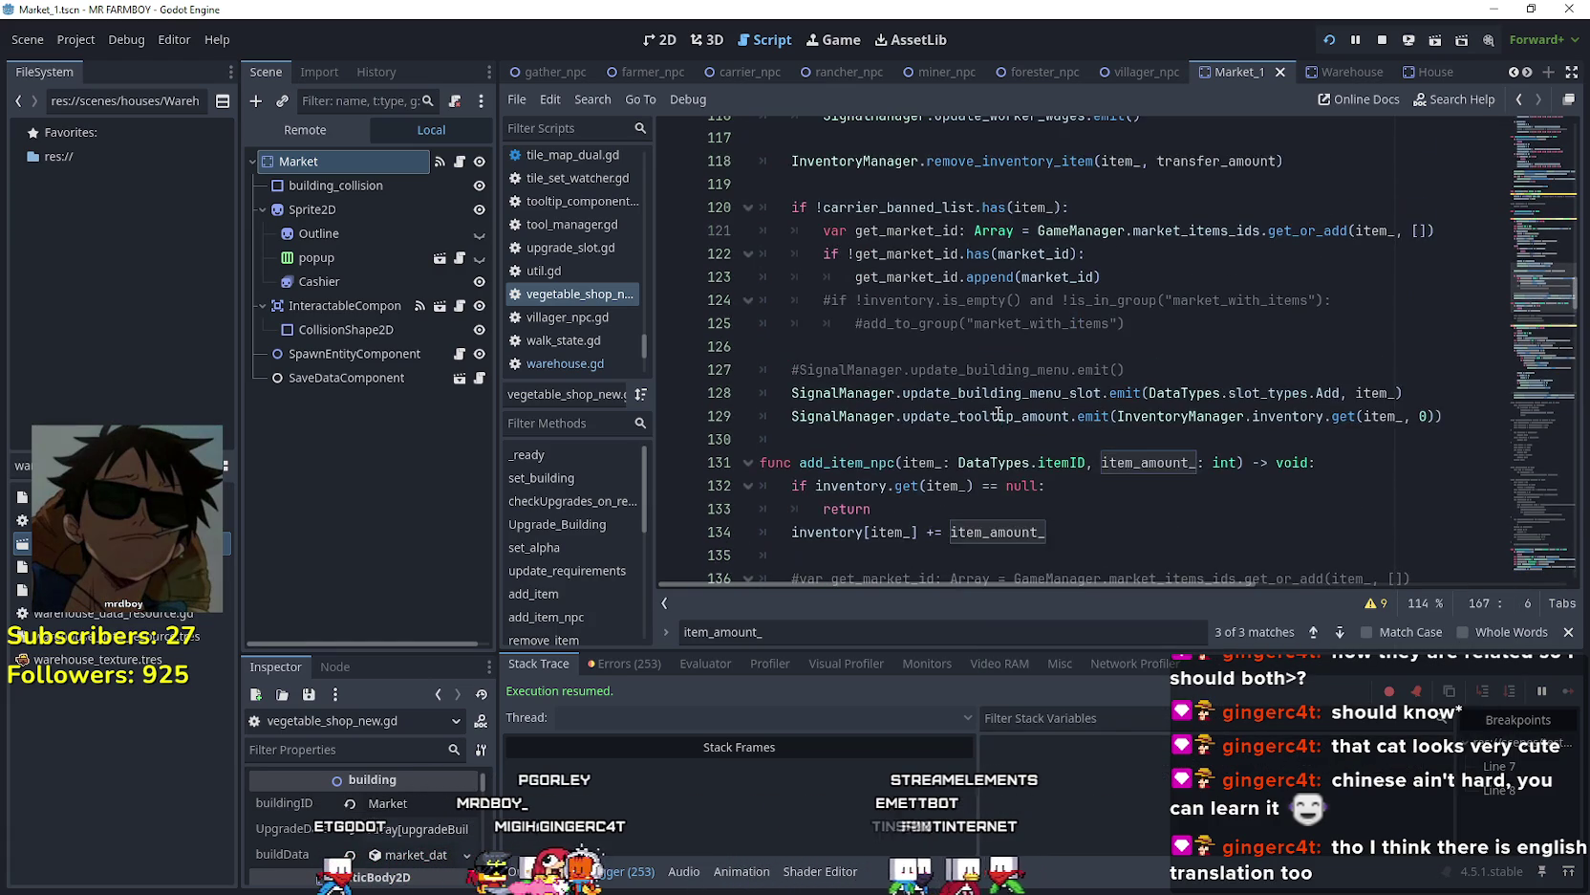
{"action": "scroll", "coordinate": [998, 413], "scroll_direction": "up", "scroll_amount": 9}
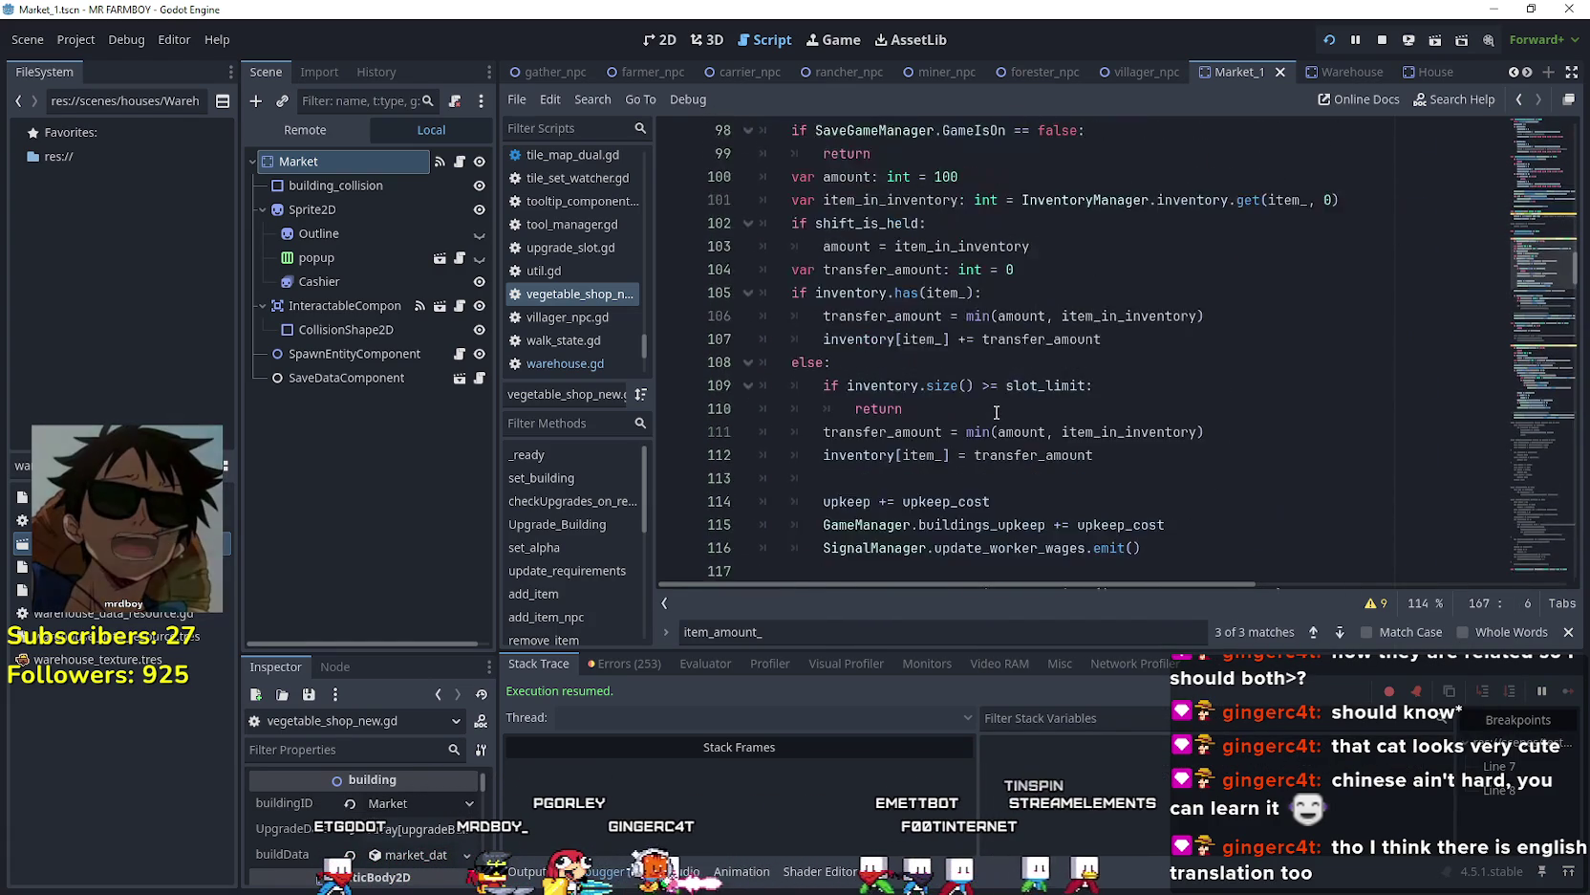
{"action": "scroll", "coordinate": [994, 402], "scroll_direction": "down", "scroll_amount": 12}
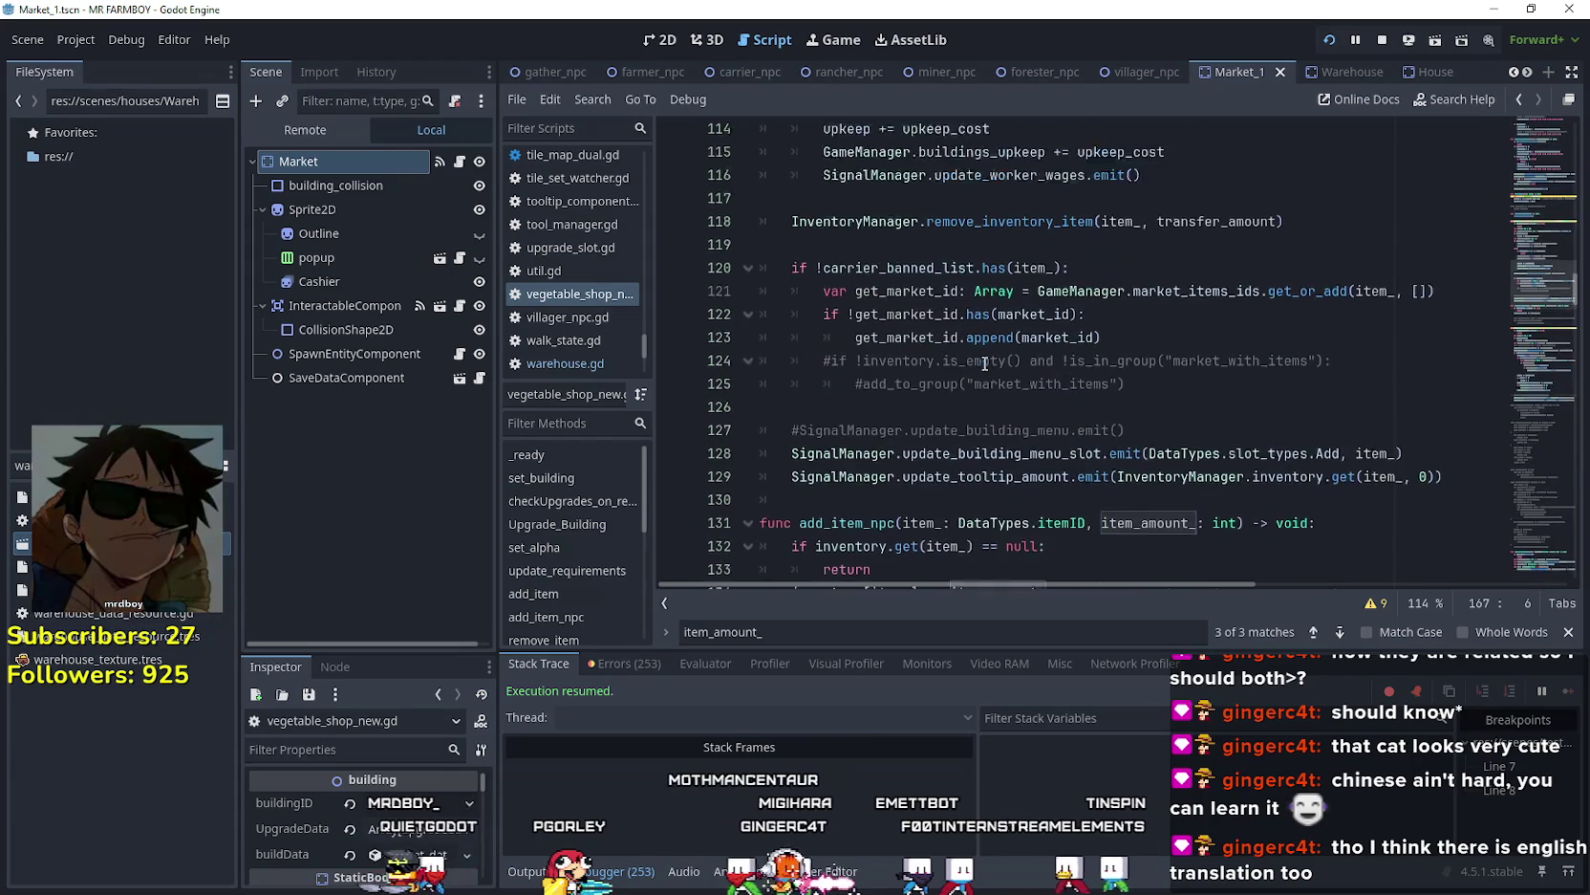
{"action": "scroll", "coordinate": [985, 364], "scroll_direction": "down", "scroll_amount": 10}
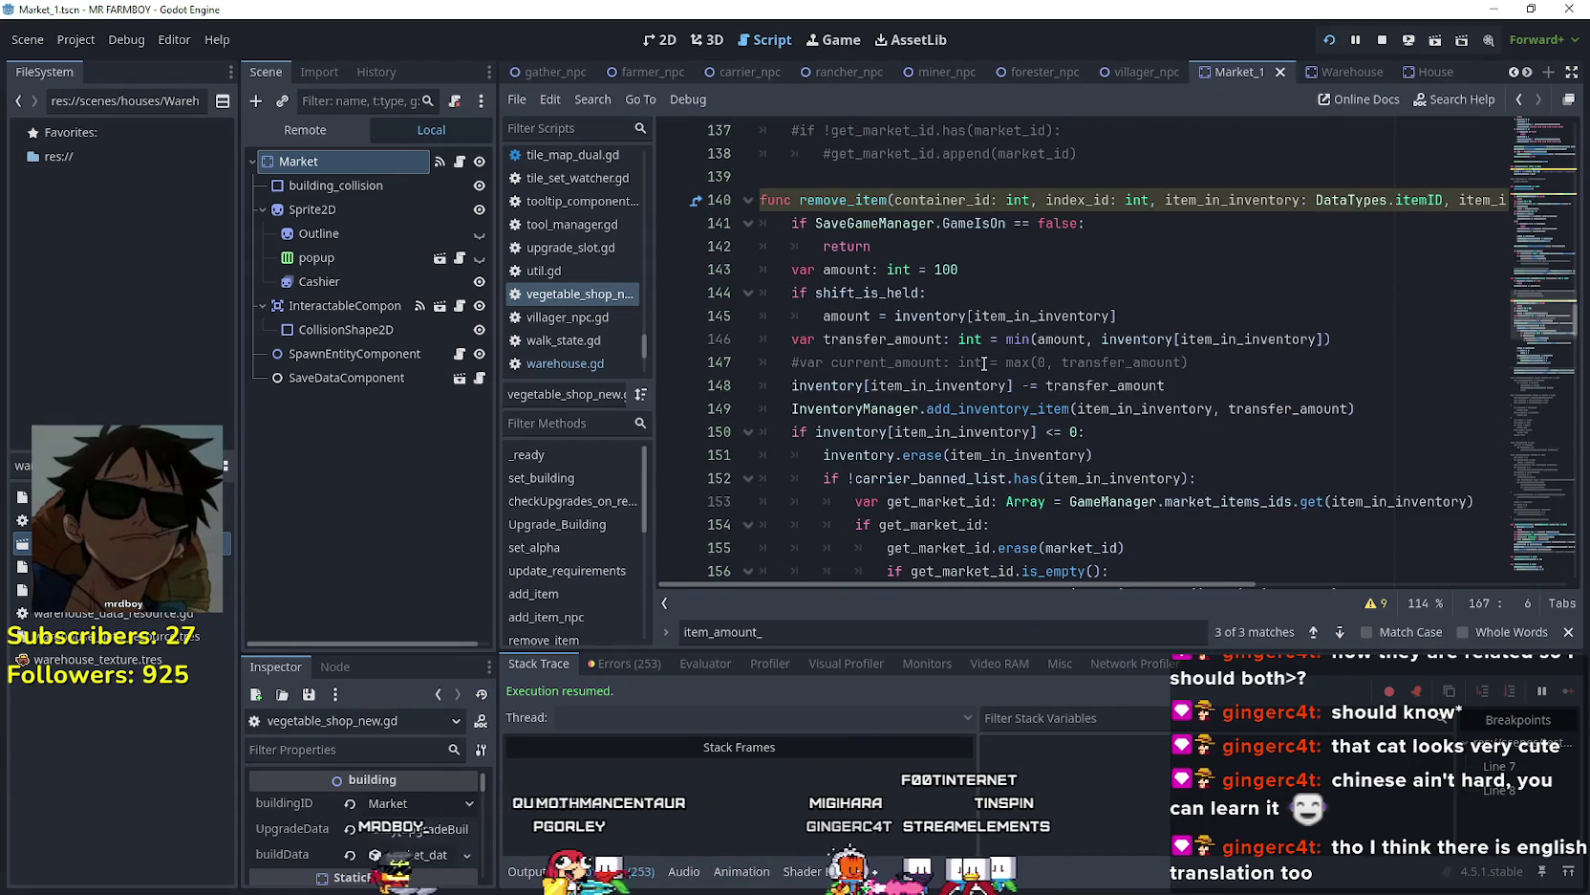
{"action": "scroll", "coordinate": [985, 363], "scroll_direction": "down", "scroll_amount": 10}
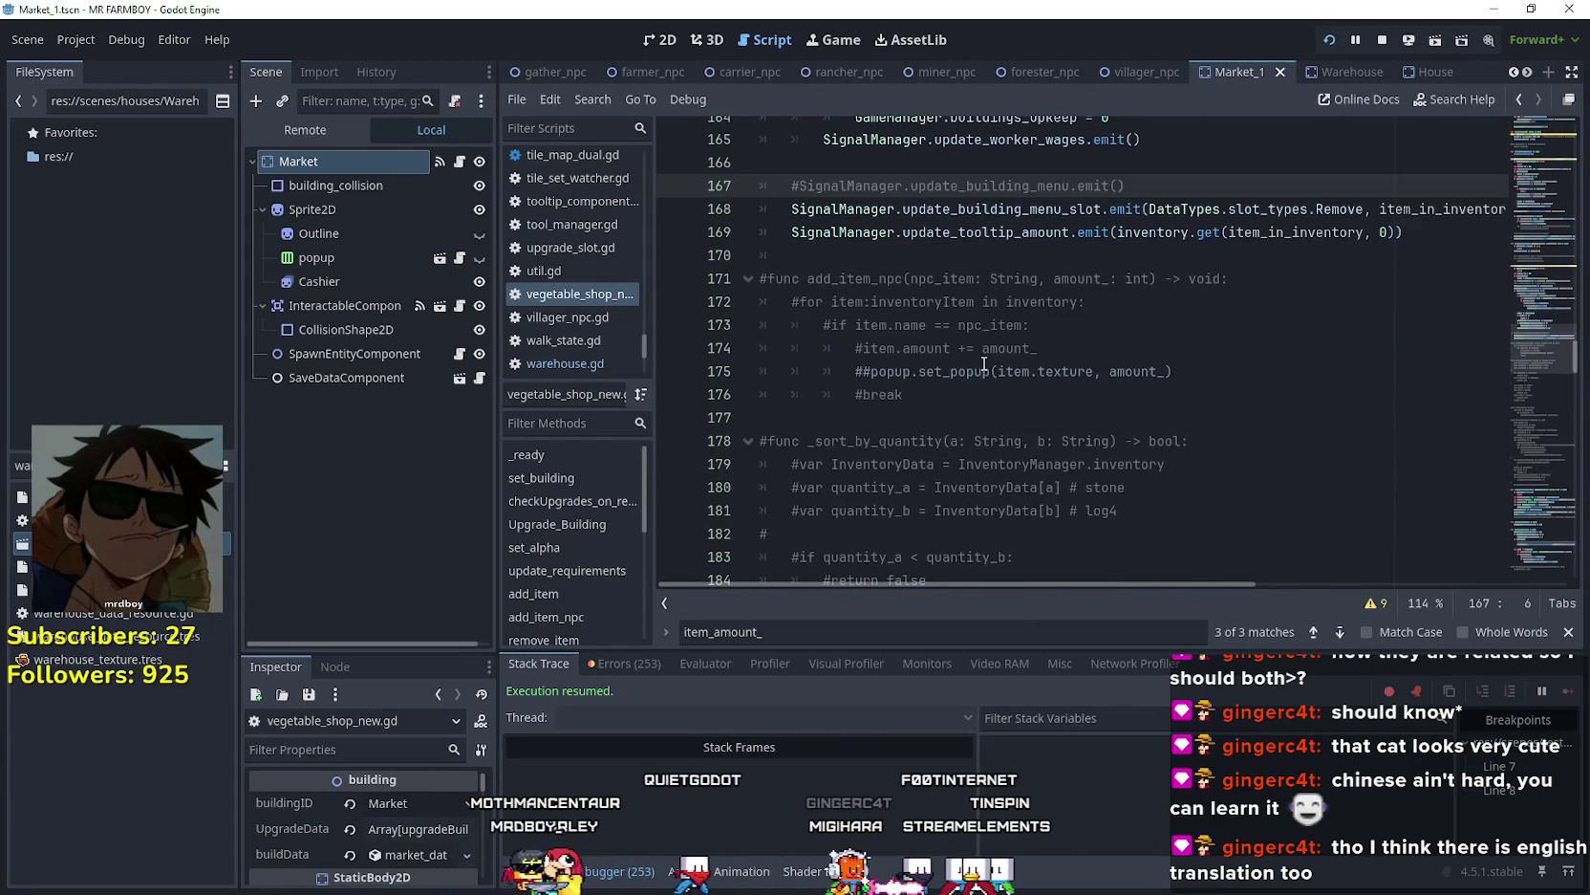
{"action": "scroll", "coordinate": [978, 354], "scroll_direction": "down", "scroll_amount": 11}
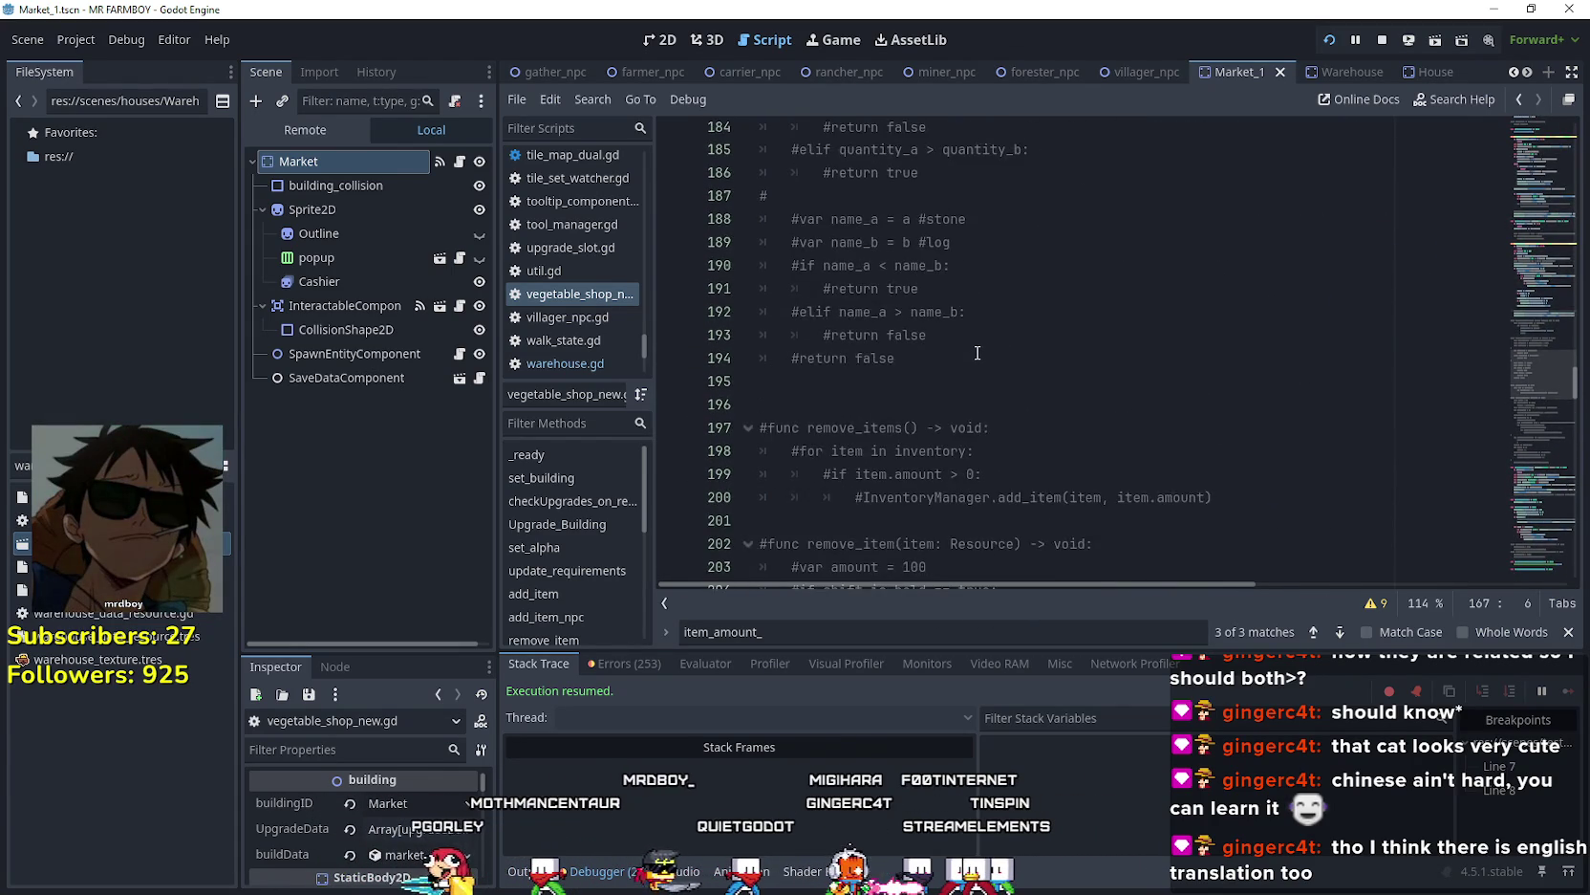
{"action": "scroll", "coordinate": [977, 352], "scroll_direction": "down", "scroll_amount": 4}
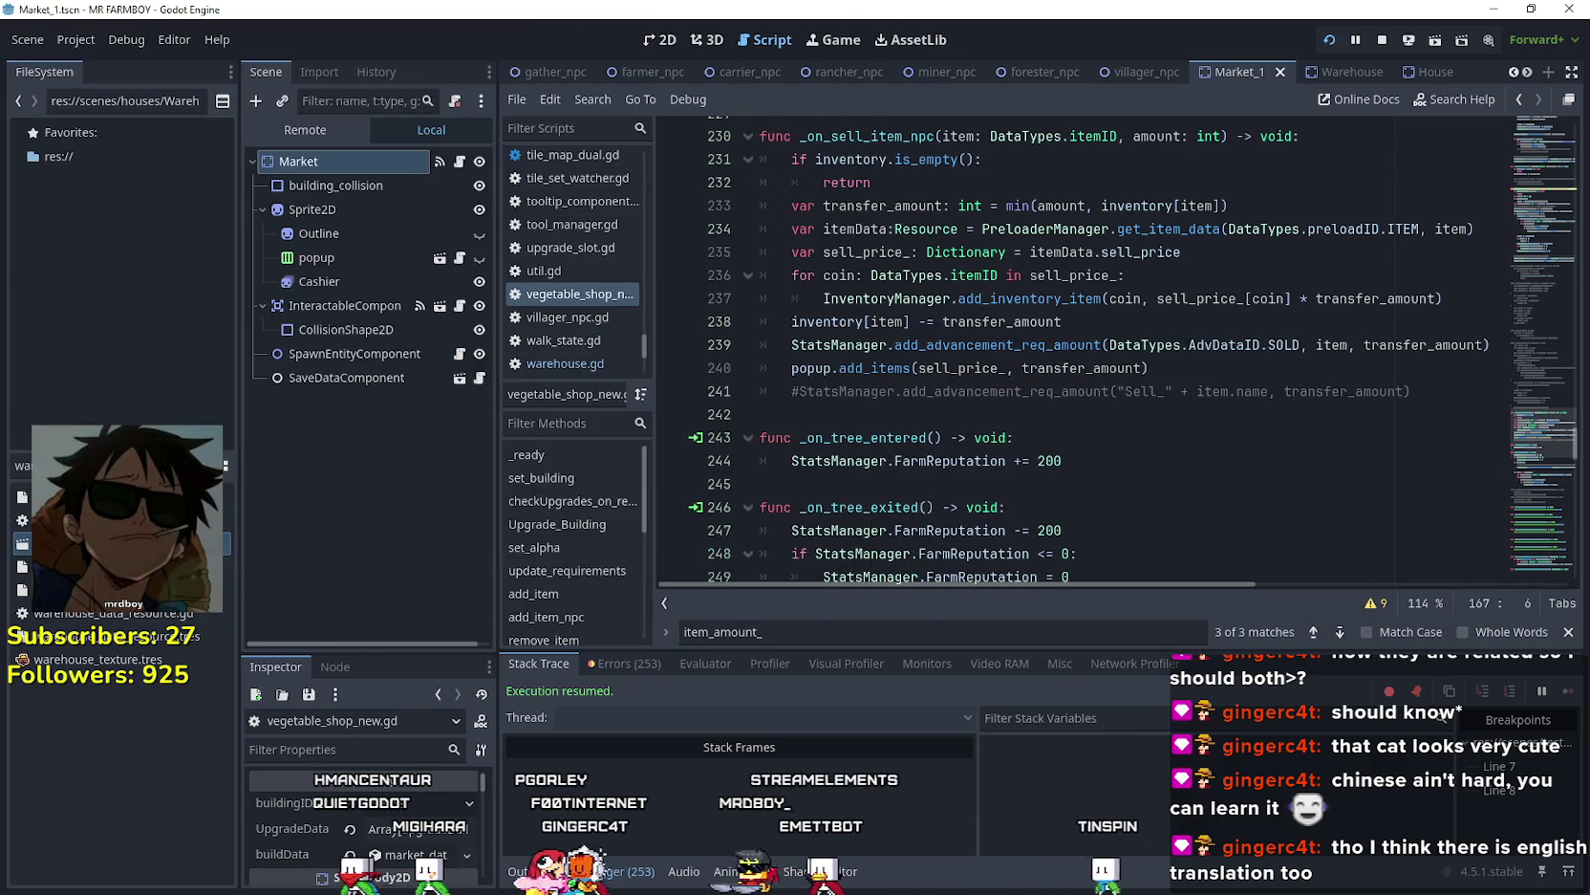
{"action": "key", "text": "d"}
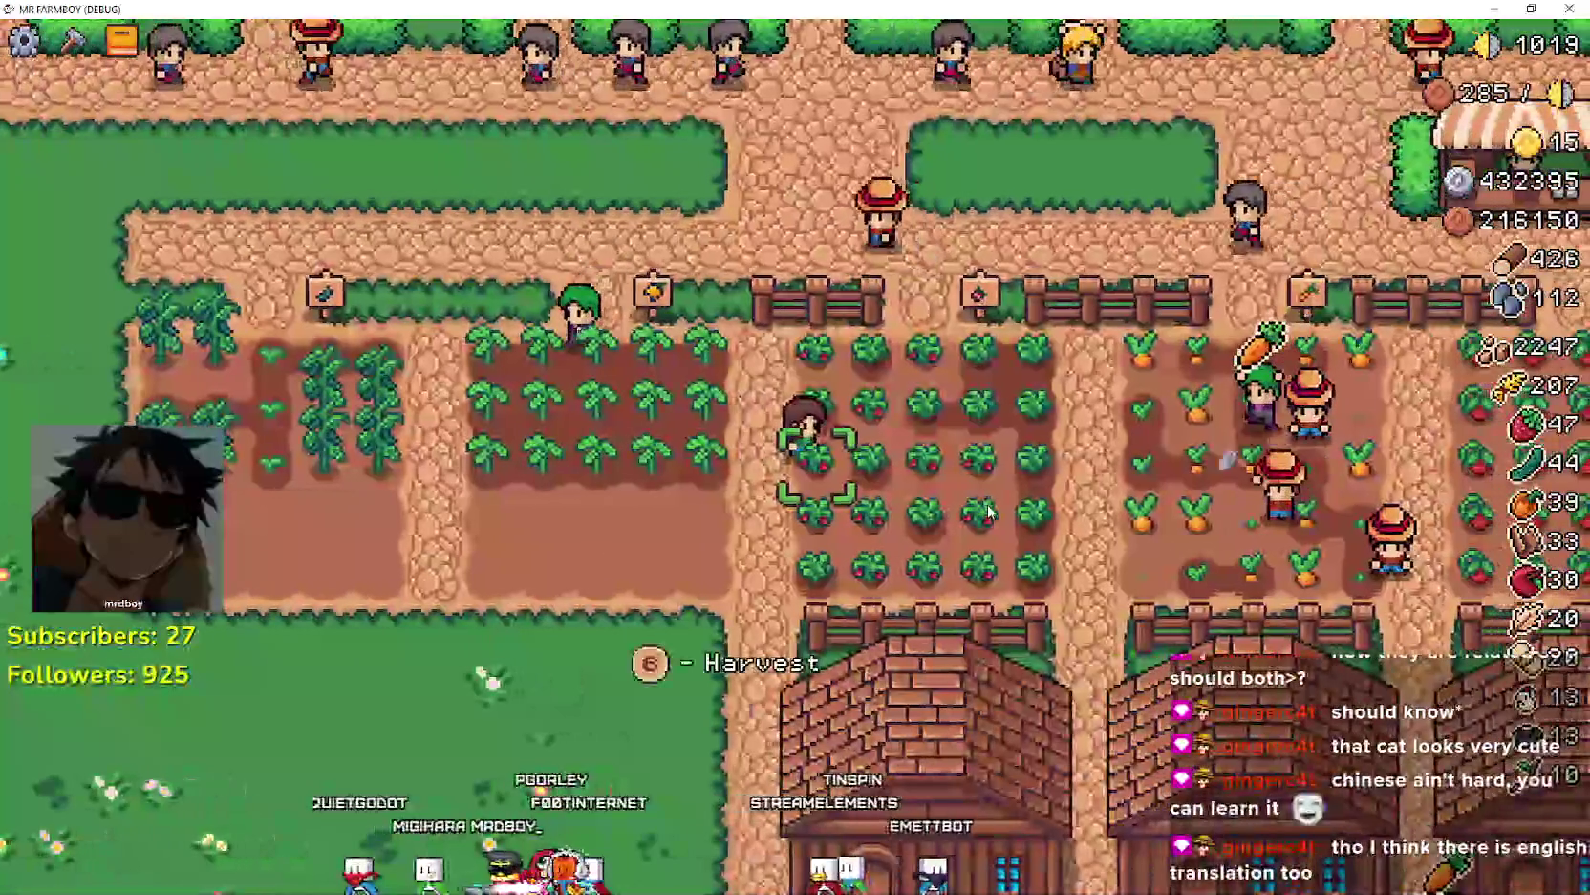
- Walk up and right through the fence gap to the market stalls and open the Market window
{"action": "key", "text": "w"}
{"action": "key", "text": "w"}
{"action": "key", "text": "d"}
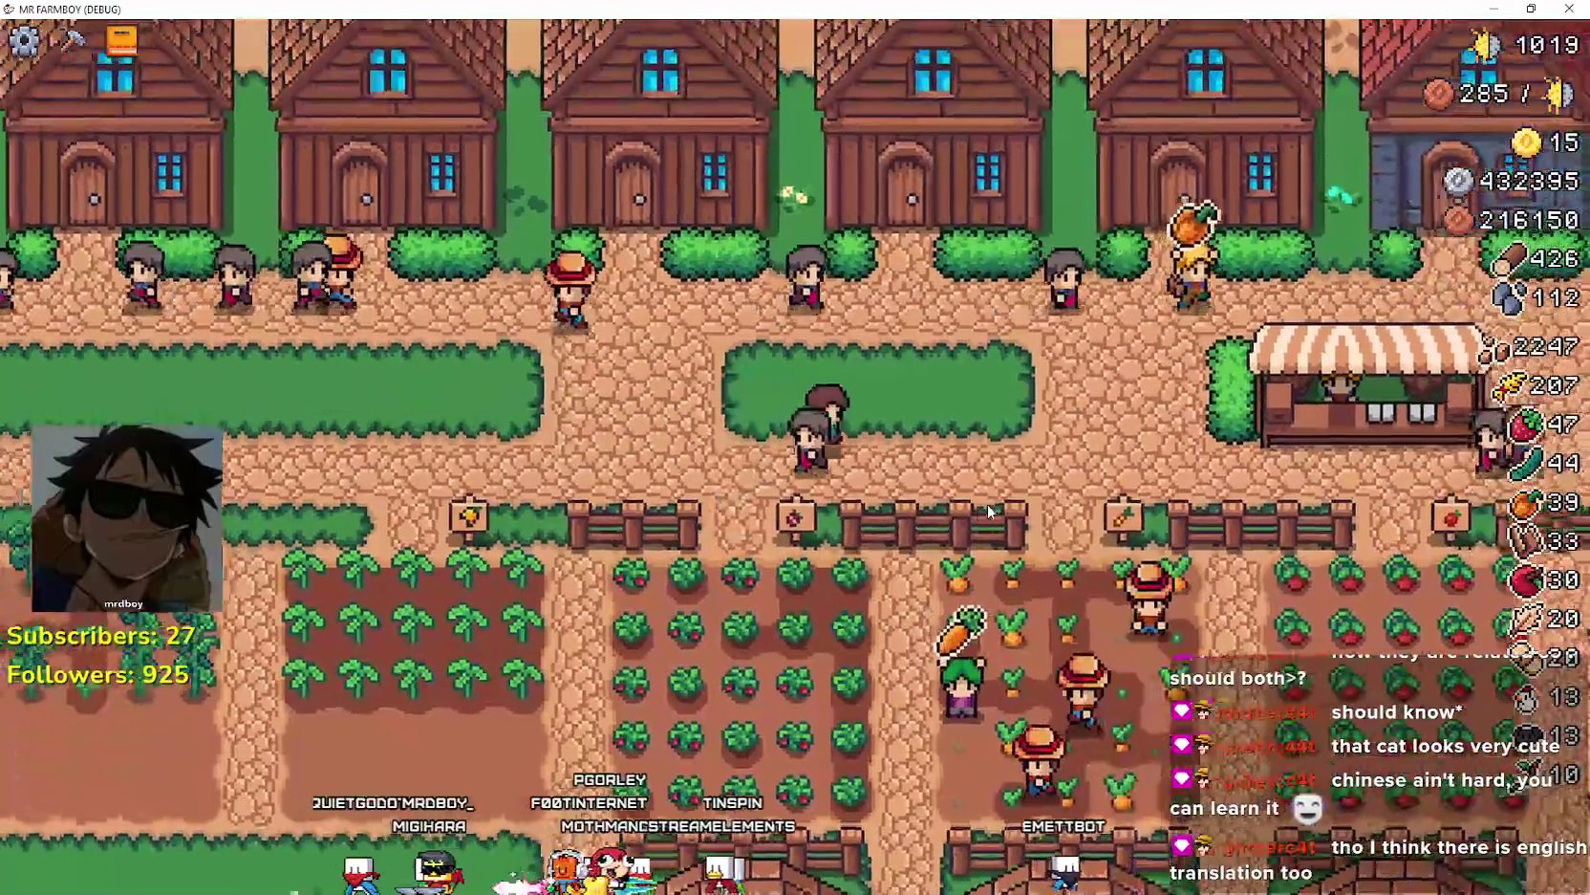
{"action": "key", "text": "e"}
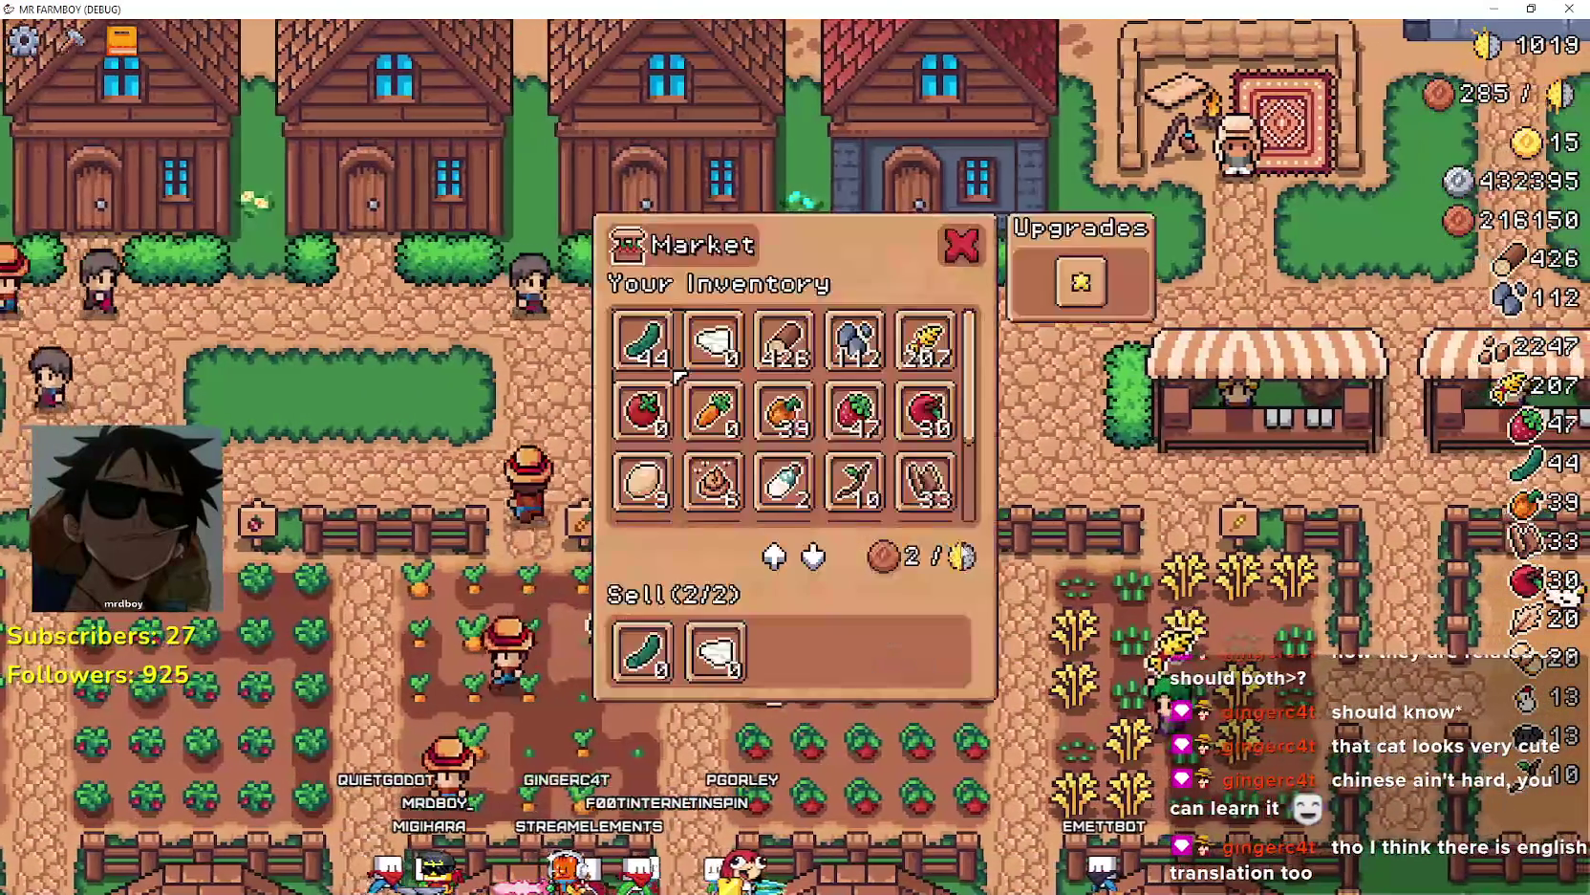
- Close the Market window and walk the farmer down the path to the open grassland
{"action": "key", "text": "Escape"}
{"action": "key", "text": "d"}
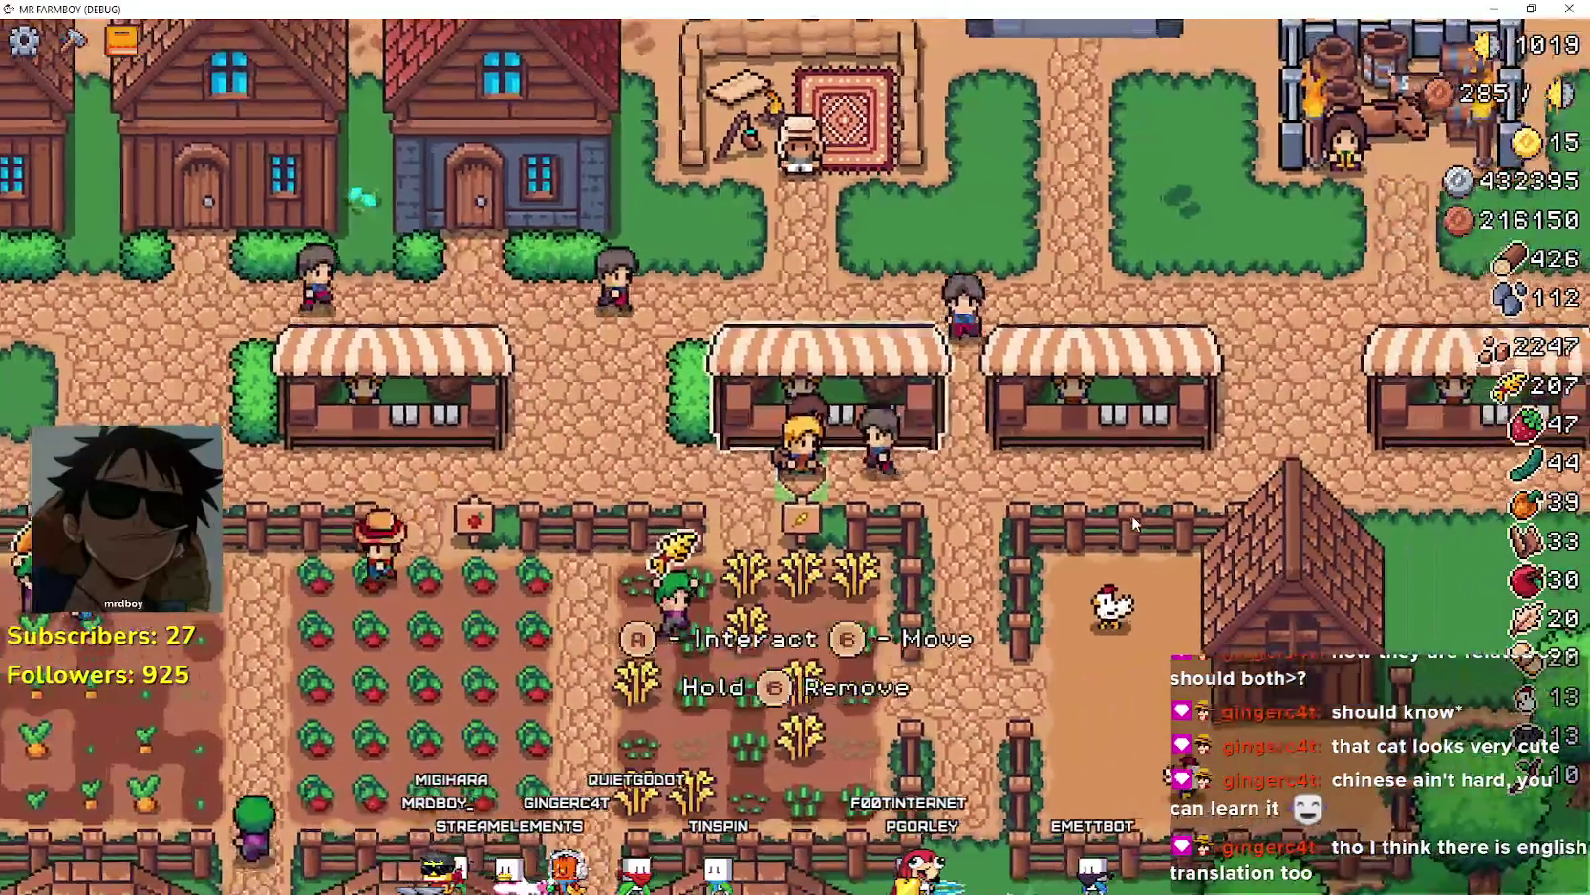
{"action": "key", "text": "s"}
{"action": "key", "text": "c"}
{"action": "key", "text": "s"}
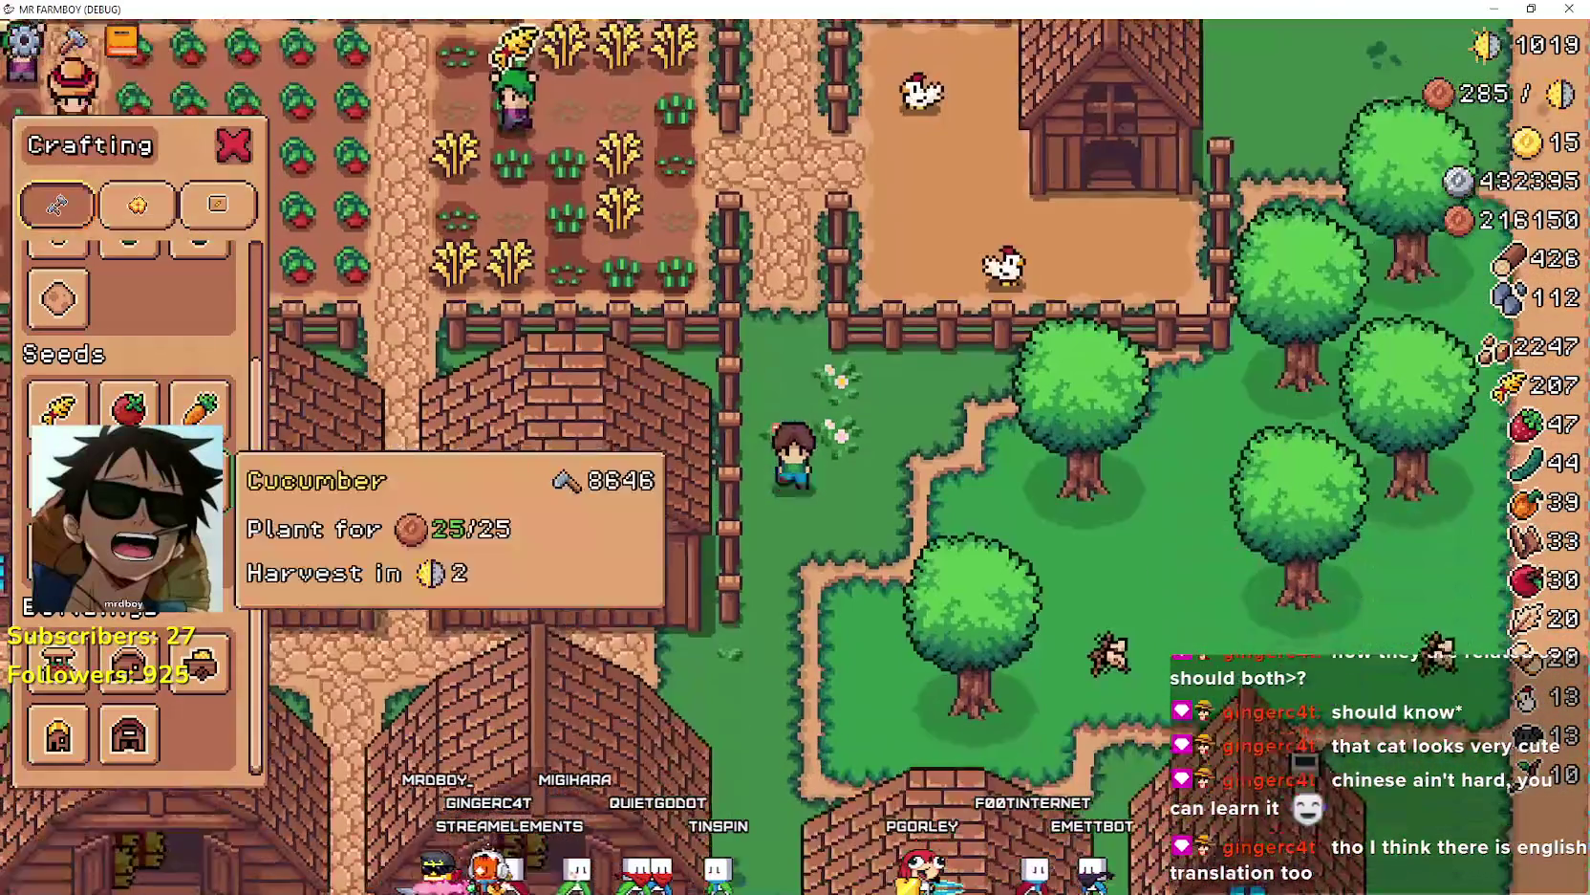
{"action": "key", "text": "s"}
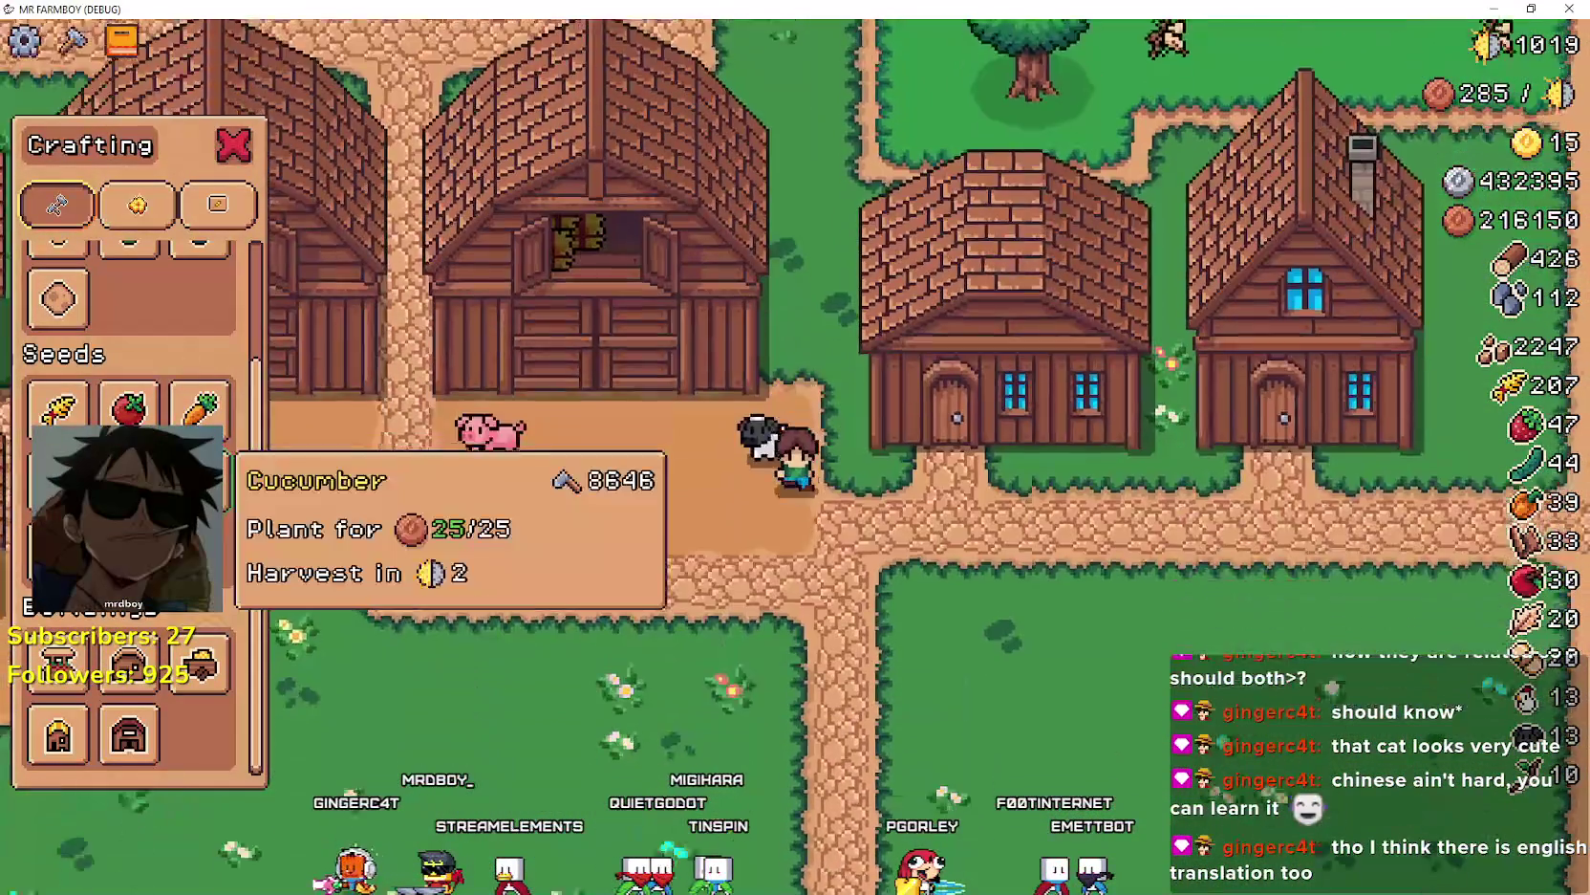
{"action": "key", "text": "s"}
- Pick Market under Crafting's Buildings and build the stall beside the path
{"action": "scroll", "coordinate": [125, 477], "scroll_direction": "up", "scroll_amount": 3}
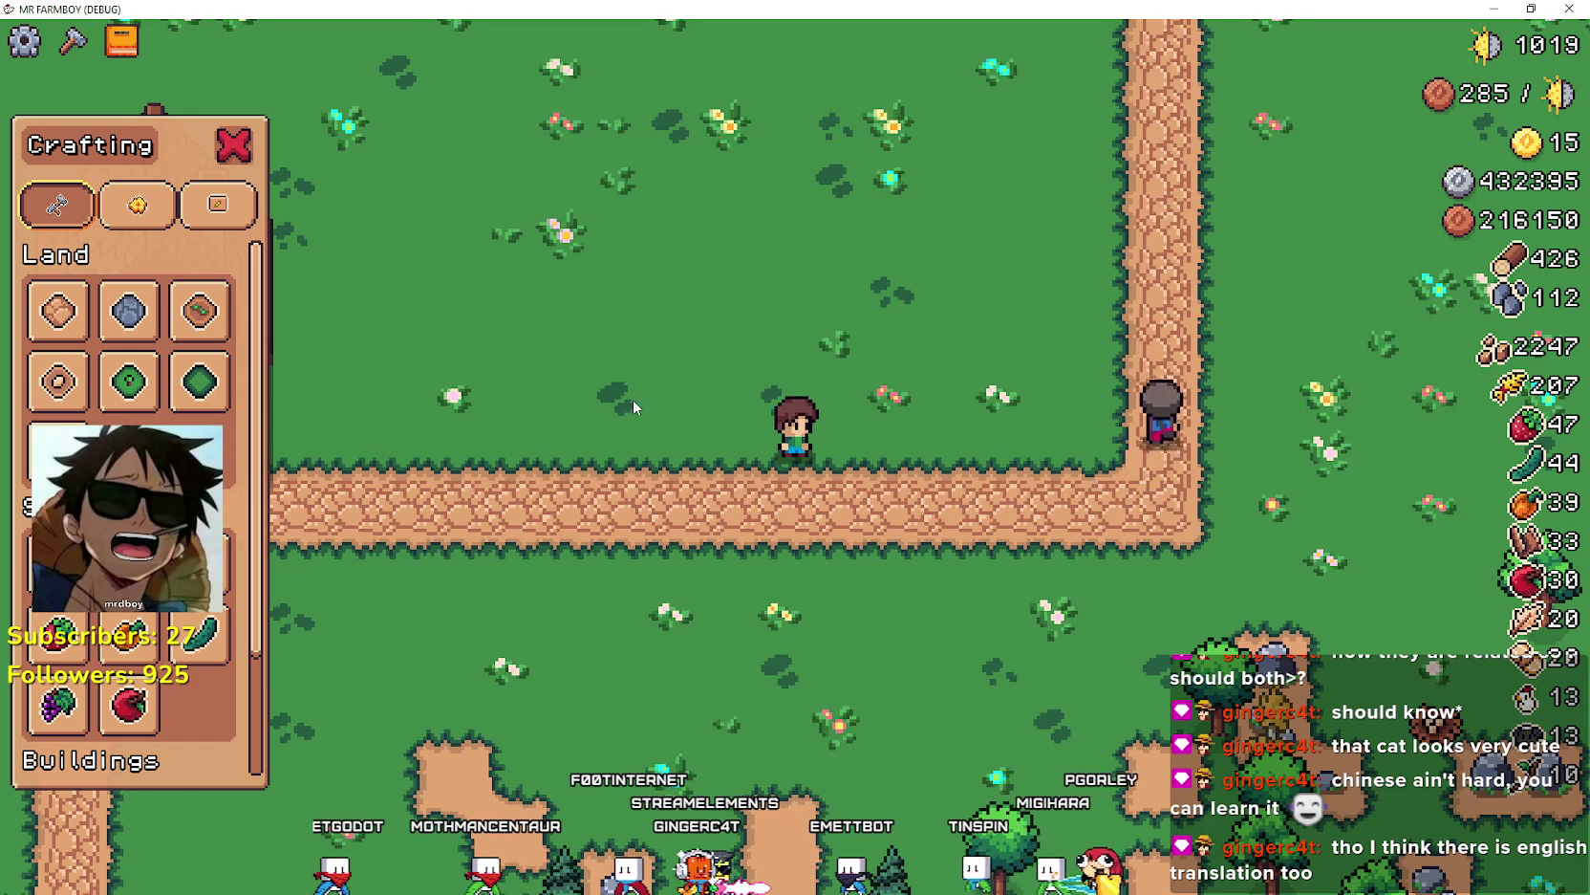
{"action": "scroll", "coordinate": [632, 400], "scroll_direction": "down", "scroll_amount": 5}
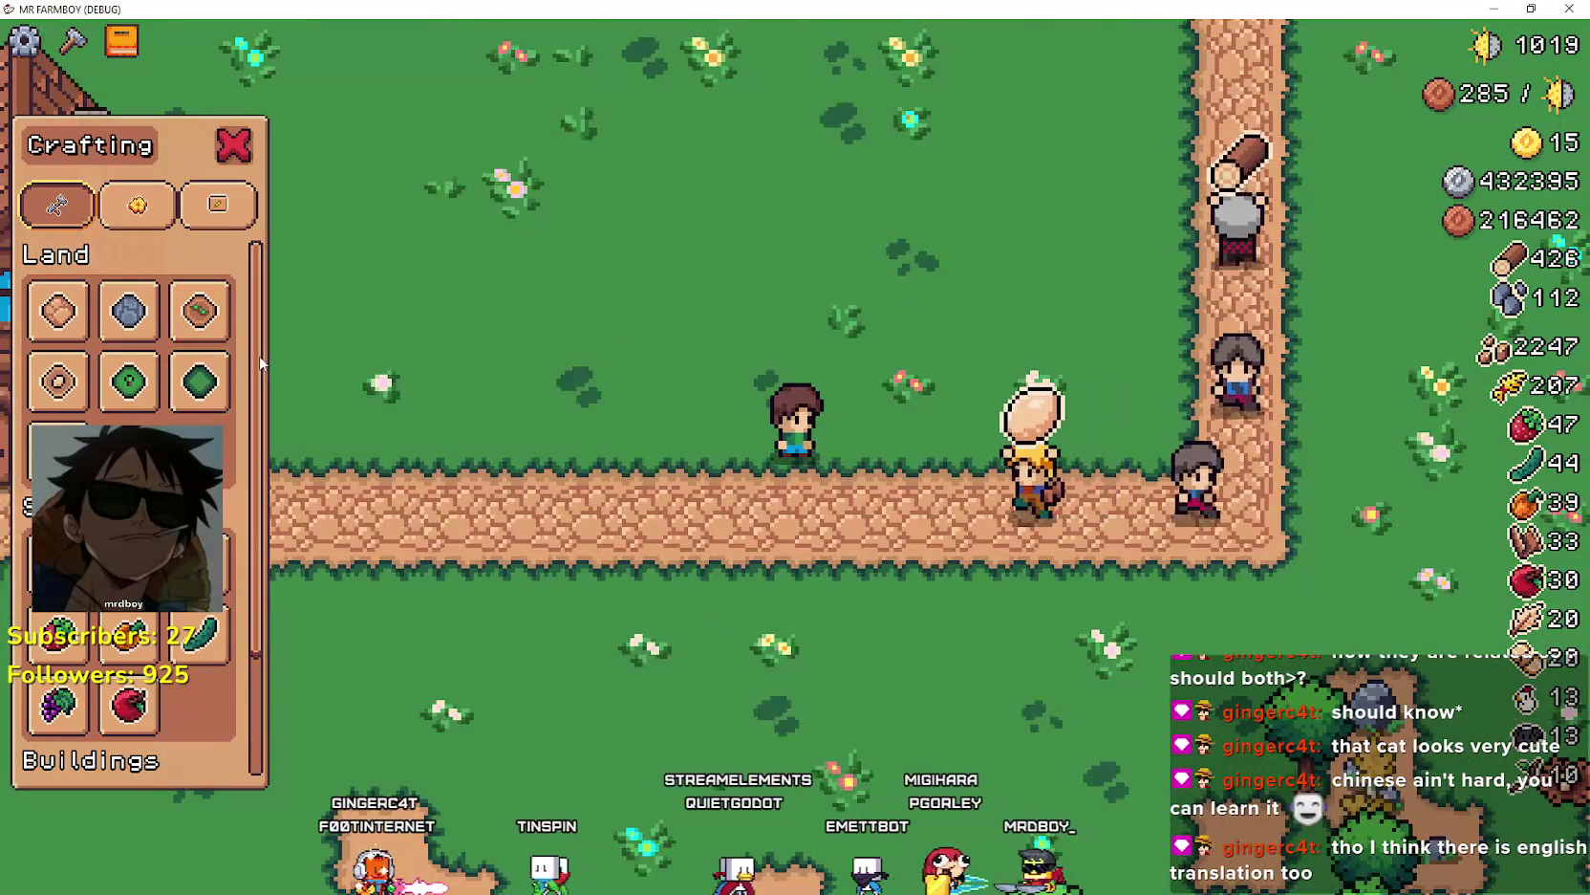
{"action": "scroll", "coordinate": [38, 401], "scroll_direction": "down", "scroll_amount": 2}
{"action": "scroll", "coordinate": [38, 401], "scroll_direction": "up", "scroll_amount": 2}
{"action": "scroll", "coordinate": [134, 622], "scroll_direction": "down", "scroll_amount": 2}
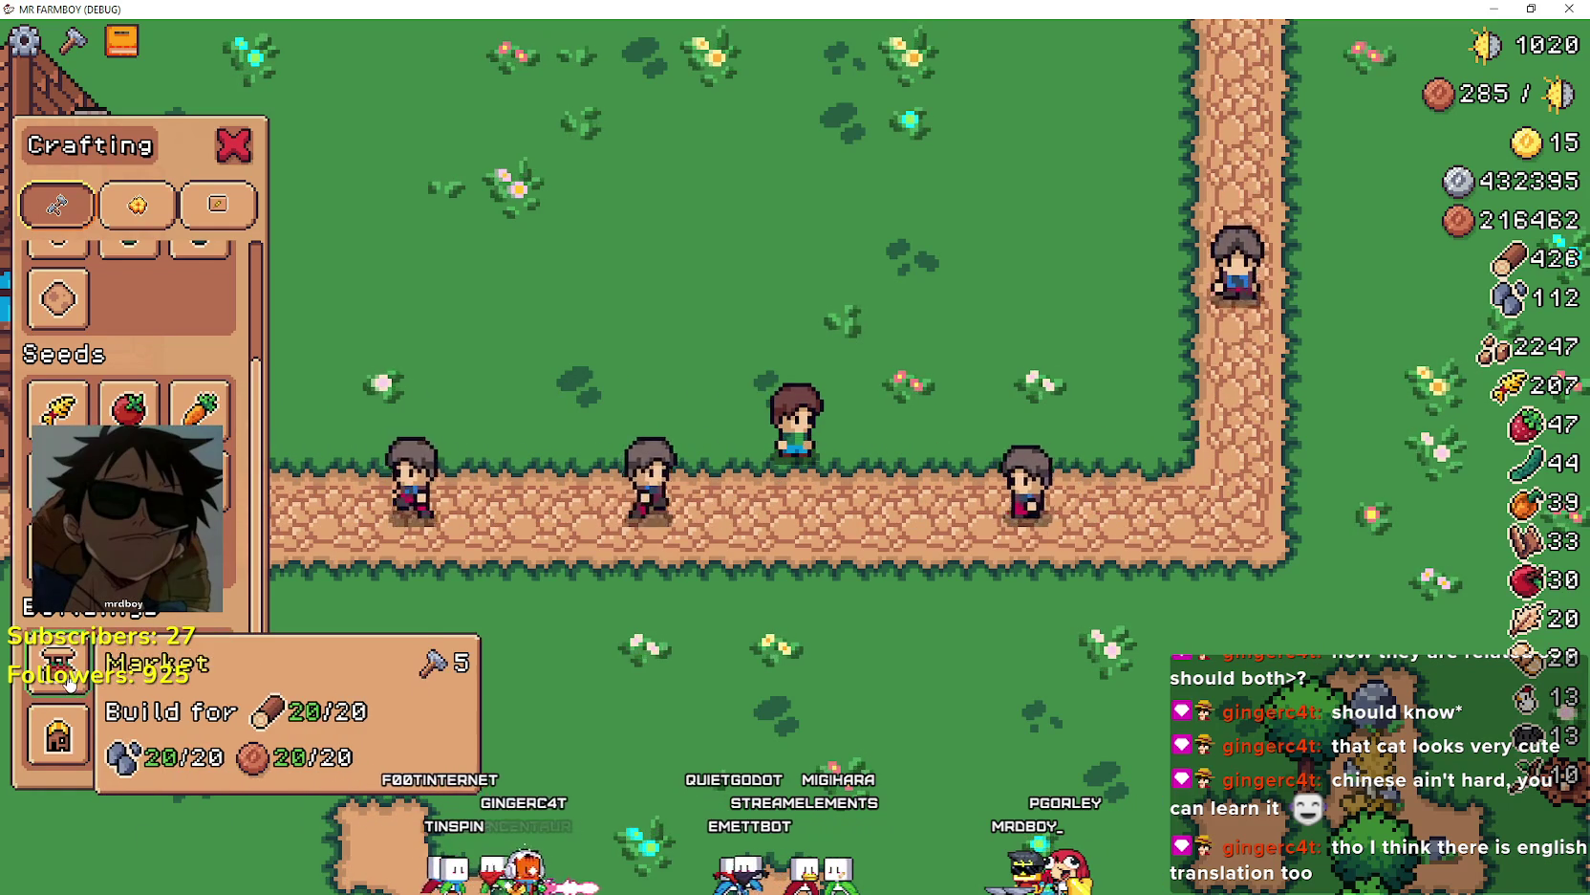
{"action": "left_click", "coordinate": [42, 715]}
{"action": "key", "text": "a"}
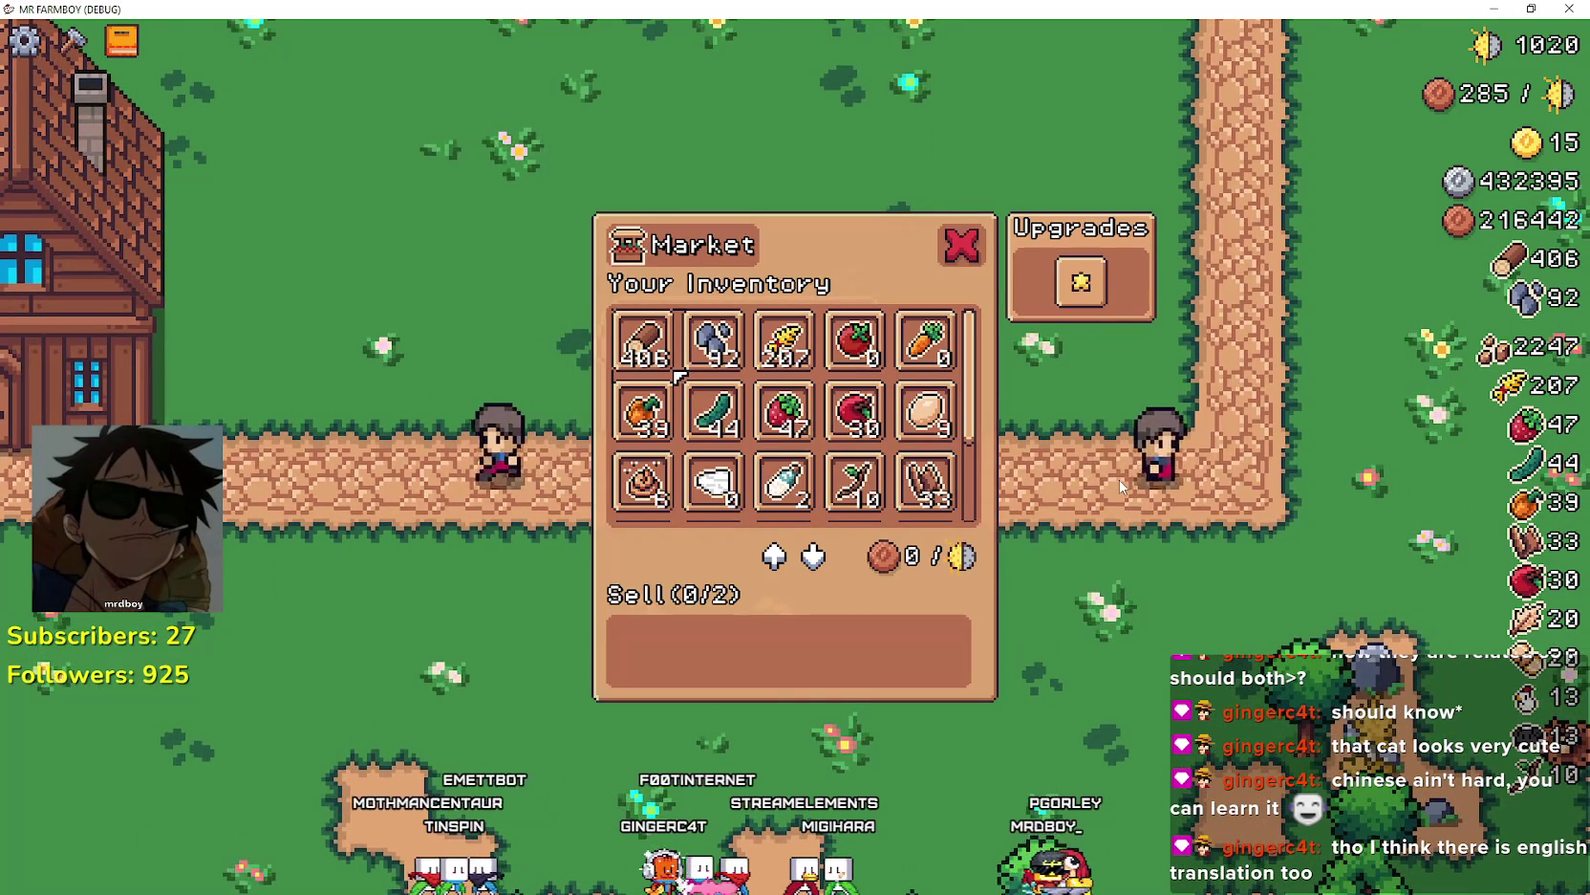
- Add and remove 100 wheat, the tomato and the stone stack in the Sell list
{"action": "mouse_move", "coordinate": [662, 342]}
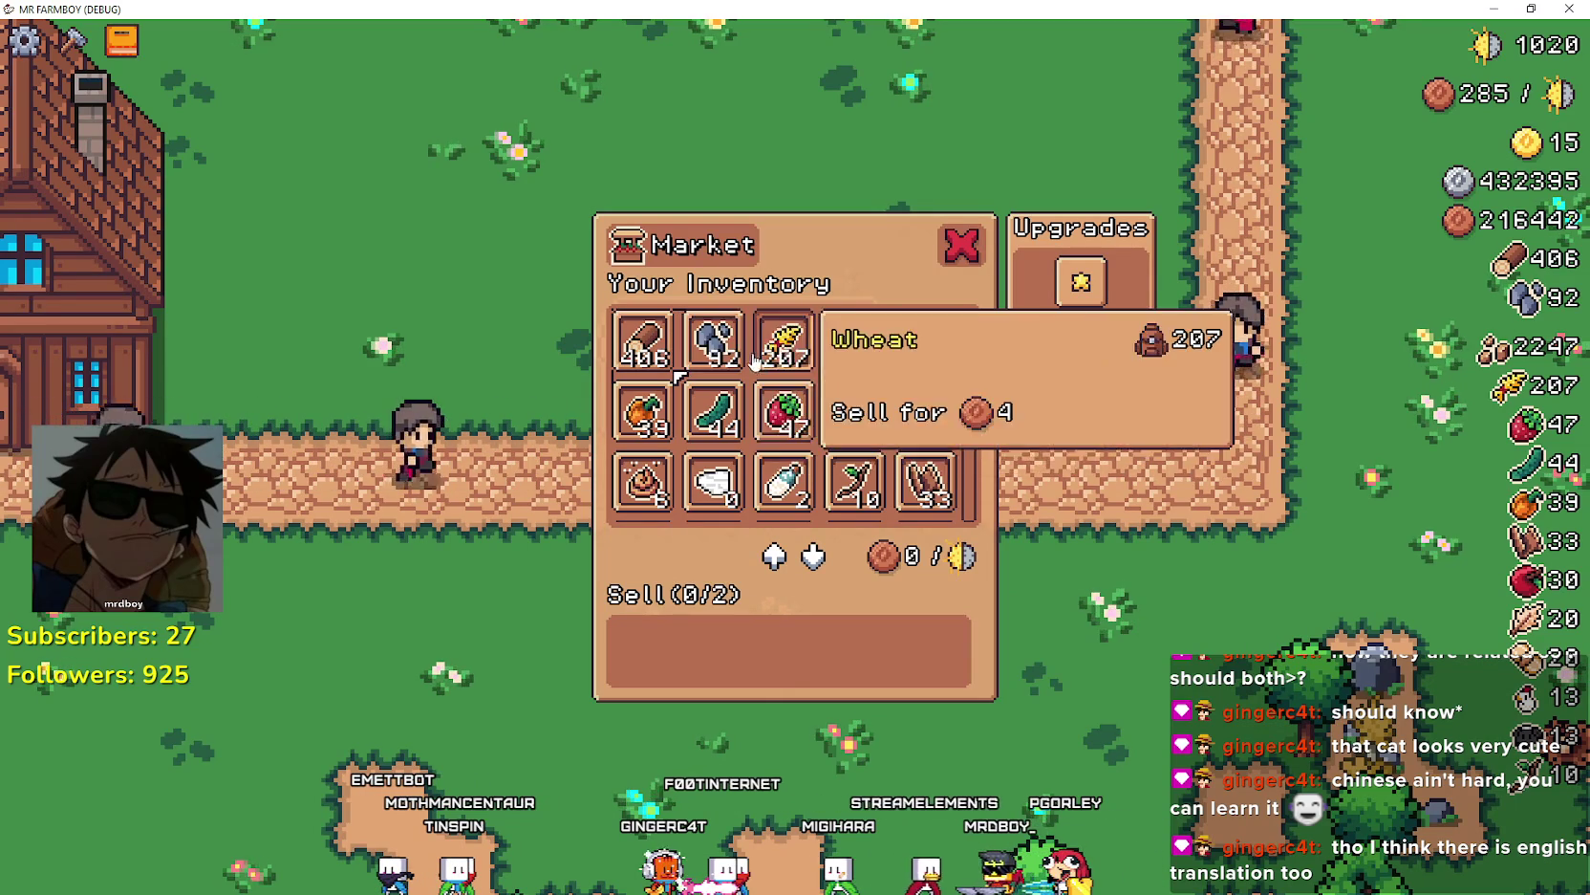
{"action": "mouse_move", "coordinate": [712, 350]}
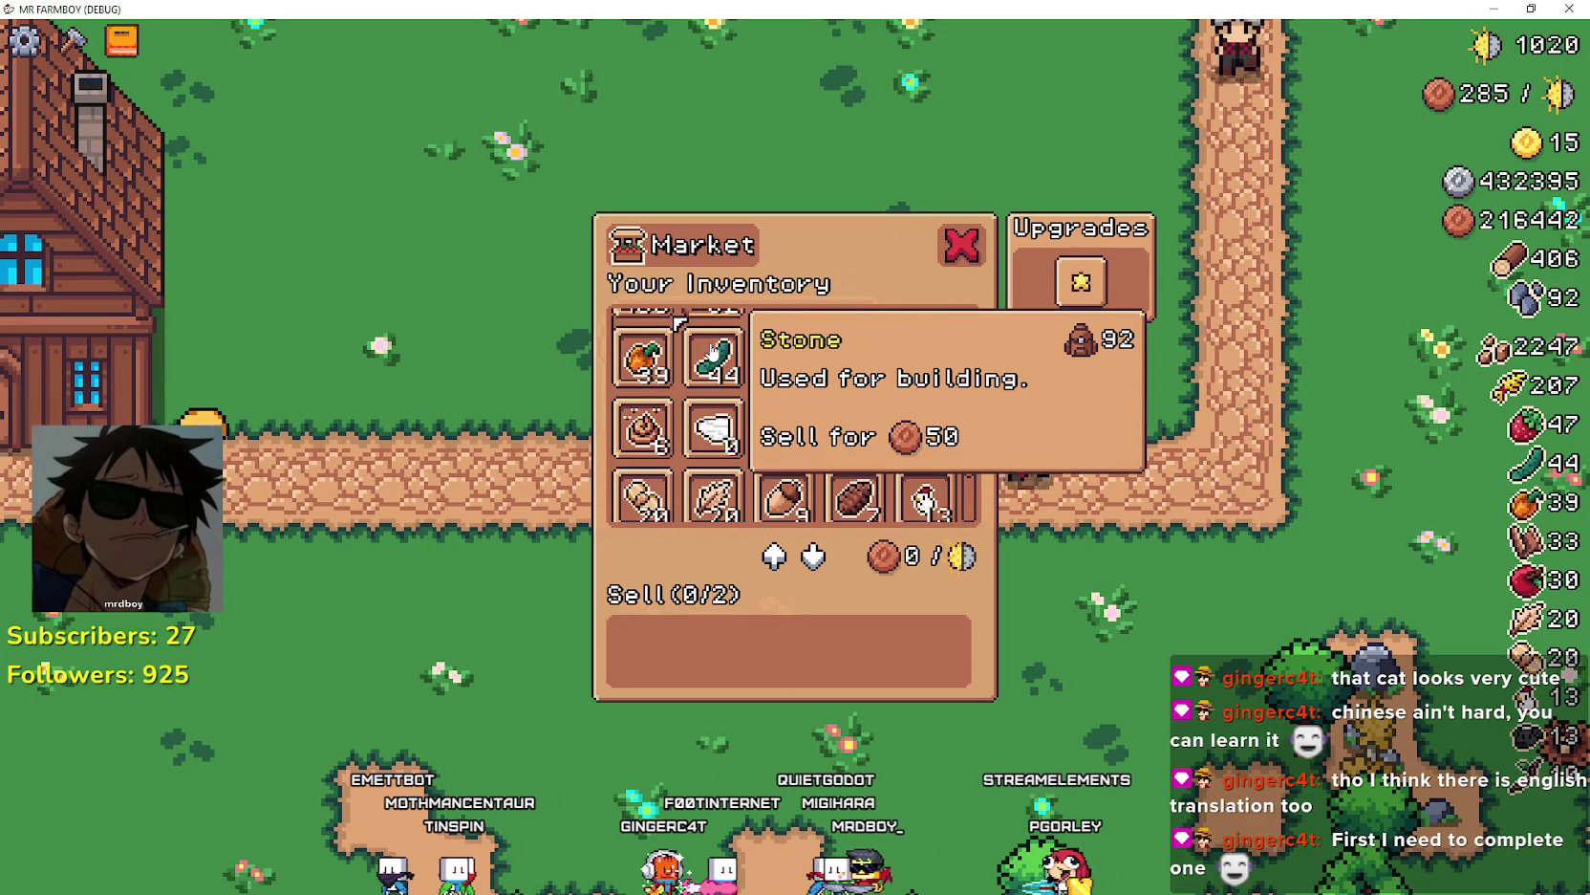
{"action": "scroll", "coordinate": [712, 352], "scroll_direction": "down", "scroll_amount": 2}
{"action": "mouse_move", "coordinate": [878, 426]}
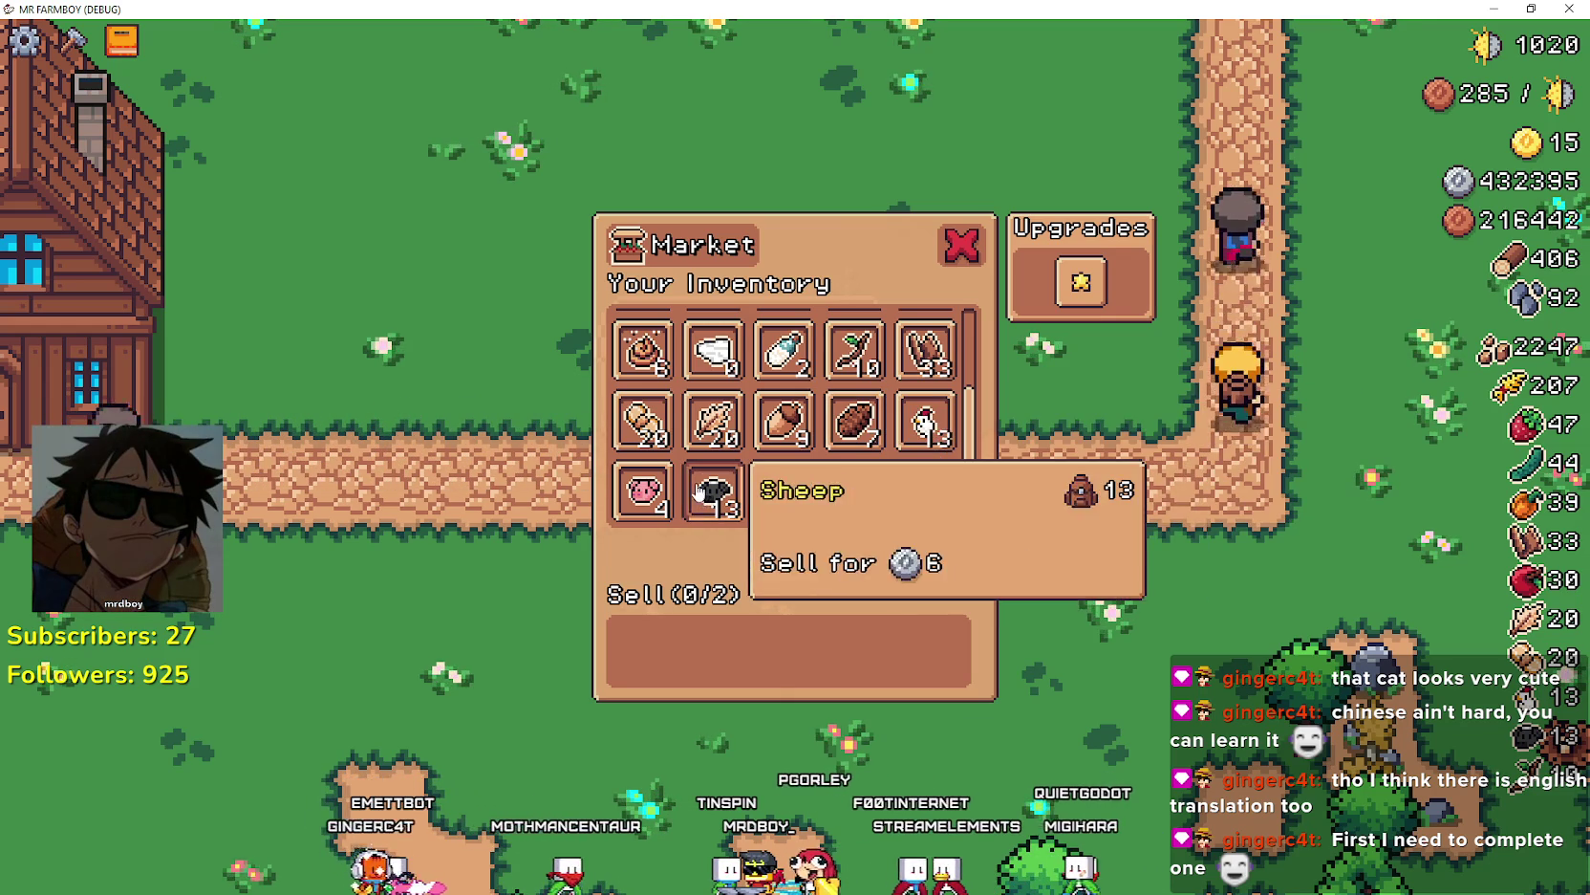
{"action": "scroll", "coordinate": [693, 438], "scroll_direction": "up", "scroll_amount": 1}
{"action": "scroll", "coordinate": [692, 438], "scroll_direction": "up", "scroll_amount": 1}
{"action": "left_click", "coordinate": [786, 355]}
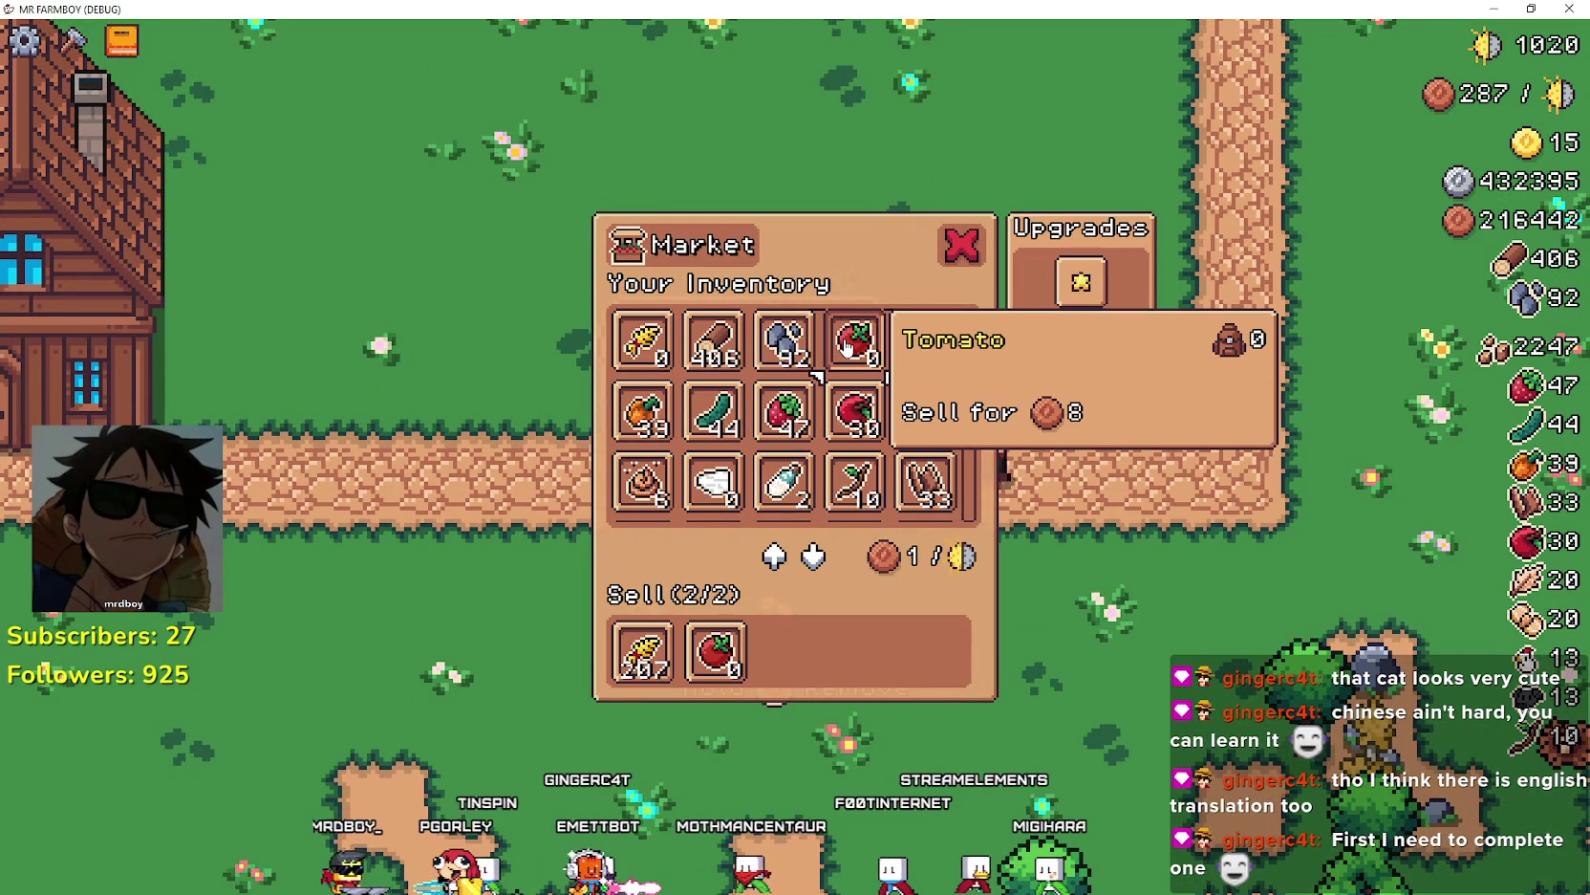
{"action": "left_click", "coordinate": [726, 669]}
{"action": "left_click", "coordinate": [669, 669]}
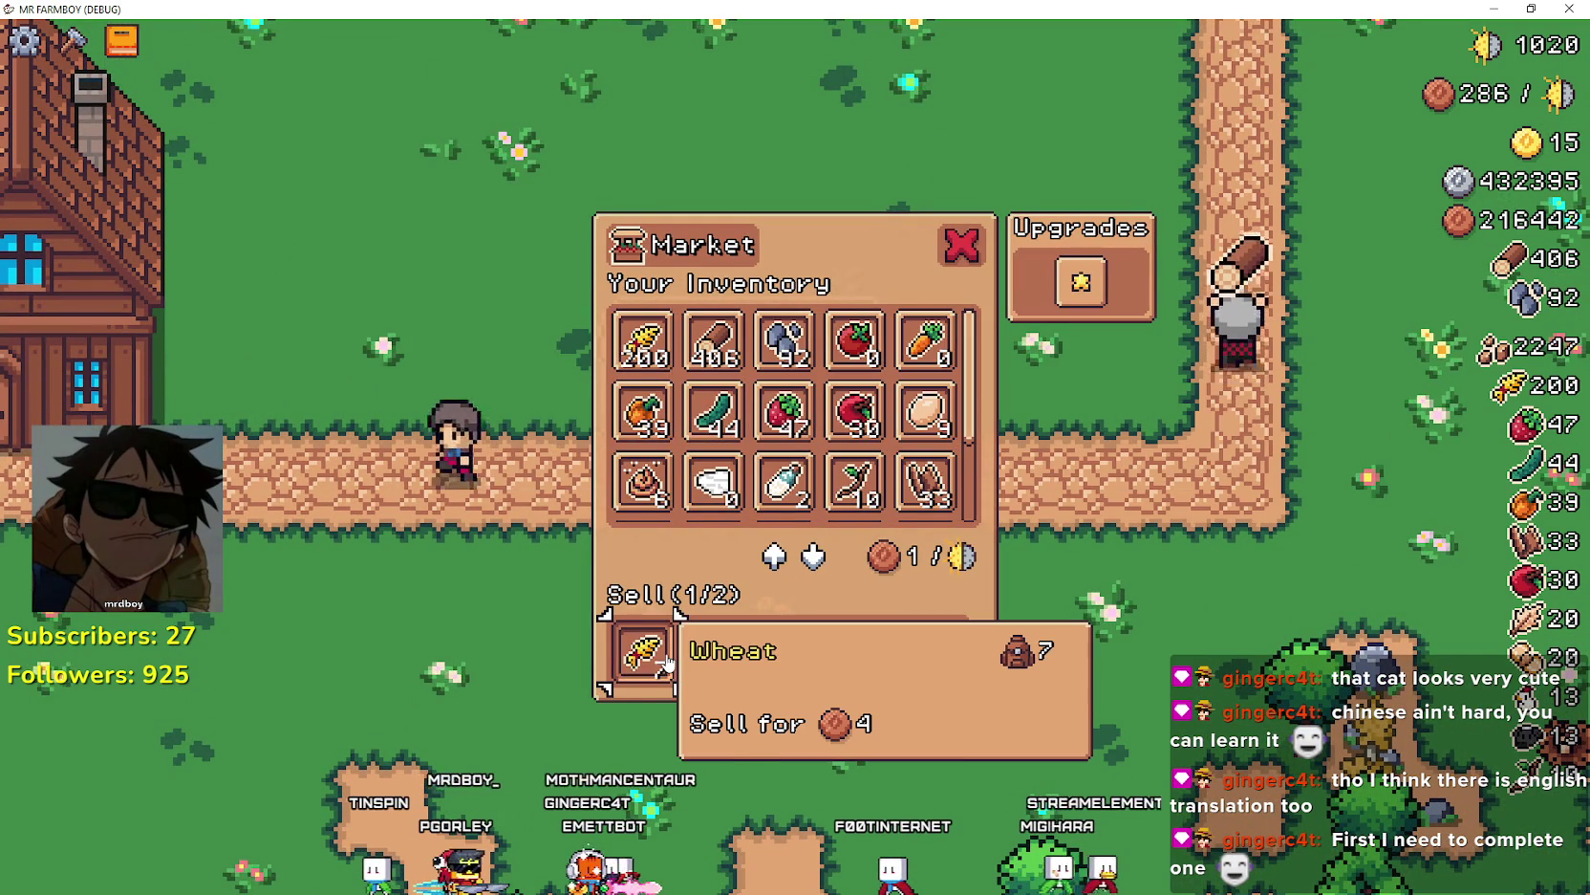
{"action": "left_click", "coordinate": [666, 664]}
{"action": "left_click", "coordinate": [784, 339]}
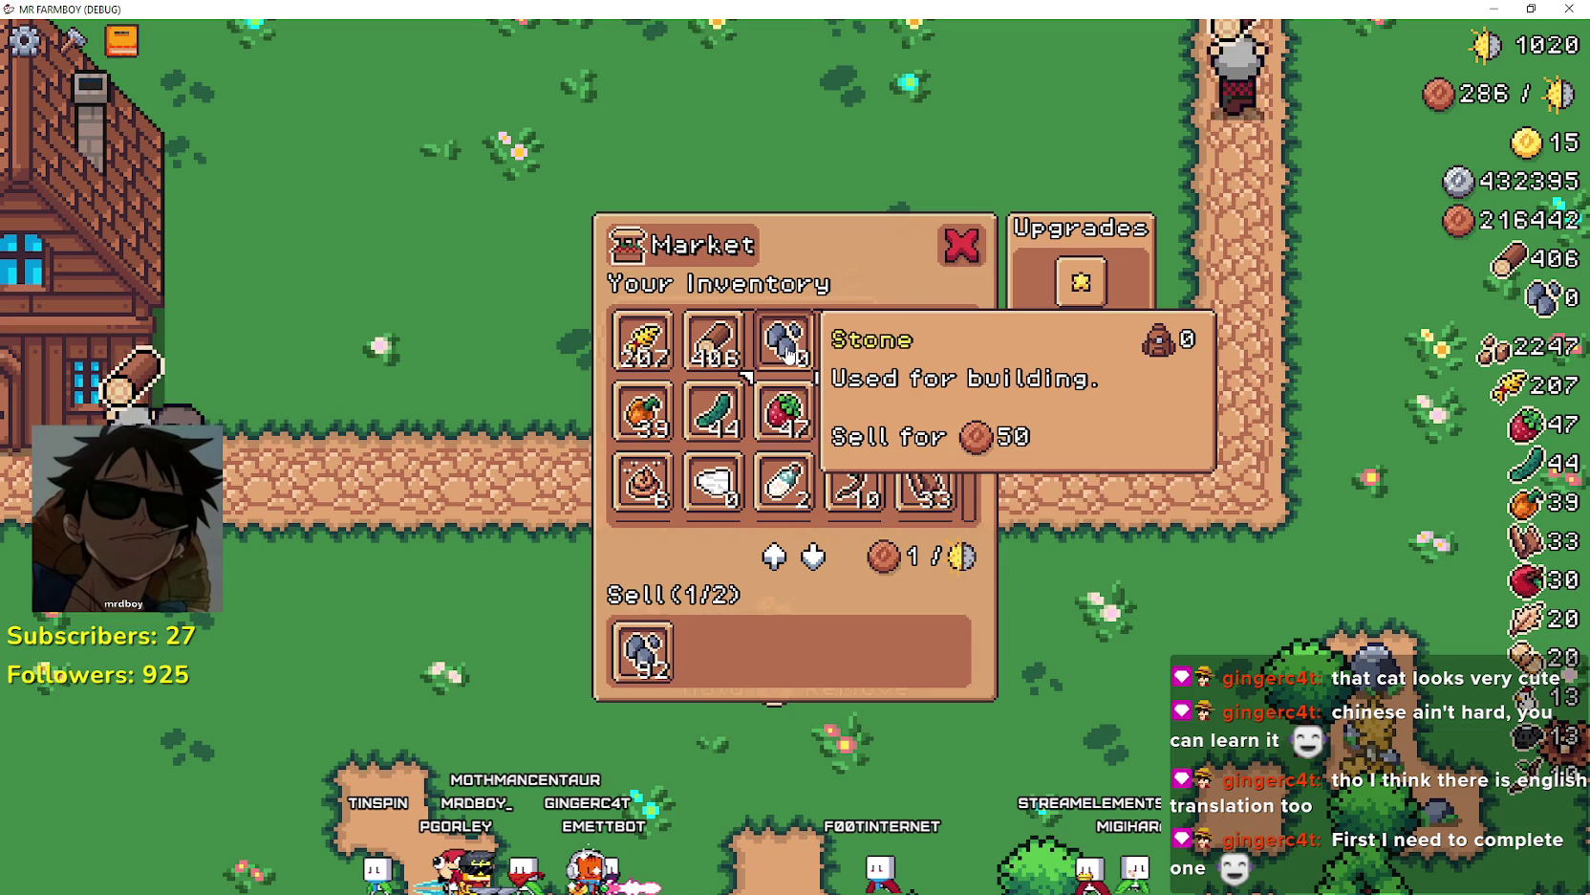
{"action": "left_click", "coordinate": [659, 646]}
{"action": "left_click", "coordinate": [783, 339]}
{"action": "left_click", "coordinate": [650, 650]}
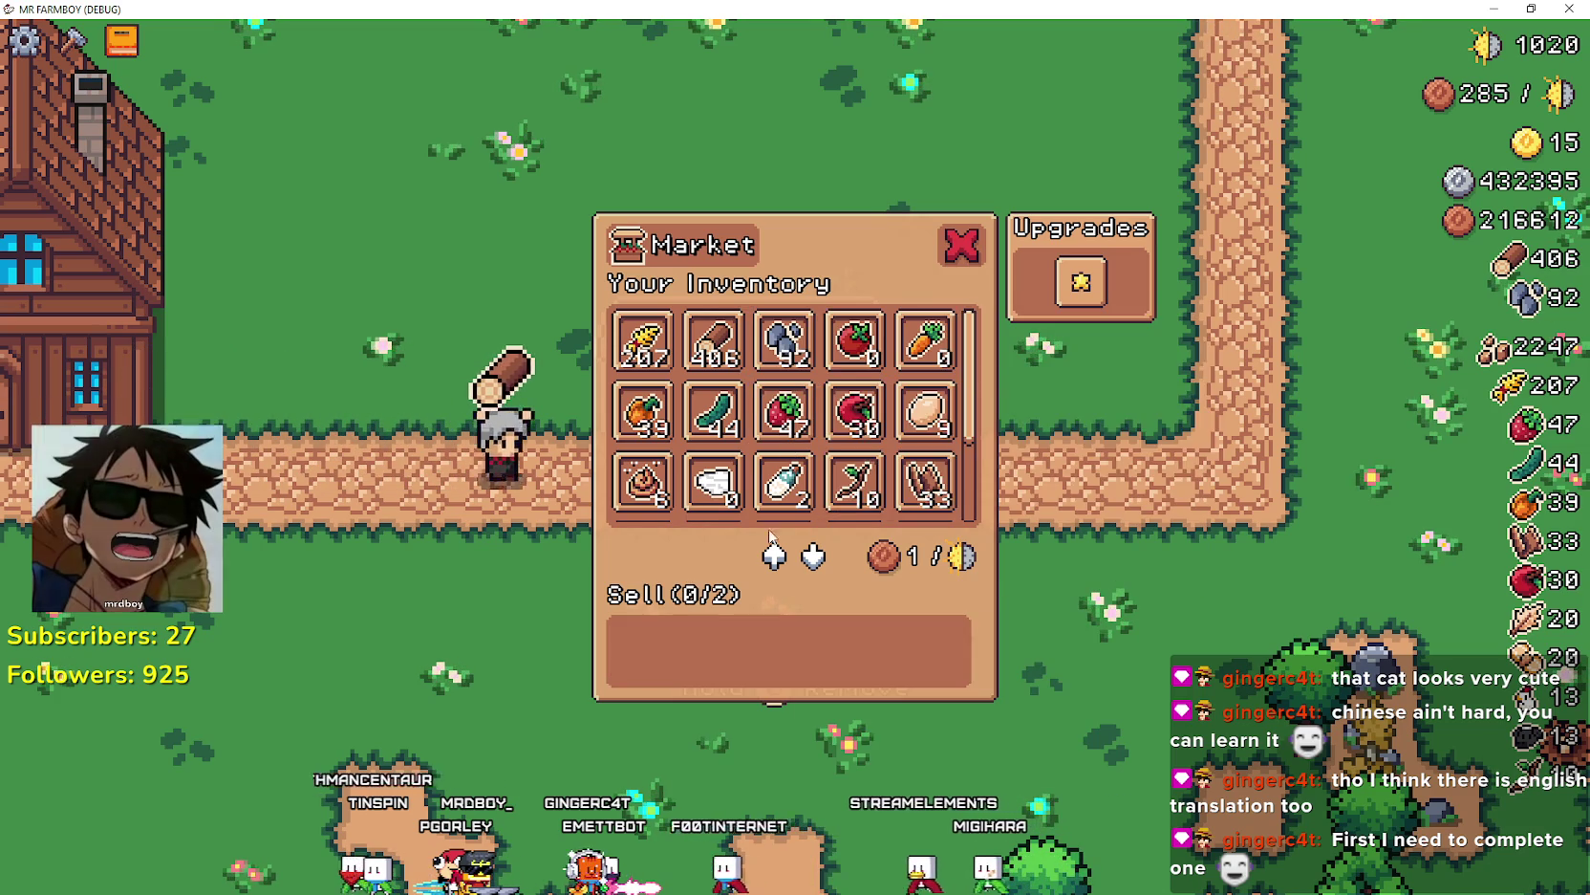
- Return the paper scroll, then move manure, stone and wheat in and out until Sell is empty
{"action": "scroll", "coordinate": [919, 378], "scroll_direction": "down", "scroll_amount": 2}
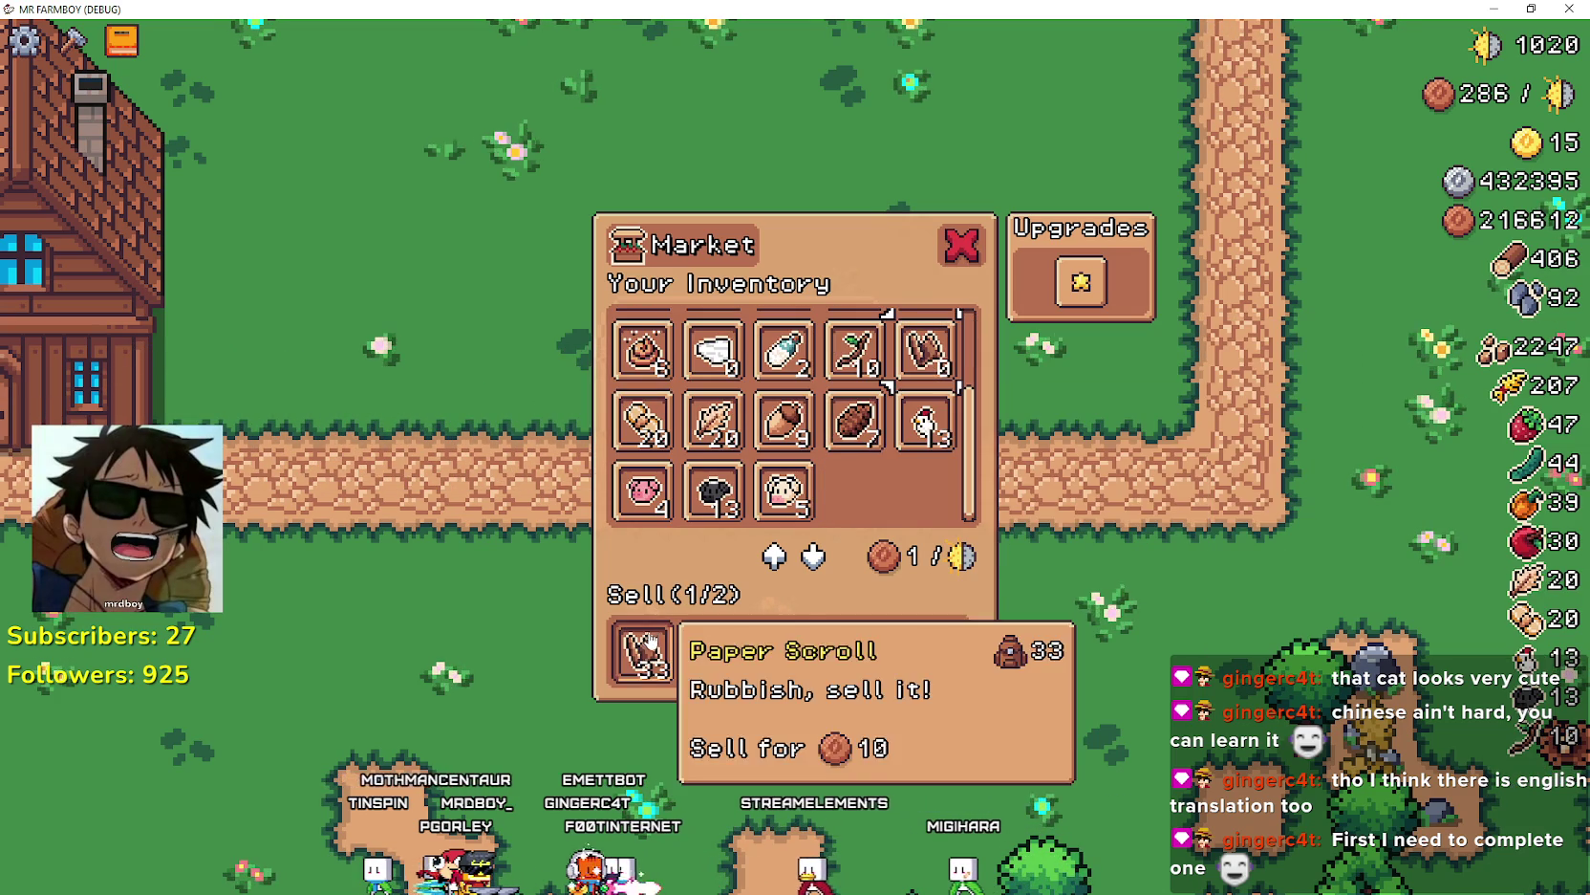
{"action": "left_click", "coordinate": [661, 356]}
{"action": "left_click", "coordinate": [713, 650]}
{"action": "left_click", "coordinate": [642, 650]}
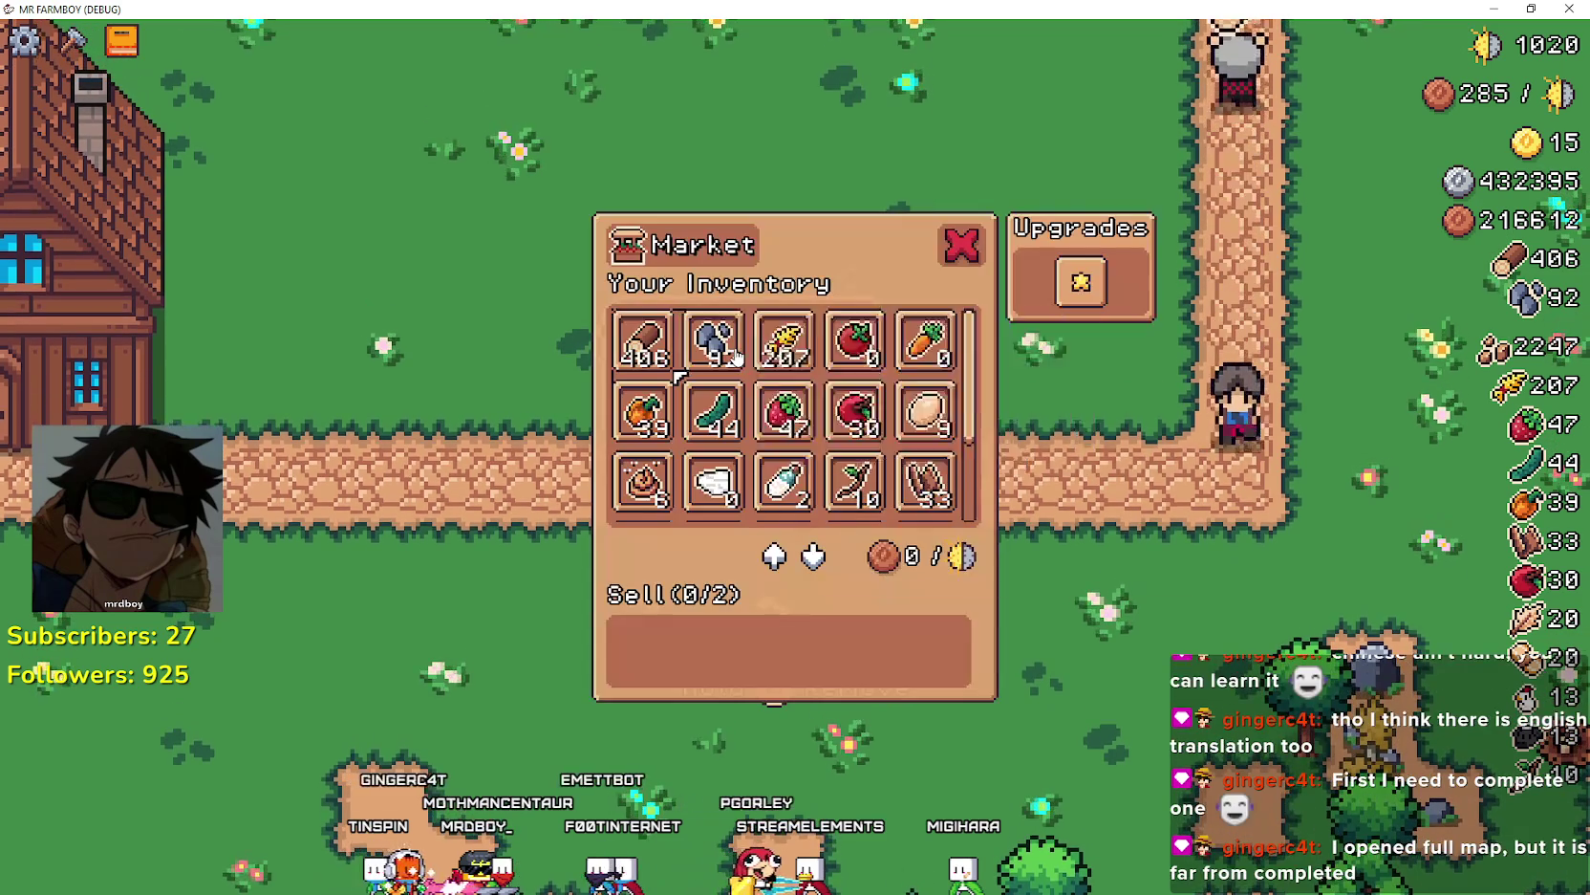
{"action": "left_click", "coordinate": [713, 340]}
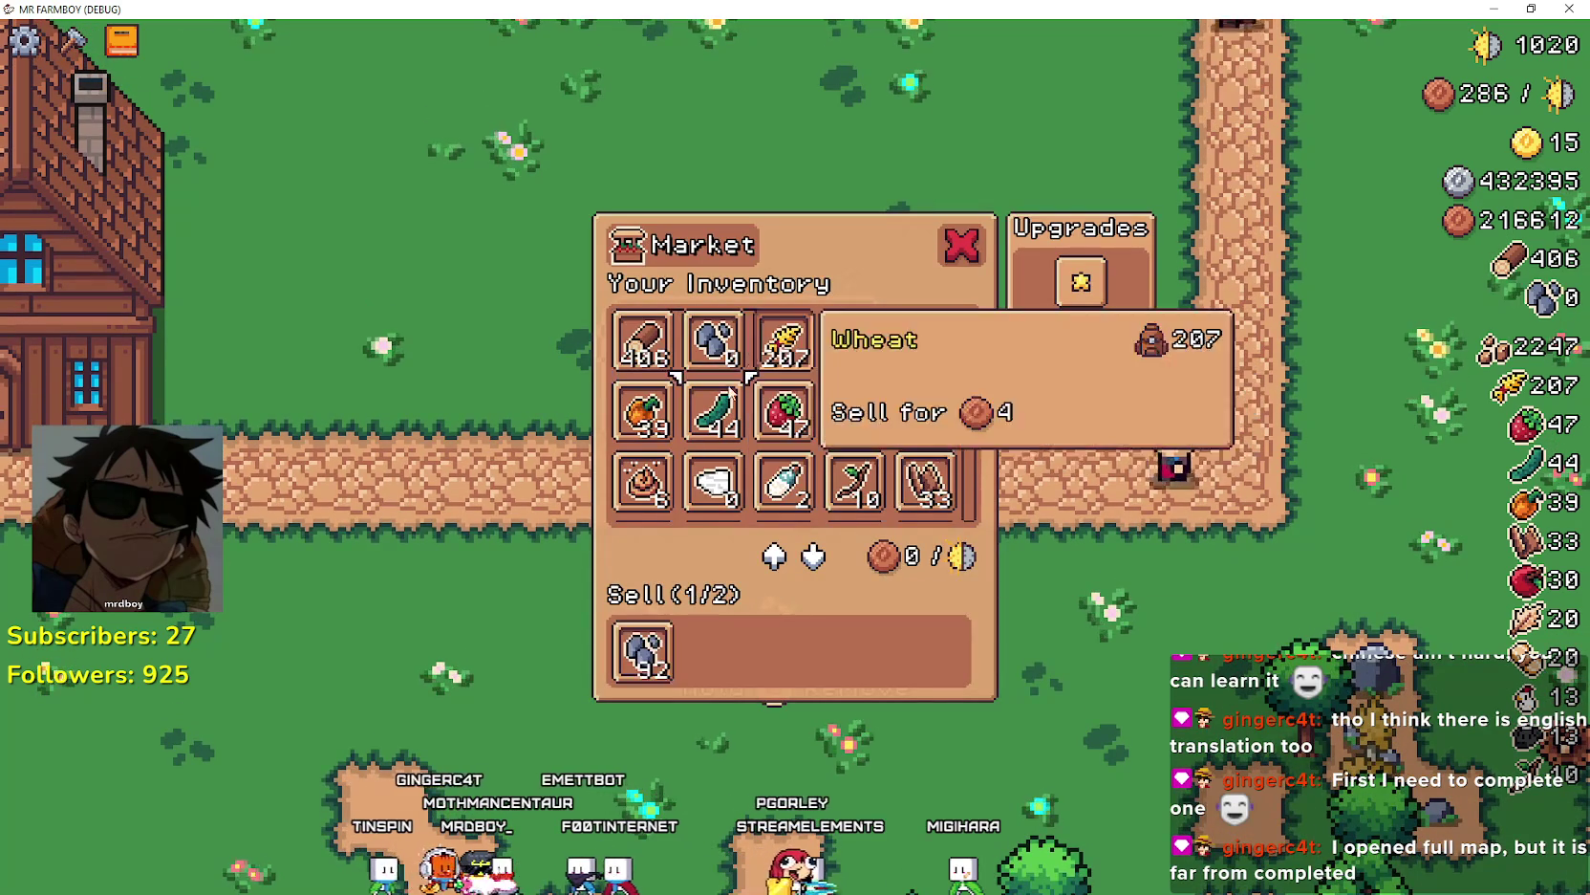
{"action": "left_click", "coordinate": [803, 349]}
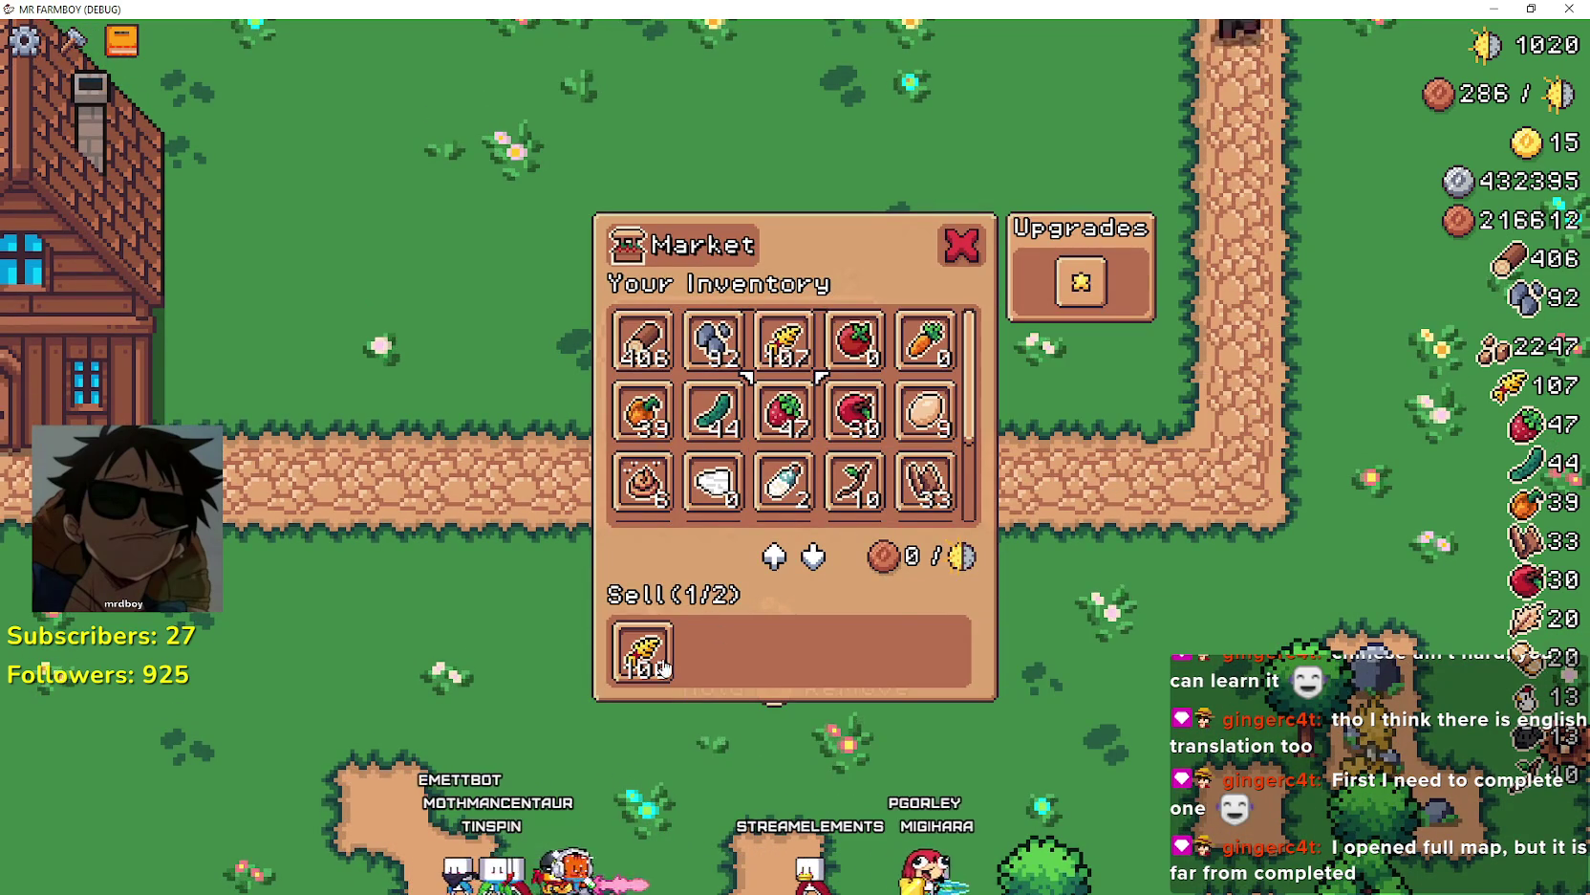
{"action": "left_click", "coordinate": [805, 353]}
{"action": "left_click", "coordinate": [802, 348]}
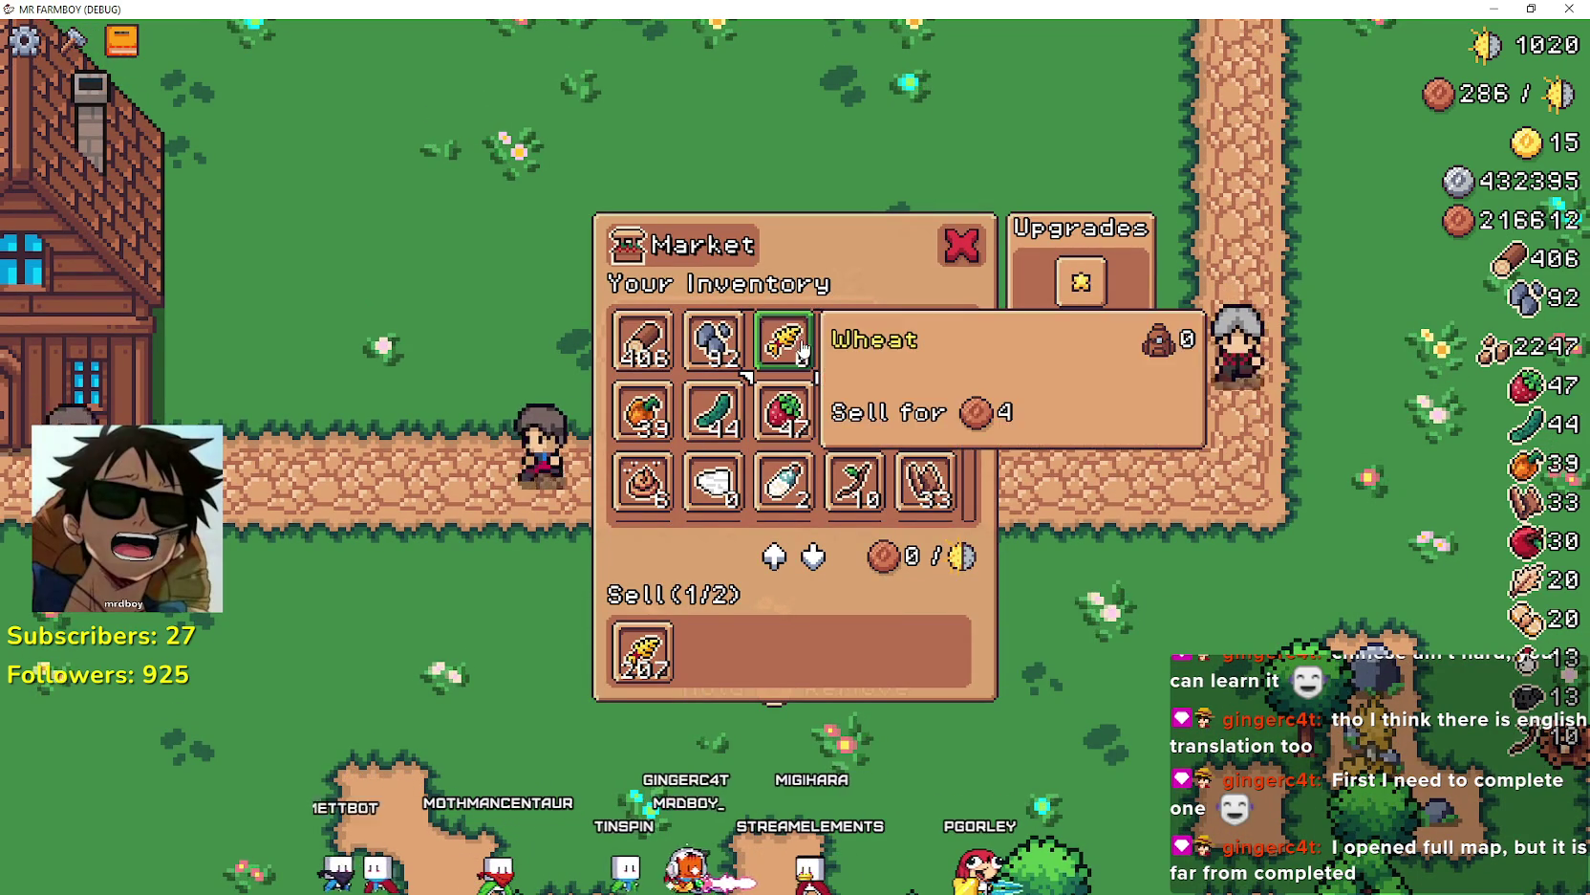
{"action": "left_click", "coordinate": [634, 658]}
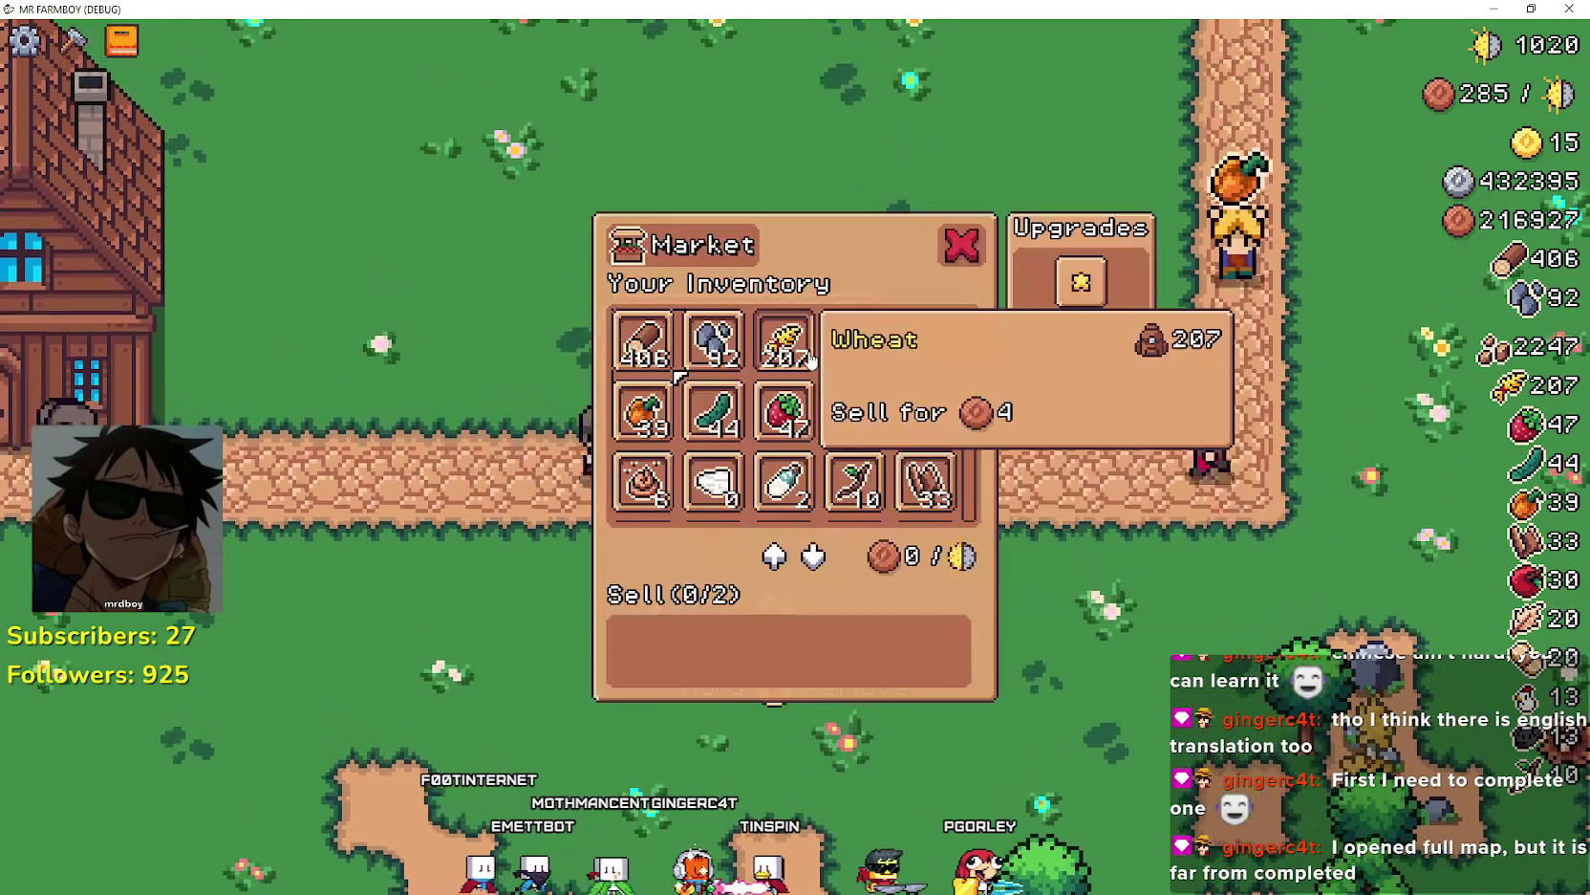
- Move the Acorn stack into the sell list and back, then close the market
{"action": "scroll", "coordinate": [860, 410], "scroll_direction": "down", "scroll_amount": 3}
{"action": "left_click", "coordinate": [779, 425]}
{"action": "left_click", "coordinate": [646, 658]}
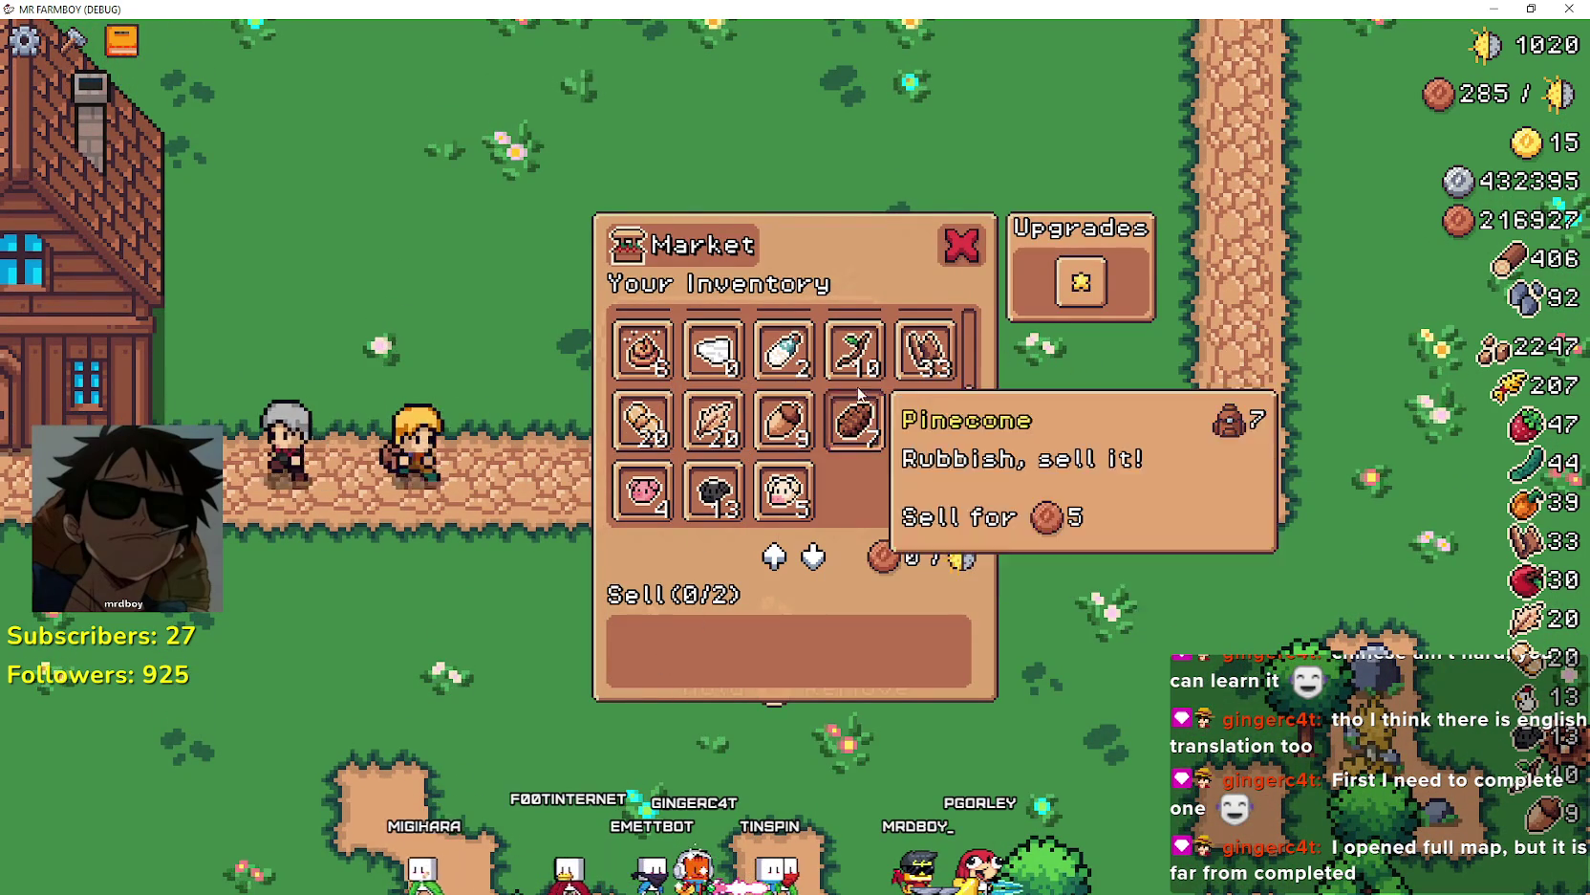
{"action": "left_click", "coordinate": [963, 244]}
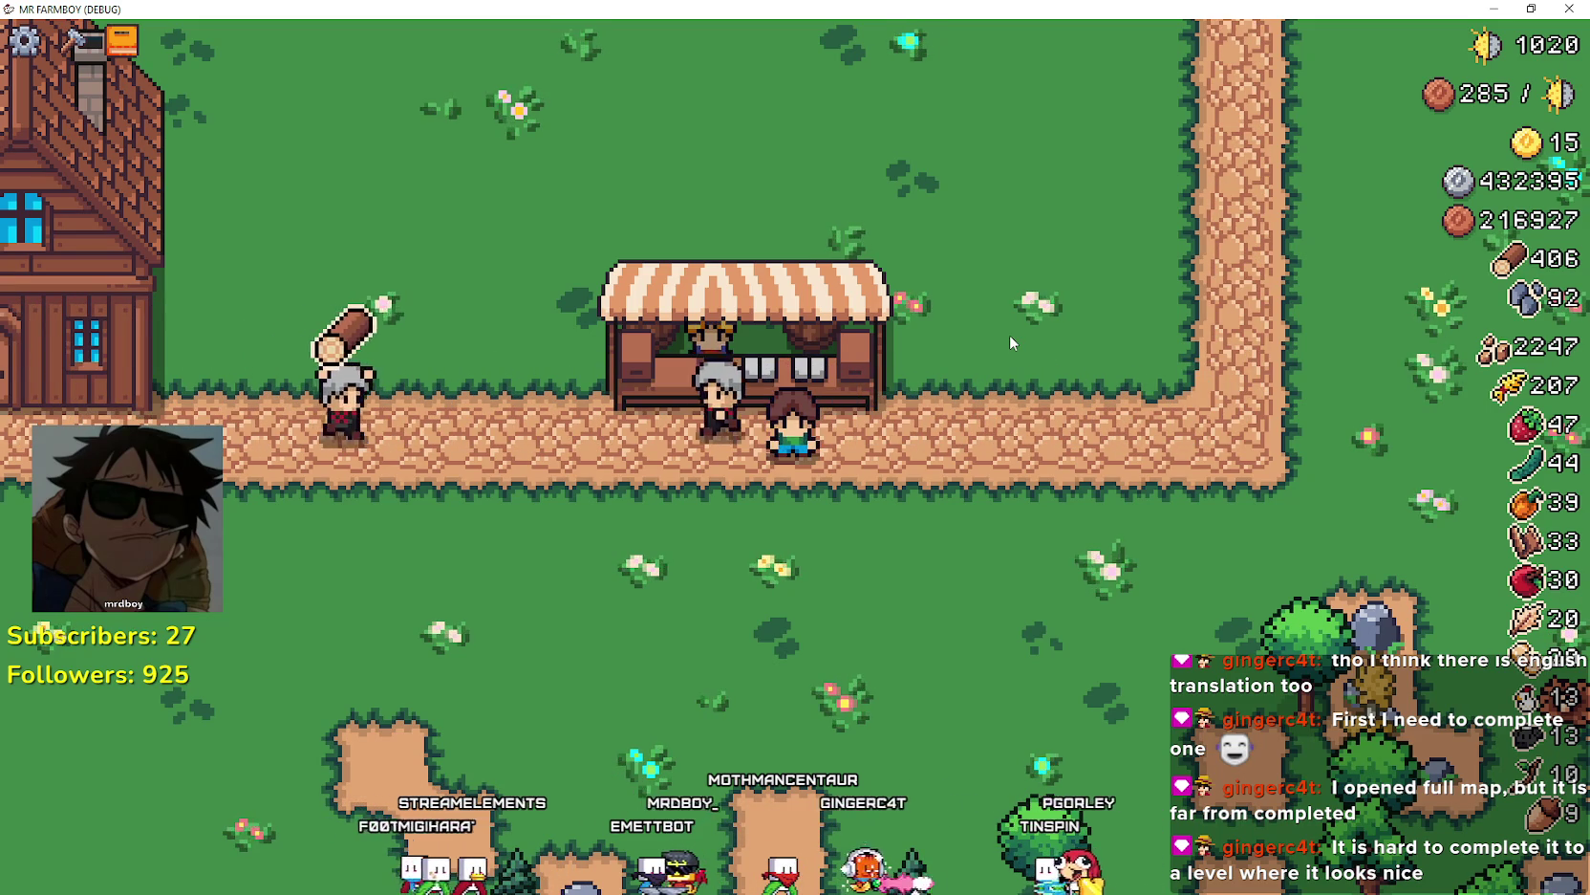
- Open the stall's market with E and shift the item selection between Wood and Wheat
{"action": "key", "text": "e"}
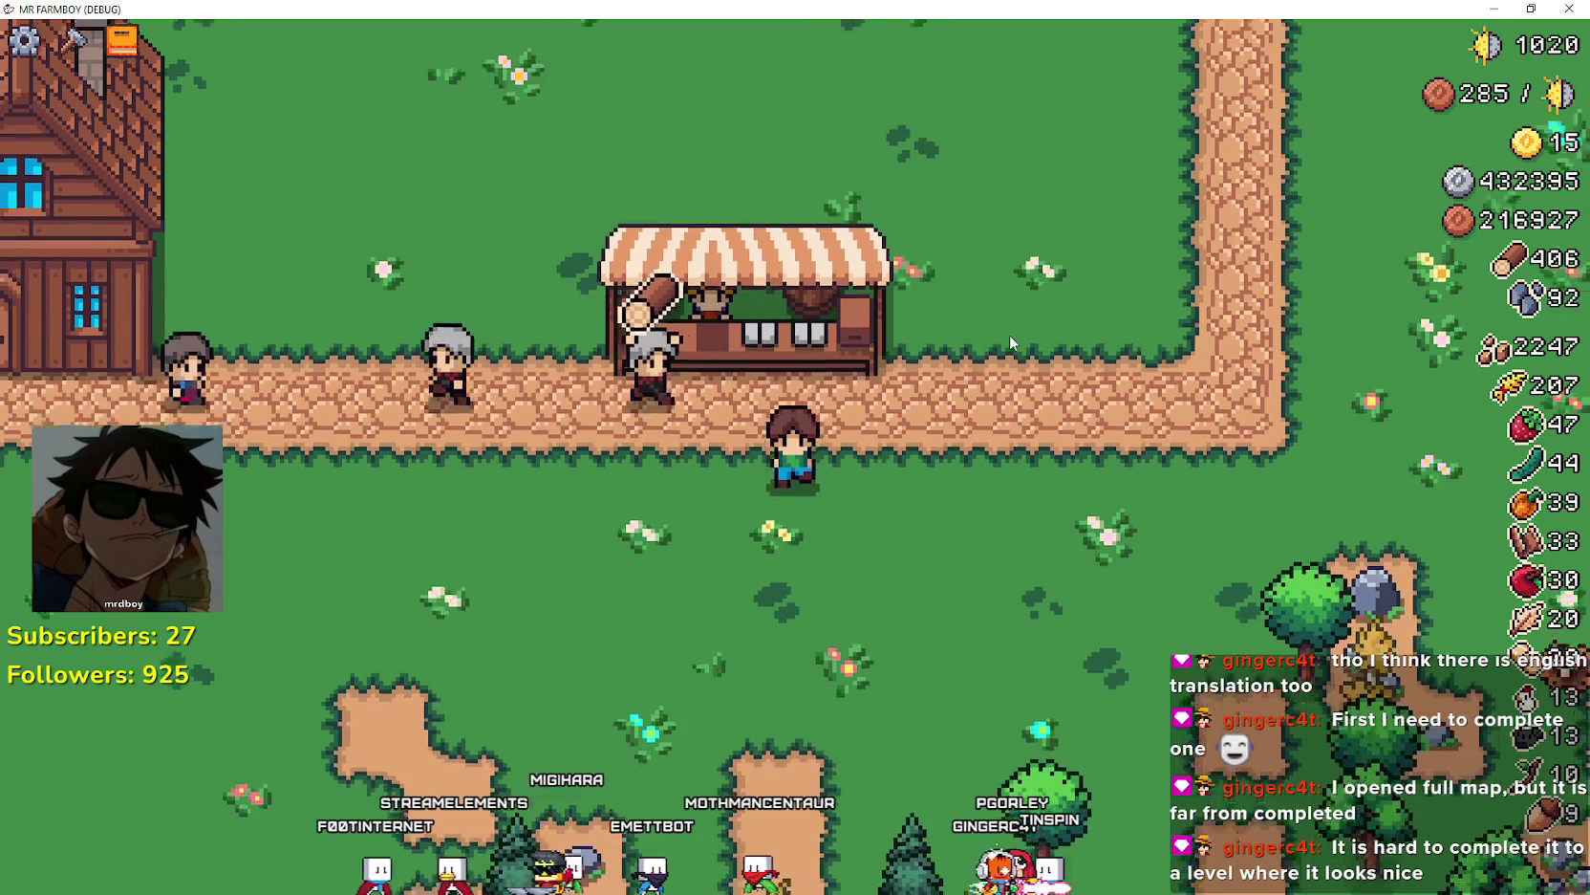
{"action": "key", "text": "e"}
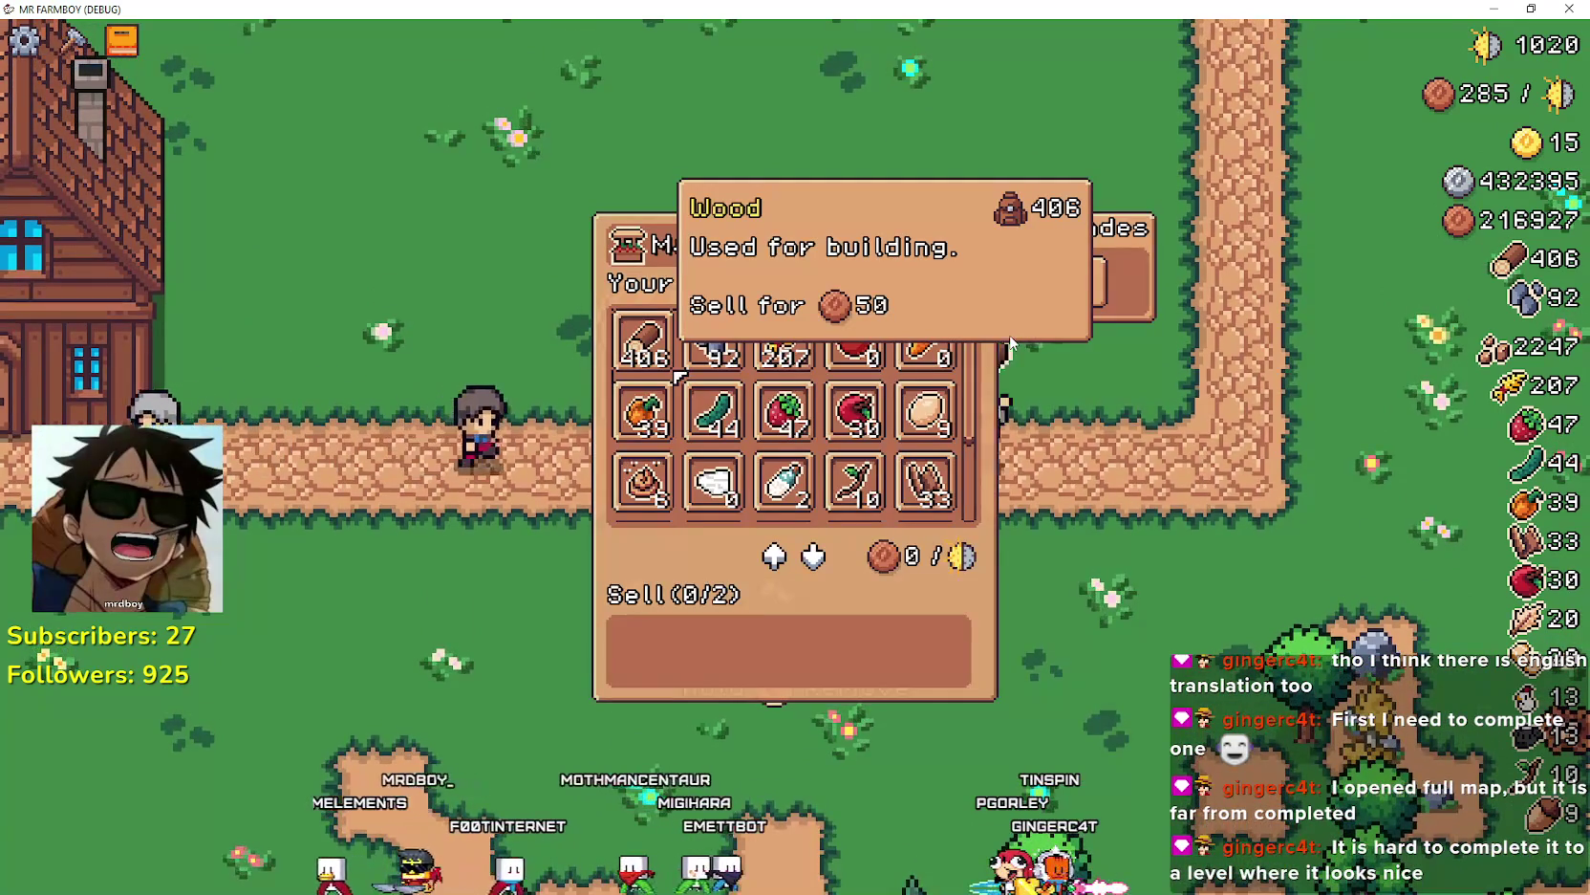
{"action": "key", "text": "Right"}
{"action": "key", "text": "Right"}
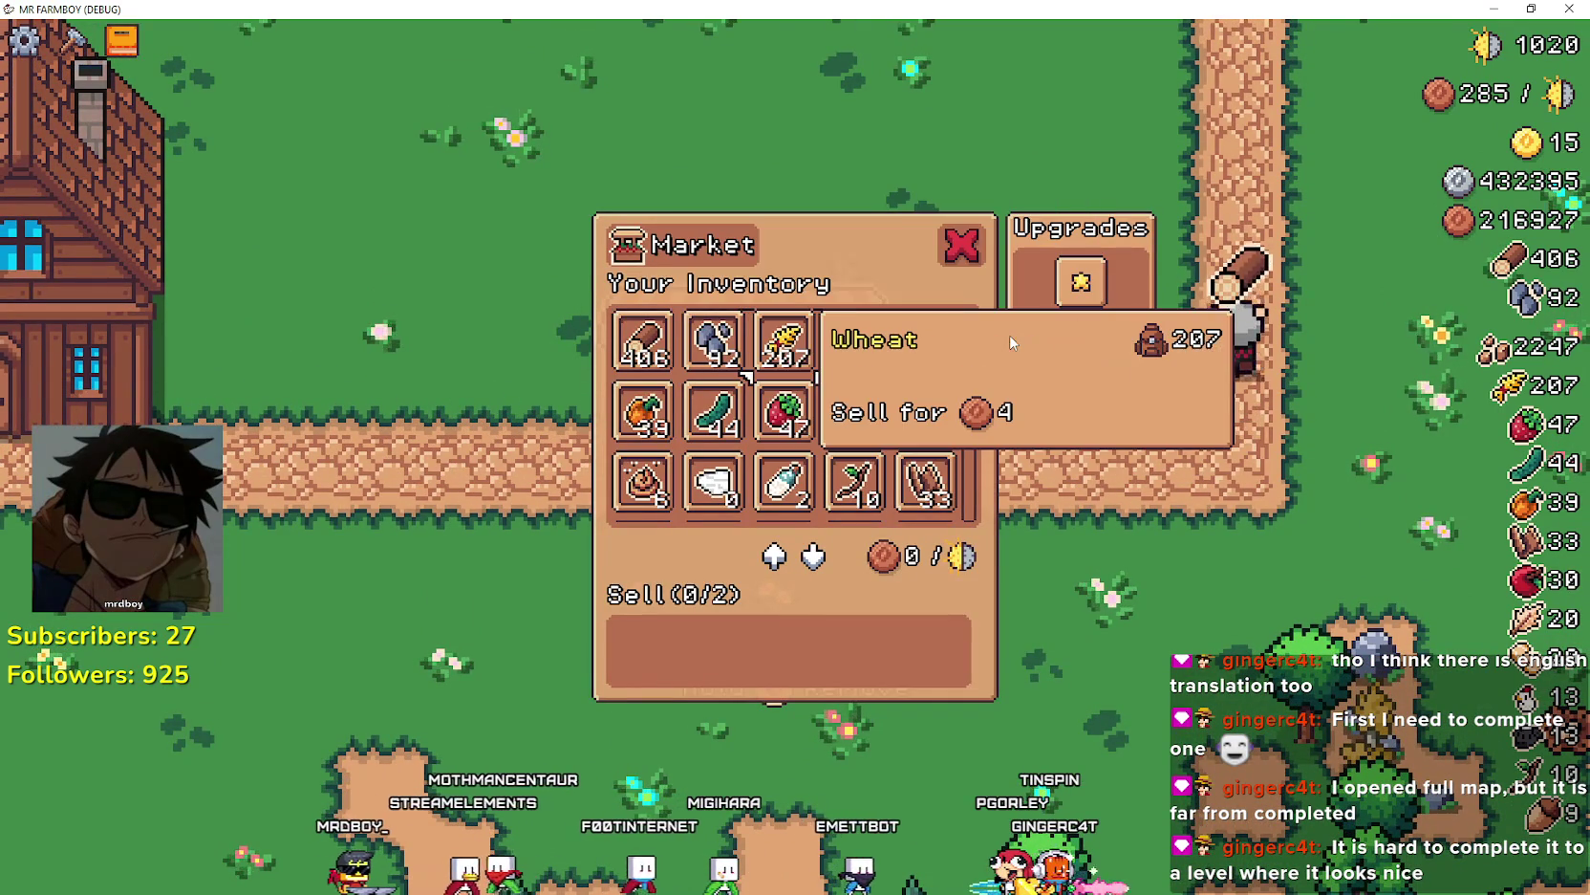
{"action": "key", "text": "Left"}
{"action": "key", "text": "Left"}
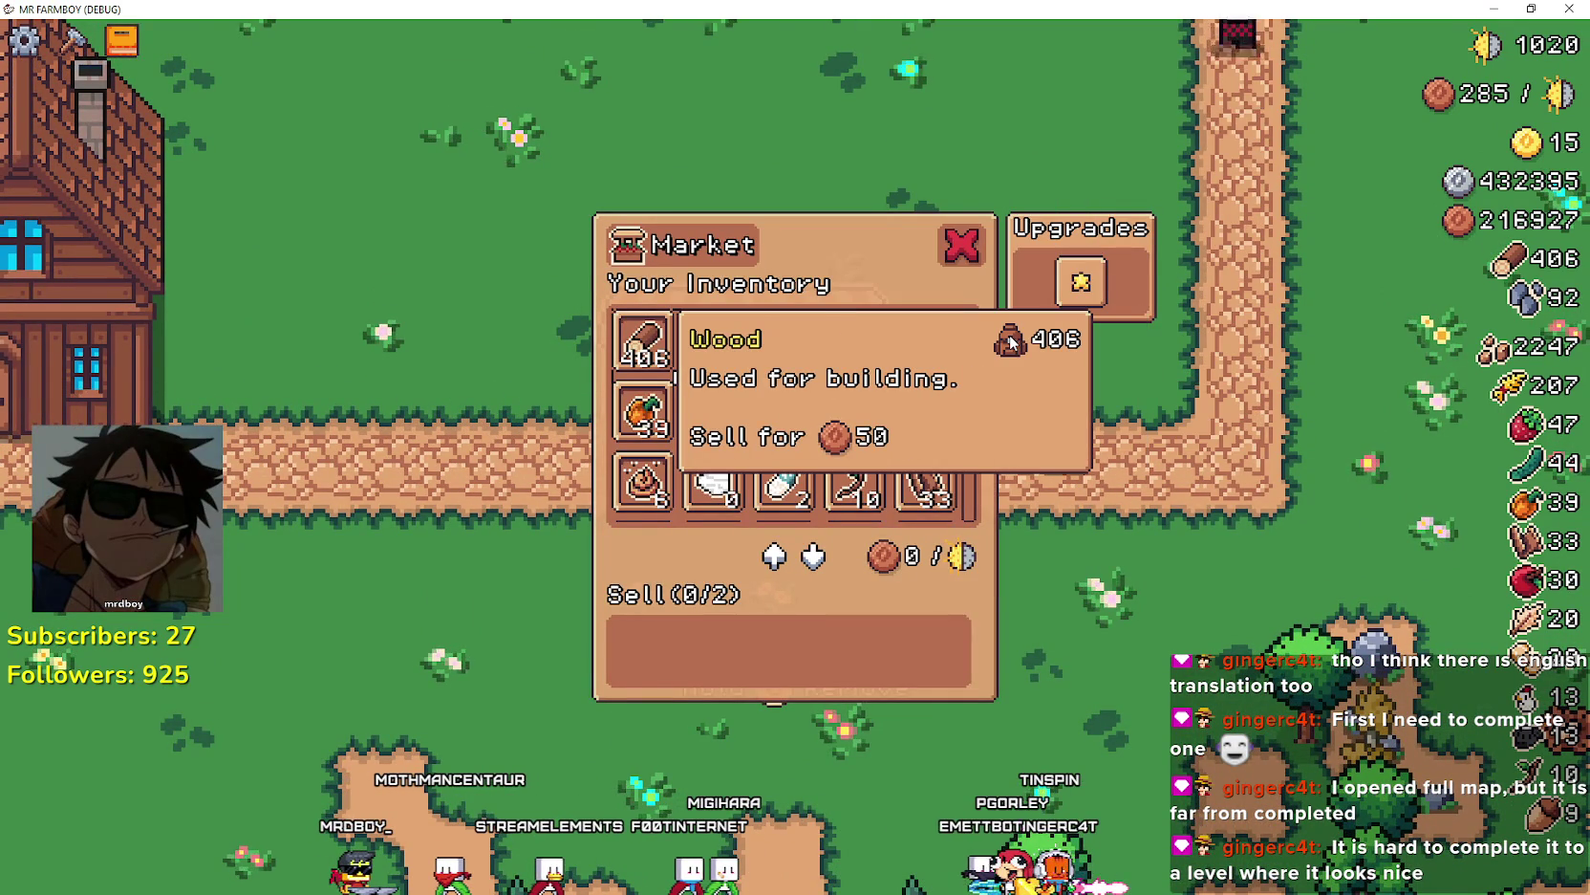
{"action": "key", "text": "Escape"}
- Put the remaining wheat into the sell slot, take it back, and test D/W walking
{"action": "key", "text": "e"}
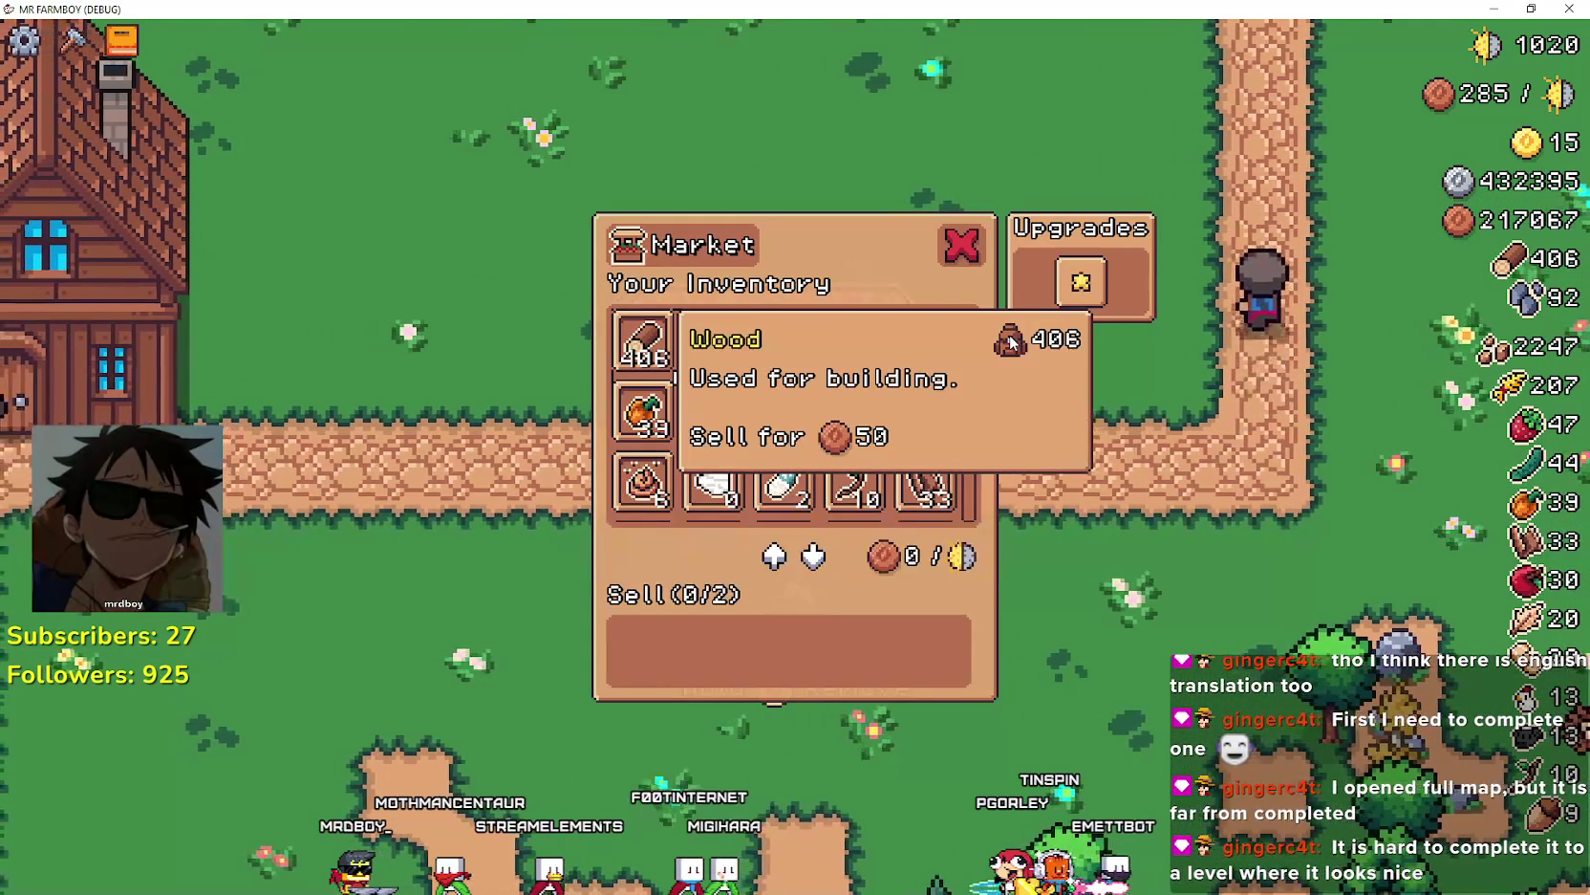
{"action": "key", "text": "Right"}
{"action": "key", "text": "Right"}
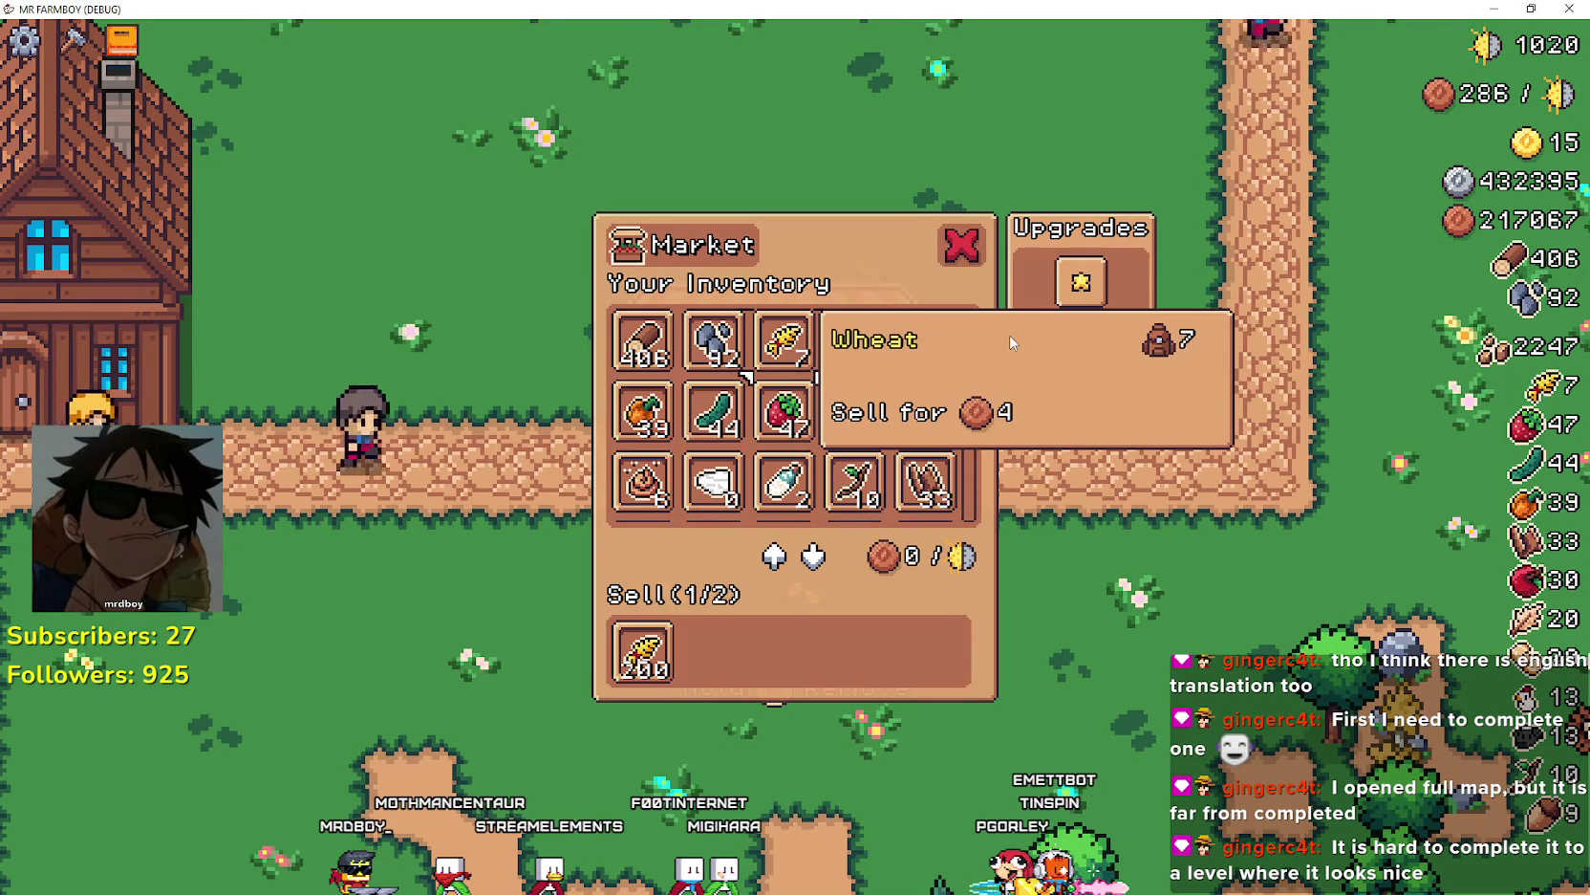
{"action": "key", "text": "Return"}
{"action": "key", "text": "Down"}
{"action": "key", "text": "Down"}
{"action": "key", "text": "Down"}
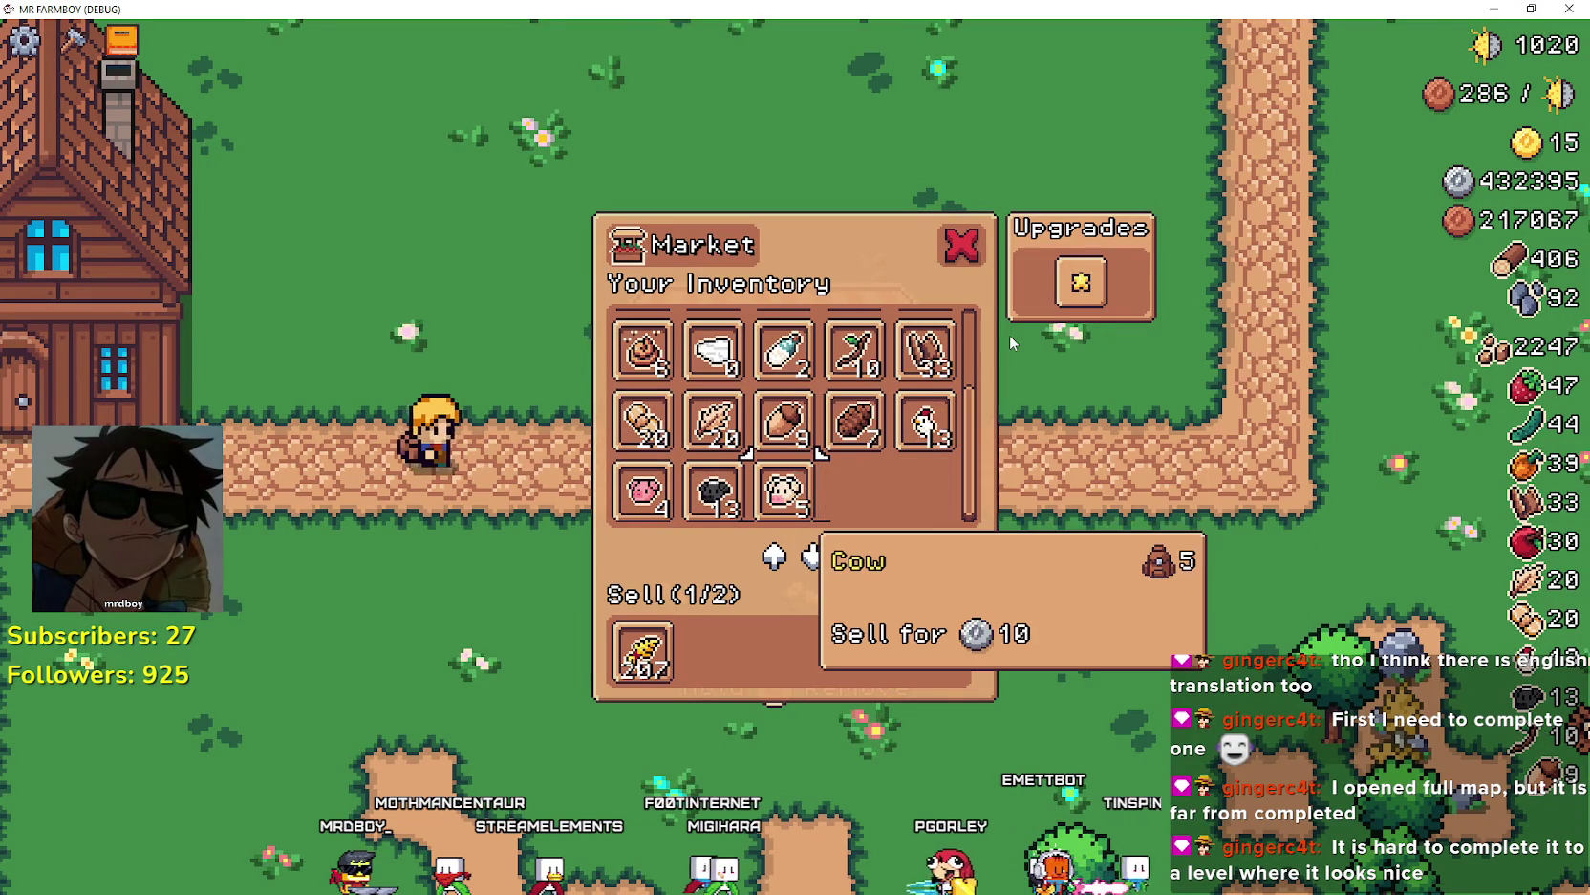
{"action": "key", "text": "Left"}
{"action": "key", "text": "Left"}
{"action": "key", "text": "Up"}
{"action": "key", "text": "Up"}
{"action": "key", "text": "Down"}
{"action": "key", "text": "Down"}
{"action": "key", "text": "Down"}
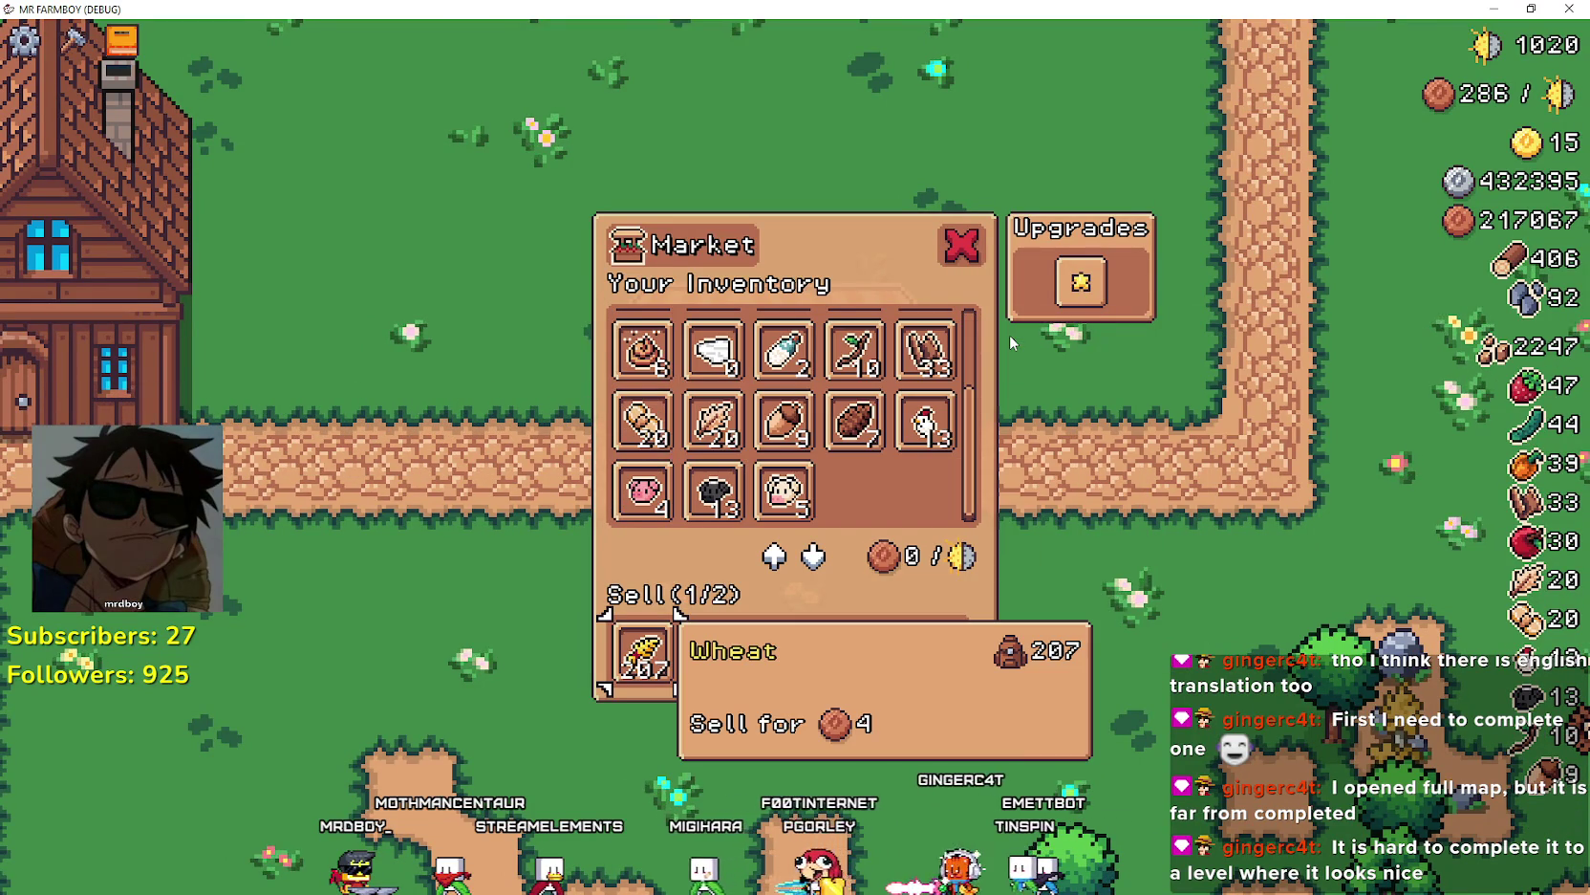
{"action": "key", "text": "Return"}
{"action": "key", "text": "d"}
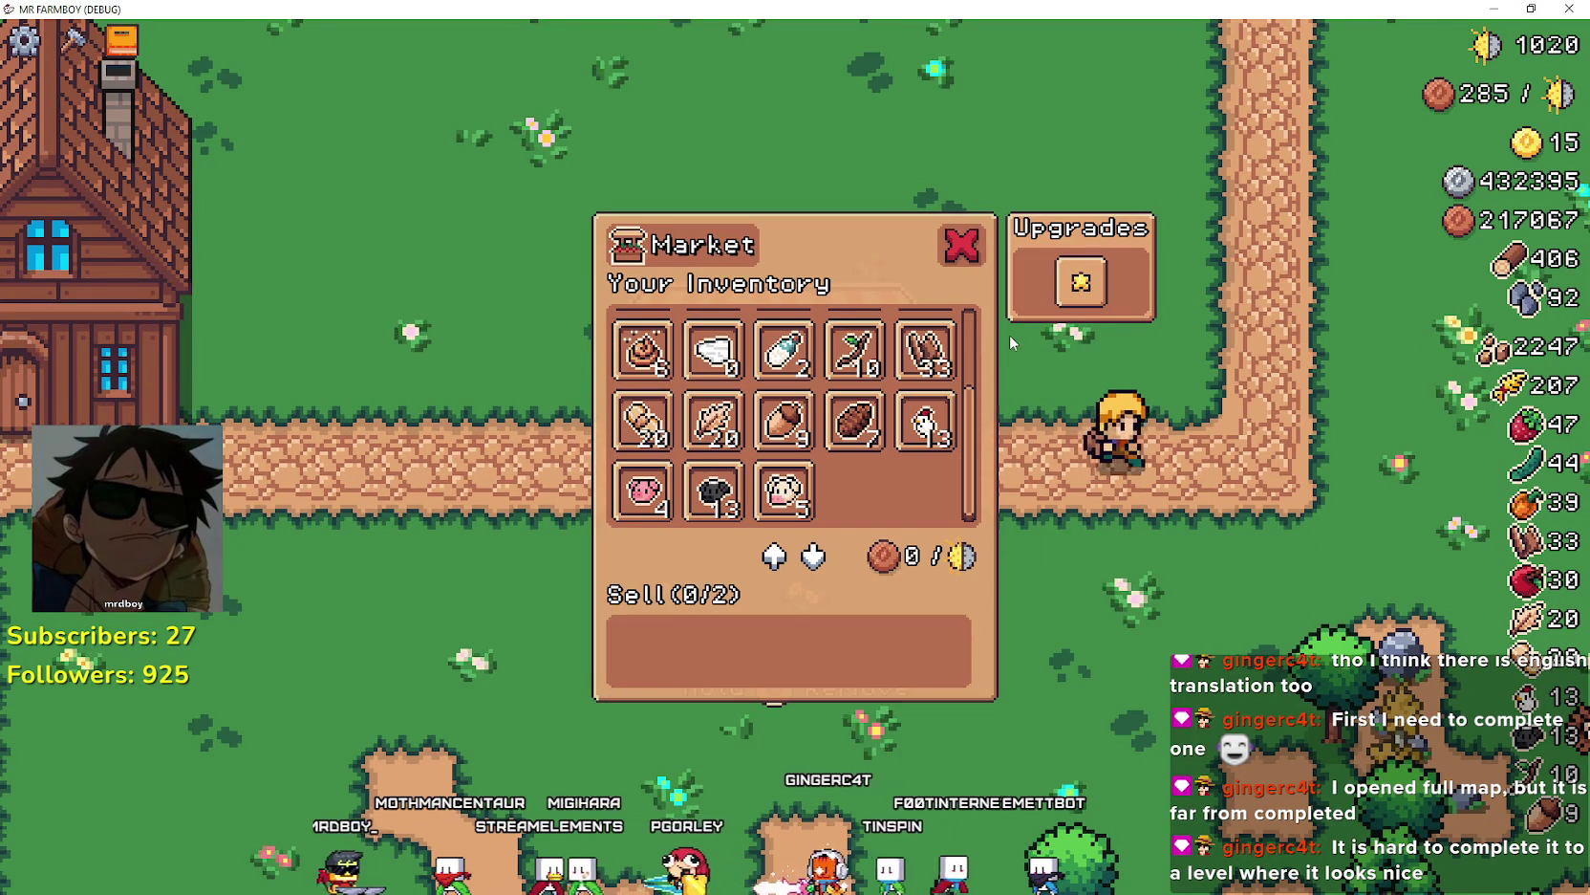
{"action": "key", "text": "w"}
{"action": "key", "text": "Escape"}
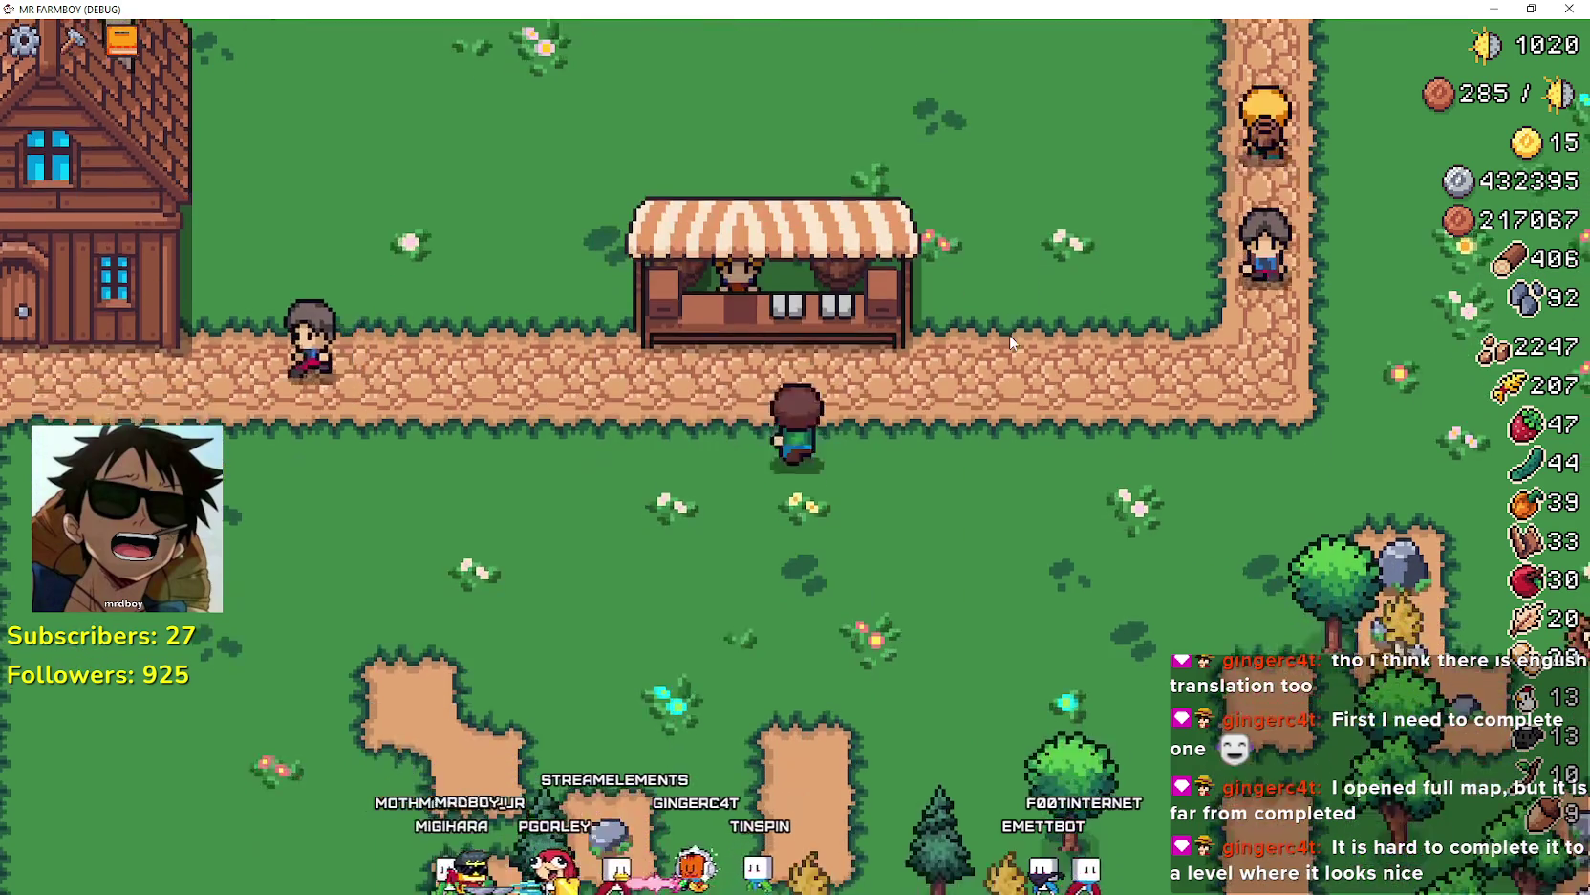
- Reopen the market, step from Wood through Stone and Strawberry to Cow, and return the cow
{"action": "key", "text": "e"}
{"action": "key", "text": "Right"}
{"action": "key", "text": "Down"}
{"action": "key", "text": "Right"}
{"action": "key", "text": "Down"}
{"action": "key", "text": "Down"}
{"action": "key", "text": "Down"}
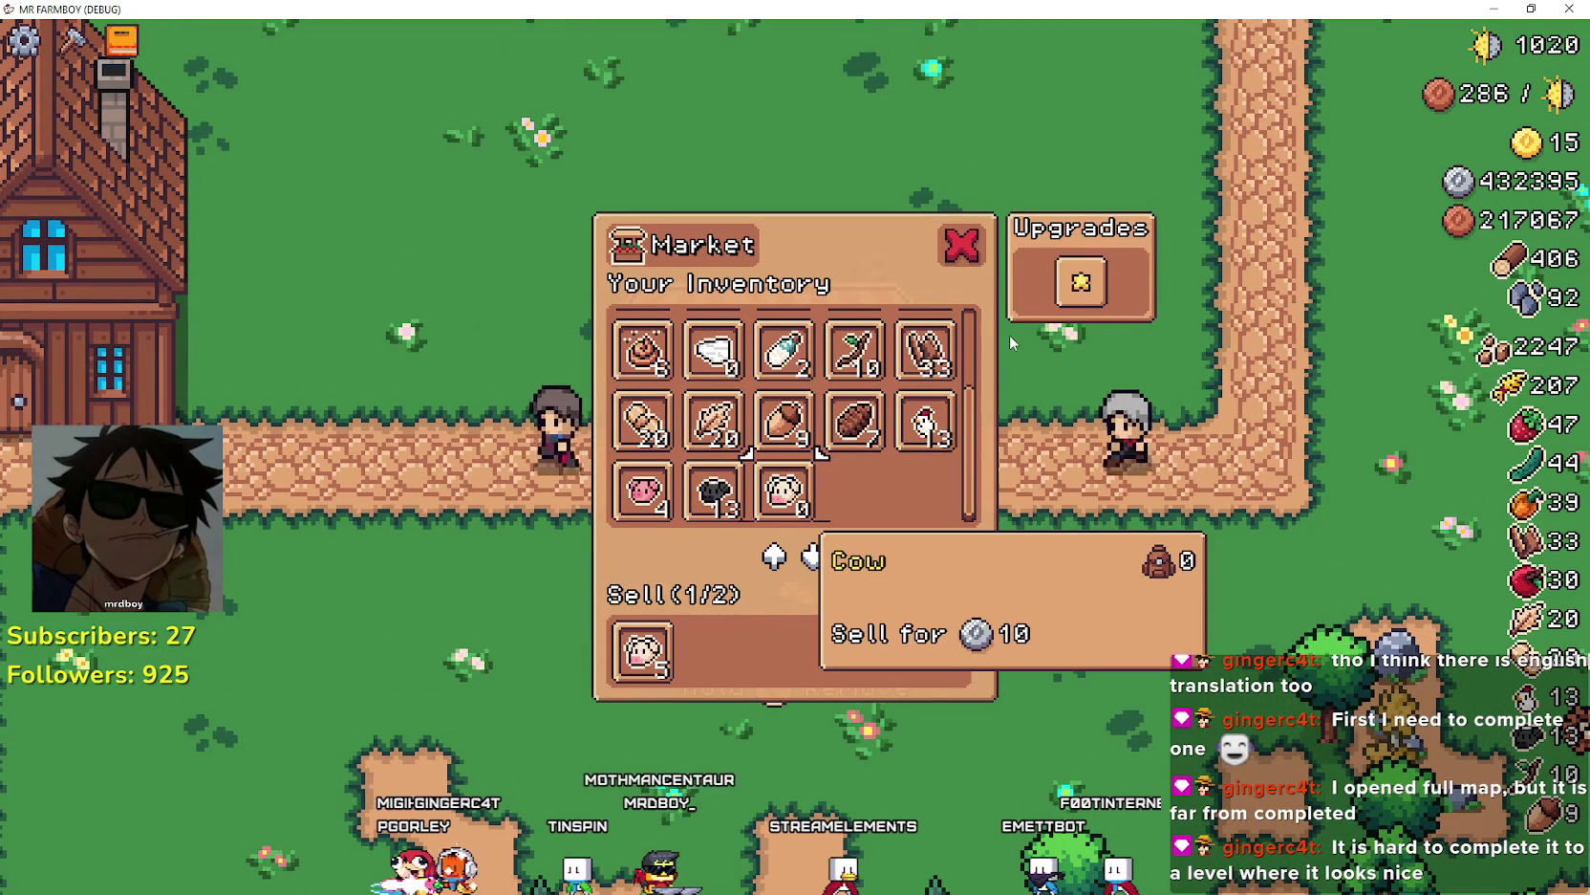
{"action": "key", "text": "Return"}
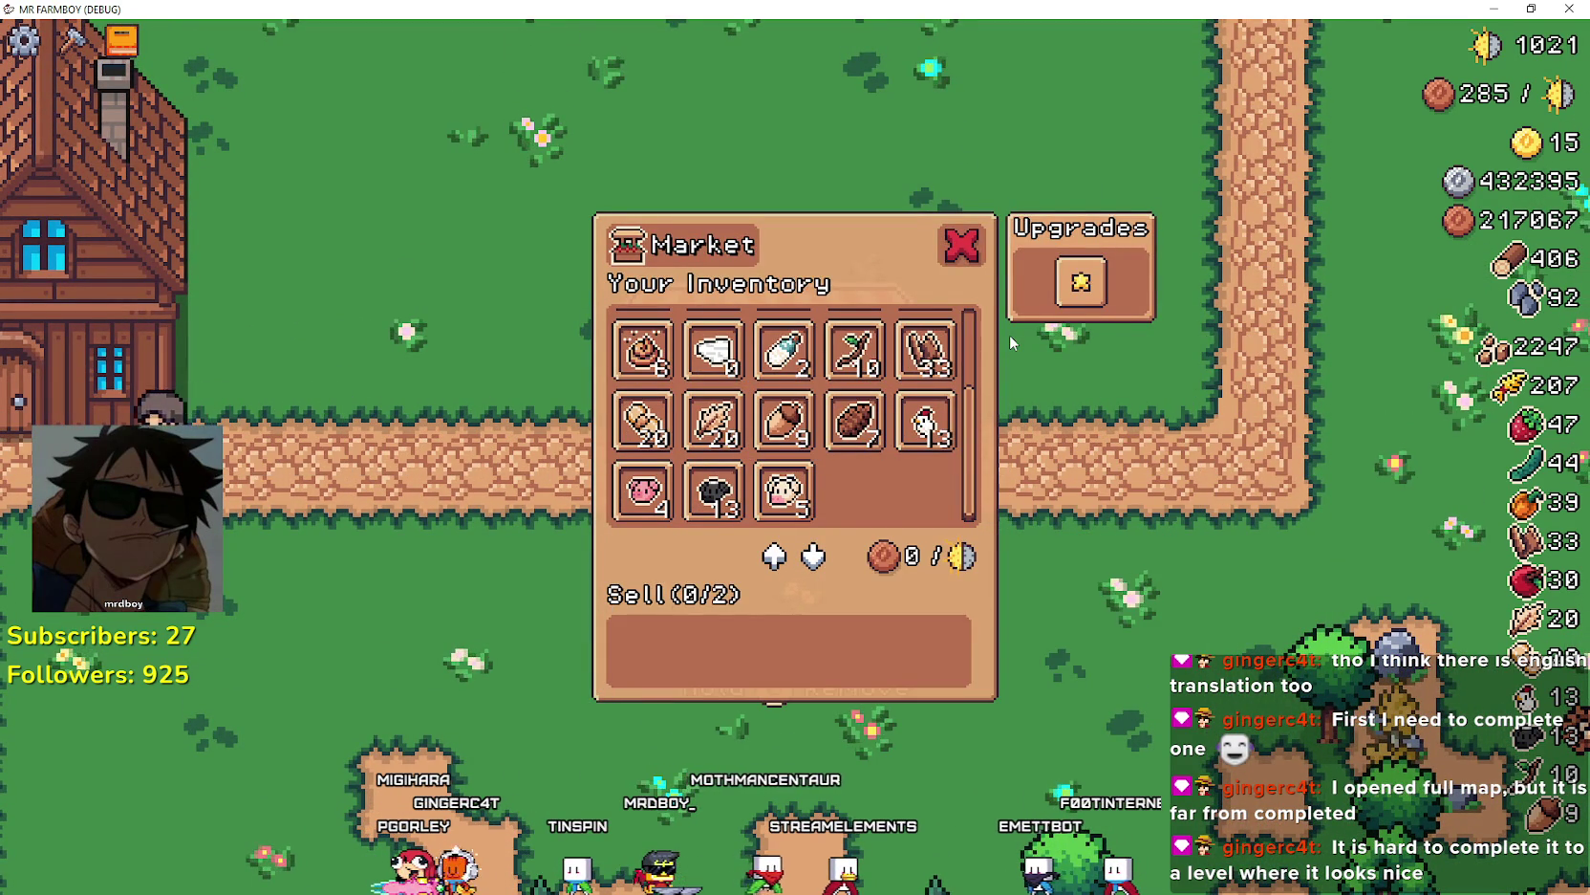
{"action": "key", "text": "Escape"}
- Walk up to the stall, reopen the market, and add the remaining wheat to the sell slot
{"action": "key", "text": "Up"}
{"action": "key", "text": "e"}
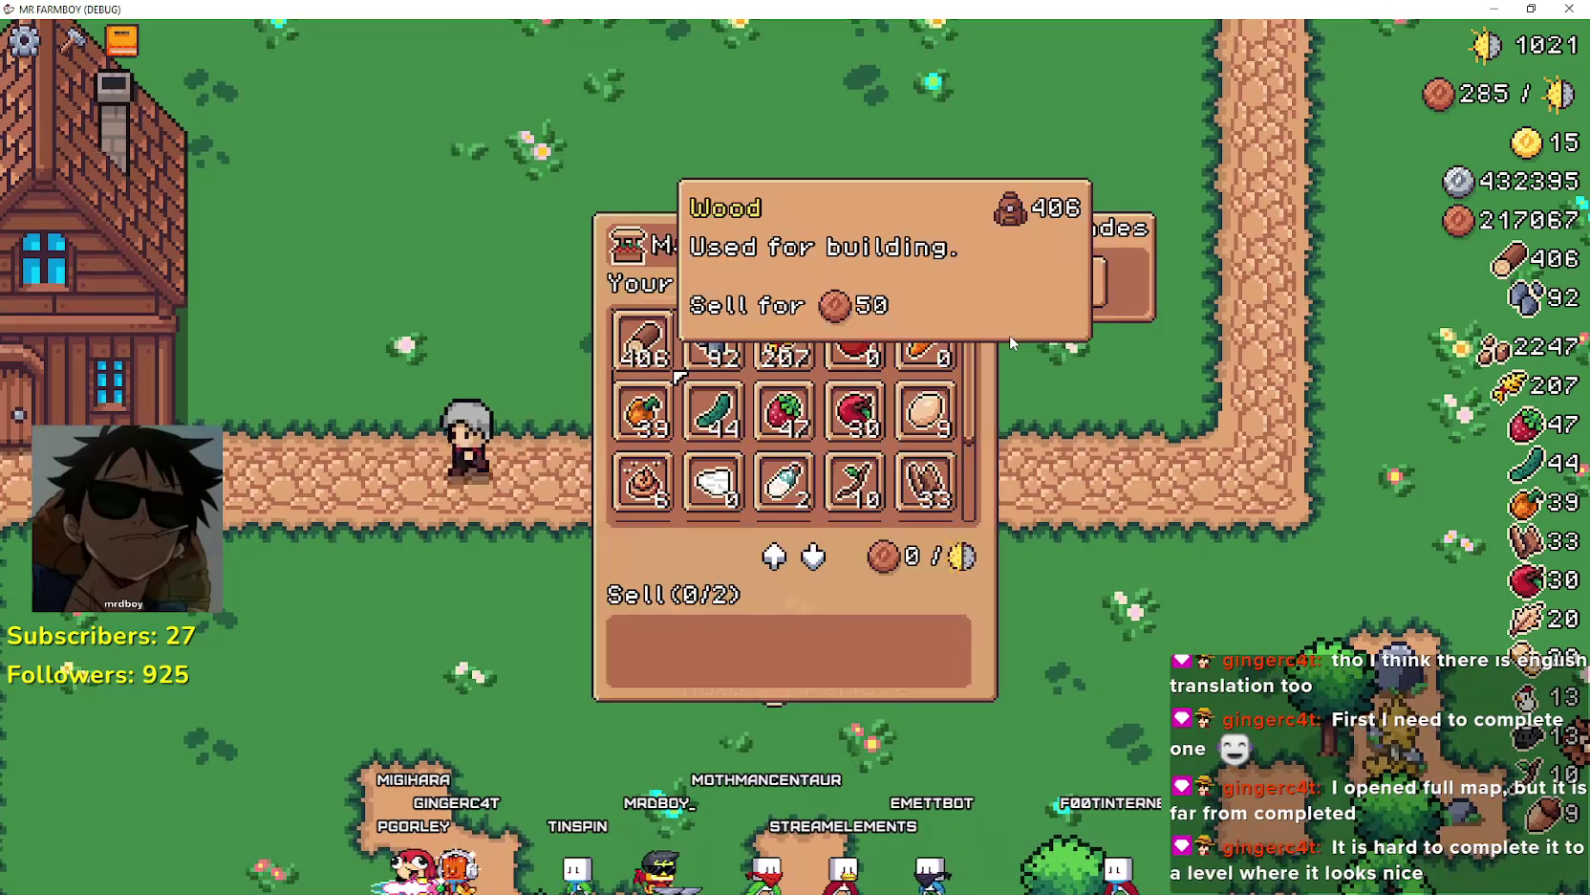
{"action": "key", "text": "Right"}
{"action": "key", "text": "Right"}
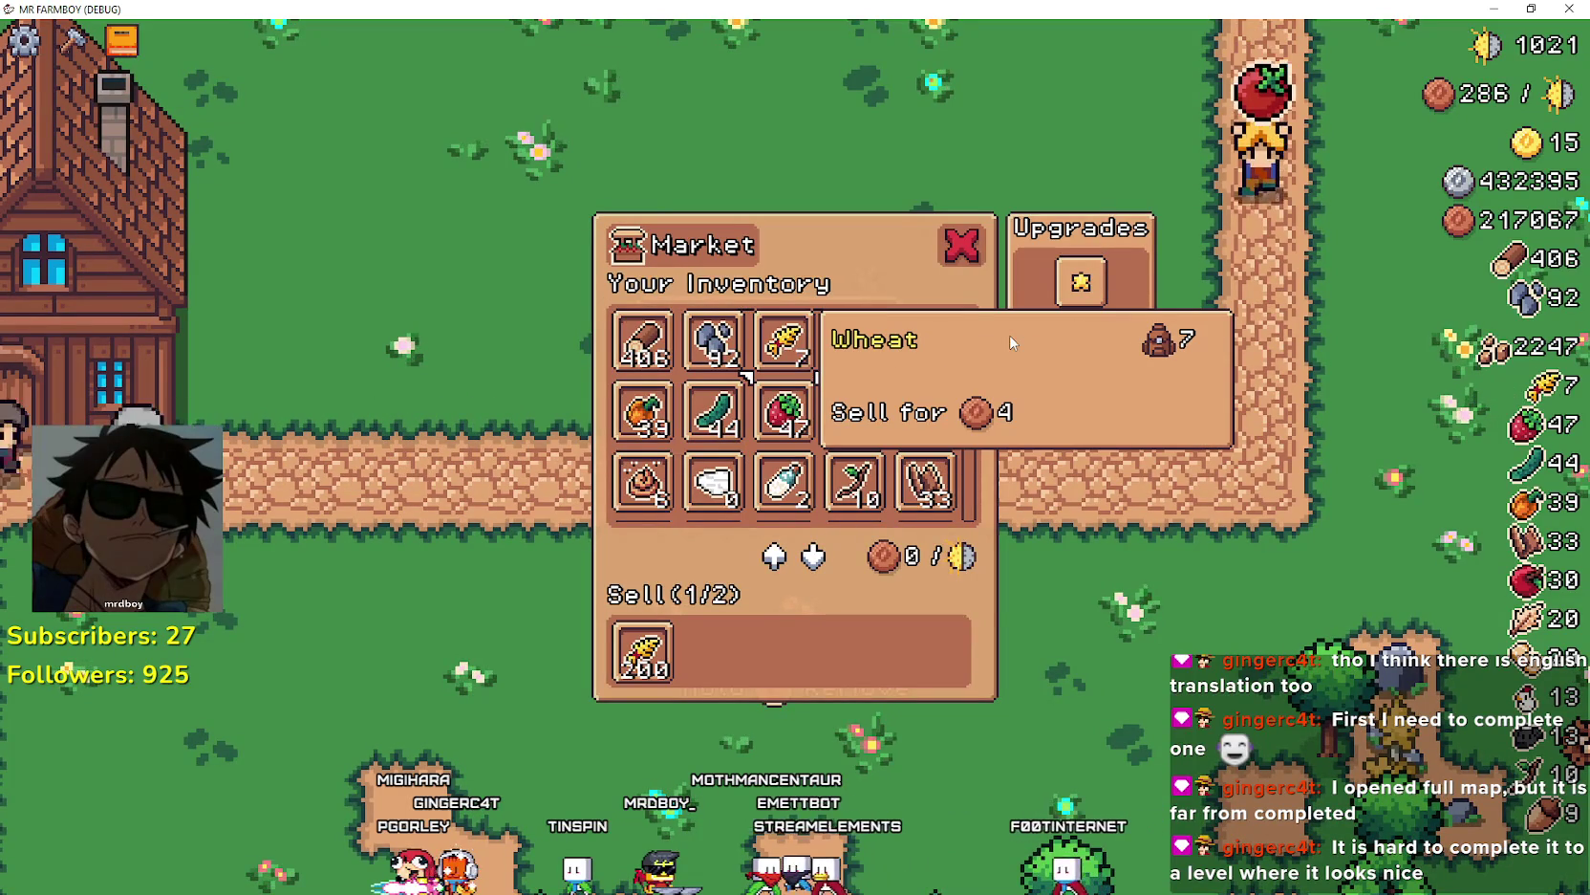
{"action": "key", "text": "Return"}
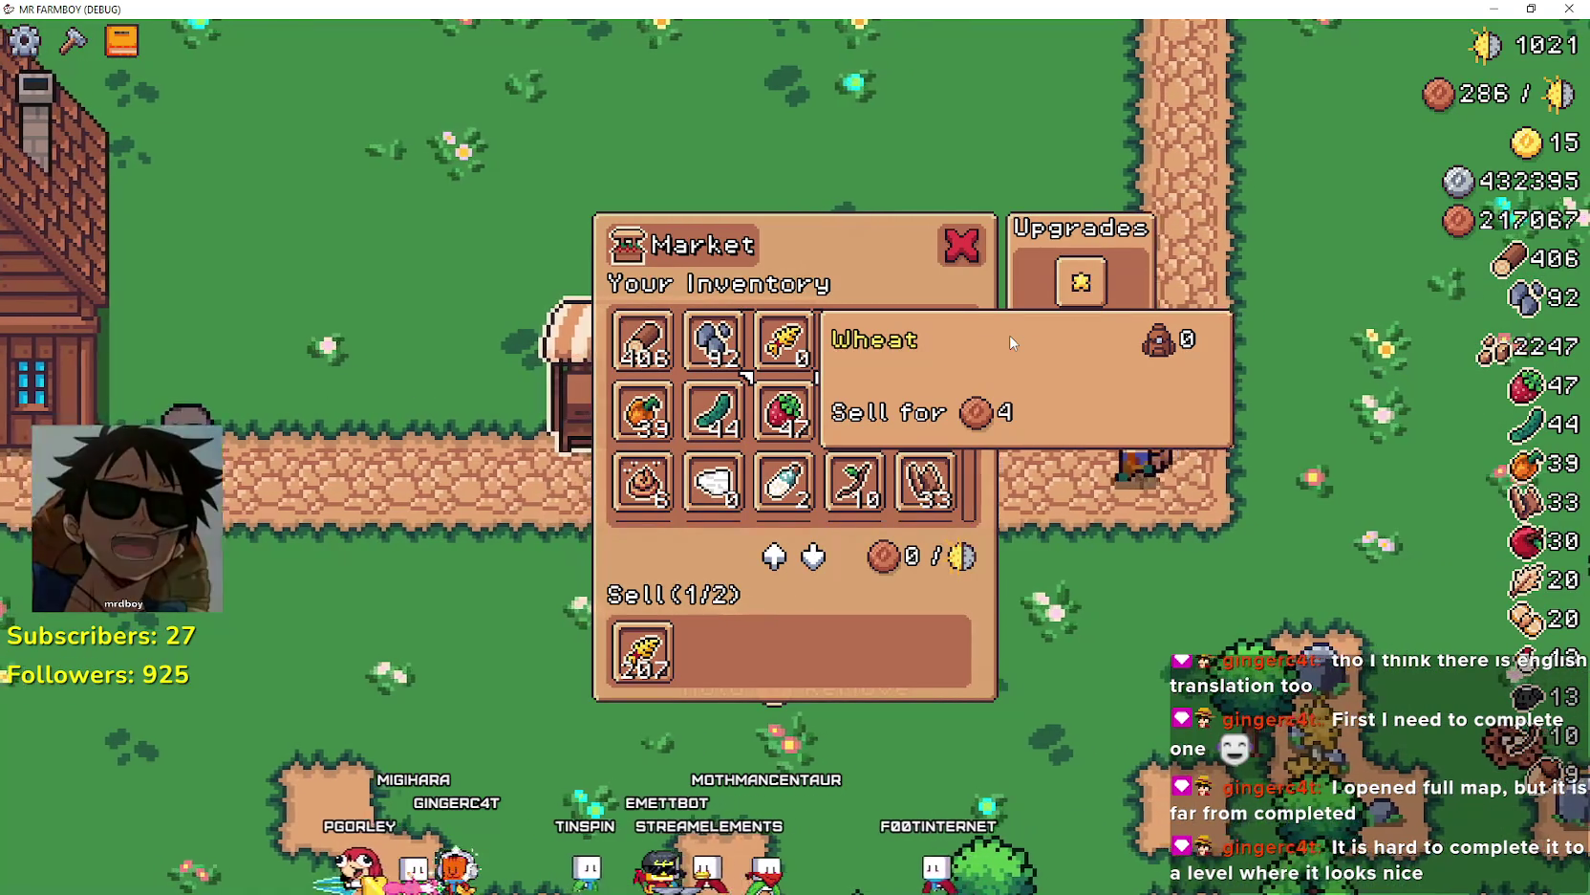
- Navigate to Apple, then the Sell row's Wheat and Apple, and reach the first upgrade
{"action": "key", "text": "Right"}
{"action": "key", "text": "Right"}
{"action": "key", "text": "Down"}
{"action": "key", "text": "Left"}
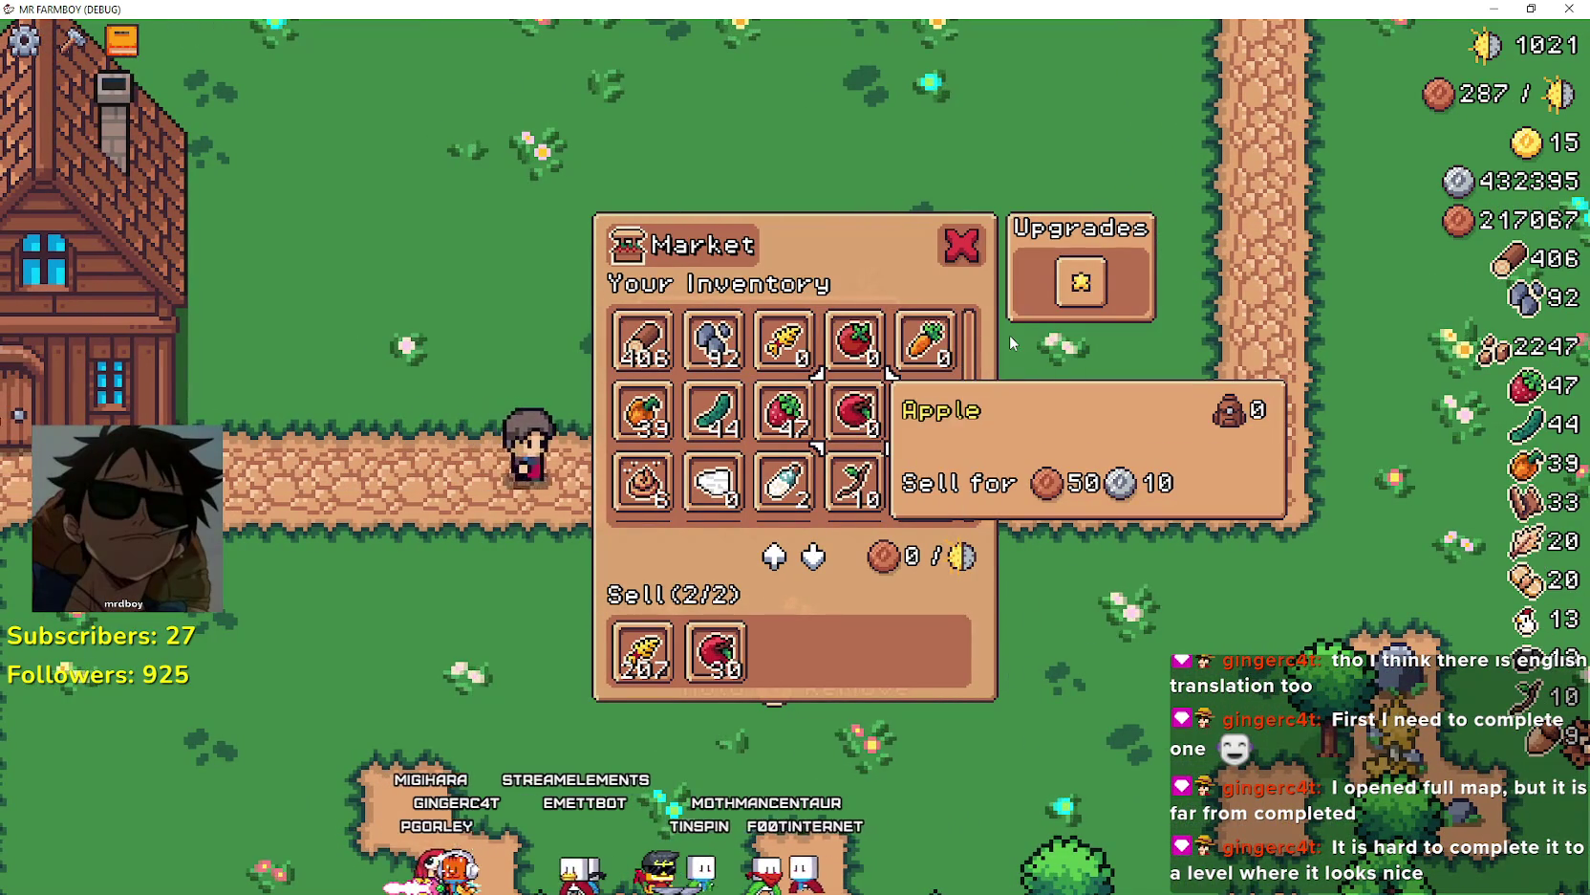
{"action": "key", "text": "Down"}
{"action": "key", "text": "Down"}
{"action": "key", "text": "Down"}
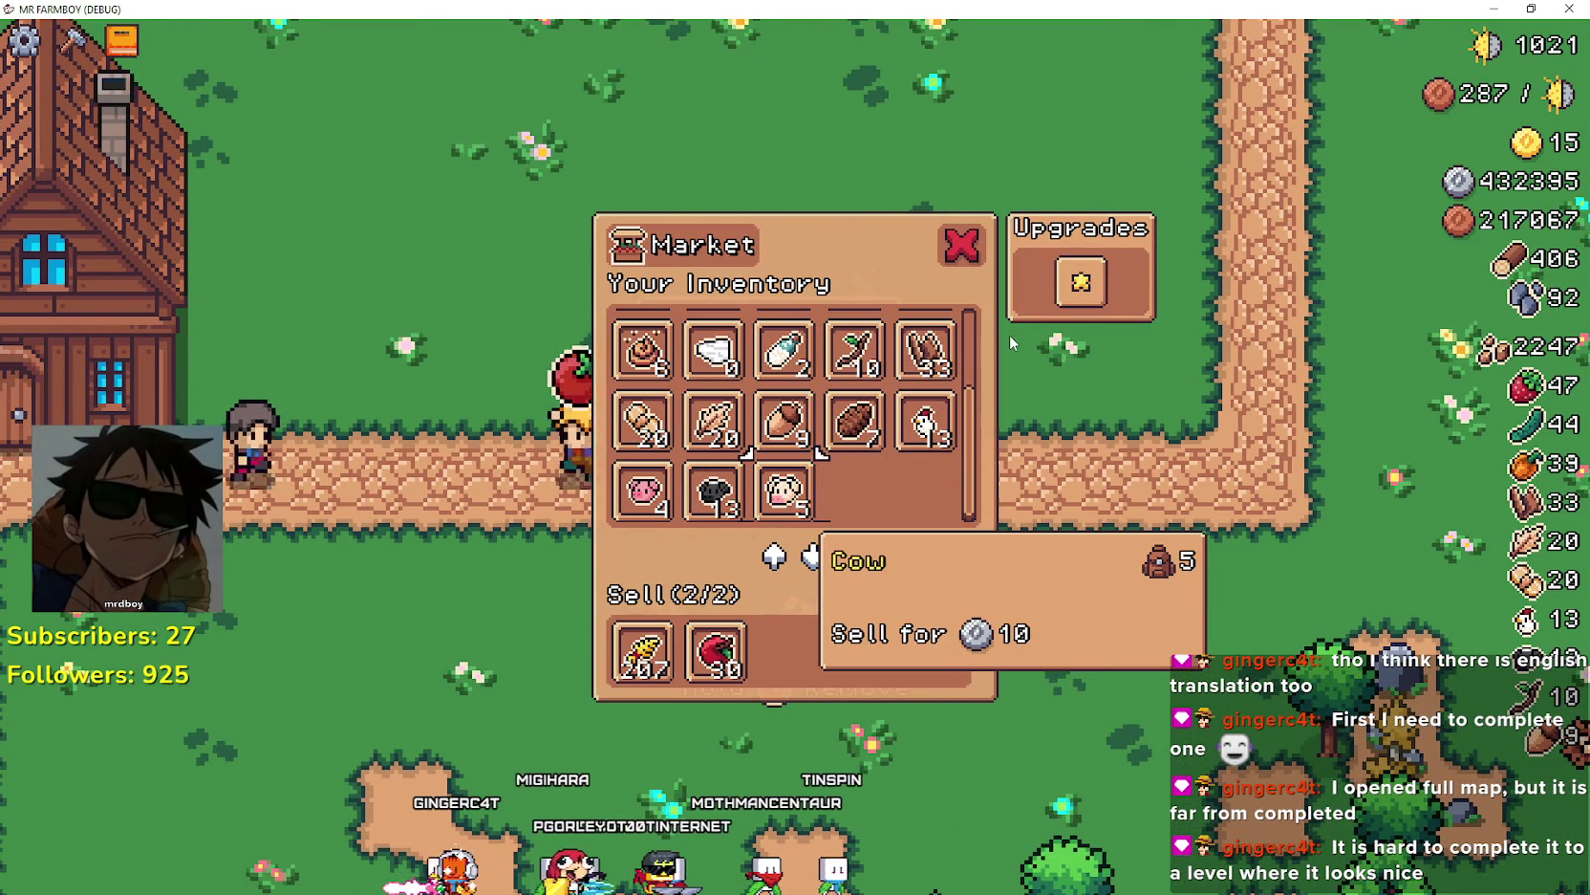
{"action": "key", "text": "Down"}
{"action": "key", "text": "Left"}
{"action": "key", "text": "Up"}
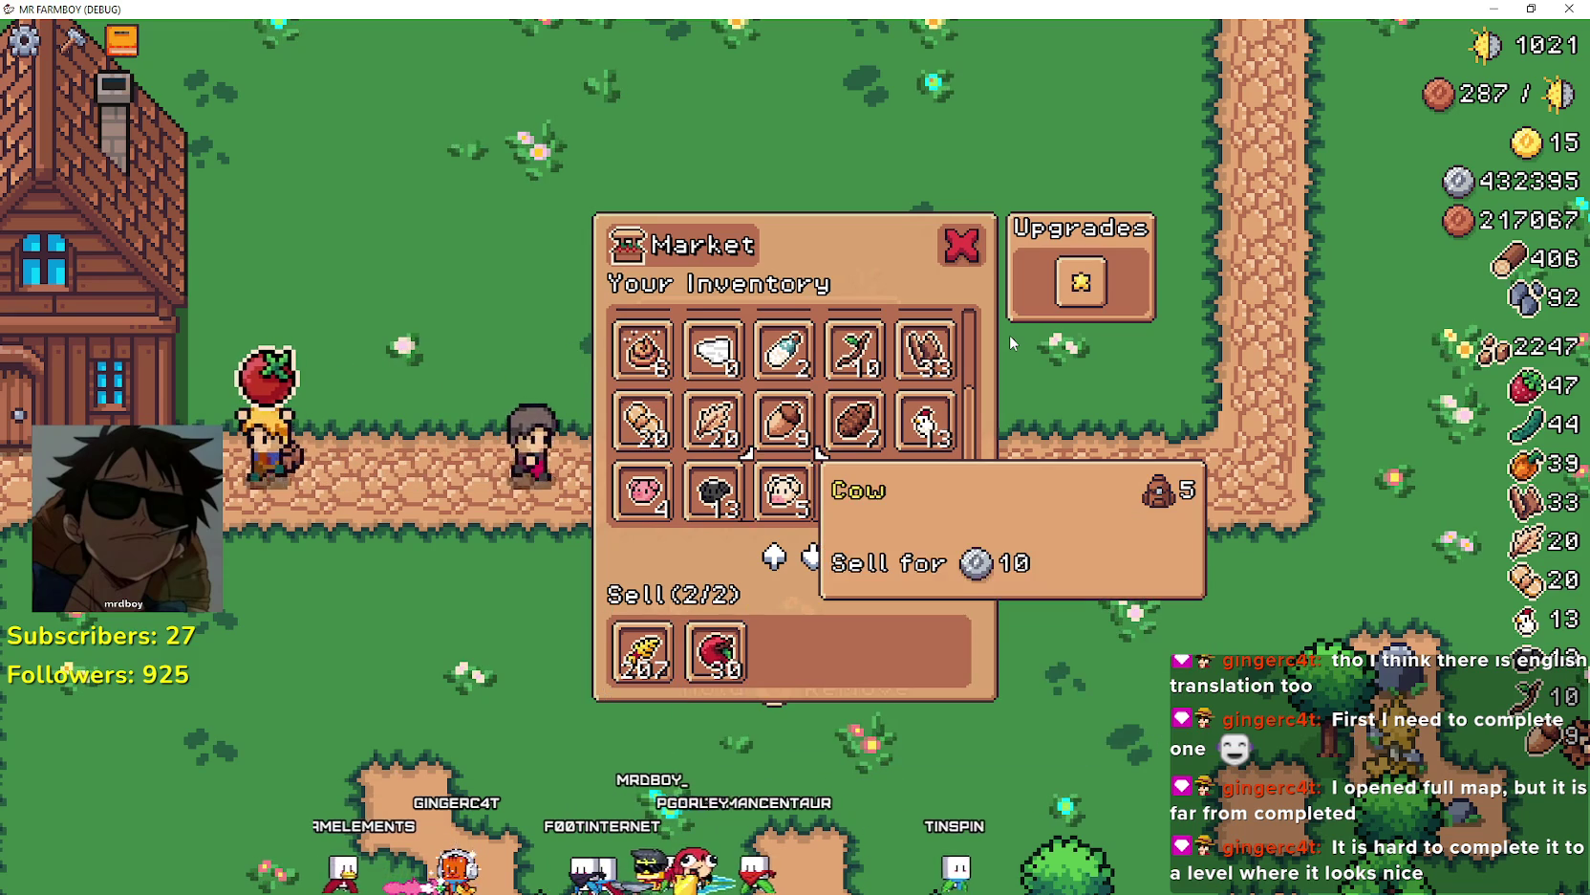
{"action": "key", "text": "Down"}
{"action": "key", "text": "Up"}
- Step the selection through Egg, Carrot, the upgrade, Chicken, Wheat, Manure and Paper Scarab
{"action": "key", "text": "Up"}
{"action": "key", "text": "Right"}
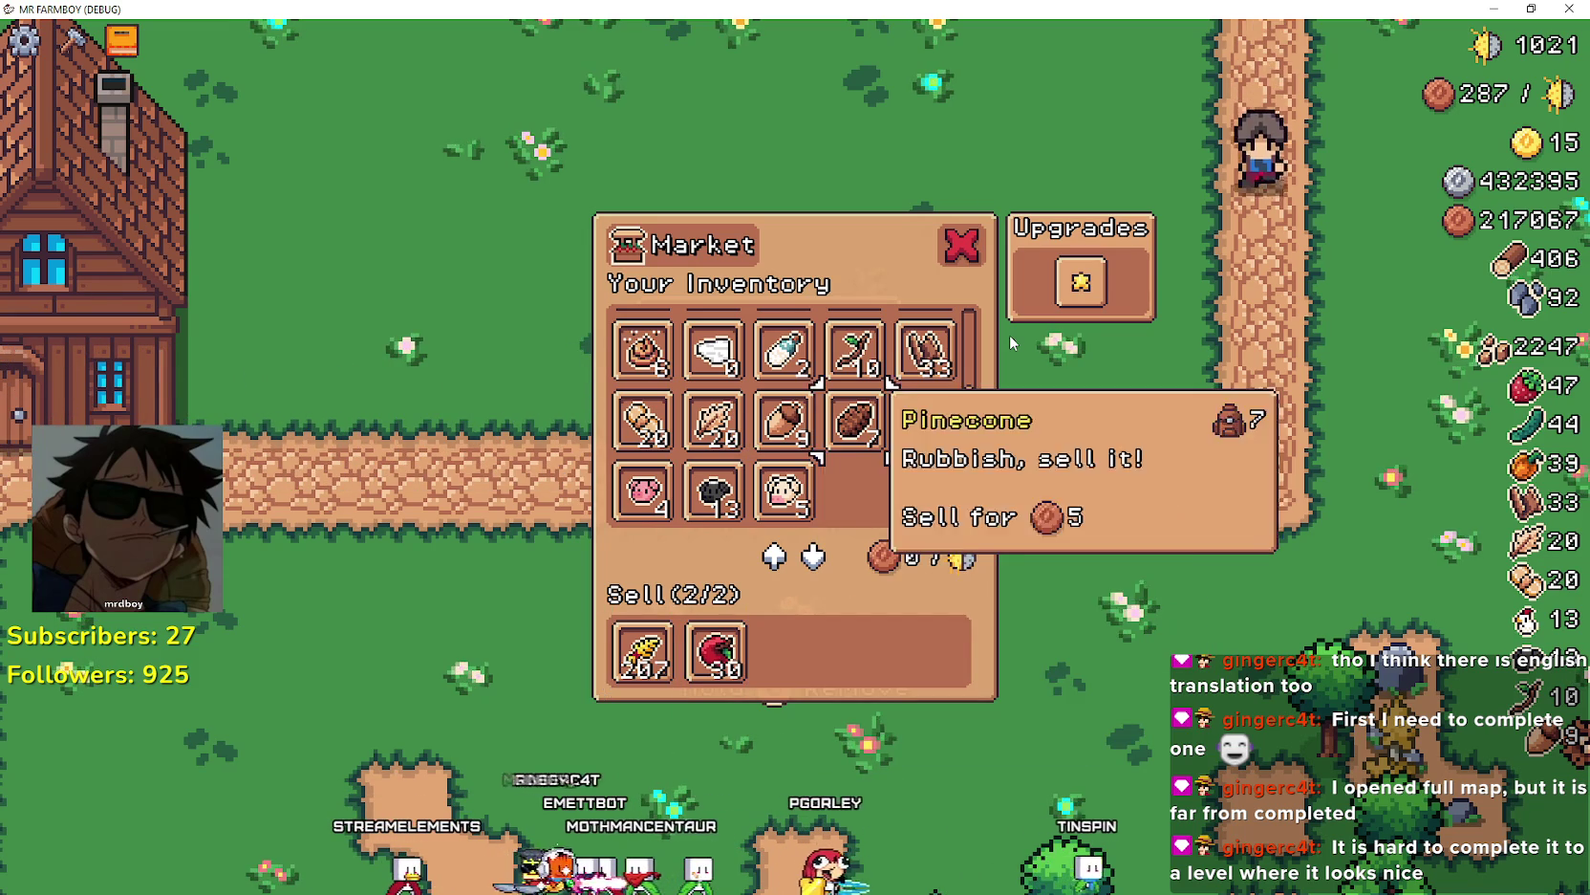
{"action": "key", "text": "Right"}
{"action": "key", "text": "Right"}
{"action": "key", "text": "Left"}
{"action": "key", "text": "Up"}
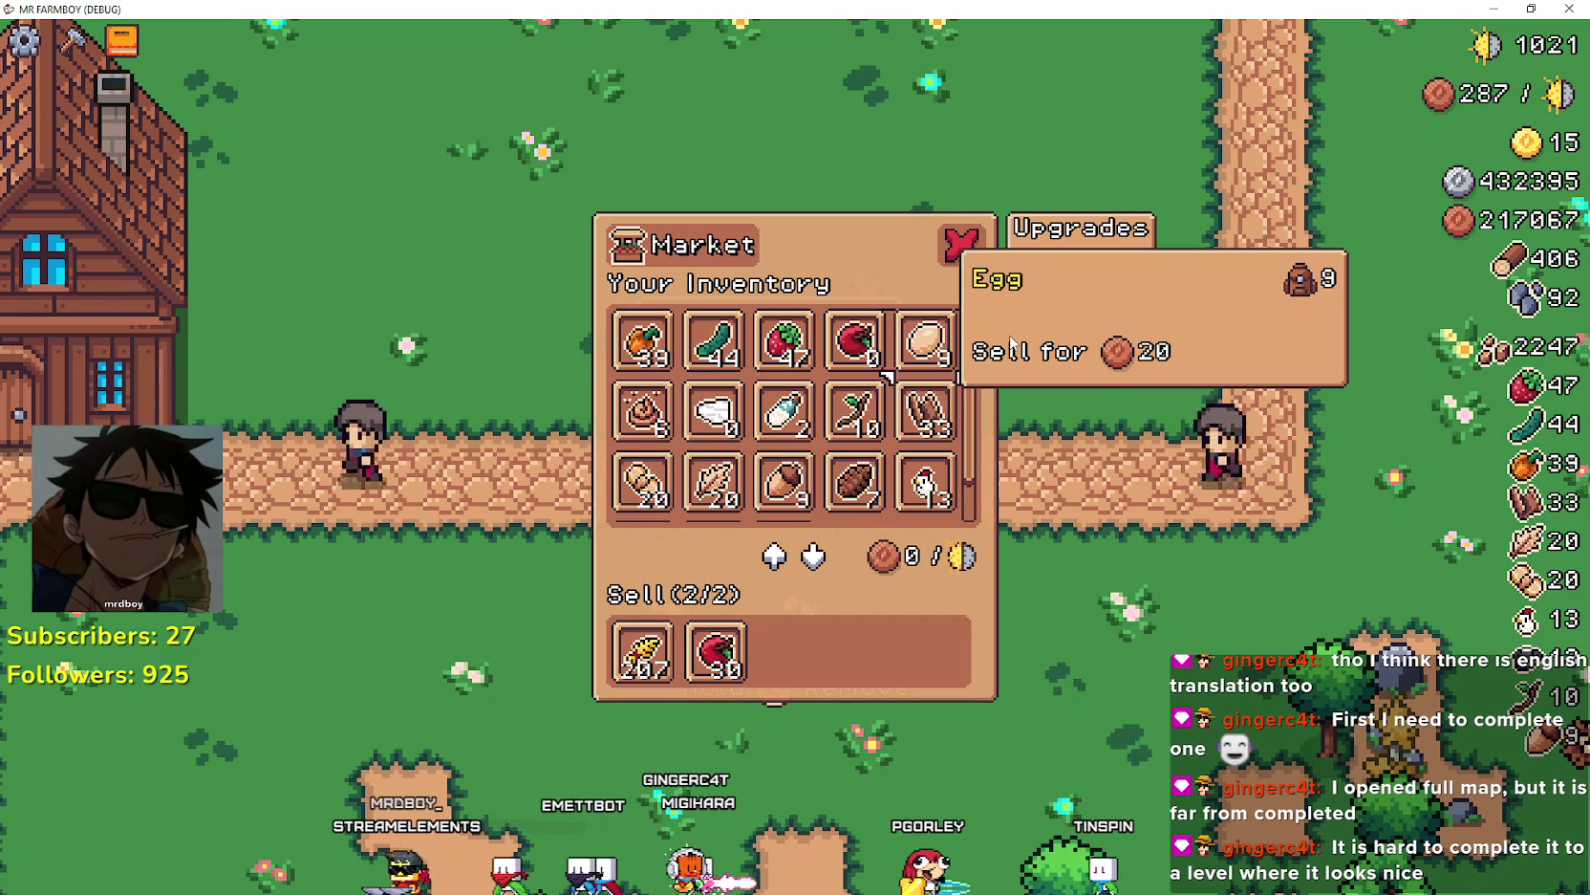
{"action": "key", "text": "Up"}
{"action": "key", "text": "Right"}
{"action": "key", "text": "Left"}
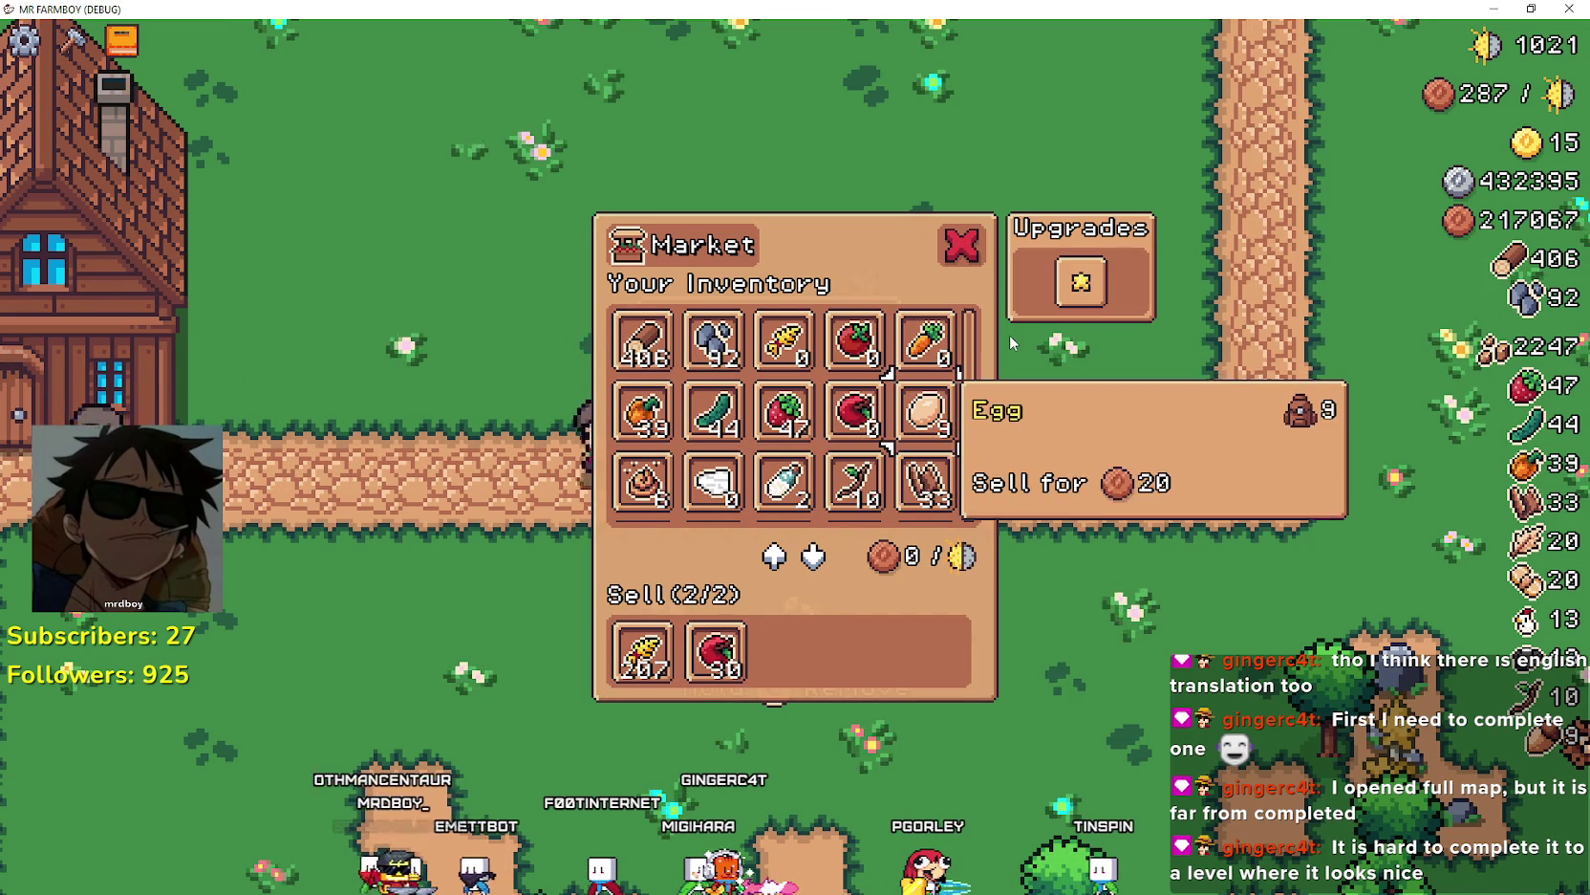
{"action": "key", "text": "Down"}
{"action": "key", "text": "Down"}
{"action": "key", "text": "Down"}
{"action": "key", "text": "Down"}
{"action": "key", "text": "Left"}
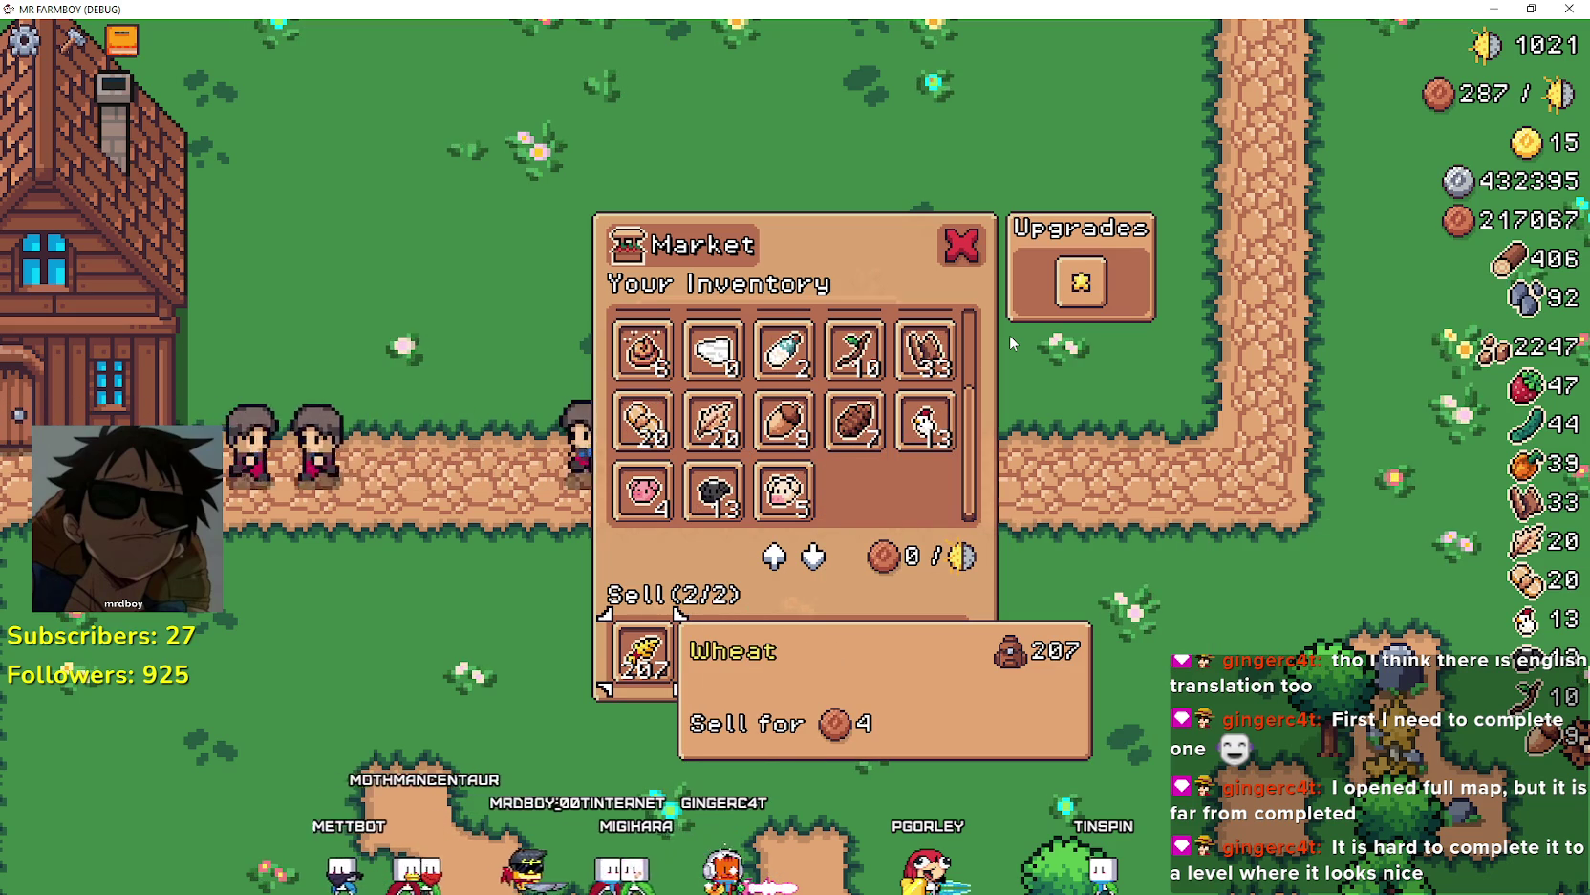
{"action": "key", "text": "Up"}
{"action": "key", "text": "Up"}
{"action": "key", "text": "Down"}
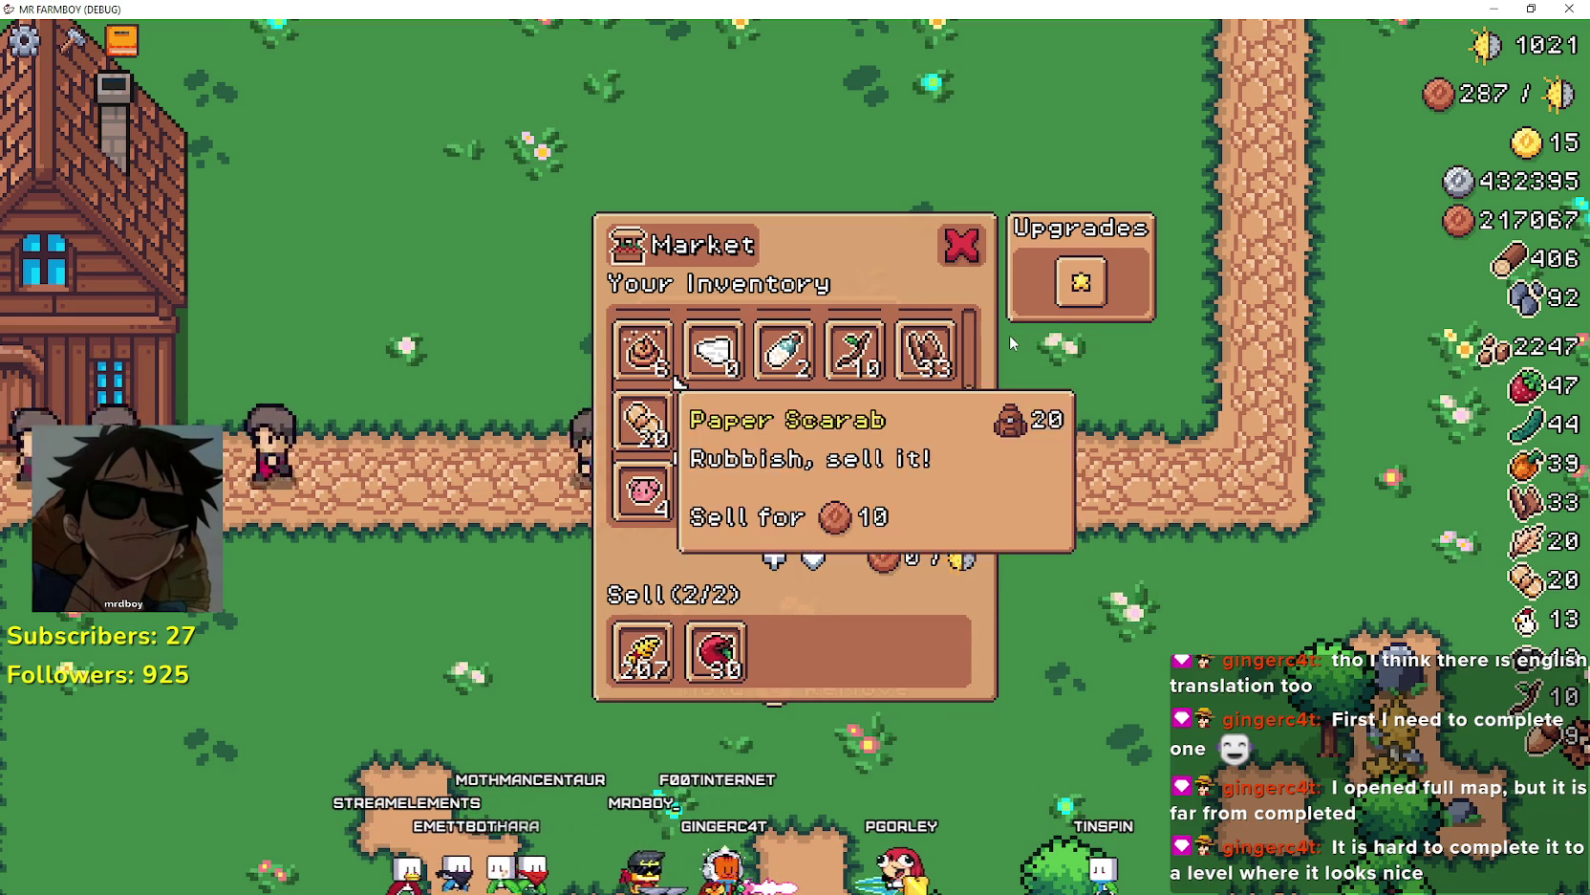
{"action": "key", "text": "Down"}
- Move between Cow, Apple and Sheep, up to Carrot, then down to Apple in the Sell row
{"action": "key", "text": "Up"}
{"action": "key", "text": "Right"}
{"action": "key", "text": "Right"}
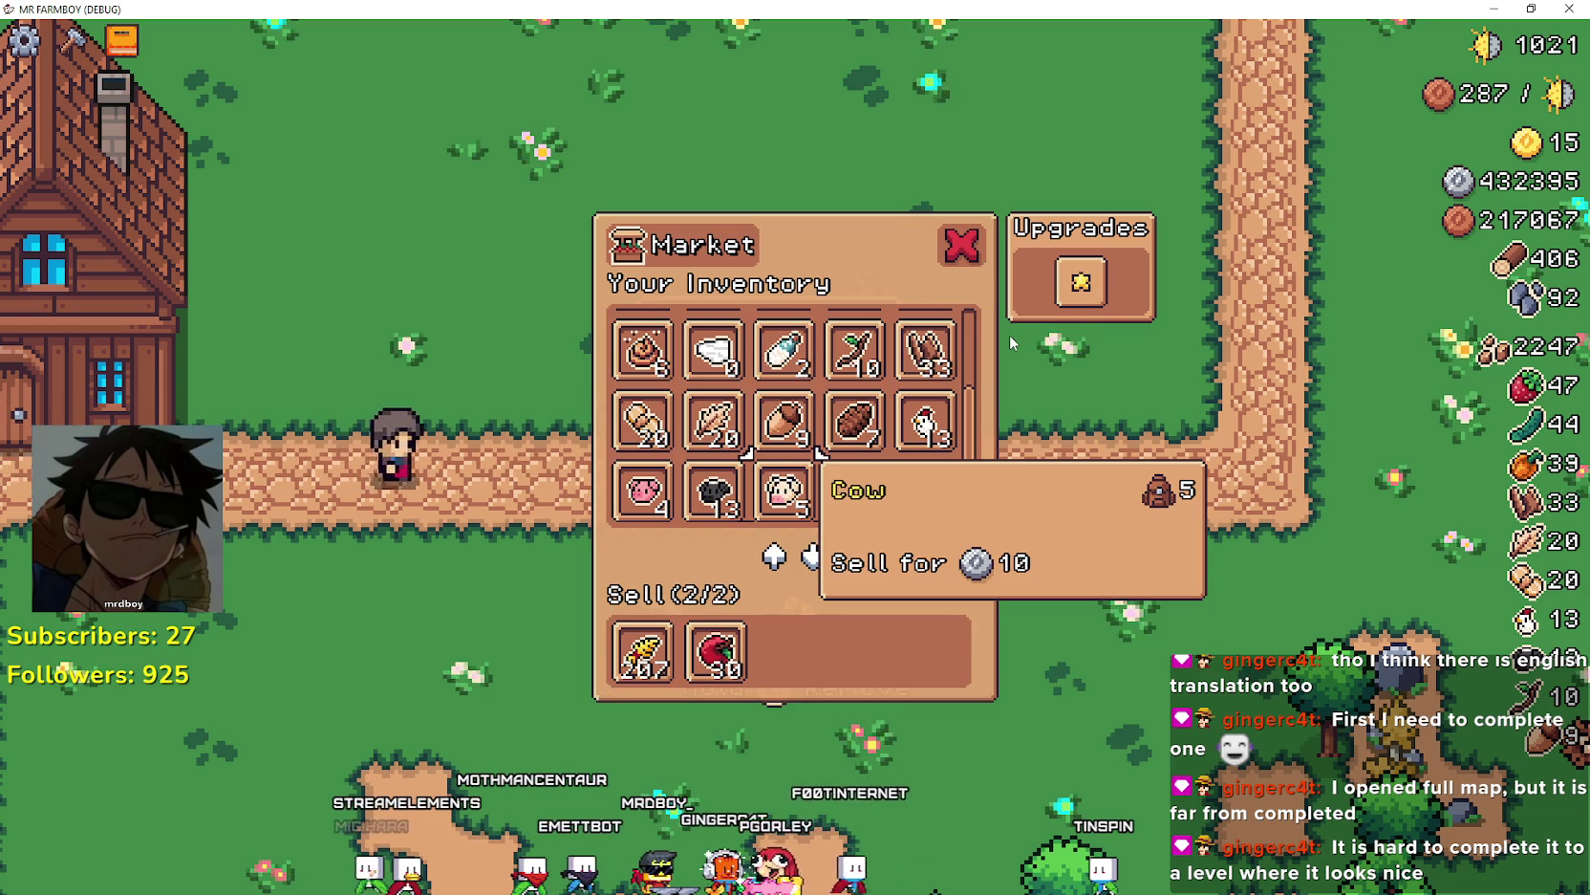
{"action": "key", "text": "Down"}
{"action": "key", "text": "Up"}
{"action": "key", "text": "Right"}
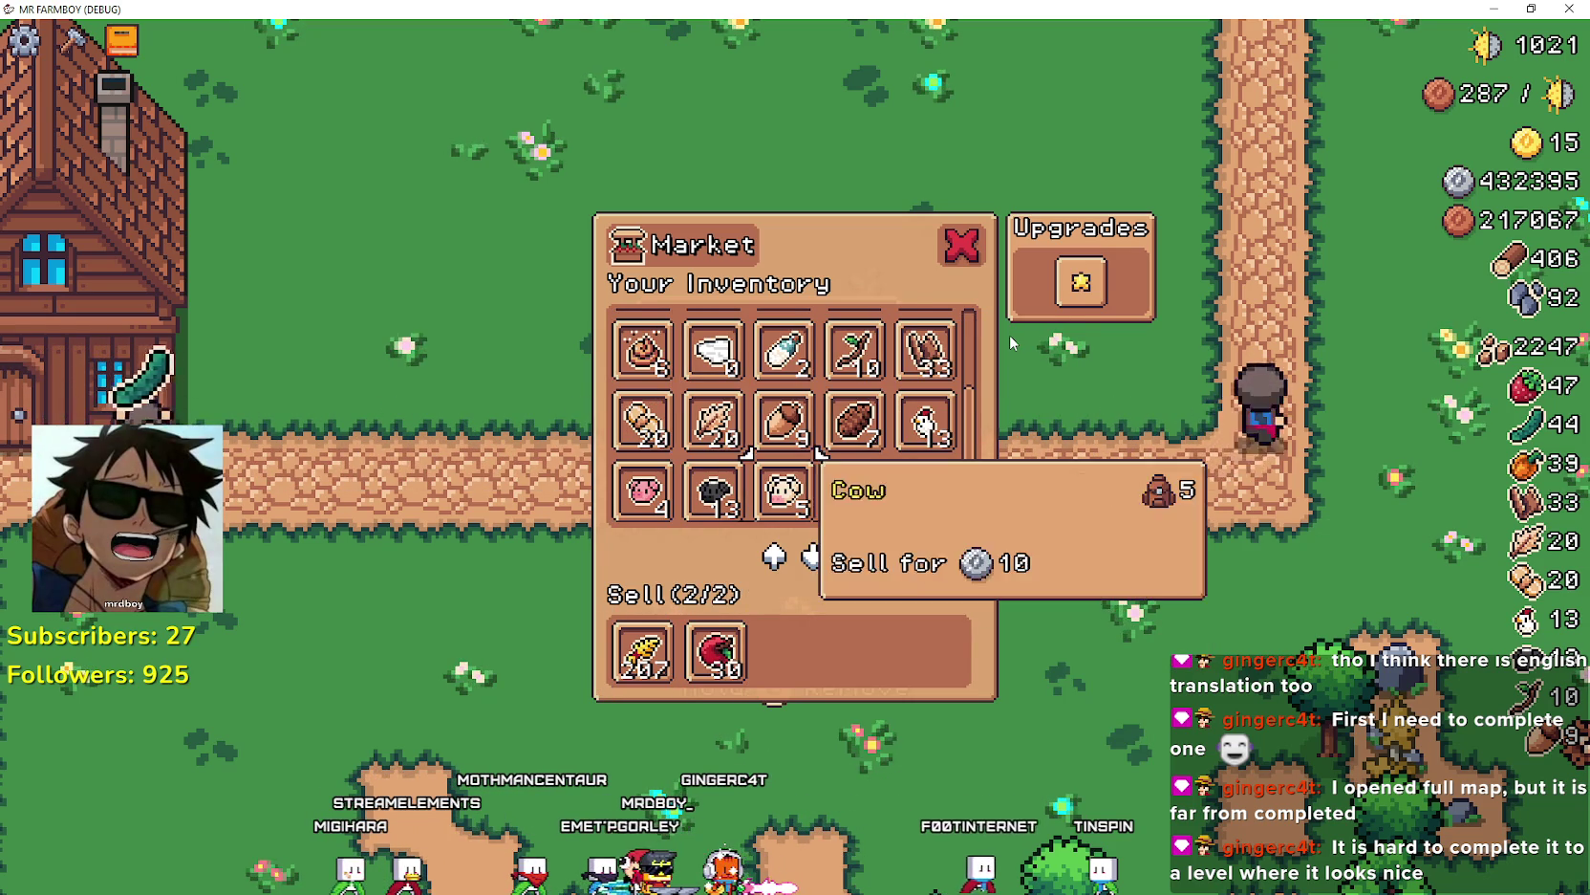
{"action": "key", "text": "Up"}
{"action": "key", "text": "Right"}
{"action": "key", "text": "Up"}
{"action": "key", "text": "Up"}
{"action": "key", "text": "Up"}
{"action": "key", "text": "Right"}
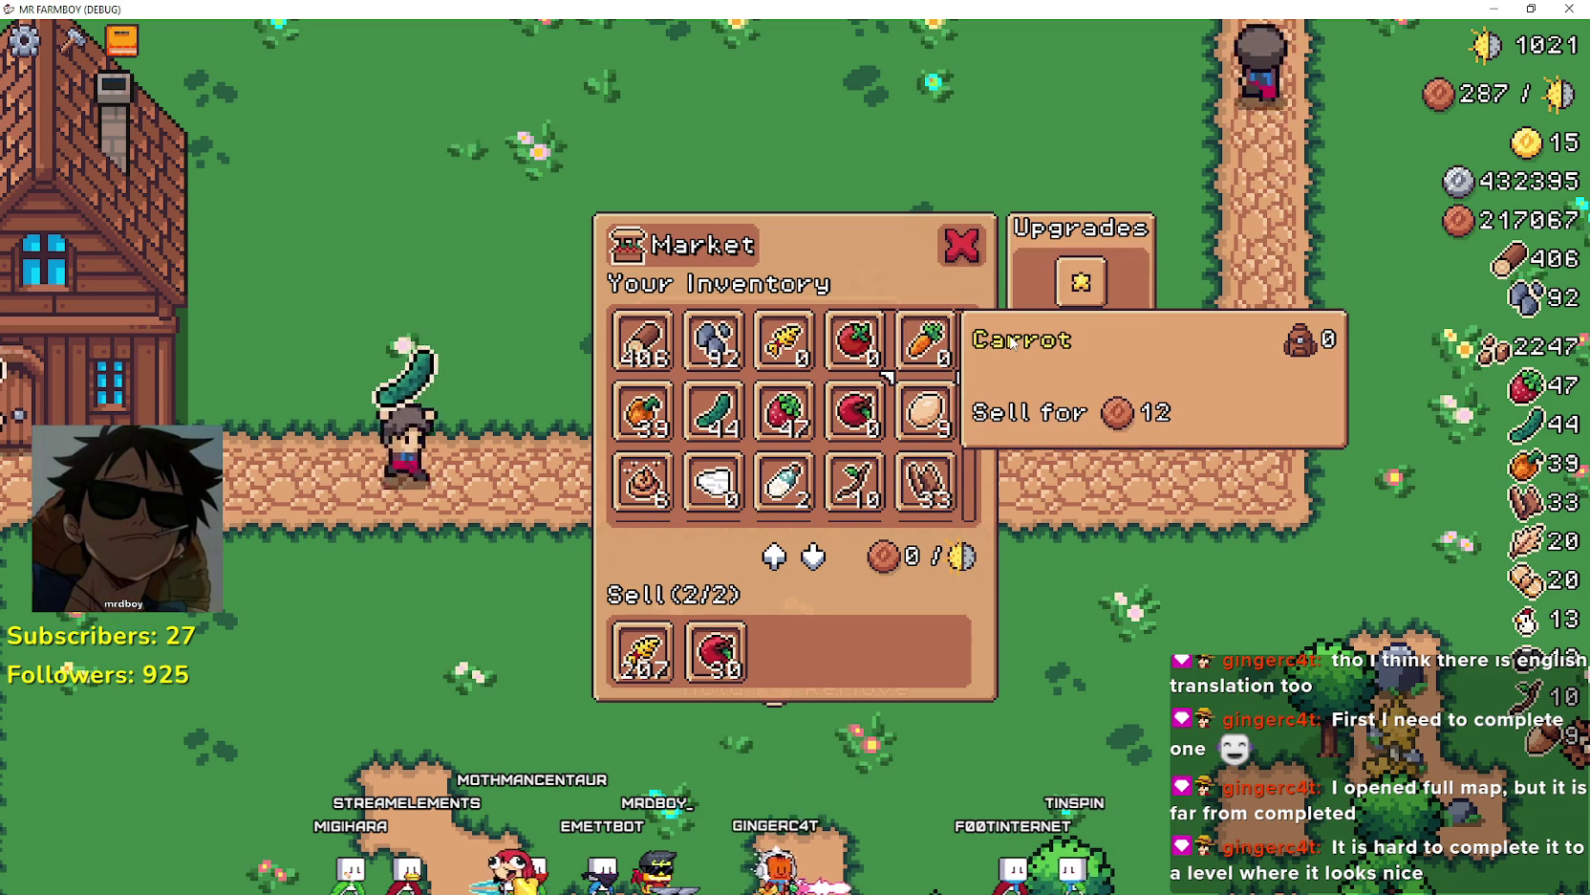
{"action": "key", "text": "Left"}
{"action": "key", "text": "Left"}
{"action": "key", "text": "Down"}
{"action": "key", "text": "Left"}
{"action": "key", "text": "Down"}
{"action": "key", "text": "Down"}
{"action": "key", "text": "Down"}
{"action": "key", "text": "Down"}
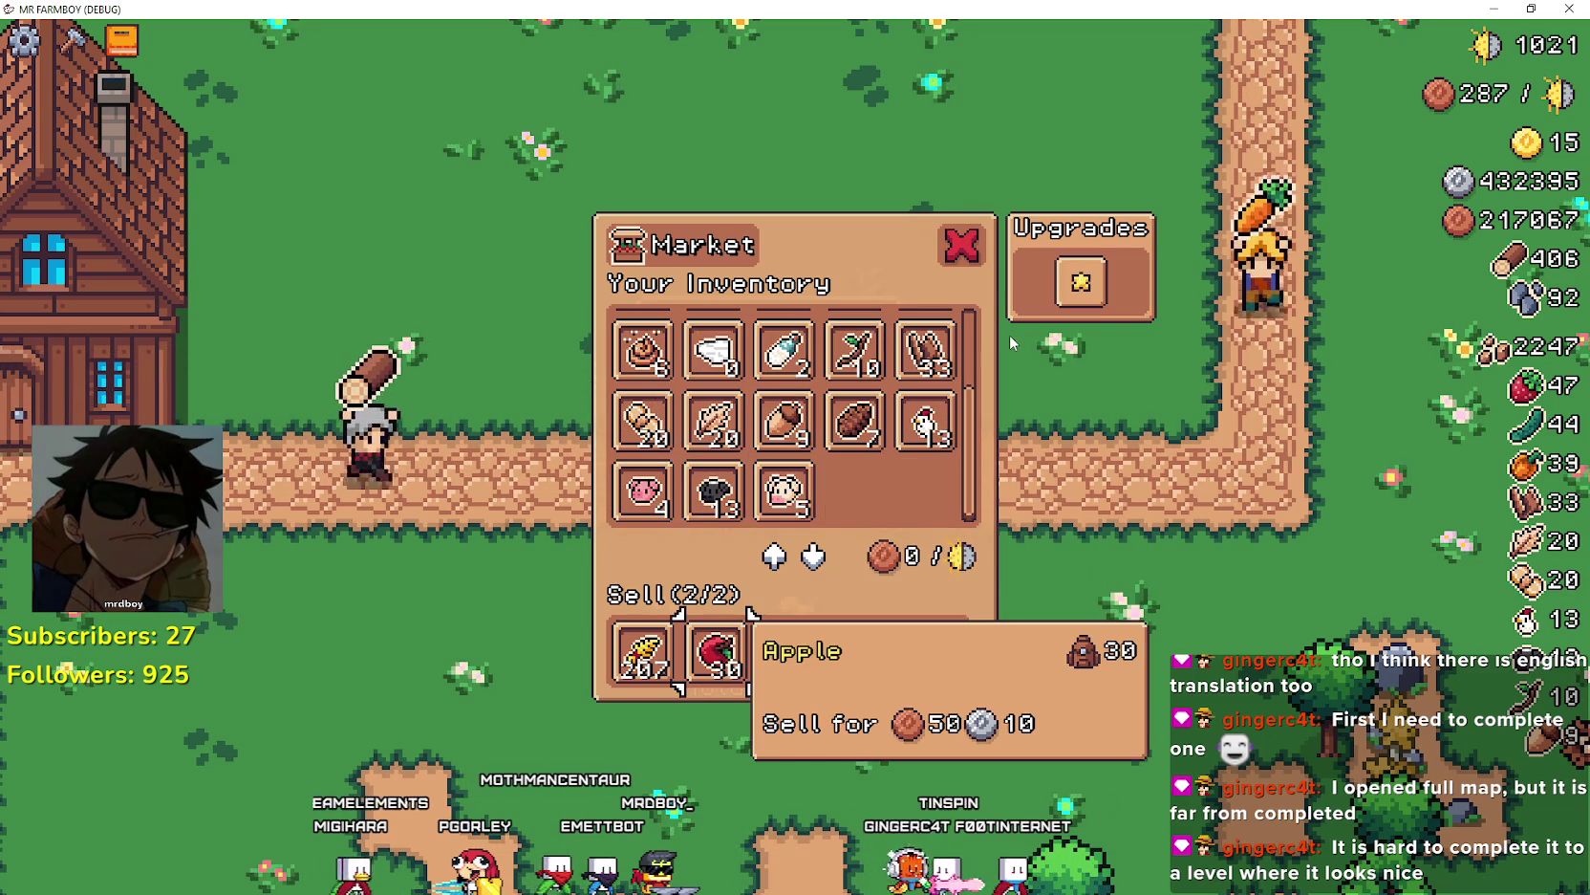
- Step through Twig, Tomato, Carrot, Egg, Strawberry, Milk and the Sell row, then close the market
{"action": "key", "text": "Up"}
{"action": "key", "text": "Up"}
{"action": "key", "text": "Up"}
{"action": "key", "text": "Left"}
{"action": "key", "text": "Right"}
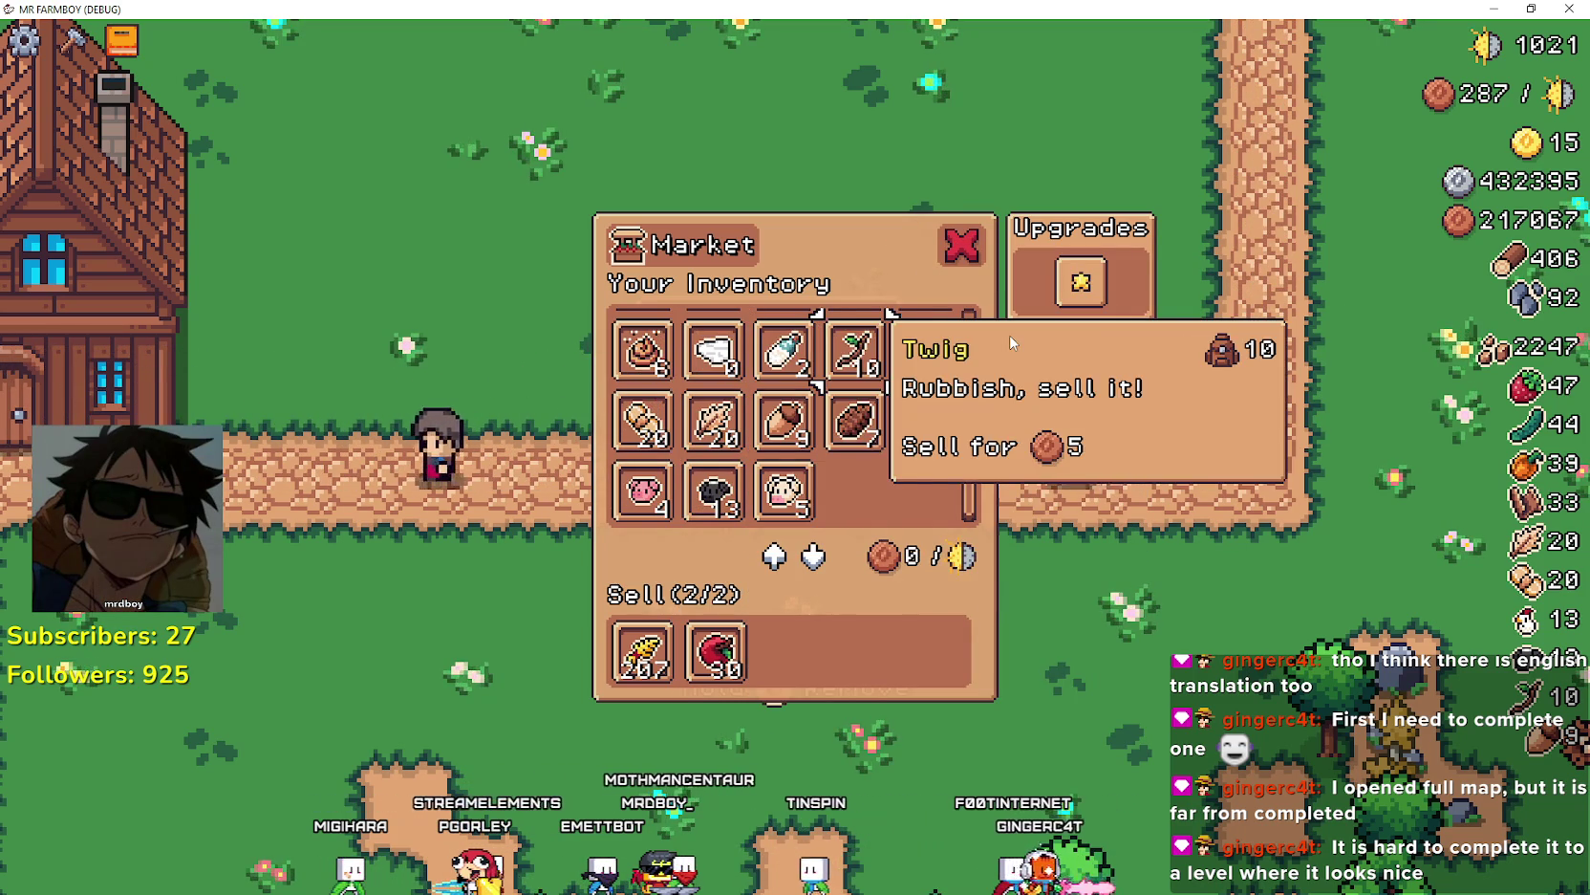
{"action": "key", "text": "Up"}
{"action": "key", "text": "Up"}
{"action": "key", "text": "Right"}
{"action": "key", "text": "Down"}
{"action": "key", "text": "Left"}
{"action": "key", "text": "Left"}
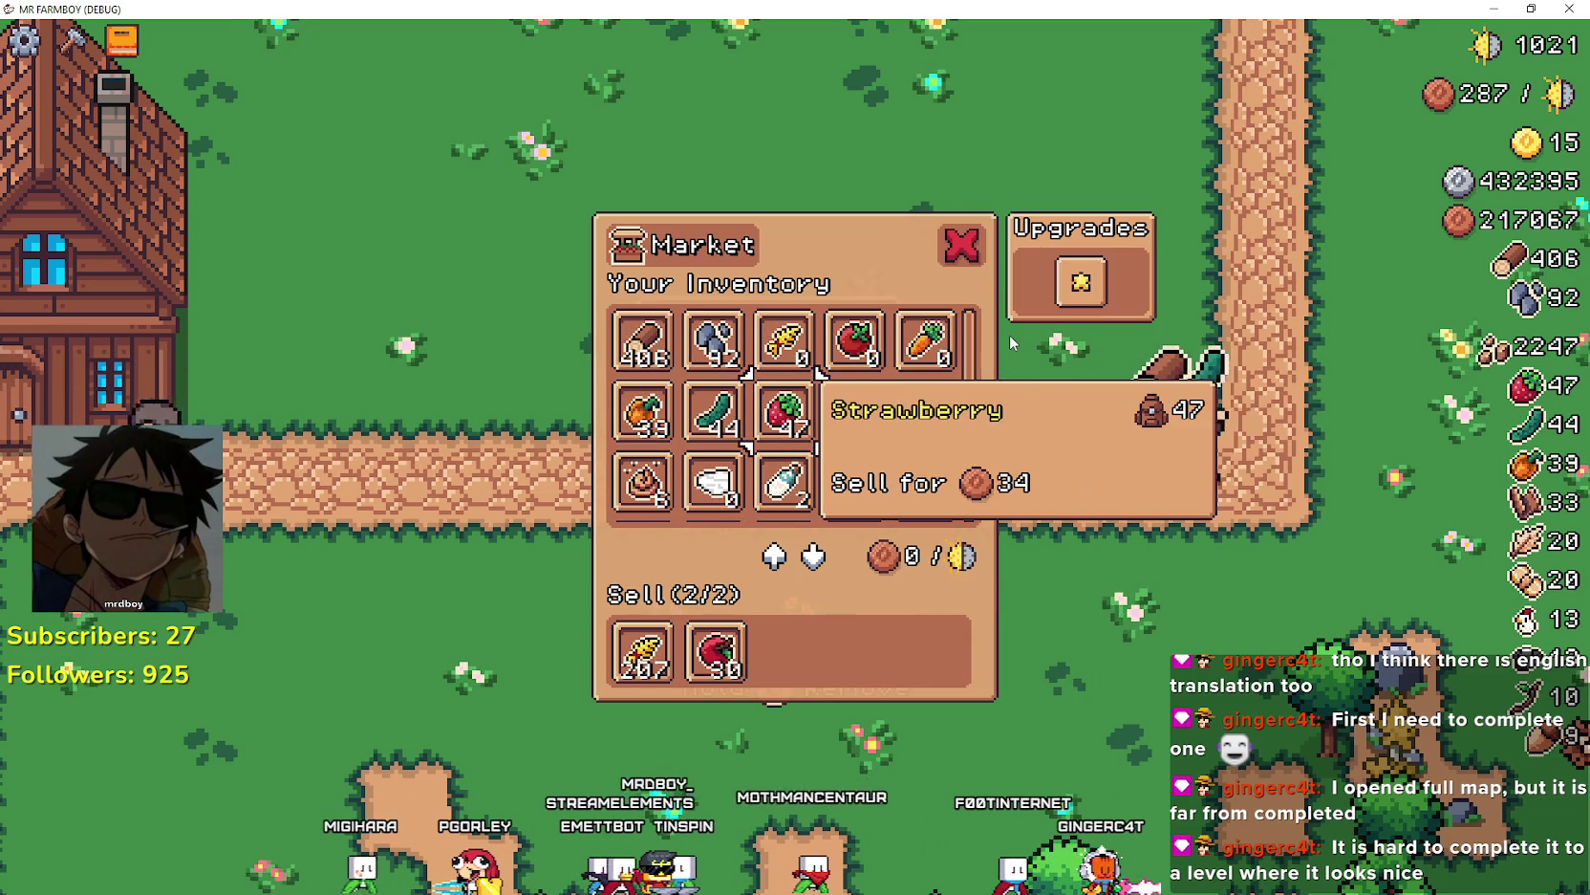
{"action": "key", "text": "Down"}
{"action": "key", "text": "Down"}
{"action": "key", "text": "Down"}
{"action": "key", "text": "Down"}
{"action": "key", "text": "Left"}
{"action": "key", "text": "Right"}
{"action": "key", "text": "Up"}
{"action": "key", "text": "Escape"}
- Reopen the market, drop into the Sell row, close it, walk away, and pause with Esc
{"action": "key", "text": "Up"}
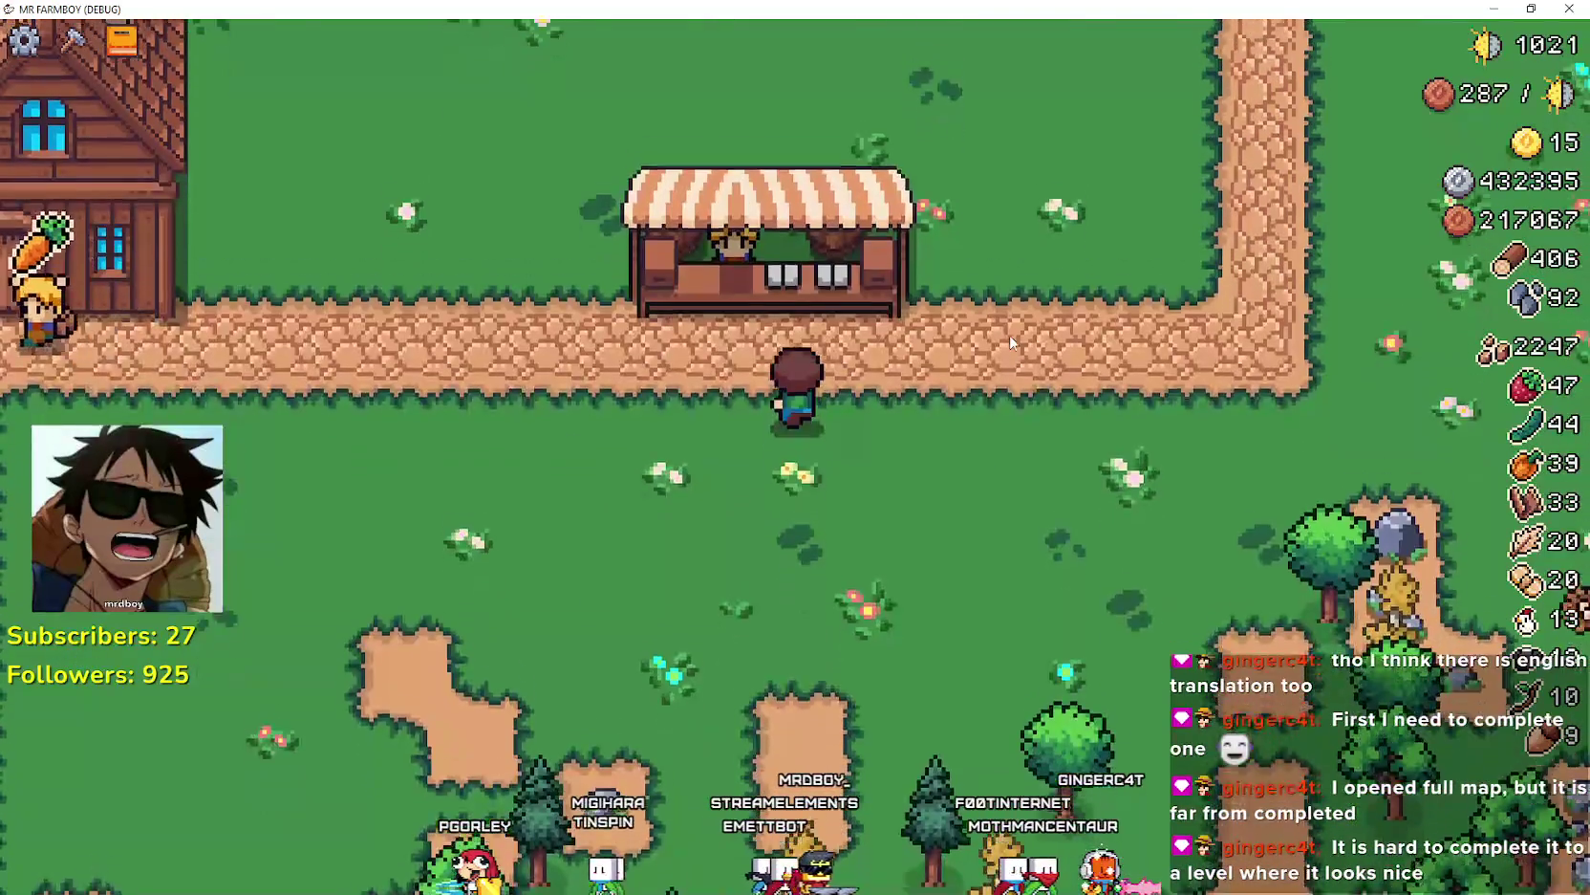
{"action": "key", "text": "e"}
{"action": "key", "text": "Down"}
{"action": "key", "text": "Down"}
{"action": "key", "text": "Down"}
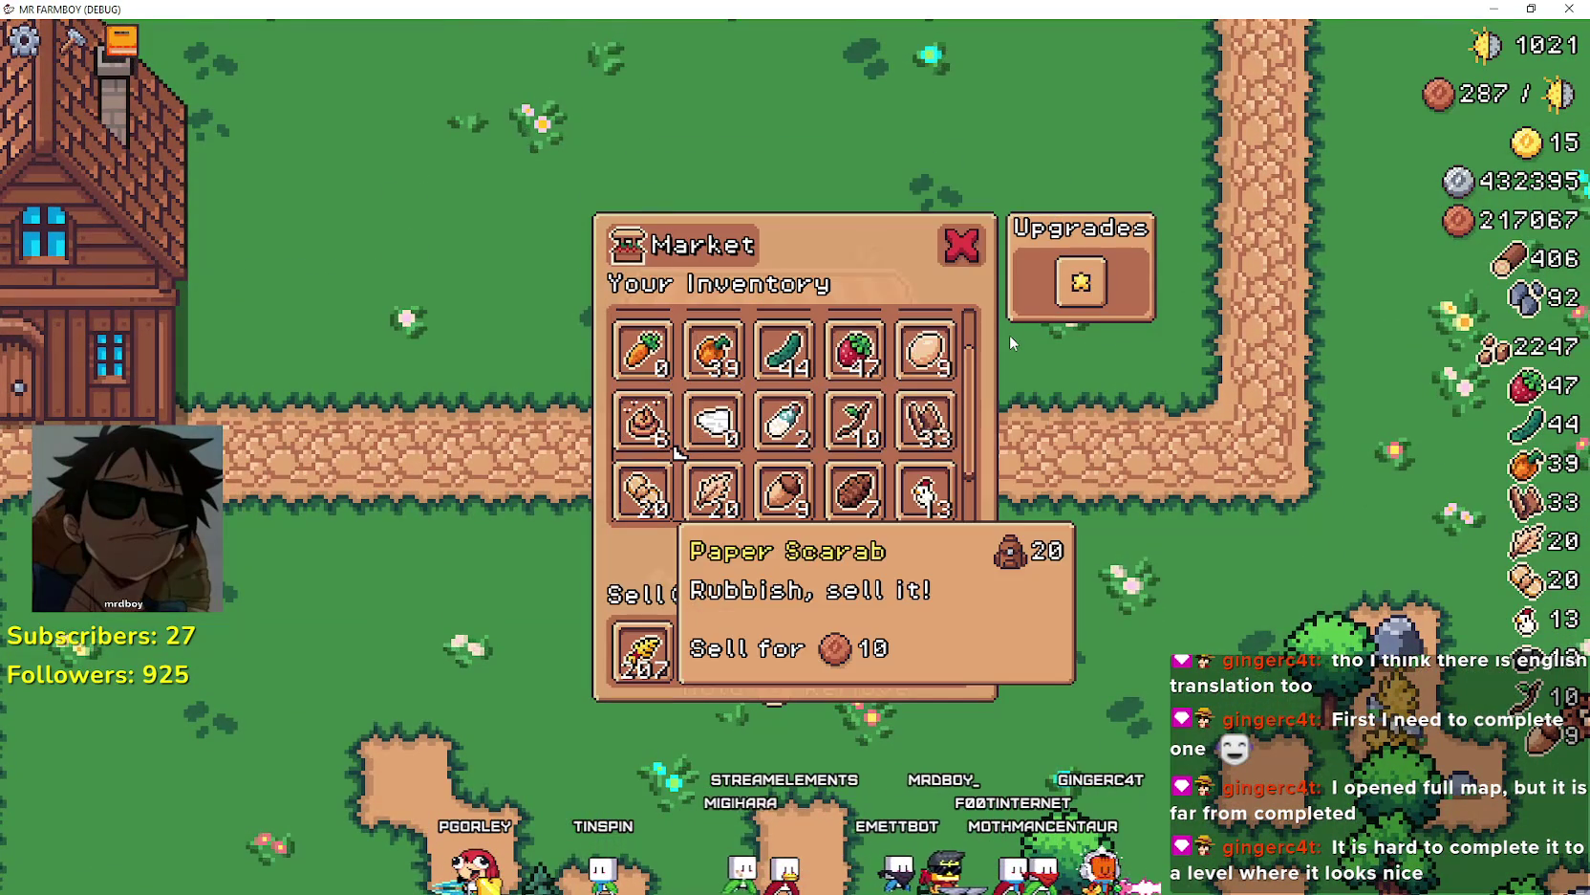
{"action": "key", "text": "Escape"}
{"action": "key", "text": "Down"}
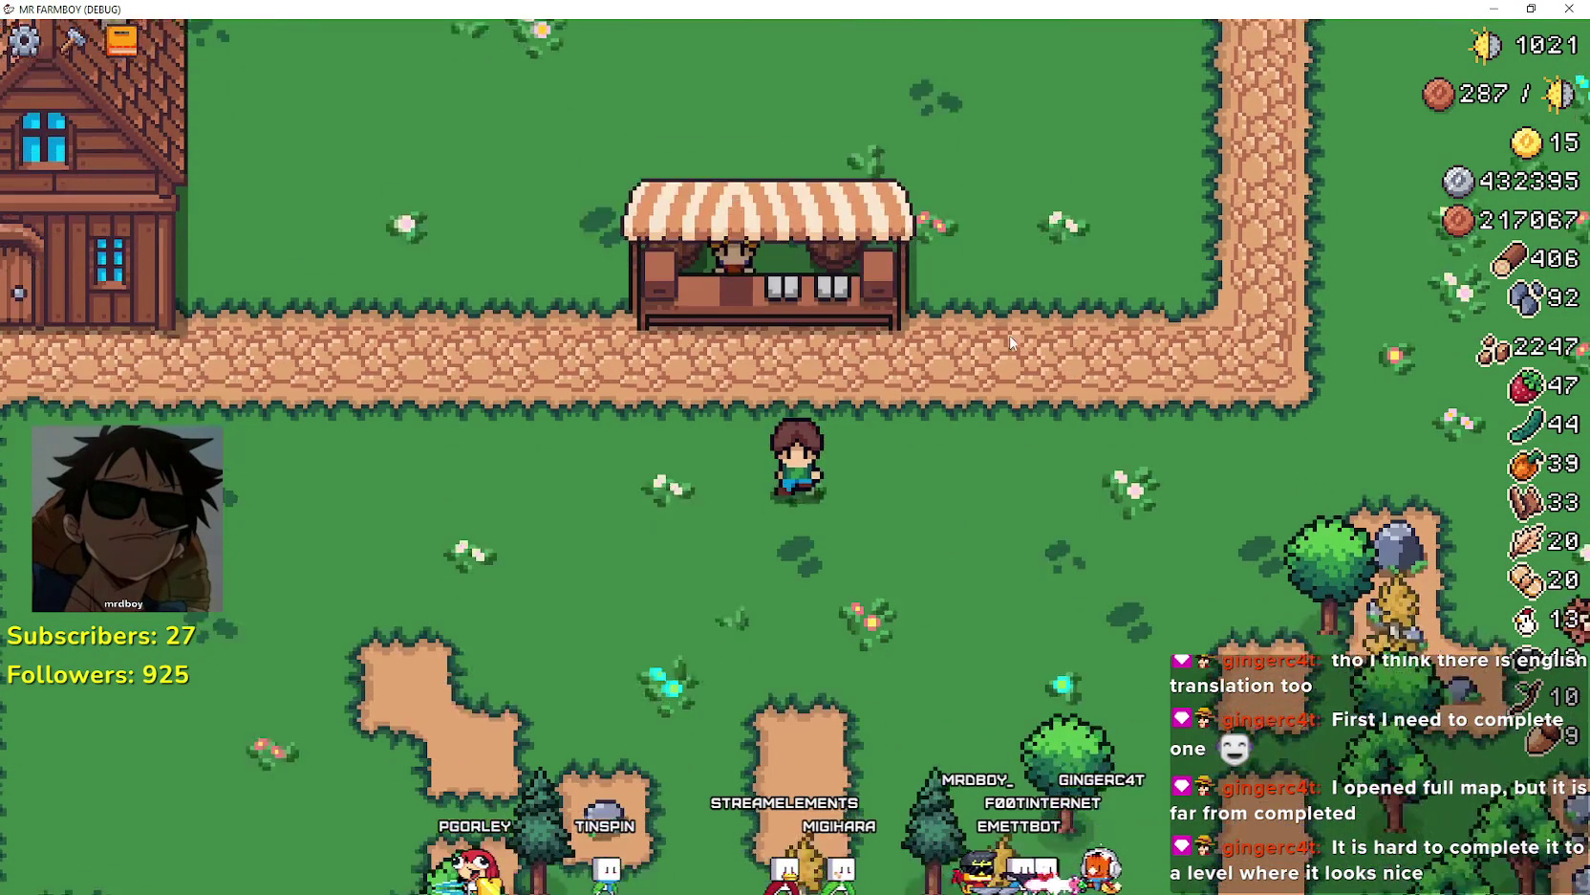
{"action": "key", "text": "Escape"}
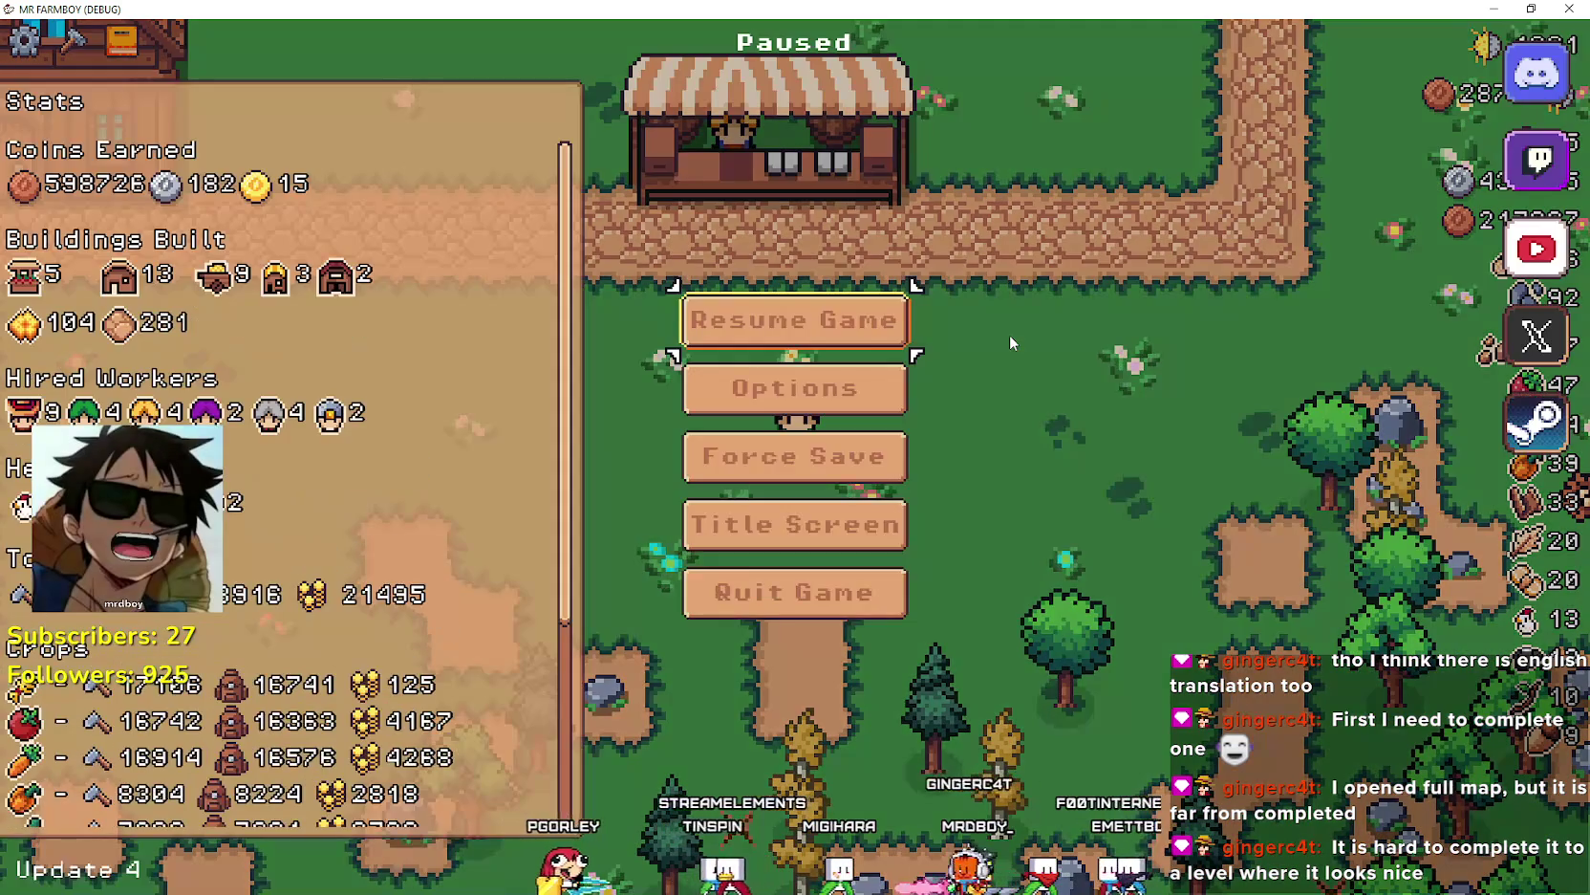
- Choose Title Screen from the pause menu, press Continue, and load Save 2
{"action": "key", "text": "Down"}
{"action": "key", "text": "Down"}
{"action": "key", "text": "Return"}
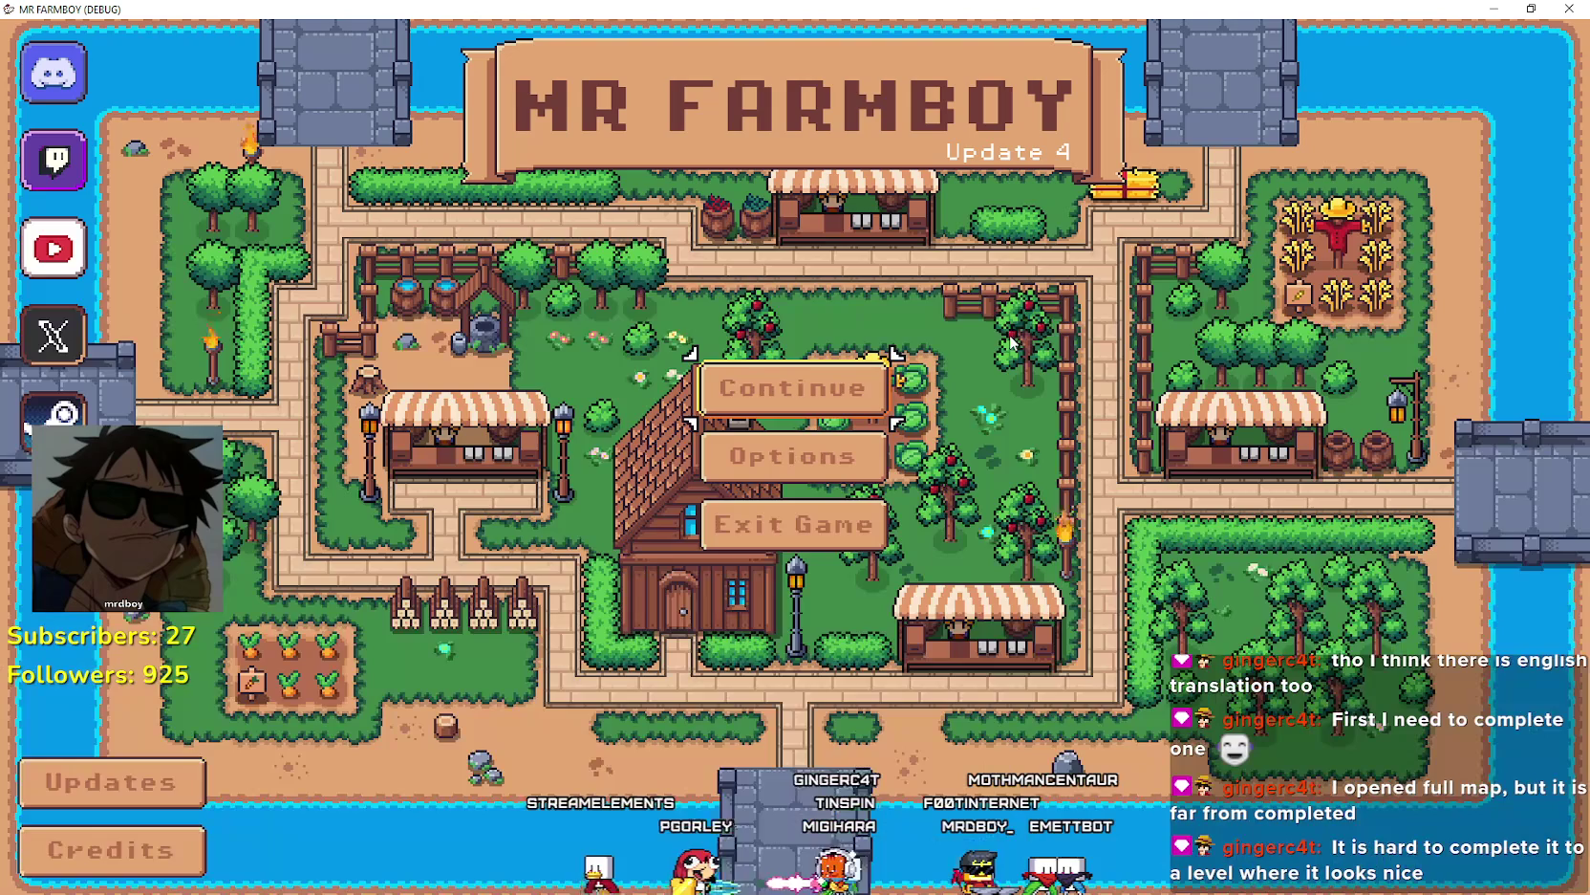
{"action": "key", "text": "Return"}
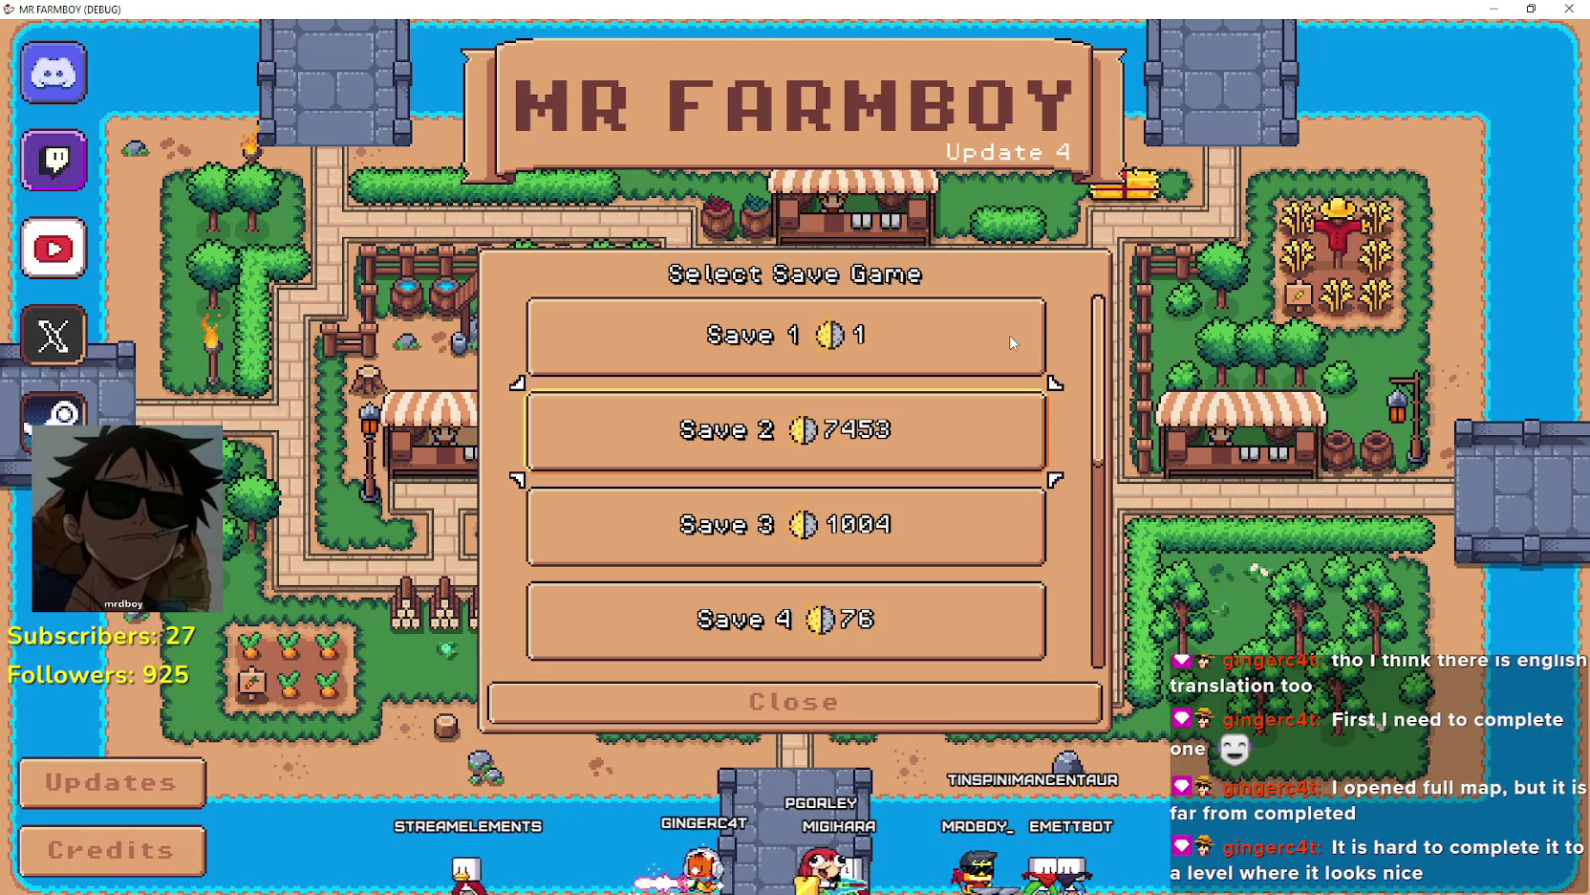
{"action": "key", "text": "Return"}
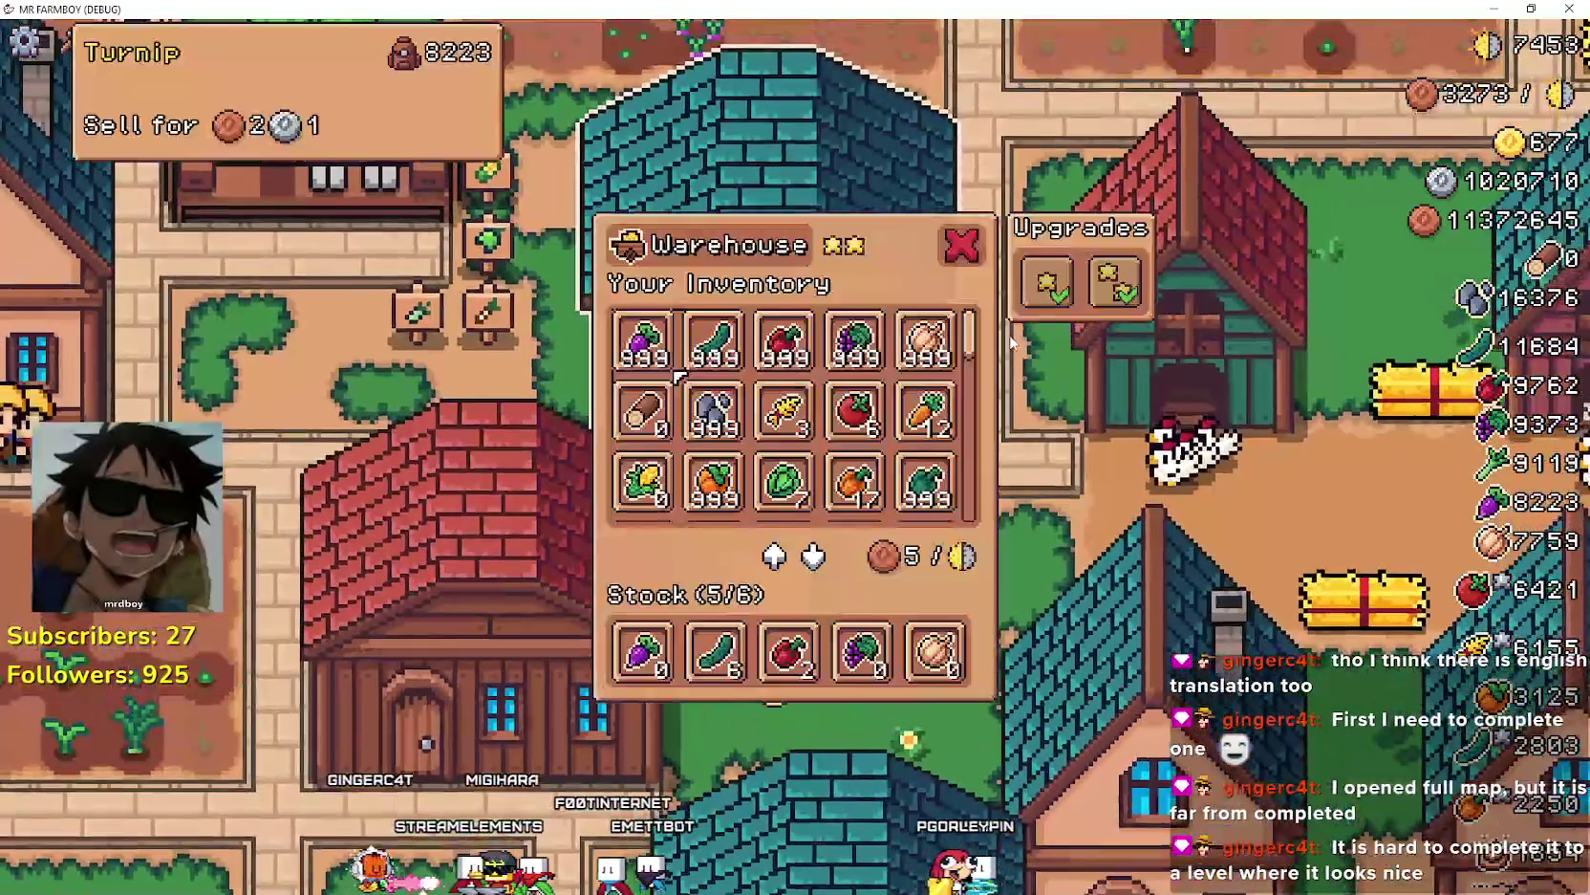
- Step the warehouse selection down past Chili Pepper and Leek into stock, then up to Carrot
{"action": "key", "text": "Down"}
{"action": "key", "text": "Down"}
{"action": "key", "text": "Down"}
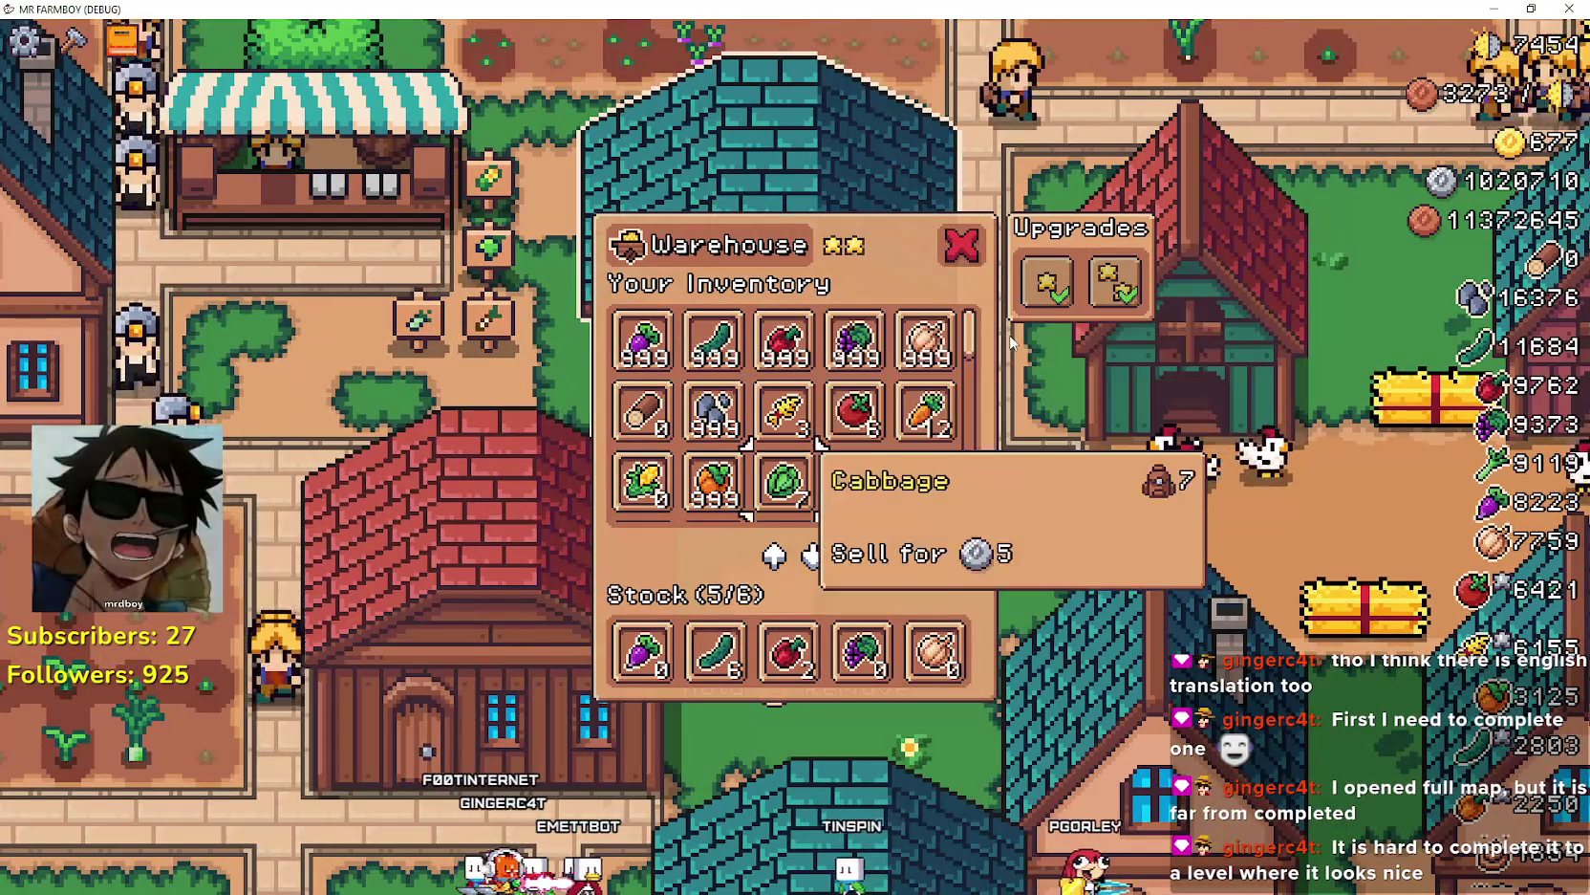
{"action": "key", "text": "Down"}
{"action": "key", "text": "Down"}
{"action": "key", "text": "Down"}
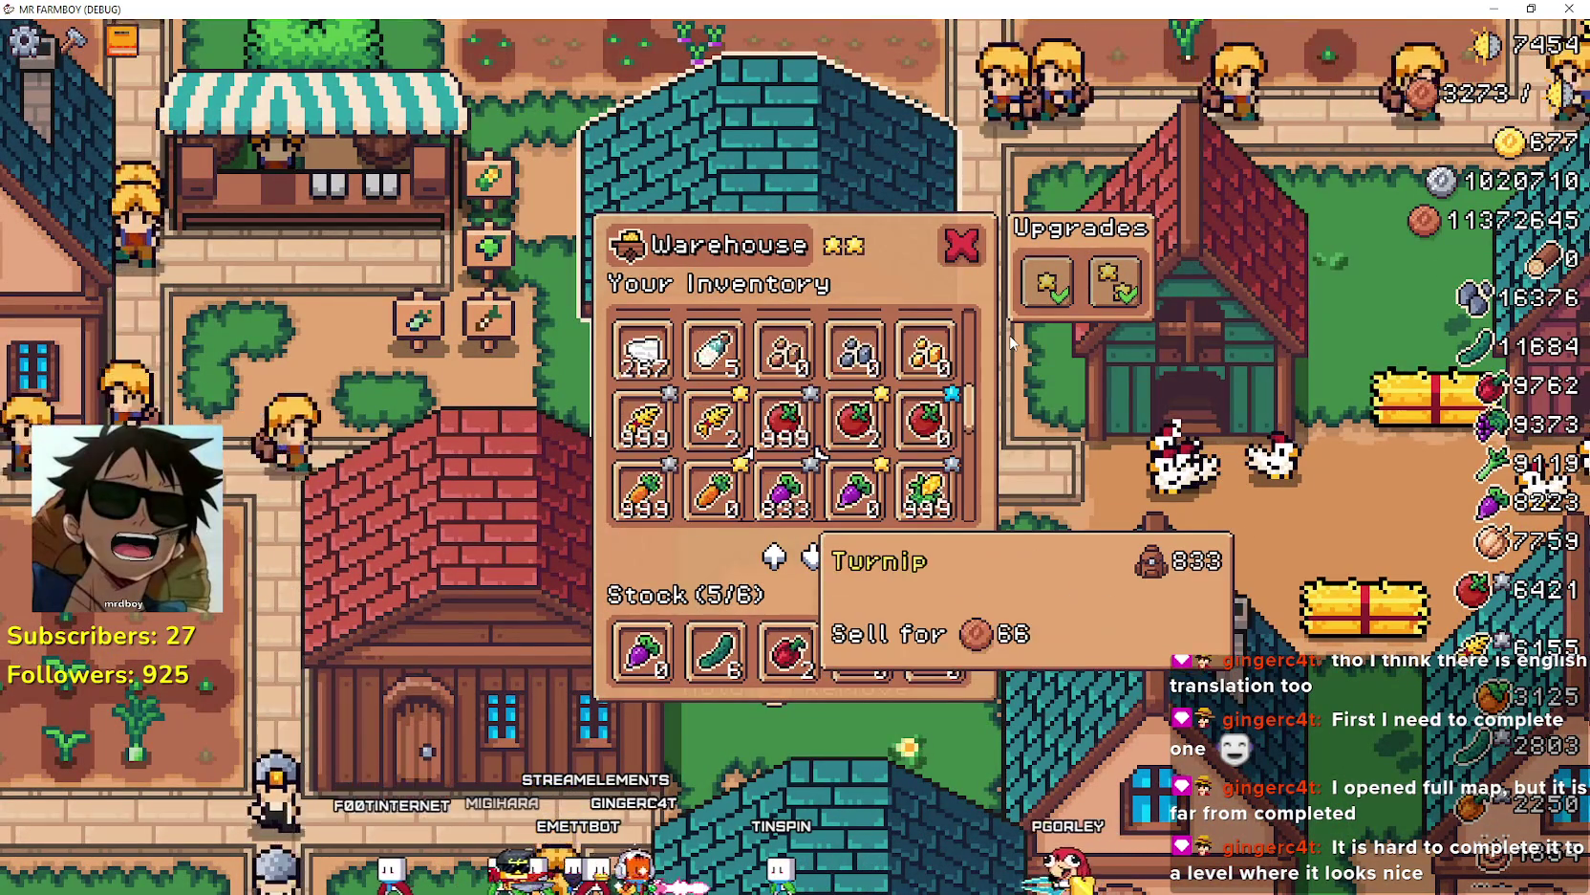
{"action": "key", "text": "Down"}
{"action": "key", "text": "Down"}
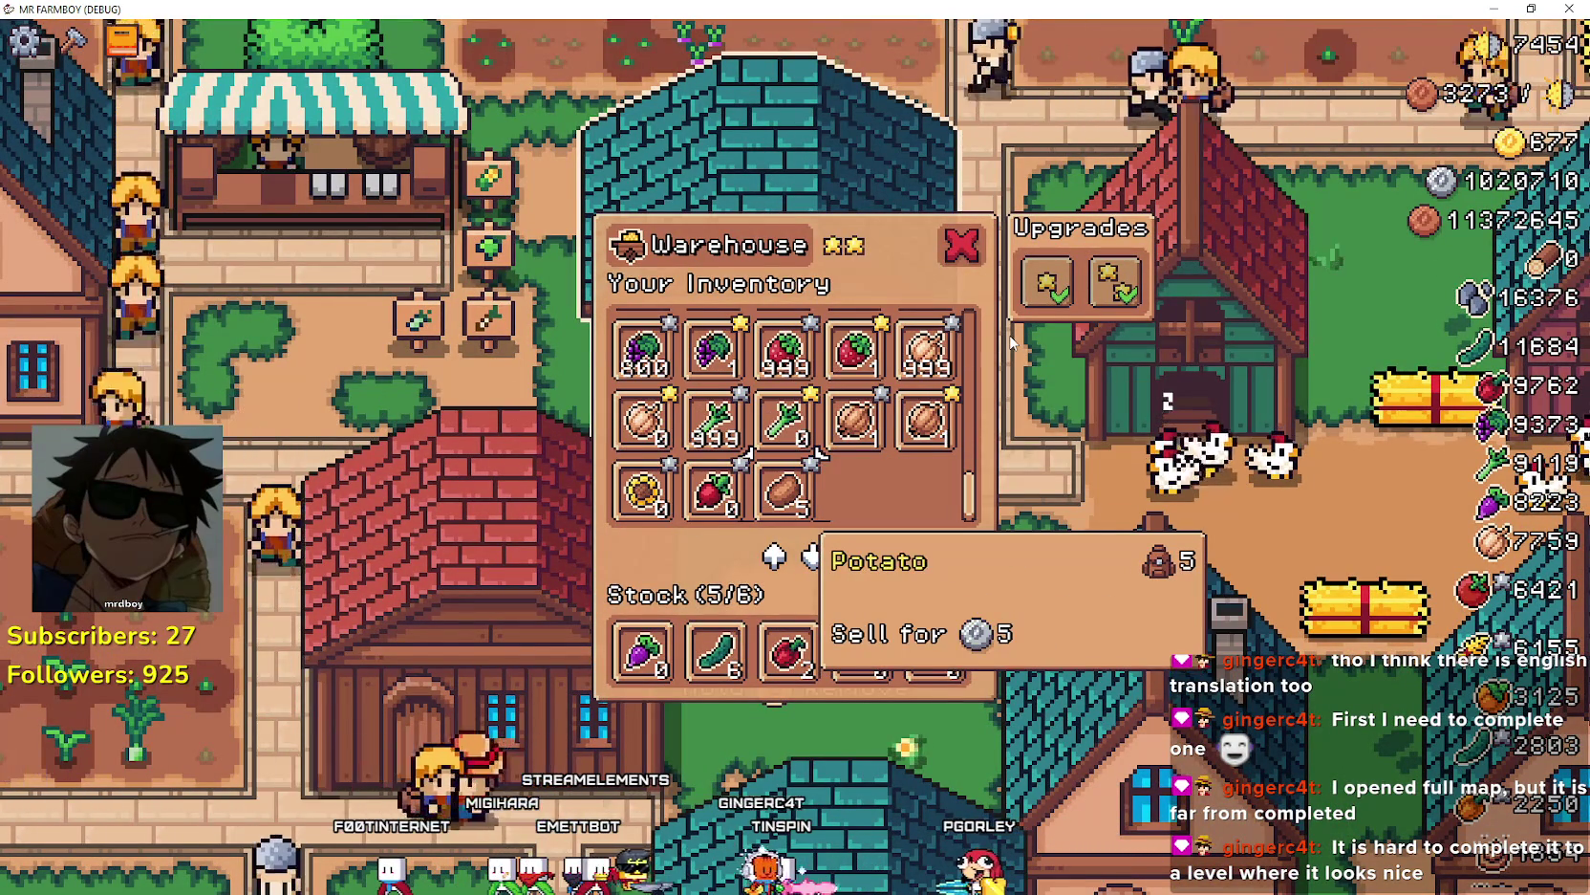
{"action": "key", "text": "Down"}
{"action": "key", "text": "Up"}
{"action": "key", "text": "Up"}
{"action": "key", "text": "Up"}
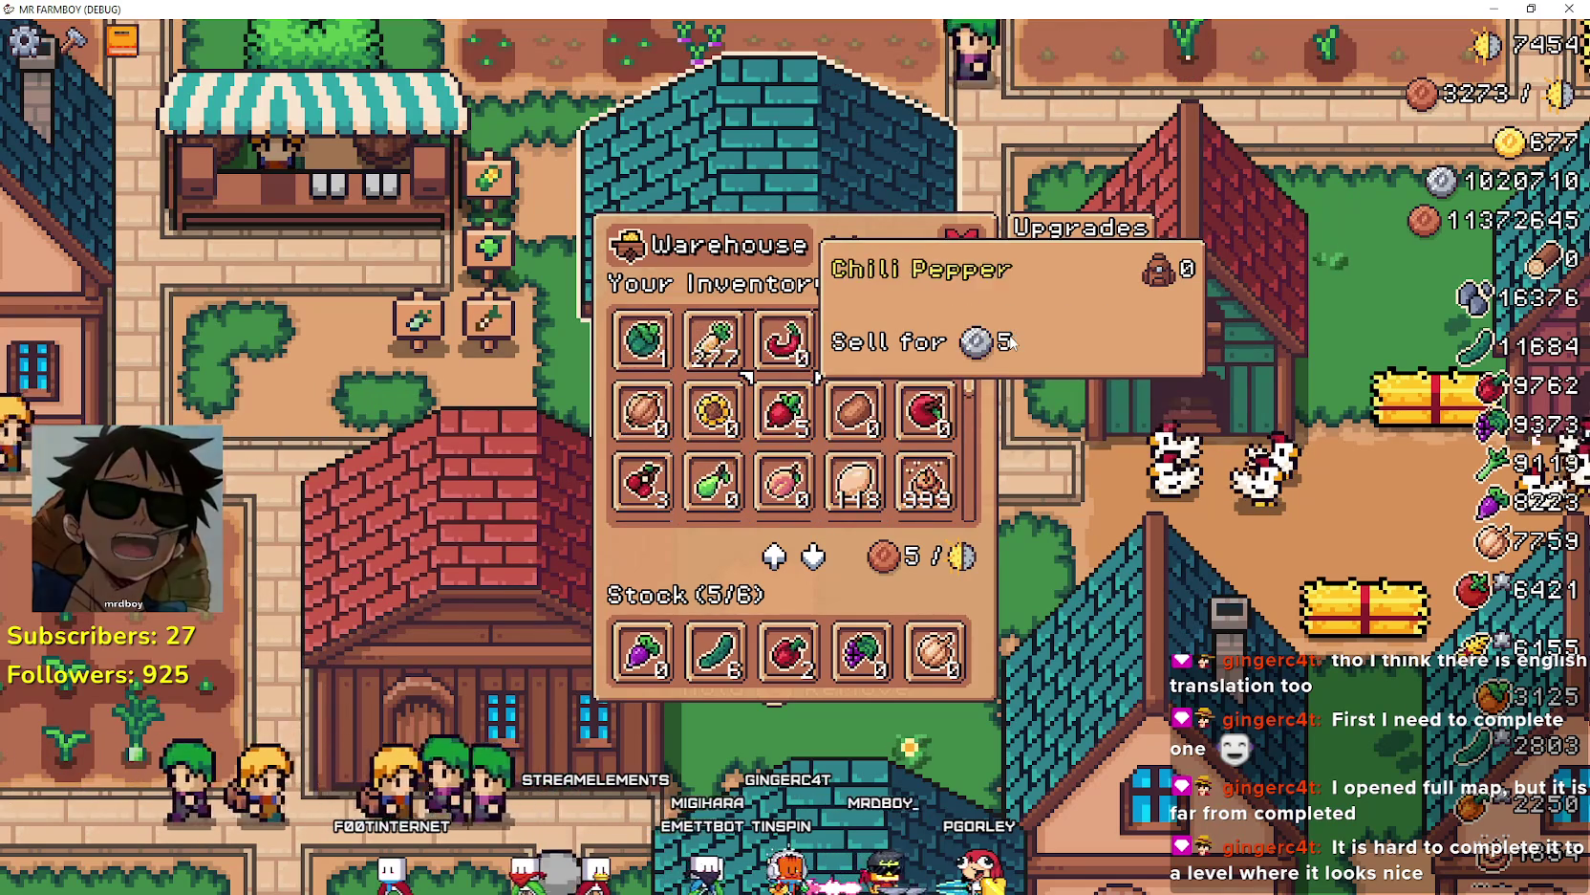
{"action": "key", "text": "Up"}
{"action": "key", "text": "Up"}
{"action": "key", "text": "Up"}
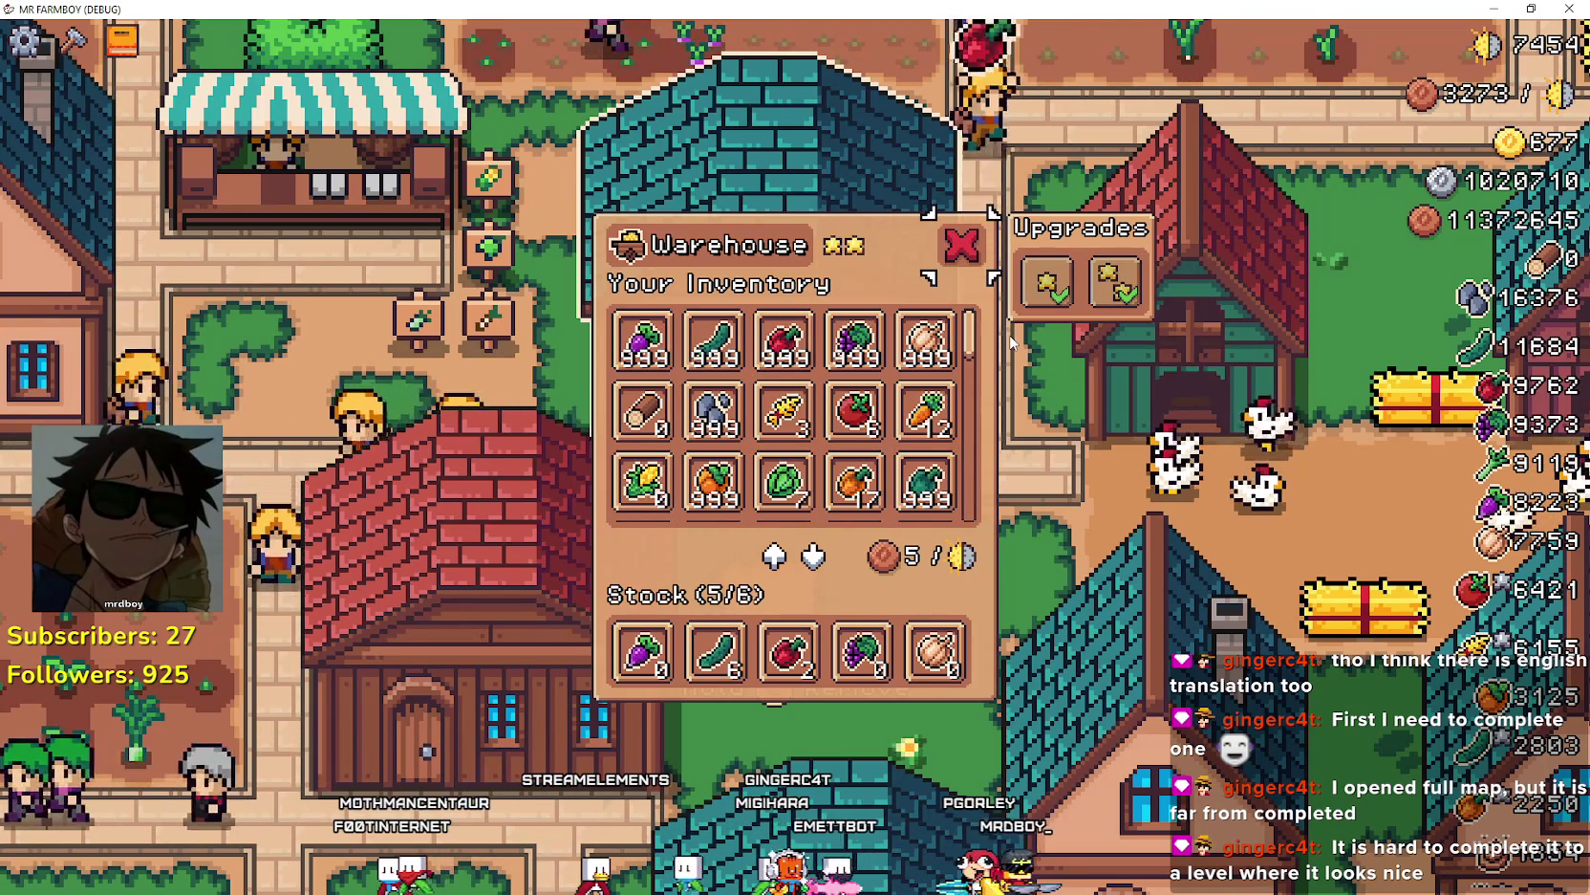
{"action": "key", "text": "Right"}
{"action": "key", "text": "Left"}
- Move through Gold Nugget, Red Pepper and Radish to the stock slots, checking Upgrade 1 requirements
{"action": "key", "text": "Down"}
{"action": "key", "text": "Down"}
{"action": "key", "text": "Down"}
{"action": "key", "text": "Down"}
{"action": "key", "text": "Down"}
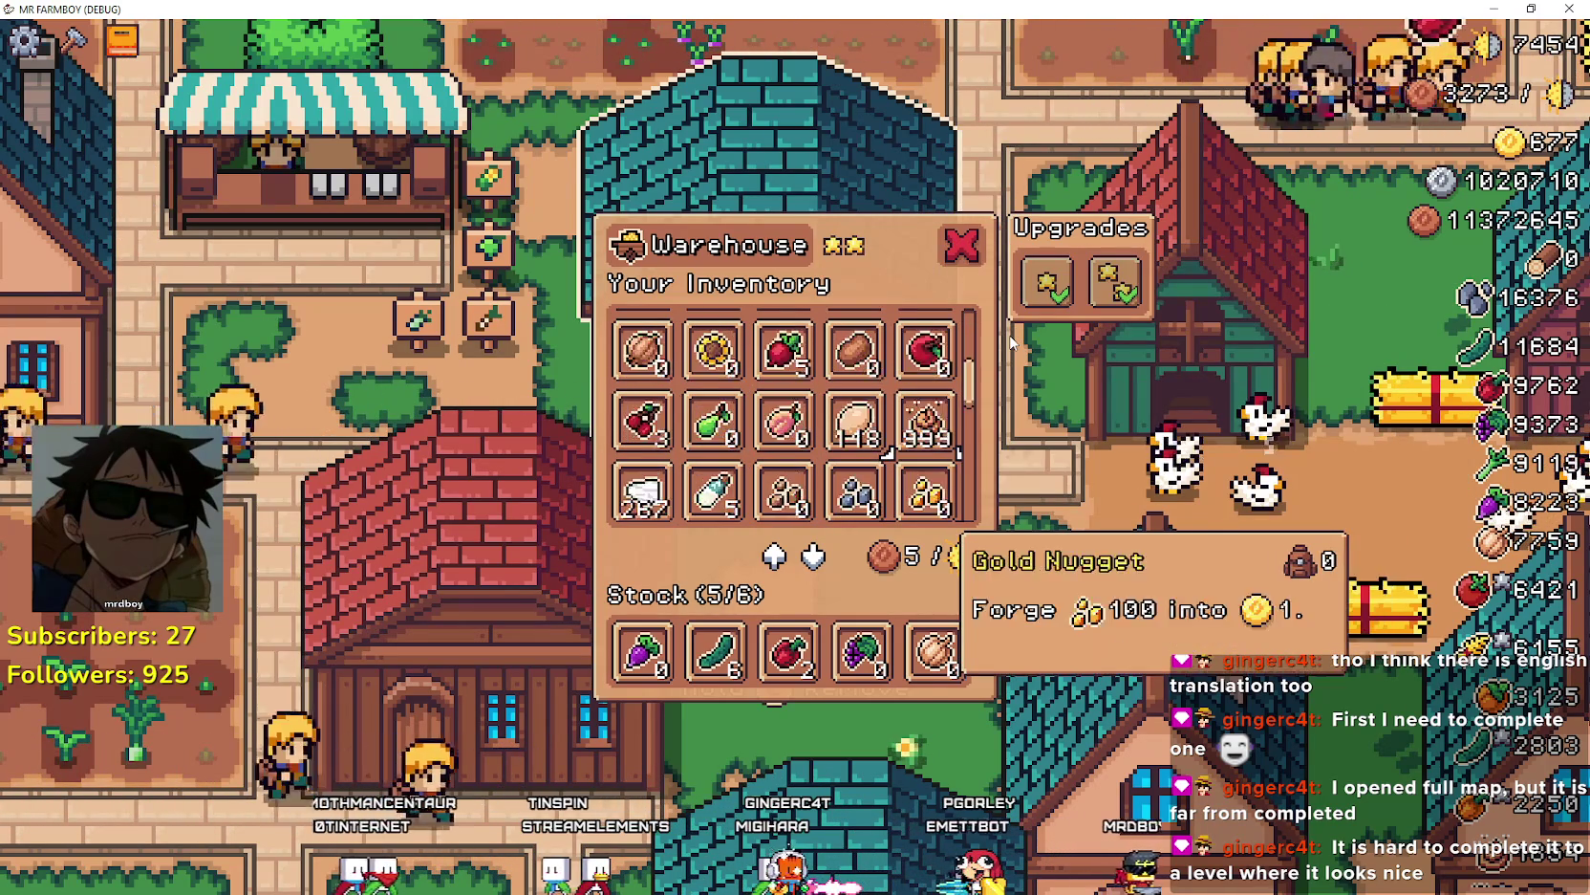
{"action": "key", "text": "Down"}
{"action": "key", "text": "Down"}
{"action": "key", "text": "Down"}
{"action": "key", "text": "Left"}
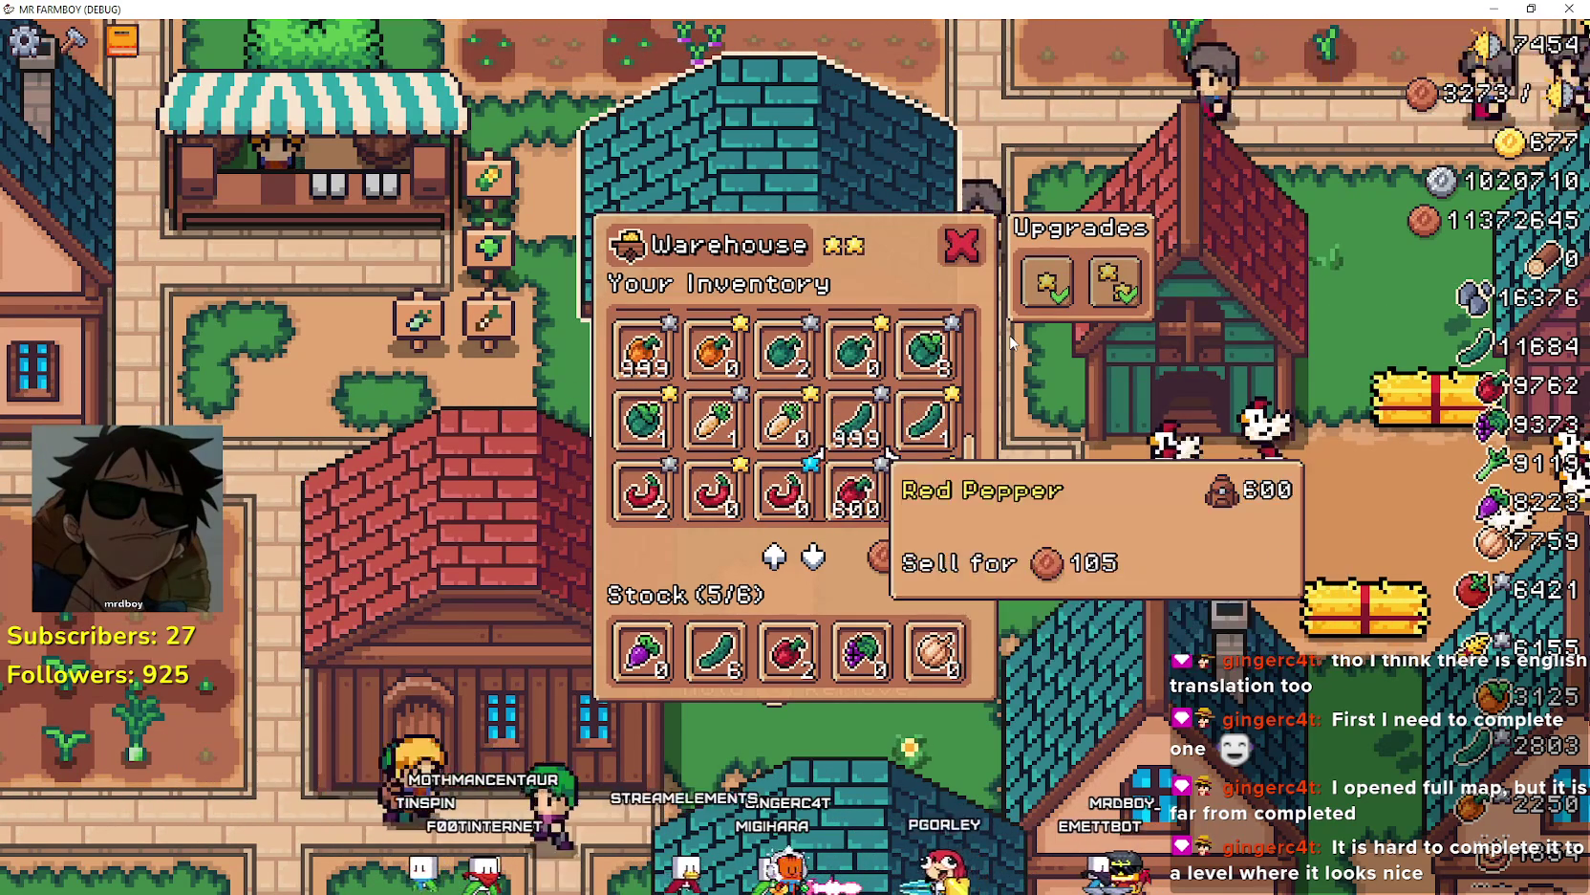
{"action": "key", "text": "Left"}
{"action": "key", "text": "Left"}
{"action": "key", "text": "Down"}
{"action": "key", "text": "Down"}
{"action": "key", "text": "Down"}
{"action": "key", "text": "Down"}
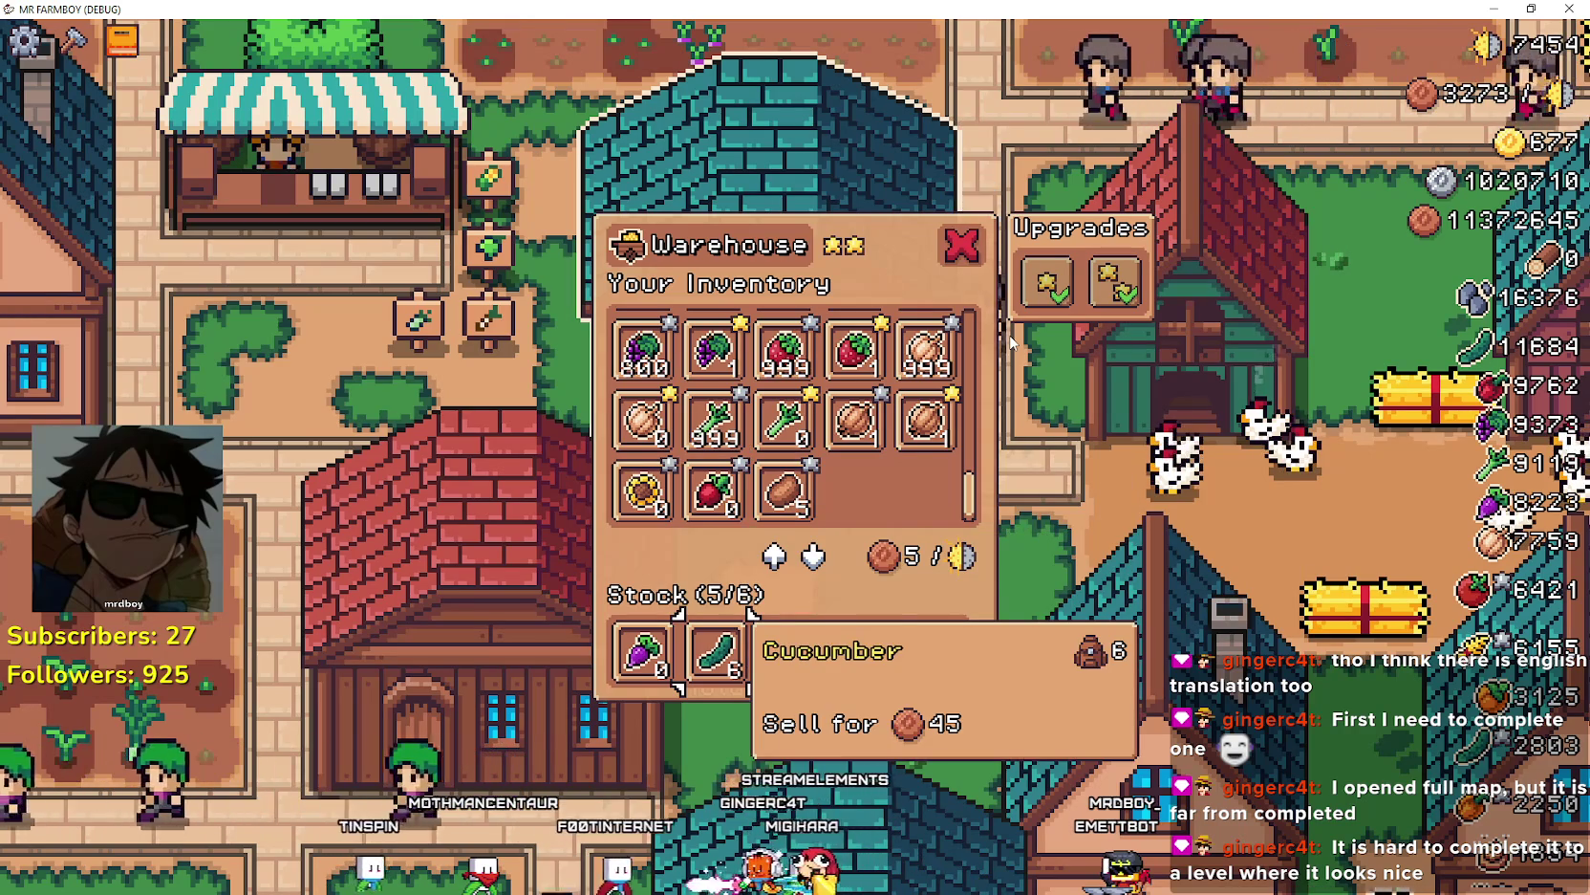
{"action": "key", "text": "Up"}
{"action": "key", "text": "Left"}
{"action": "key", "text": "Down"}
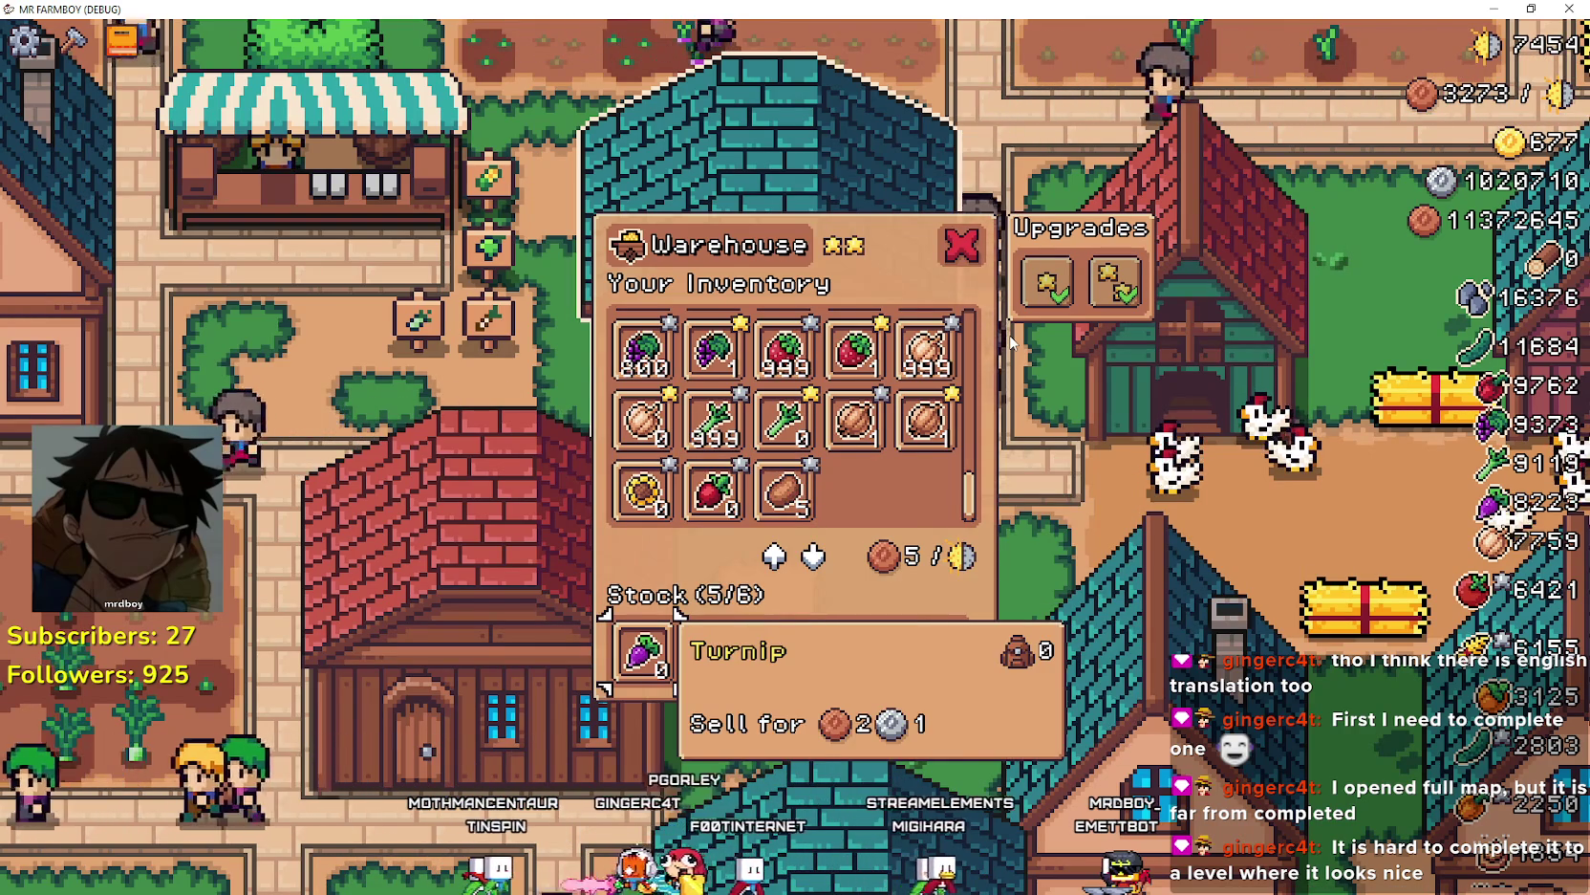
{"action": "key", "text": "Right"}
{"action": "key", "text": "Right"}
{"action": "key", "text": "Right"}
{"action": "key", "text": "Right"}
{"action": "key", "text": "Right"}
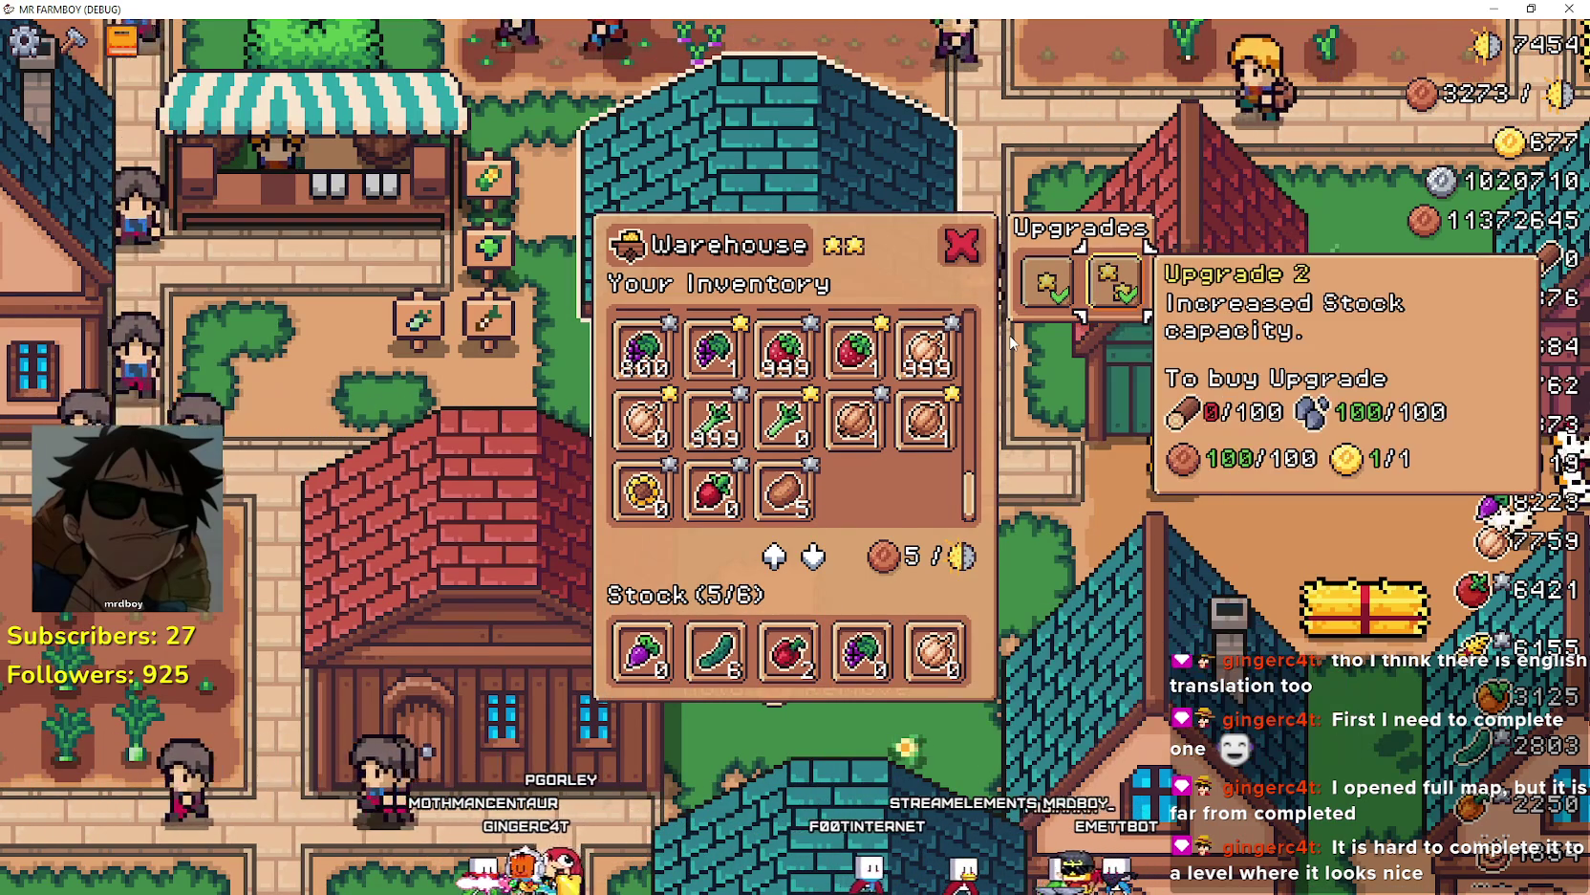
{"action": "key", "text": "Left"}
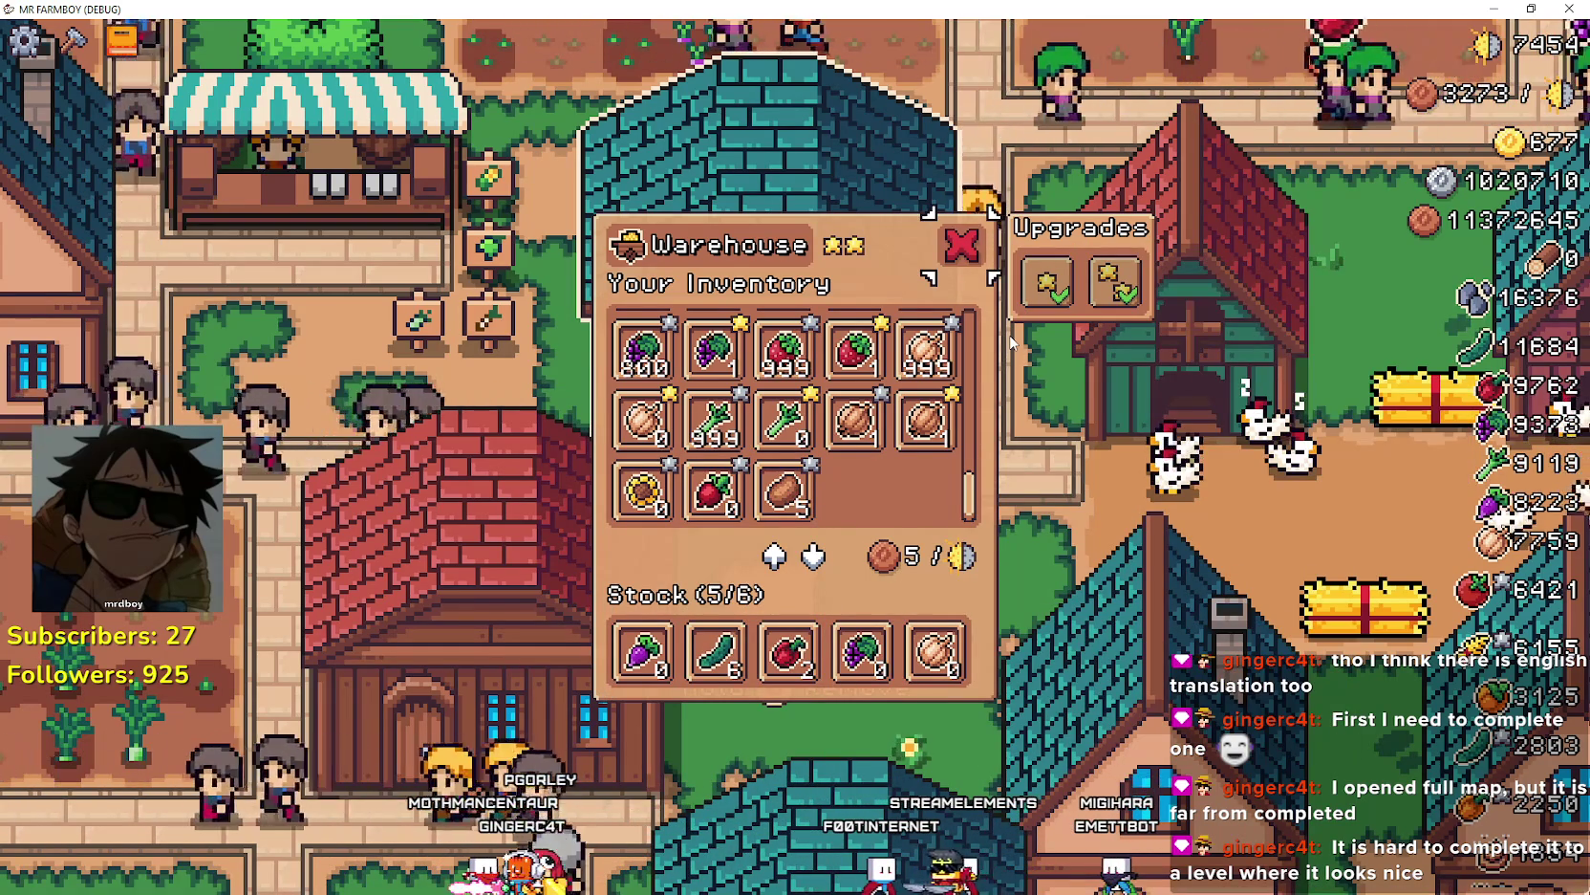
{"action": "key", "text": "Left"}
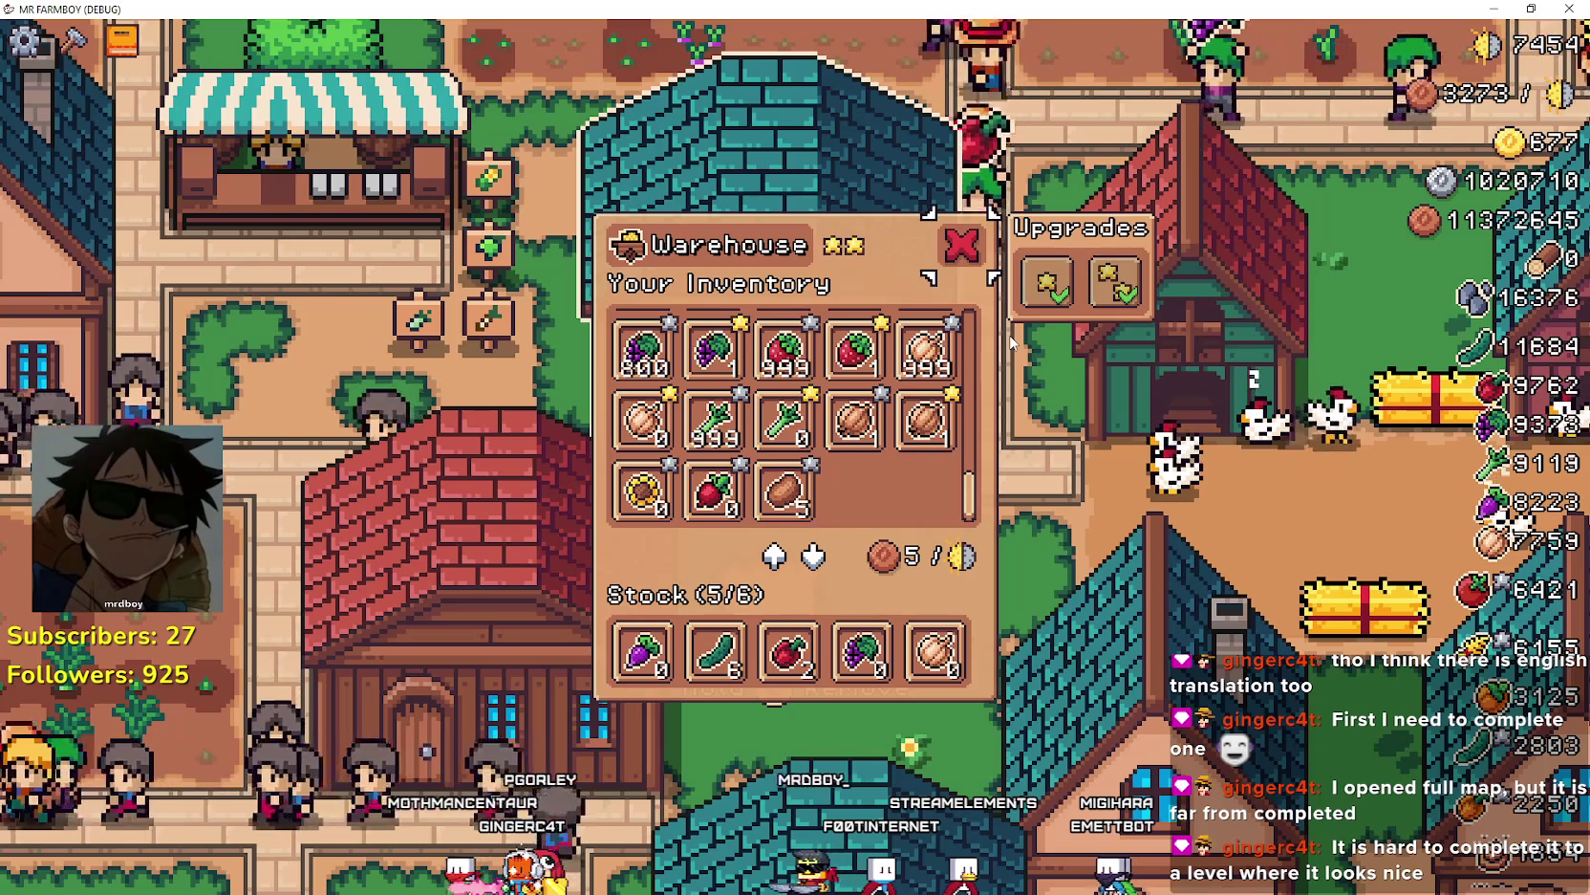
- Navigate the inventory to Radish and step between Radish, Cucumber, Grapes and Leek
{"action": "key", "text": "Down"}
{"action": "key", "text": "Left"}
{"action": "key", "text": "Left"}
{"action": "key", "text": "Left"}
{"action": "key", "text": "Left"}
{"action": "key", "text": "Down"}
{"action": "key", "text": "Down"}
{"action": "key", "text": "Right"}
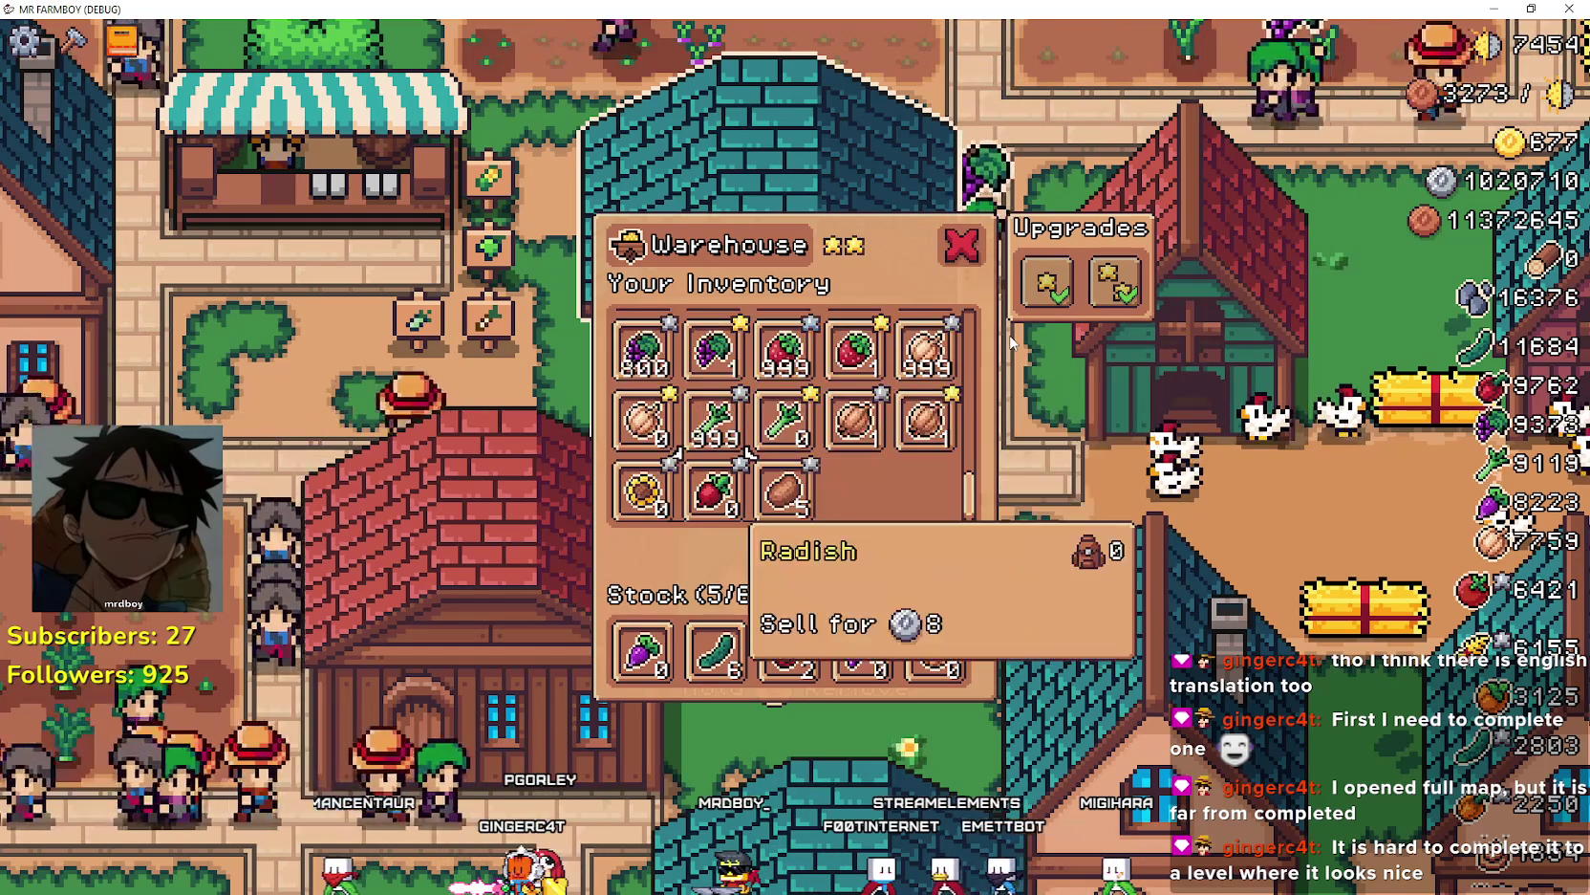
{"action": "key", "text": "Down"}
{"action": "key", "text": "Up"}
{"action": "key", "text": "Up"}
{"action": "key", "text": "Up"}
{"action": "key", "text": "Down"}
{"action": "key", "text": "Down"}
{"action": "key", "text": "Down"}
{"action": "key", "text": "Up"}
{"action": "key", "text": "Up"}
- Move the selection up toward Cabbage and Red Pepper, then across to the upgrades
{"action": "key", "text": "Down"}
{"action": "key", "text": "Down"}
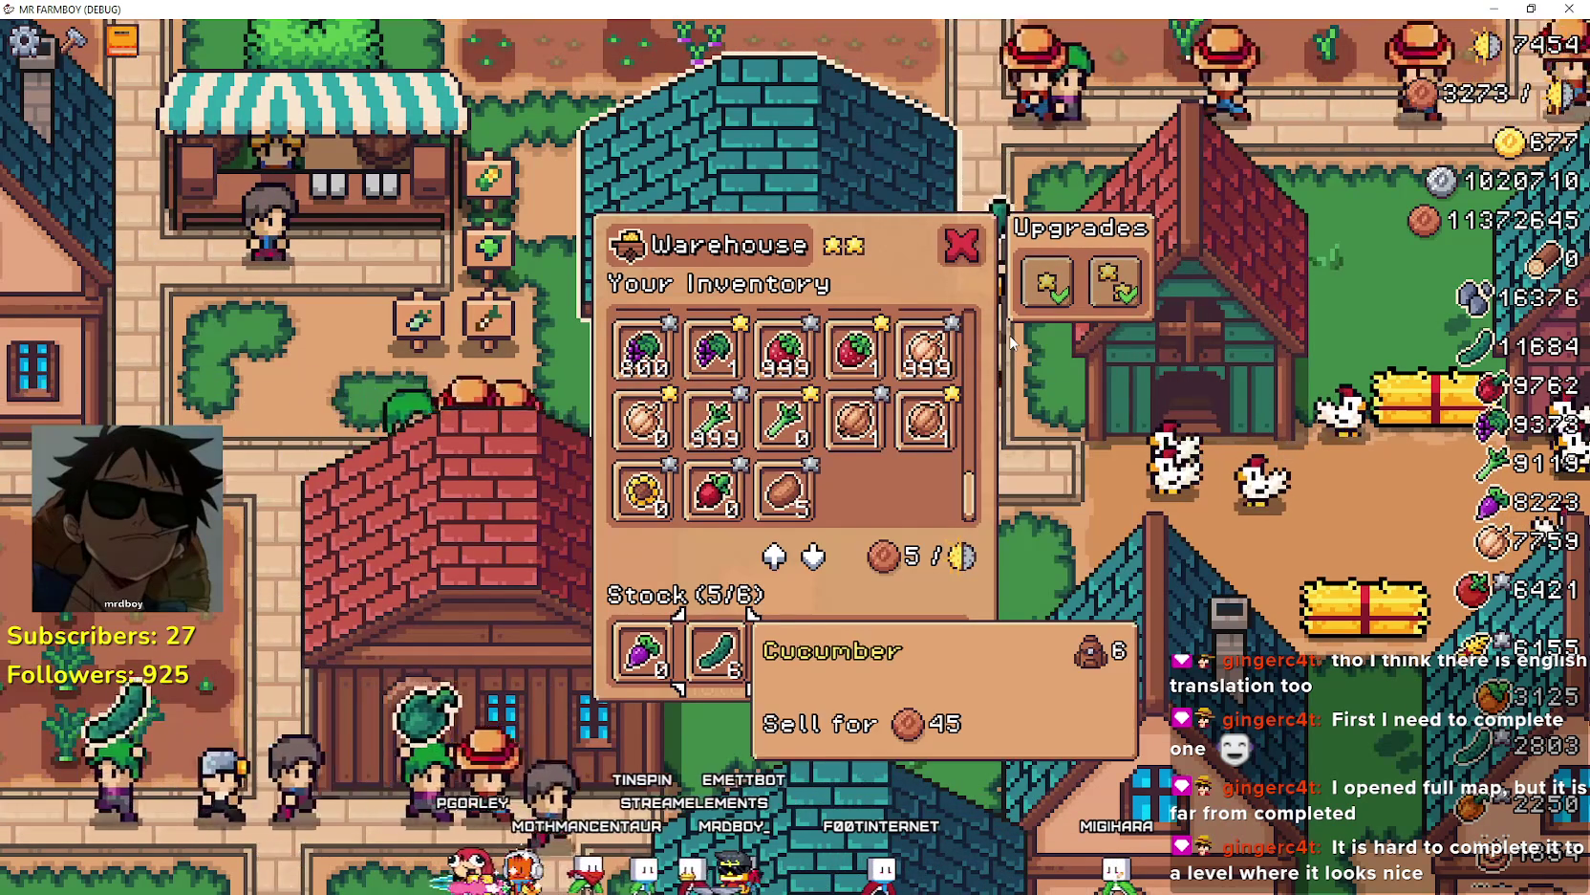
{"action": "key", "text": "Right"}
{"action": "key", "text": "Right"}
{"action": "key", "text": "Up"}
{"action": "key", "text": "Up"}
{"action": "key", "text": "Up"}
{"action": "key", "text": "Up"}
{"action": "key", "text": "Left"}
{"action": "key", "text": "Up"}
{"action": "key", "text": "Right"}
{"action": "key", "text": "Up"}
{"action": "key", "text": "Down"}
{"action": "key", "text": "Down"}
{"action": "key", "text": "Left"}
{"action": "key", "text": "Up"}
{"action": "key", "text": "Up"}
{"action": "key", "text": "Right"}
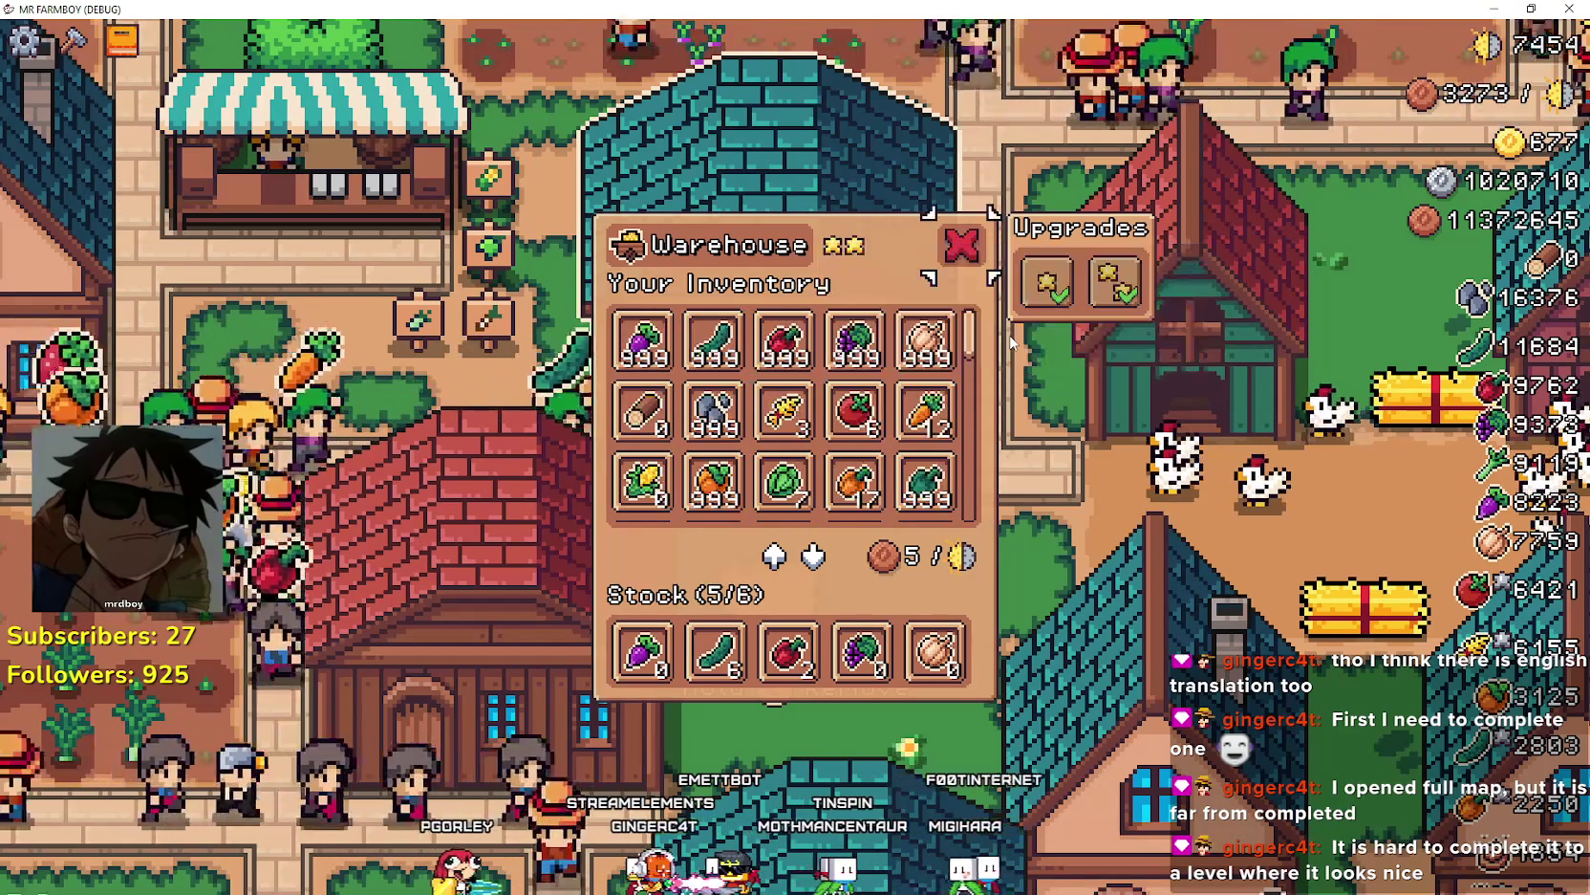
{"action": "key", "text": "Left"}
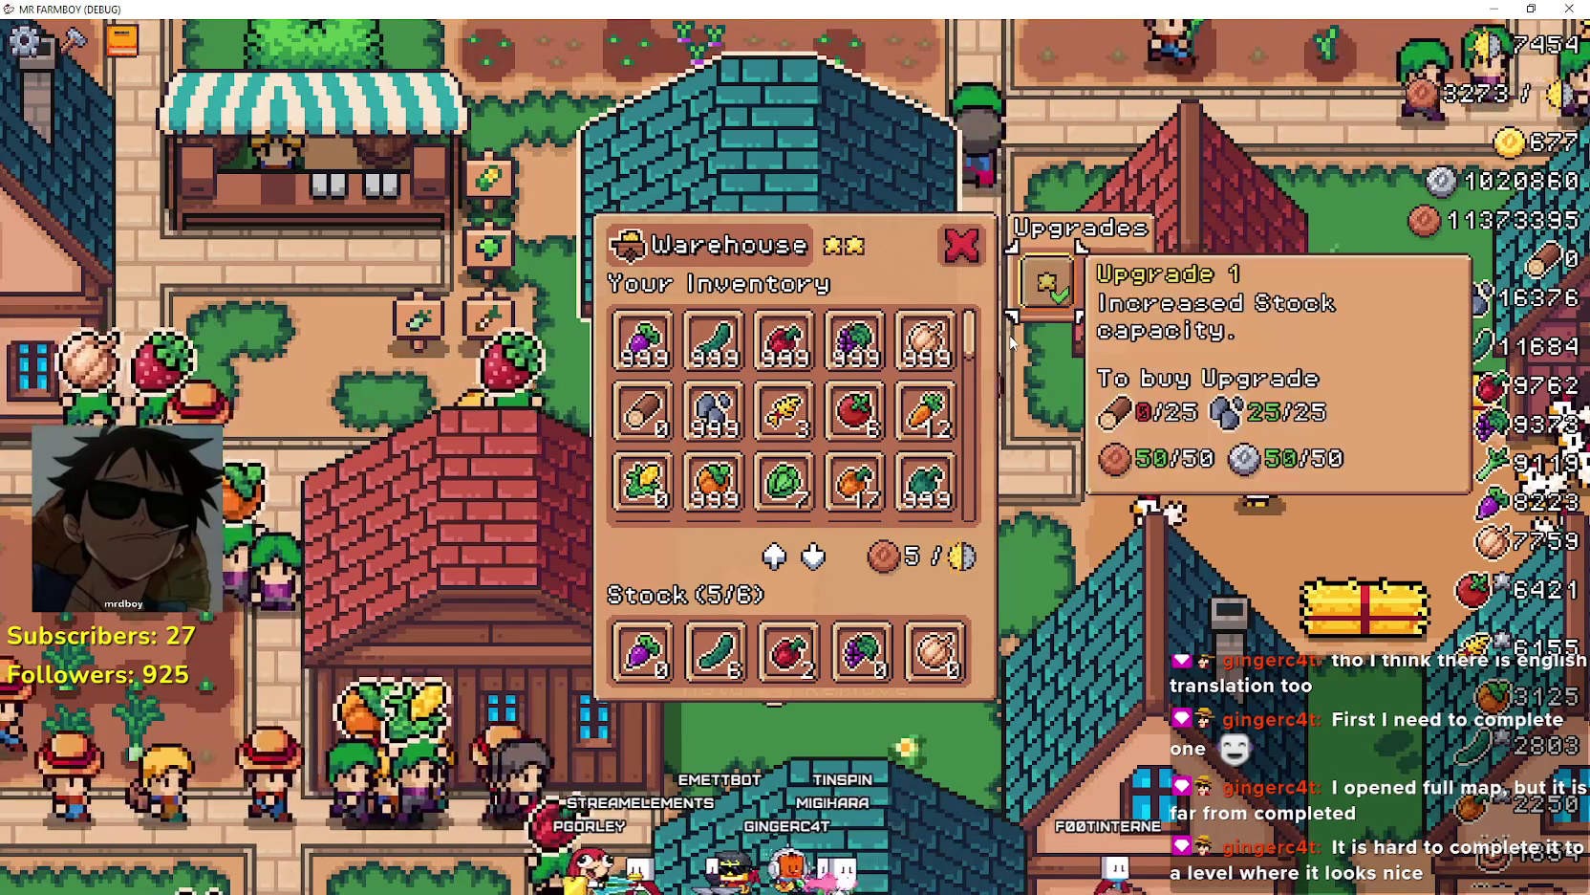
- Review Upgrade 1 and 2 requirements and Garlic, Green Pepper, Cabbage, Wheat and Parsnip prices
{"action": "key", "text": "Right"}
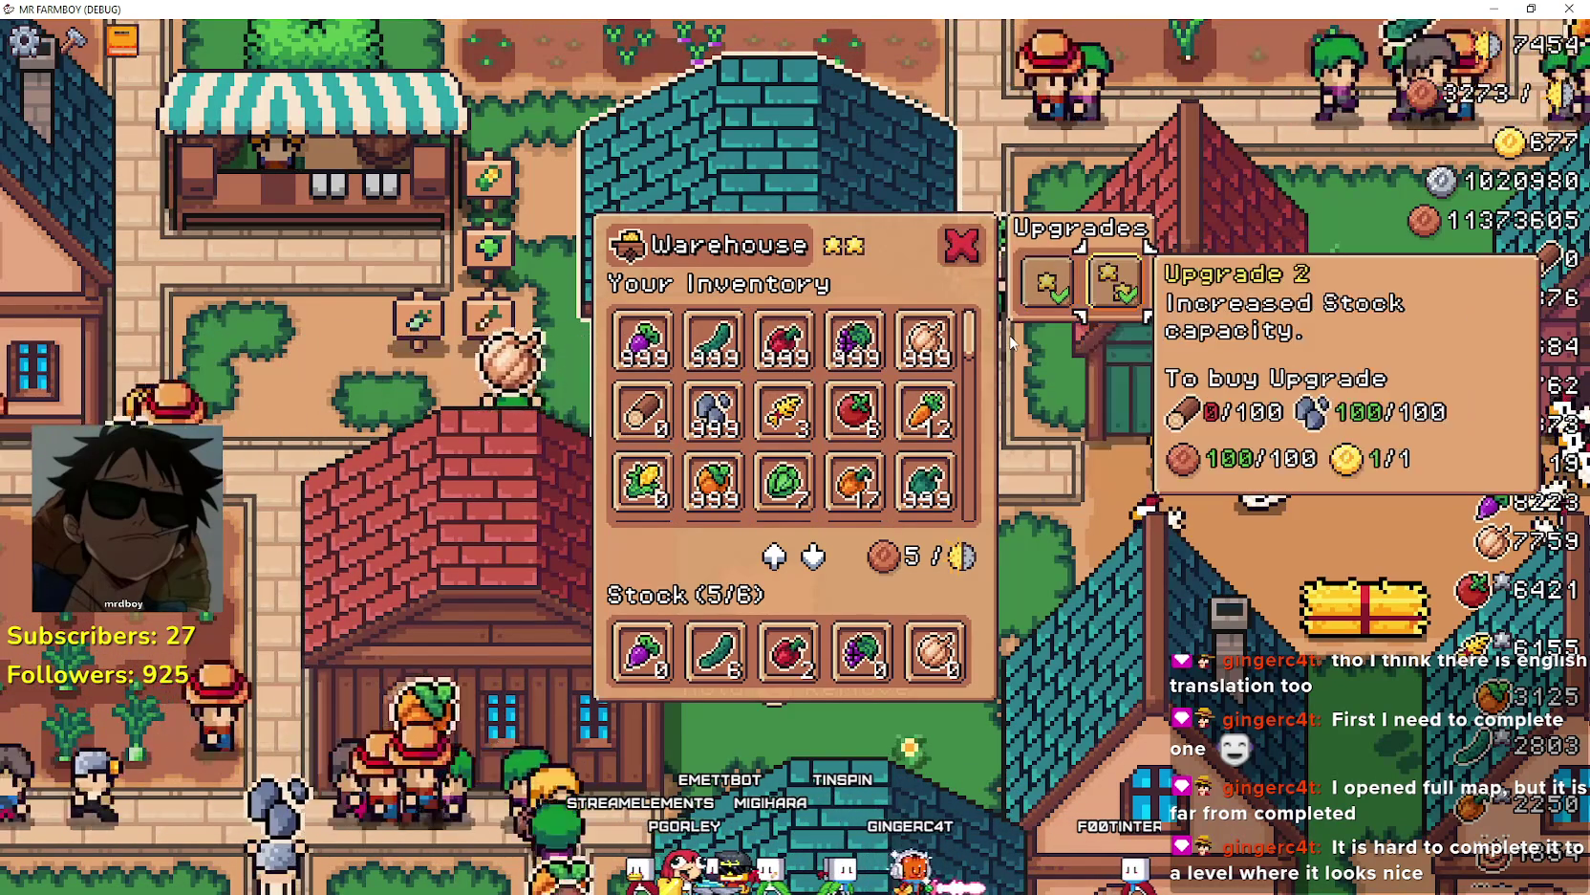
{"action": "key", "text": "Left"}
{"action": "key", "text": "Left"}
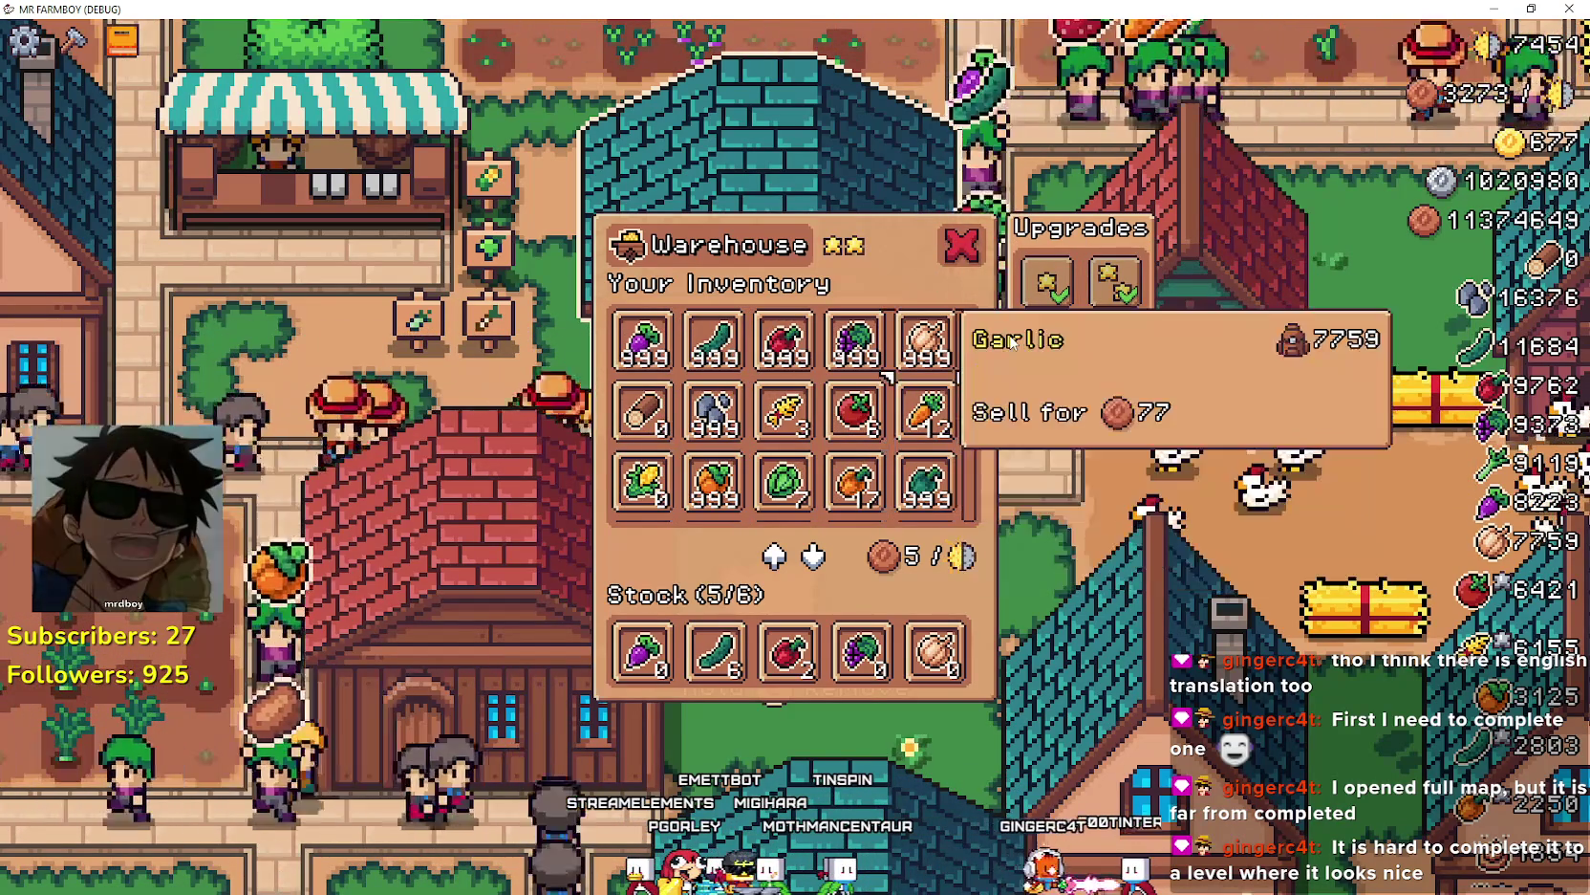
{"action": "key", "text": "Right"}
{"action": "key", "text": "Right"}
{"action": "key", "text": "Left"}
{"action": "key", "text": "Left"}
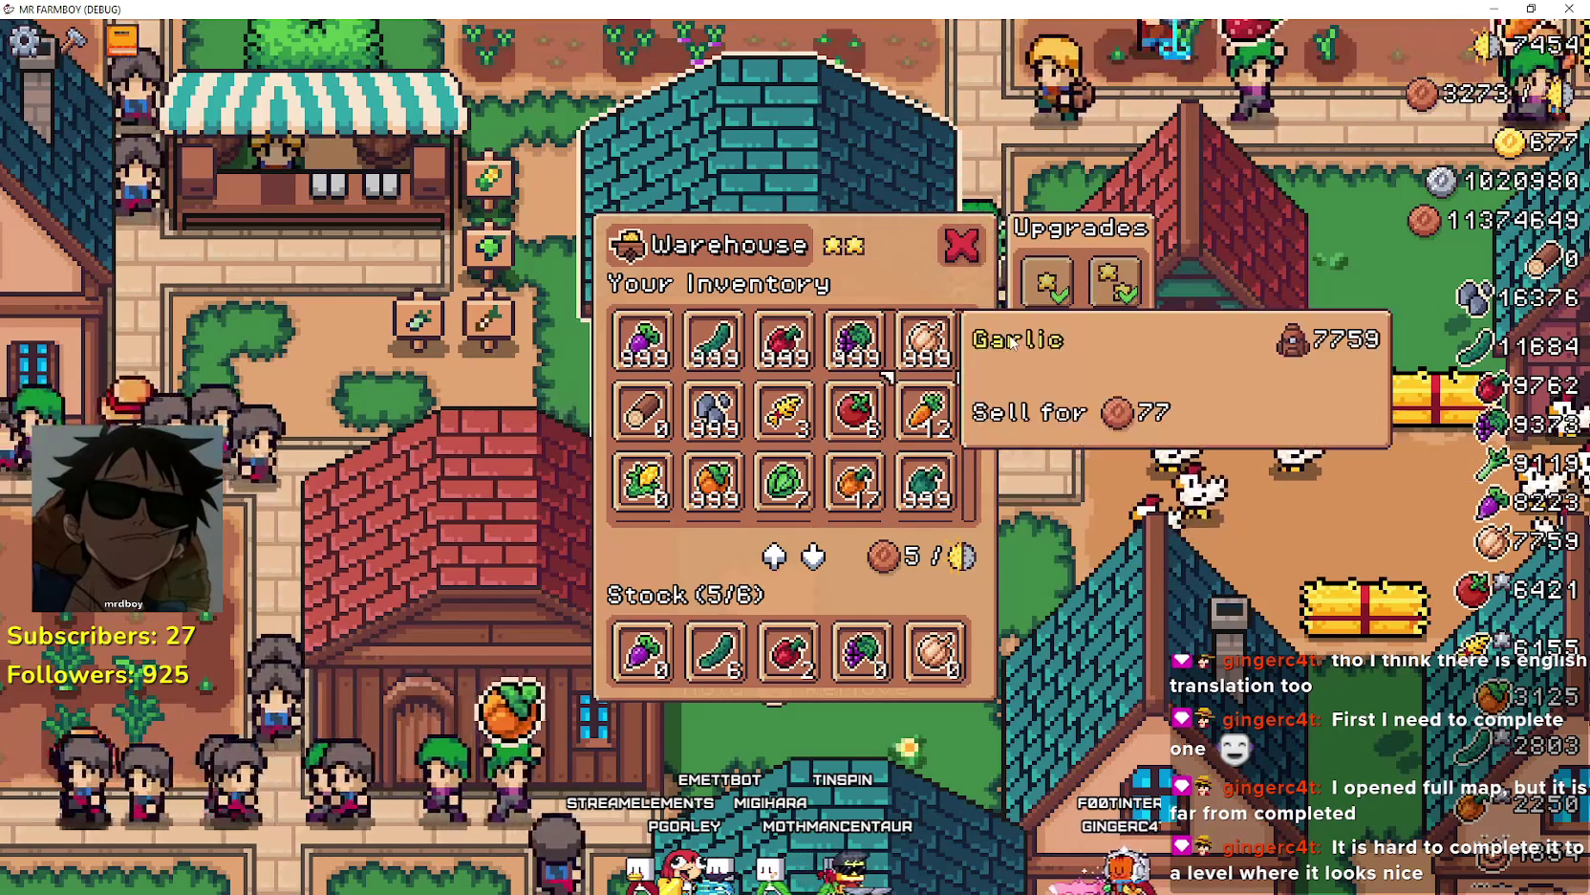
{"action": "key", "text": "Down"}
{"action": "key", "text": "Down"}
{"action": "key", "text": "Left"}
{"action": "key", "text": "Left"}
{"action": "key", "text": "Down"}
{"action": "key", "text": "Down"}
{"action": "key", "text": "Down"}
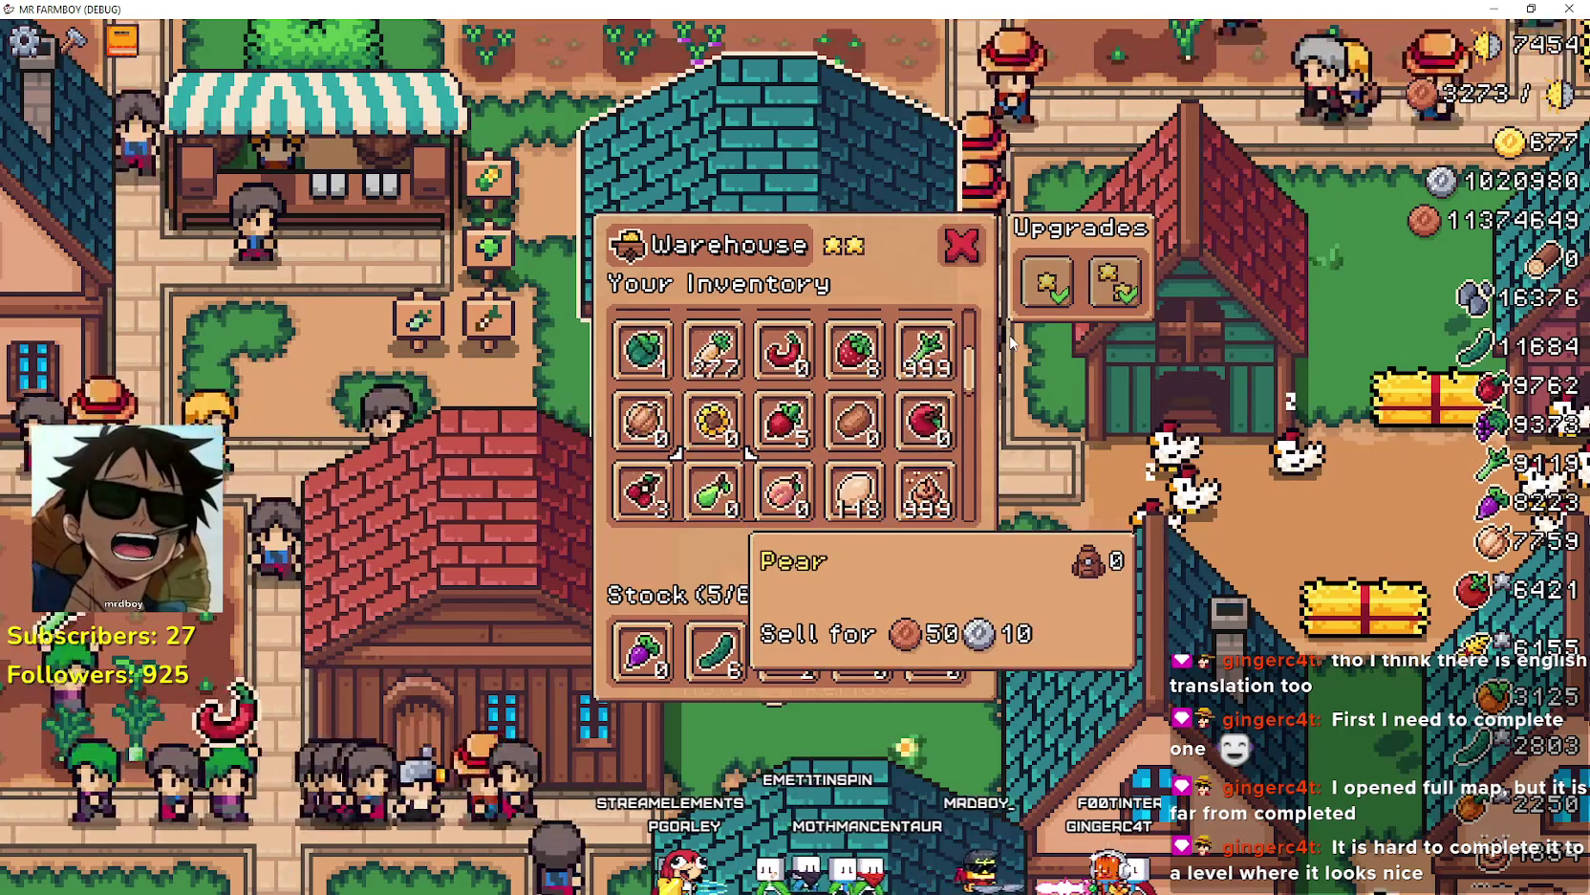
{"action": "key", "text": "Up"}
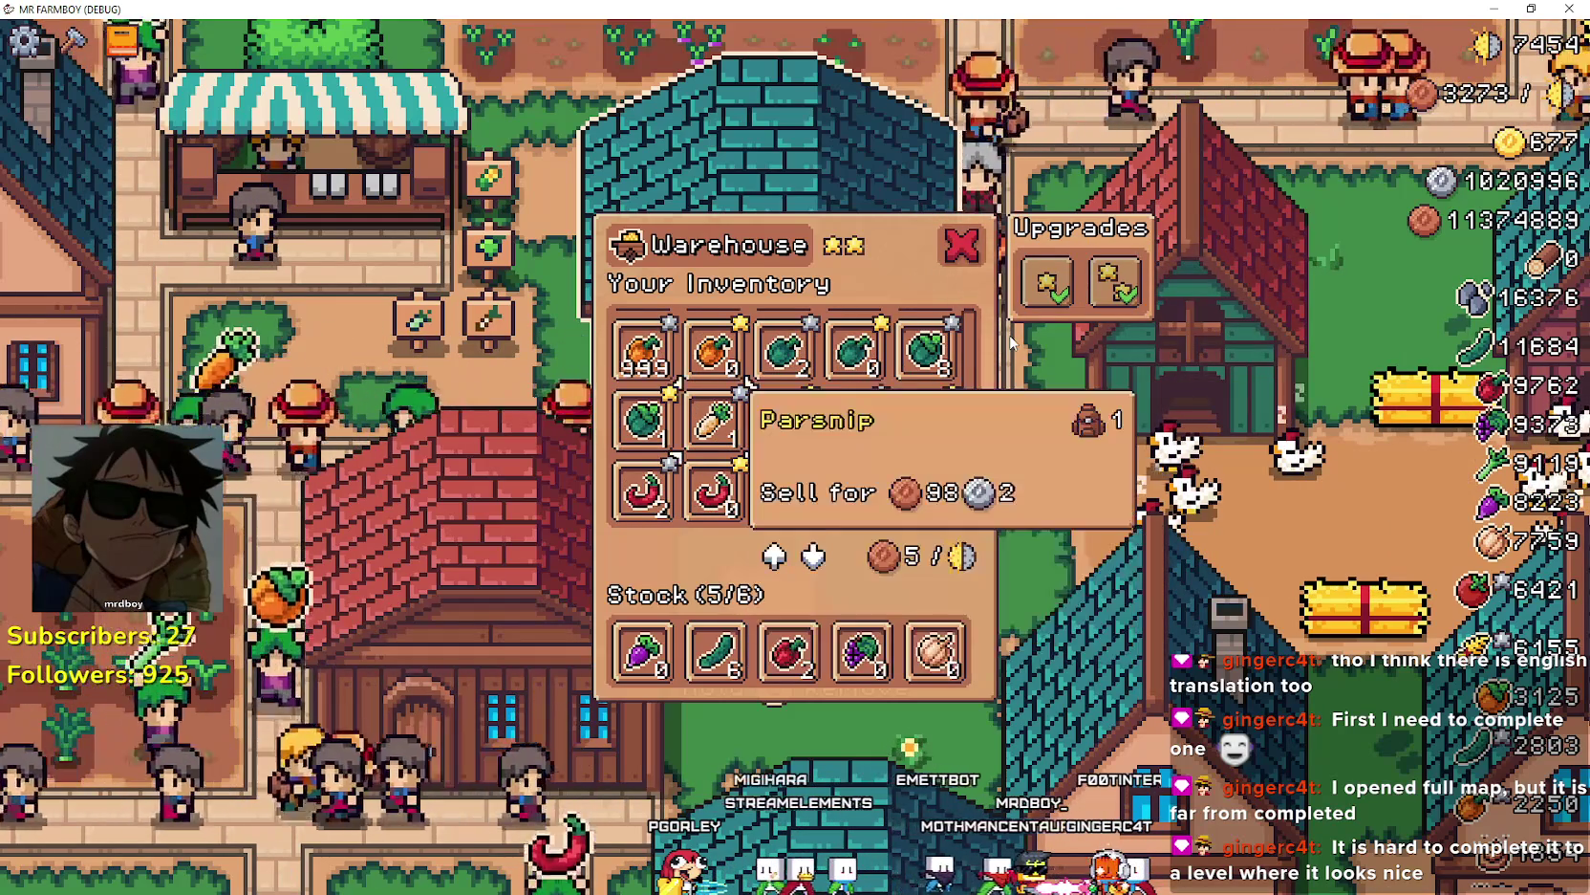
{"action": "key", "text": "Left"}
{"action": "key", "text": "Left"}
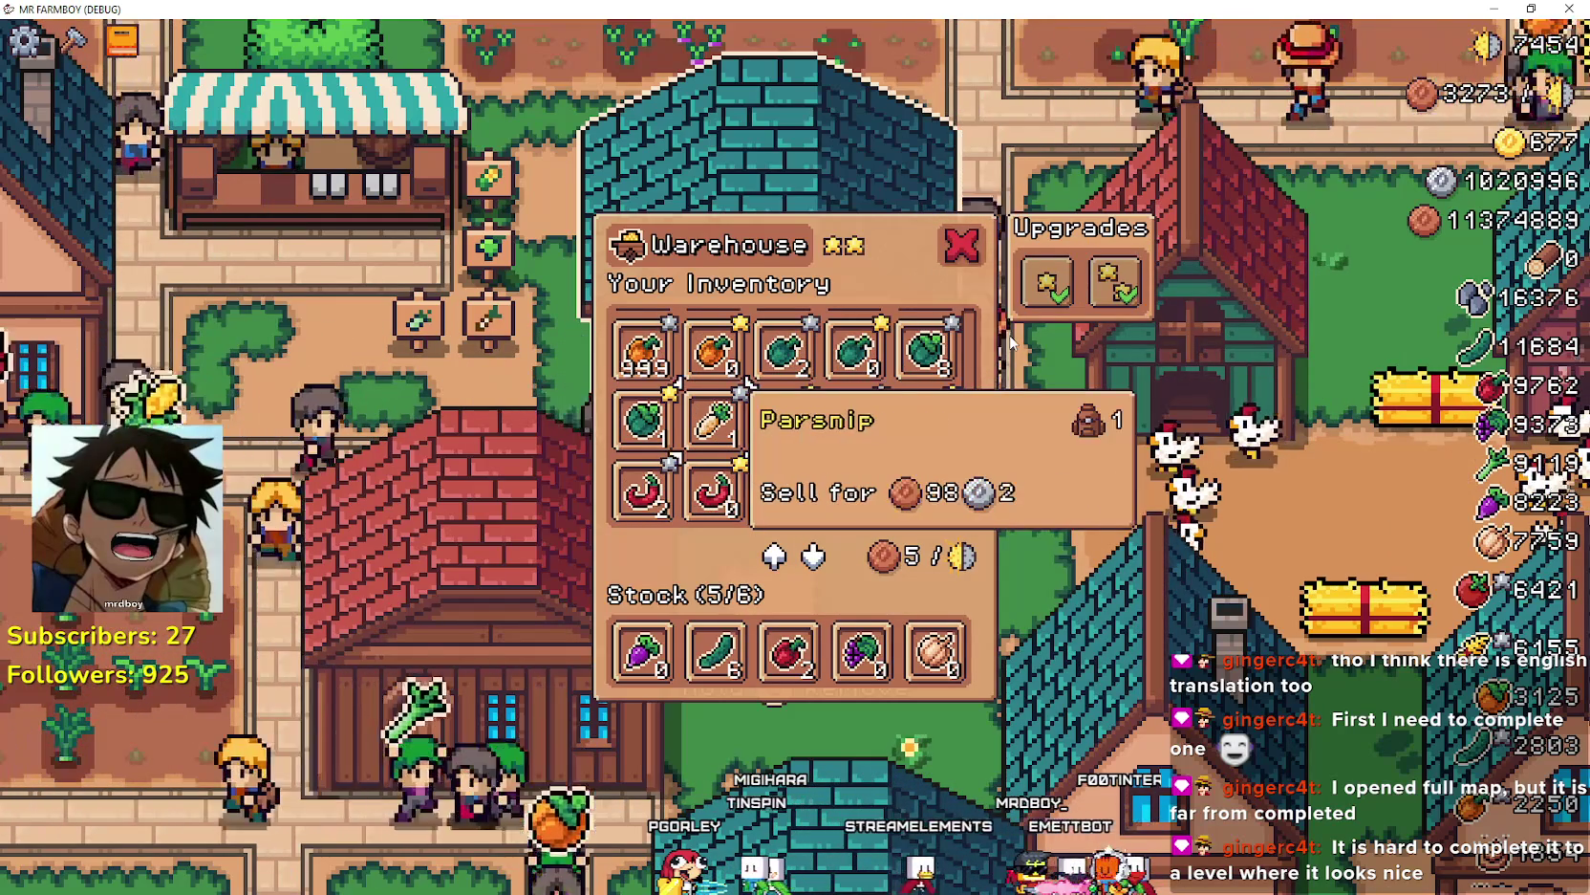
{"action": "key", "text": "Up"}
{"action": "key", "text": "Up"}
{"action": "key", "text": "Up"}
{"action": "key", "text": "Up"}
{"action": "key", "text": "Up"}
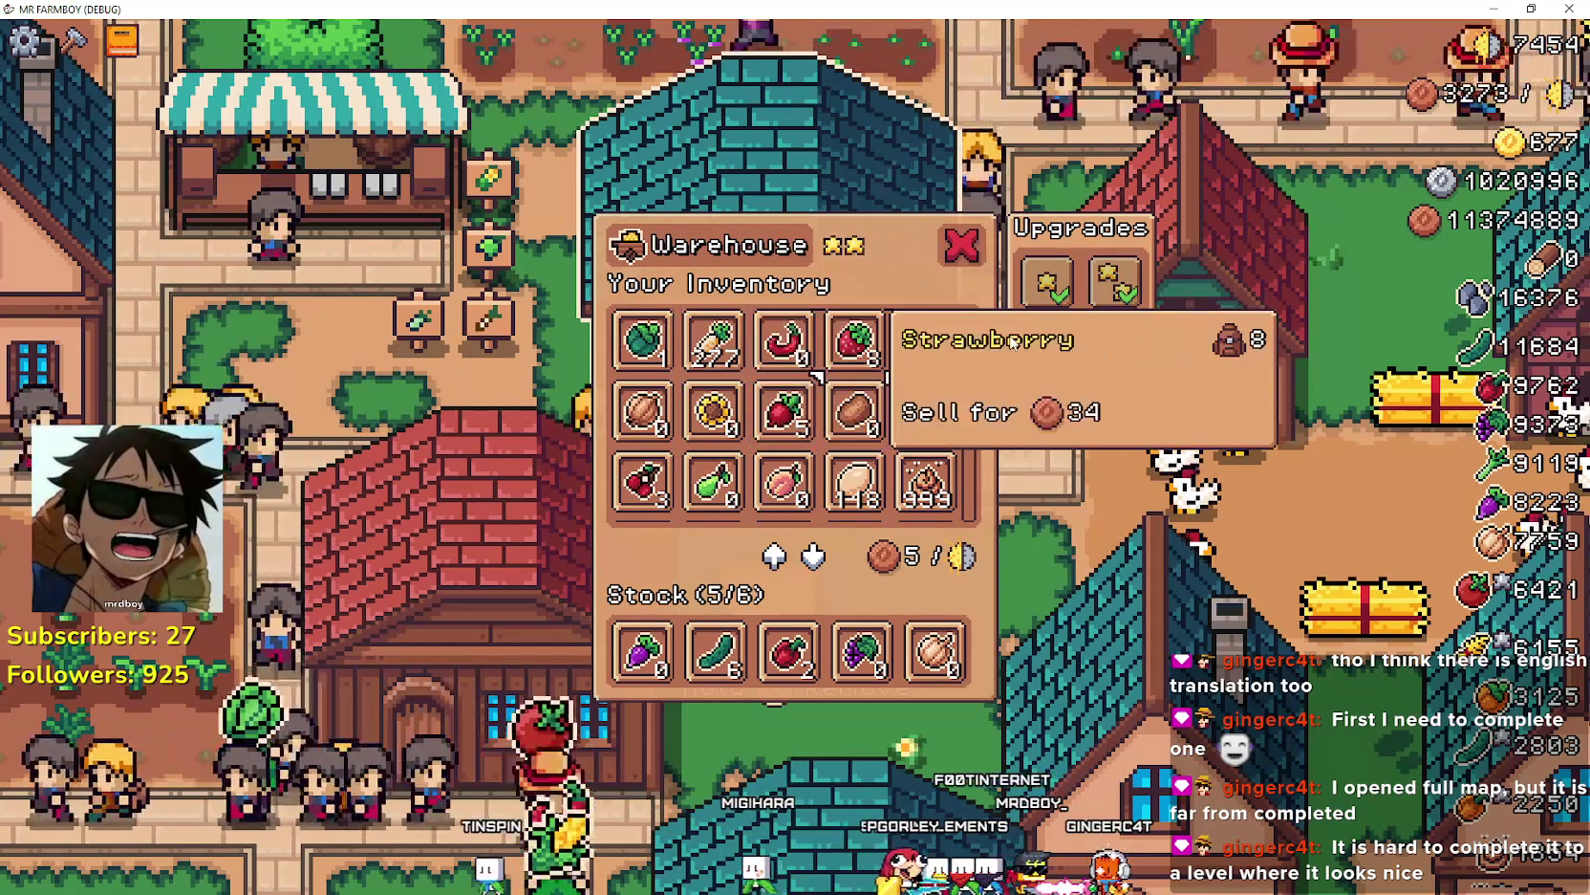
- Check the Strawberry, Tomato, Orange Pepper and Stone tooltips in the Warehouse grid
{"action": "key", "text": "Down"}
{"action": "key", "text": "Left"}
{"action": "key", "text": "Left"}
{"action": "key", "text": "Left"}
{"action": "key", "text": "Up"}
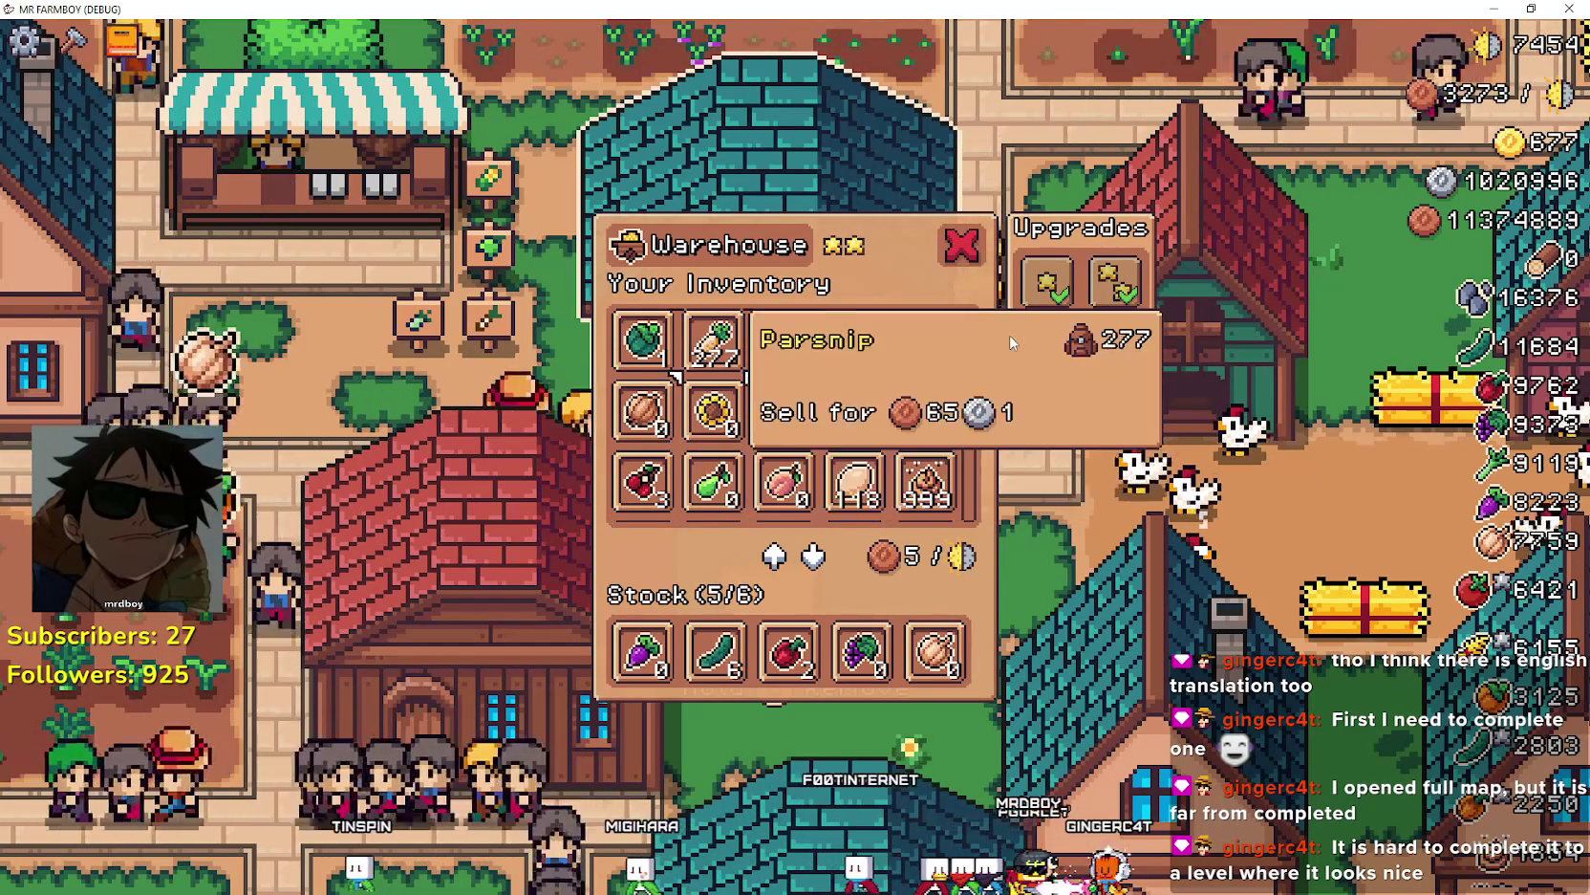
{"action": "key", "text": "Right"}
{"action": "key", "text": "Right"}
{"action": "key", "text": "Down"}
{"action": "key", "text": "Right"}
{"action": "key", "text": "Up"}
{"action": "key", "text": "Up"}
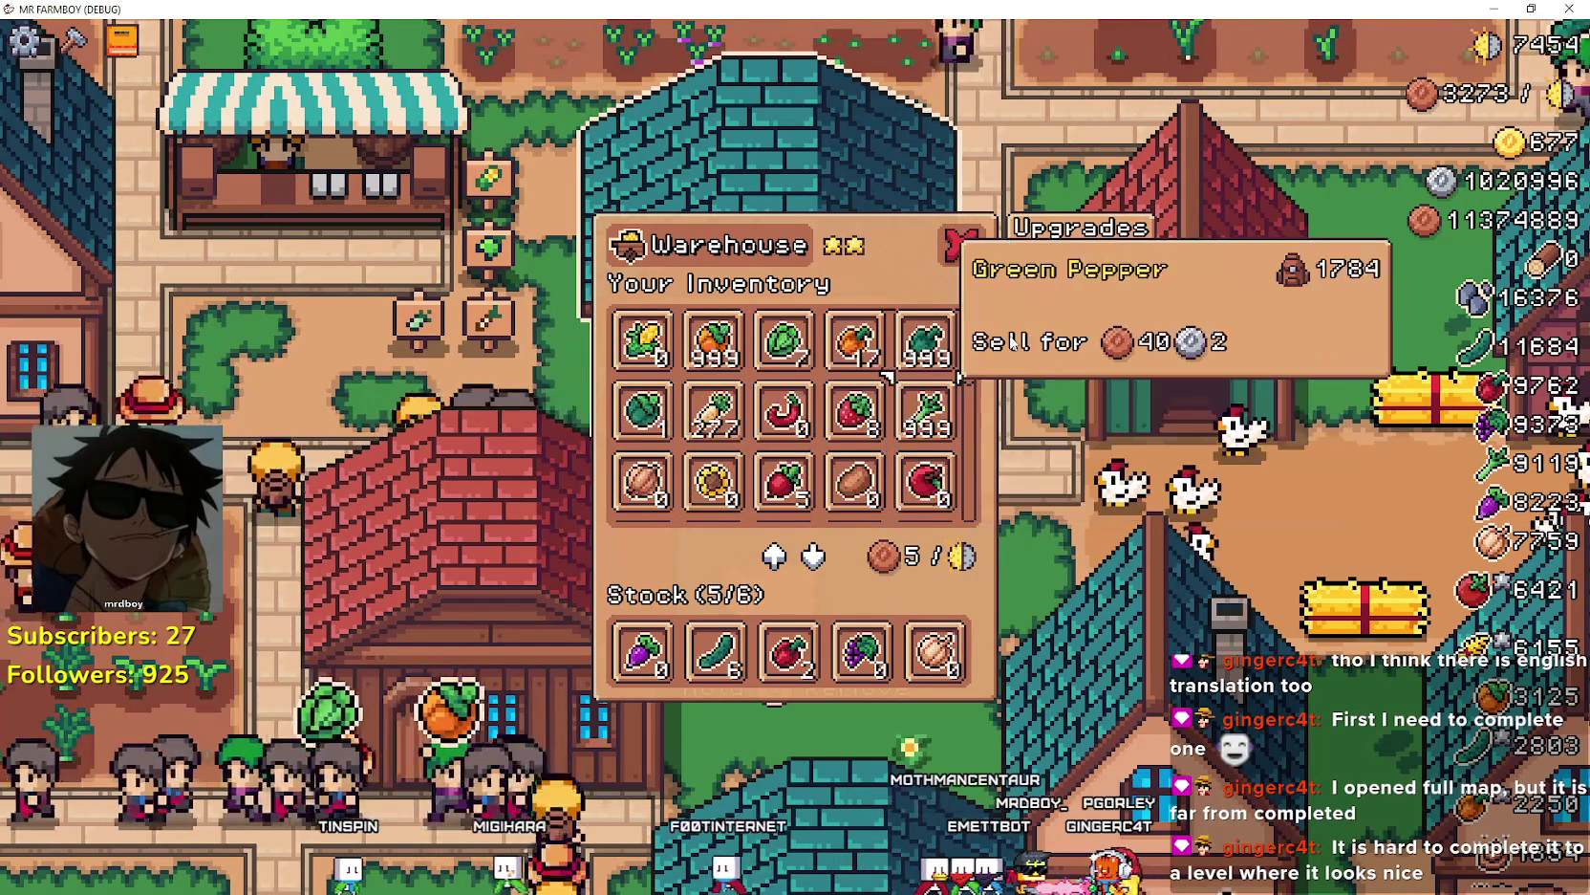
{"action": "key", "text": "Left"}
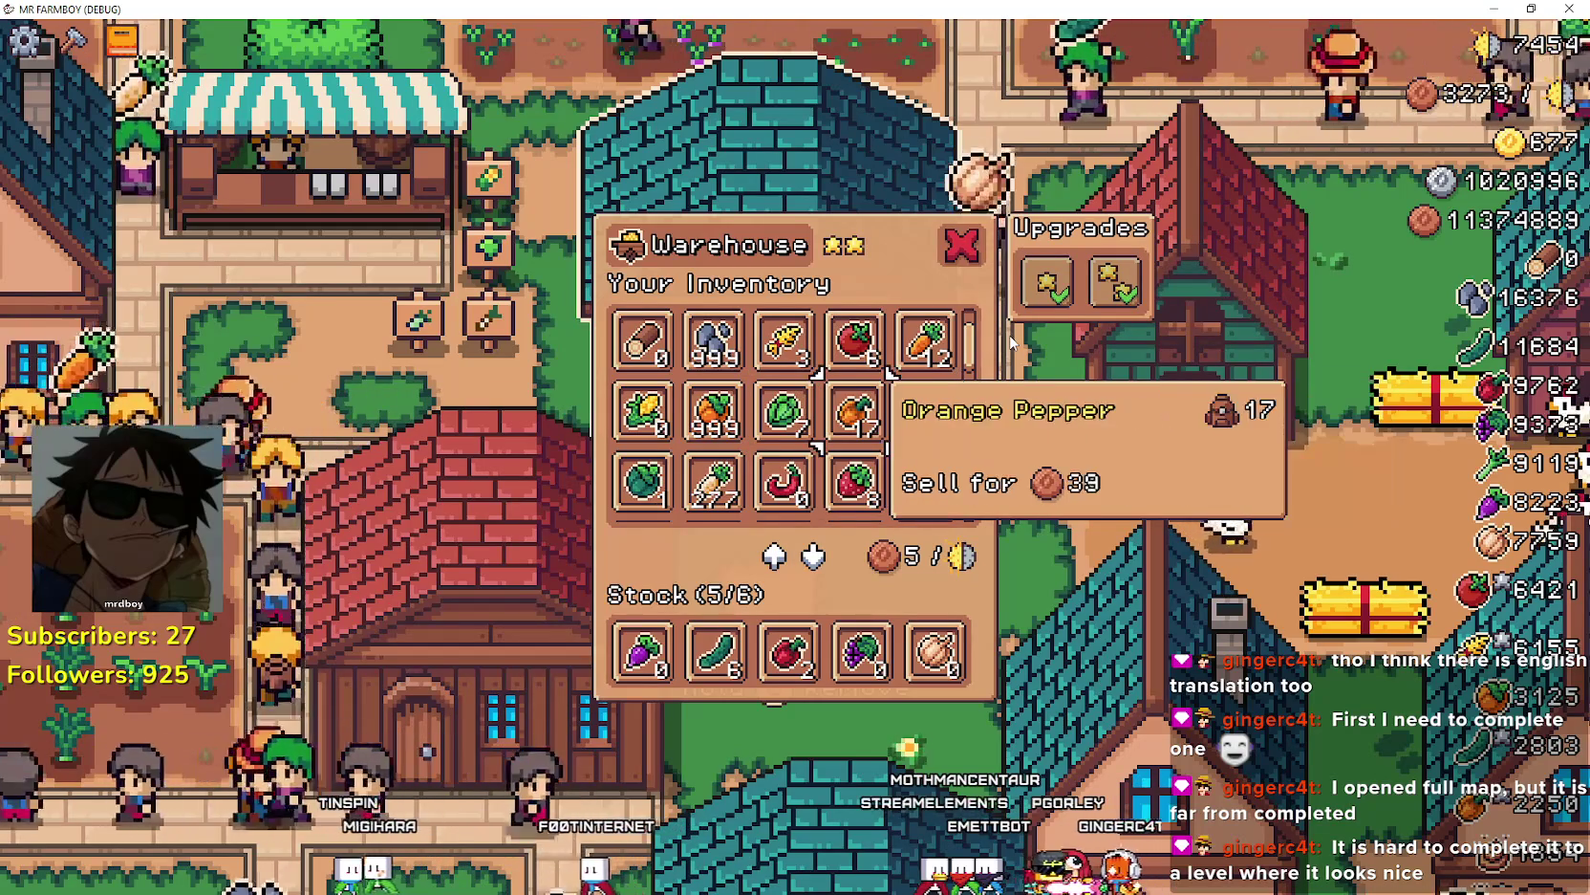
{"action": "key", "text": "Left"}
{"action": "key", "text": "Left"}
{"action": "key", "text": "Up"}
{"action": "key", "text": "Up"}
- Recheck Upgrade 1, Cucumber, Turnip, Grapes and Red Pepper, then close the Warehouse
{"action": "key", "text": "Right"}
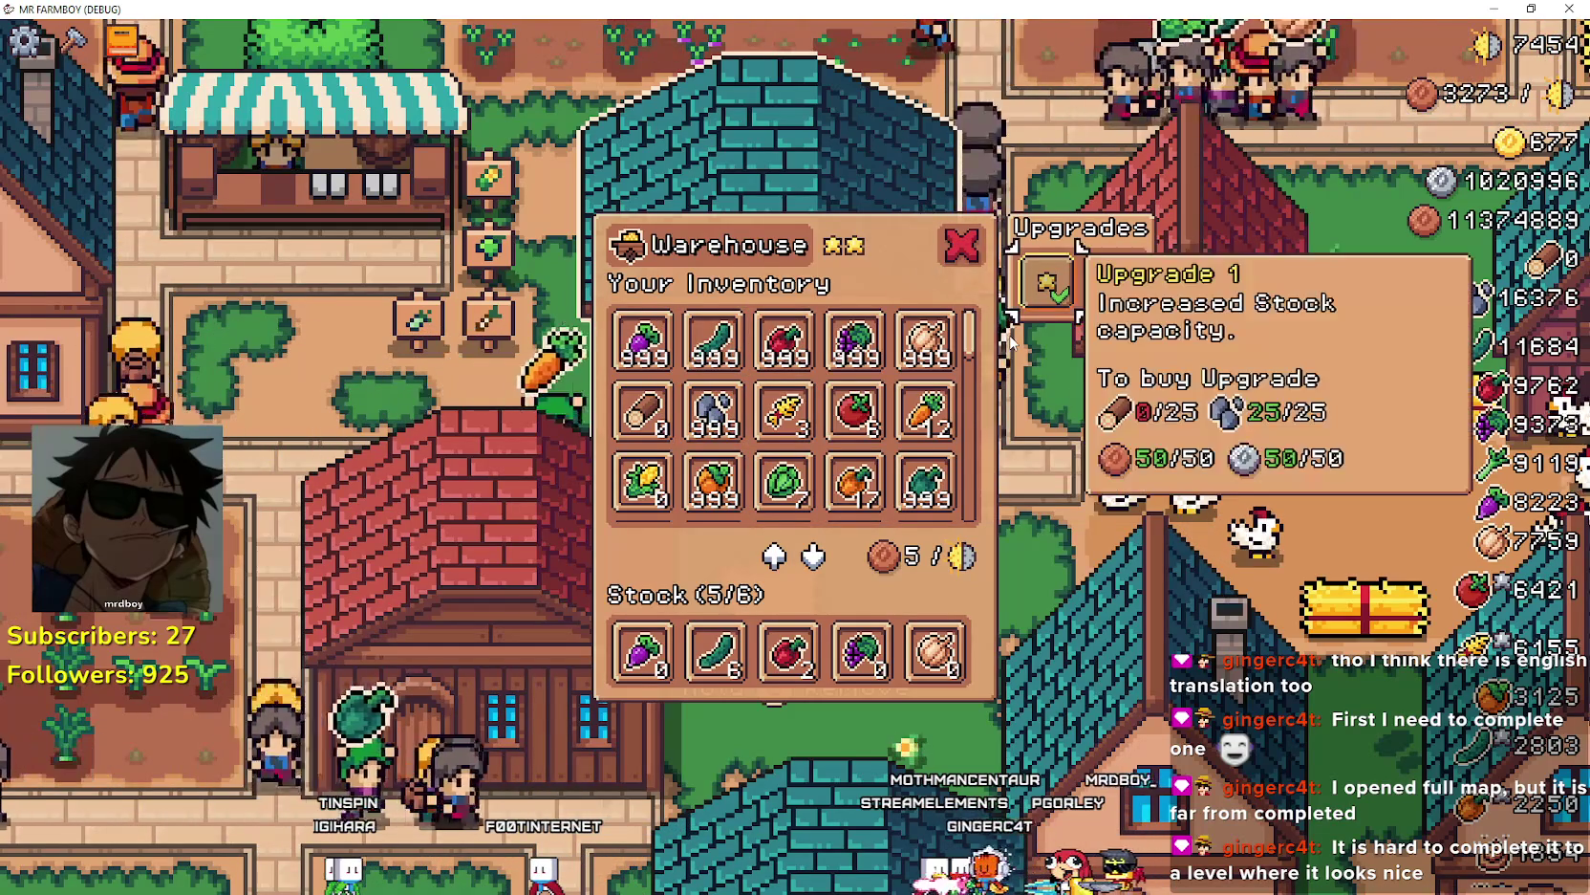
{"action": "key", "text": "Left"}
{"action": "key", "text": "Left"}
{"action": "key", "text": "Right"}
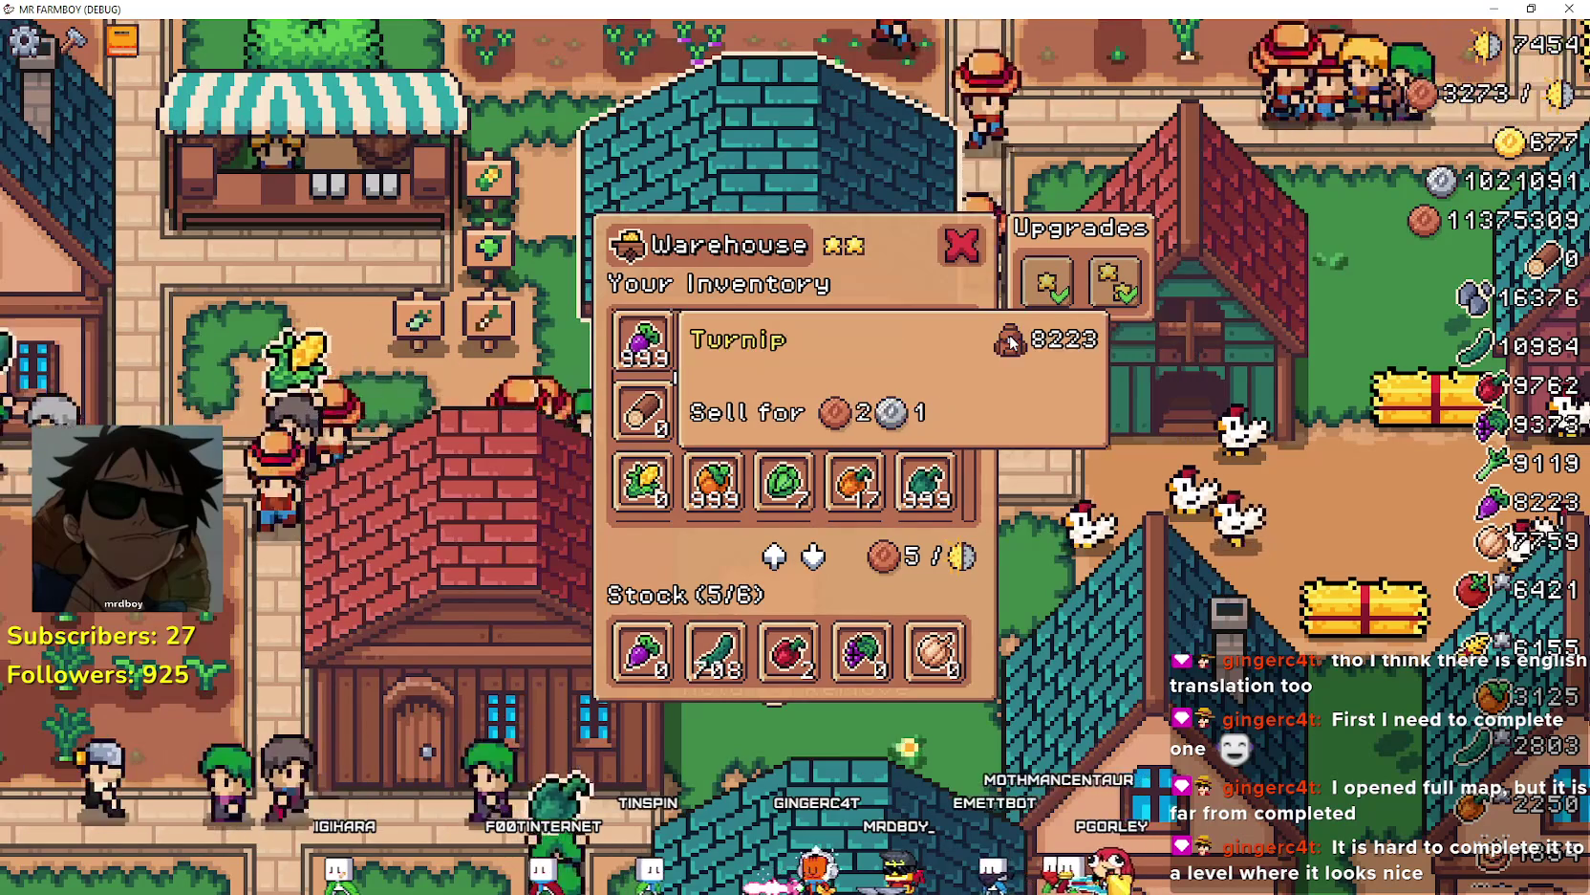
{"action": "key", "text": "Left"}
{"action": "key", "text": "Right"}
{"action": "key", "text": "Right"}
{"action": "key", "text": "Right"}
{"action": "key", "text": "Left"}
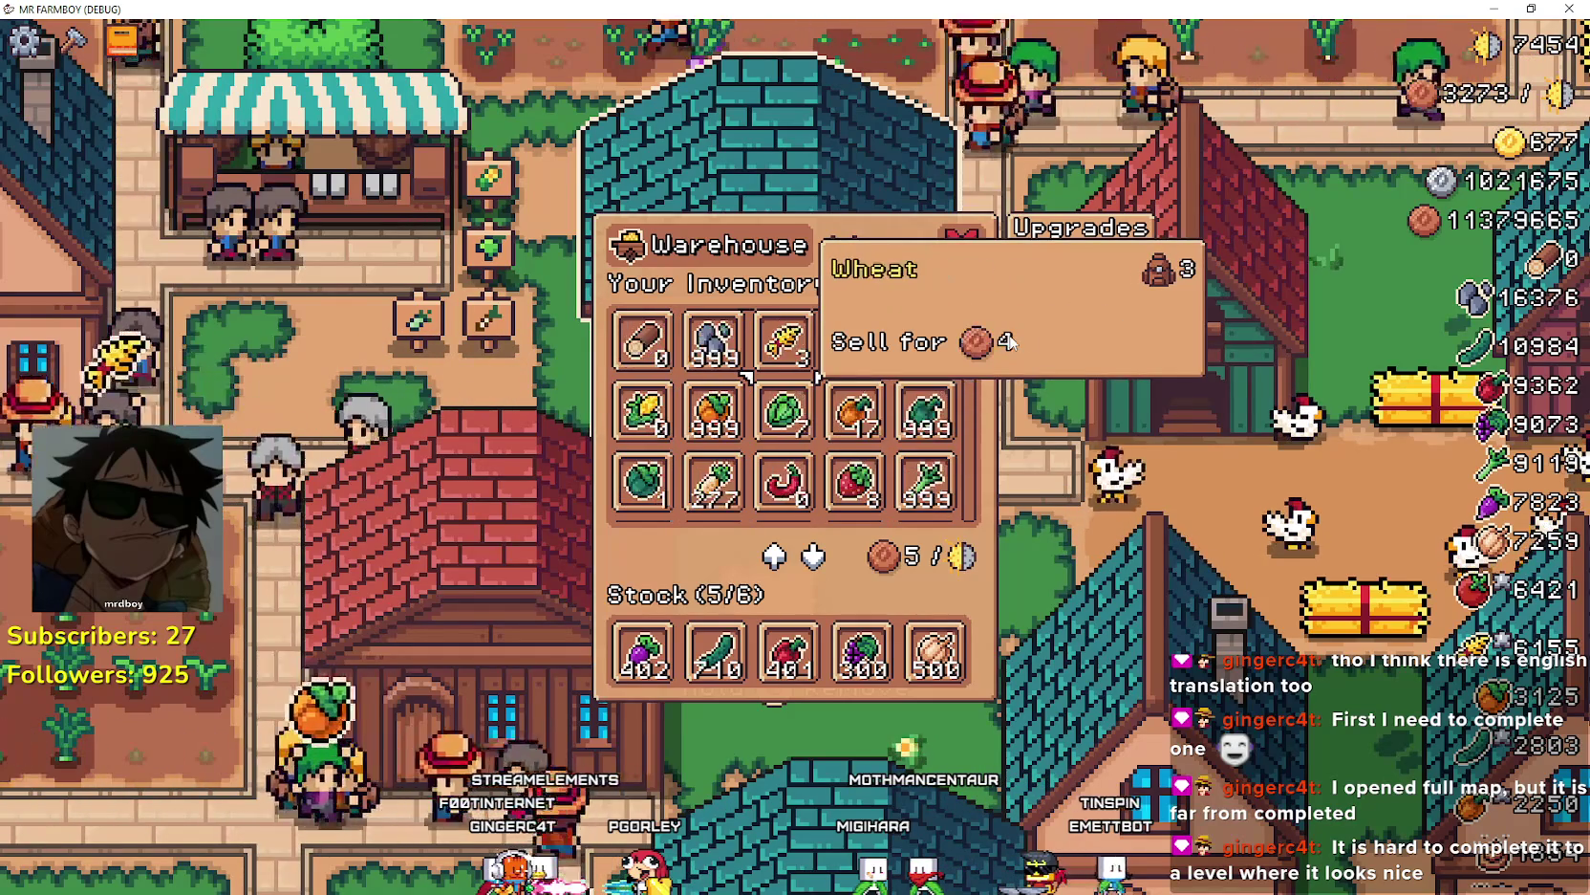
{"action": "key", "text": "Escape"}
{"action": "key", "text": "d"}
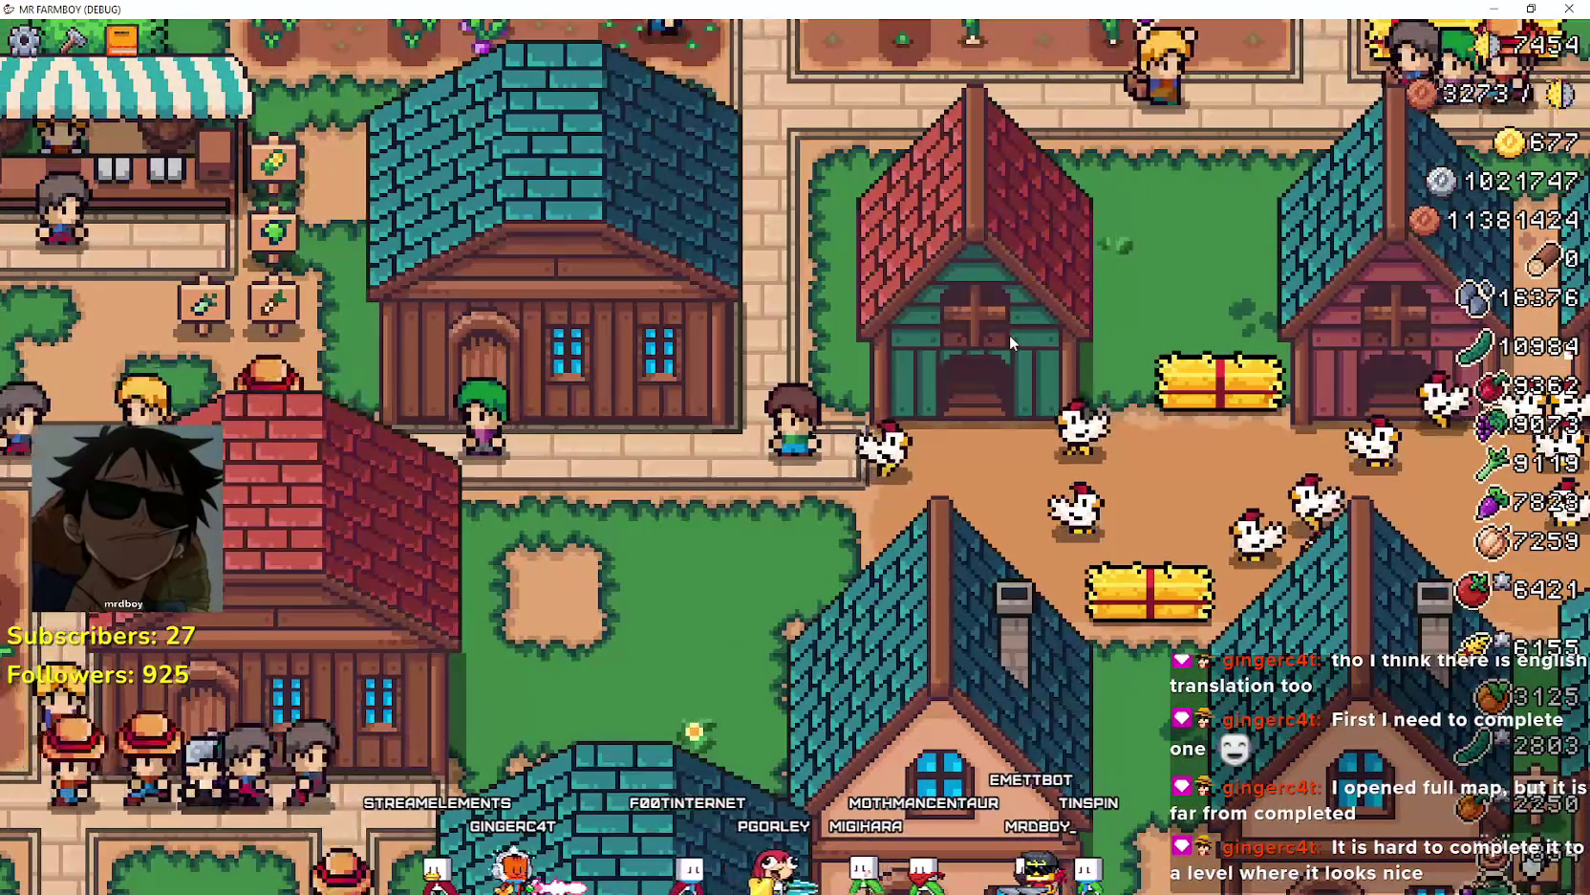
- Walk the farmer past the red coop and crop field to the market stall
{"action": "key", "text": "w"}
{"action": "key", "text": "d"}
{"action": "key", "text": "w"}
{"action": "key", "text": "d"}
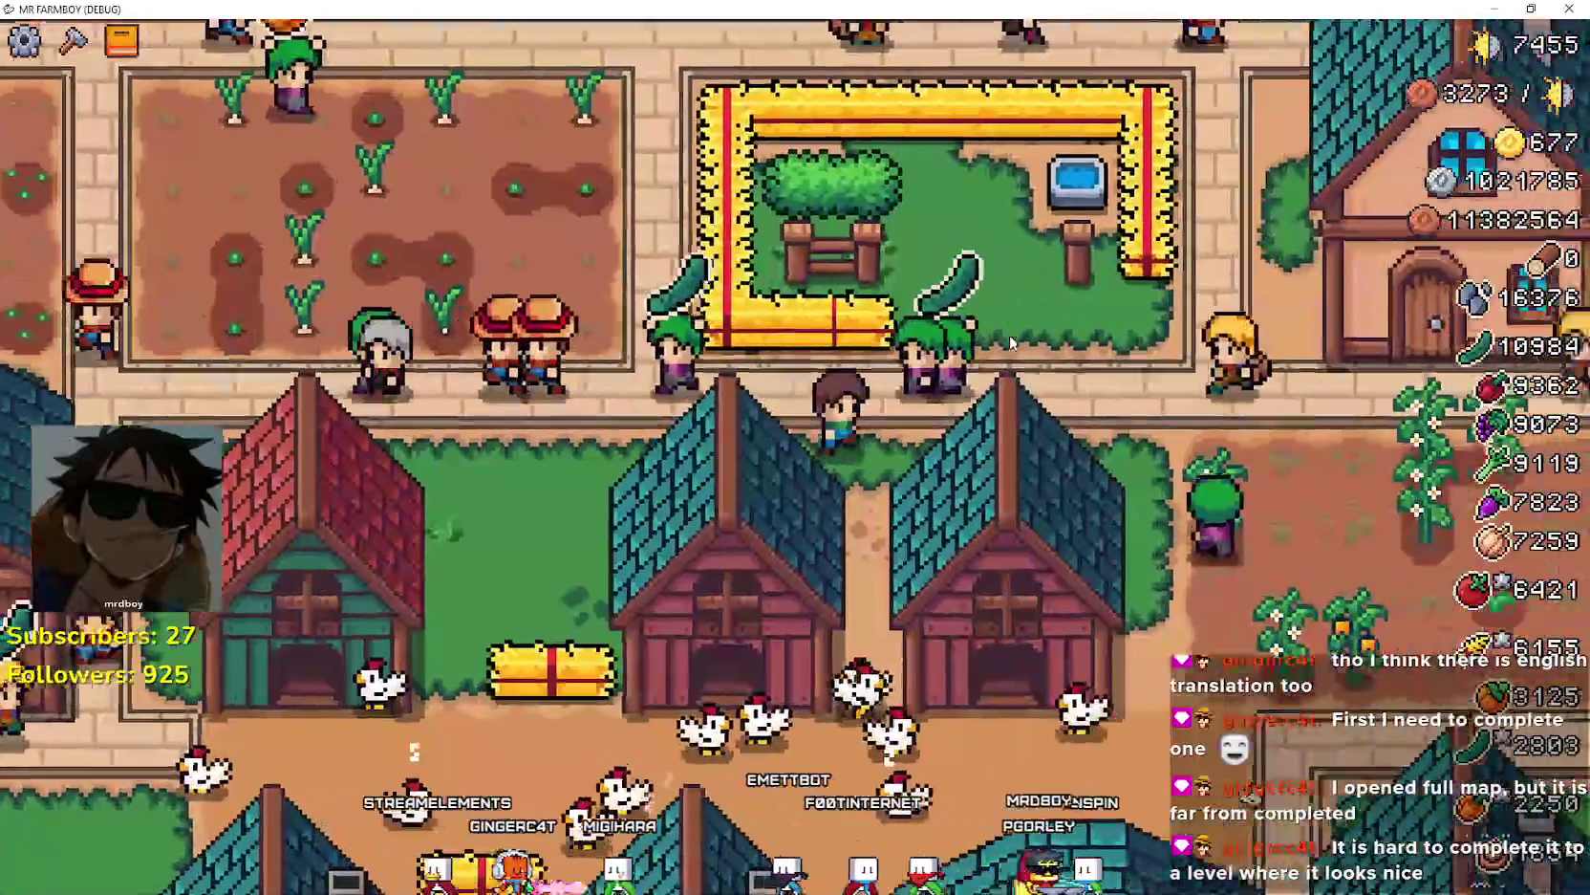
{"action": "key", "text": "w"}
{"action": "key", "text": "d"}
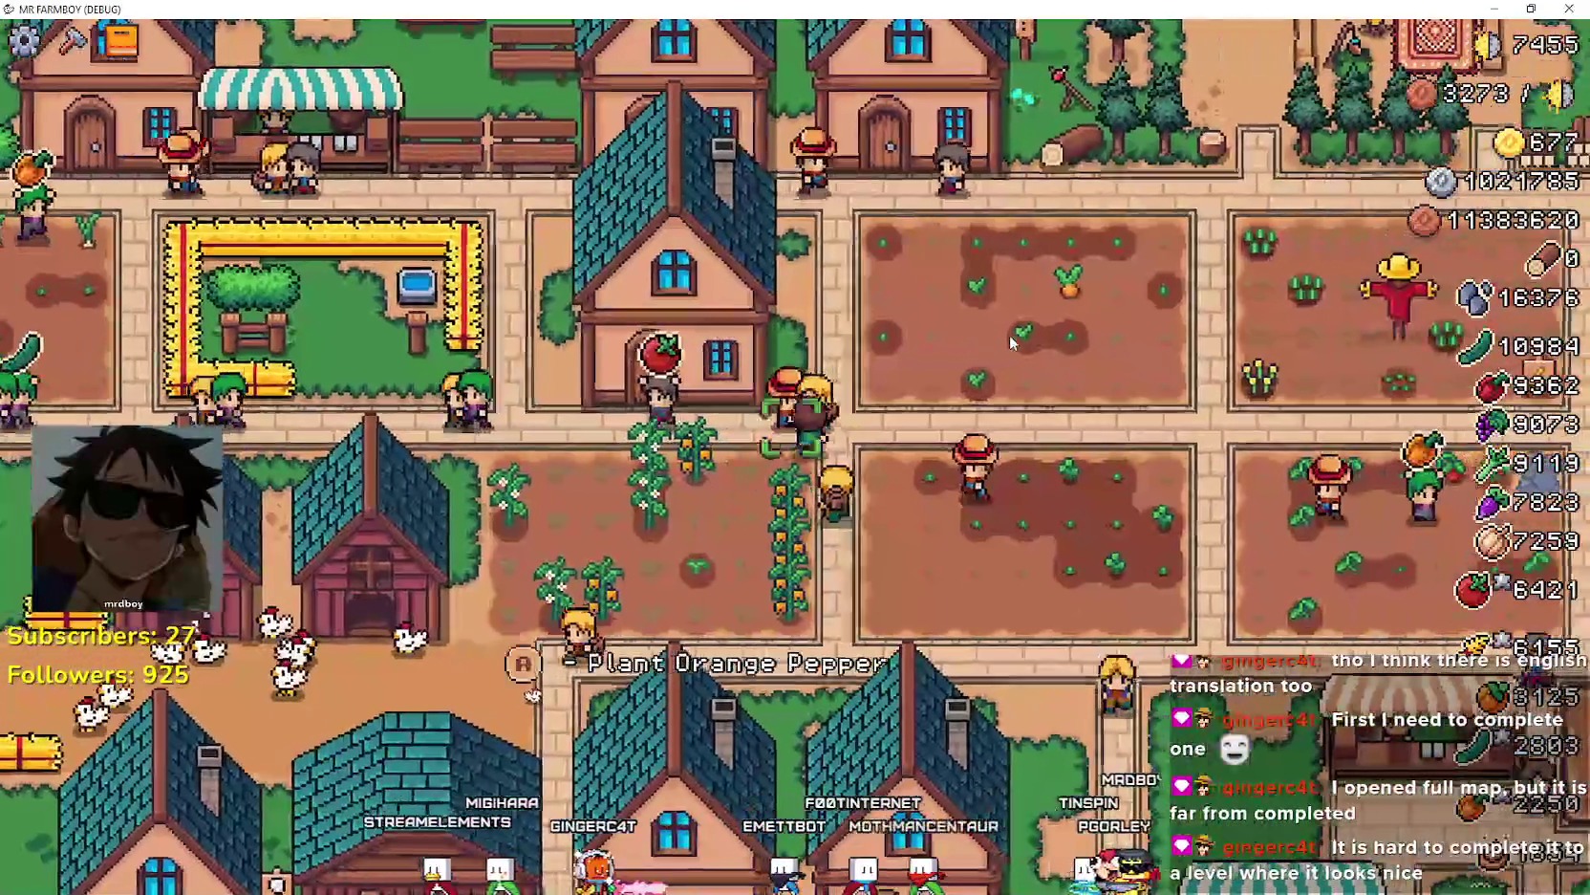
{"action": "key", "text": "a"}
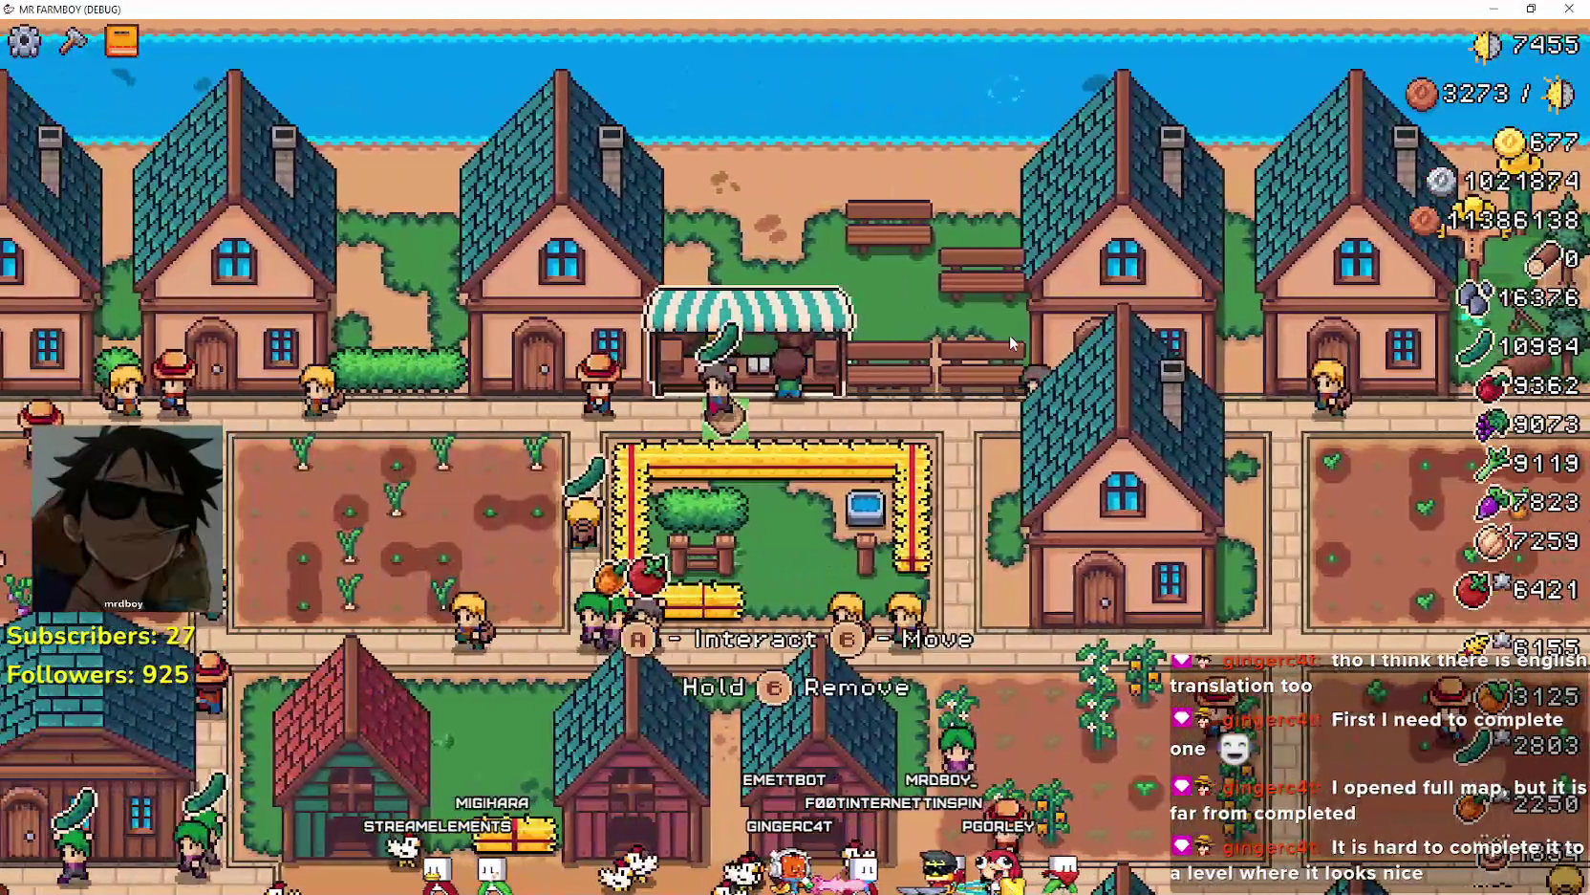
- Open the Market at the stall and browse its items toward Turnip
{"action": "key", "text": "e"}
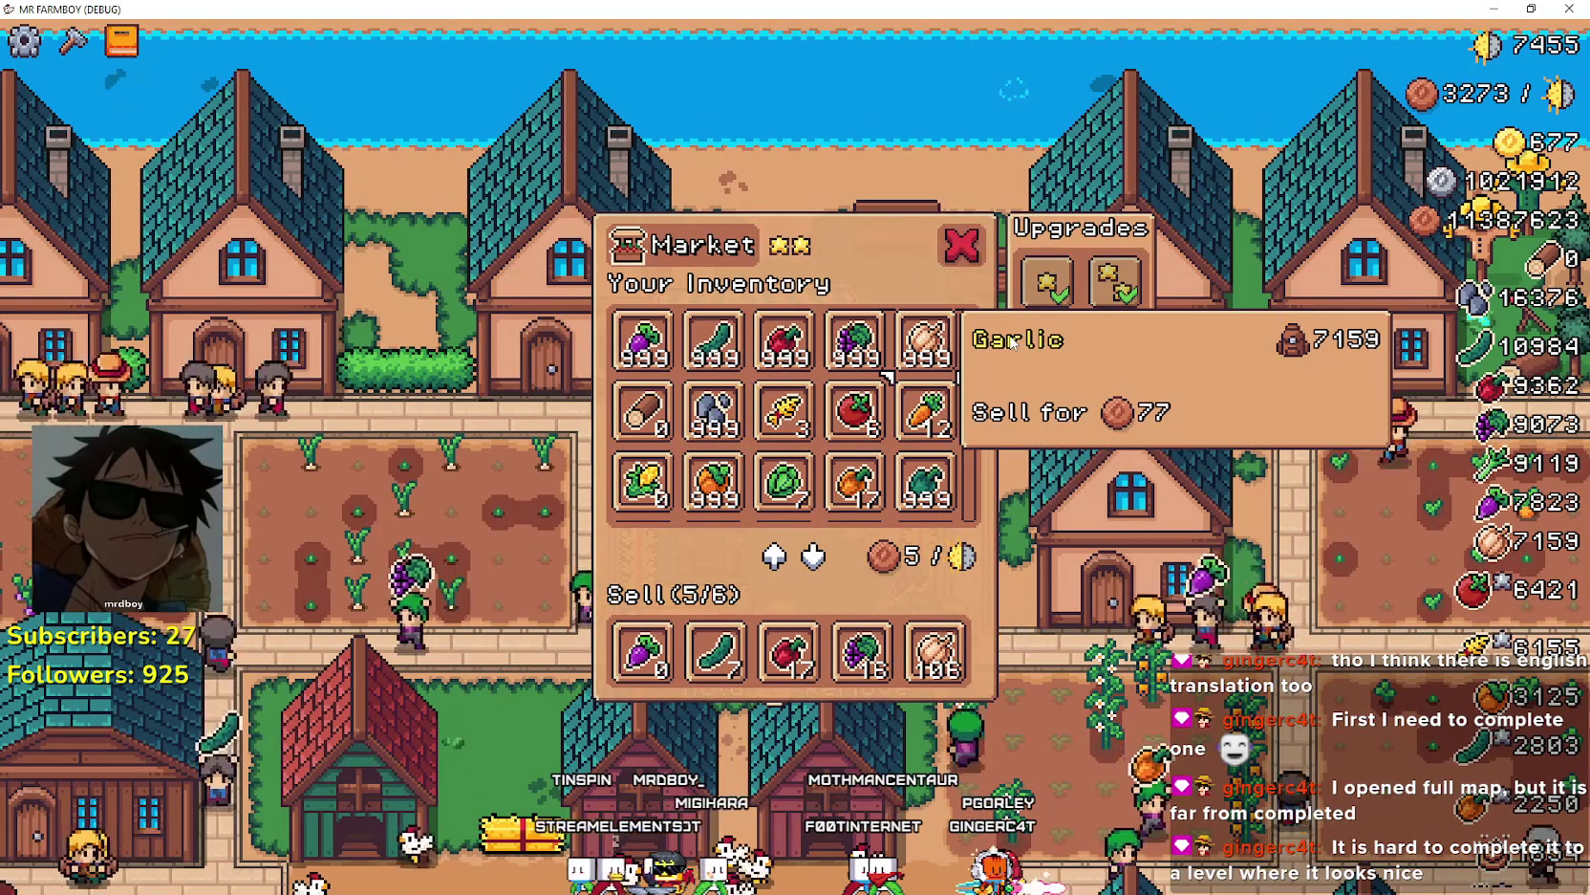
{"action": "key", "text": "a"}
{"action": "key", "text": "a"}
{"action": "key", "text": "a"}
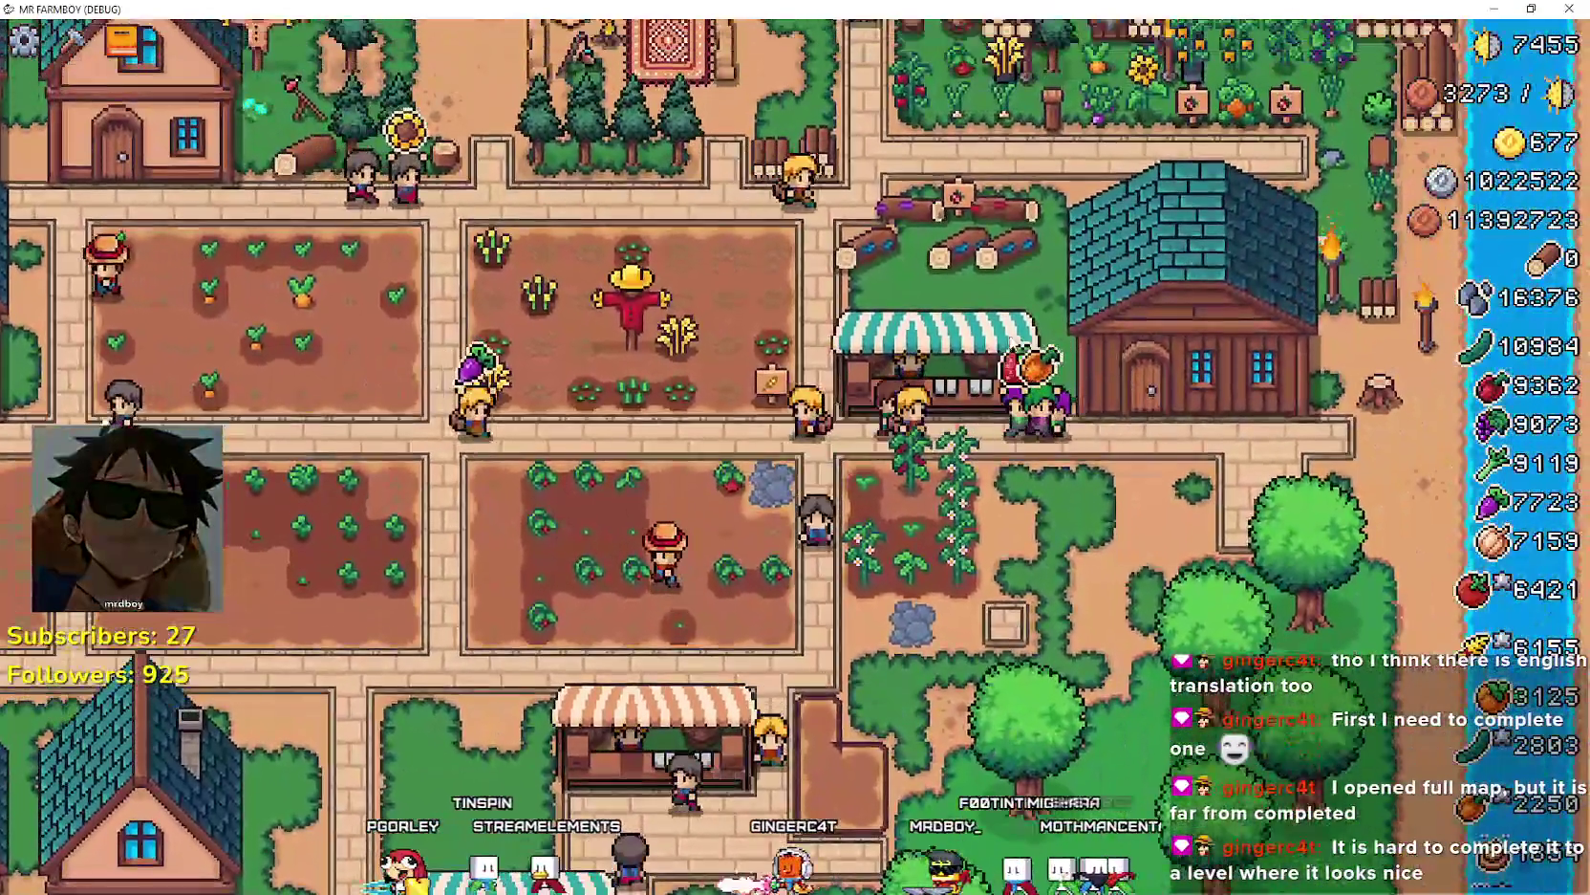
{"action": "left_click", "coordinate": [1013, 341]}
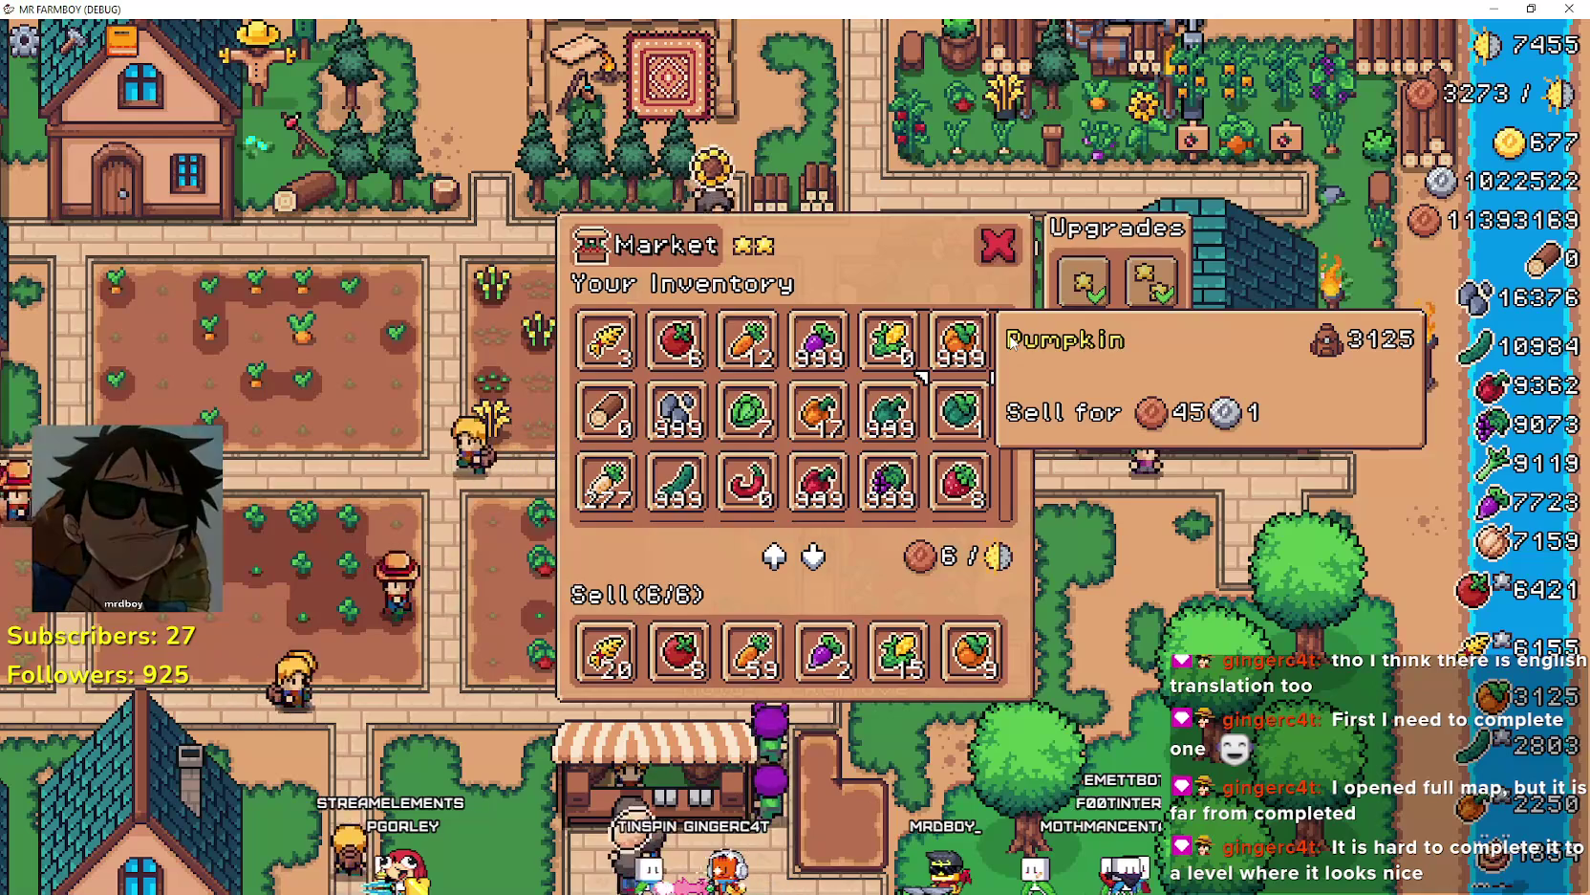
- Add 500 Turnips to the Market's sell stock, then close the Market
{"action": "scroll", "coordinate": [1010, 341], "scroll_direction": "down", "scroll_amount": 3}
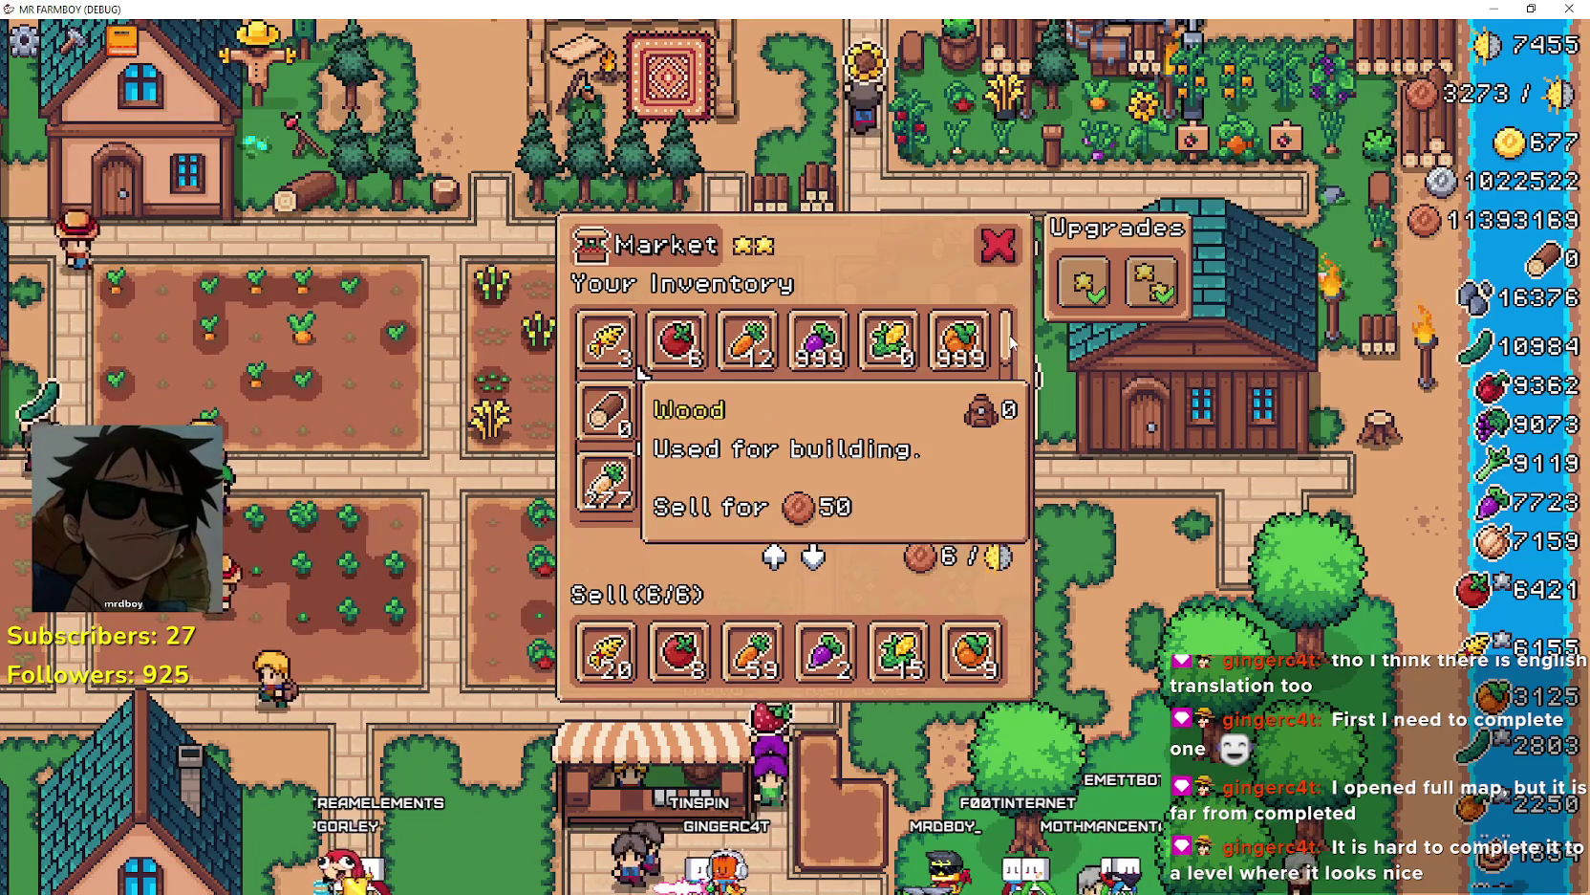
{"action": "scroll", "coordinate": [1012, 342], "scroll_direction": "up", "scroll_amount": 3}
{"action": "scroll", "coordinate": [1011, 341], "scroll_direction": "down", "scroll_amount": 4}
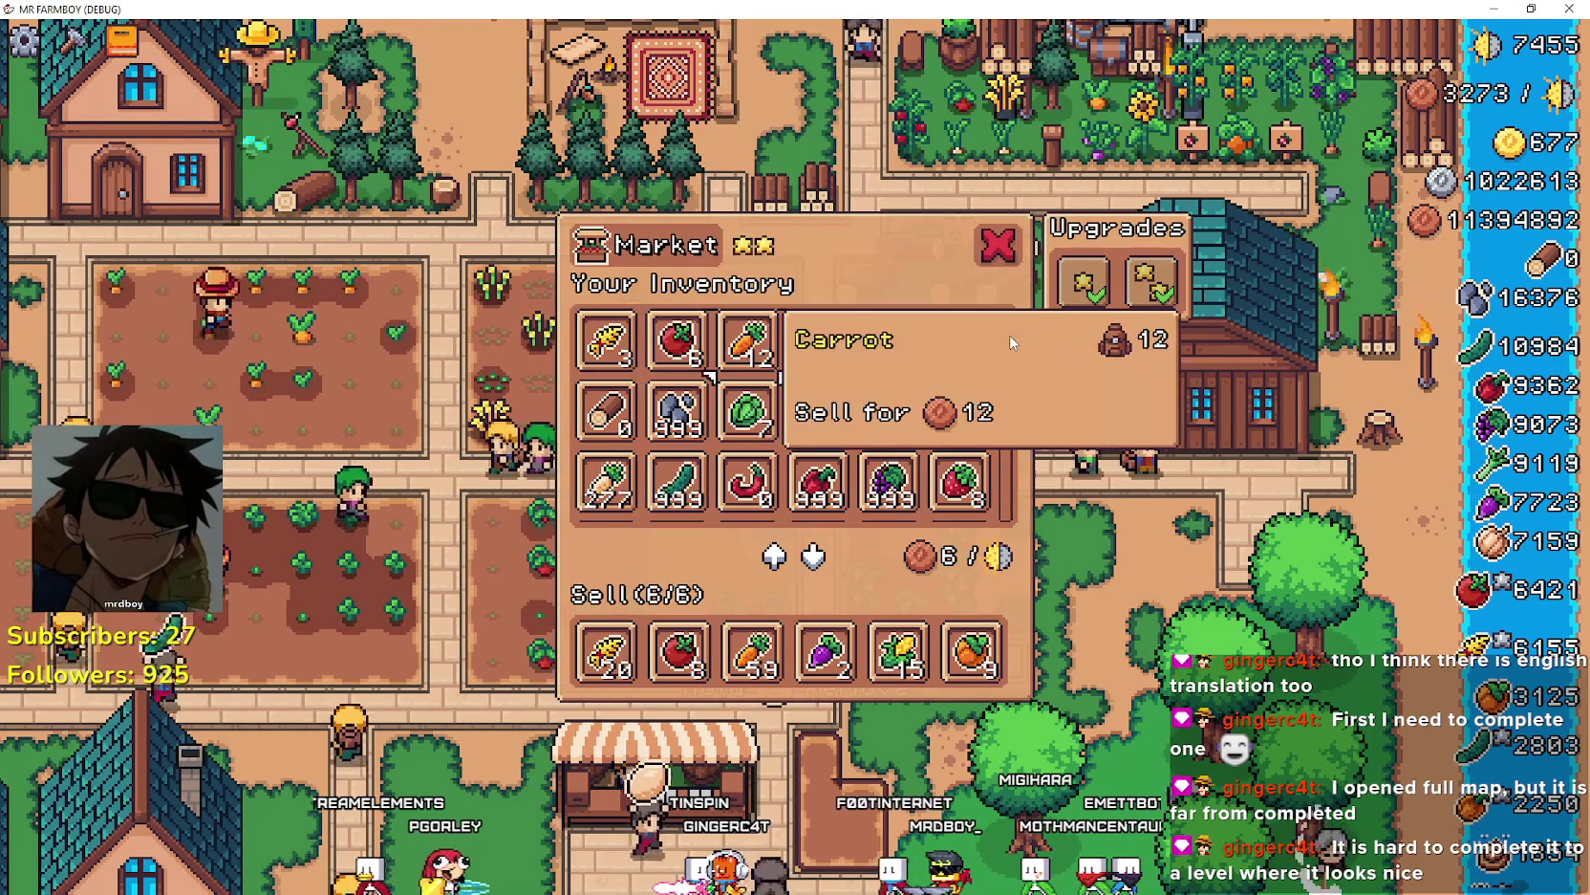
{"action": "left_click", "coordinate": [1012, 342]}
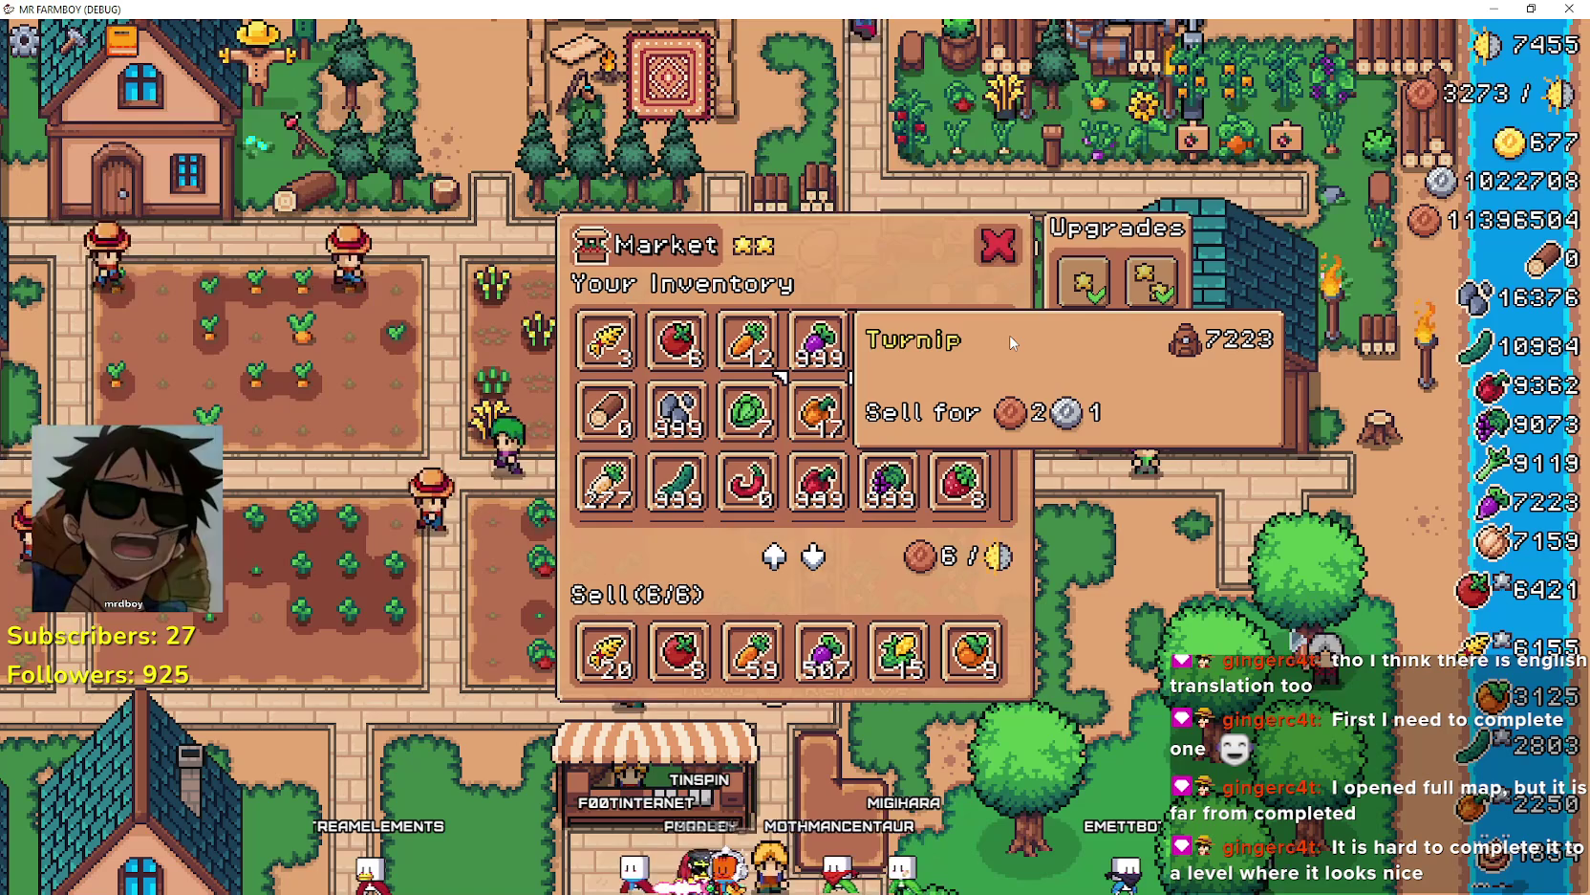
{"action": "key", "text": "Escape"}
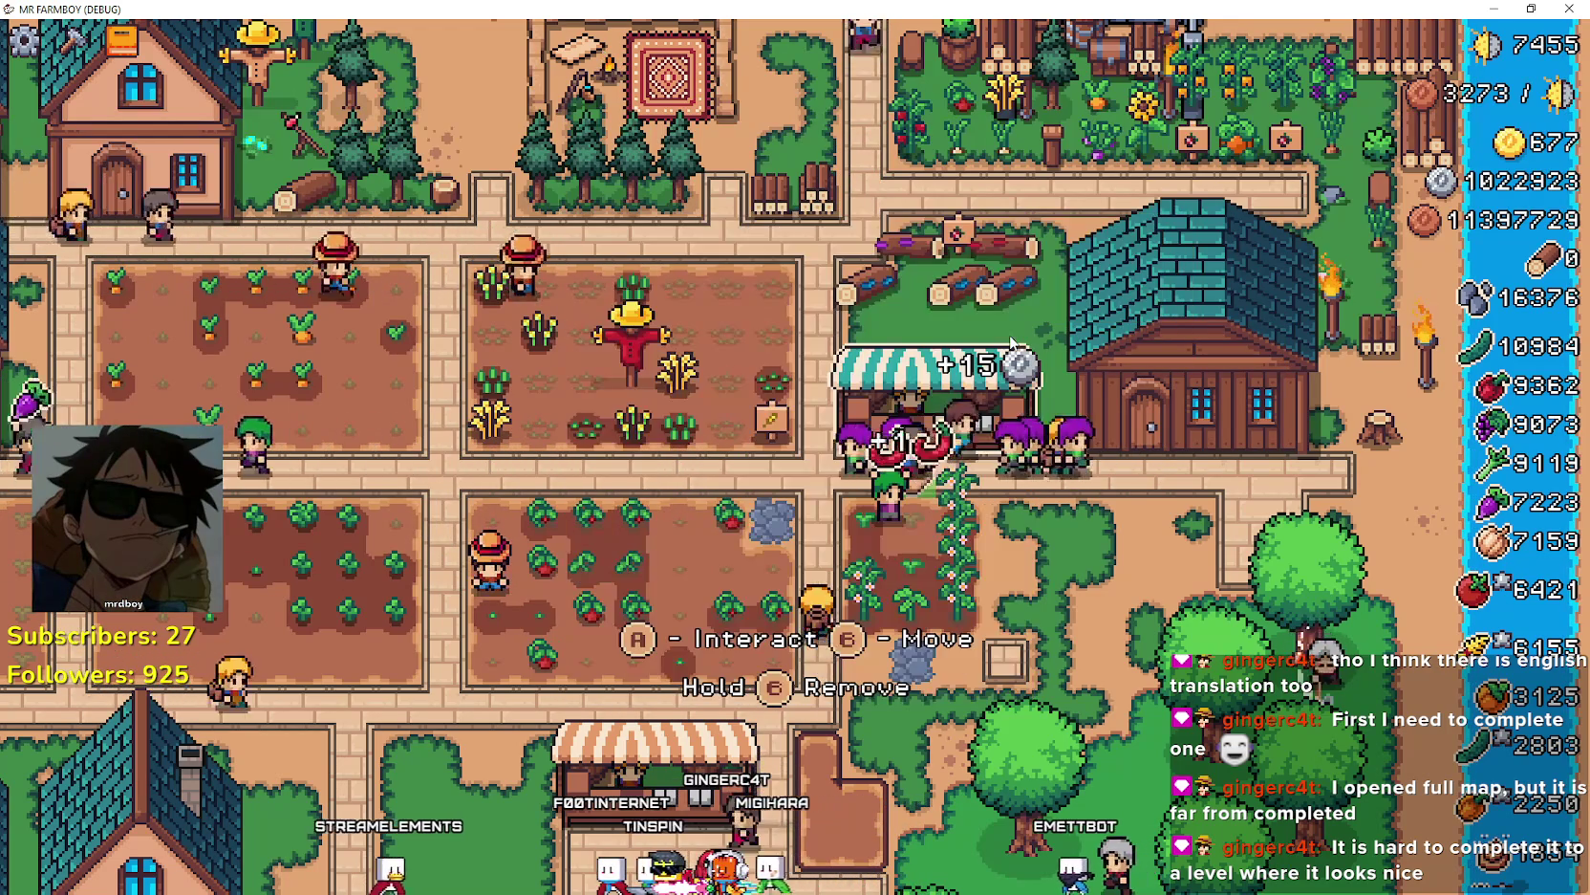
{"action": "left_click", "coordinate": [1011, 341]}
{"action": "key", "text": "Right"}
{"action": "key", "text": "Right"}
{"action": "key", "text": "Right"}
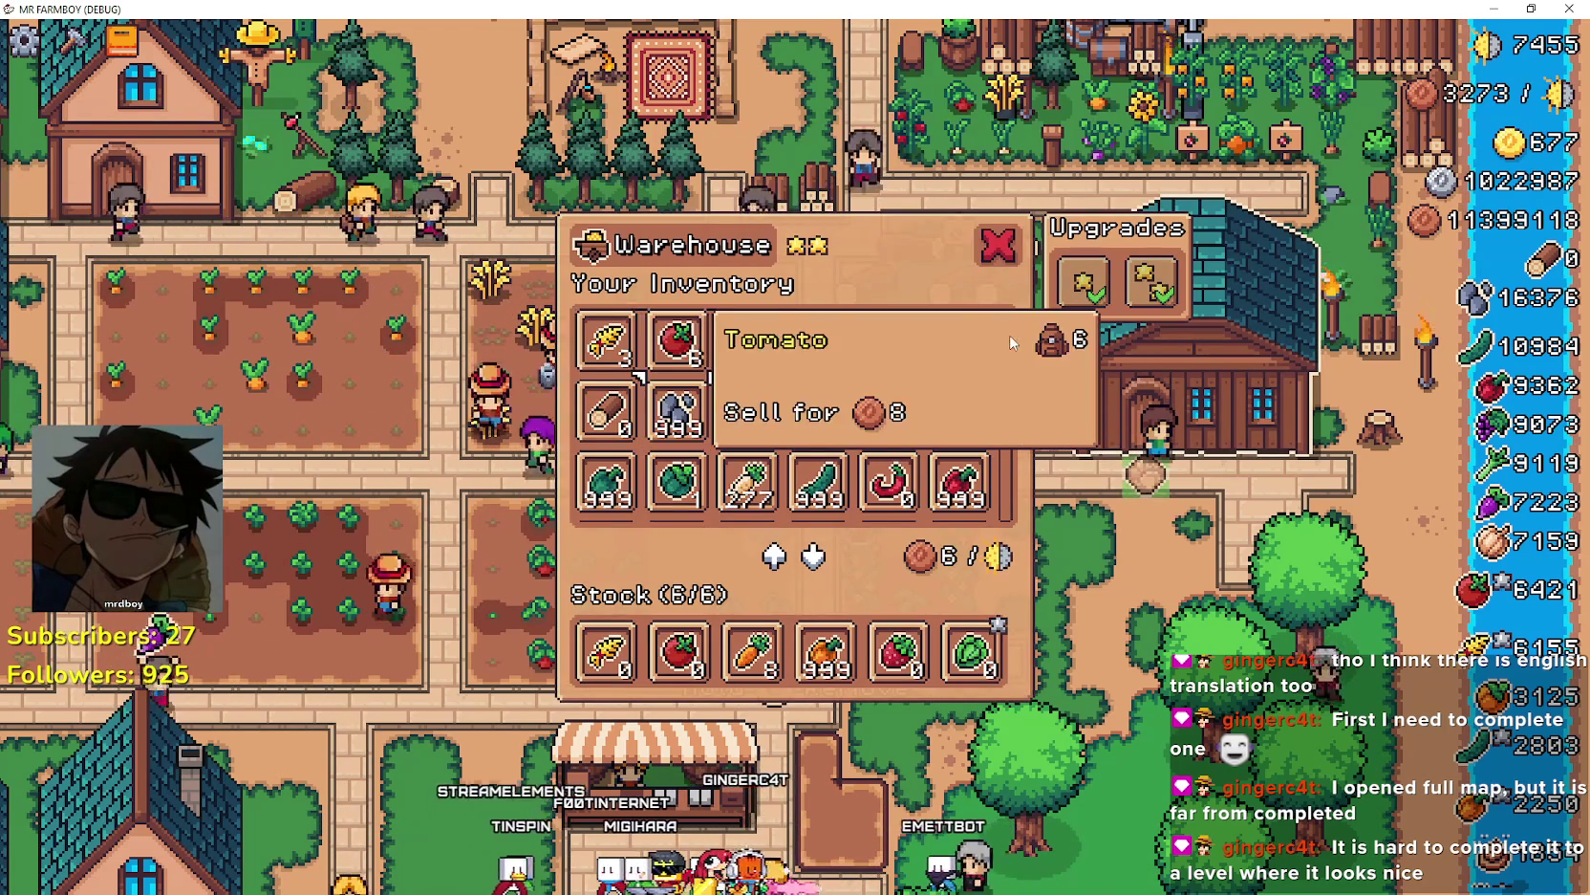
{"action": "key", "text": "Down"}
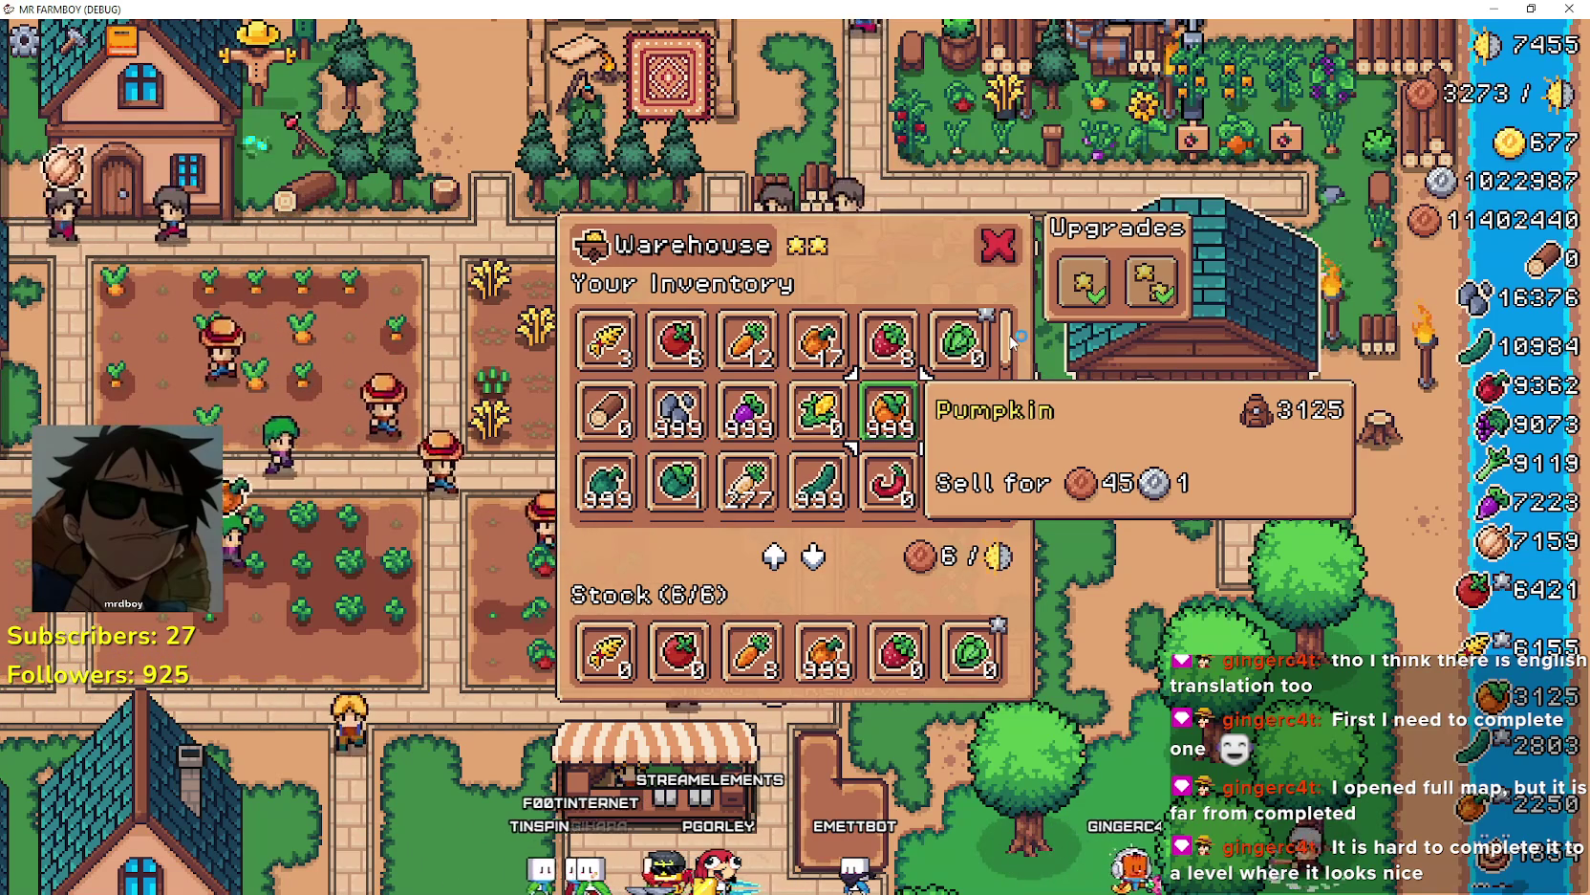
{"action": "key", "text": "Down"}
{"action": "key", "text": "Down"}
{"action": "key", "text": "Down"}
{"action": "key", "text": "Down"}
{"action": "key", "text": "Down"}
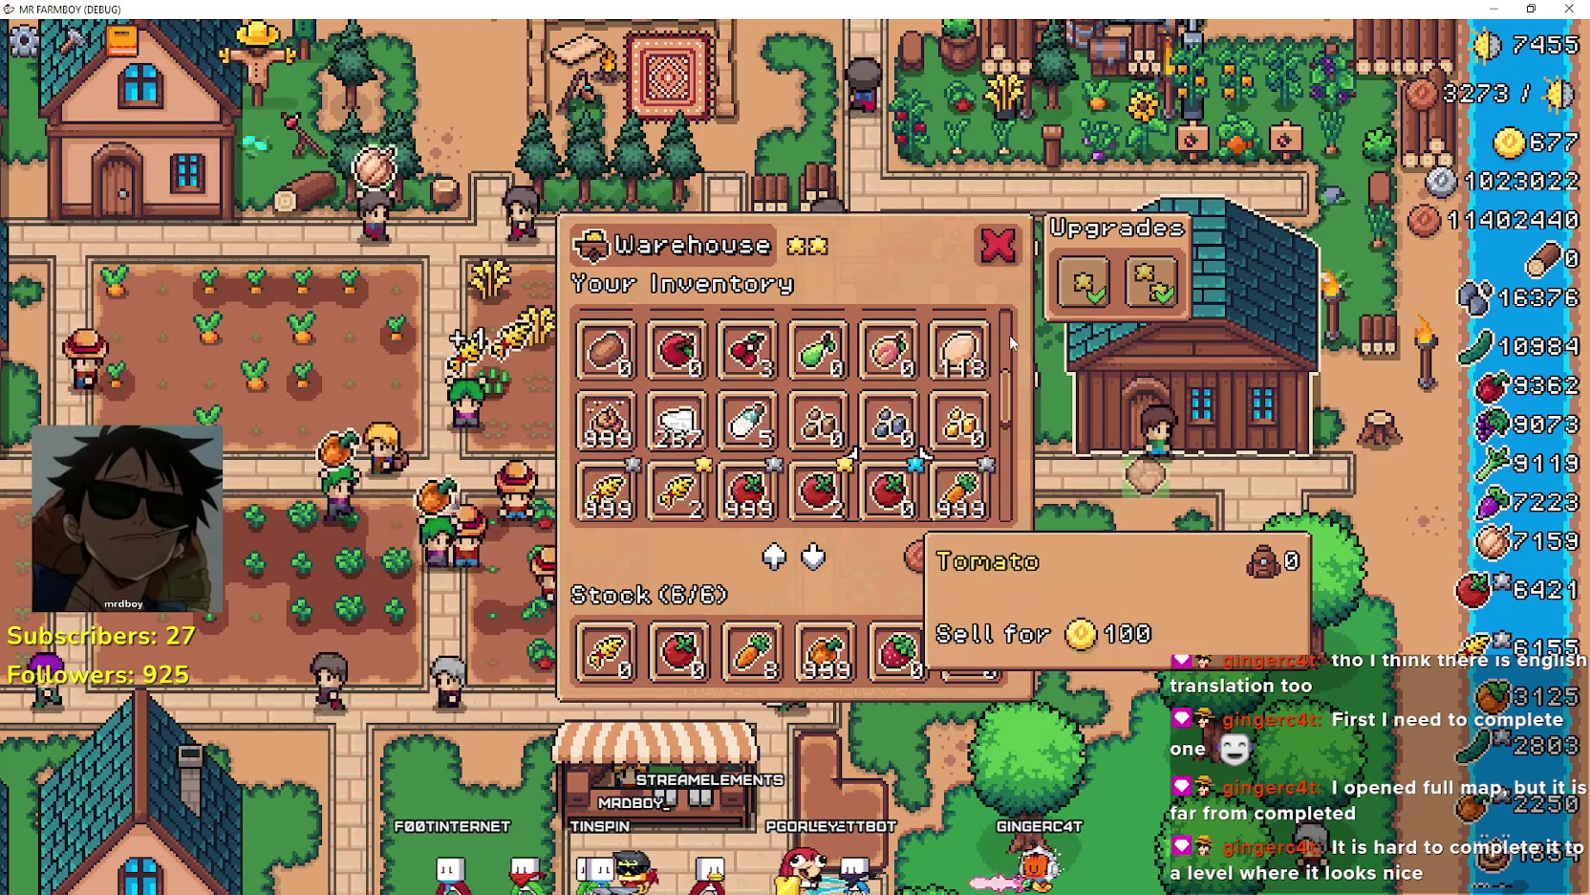
{"action": "key", "text": "Down"}
{"action": "key", "text": "Down"}
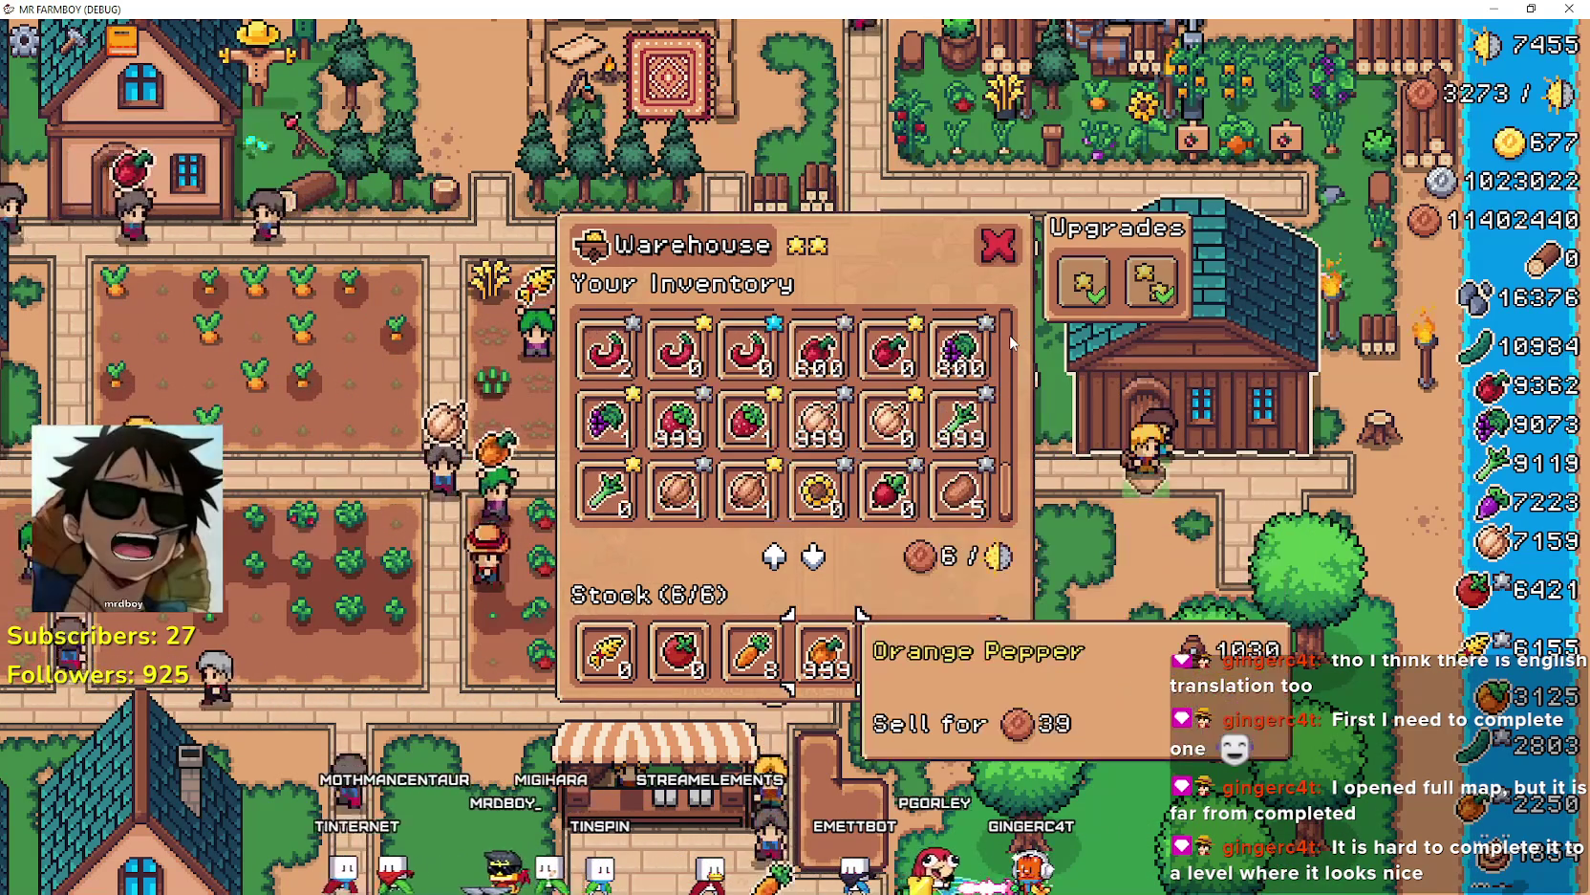
{"action": "key", "text": "Up"}
{"action": "key", "text": "Up"}
{"action": "key", "text": "Up"}
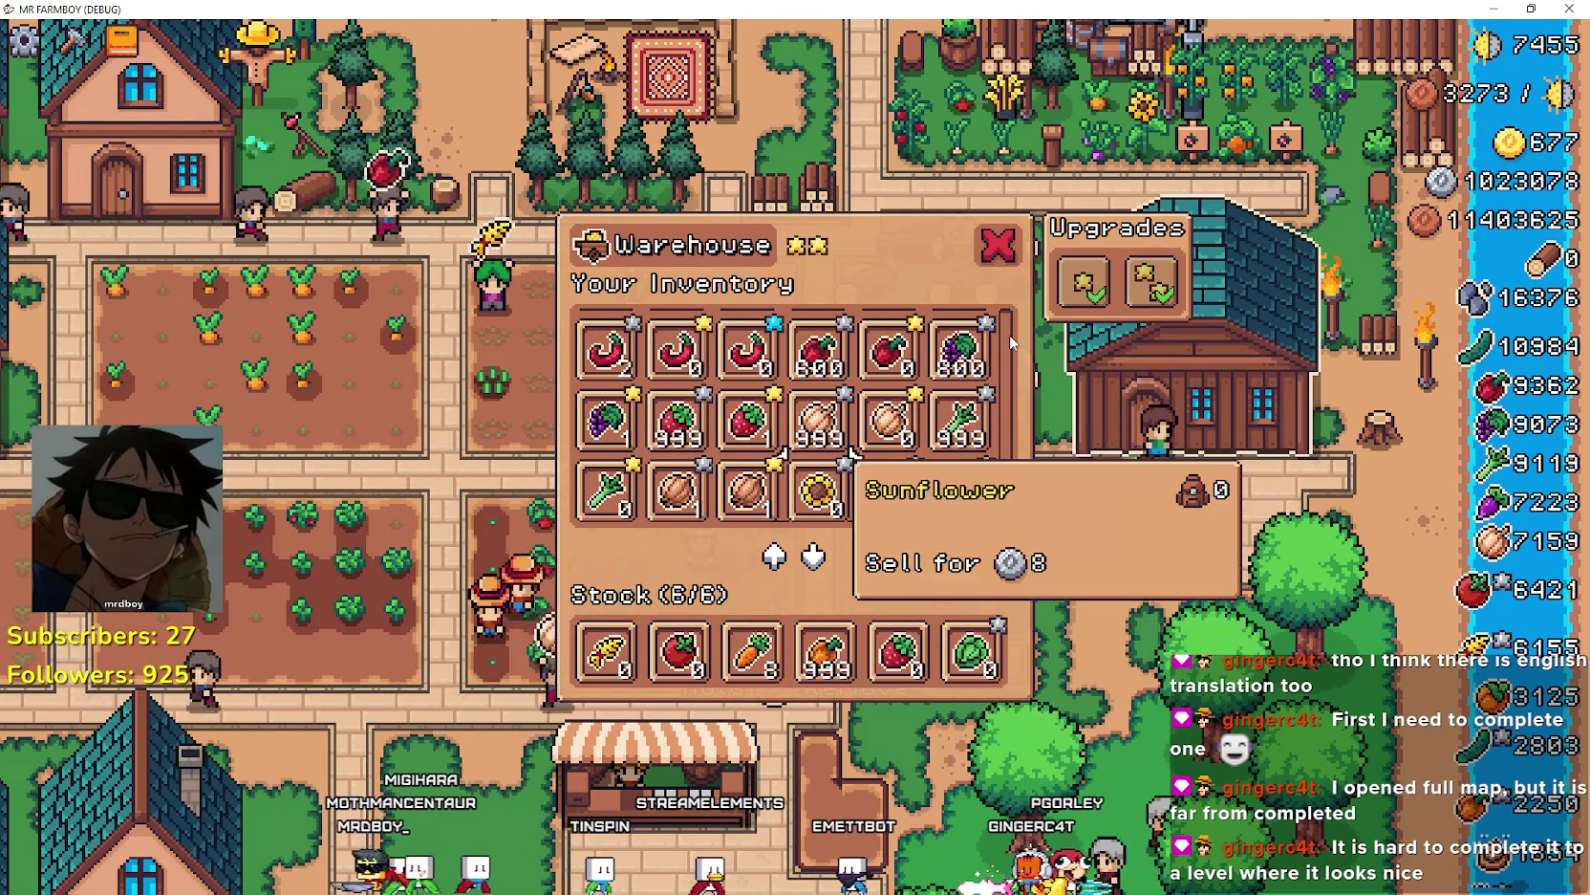
{"action": "key", "text": "Up"}
{"action": "key", "text": "Up"}
{"action": "key", "text": "Up"}
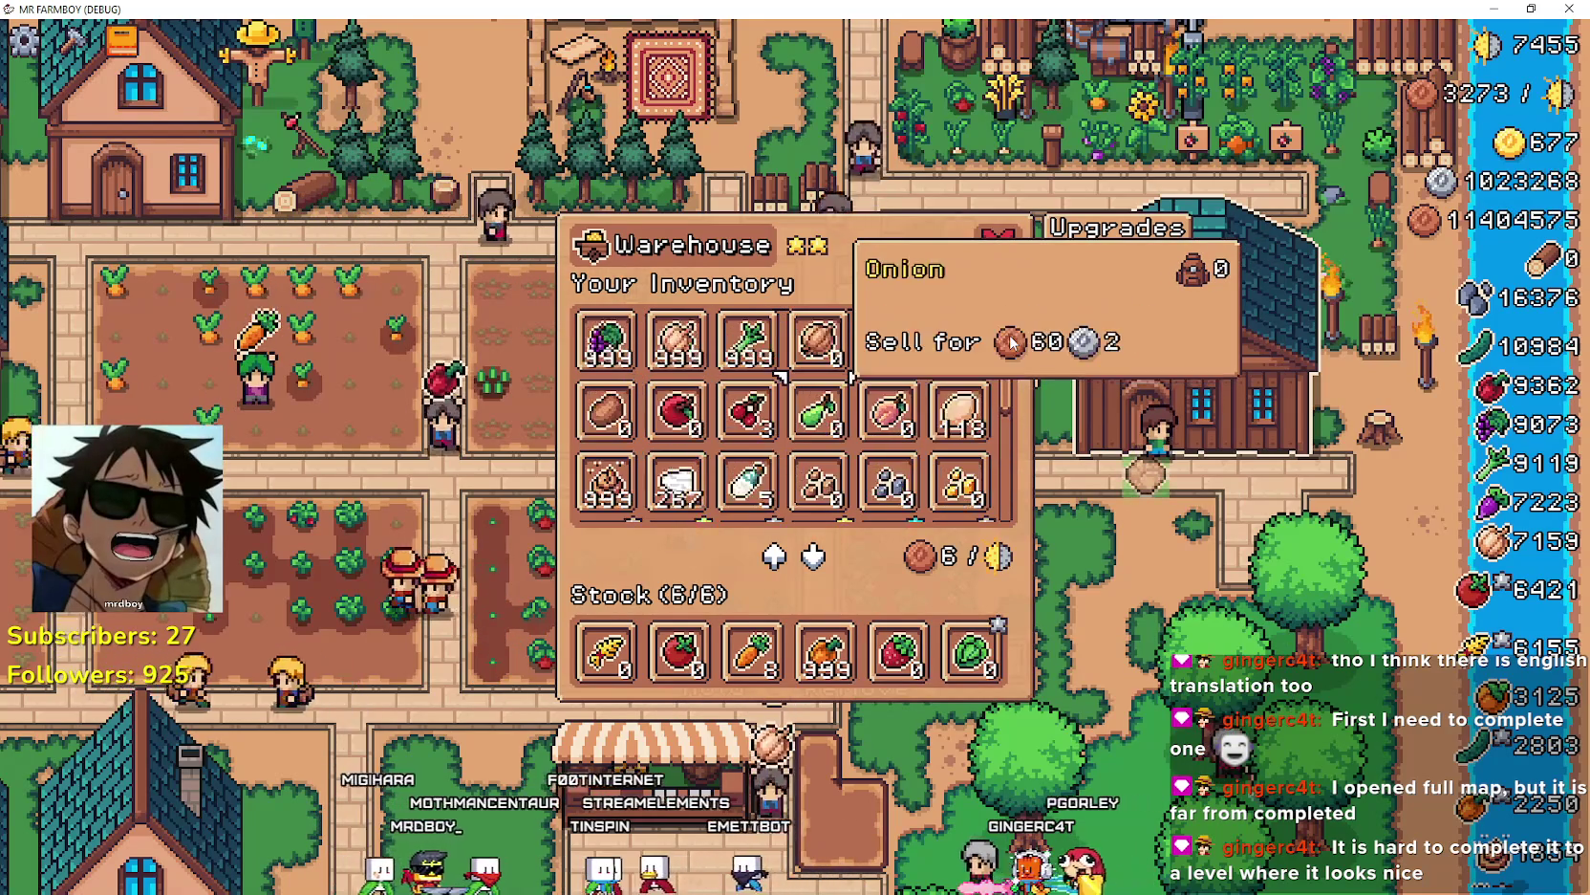
{"action": "key", "text": "Right"}
{"action": "key", "text": "Left"}
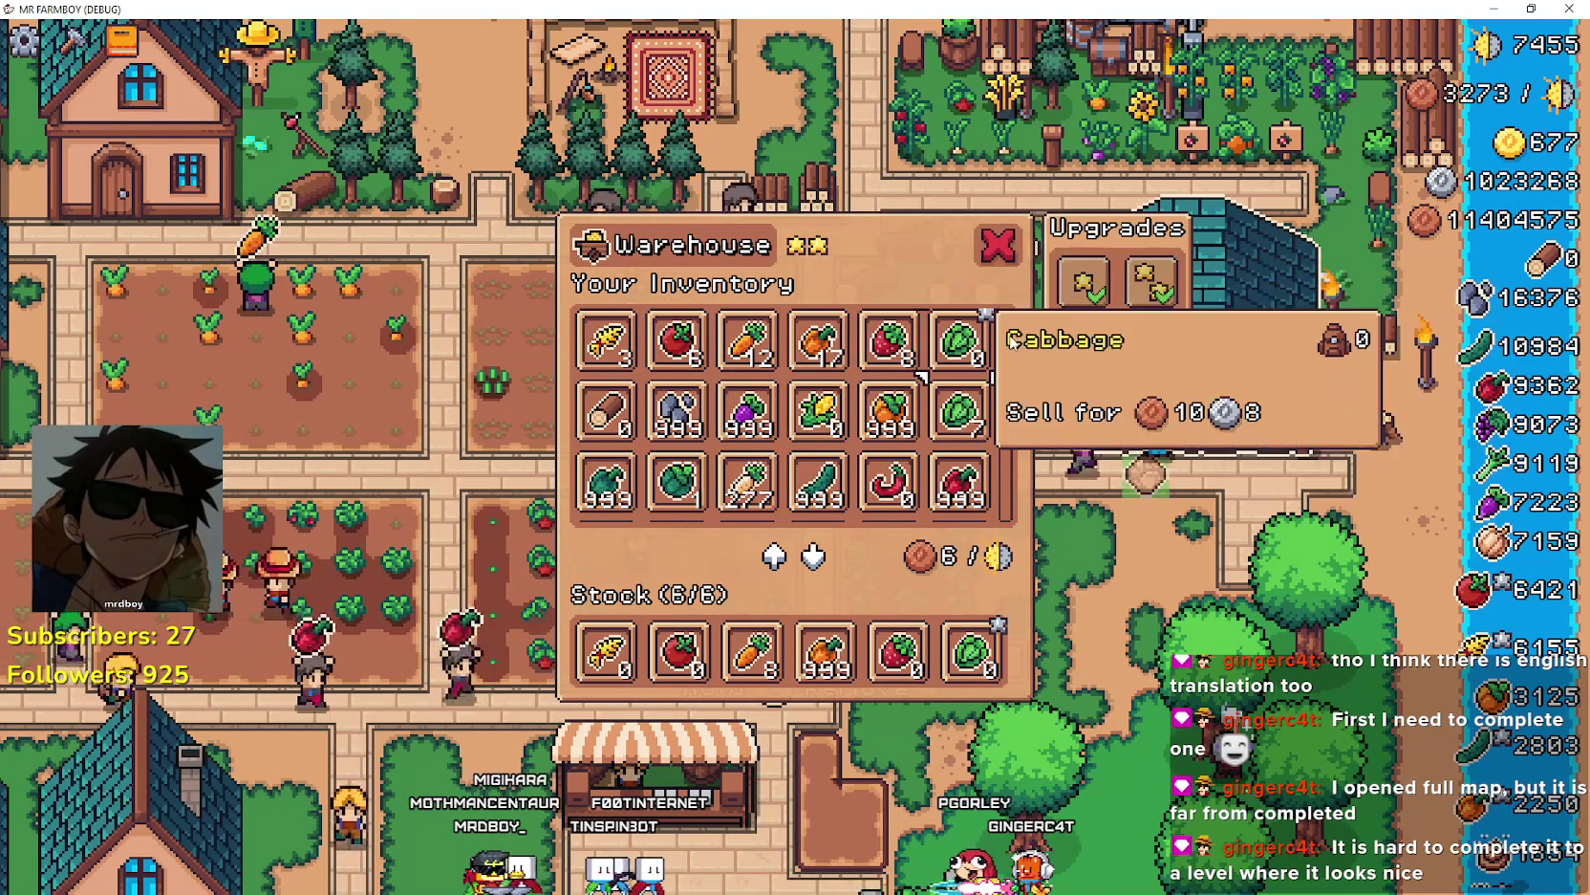
{"action": "key", "text": "Left"}
{"action": "key", "text": "Left"}
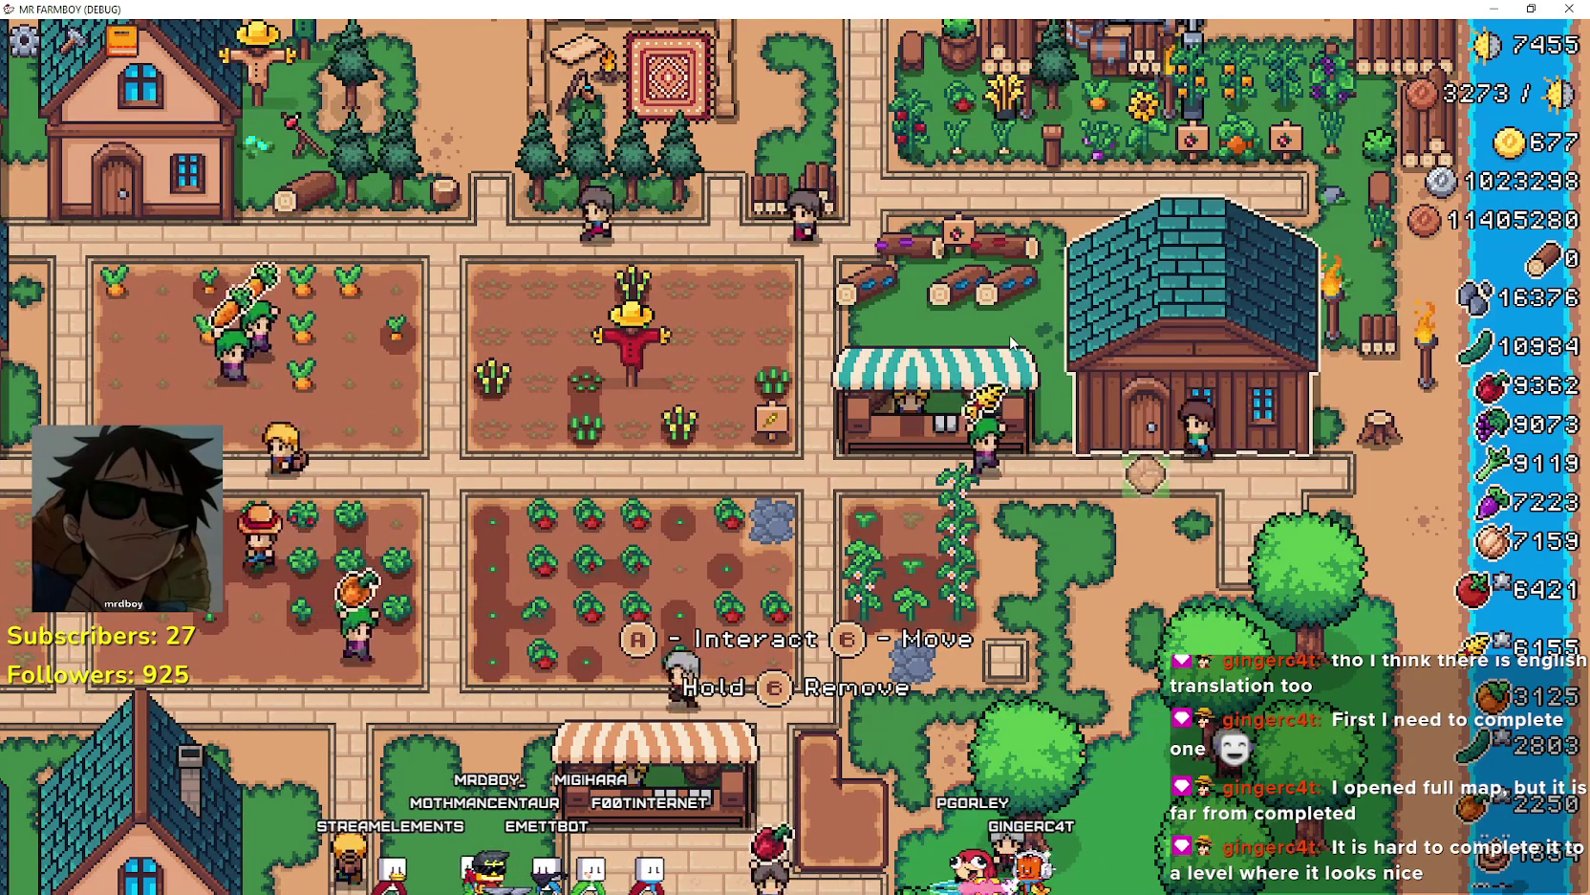
- Walk the character down and left across the grass toward the houses and lake
{"action": "key", "text": "Down"}
{"action": "key", "text": "Right"}
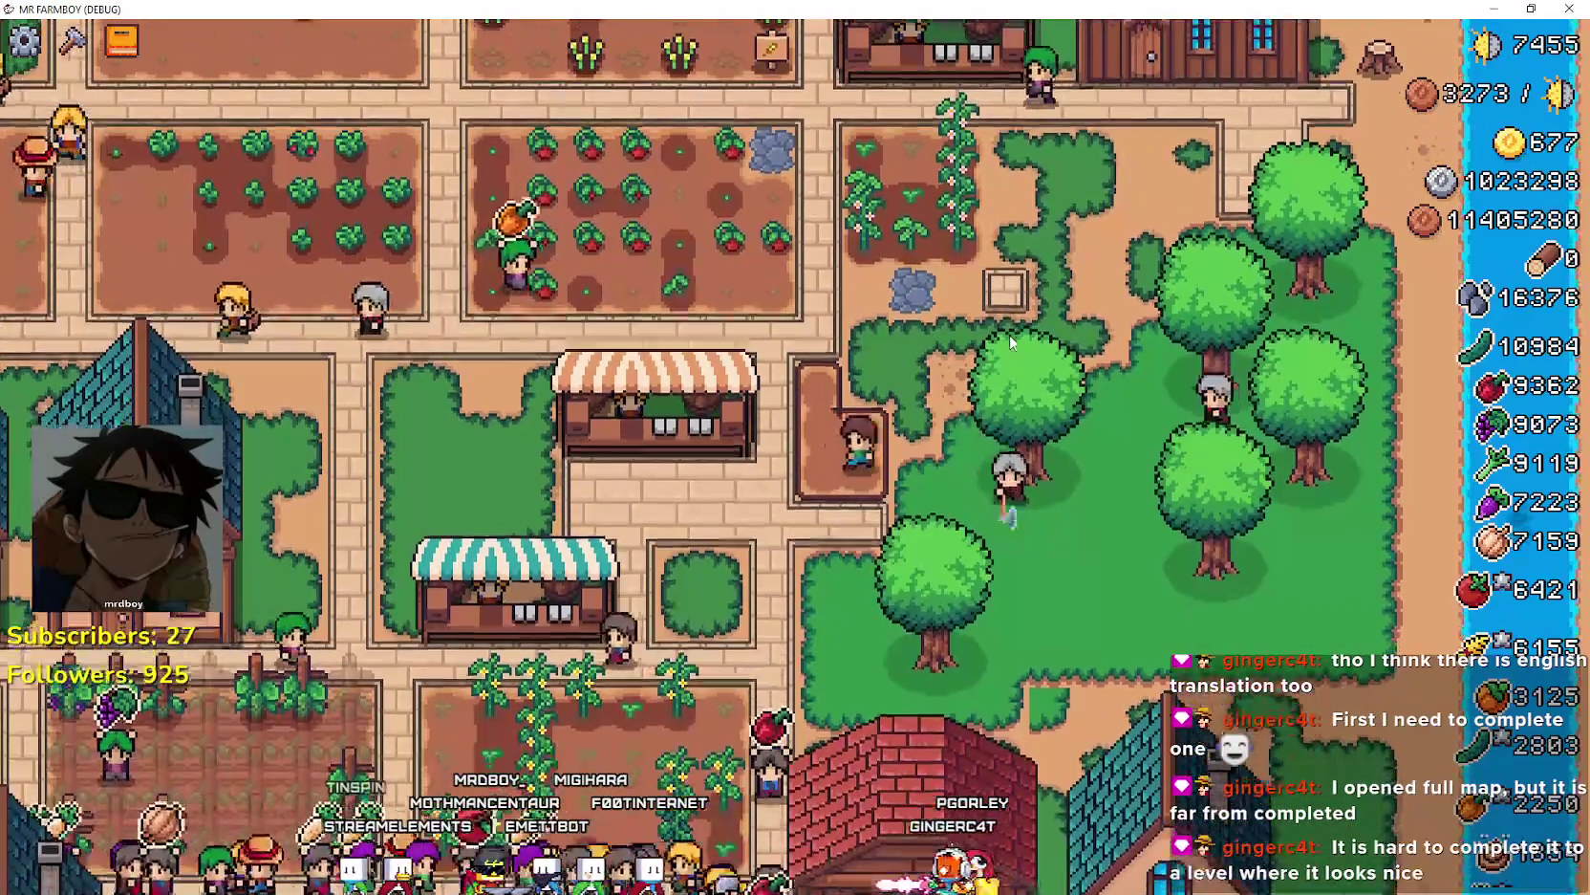
{"action": "key", "text": "Down"}
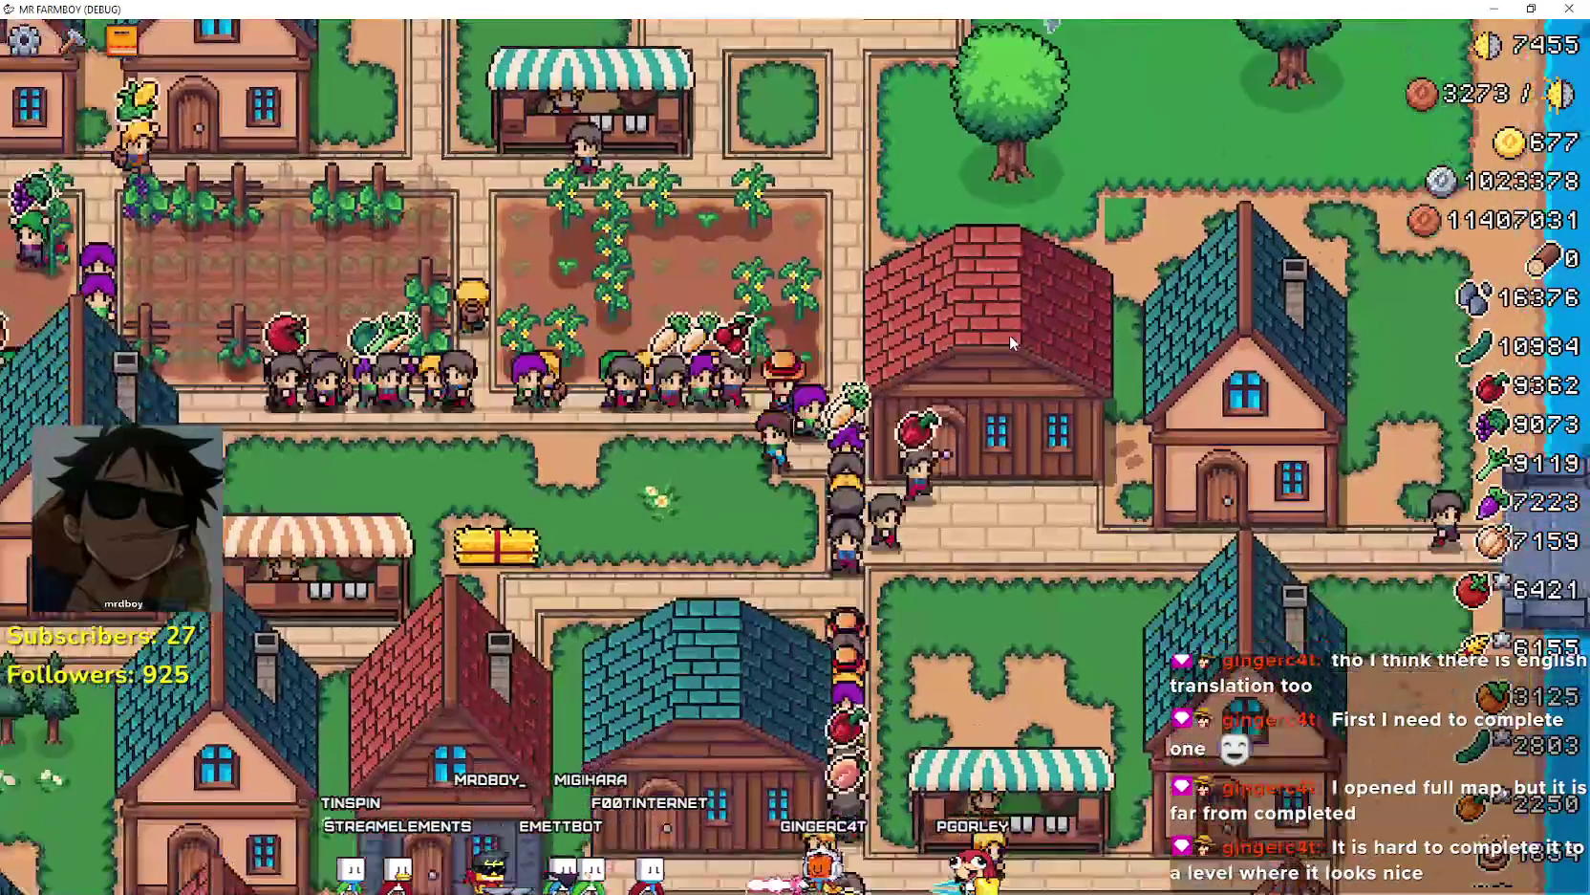
{"action": "key", "text": "Left"}
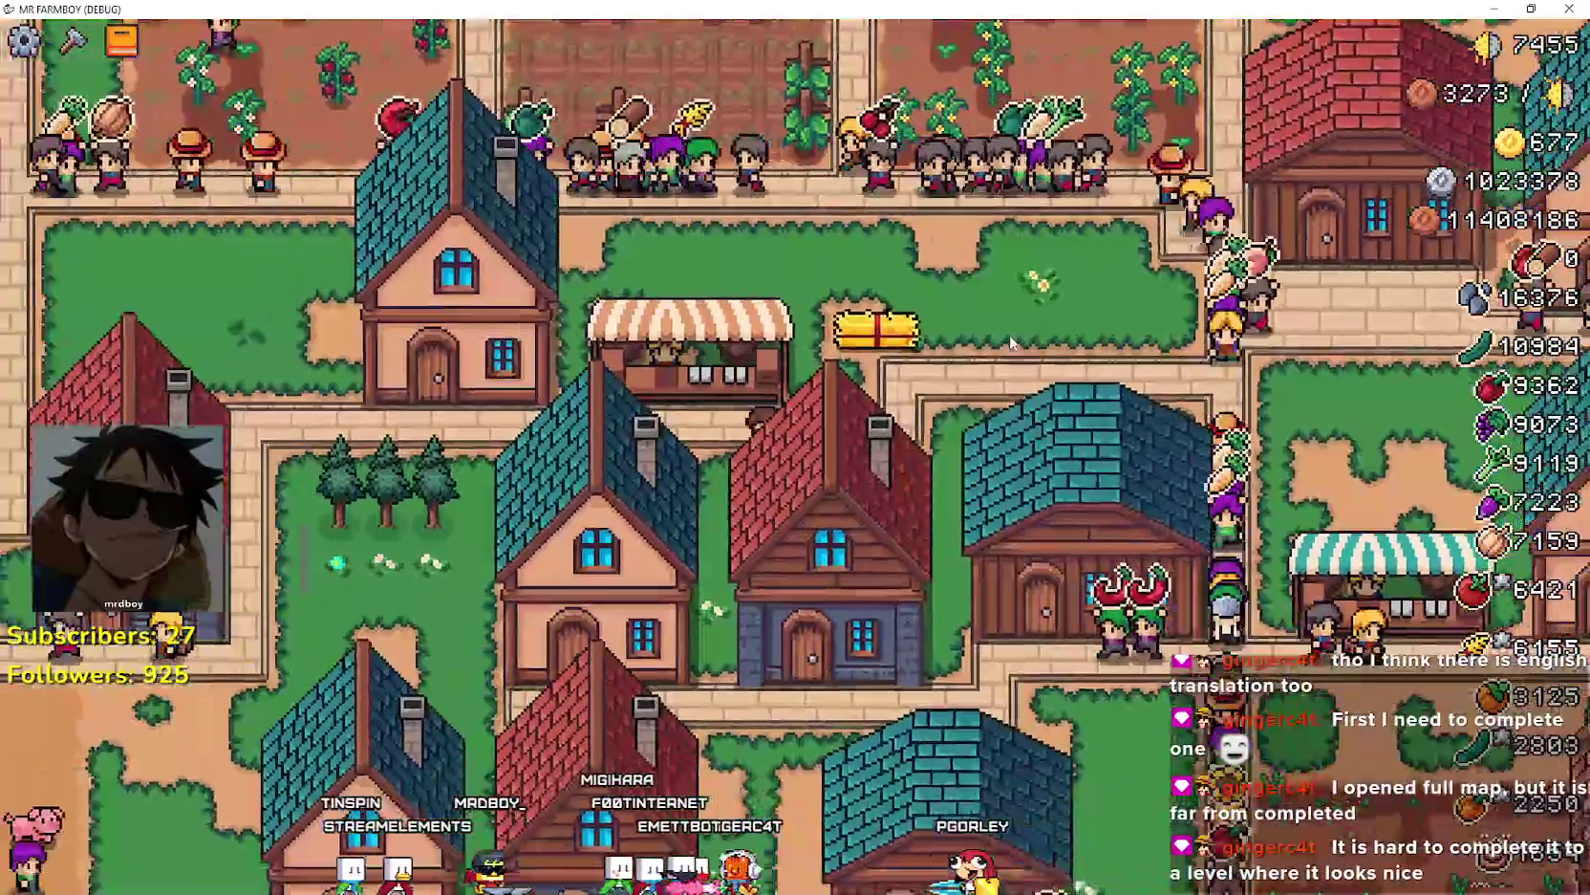
{"action": "key", "text": "Left"}
{"action": "key", "text": "Up"}
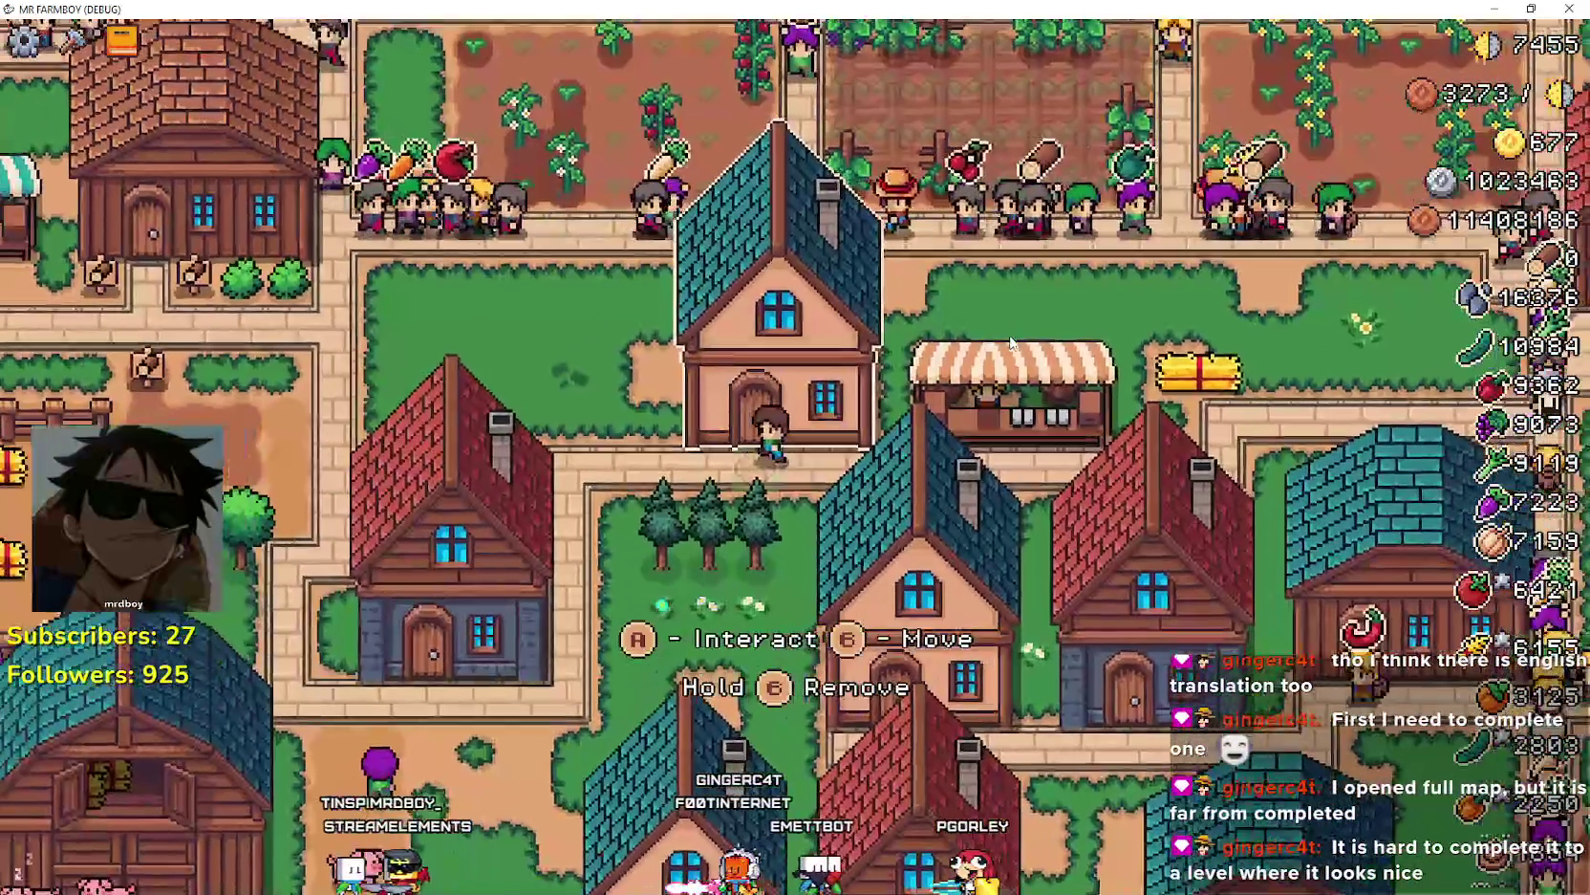
{"action": "key", "text": "Down"}
{"action": "key", "text": "Left"}
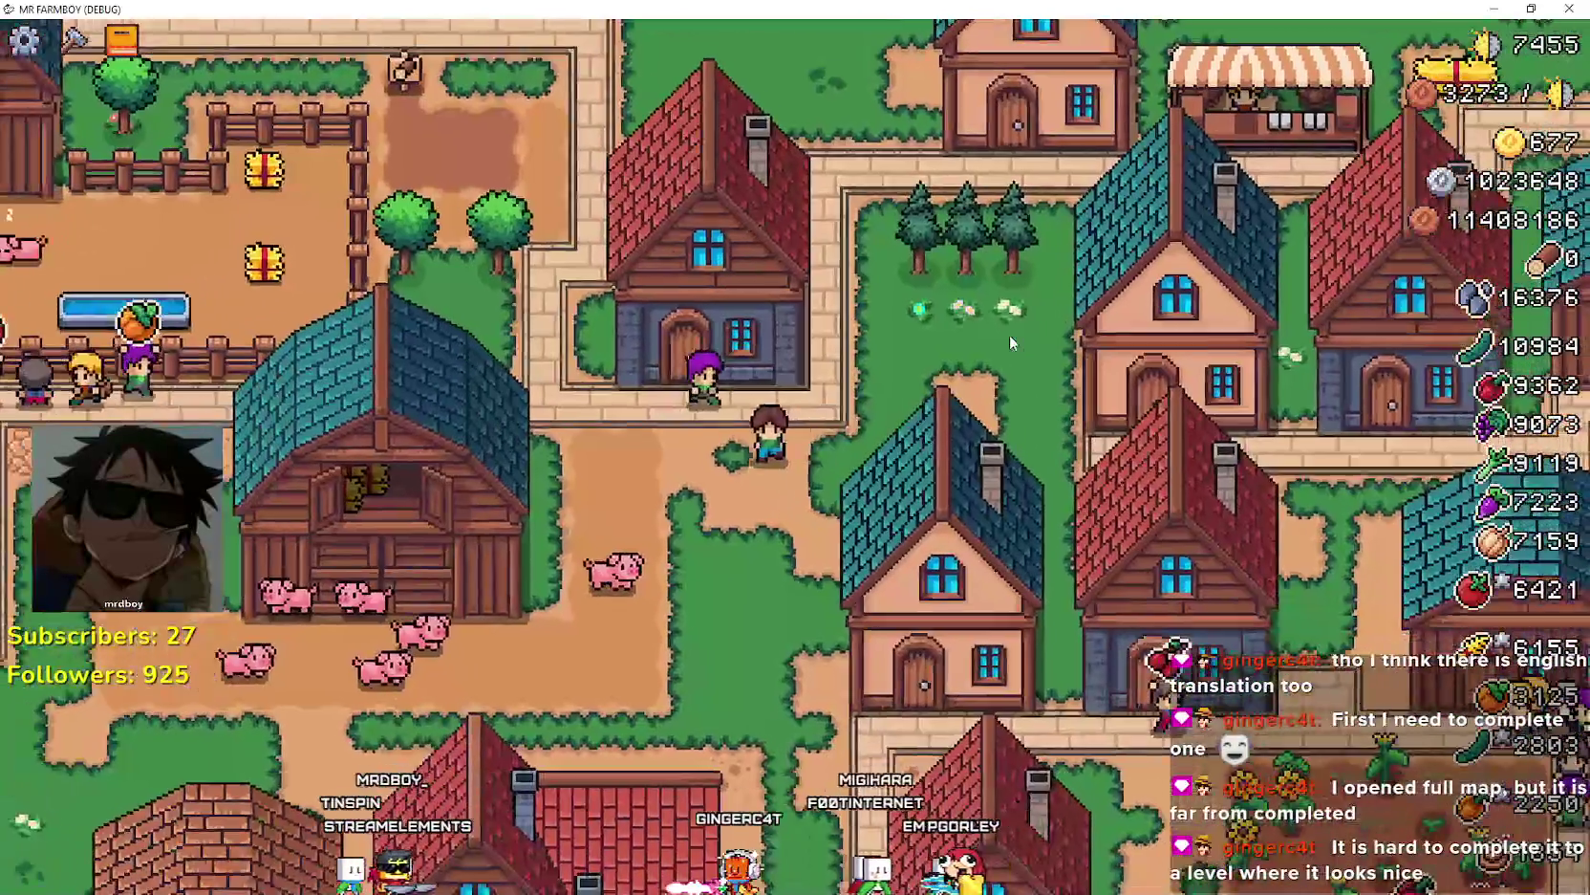
{"action": "key", "text": "Down"}
{"action": "key", "text": "Left"}
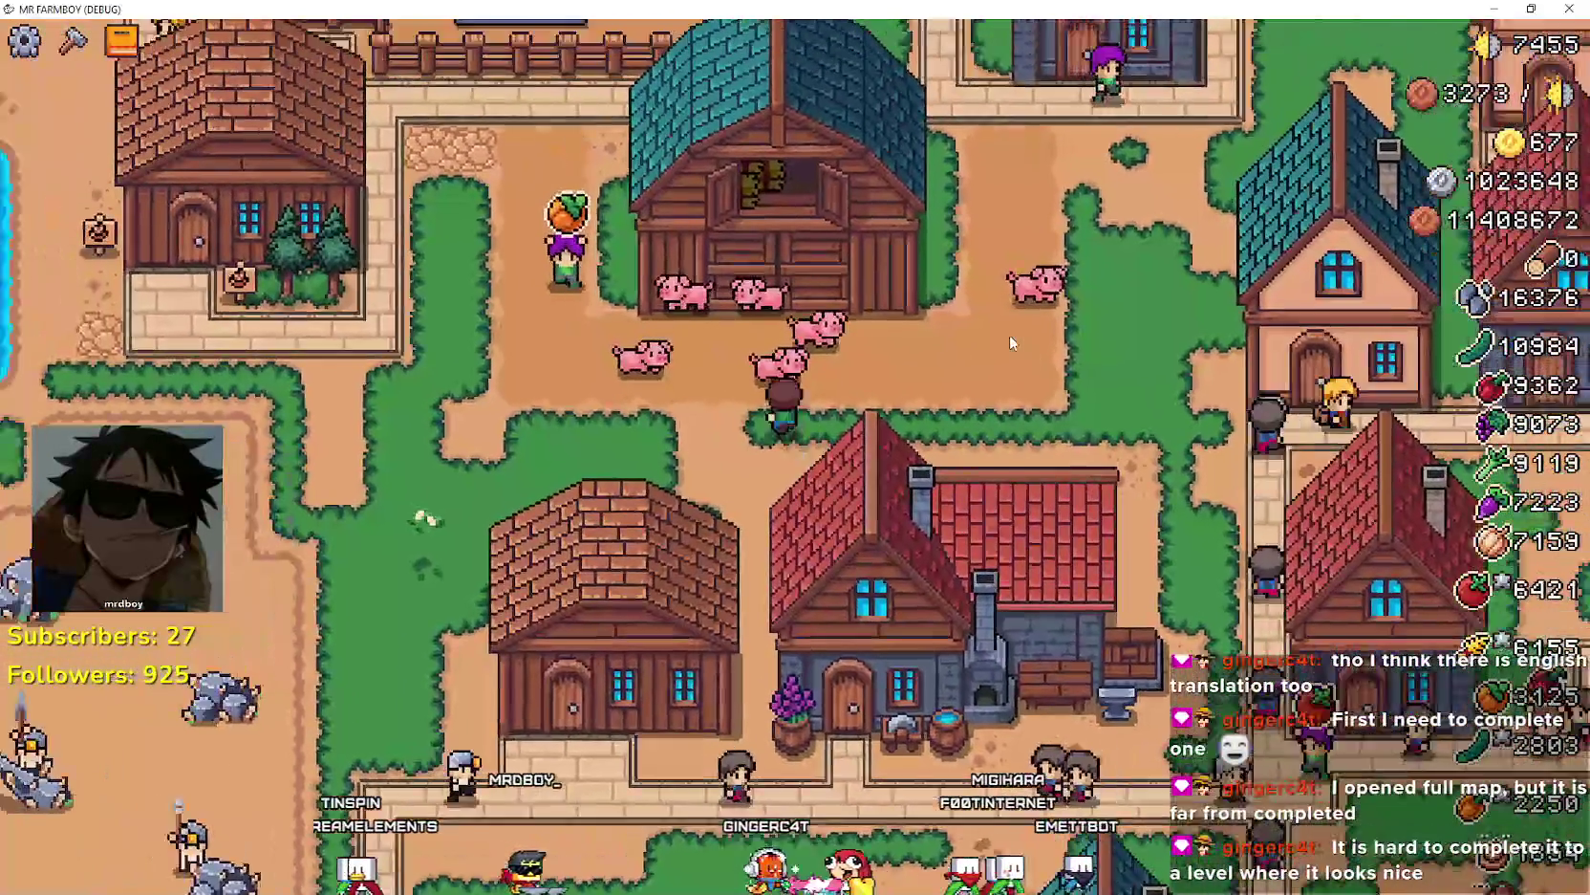
{"action": "key", "text": "Left"}
- Walk along the shore onto the rocks and mine the rock beside the character
{"action": "key", "text": "Down"}
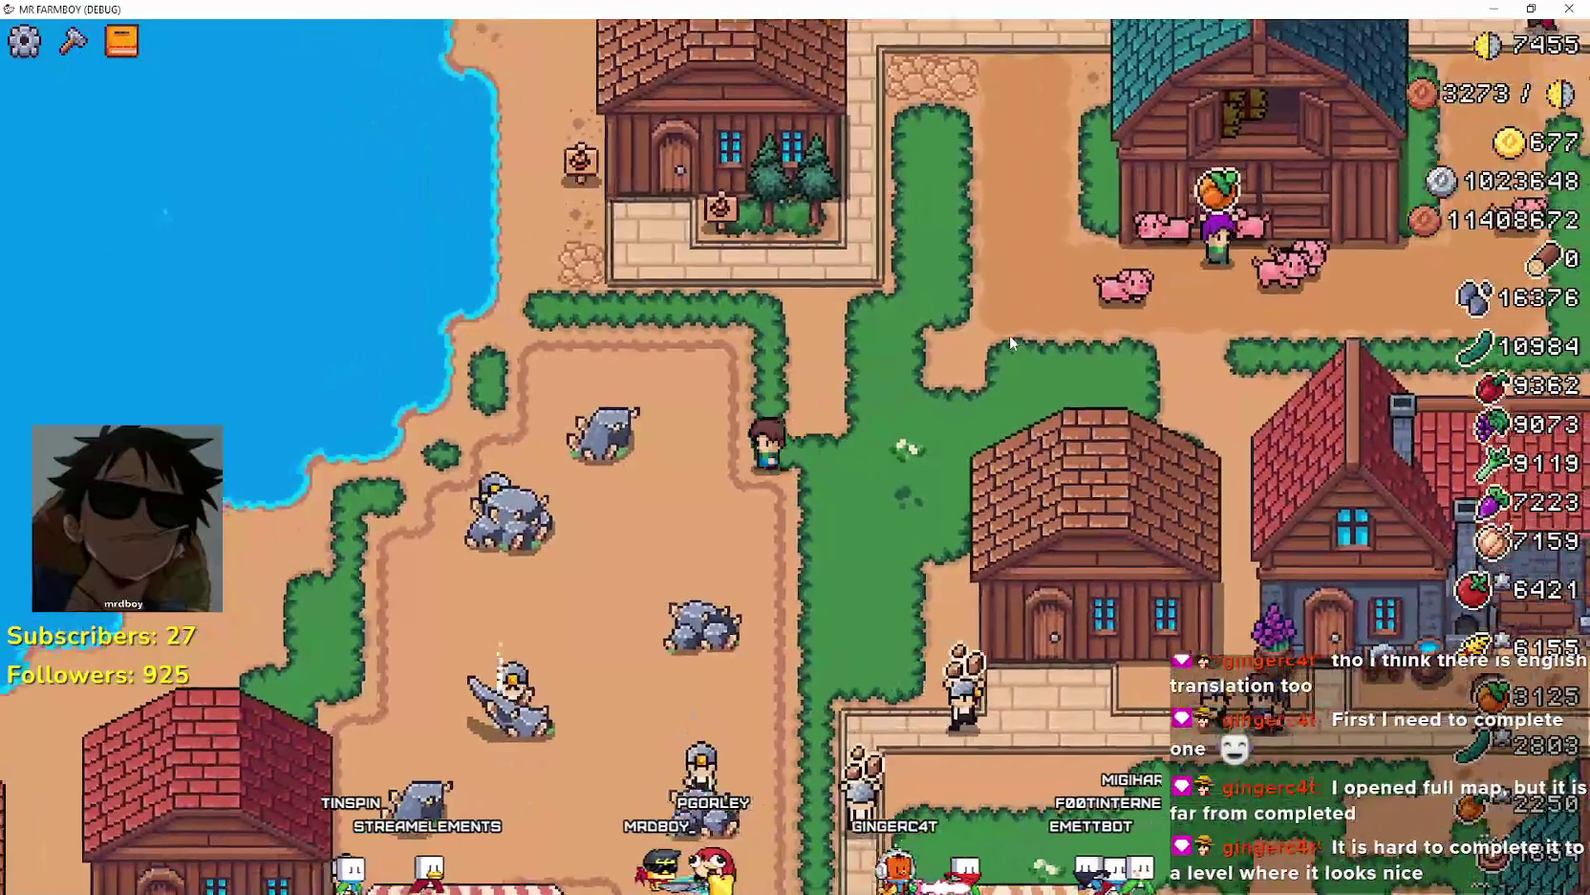
{"action": "key", "text": "Left"}
{"action": "key", "text": "Up"}
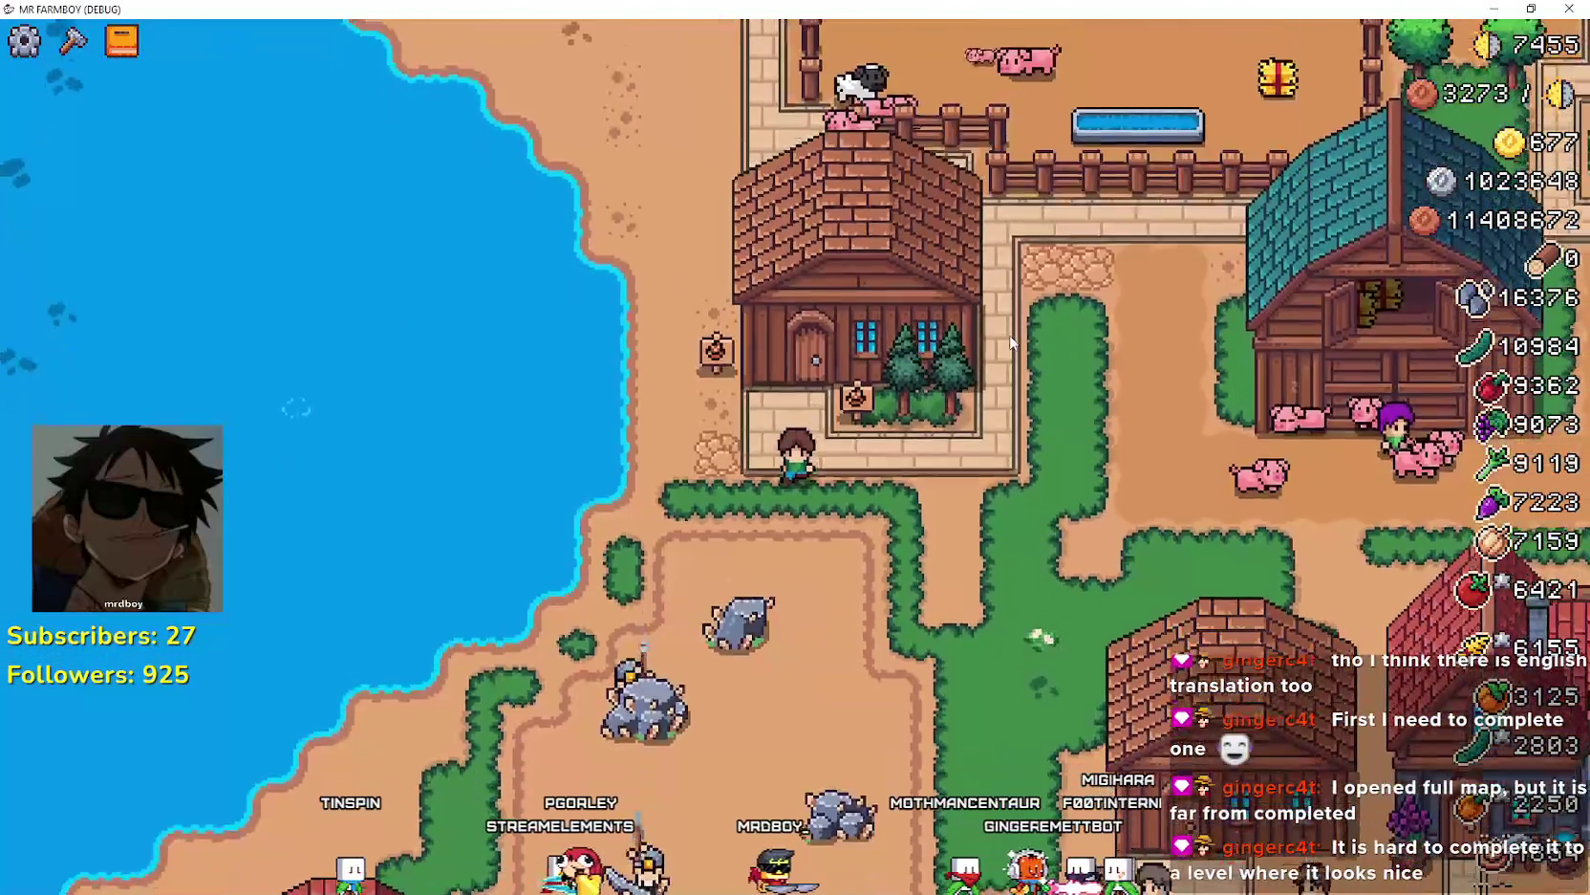
{"action": "key", "text": "Down"}
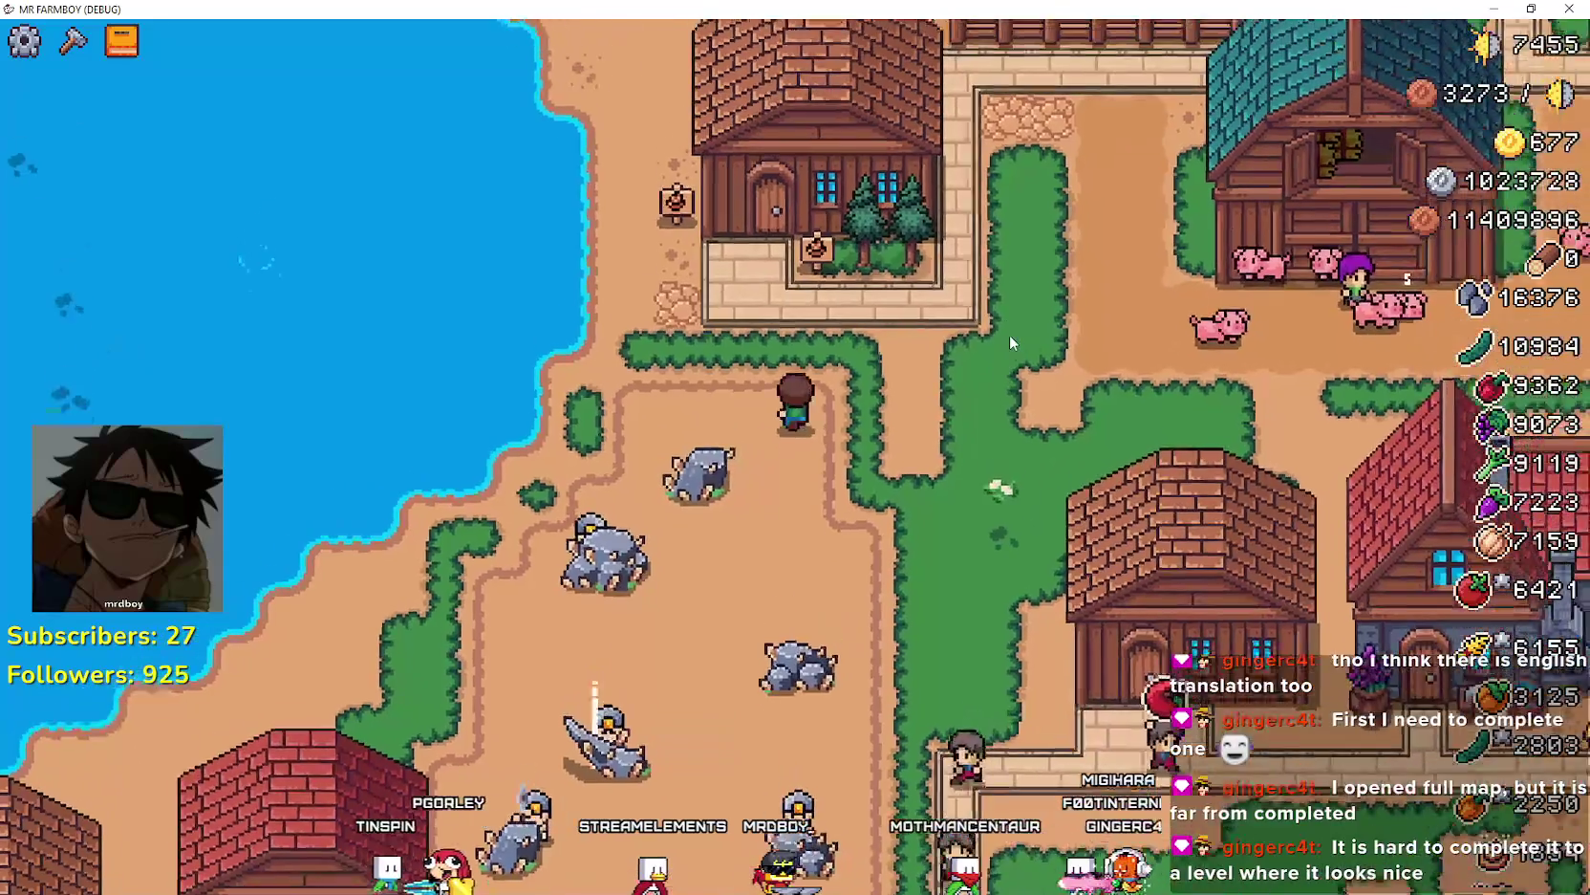
{"action": "key", "text": "Up"}
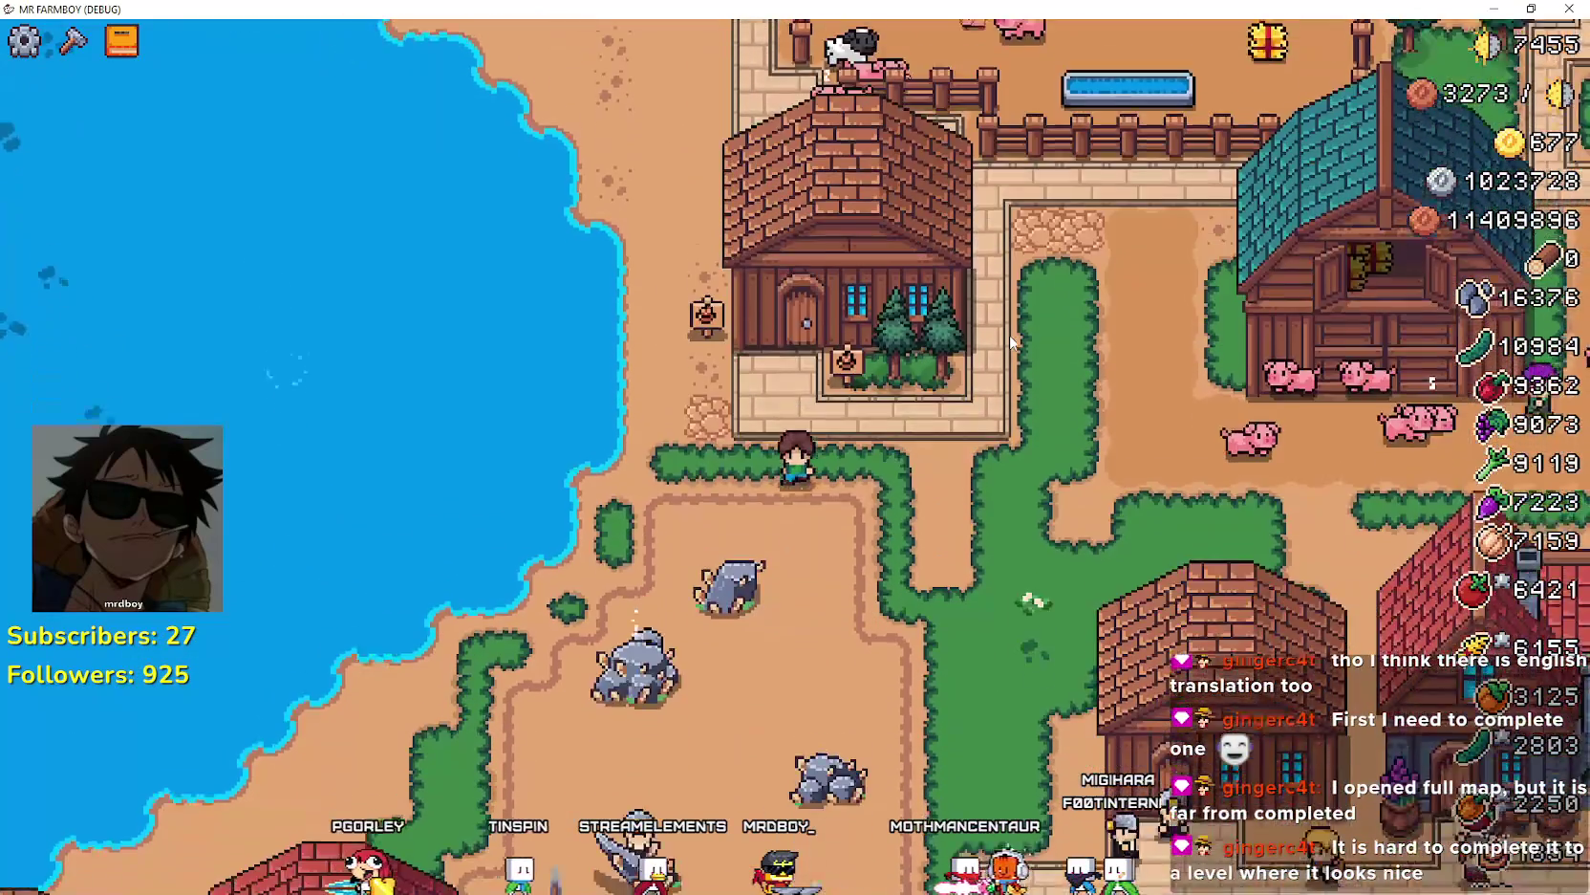
{"action": "key", "text": "Down"}
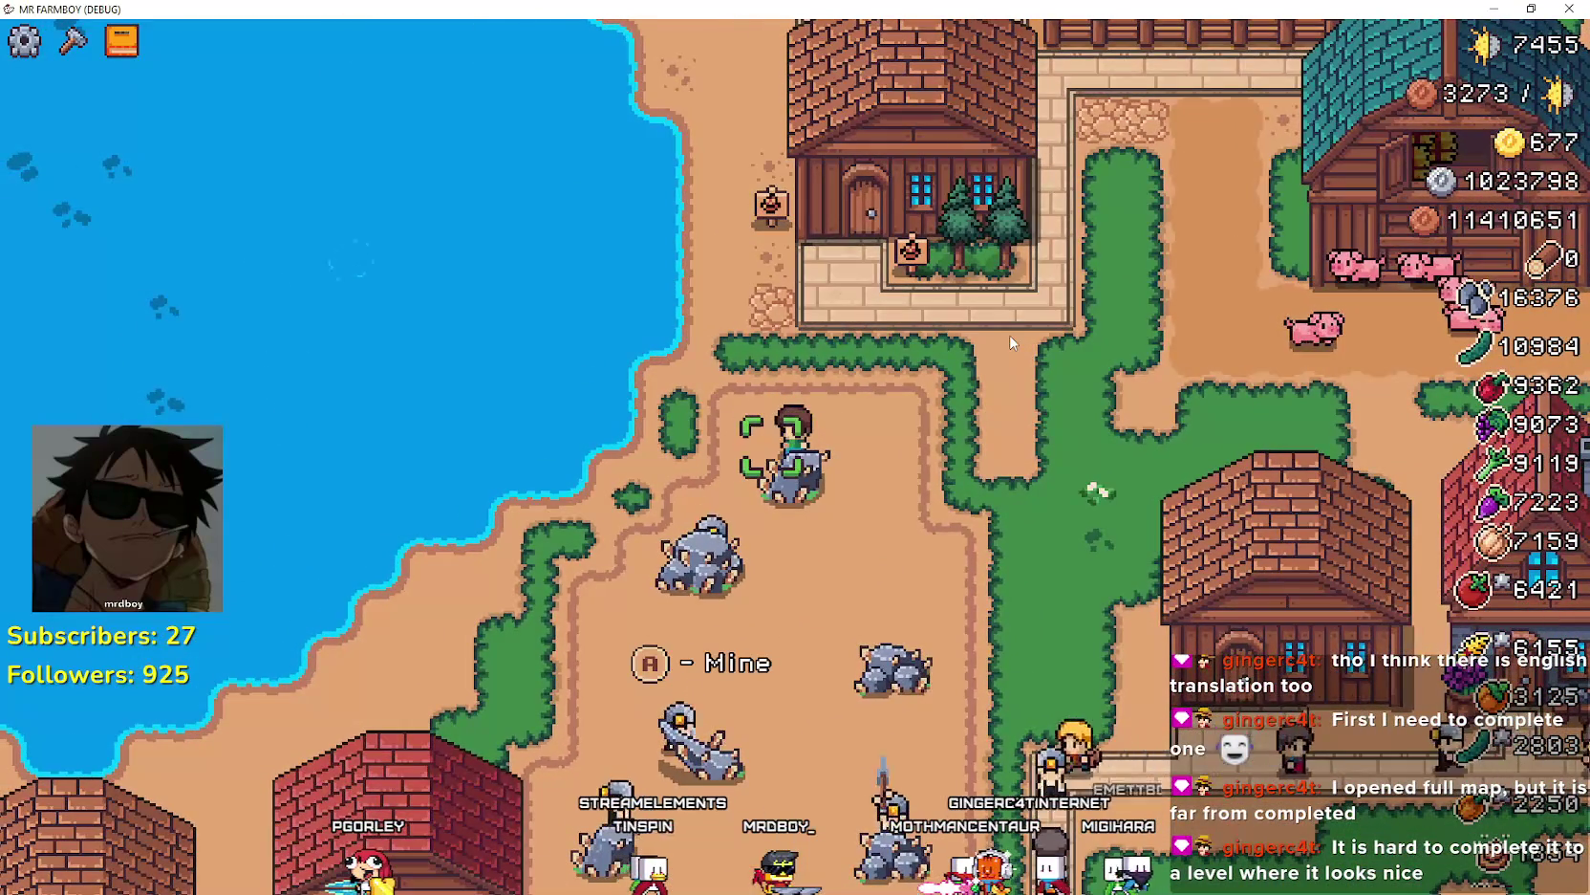
{"action": "key", "text": "a"}
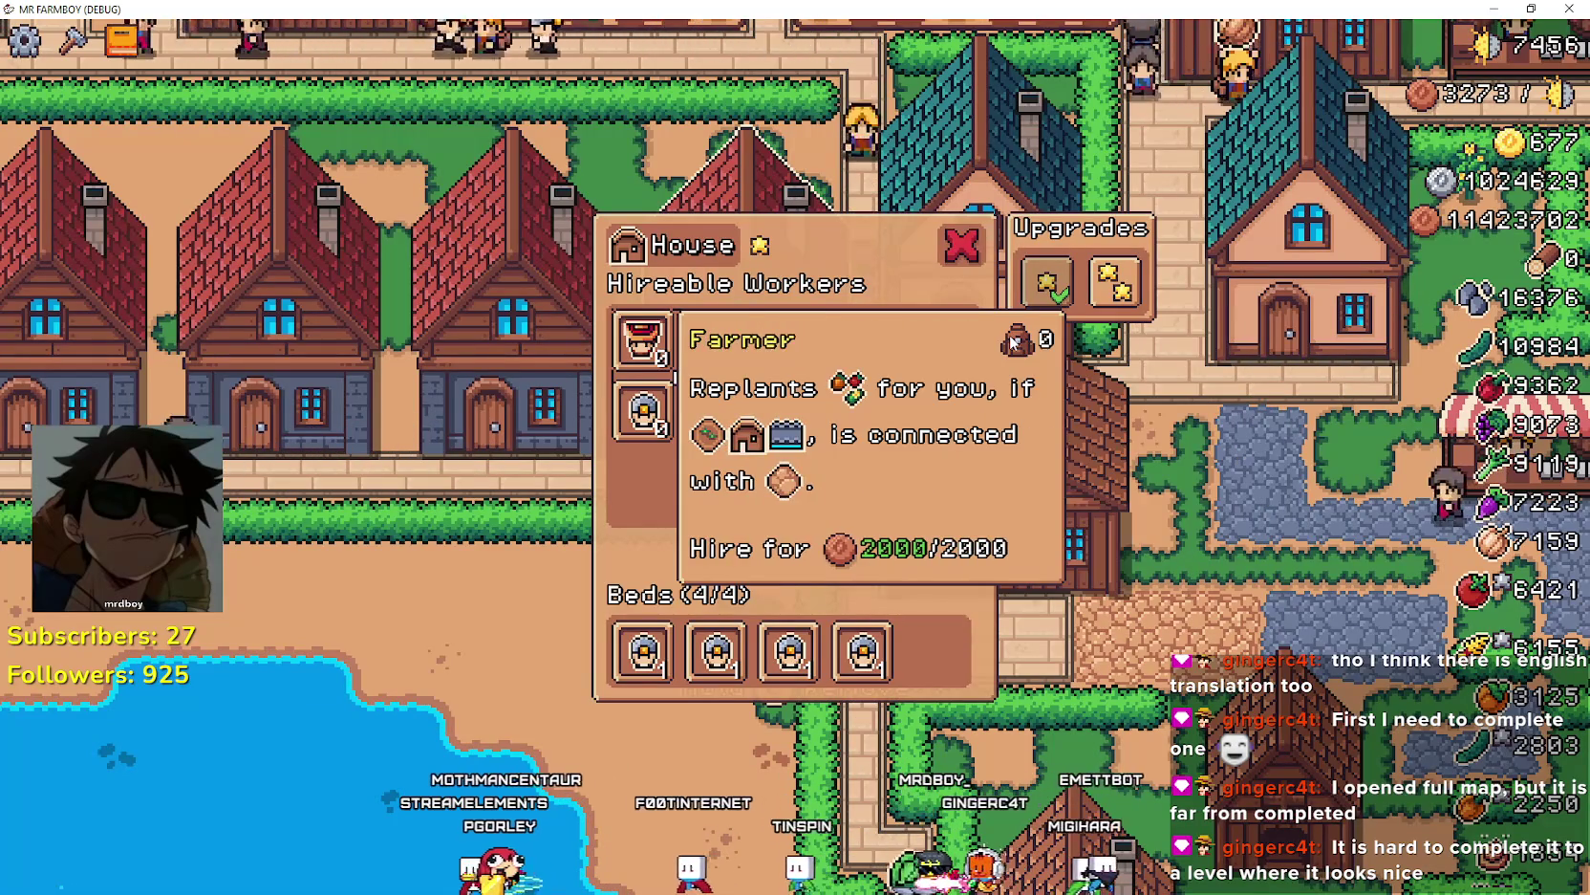
- Browse the Forester, Miner, bed and Upgrade 2 slots, then close the House panel
{"action": "key", "text": "Right"}
{"action": "key", "text": "Right"}
{"action": "key", "text": "Right"}
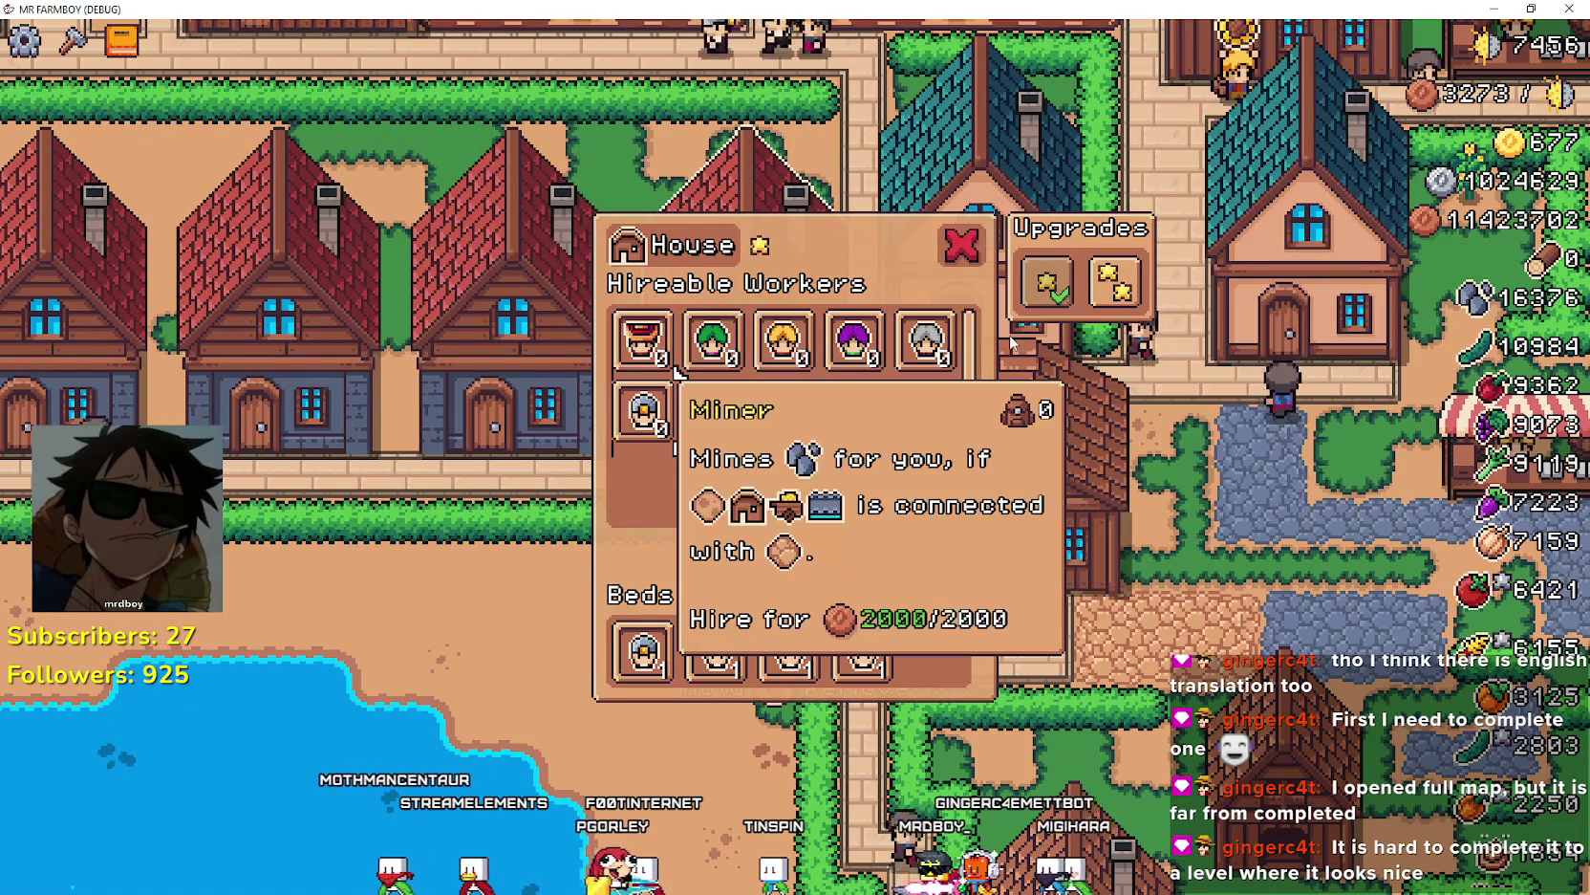
{"action": "key", "text": "Right"}
{"action": "key", "text": "Right"}
{"action": "key", "text": "Right"}
{"action": "key", "text": "Down"}
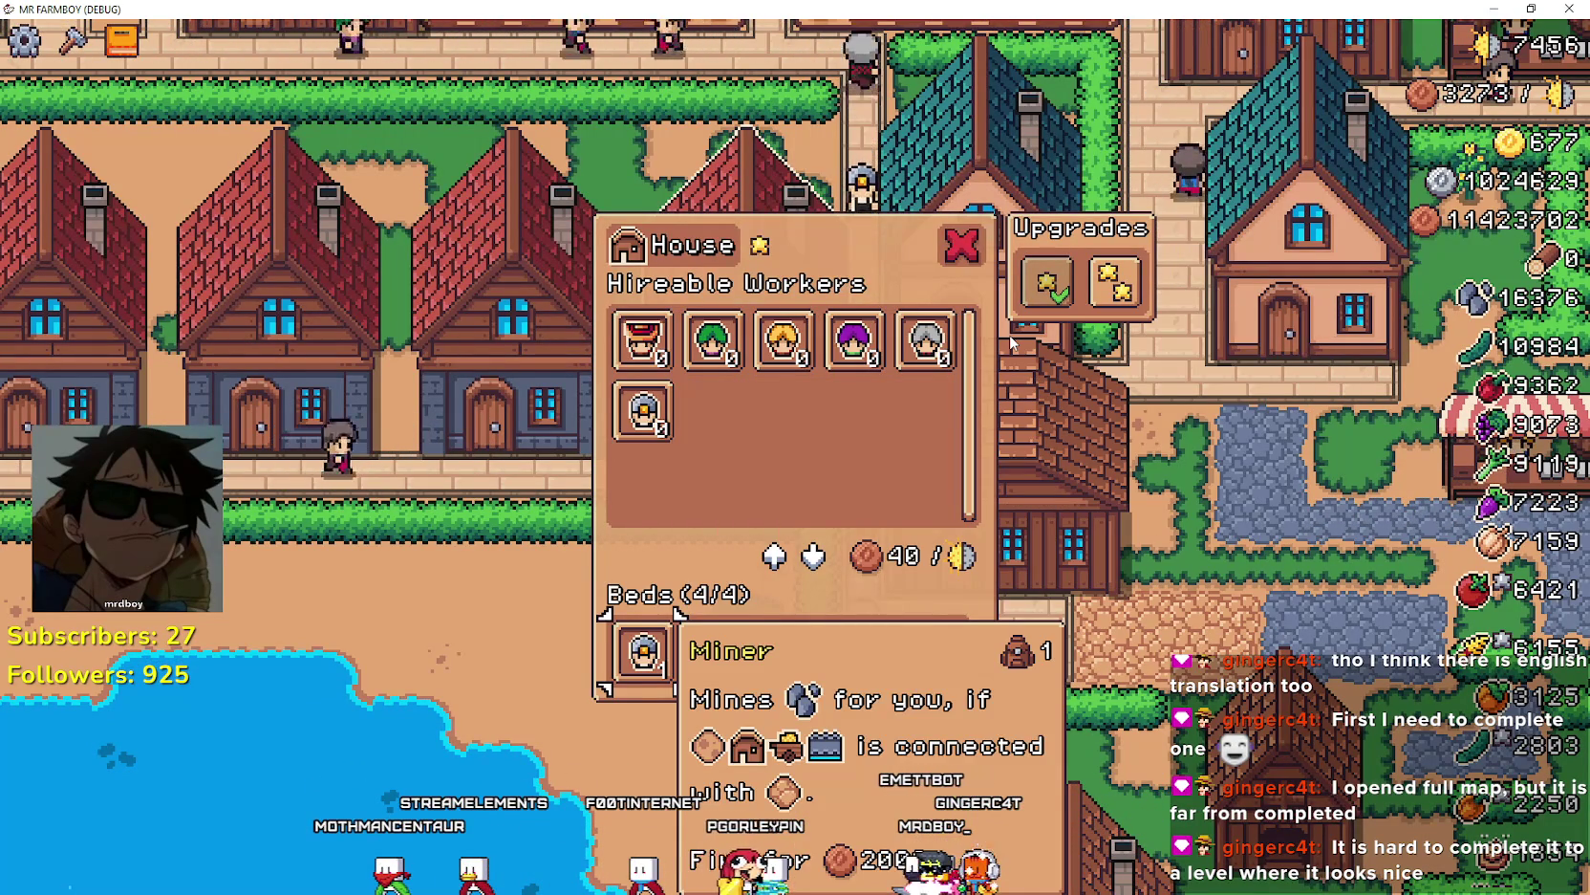
{"action": "key", "text": "Up"}
{"action": "key", "text": "Left"}
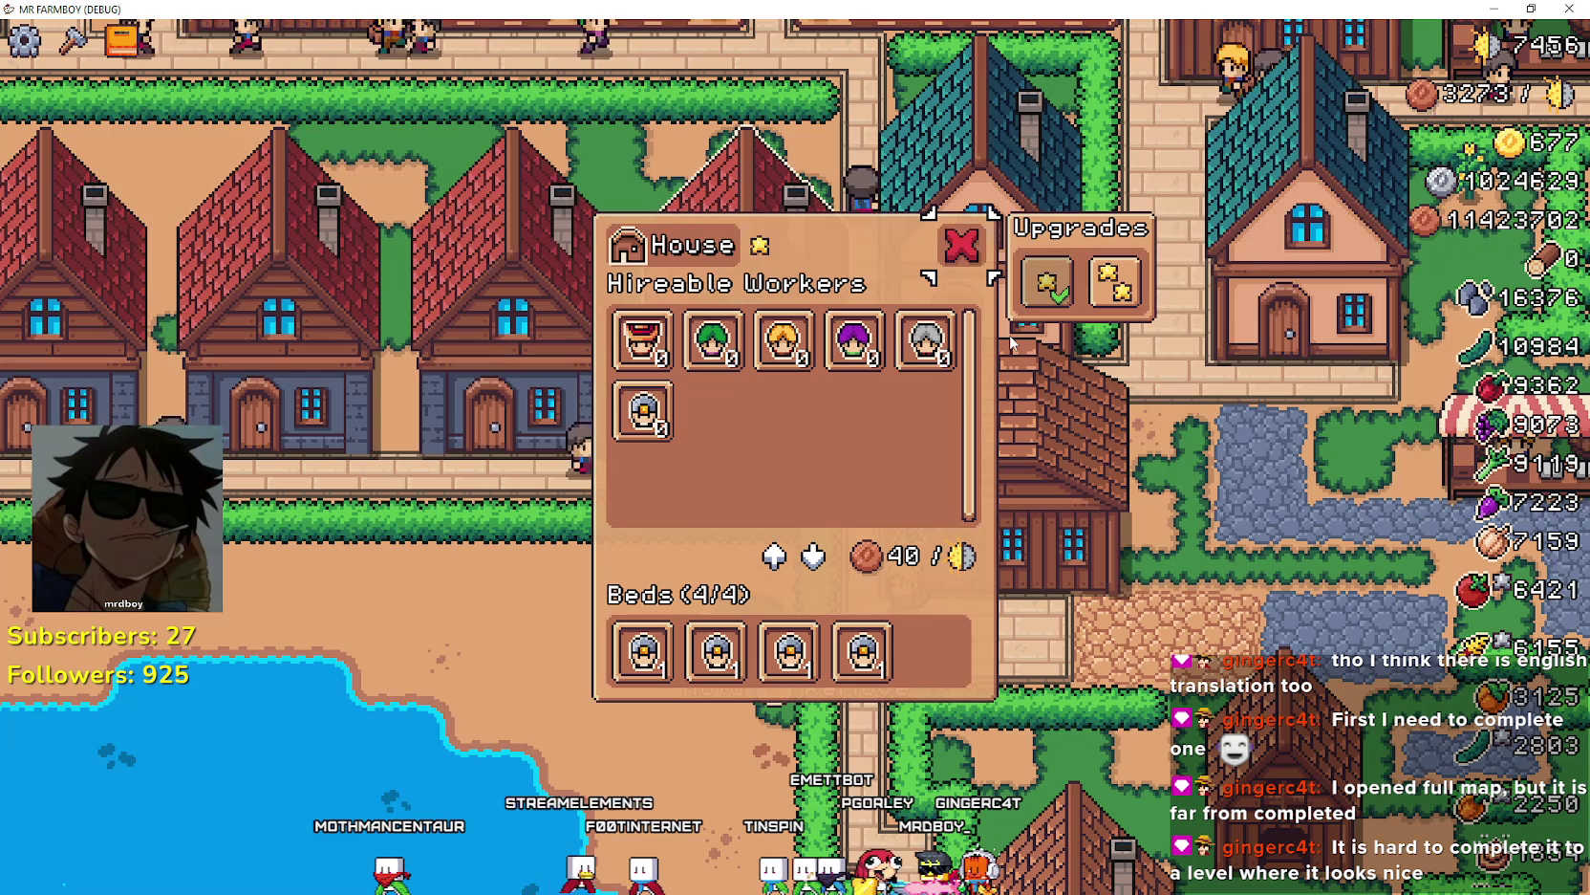
{"action": "key", "text": "Right"}
{"action": "key", "text": "Escape"}
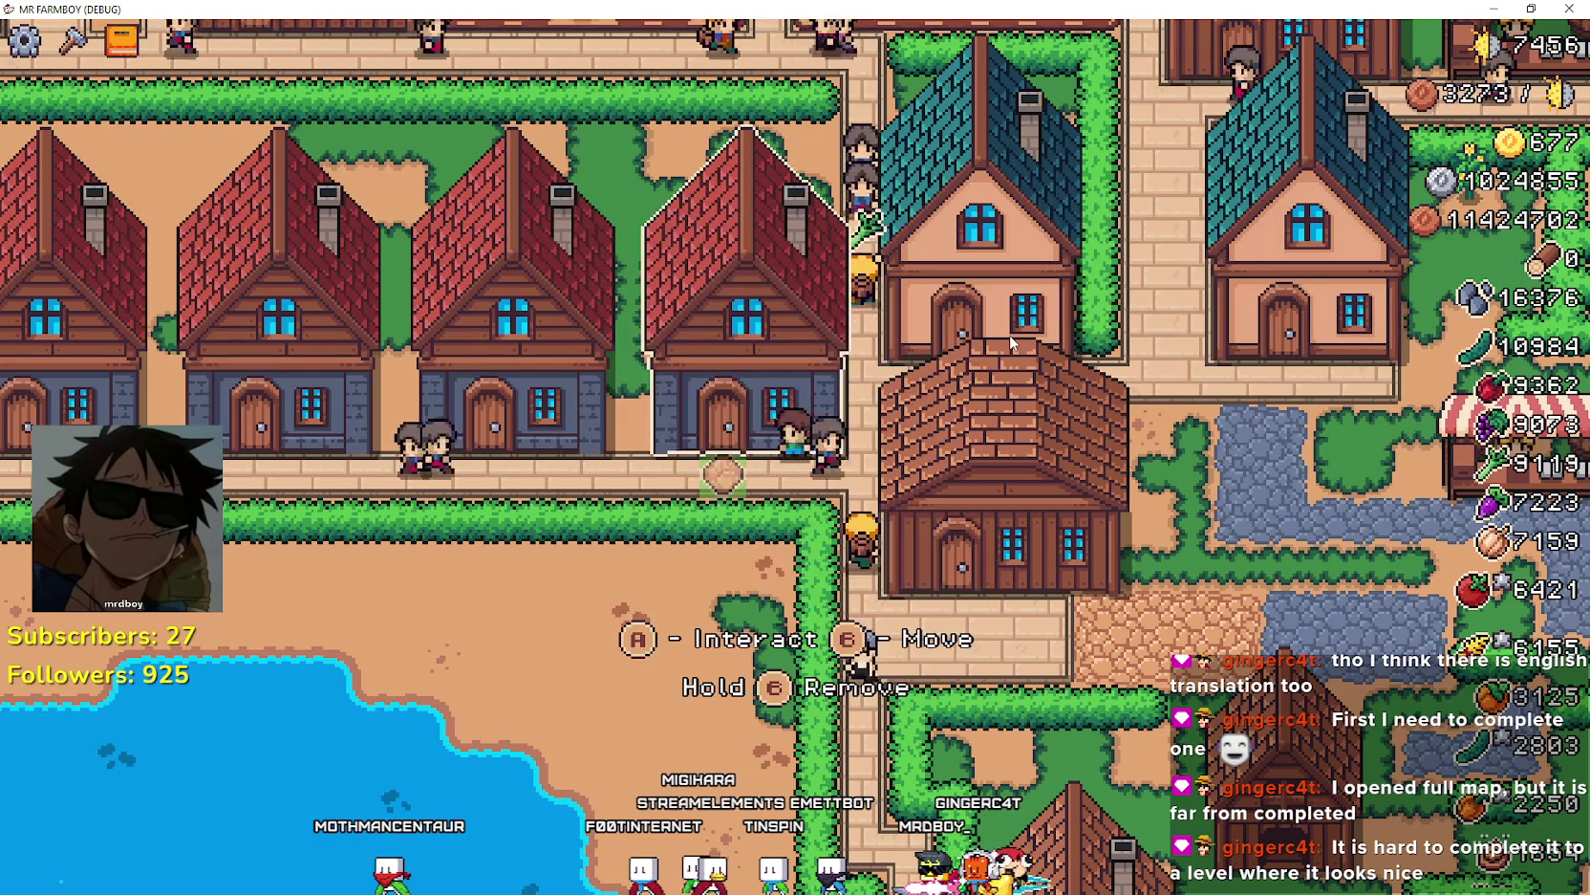
- Walk up through town and right through the cabbage plot to the wooden warehouse
{"action": "key", "text": "Up"}
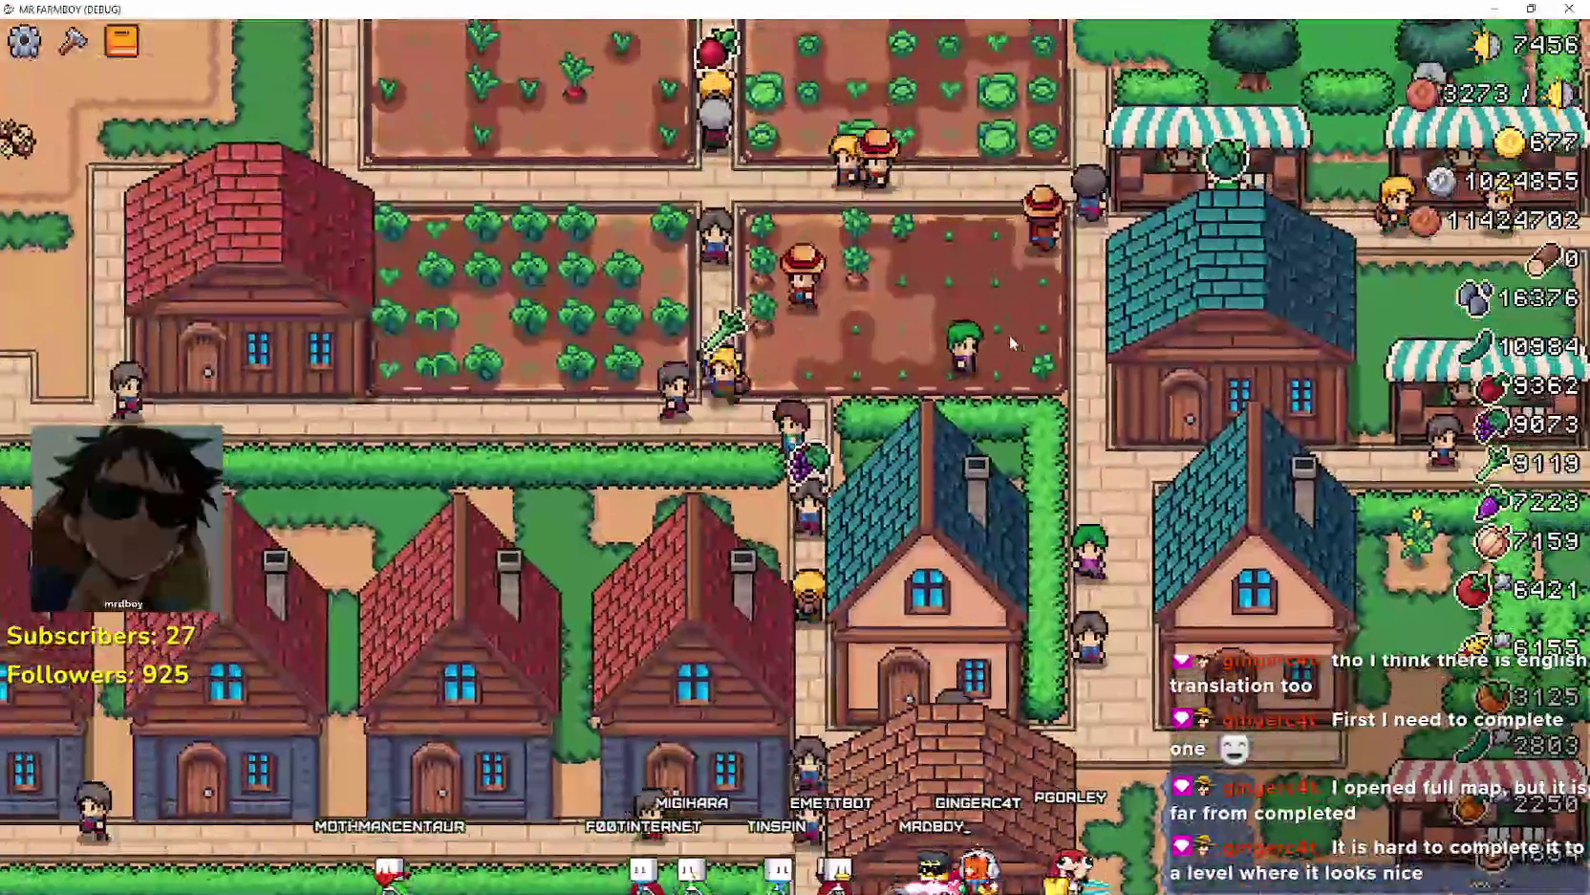
{"action": "key", "text": "Left"}
{"action": "key", "text": "e"}
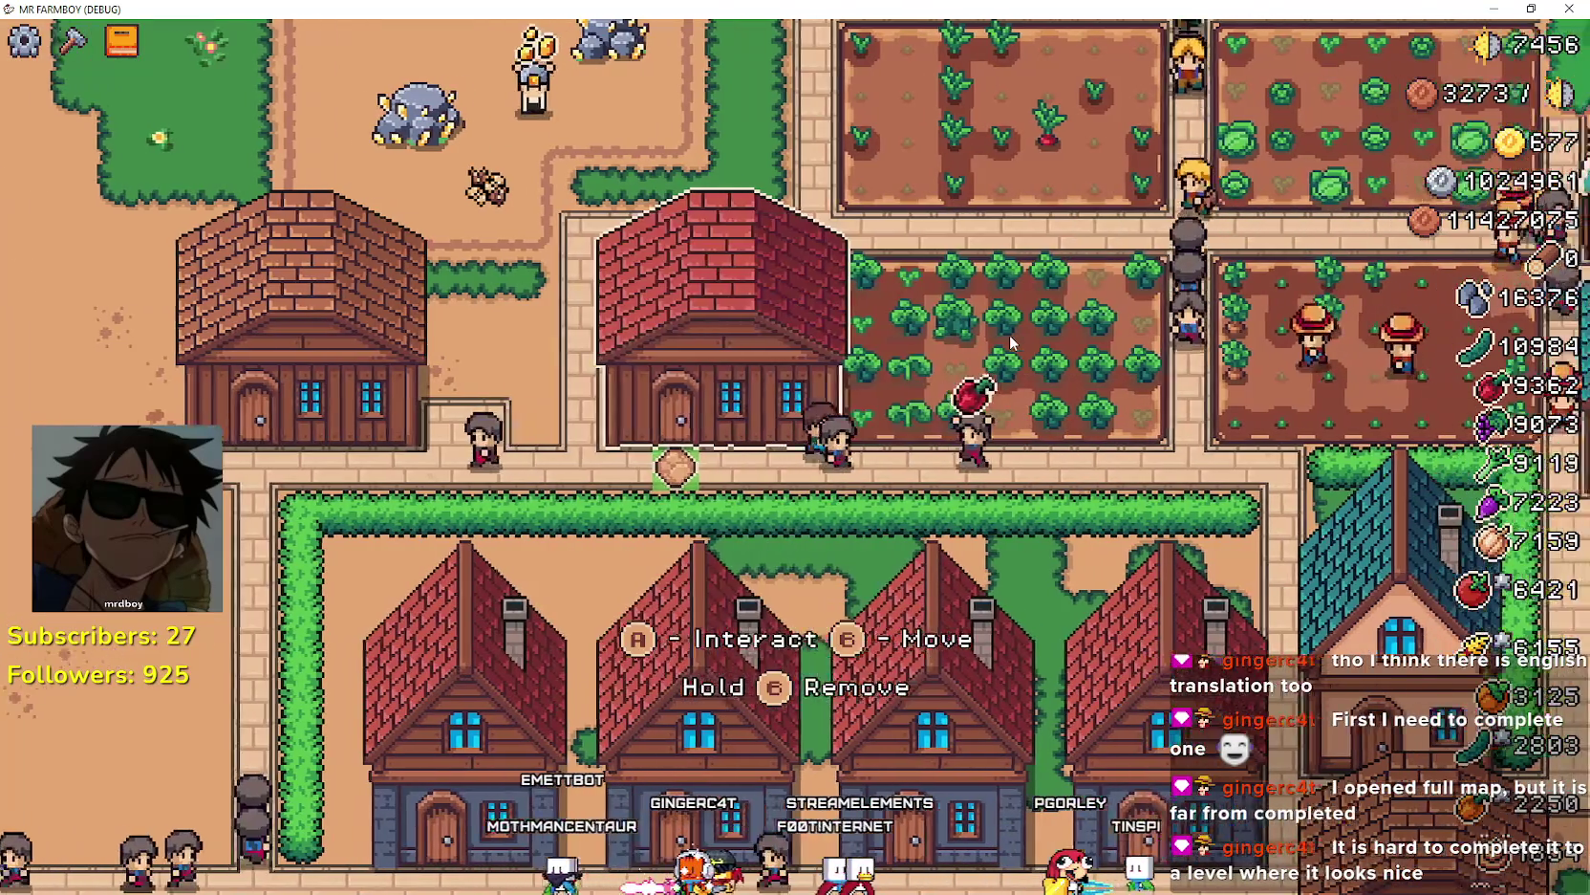
{"action": "key", "text": "Right"}
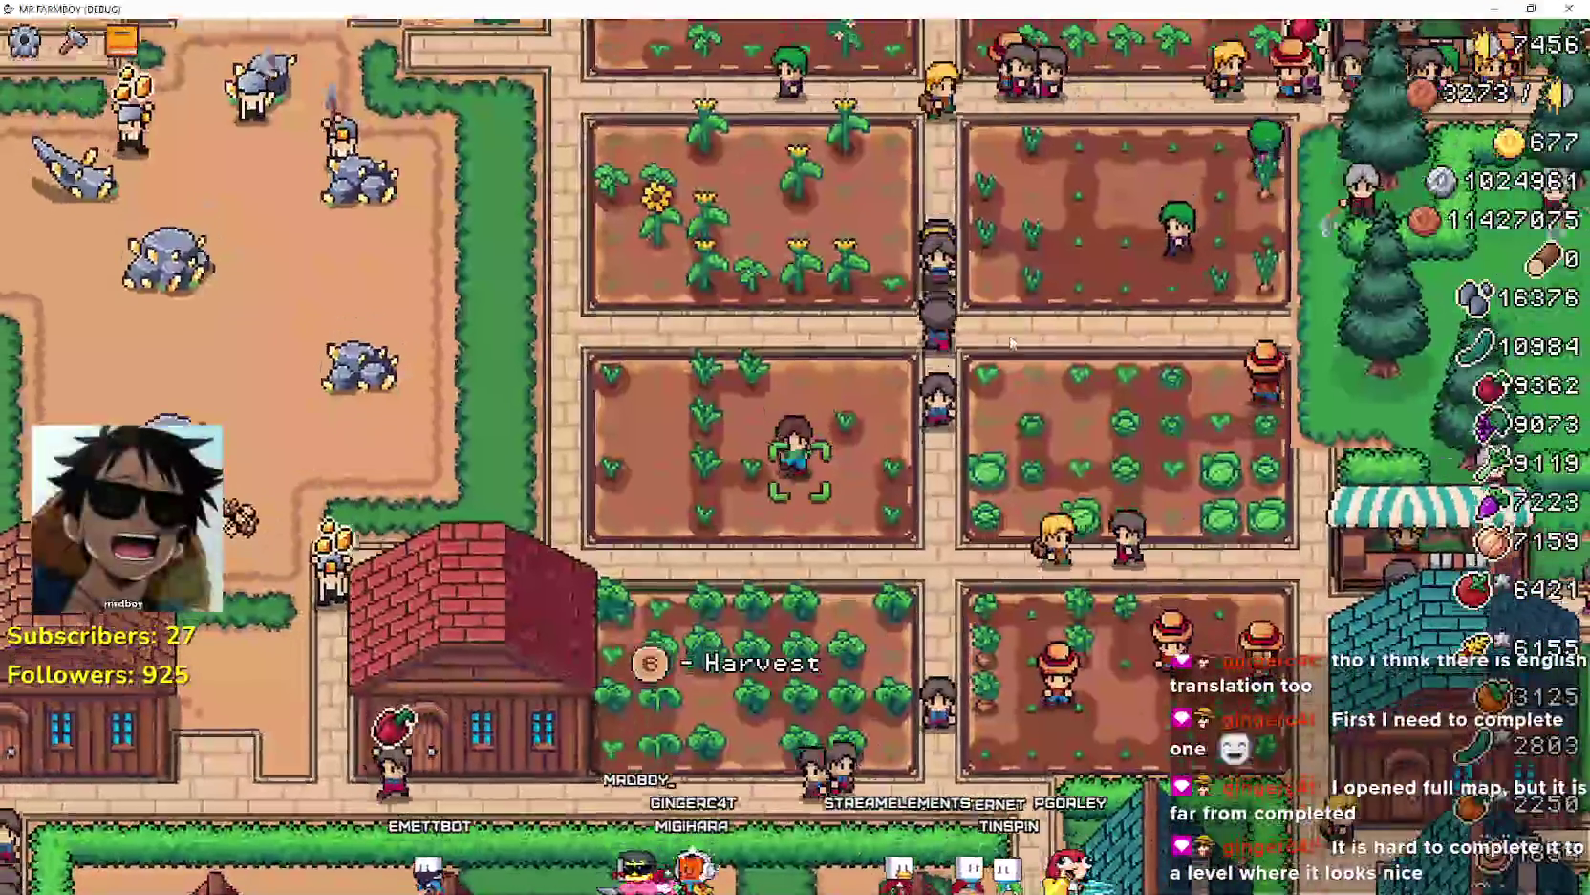
{"action": "key", "text": "Right"}
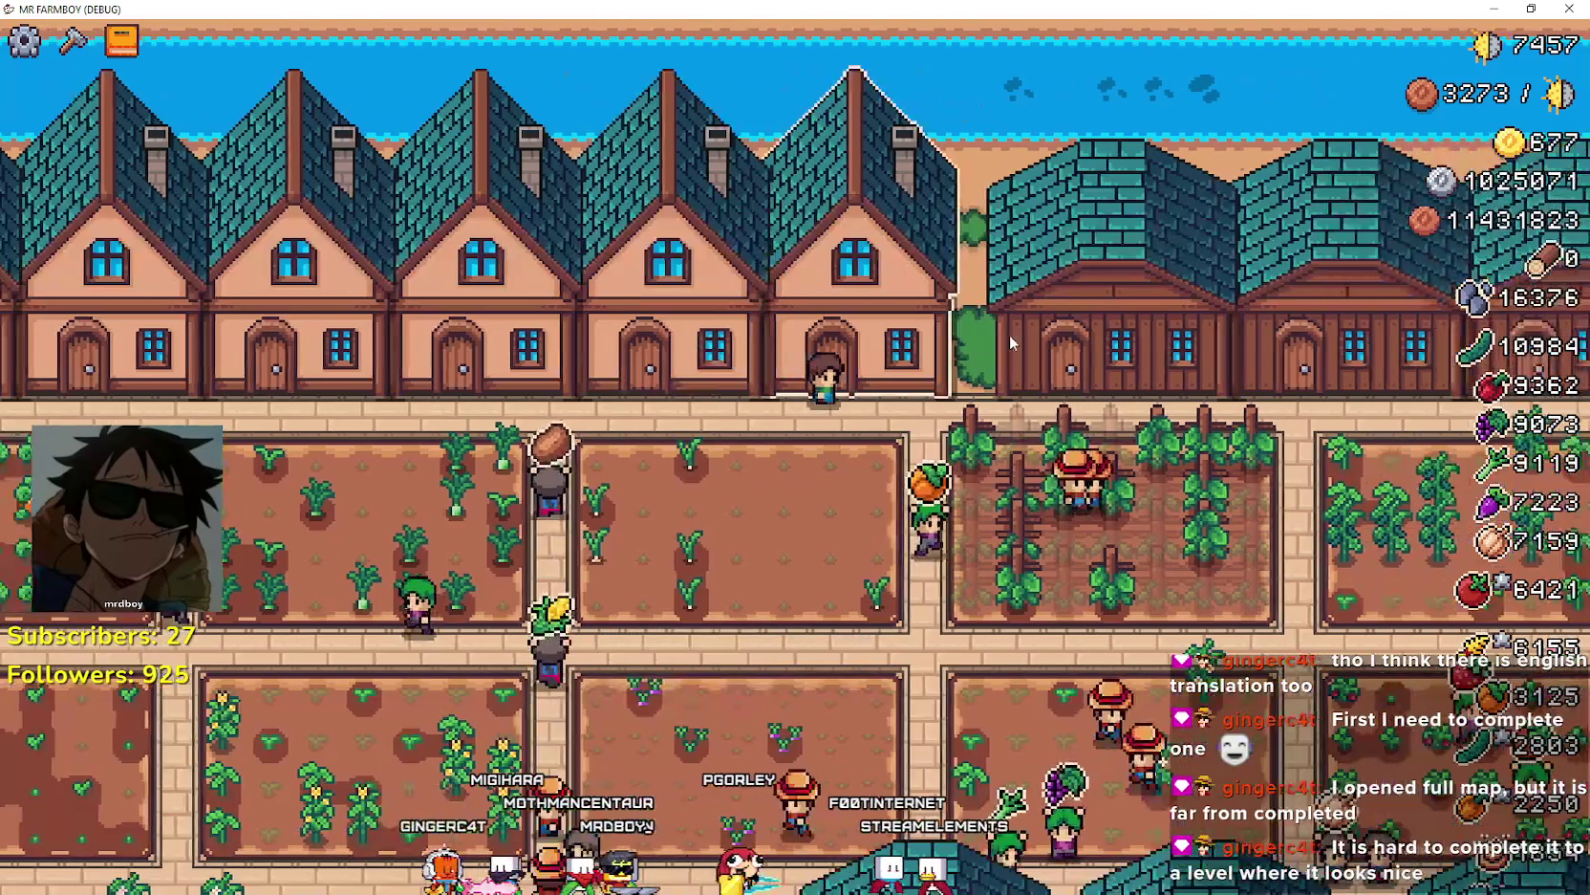
{"action": "key", "text": "Right"}
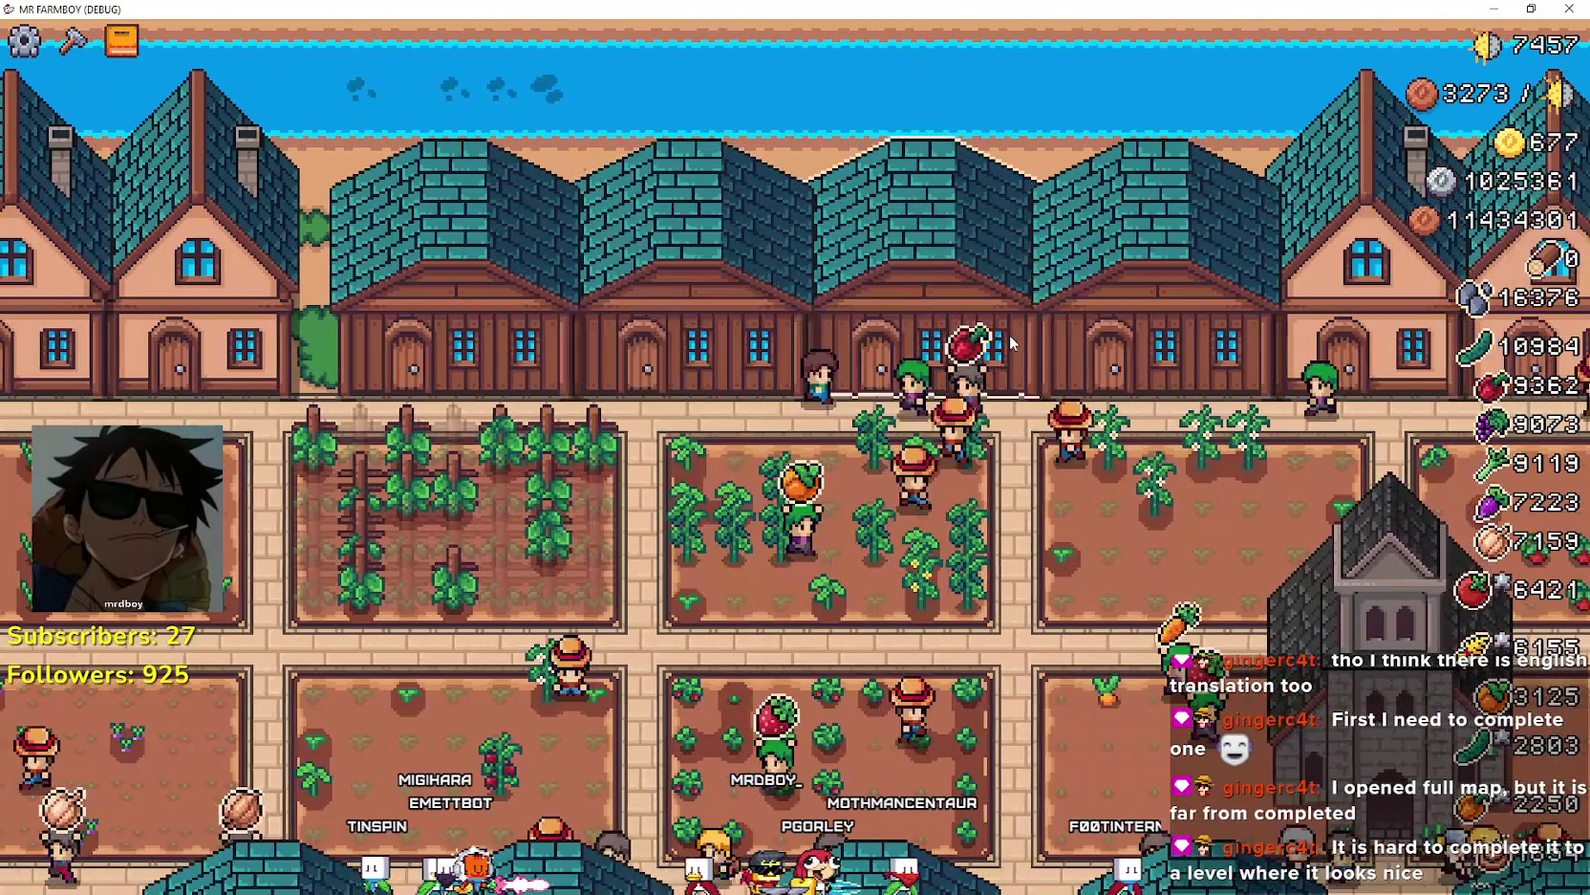
- Open the building's inventory and selling window to check crop sale prices
{"action": "left_click", "coordinate": [1012, 342]}
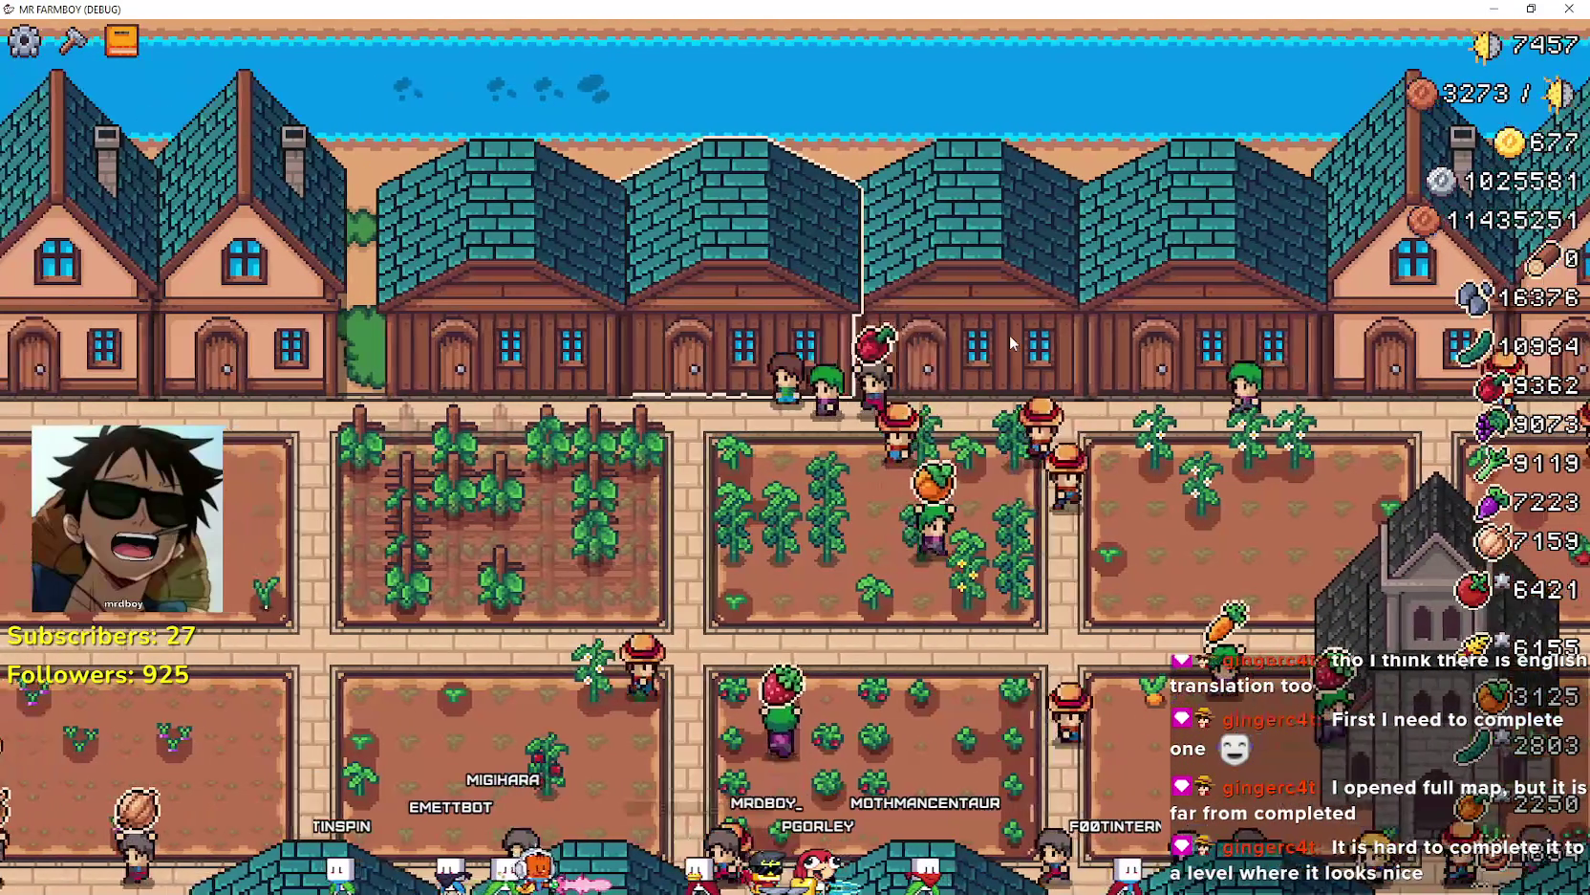
{"action": "left_click", "coordinate": [1012, 342]}
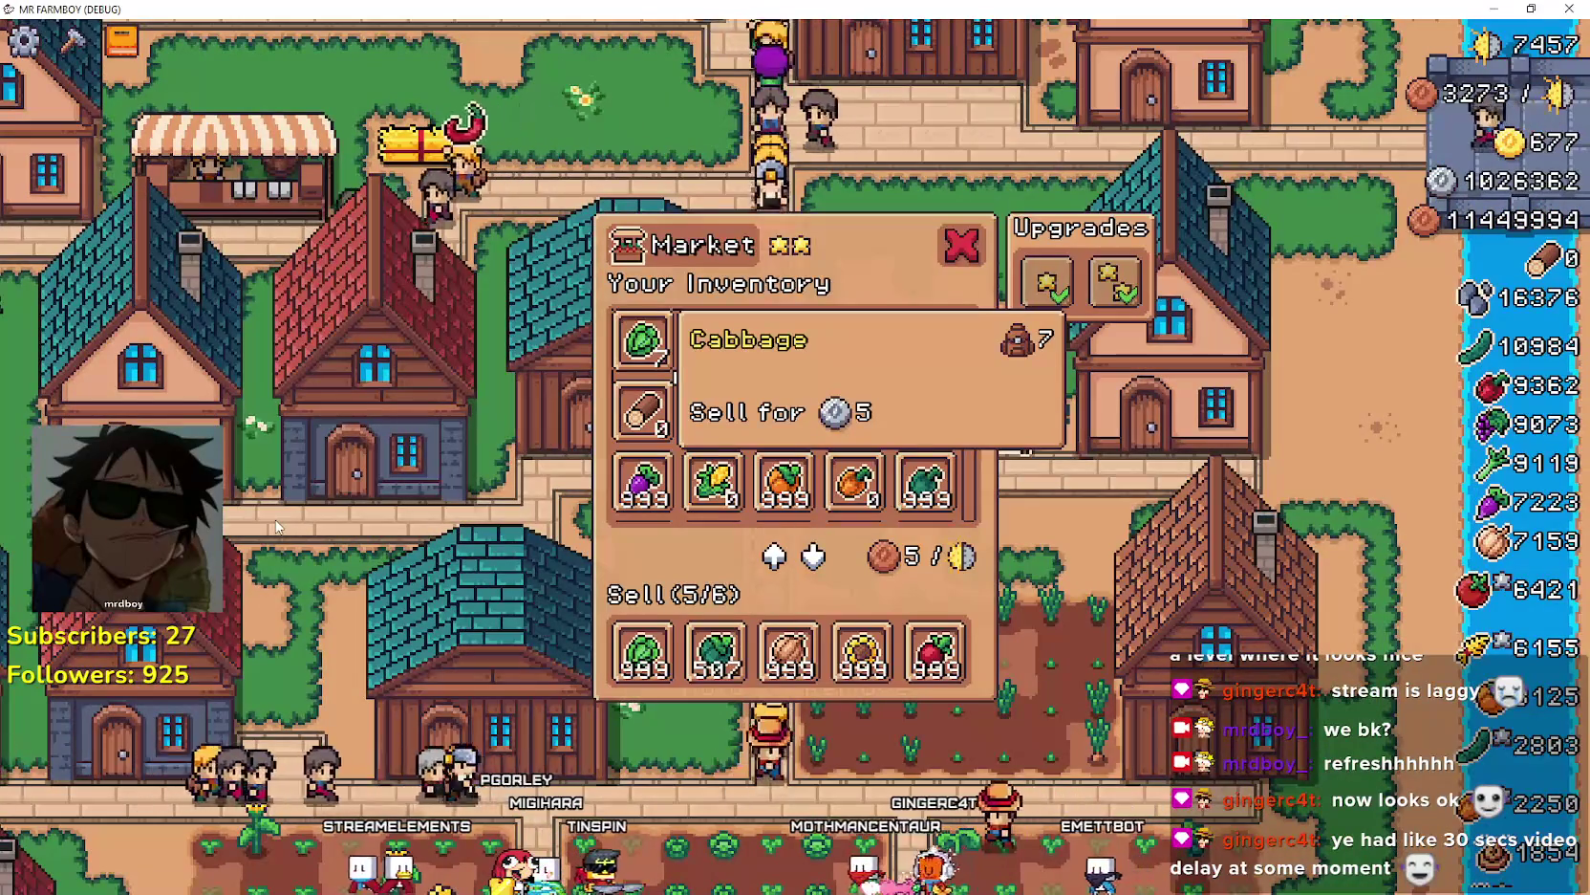
- Close the Market, walk left and up to the warehouse door, and open its inventory
{"action": "key", "text": "Escape"}
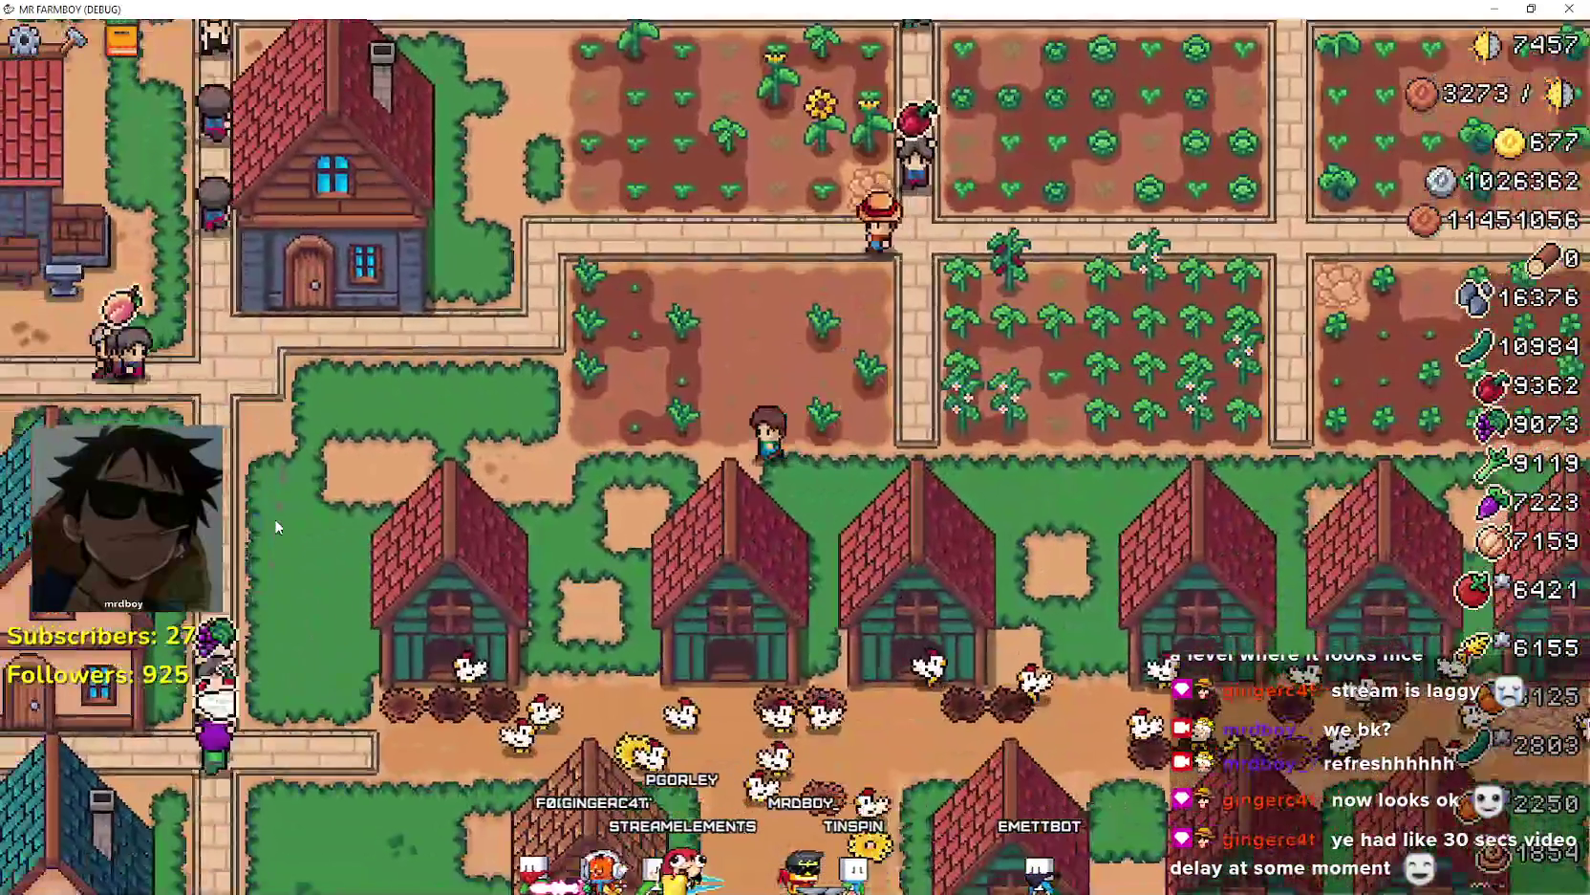
{"action": "key", "text": "a"}
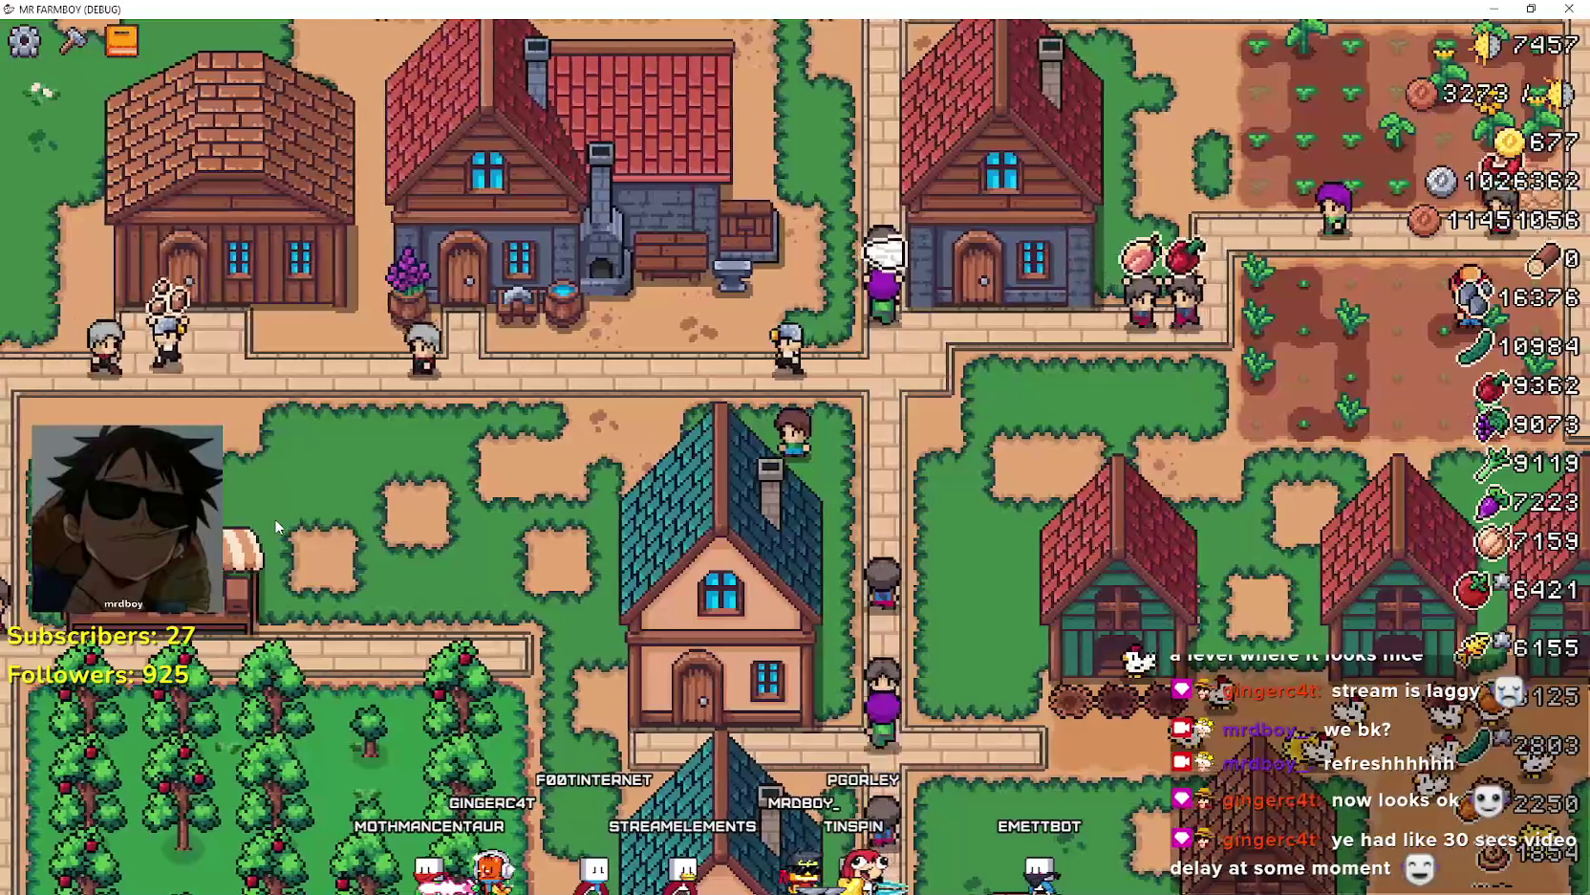
{"action": "key", "text": "a"}
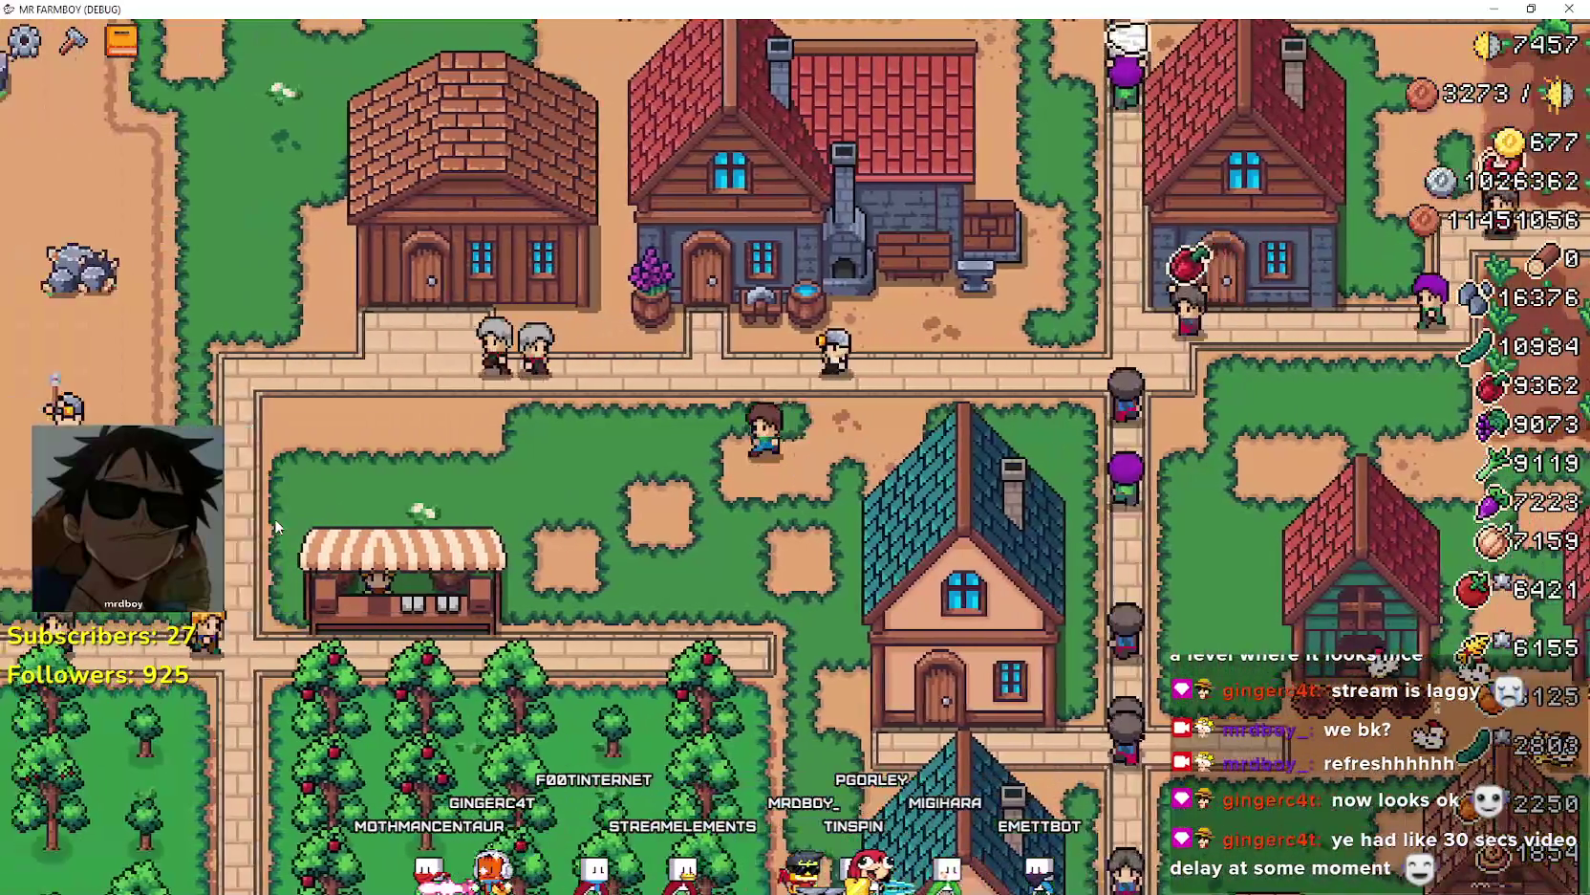
{"action": "key", "text": "a"}
{"action": "key", "text": "w"}
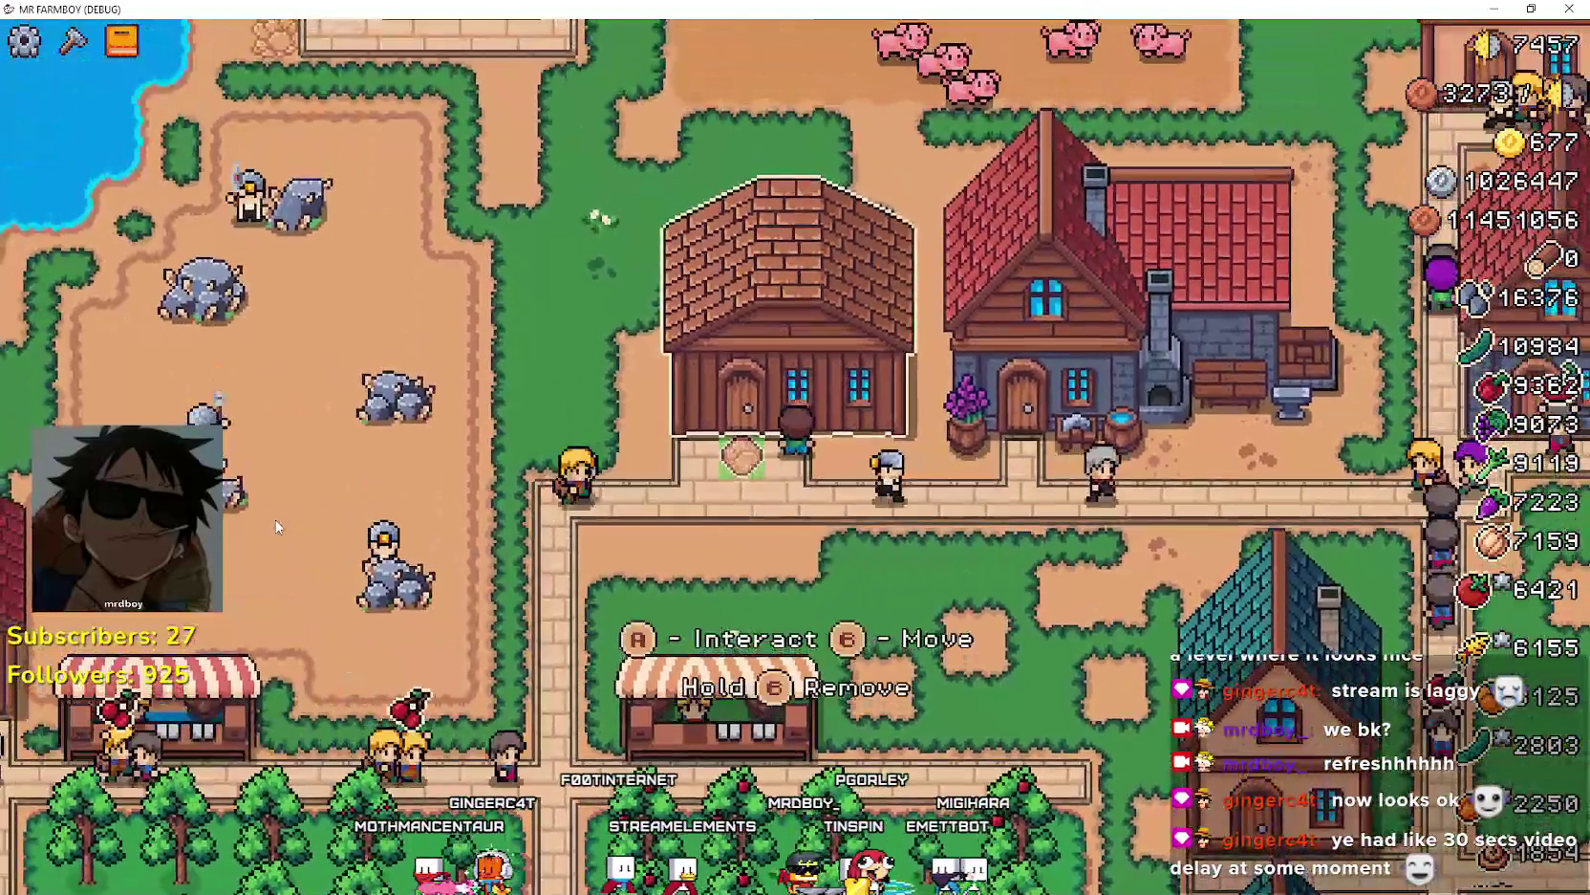
{"action": "key", "text": "e"}
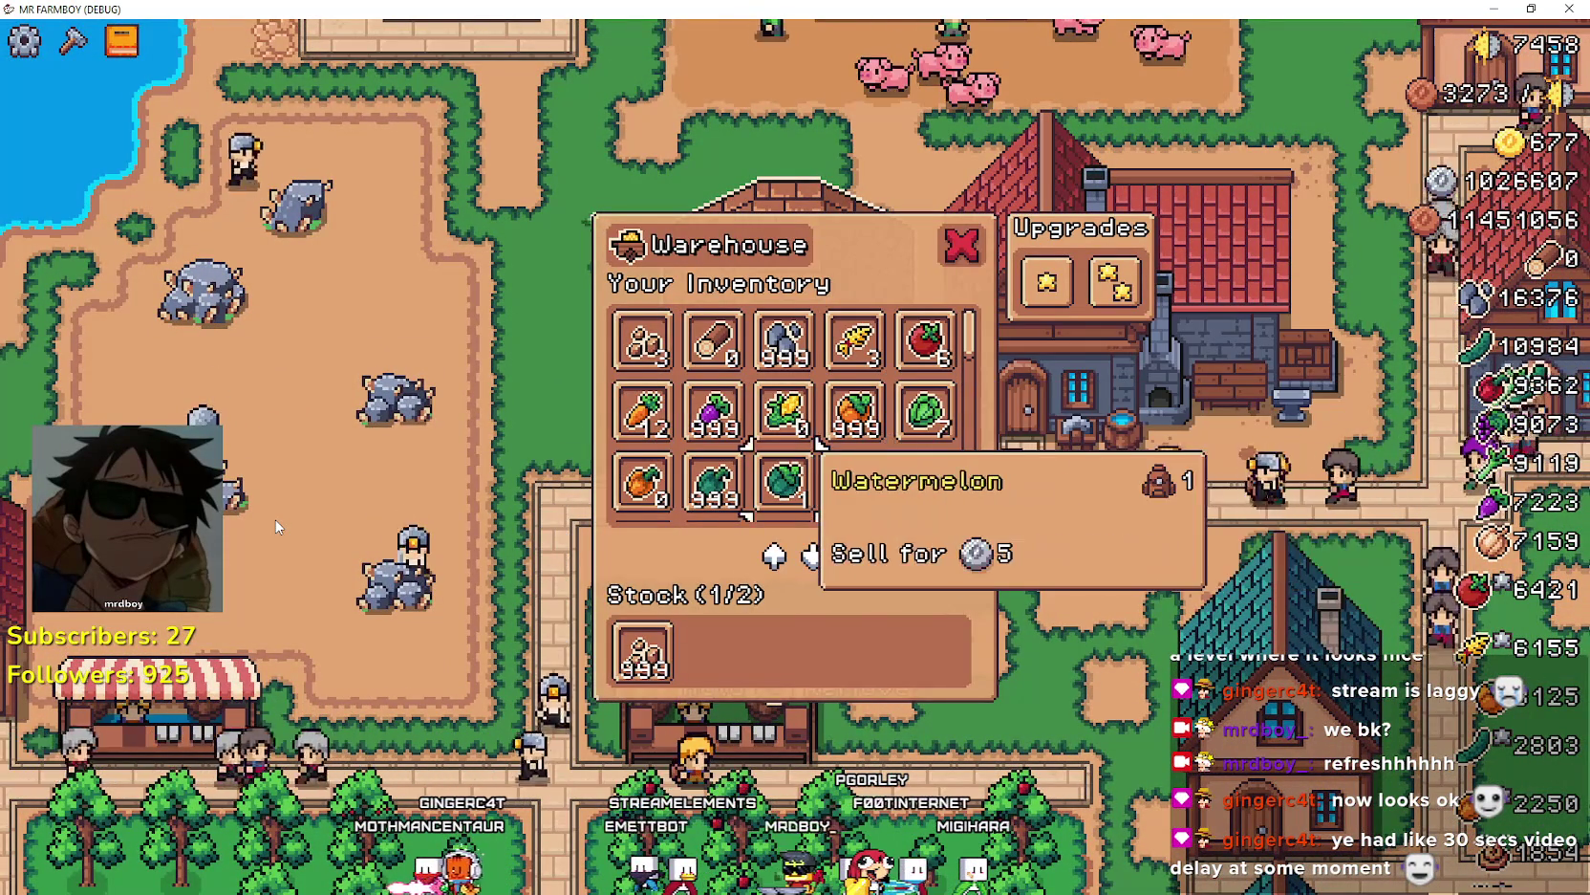
- Step through the stored Turnip, Pumpkin, Cabbage and Tomato, then close the Warehouse
{"action": "key", "text": "Up"}
{"action": "key", "text": "Left"}
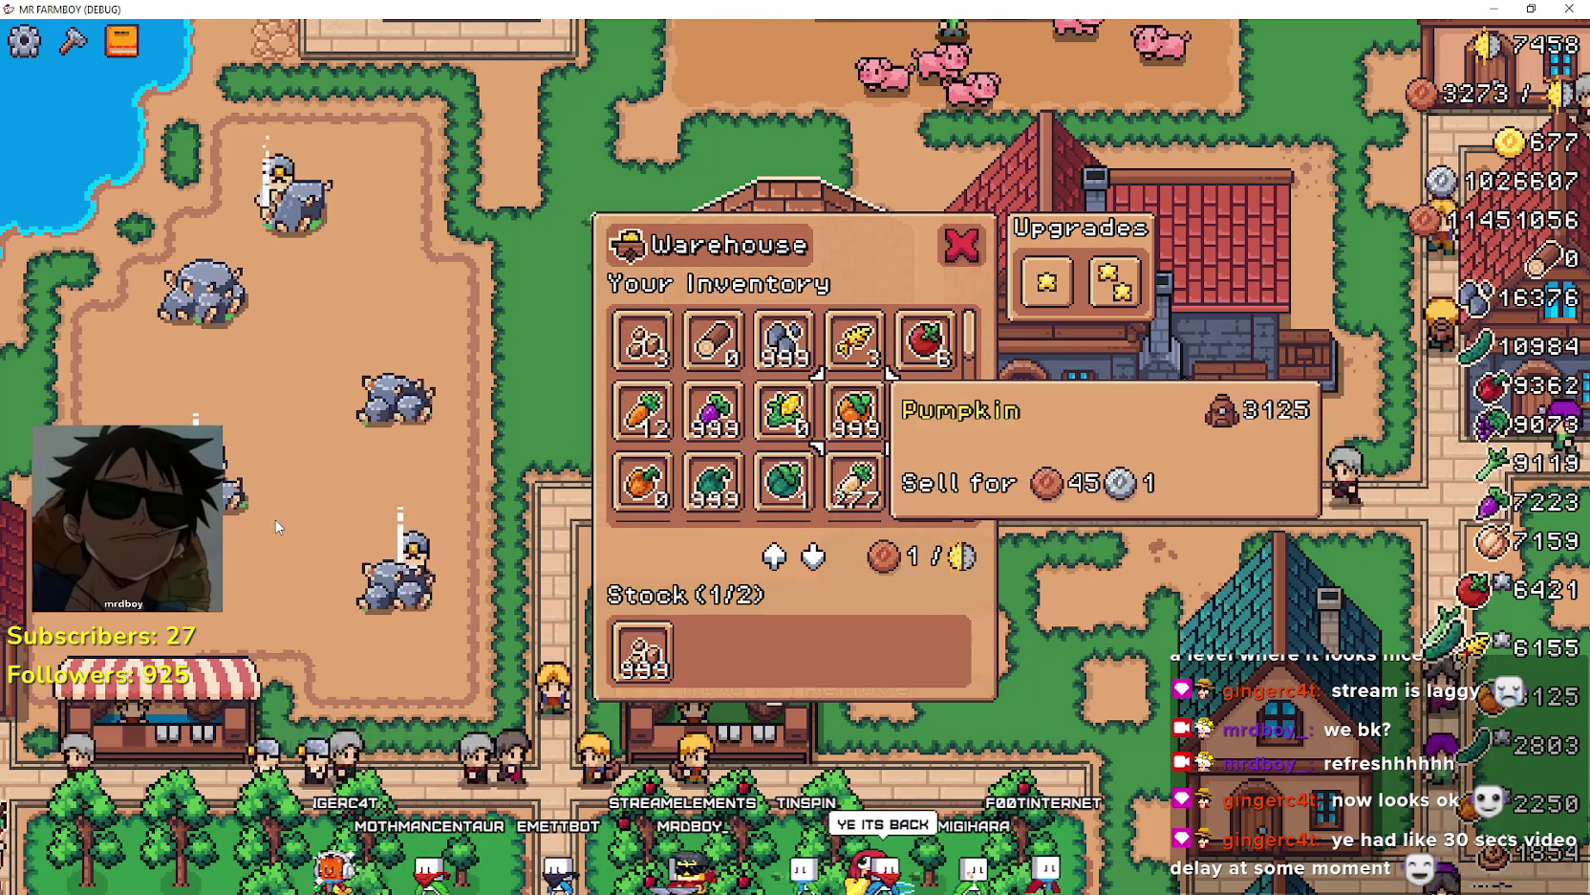
{"action": "key", "text": "Up"}
{"action": "key", "text": "Left"}
{"action": "key", "text": "Down"}
{"action": "key", "text": "Left"}
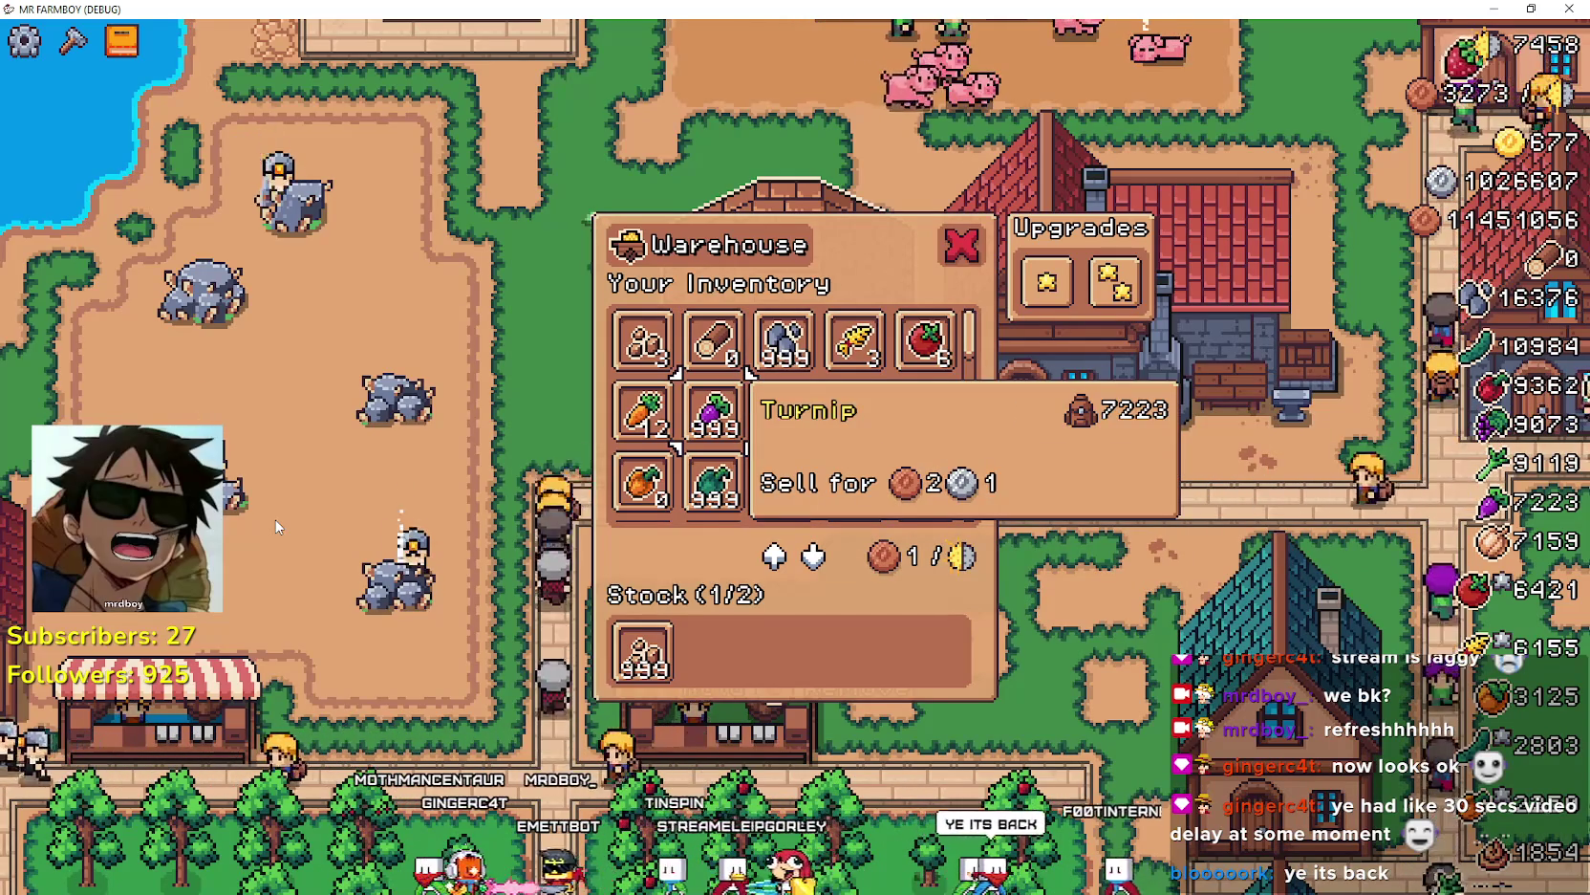
{"action": "key", "text": "Right"}
{"action": "key", "text": "Right"}
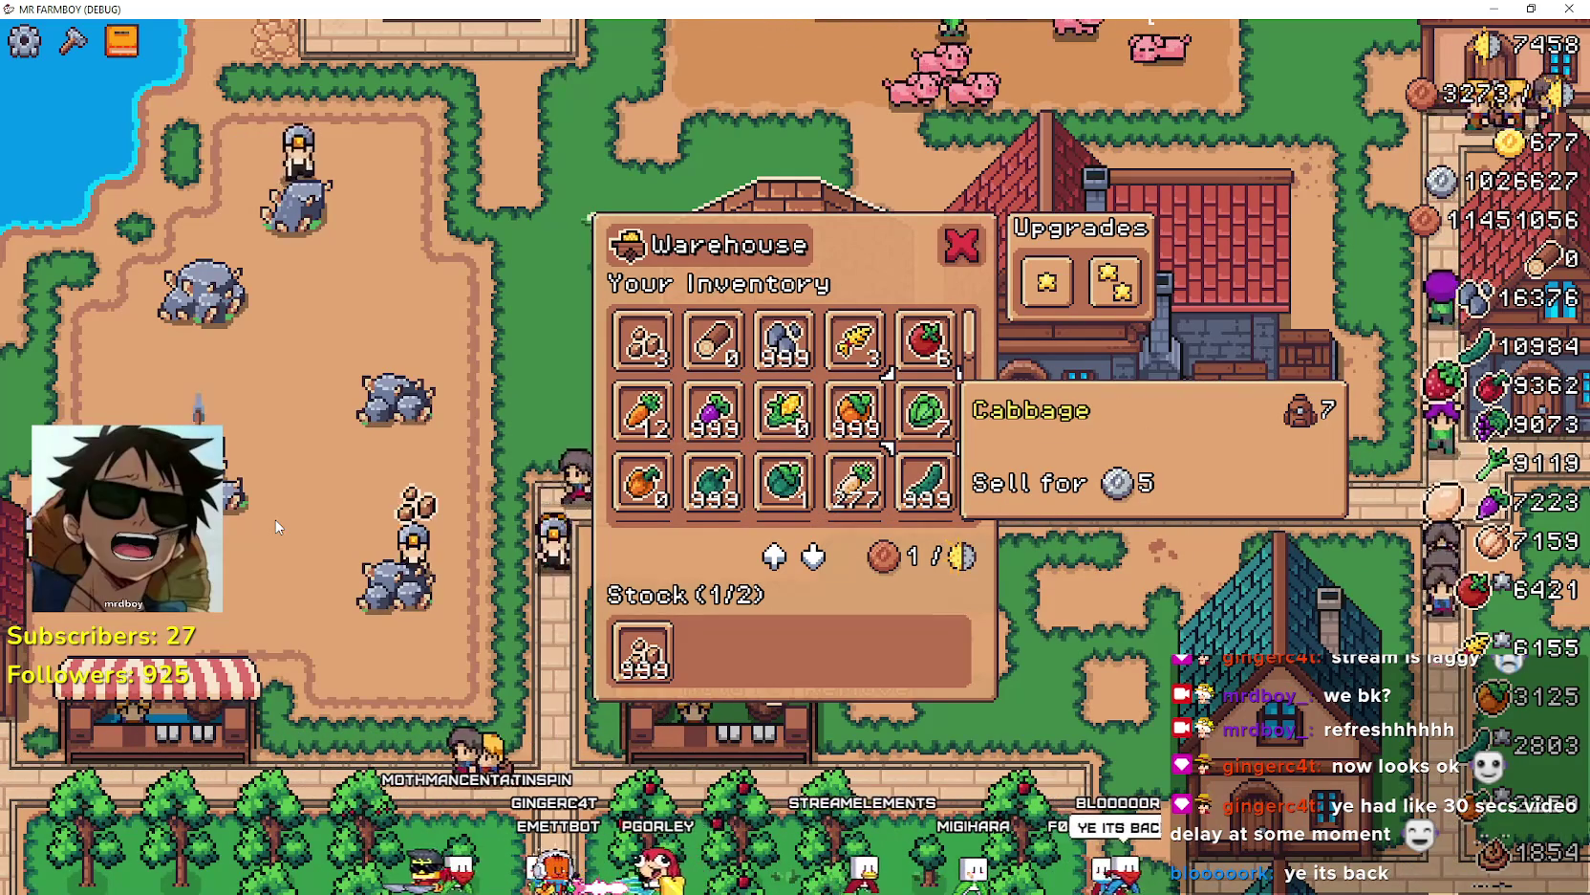
{"action": "key", "text": "Up"}
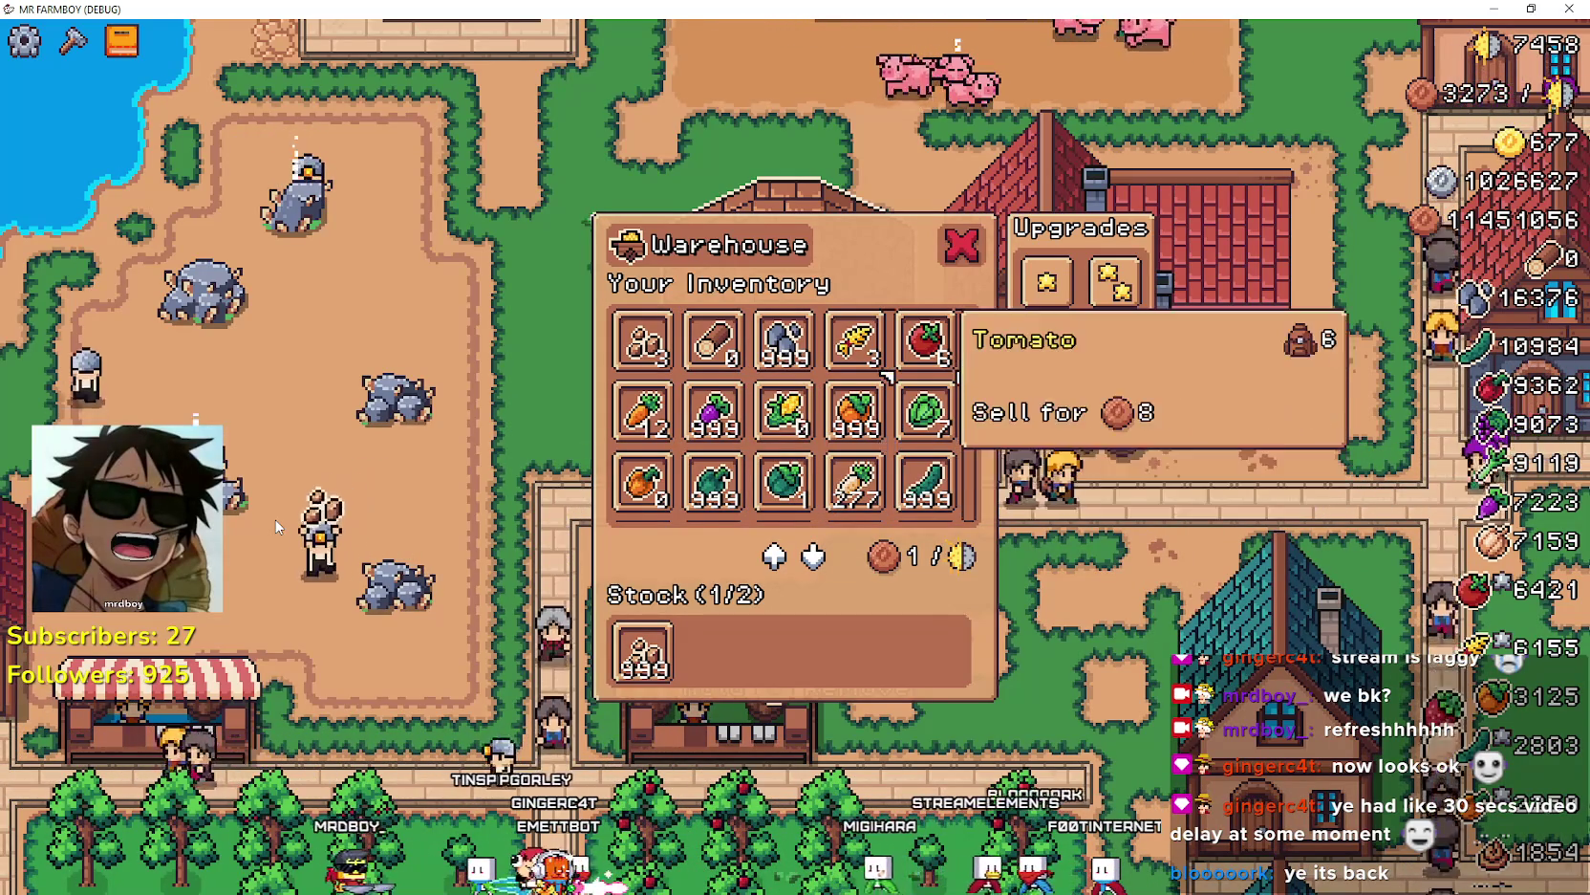
{"action": "key", "text": "Up"}
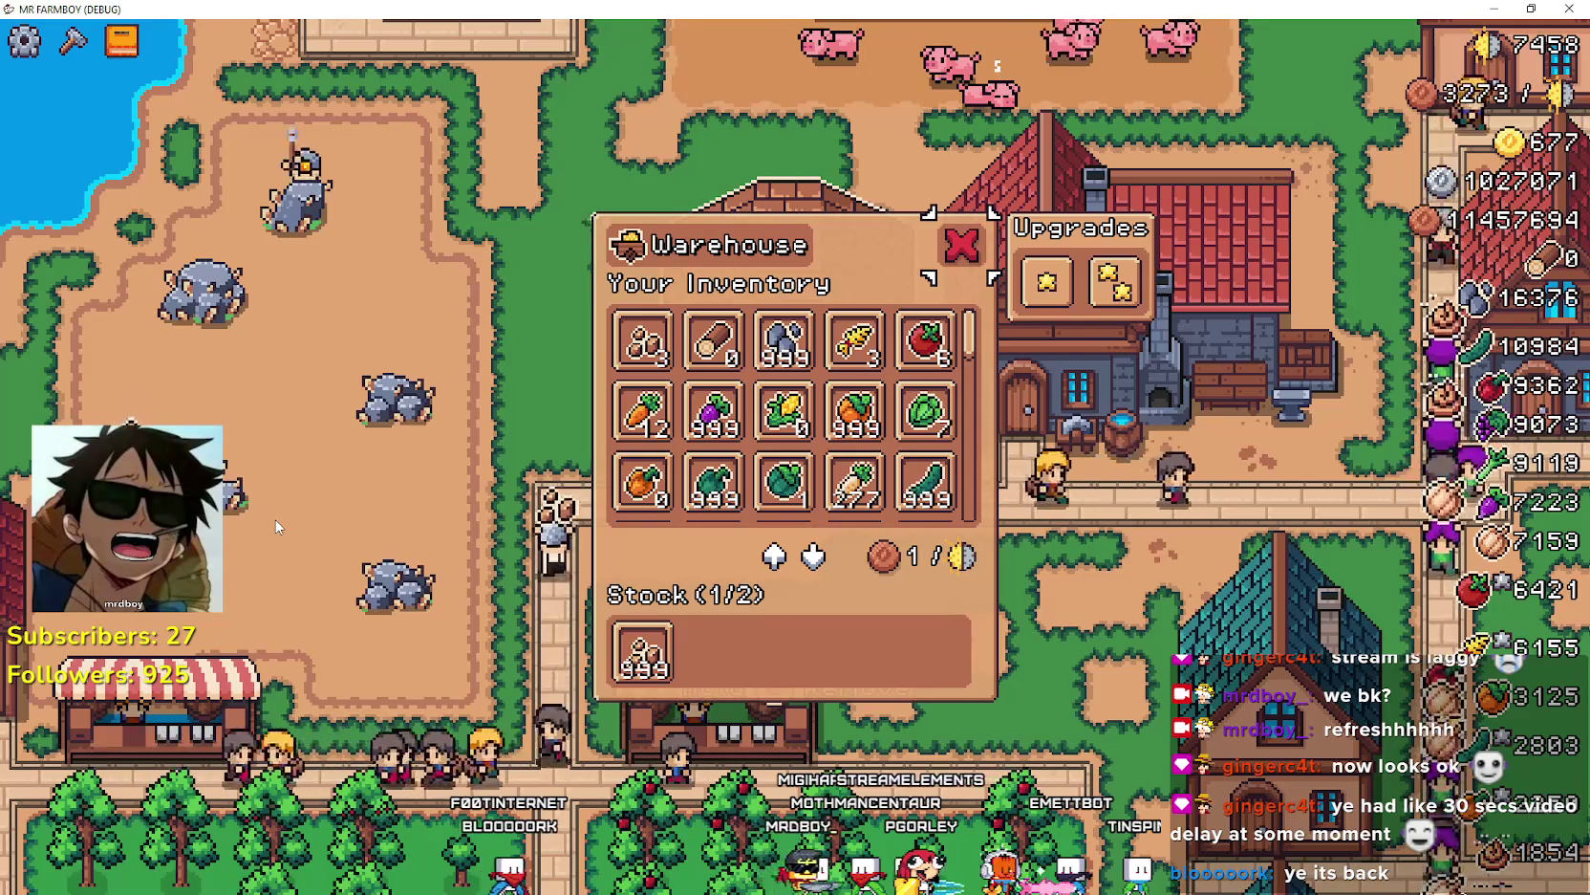
{"action": "key", "text": "Escape"}
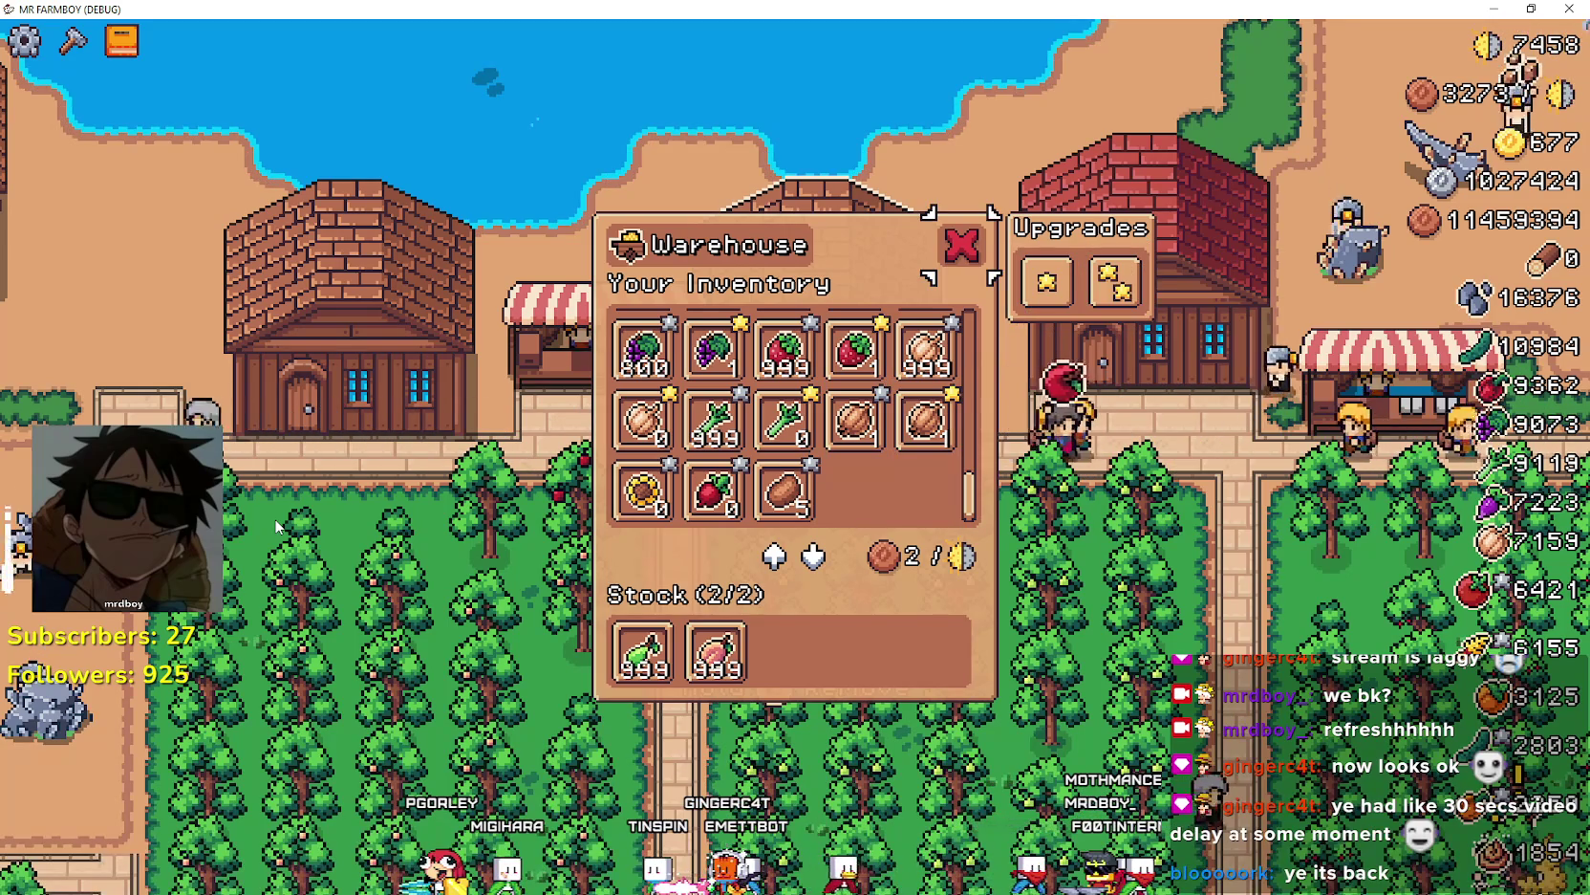
- Reopen the lakeside warehouse, scroll its inventory to the Egg stock, then close it
{"action": "key", "text": "Escape"}
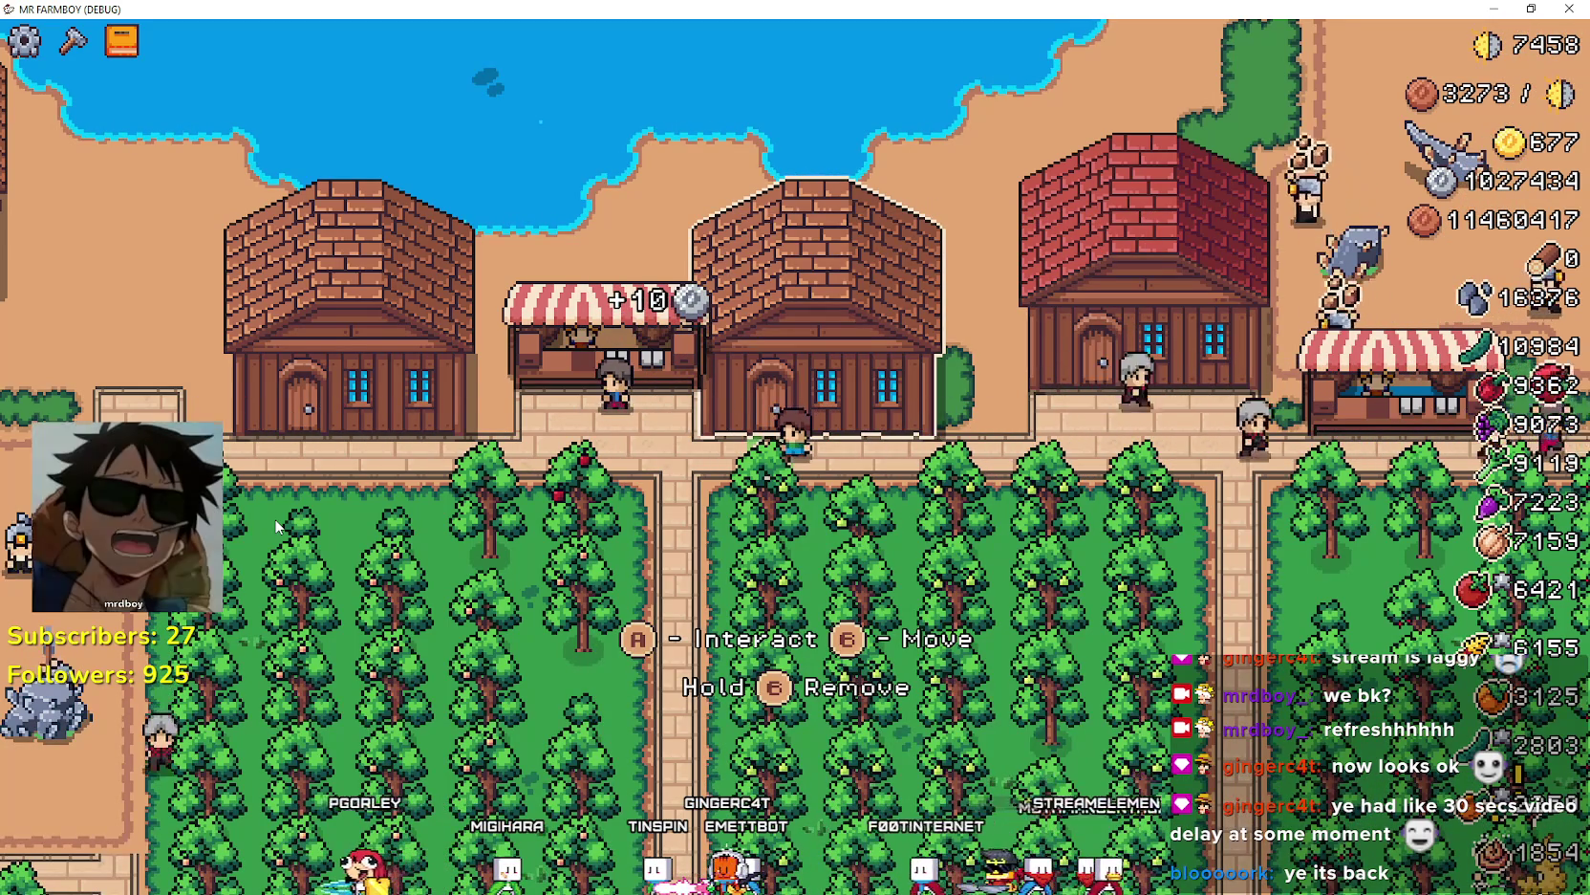
{"action": "key", "text": "e"}
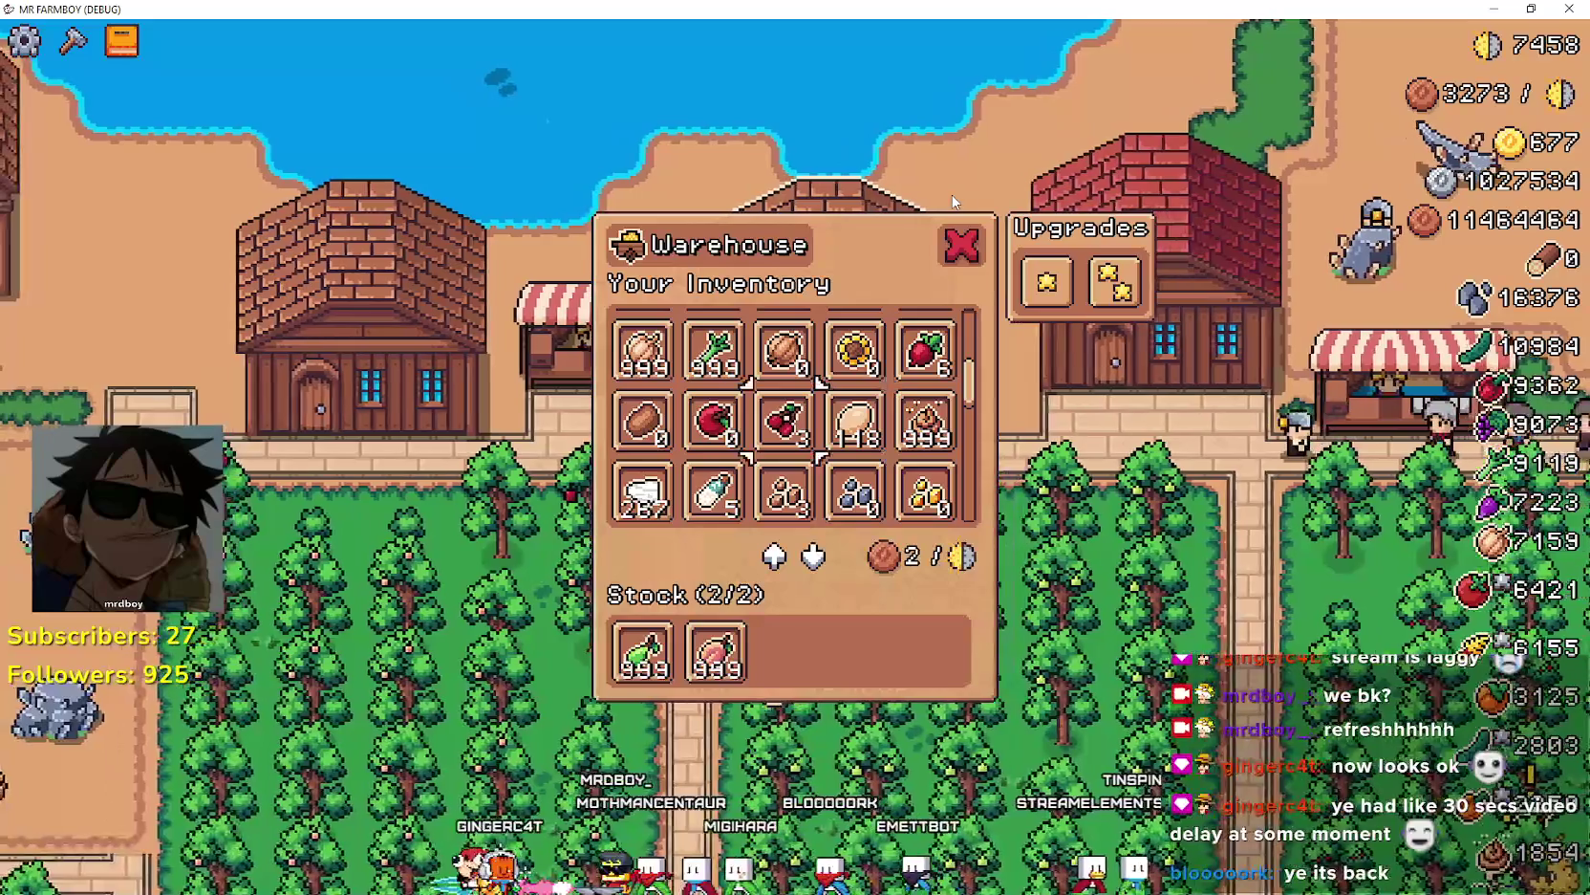
{"action": "scroll", "coordinate": [953, 201], "scroll_direction": "up", "scroll_amount": 5}
{"action": "key", "text": "Escape"}
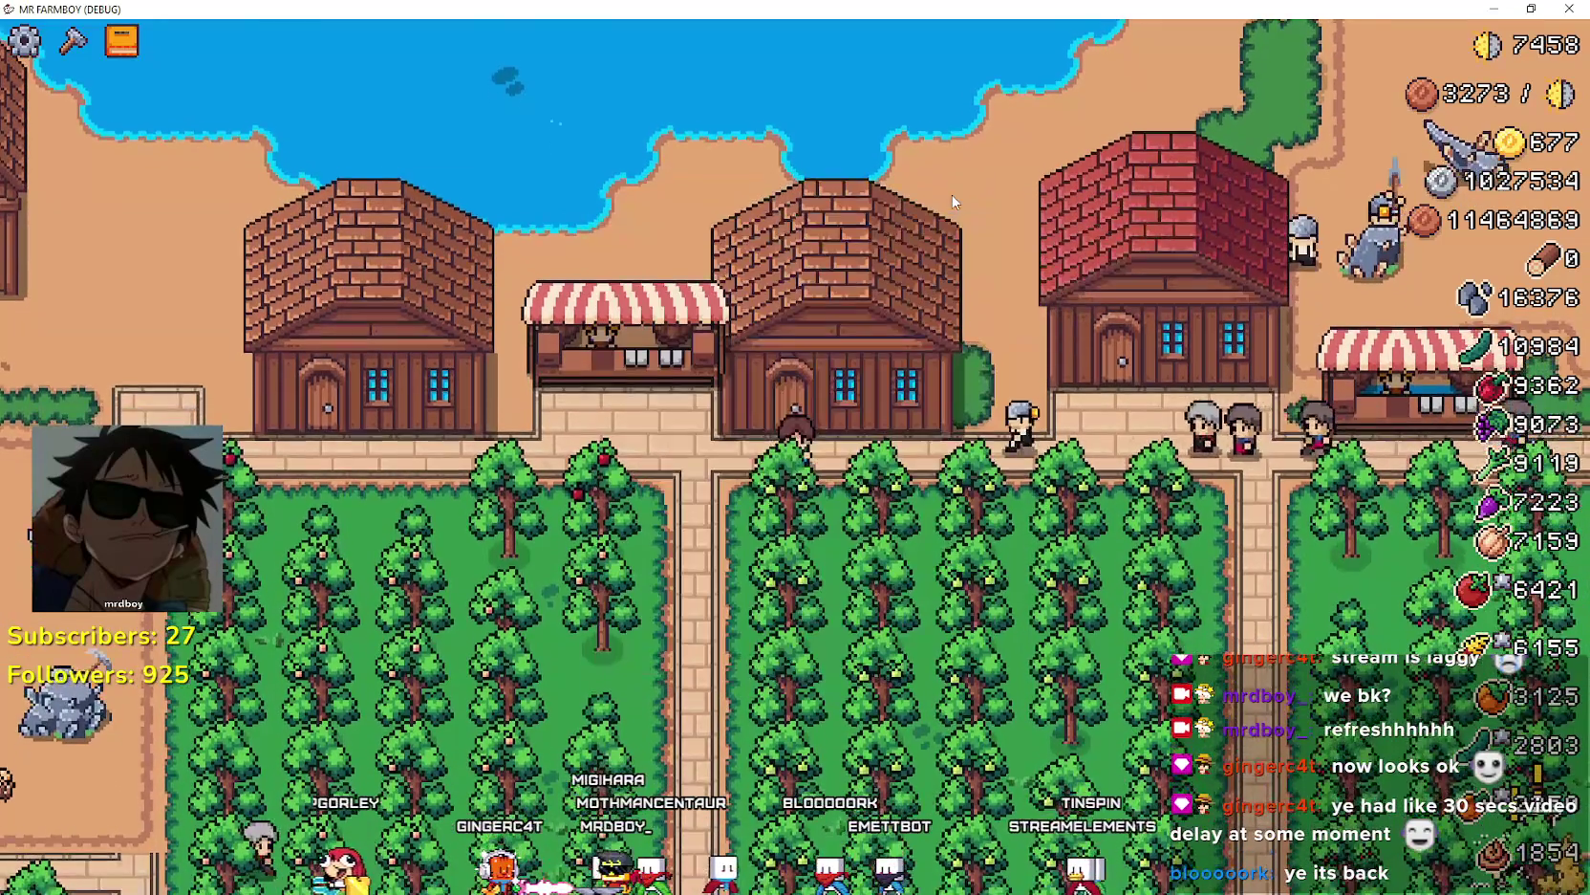
{"action": "key", "text": "e"}
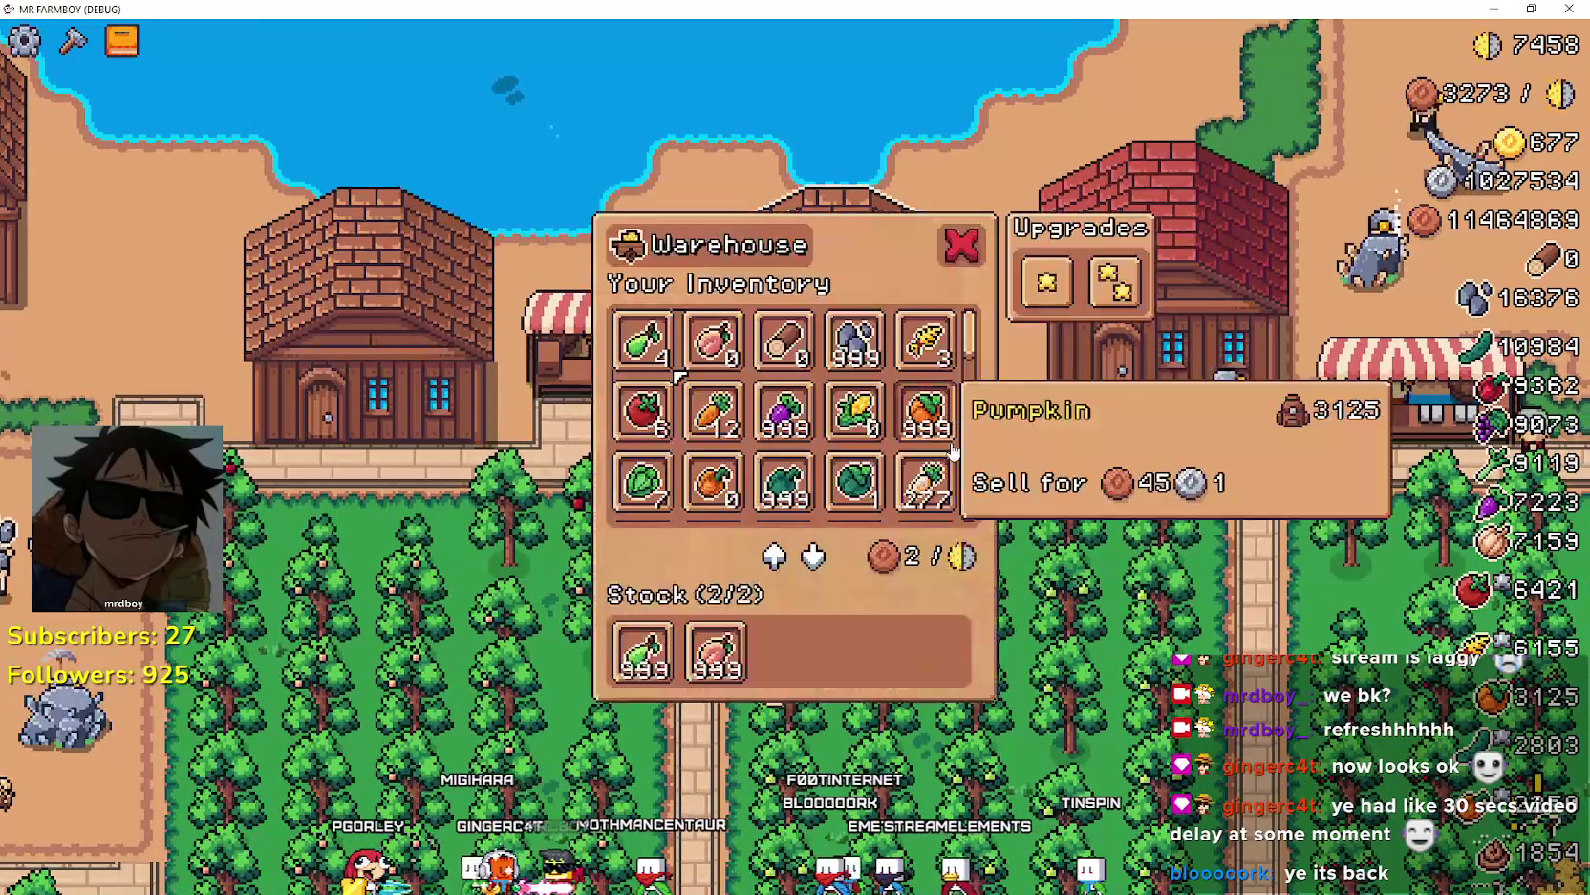
{"action": "scroll", "coordinate": [956, 411], "scroll_direction": "down", "scroll_amount": 2}
{"action": "scroll", "coordinate": [981, 375], "scroll_direction": "up", "scroll_amount": 4}
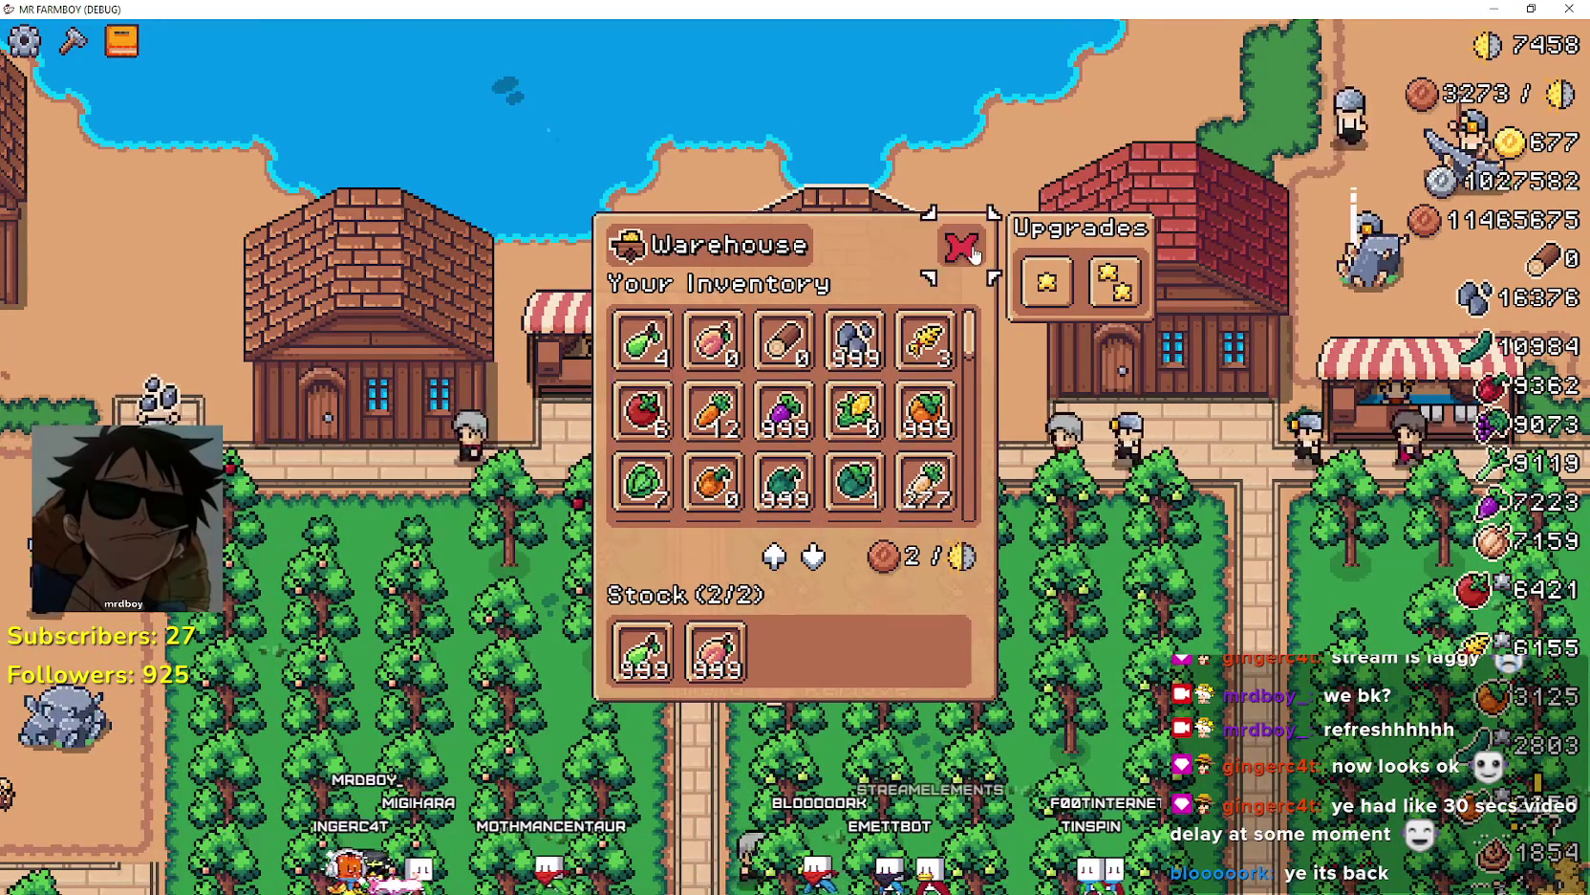
{"action": "left_click", "coordinate": [971, 248]}
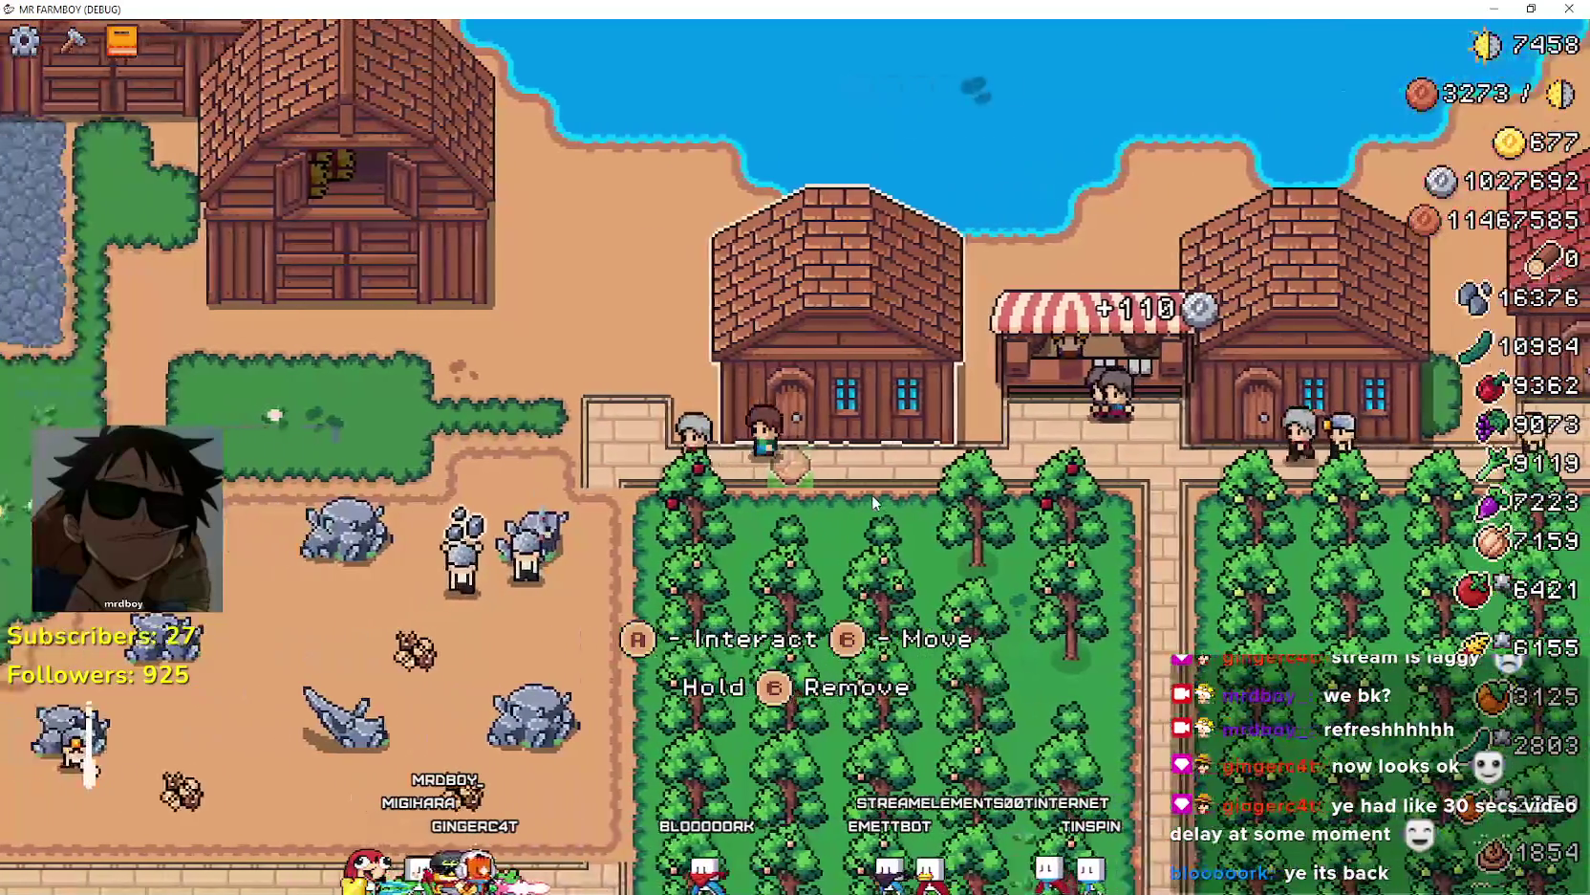
- Leave the game's fullscreen and open Project Settings on the Input Map
{"action": "key", "text": "a"}
{"action": "key", "text": "Escape"}
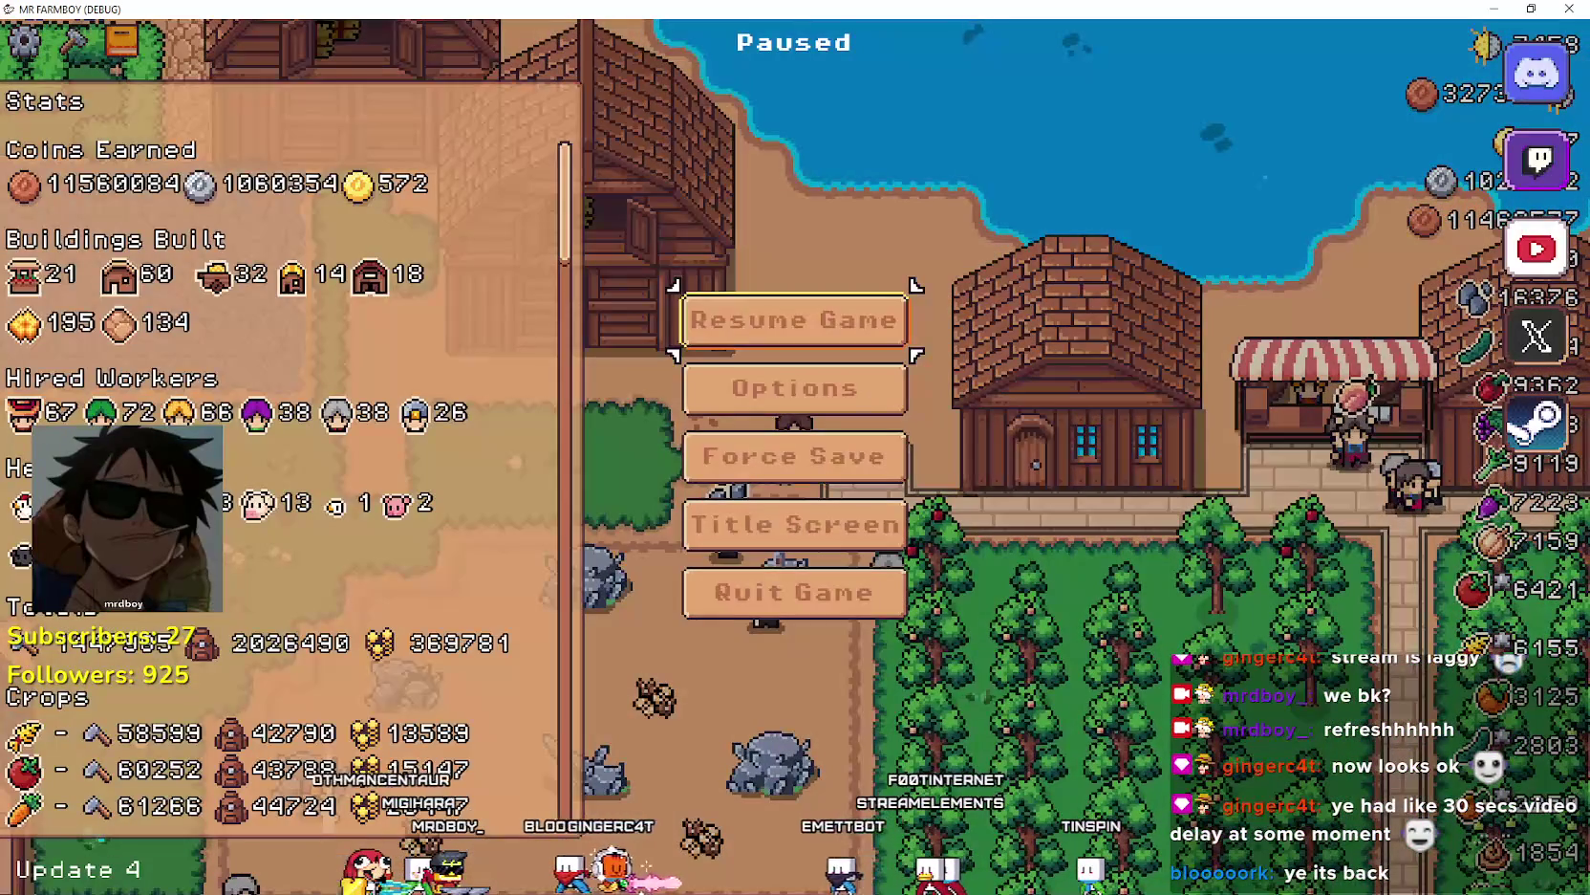
{"action": "key", "text": "Escape"}
{"action": "key", "text": "F11"}
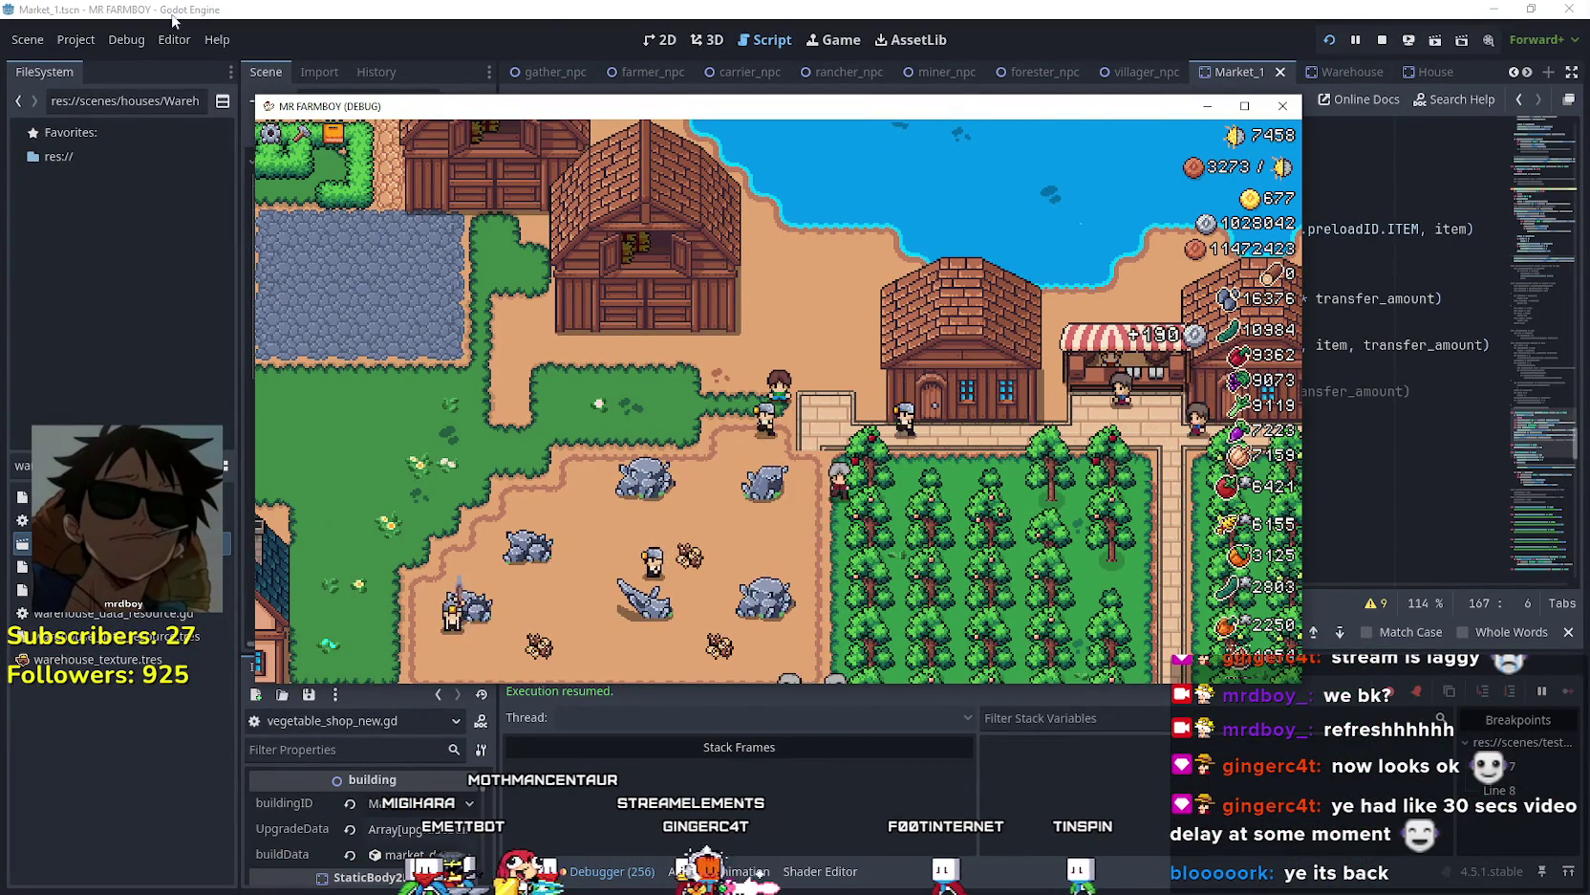
{"action": "left_click", "coordinate": [64, 37]}
{"action": "left_click", "coordinate": [105, 63]}
{"action": "left_click", "coordinate": [521, 133]}
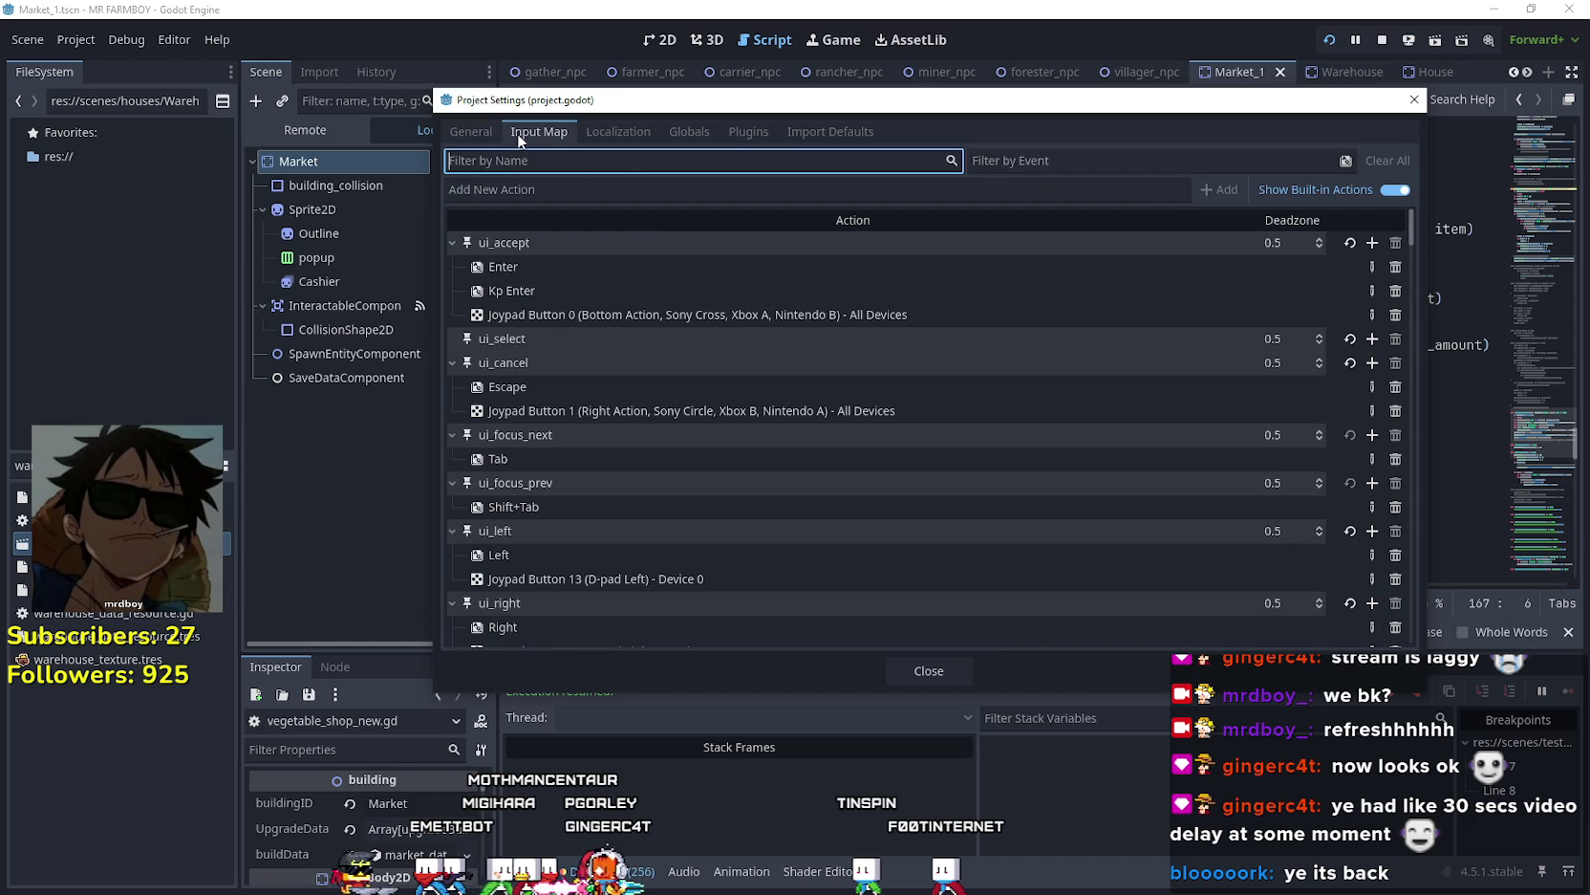
- Delete the Left, Down, Up and Right arrow bindings from the walk actions
{"action": "scroll", "coordinate": [687, 537], "scroll_direction": "down", "scroll_amount": 5}
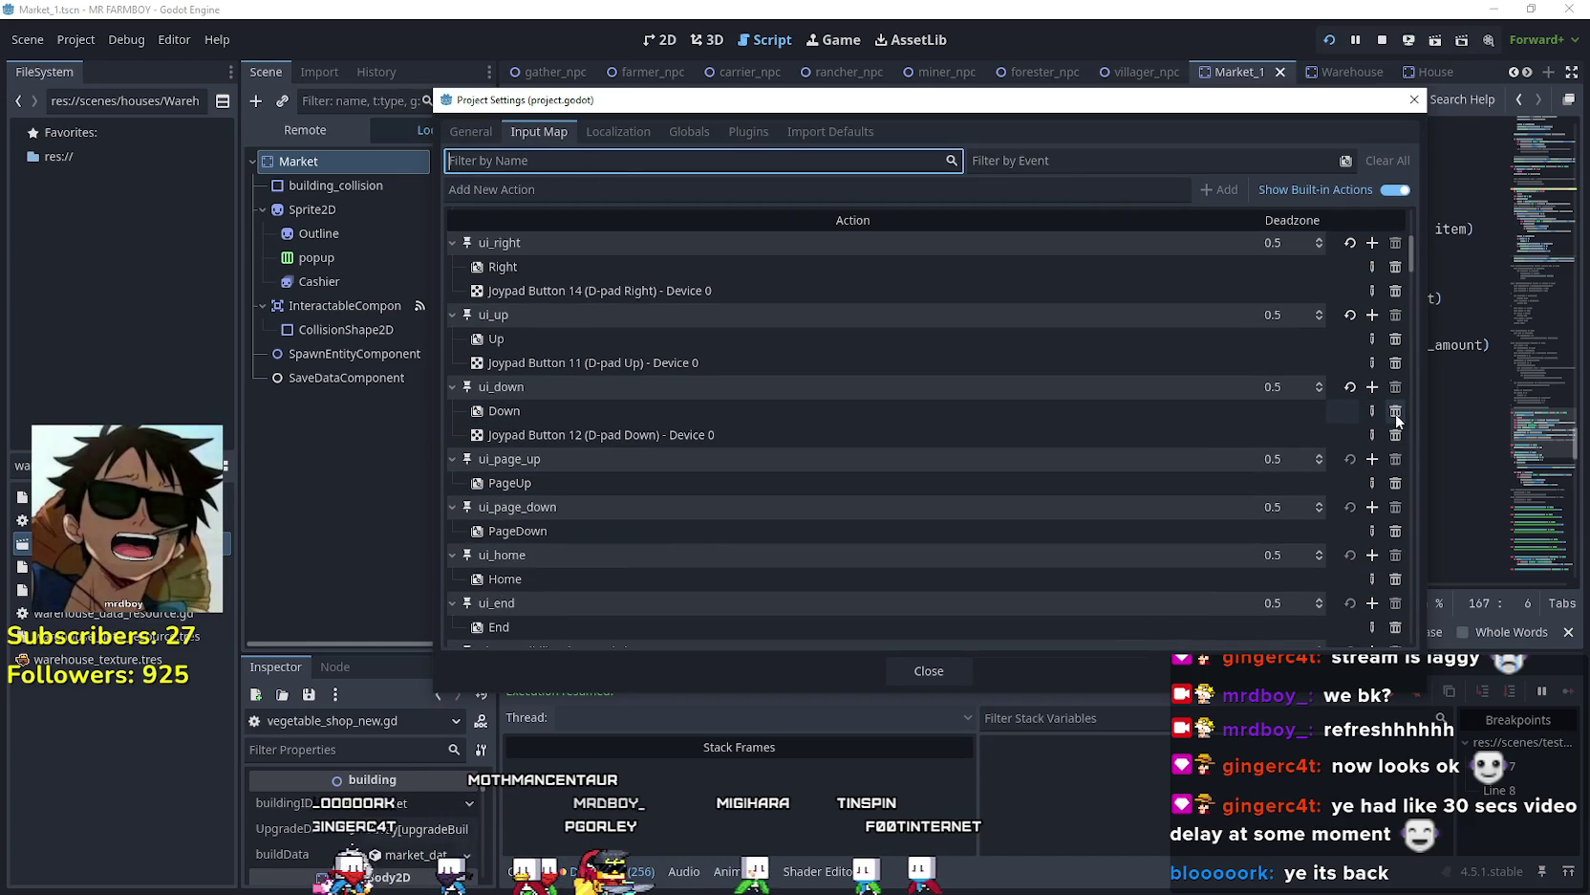
{"action": "scroll", "coordinate": [649, 456], "scroll_direction": "down", "scroll_amount": 2}
{"action": "scroll", "coordinate": [649, 456], "scroll_direction": "down", "scroll_amount": 3}
{"action": "scroll", "coordinate": [1084, 492], "scroll_direction": "up", "scroll_amount": 5}
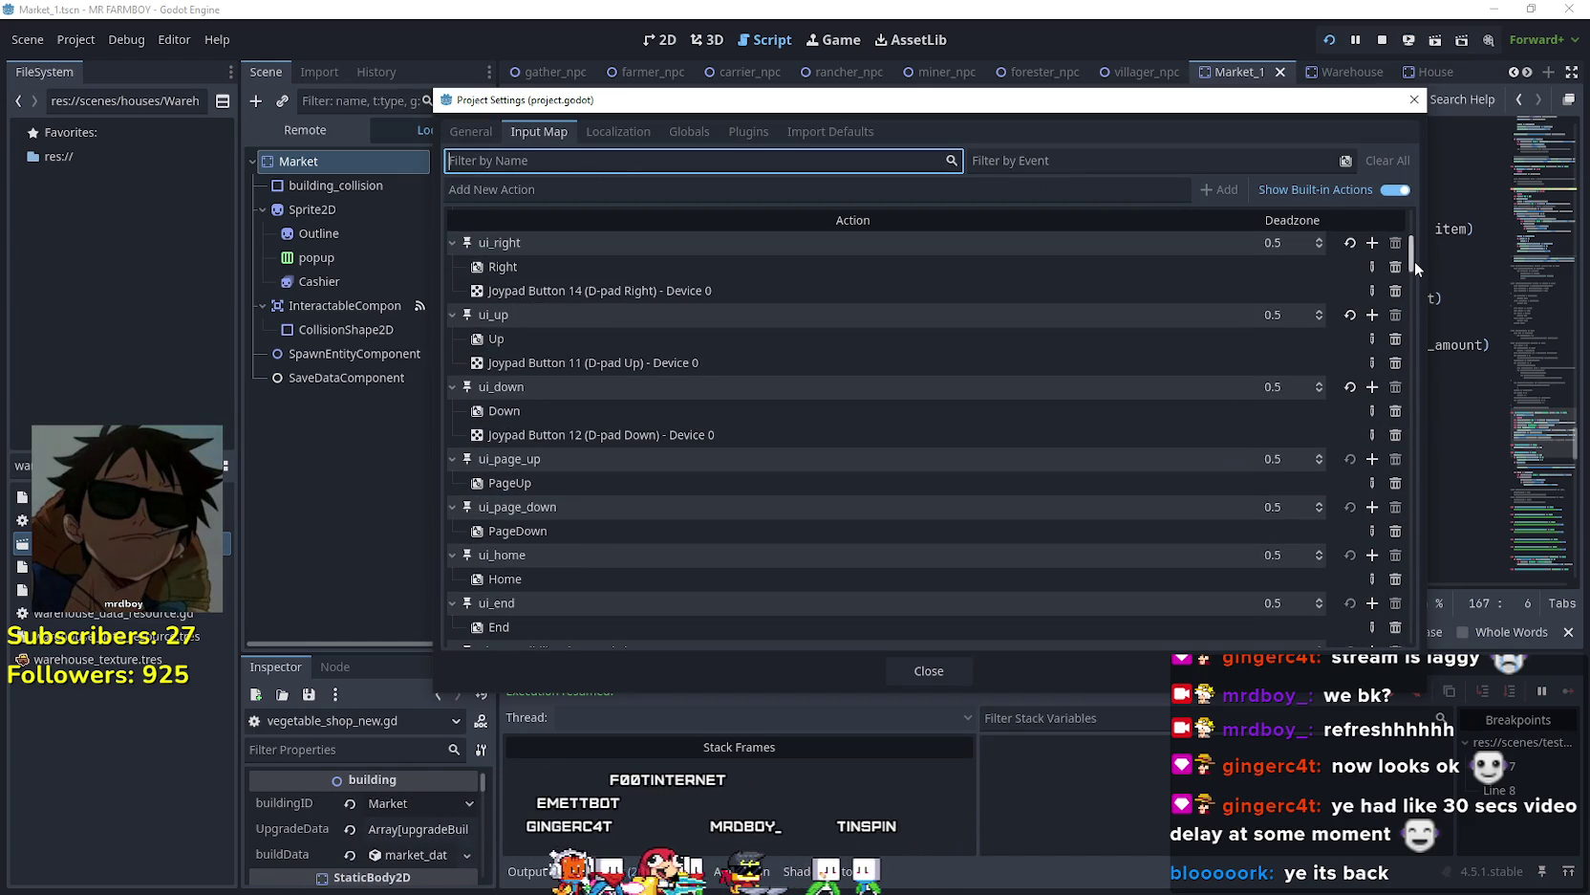
{"action": "scroll", "coordinate": [1413, 263], "scroll_direction": "down", "scroll_amount": 10}
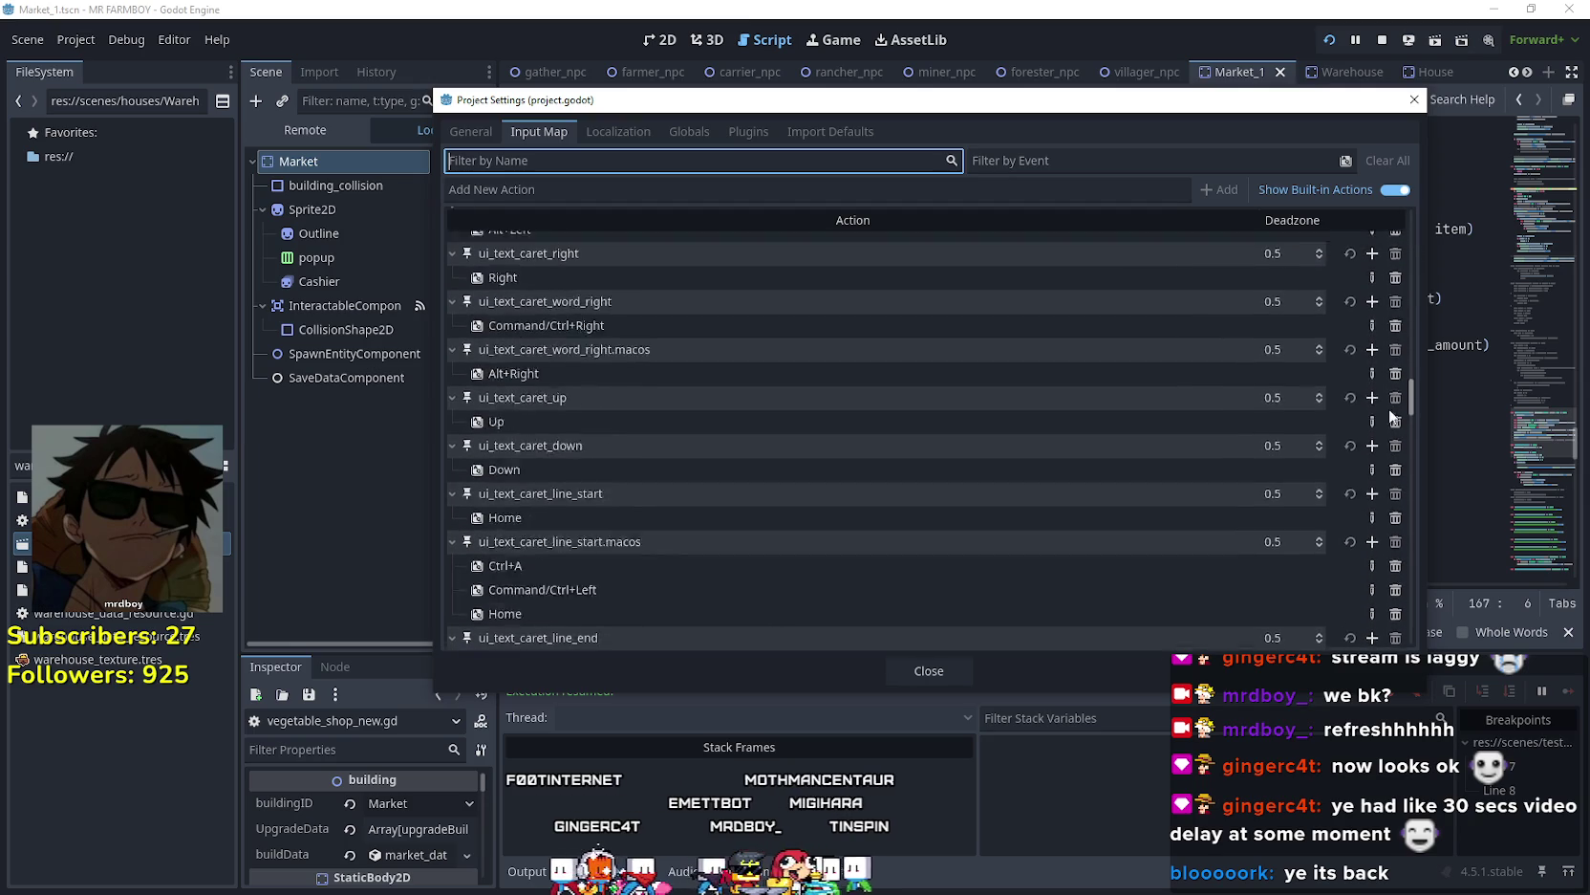
{"action": "scroll", "coordinate": [1391, 416], "scroll_direction": "down", "scroll_amount": 5}
{"action": "scroll", "coordinate": [1392, 416], "scroll_direction": "down", "scroll_amount": 10}
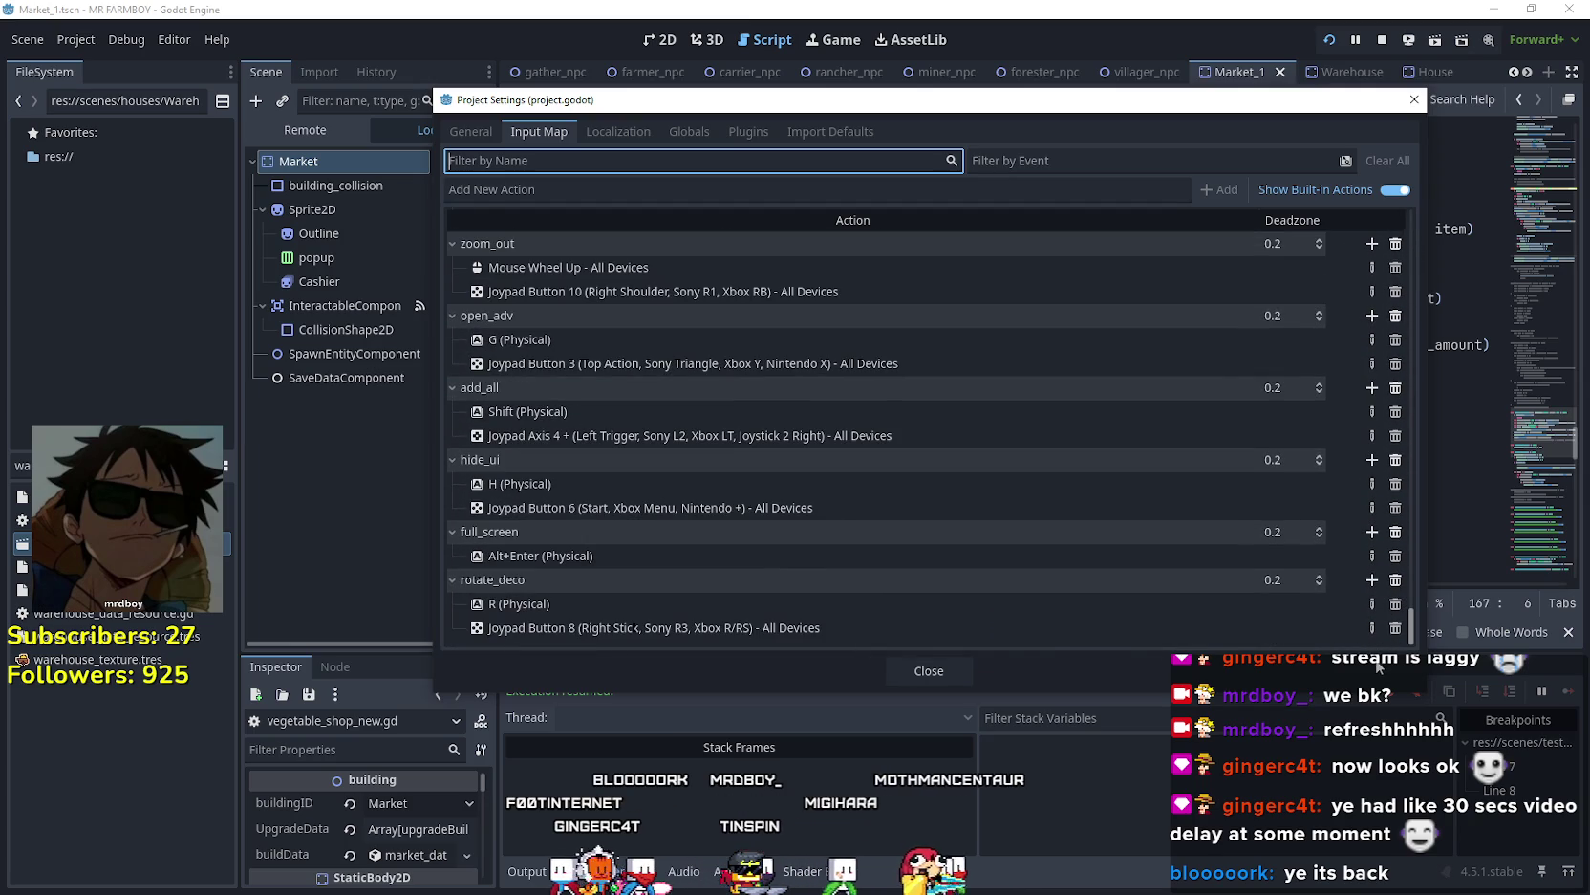
{"action": "scroll", "coordinate": [1402, 589], "scroll_direction": "up", "scroll_amount": 5}
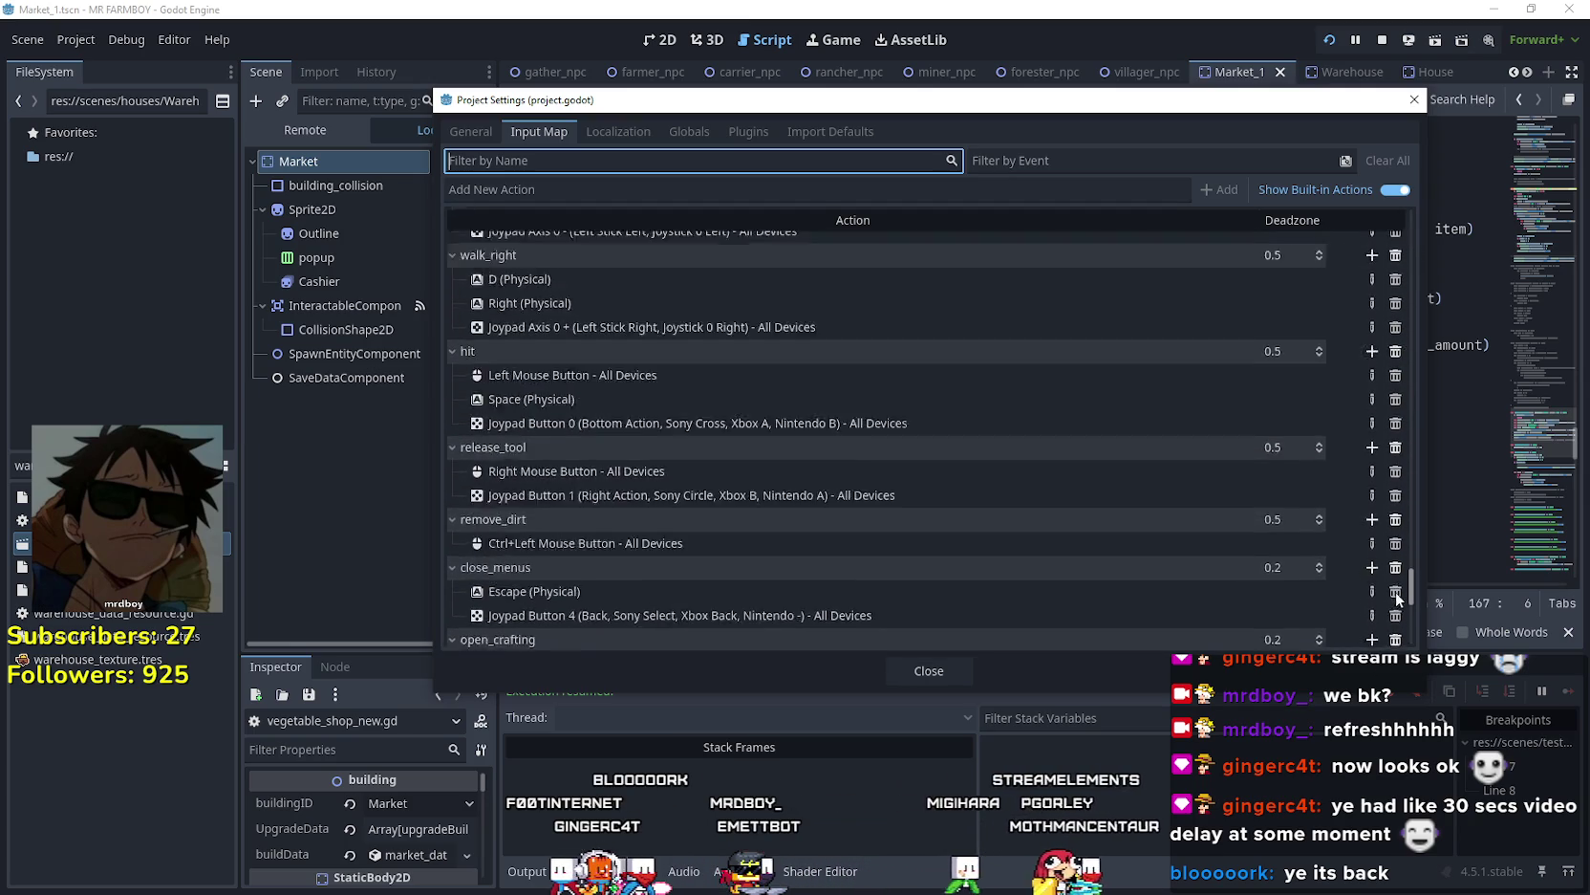
{"action": "scroll", "coordinate": [1402, 590], "scroll_direction": "up", "scroll_amount": 1}
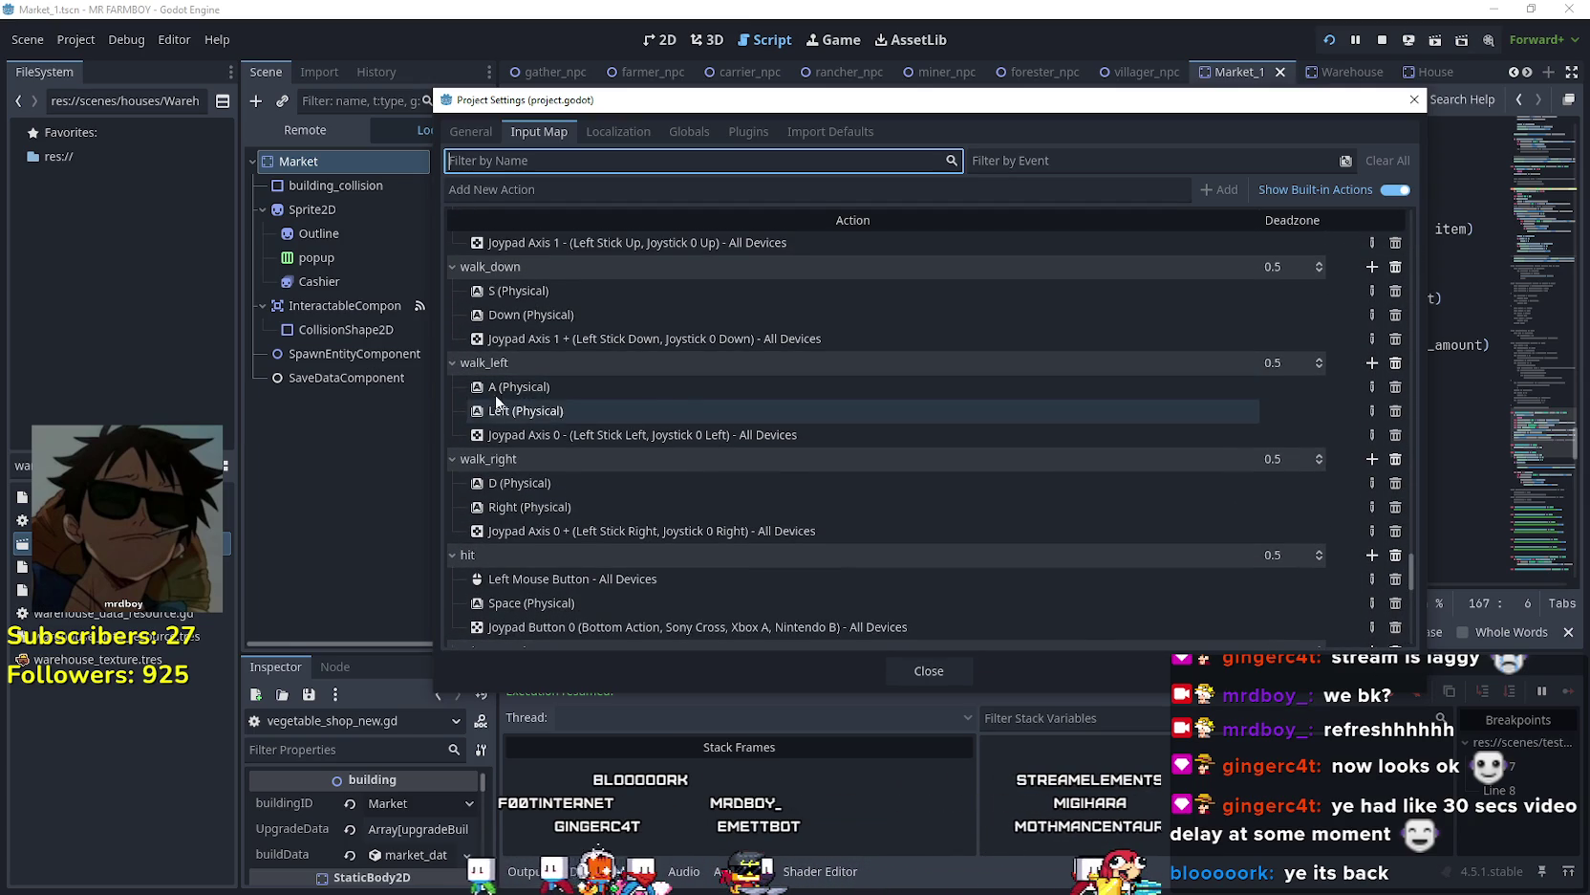
{"action": "left_click", "coordinate": [1395, 411]}
{"action": "scroll", "coordinate": [1388, 424], "scroll_direction": "up", "scroll_amount": 3}
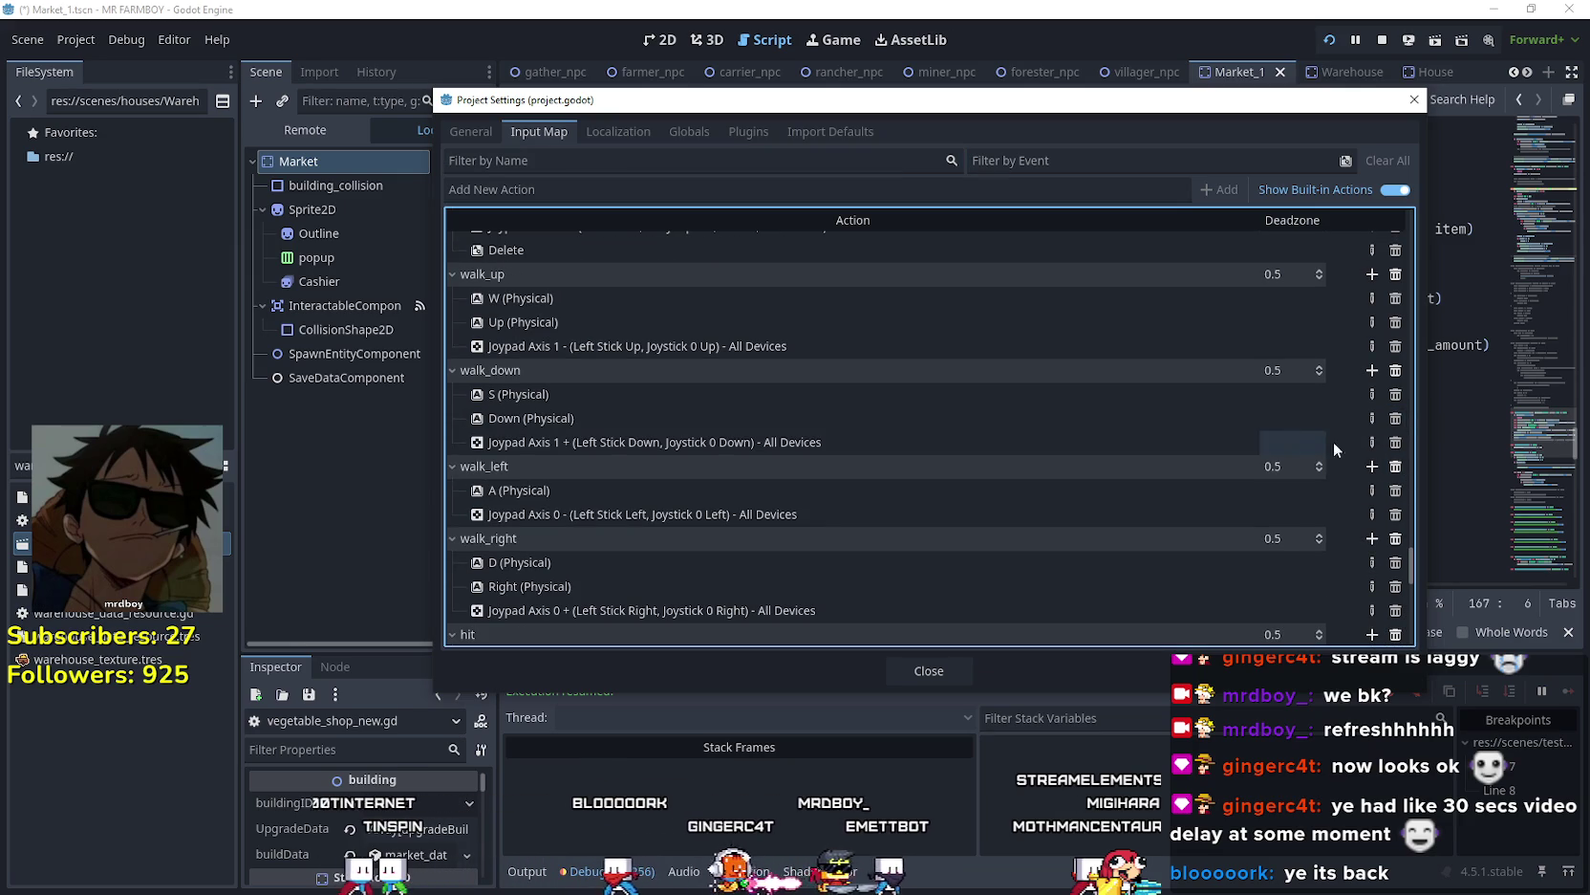
{"action": "left_click", "coordinate": [1396, 418]}
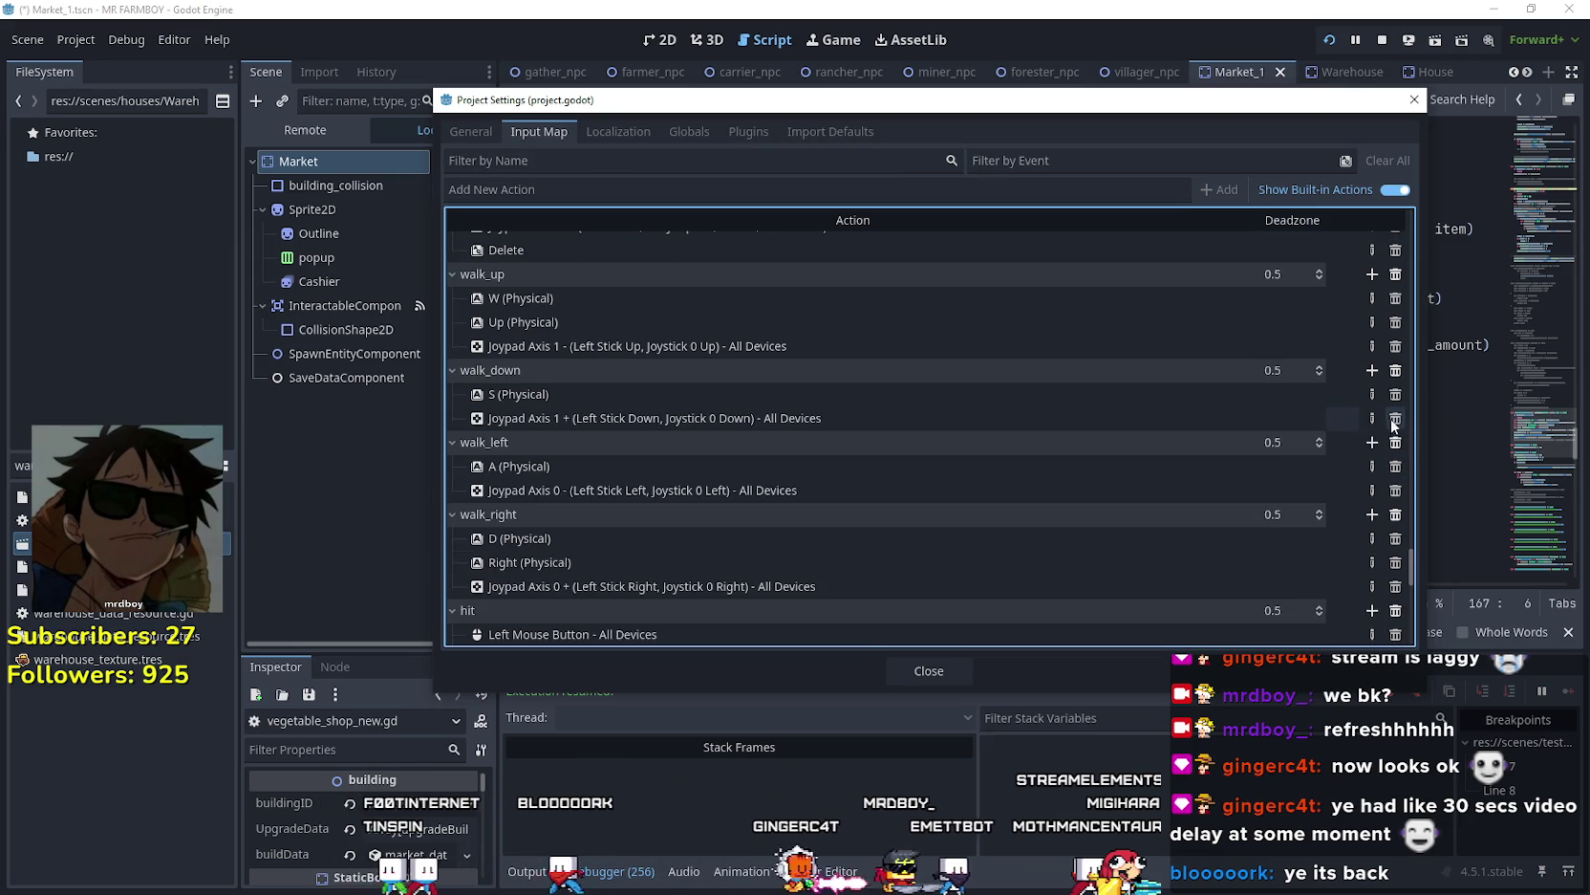
{"action": "left_click", "coordinate": [1395, 322]}
{"action": "scroll", "coordinate": [1155, 373], "scroll_direction": "up", "scroll_amount": 1}
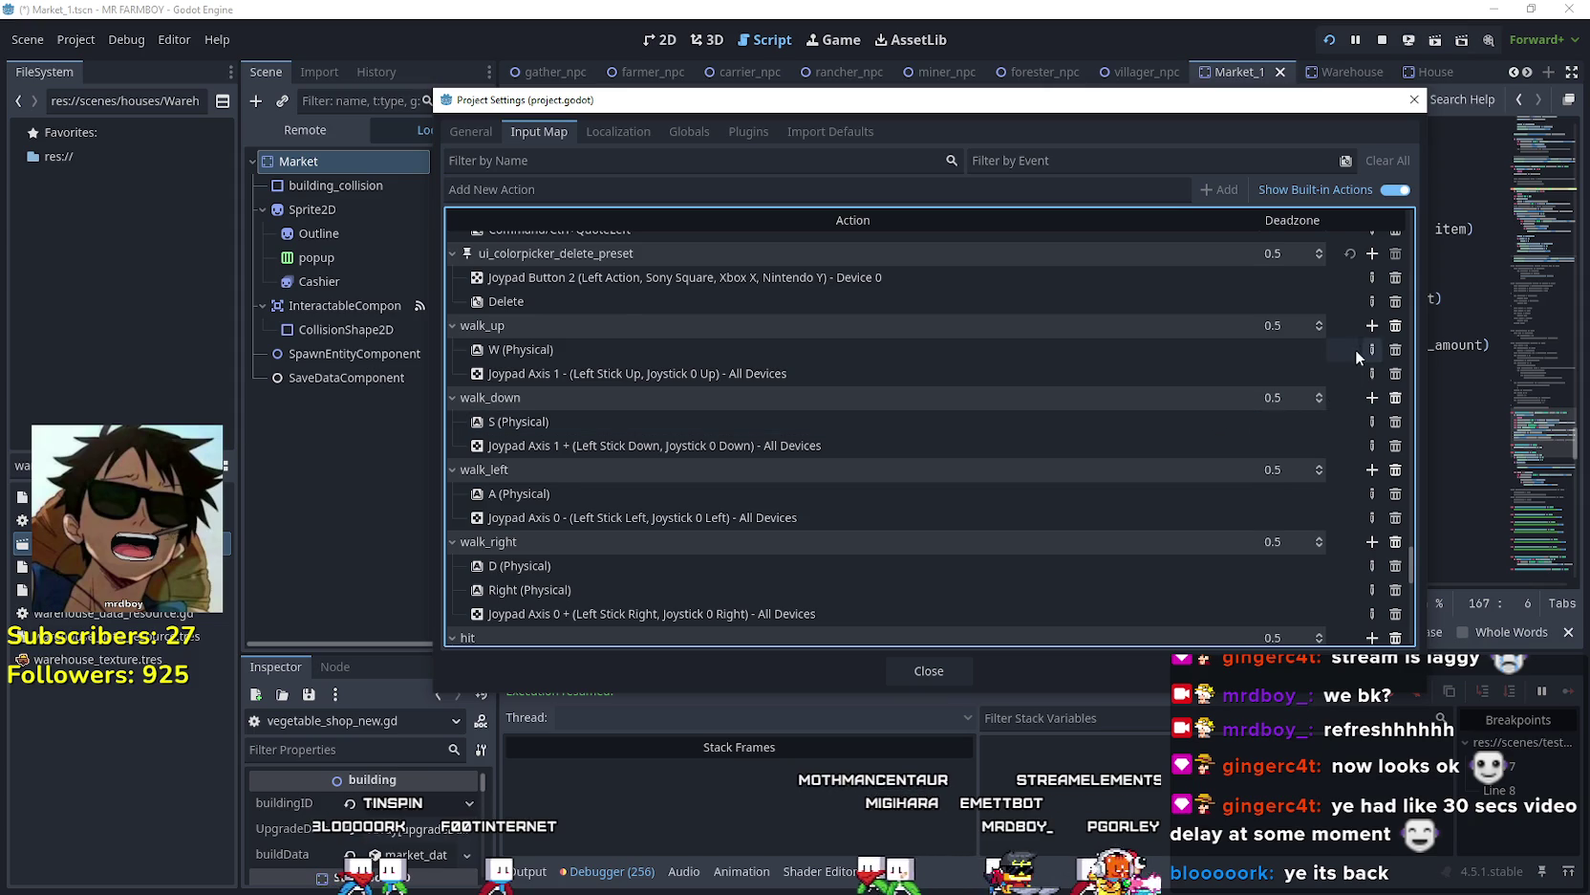
{"action": "scroll", "coordinate": [1302, 443], "scroll_direction": "down", "scroll_amount": 3}
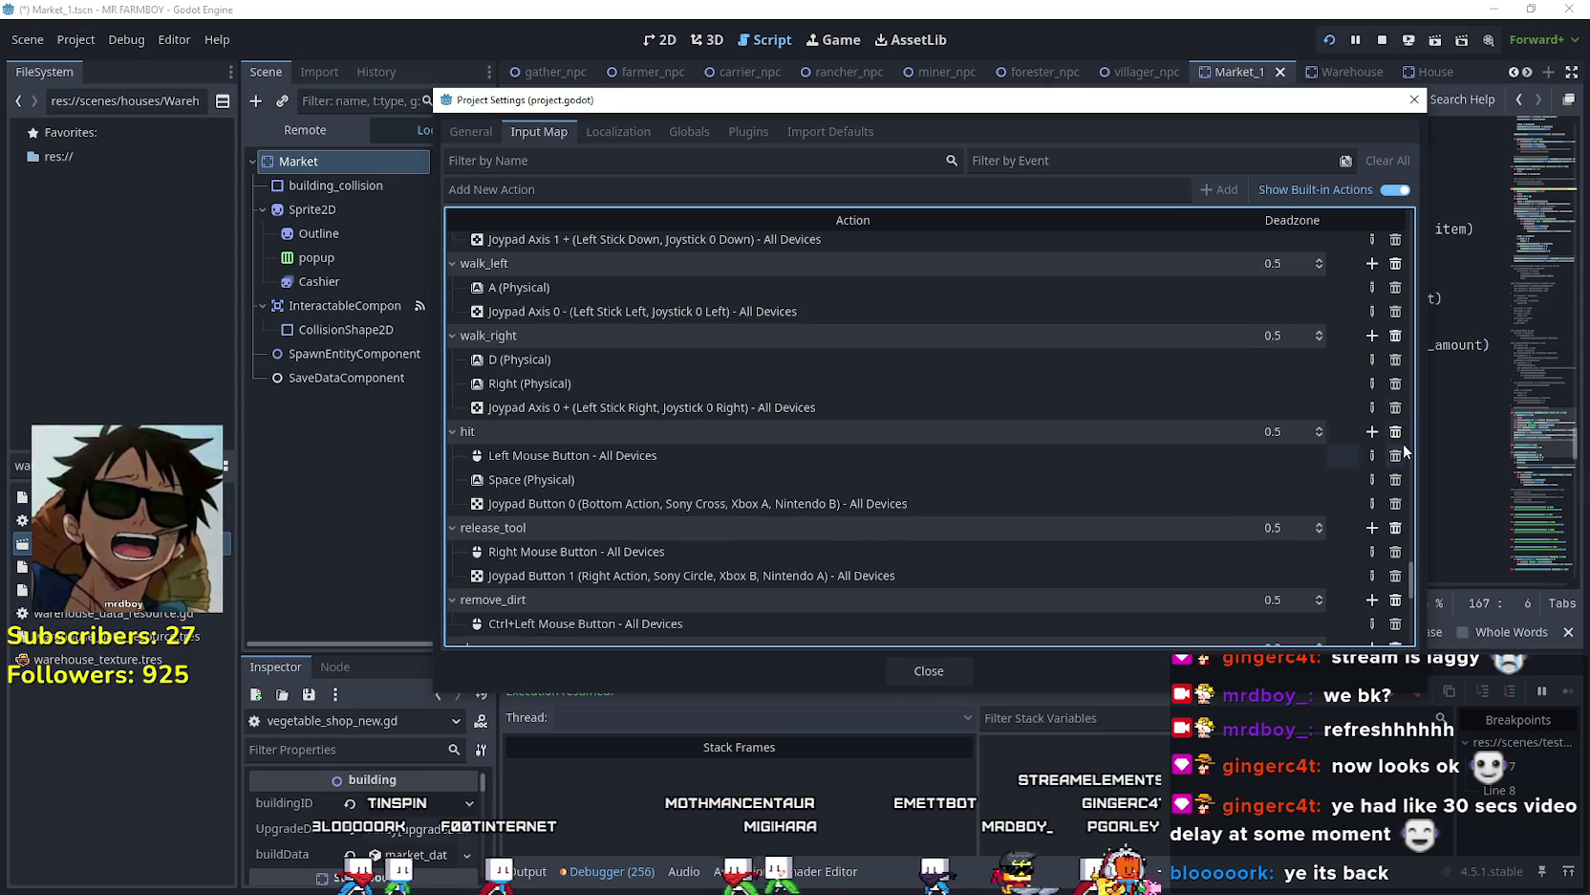
{"action": "left_click", "coordinate": [1395, 383]}
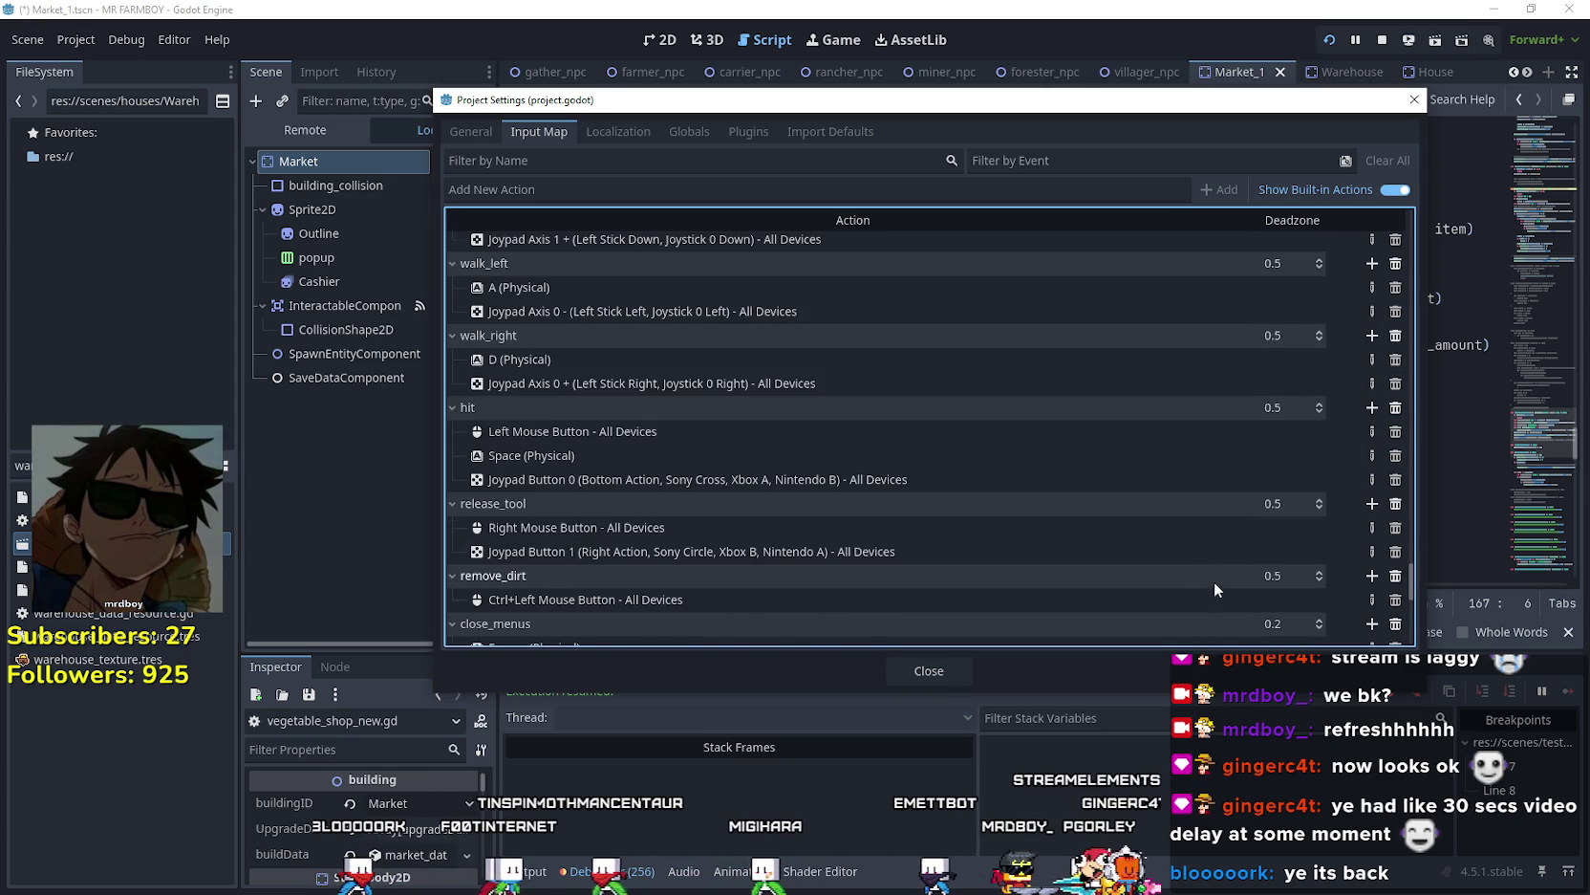
- Review the remaining WASD and joypad bindings, then close Project Settings
{"action": "scroll", "coordinate": [842, 475], "scroll_direction": "down", "scroll_amount": 2}
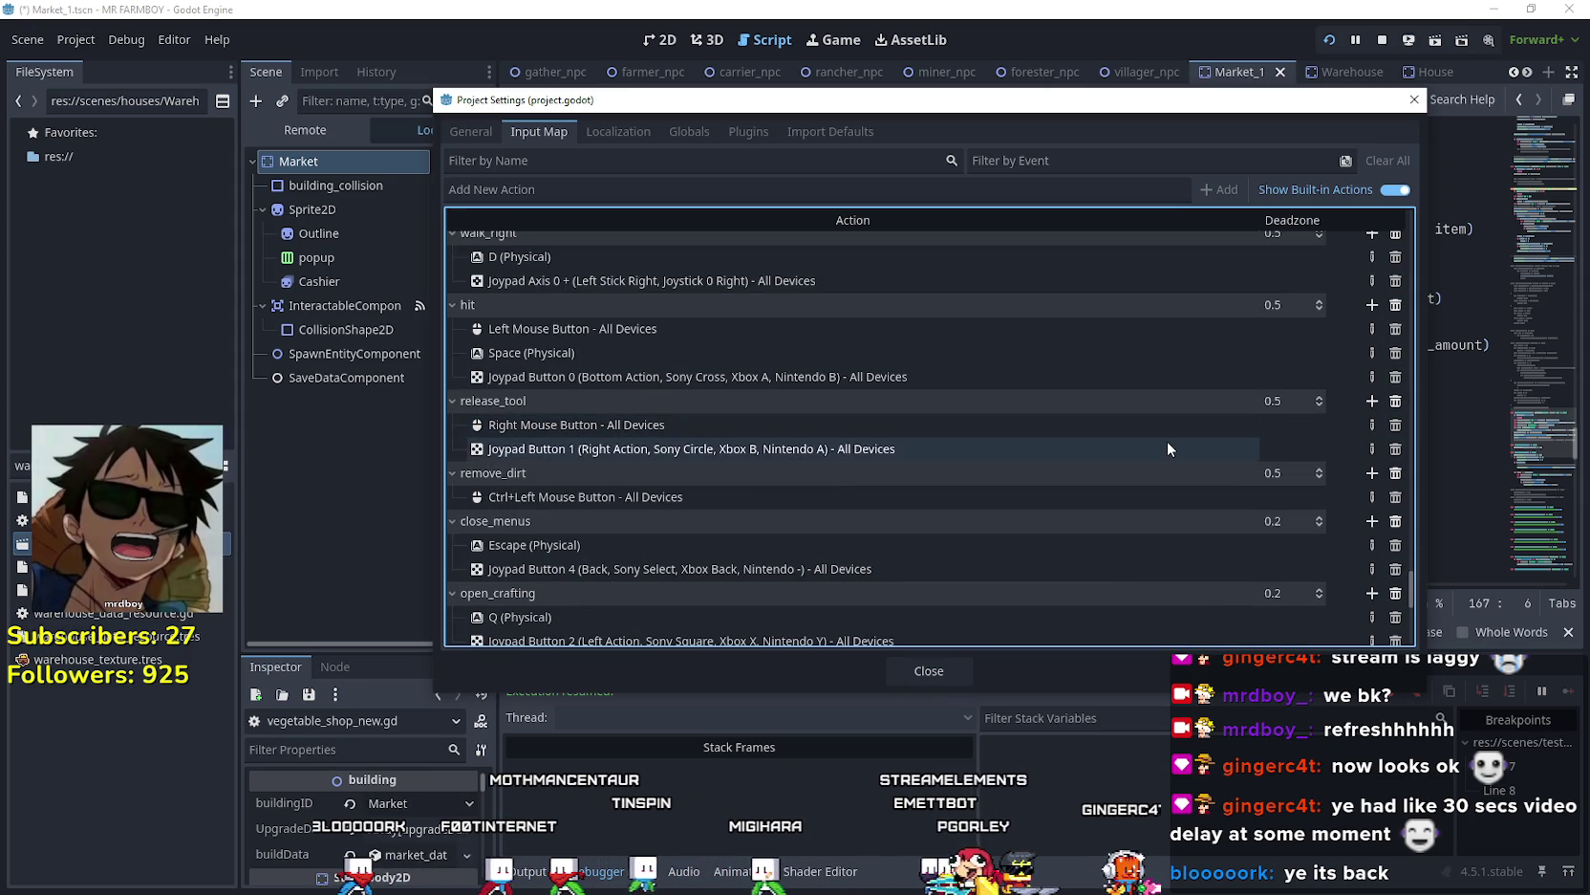
{"action": "scroll", "coordinate": [1168, 442], "scroll_direction": "down", "scroll_amount": 3}
{"action": "scroll", "coordinate": [1284, 557], "scroll_direction": "down", "scroll_amount": 3}
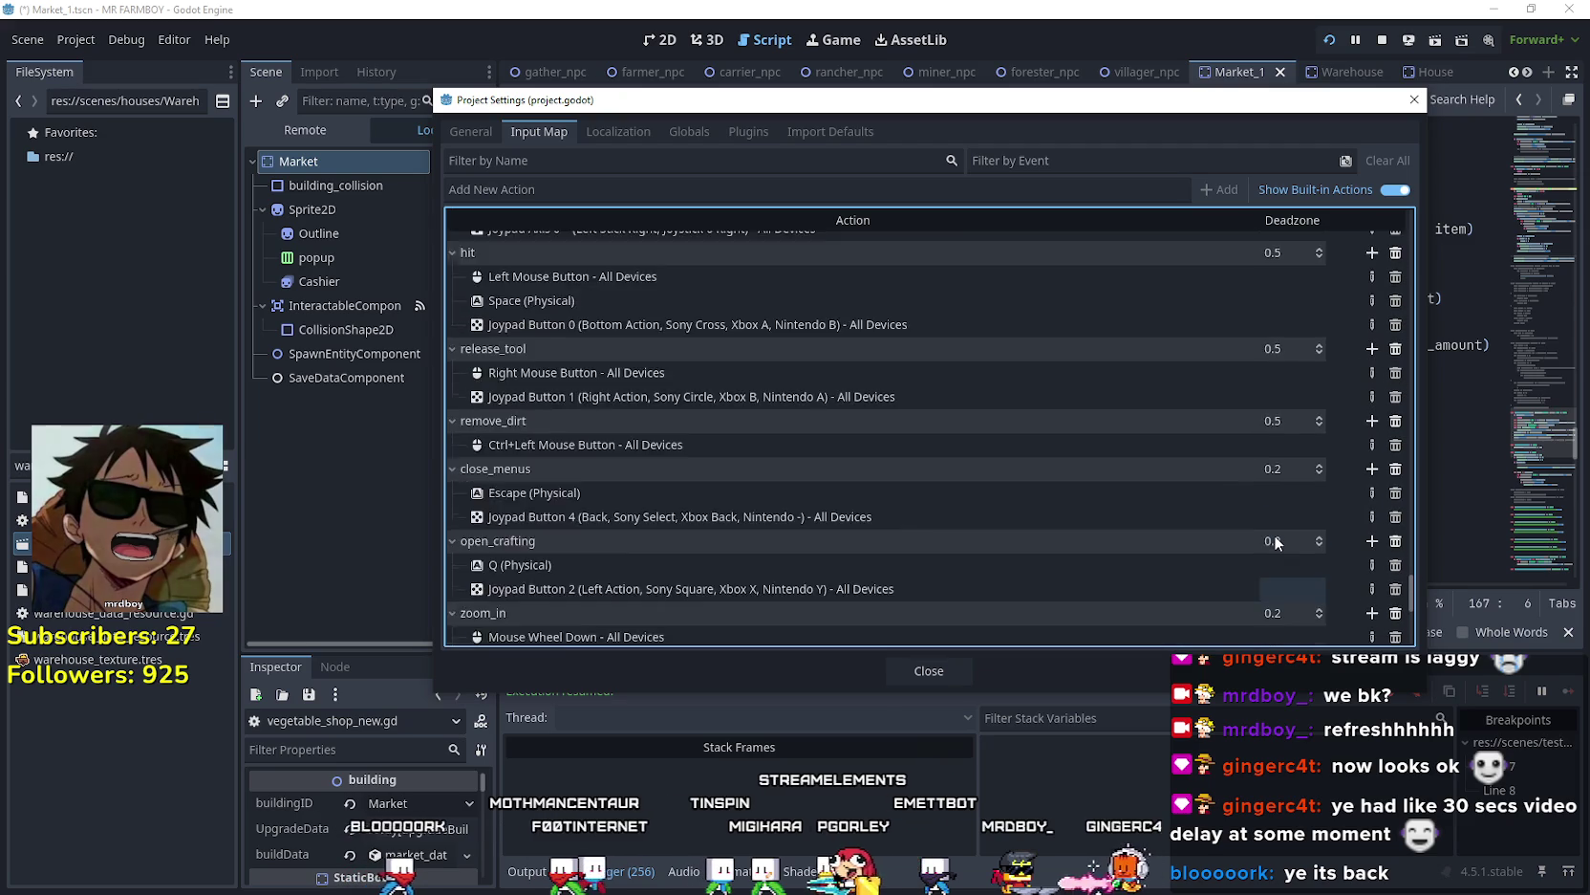
{"action": "scroll", "coordinate": [1273, 530], "scroll_direction": "down", "scroll_amount": 1}
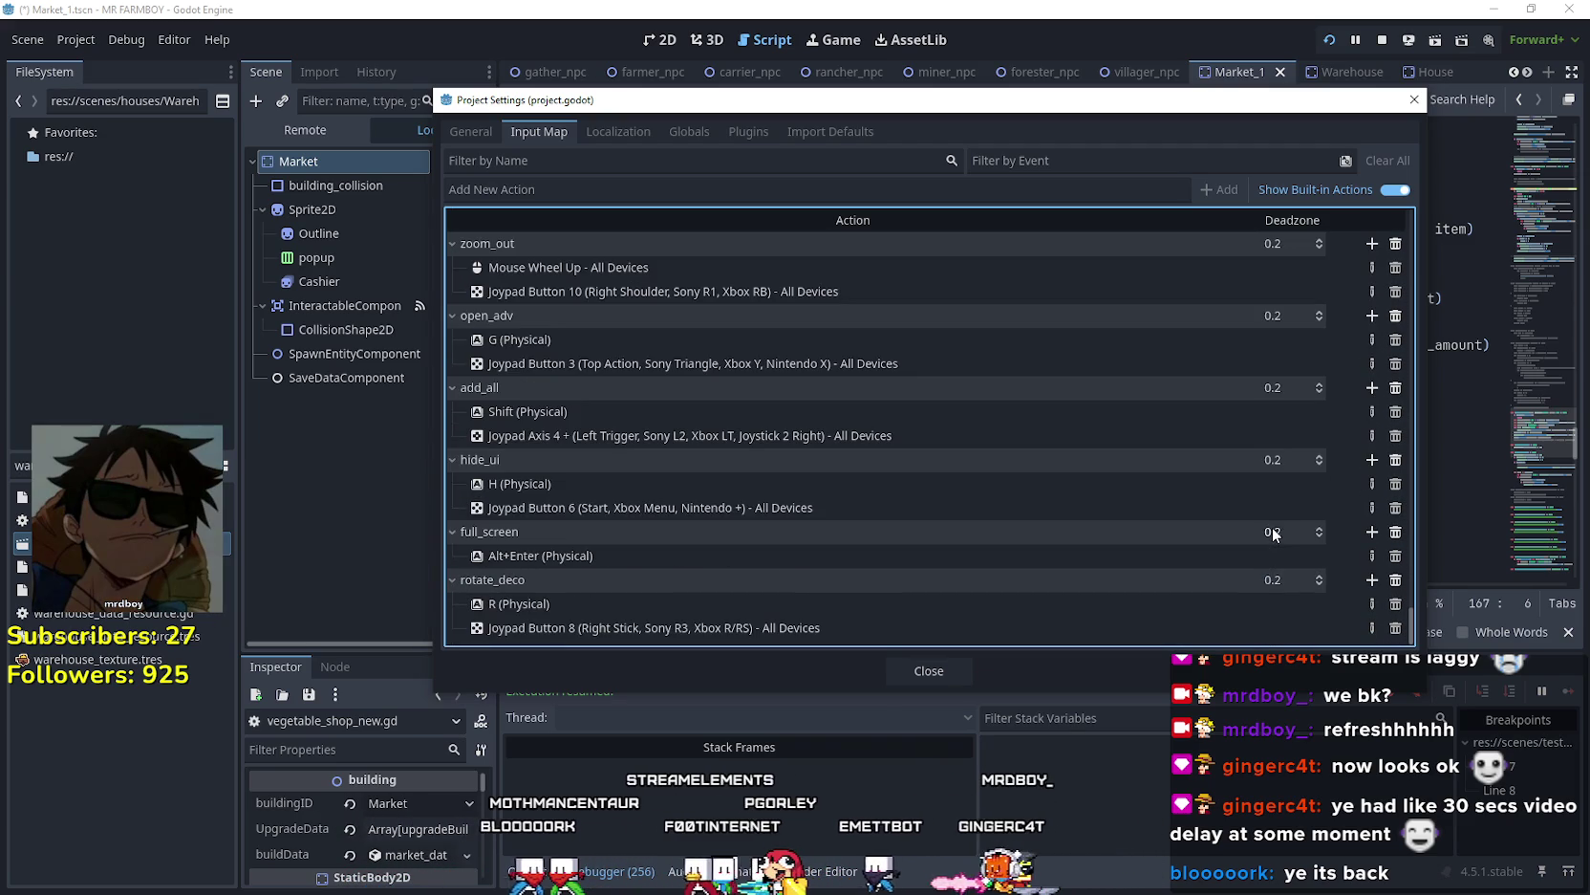
{"action": "scroll", "coordinate": [1107, 480], "scroll_direction": "up", "scroll_amount": 2}
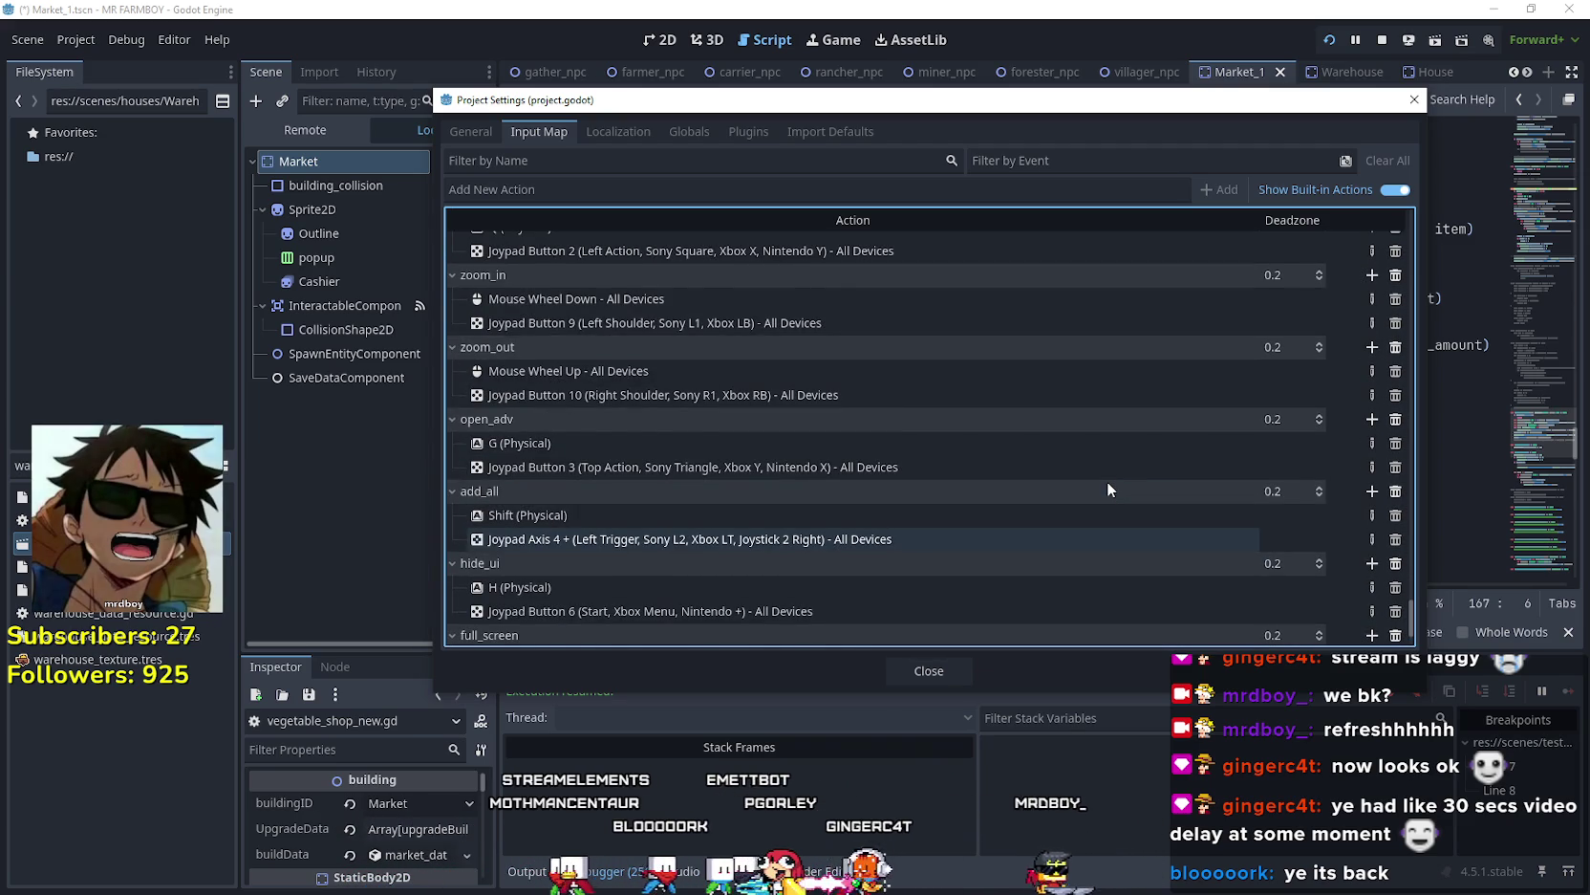
{"action": "scroll", "coordinate": [1107, 490], "scroll_direction": "up", "scroll_amount": 4}
{"action": "scroll", "coordinate": [1108, 478], "scroll_direction": "up", "scroll_amount": 3}
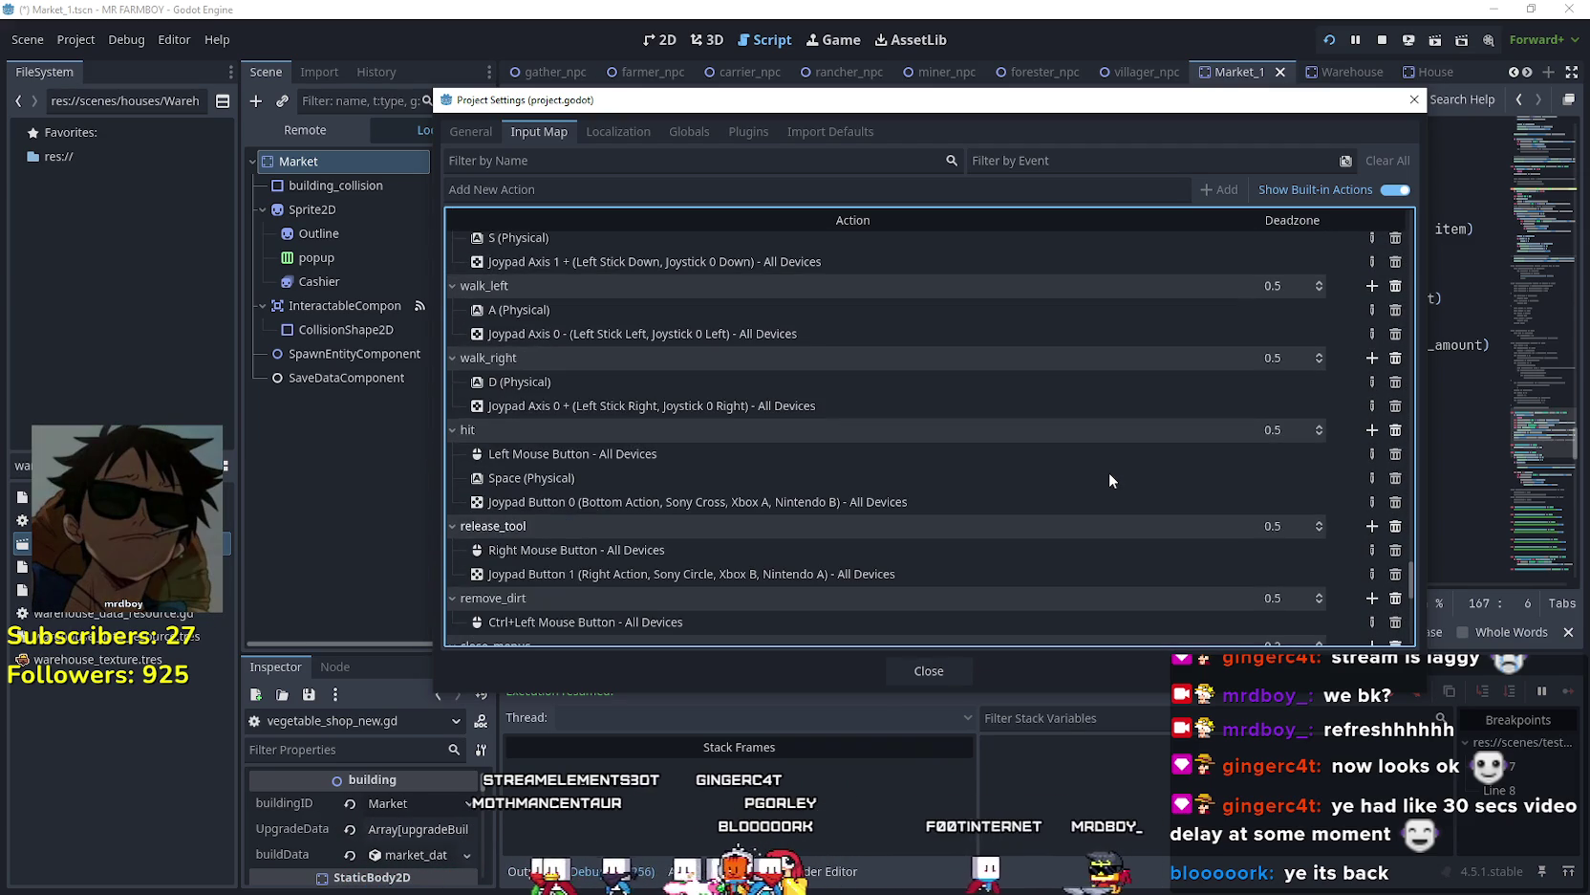
{"action": "scroll", "coordinate": [1110, 475], "scroll_direction": "up", "scroll_amount": 1}
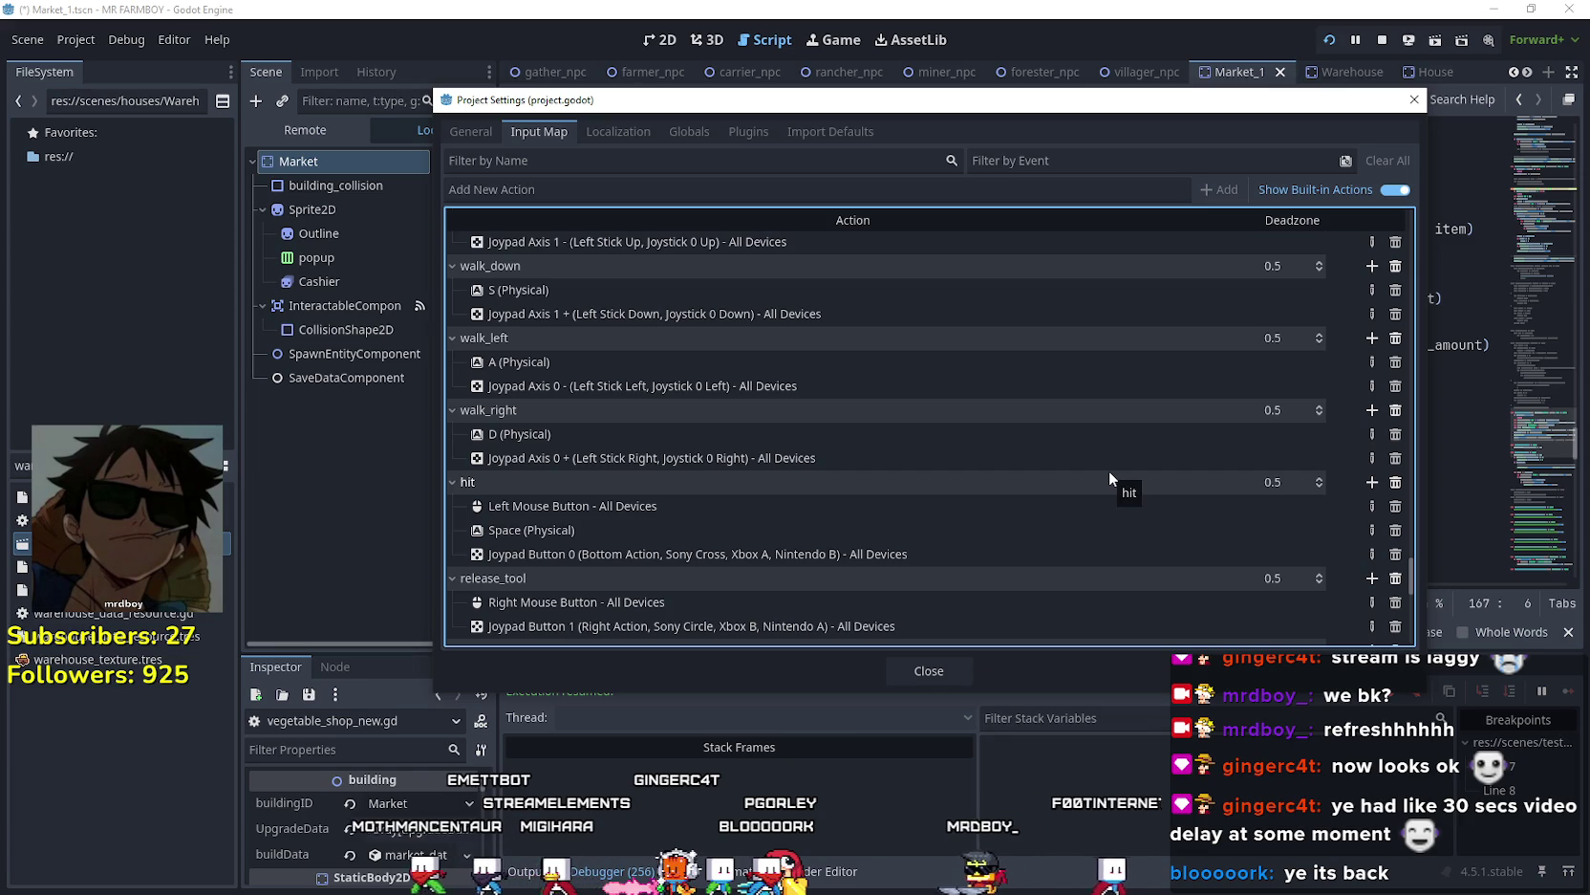
{"action": "scroll", "coordinate": [1109, 473], "scroll_direction": "up", "scroll_amount": 3}
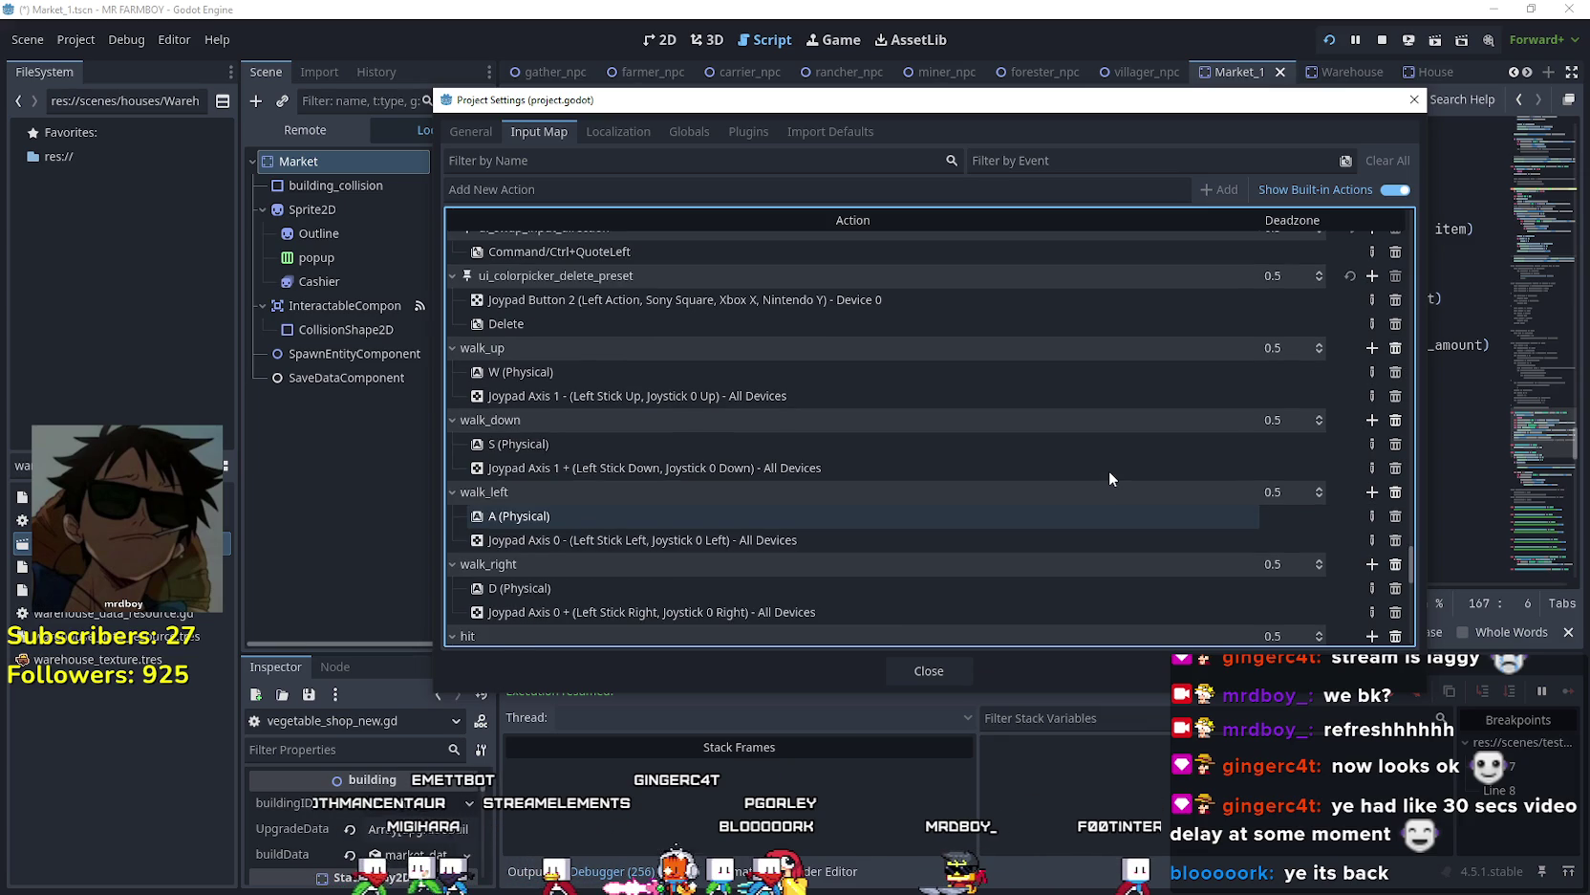
{"action": "scroll", "coordinate": [1403, 553], "scroll_direction": "up", "scroll_amount": 2}
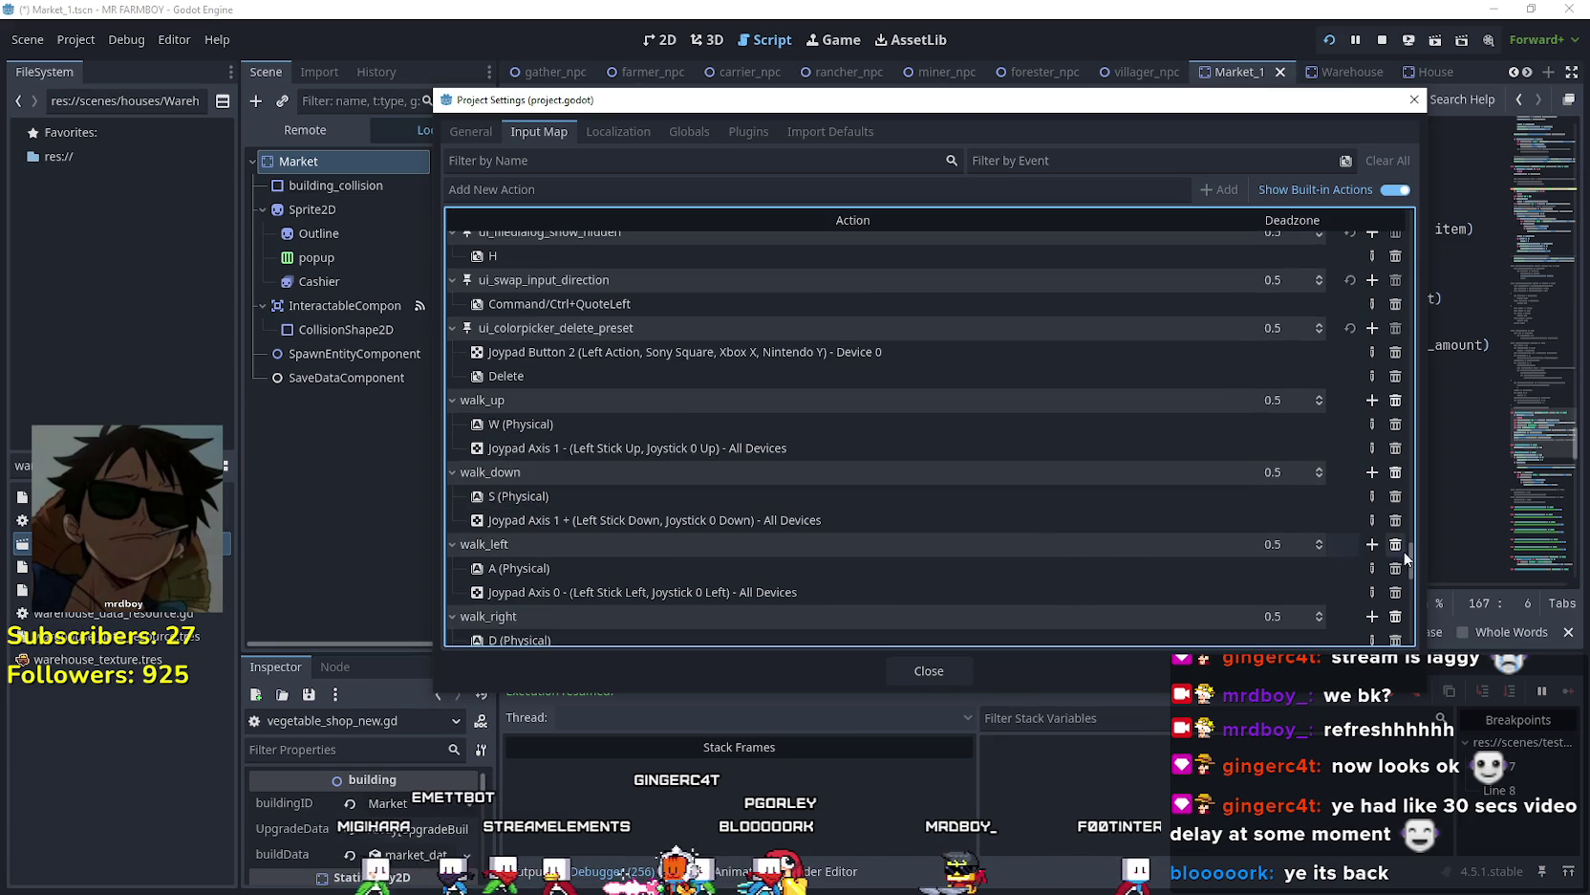
{"action": "left_click_drag", "start_coordinate": [1412, 562], "coordinate": [1408, 512]}
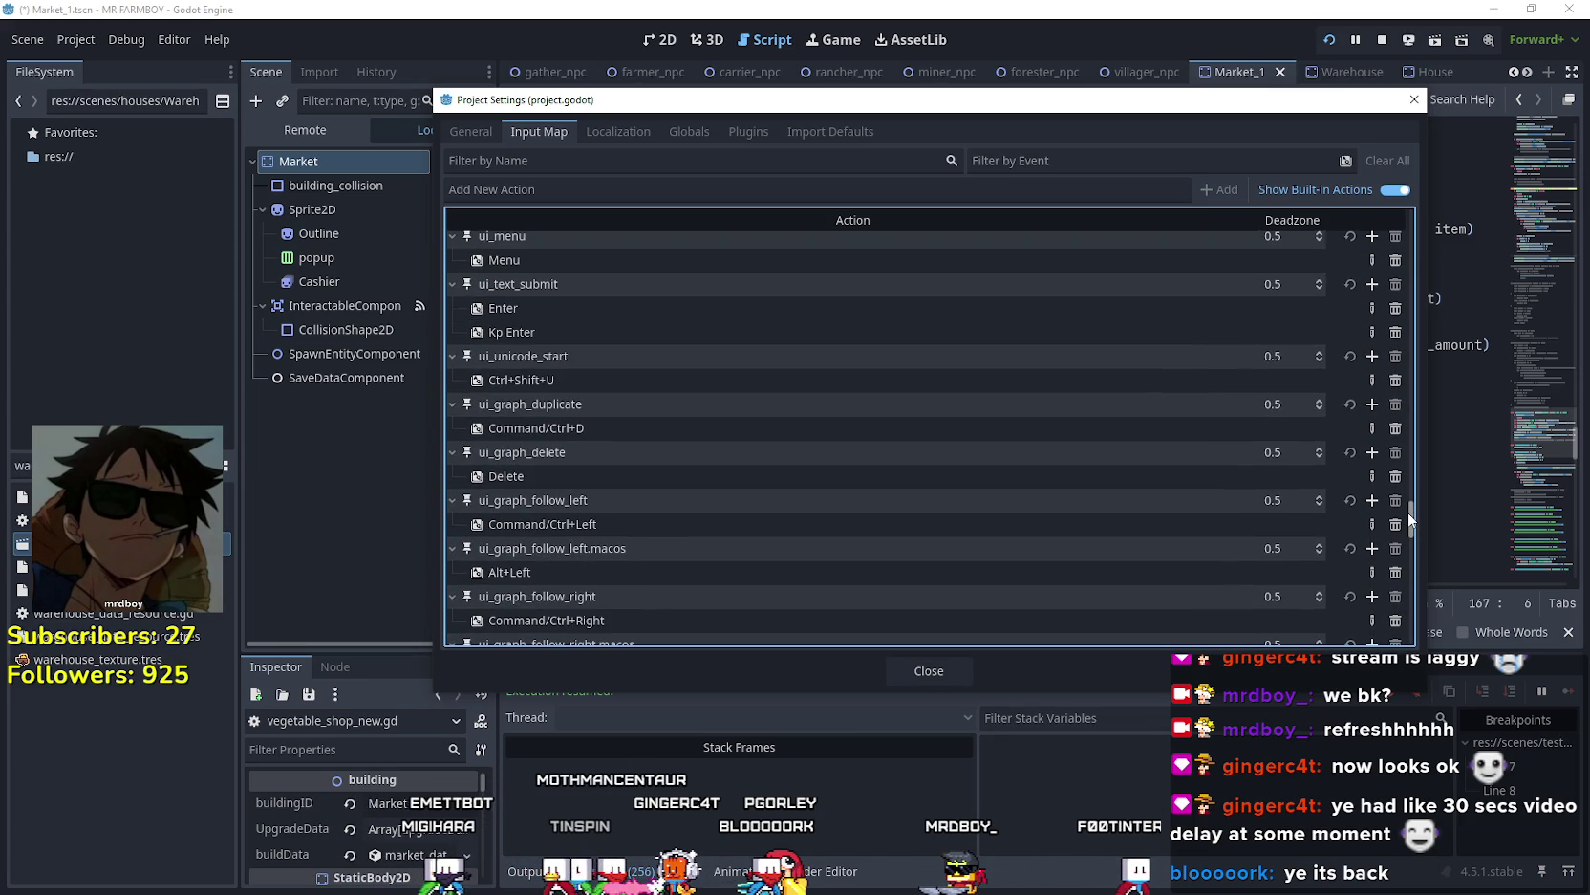
{"action": "left_click", "coordinate": [923, 672]}
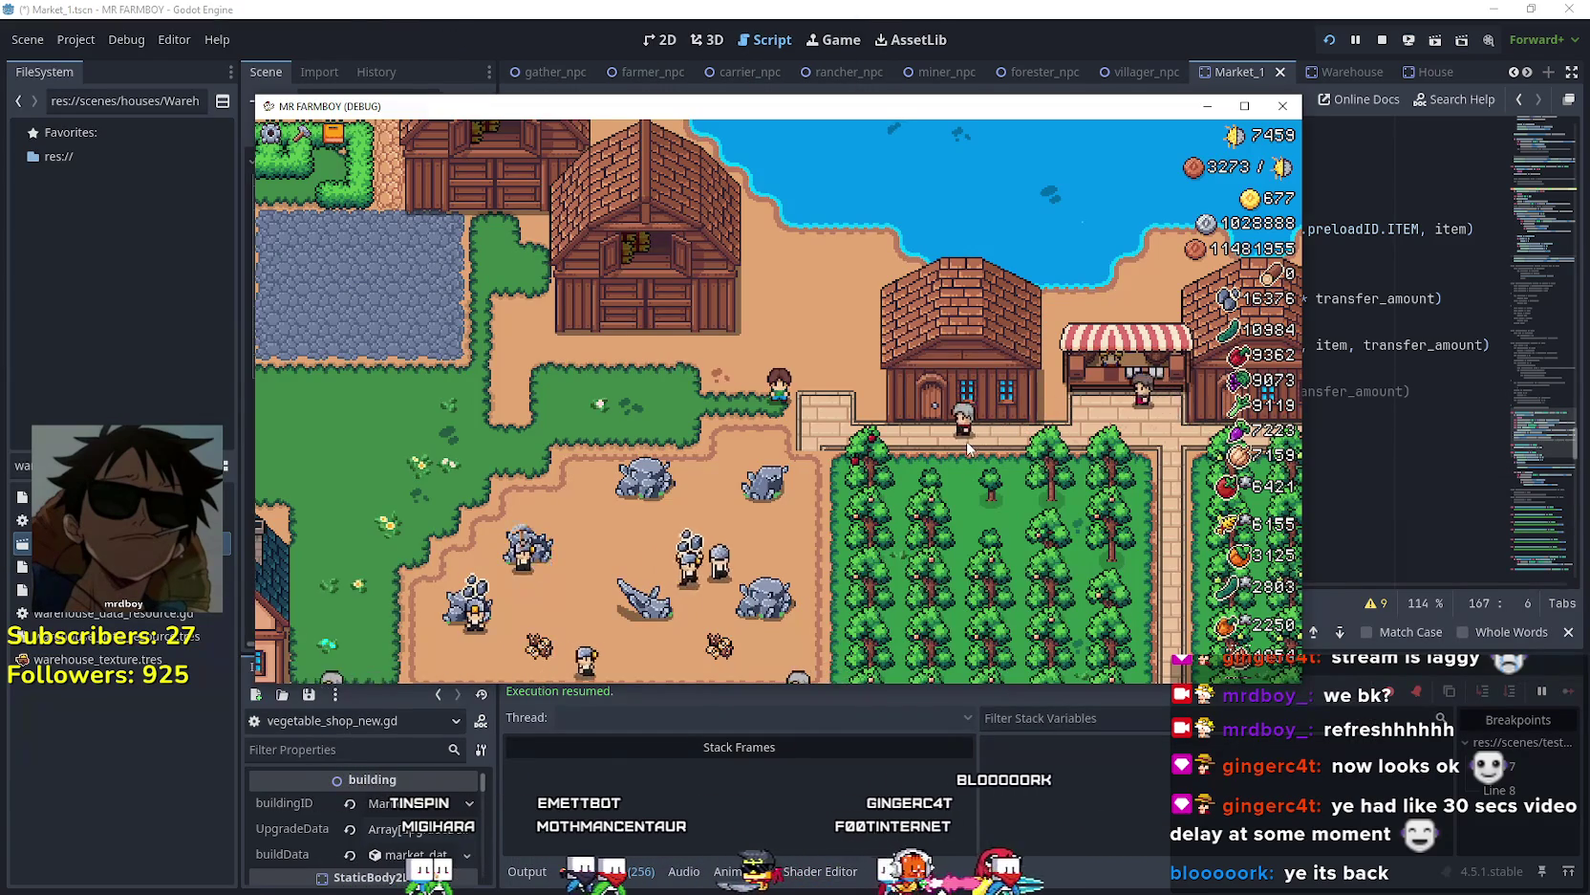
- Open the in-game warehouse, then stop the debug game and run the project again
{"action": "left_click", "coordinate": [972, 437]}
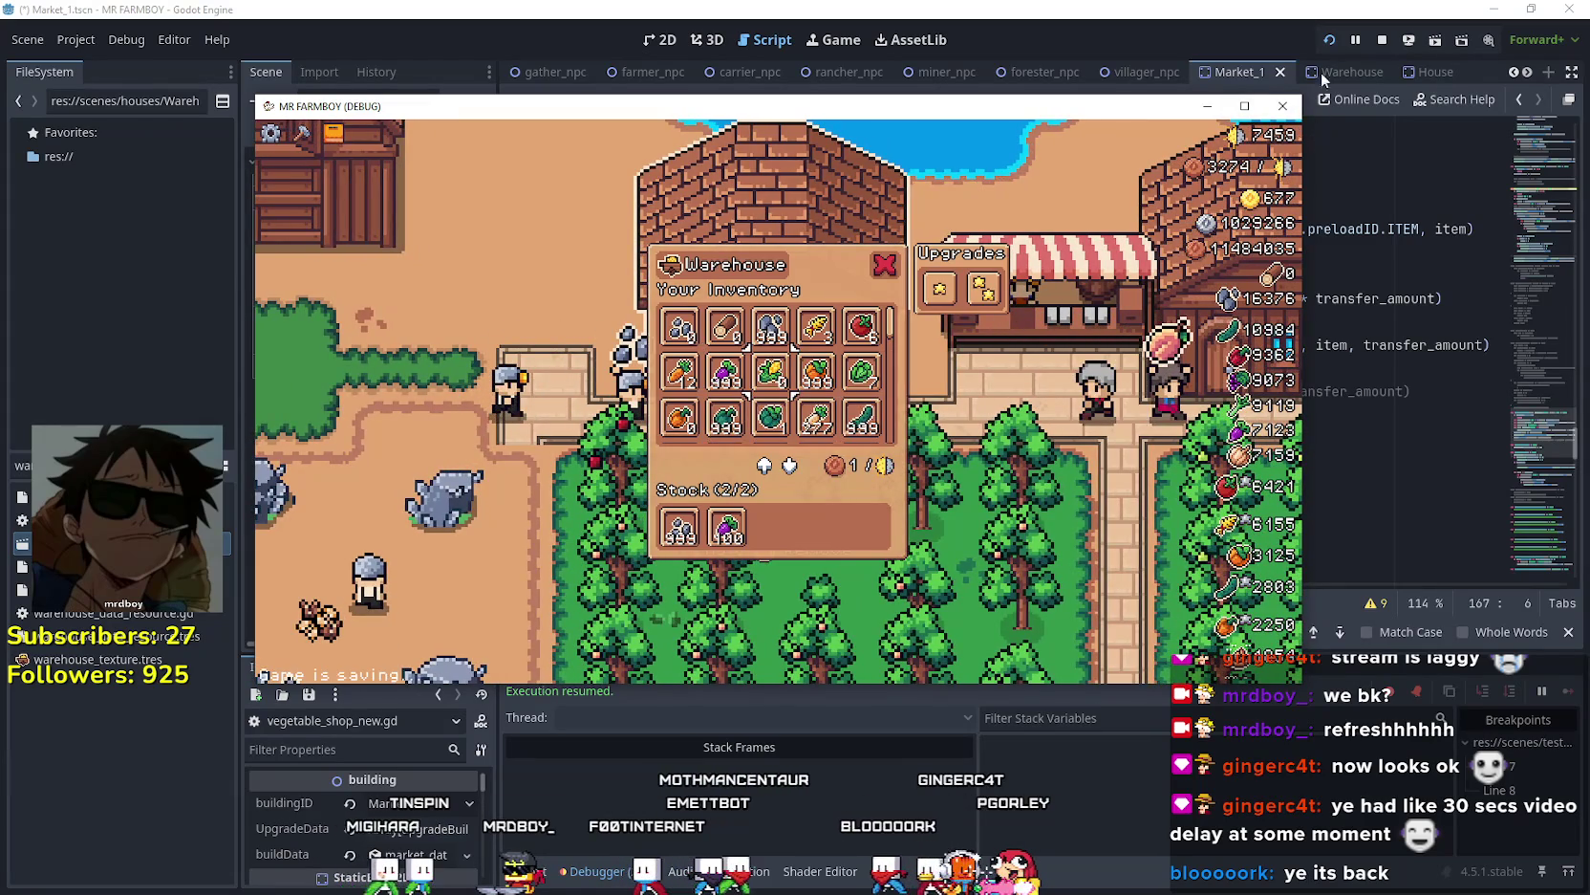
{"action": "left_click", "coordinate": [1331, 42]}
{"action": "left_click", "coordinate": [1329, 44]}
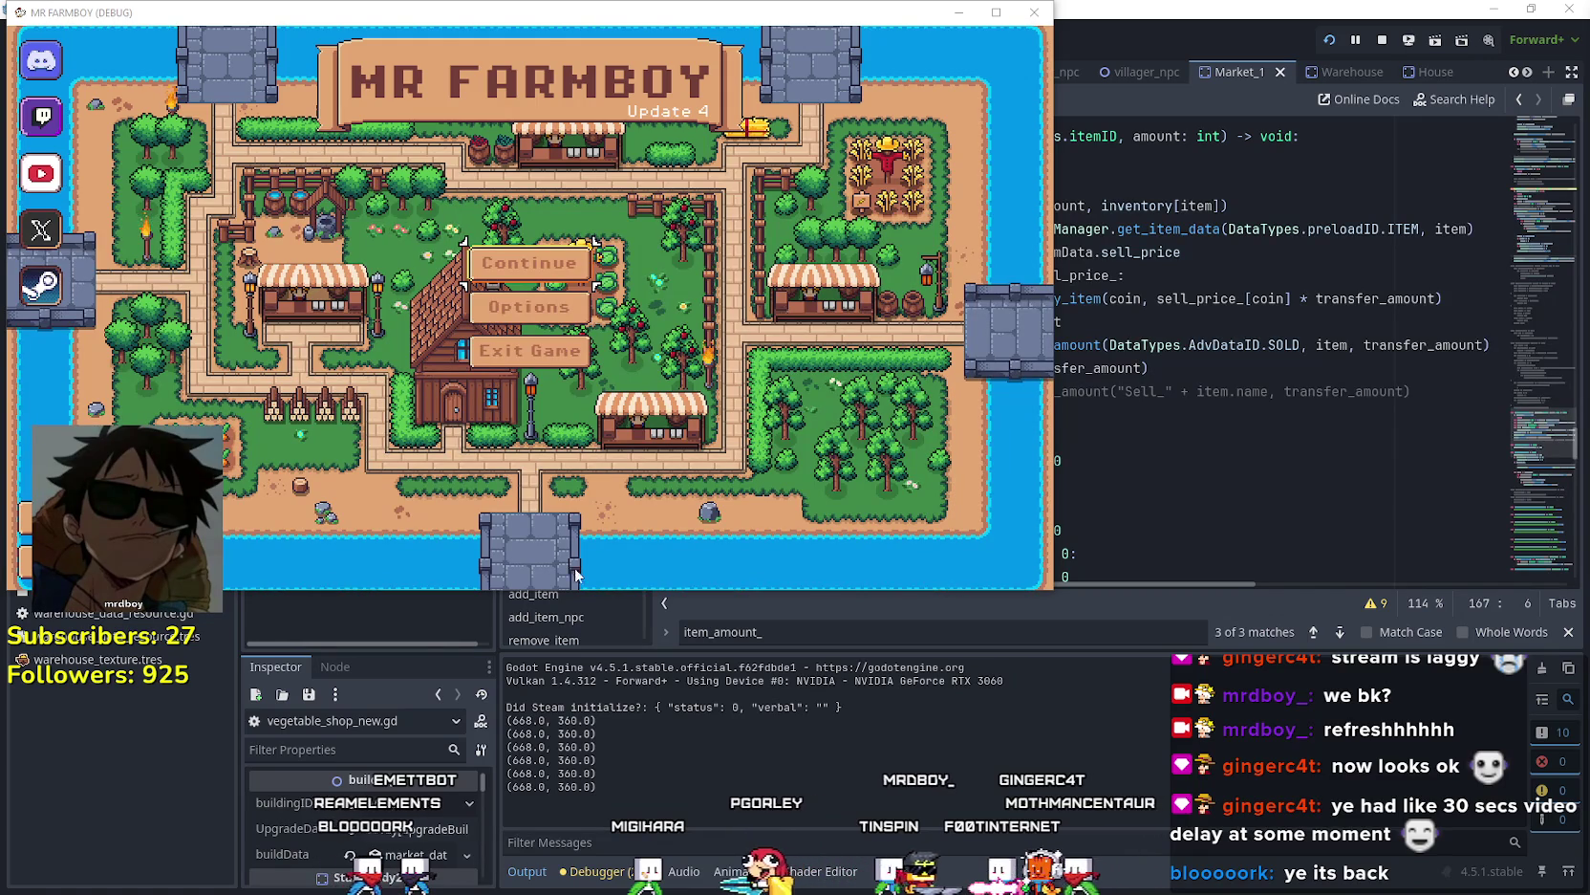
- Open the game's save selection and view MR FARMBOY's achievements on its Steam library page
{"action": "left_click", "coordinate": [590, 274]}
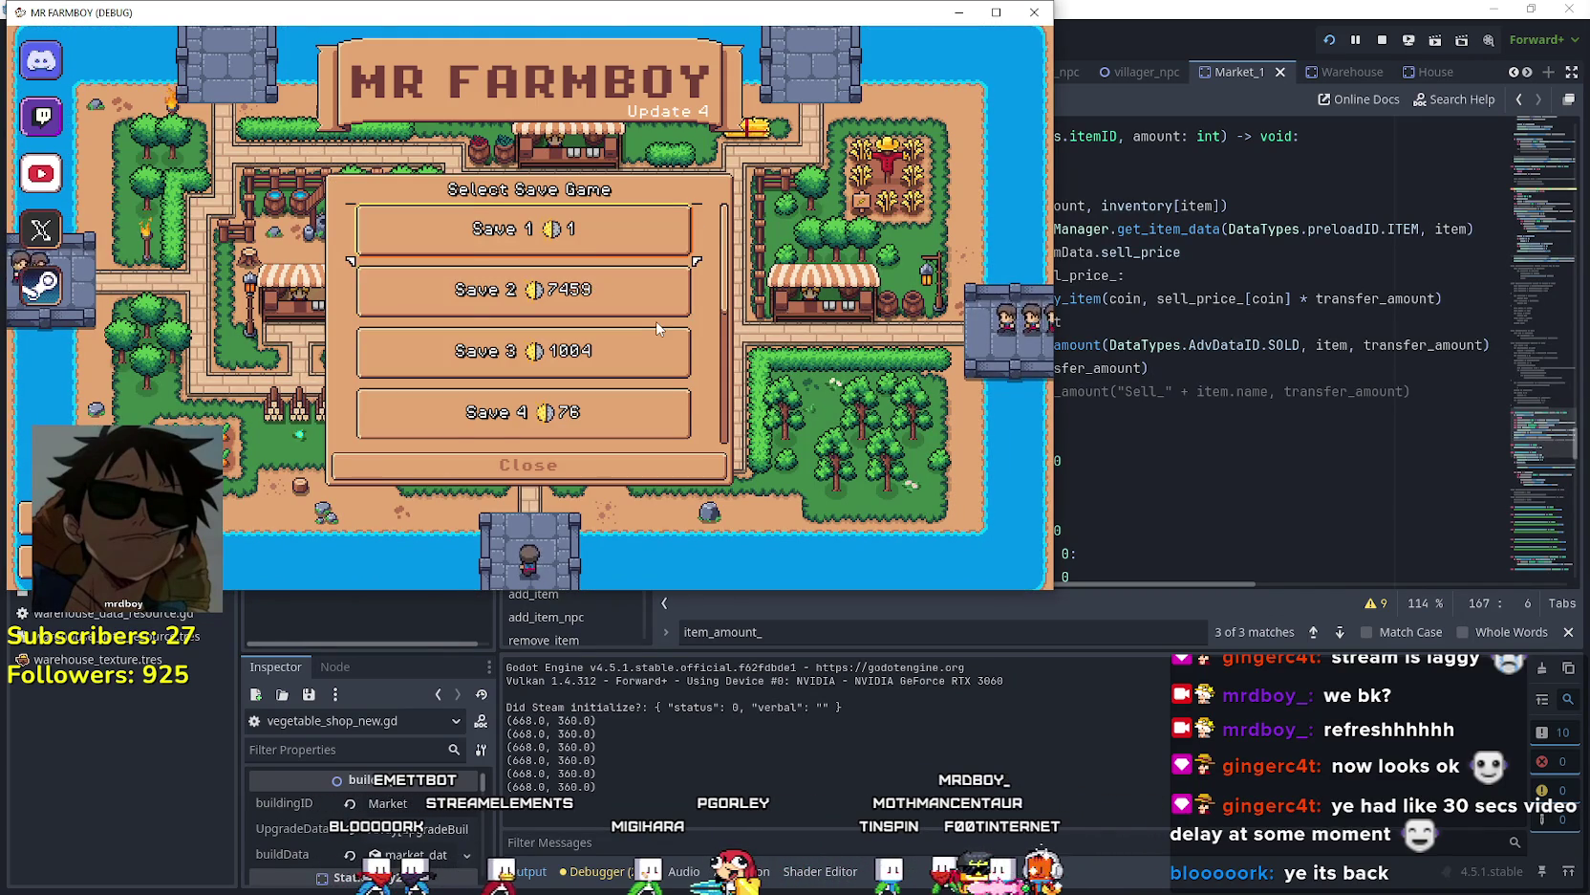
{"action": "scroll", "coordinate": [657, 328], "scroll_direction": "down", "scroll_amount": 1}
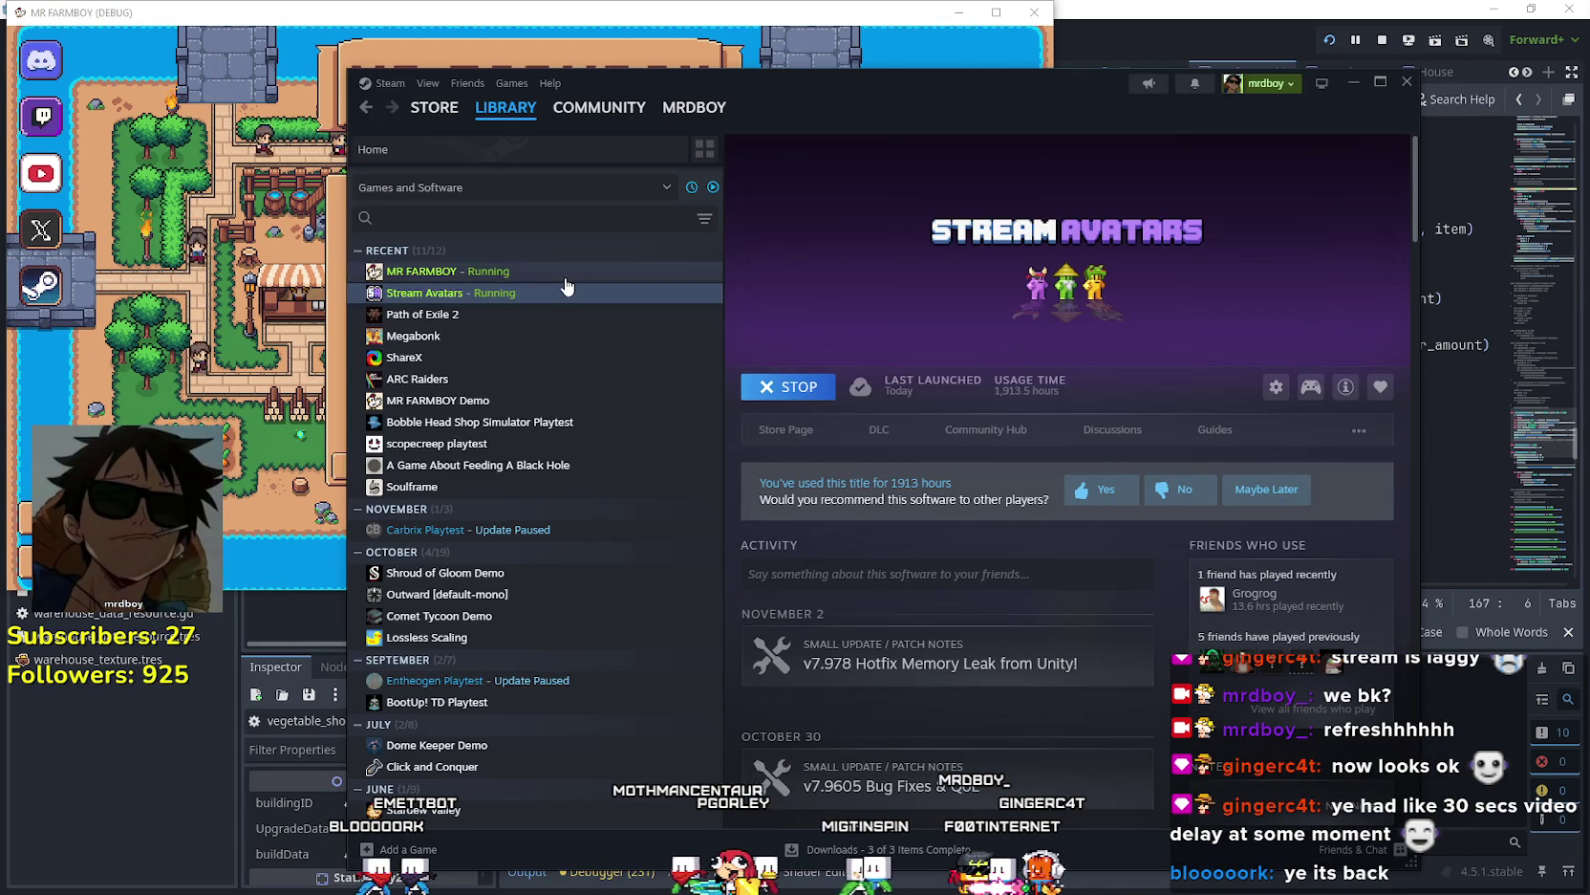
{"action": "left_click", "coordinate": [565, 277]}
{"action": "scroll", "coordinate": [901, 730], "scroll_direction": "down", "scroll_amount": 5}
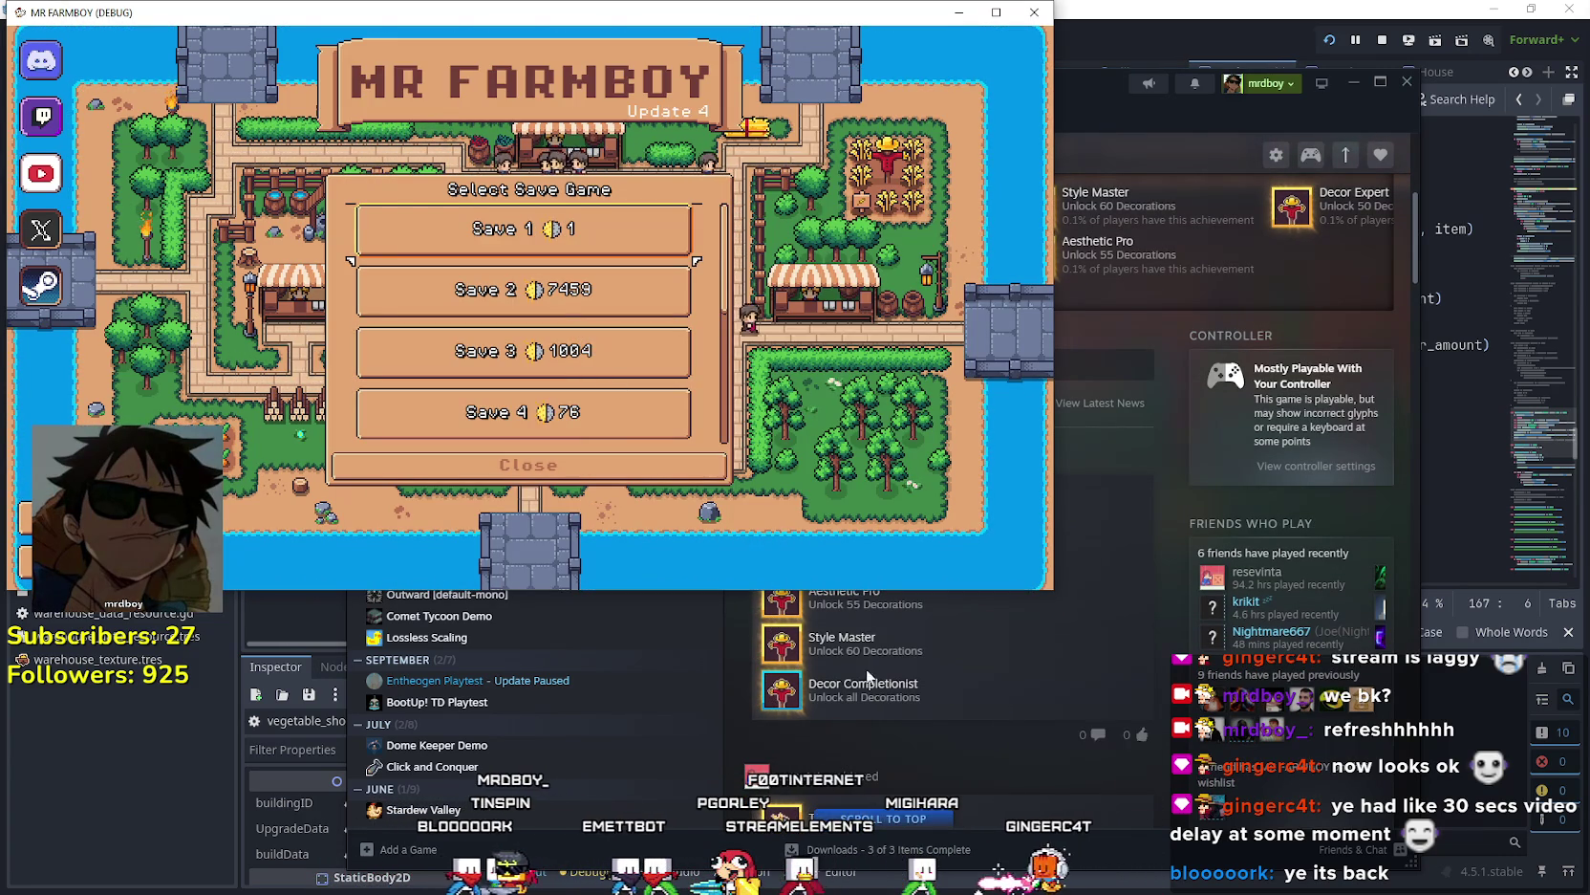
{"action": "mouse_move", "coordinate": [774, 700]}
{"action": "left_click", "coordinate": [736, 635]}
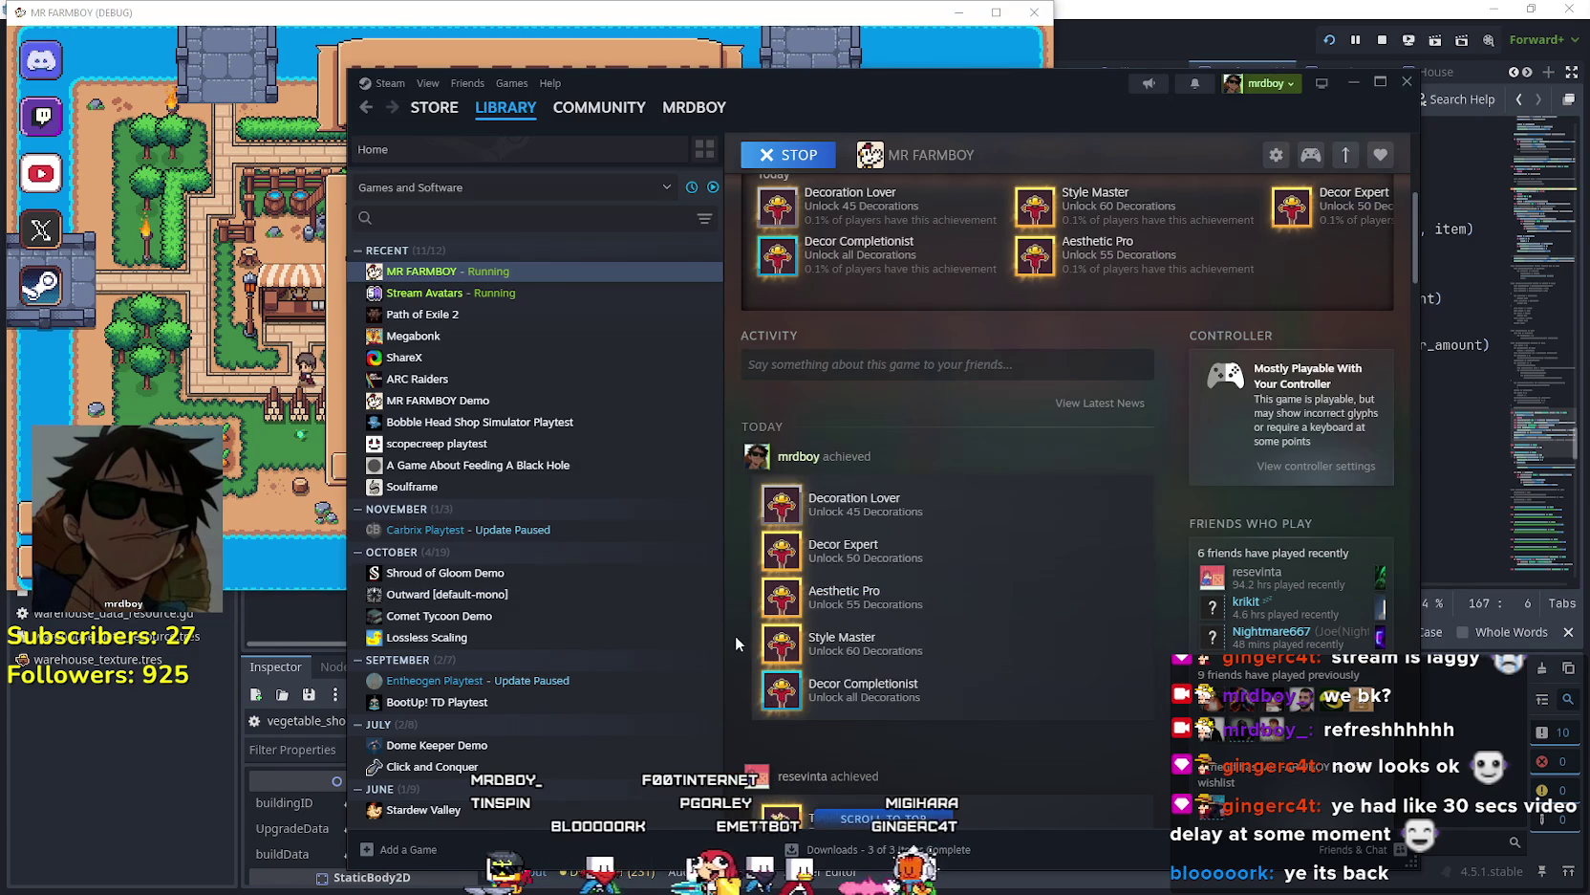
- Expand Save 2 and load it in the game, then return to the Steam library page
{"action": "left_click", "coordinate": [230, 336]}
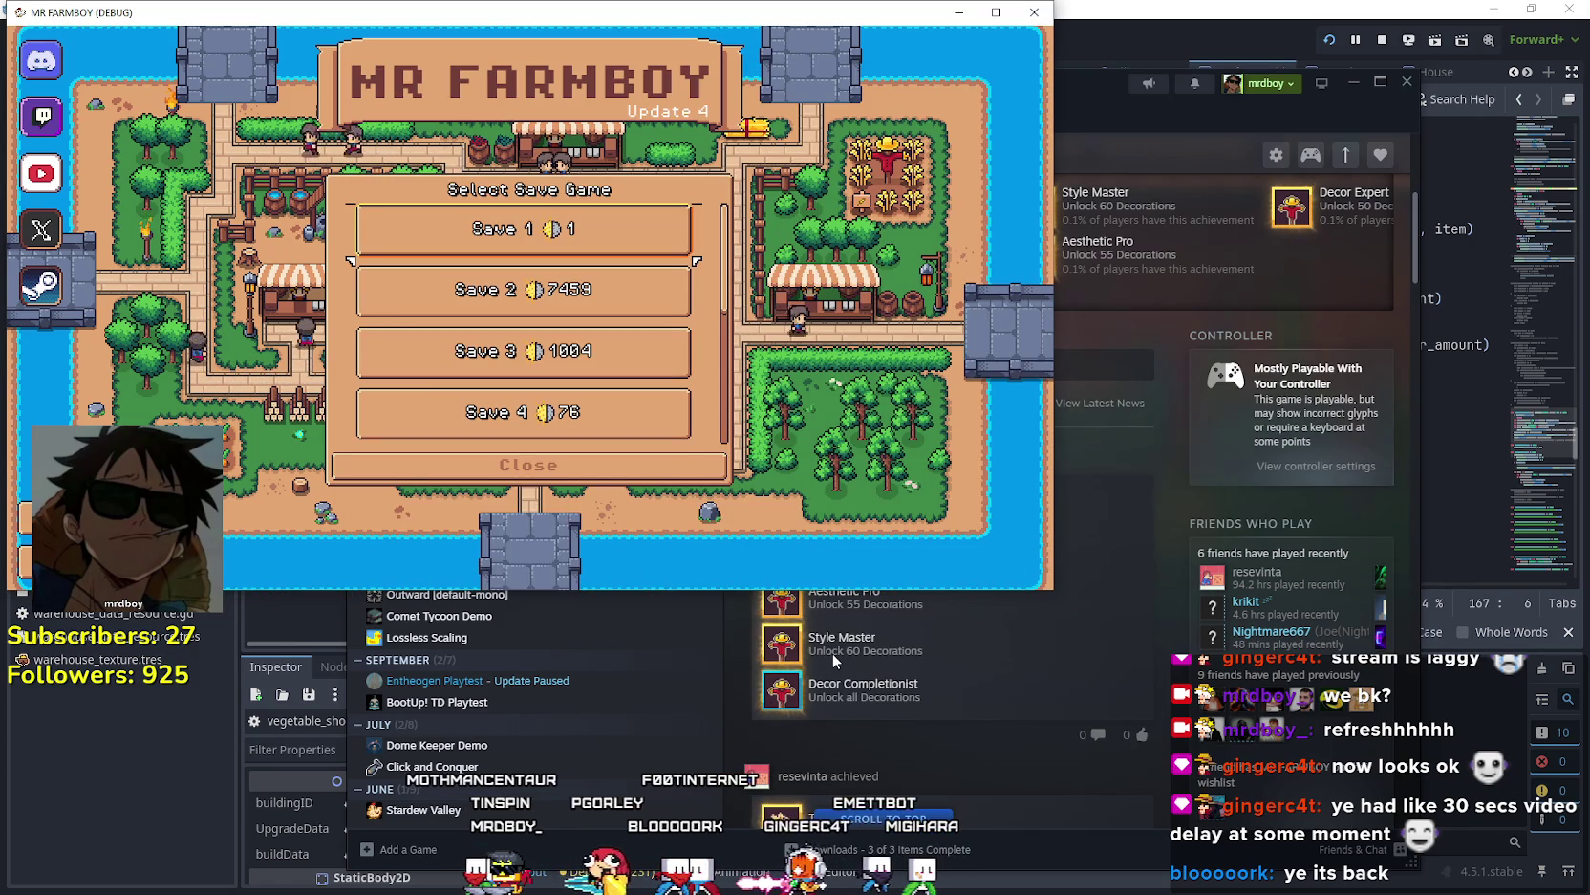
{"action": "left_click", "coordinate": [738, 638]}
{"action": "left_click", "coordinate": [325, 316]}
{"action": "left_click", "coordinate": [488, 304]}
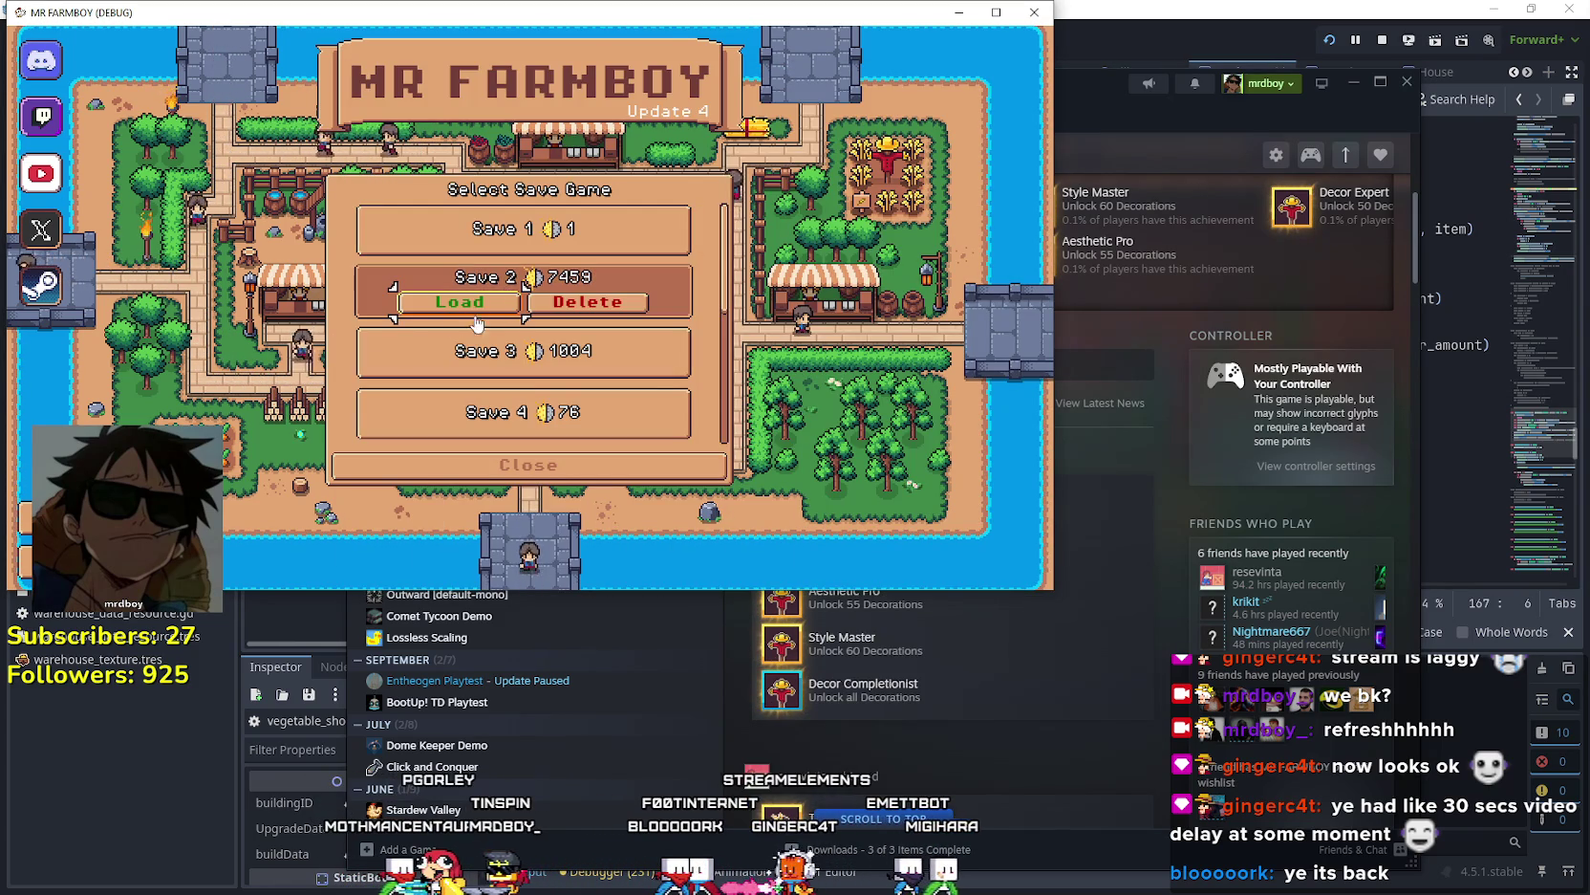
{"action": "left_click", "coordinate": [488, 315]}
{"action": "left_click", "coordinate": [936, 690]}
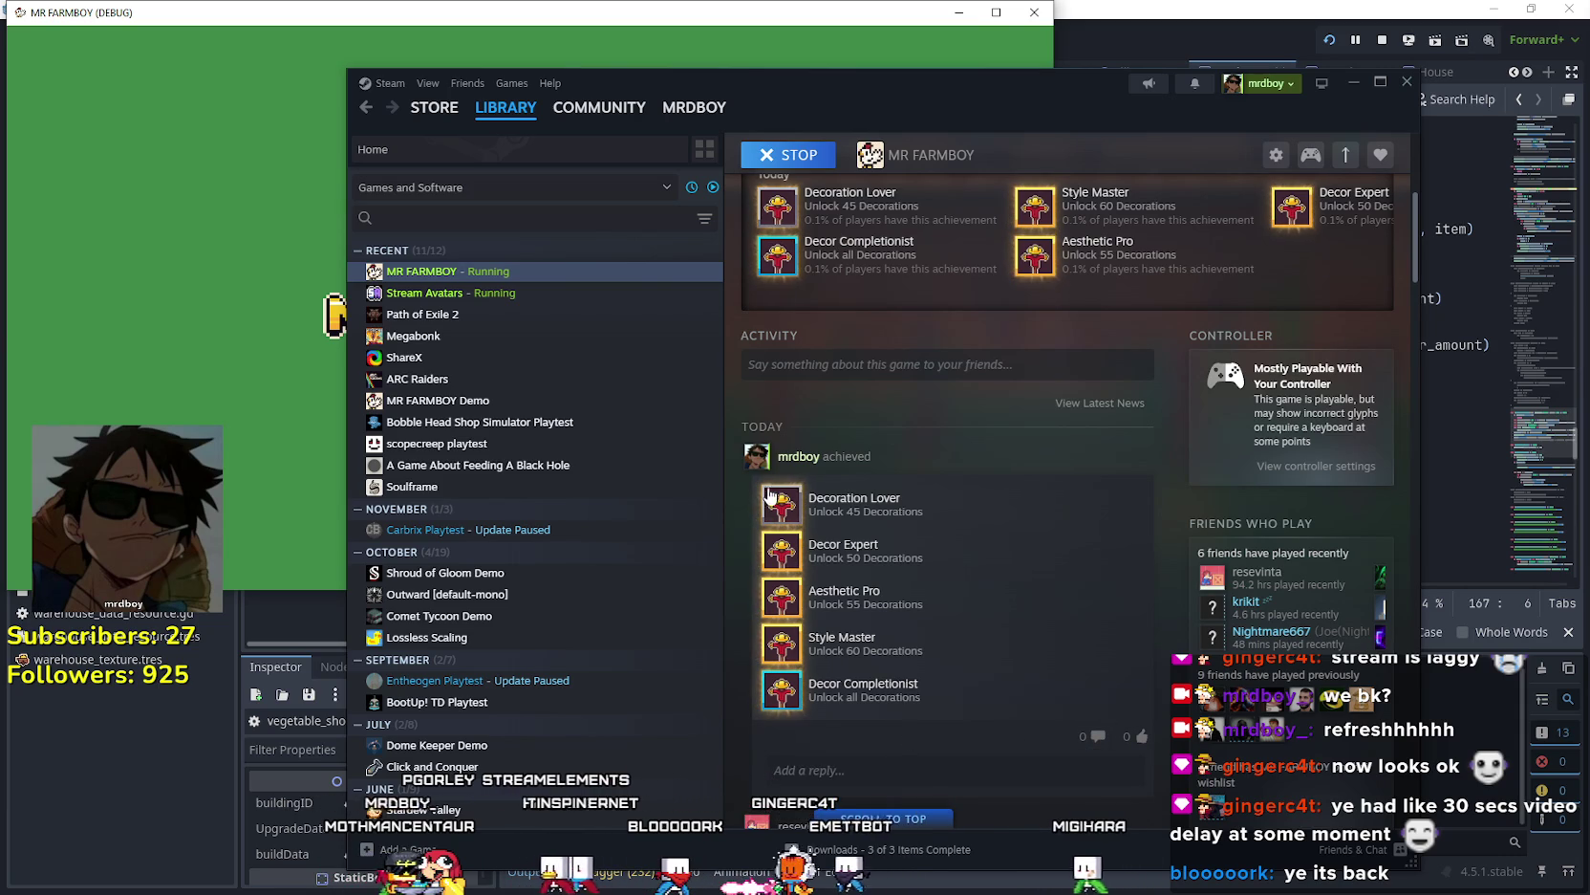
{"action": "mouse_move", "coordinate": [775, 517]}
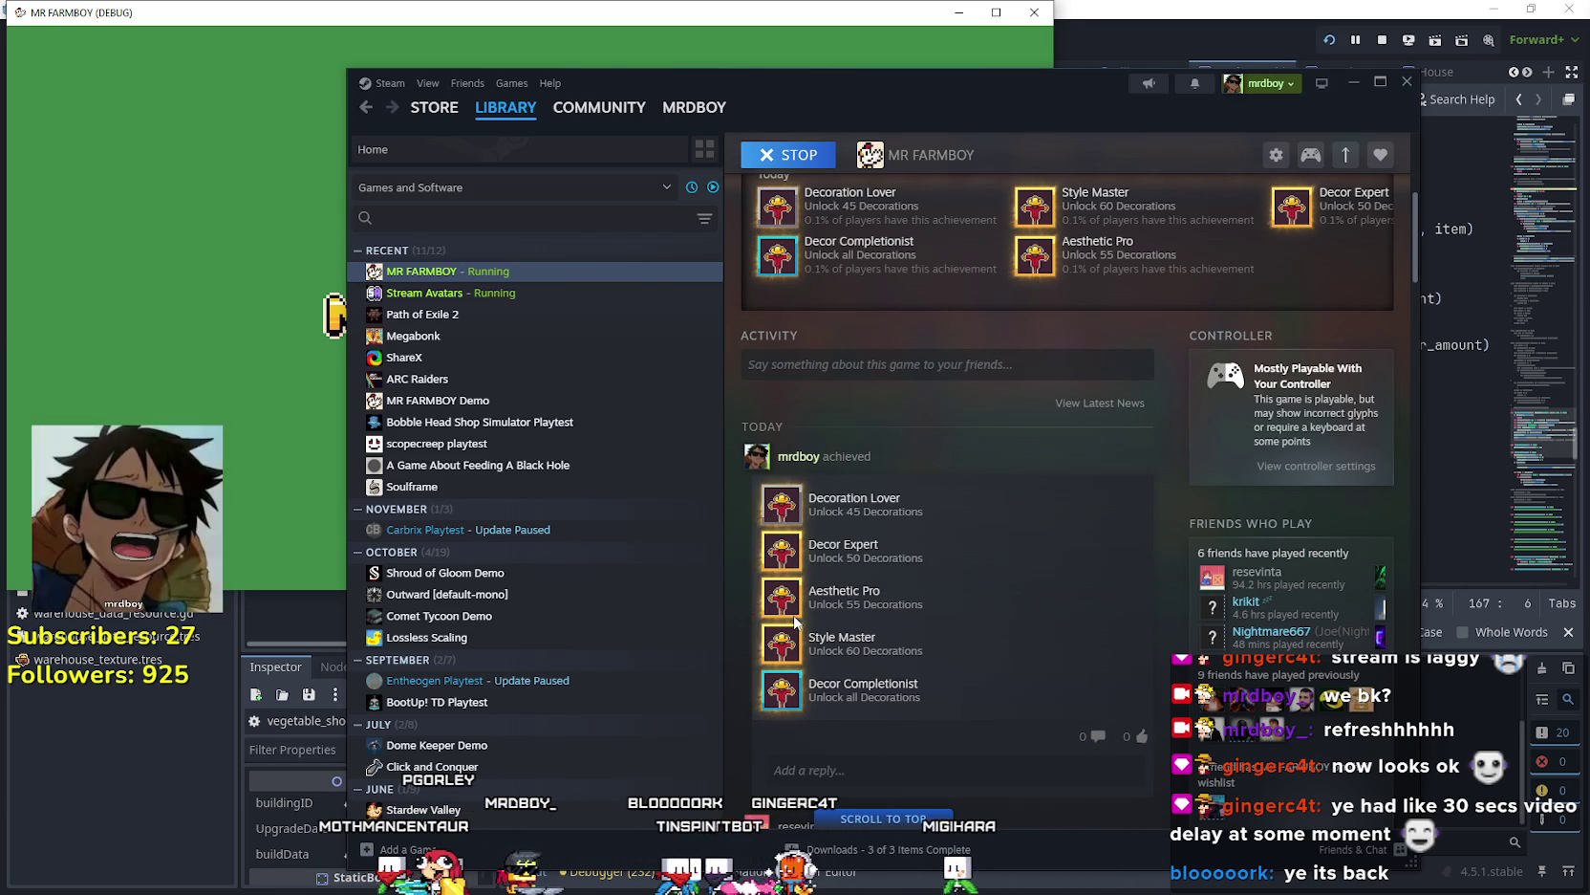
{"action": "scroll", "coordinate": [872, 562], "scroll_direction": "up", "scroll_amount": 3}
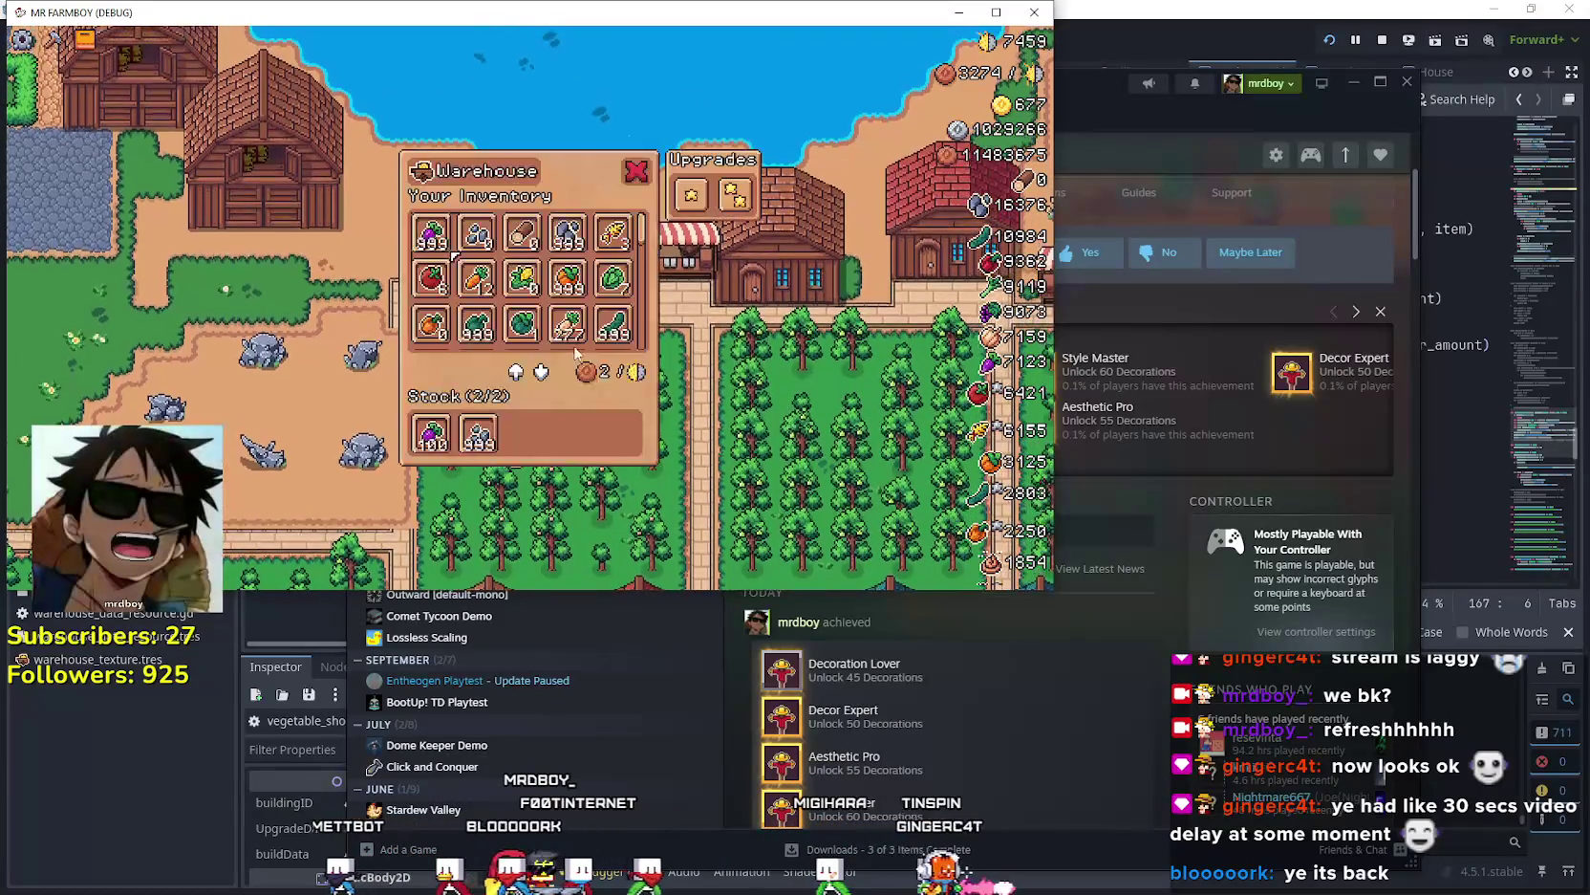
- Maximize the game window and browse the Warehouse inventory slots with the arrow keys
{"action": "key", "text": "super+Up"}
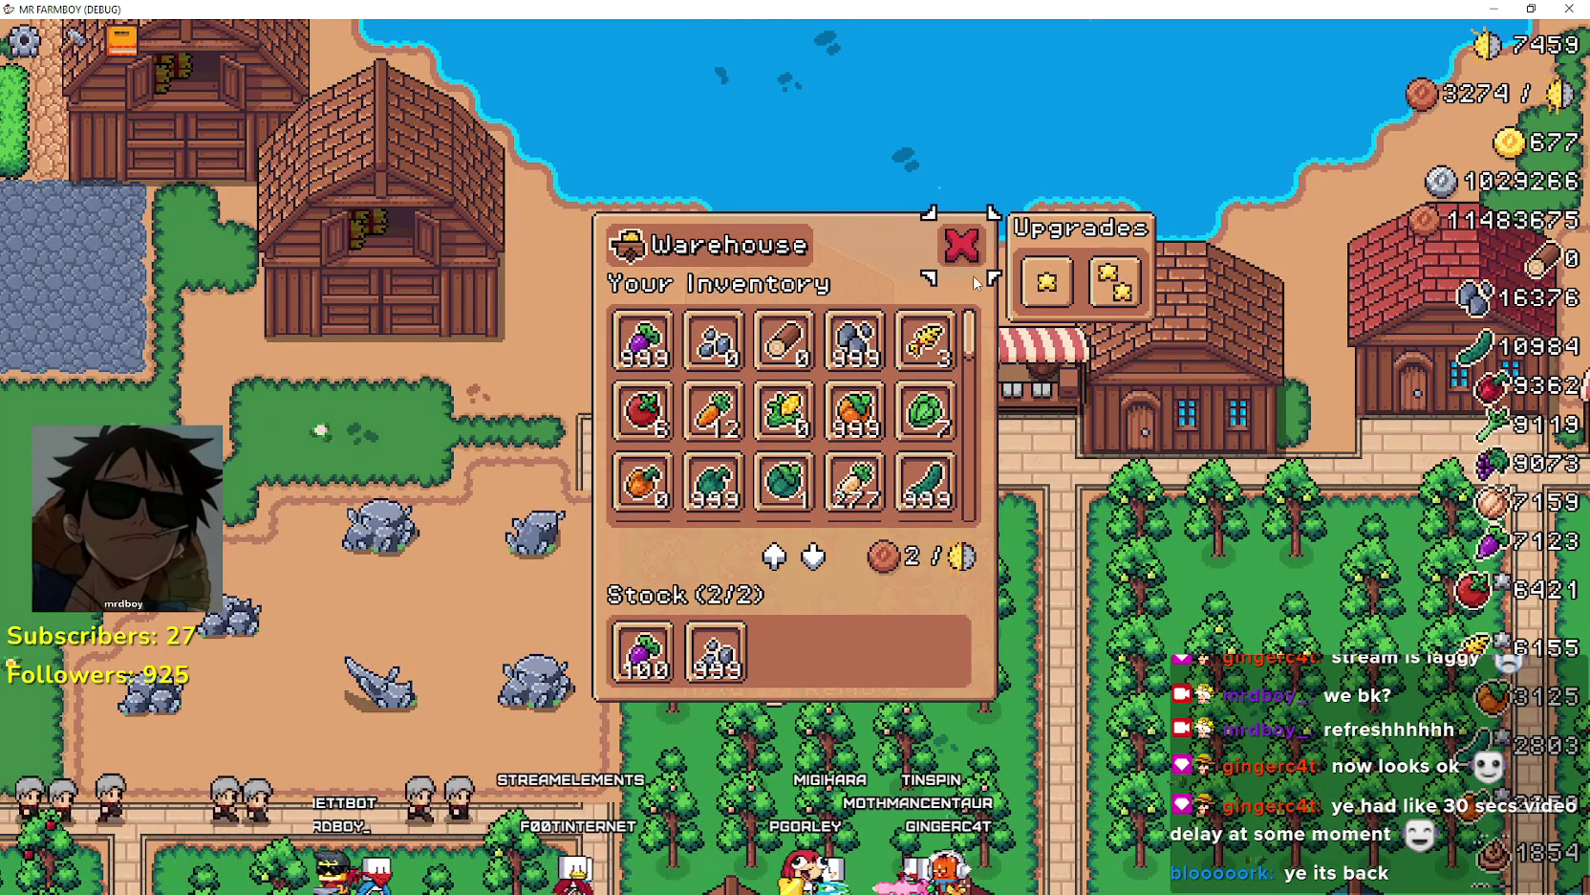
{"action": "key", "text": "Right"}
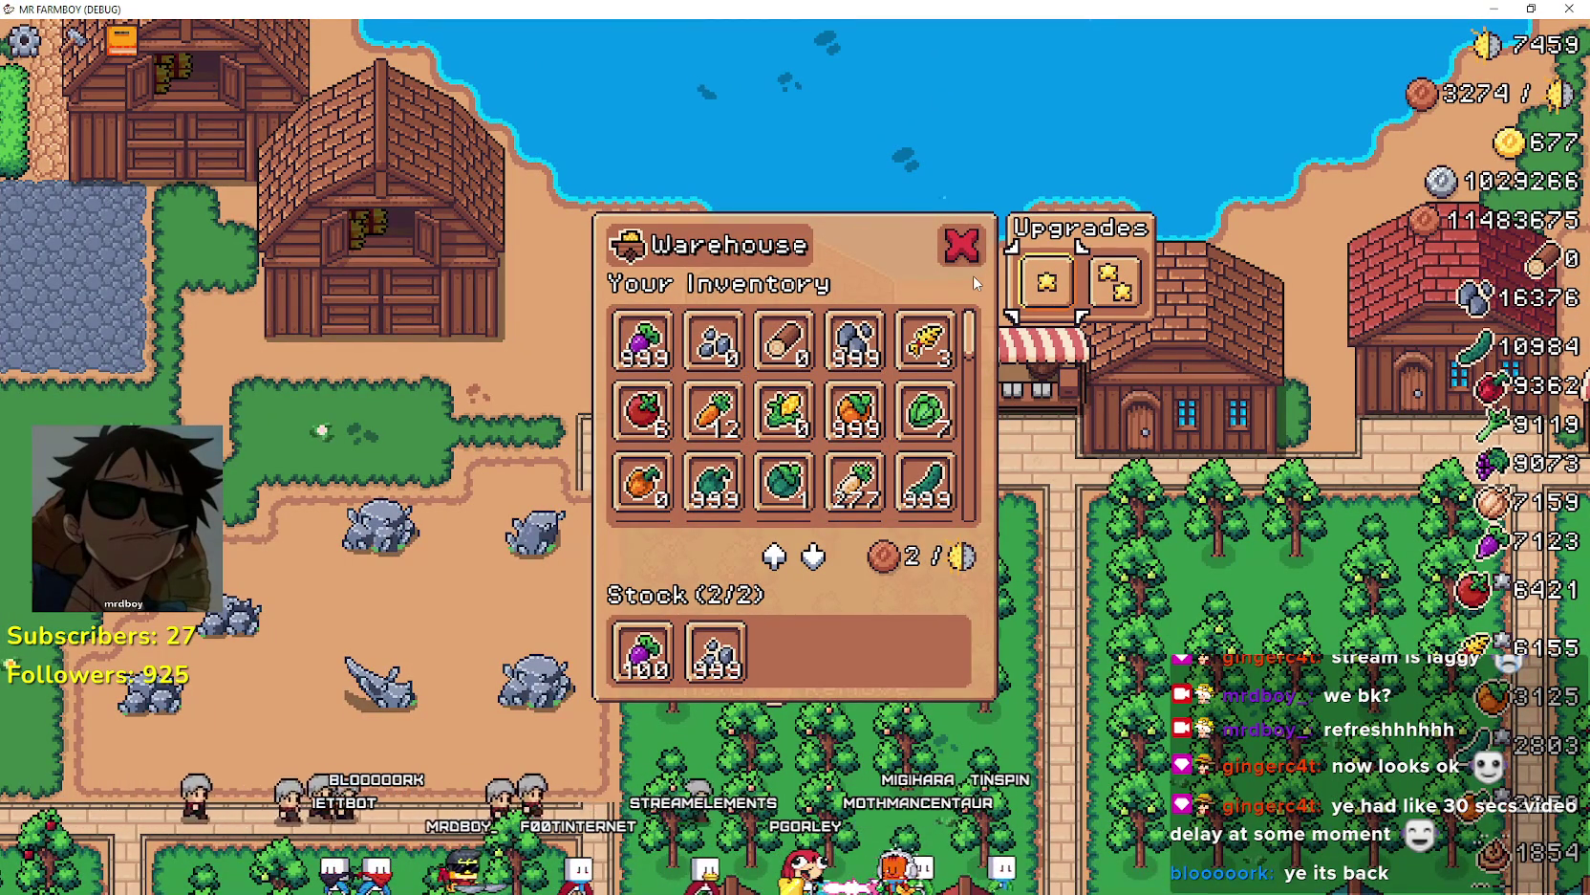
{"action": "key", "text": "Left"}
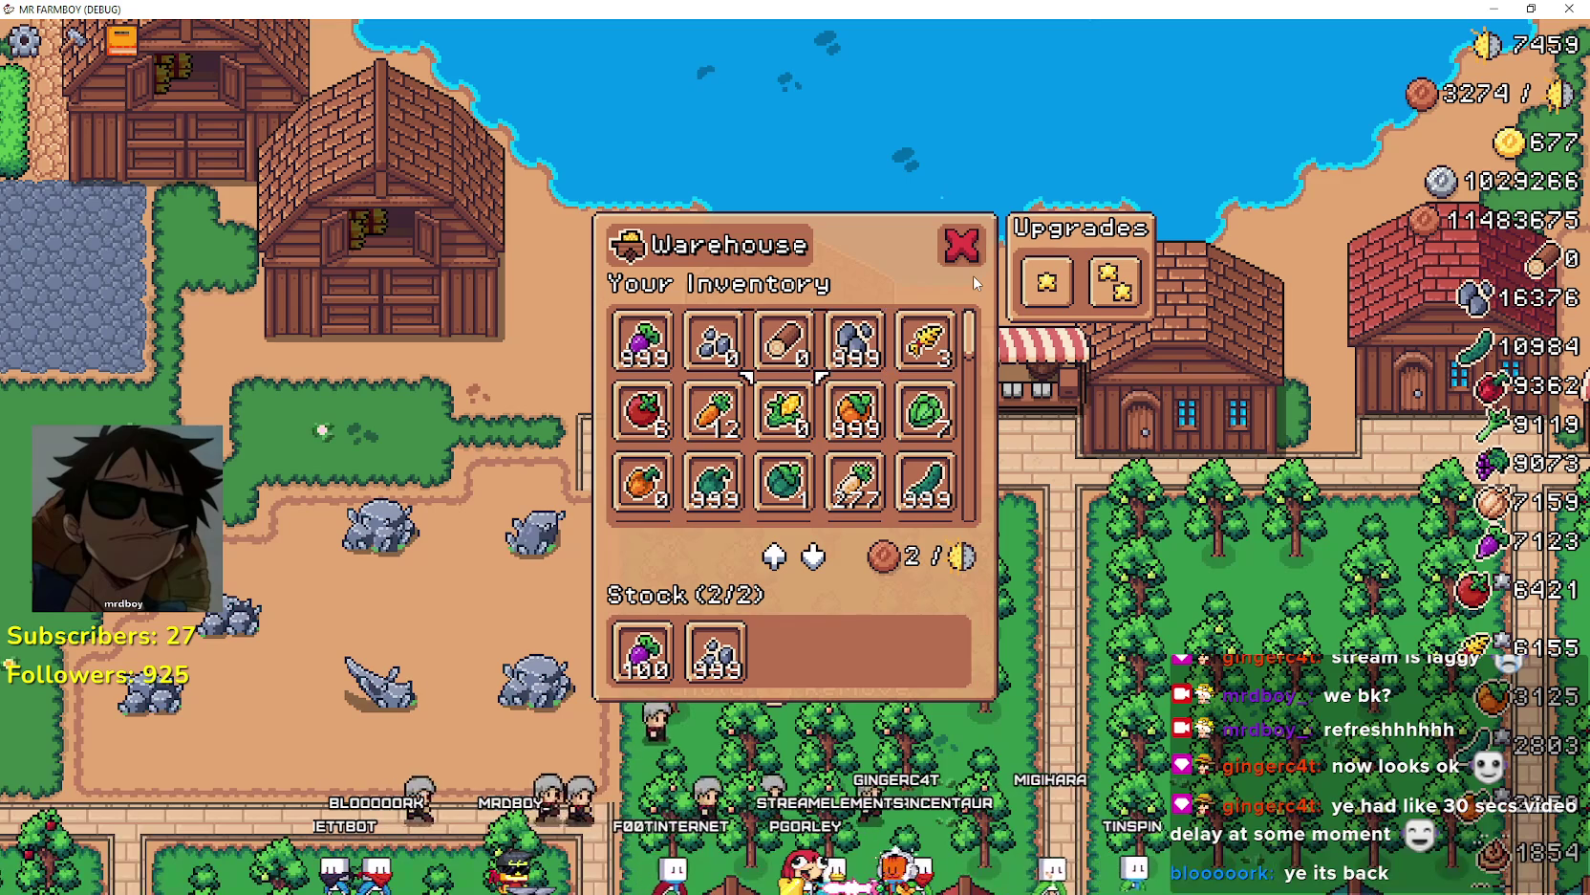
{"action": "key", "text": "Down"}
{"action": "key", "text": "Down"}
{"action": "key", "text": "Down"}
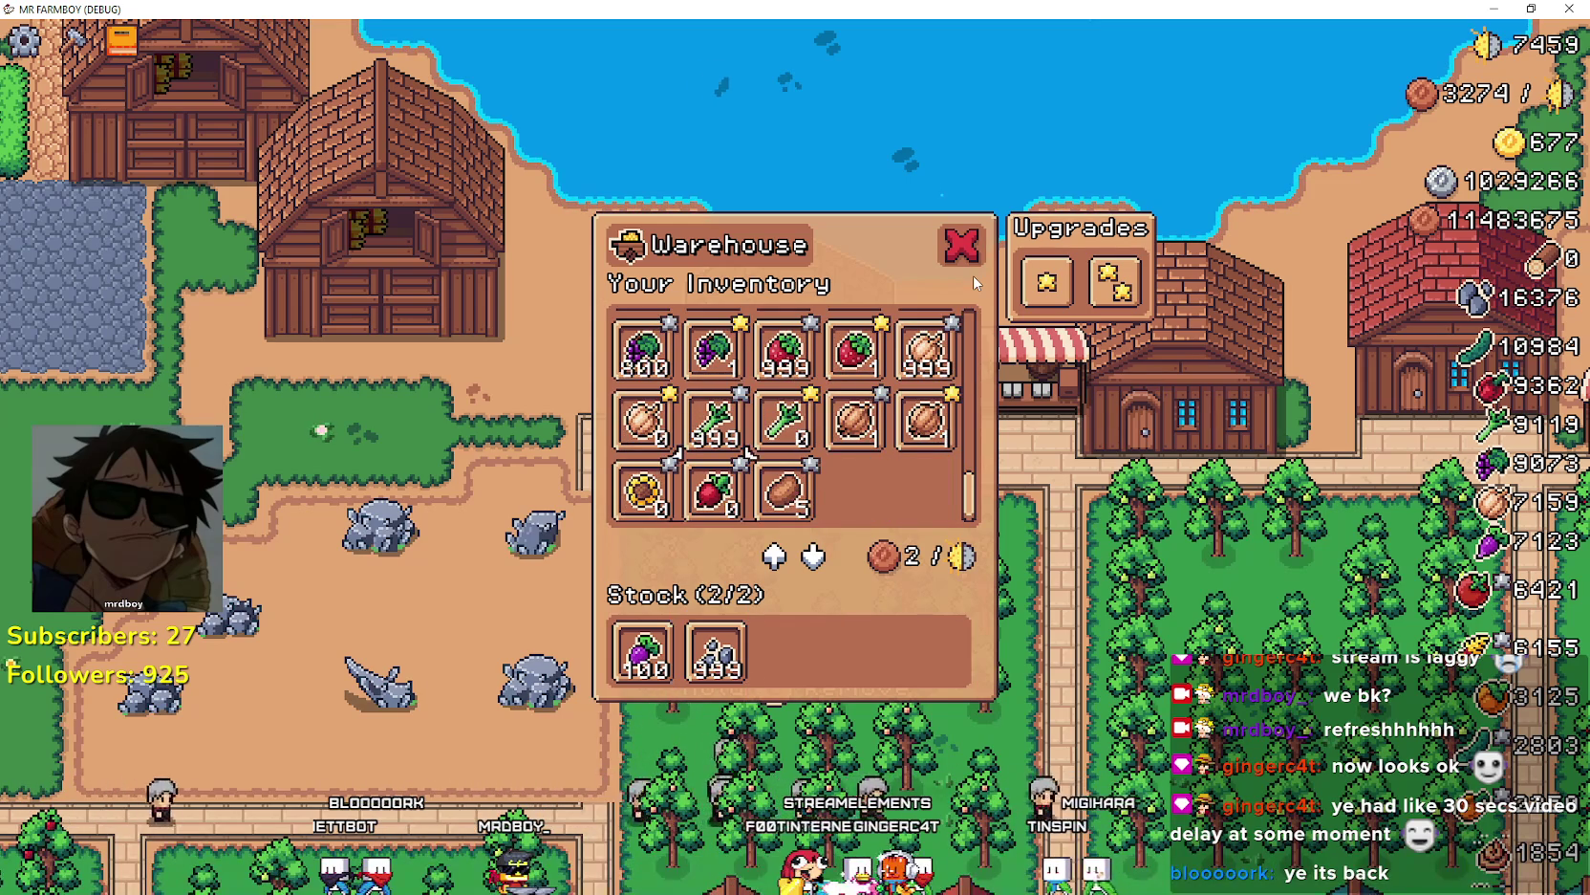
{"action": "key", "text": "Up"}
{"action": "key", "text": "Up"}
{"action": "key", "text": "Up"}
{"action": "key", "text": "Left"}
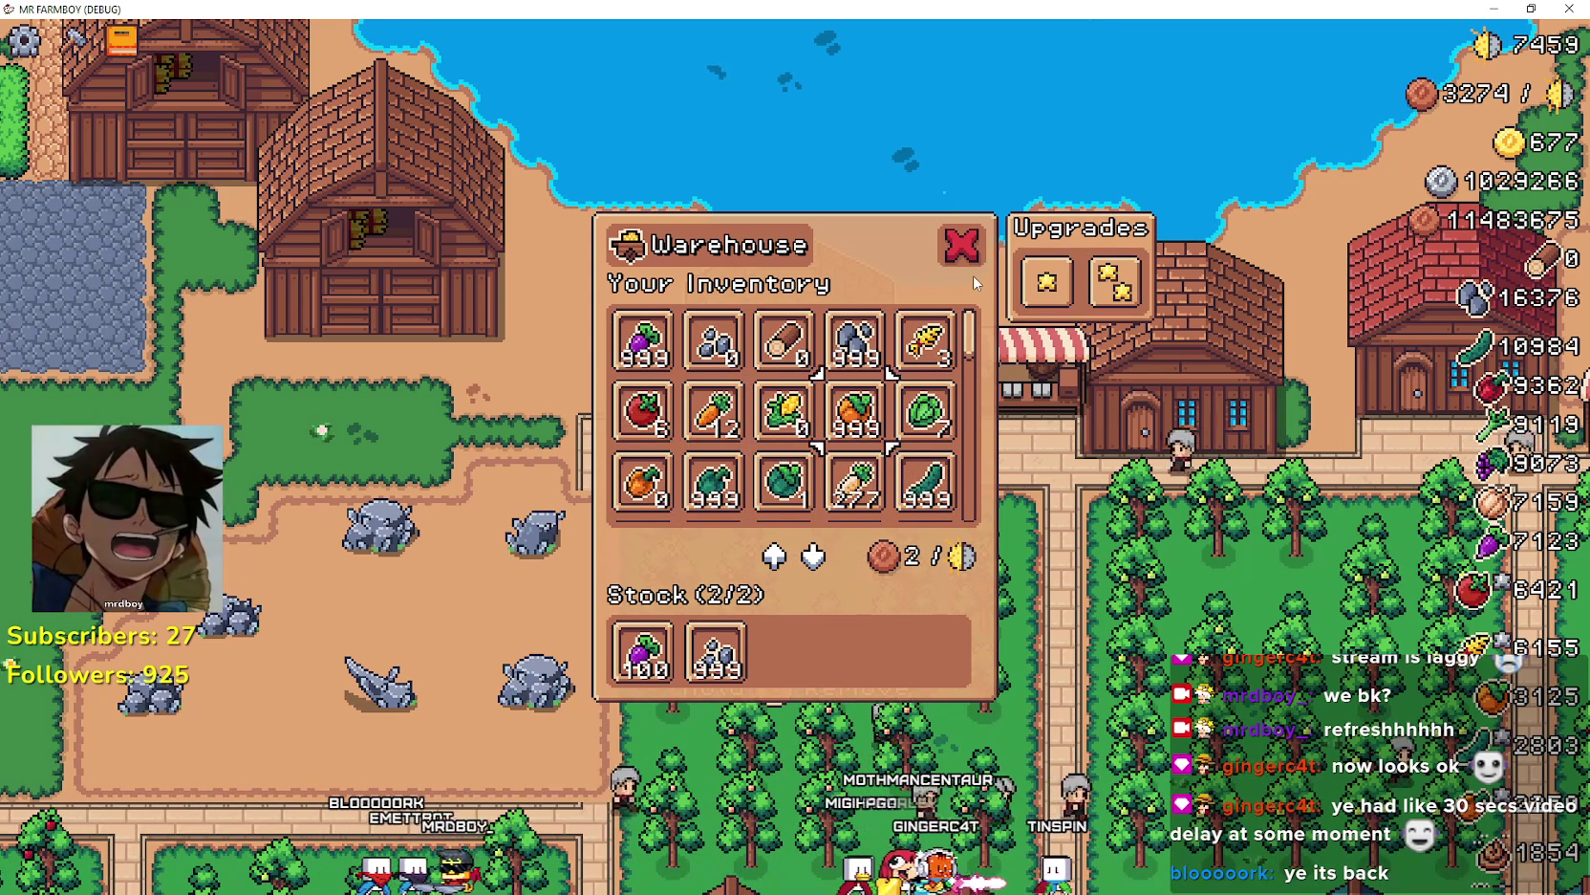
{"action": "key", "text": "Left"}
{"action": "key", "text": "Left"}
{"action": "key", "text": "Right"}
{"action": "key", "text": "Right"}
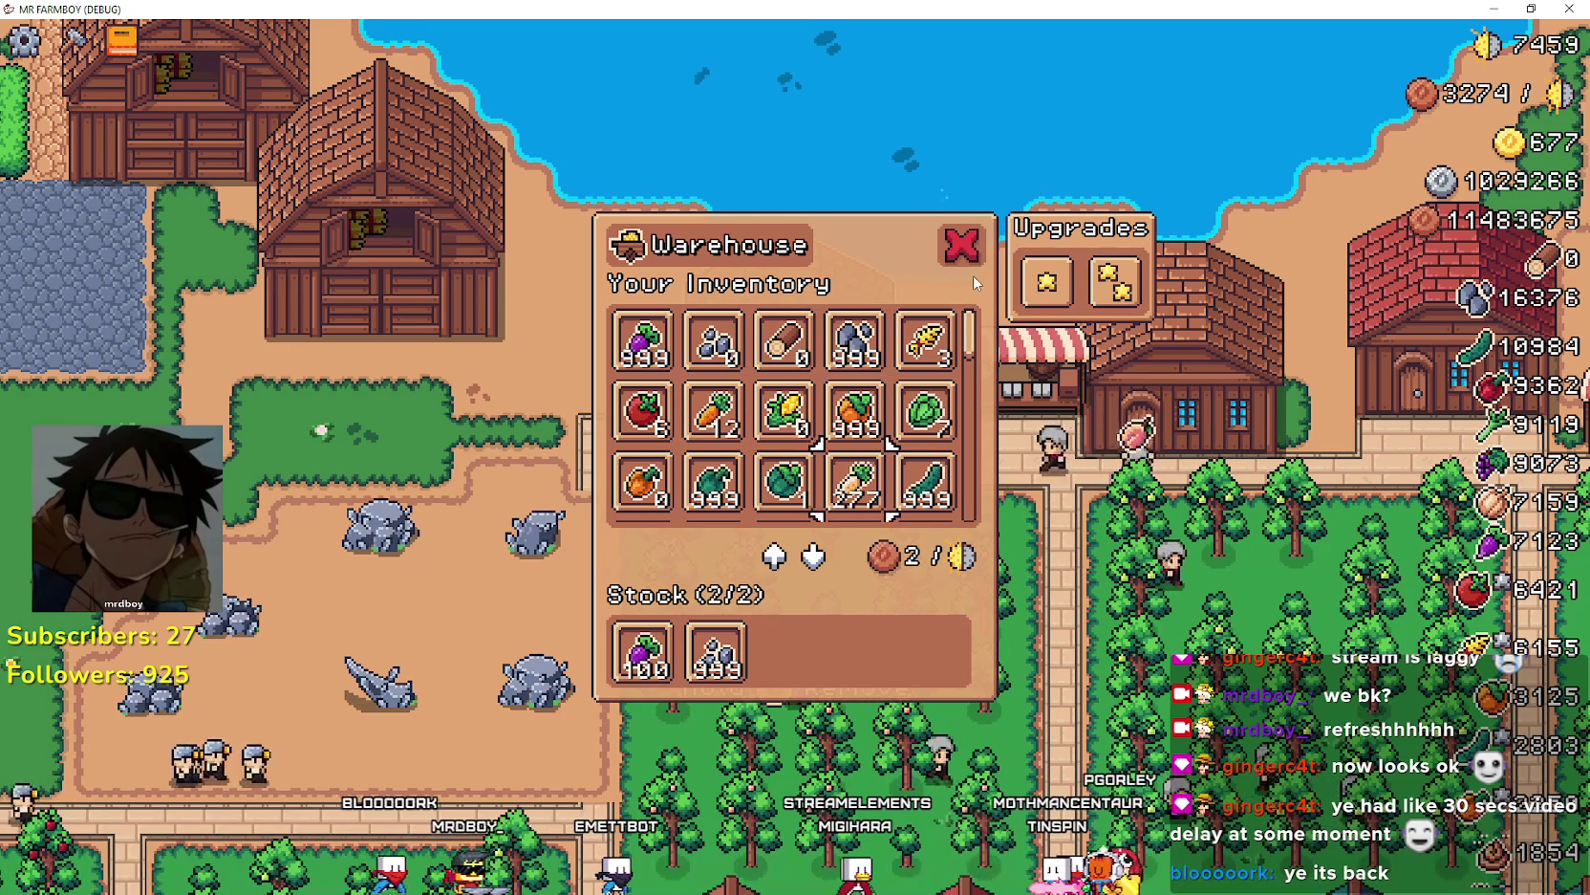
{"action": "key", "text": "Down"}
{"action": "key", "text": "Down"}
{"action": "key", "text": "Down"}
{"action": "key", "text": "Up"}
{"action": "key", "text": "Up"}
{"action": "key", "text": "Up"}
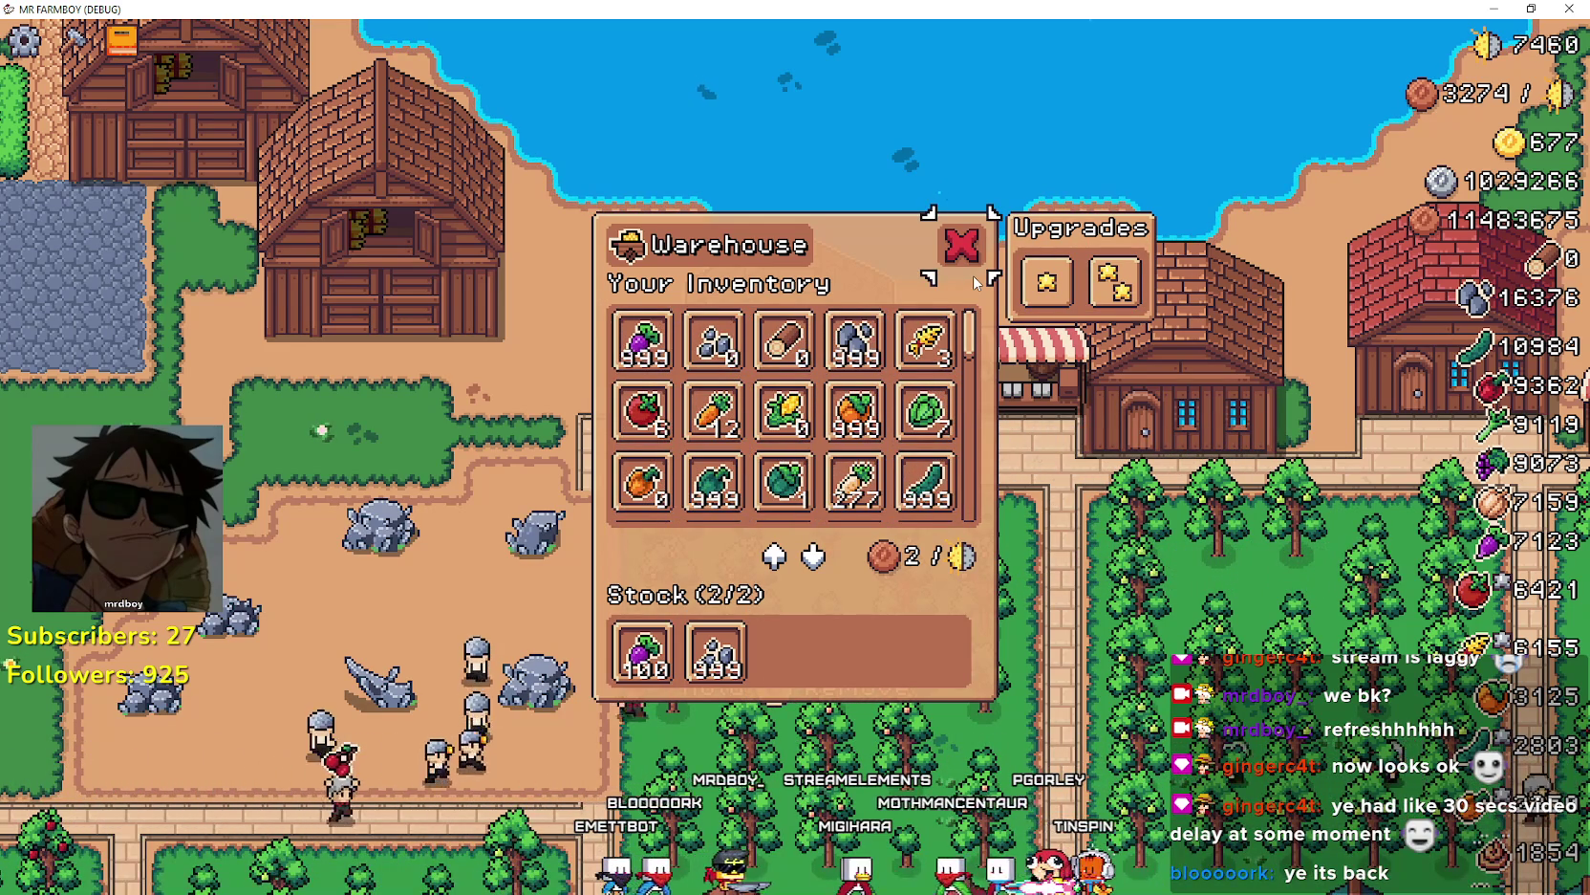
- Close and reopen the Warehouse, then briefly peek at the Market and Crafting windows
{"action": "left_click", "coordinate": [974, 247]}
{"action": "key", "text": "e"}
{"action": "scroll", "coordinate": [987, 284], "scroll_direction": "down", "scroll_amount": 2}
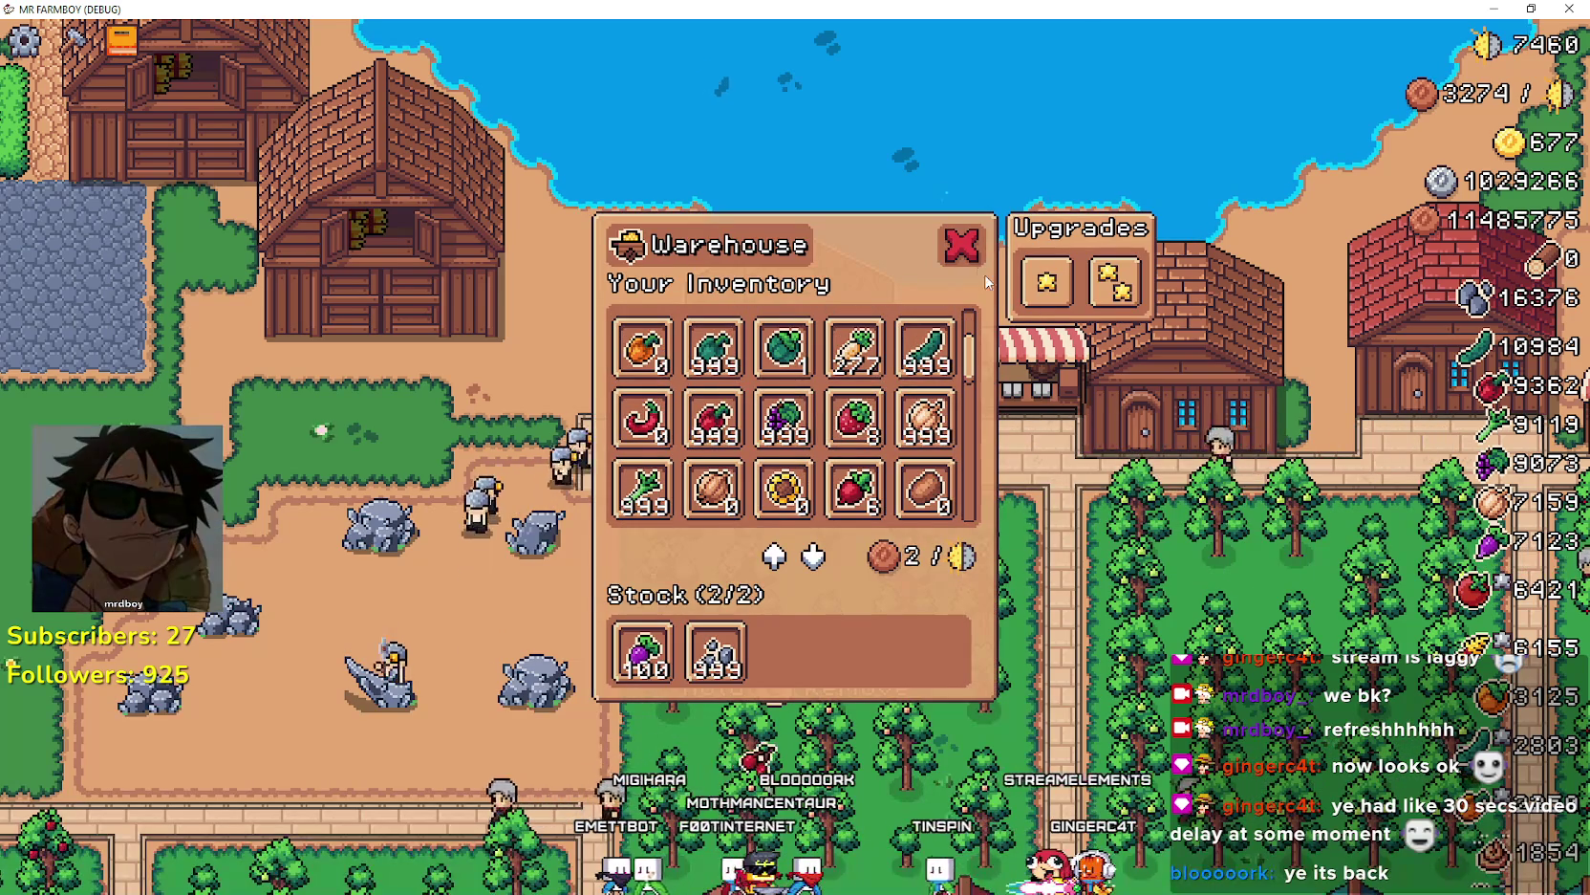
{"action": "key", "text": "e"}
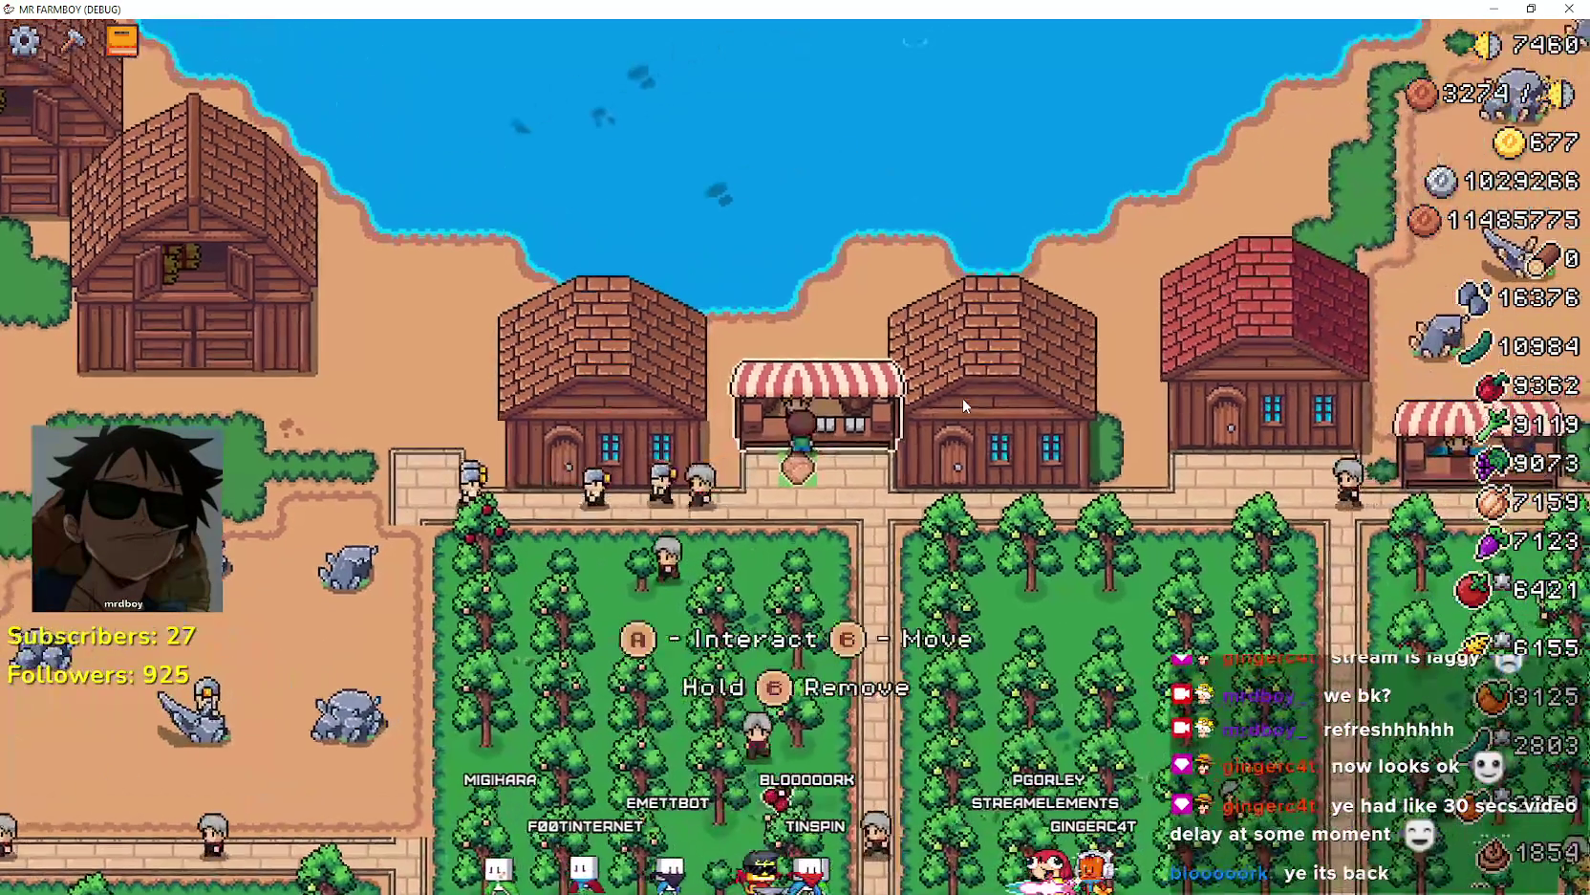
{"action": "key", "text": "e"}
{"action": "key", "text": "e"}
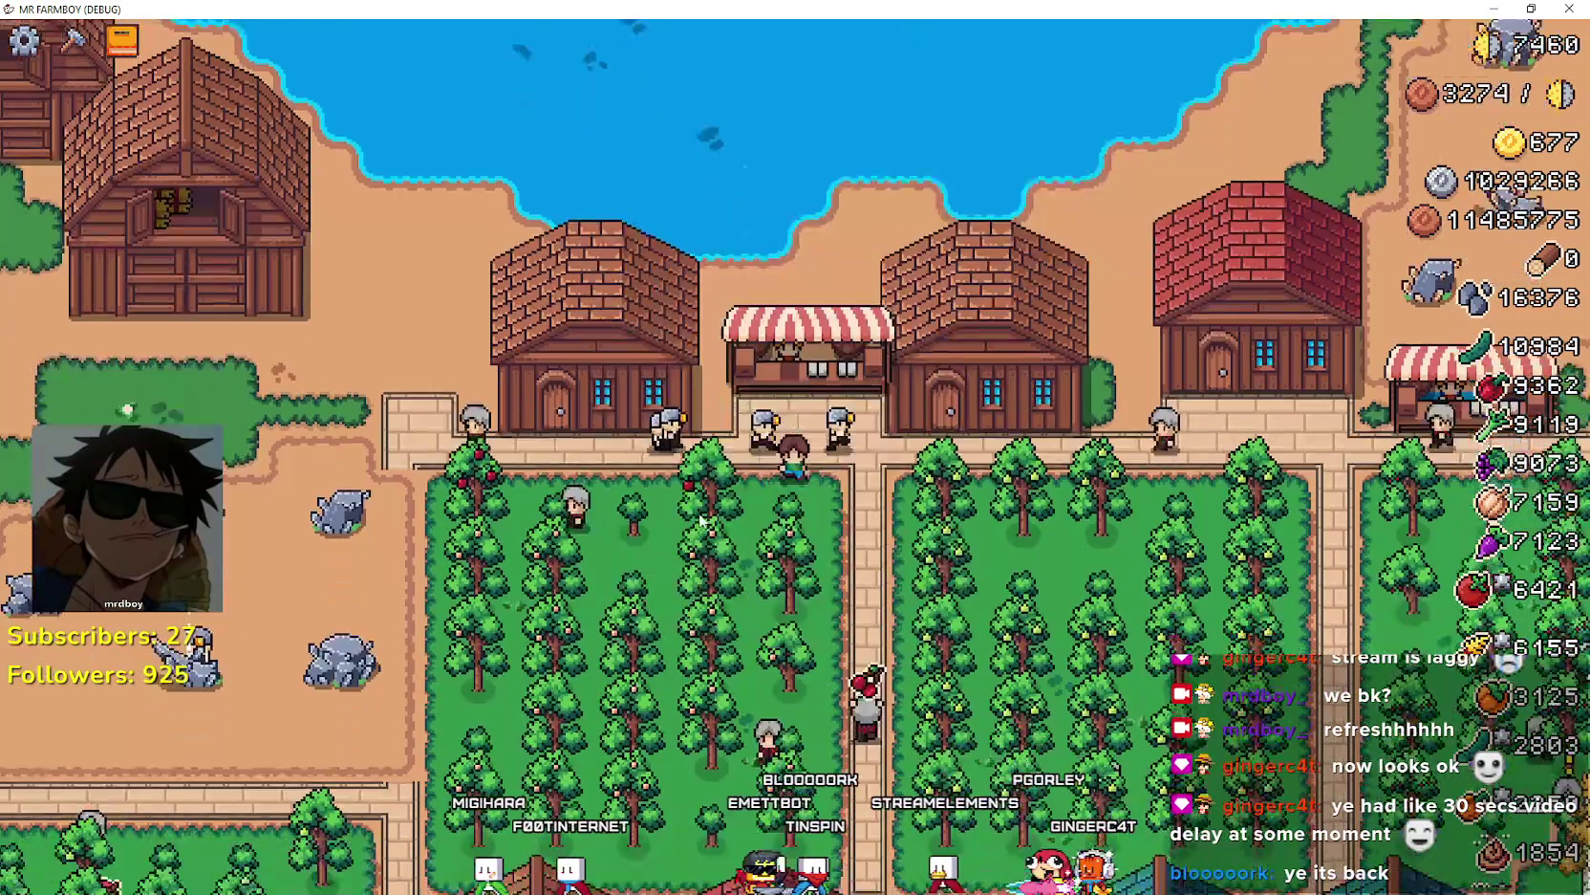
{"action": "key", "text": "c"}
{"action": "key", "text": "c"}
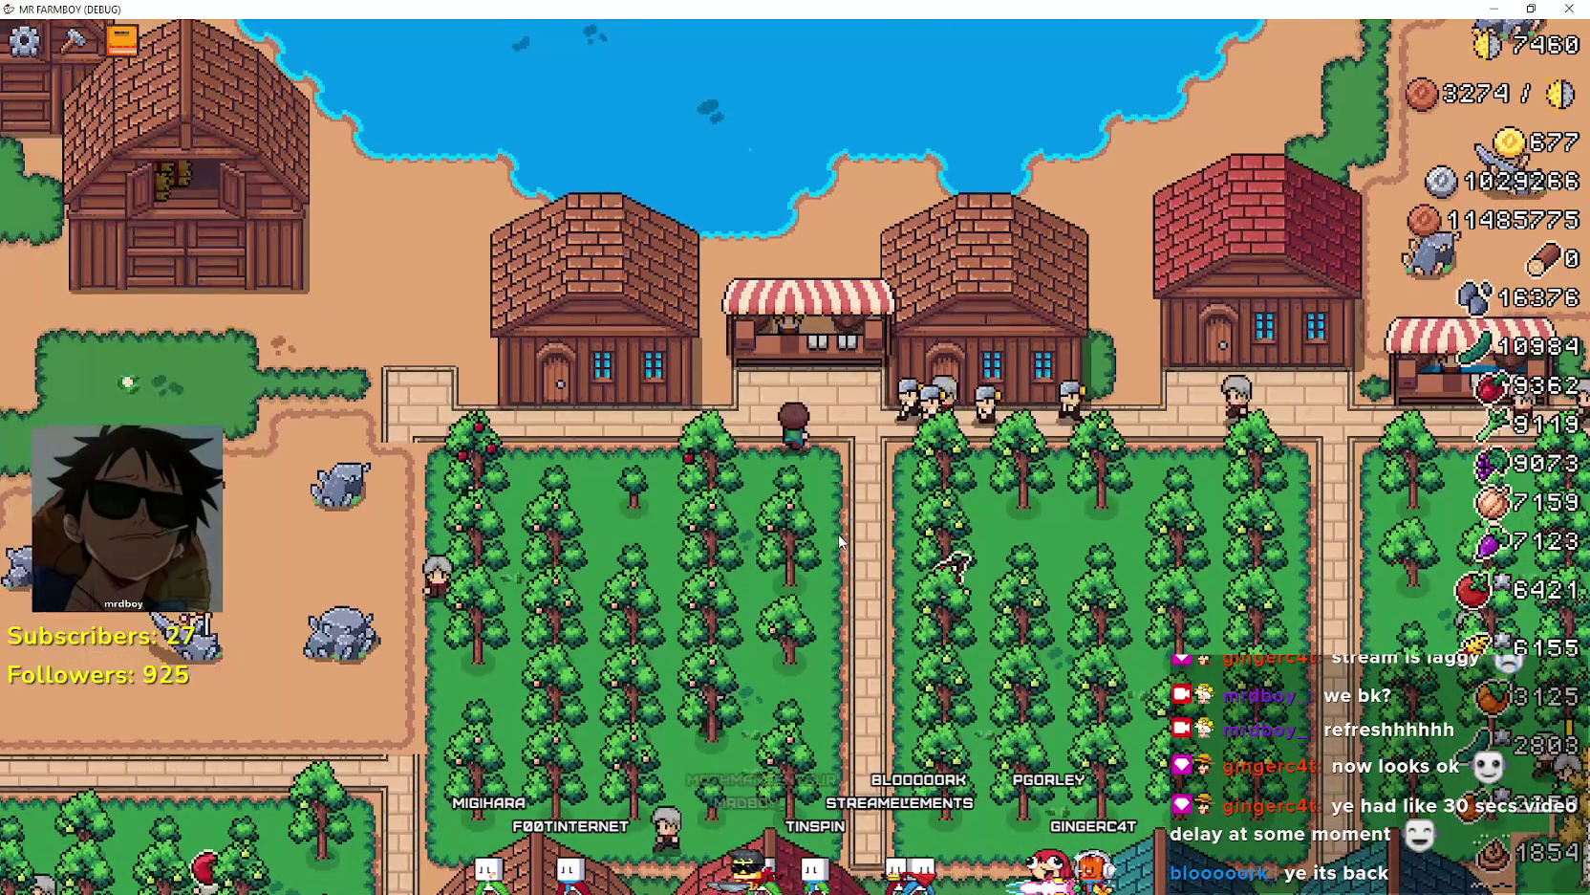
- Check the Market and Warehouse inventories again, then show the Decorations page of Advancements
{"action": "key", "text": "e"}
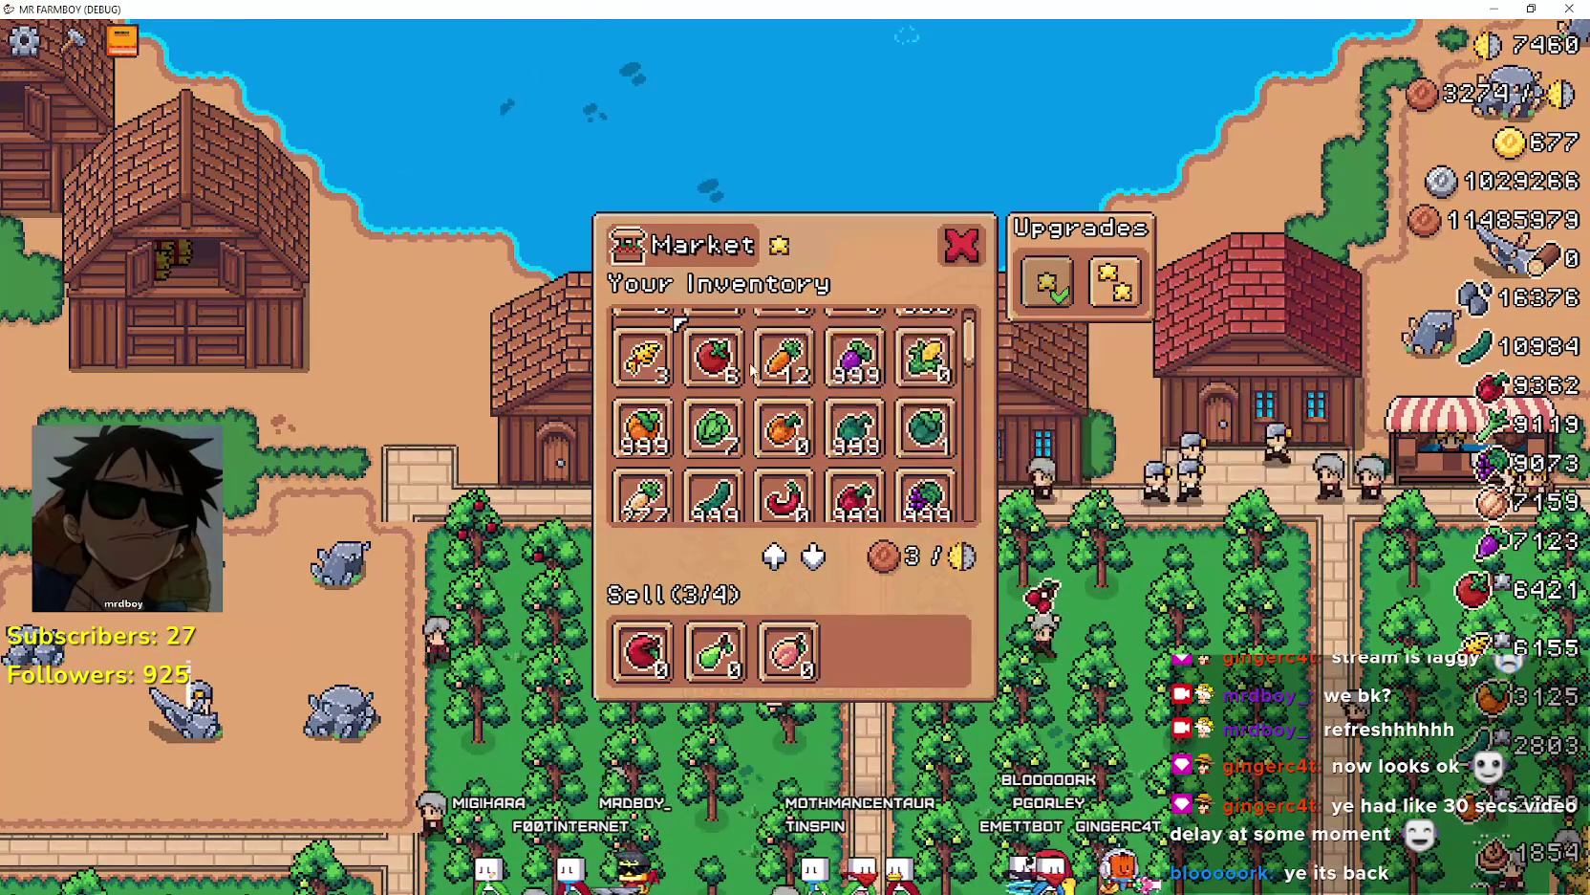
{"action": "scroll", "coordinate": [753, 371], "scroll_direction": "down", "scroll_amount": 5}
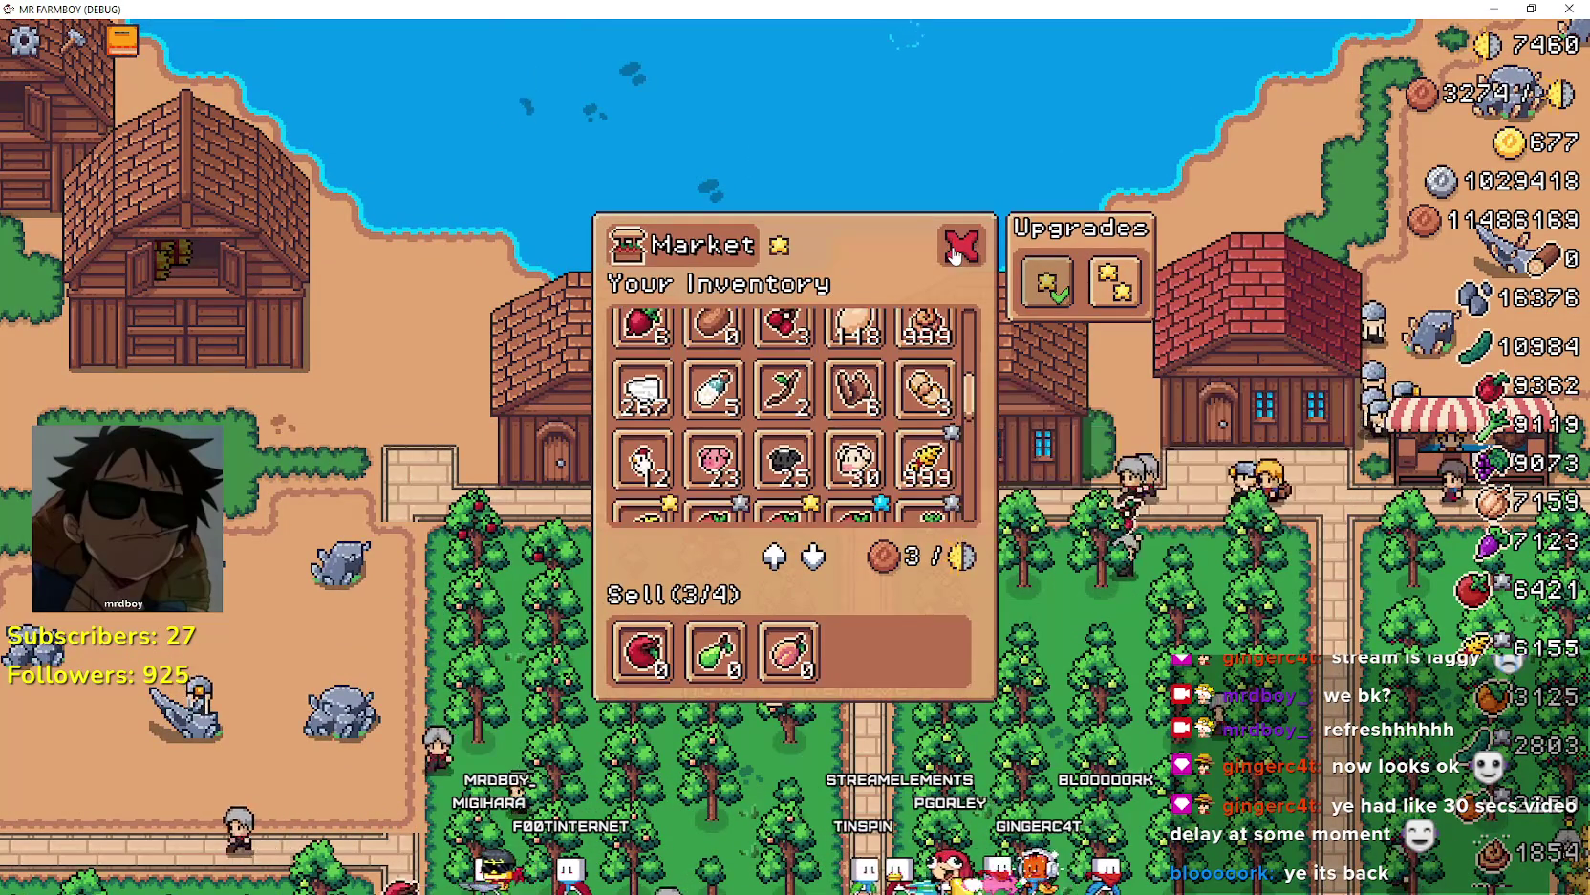
{"action": "left_click", "coordinate": [957, 248]}
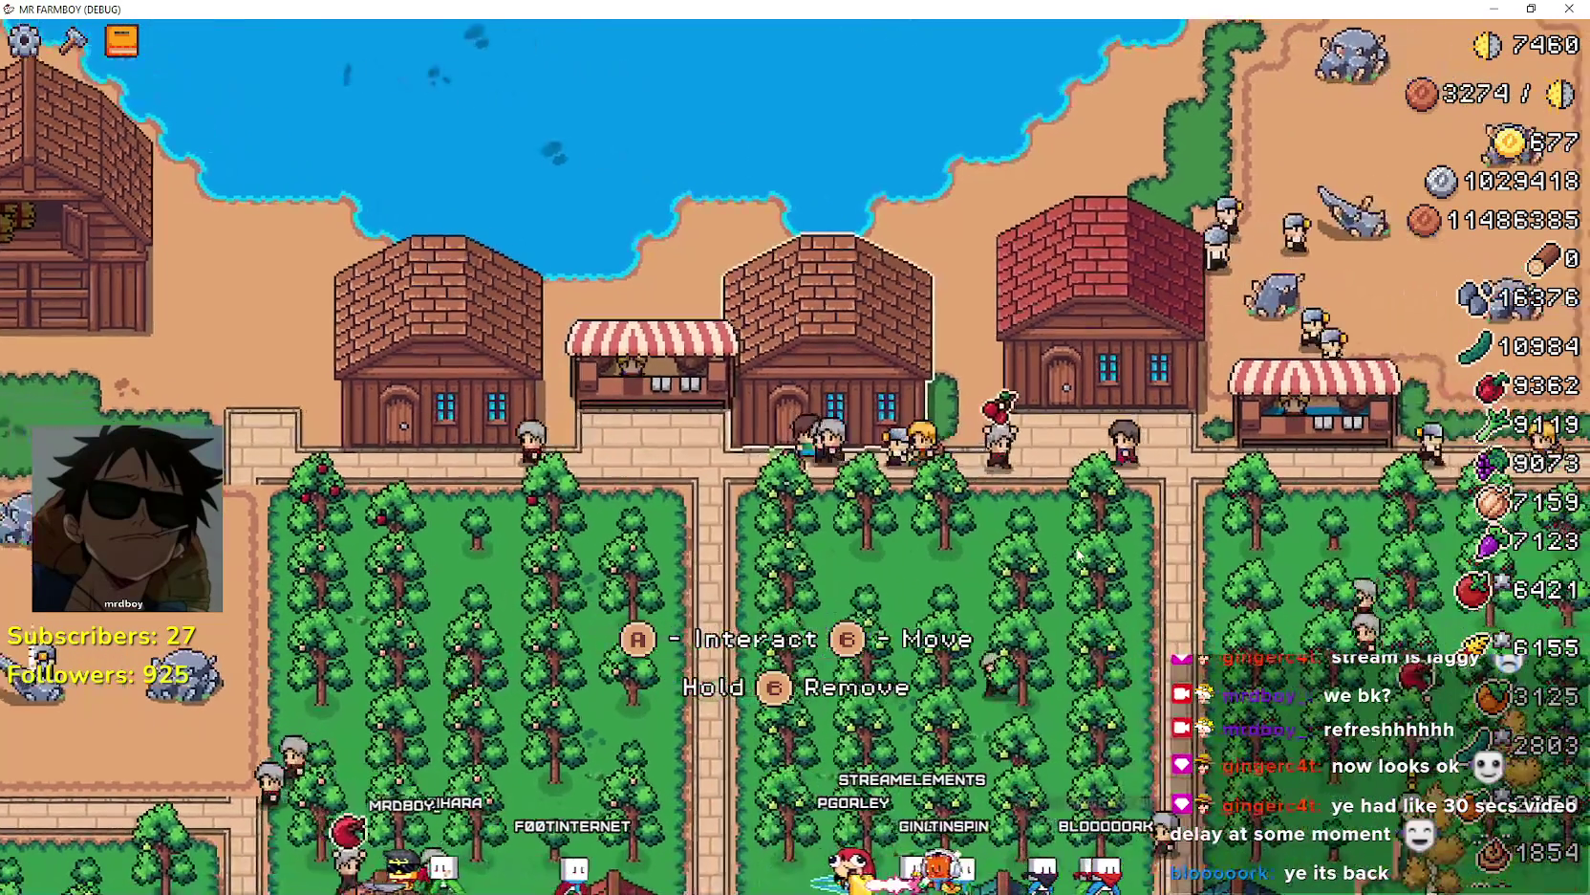
{"action": "key", "text": "e"}
{"action": "scroll", "coordinate": [874, 478], "scroll_direction": "down", "scroll_amount": 1}
{"action": "key", "text": "Escape"}
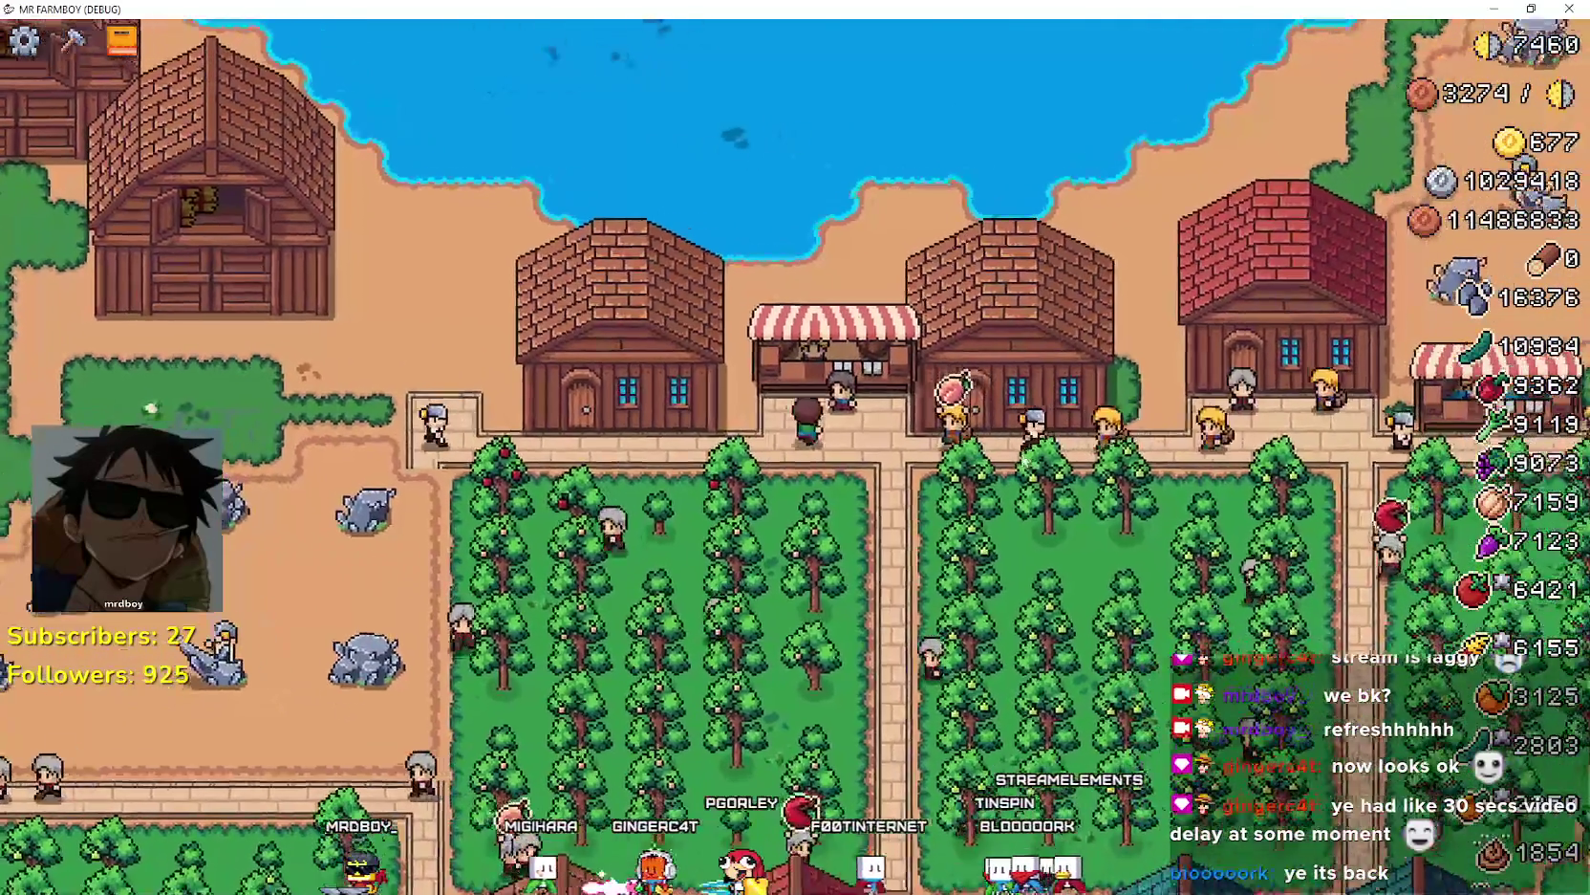
{"action": "key", "text": "Tab"}
{"action": "left_click", "coordinate": [786, 191]}
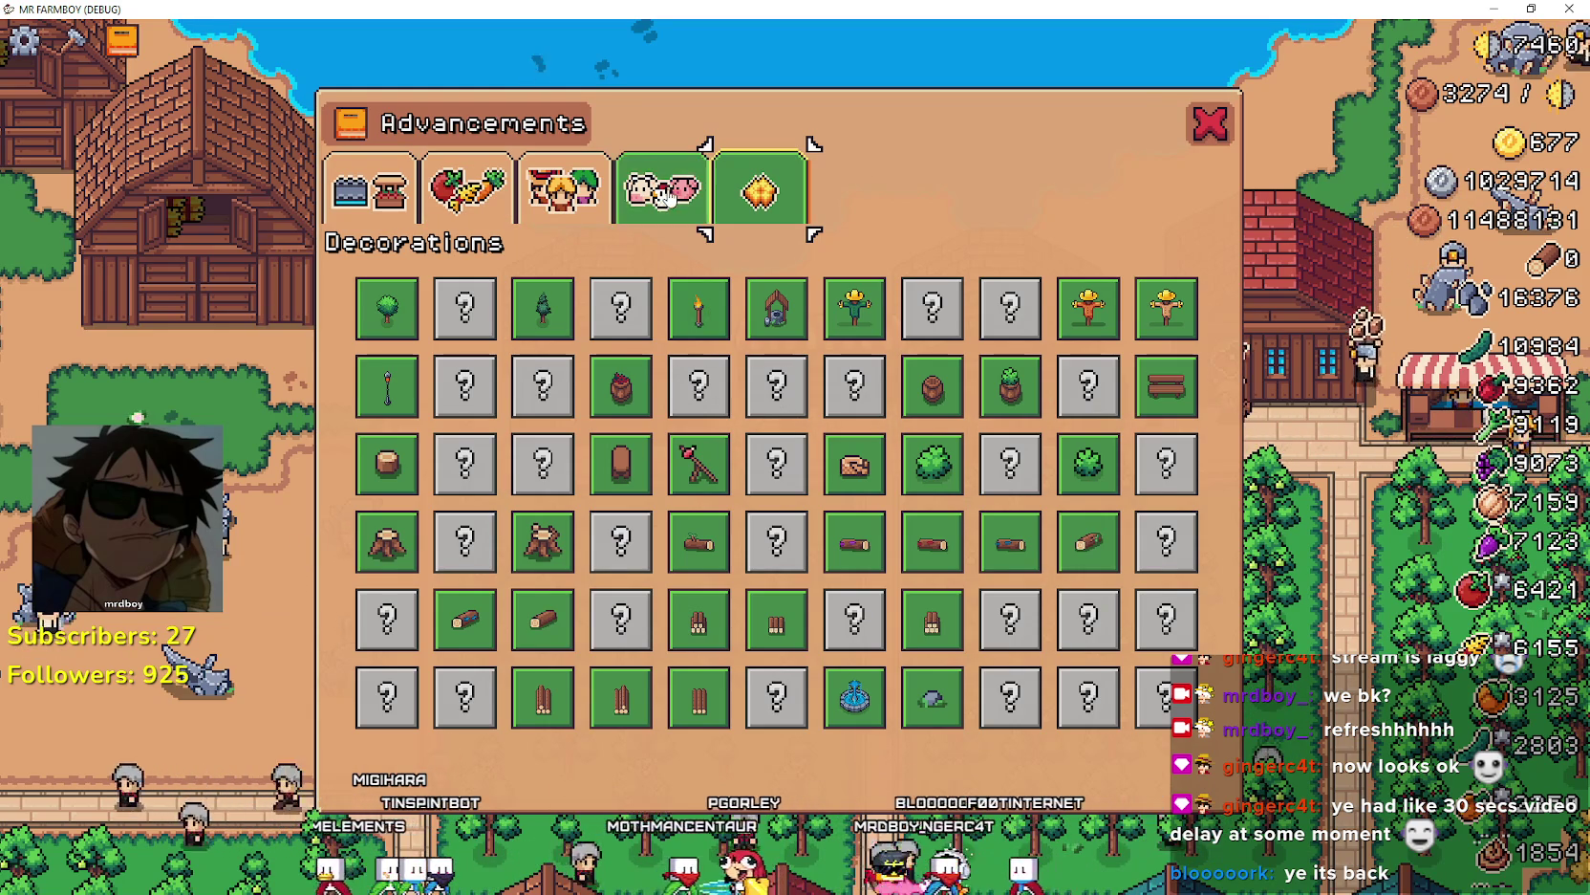
{"action": "left_click", "coordinate": [1210, 122]}
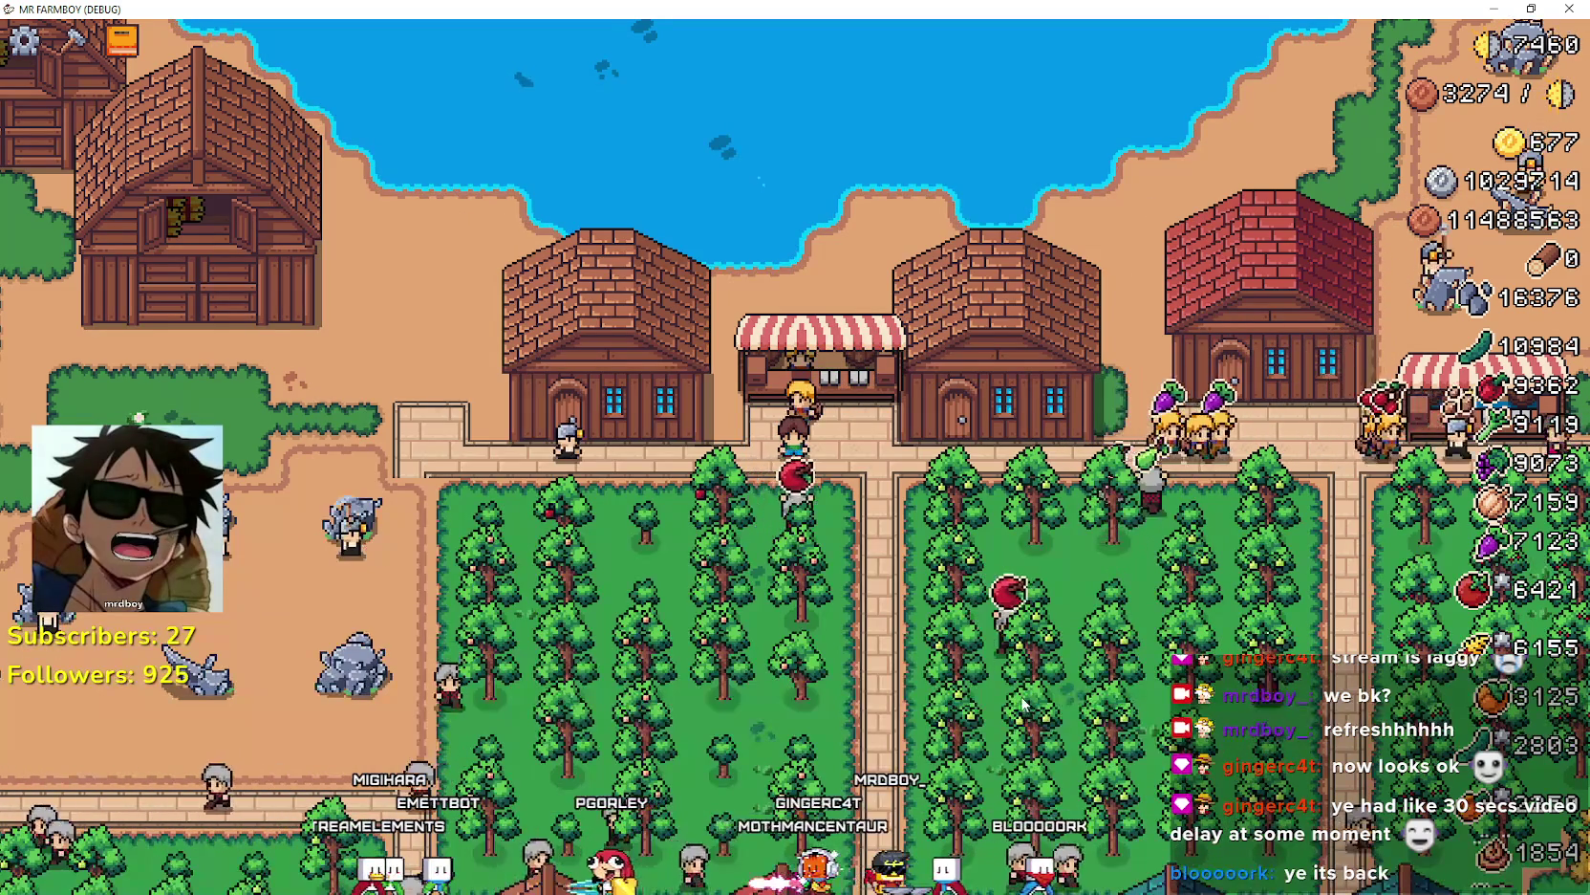
- Walk the farmer up-left past the barn, hedges and houses into the crop fields
{"action": "key", "text": "a"}
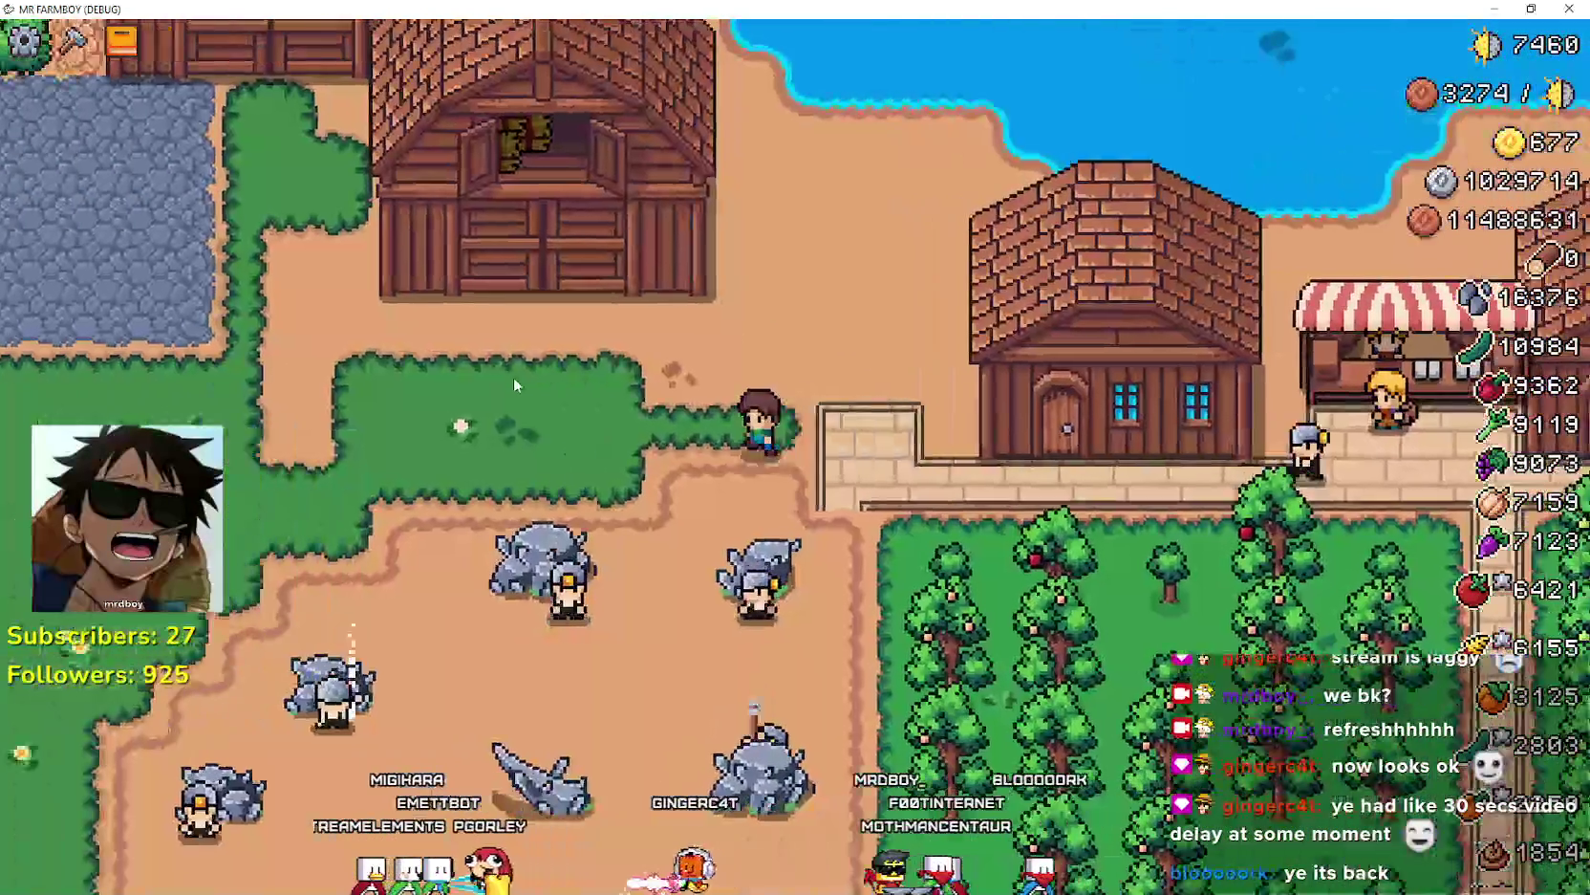
{"action": "key", "text": "a"}
{"action": "key", "text": "w"}
{"action": "key", "text": "w"}
{"action": "key", "text": "a"}
{"action": "key", "text": "w"}
{"action": "key", "text": "a"}
{"action": "key", "text": "w"}
{"action": "key", "text": "a"}
{"action": "key", "text": "w"}
{"action": "key", "text": "a"}
{"action": "key", "text": "w"}
- Harvest one chili pepper in the chili field, then head up-left toward the houses
{"action": "key", "text": "a"}
{"action": "key", "text": "space"}
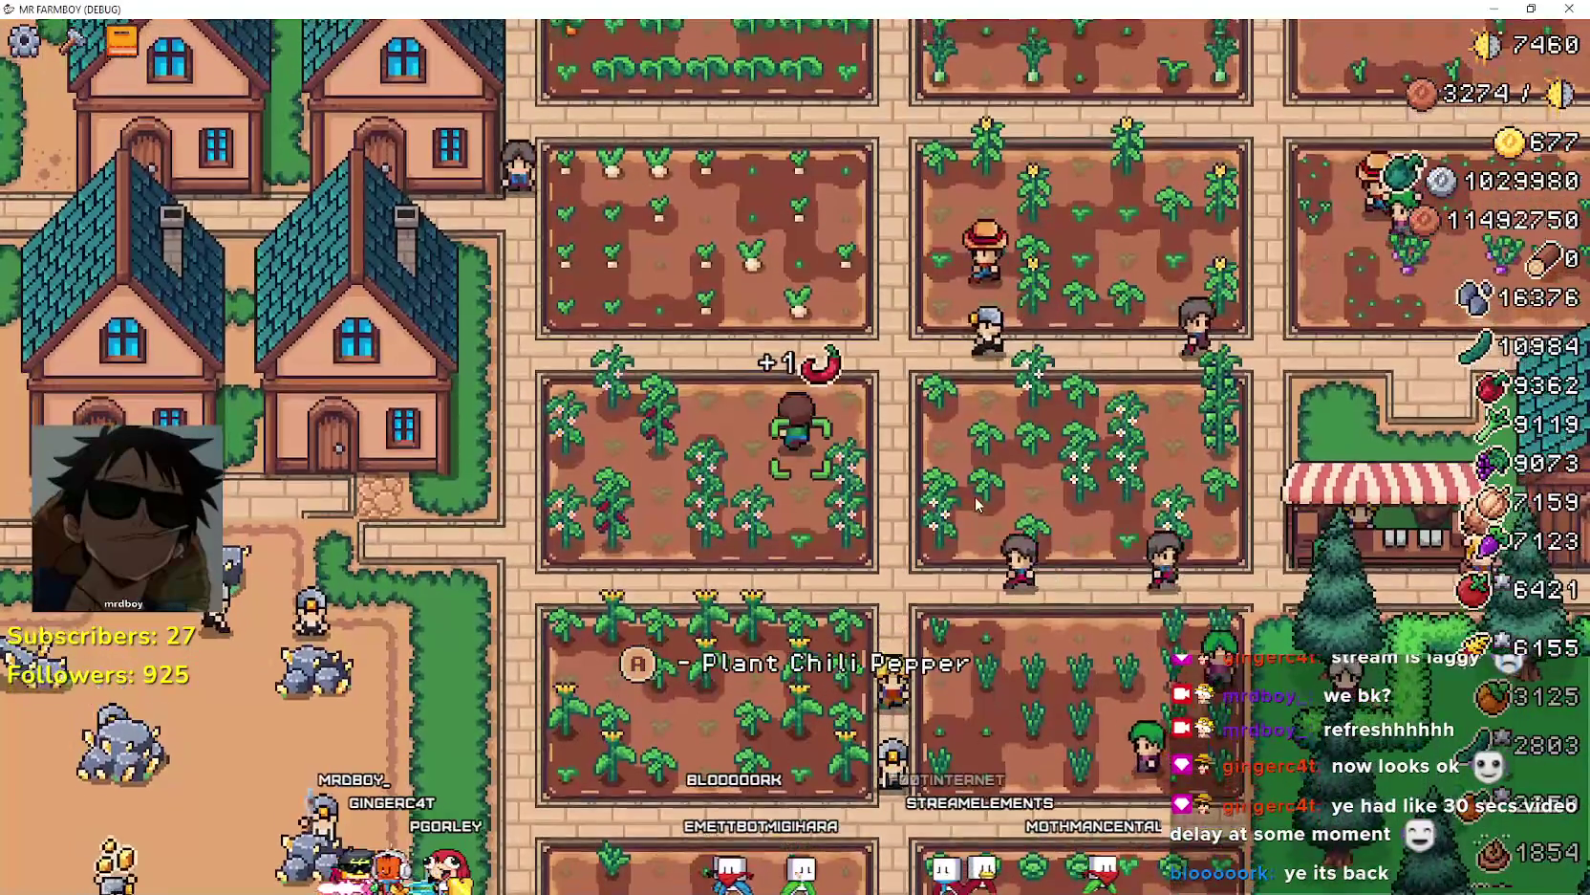
{"action": "key", "text": "w"}
{"action": "key", "text": "a"}
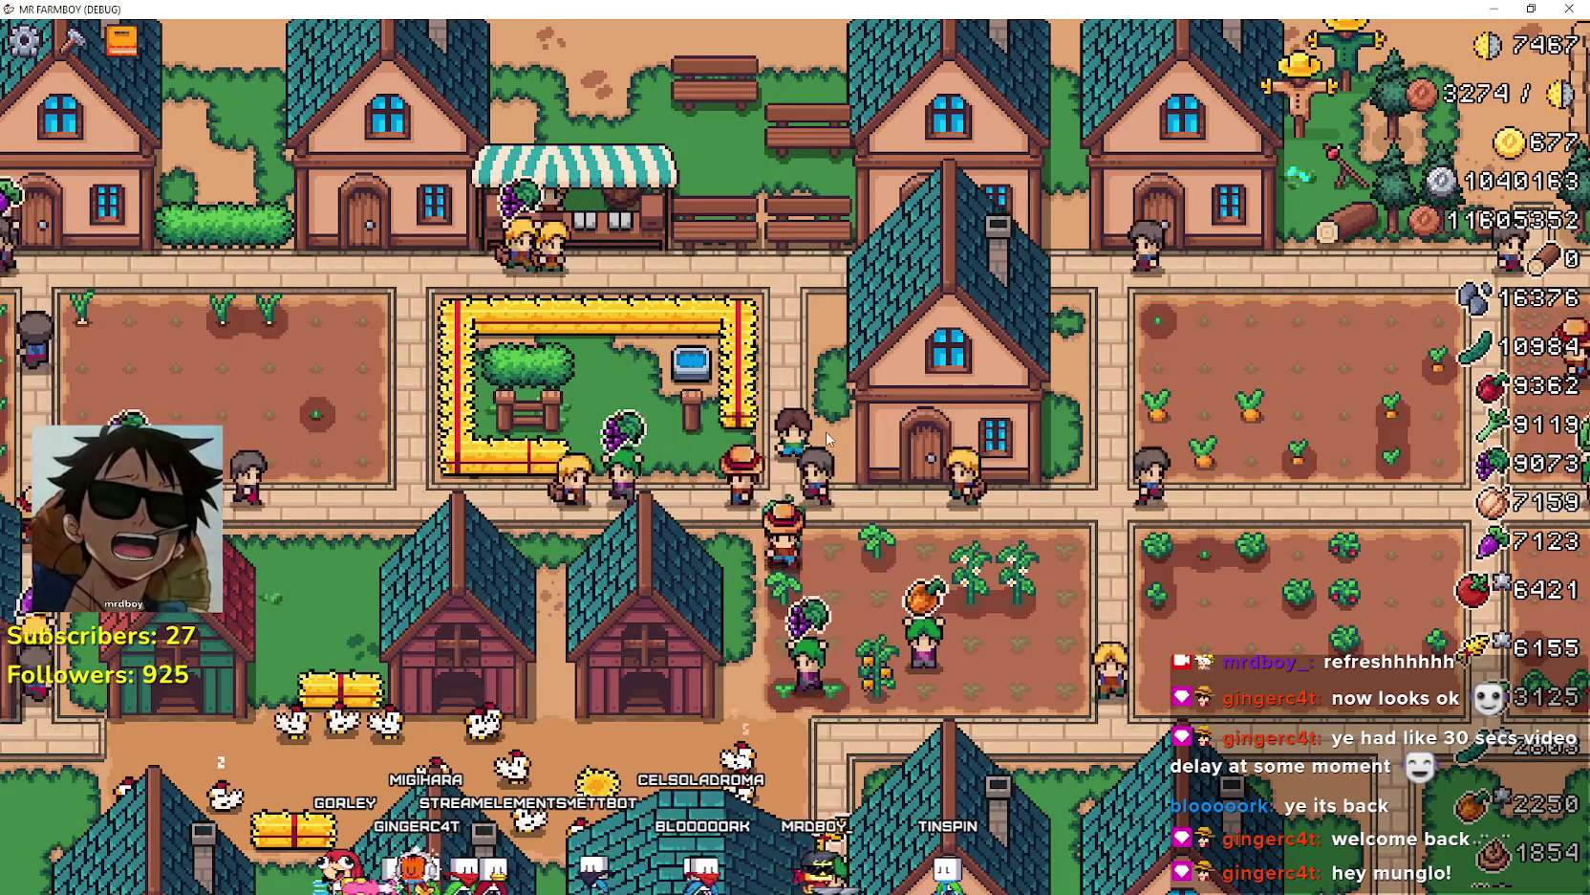
{"action": "left_click", "coordinate": [805, 376]}
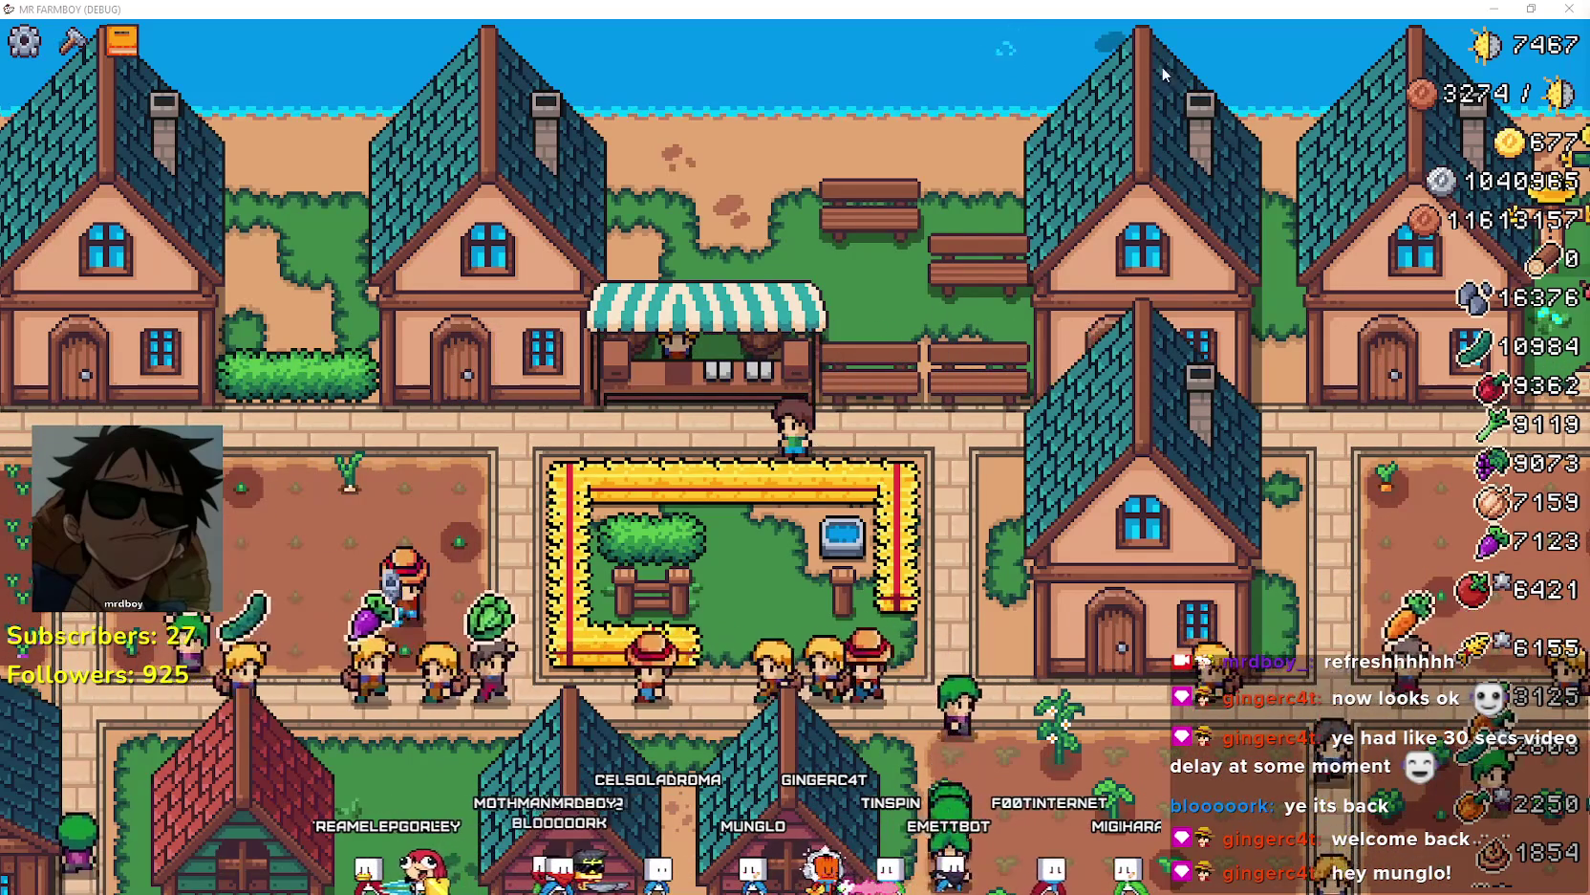
- Walk the farmer left across the garlic, turnip, parsnip, pepper and tomato plots onto the path
{"action": "key", "text": "a"}
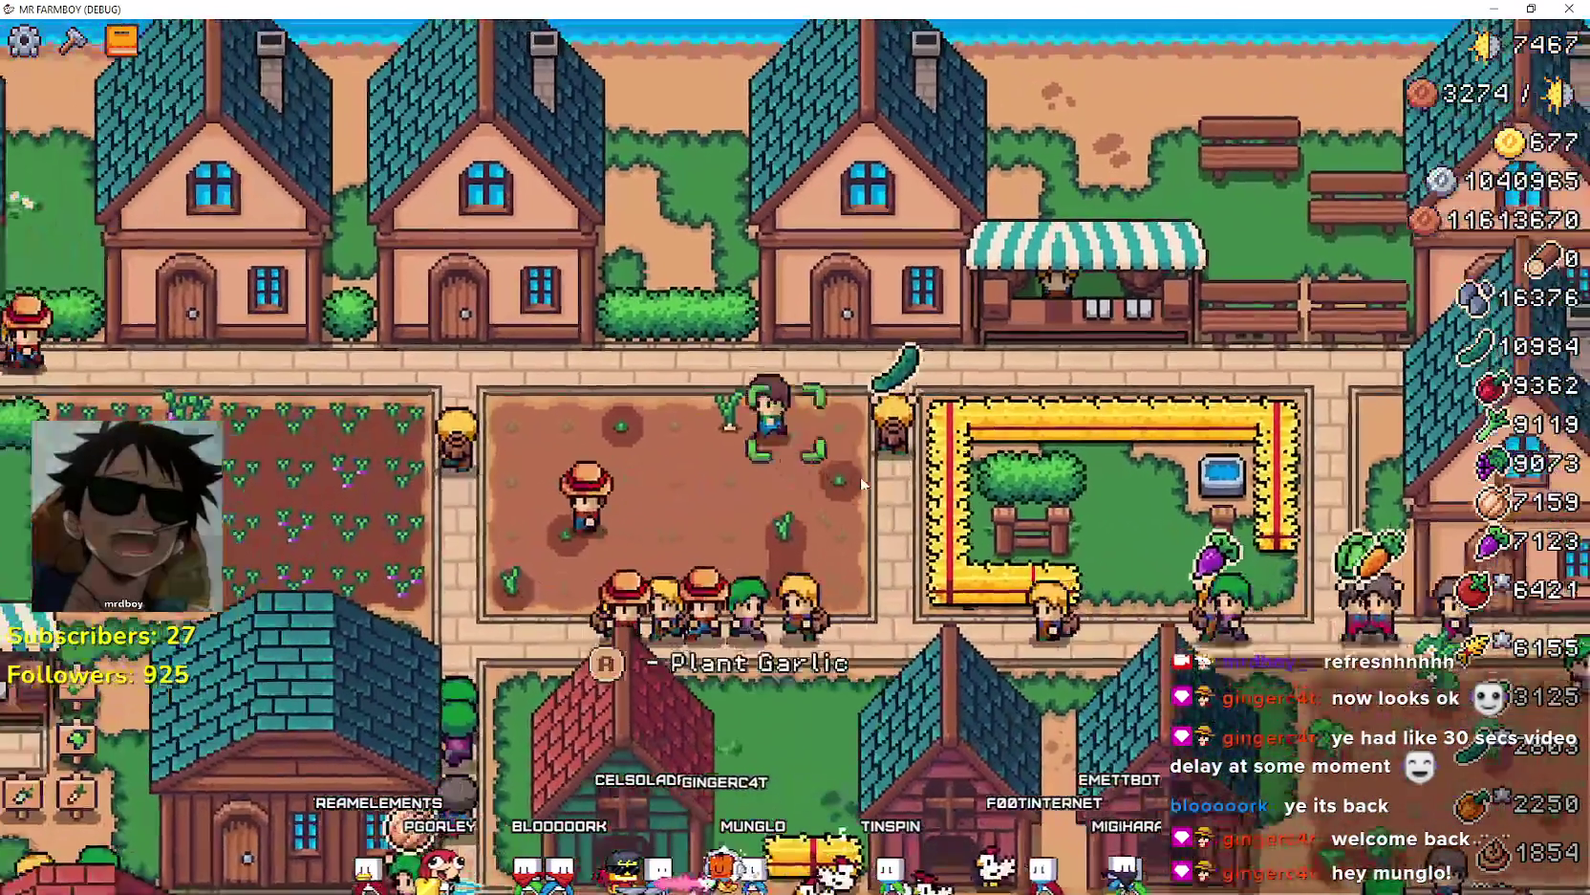
{"action": "key", "text": "a"}
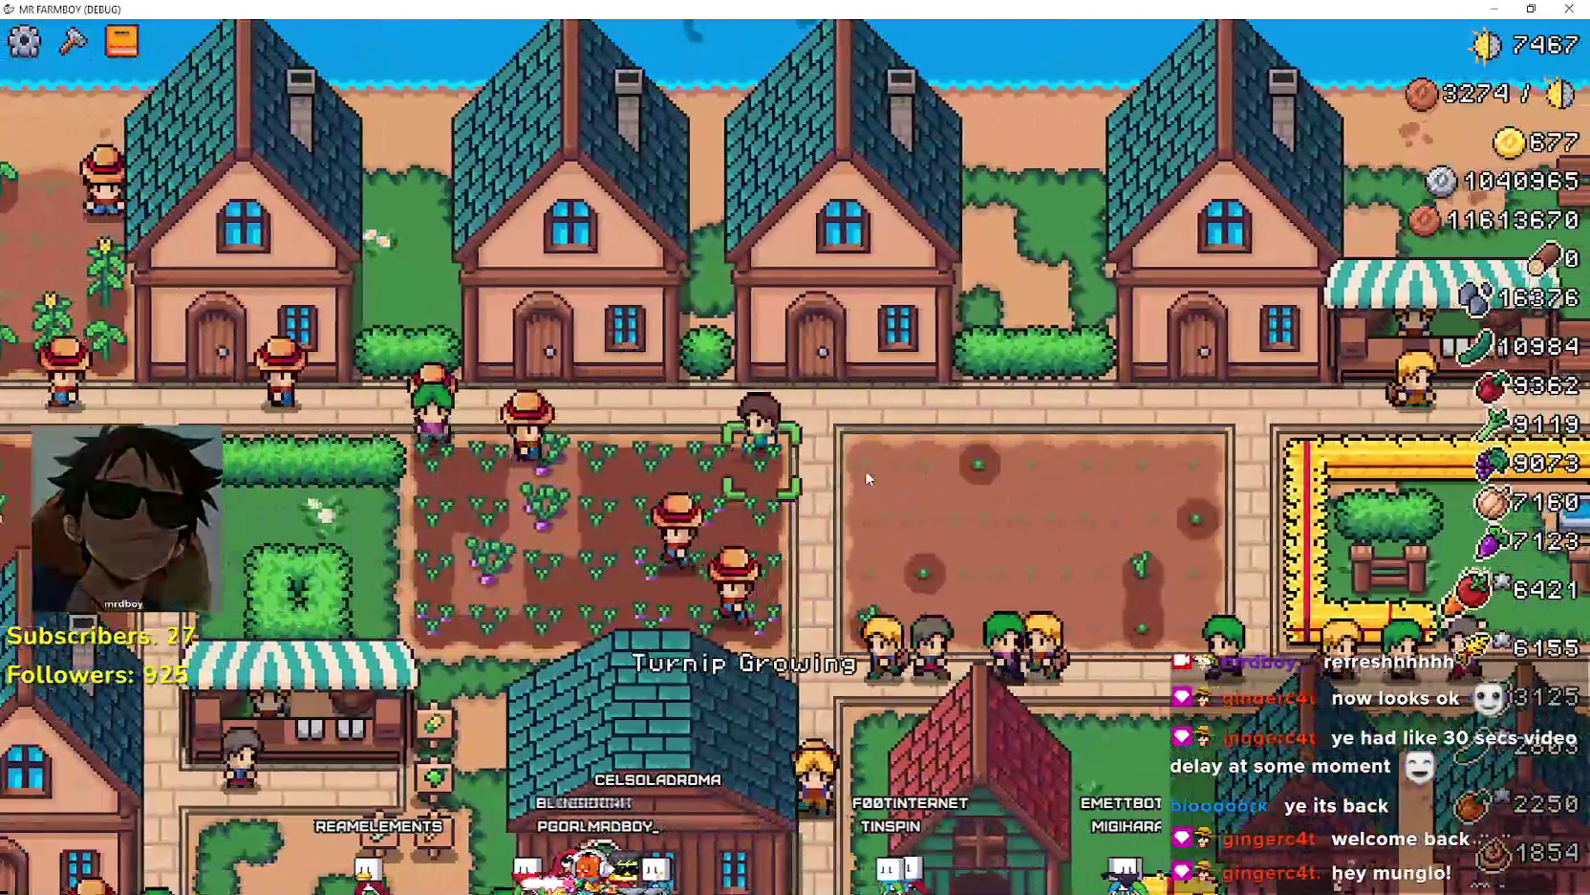
{"action": "key", "text": "a"}
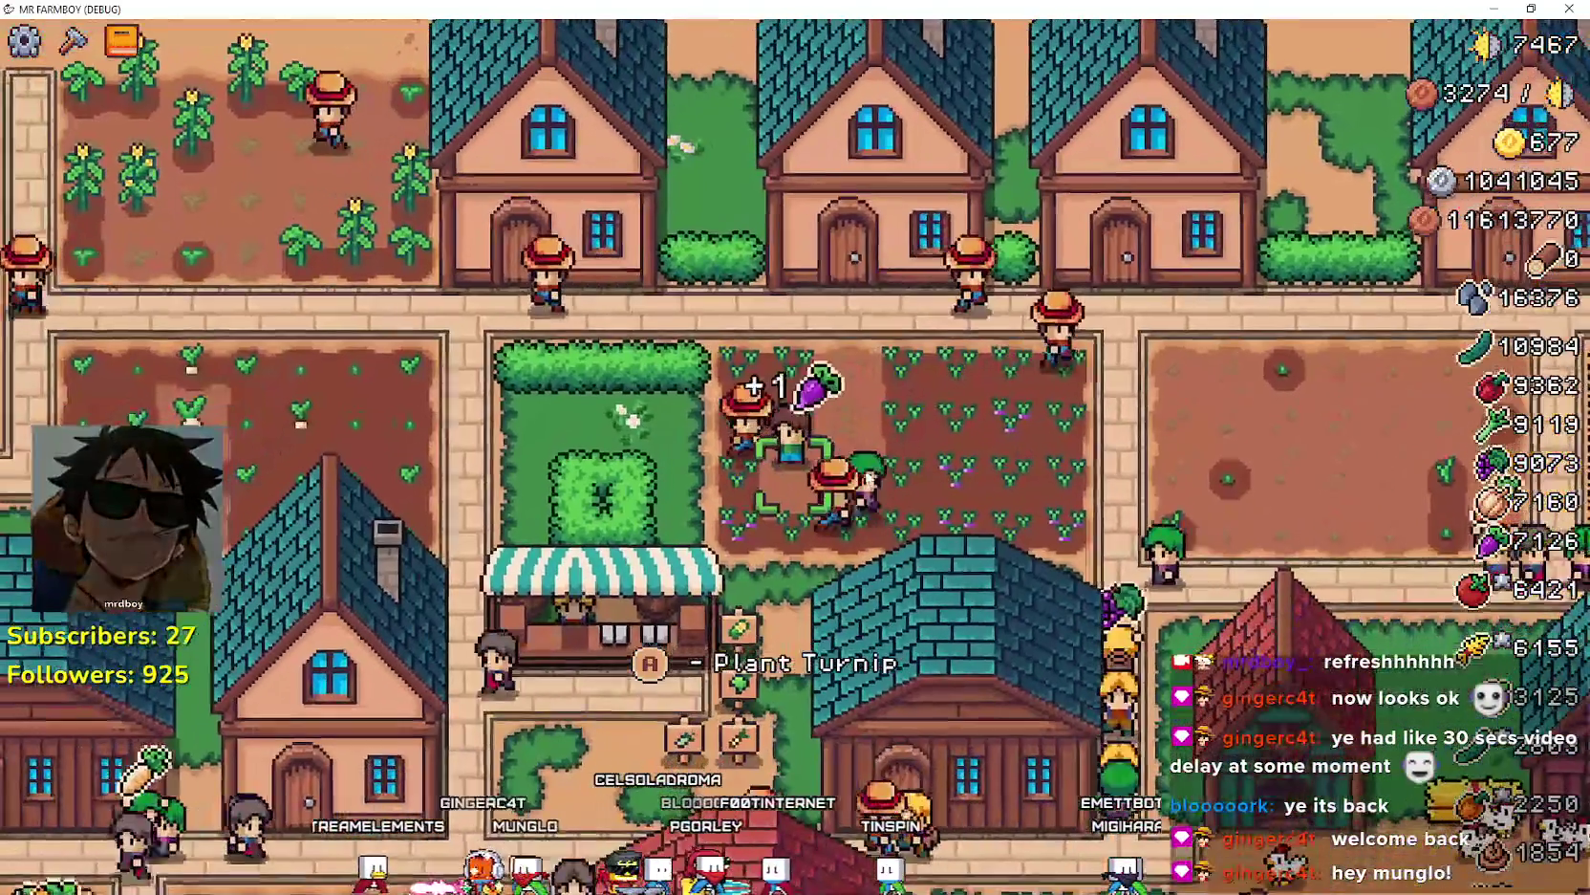
{"action": "key", "text": "a"}
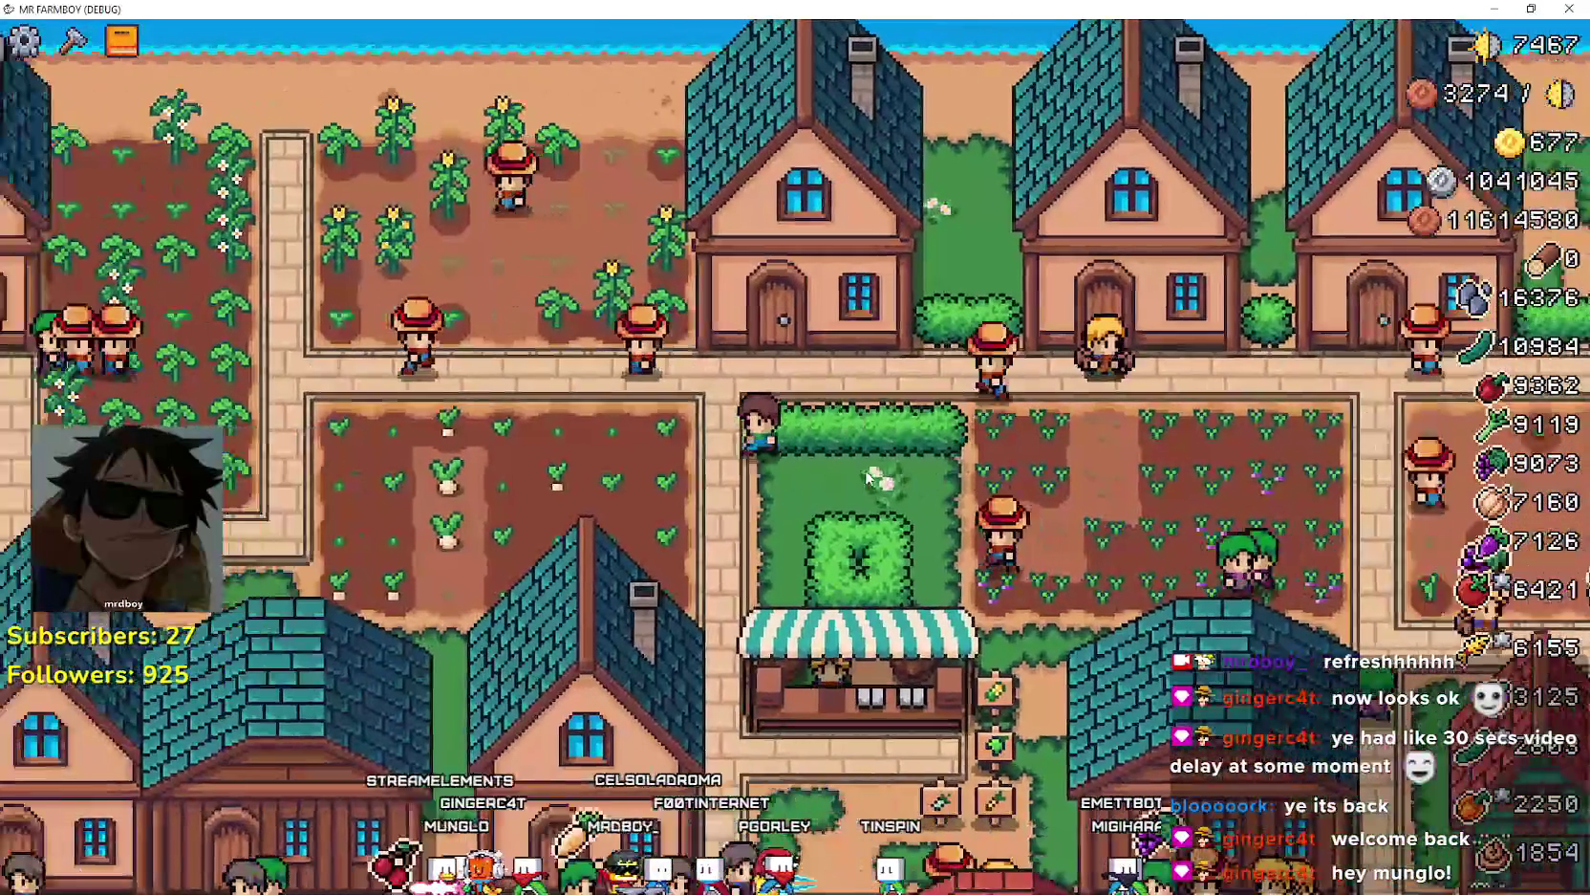
{"action": "key", "text": "a"}
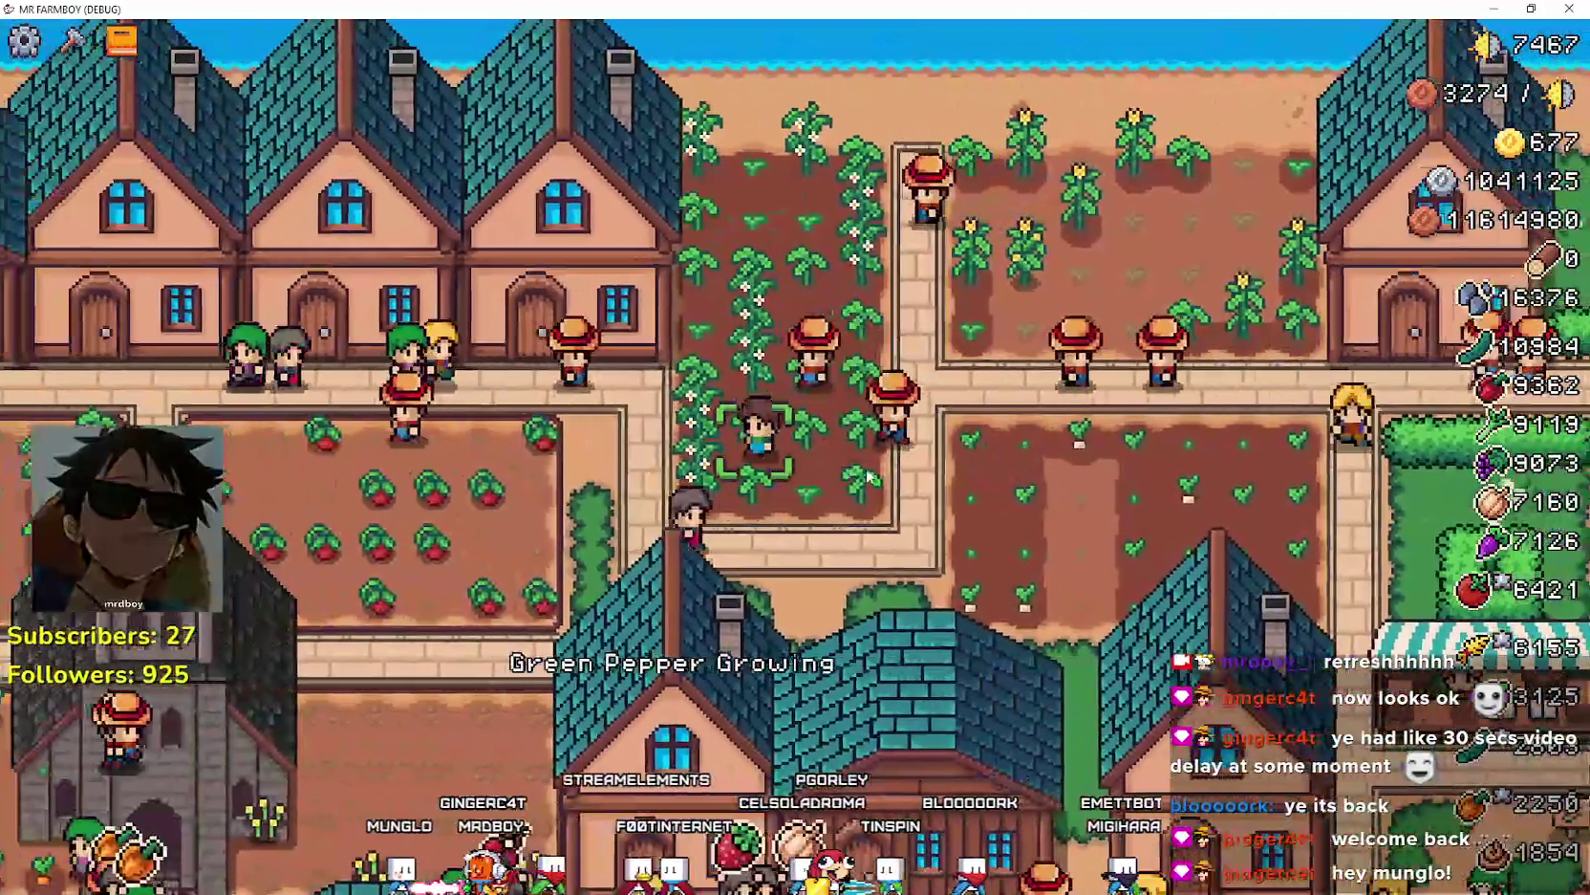
{"action": "key", "text": "a"}
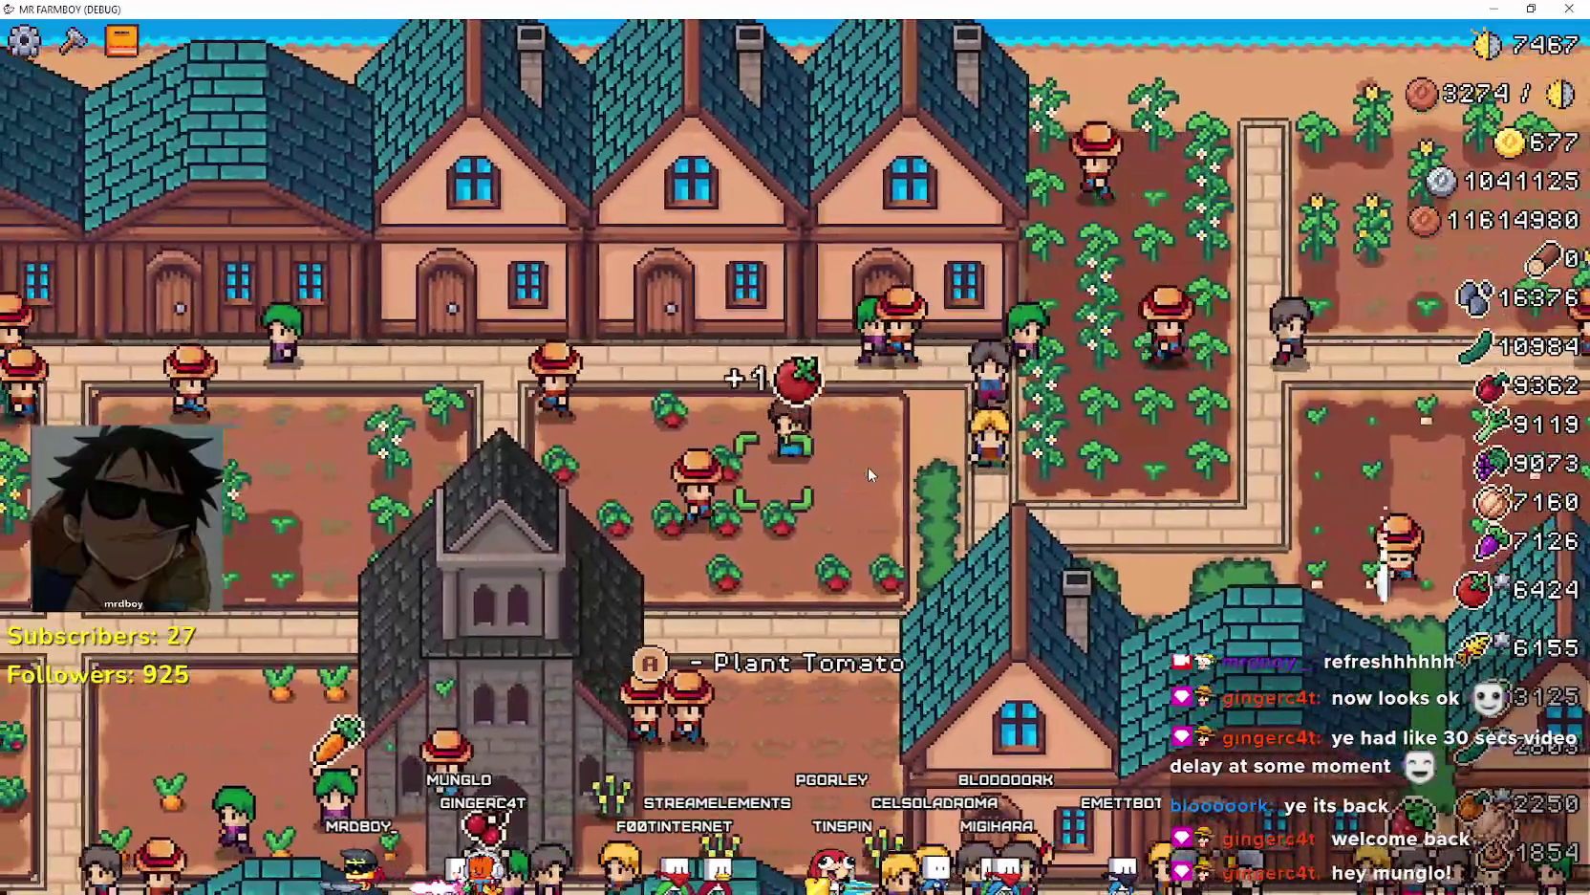
{"action": "key", "text": "a"}
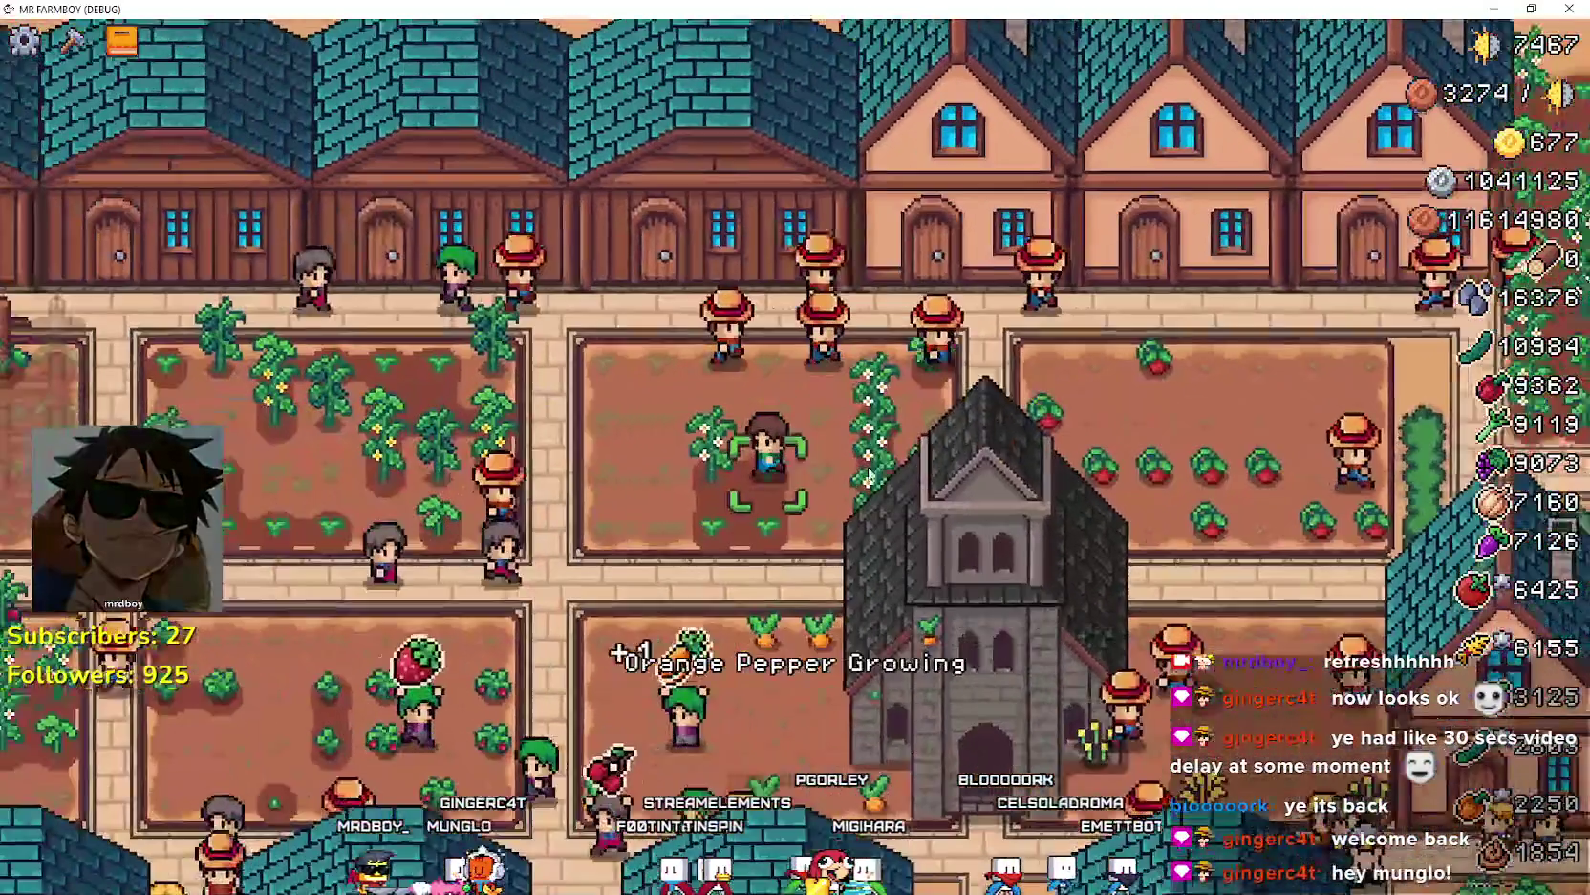
{"action": "key", "text": "a"}
{"action": "key", "text": "s"}
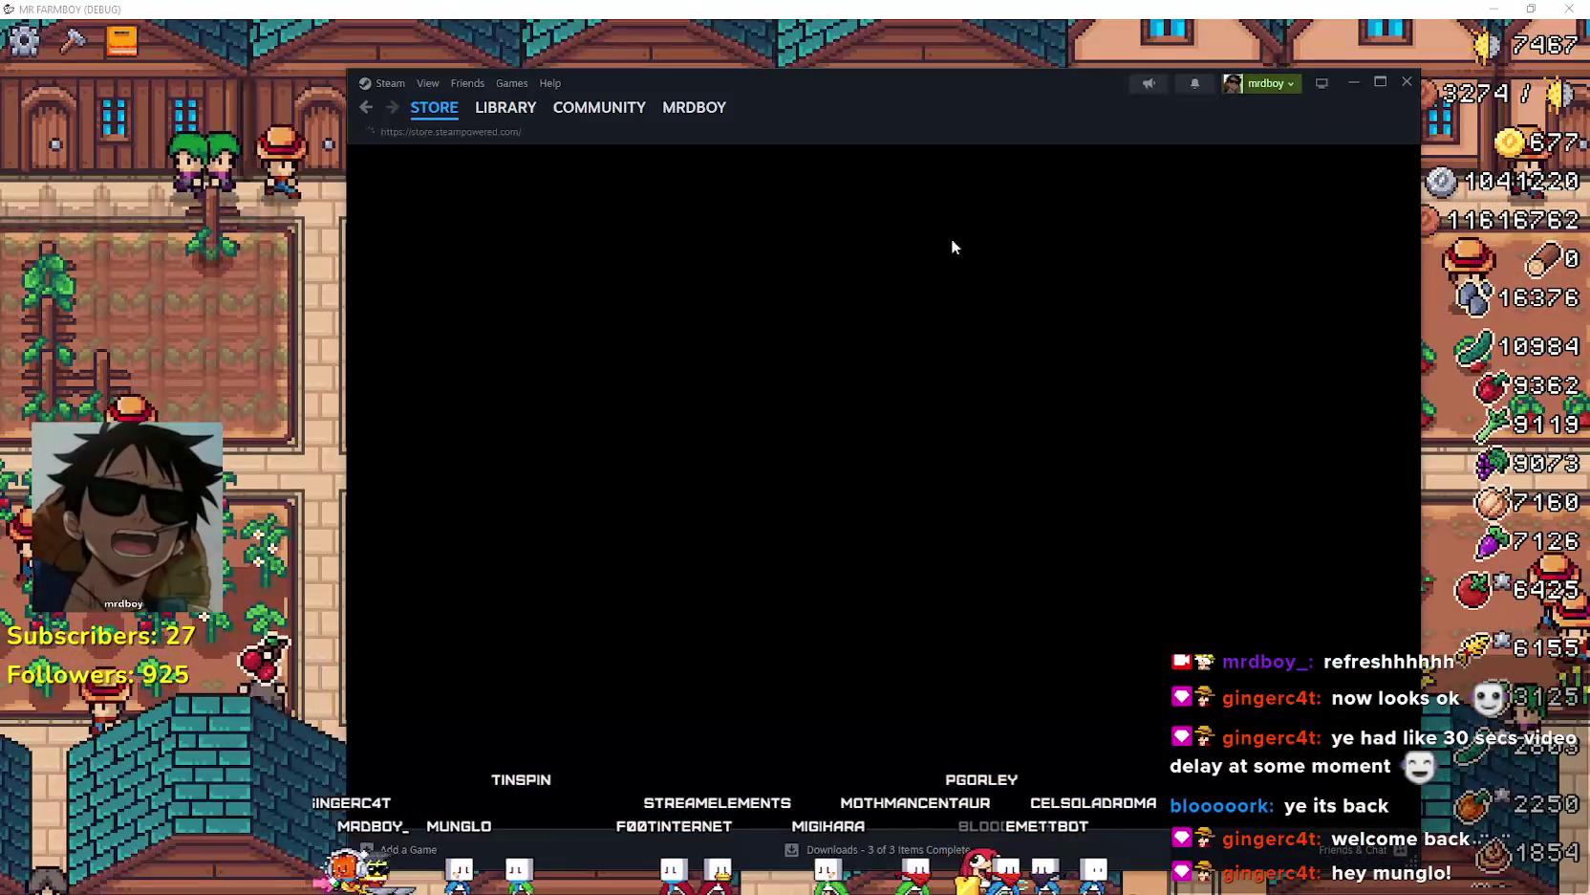
- Return to the Megabonk Christmas Patch notes and read down to the Auto Select Levelup Upgrades setting
{"action": "key", "text": "alt+Tab"}
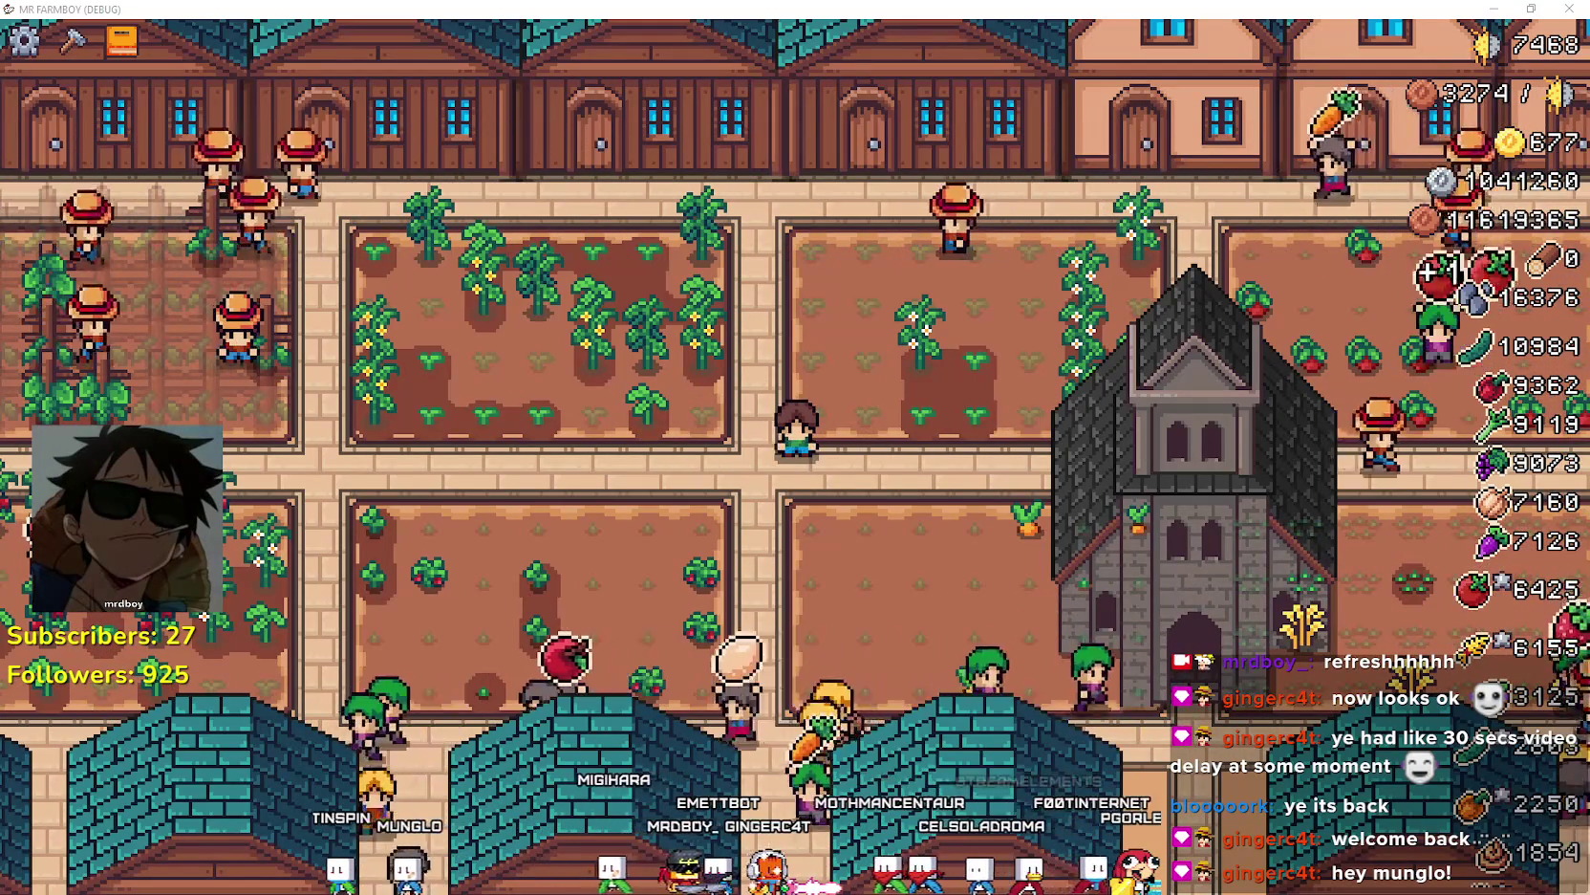
{"action": "key", "text": "alt+Tab"}
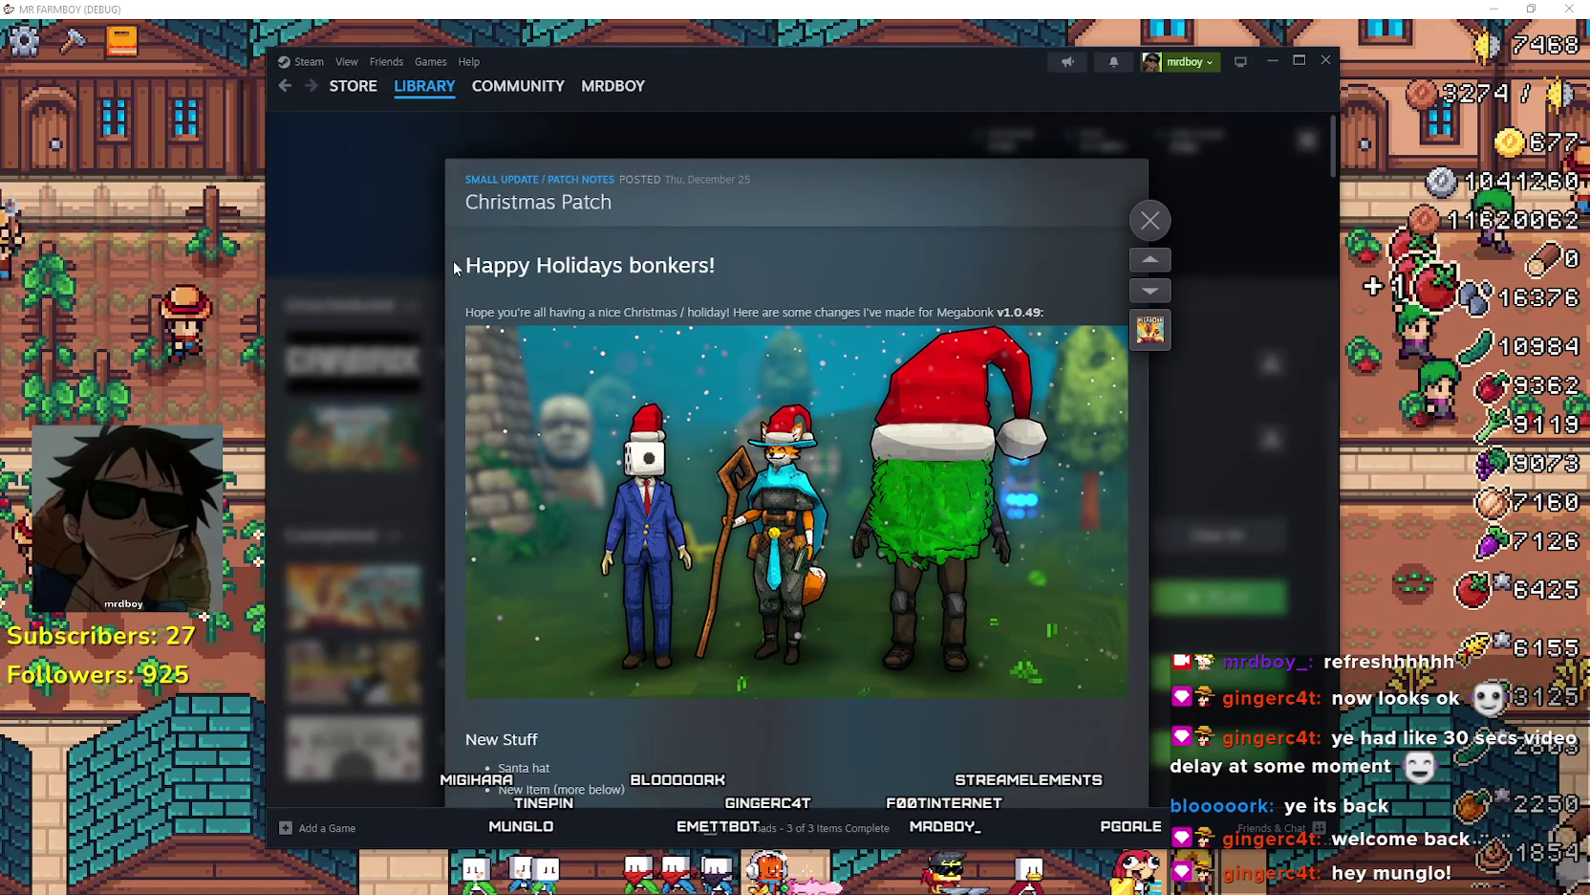
{"action": "left_click_drag", "start_coordinate": [536, 268], "coordinate": [723, 272]}
{"action": "scroll", "coordinate": [829, 597], "scroll_direction": "down", "scroll_amount": 2}
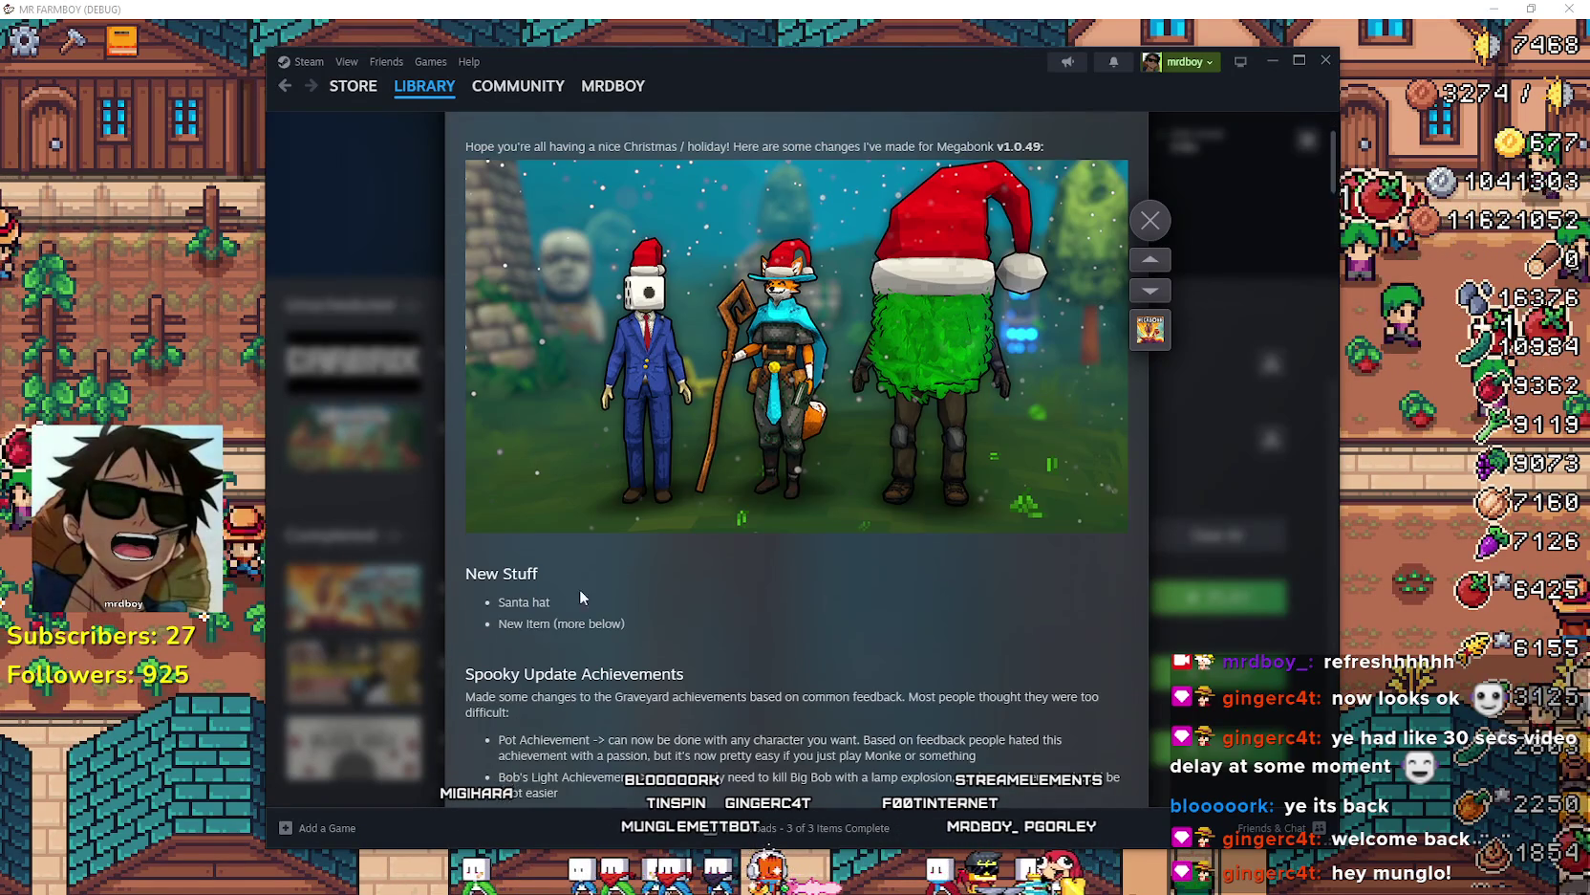
{"action": "left_click_drag", "start_coordinate": [494, 601], "coordinate": [551, 602]}
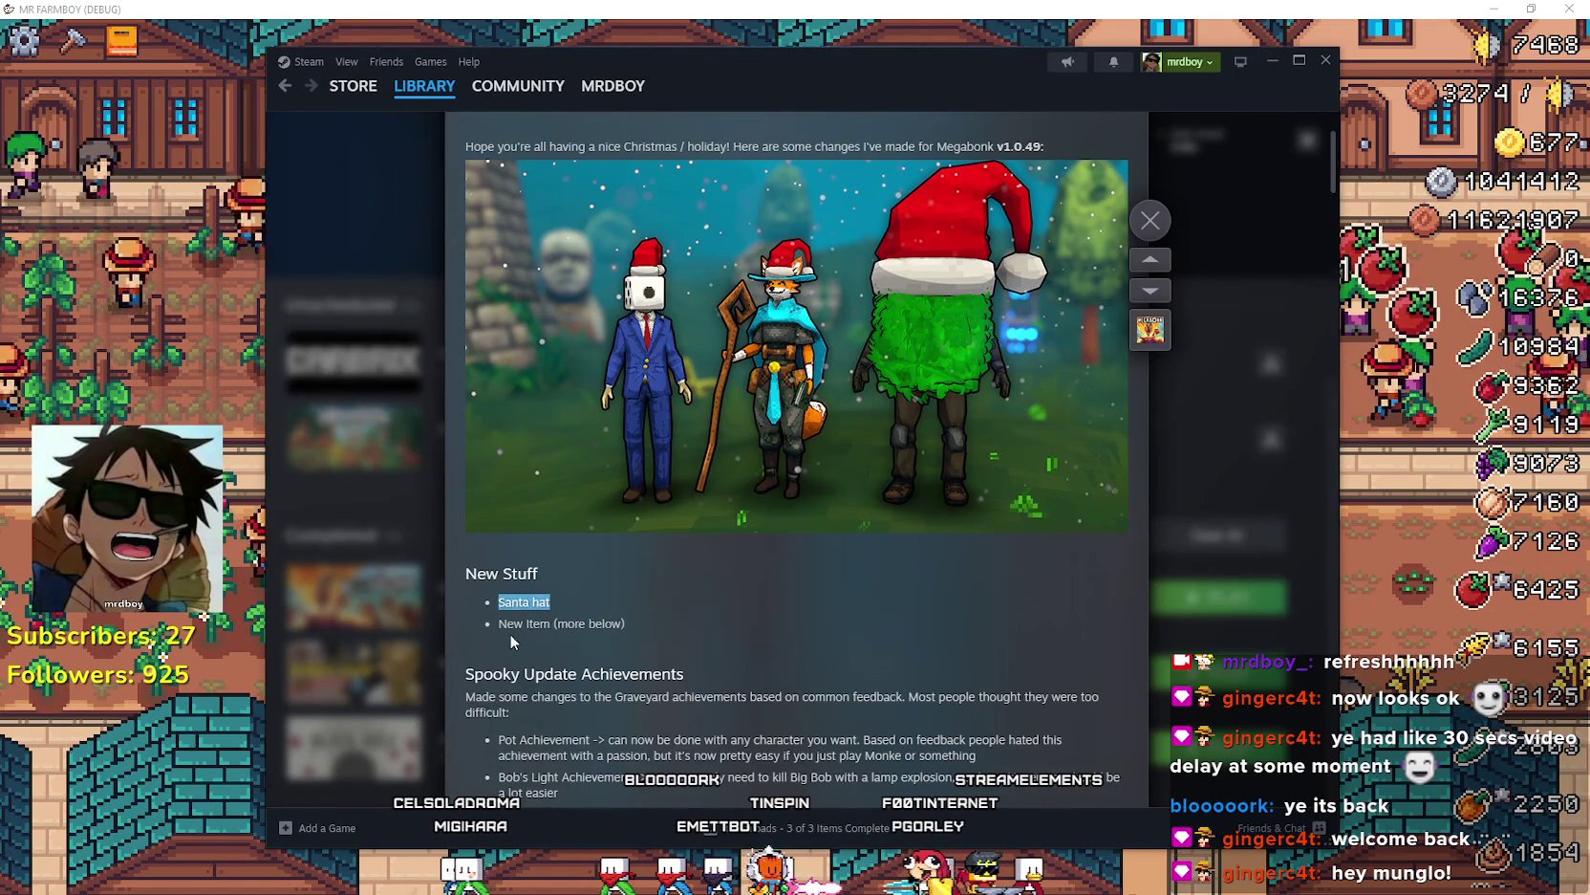
{"action": "scroll", "coordinate": [510, 633], "scroll_direction": "down", "scroll_amount": 2}
{"action": "left_click_drag", "start_coordinate": [498, 457], "coordinate": [507, 458]}
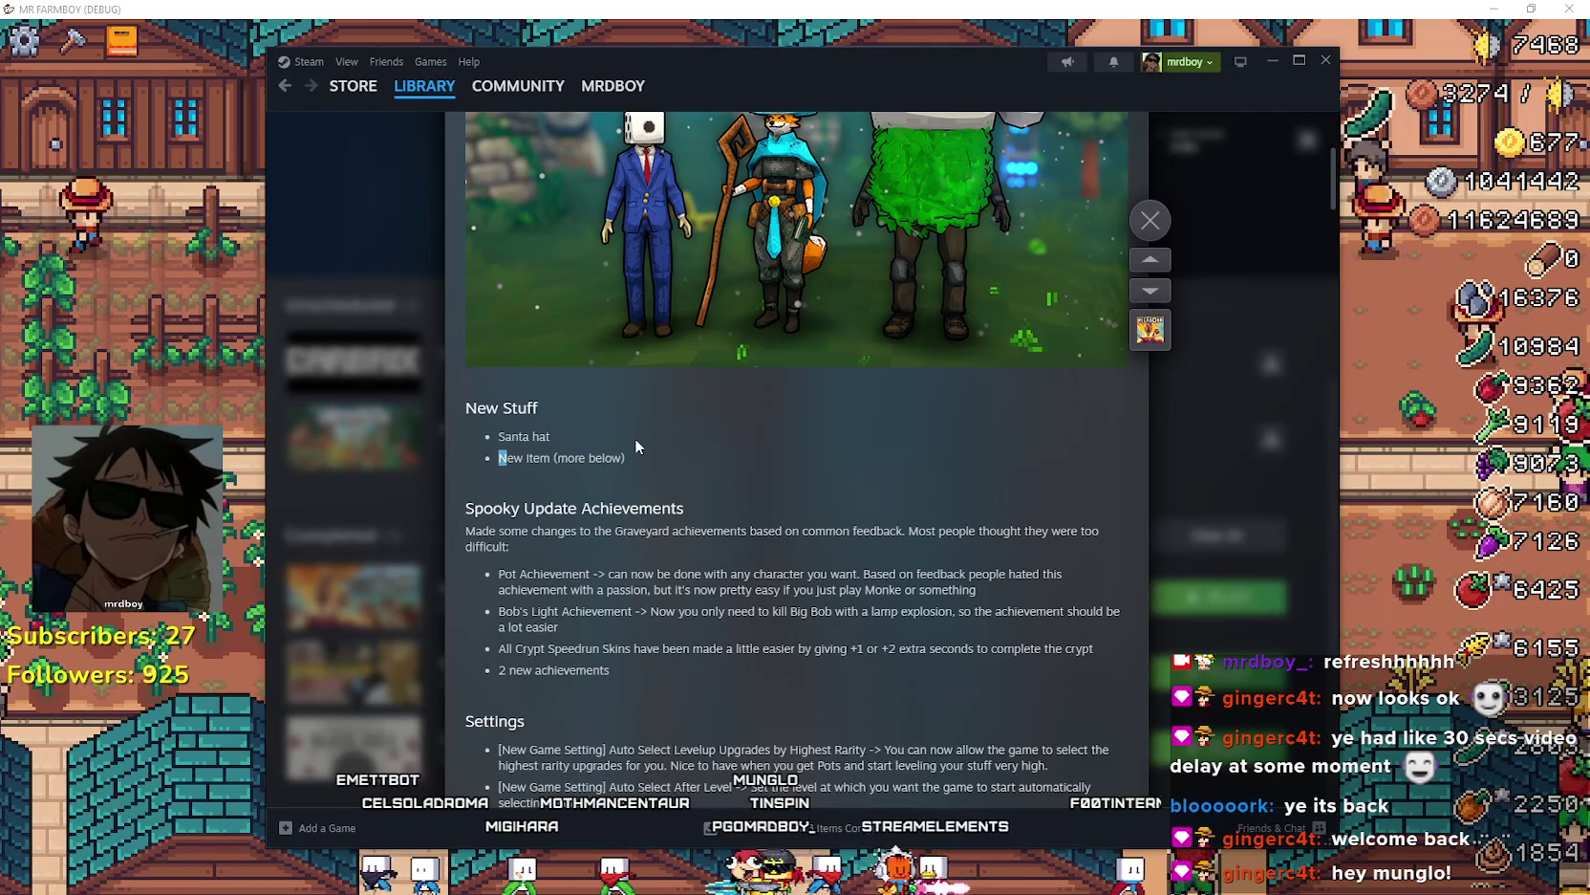
{"action": "scroll", "coordinate": [511, 389], "scroll_direction": "down", "scroll_amount": 4}
{"action": "mouse_move", "coordinate": [496, 418]}
{"action": "left_mouse_down"}
{"action": "mouse_move", "coordinate": [1090, 420]}
{"action": "mouse_move", "coordinate": [1109, 430]}
{"action": "mouse_move", "coordinate": [1109, 508]}
{"action": "left_mouse_up"}
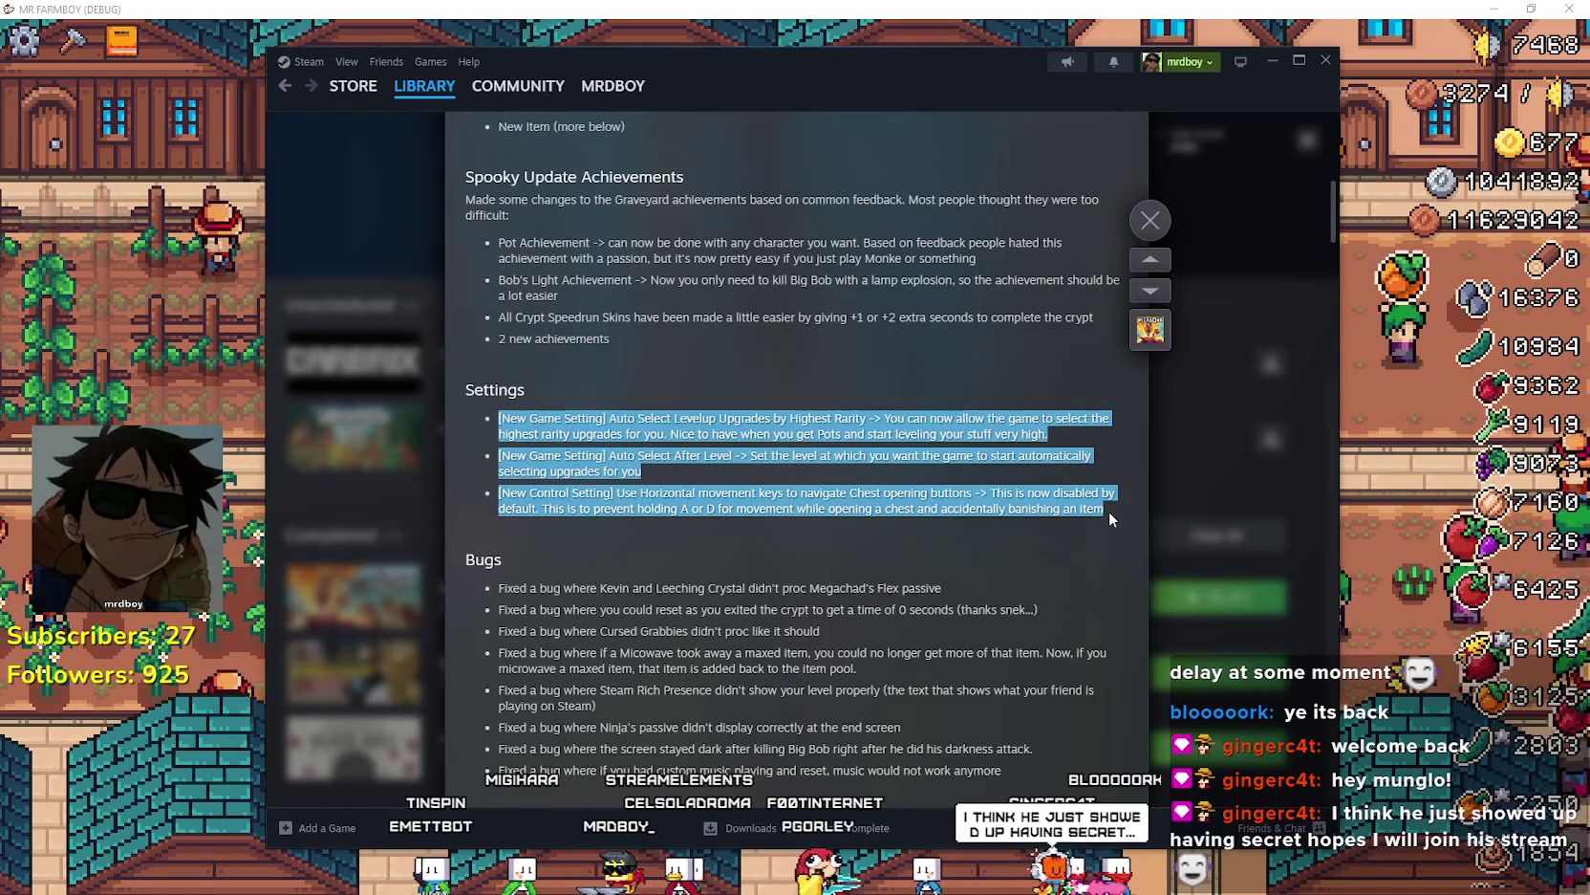
- Read the rest of the patch notes past the Luck Tome entry, then close the news post
{"action": "scroll", "coordinate": [568, 499], "scroll_direction": "down", "scroll_amount": 1}
{"action": "left_click", "coordinate": [568, 500]}
{"action": "scroll", "coordinate": [571, 524], "scroll_direction": "down", "scroll_amount": 5}
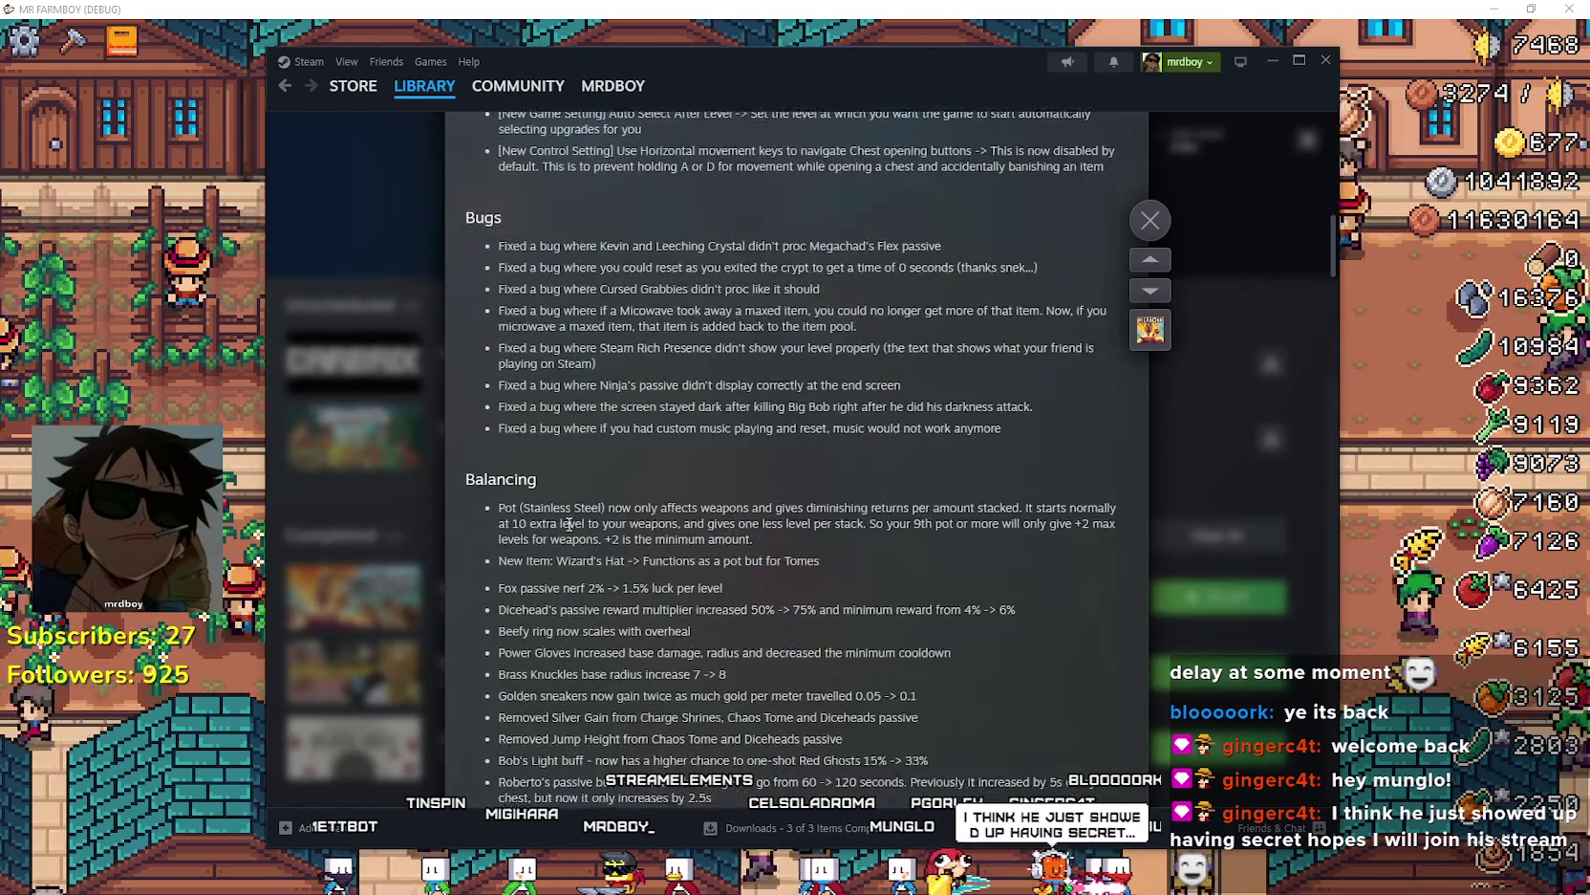
{"action": "scroll", "coordinate": [572, 524], "scroll_direction": "down", "scroll_amount": 5}
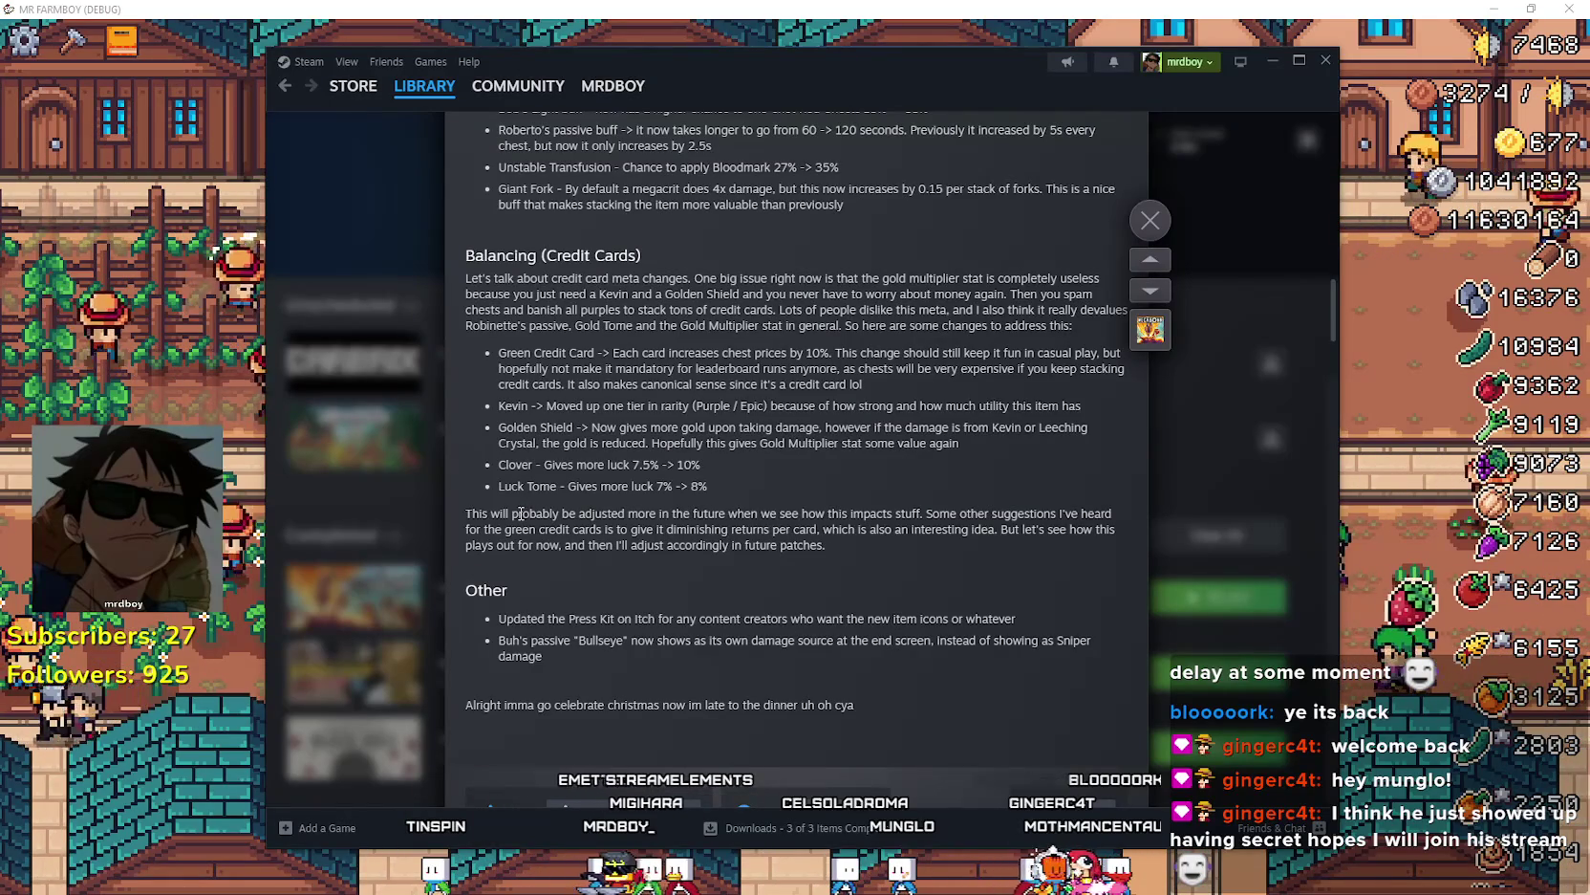
{"action": "mouse_move", "coordinate": [499, 487]}
{"action": "left_mouse_down"}
{"action": "mouse_move", "coordinate": [581, 491]}
{"action": "mouse_move", "coordinate": [560, 486]}
{"action": "left_mouse_up"}
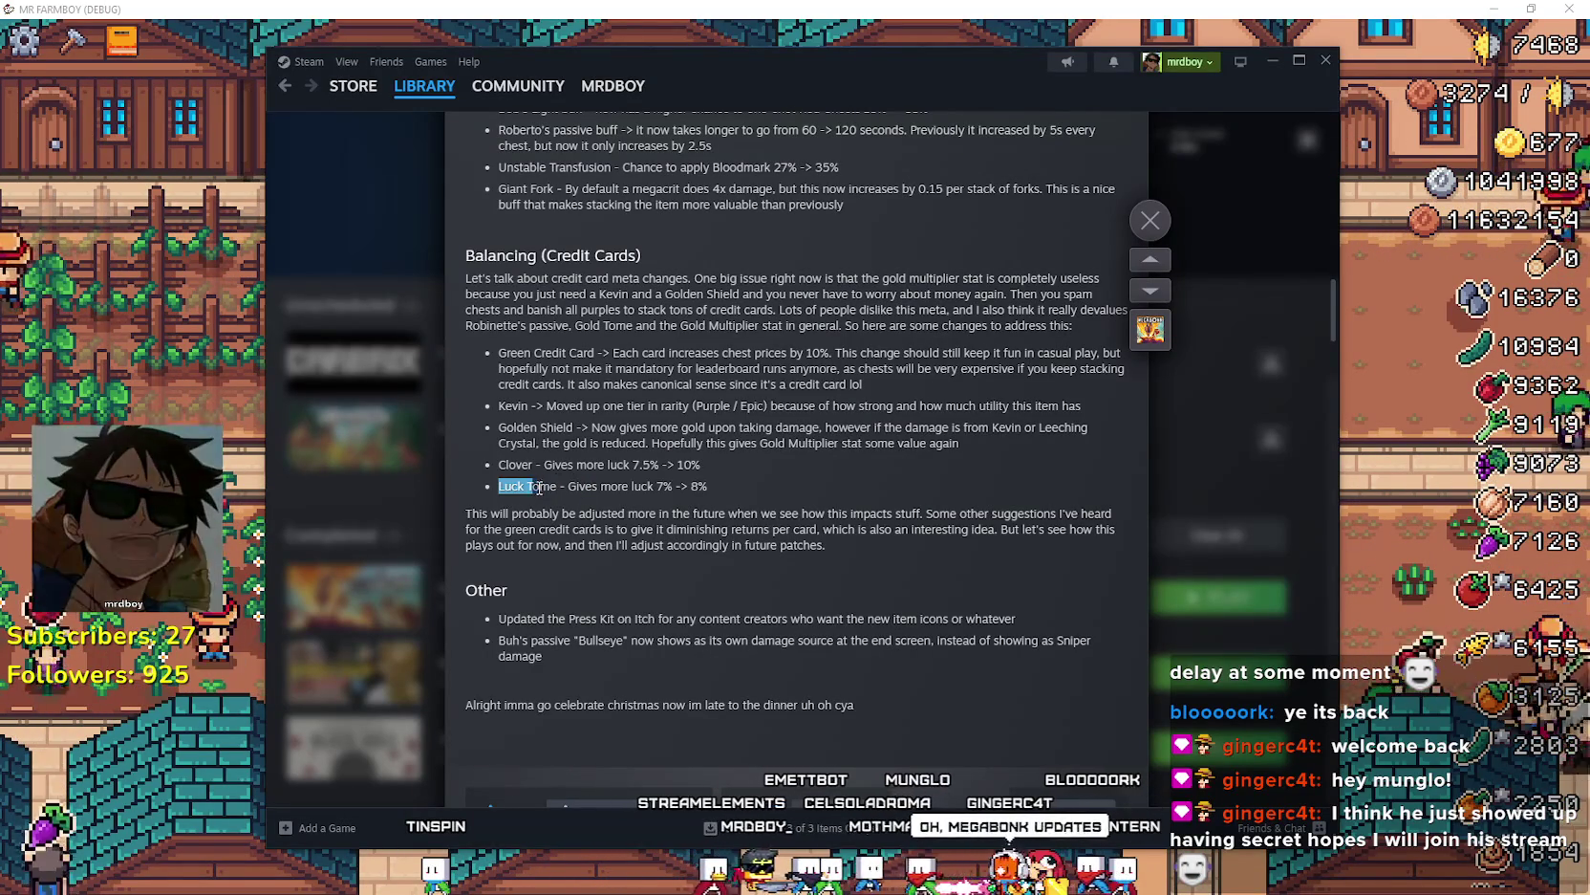
{"action": "scroll", "coordinate": [627, 546], "scroll_direction": "down", "scroll_amount": 3}
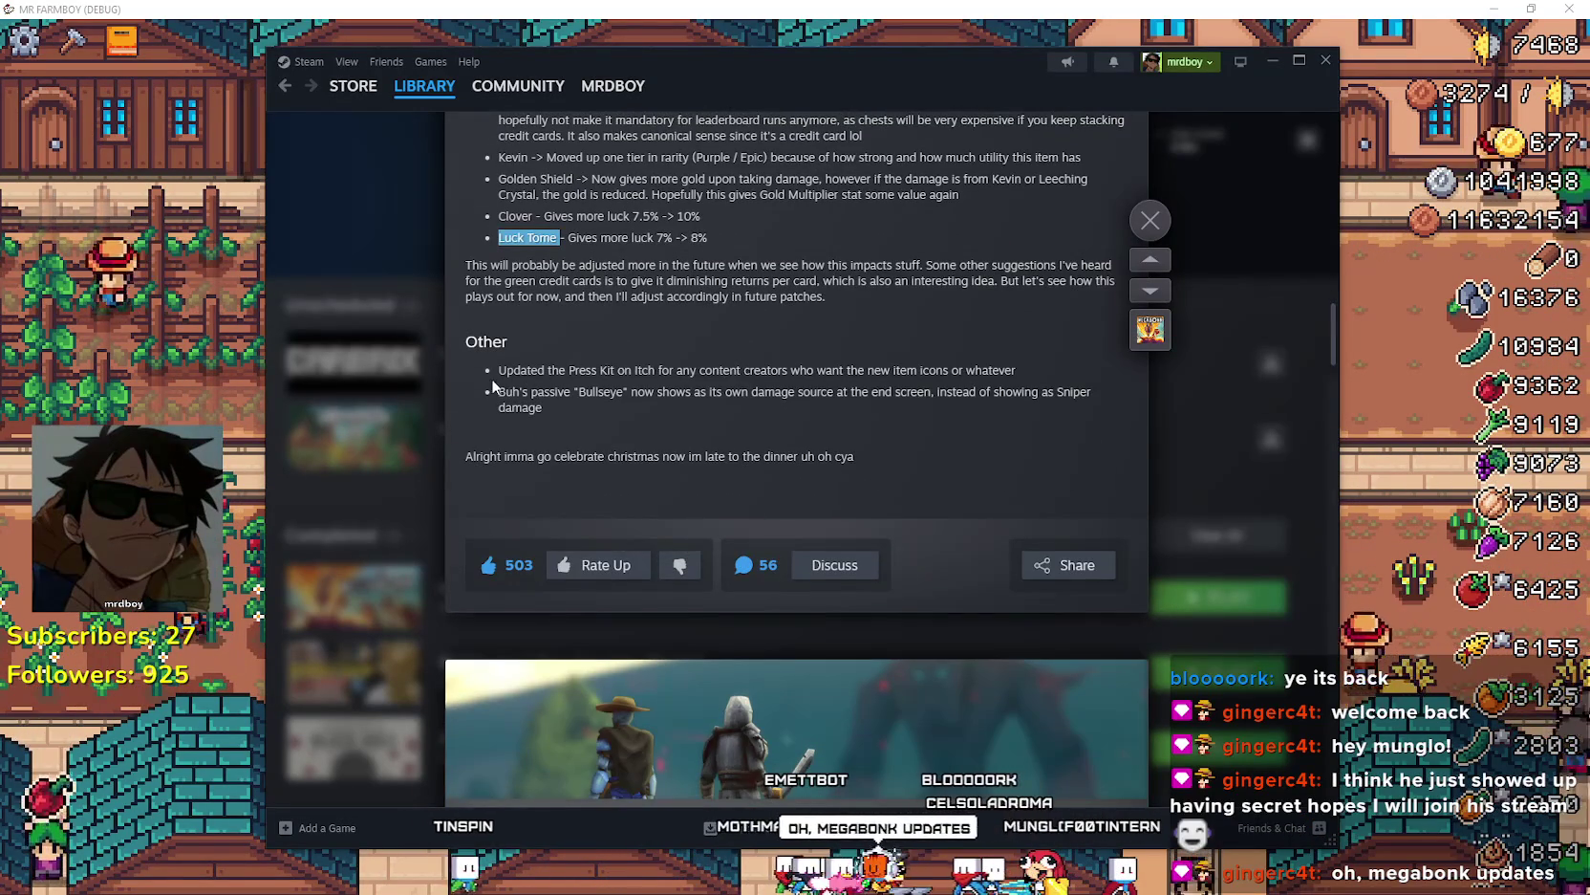
{"action": "scroll", "coordinate": [811, 426], "scroll_direction": "down", "scroll_amount": 7}
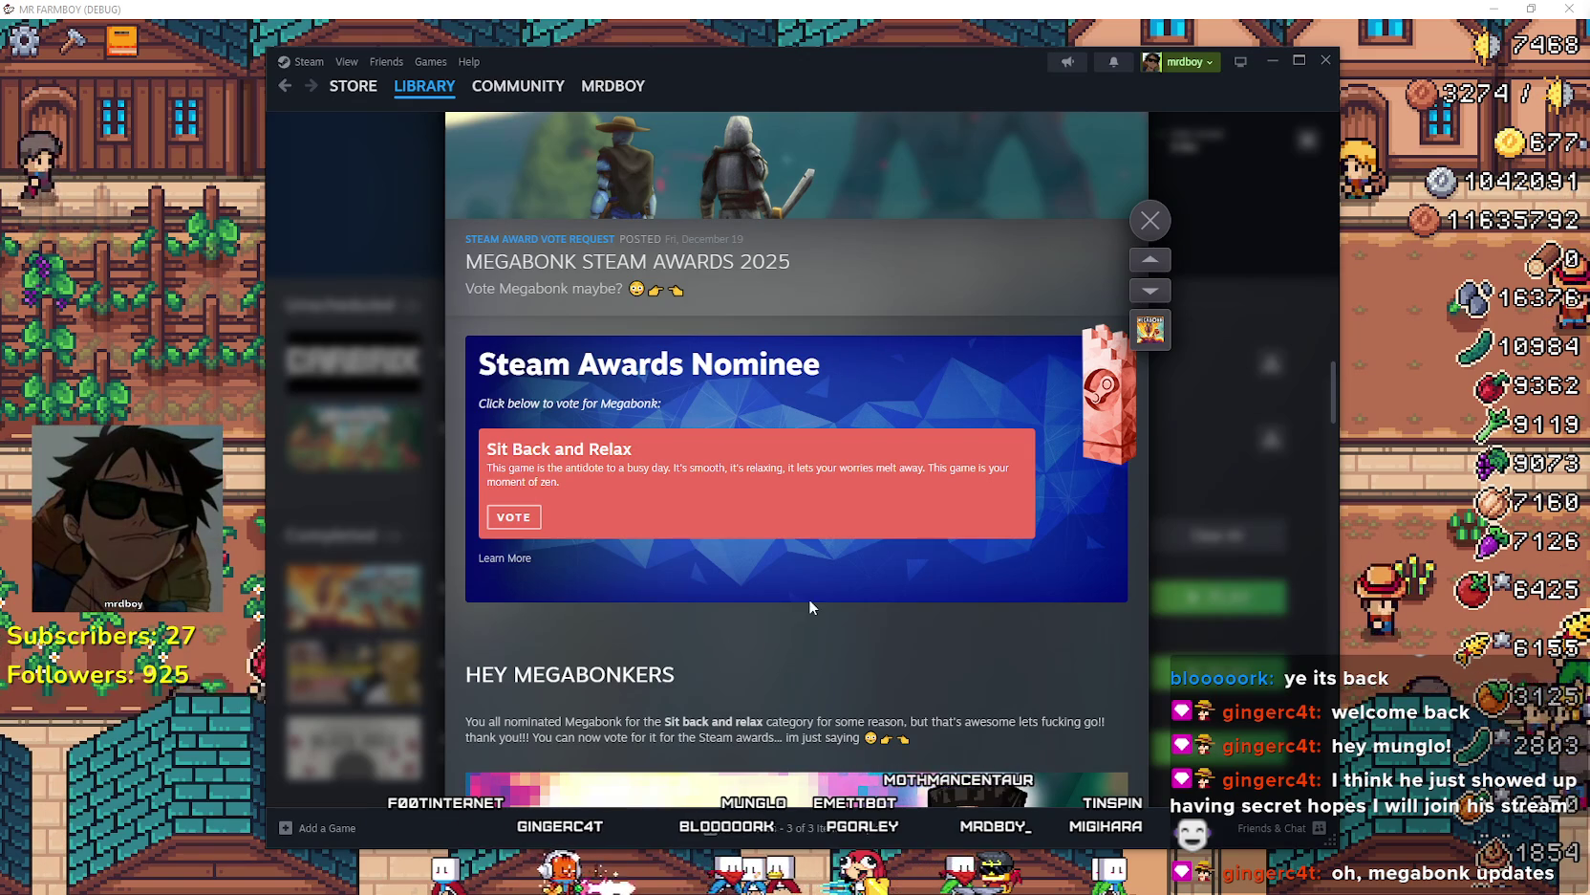
{"action": "scroll", "coordinate": [808, 597], "scroll_direction": "down", "scroll_amount": 3}
{"action": "left_click", "coordinate": [1156, 226]}
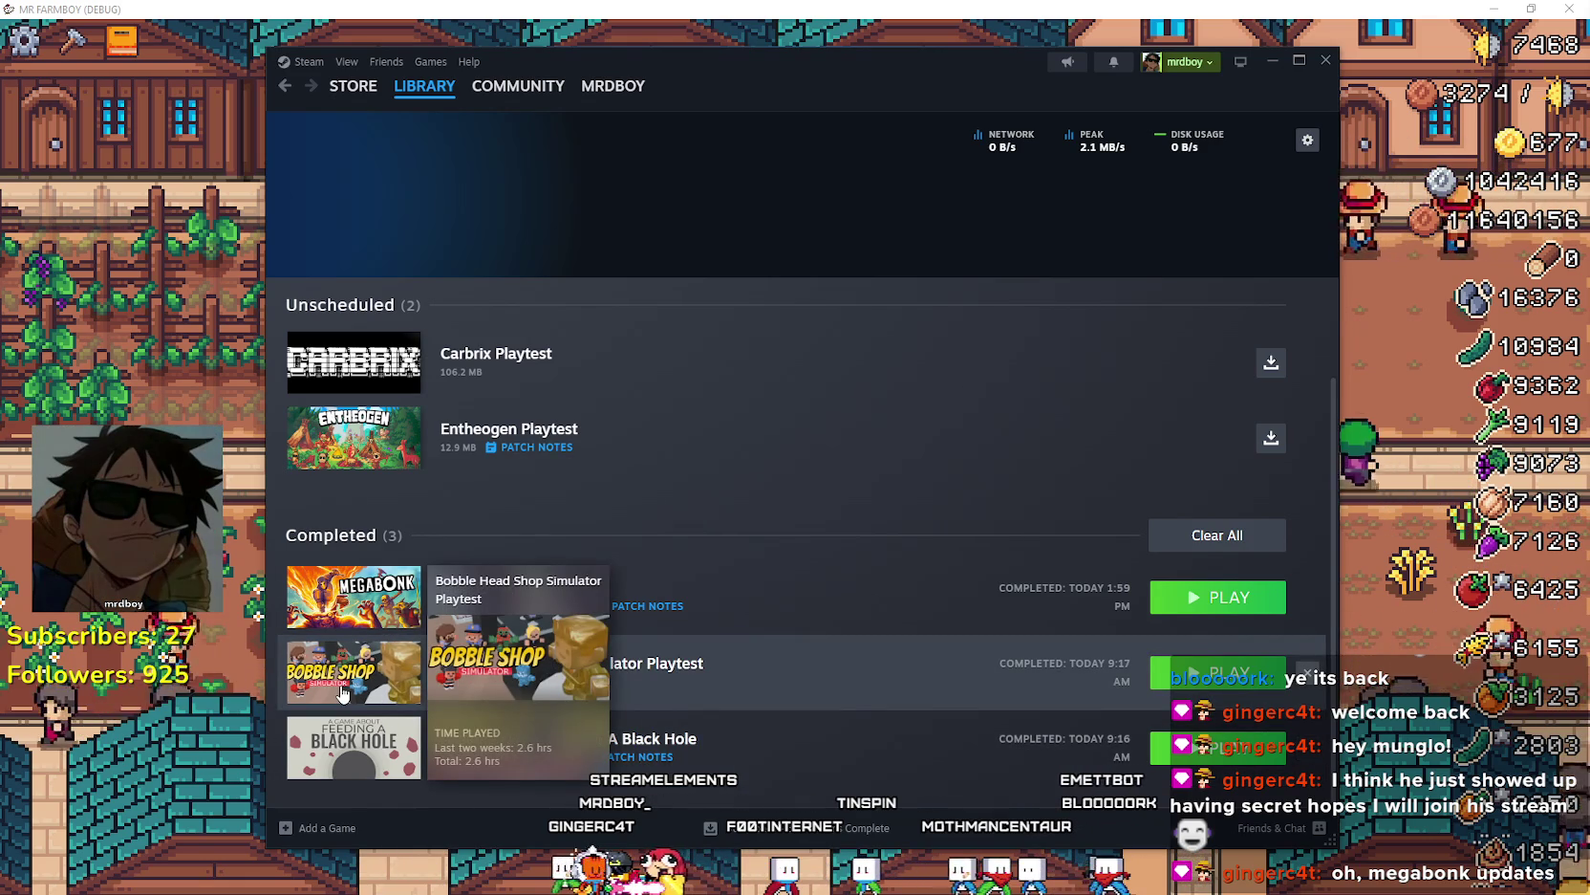
- View the Bobble Head Playtest, Path of Exile 2 and ARC Raiders library pages and community hubs
{"action": "left_click", "coordinate": [343, 693]}
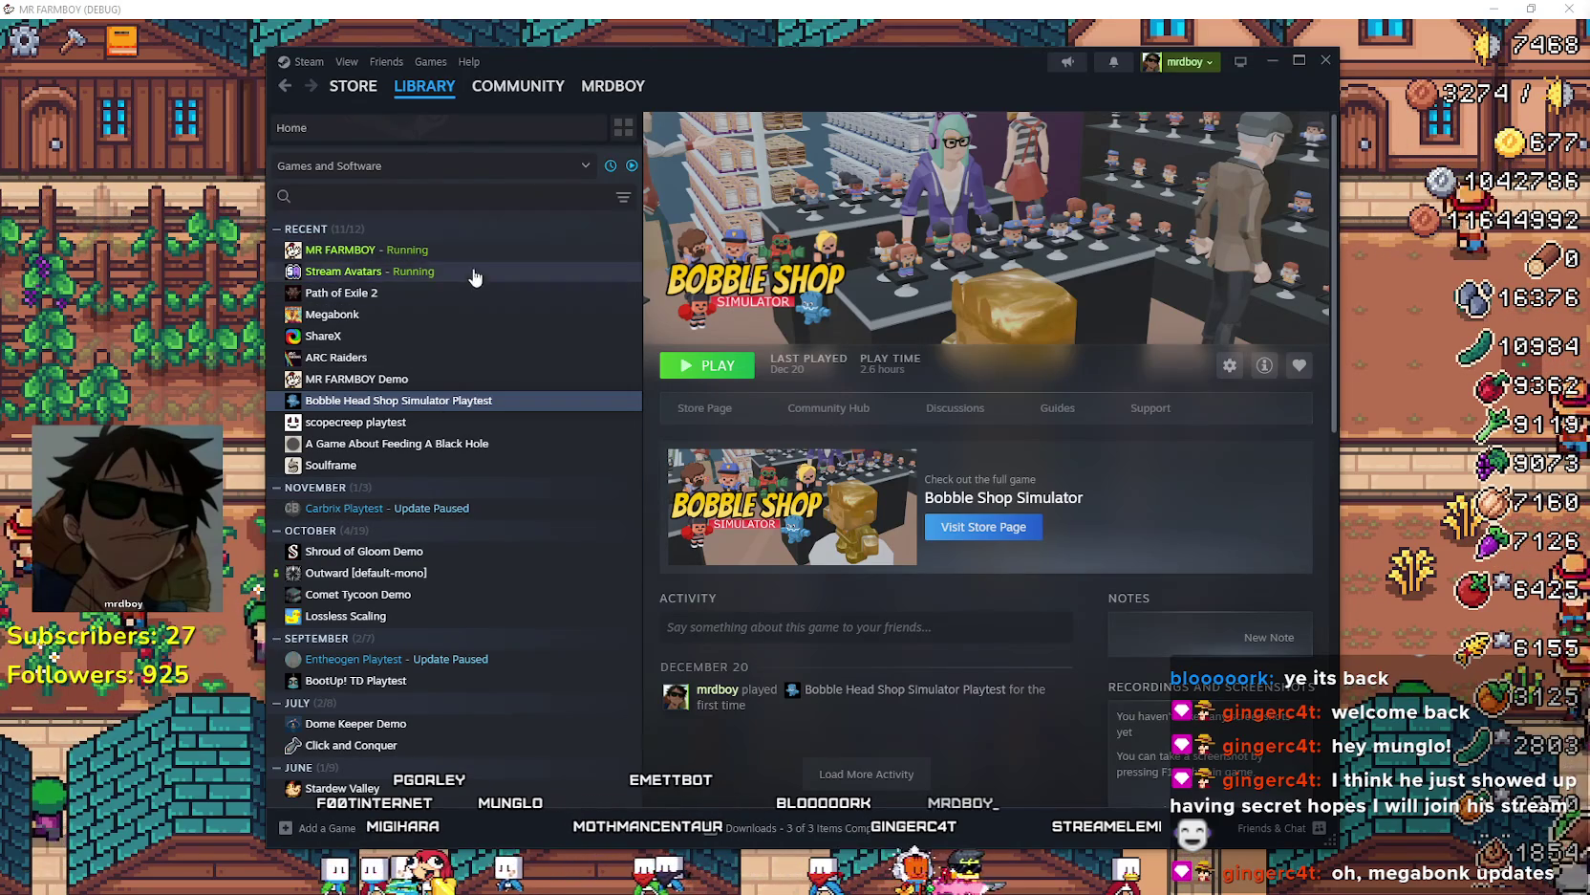
{"action": "left_click", "coordinate": [361, 293]}
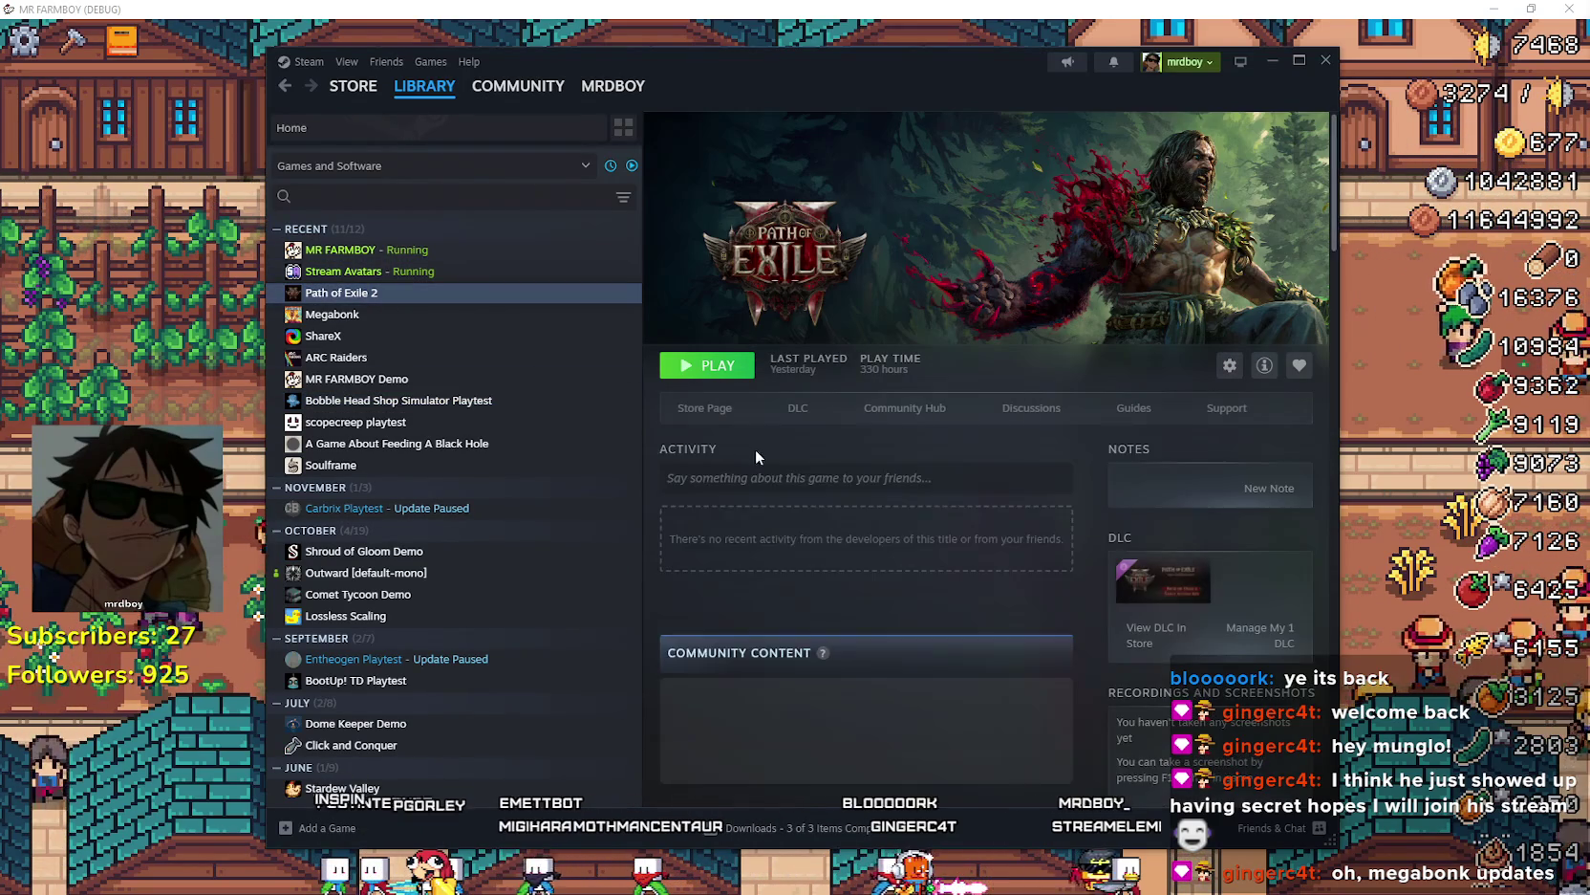
{"action": "left_click", "coordinate": [855, 406]}
{"action": "mouse_move", "coordinate": [407, 96]}
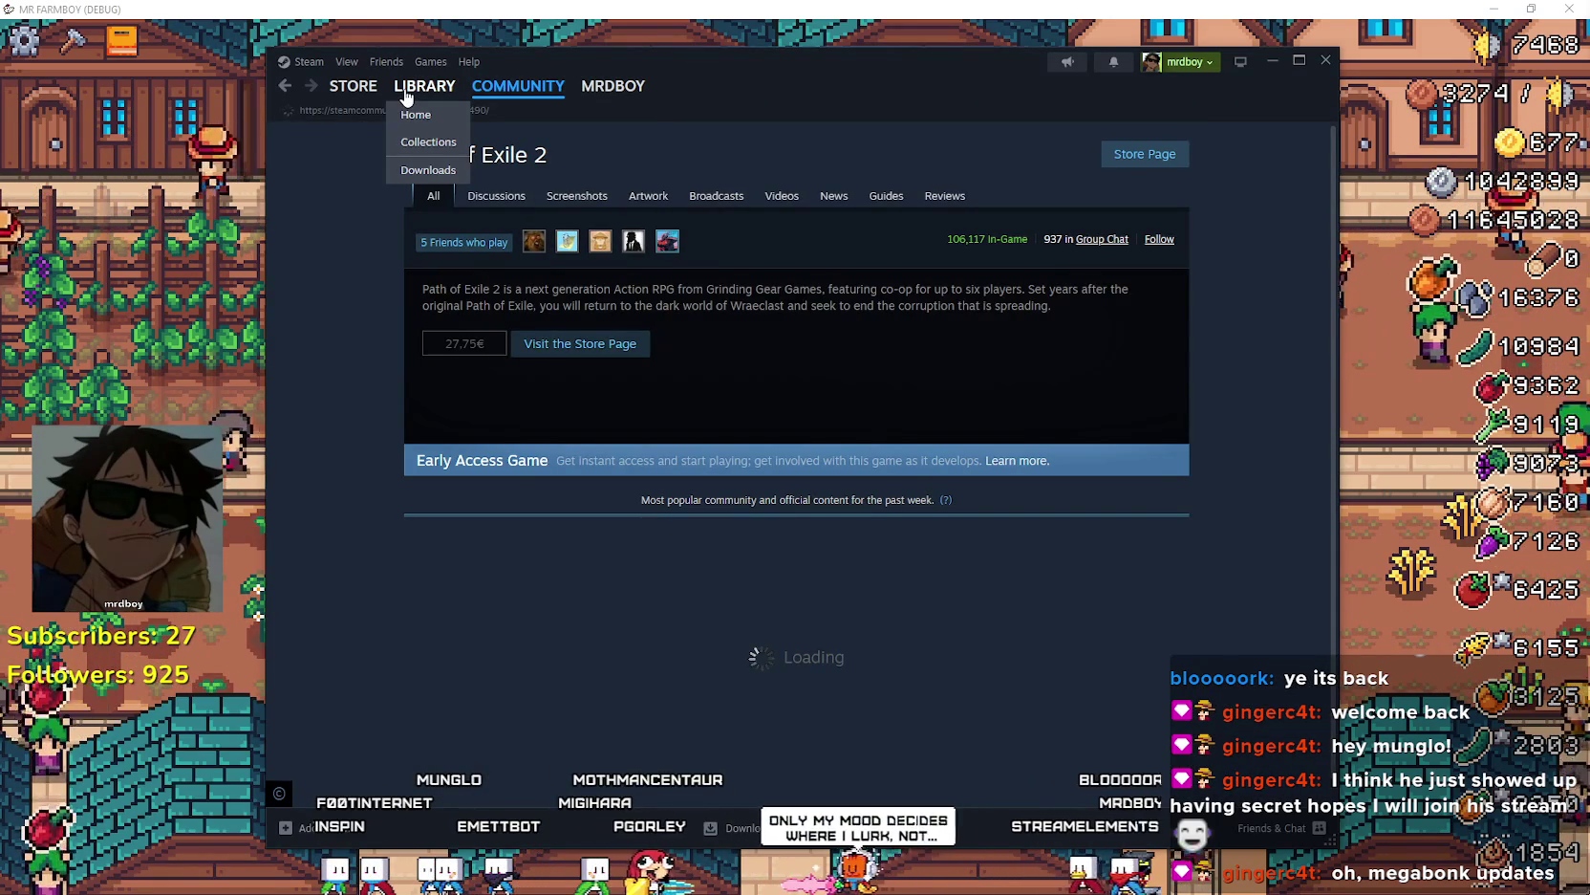
{"action": "left_click", "coordinate": [409, 88]}
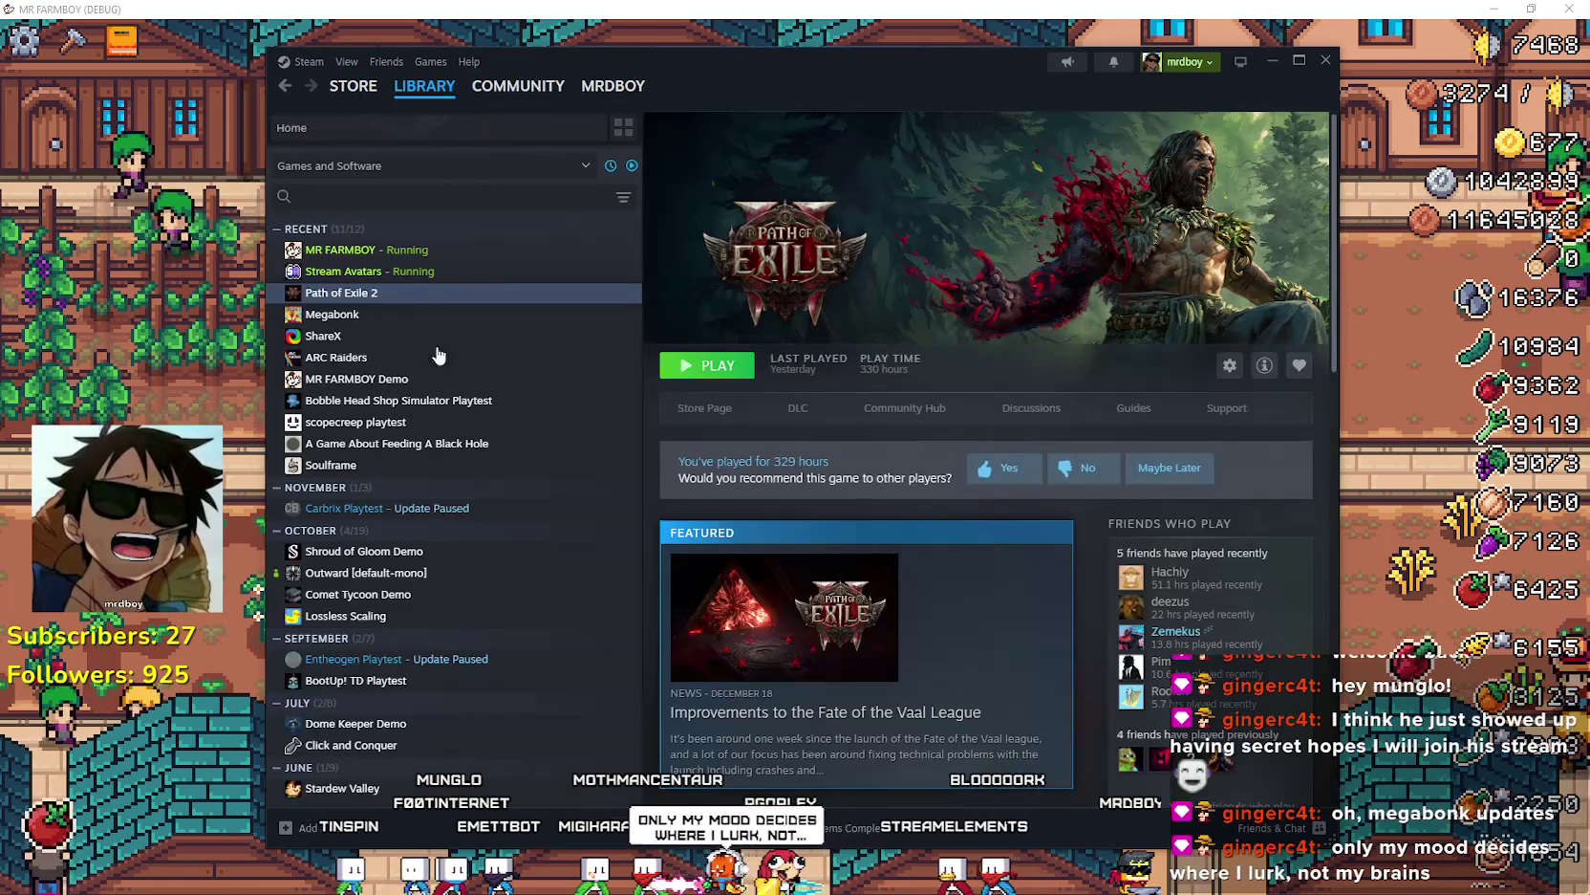
{"action": "left_click", "coordinate": [416, 355]}
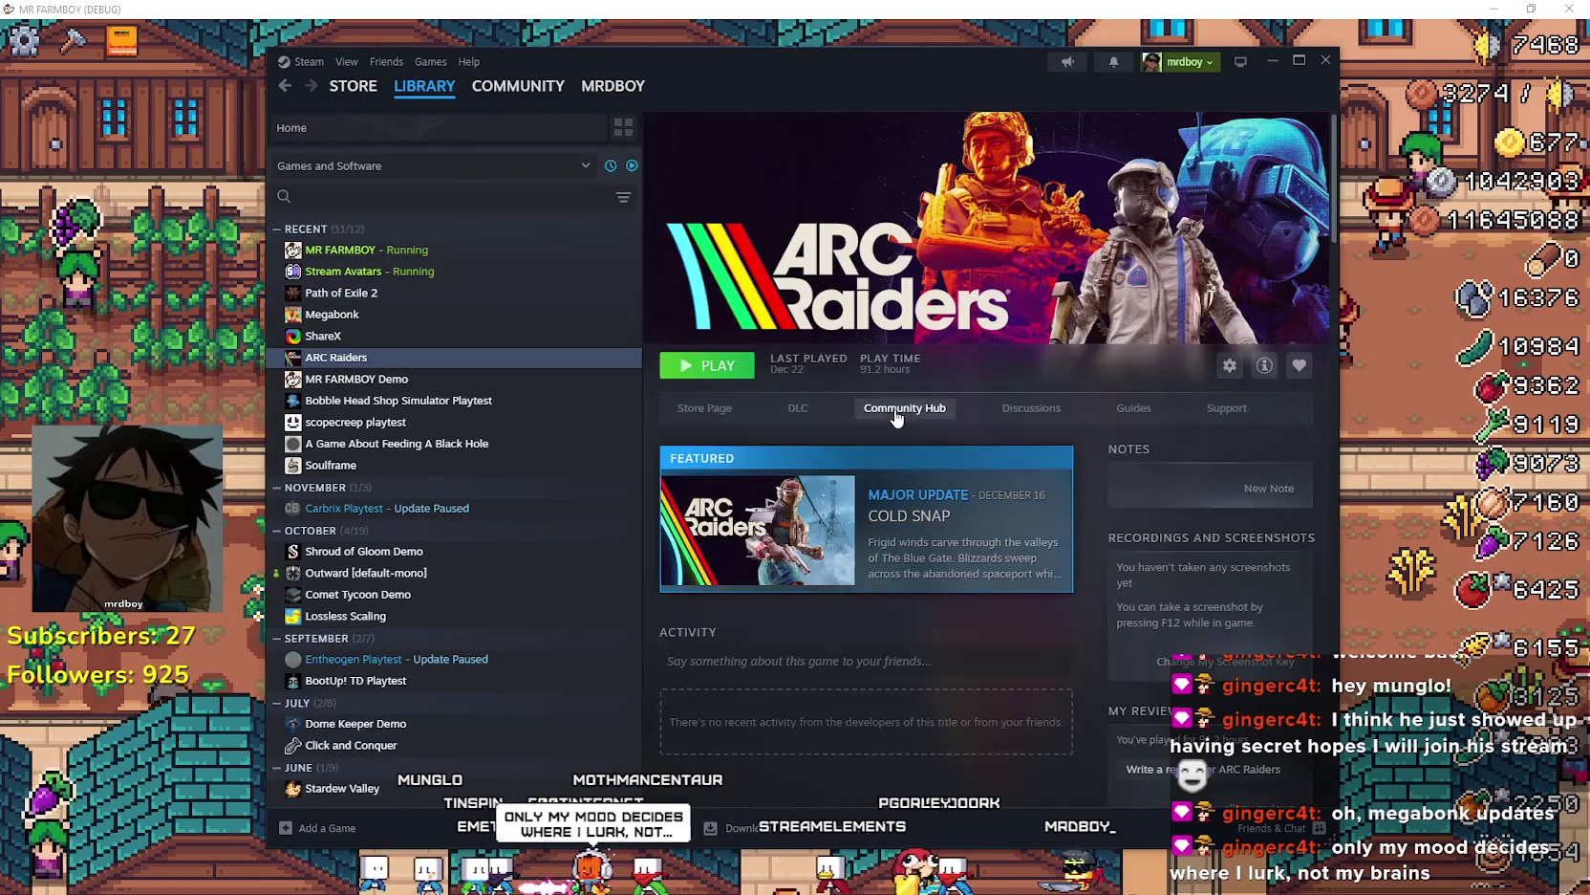
{"action": "left_click", "coordinate": [903, 407]}
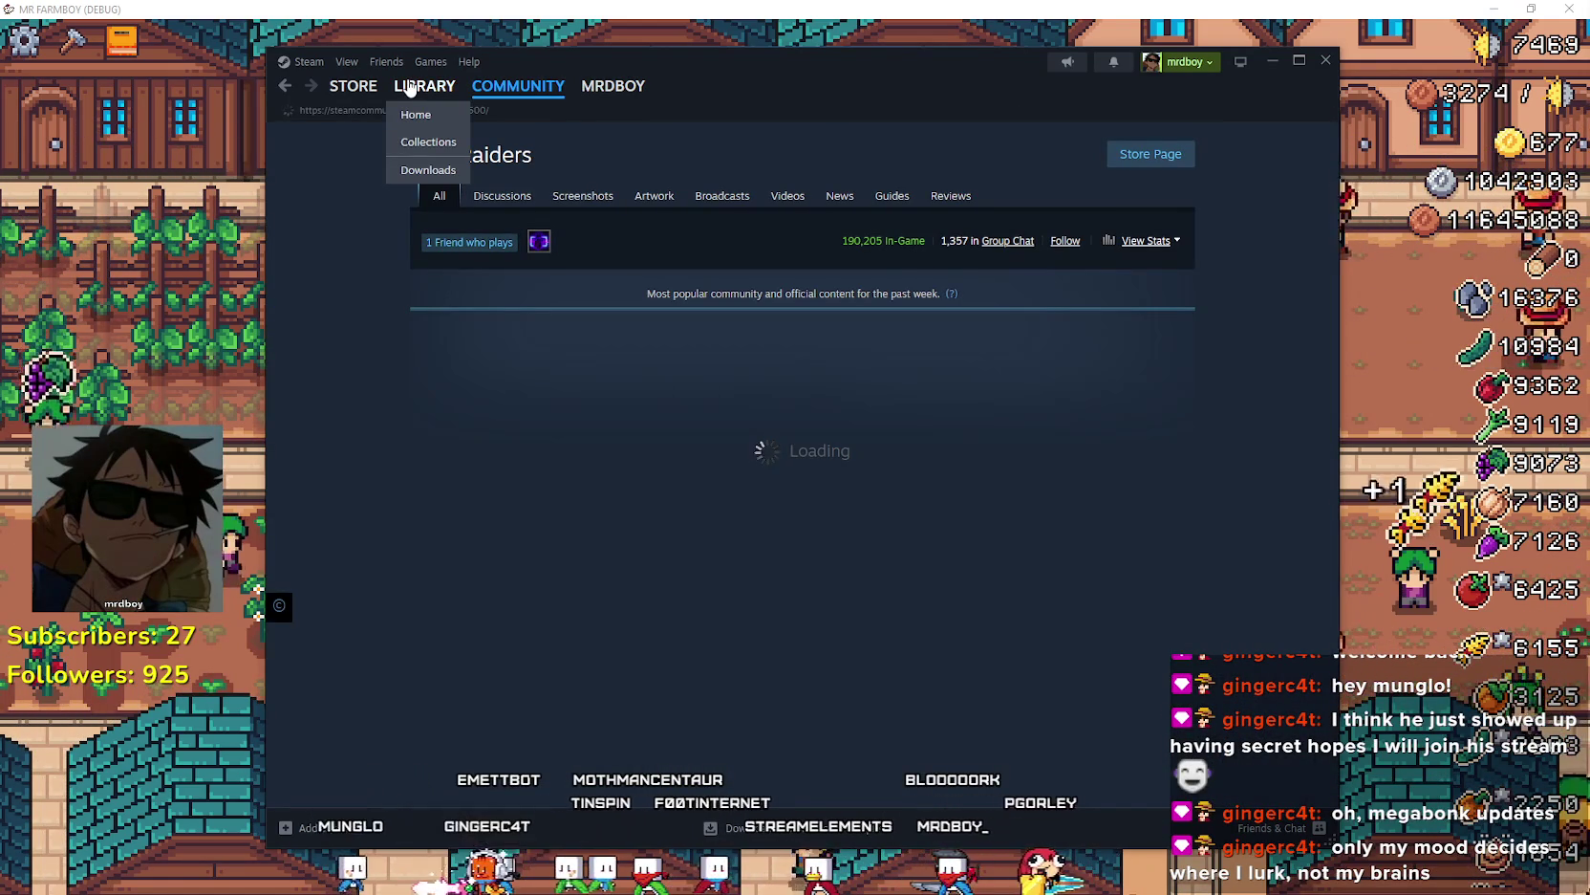
{"action": "left_click", "coordinate": [412, 88]}
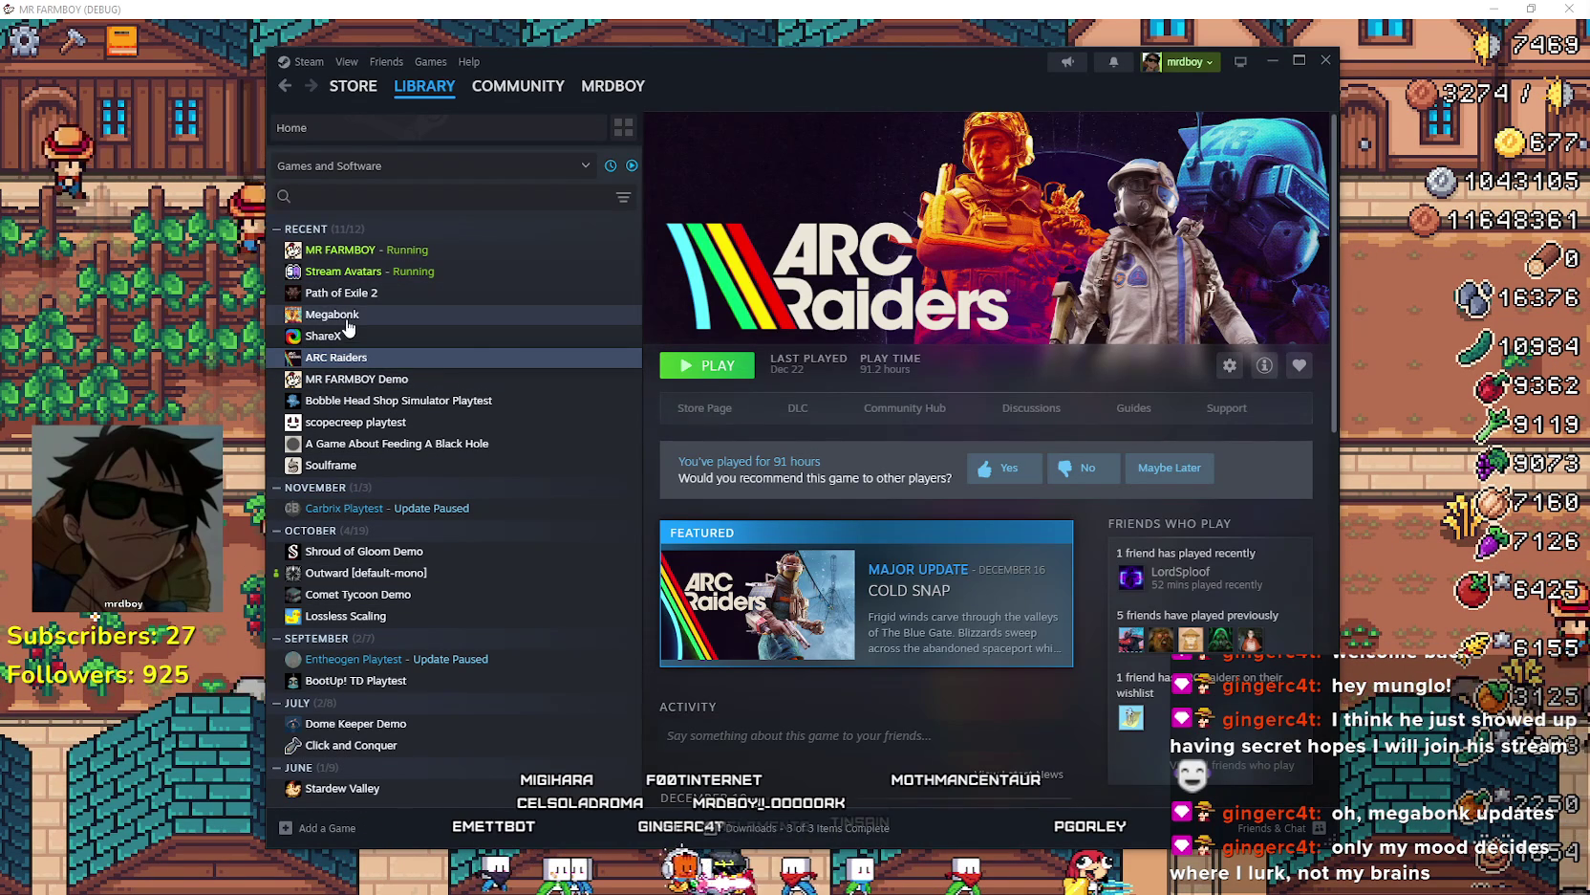
- Look over Megabonk's library page and community hub, then switch back to the MR FARMBOY game
{"action": "left_click", "coordinate": [347, 319]}
{"action": "left_click", "coordinate": [823, 409]}
{"action": "mouse_move", "coordinate": [415, 95]}
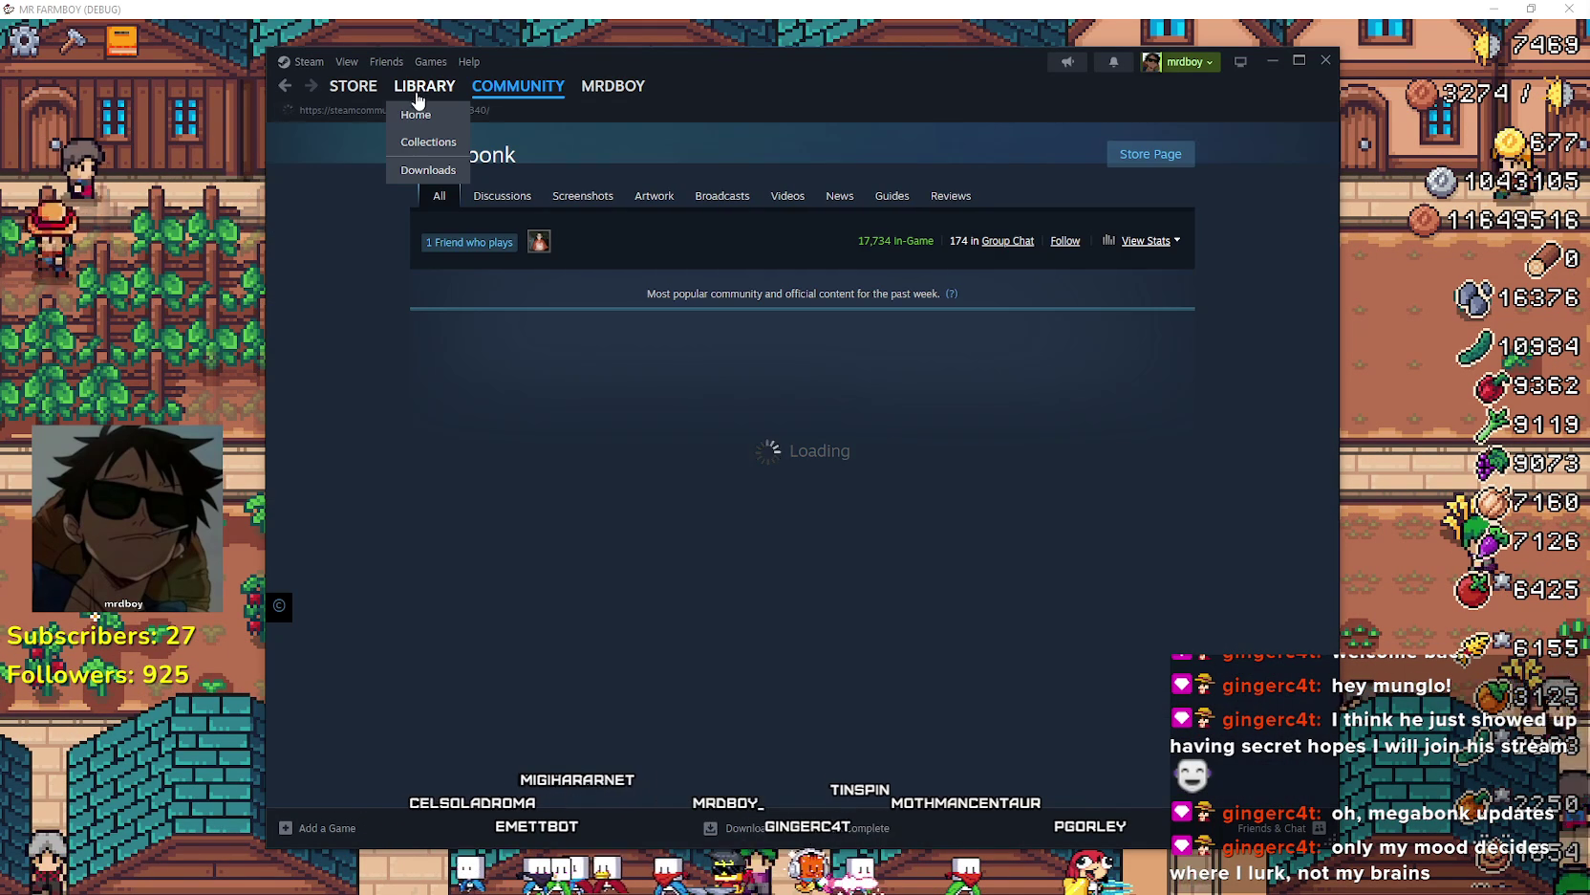
{"action": "left_click", "coordinate": [416, 95]}
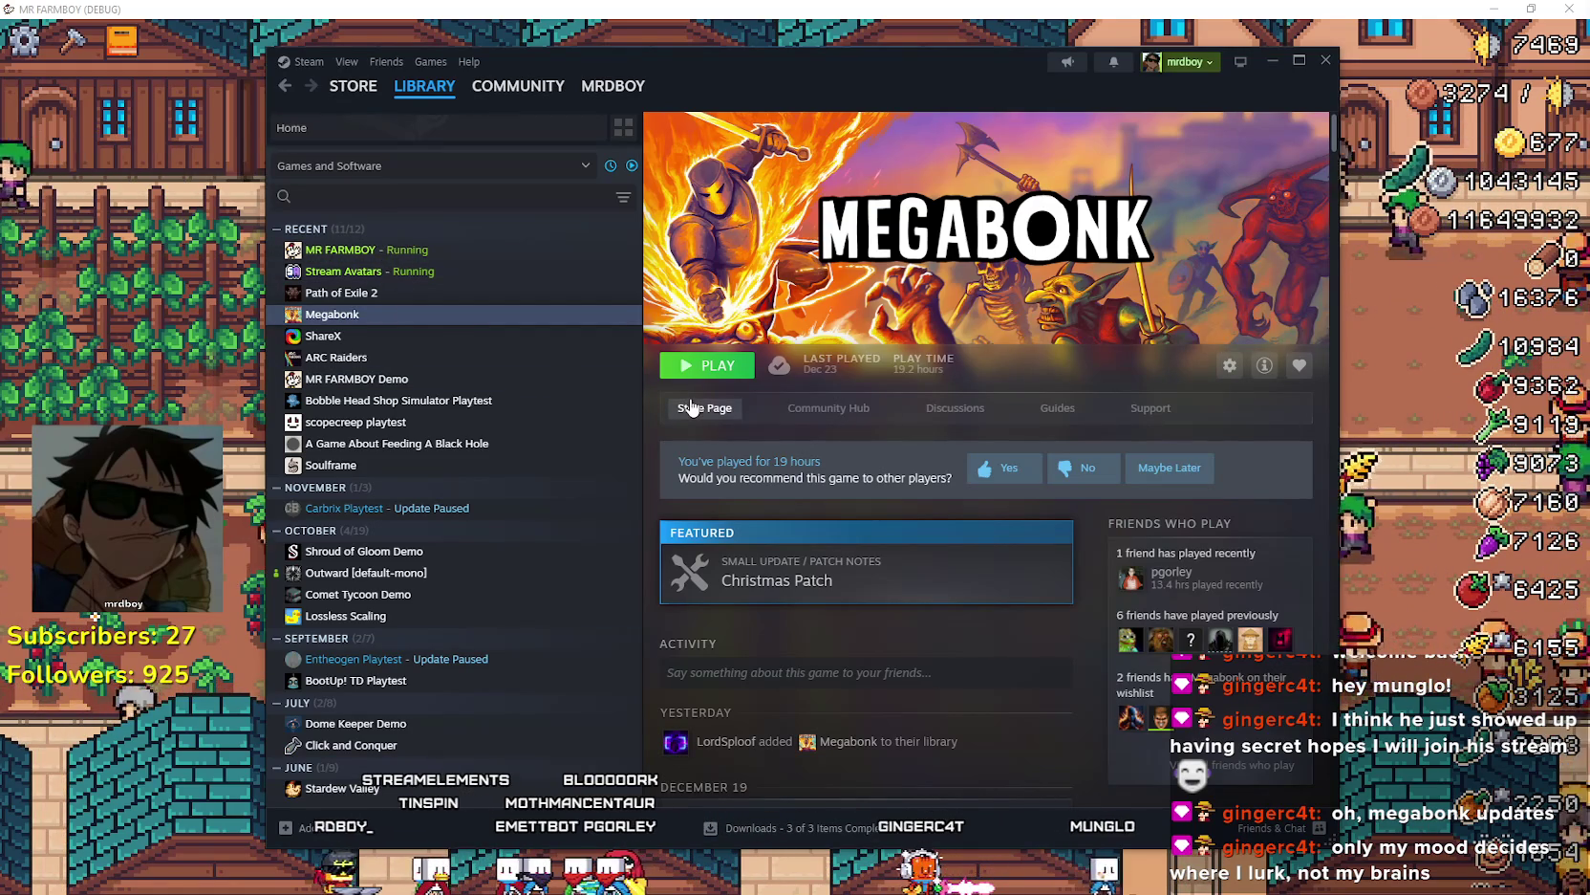
{"action": "scroll", "coordinate": [915, 631], "scroll_direction": "down", "scroll_amount": 3}
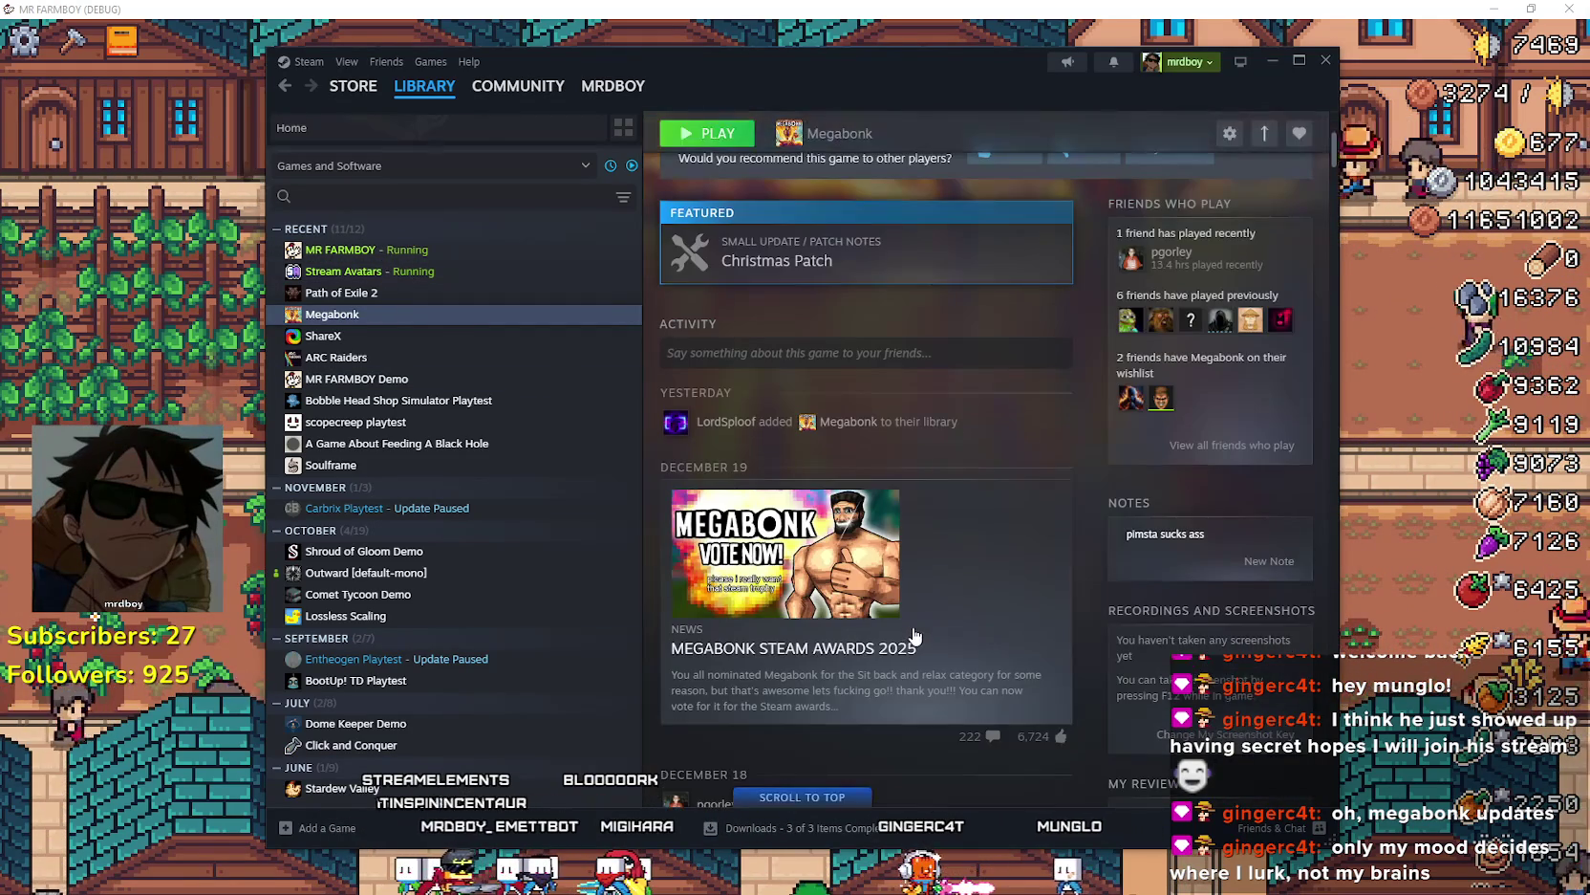
{"action": "scroll", "coordinate": [998, 436], "scroll_direction": "down", "scroll_amount": 2}
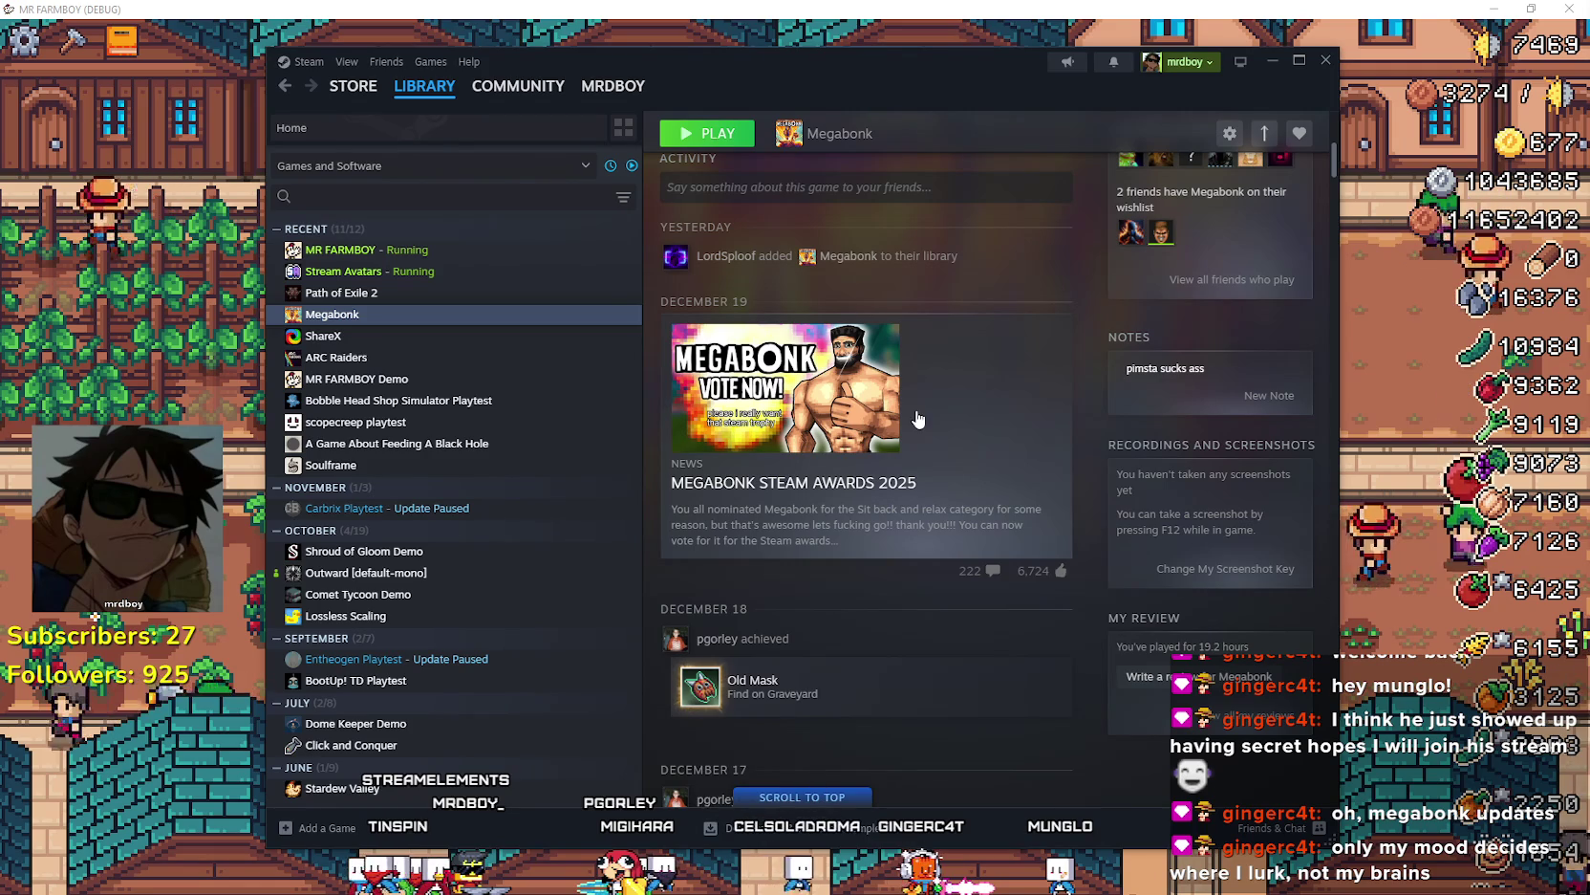
{"action": "scroll", "coordinate": [918, 417], "scroll_direction": "up", "scroll_amount": 5}
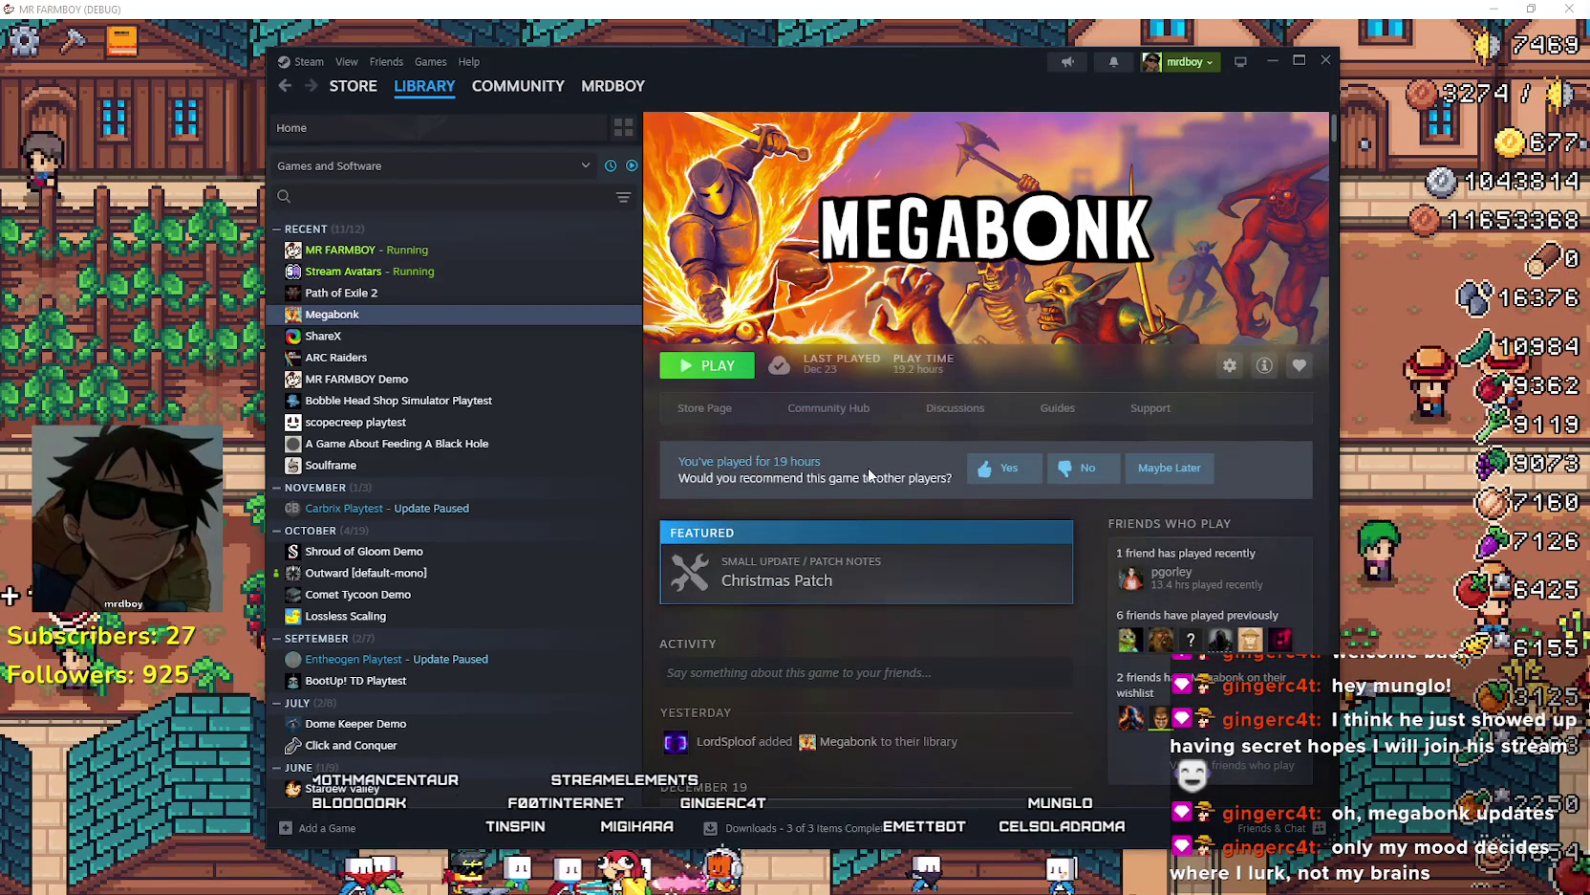
{"action": "key", "text": "alt+Tab"}
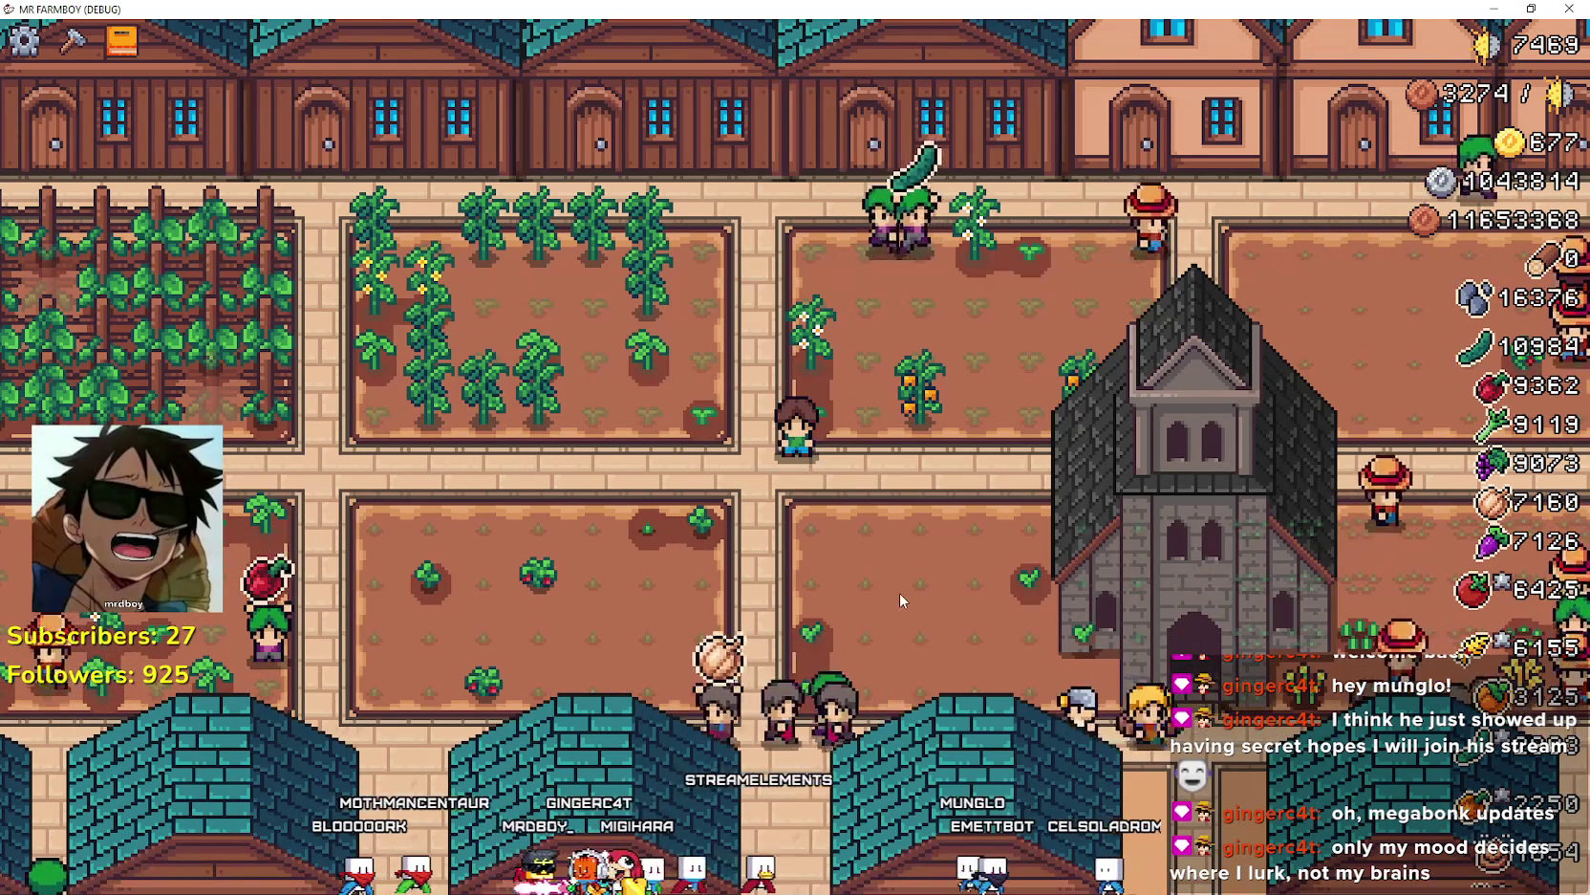